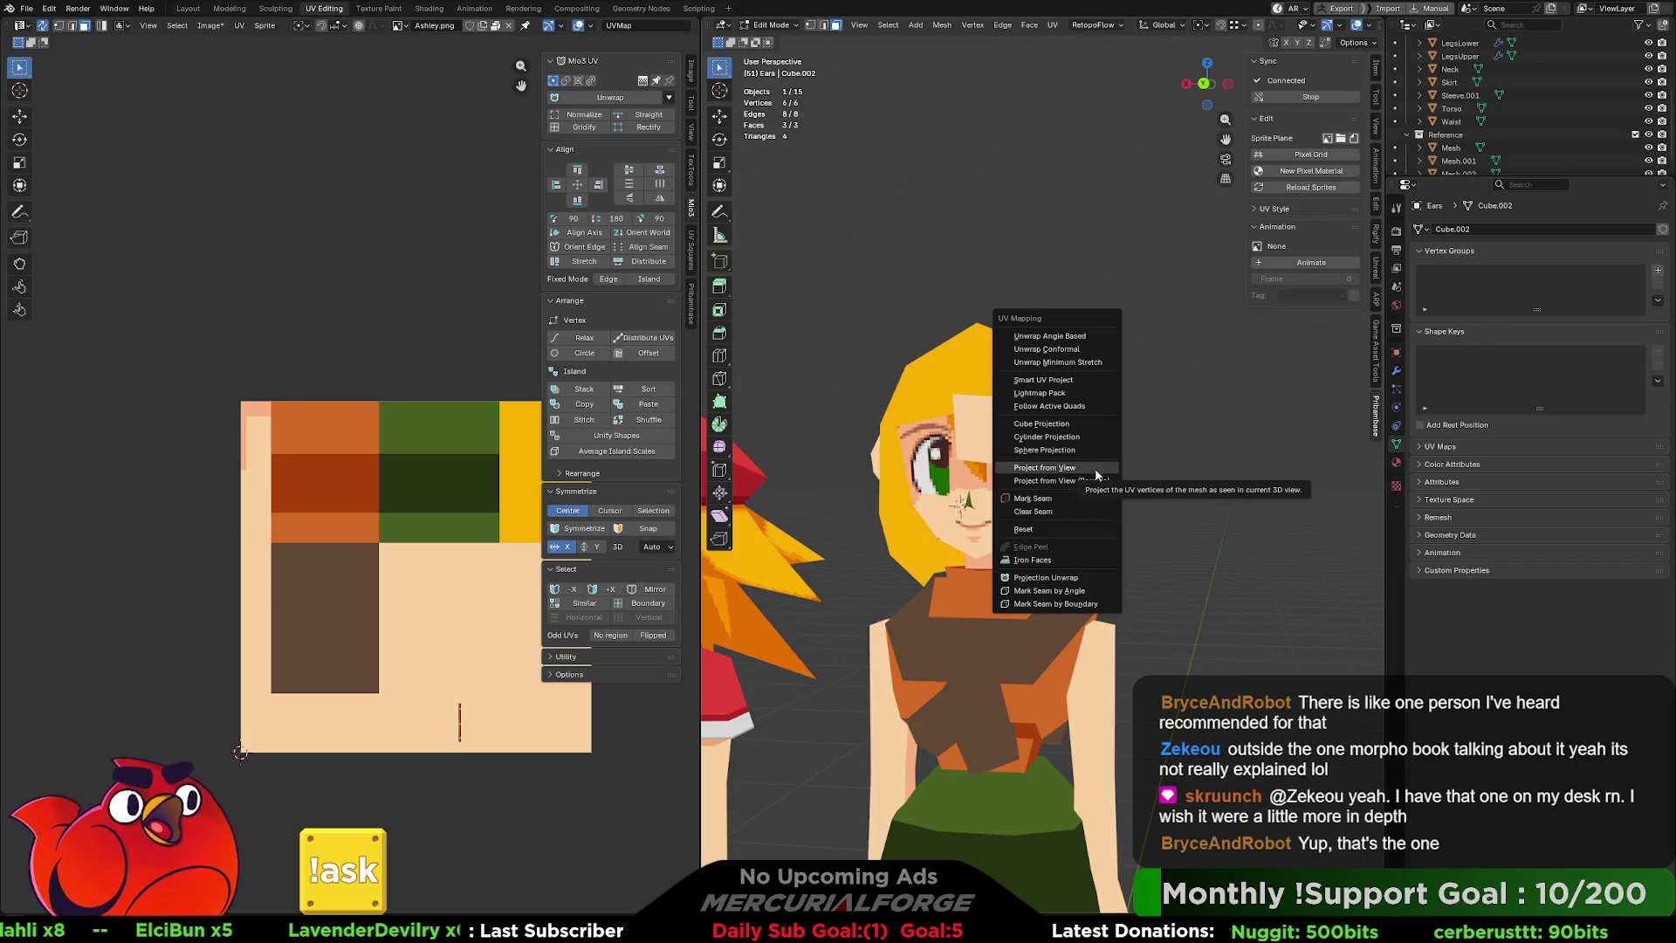
# Unwrap the ear faces into a single UV island with Iron Faces.
pyautogui.click(1182, 448)
pyautogui.moveTo(1188, 462)
pyautogui.mouseDown(button='middle')
pyautogui.moveTo(1178, 441)
pyautogui.moveTo(1146, 456)
pyautogui.mouseUp(button='middle')
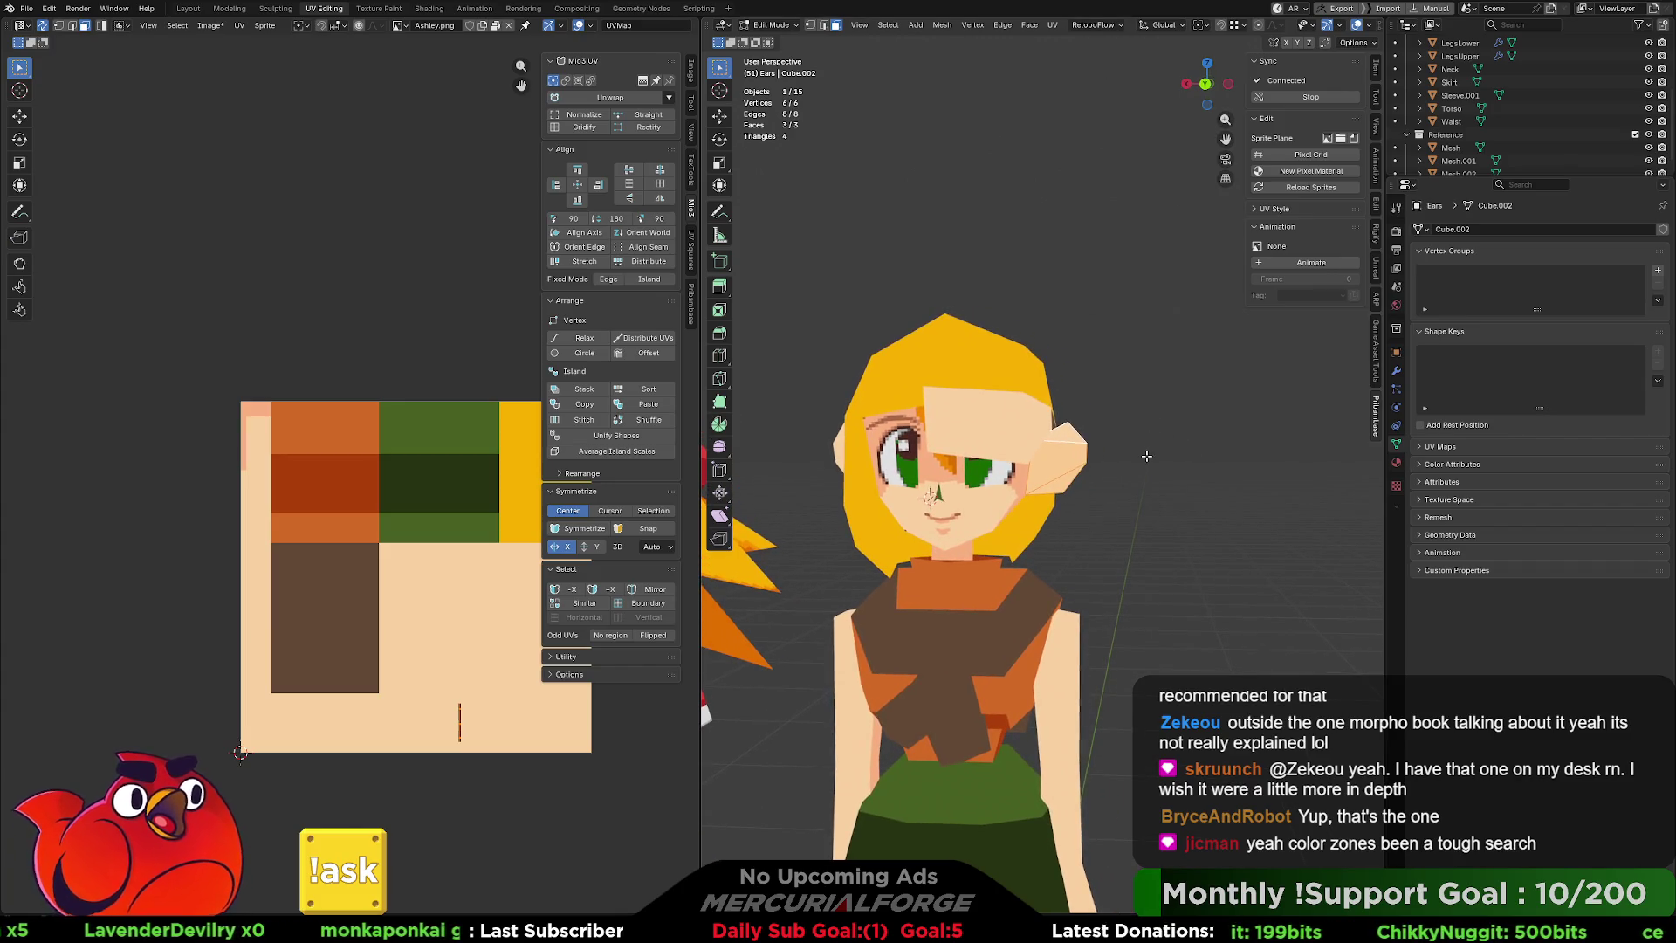
pyautogui.press('u')
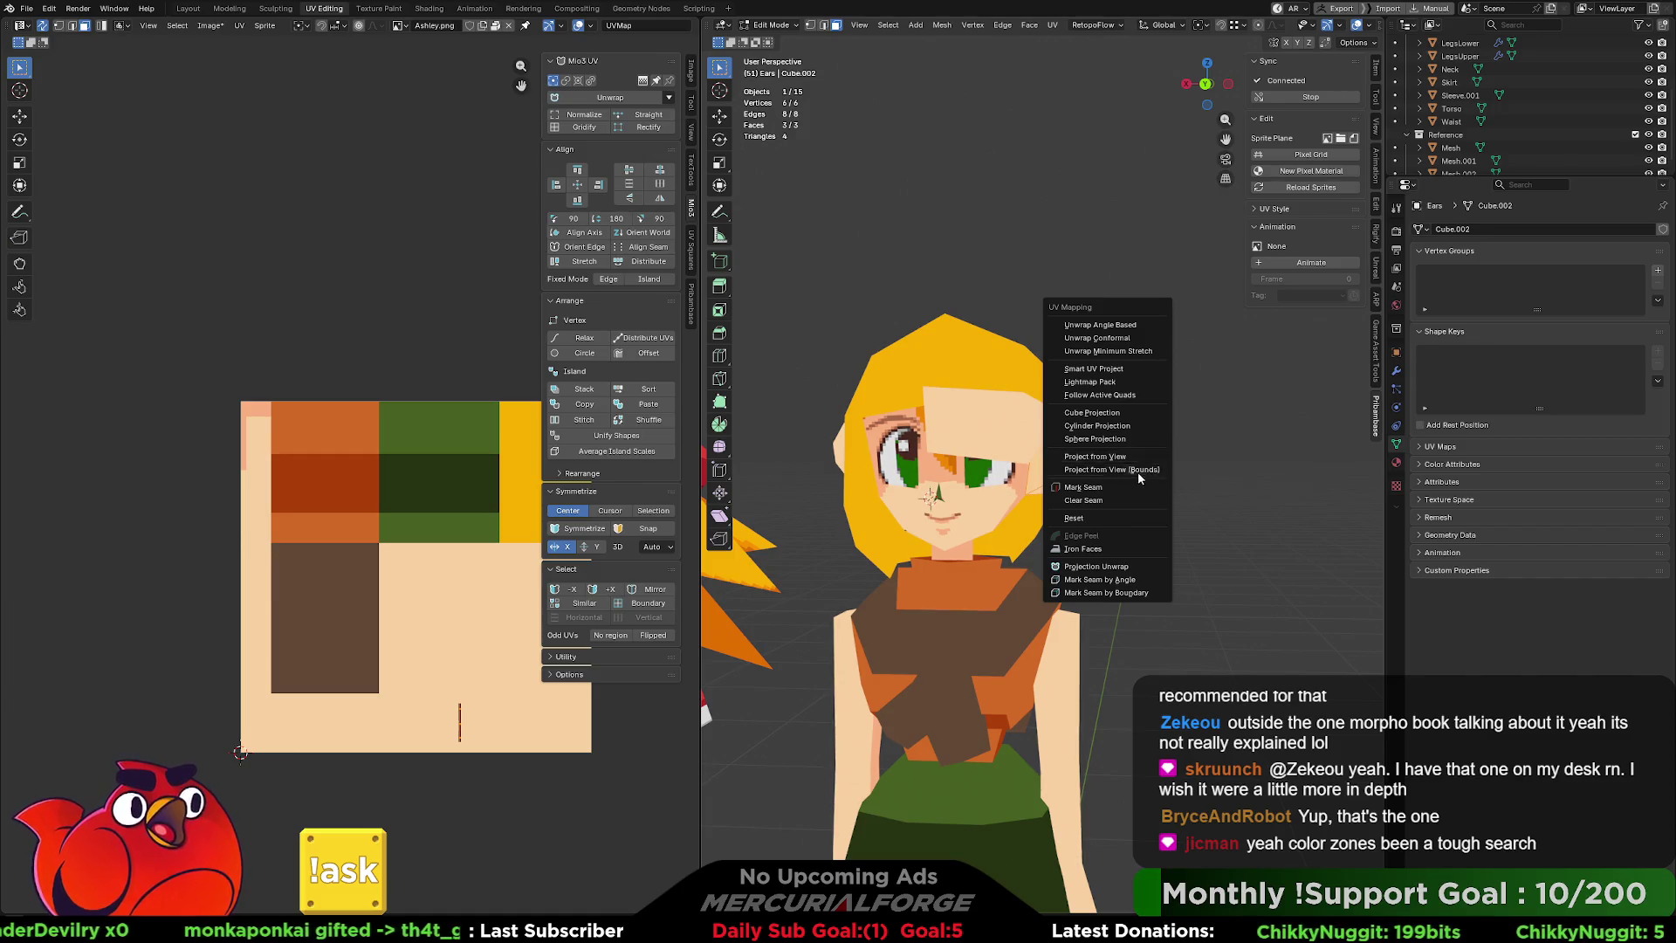
pyautogui.click(1087, 548)
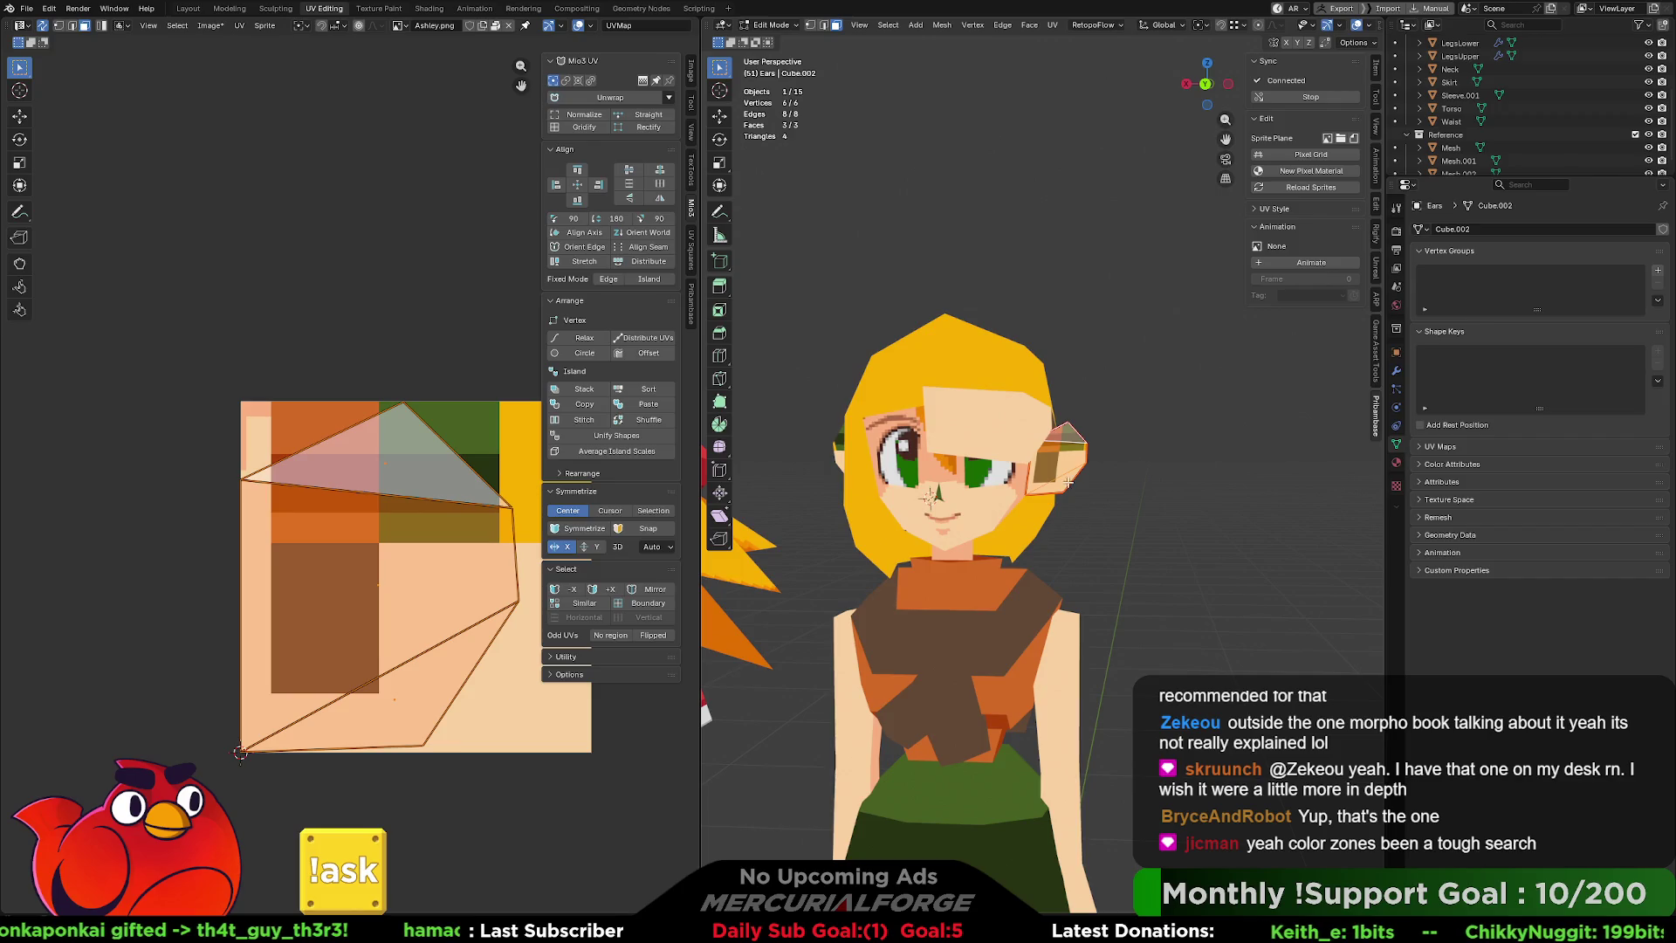
pyautogui.click(994, 437)
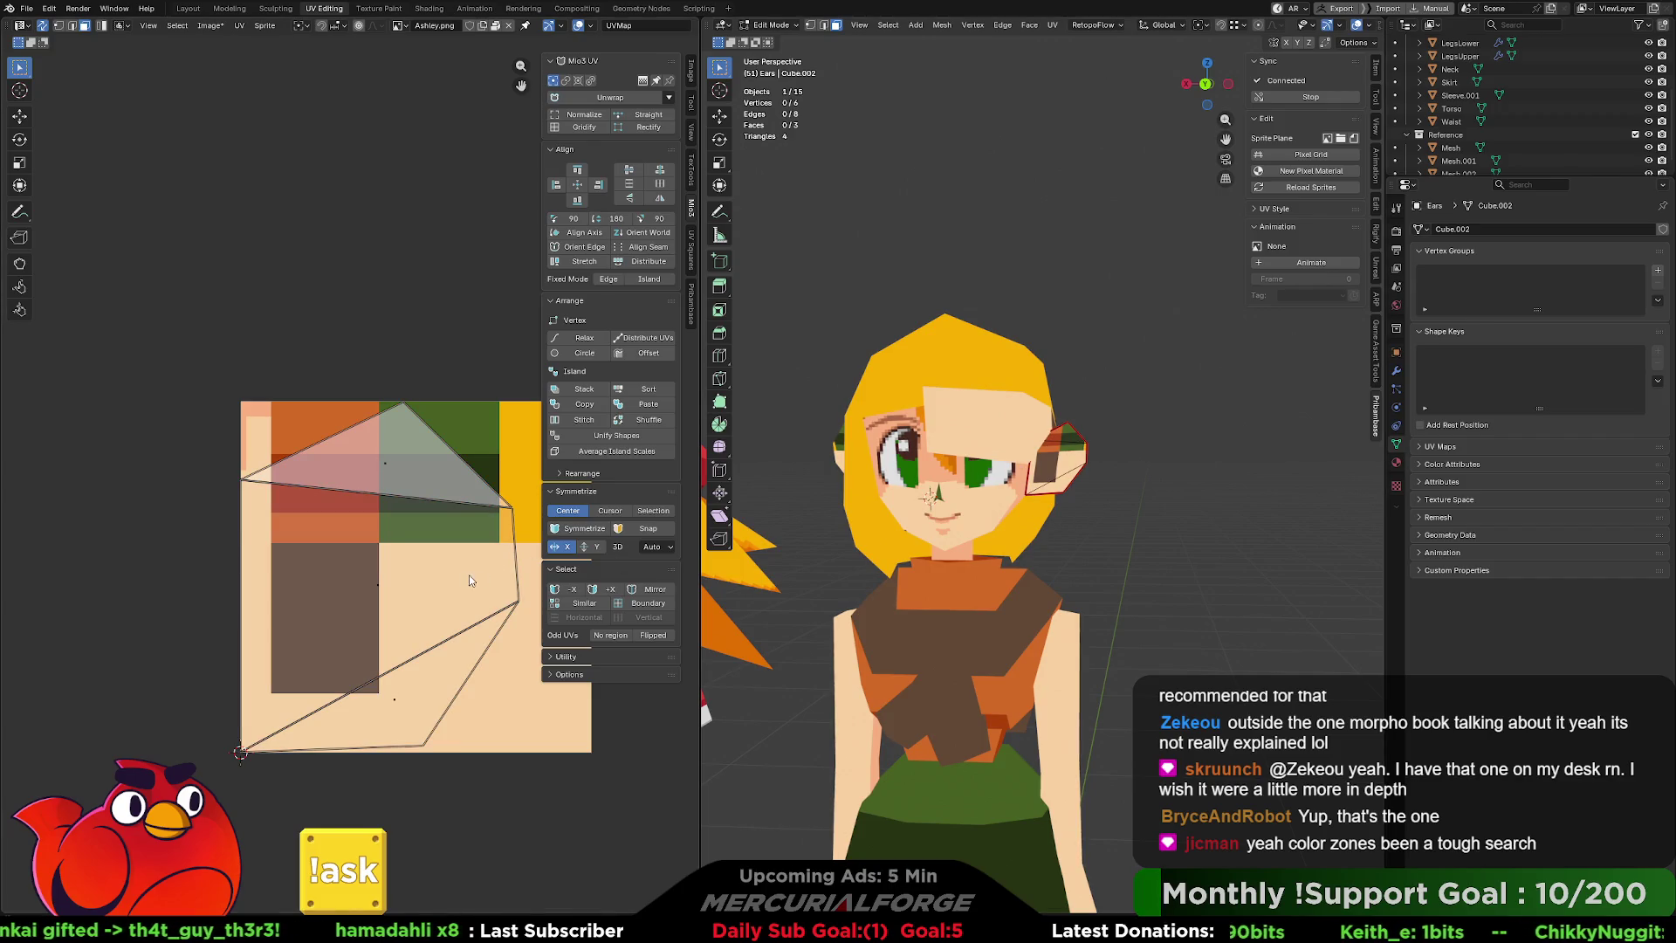
# Shrink the ear UV island and place it on the peach skin area of the palette.
pyautogui.press('a')
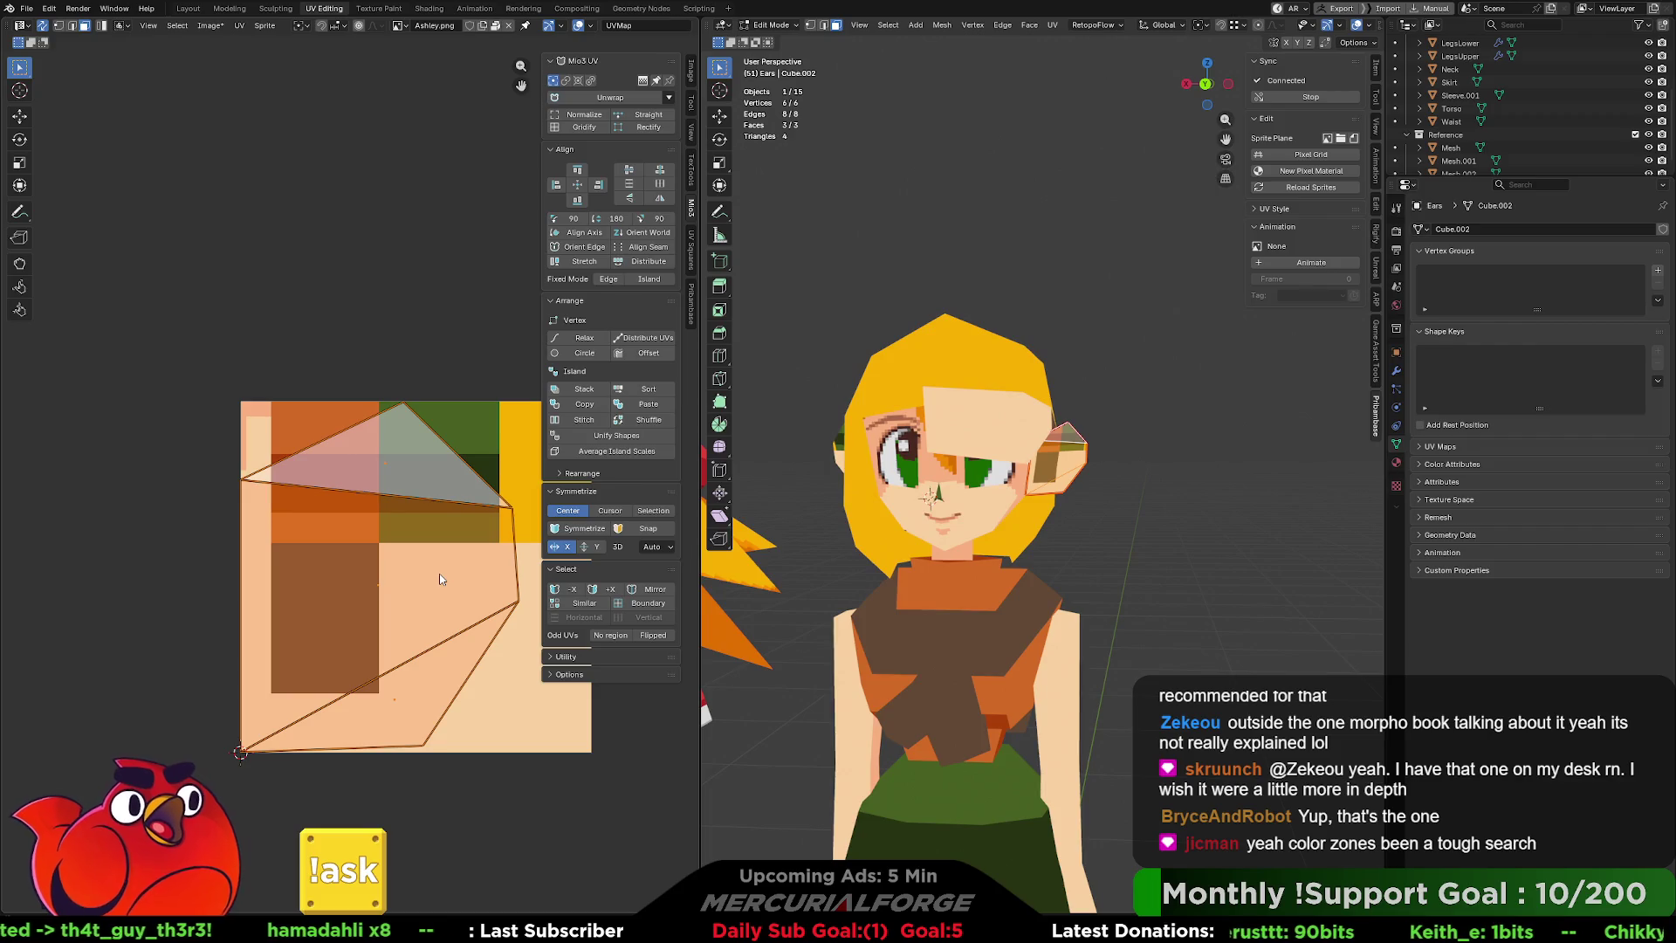
pyautogui.press('s')
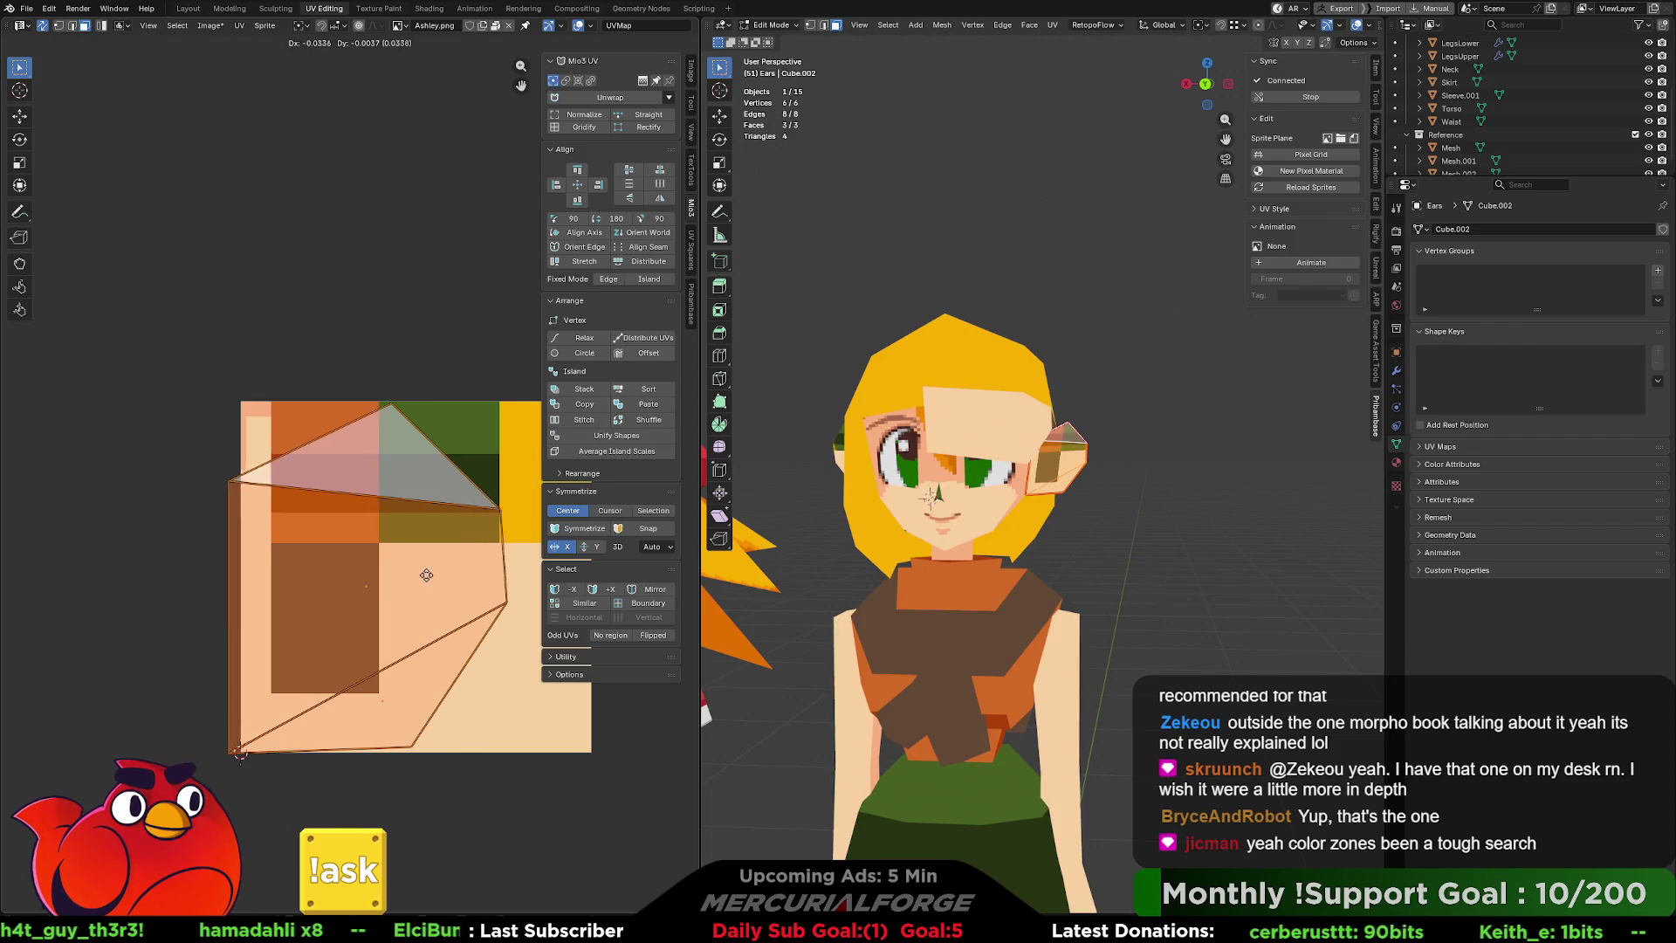
pyautogui.click(392, 568)
pyautogui.press('g')
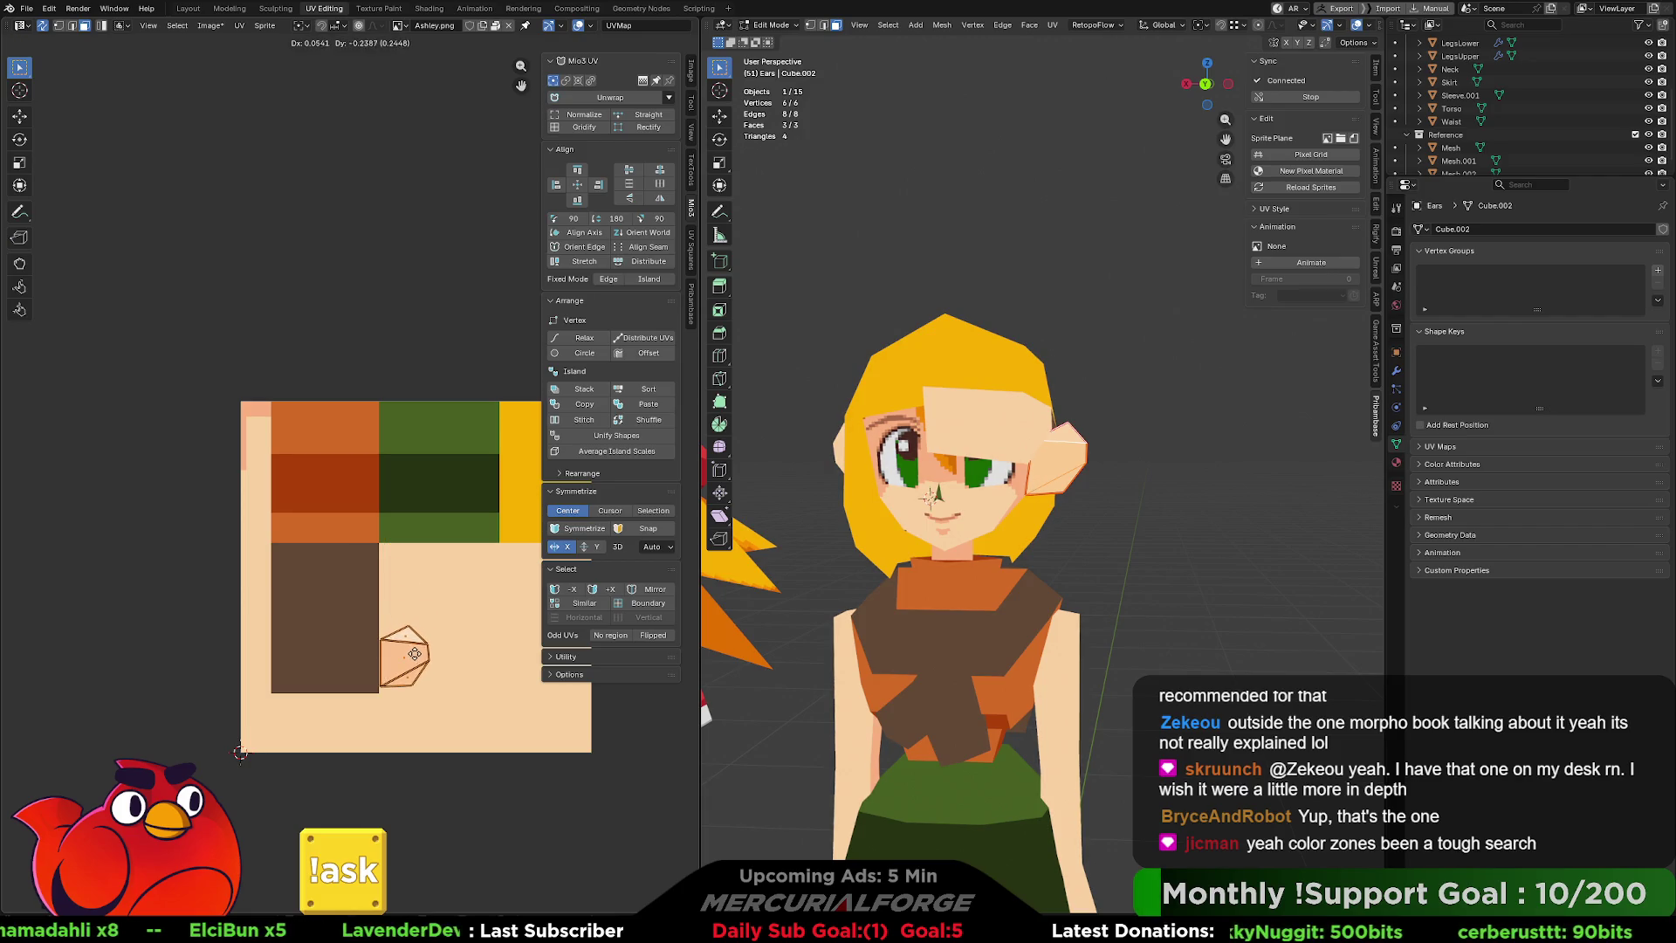
pyautogui.click(417, 664)
pyautogui.scroll(4, 895, 560)
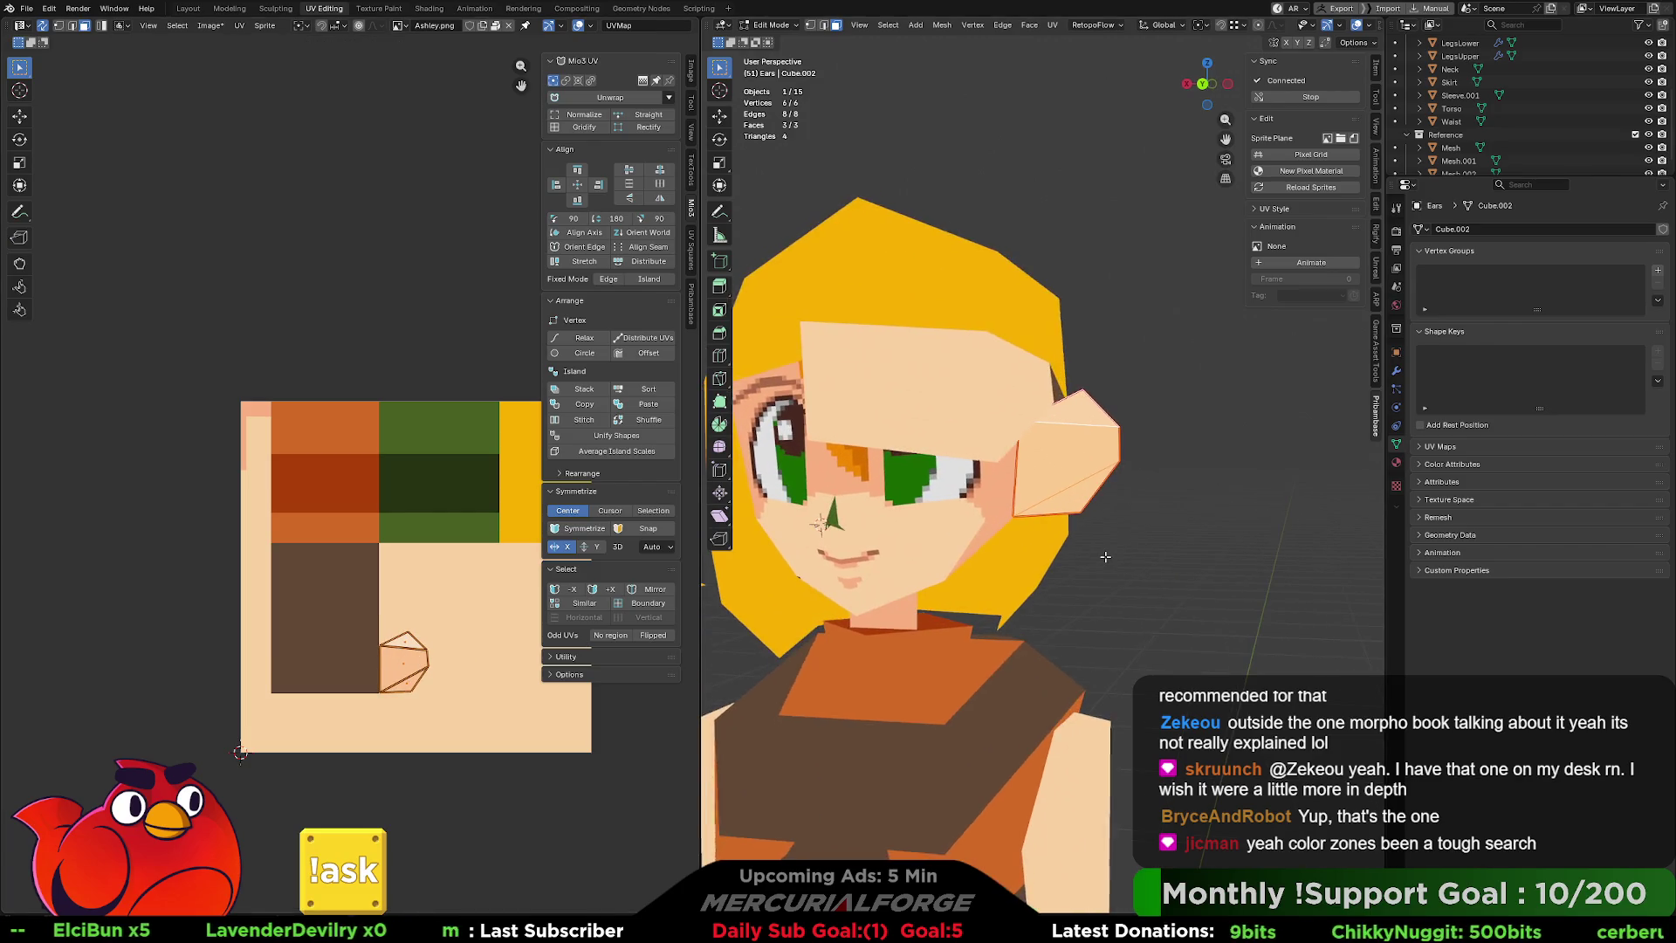
pyautogui.keyDown('shift'); pyautogui.moveTo(1138, 549); pyautogui.dragTo(1231, 556, button='middle'); pyautogui.keyUp('shift')
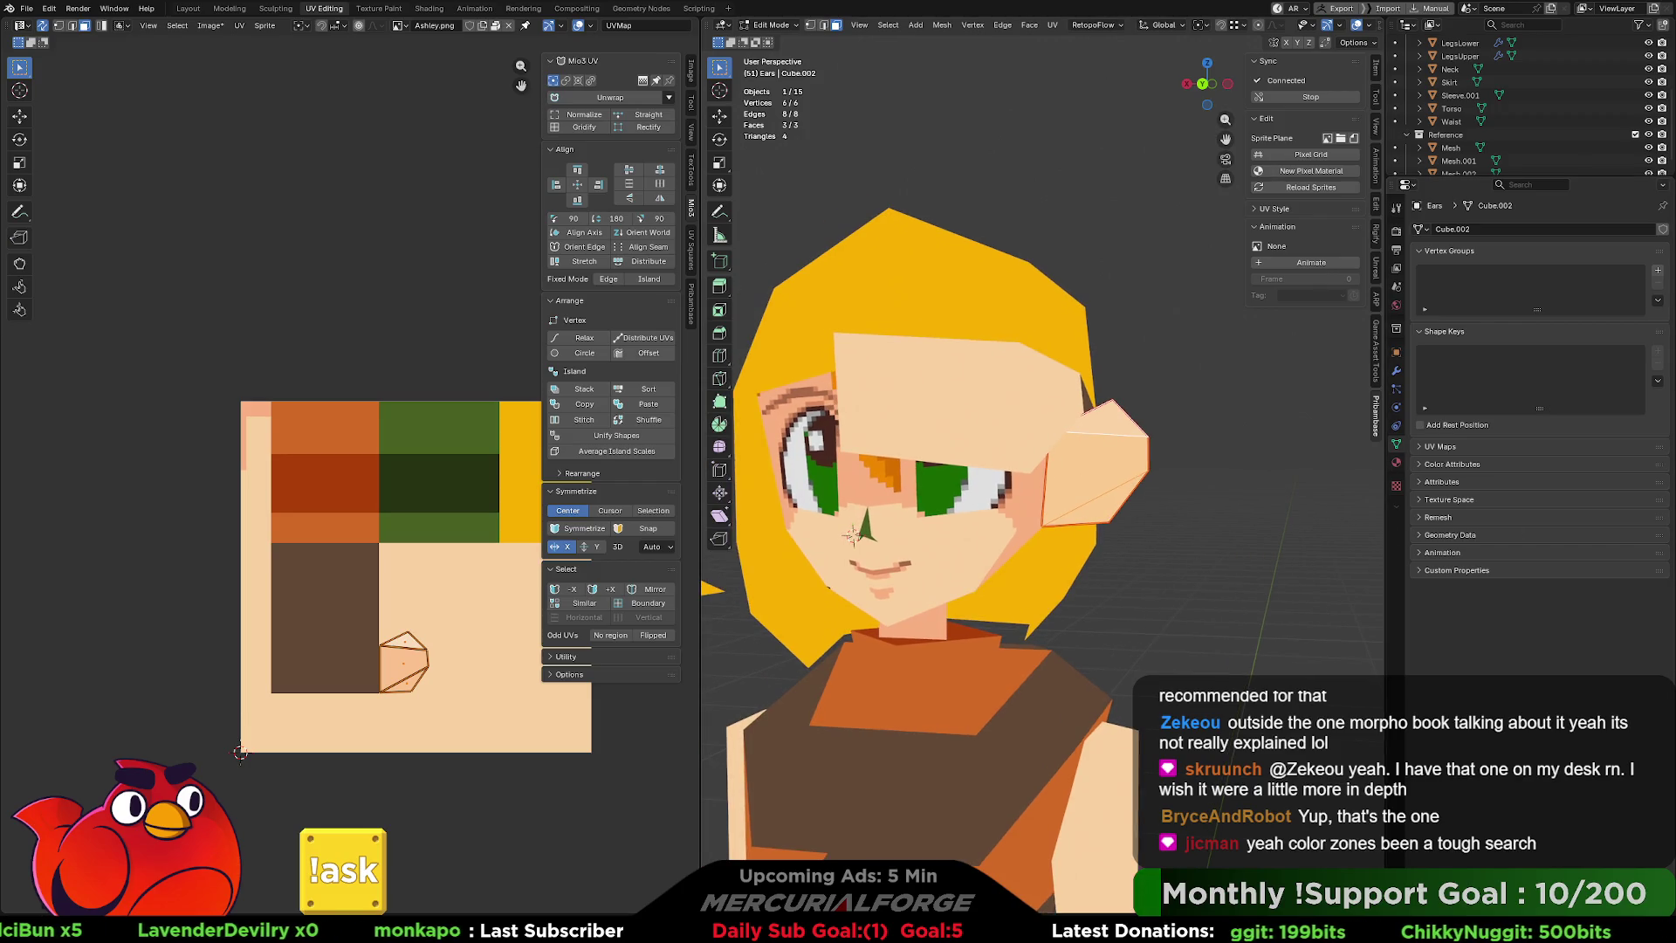
pyautogui.moveTo(1048, 437)
pyautogui.mouseDown(button='middle')
pyautogui.moveTo(943, 419)
pyautogui.moveTo(979, 409)
pyautogui.mouseUp(button='middle')
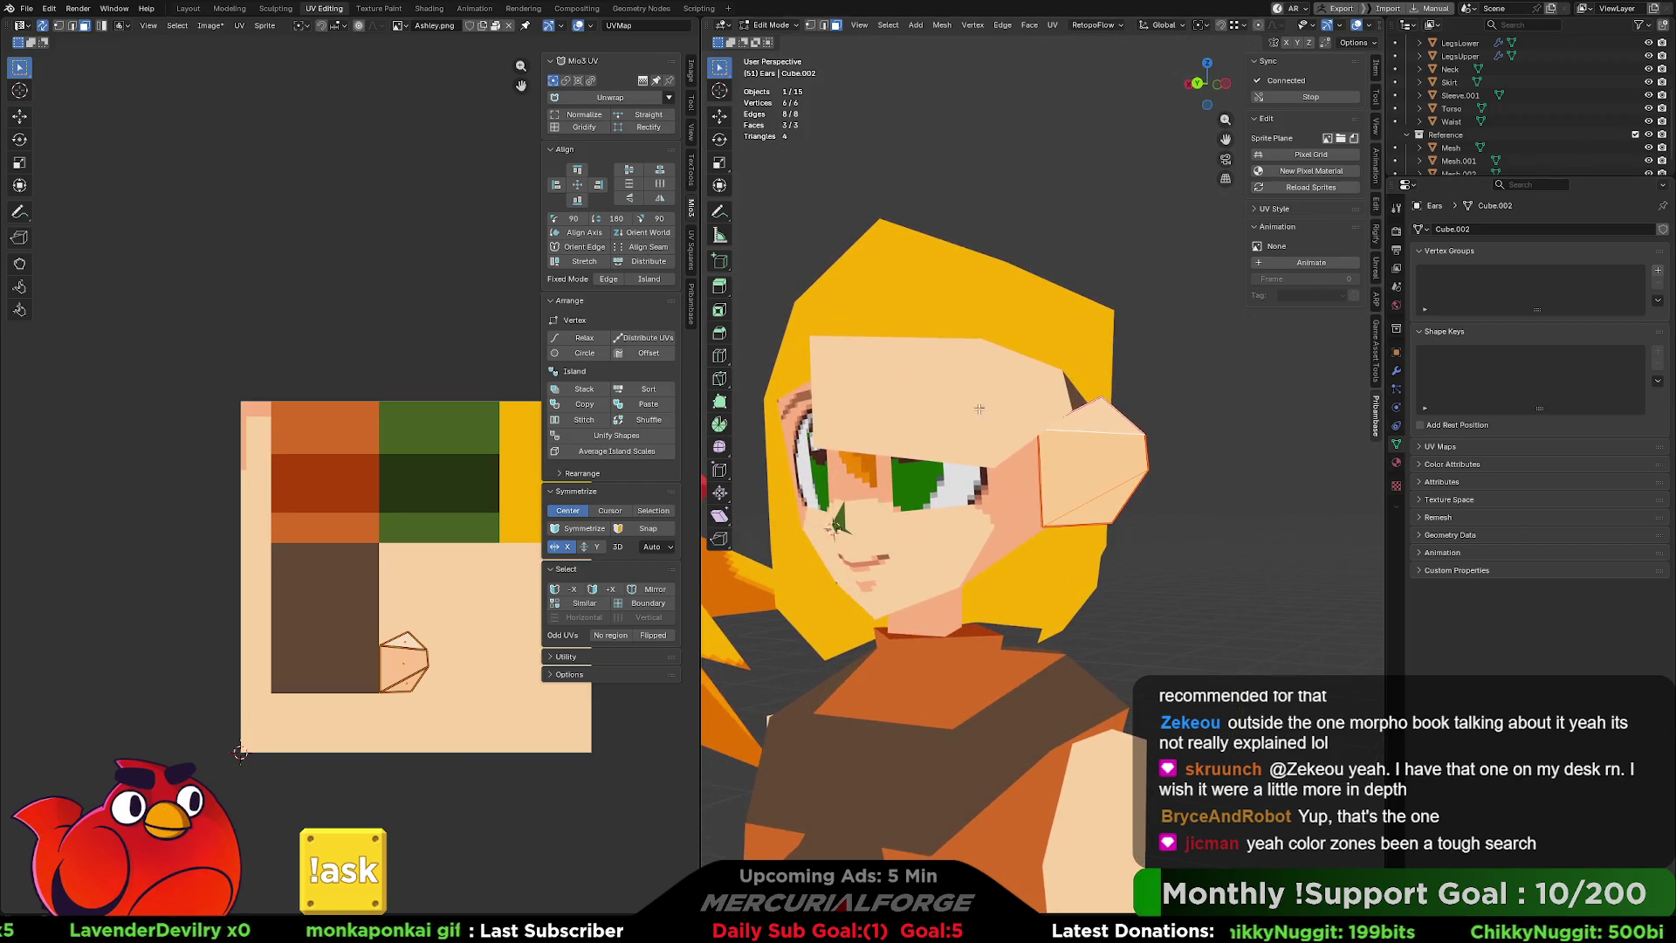
pyautogui.click(999, 393)
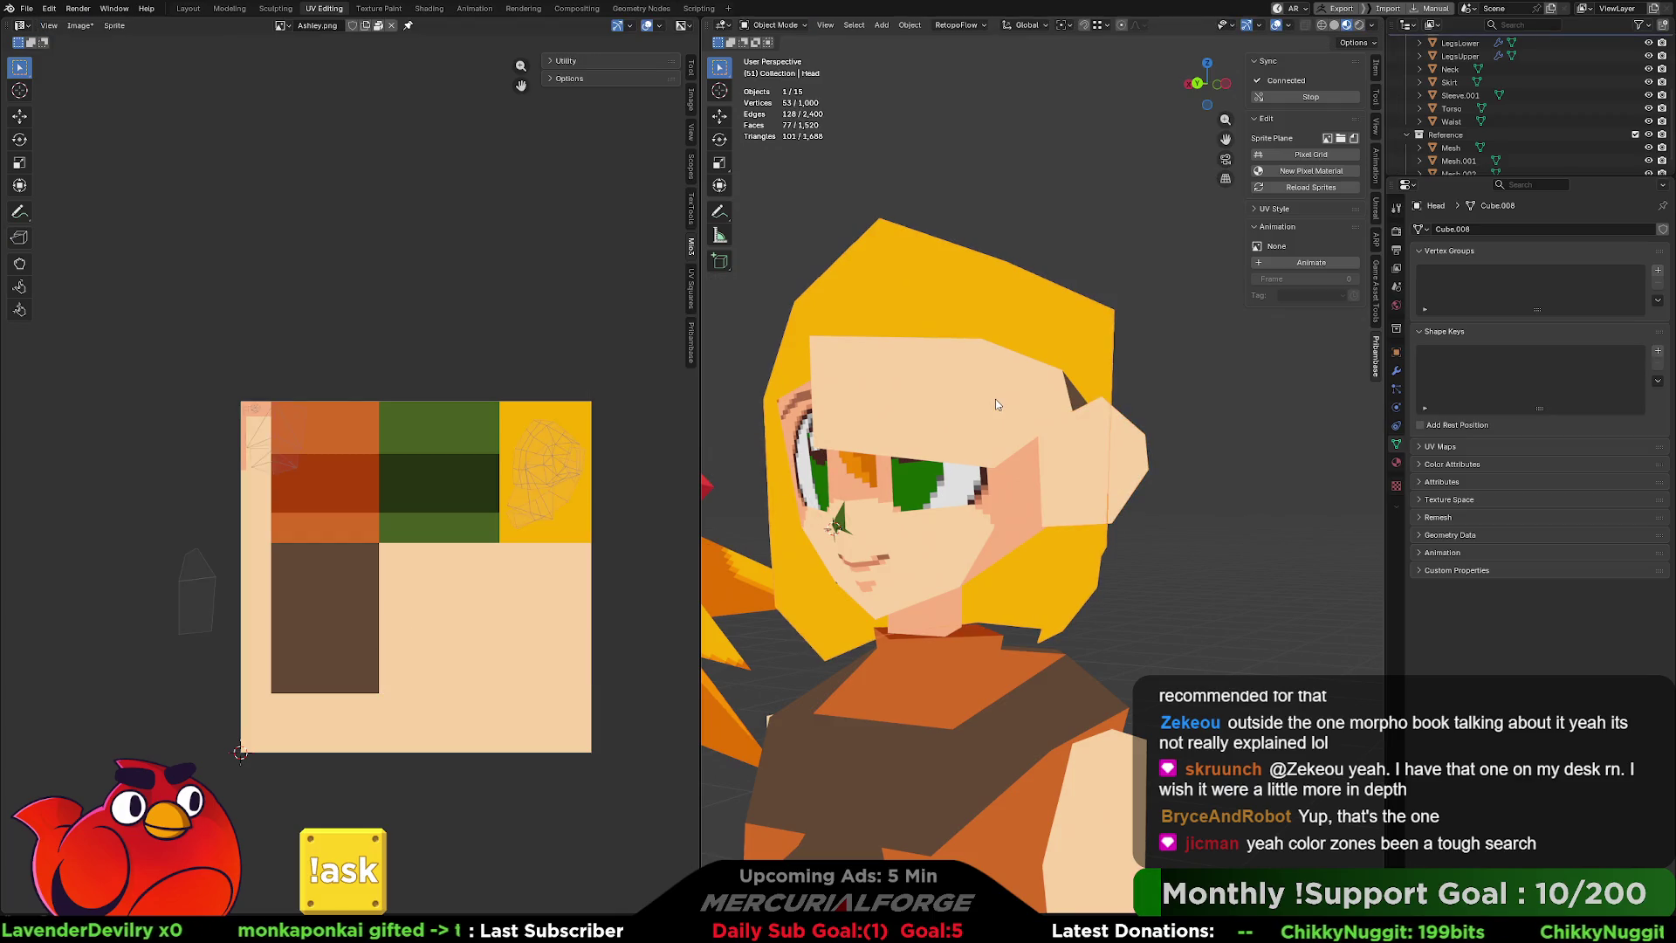
# Switch to the head mesh and select its side faces.
pyautogui.hotkey('alt', 'q')
pyautogui.click(1082, 397)
pyautogui.keyDown('shift'); pyautogui.click(1074, 410); pyautogui.keyUp('shift')
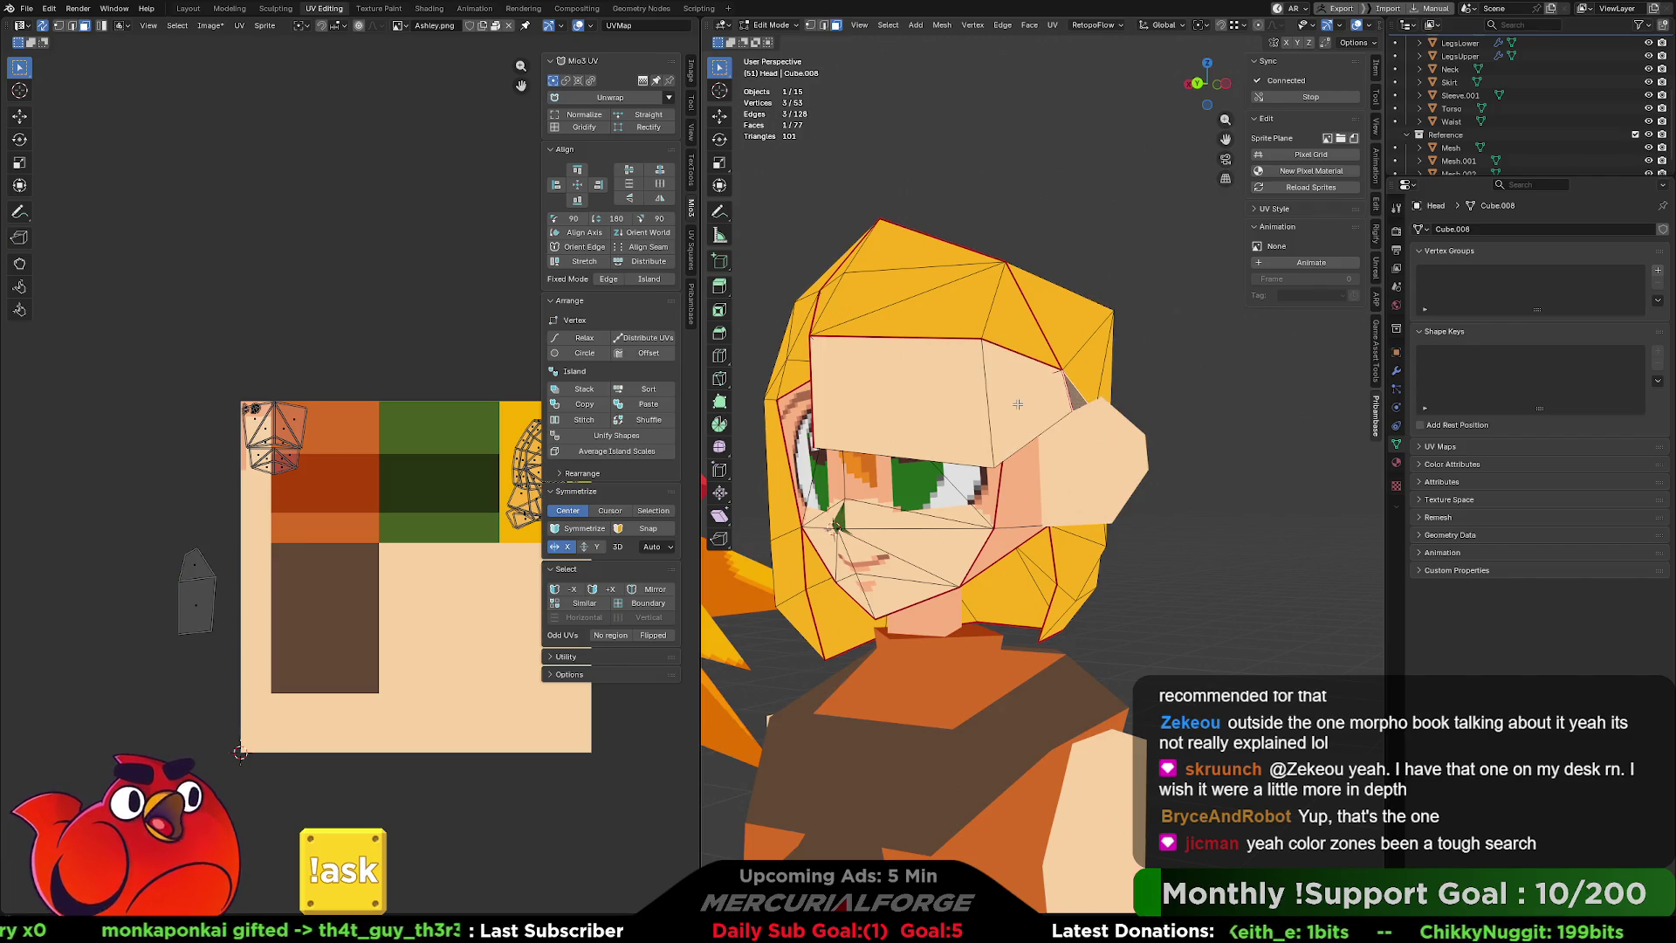
pyautogui.moveTo(478, 582); pyautogui.dragTo(370, 586, button='middle')
# Move the side-face UV islands, including the small triangle, into the yellow hair area, then exit to Object Mode.
pyautogui.press('g')
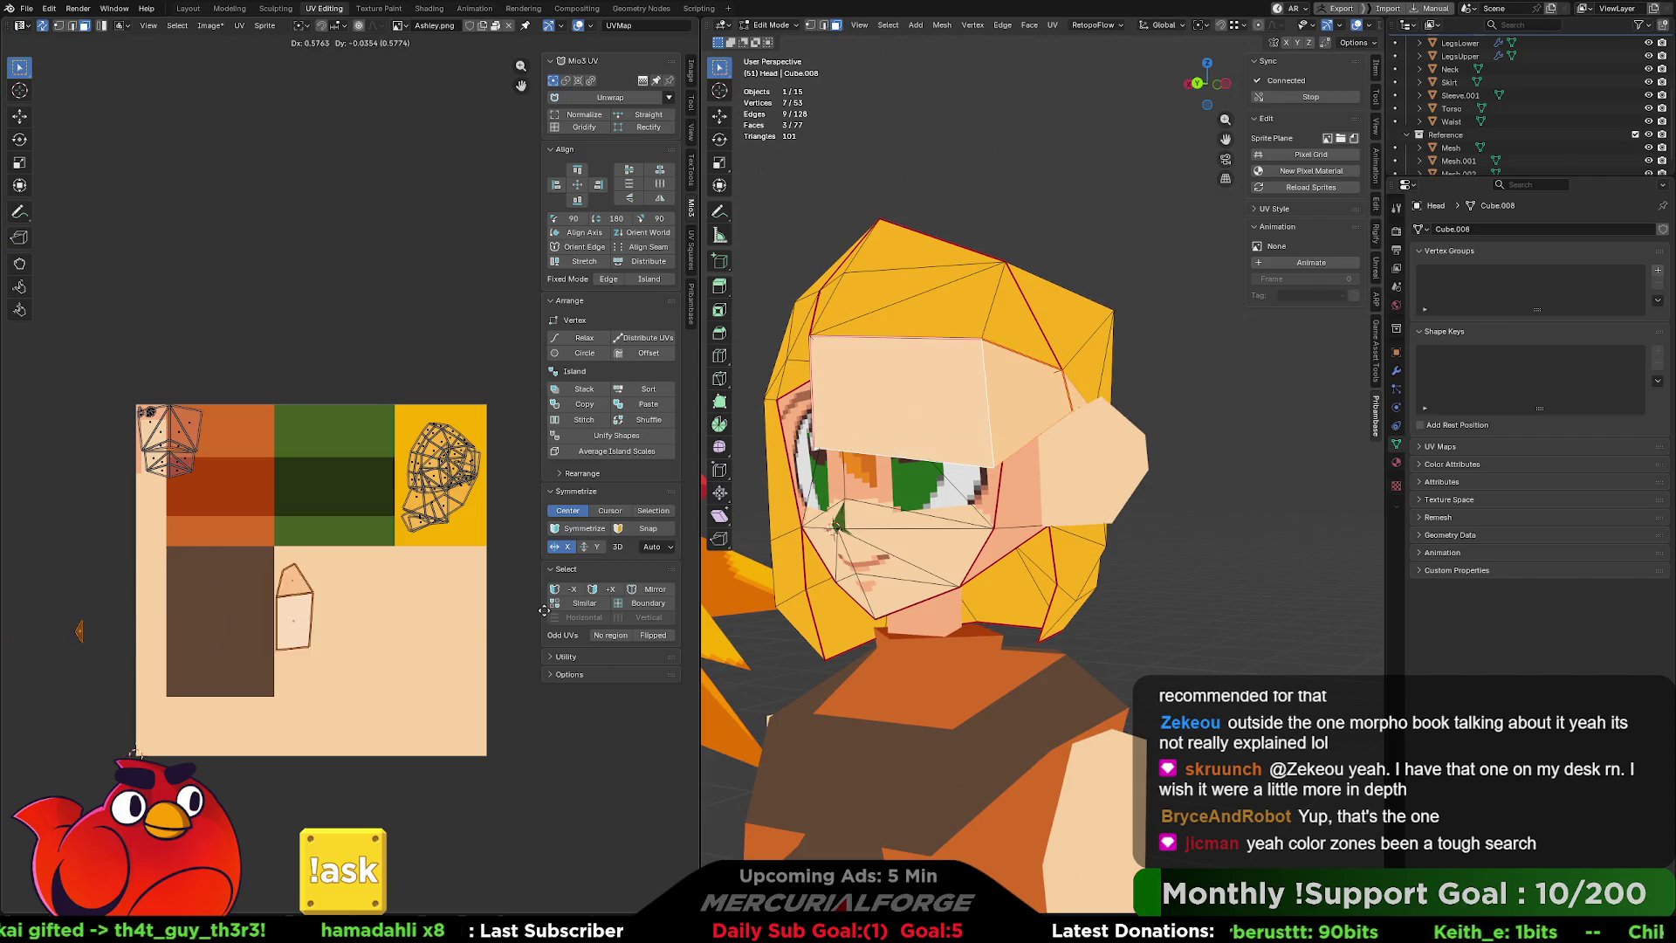
pyautogui.click(450, 485)
pyautogui.click(122, 649)
pyautogui.press('g')
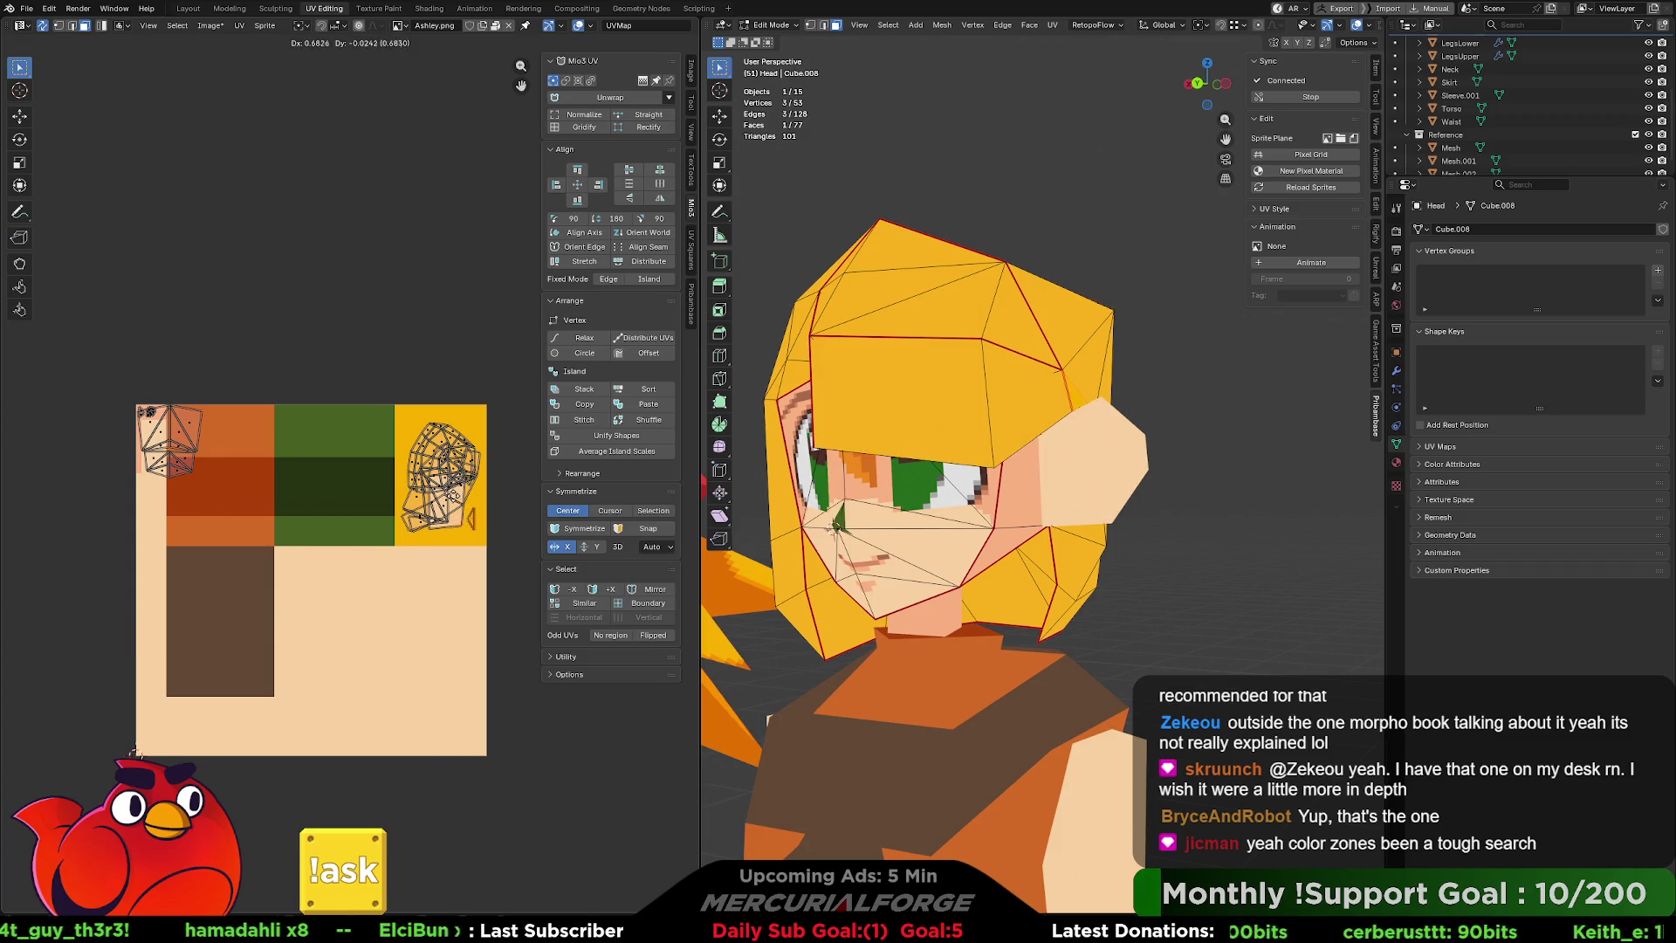
pyautogui.press('Return')
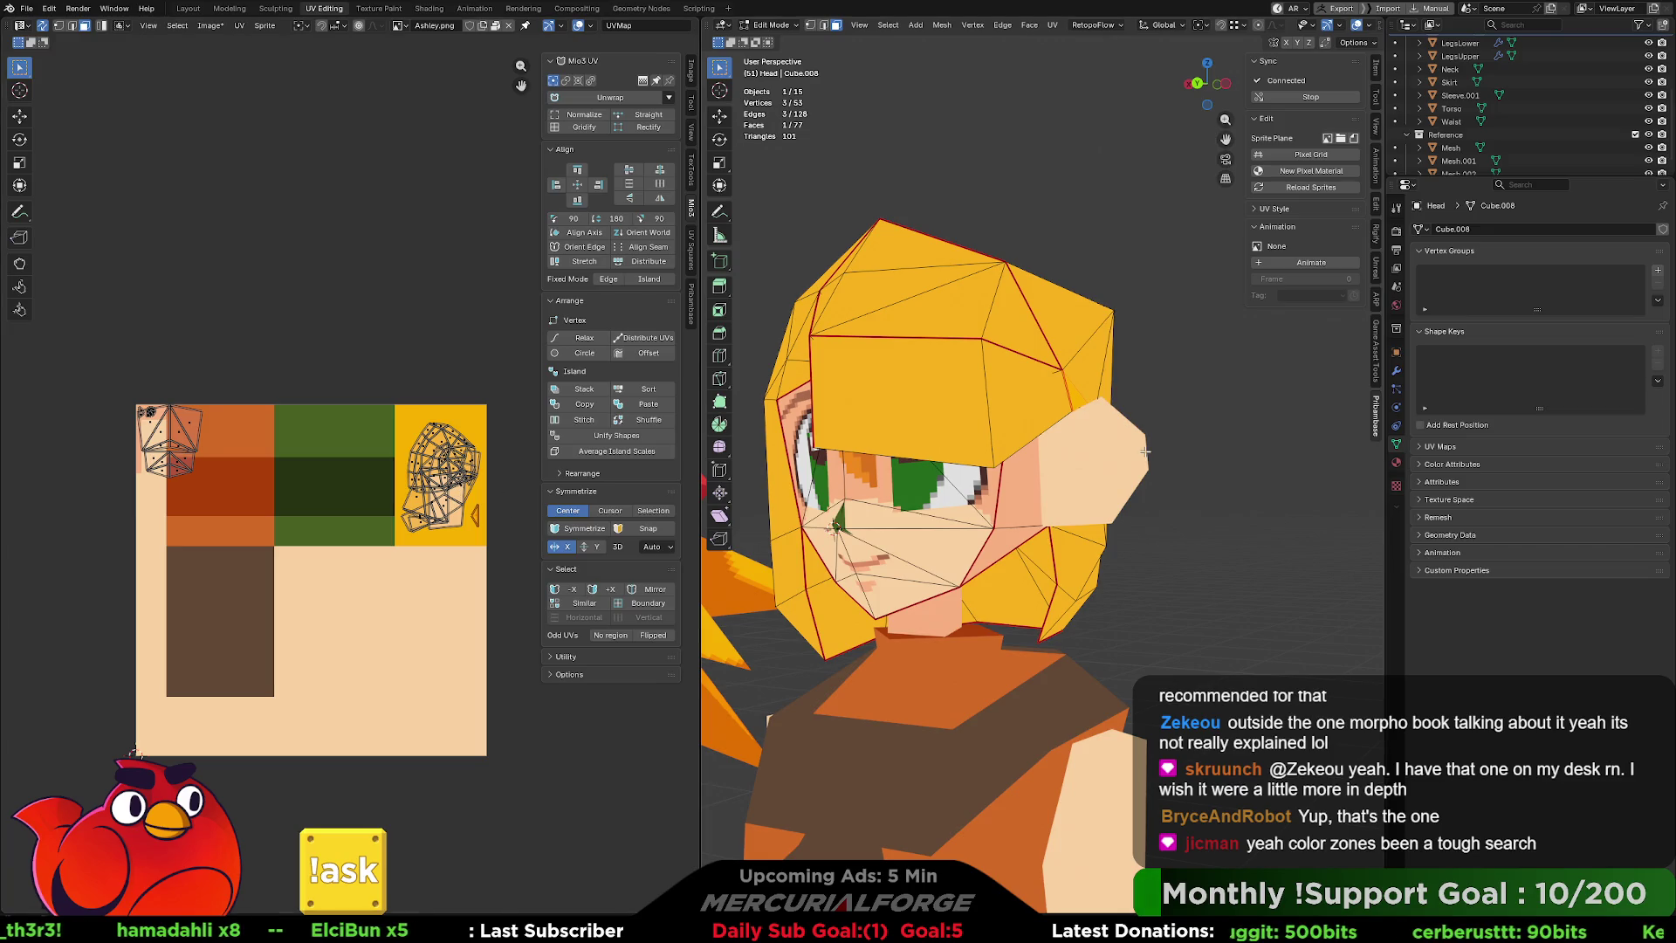
pyautogui.press('Tab')
pyautogui.scroll(-5, 1044, 537)
pyautogui.scroll(2, 1077, 538)
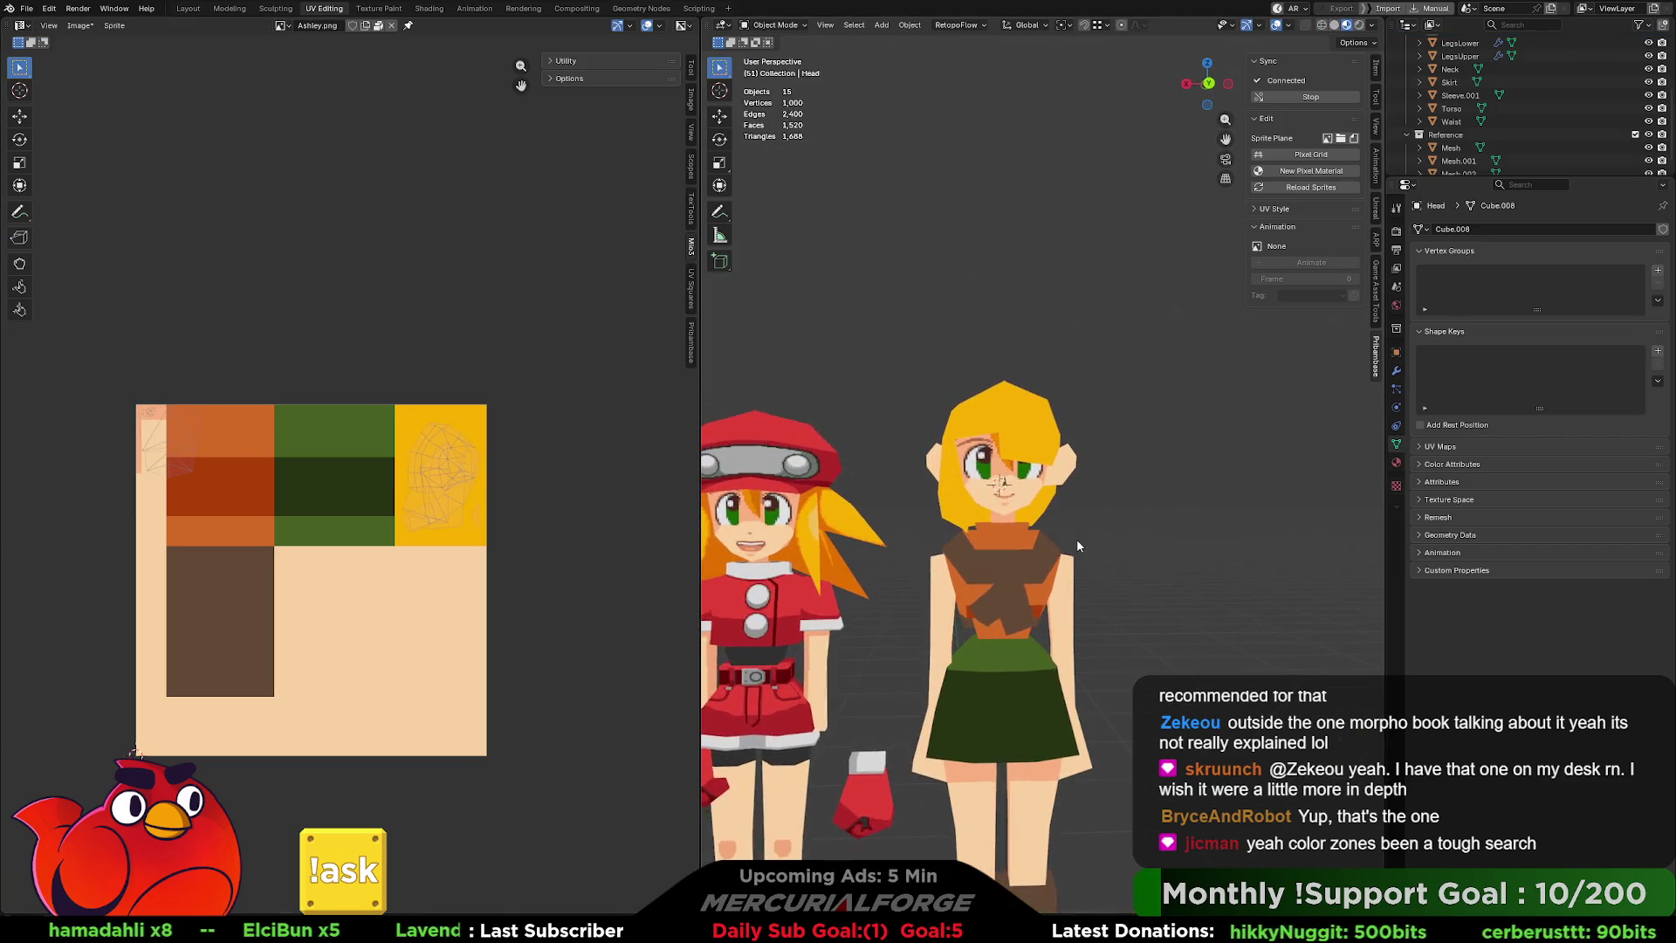
# Raise one edge of the blonde character's head about 0.03 m along Z, then exit Edit Mode.
pyautogui.scroll(-2, 1074, 542)
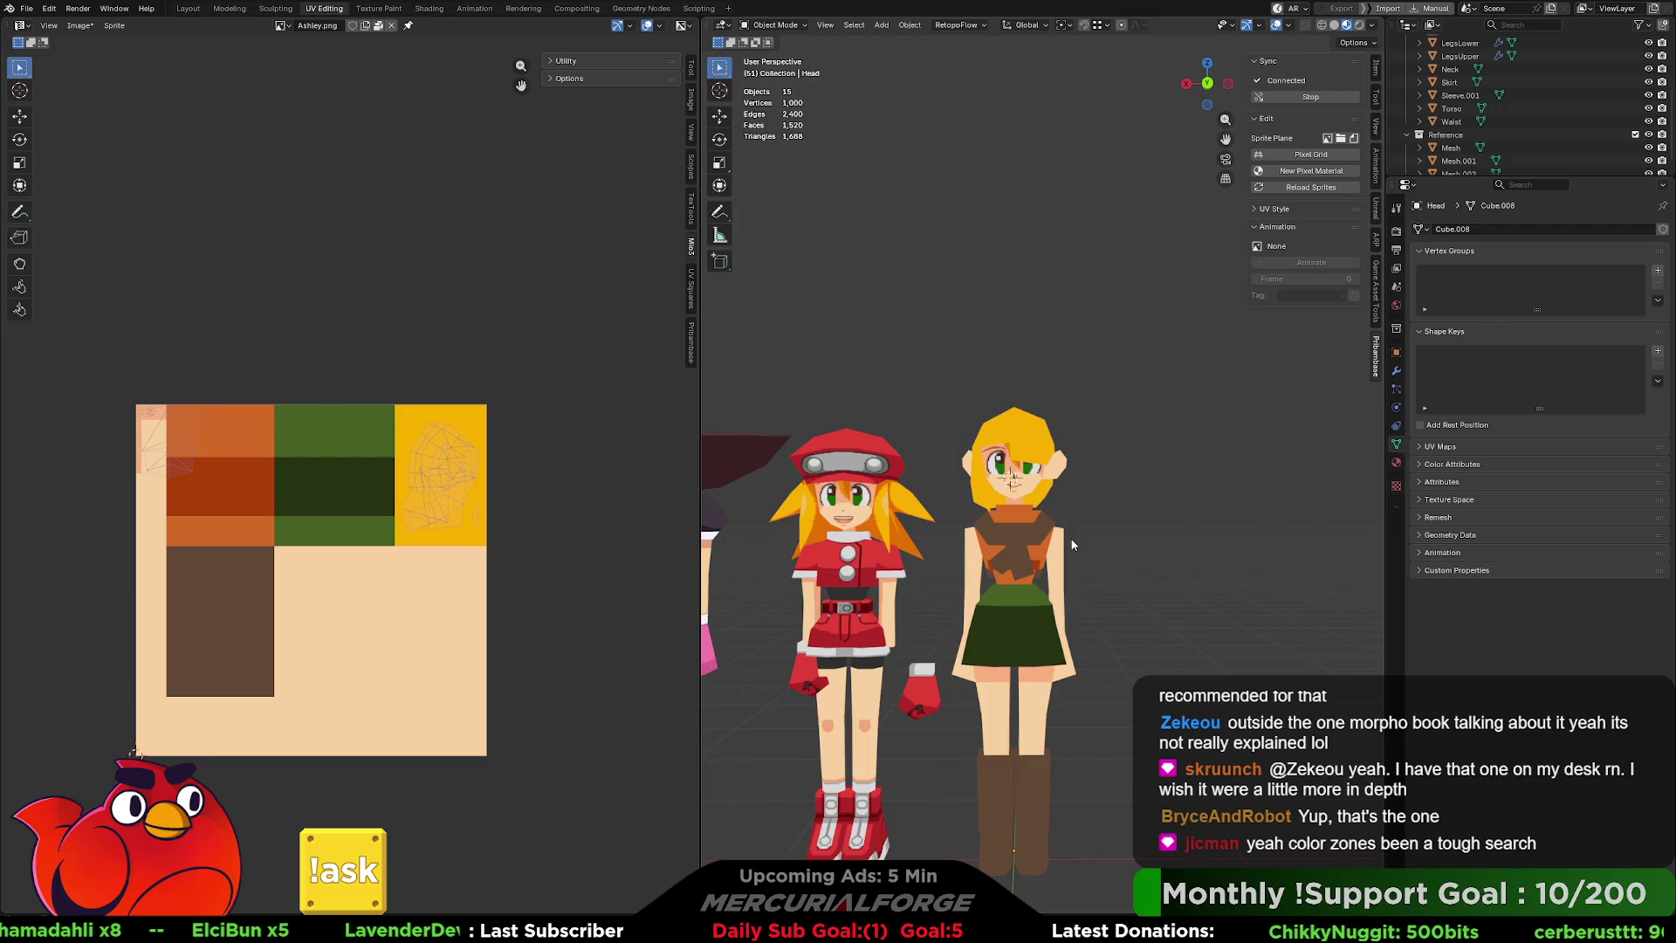
pyautogui.moveTo(1008, 477)
pyautogui.mouseDown(button='middle')
pyautogui.moveTo(1113, 481)
pyautogui.moveTo(1011, 482)
pyautogui.moveTo(1057, 475)
pyautogui.mouseUp(button='middle')
pyautogui.scroll(6, 1011, 481)
pyautogui.click(1056, 475)
pyautogui.press('Tab')
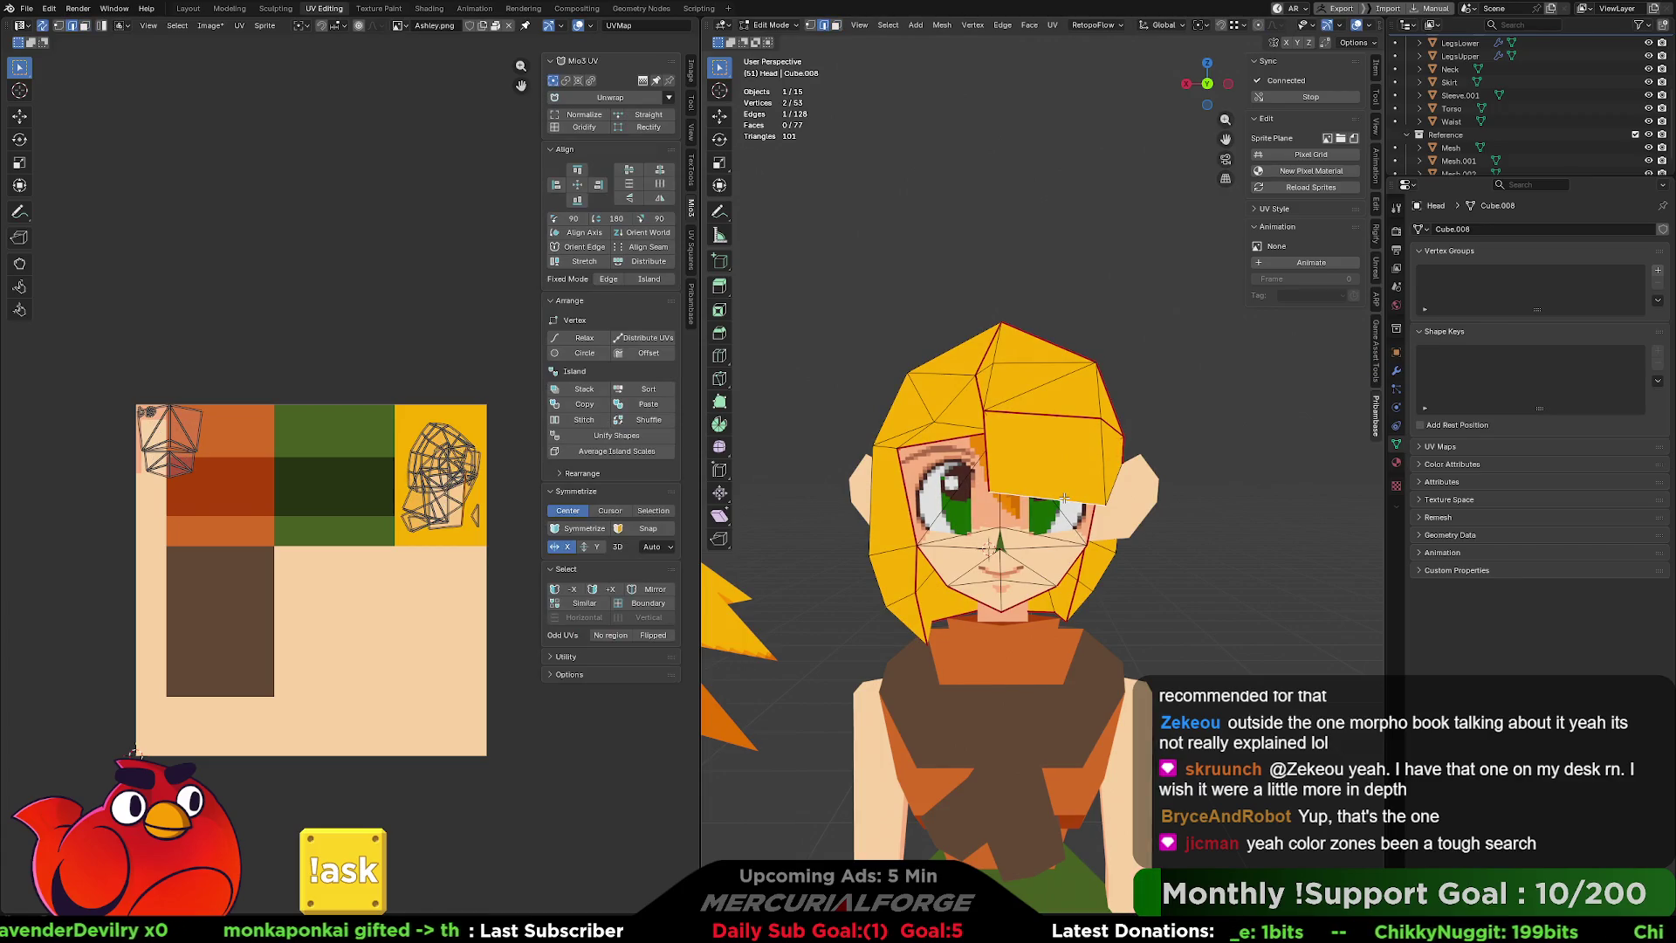
pyautogui.press('g')
pyautogui.press('z')
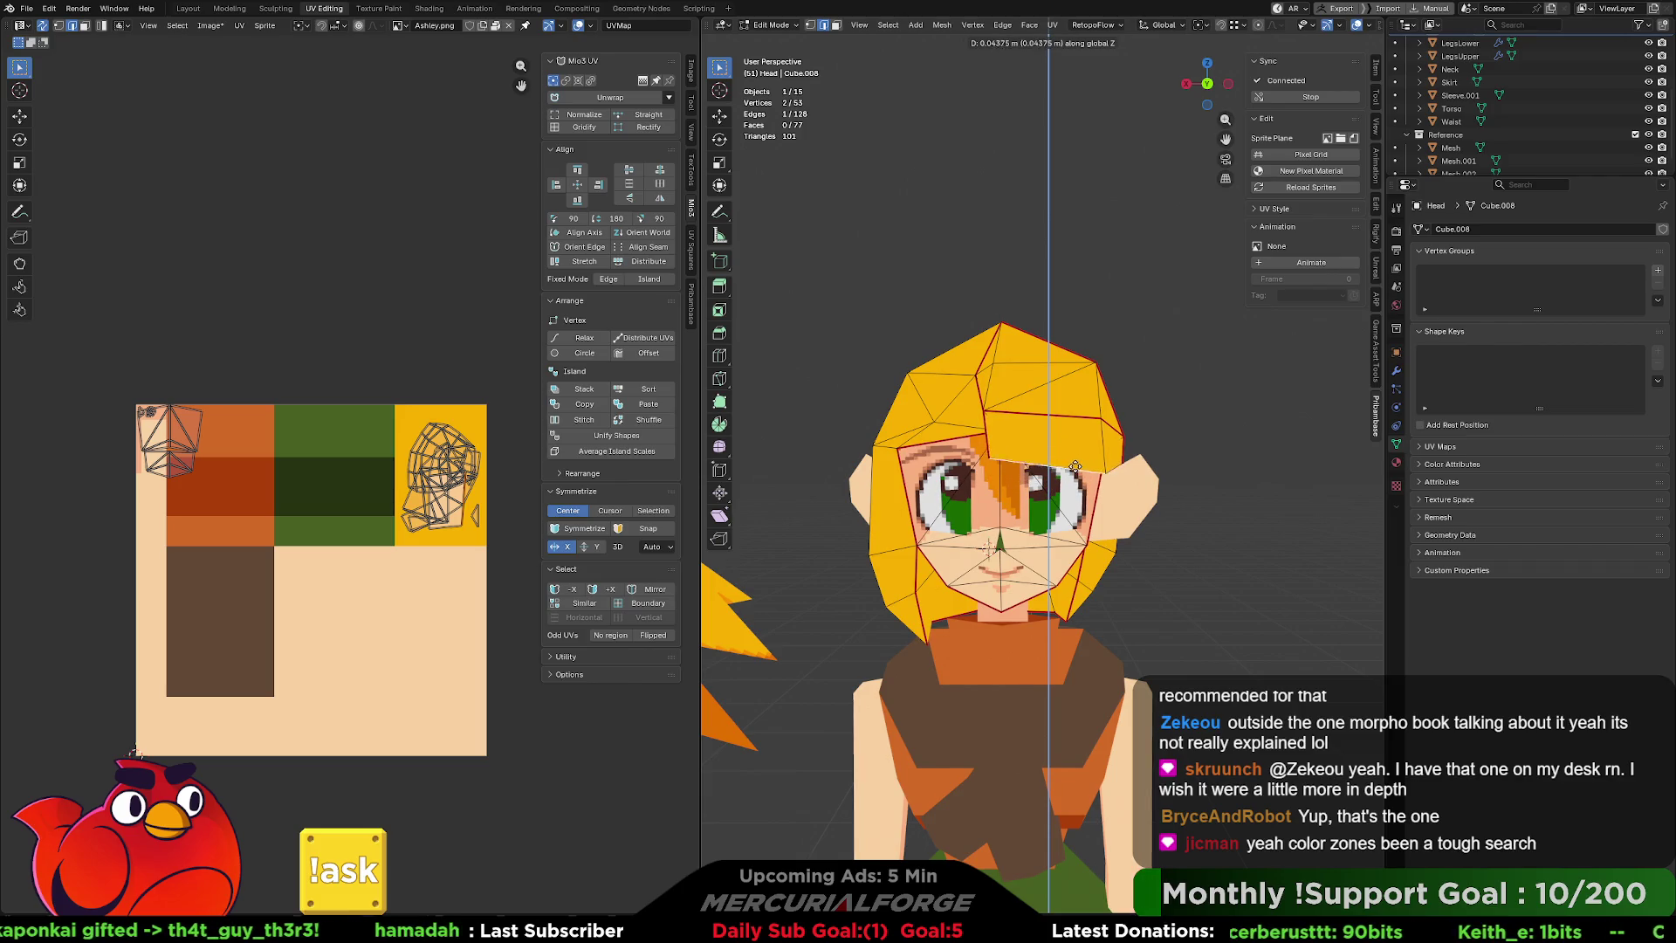
pyautogui.click(1074, 475)
pyautogui.click(1190, 429)
pyautogui.scroll(-6, 1192, 454)
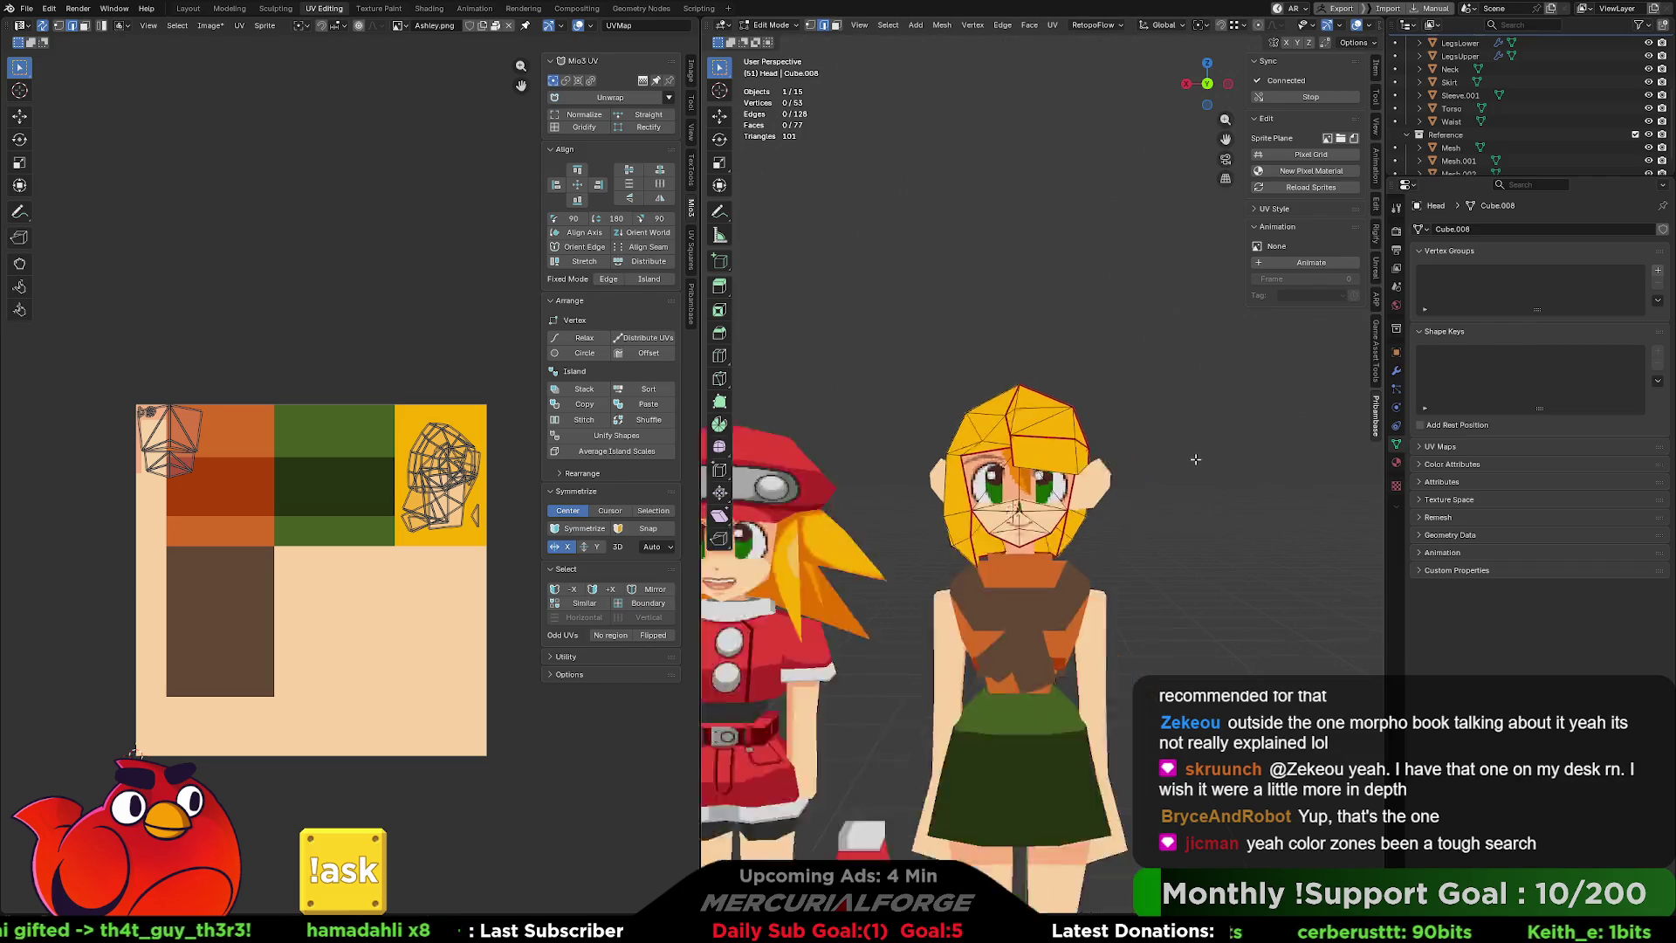
pyautogui.moveTo(1179, 482)
pyautogui.mouseDown(button='middle')
pyautogui.moveTo(1123, 480)
pyautogui.moveTo(1197, 489)
pyautogui.moveTo(1171, 491)
pyautogui.mouseUp(button='middle')
pyautogui.press('Tab')
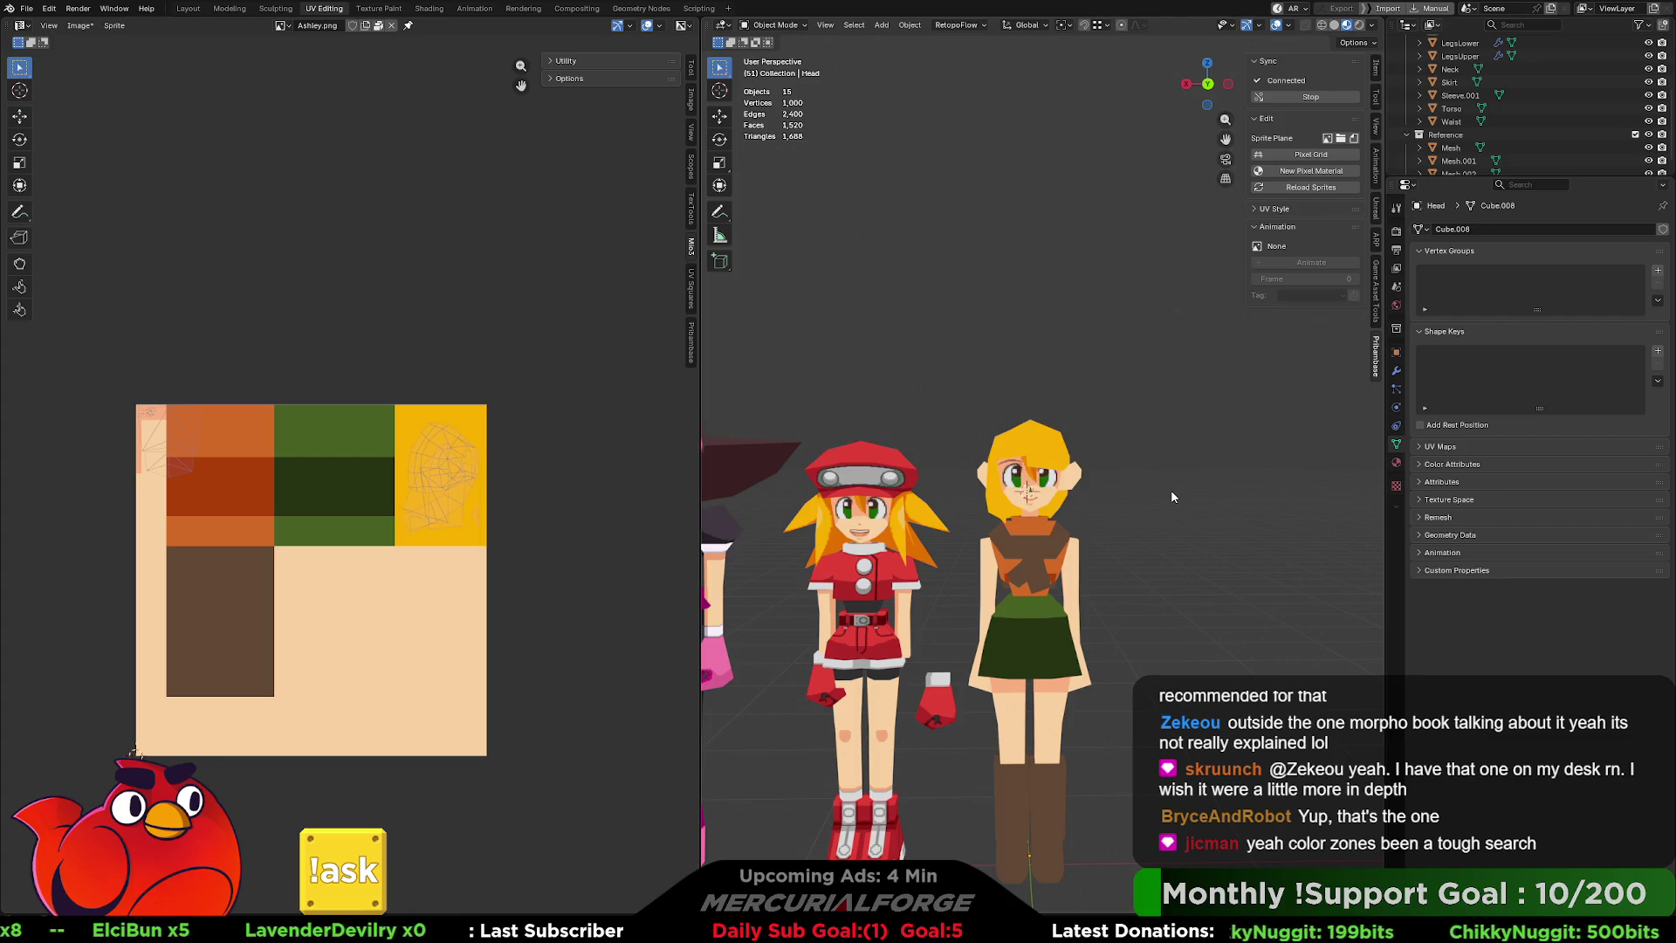
# Raise the Sleeve.001 piece about 0.028 m straight up along Z.
pyautogui.scroll(3, 1165, 495)
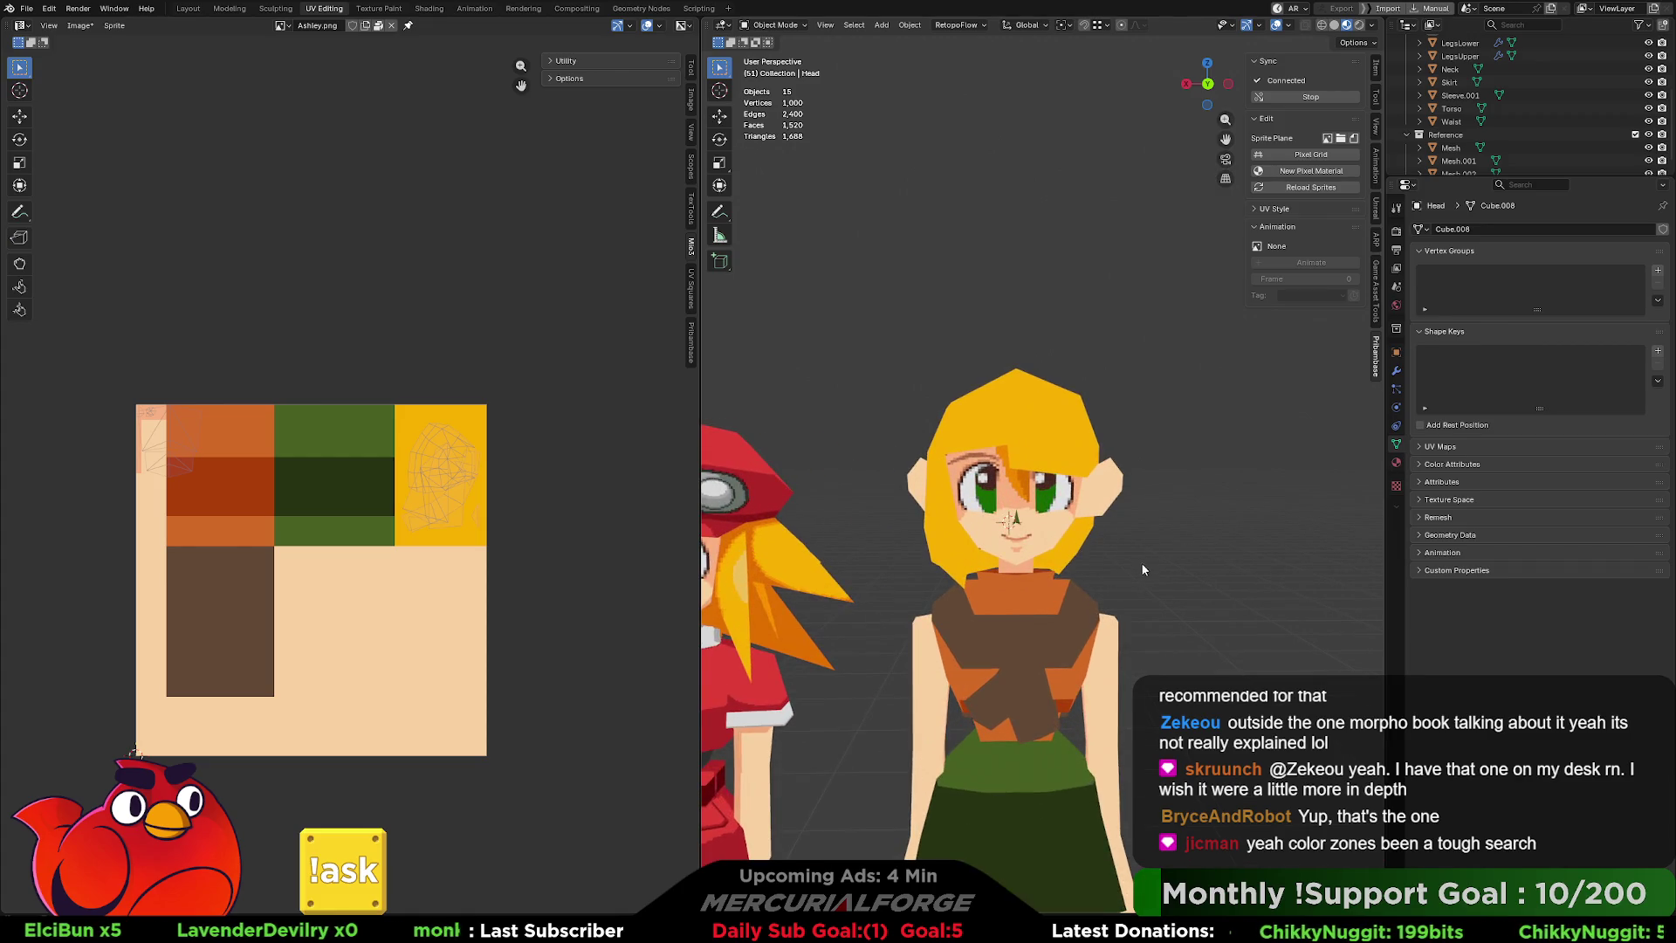
pyautogui.scroll(1, 1144, 524)
pyautogui.click(1034, 564)
pyautogui.moveTo(1034, 556)
pyautogui.mouseDown(button='middle')
pyautogui.moveTo(1145, 550)
pyautogui.moveTo(888, 543)
pyautogui.mouseUp(button='middle')
pyautogui.moveTo(1029, 550); pyautogui.dragTo(1051, 549, button='middle')
pyautogui.press('g')
pyautogui.press('z')
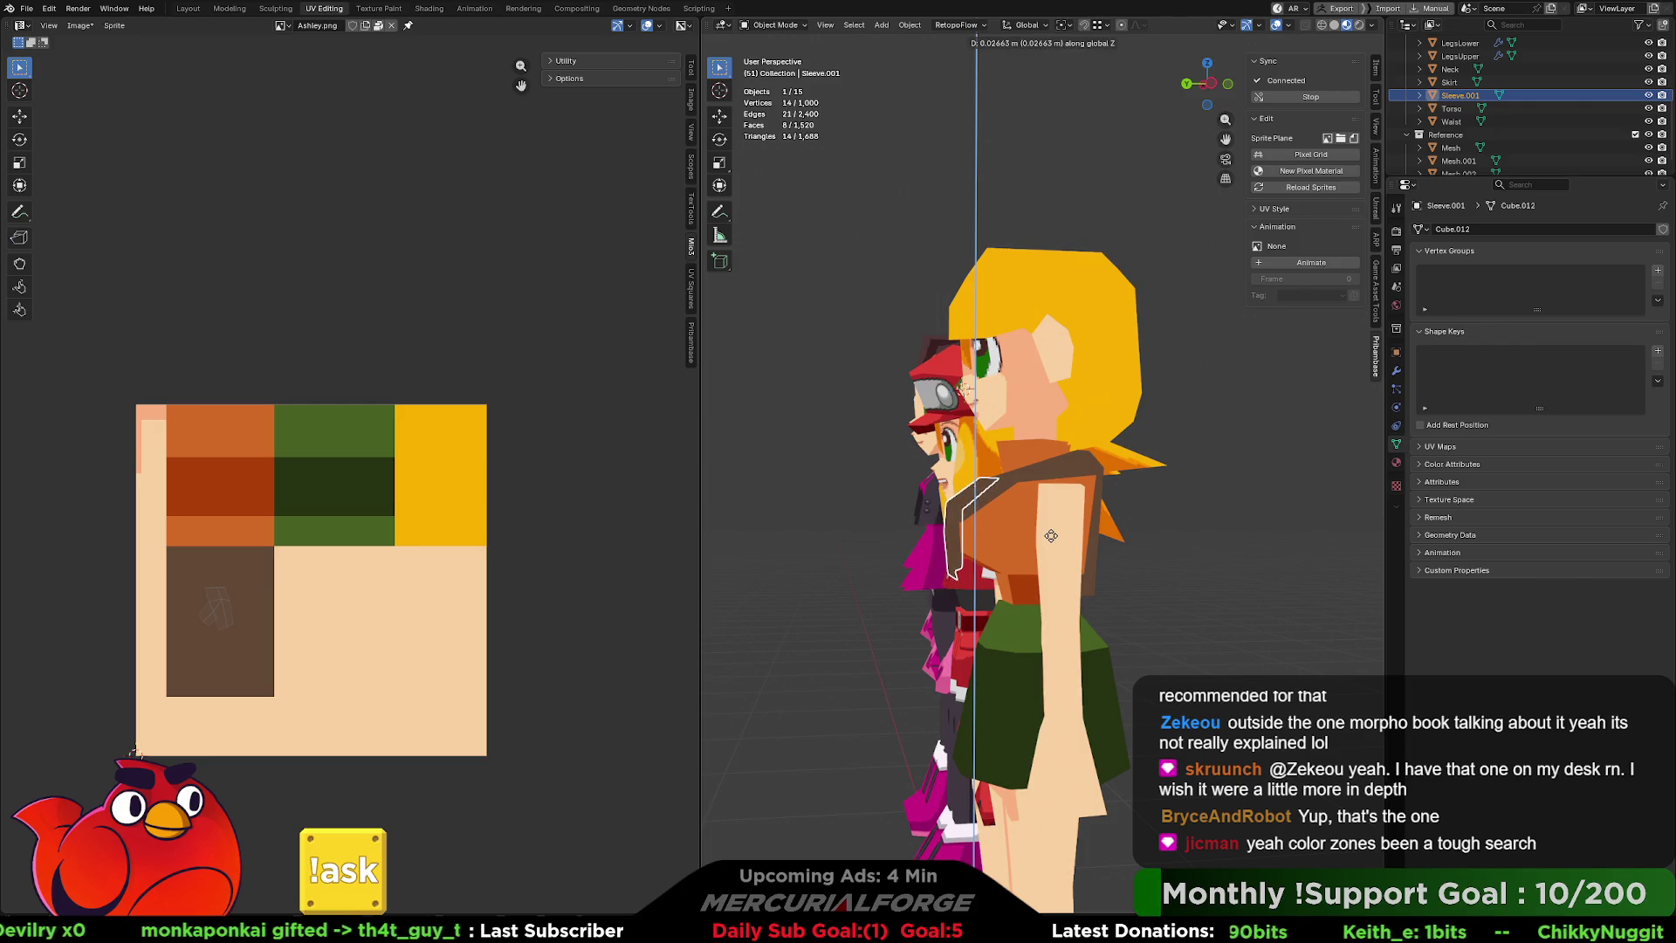
pyautogui.click(1051, 536)
pyautogui.moveTo(1046, 536)
pyautogui.mouseDown(button='middle')
pyautogui.moveTo(1234, 538)
pyautogui.moveTo(1148, 552)
pyautogui.moveTo(877, 540)
pyautogui.moveTo(1054, 524)
pyautogui.mouseUp(button='middle')
# Deselect the sleeve and open the Torso mesh in Edit Mode.
pyautogui.click(1233, 538)
pyautogui.click(1054, 524)
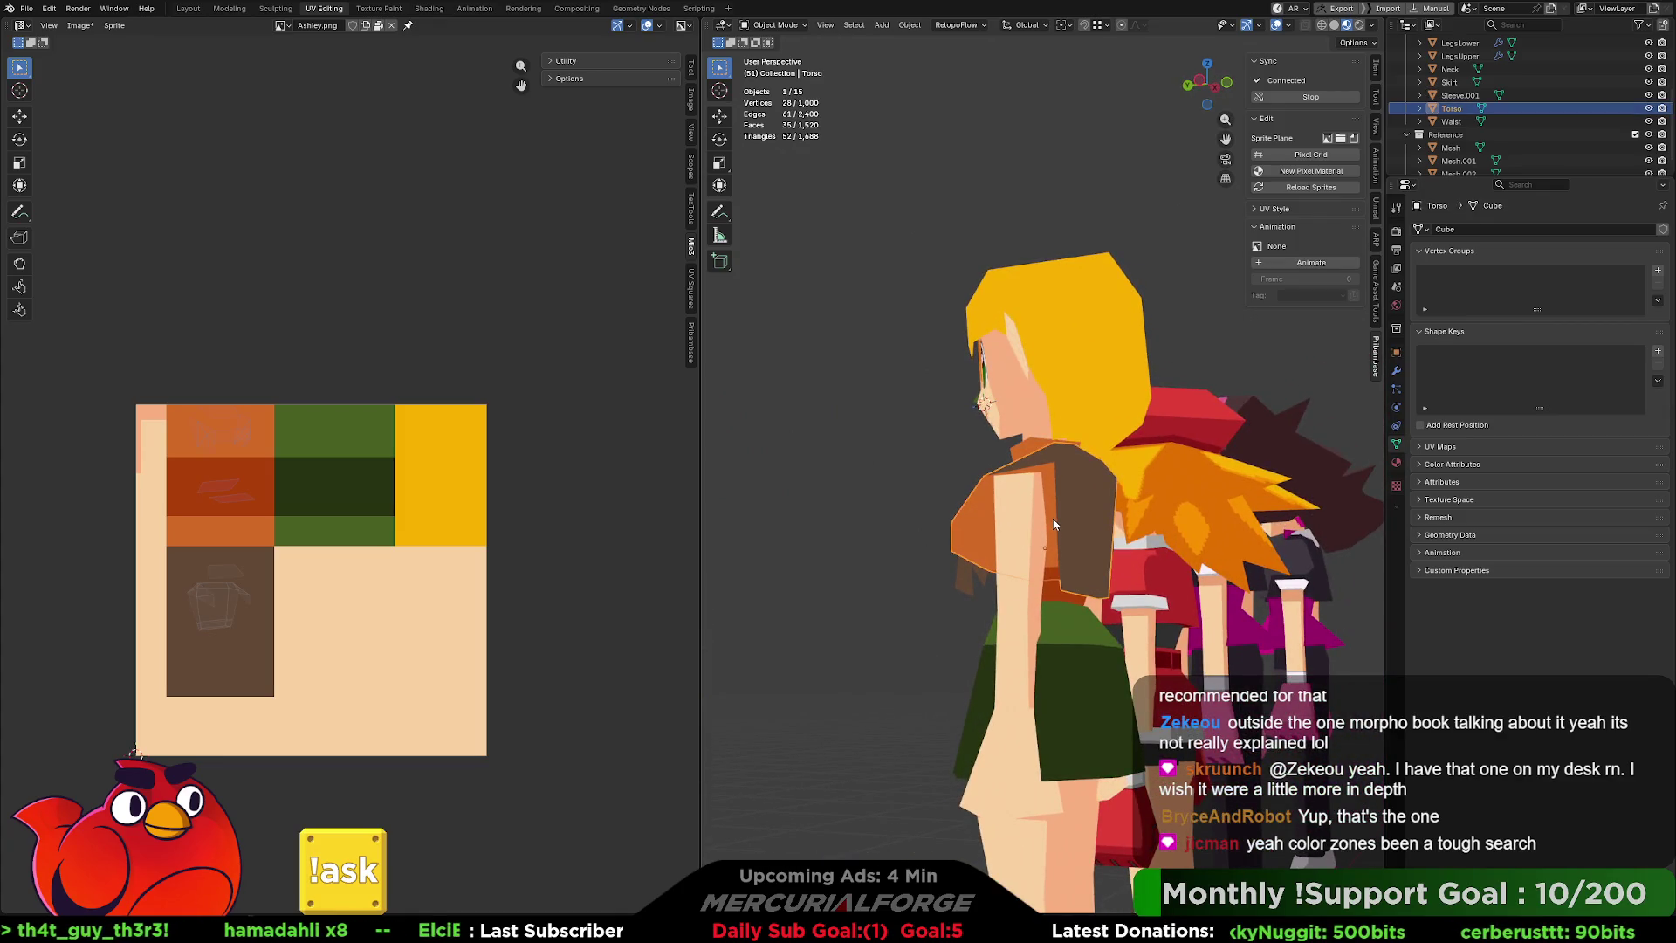
pyautogui.press('Tab')
pyautogui.scroll(10, 1061, 498)
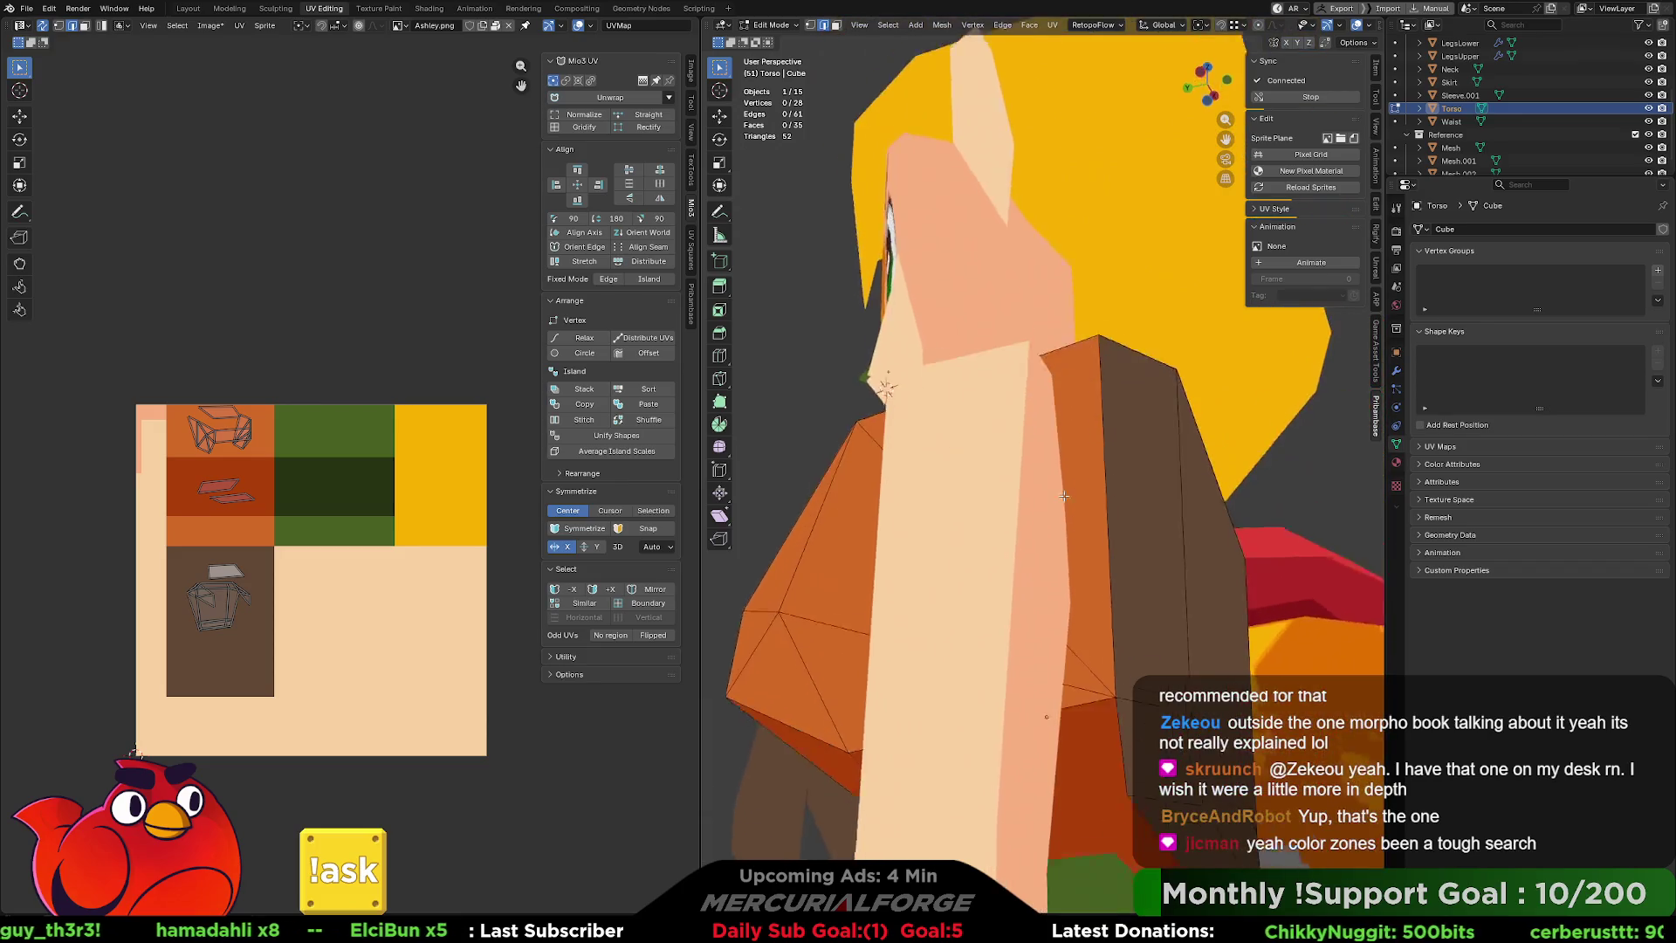
# Switch the torso to face selection and re-enter its Edit Mode.
pyautogui.moveTo(1065, 460)
pyautogui.mouseDown(button='middle')
pyautogui.moveTo(1022, 551)
pyautogui.moveTo(1065, 517)
pyautogui.moveTo(1176, 513)
pyautogui.moveTo(1071, 546)
pyautogui.mouseUp(button='middle')
pyautogui.scroll(-8, 1021, 551)
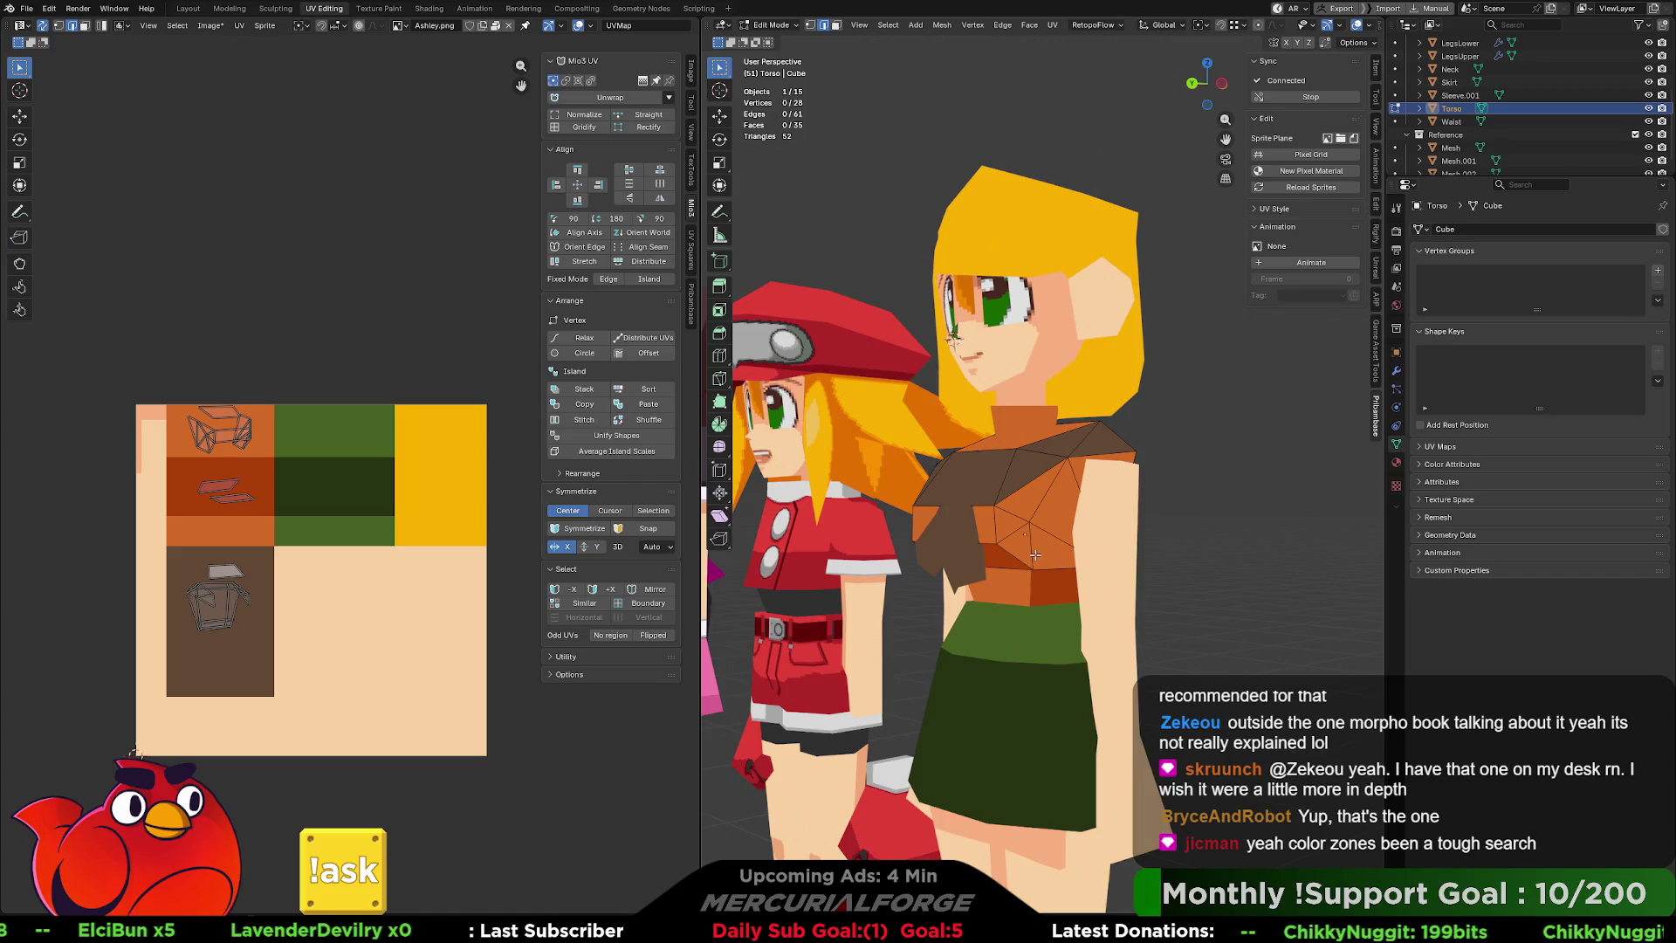
pyautogui.scroll(-4, 1017, 551)
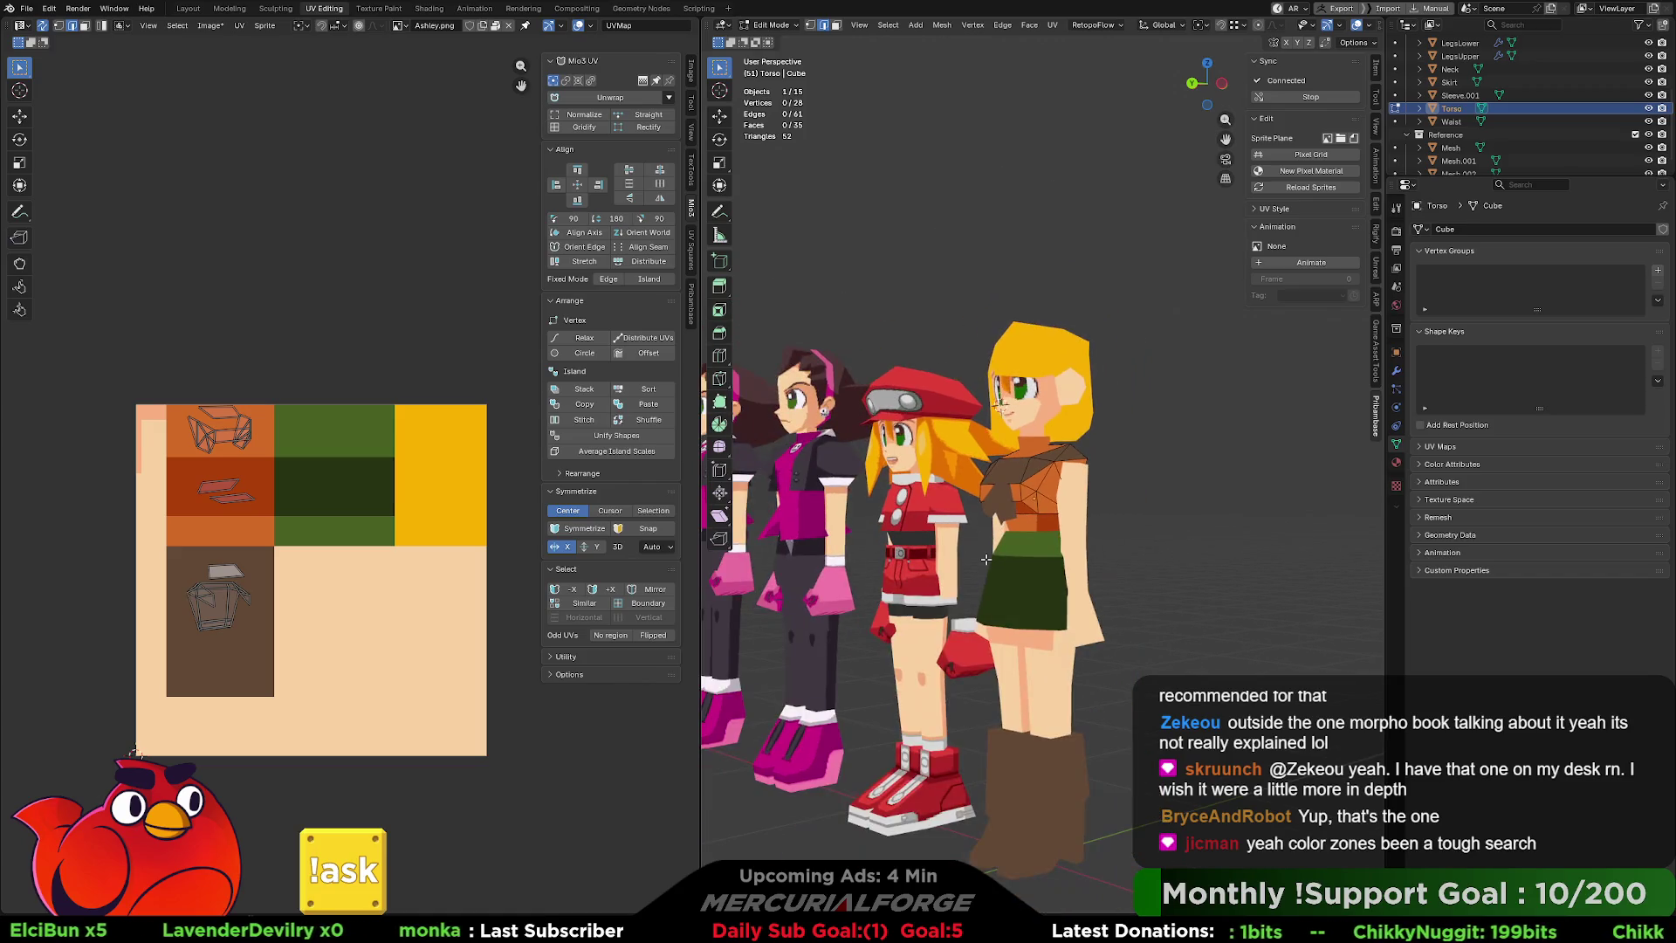
pyautogui.scroll(4, 1015, 559)
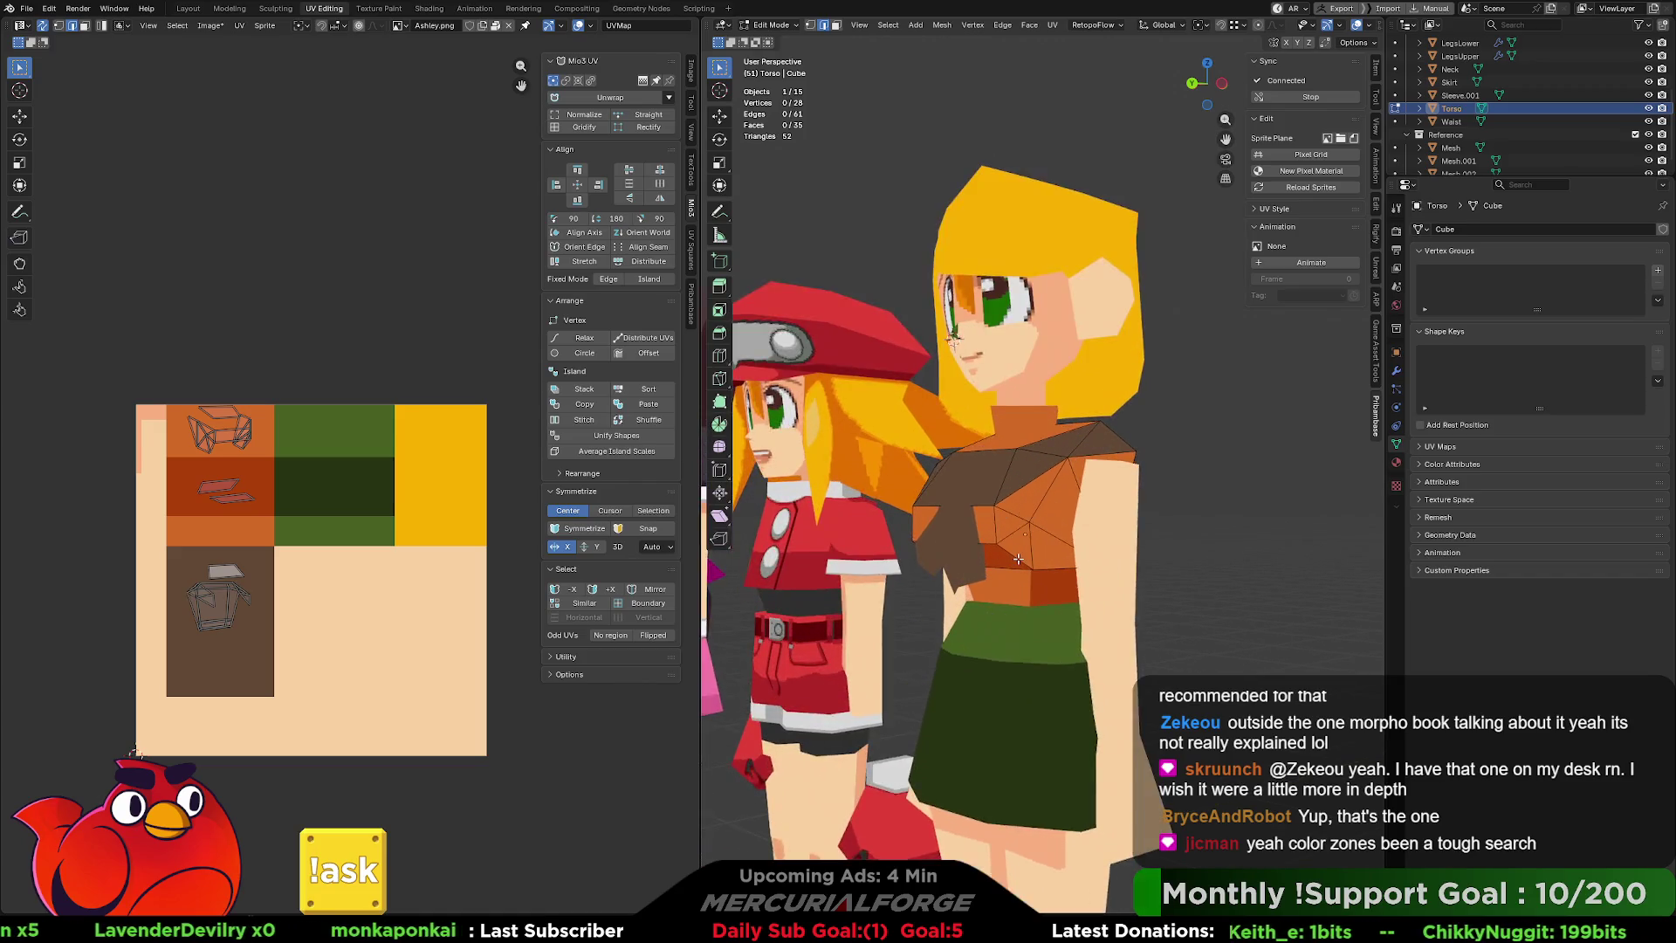
pyautogui.click(1036, 567)
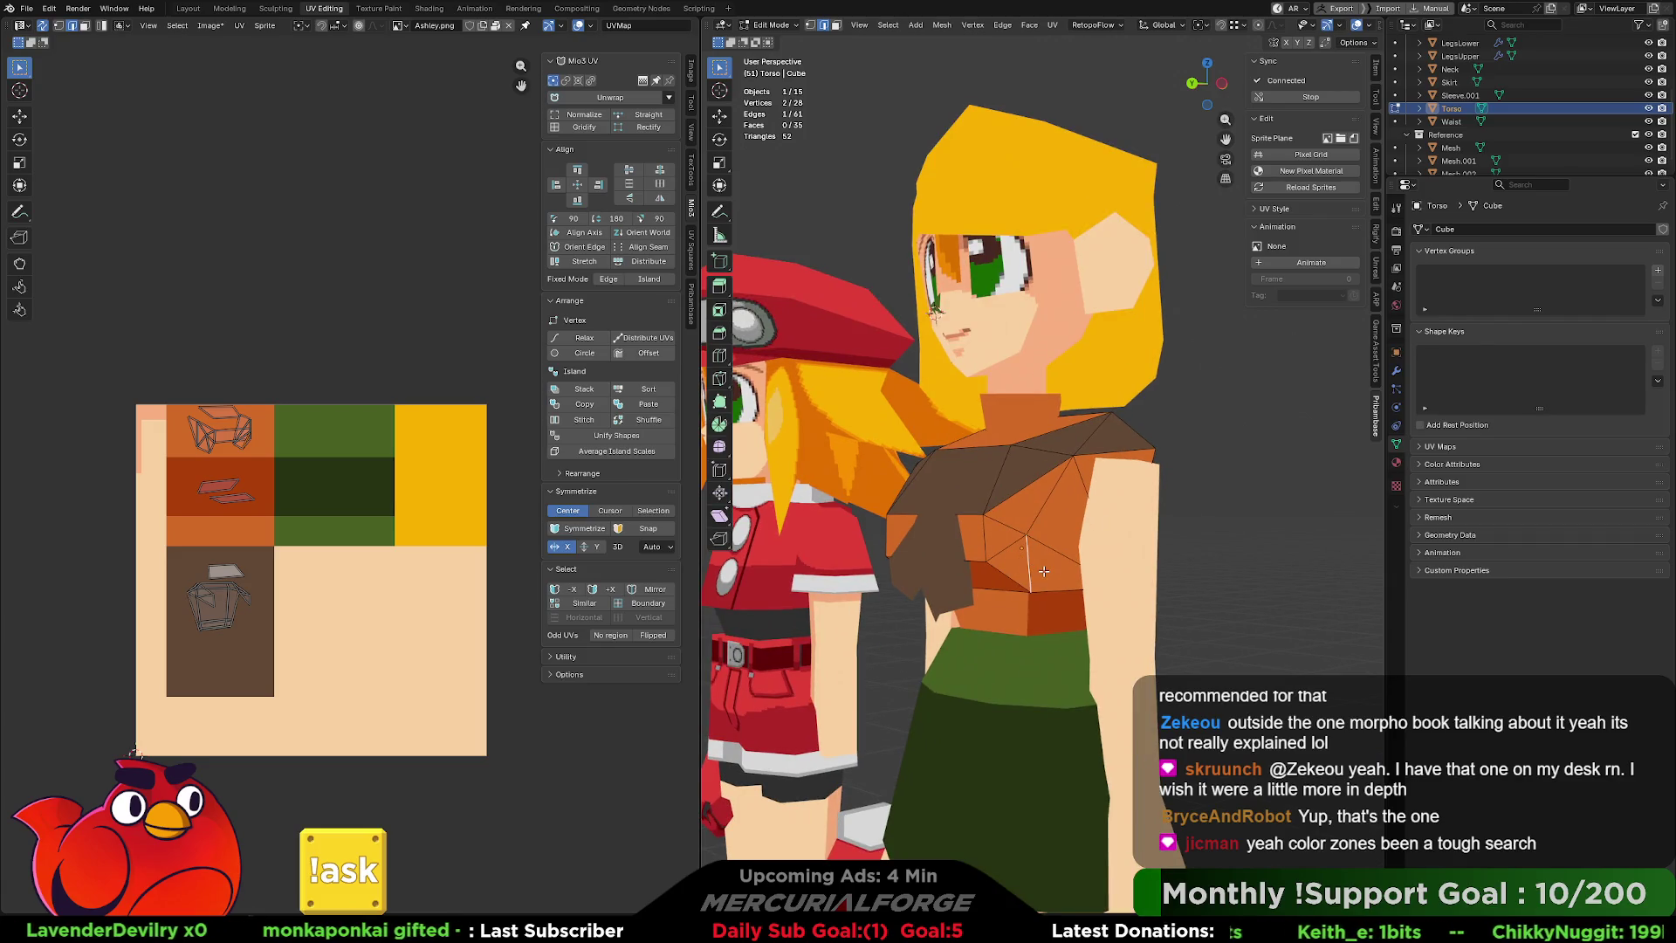
pyautogui.press('3')
pyautogui.press('Tab')
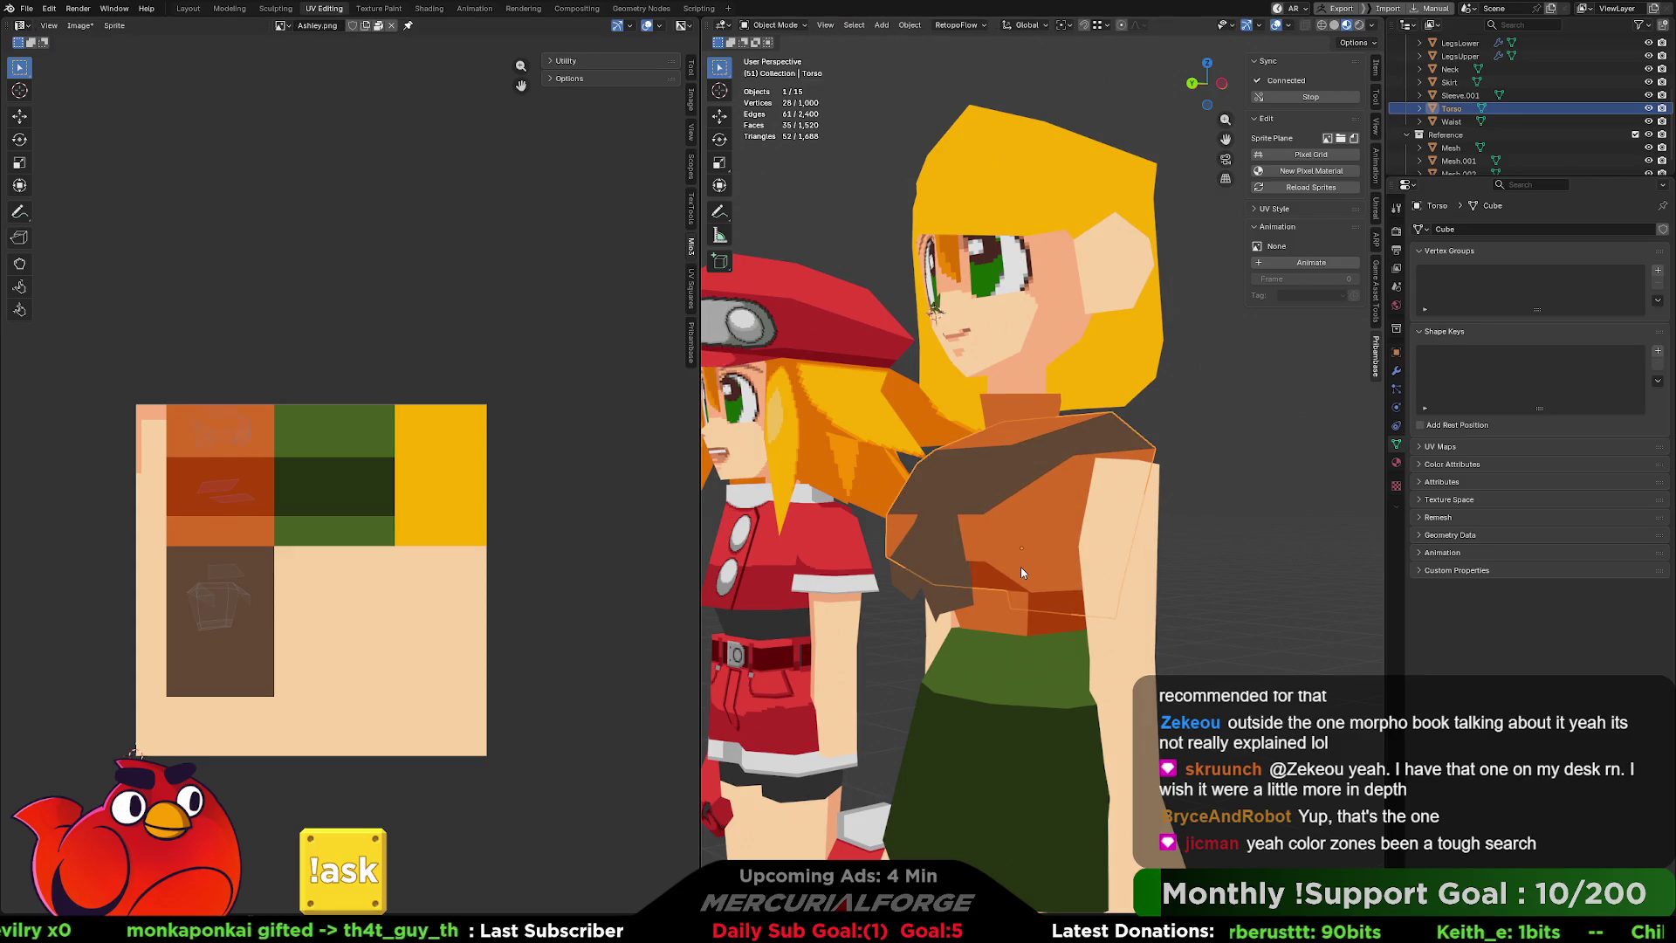
pyautogui.press('Tab')
# Select the torso's shoulder and chest faces on both sides of the character.
pyautogui.click(1019, 568)
pyautogui.keyDown('shift'); pyautogui.click(1065, 564); pyautogui.keyUp('shift')
pyautogui.moveTo(1065, 564); pyautogui.dragTo(977, 553, button='middle')
pyautogui.keyDown('shift'); pyautogui.click(964, 523); pyautogui.keyUp('shift')
pyautogui.keyDown('shift'); pyautogui.click(930, 537); pyautogui.keyUp('shift')
pyautogui.keyDown('shift'); pyautogui.click(944, 493); pyautogui.keyUp('shift')
pyautogui.keyDown('shift'); pyautogui.click(1065, 497); pyautogui.keyUp('shift')
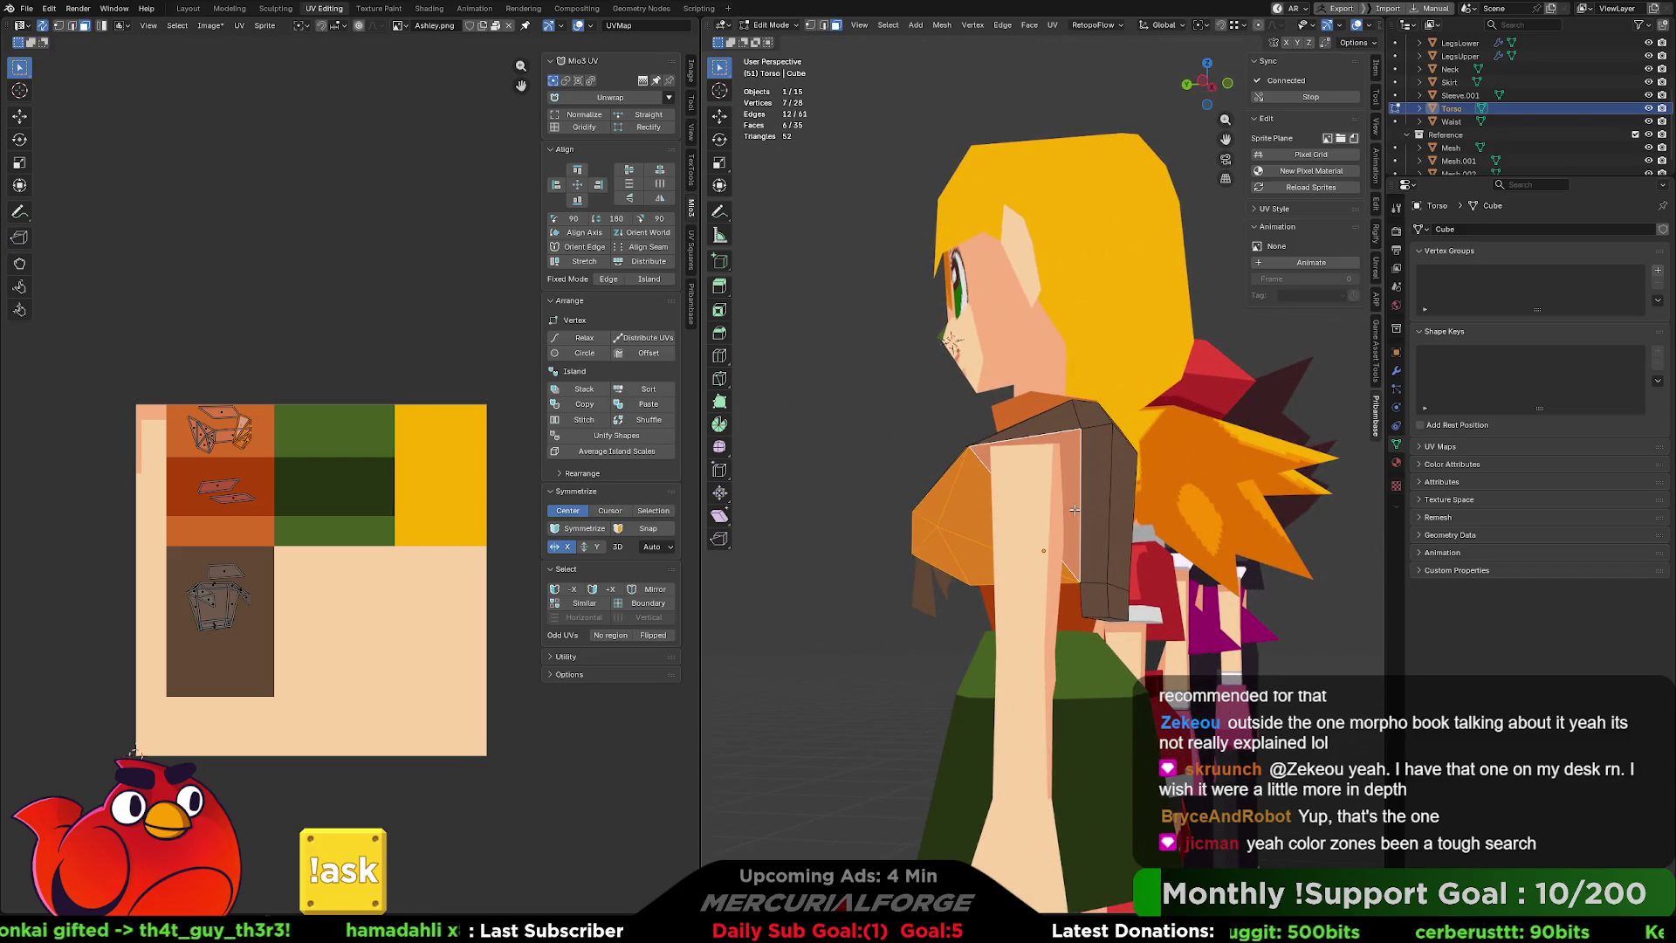
pyautogui.moveTo(1065, 497)
pyautogui.mouseDown(button='middle')
pyautogui.moveTo(1039, 510)
pyautogui.moveTo(1071, 521)
pyautogui.mouseUp(button='middle')
pyautogui.keyDown('shift'); pyautogui.click(1056, 511); pyautogui.keyUp('shift')
pyautogui.keyDown('shift'); pyautogui.click(1044, 542); pyautogui.keyUp('shift')
pyautogui.keyDown('shift'); pyautogui.click(999, 541); pyautogui.keyUp('shift')
pyautogui.keyDown('shift'); pyautogui.click(991, 493); pyautogui.keyUp('shift')
pyautogui.keyDown('shift'); pyautogui.click(1004, 450); pyautogui.keyUp('shift')
pyautogui.keyDown('shift'); pyautogui.click(964, 451); pyautogui.keyUp('shift')
pyautogui.moveTo(963, 451)
pyautogui.mouseDown(button='middle')
pyautogui.moveTo(884, 521)
pyautogui.moveTo(737, 519)
pyautogui.mouseUp(button='middle')
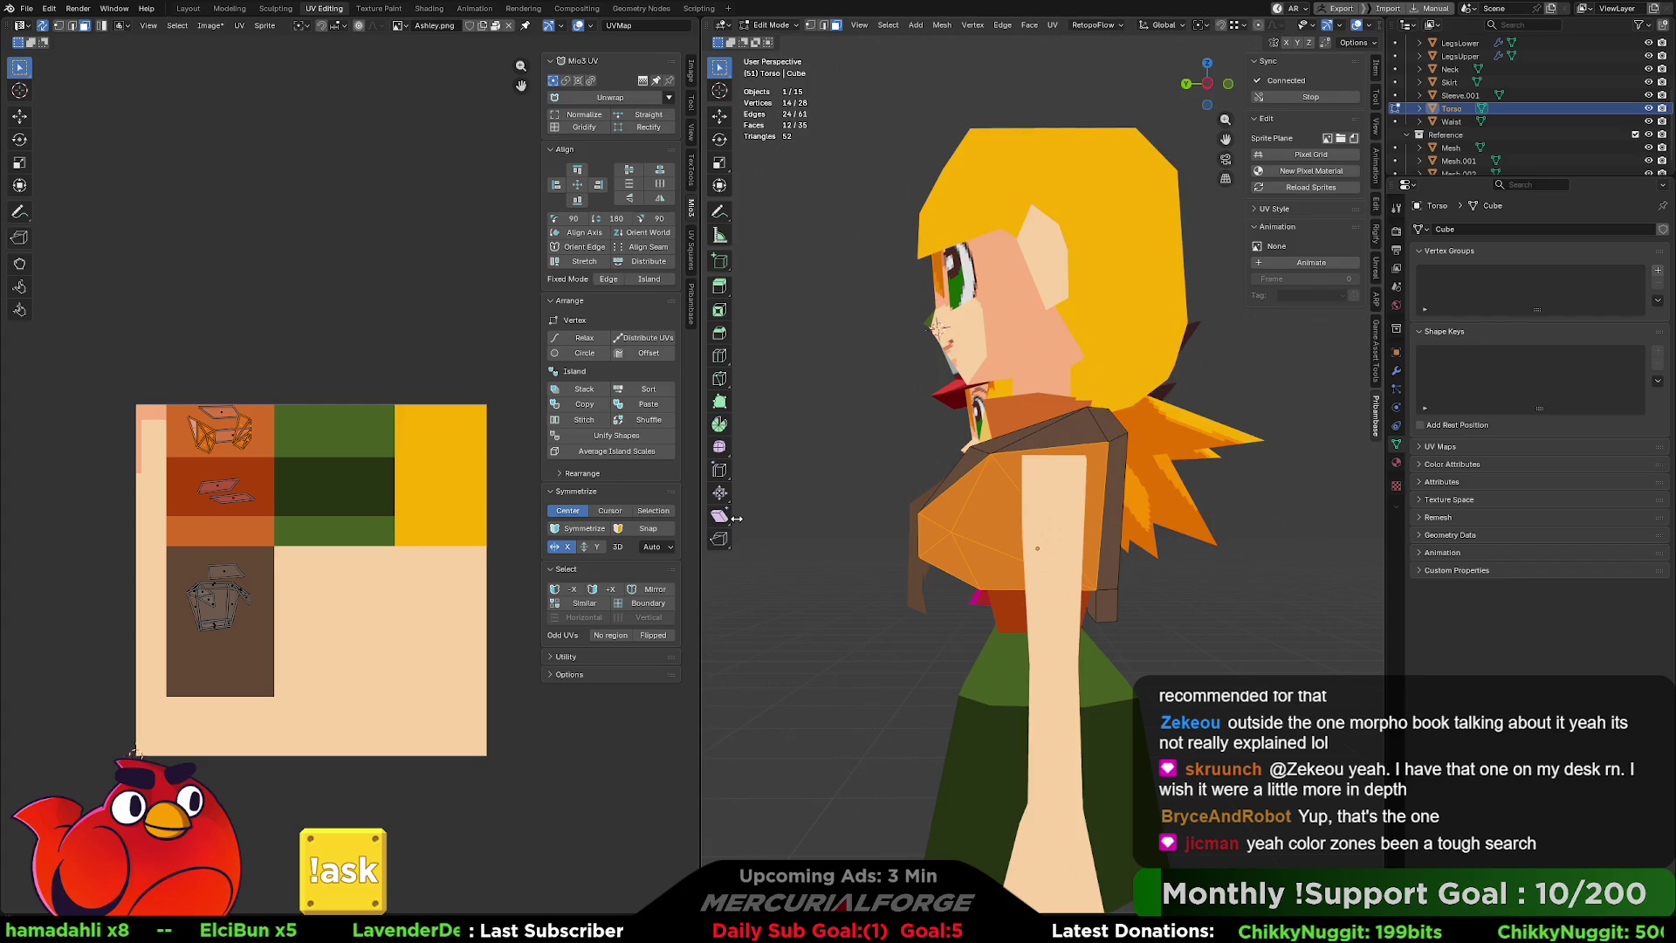
# Project the selected faces from the left ortho side view and move the island onto the orange band.
pyautogui.press('KP_3')
pyautogui.press('KP_5')
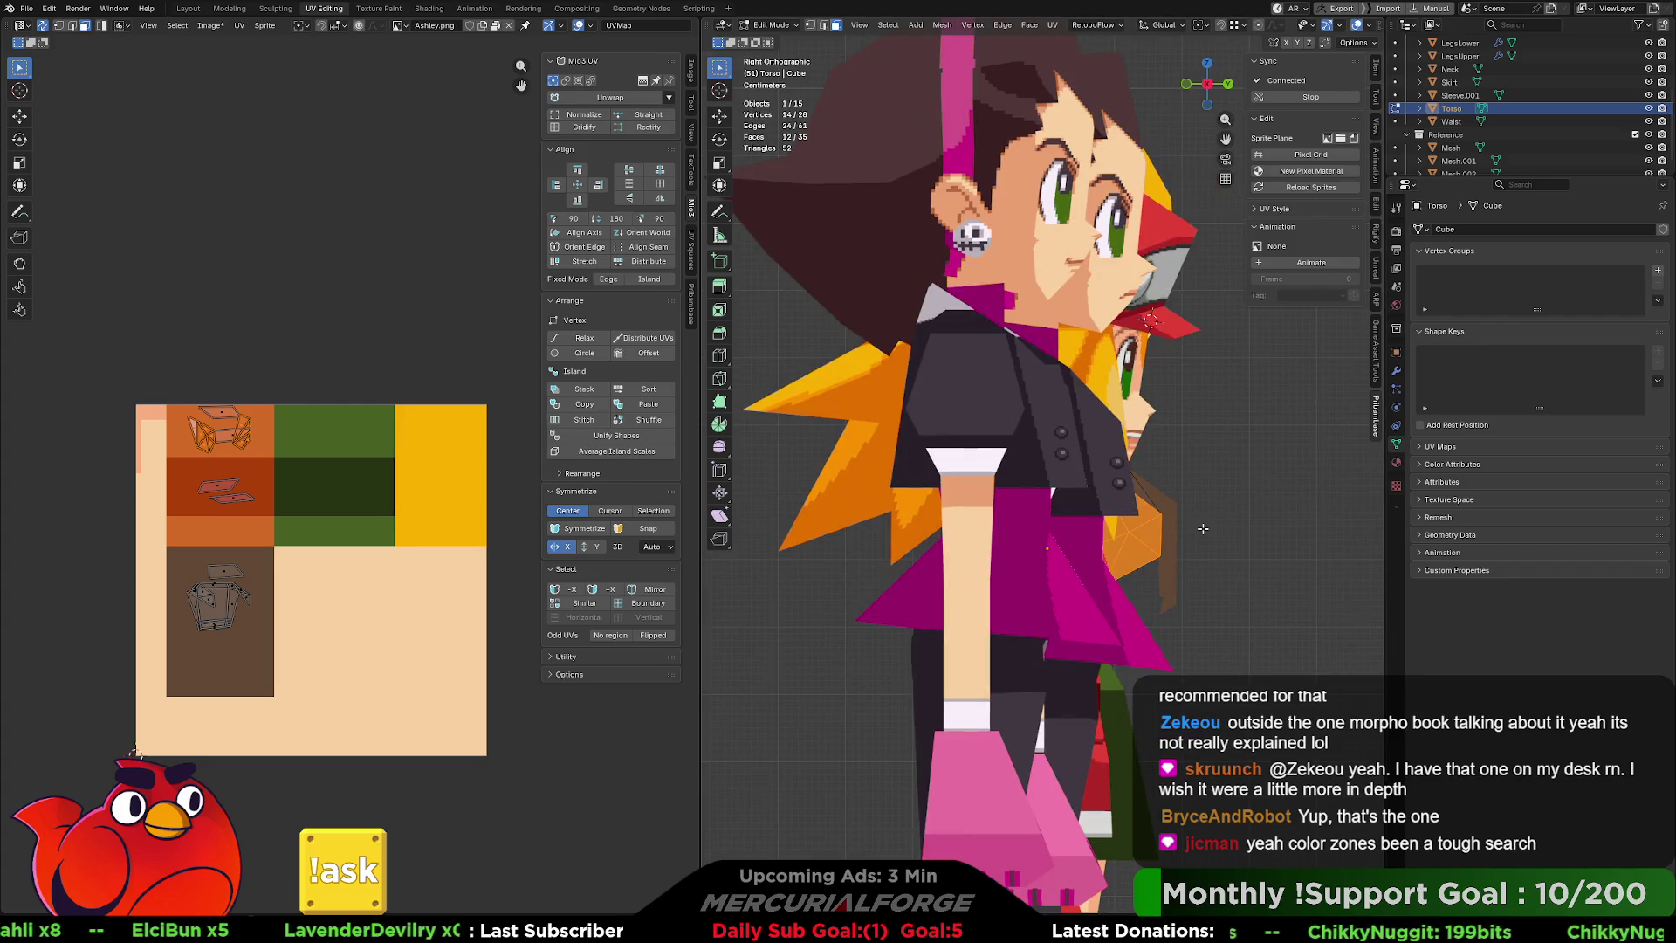
pyautogui.press('ctrl+KP_3')
pyautogui.press('u')
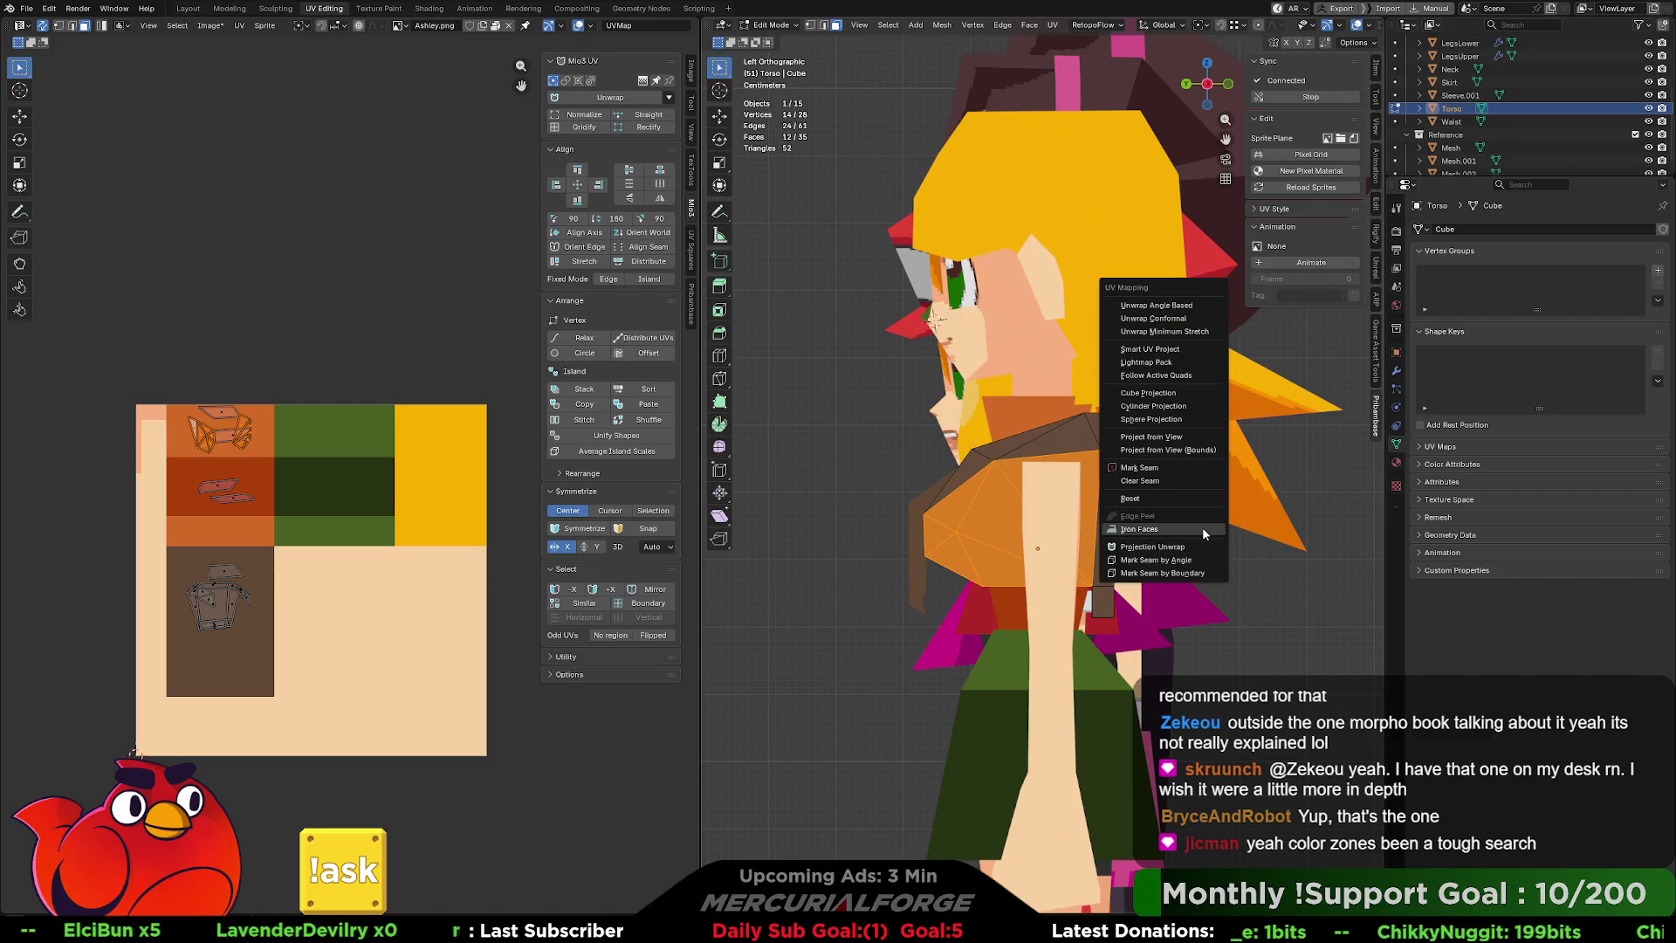
pyautogui.click(1187, 441)
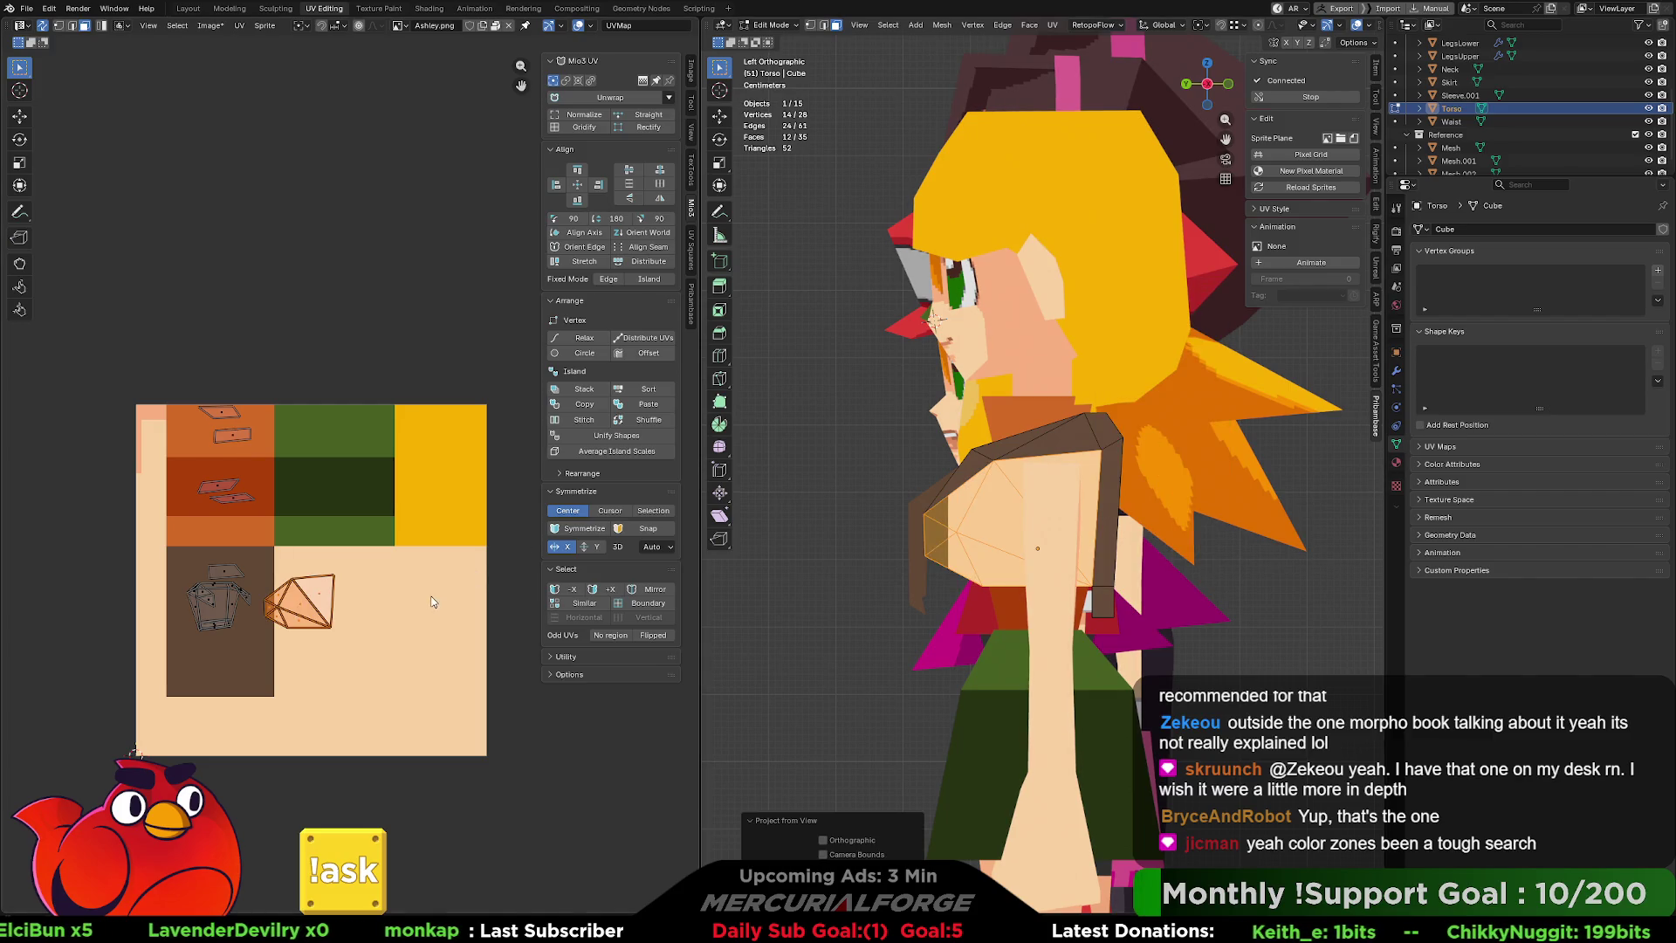
pyautogui.press('g')
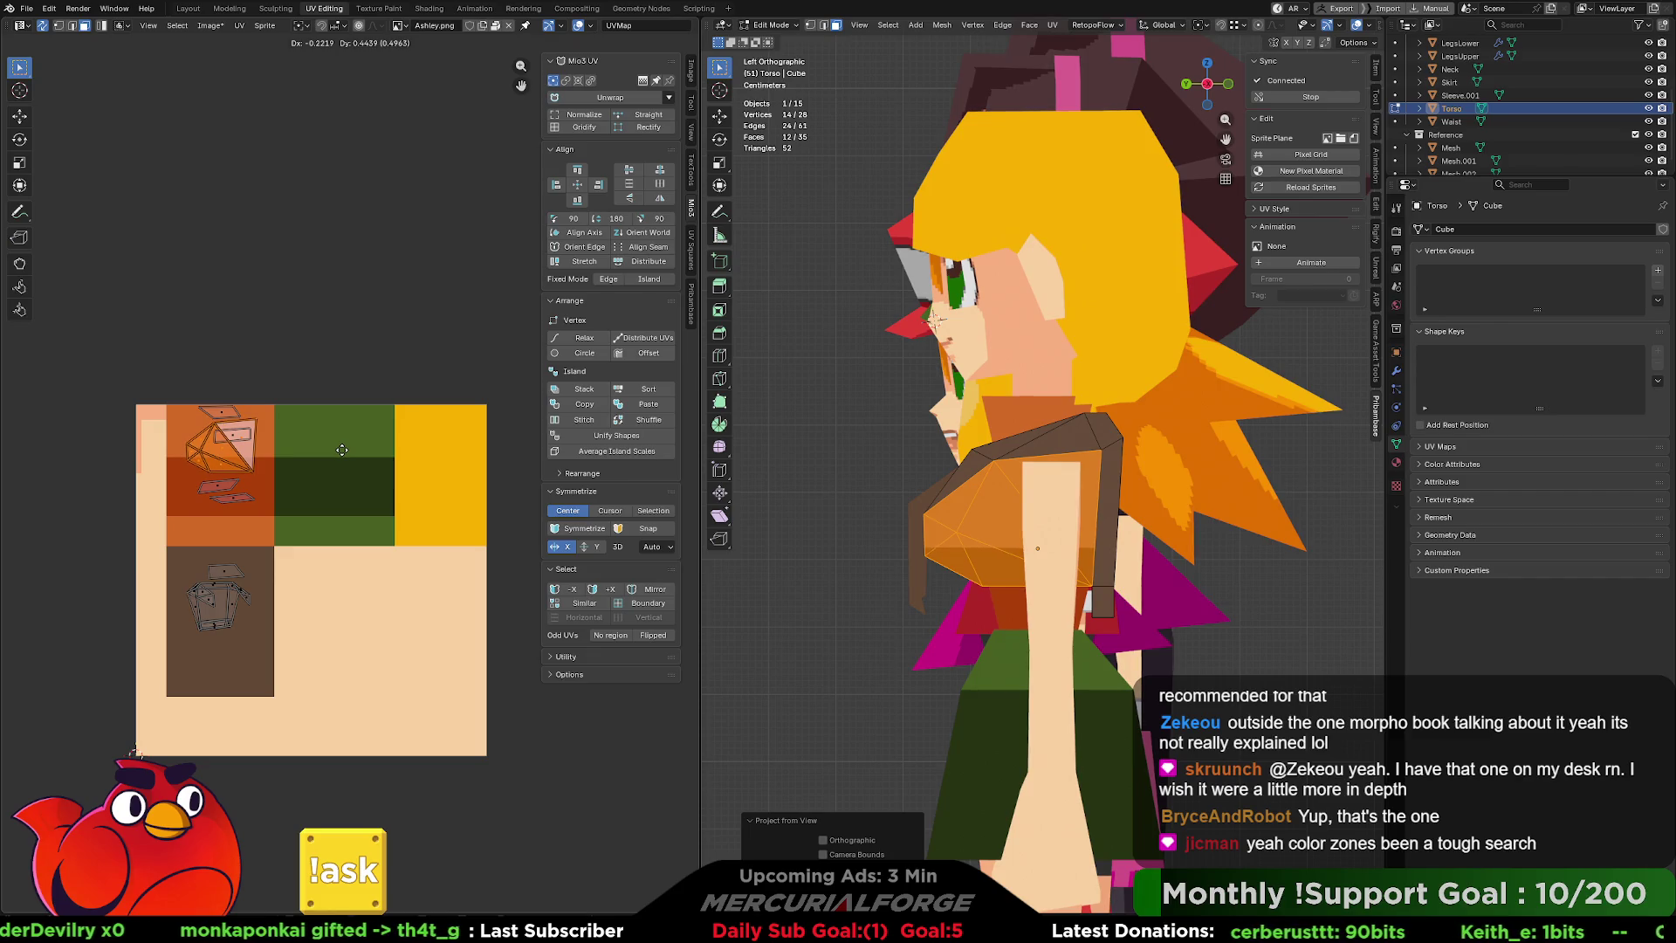
pyautogui.click(342, 451)
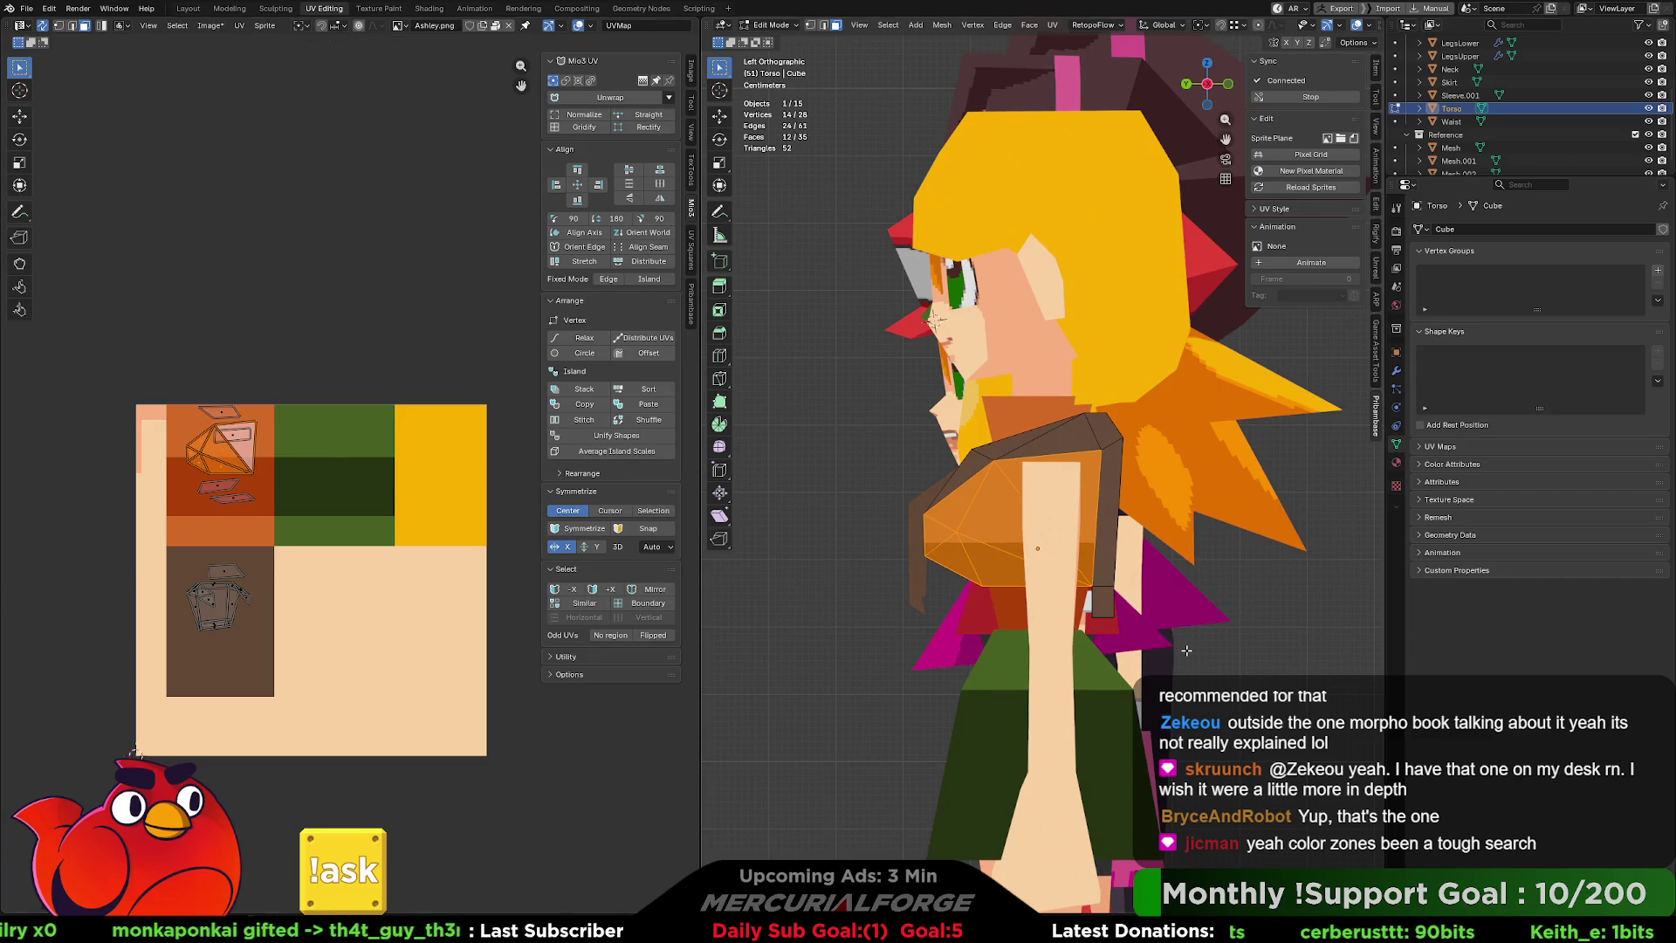
# Nudge the torso UVs vertically to add the darker lower band, then return to Object Mode.
pyautogui.moveTo(1176, 651); pyautogui.dragTo(1141, 660, button='middle')
pyautogui.moveTo(1190, 648); pyautogui.dragTo(1138, 639, button='middle')
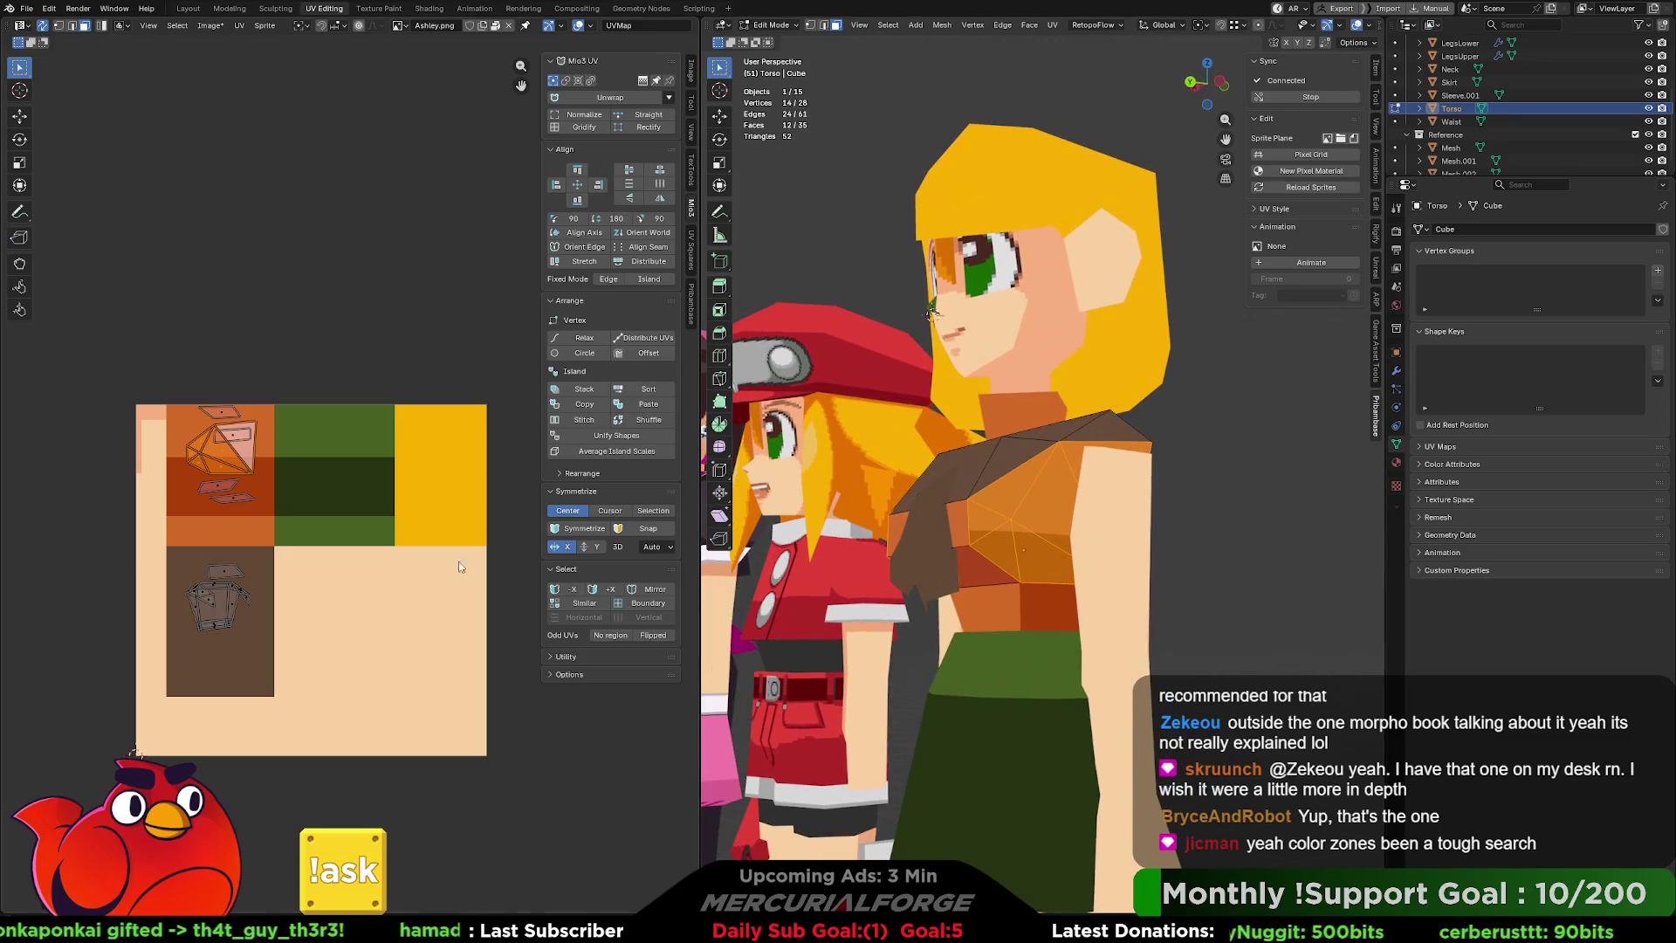
pyautogui.press('g')
pyautogui.press('y')
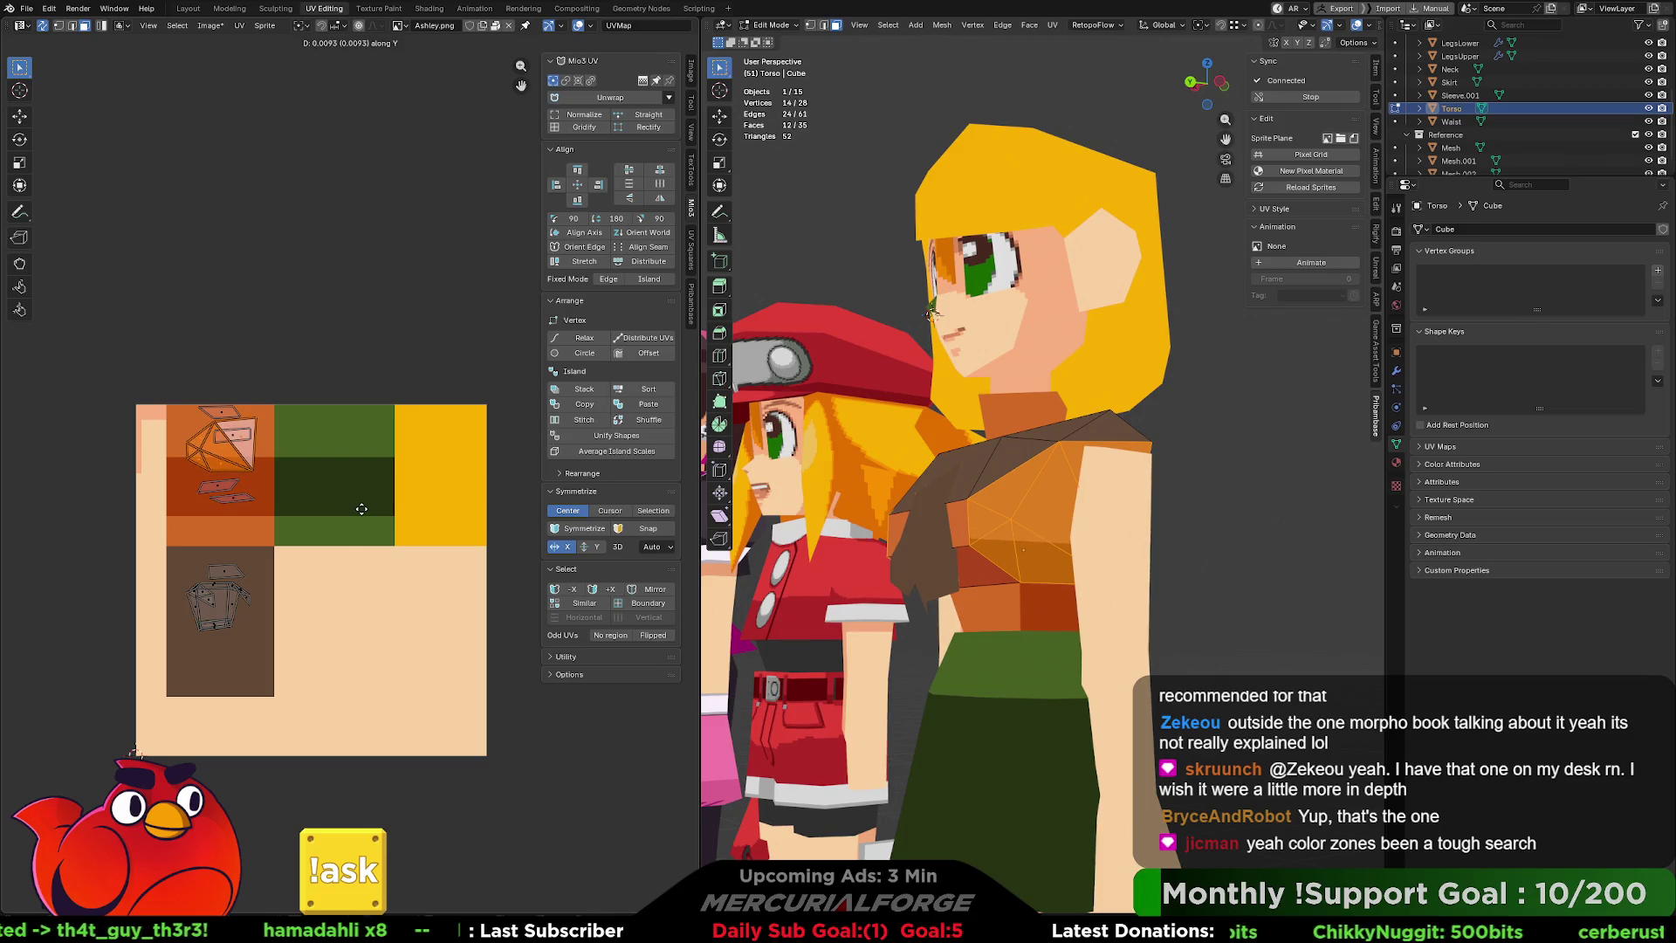
pyautogui.click(361, 507)
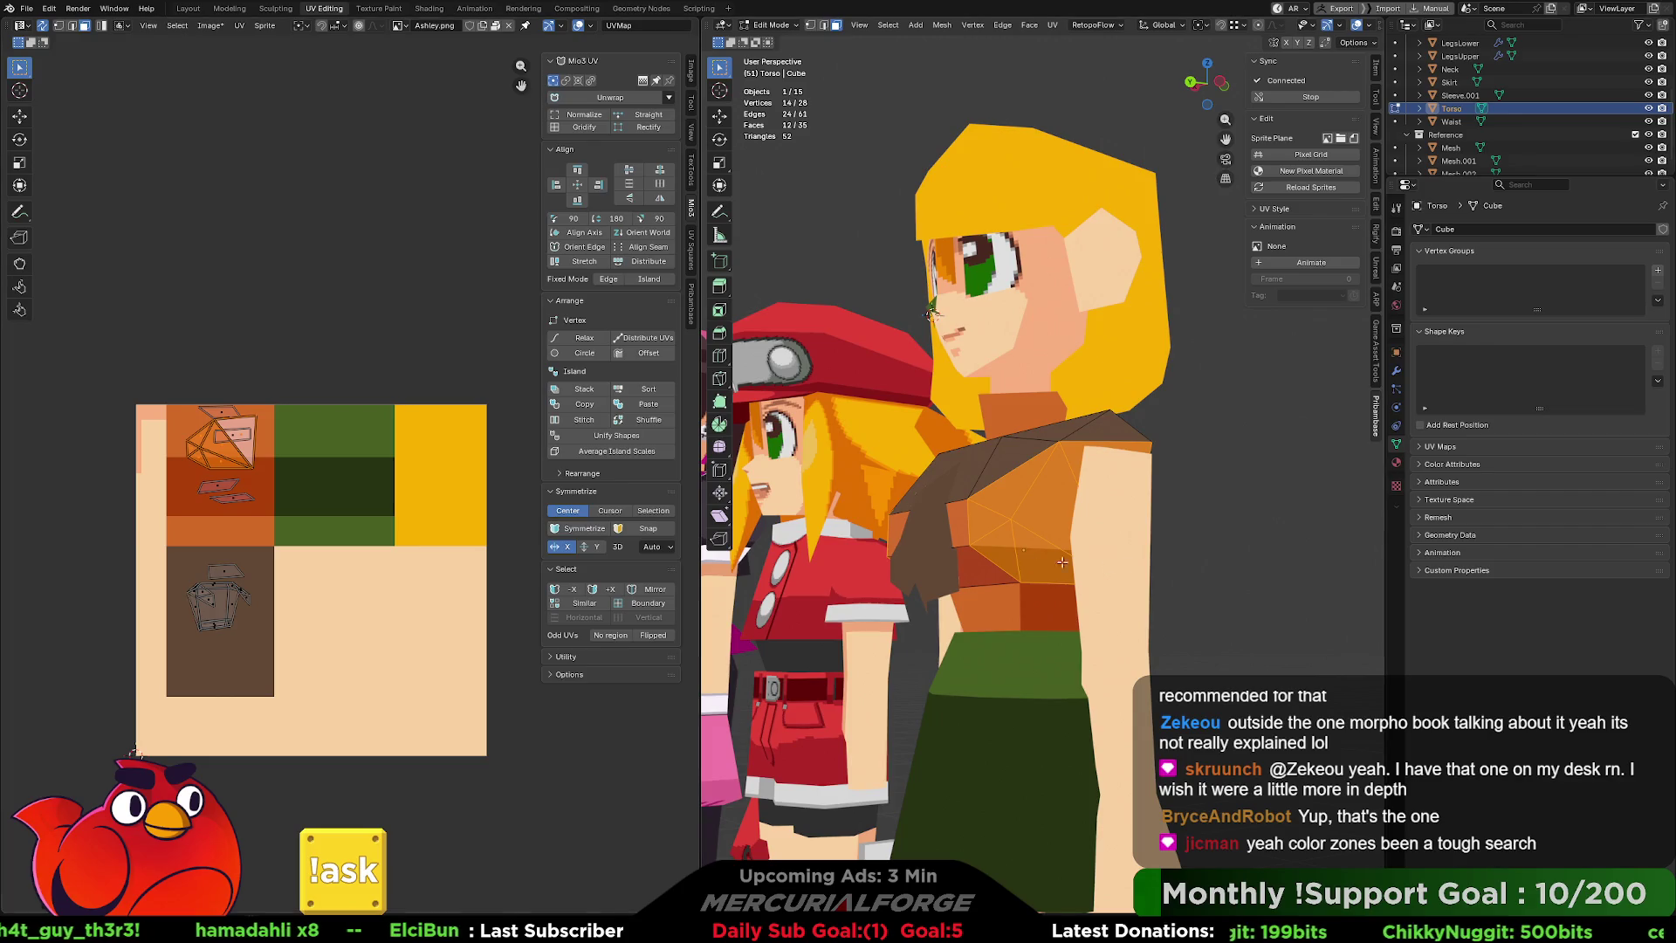
pyautogui.press('Tab')
pyautogui.scroll(-10, 1209, 579)
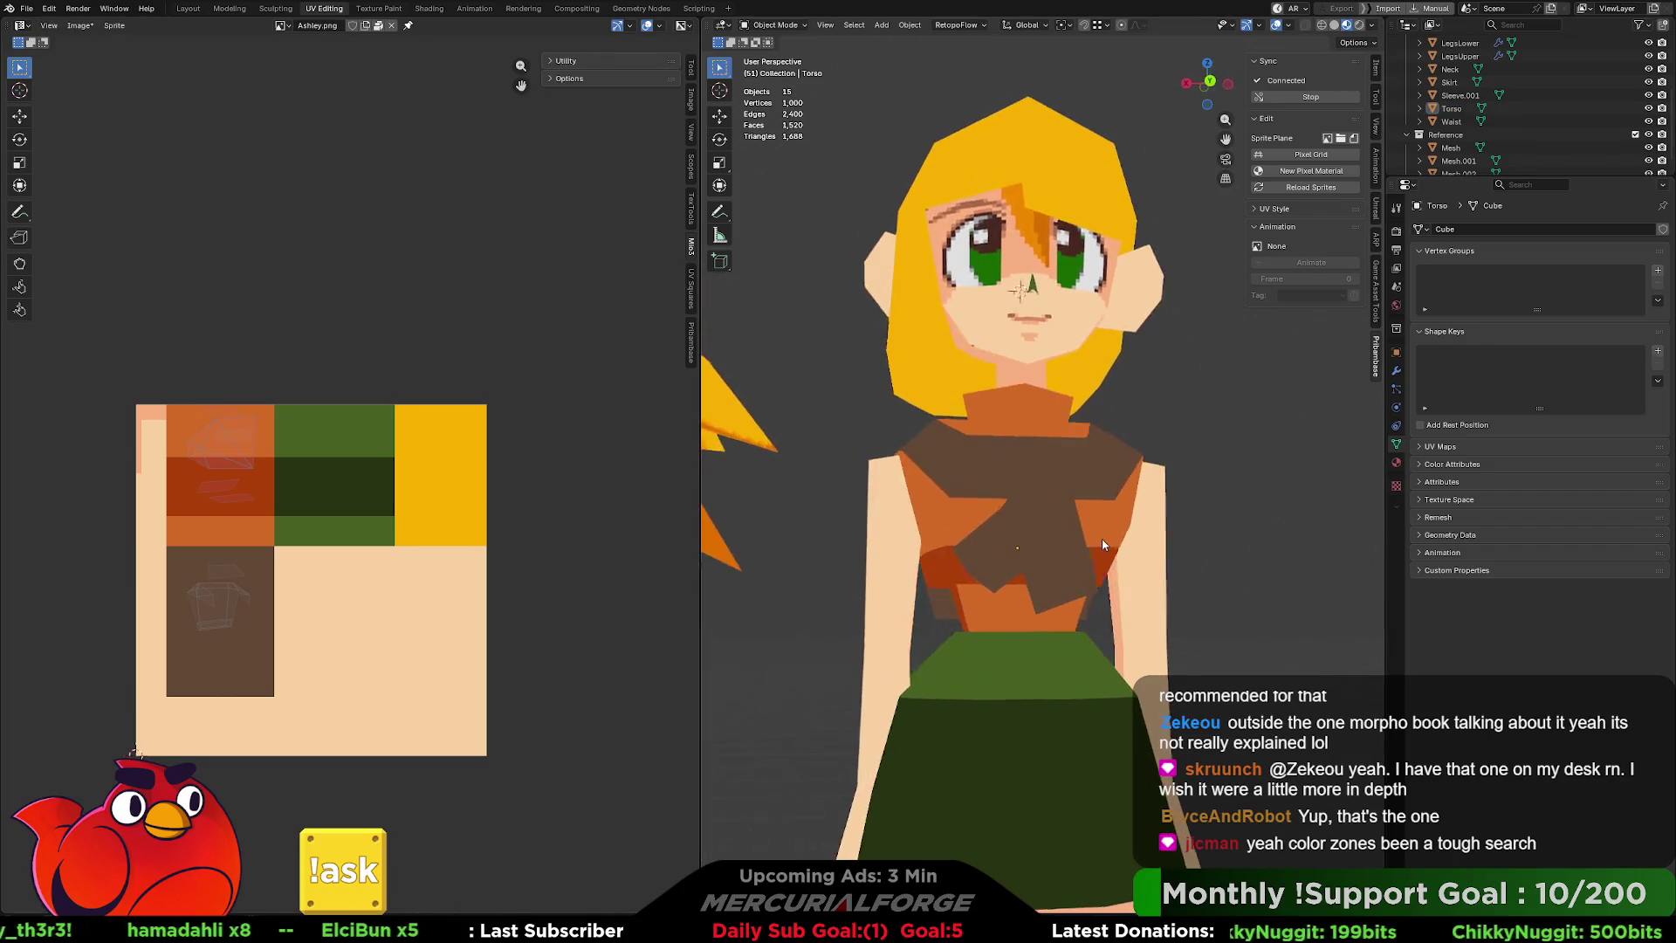
# Snap the 3D cursor to the world origin.
pyautogui.moveTo(1124, 546)
pyautogui.mouseDown(button='middle')
pyautogui.moveTo(882, 533)
pyautogui.moveTo(1151, 552)
pyautogui.moveTo(1132, 547)
pyautogui.mouseUp(button='middle')
pyautogui.hotkey('shift', 's')
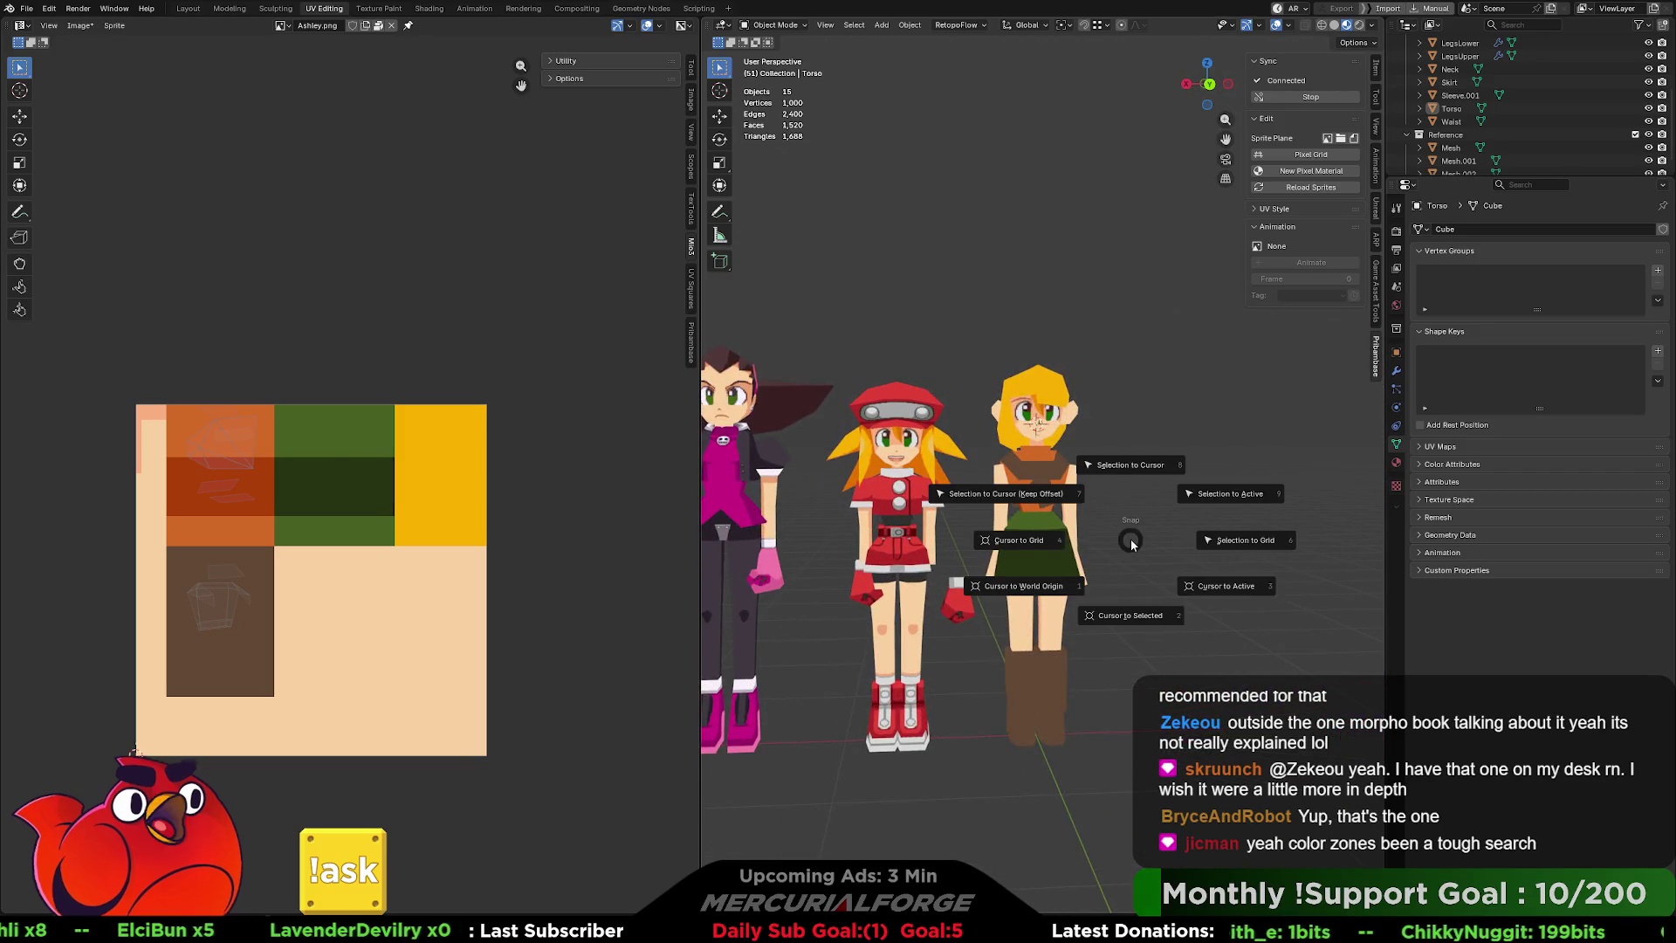
pyautogui.click(1206, 570)
# Zoom in on the blonde character's face and open her ear mesh in Edit Mode.
pyautogui.moveTo(1206, 571)
pyautogui.mouseDown(button='middle')
pyautogui.moveTo(929, 553)
pyautogui.moveTo(1197, 563)
pyautogui.mouseUp(button='middle')
pyautogui.scroll(10, 1093, 452)
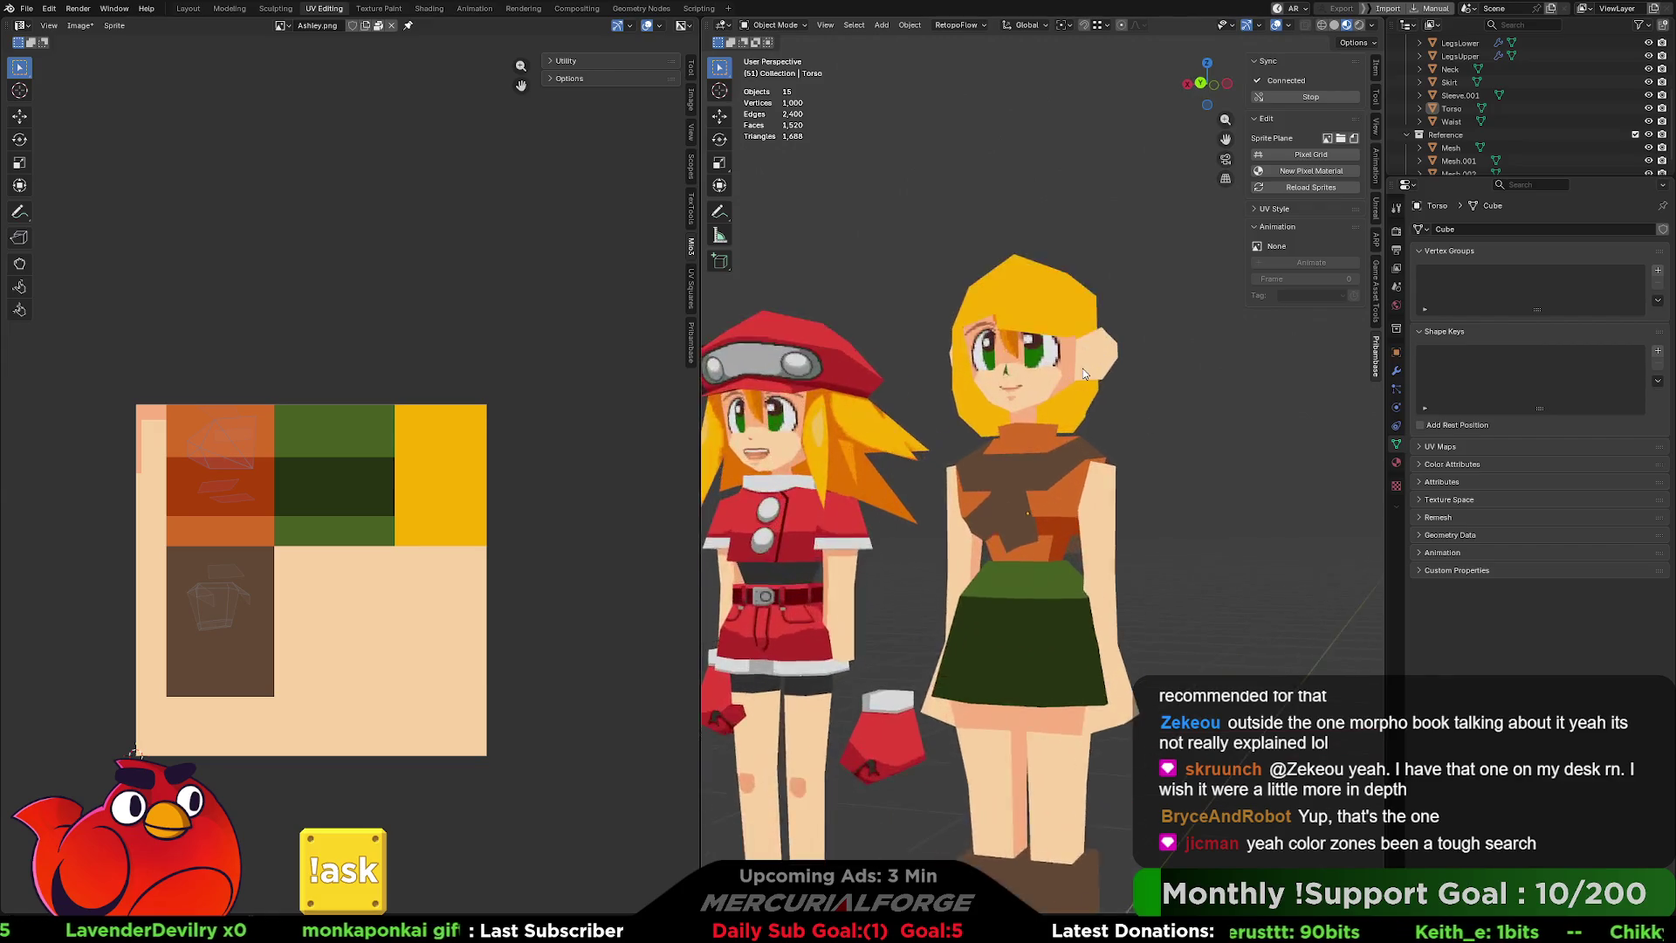
pyautogui.click(1099, 472)
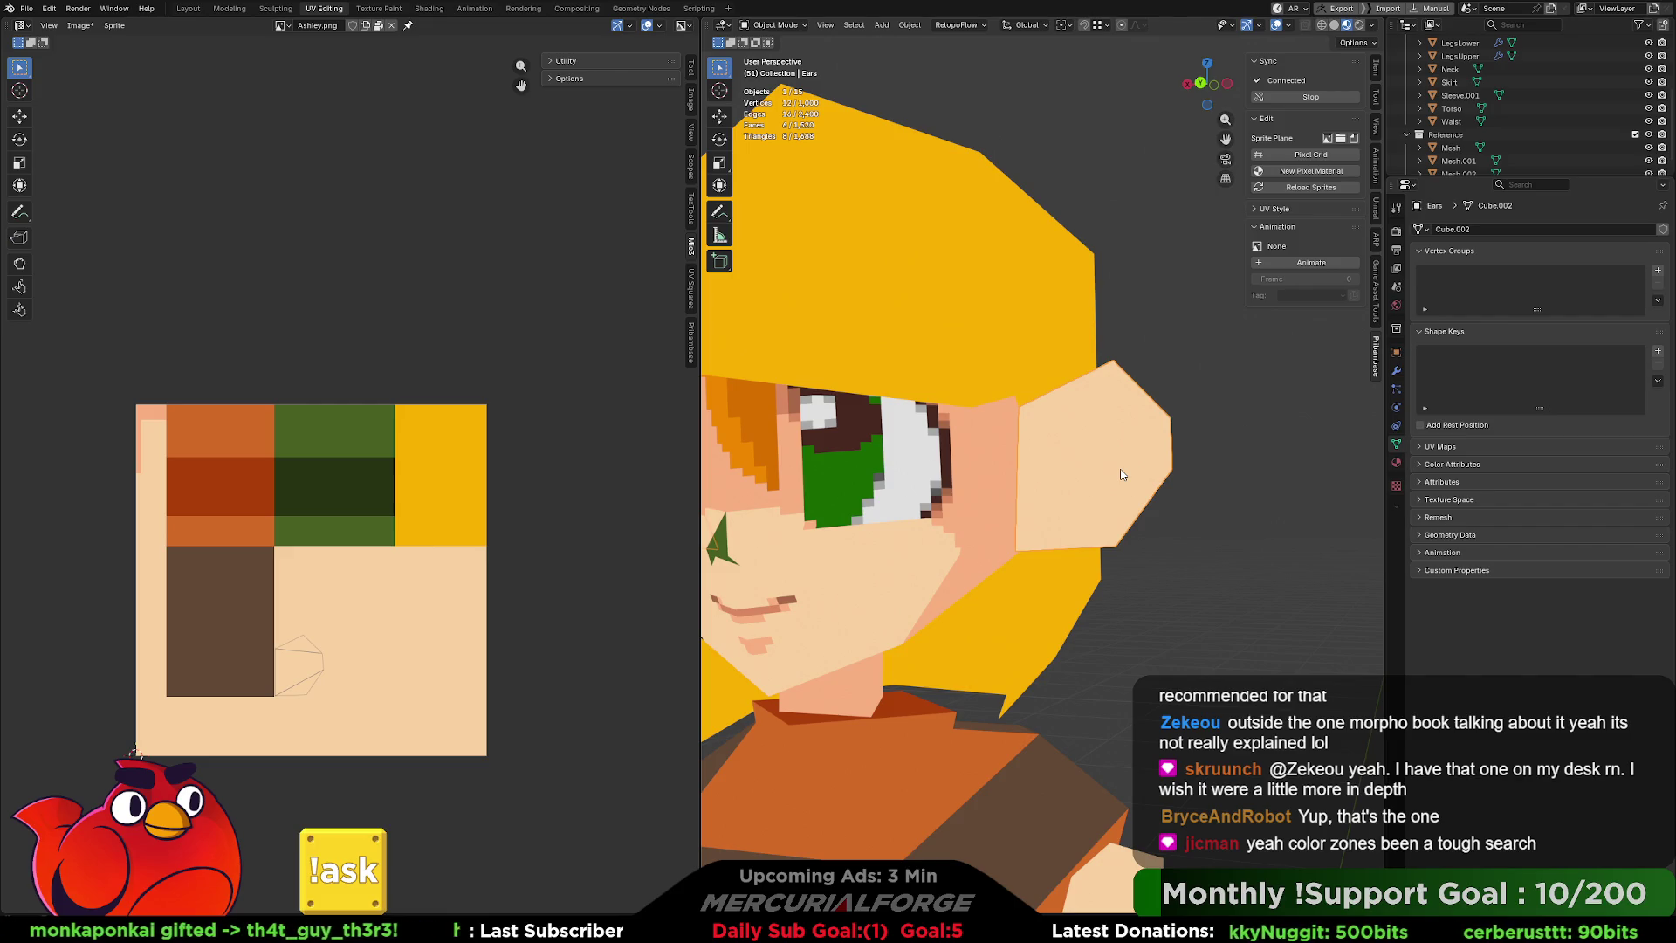
pyautogui.press('Tab')
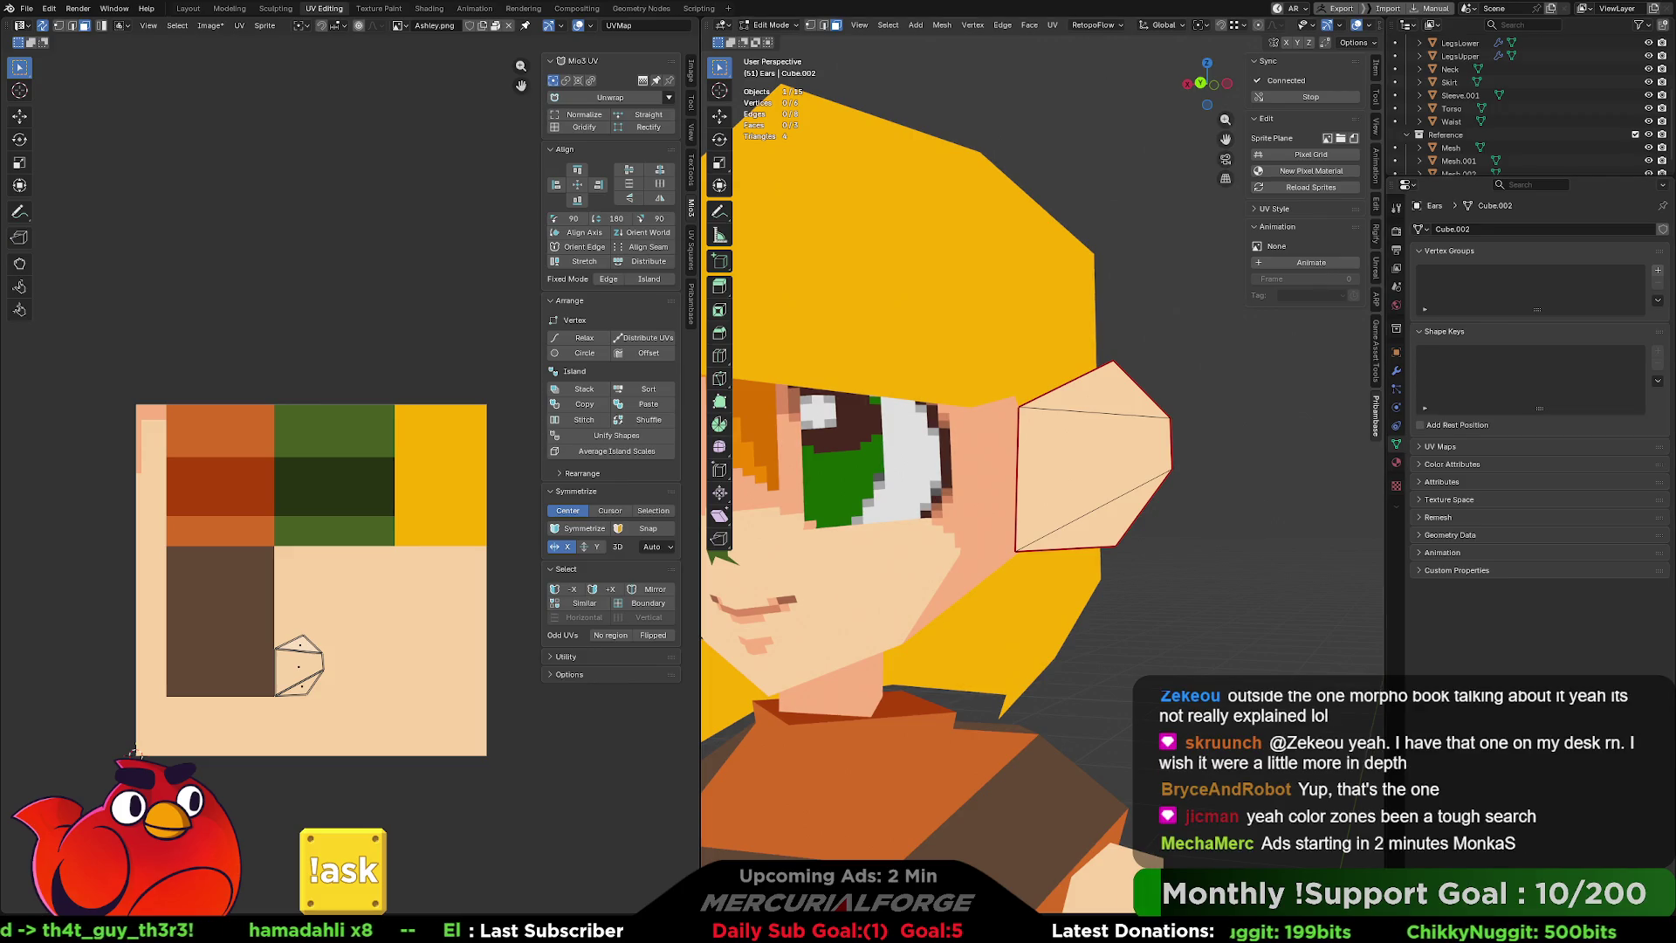
# Open Ashley.png in the synced Aseprite window with the ear's UV outline showing.
pyautogui.hotkey('alt', 'Tab')
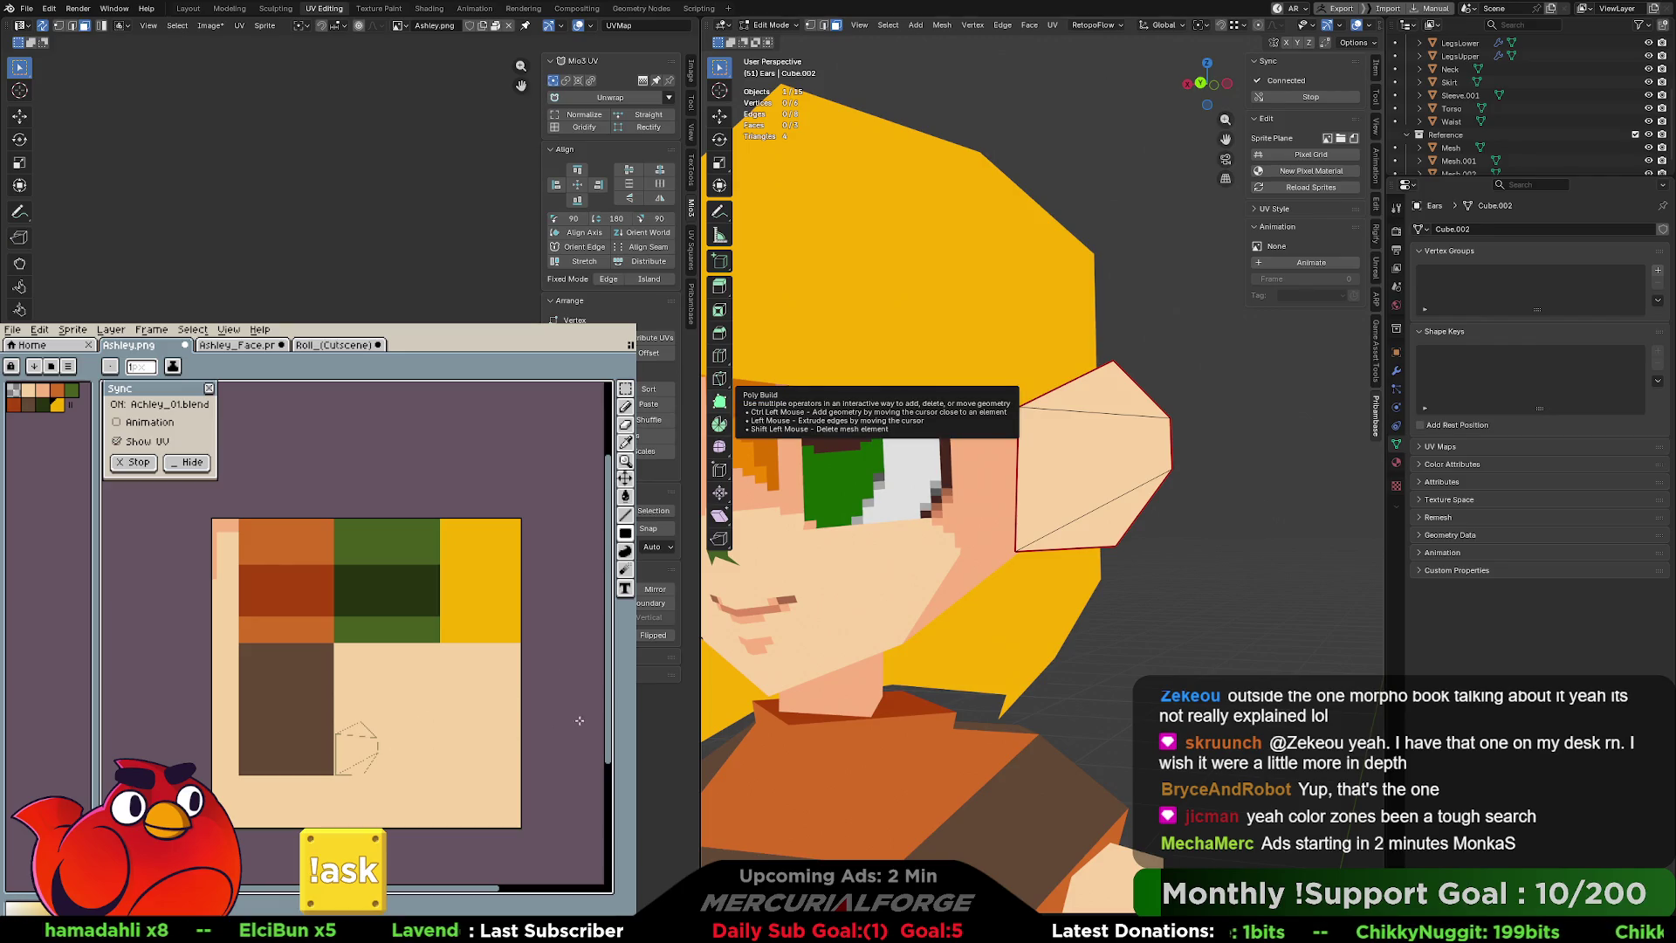
pyautogui.moveTo(400, 733); pyautogui.dragTo(442, 685, button='middle')
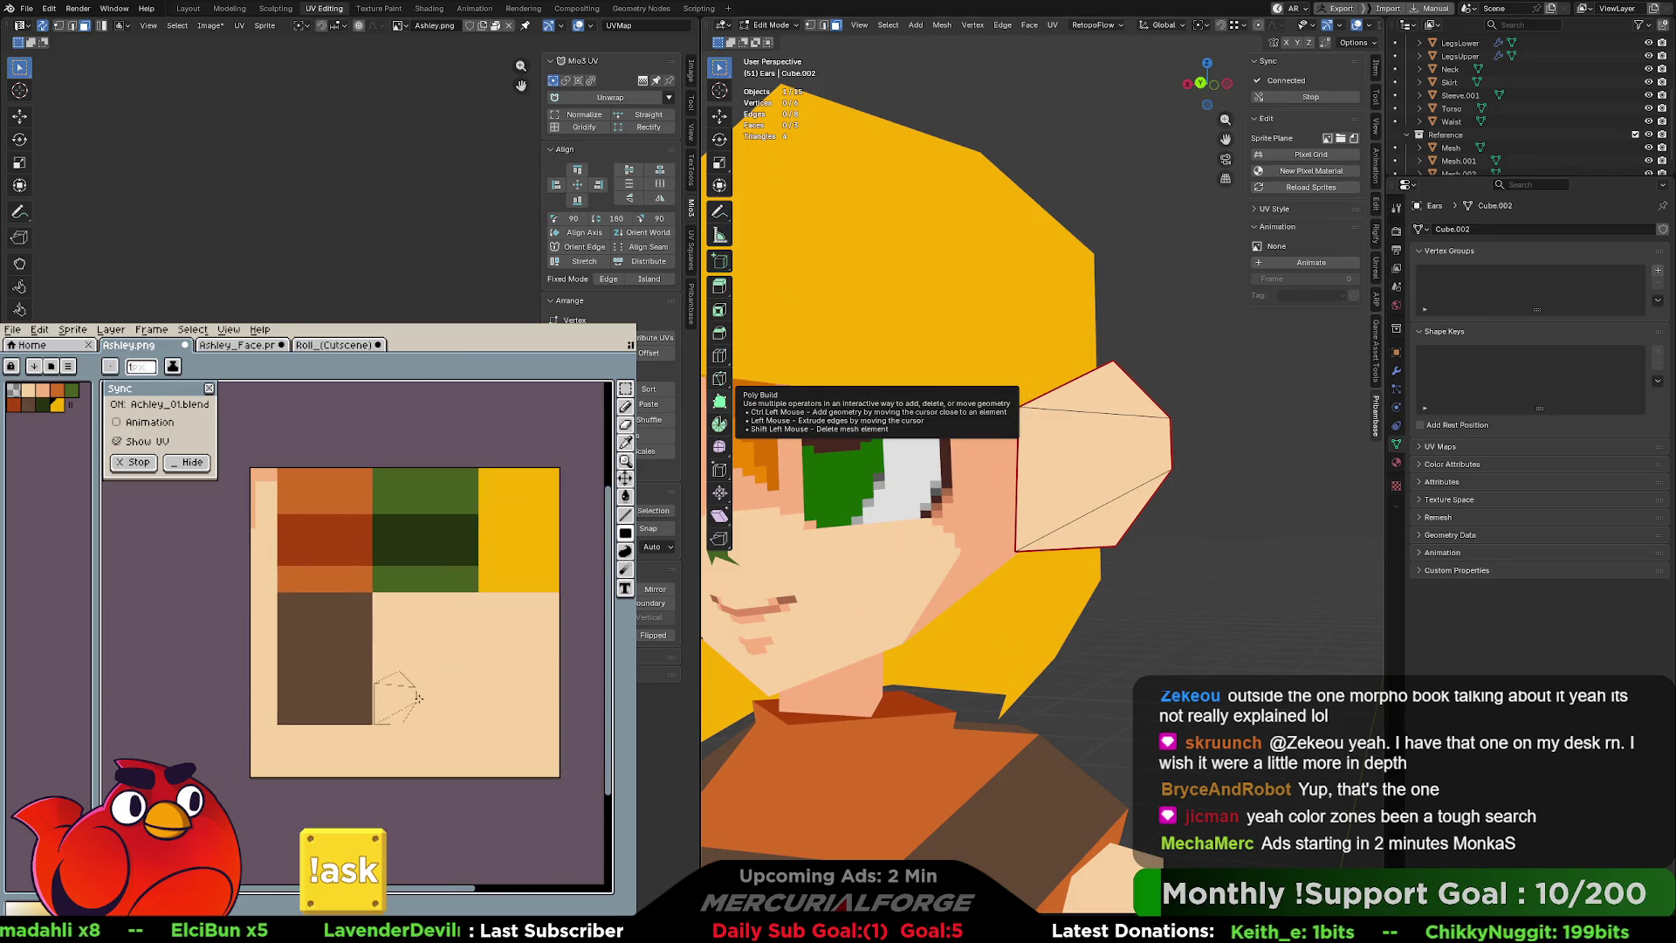
# Zoom to the ear UV outline and paint a salmon C-shaped inner-ear curl with the Pencil, retrying strokes.
pyautogui.scroll(4, 419, 699)
pyautogui.moveTo(371, 687)
pyautogui.mouseDown(button='middle')
pyautogui.moveTo(521, 668)
pyautogui.moveTo(490, 669)
pyautogui.mouseUp(button='middle')
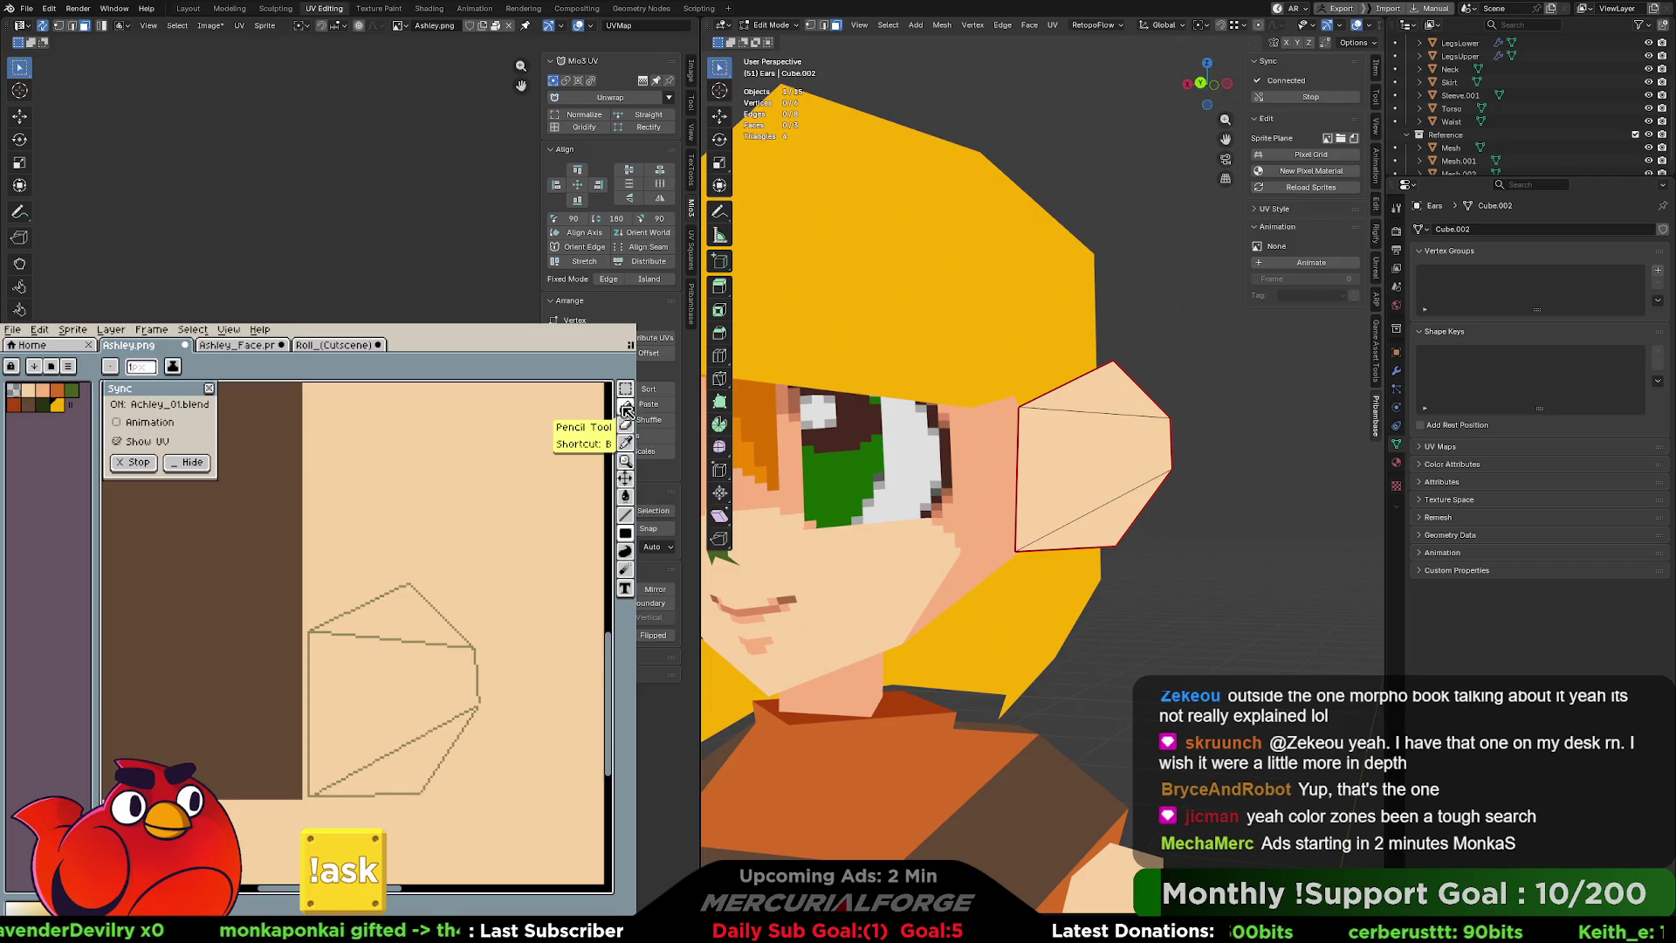
pyautogui.moveTo(627, 410)
pyautogui.mouseDown()
pyautogui.moveTo(442, 666)
pyautogui.moveTo(352, 692)
pyautogui.moveTo(411, 617)
pyautogui.mouseUp()
pyautogui.scroll(5, 411, 618)
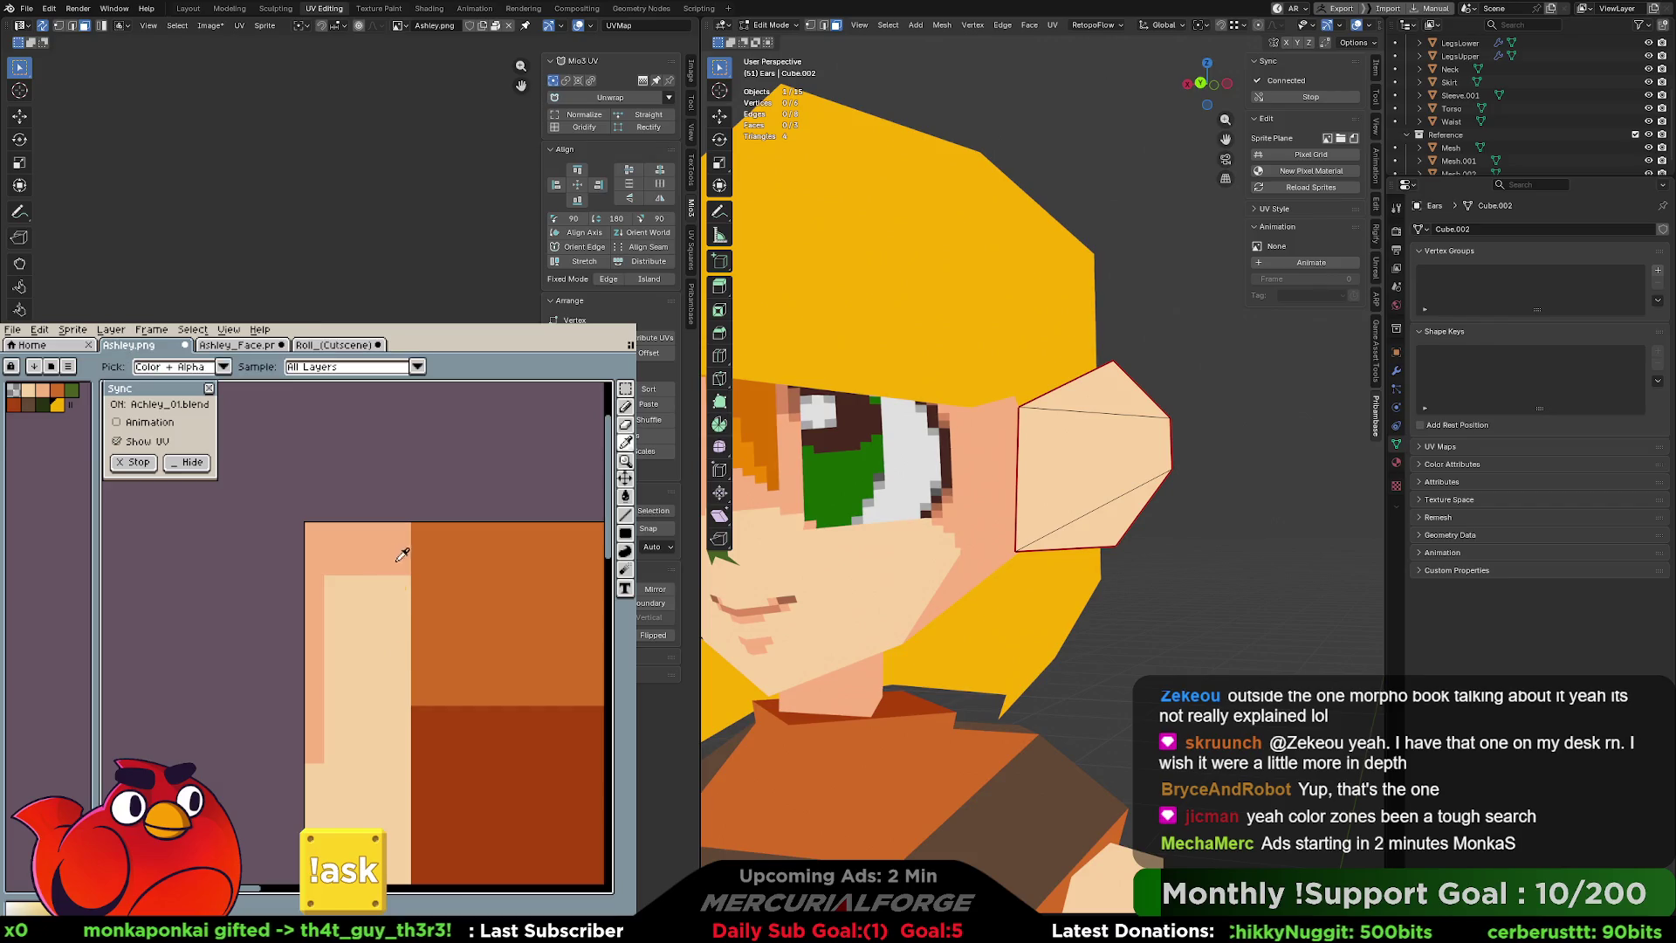
pyautogui.scroll(-5, 436, 646)
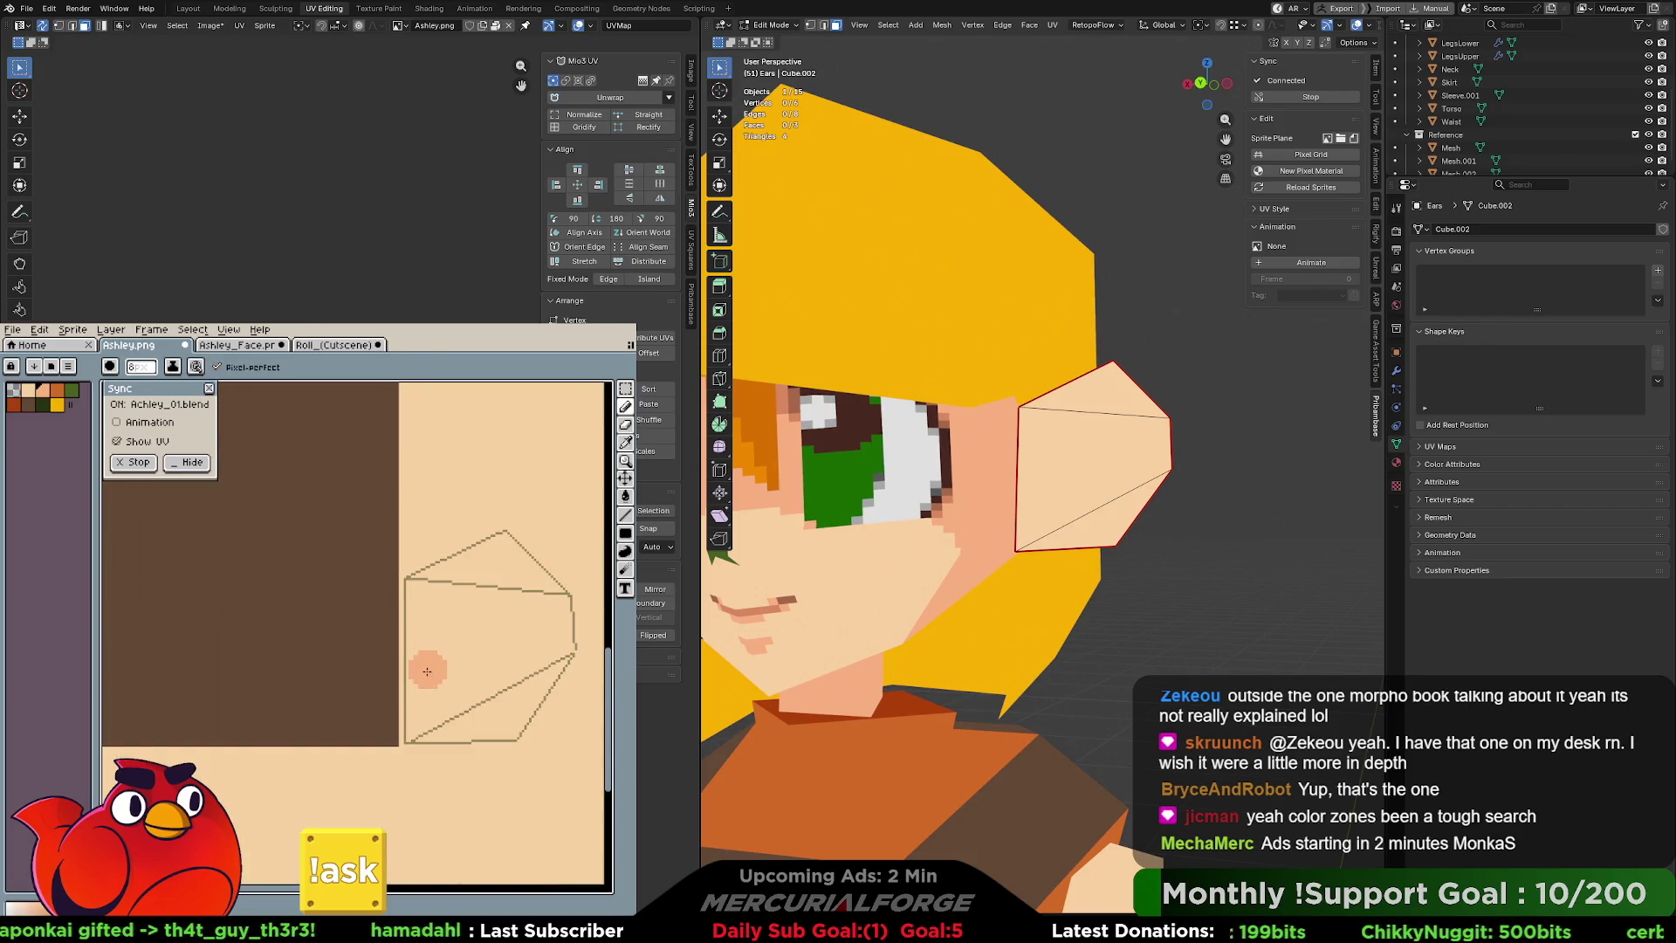
pyautogui.moveTo(423, 665)
pyautogui.mouseDown()
pyautogui.moveTo(424, 717)
pyautogui.moveTo(423, 657)
pyautogui.moveTo(452, 685)
pyautogui.mouseUp()
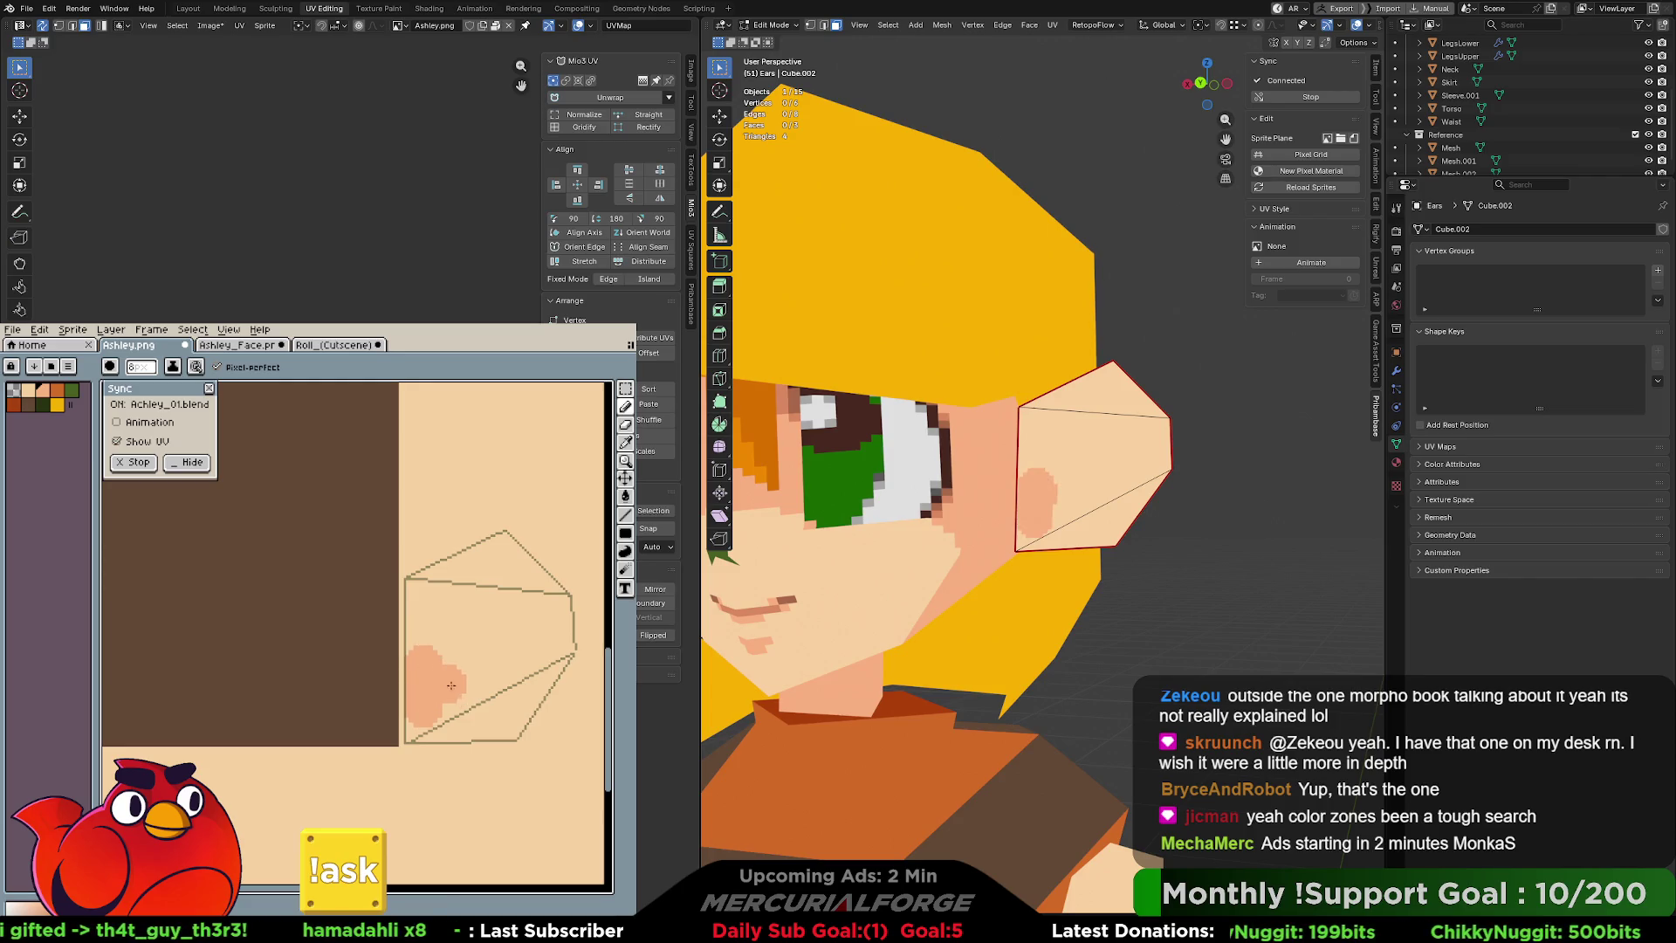
pyautogui.moveTo(451, 686); pyautogui.dragTo(429, 699, button='middle')
pyautogui.hotkey('ctrl', 'z')
pyautogui.moveTo(402, 650)
pyautogui.mouseDown()
pyautogui.moveTo(450, 676)
pyautogui.moveTo(410, 724)
pyautogui.mouseUp()
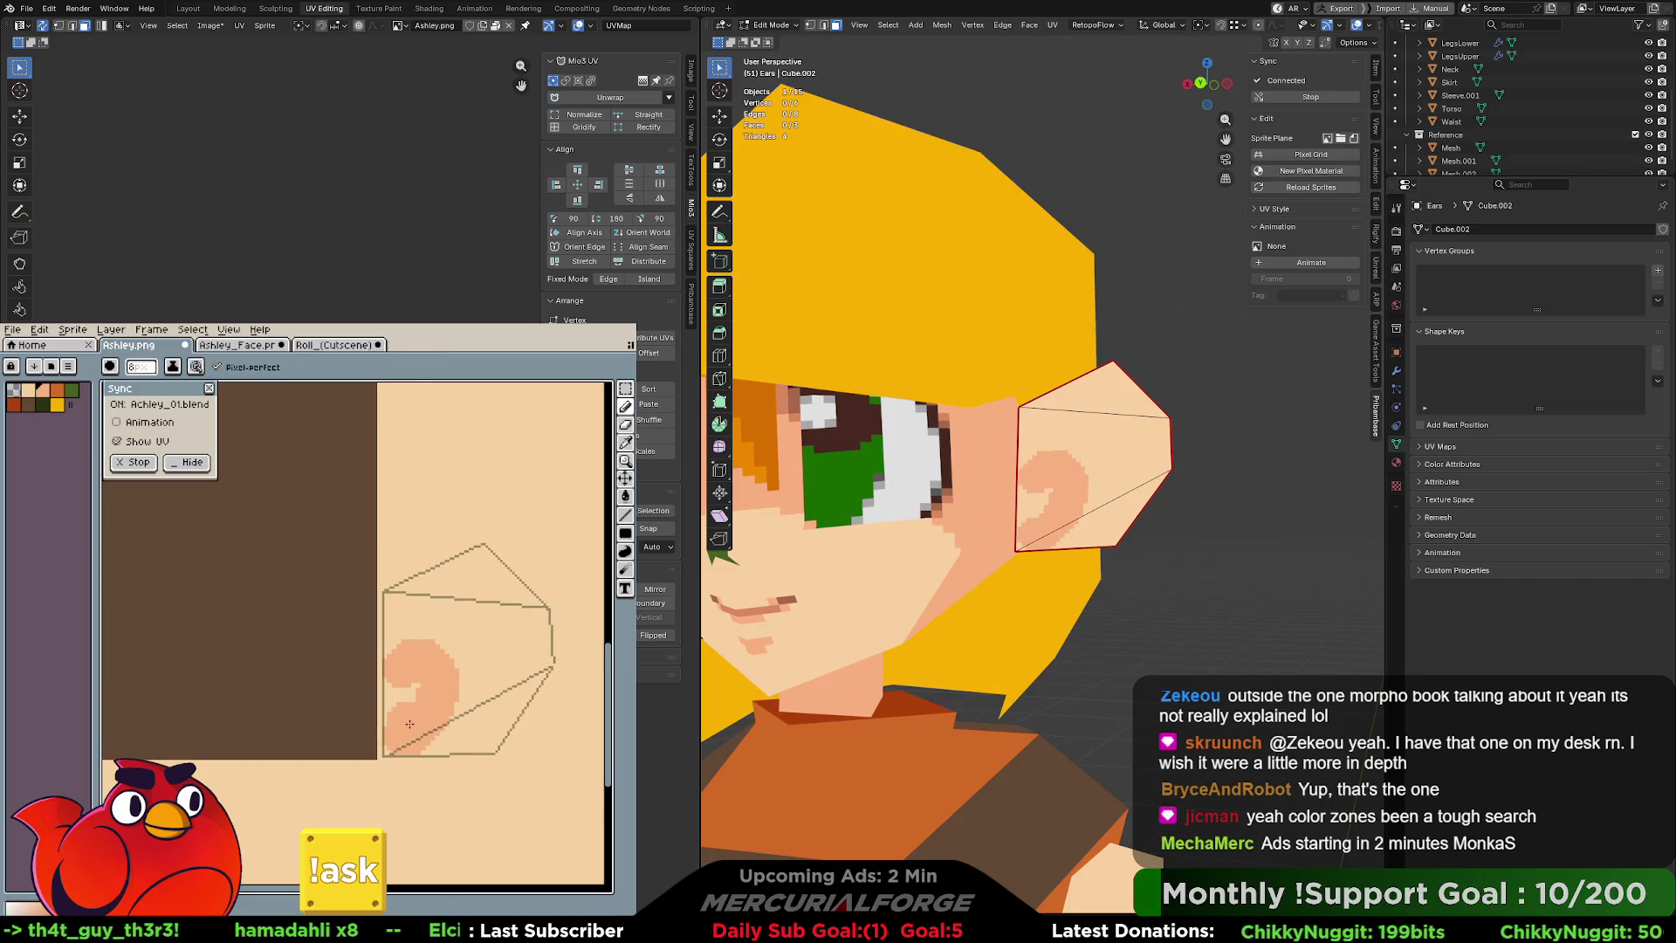
pyautogui.hotkey('ctrl', 'z')
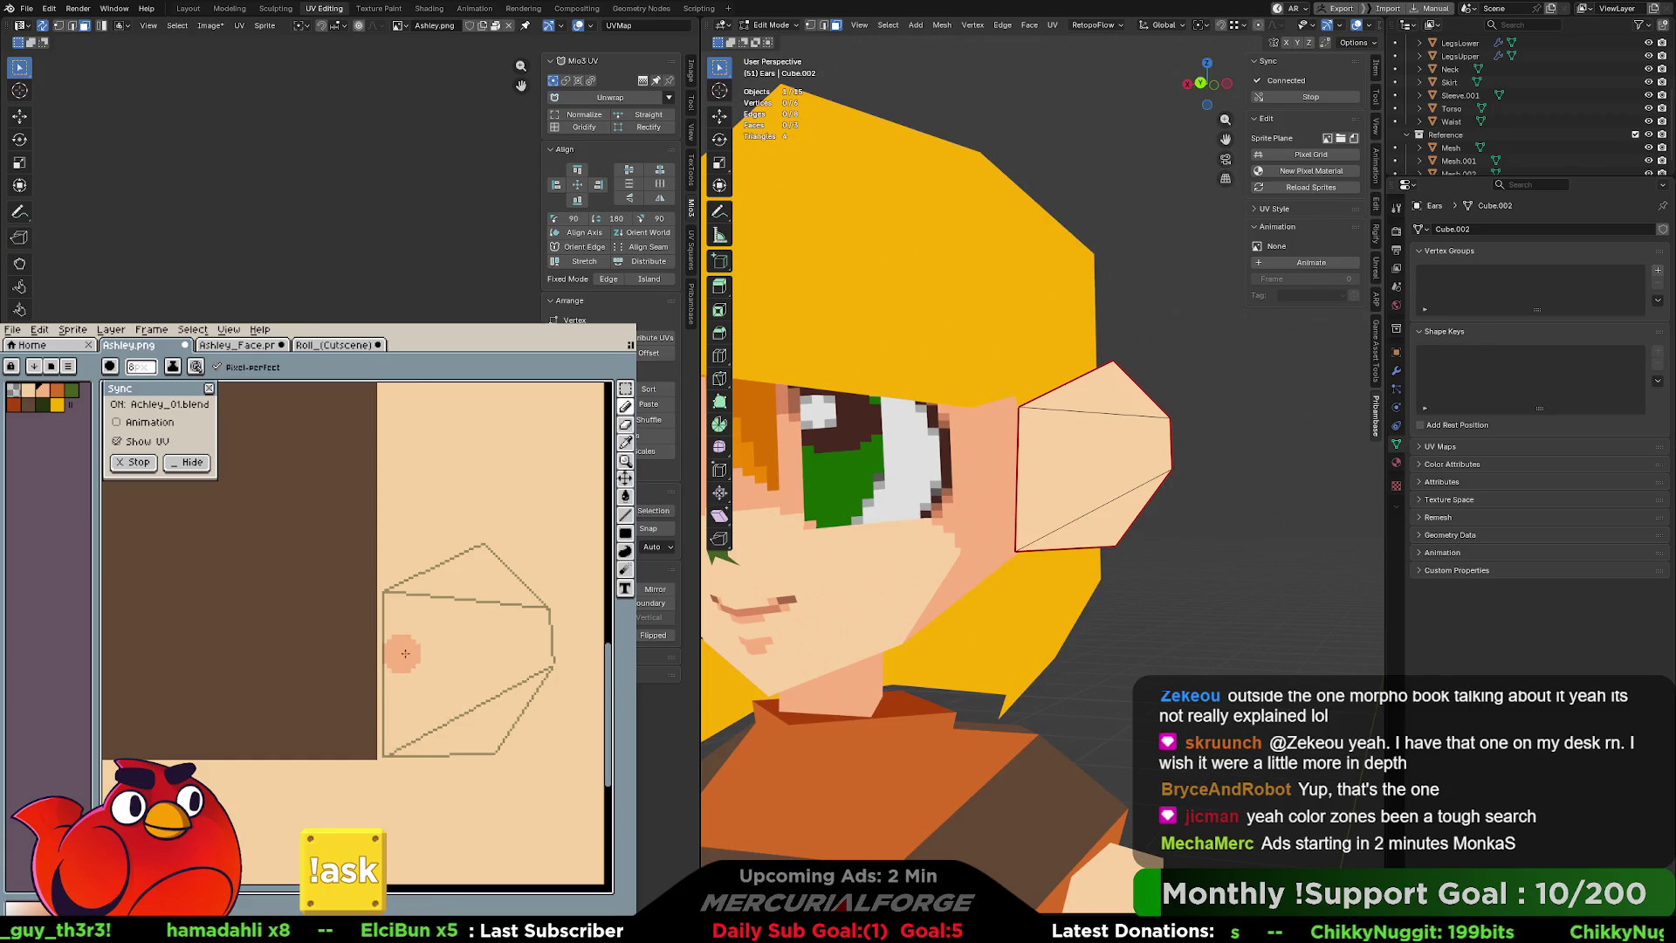
pyautogui.moveTo(400, 639)
pyautogui.mouseDown()
pyautogui.moveTo(464, 709)
pyautogui.moveTo(417, 615)
pyautogui.moveTo(458, 651)
pyautogui.moveTo(437, 725)
pyautogui.moveTo(480, 651)
pyautogui.moveTo(411, 644)
pyautogui.moveTo(432, 670)
pyautogui.mouseUp()
pyautogui.hotkey('ctrl', 'z')
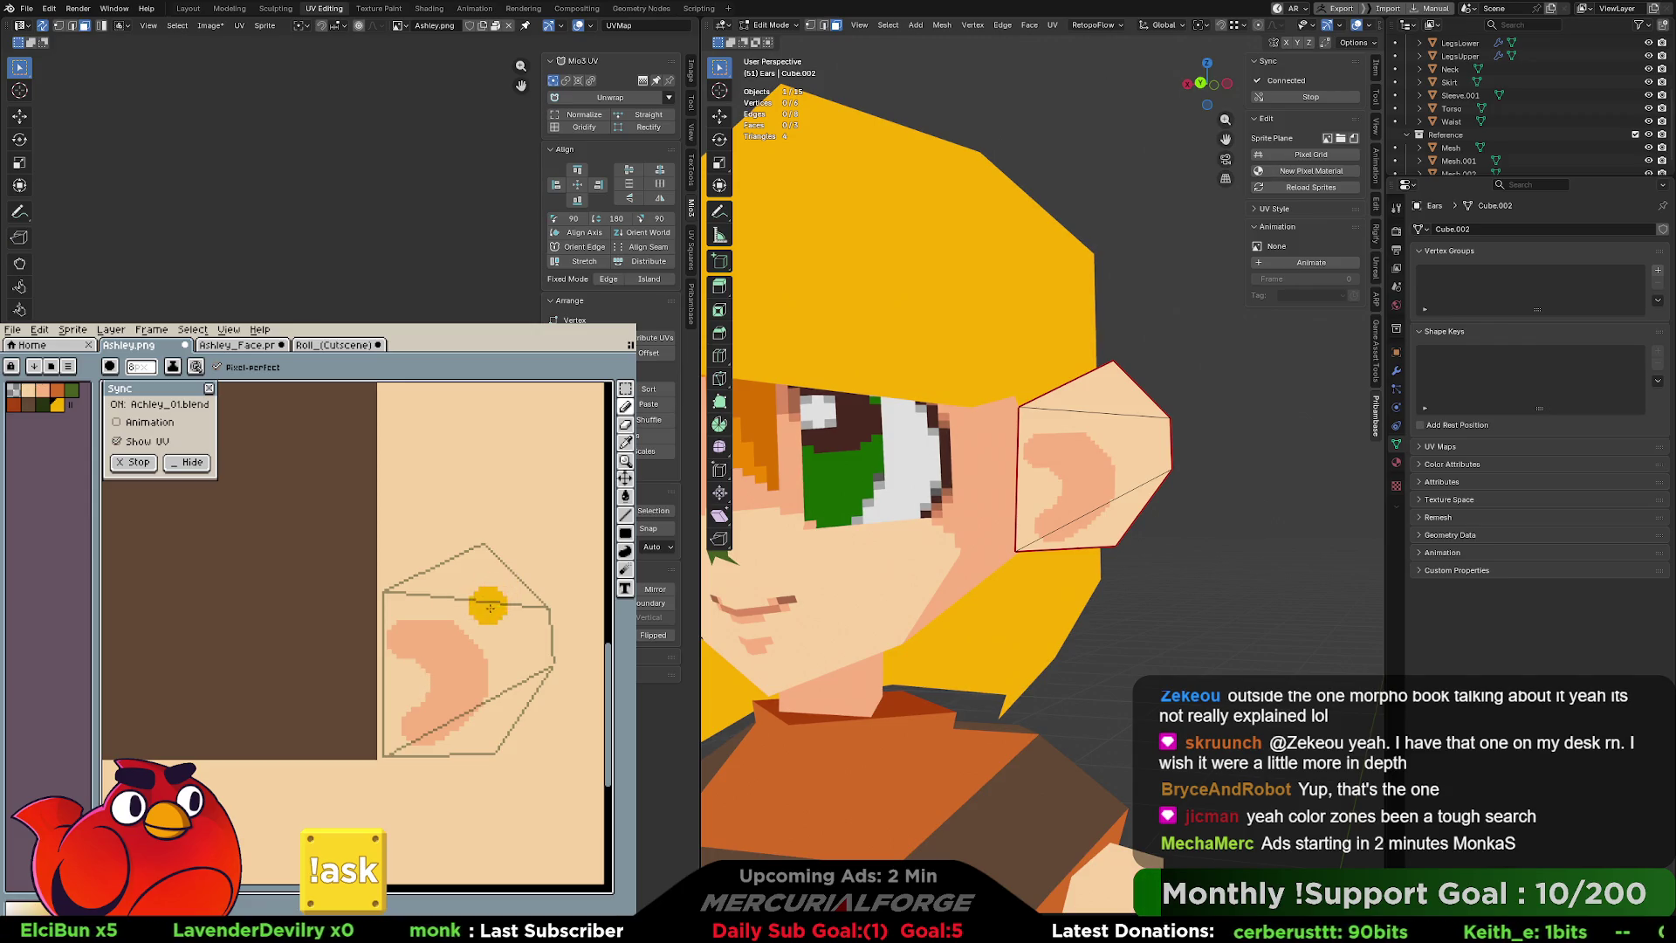
# Eyedrop the skin colour and tidy the curl's left edge with a 3px brush, checking the 3D ear.
pyautogui.press('x')
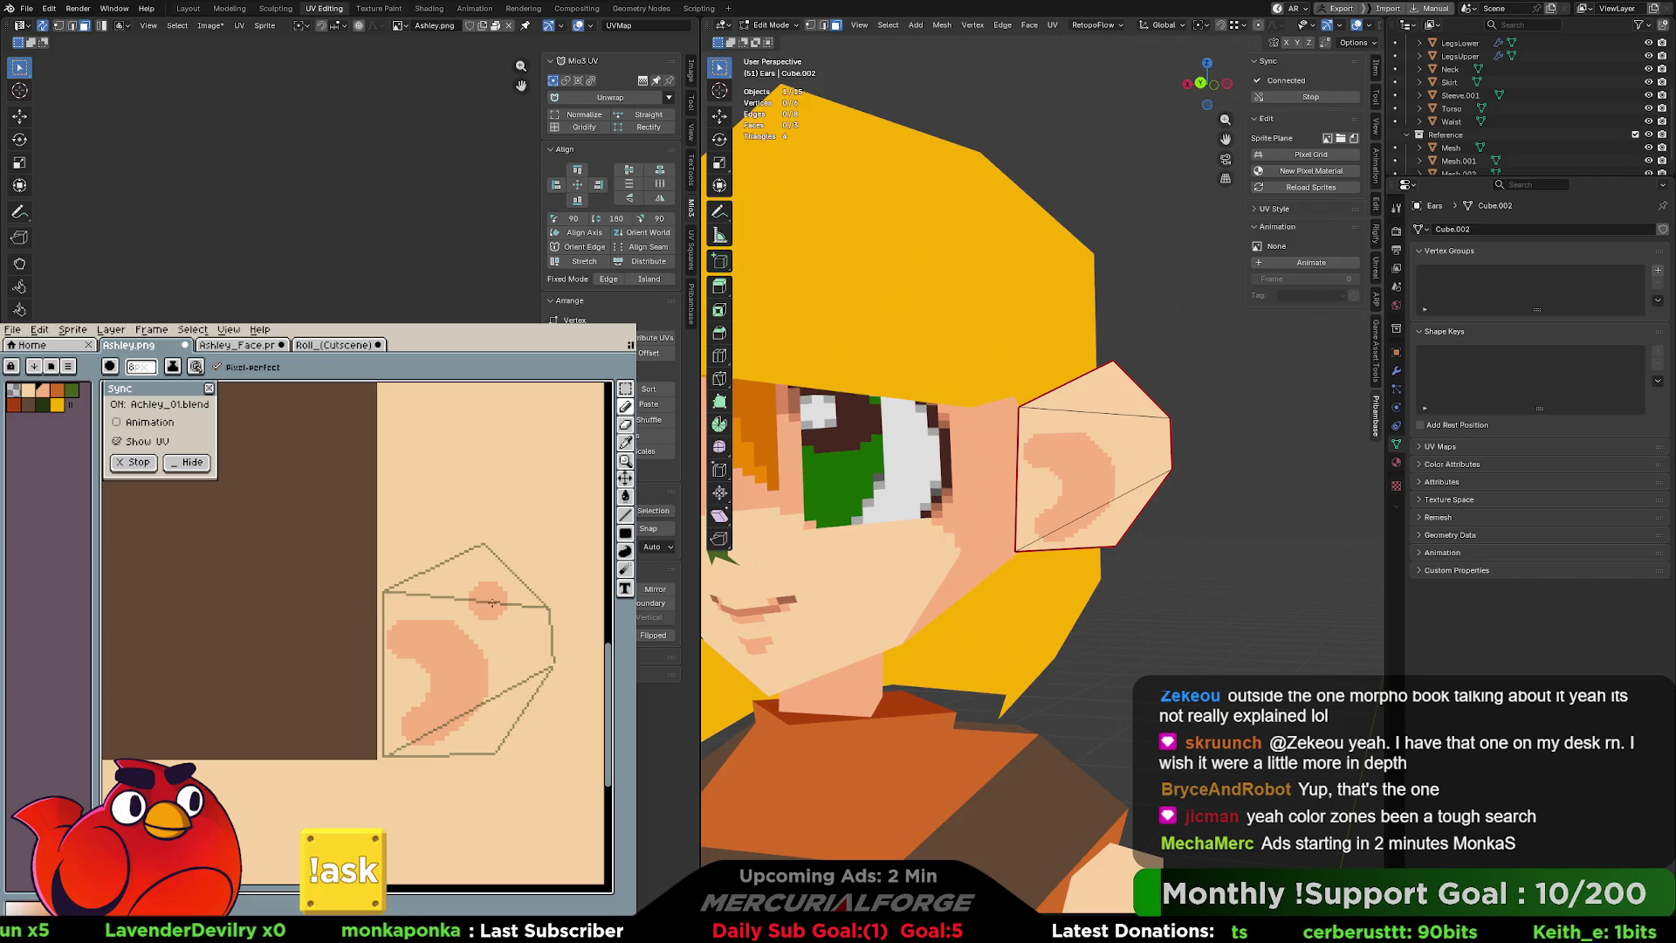
pyautogui.press('alt')
pyautogui.keyDown('alt'); pyautogui.click(501, 598); pyautogui.keyUp('alt')
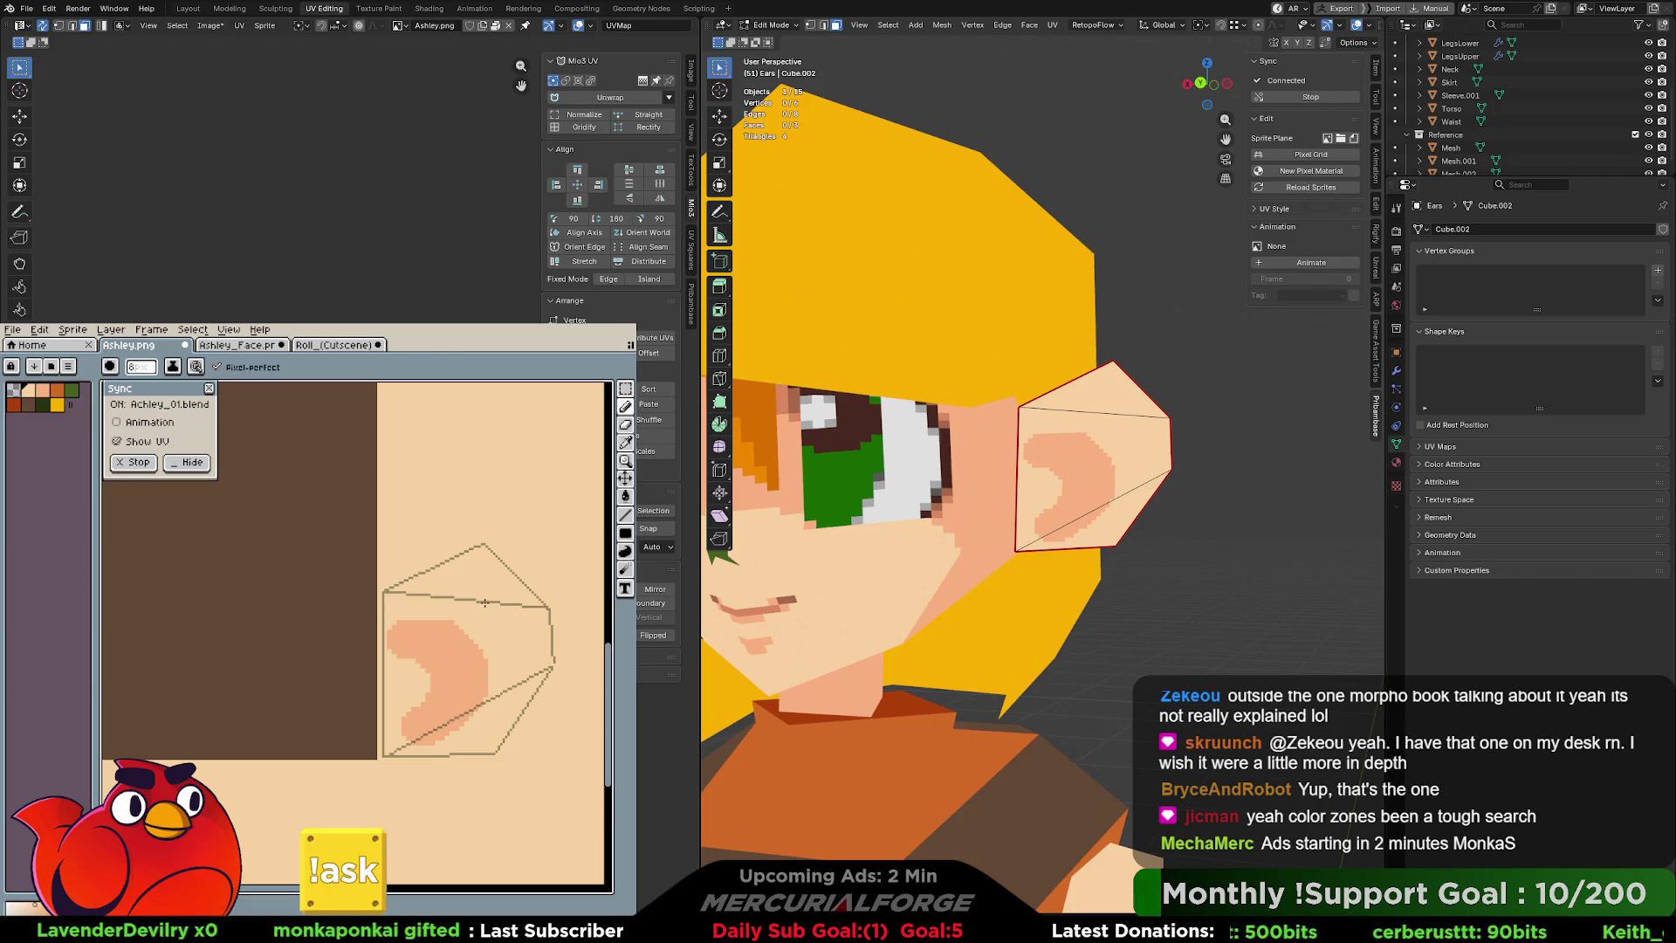
pyautogui.press('-')
pyautogui.press('-')
pyautogui.press('-')
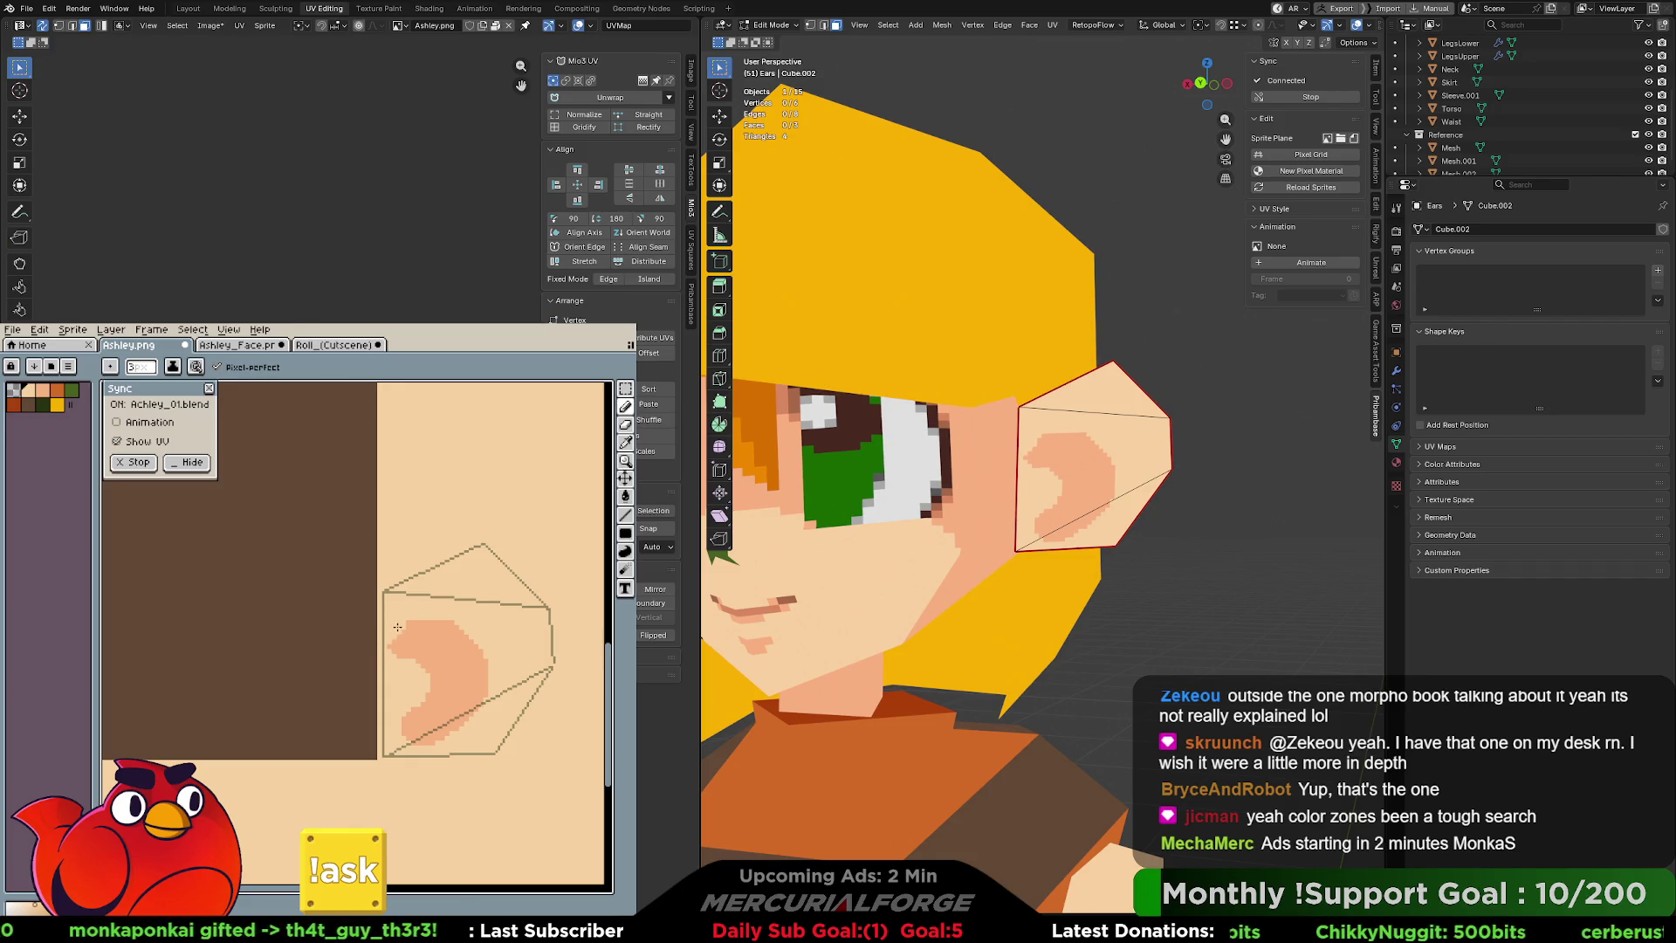
pyautogui.moveTo(392, 627); pyautogui.dragTo(421, 691)
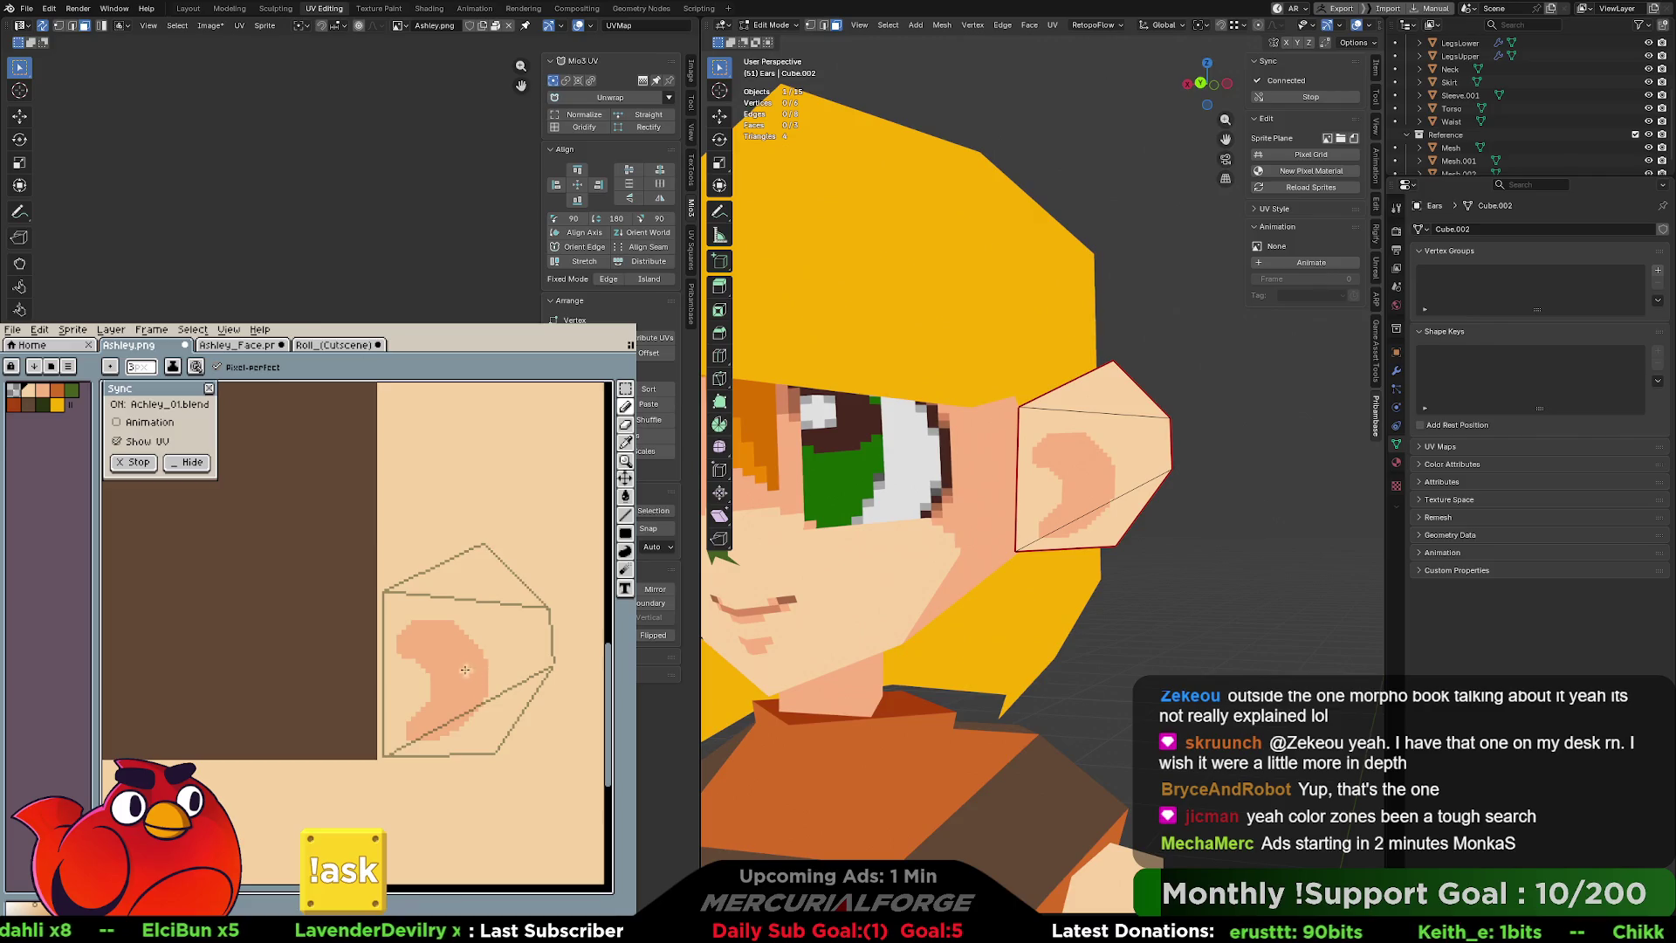
pyautogui.moveTo(882, 454)
pyautogui.mouseDown(button='middle')
pyautogui.moveTo(729, 456)
pyautogui.moveTo(917, 457)
pyautogui.moveTo(797, 457)
pyautogui.moveTo(987, 484)
pyautogui.mouseUp(button='middle')
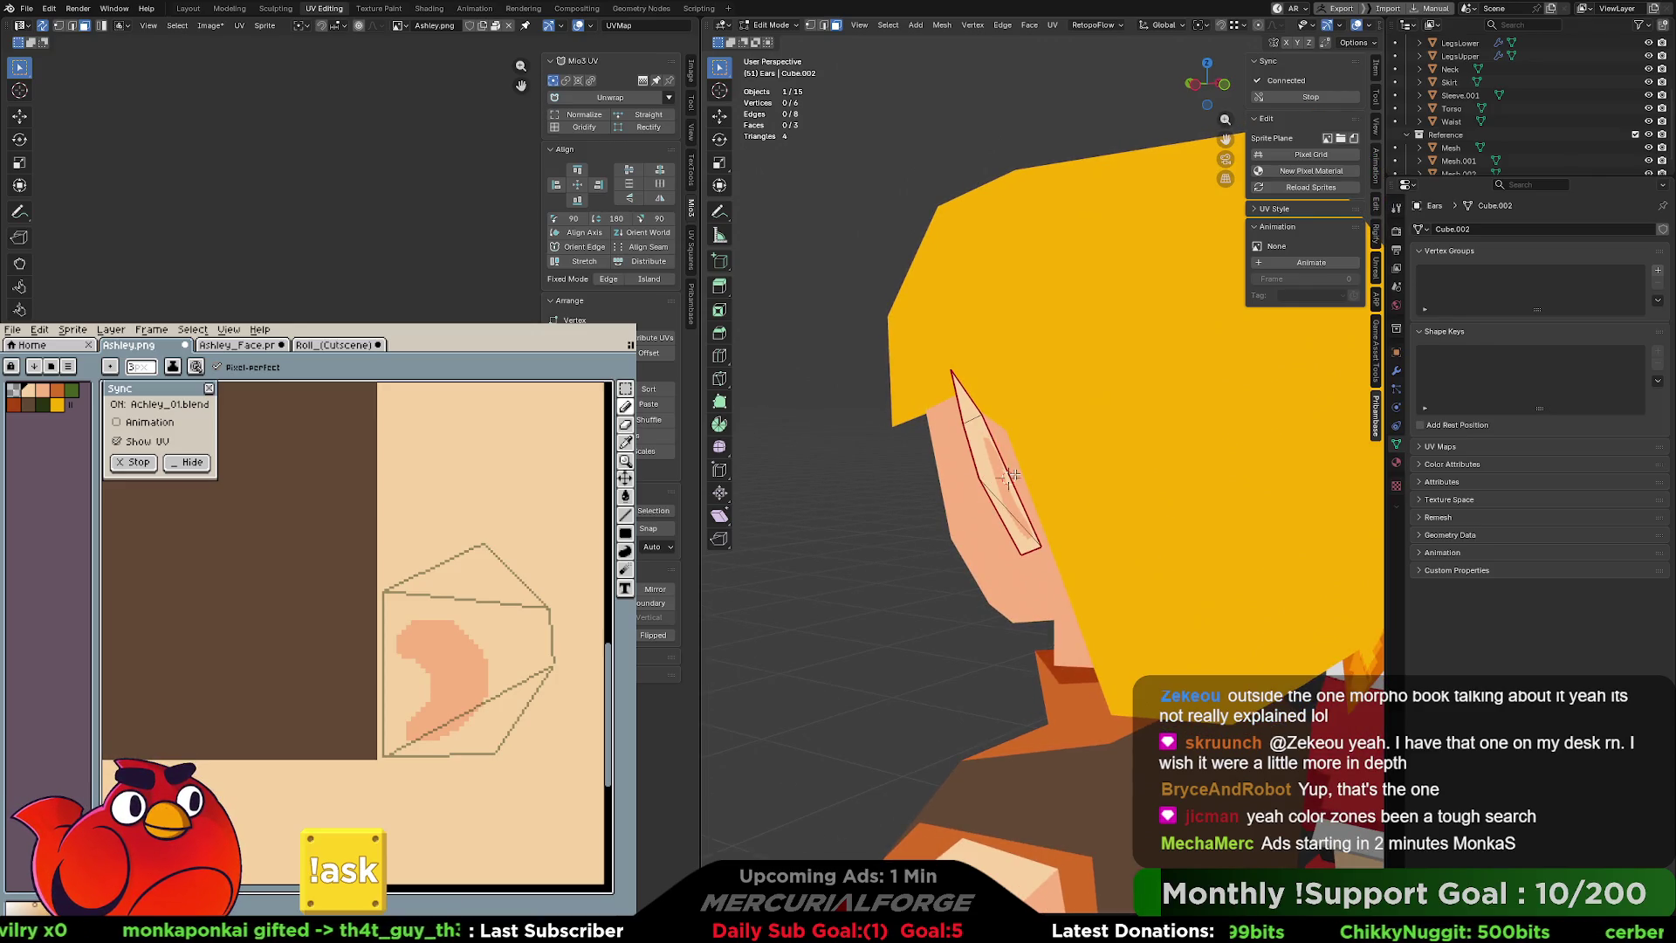
pyautogui.moveTo(1010, 476)
pyautogui.mouseDown(button='middle')
pyautogui.moveTo(986, 476)
pyautogui.moveTo(1007, 471)
pyautogui.mouseUp(button='middle')
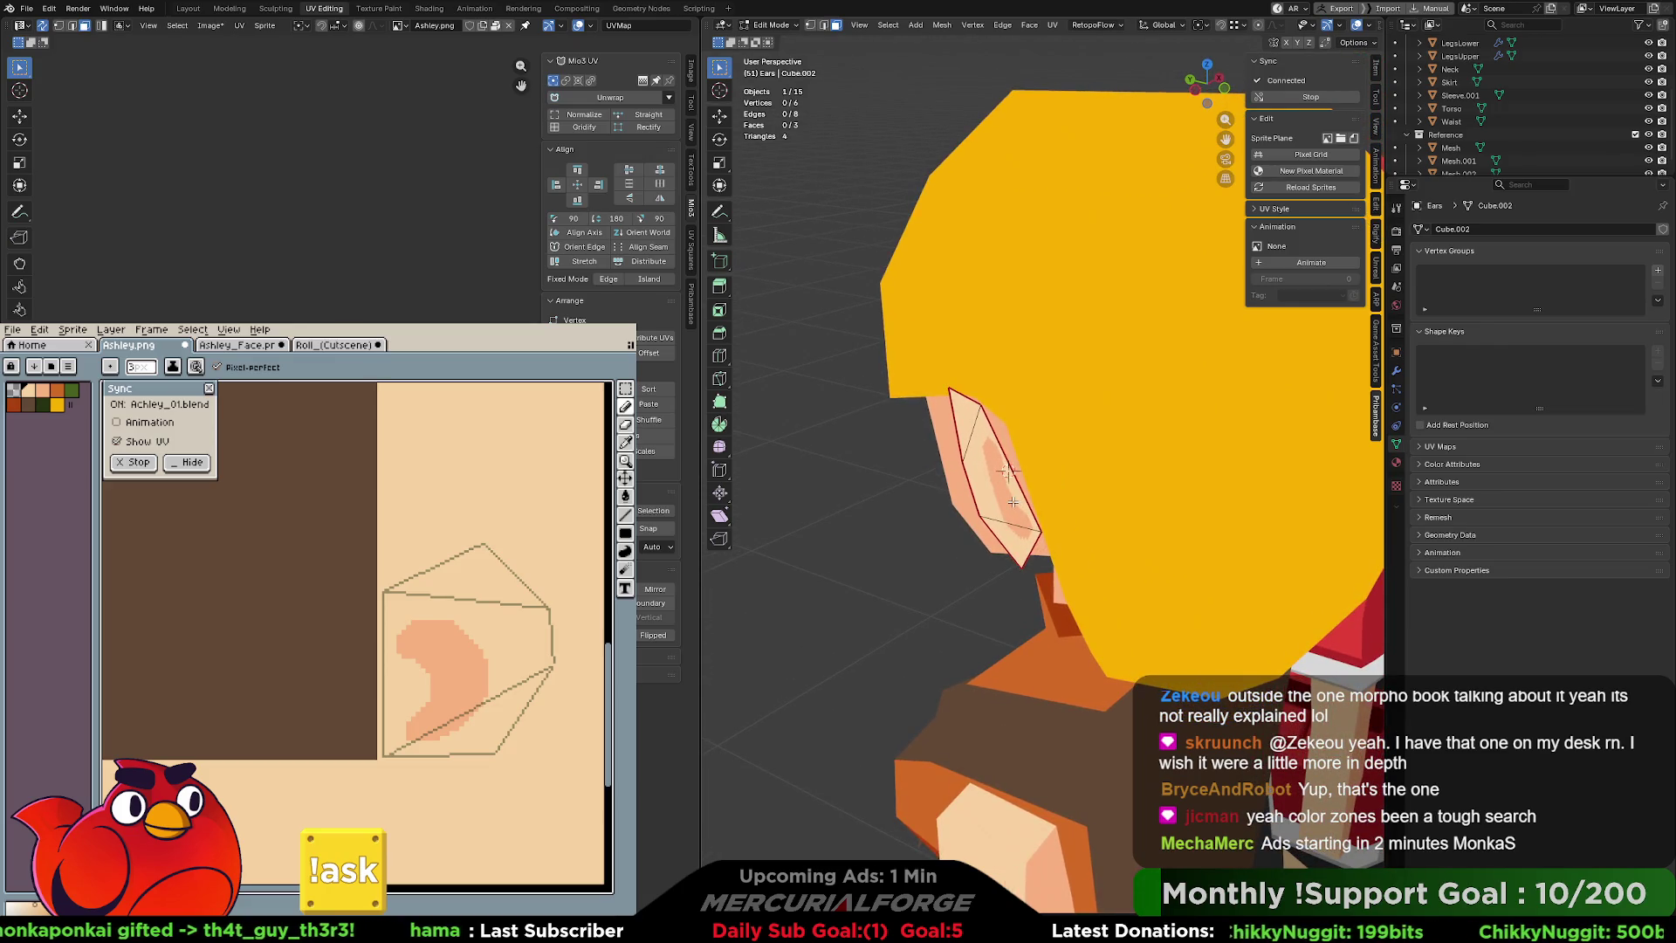
# Select the whole ear, trackball-rotate it, change the pivot point and turn it 20.5° around Z.
pyautogui.press('l')
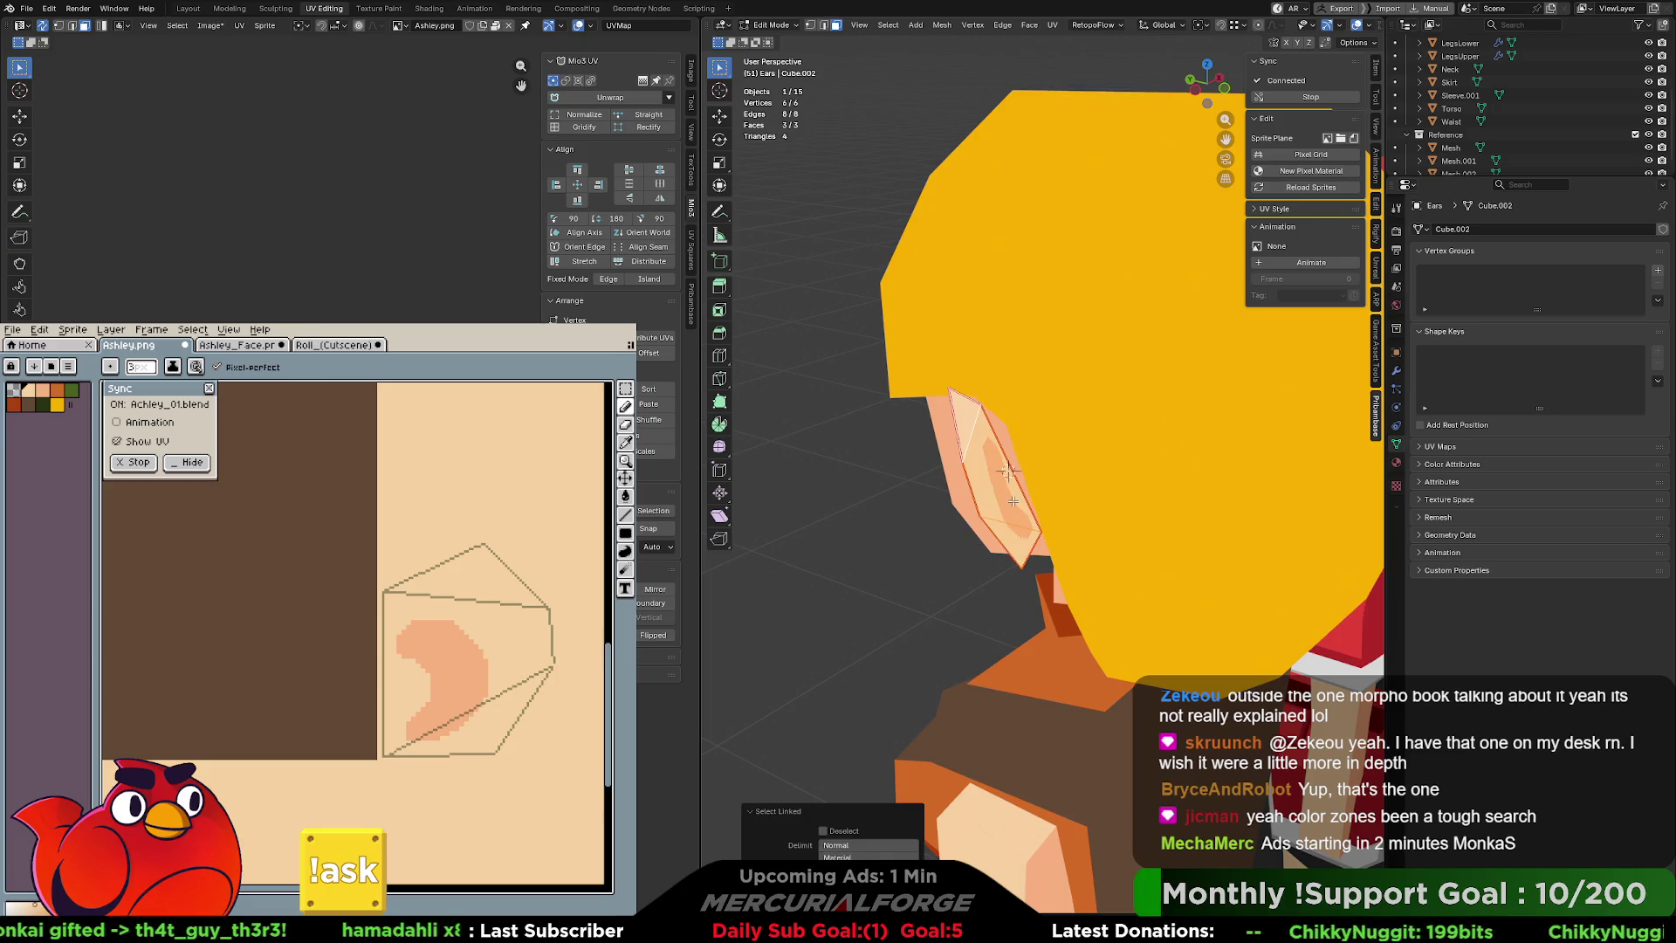
pyautogui.press('r')
pyautogui.press('r')
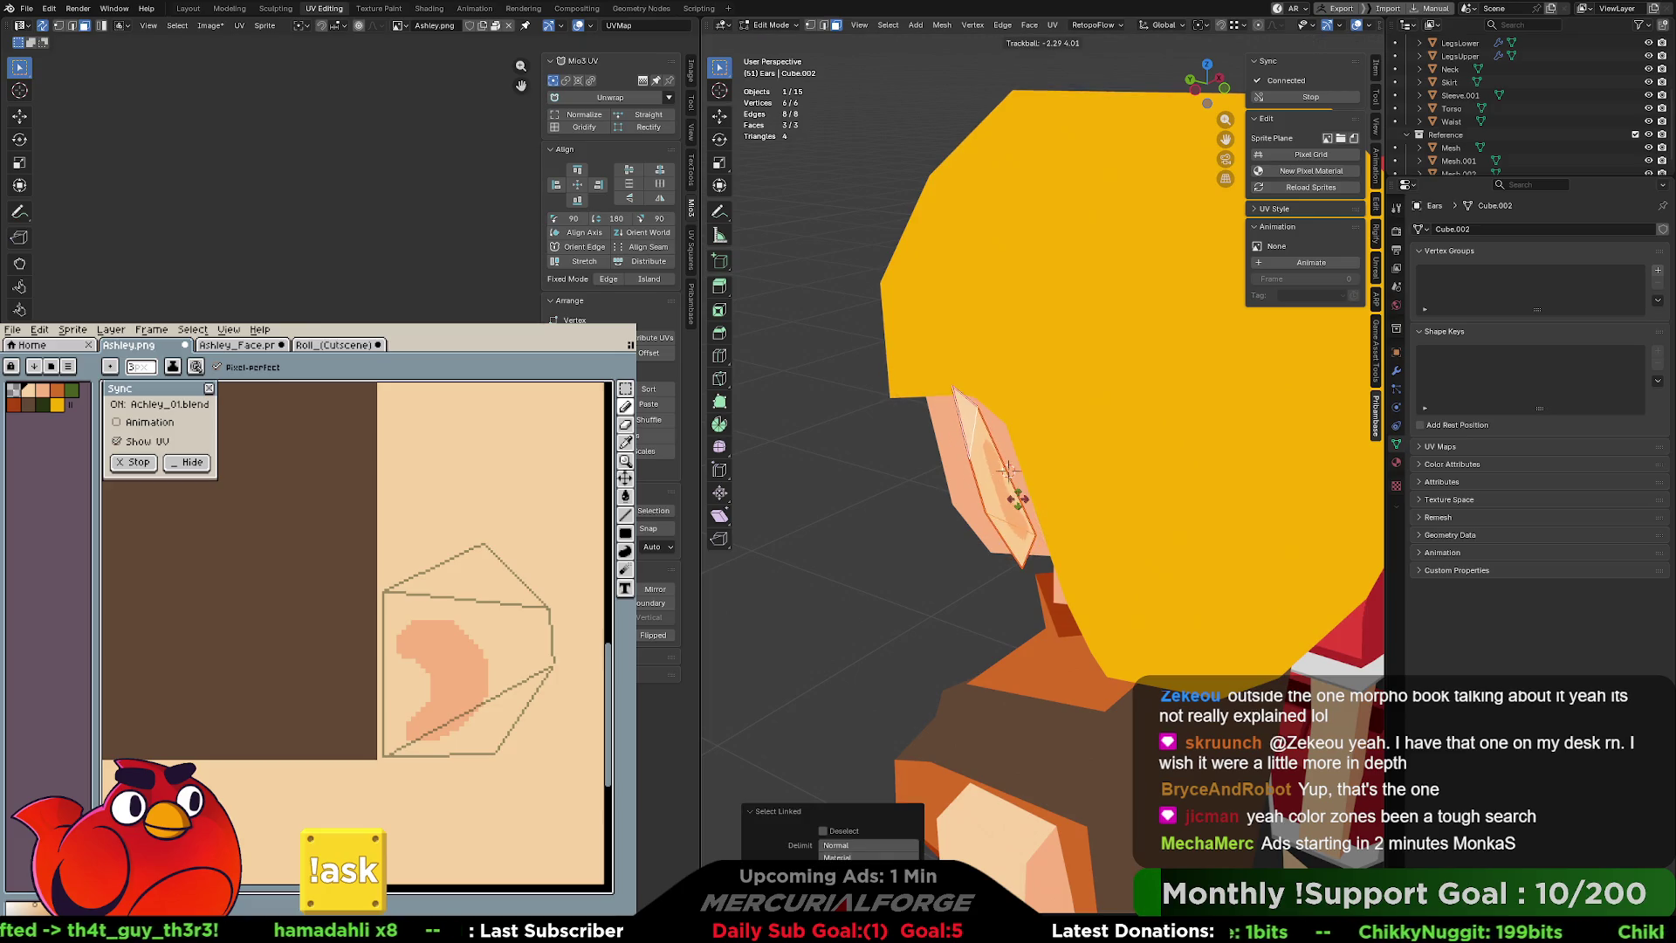
pyautogui.click(1023, 491)
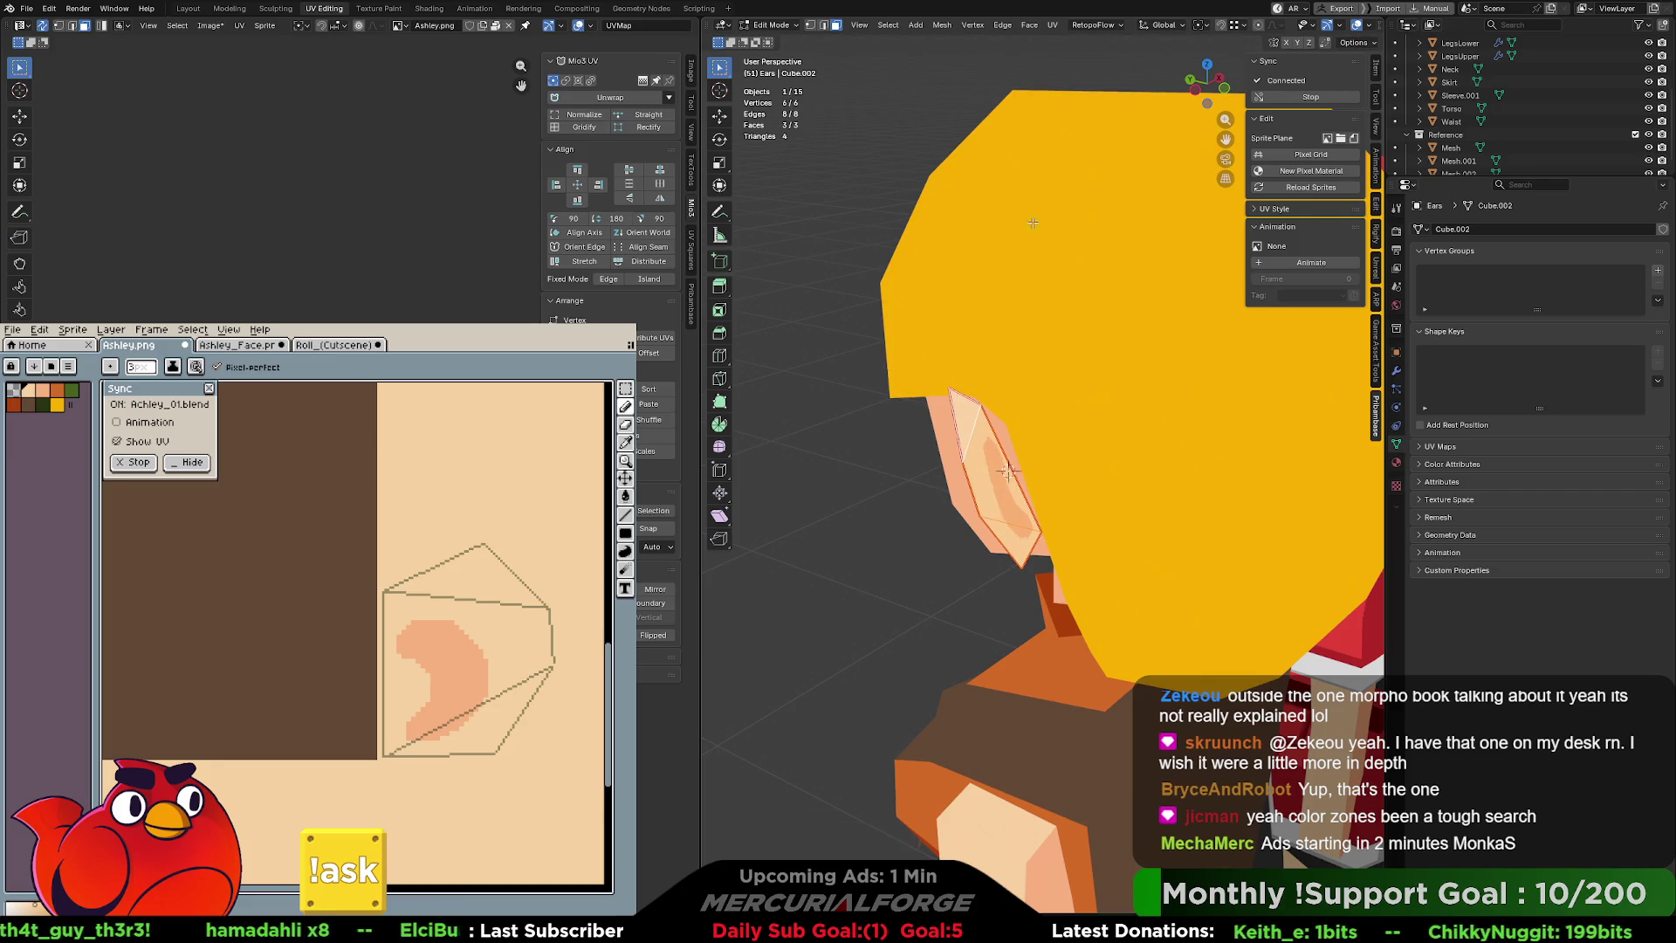
pyautogui.click(1205, 25)
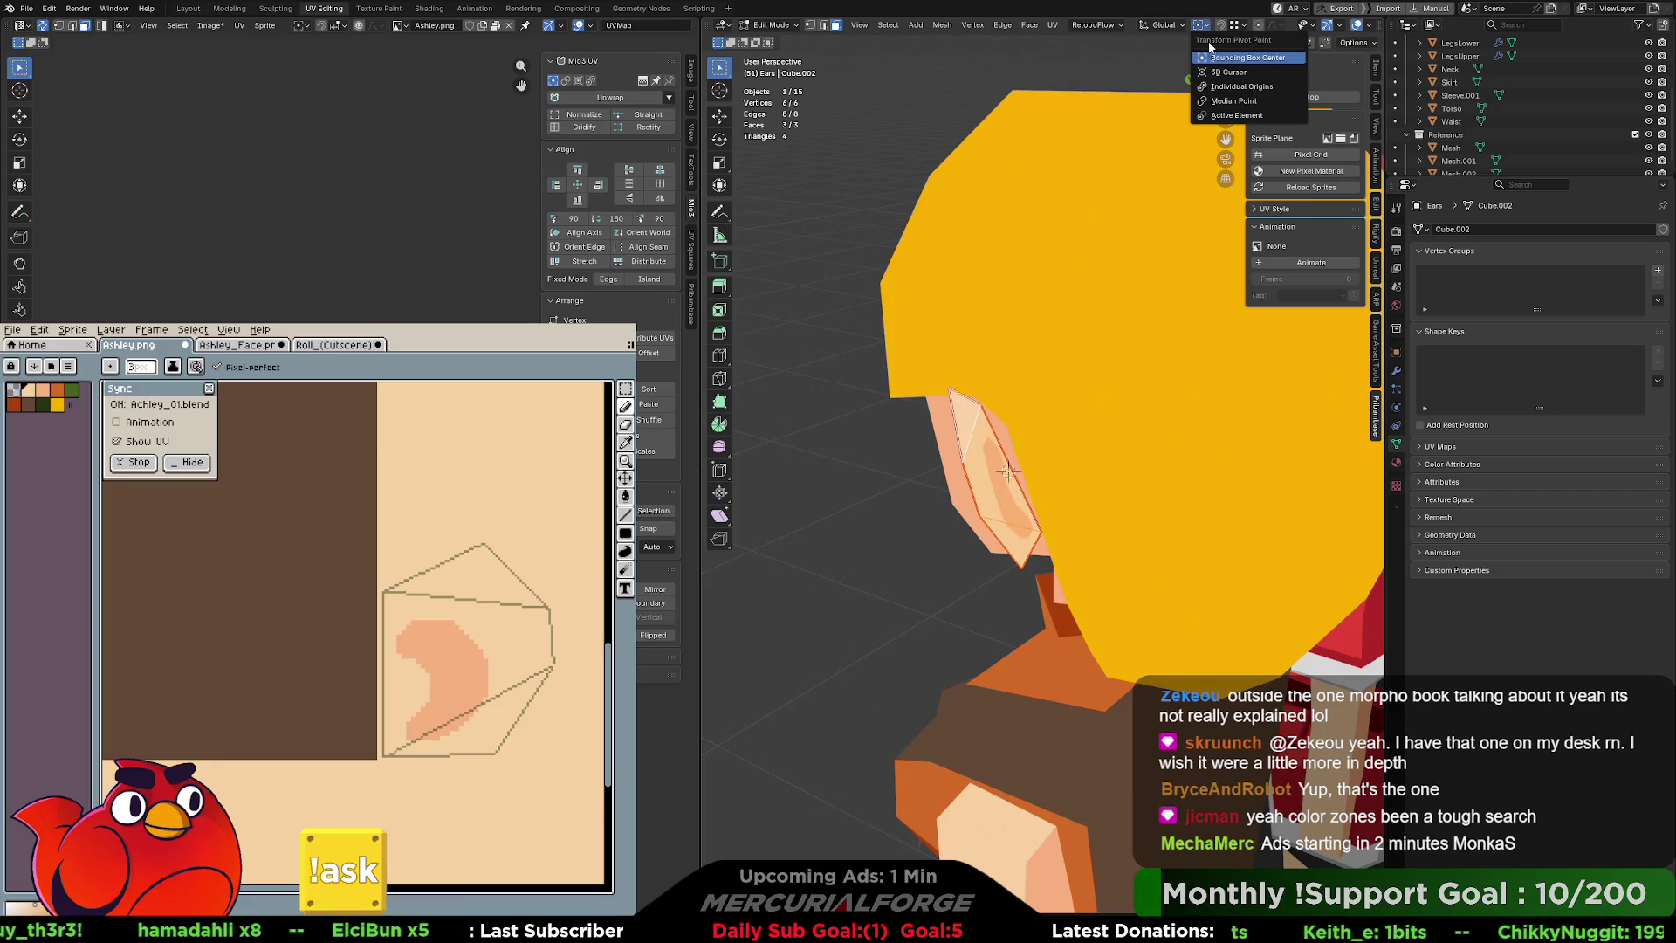
pyautogui.click(1240, 75)
pyautogui.press('r')
pyautogui.press('z')
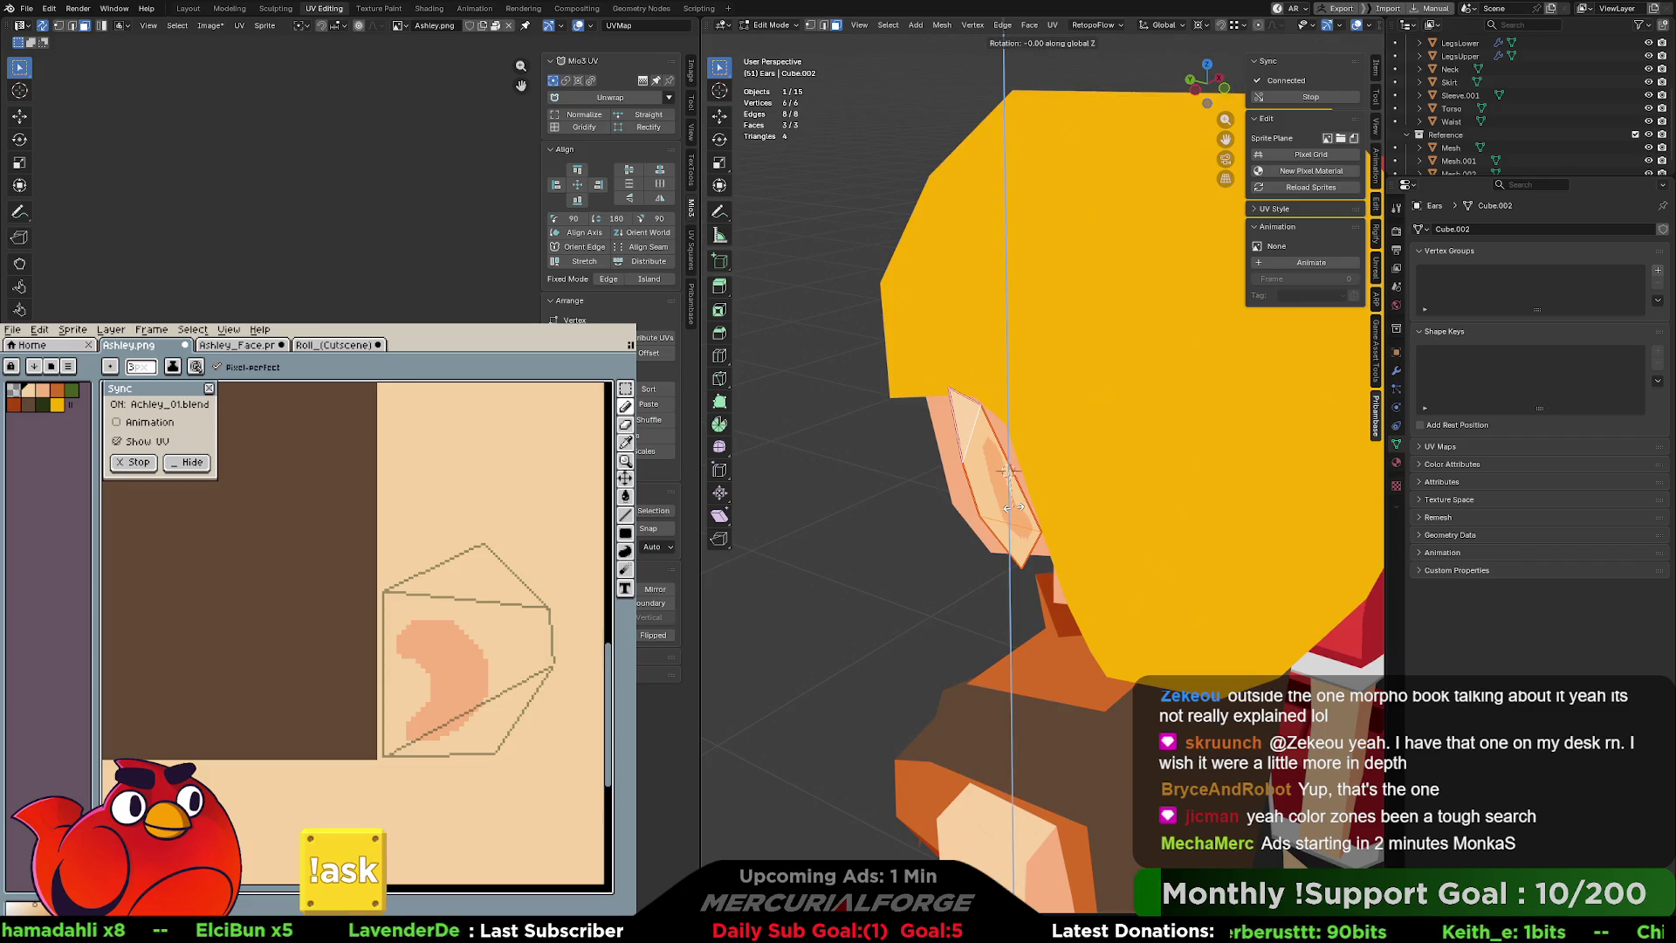
pyautogui.click(1026, 504)
# Fine-tune the ear's angle with a few small rotations, deselect, and return to Object Mode.
pyautogui.moveTo(1068, 503); pyautogui.dragTo(1041, 505, button='middle')
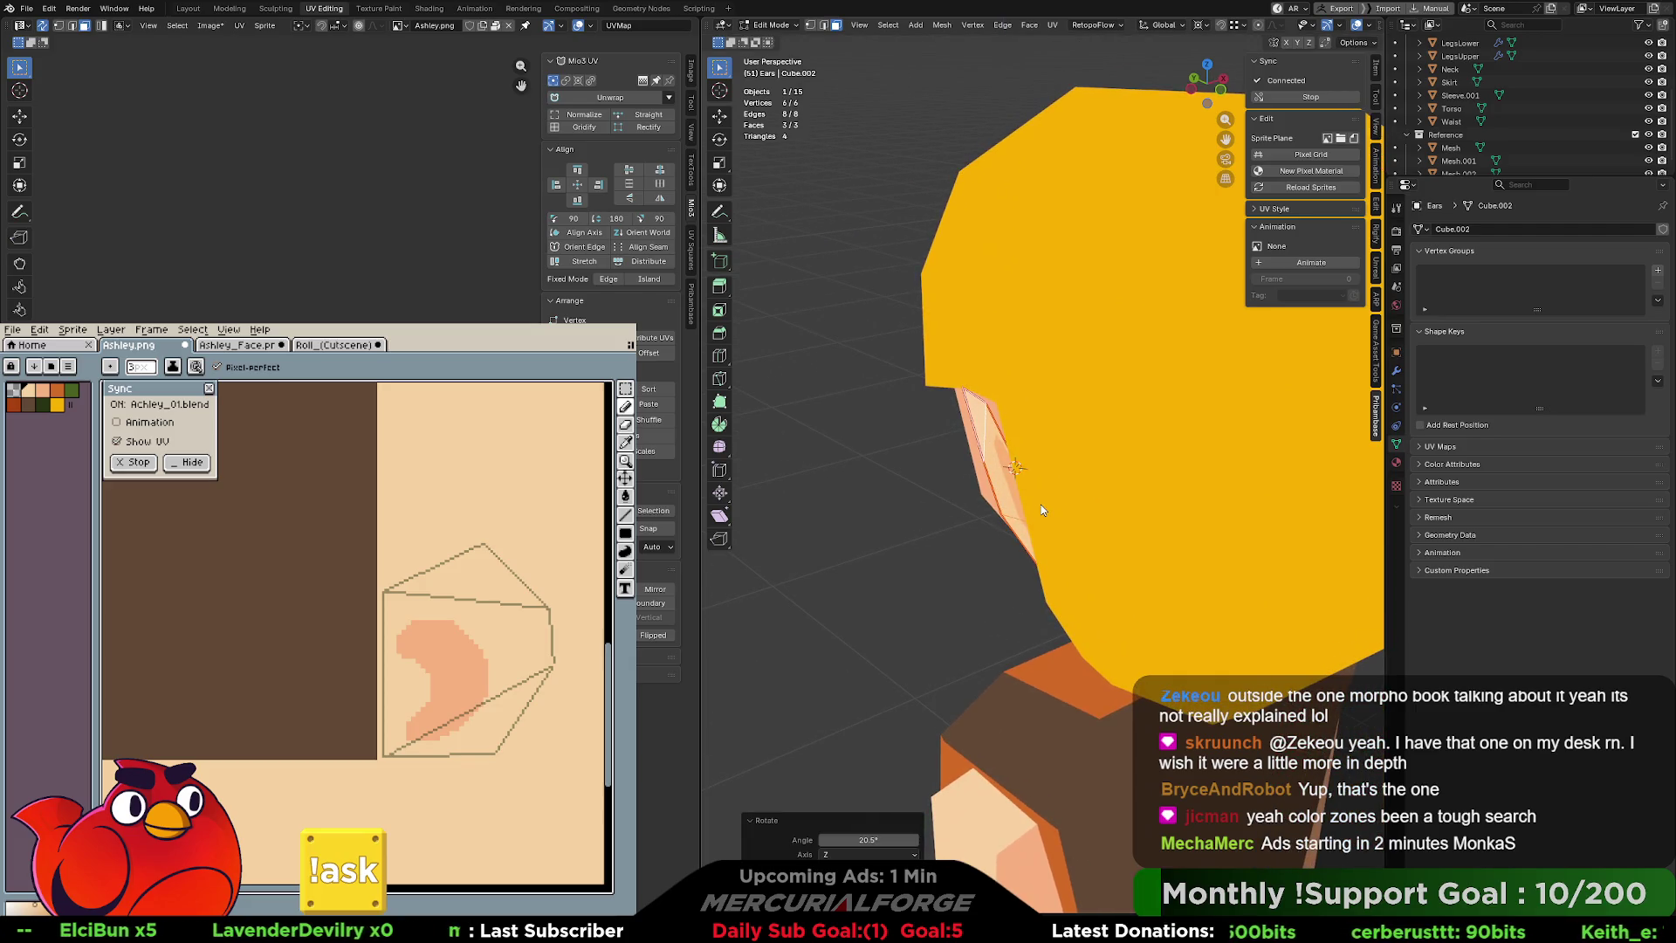
pyautogui.press('r')
pyautogui.press('r')
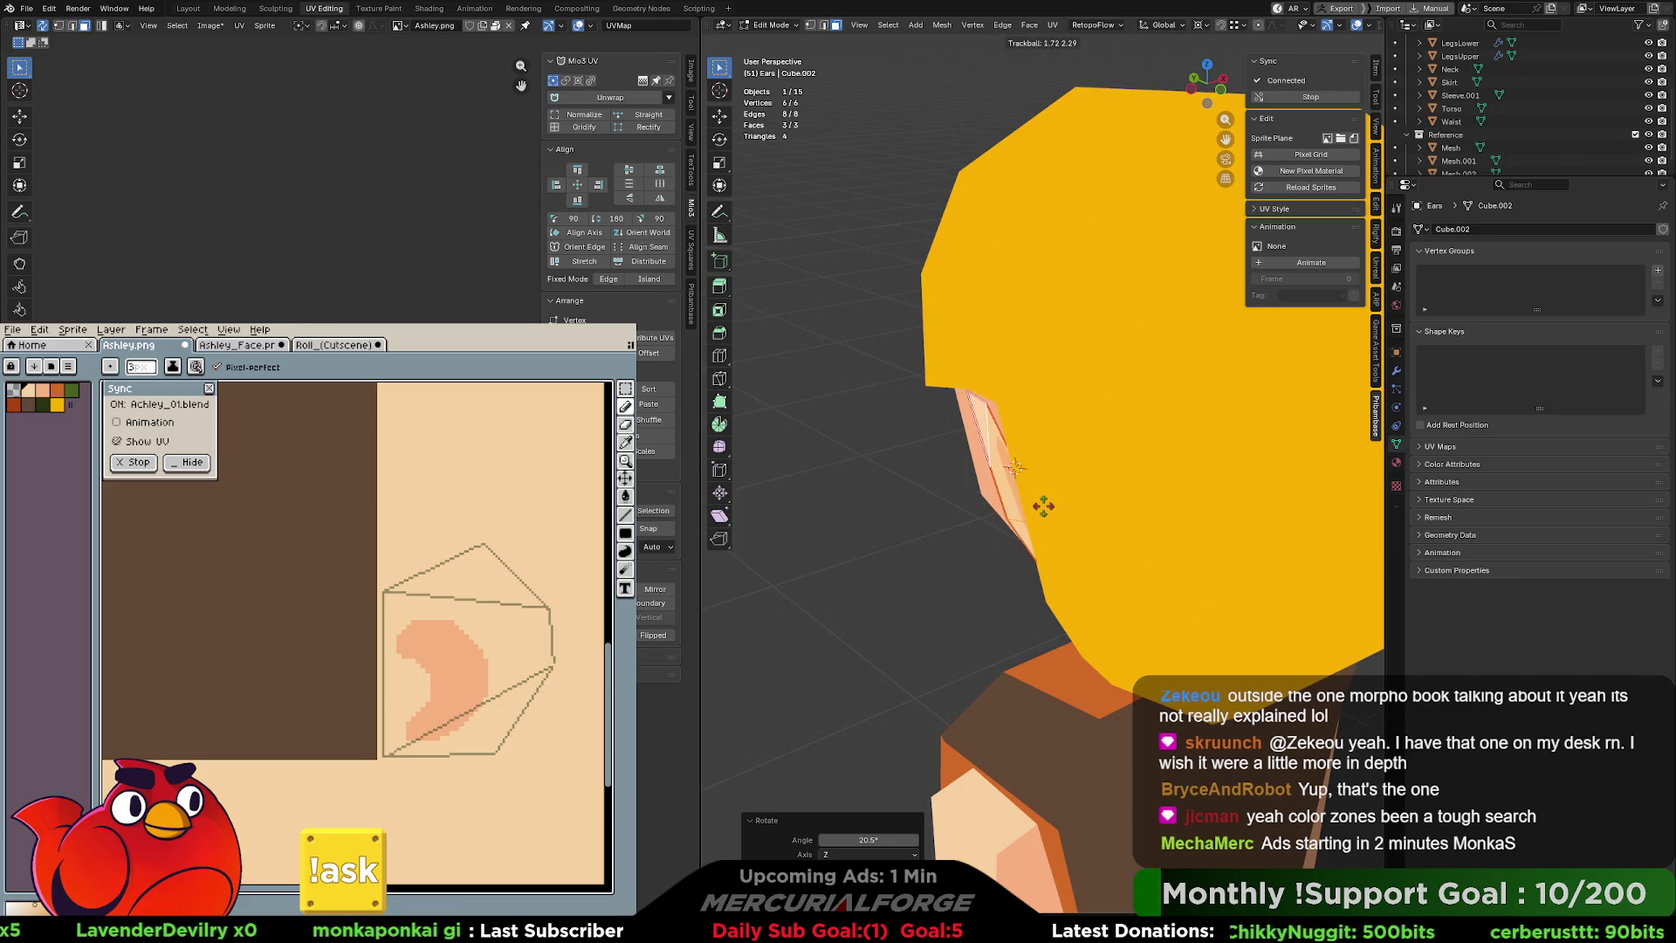
pyautogui.click(1044, 506)
pyautogui.press('r')
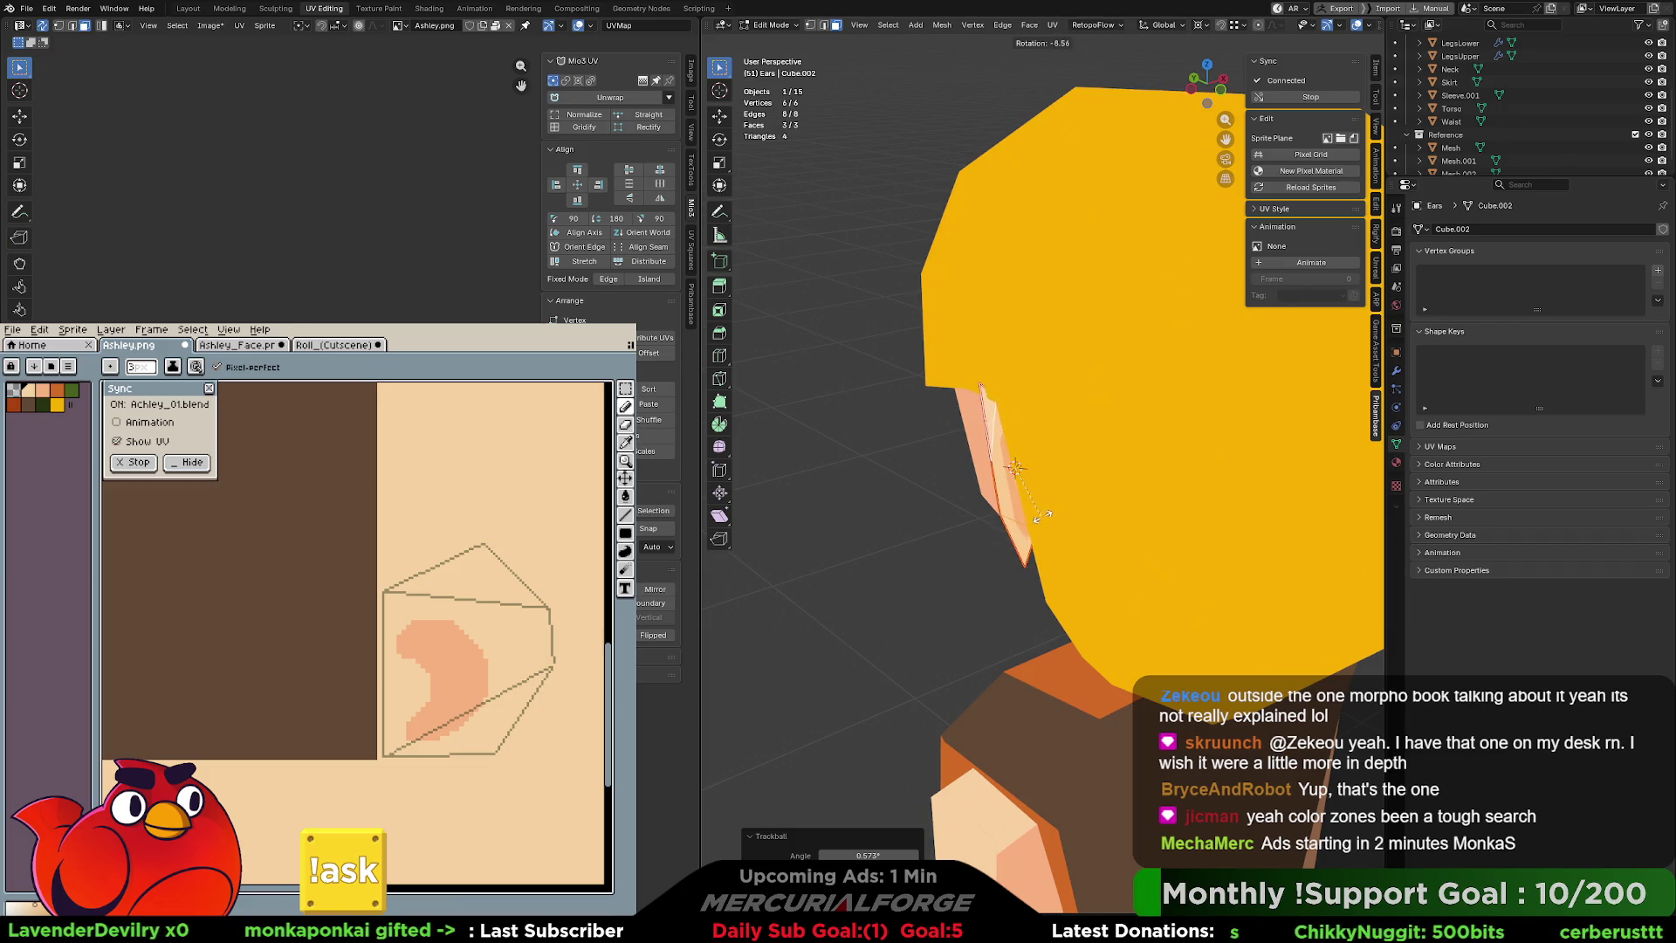
pyautogui.click(1040, 515)
pyautogui.moveTo(1041, 515); pyautogui.dragTo(1223, 474, button='middle')
pyautogui.press('r')
pyautogui.click(1217, 505)
pyautogui.click(1213, 506)
pyautogui.scroll(-4, 1201, 511)
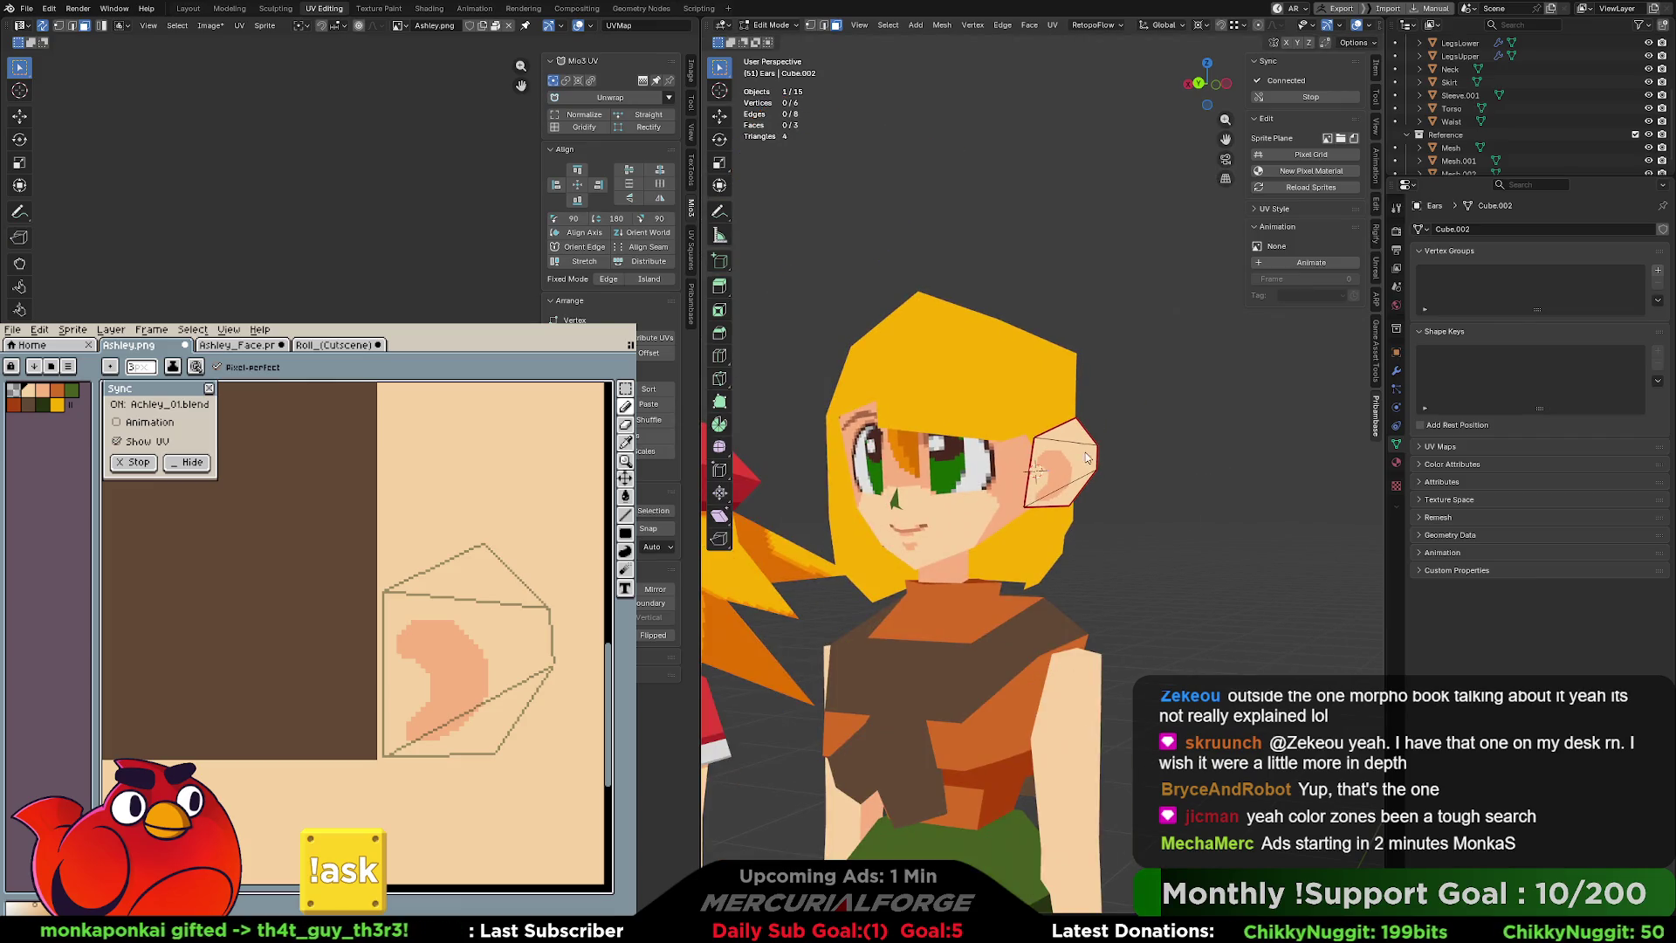
pyautogui.scroll(3, 1087, 457)
pyautogui.press('Tab')
pyautogui.scroll(1, 1121, 459)
# Paint a salmon stroke down the ear's left edge of the texture, then choose a 1px full-opacity brush.
pyautogui.moveTo(1066, 455)
pyautogui.mouseDown(button='middle')
pyautogui.moveTo(1160, 447)
pyautogui.moveTo(1113, 442)
pyautogui.moveTo(1055, 459)
pyautogui.moveTo(1281, 468)
pyautogui.moveTo(1120, 466)
pyautogui.mouseUp(button='middle')
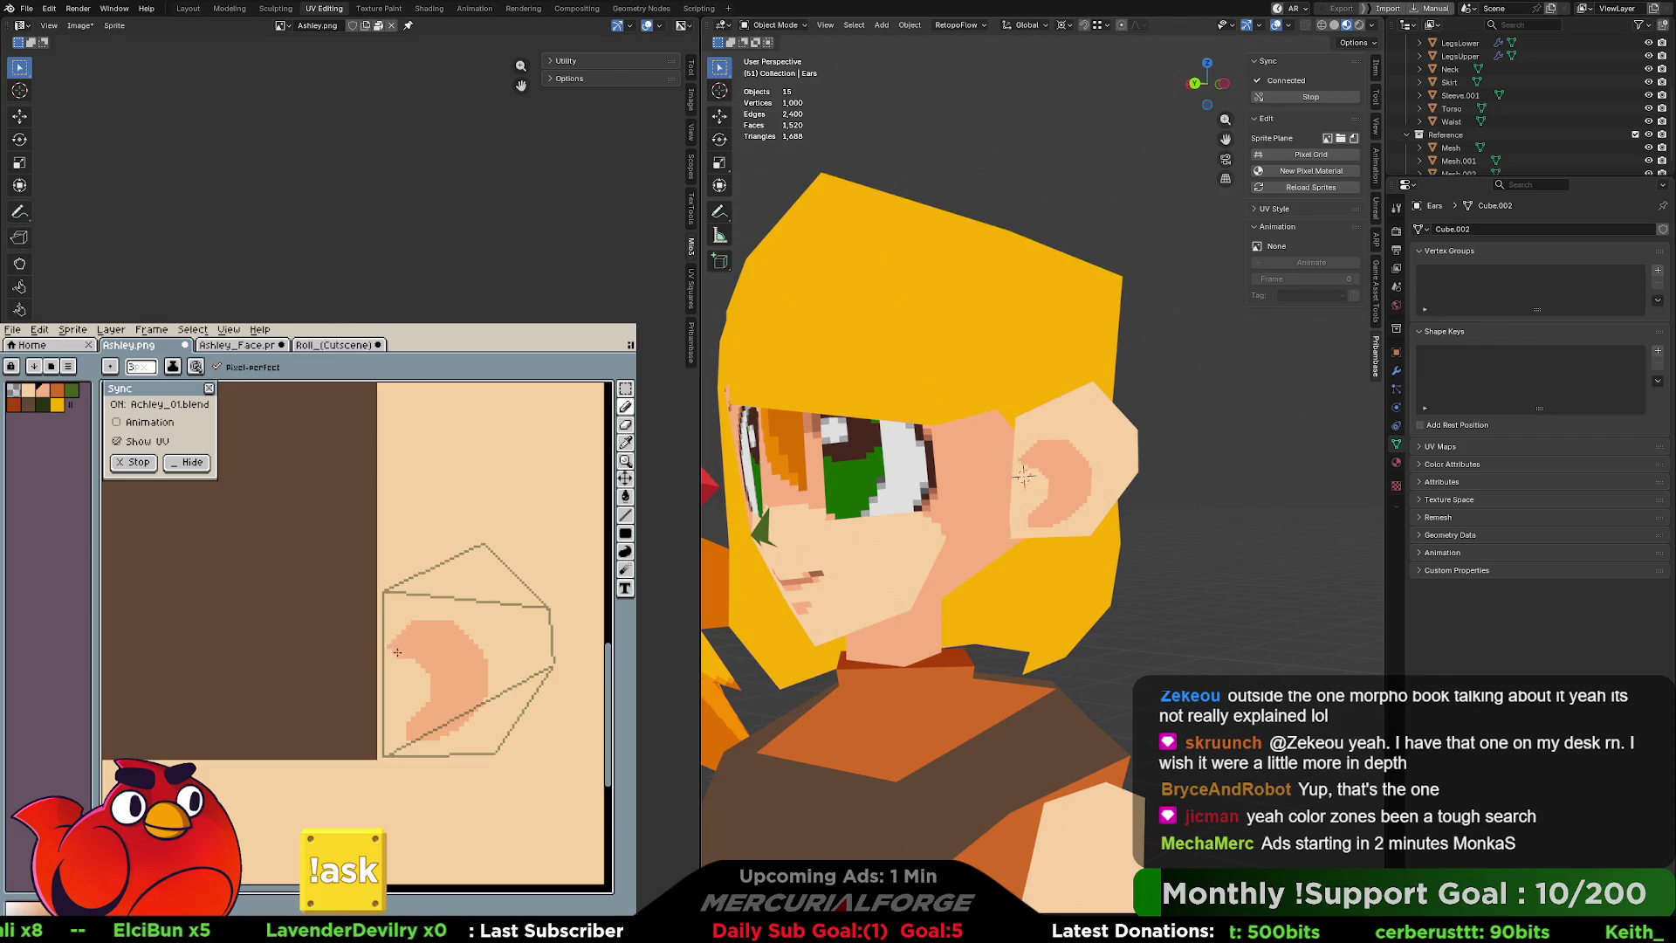
pyautogui.moveTo(406, 629)
pyautogui.mouseDown()
pyautogui.moveTo(388, 689)
pyautogui.moveTo(393, 724)
pyautogui.moveTo(390, 668)
pyautogui.moveTo(401, 744)
pyautogui.moveTo(390, 602)
pyautogui.moveTo(426, 570)
pyautogui.moveTo(380, 699)
pyautogui.moveTo(383, 752)
pyautogui.mouseUp()
pyautogui.hotkey('ctrl', 'z')
pyautogui.hotkey('ctrl', 'z')
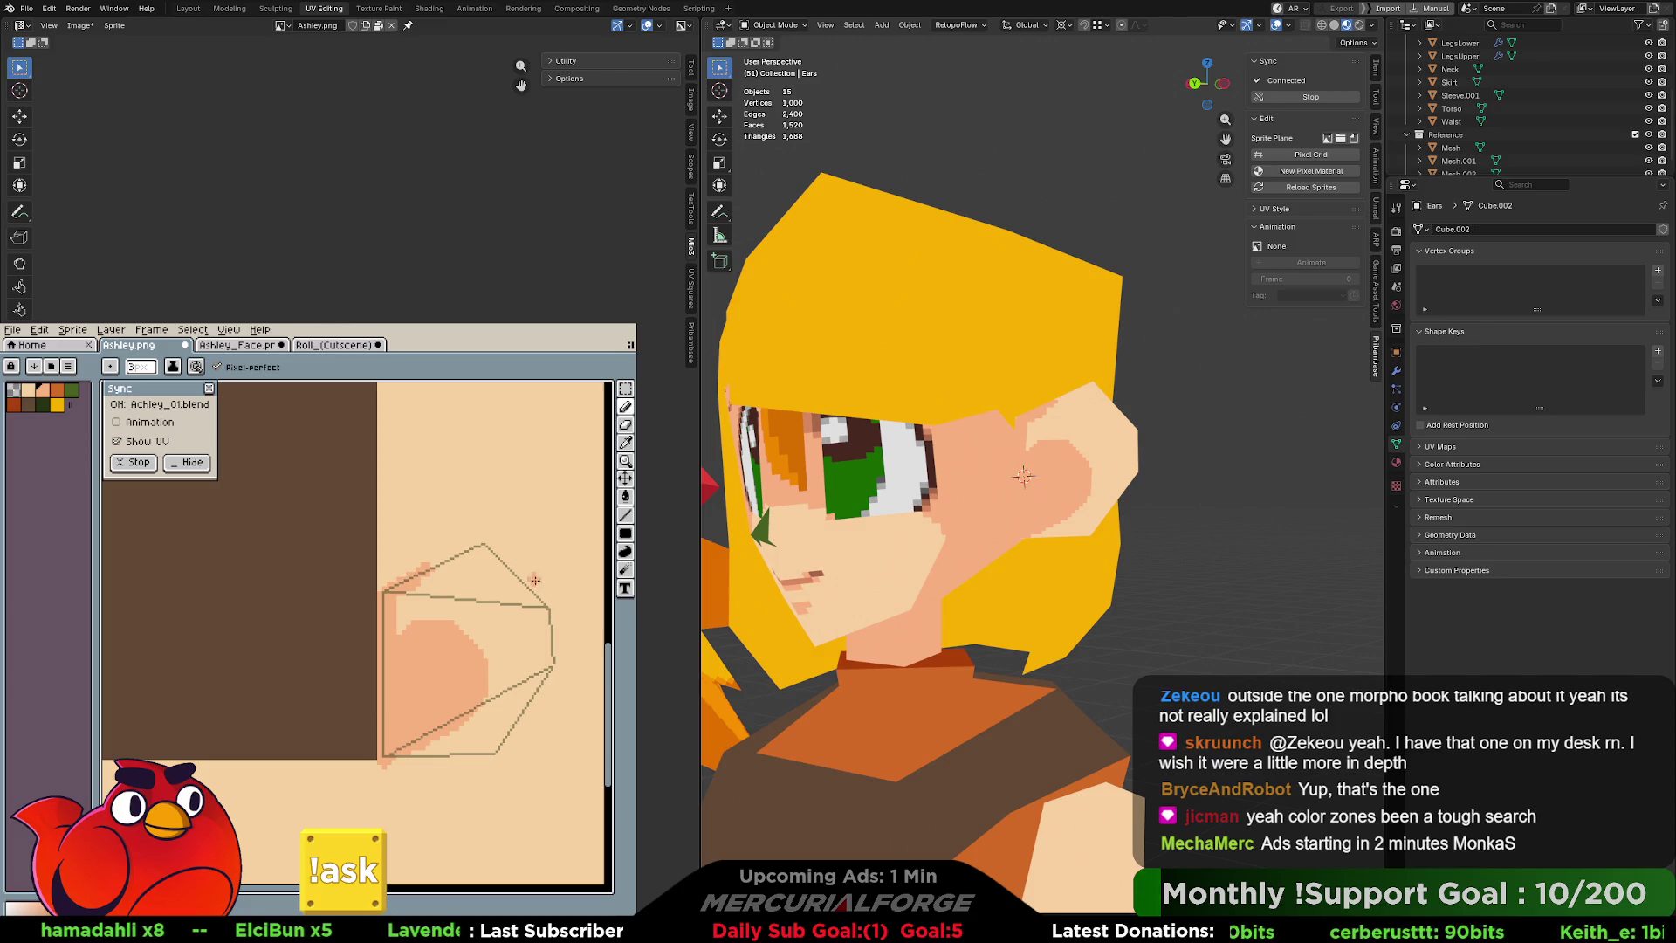
pyautogui.click(625, 425)
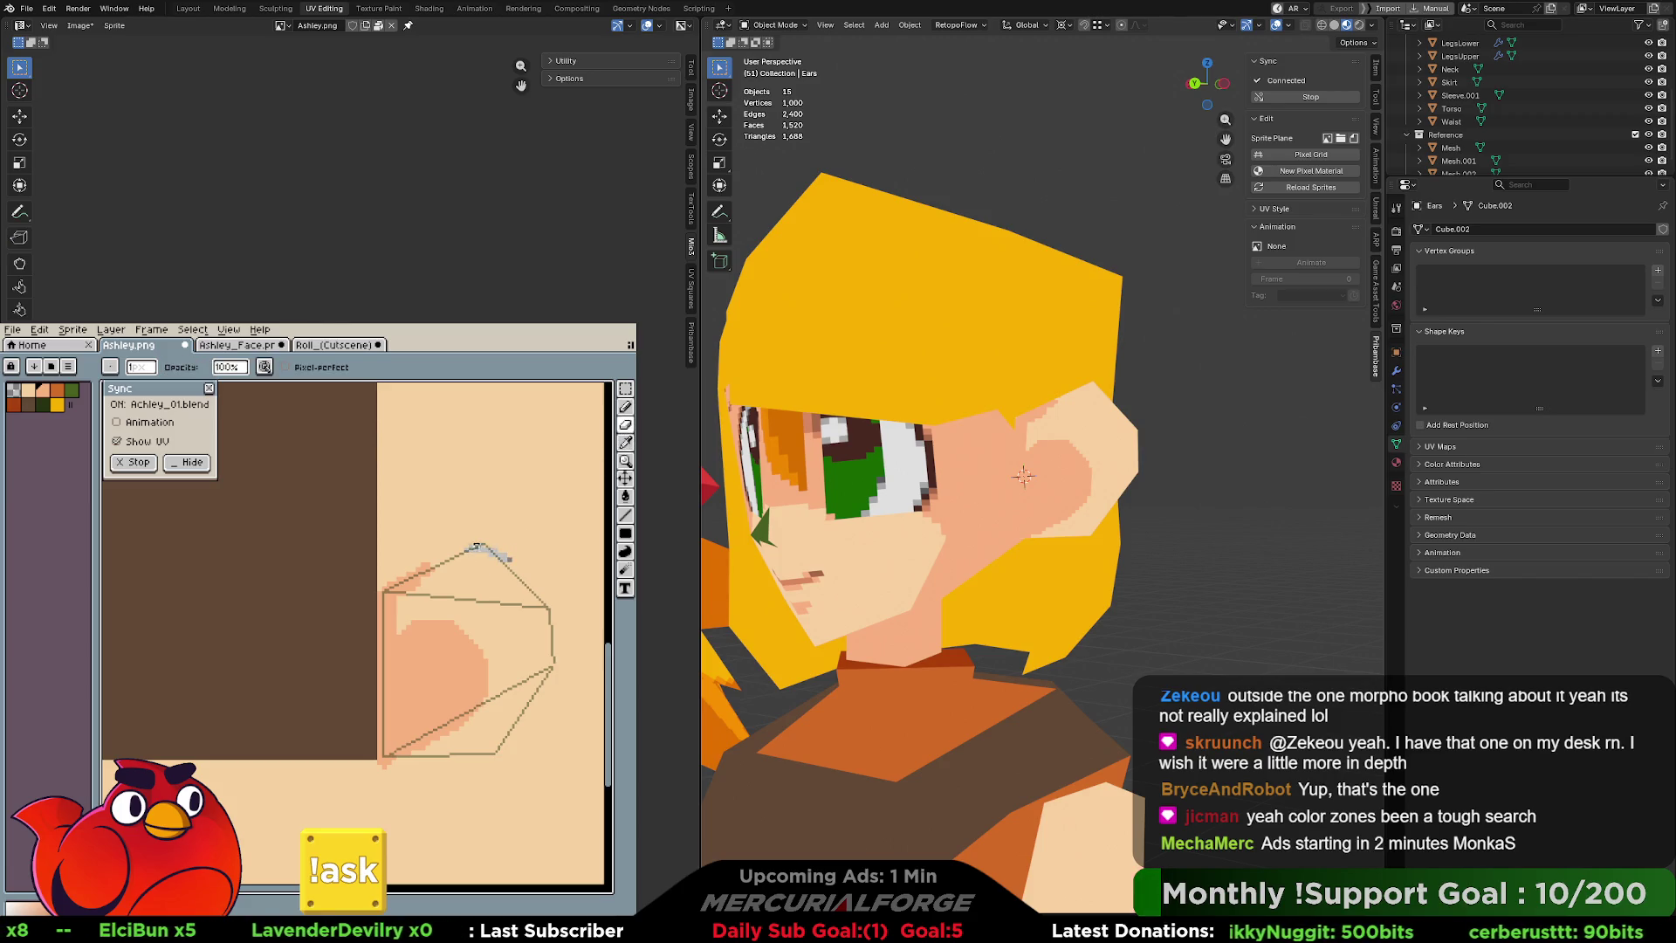
# Paint a 4px grey rim along the top and right arc of the ear's UV outline.
pyautogui.moveTo(470, 549); pyautogui.dragTo(520, 573)
pyautogui.hotkey('ctrl', 'z')
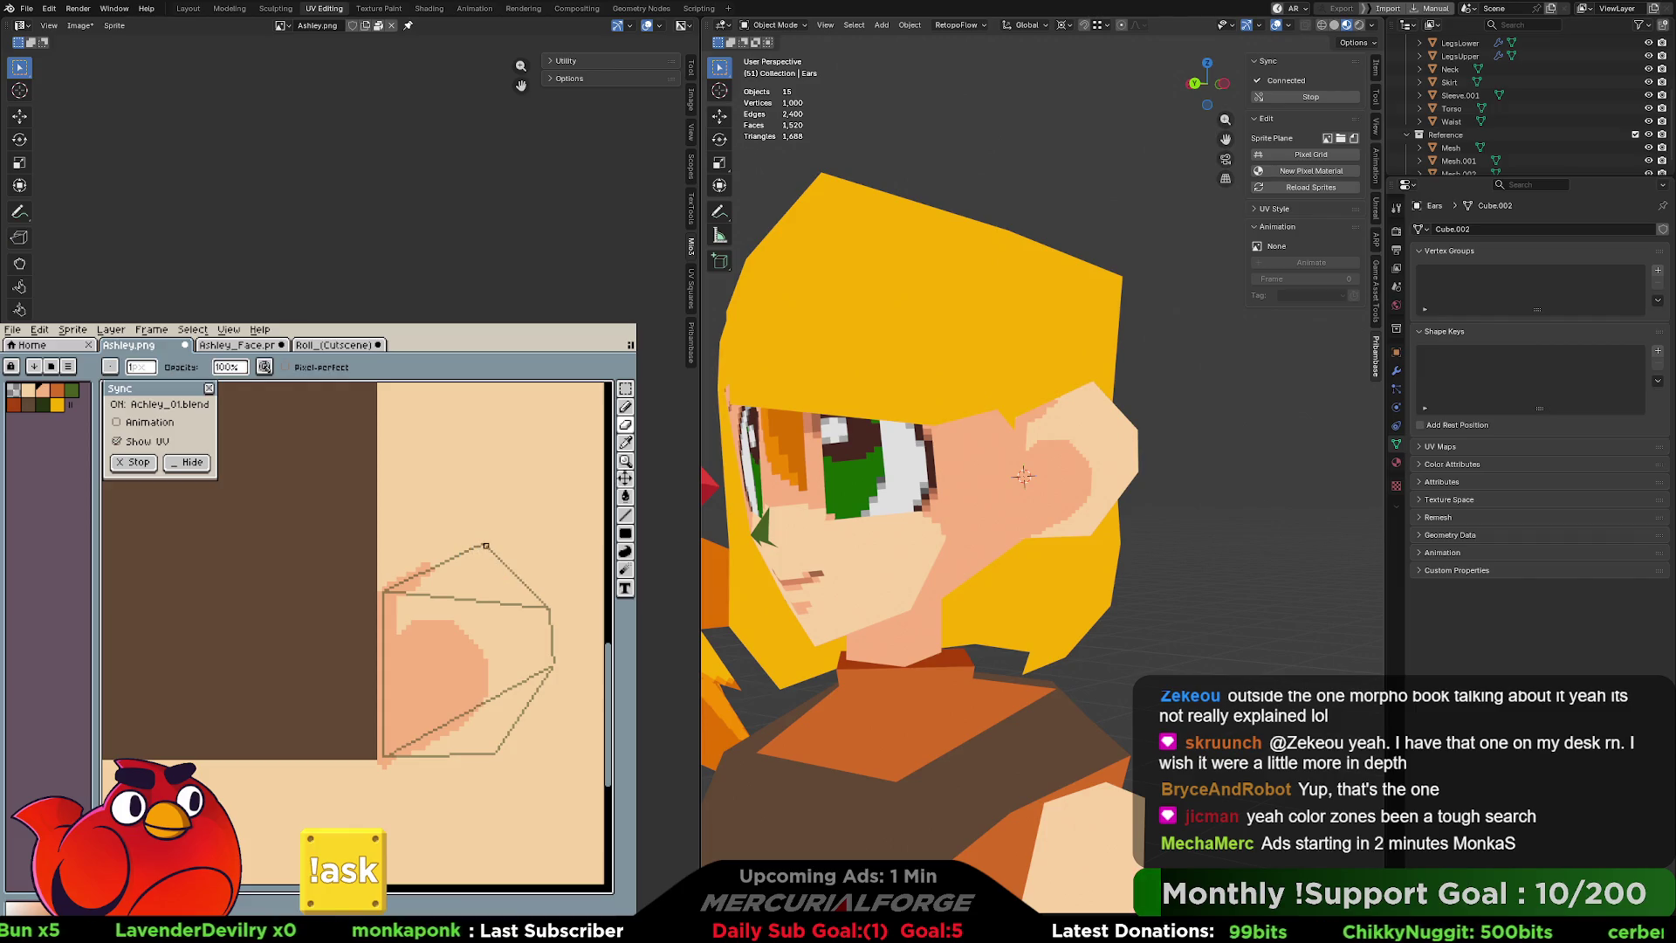
pyautogui.press('+')
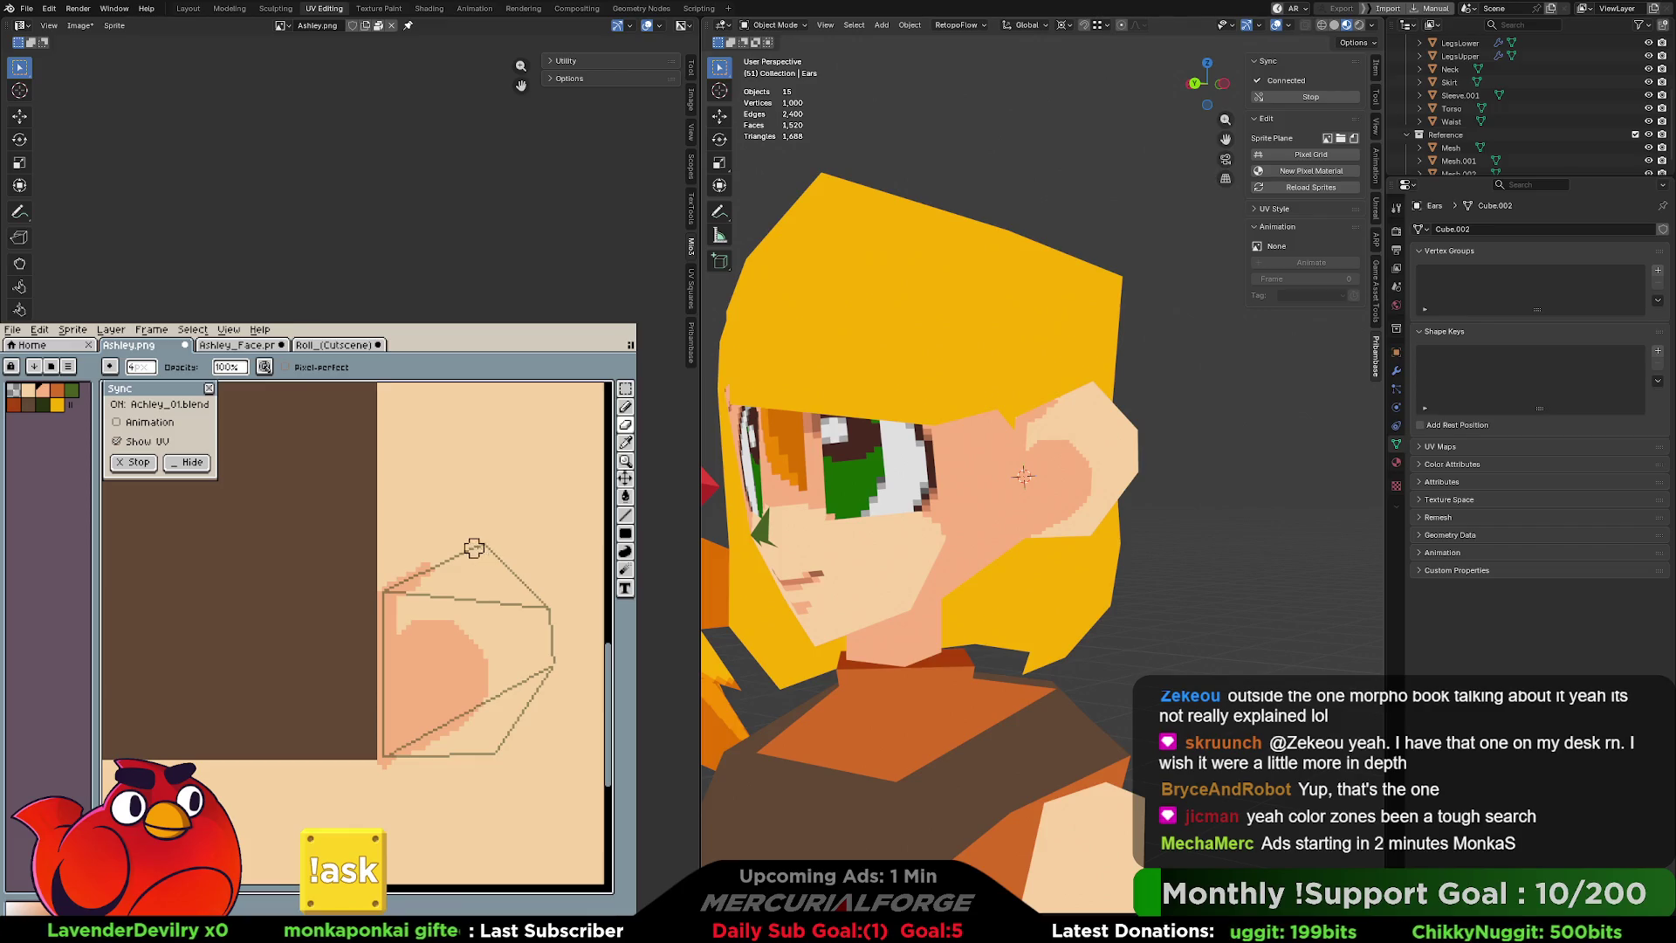
pyautogui.moveTo(474, 543)
pyautogui.mouseDown()
pyautogui.moveTo(520, 580)
pyautogui.moveTo(556, 648)
pyautogui.moveTo(489, 757)
pyautogui.moveTo(428, 784)
pyautogui.mouseUp()
pyautogui.moveTo(498, 551); pyautogui.dragTo(426, 559)
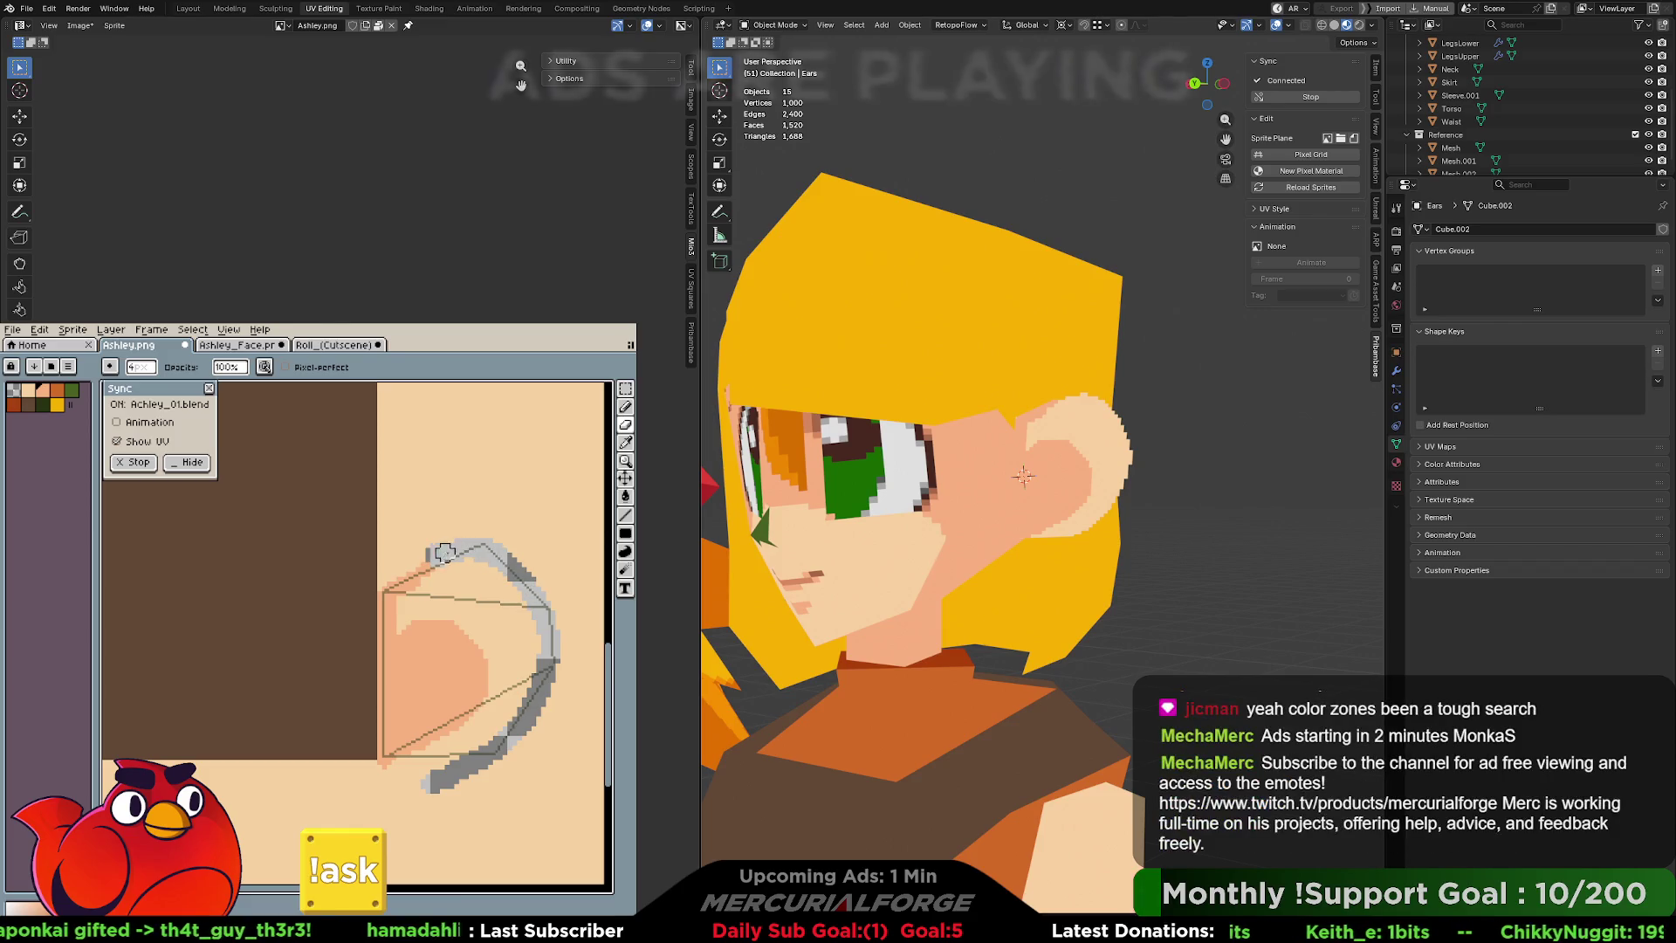
pyautogui.moveTo(468, 542)
pyautogui.mouseDown()
pyautogui.moveTo(548, 603)
pyautogui.moveTo(559, 642)
pyautogui.moveTo(552, 690)
pyautogui.moveTo(464, 769)
pyautogui.mouseUp()
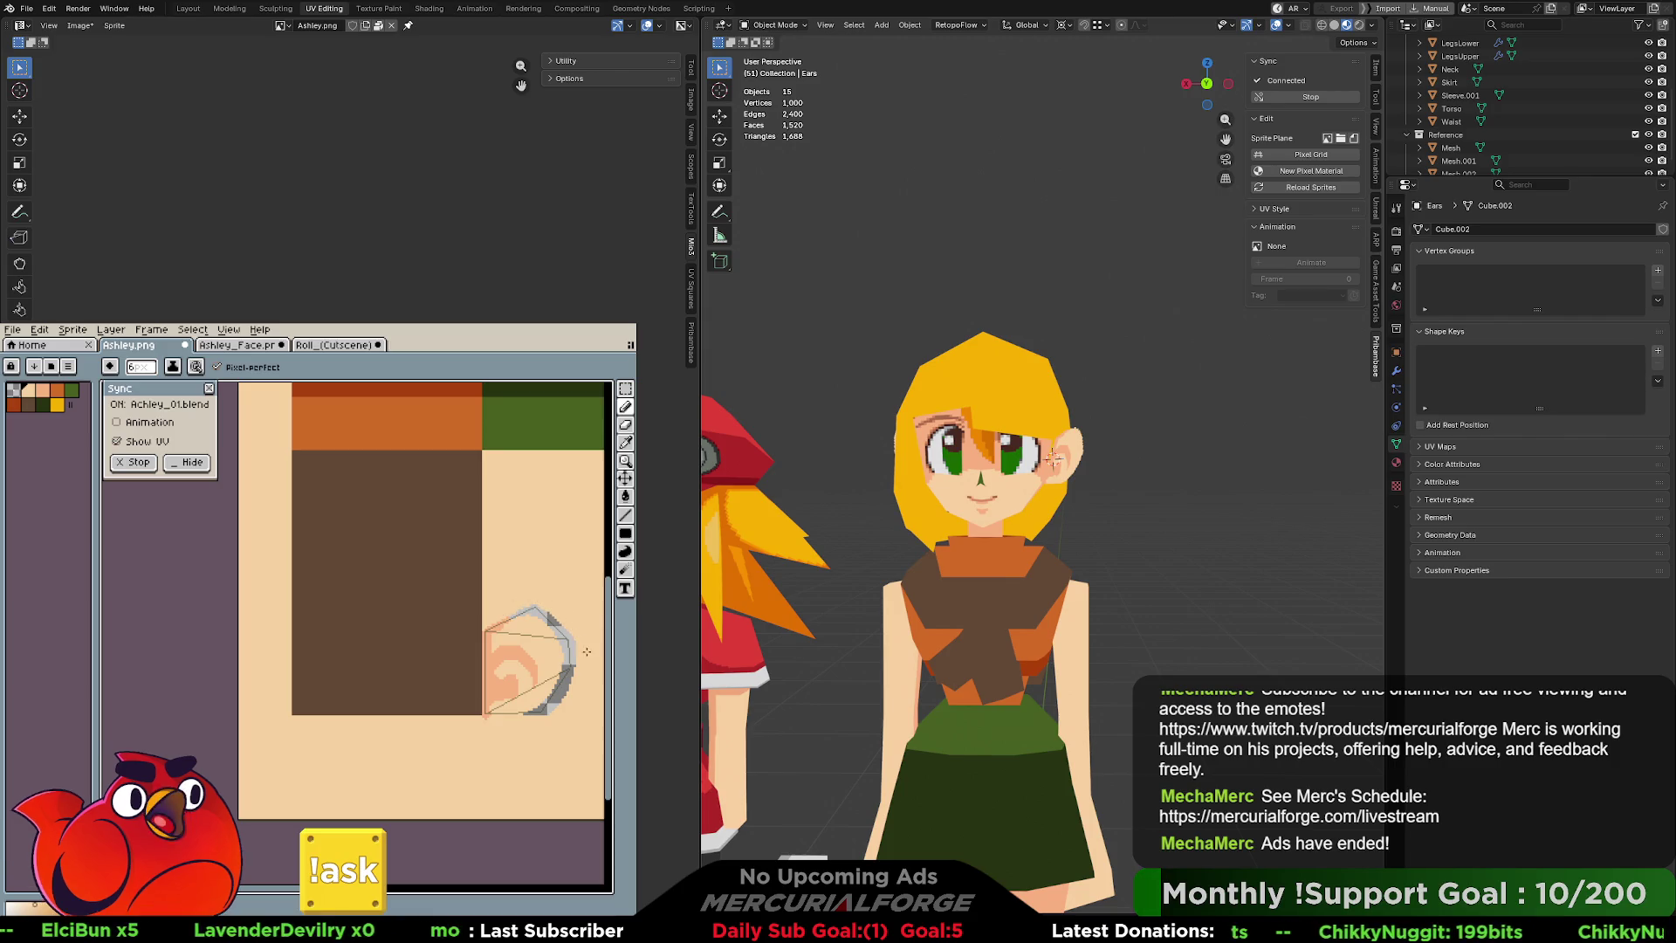
pyautogui.press('v')
pyautogui.press('b')
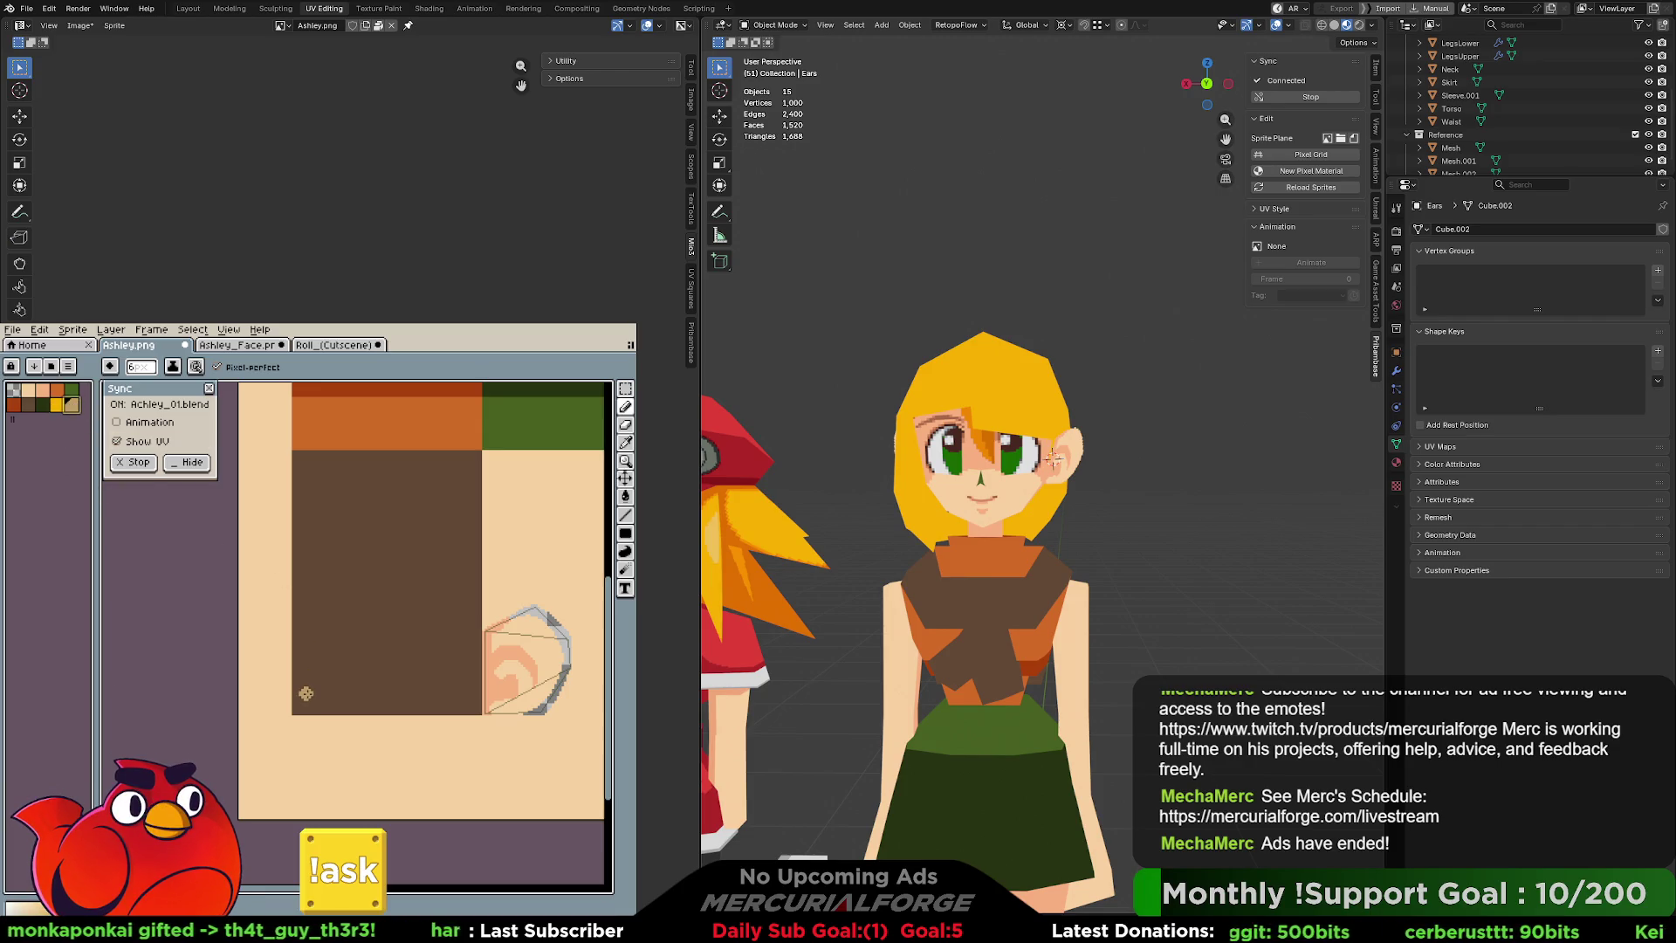
# Draw solid tan filled-rectangle strips along the brown block's bottom edge, then minimize Aseprite.
pyautogui.click(625, 533)
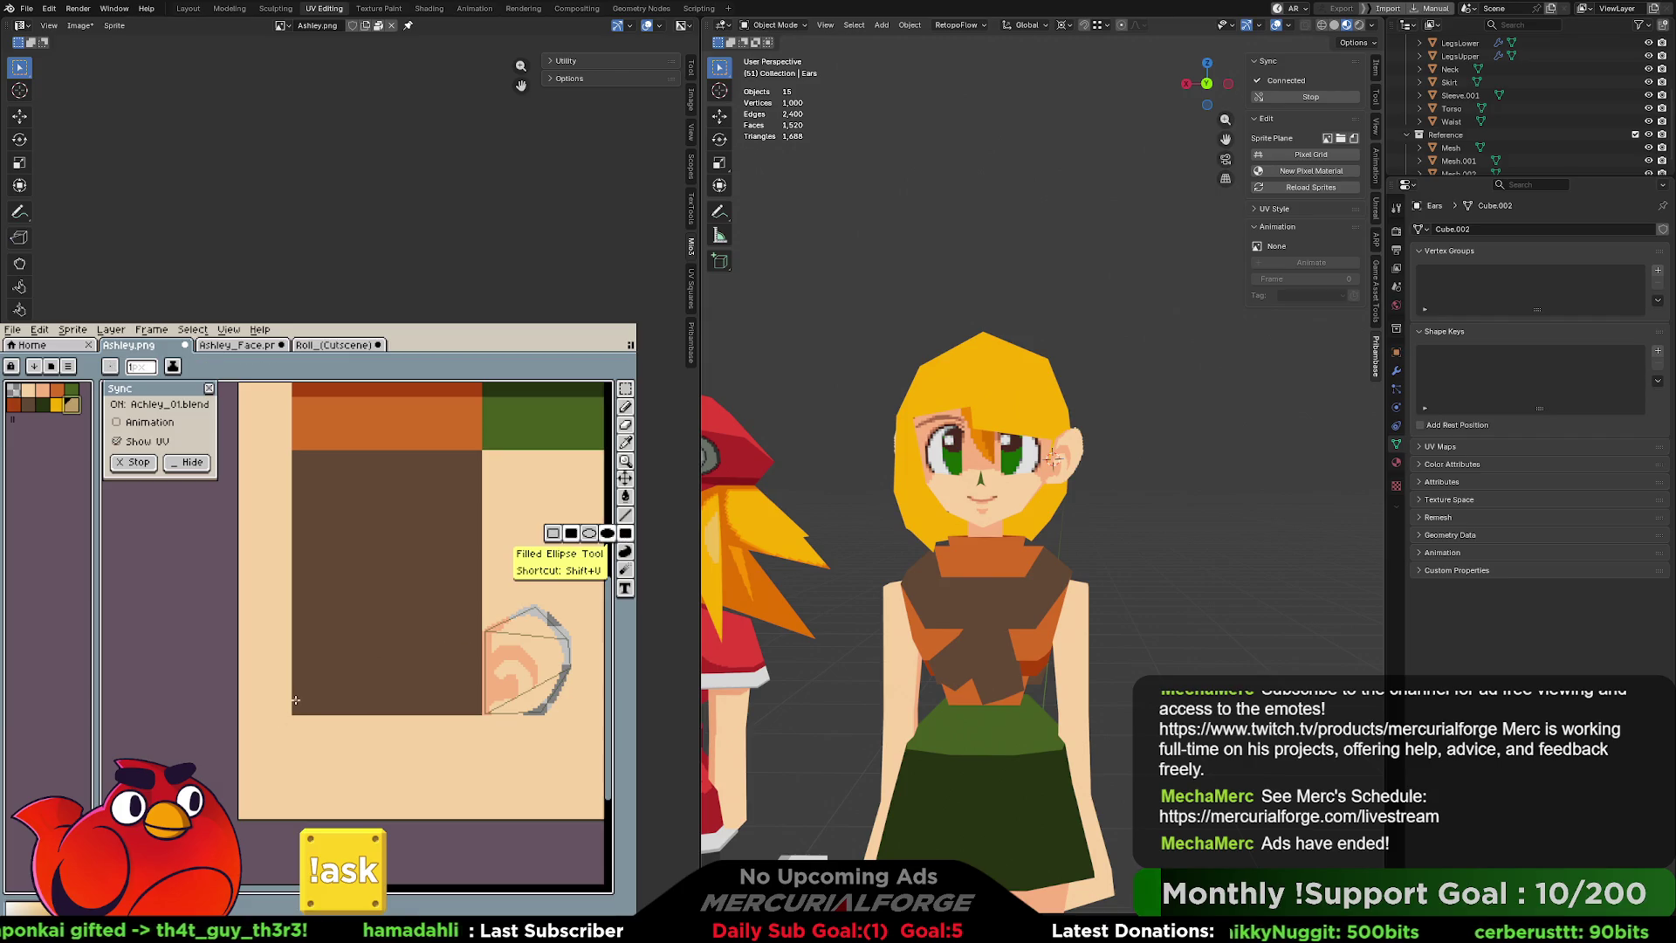
pyautogui.moveTo(293, 697); pyautogui.dragTo(481, 708)
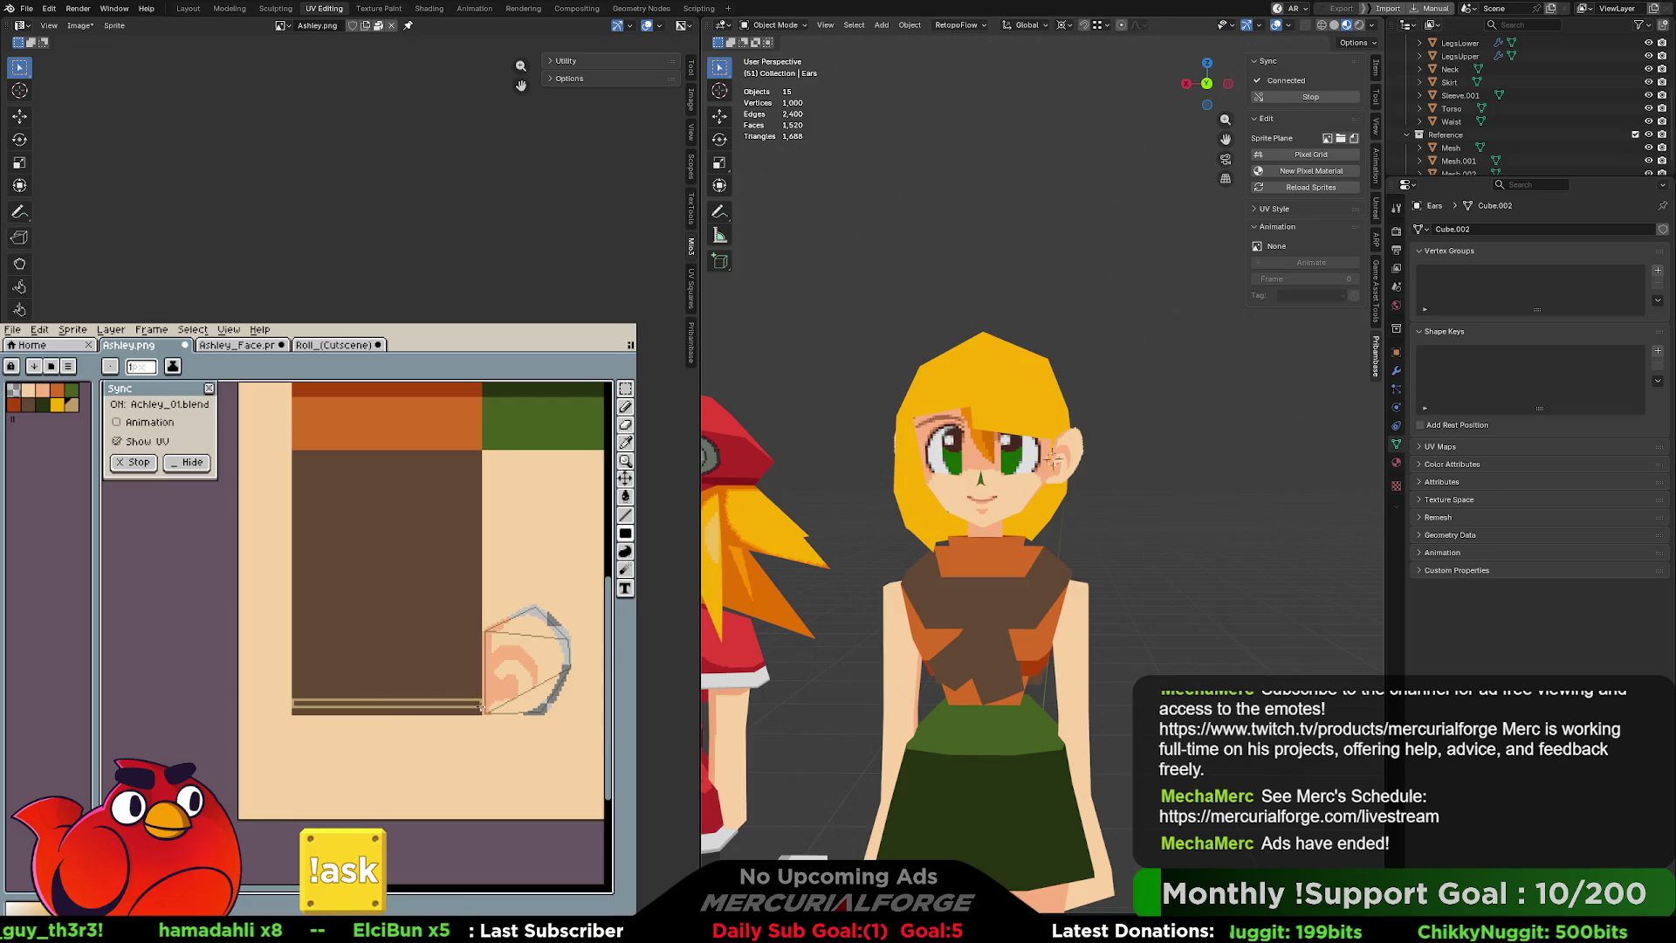
pyautogui.press('f')
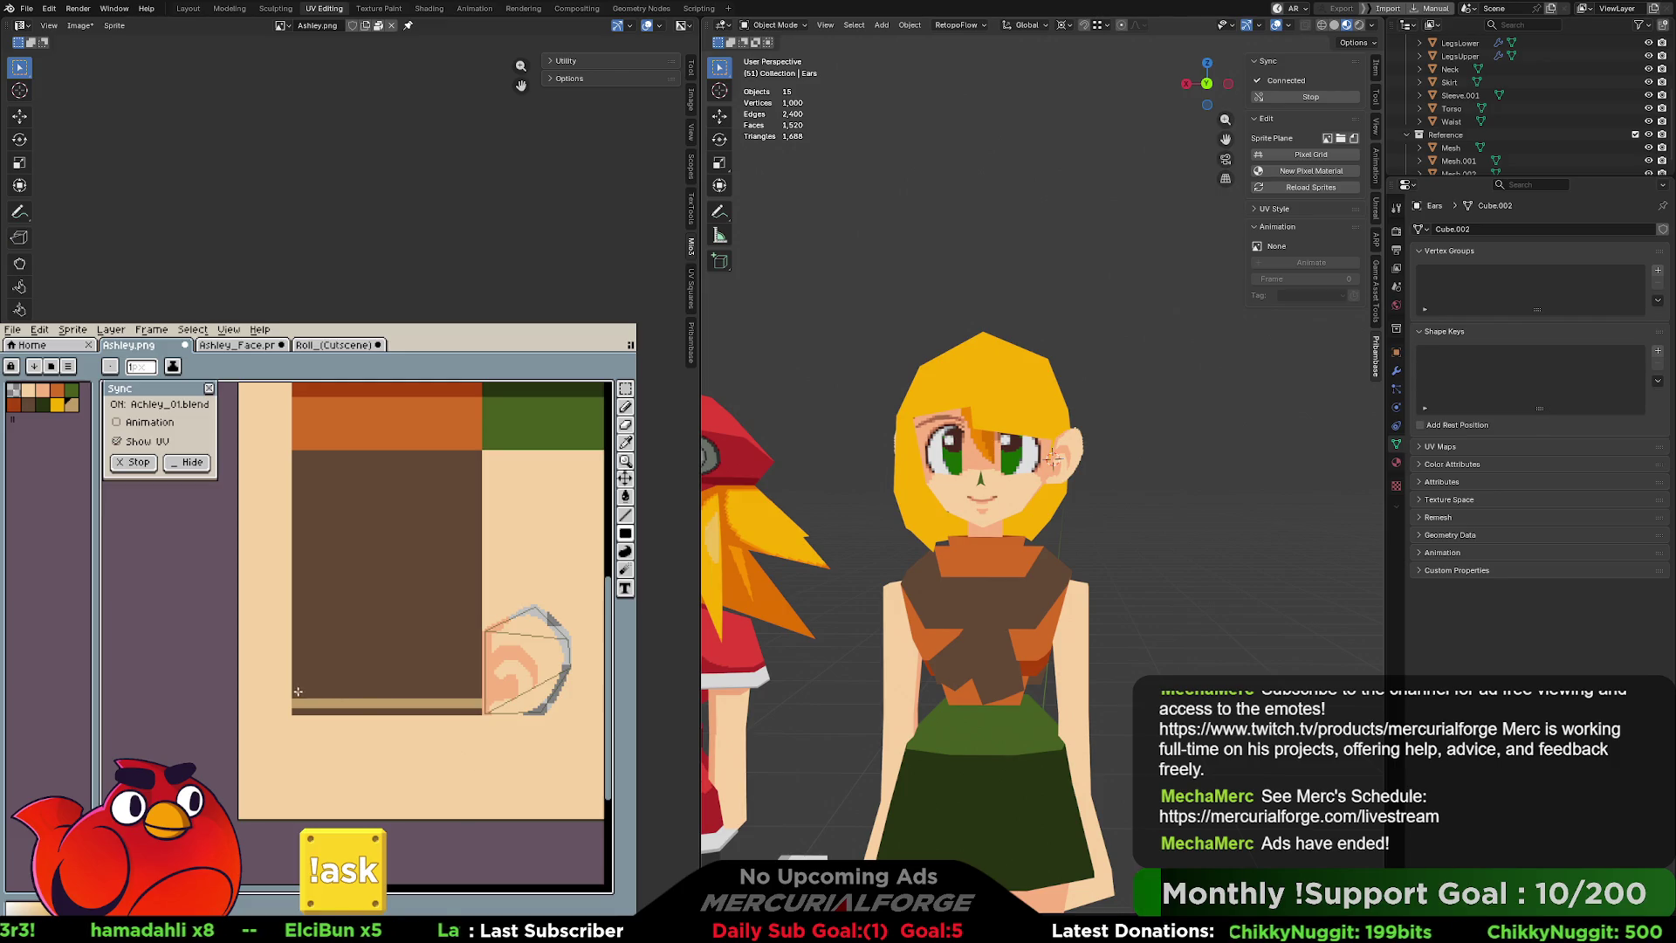
pyautogui.moveTo(336, 691); pyautogui.dragTo(481, 689)
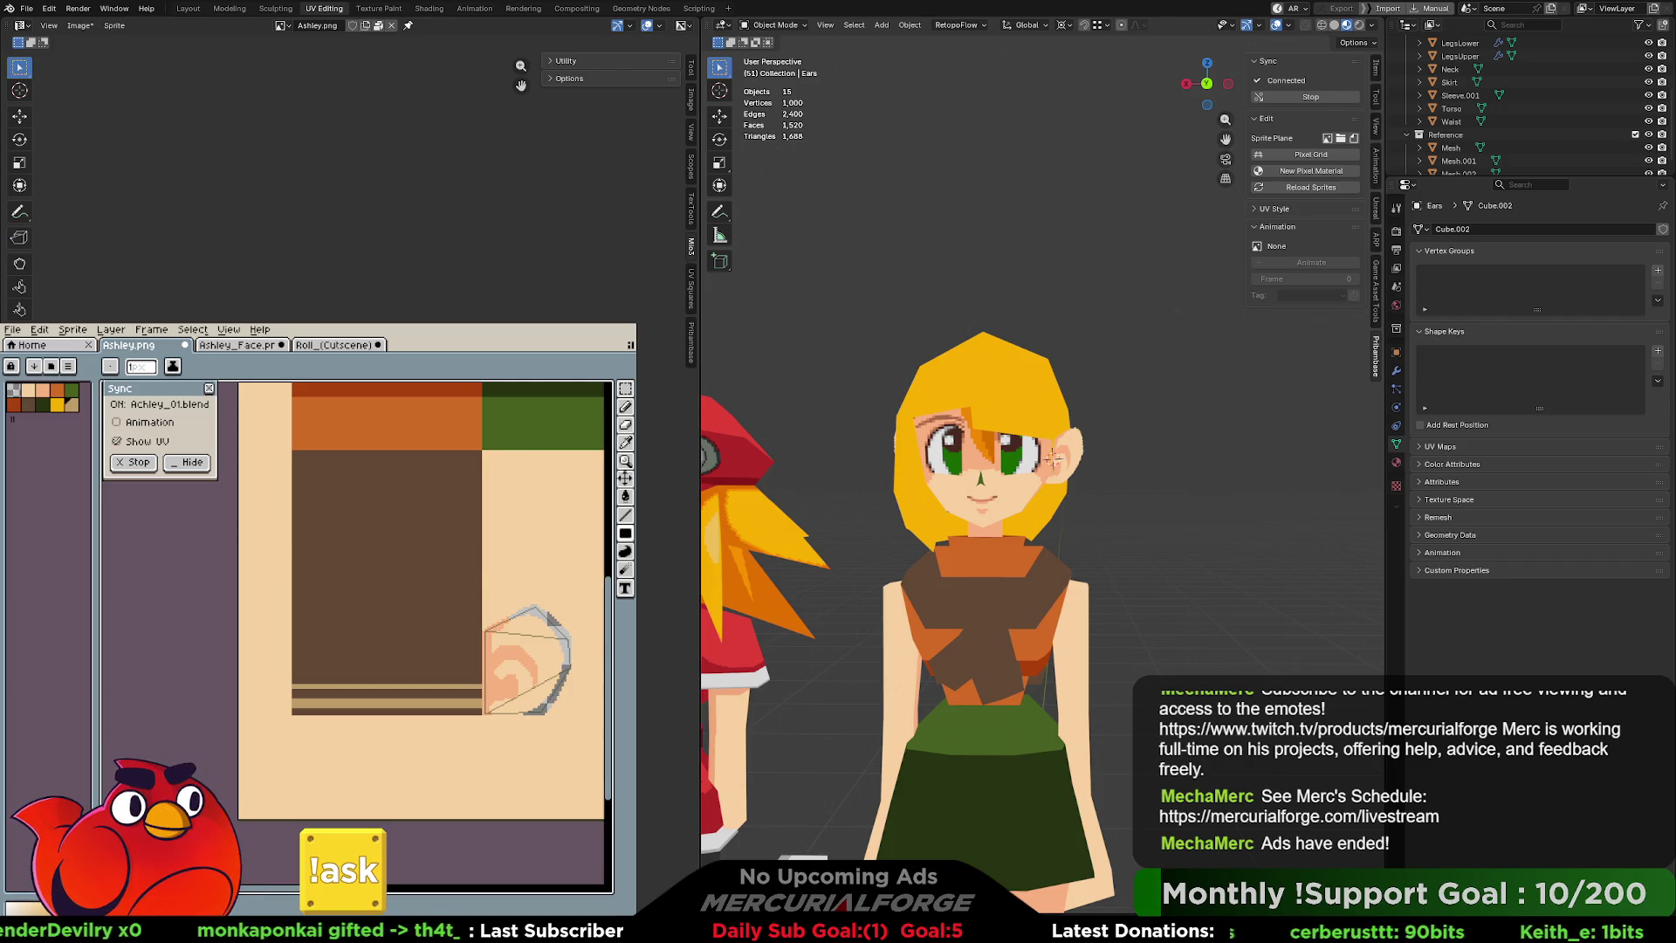
pyautogui.click(192, 462)
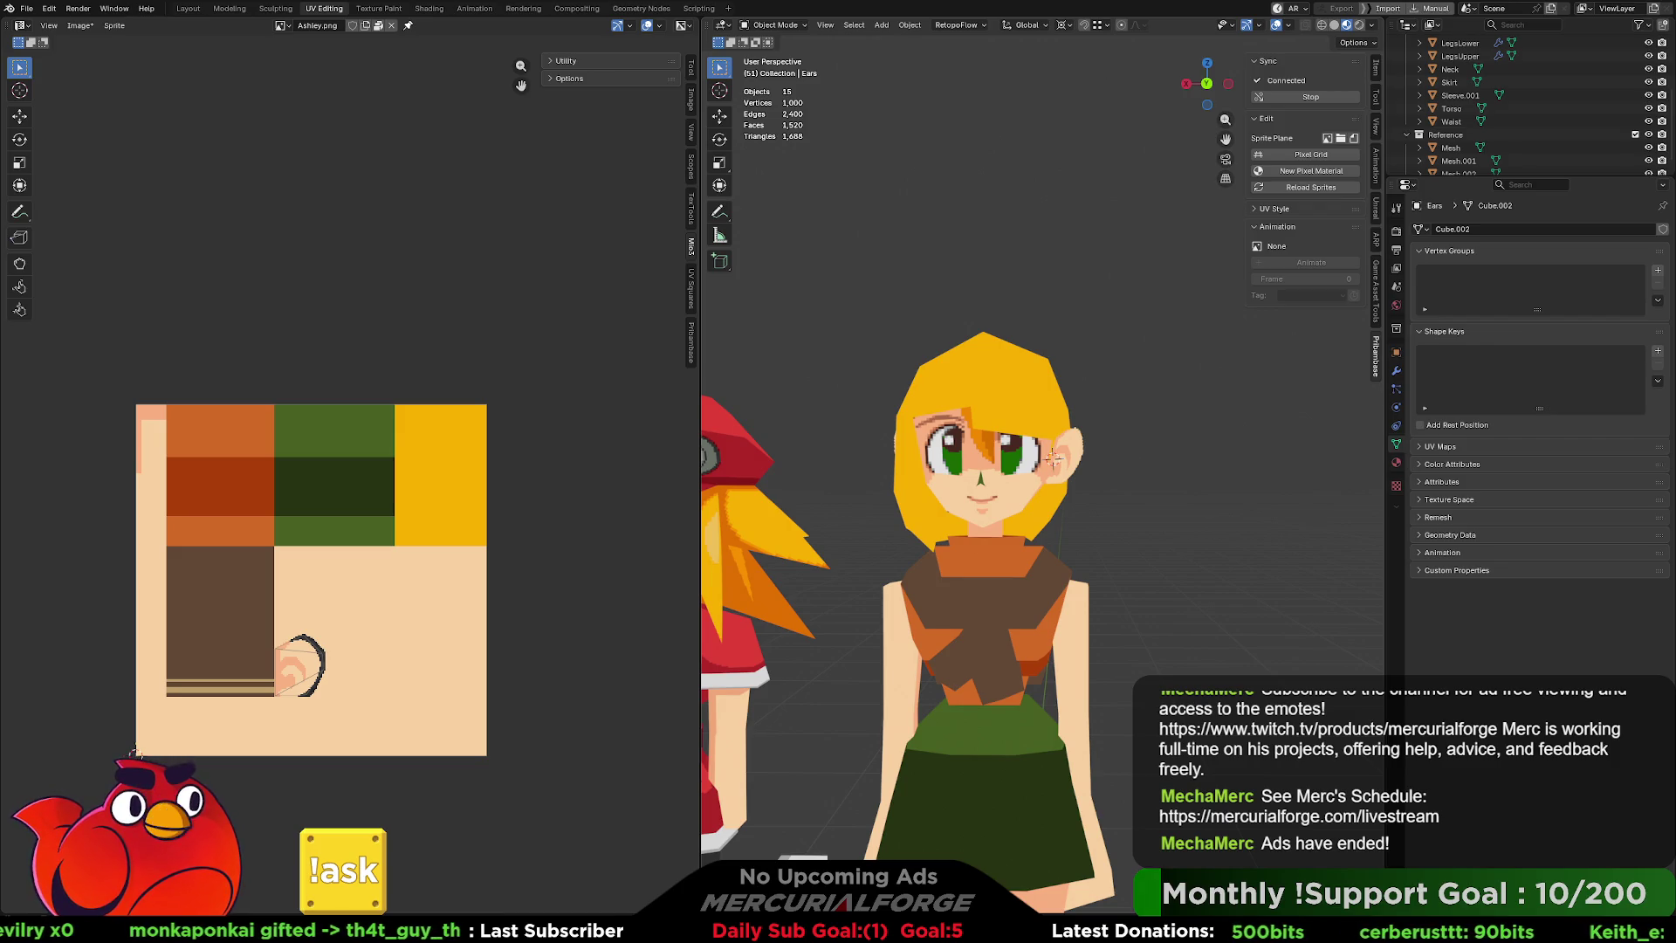
# In Edit Mode, select the brown piece's faces and project their UVs from the current view.
pyautogui.scroll(4, 1014, 510)
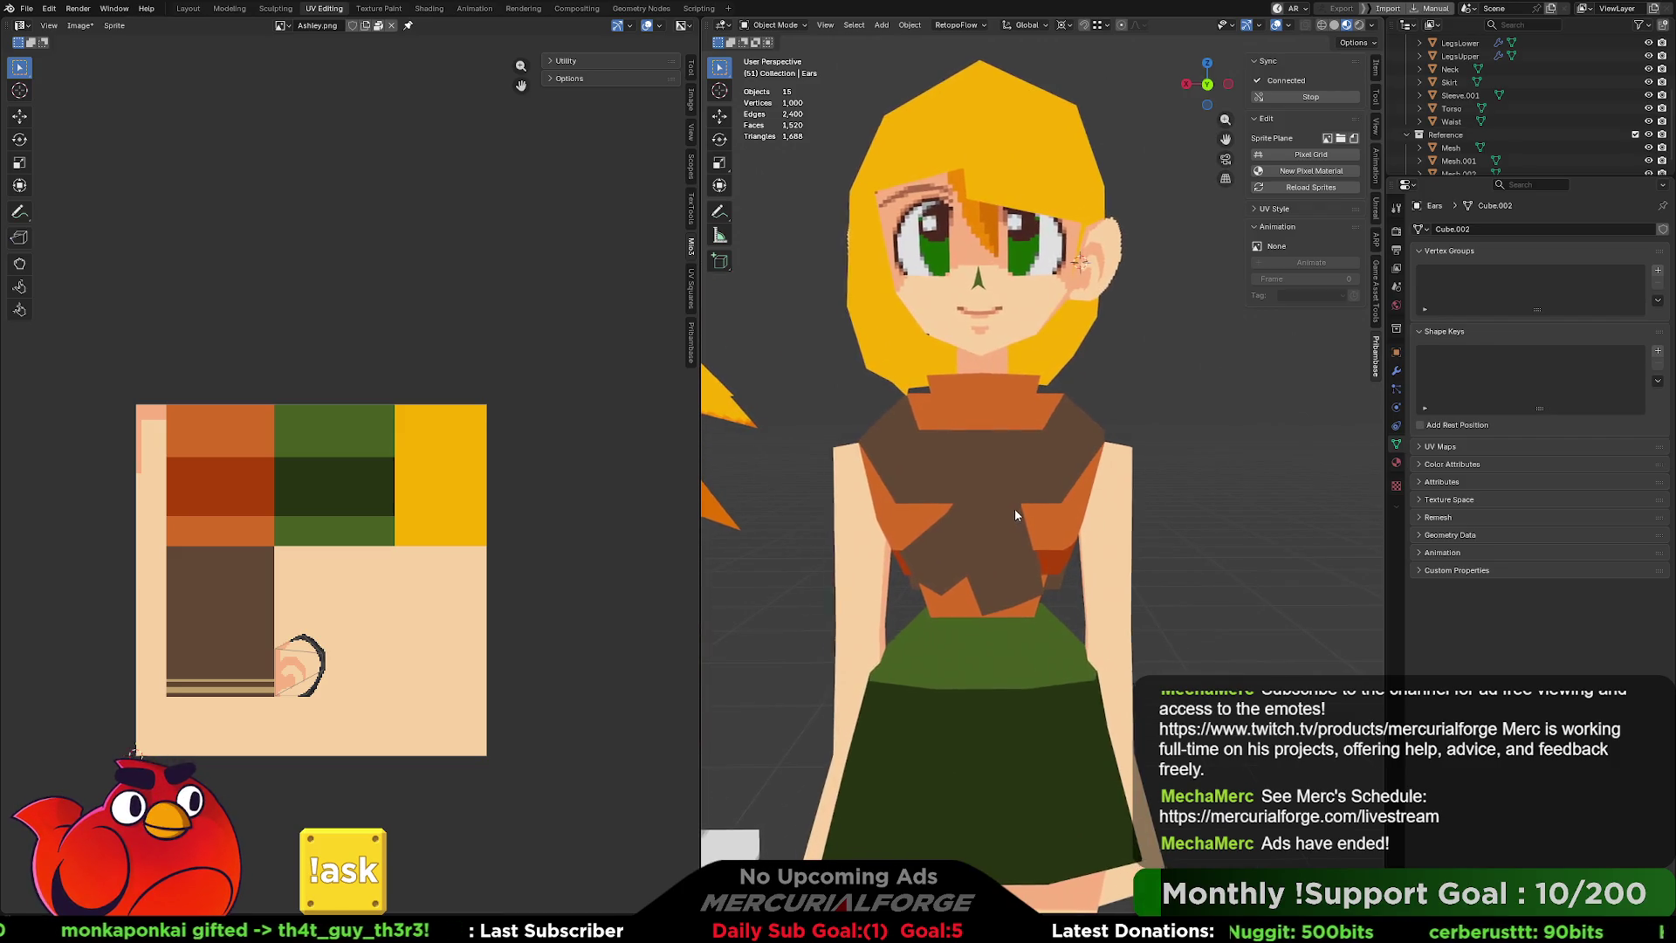
pyautogui.scroll(2, 1014, 508)
pyautogui.click(1025, 535)
pyautogui.keyDown('shift'); pyautogui.moveTo(1026, 535); pyautogui.dragTo(1040, 496, button='middle'); pyautogui.keyUp('shift')
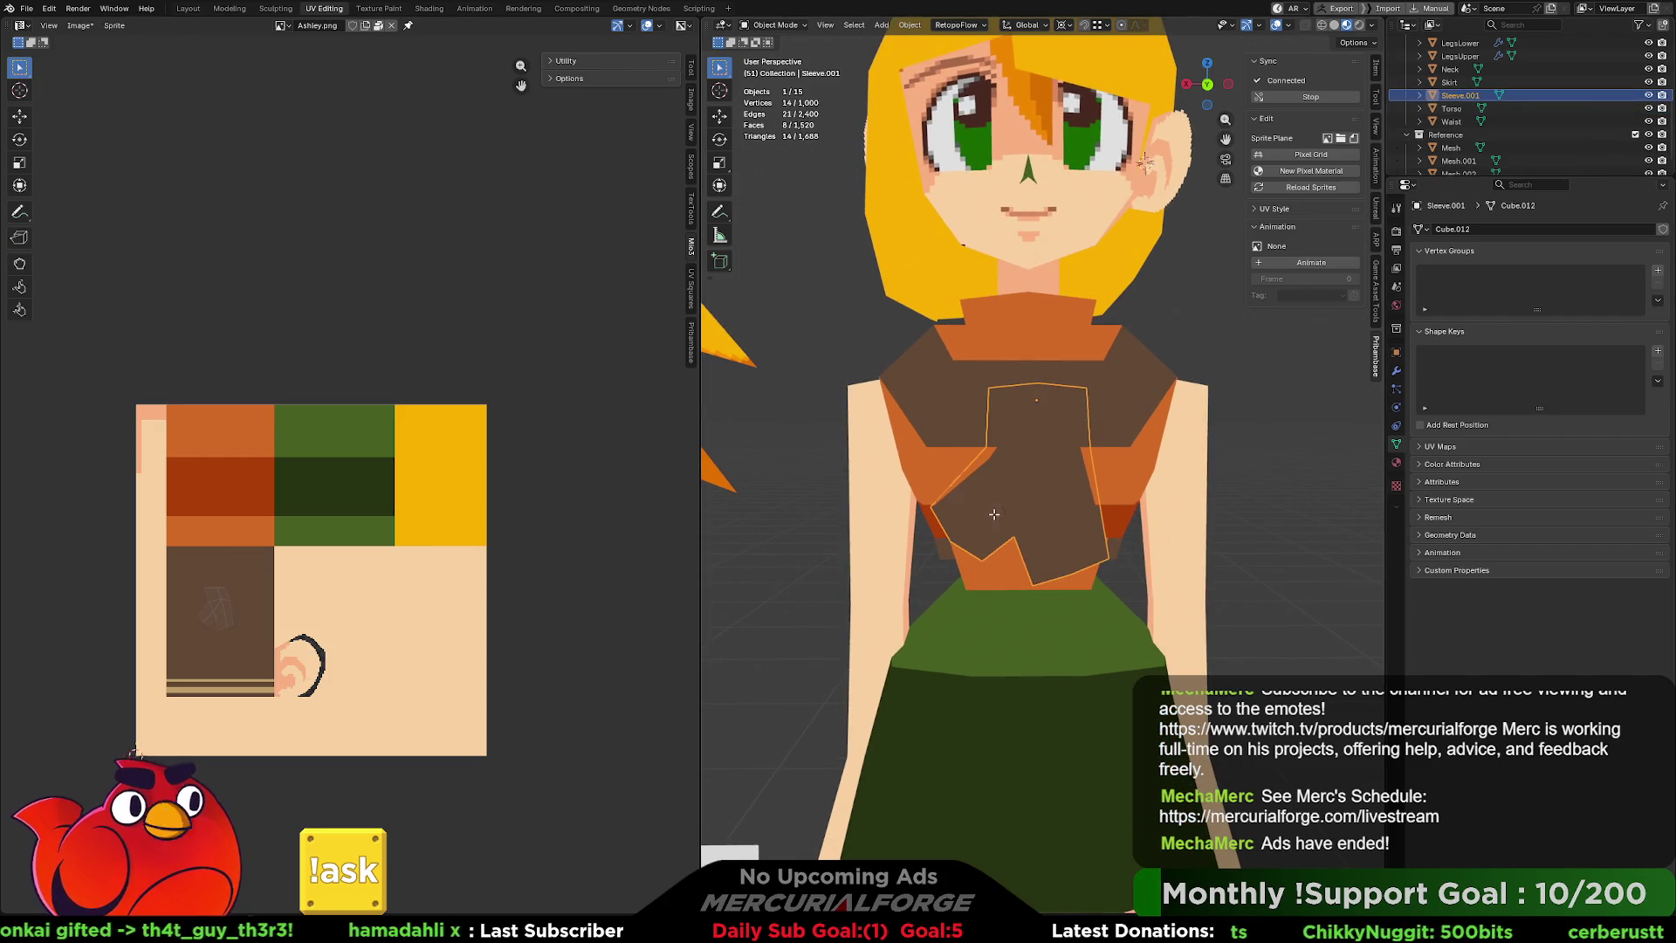
pyautogui.press('Tab')
pyautogui.click(1027, 421)
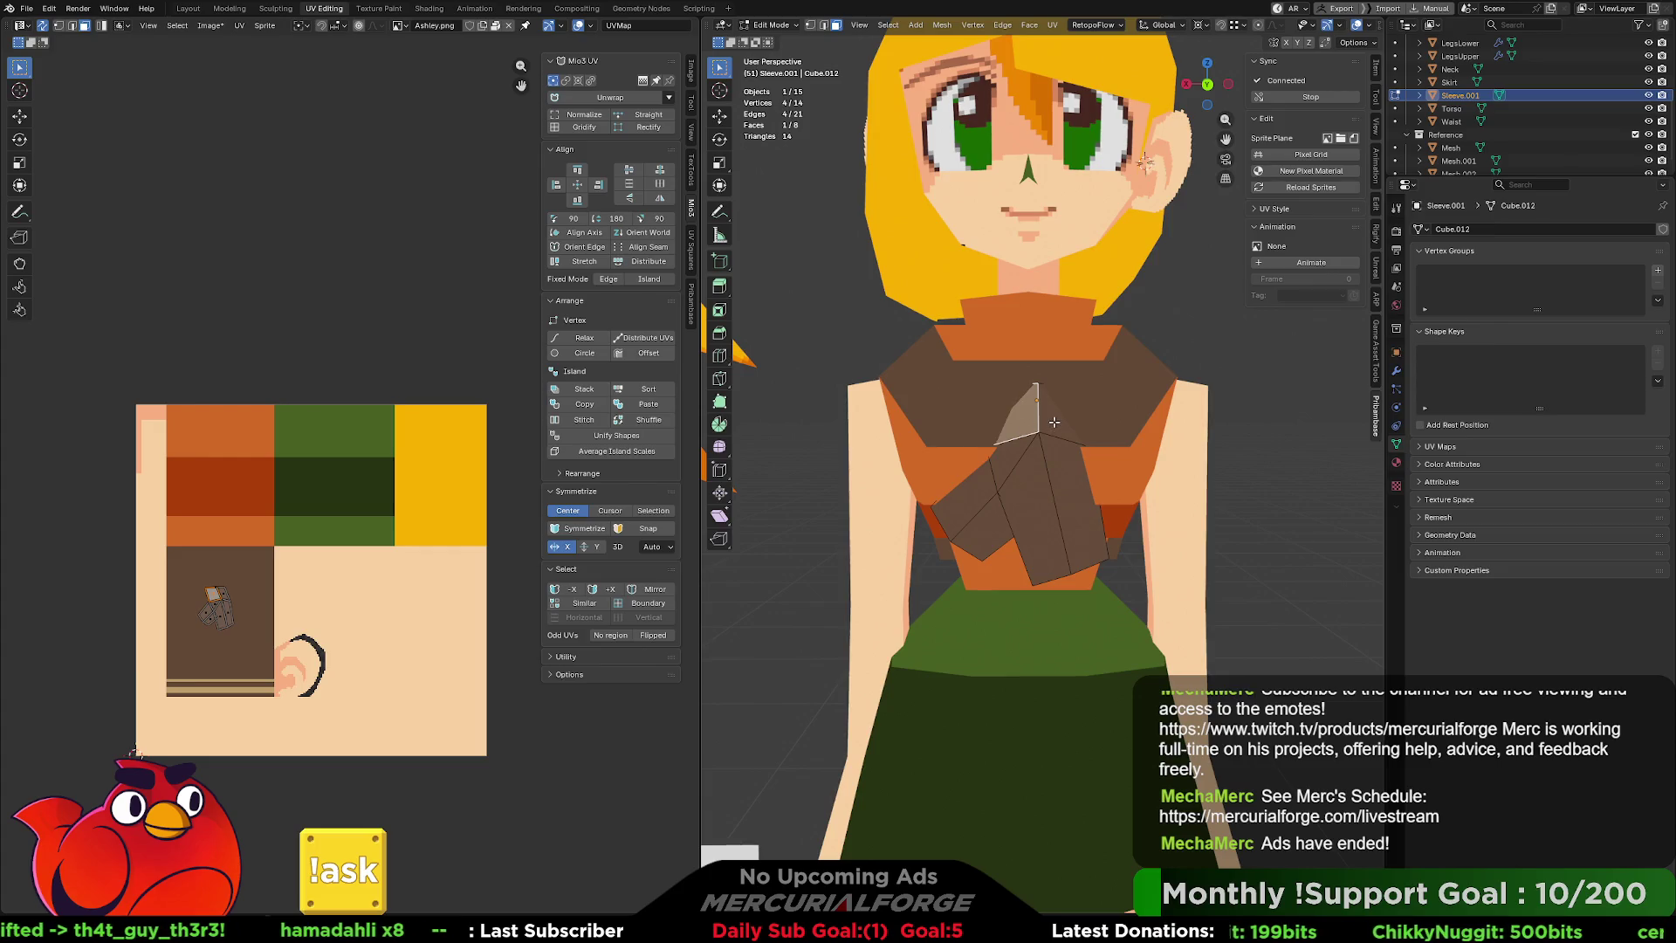
pyautogui.keyDown('shift'); pyautogui.click(1053, 421); pyautogui.keyUp('shift')
pyautogui.keyDown('shift'); pyautogui.click(1052, 454); pyautogui.keyUp('shift')
pyautogui.keyDown('shift'); pyautogui.click(1054, 483); pyautogui.keyUp('shift')
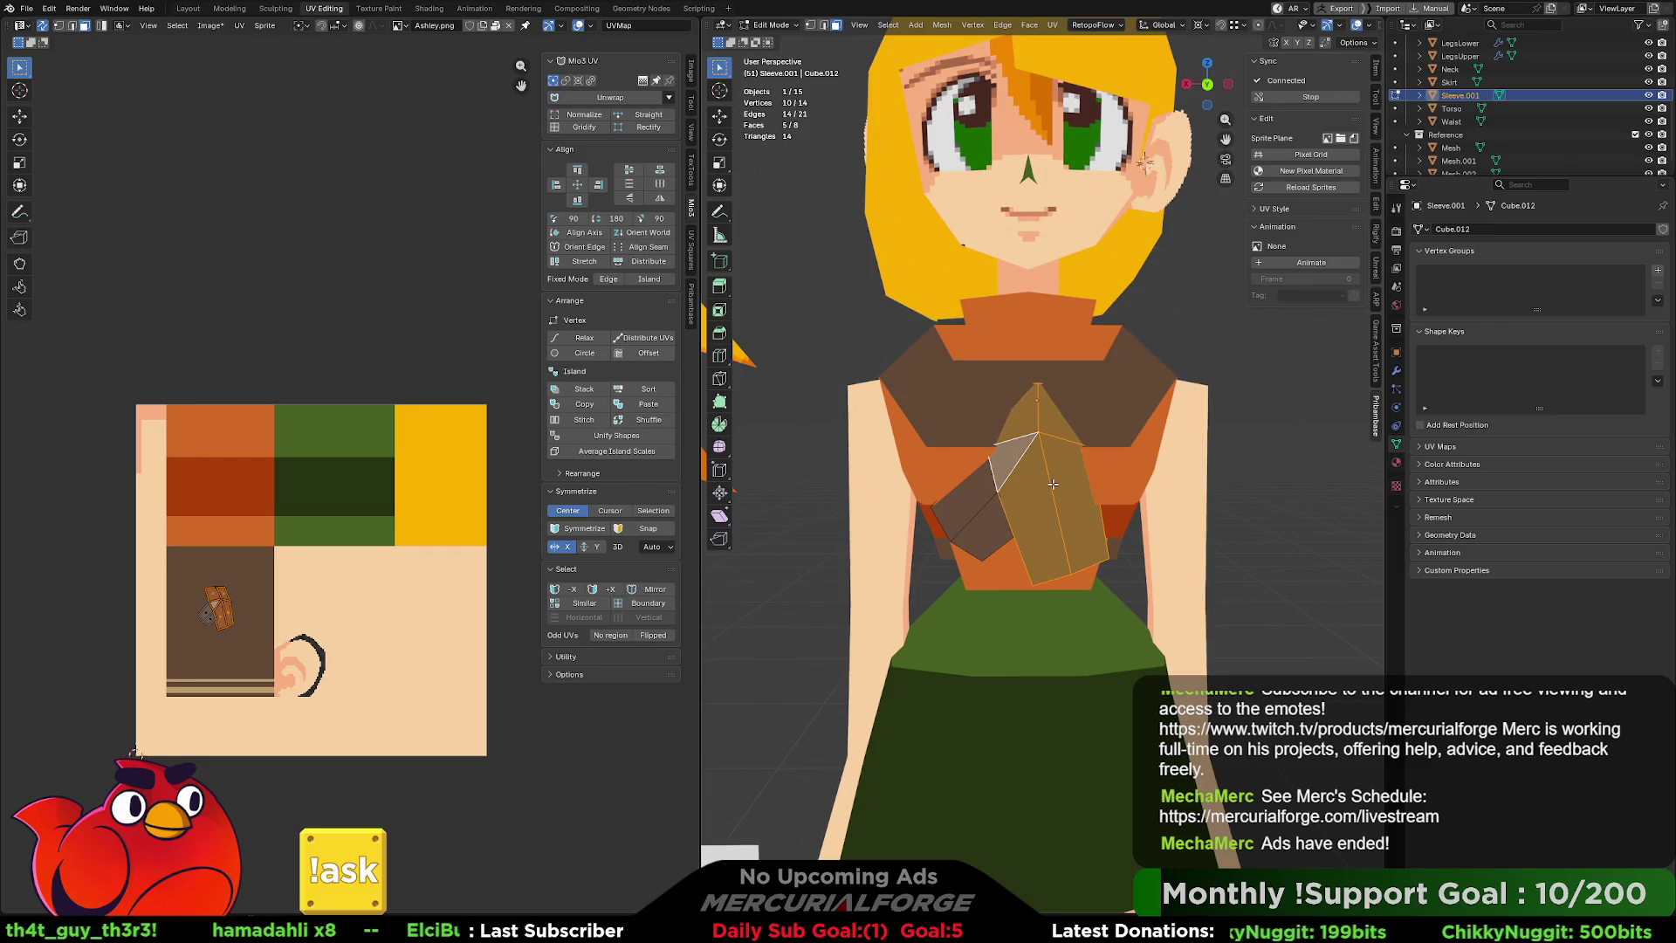
pyautogui.press('u')
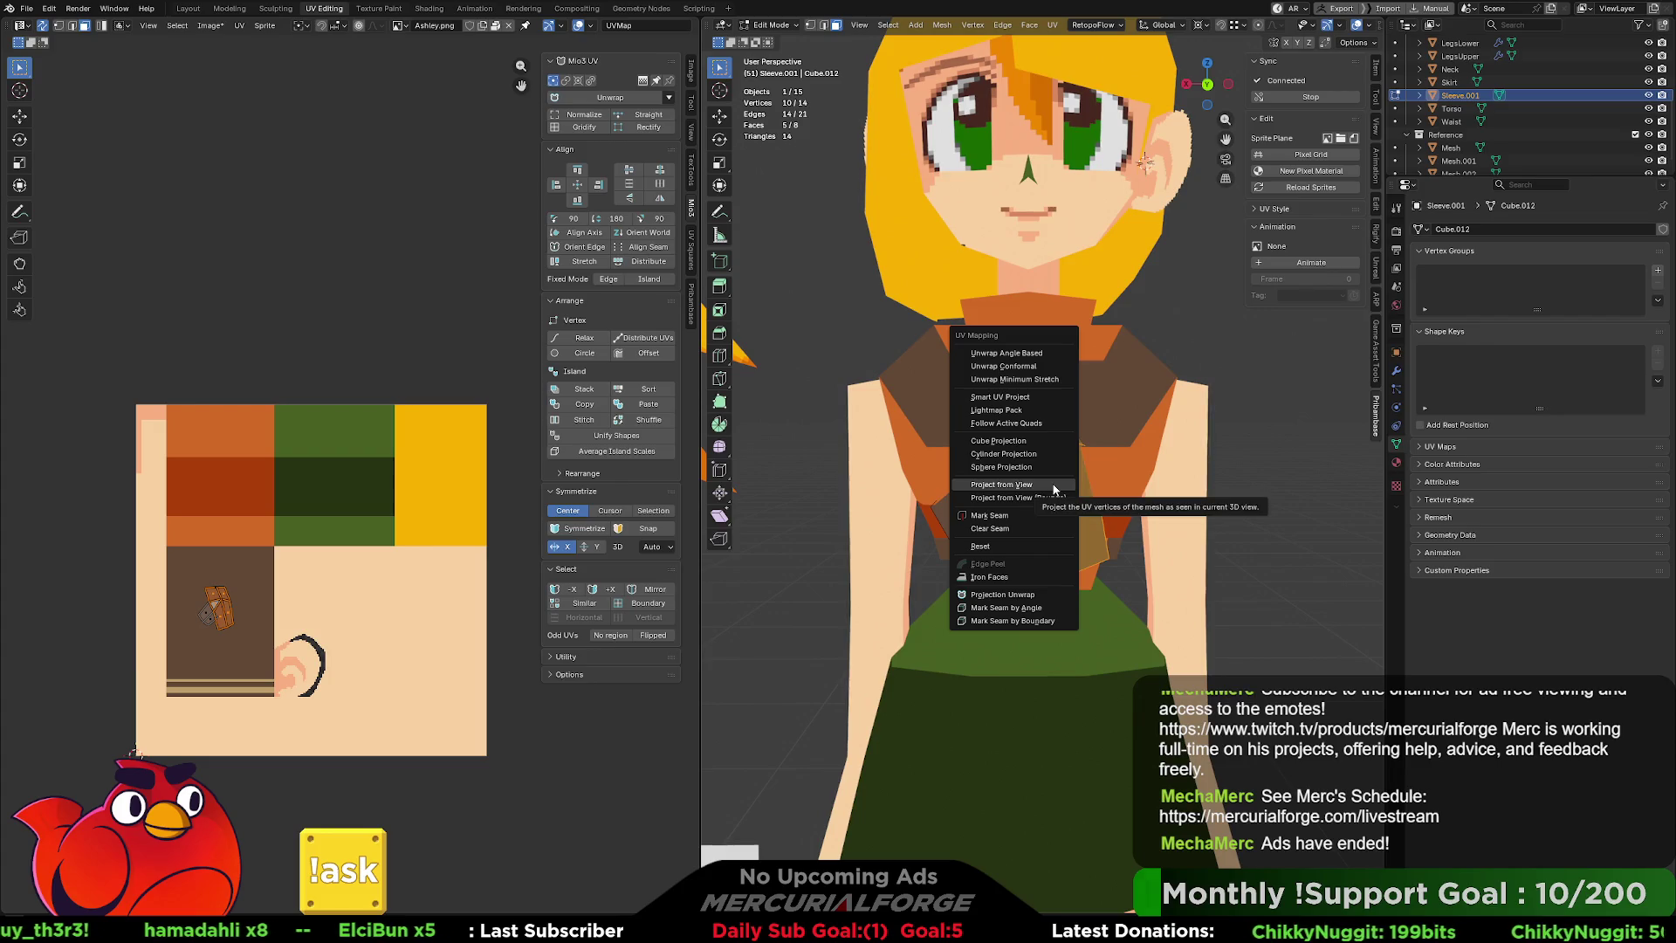
pyautogui.click(1054, 487)
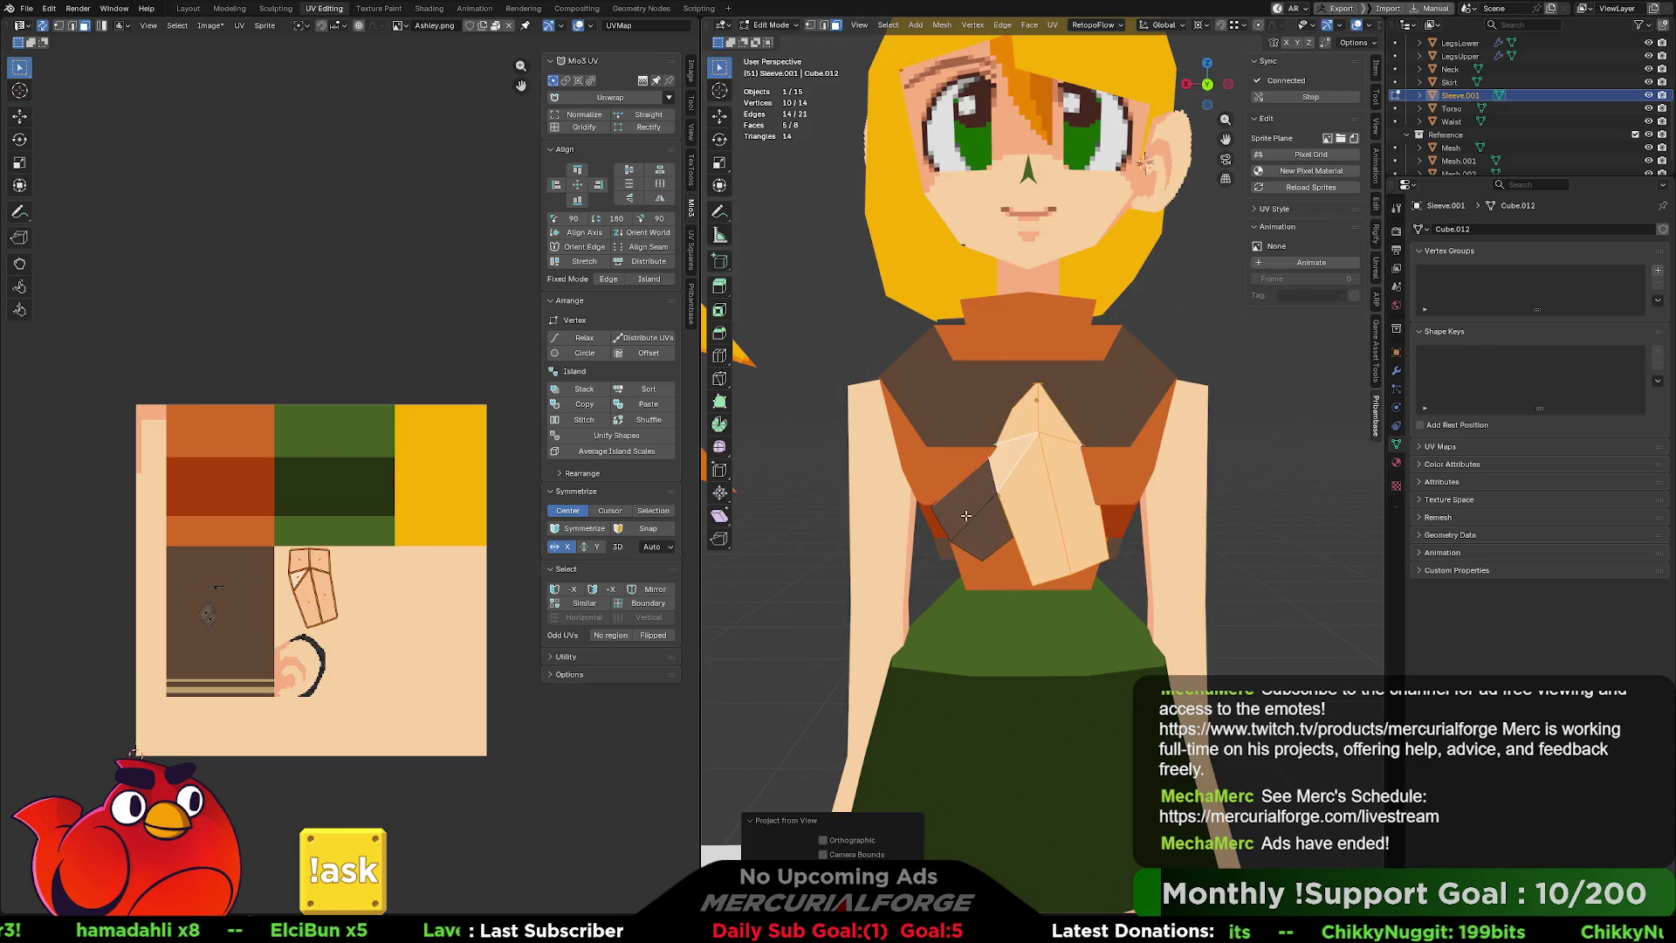
# Rotate the new sleeve UV island and move it onto the brown area of the texture.
pyautogui.scroll(4, 369, 576)
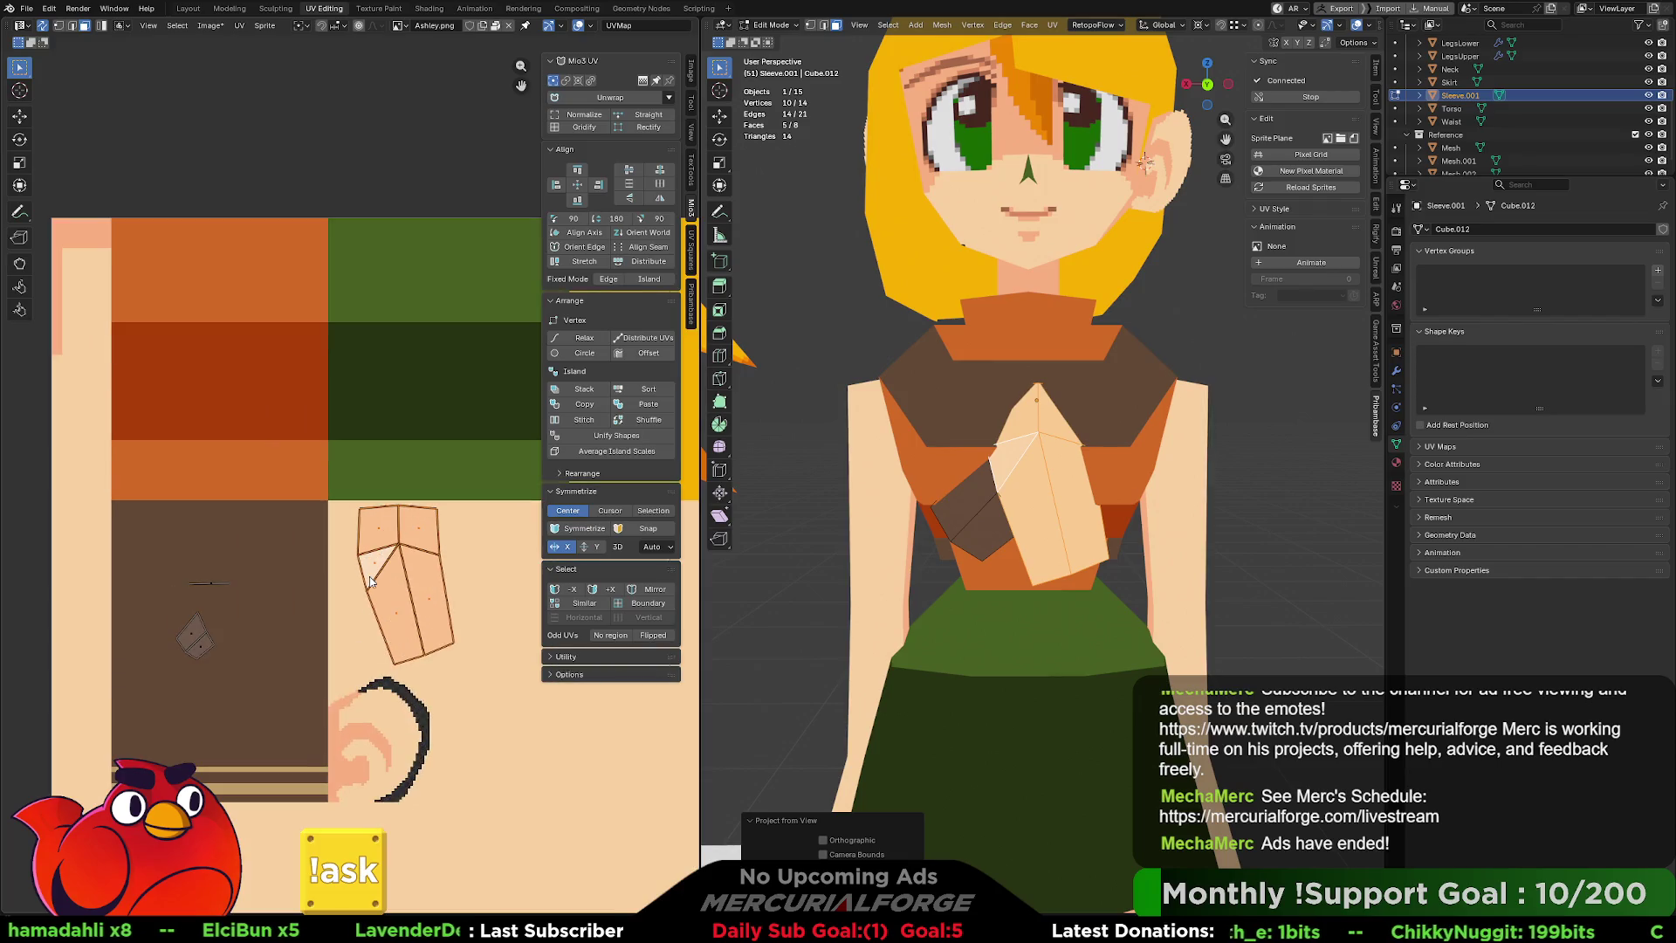
pyautogui.moveTo(369, 576); pyautogui.dragTo(431, 387, button='middle')
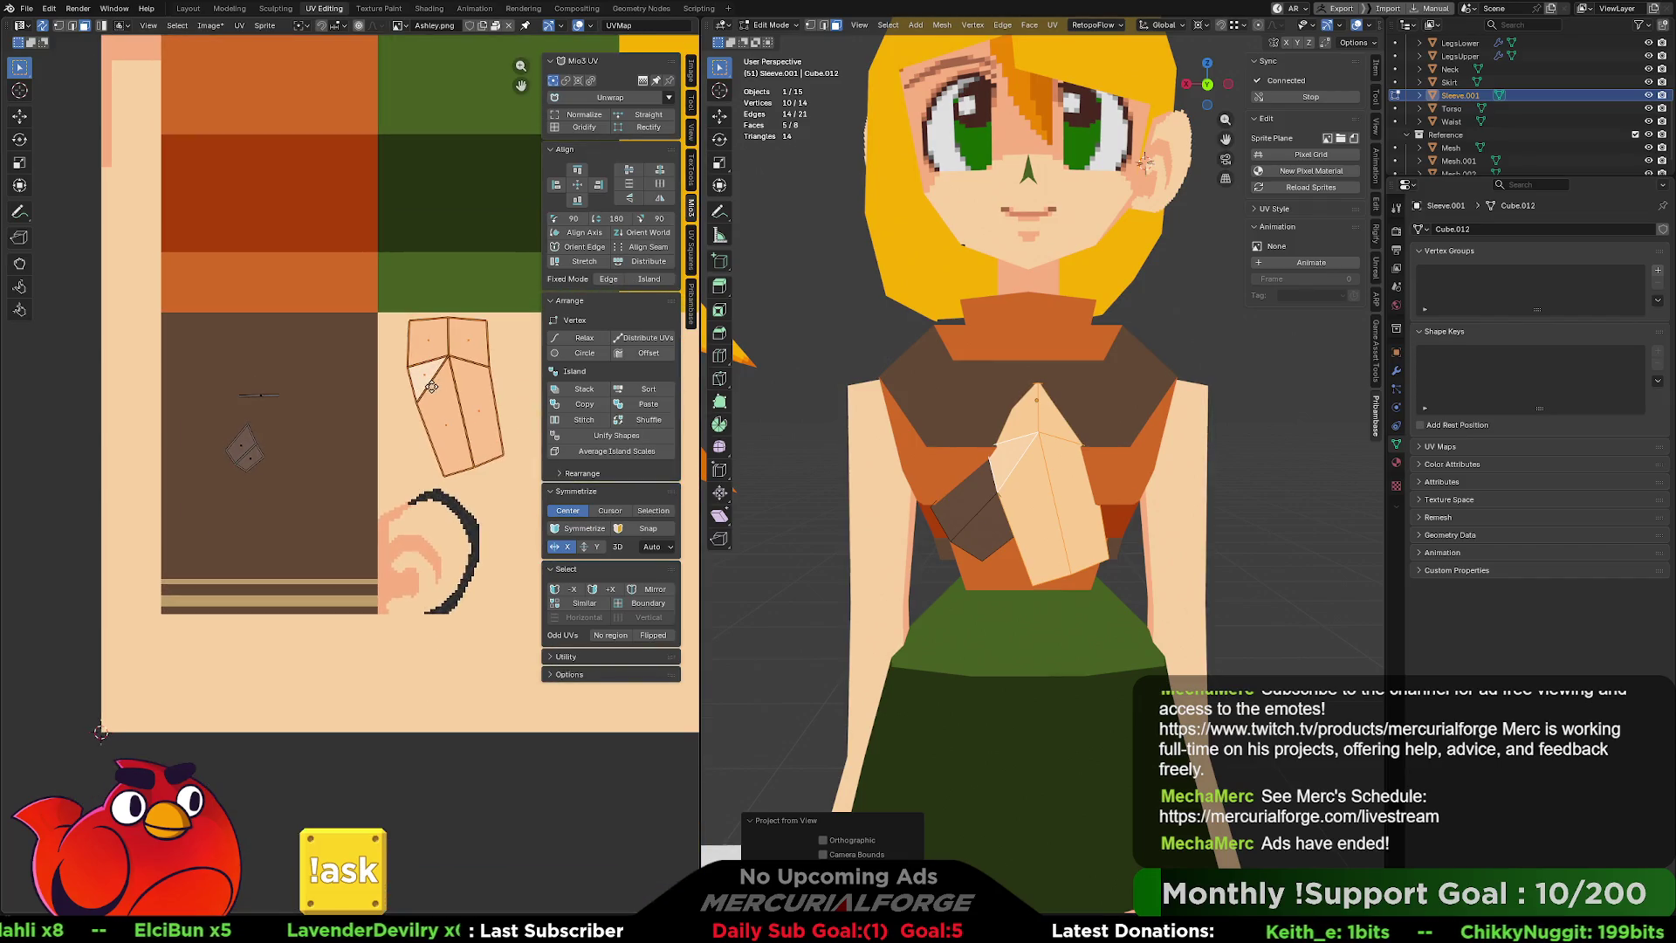
pyautogui.press('r')
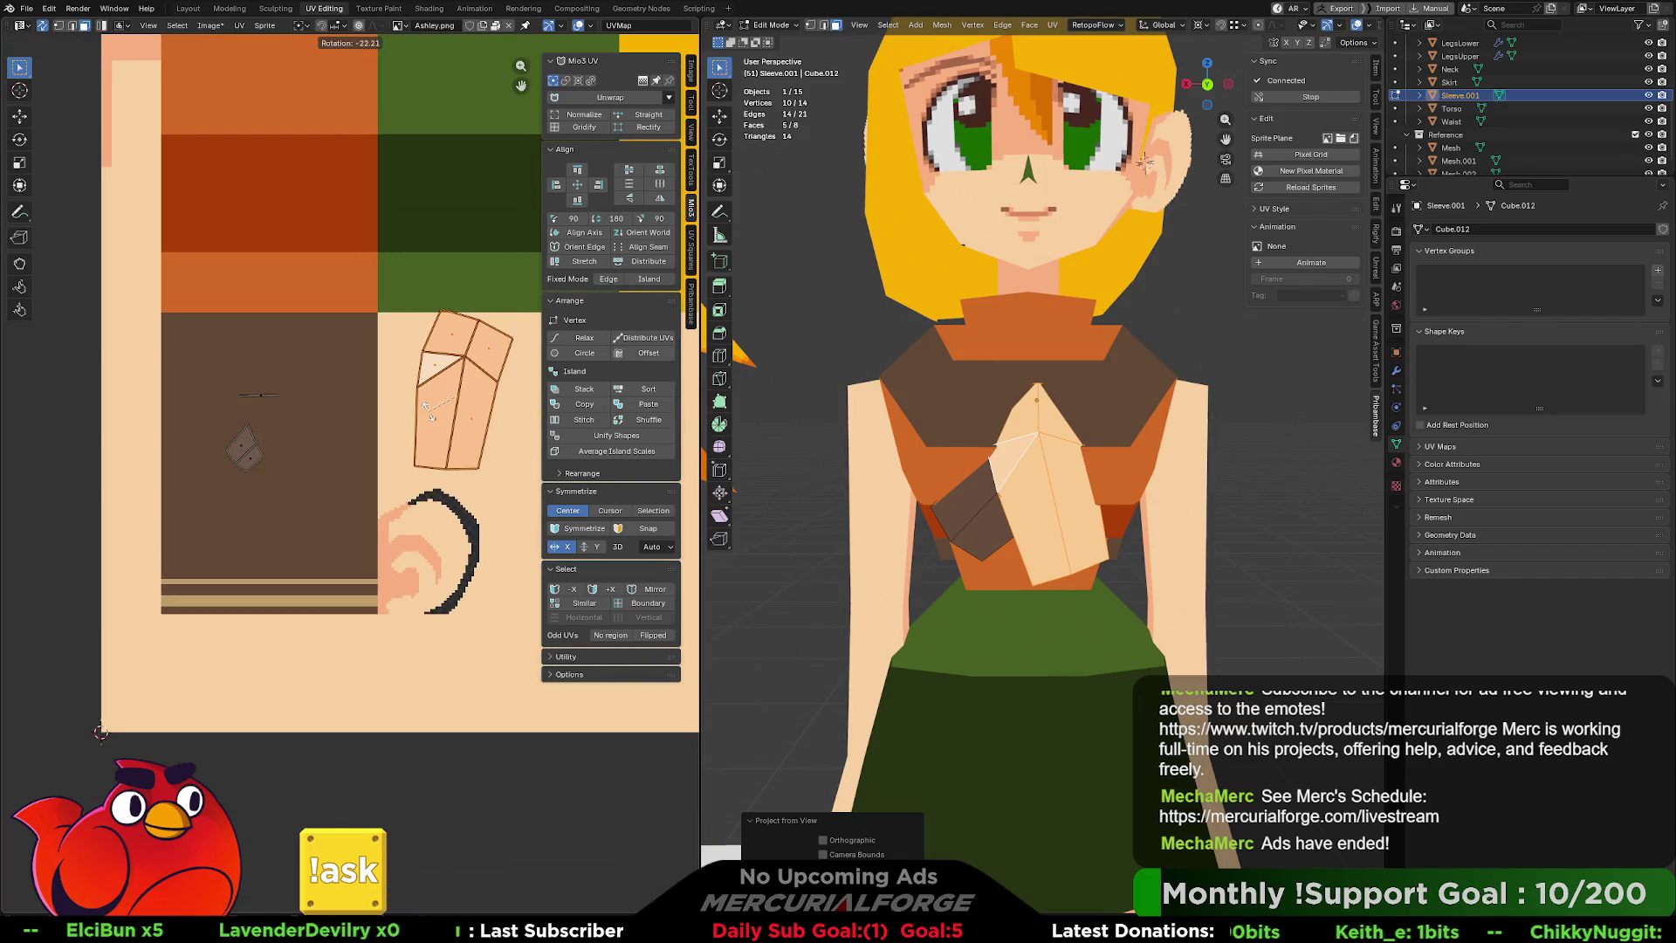
pyautogui.click(429, 416)
pyautogui.press('g')
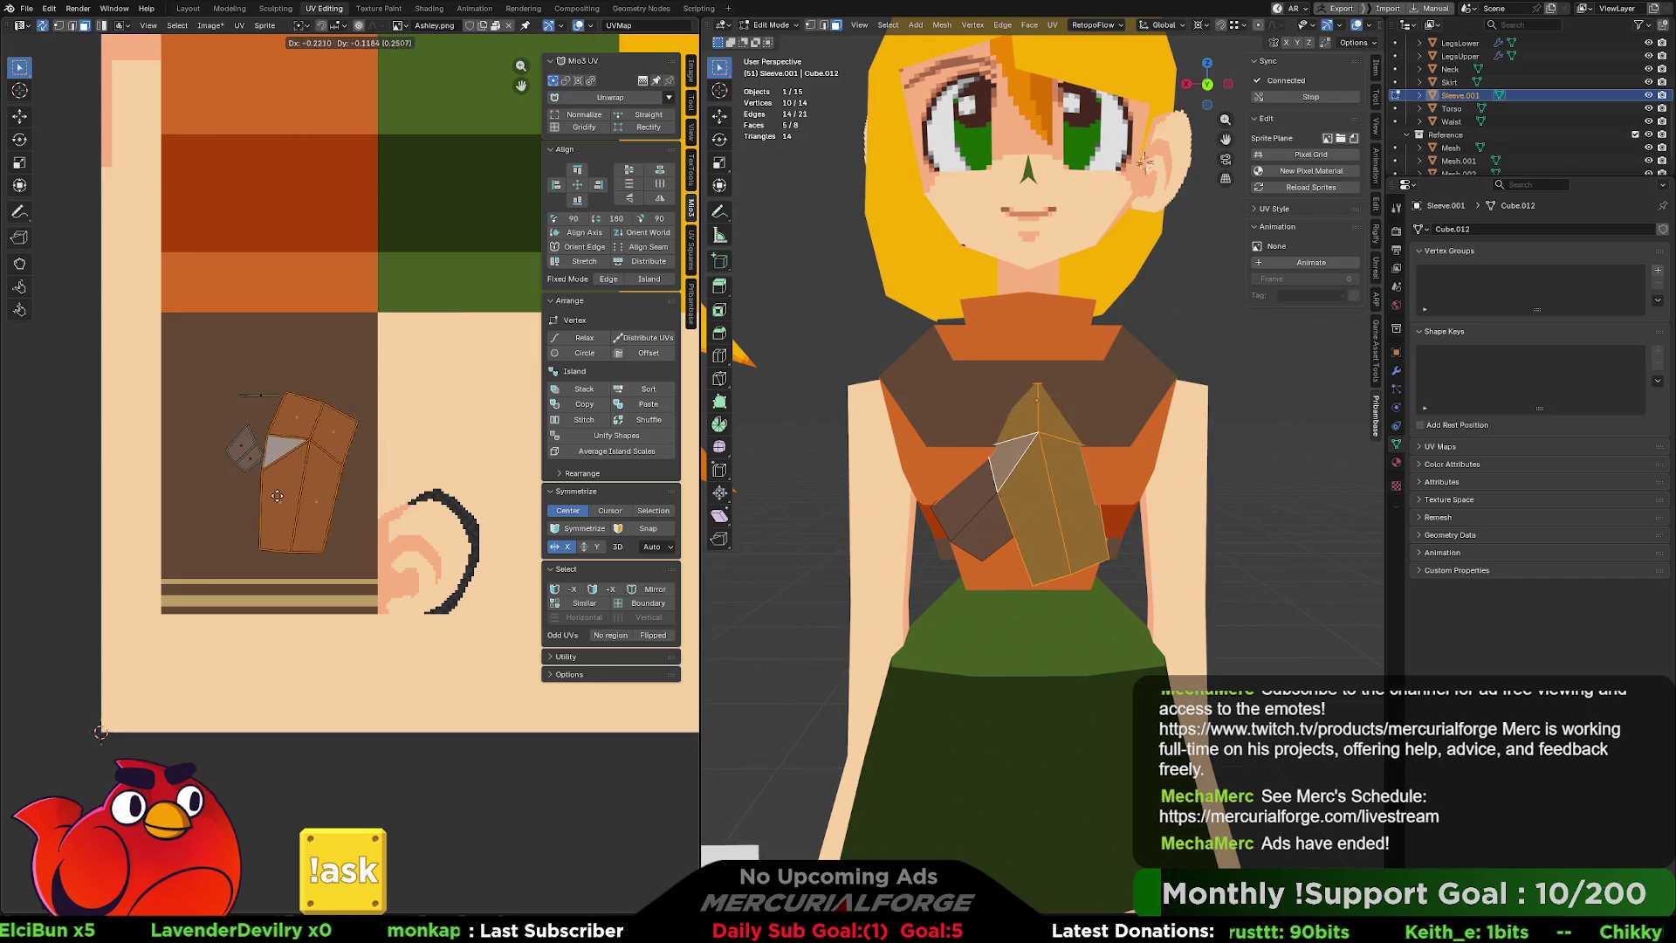
pyautogui.click(296, 551)
pyautogui.press('r')
pyautogui.click(300, 554)
# Flatten the island's bottom edge with a Y scale of 0 and reposition it.
pyautogui.moveTo(313, 611); pyautogui.dragTo(268, 593)
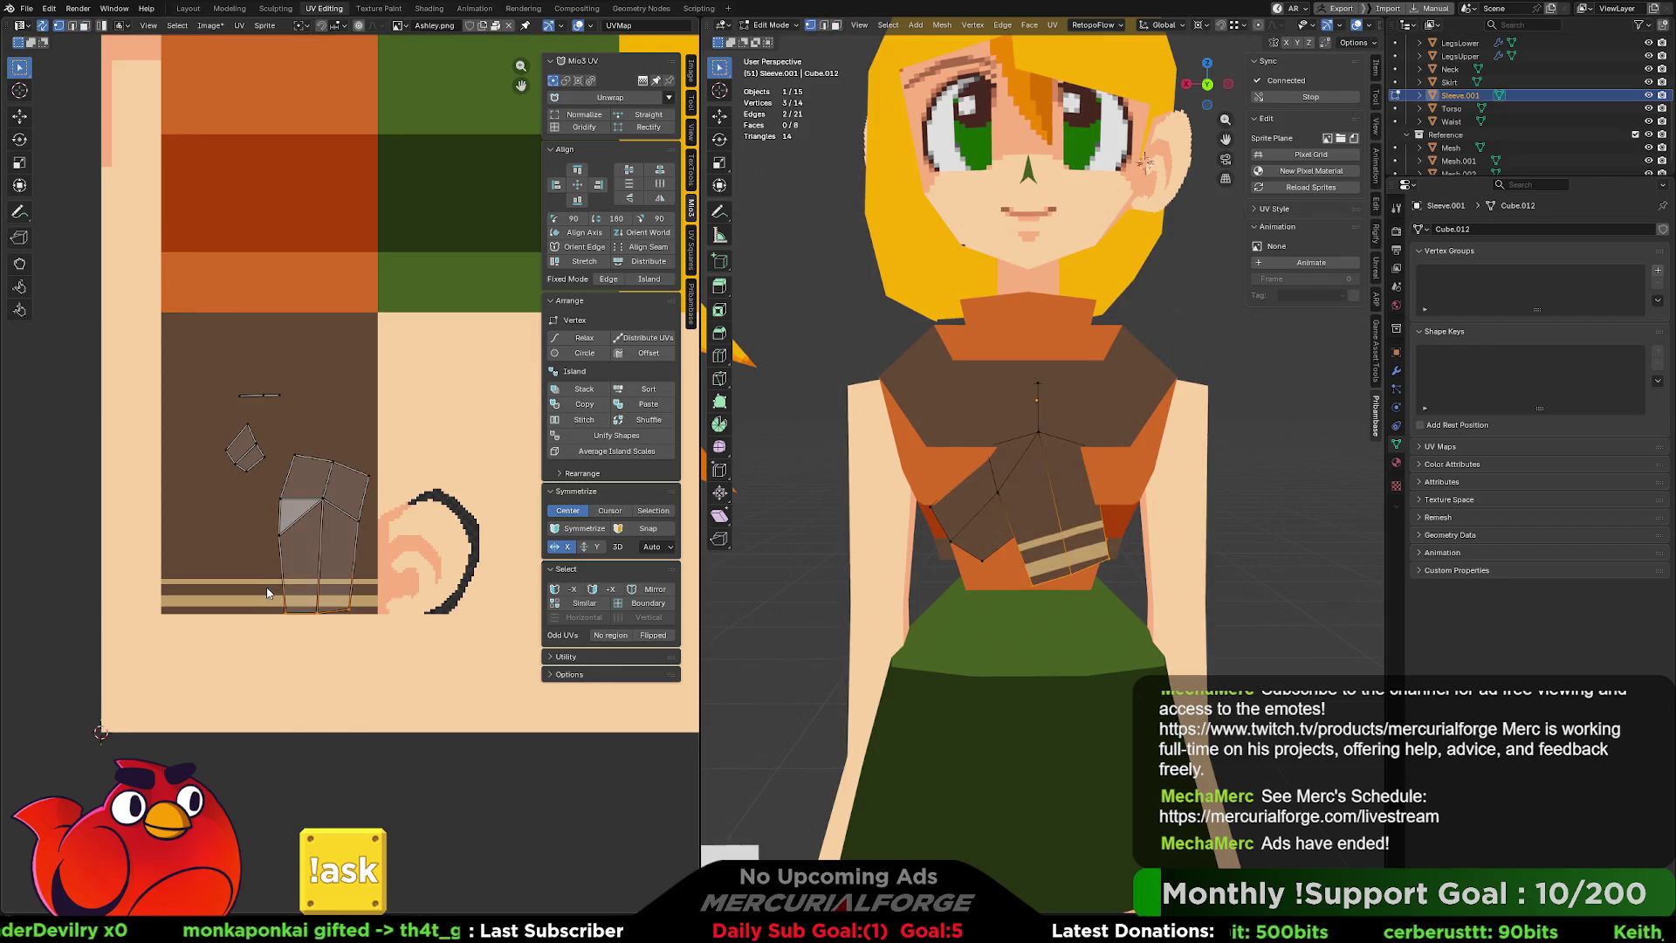
pyautogui.press('s')
pyautogui.press('y')
pyautogui.press('0')
pyautogui.press('Return')
pyautogui.press('g')
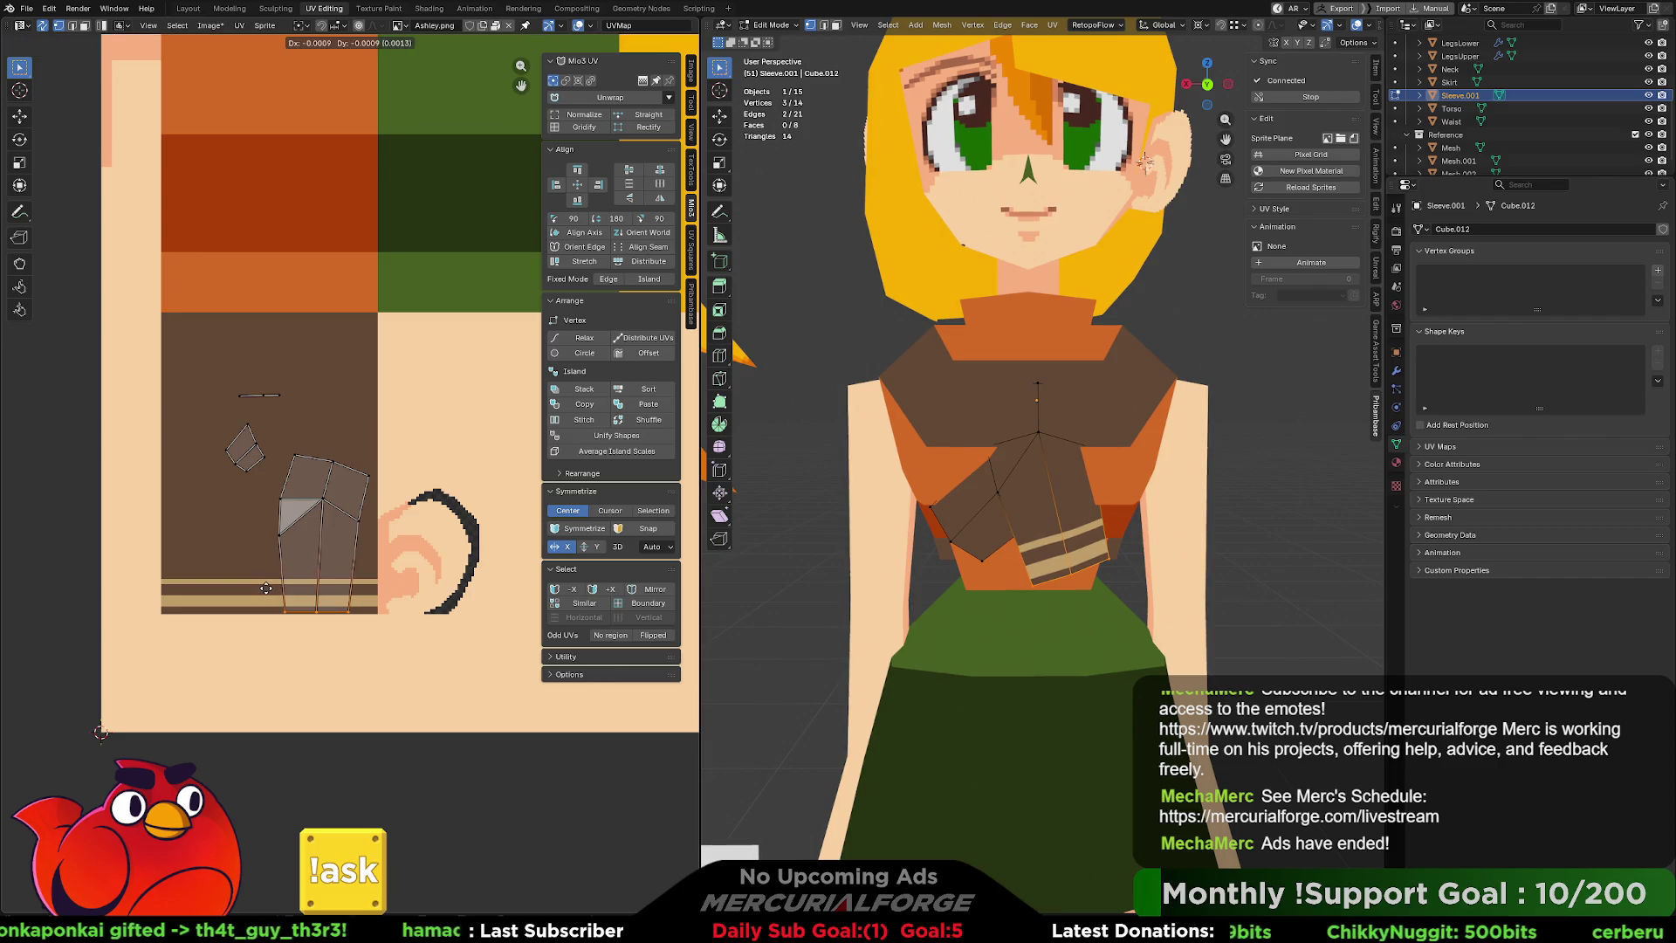
pyautogui.click(266, 590)
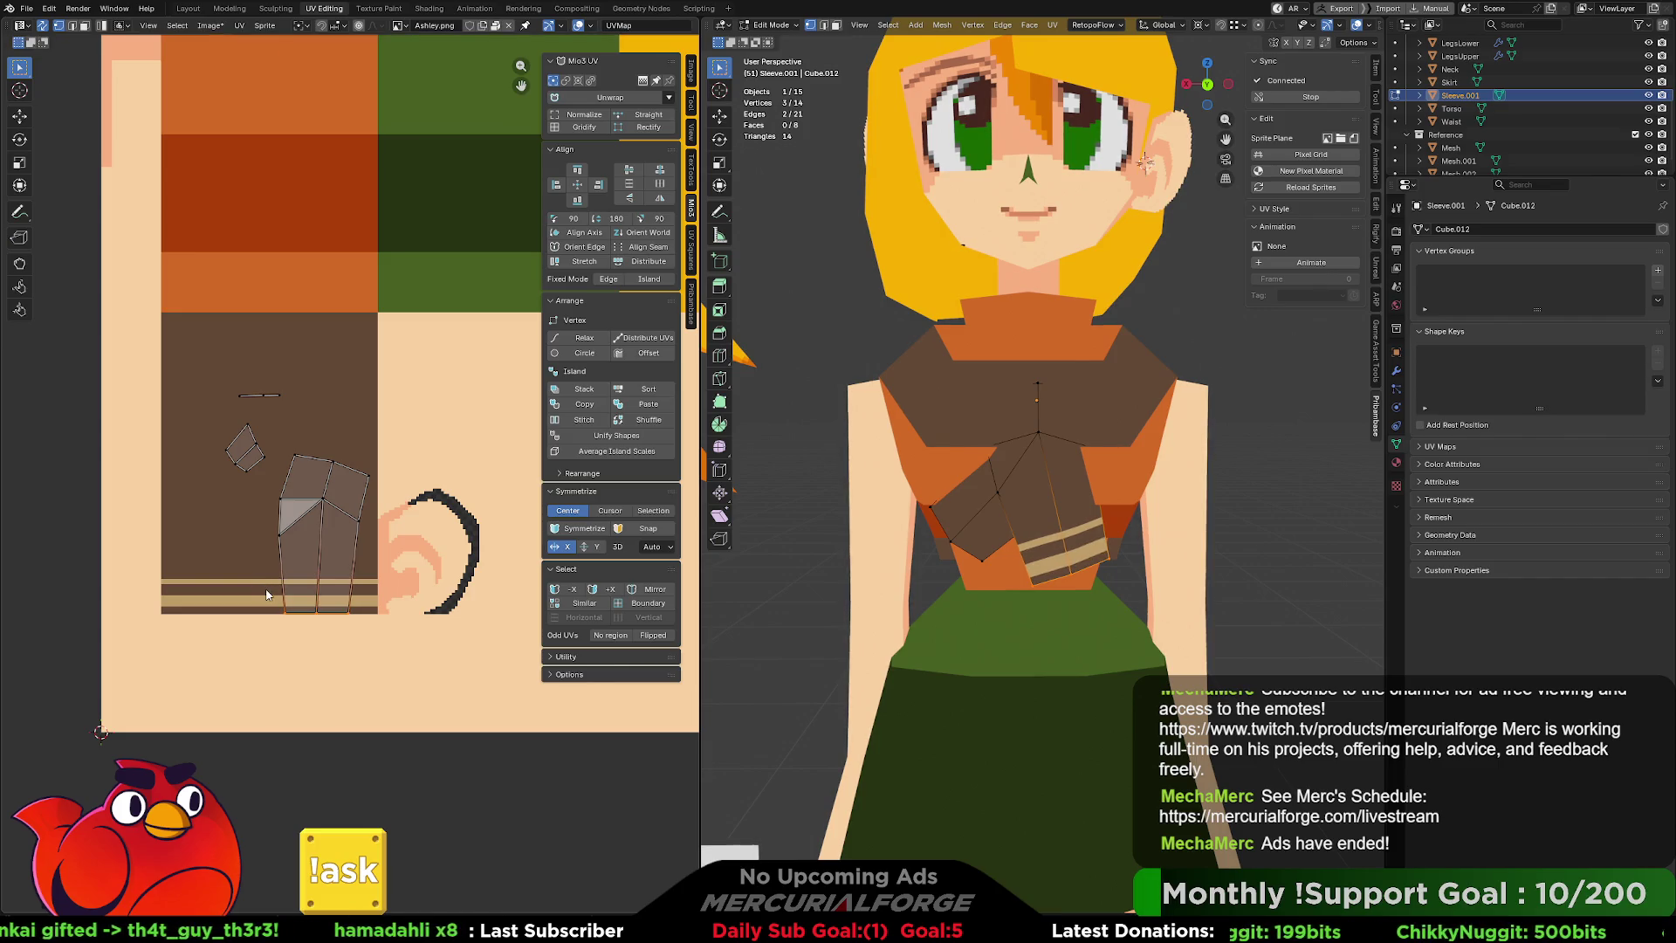
# Rotate and slightly lower the island's two upper faces, then select the small diamond island.
pyautogui.scroll(2, 375, 567)
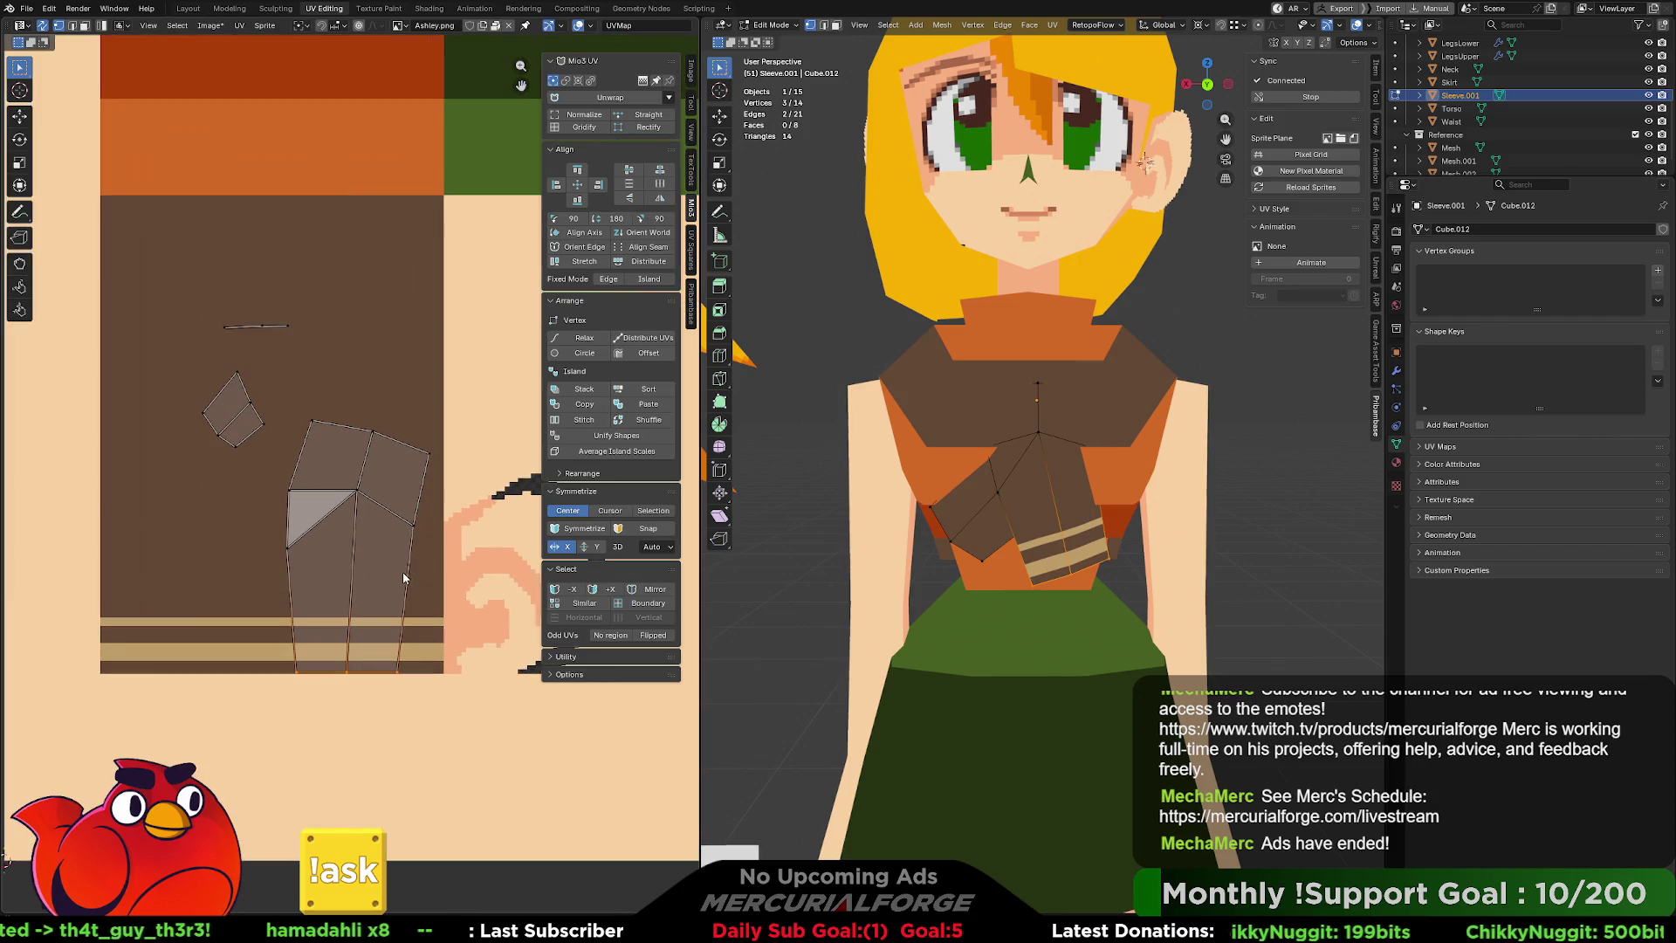
pyautogui.moveTo(453, 397)
pyautogui.mouseDown()
pyautogui.moveTo(270, 547)
pyautogui.moveTo(277, 569)
pyautogui.mouseUp()
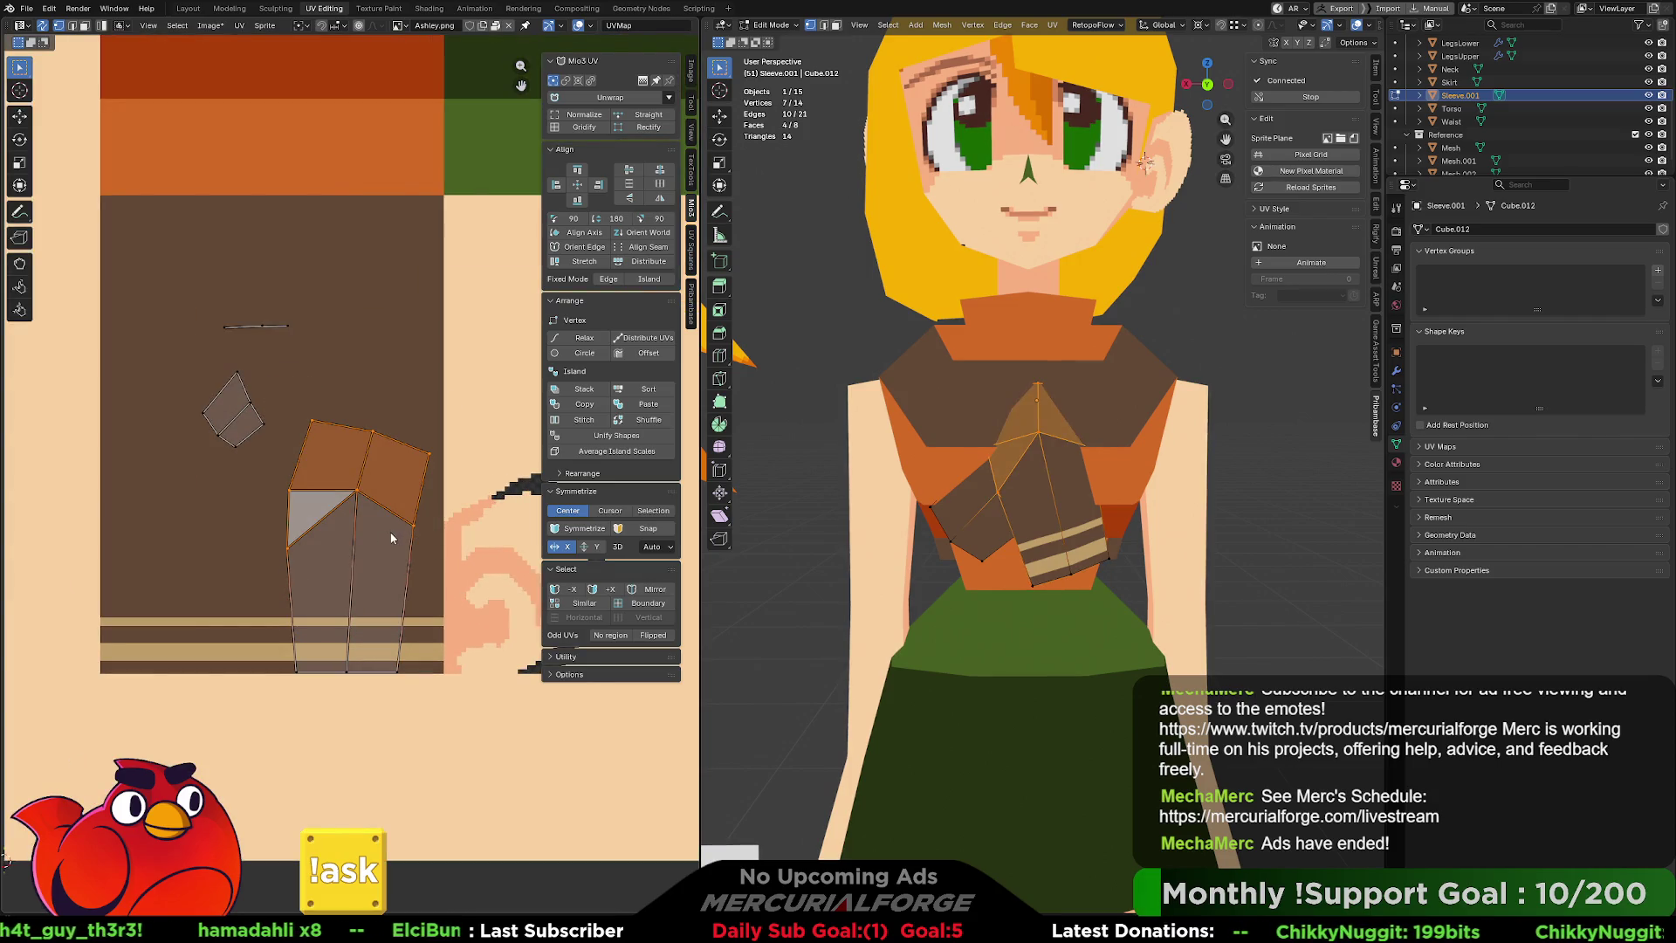
pyautogui.press('r')
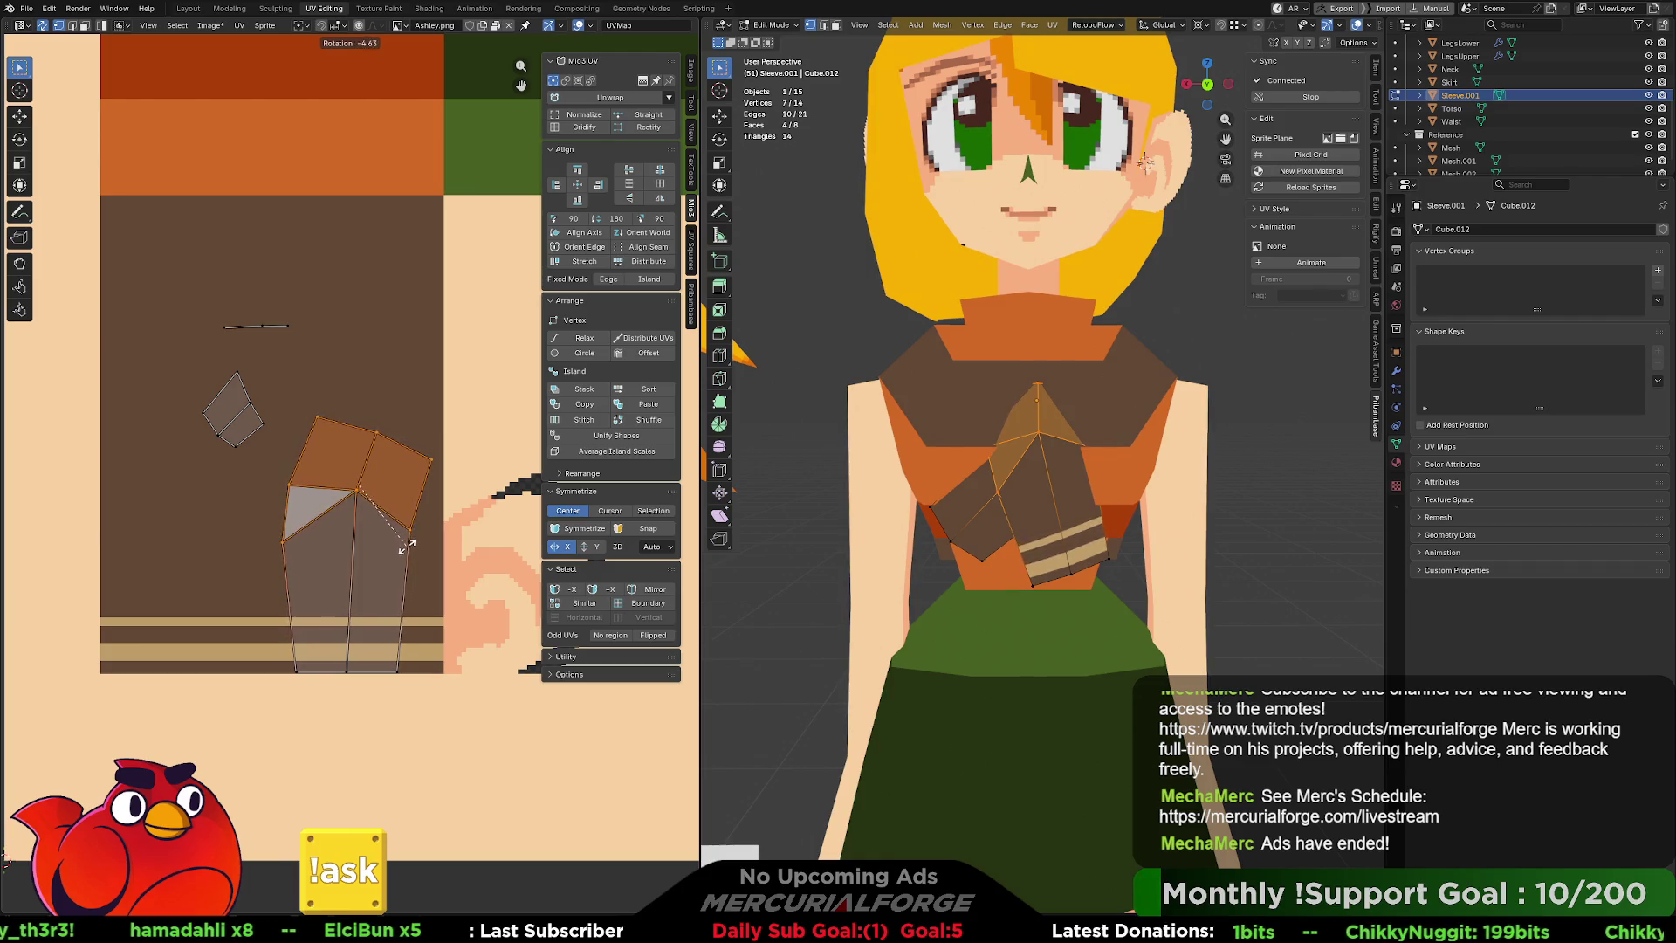
pyautogui.click(409, 546)
pyautogui.press('g')
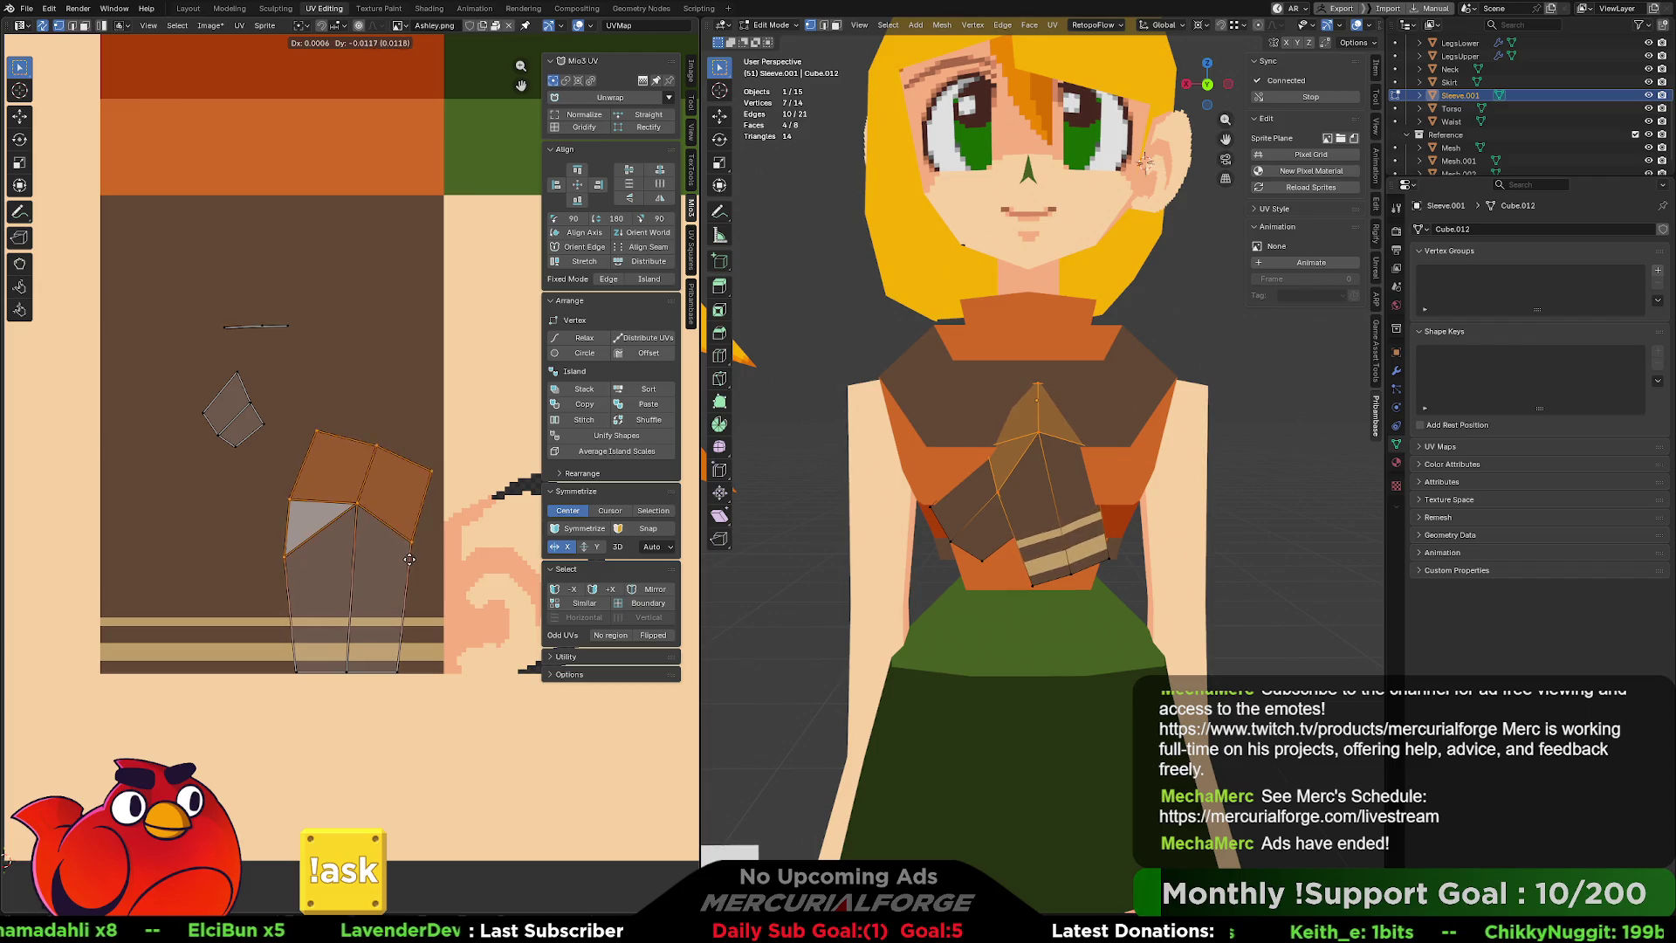
pyautogui.click(410, 563)
pyautogui.moveTo(369, 566); pyautogui.dragTo(469, 509, button='middle')
pyautogui.moveTo(406, 237); pyautogui.dragTo(315, 284)
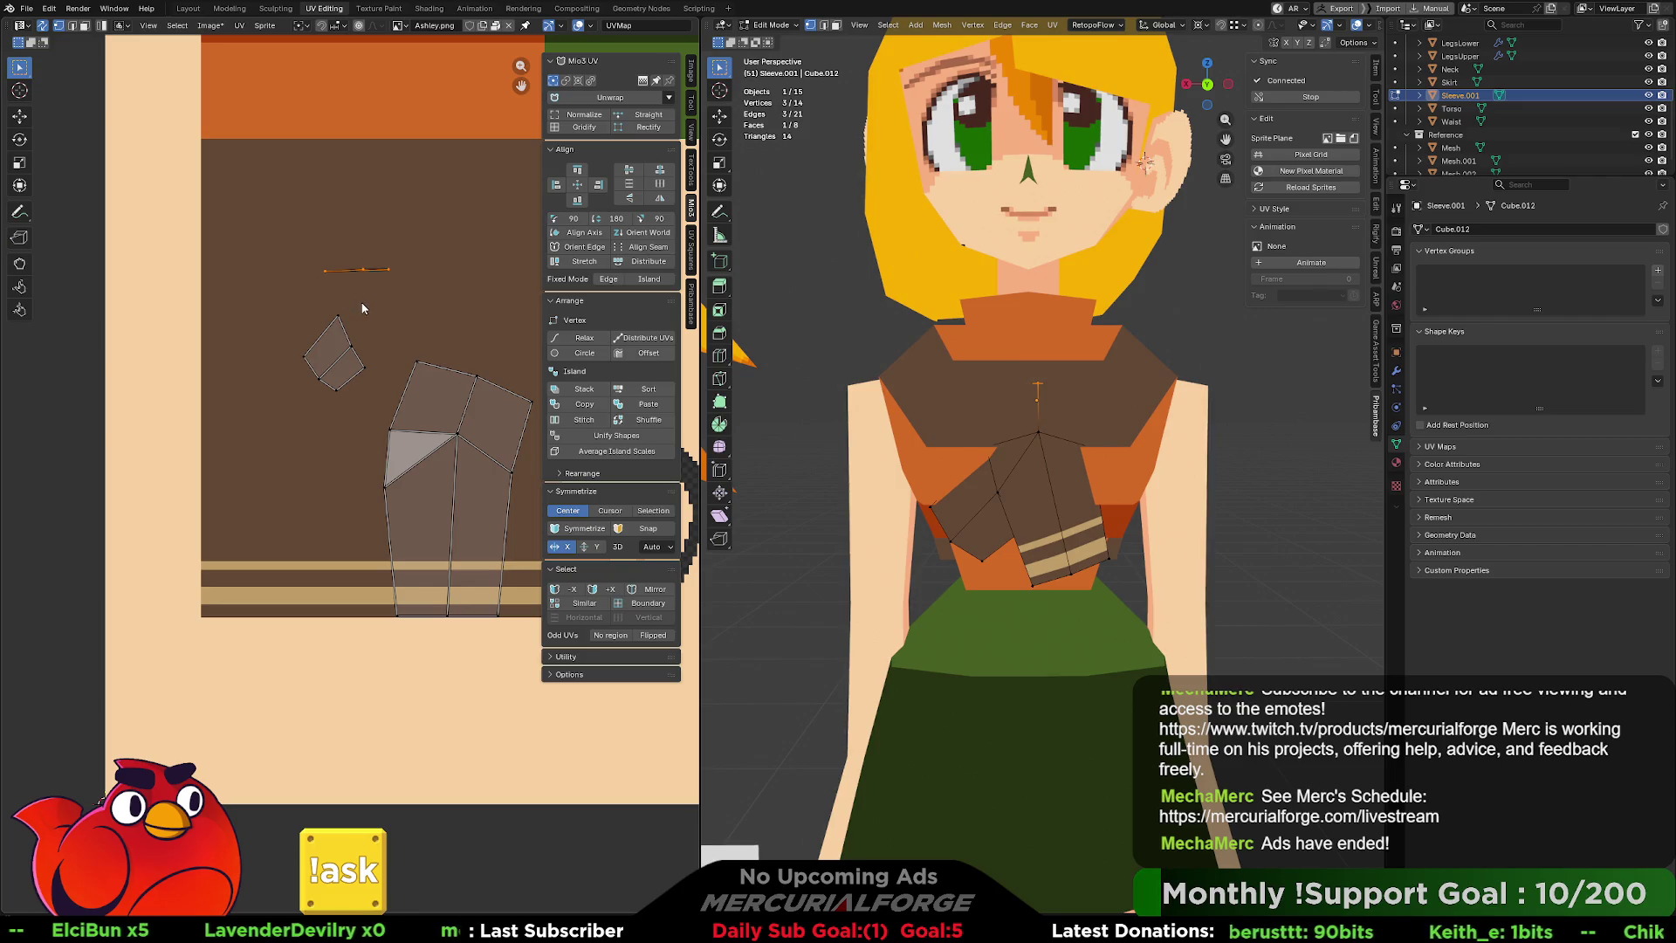
pyautogui.moveTo(317, 400); pyautogui.dragTo(289, 420)
# Rotate the diamond island, move it down onto the tan stripes and enlarge it.
pyautogui.press('r')
pyautogui.click(368, 378)
pyautogui.press('r')
pyautogui.click(372, 377)
pyautogui.press('g')
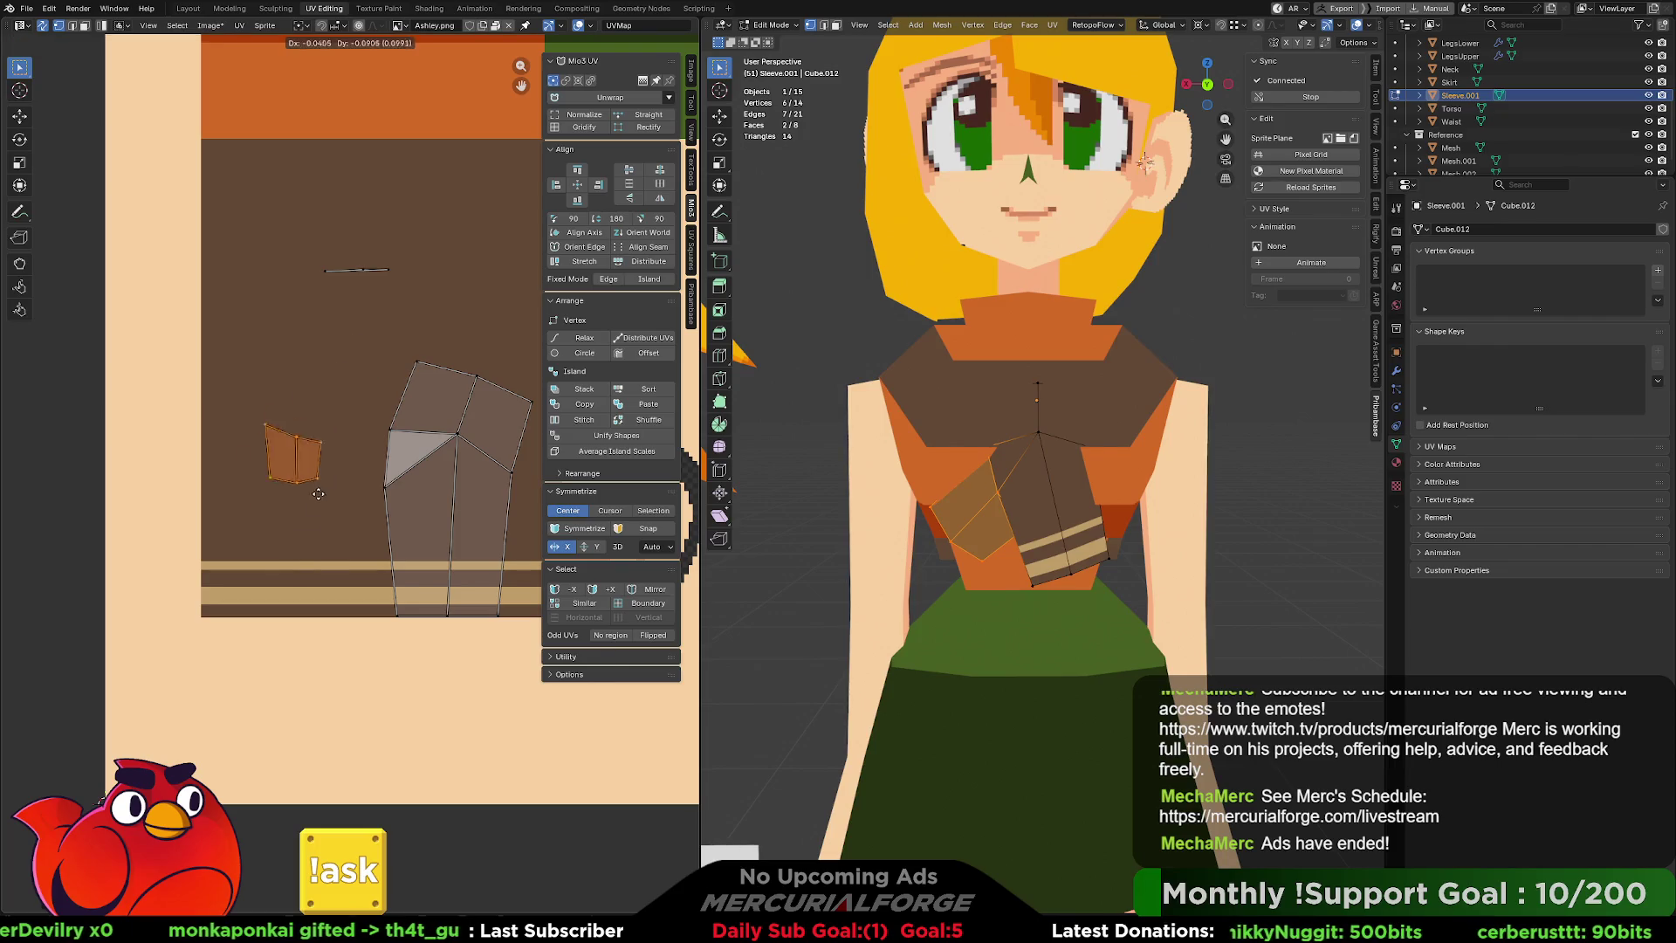
pyautogui.click(325, 596)
pyautogui.press('s')
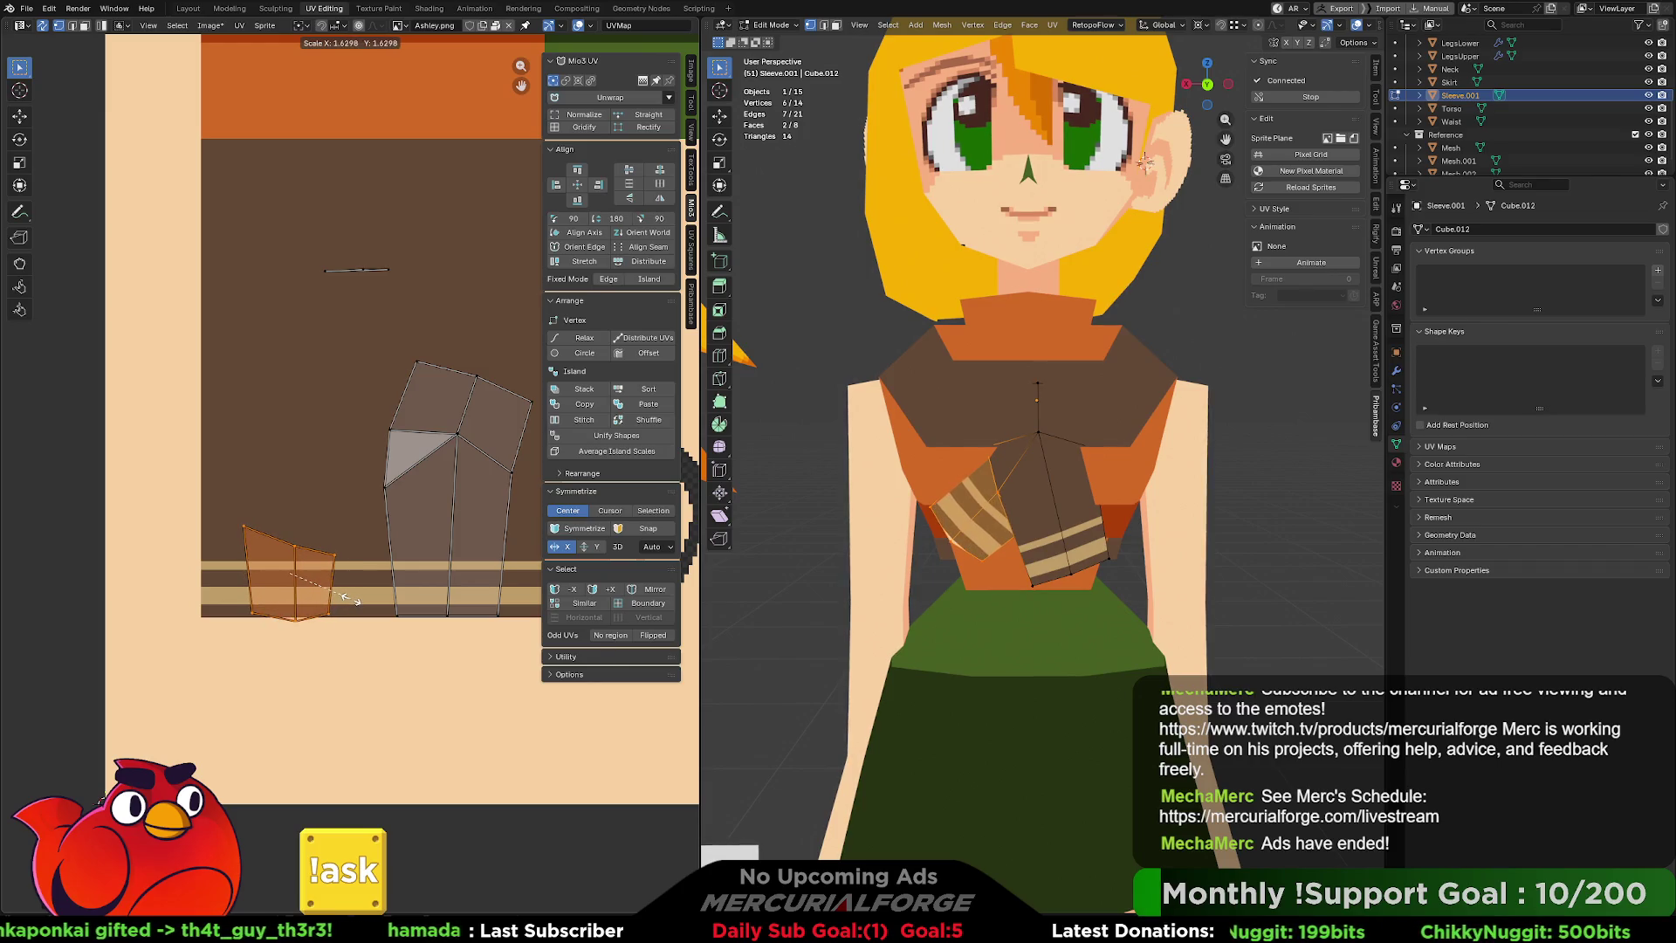
pyautogui.click(359, 602)
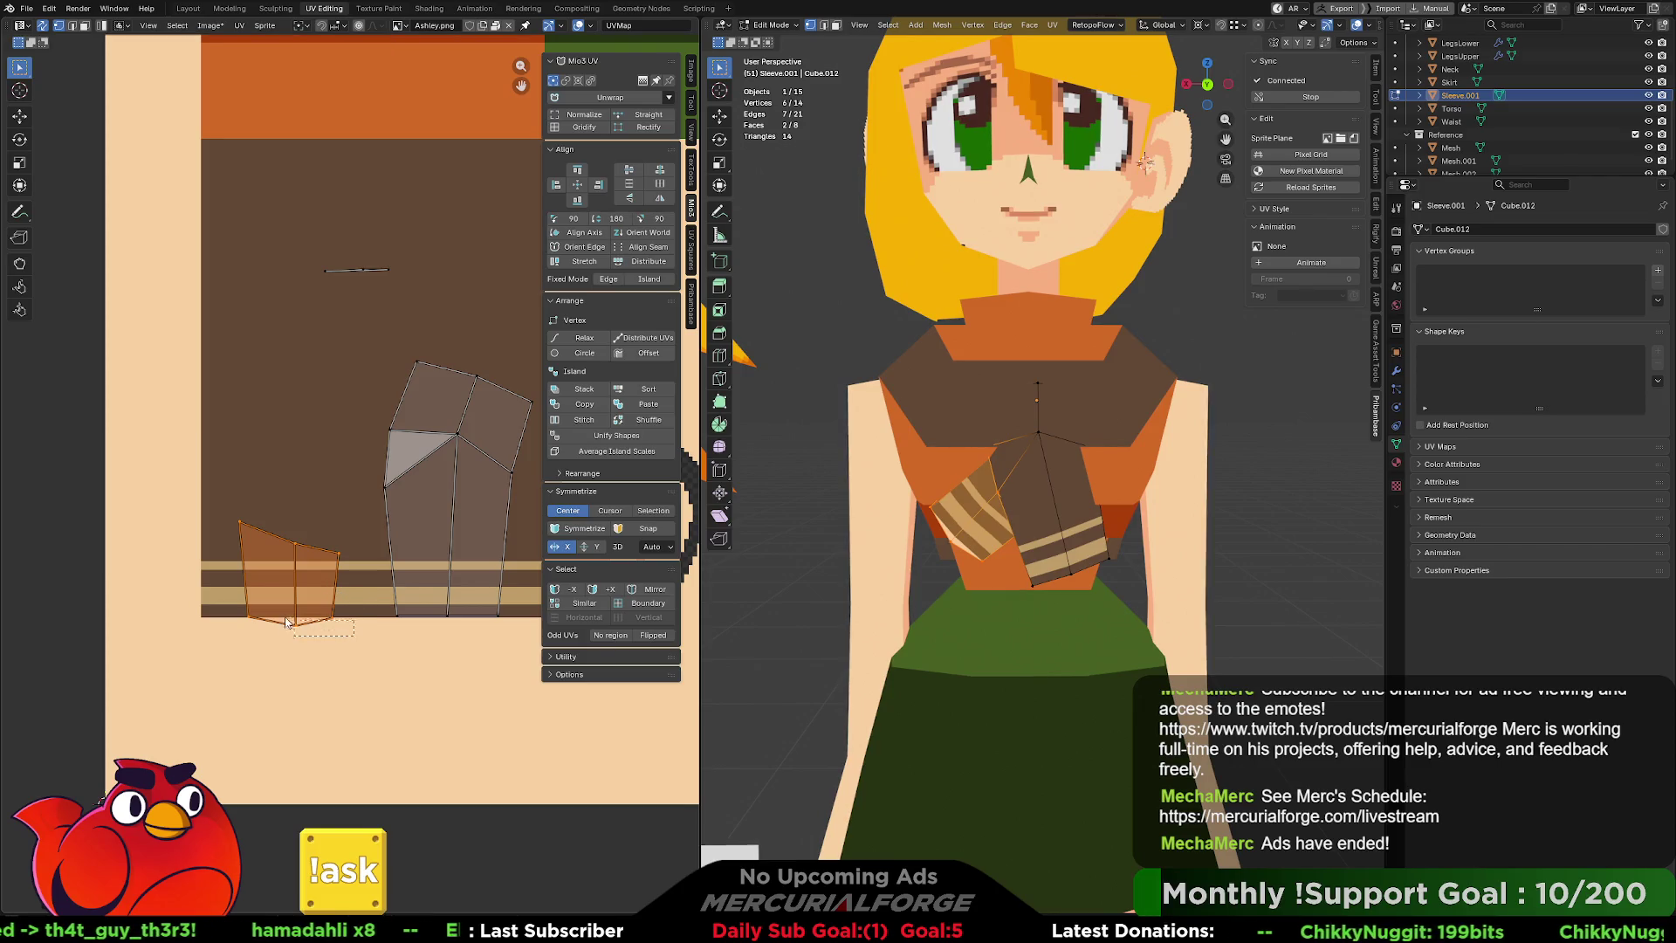
# Flatten the diamond island's bottom edge with S Y 0 and raise it along Y.
pyautogui.click(244, 618)
pyautogui.press('s')
pyautogui.press('y')
pyautogui.press('0')
pyautogui.press('Return')
pyautogui.moveTo(245, 614); pyautogui.dragTo(246, 615)
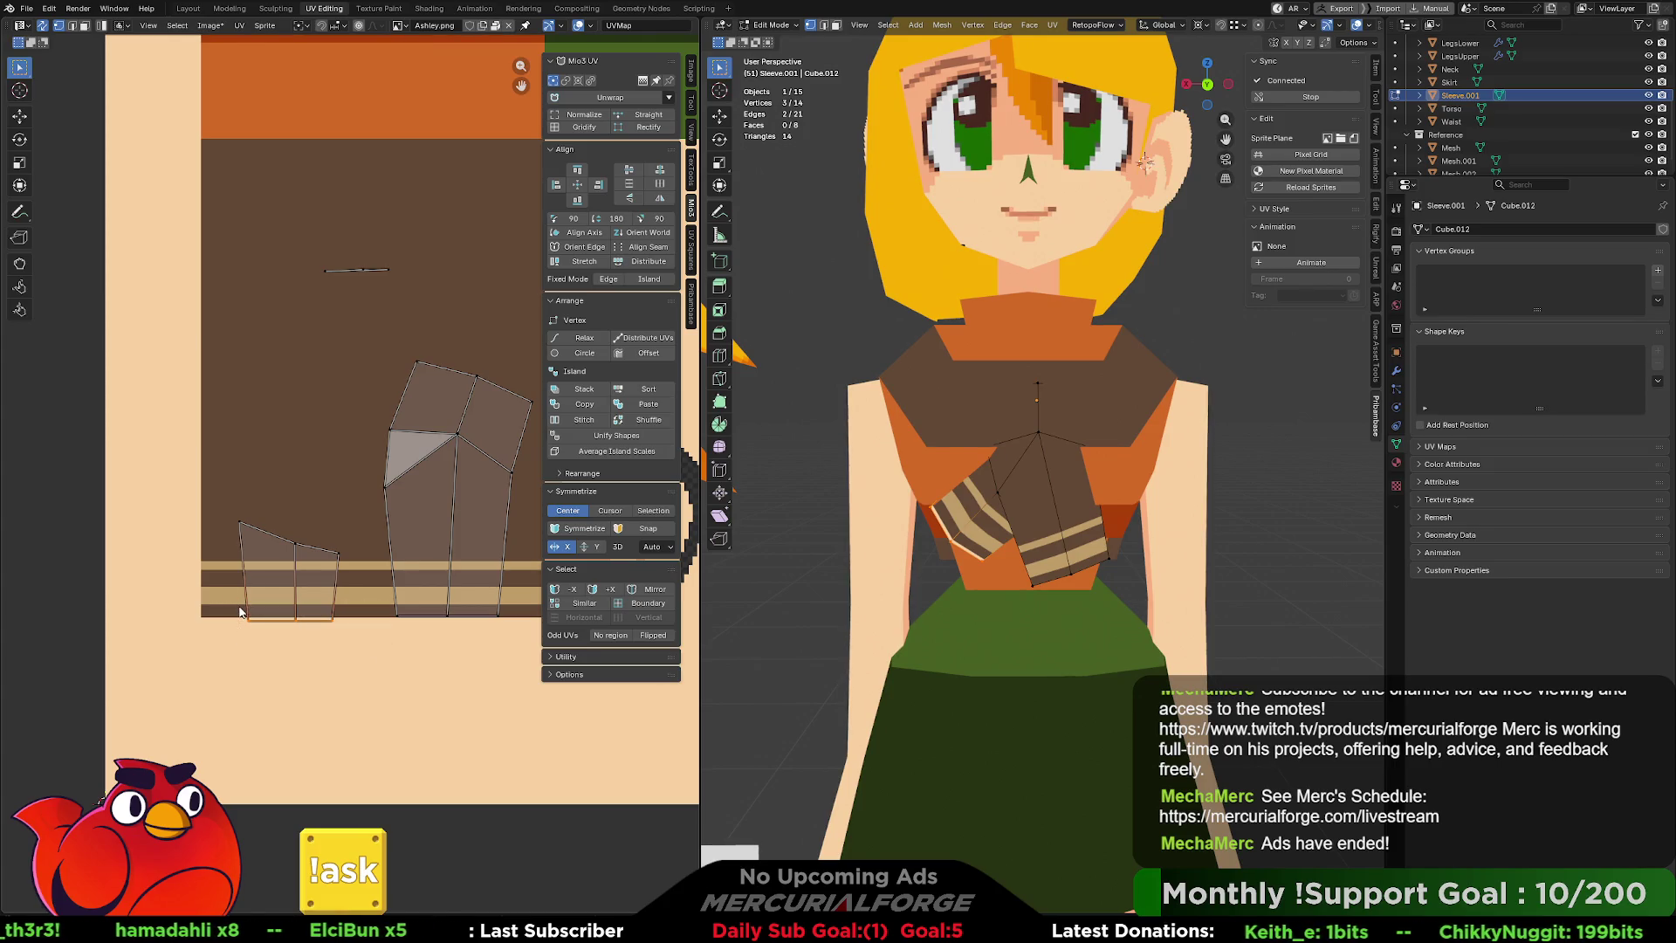
pyautogui.press('g')
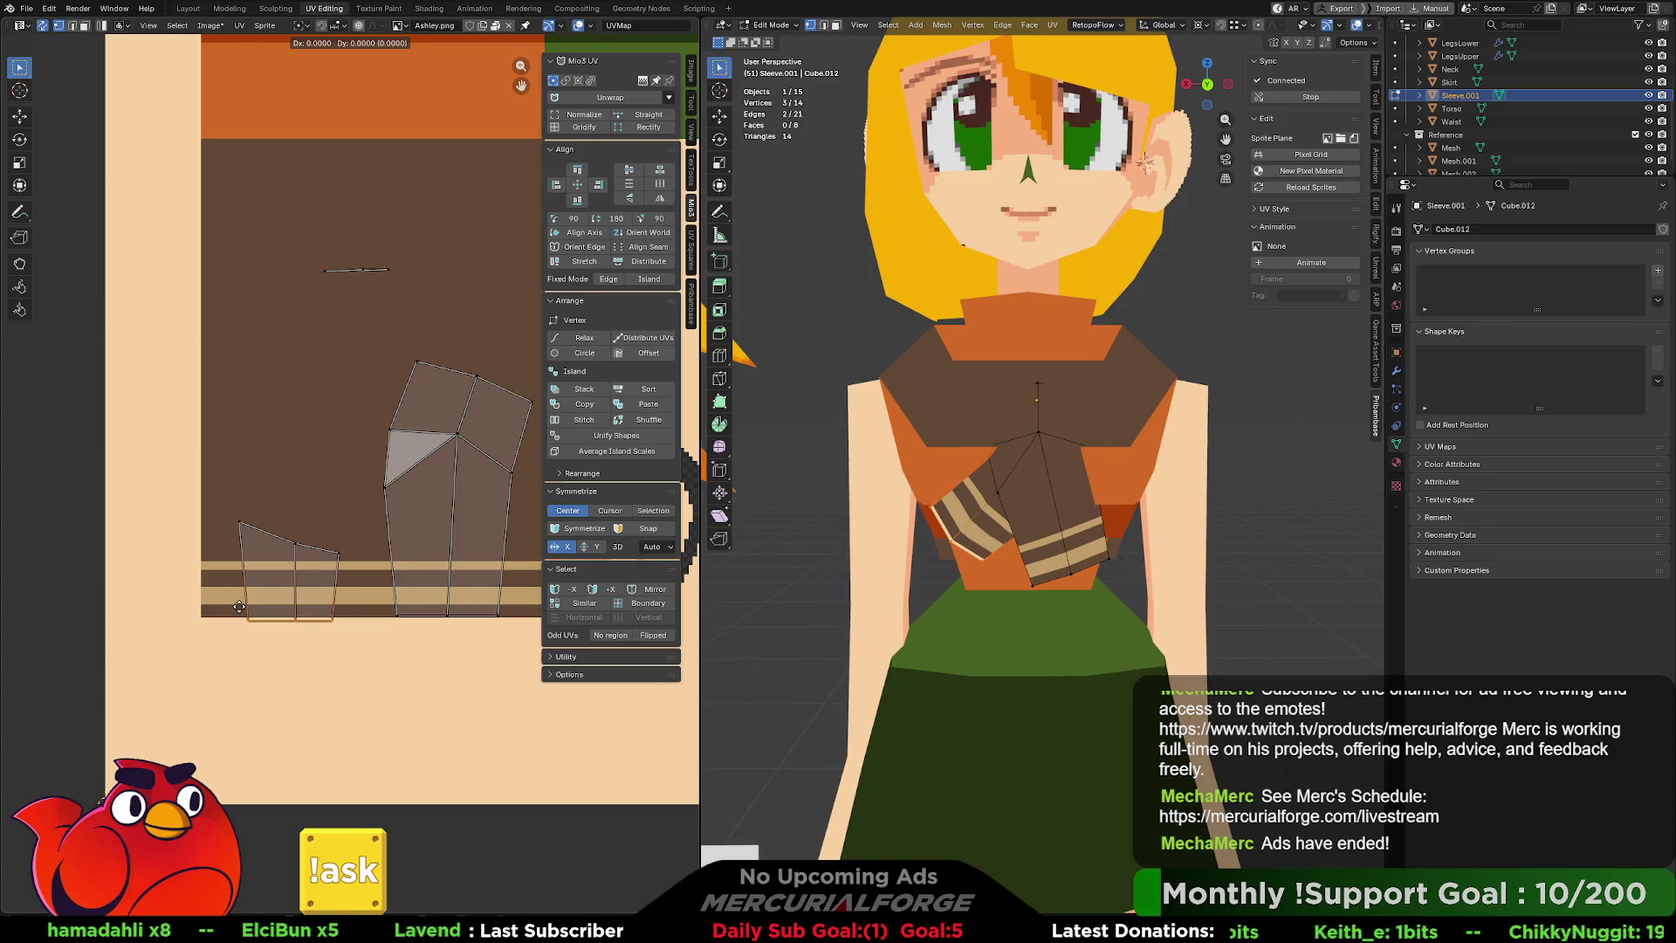
pyautogui.press('x')
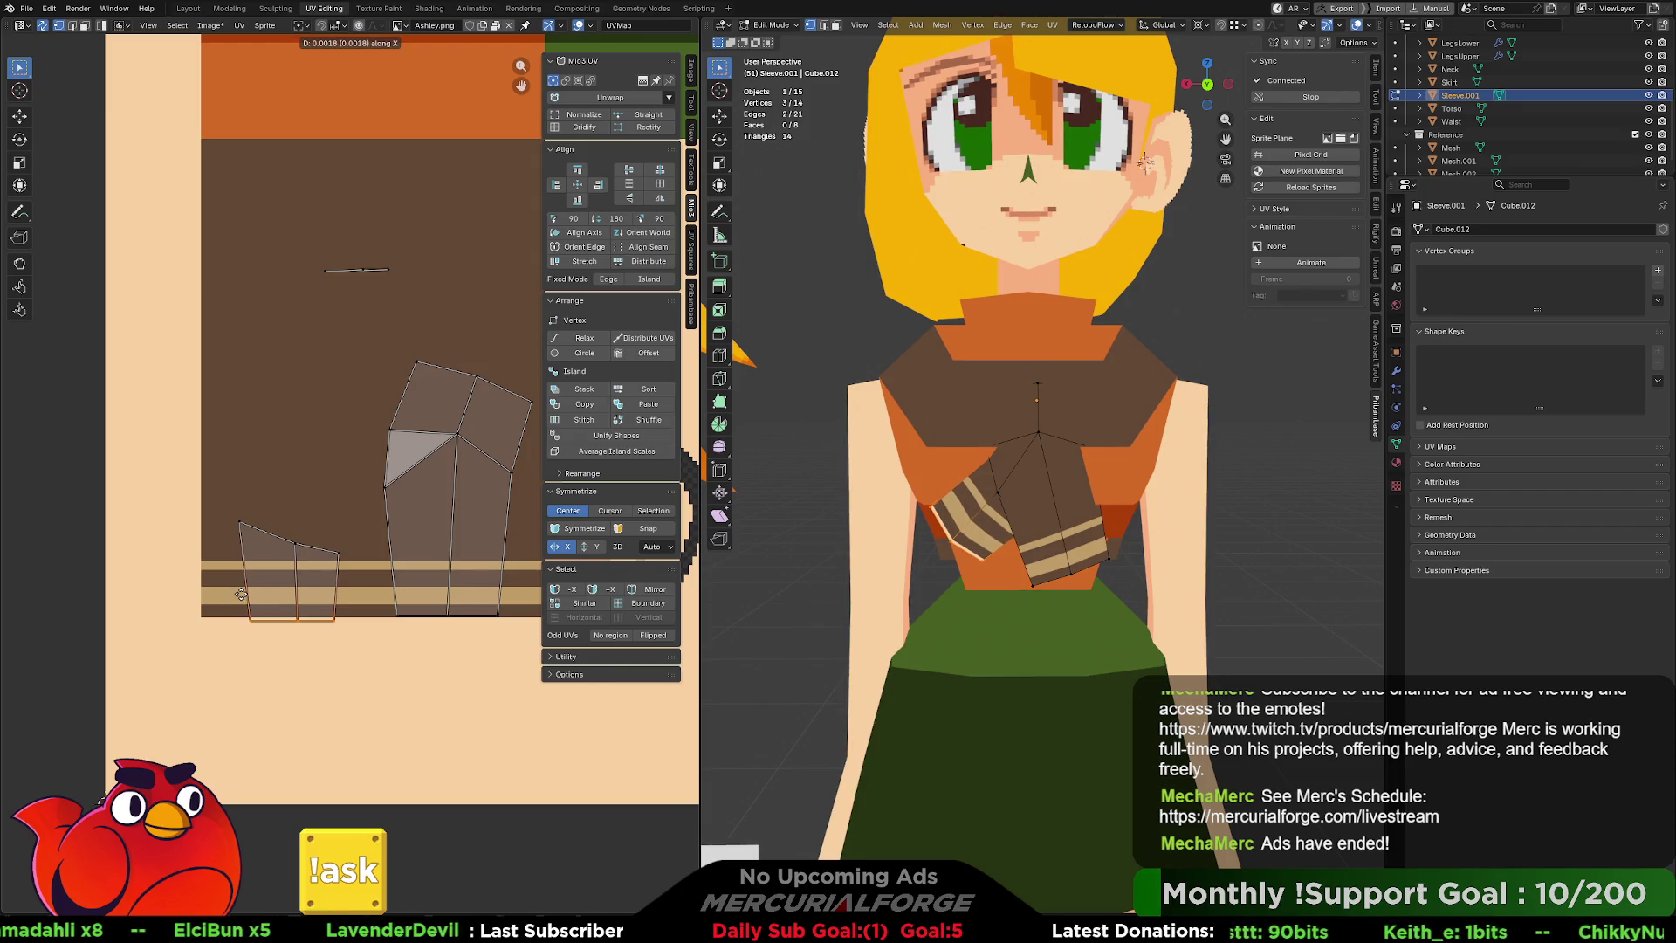
pyautogui.press('y')
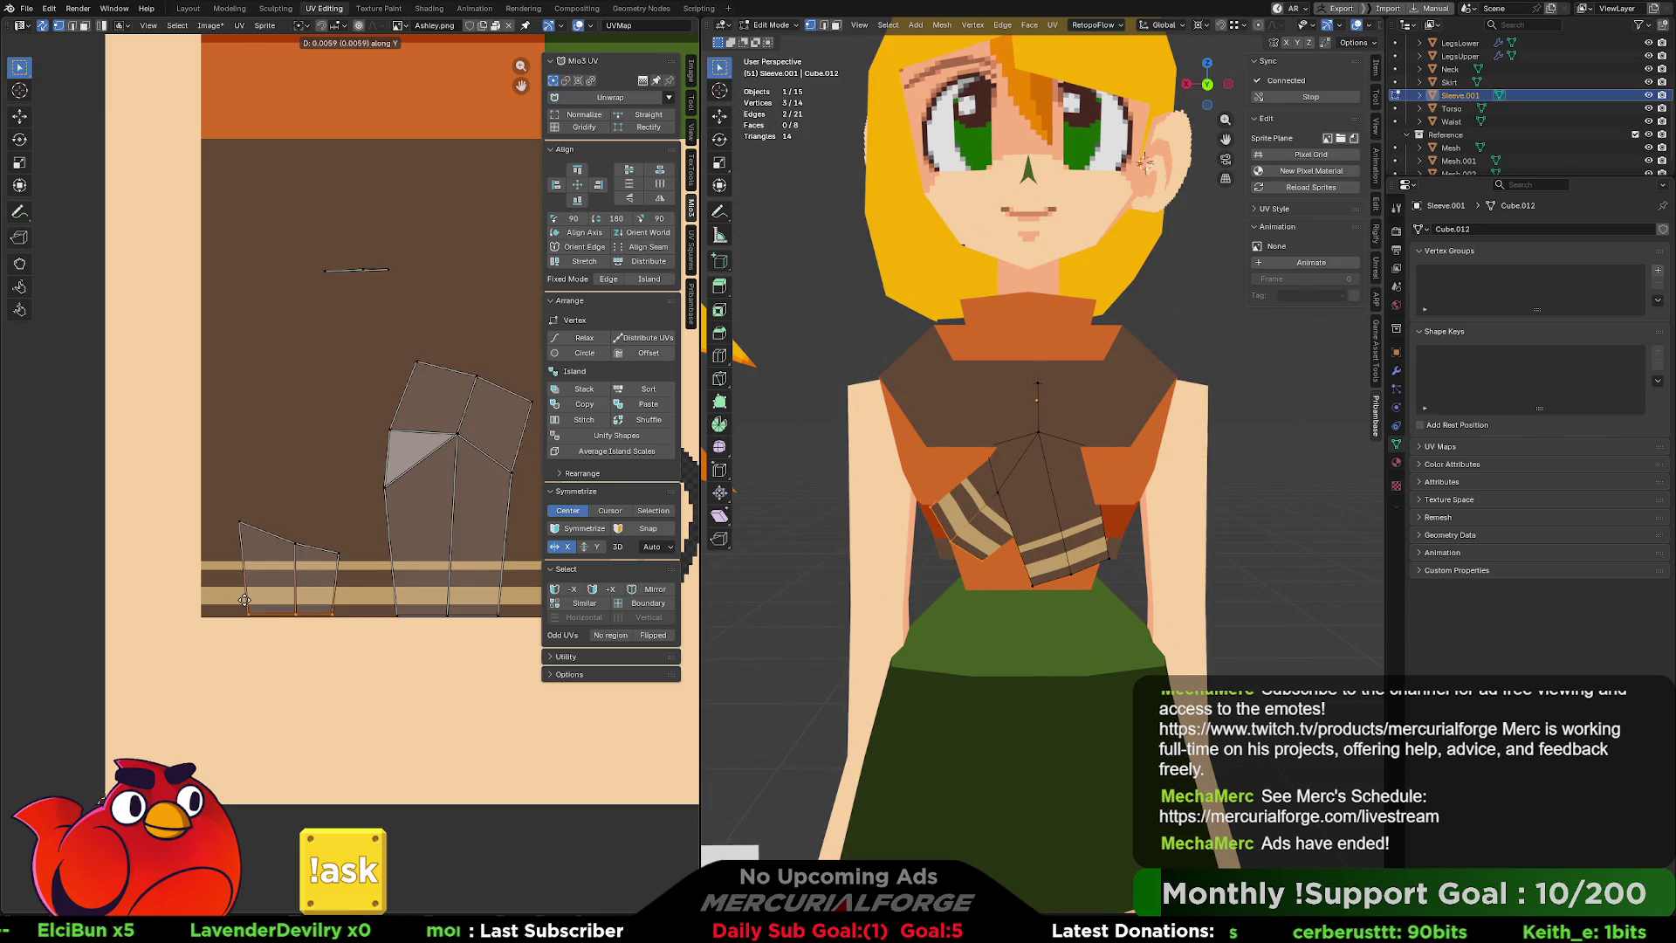
pyautogui.click(245, 599)
# Raise the left island's top edge along Y, then pick a vertex of the main island.
pyautogui.moveTo(351, 496); pyautogui.dragTo(229, 571)
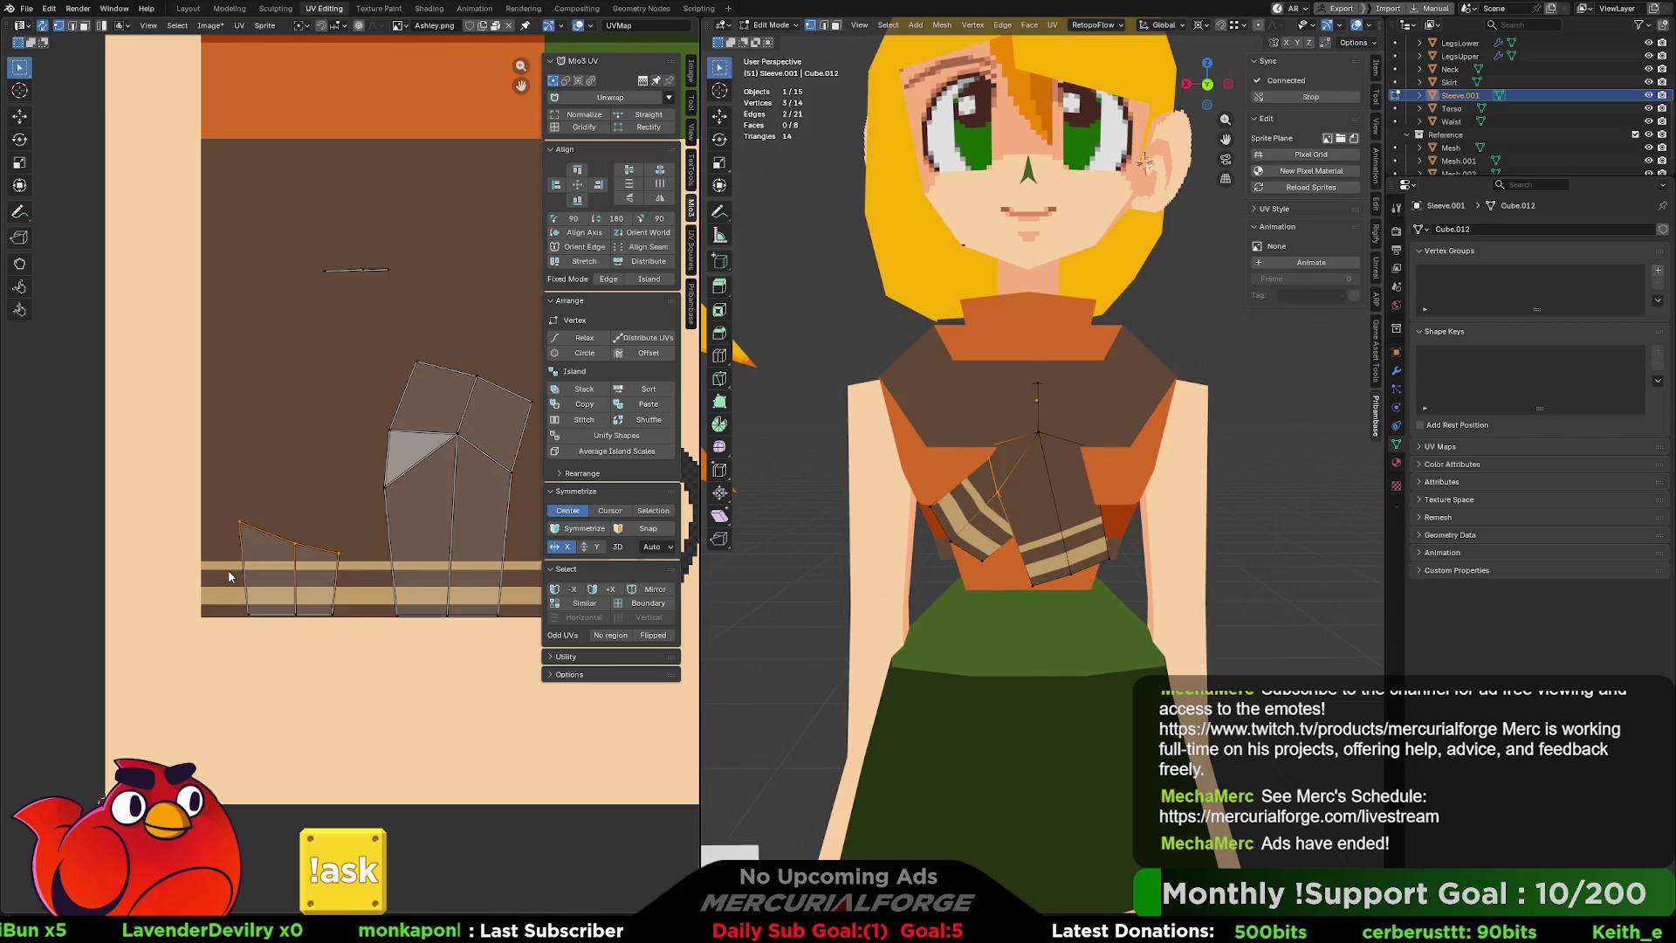
pyautogui.press('g')
pyautogui.press('y')
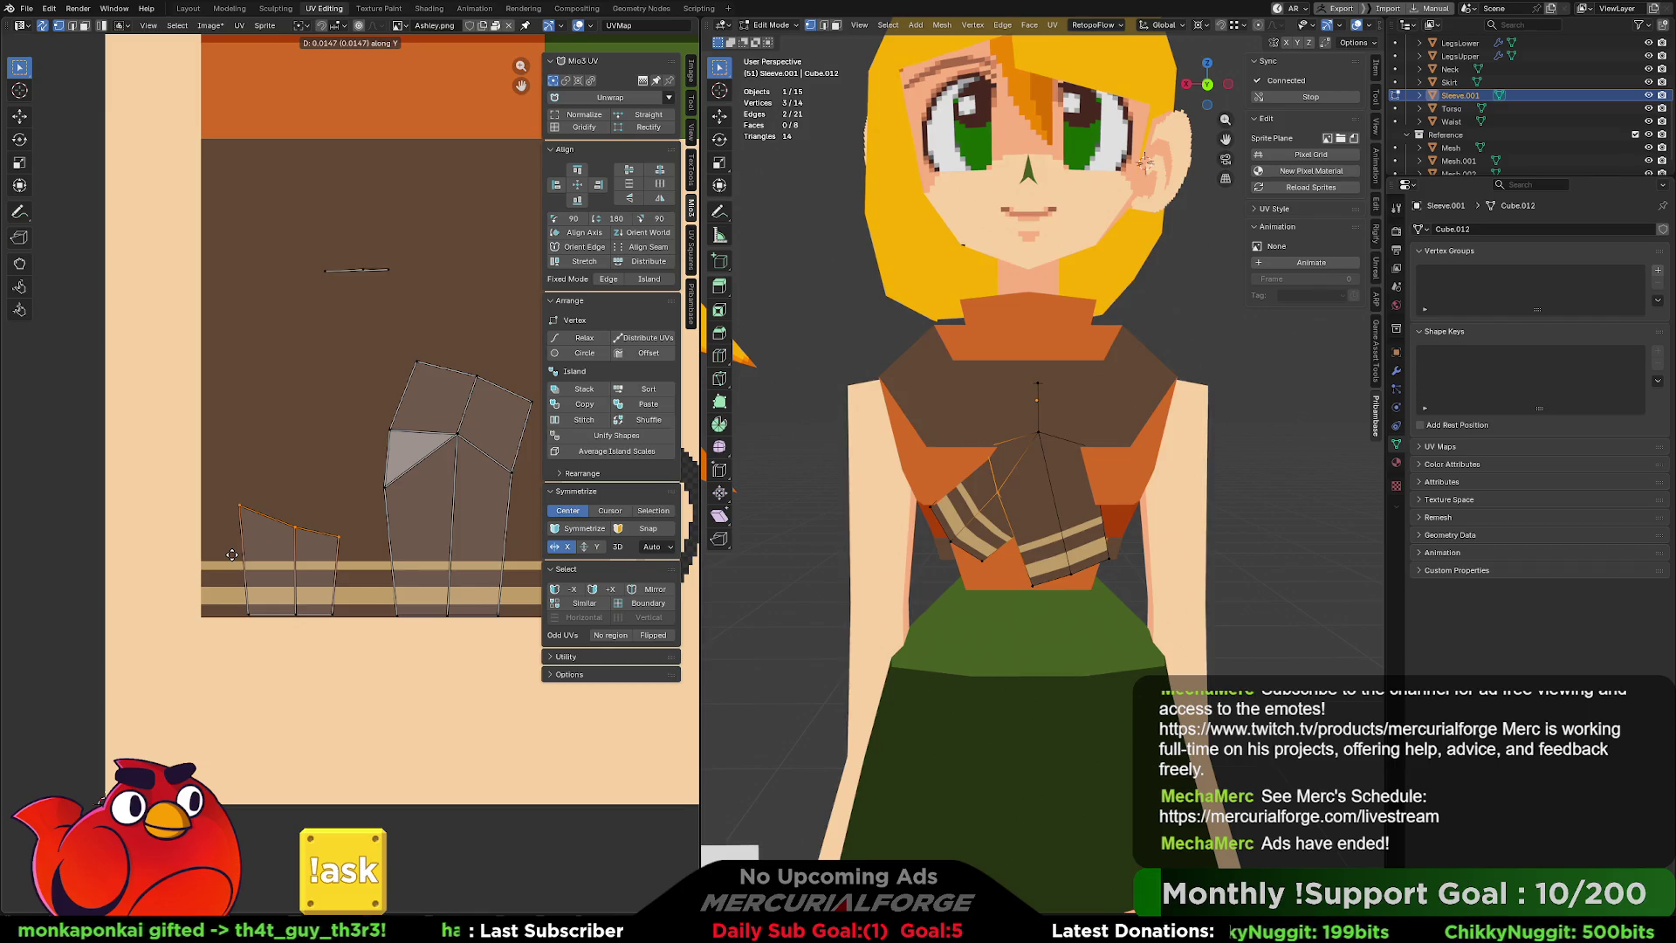
pyautogui.click(232, 555)
pyautogui.moveTo(427, 464); pyautogui.dragTo(376, 439, button='middle')
pyautogui.click(404, 411)
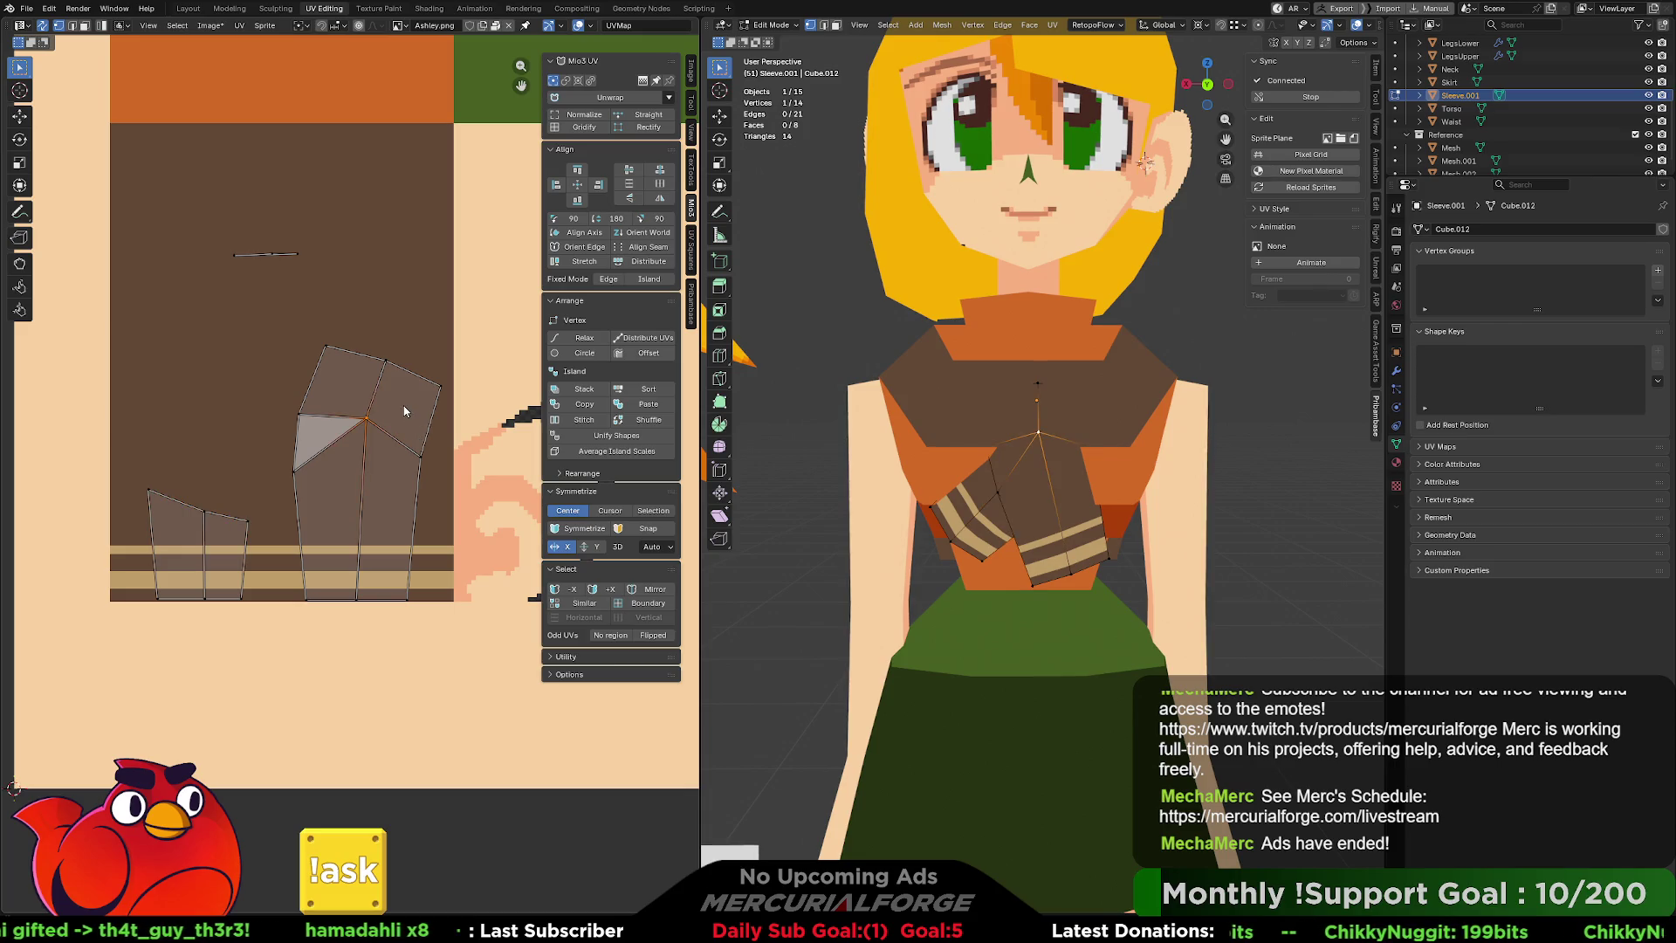
# In face mode, move the sleeve's three upper UV faces up and left onto plain brown.
pyautogui.press('3')
pyautogui.click(400, 407)
pyautogui.keyDown('shift'); pyautogui.click(337, 386); pyautogui.keyUp('shift')
pyautogui.keyDown('shift'); pyautogui.click(355, 422); pyautogui.keyUp('shift')
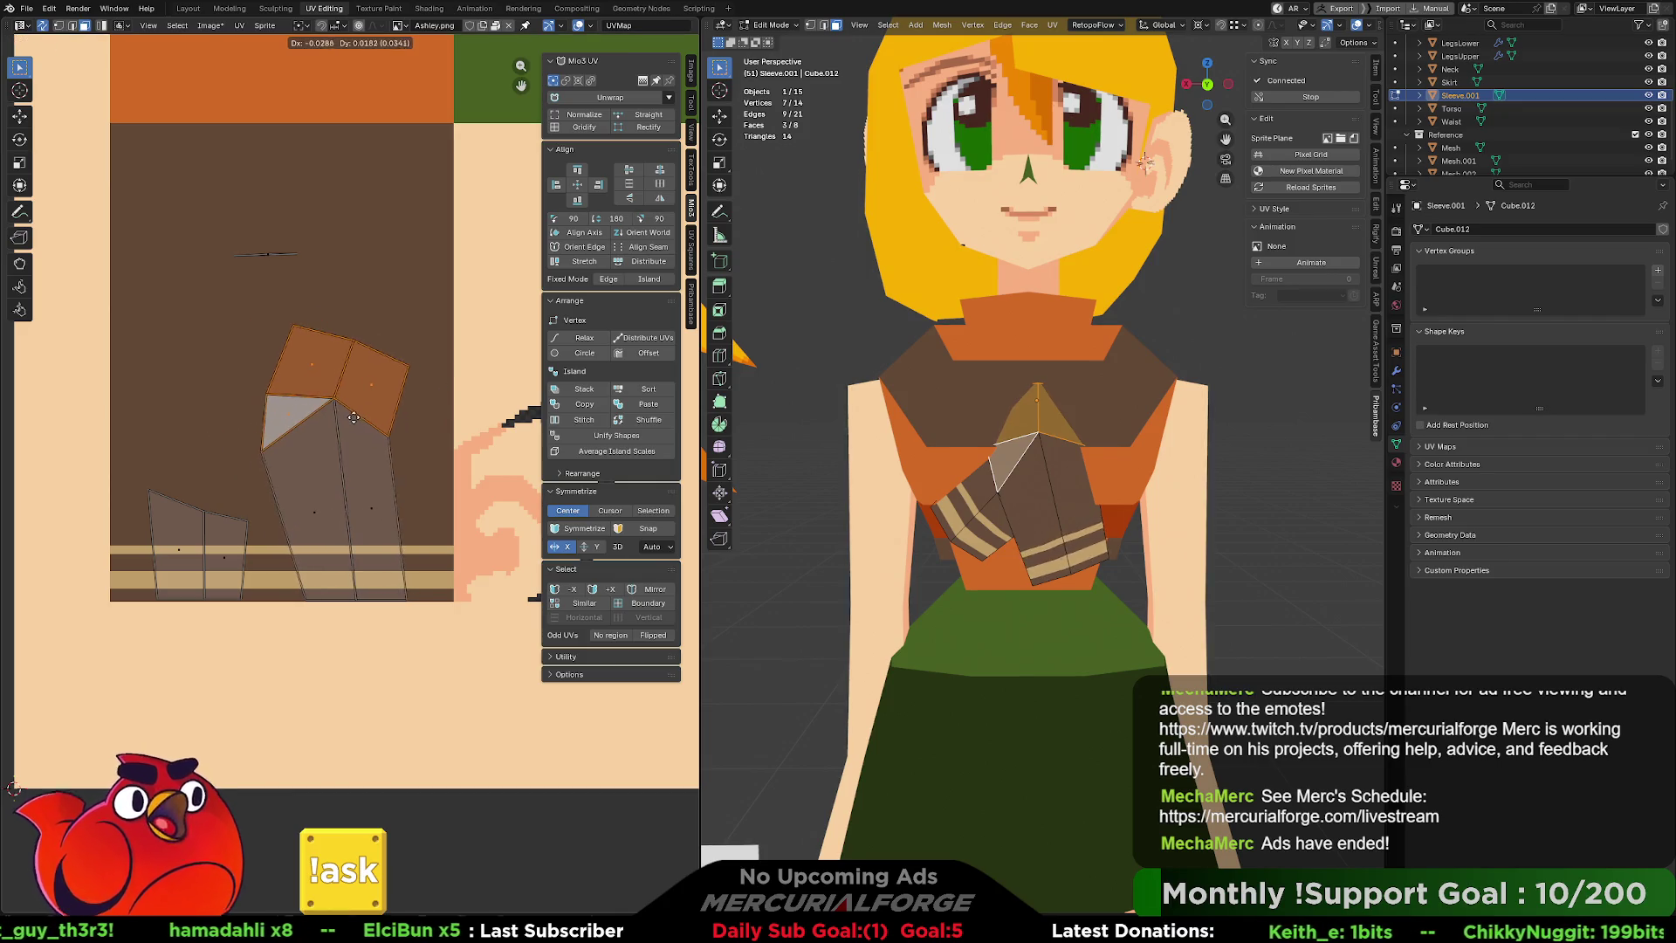
pyautogui.press('g')
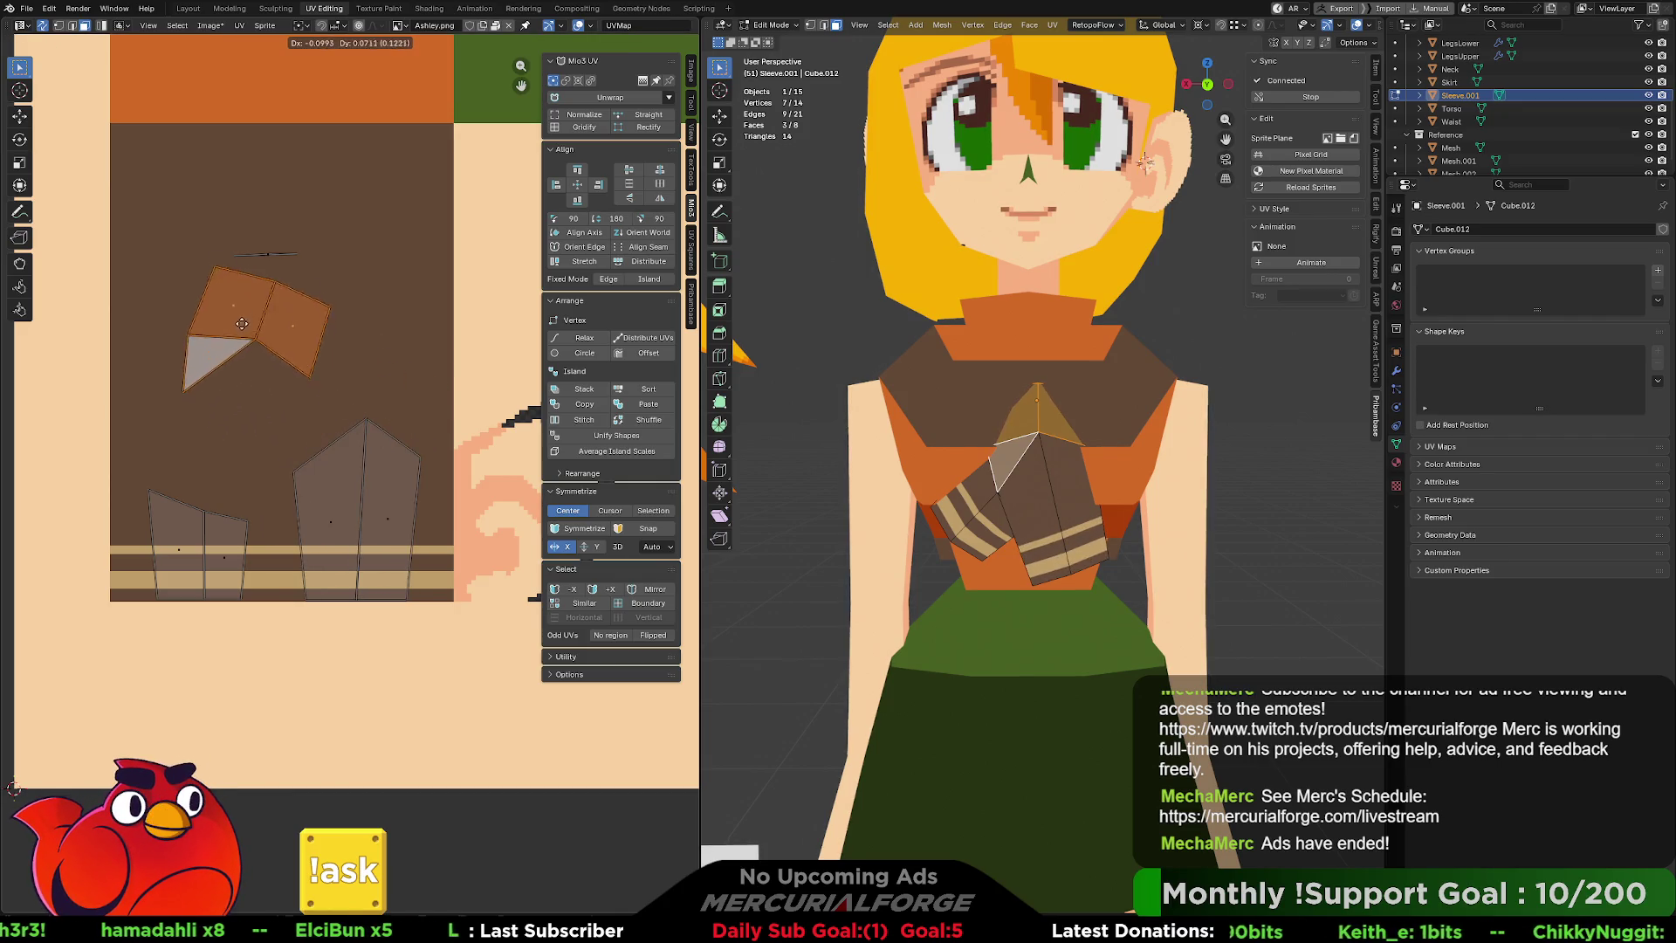
pyautogui.click(249, 264)
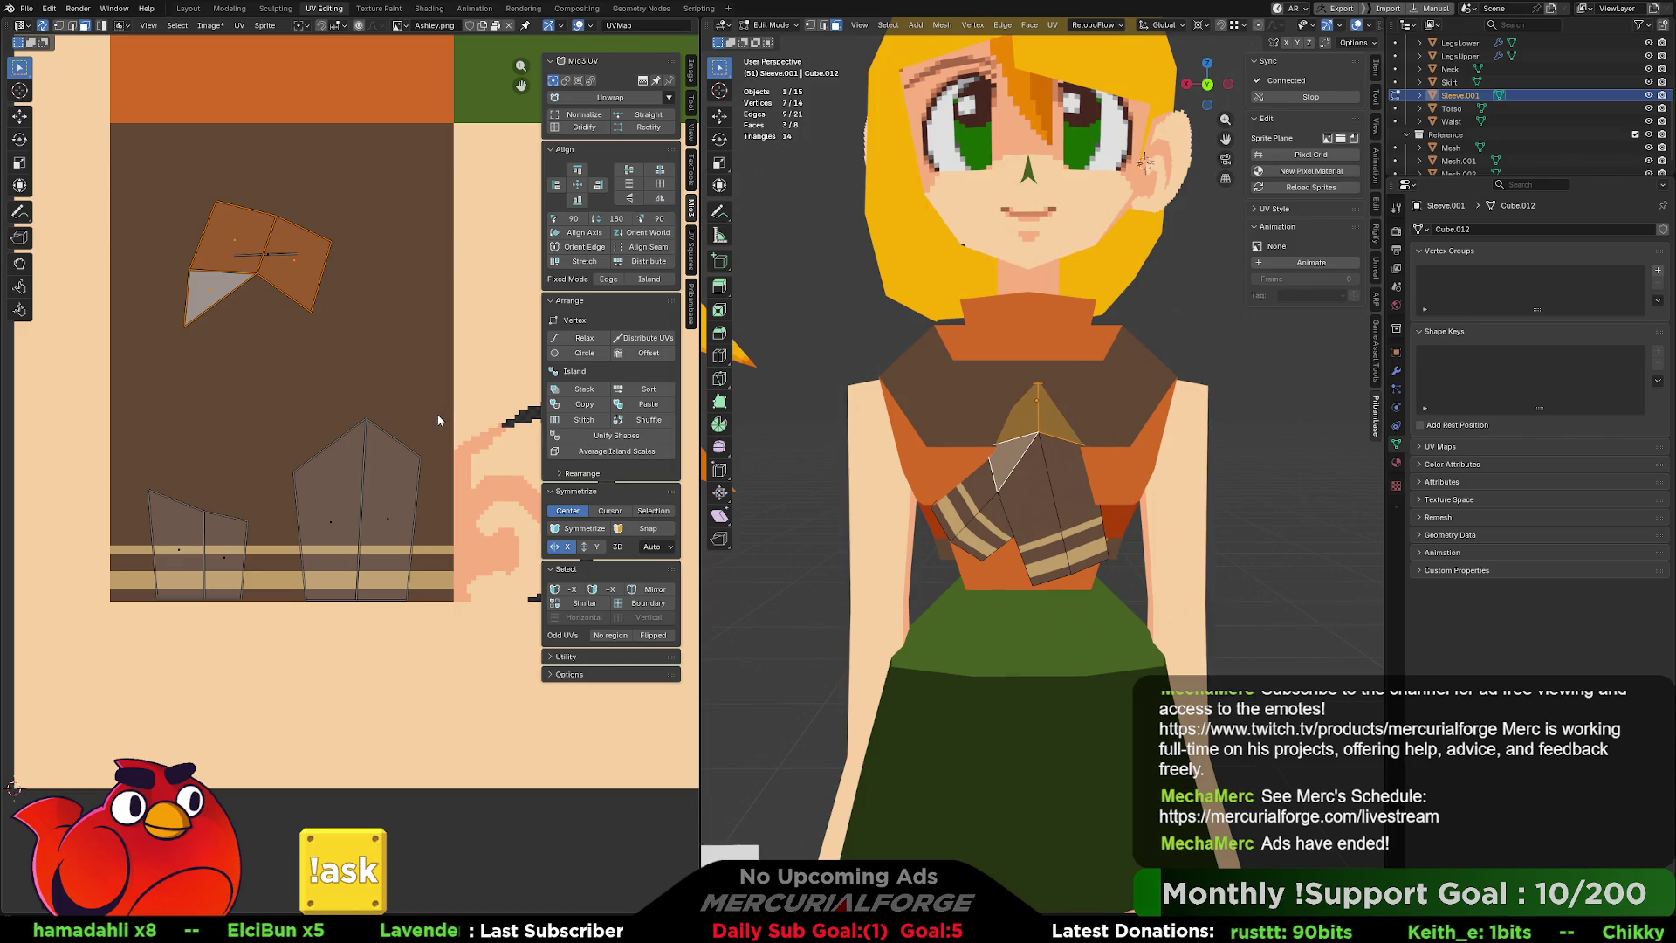
pyautogui.hotkey('alt', 'a')
pyautogui.click(385, 487)
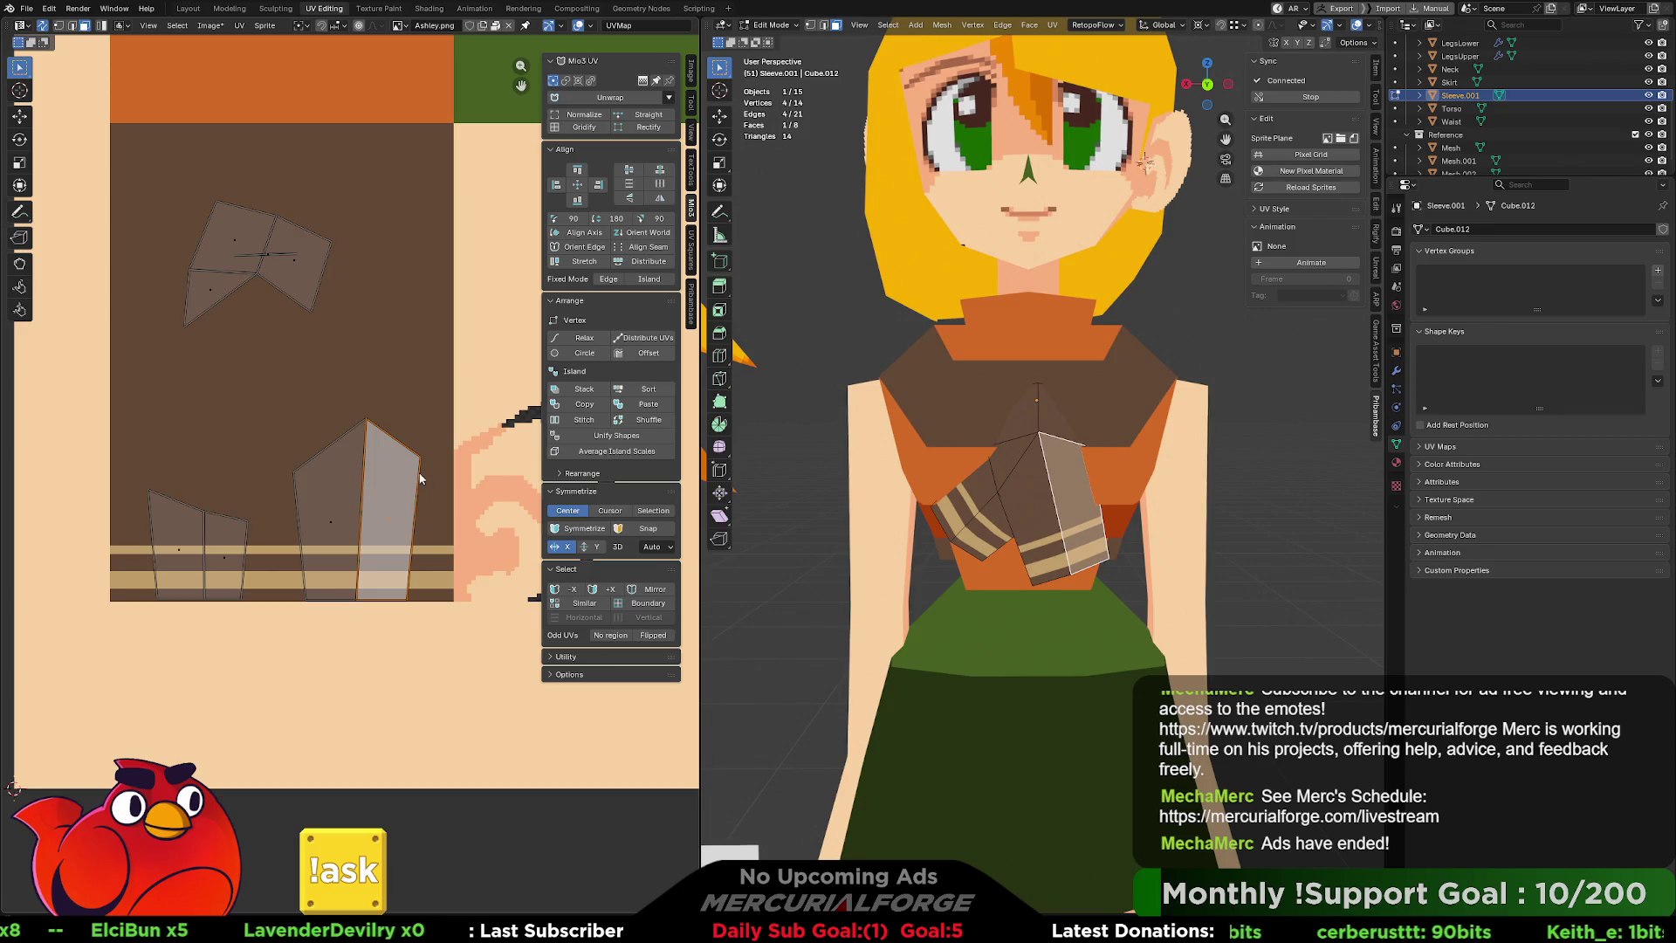
pyautogui.click(287, 479)
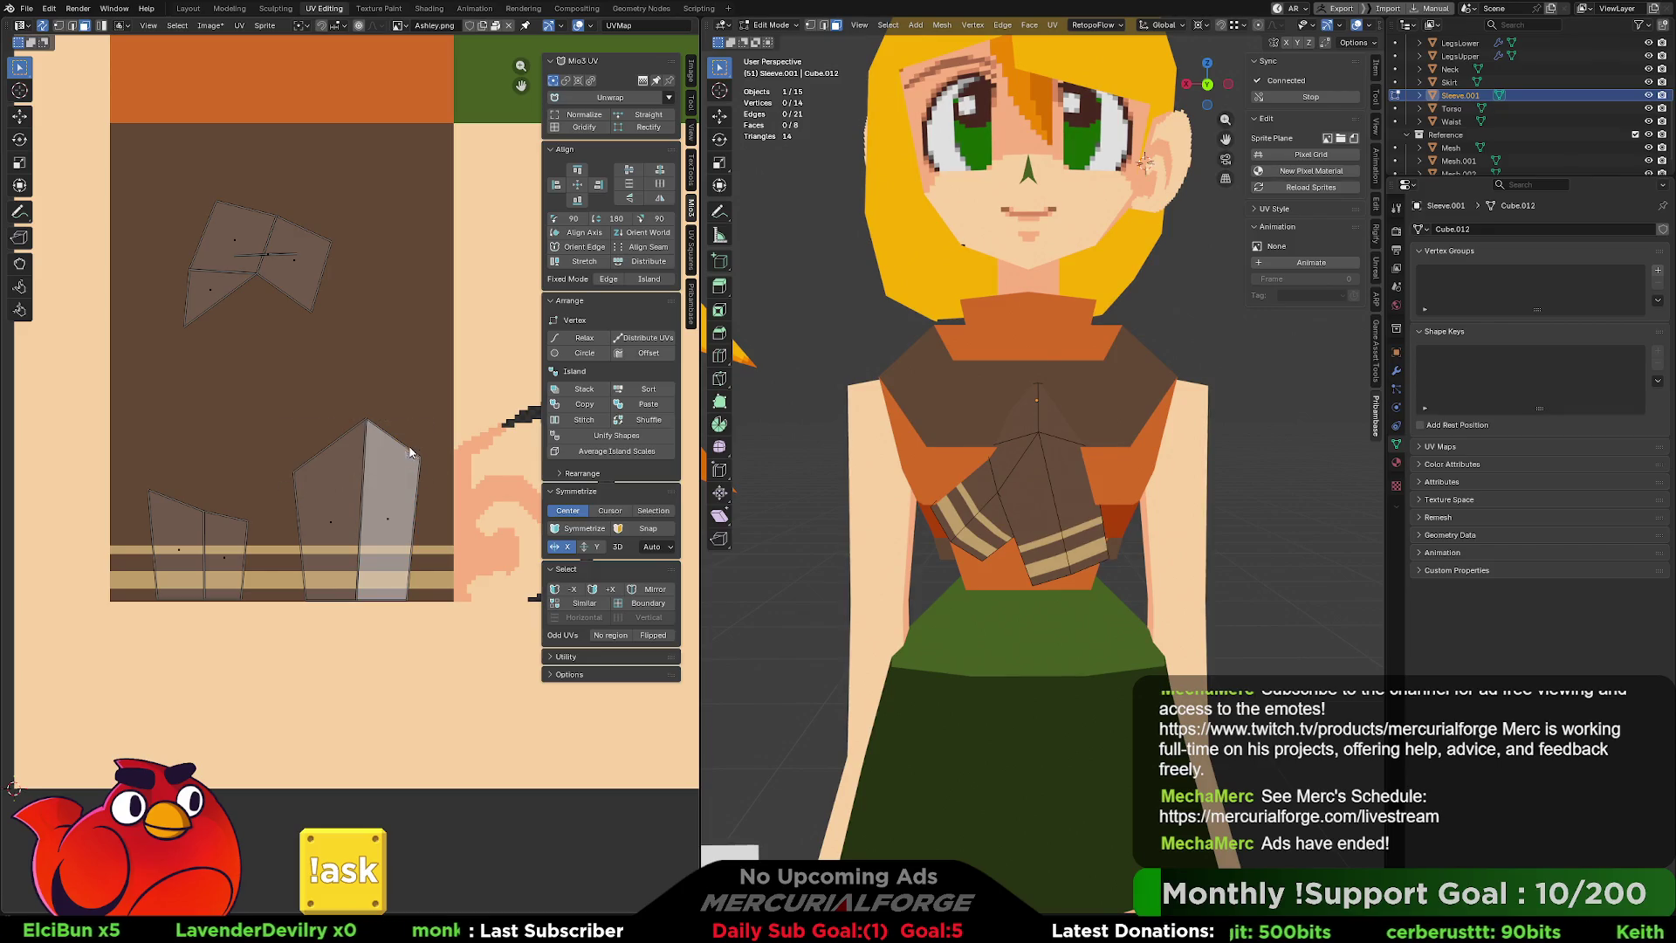
# In edge mode, move the right island's two top edges down.
pyautogui.press('2')
pyautogui.click(425, 441)
pyautogui.keyDown('ctrl'); pyautogui.click(293, 474); pyautogui.keyUp('ctrl')
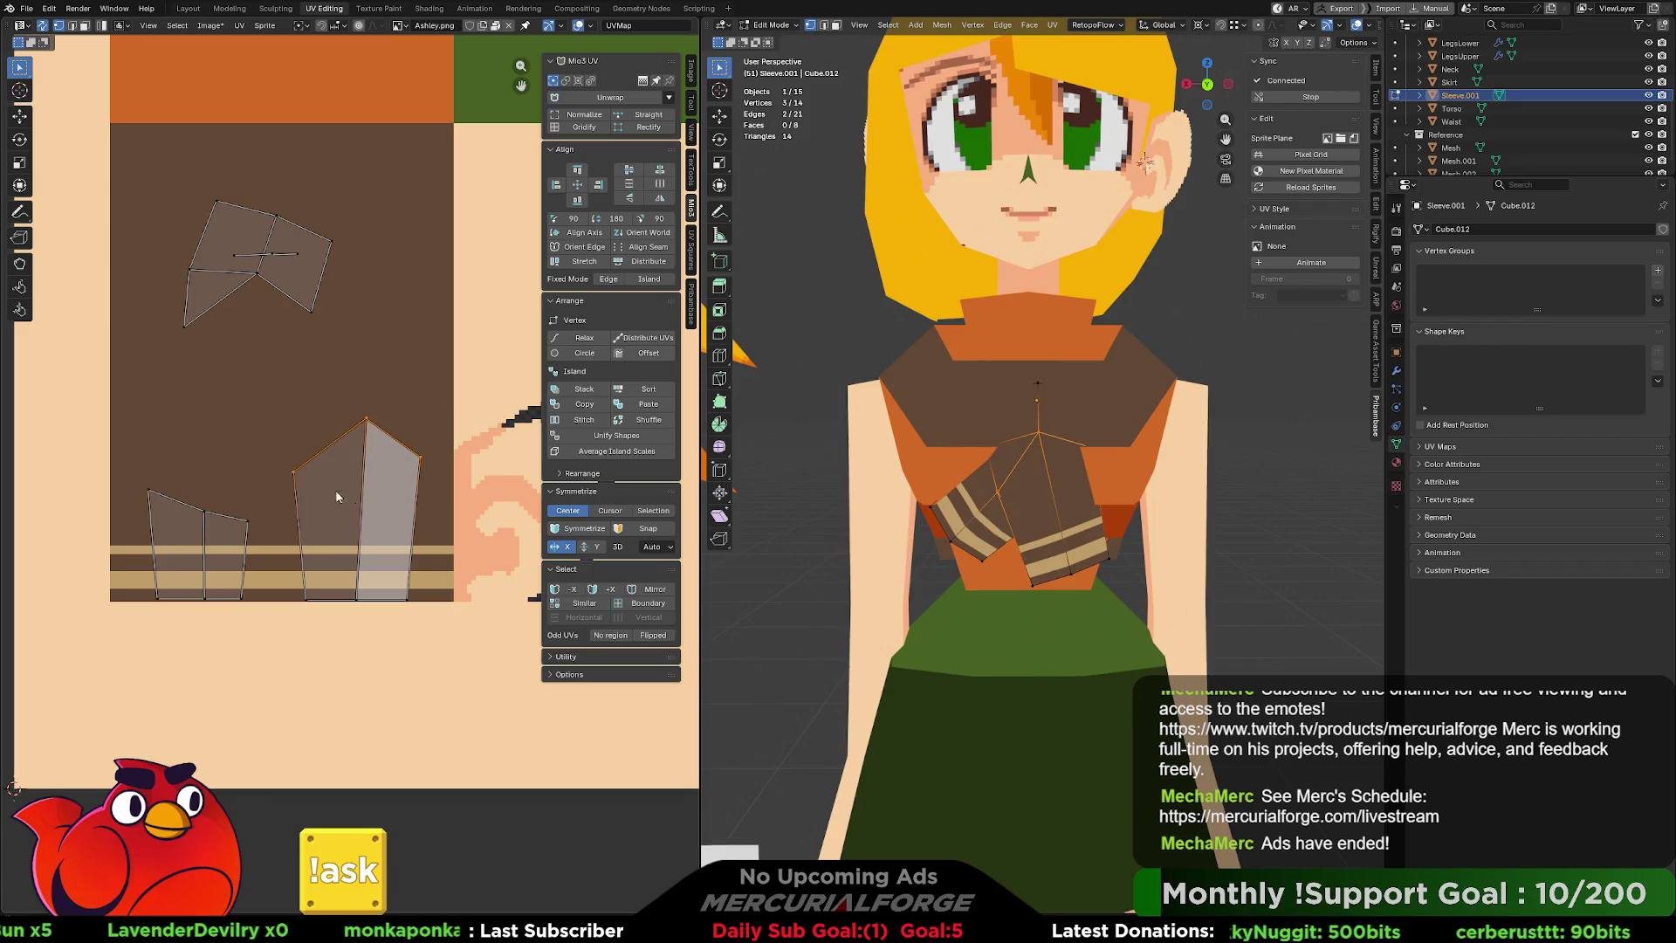
pyautogui.press('g')
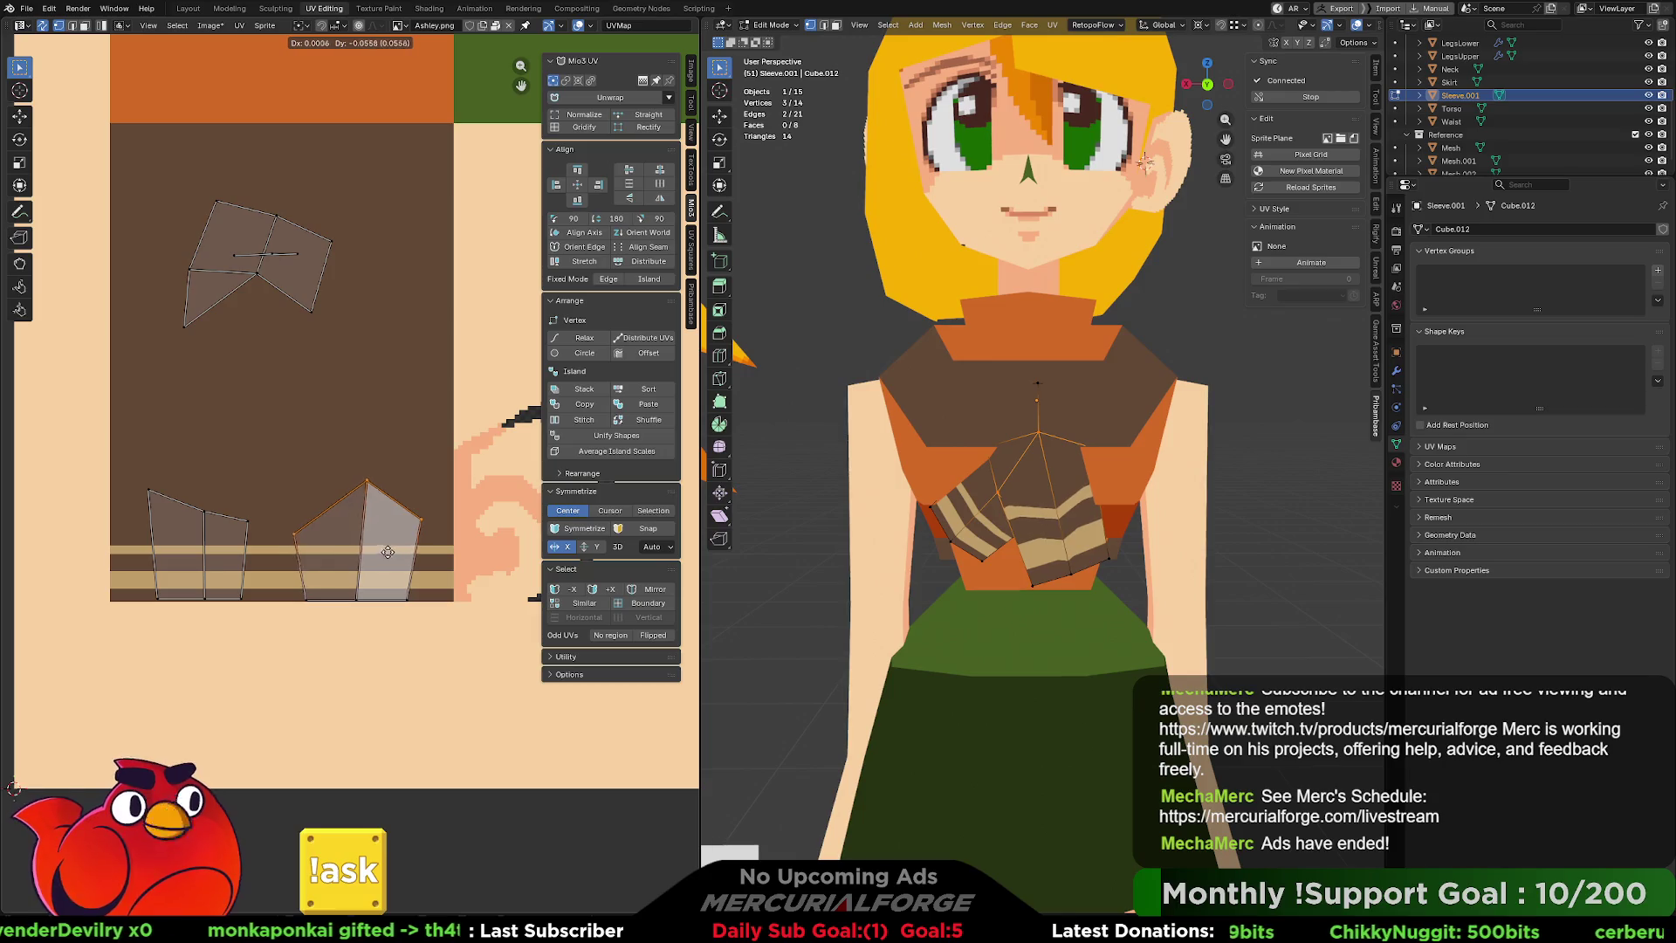
pyautogui.click(388, 492)
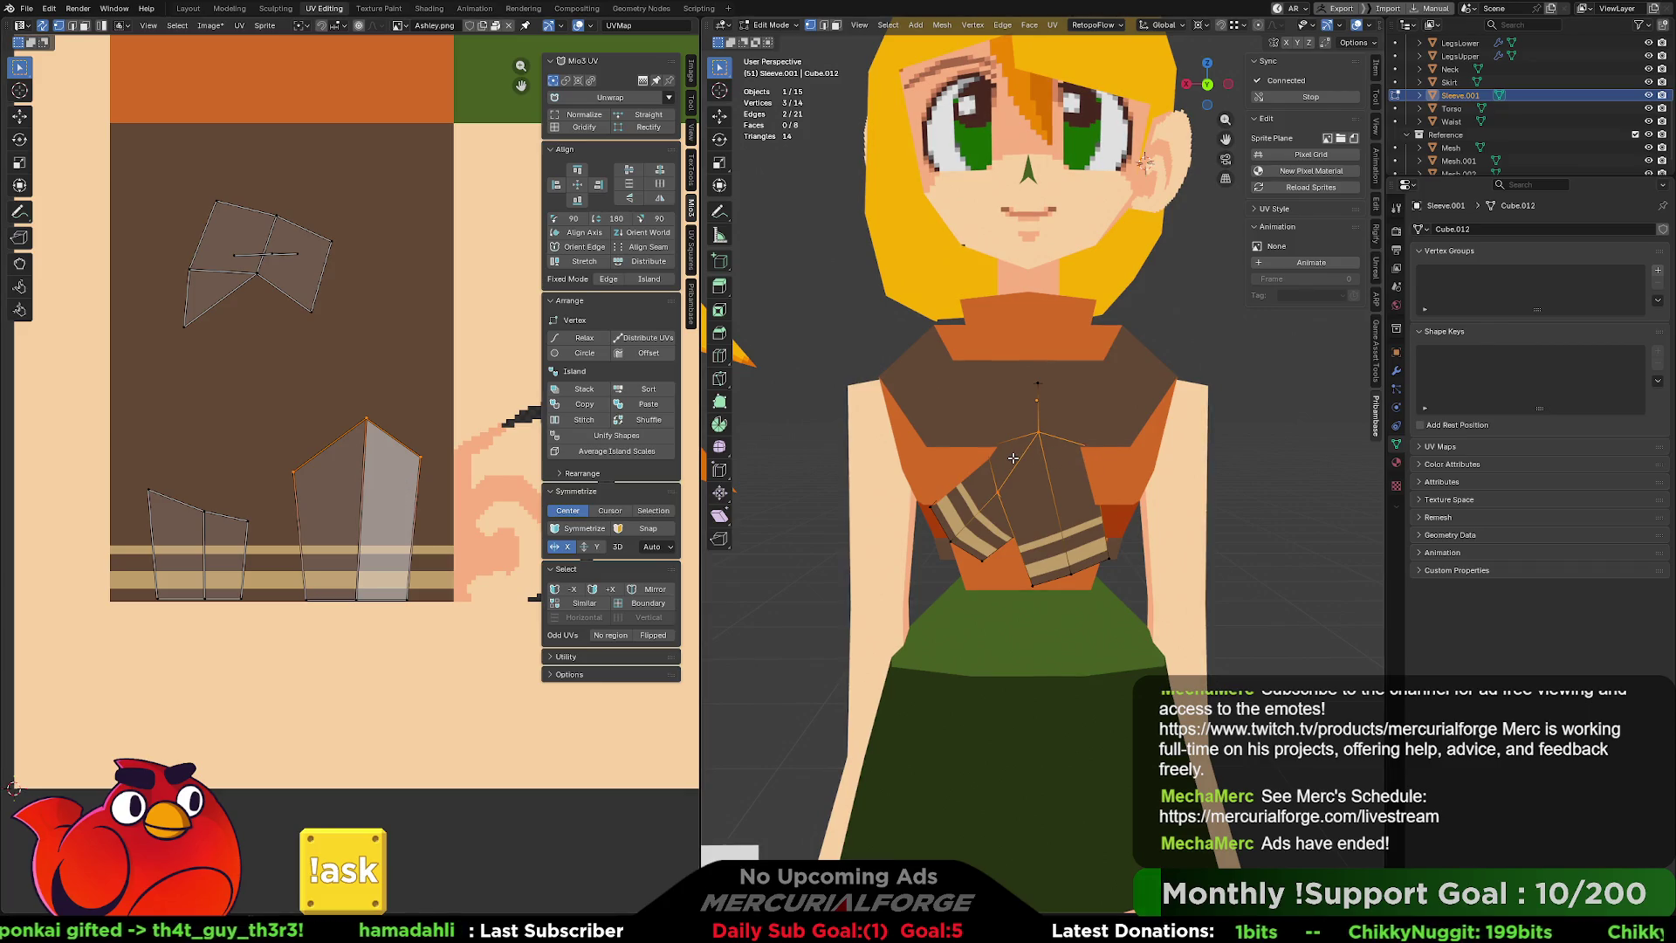
# Orbit to an angled three-quarter view of both characters and return to Object Mode.
pyautogui.scroll(-6, 1013, 457)
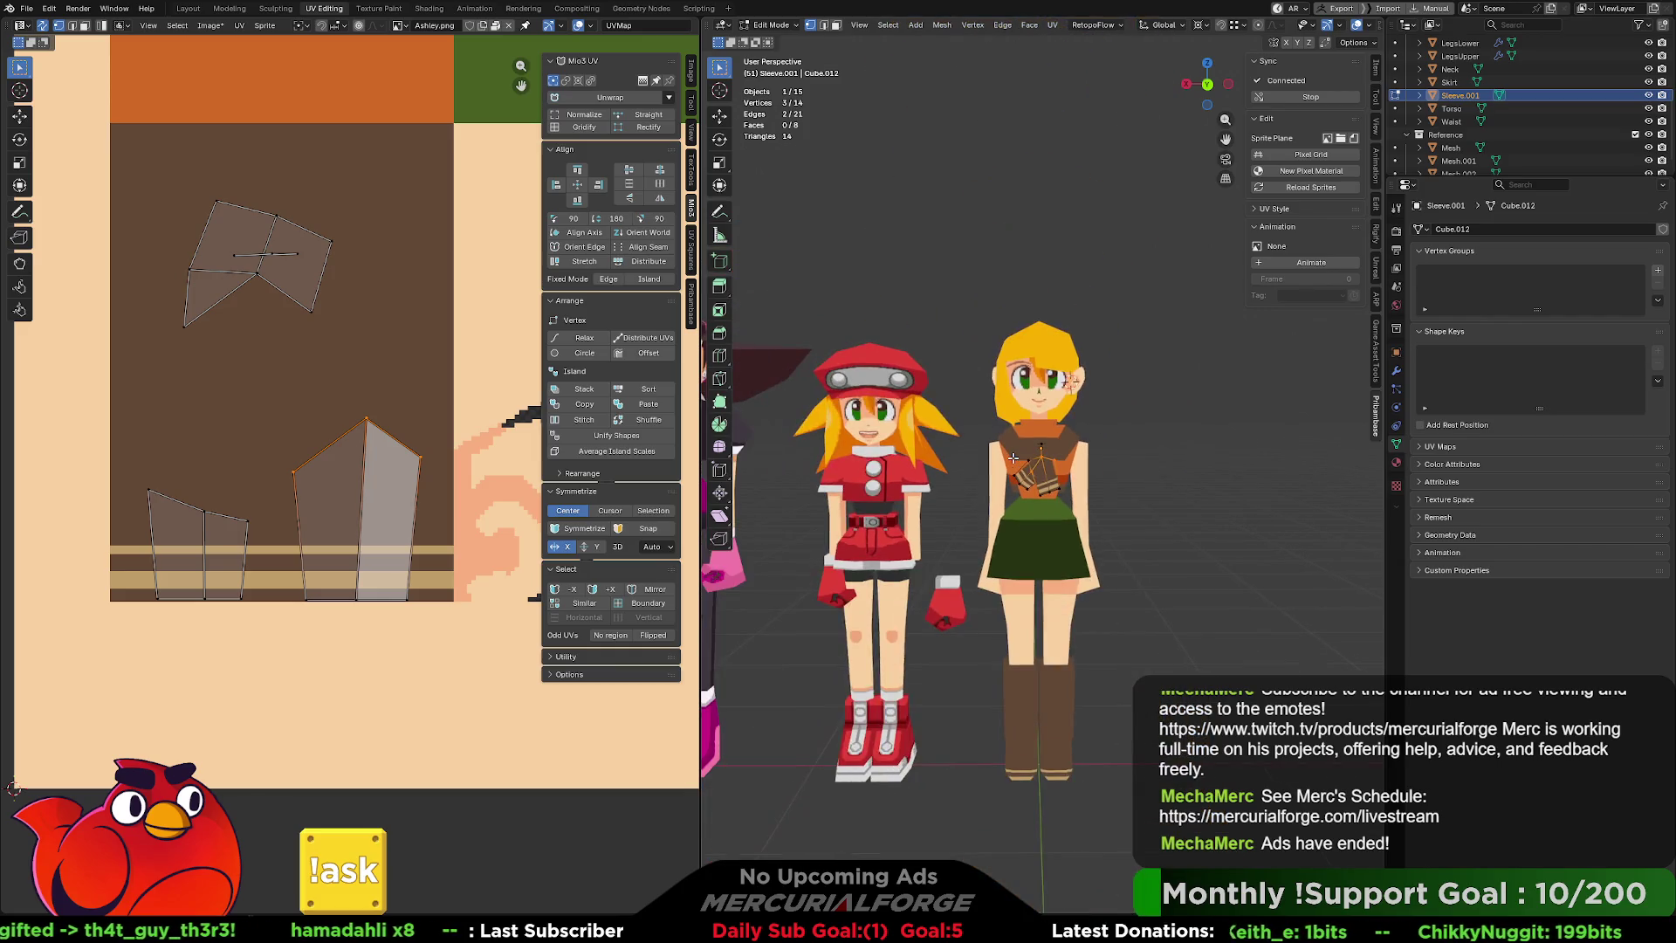
pyautogui.click(1196, 505)
pyautogui.moveTo(1196, 504)
pyautogui.mouseDown(button='middle')
pyautogui.moveTo(1225, 510)
pyautogui.moveTo(1143, 499)
pyautogui.mouseUp(button='middle')
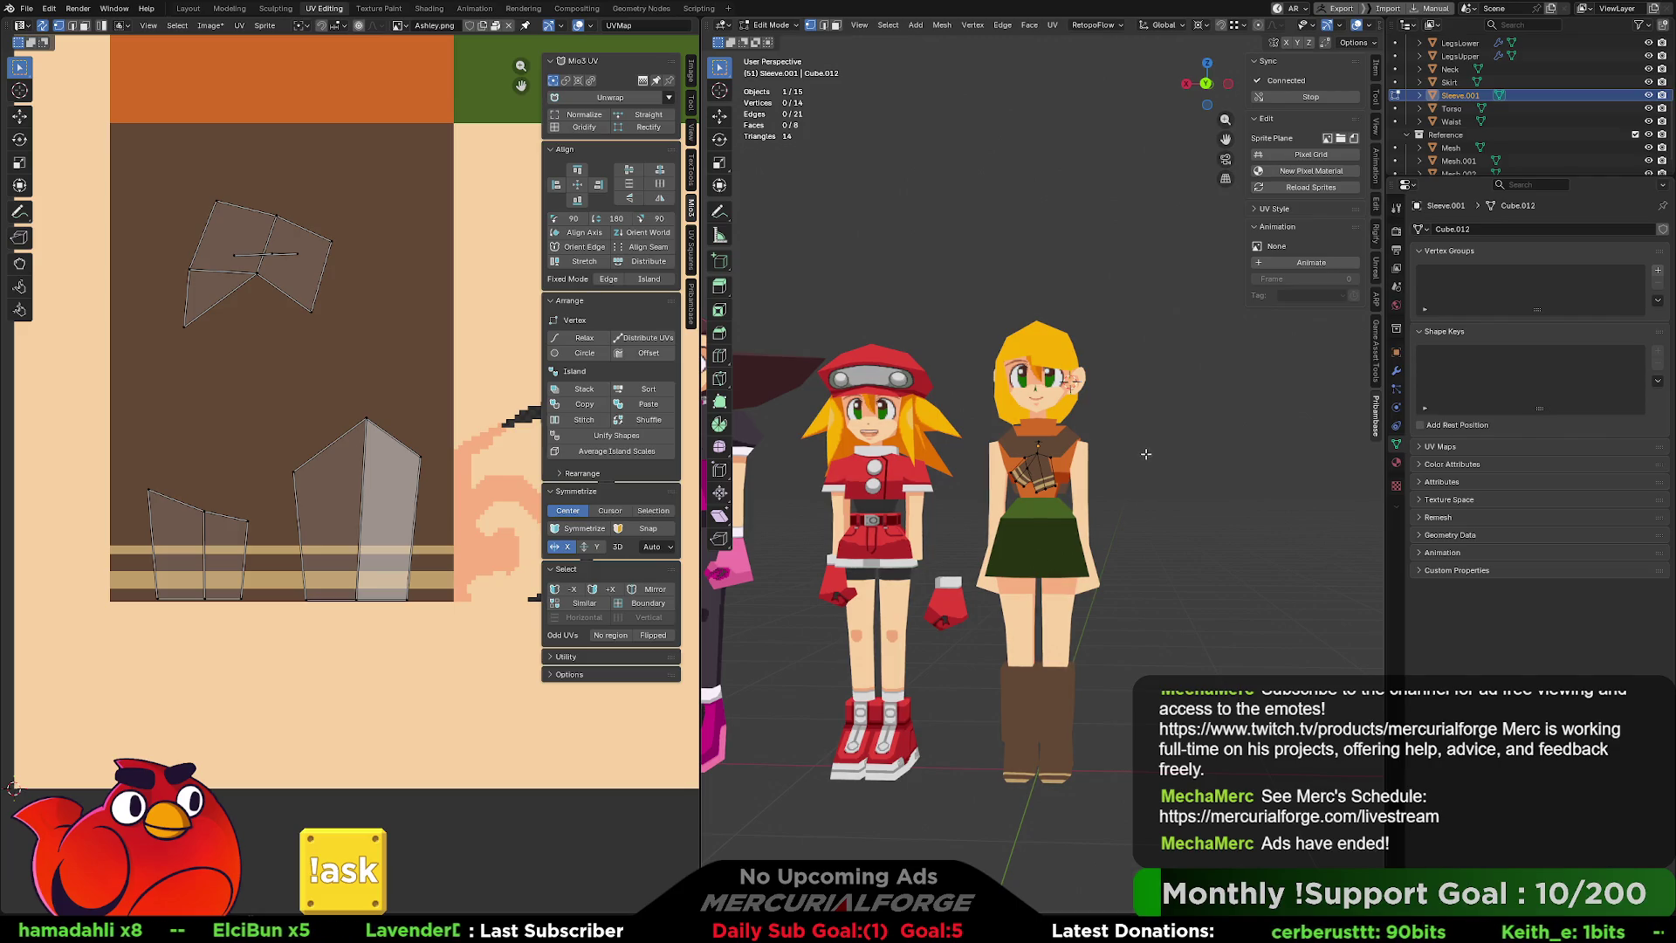
pyautogui.scroll(2, 1147, 451)
pyautogui.moveTo(1147, 450)
pyautogui.mouseDown(button='middle')
pyautogui.moveTo(1046, 468)
pyautogui.moveTo(1158, 376)
pyautogui.mouseUp(button='middle')
pyautogui.scroll(2, 1061, 467)
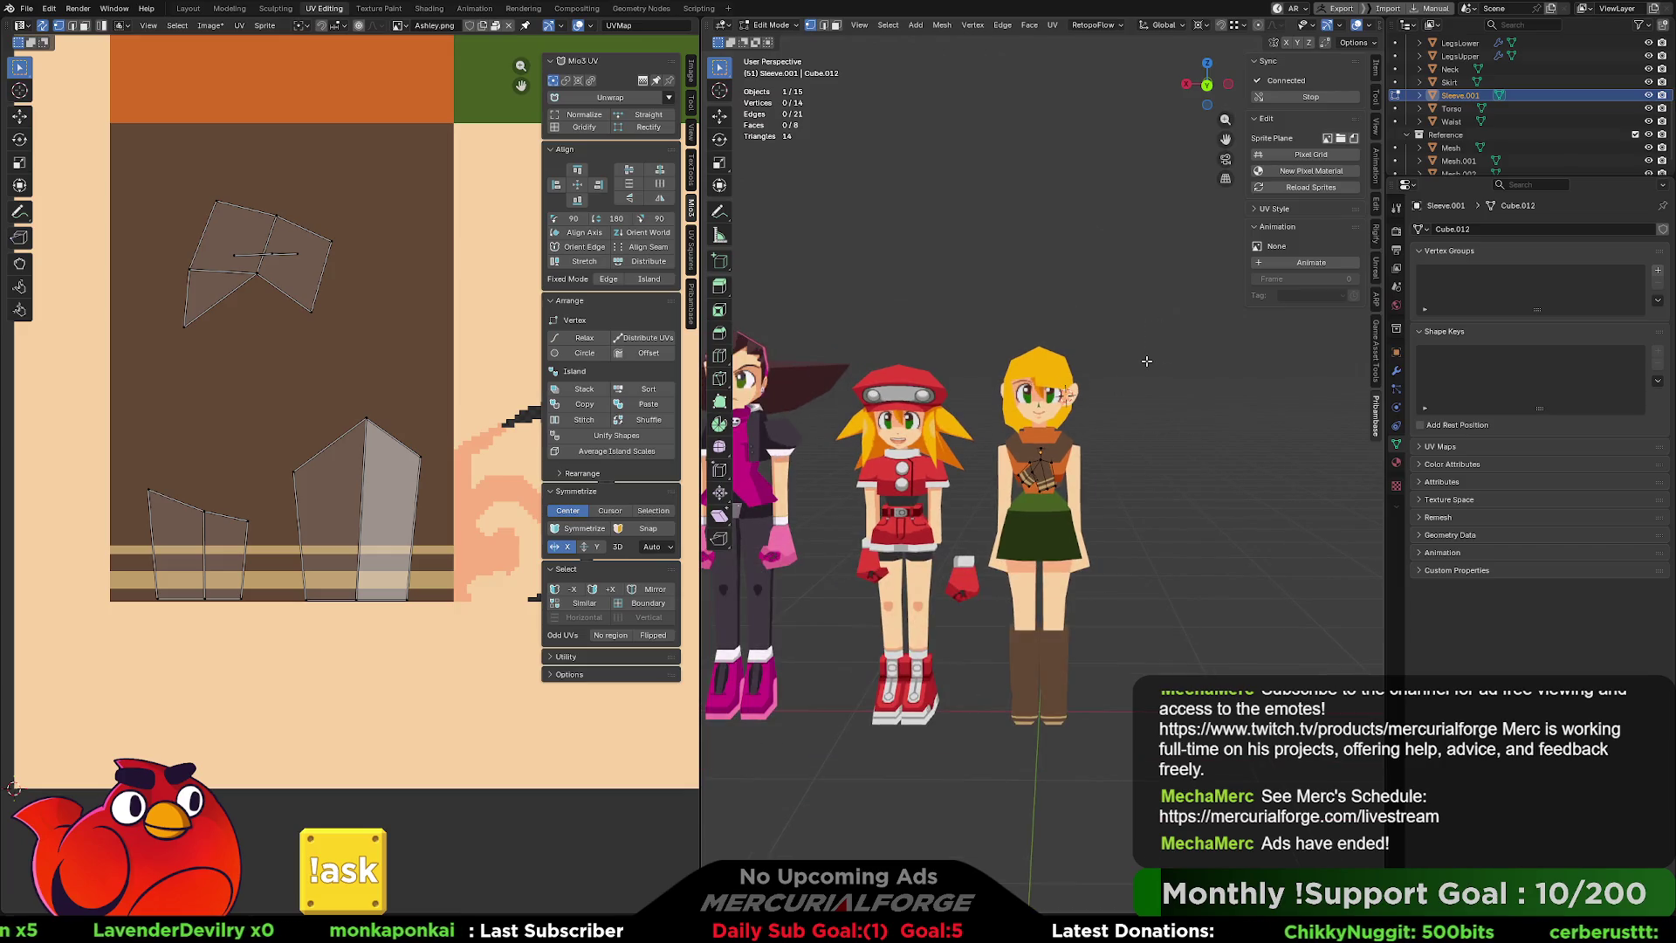
pyautogui.press('Tab')
pyautogui.scroll(2, 1128, 474)
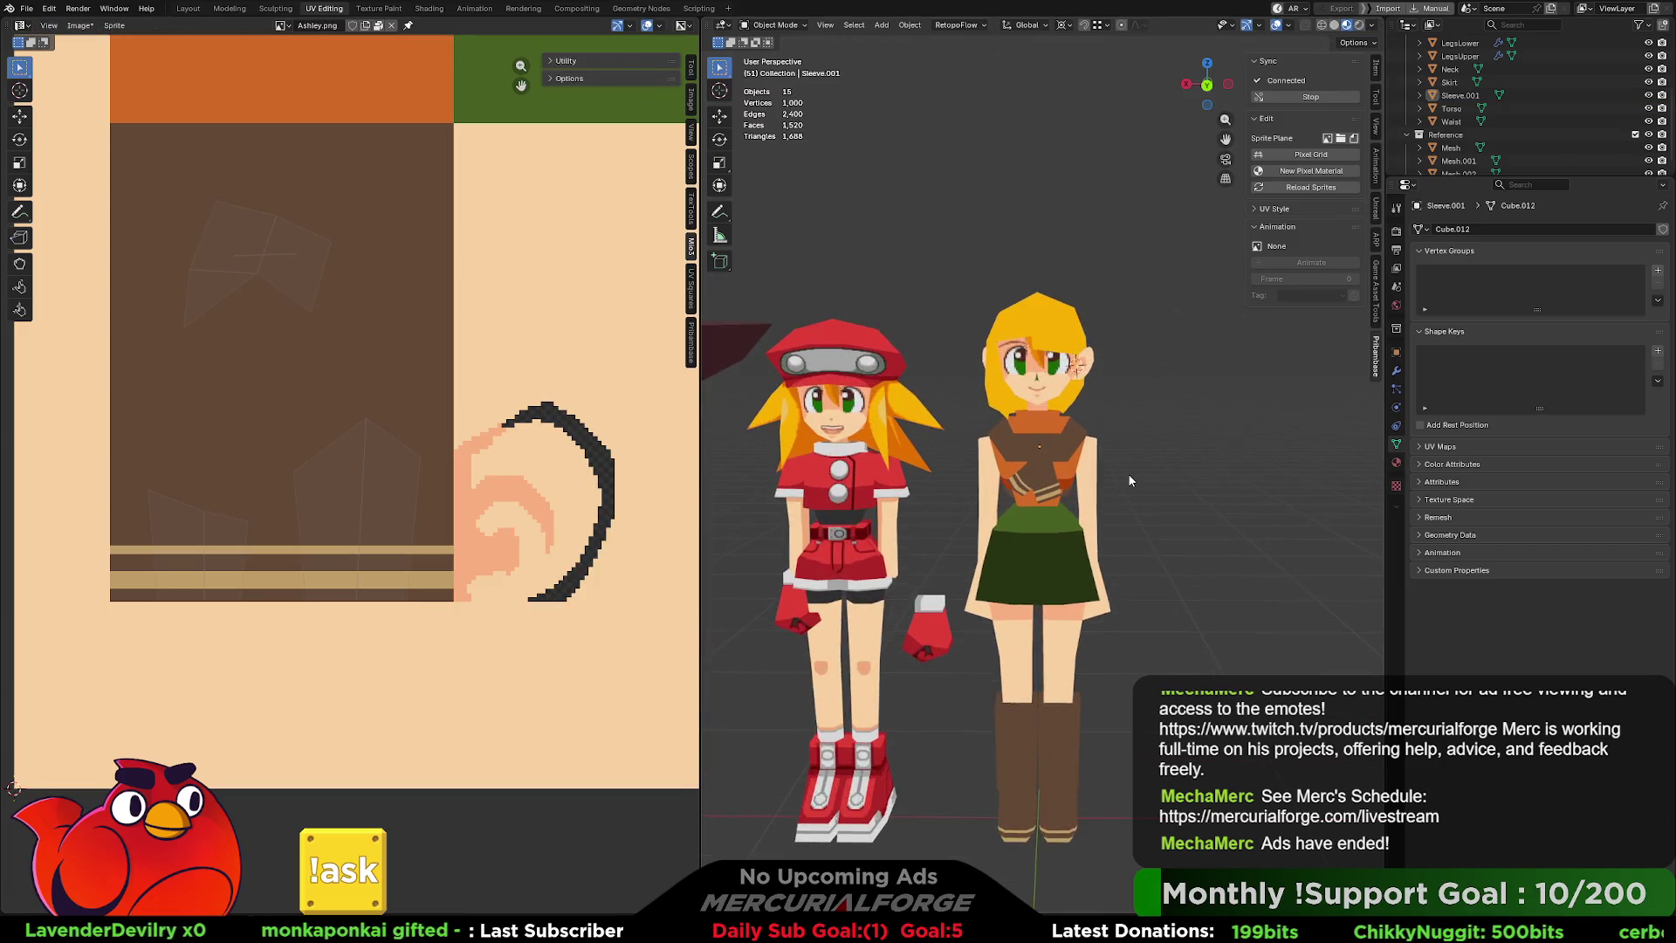
# Frame both characters larger in the viewport, then switch to Aseprite showing Ashley.png.
pyautogui.keyDown('shift'); pyautogui.moveTo(1128, 473); pyautogui.dragTo(1130, 448, button='middle'); pyautogui.keyUp('shift')
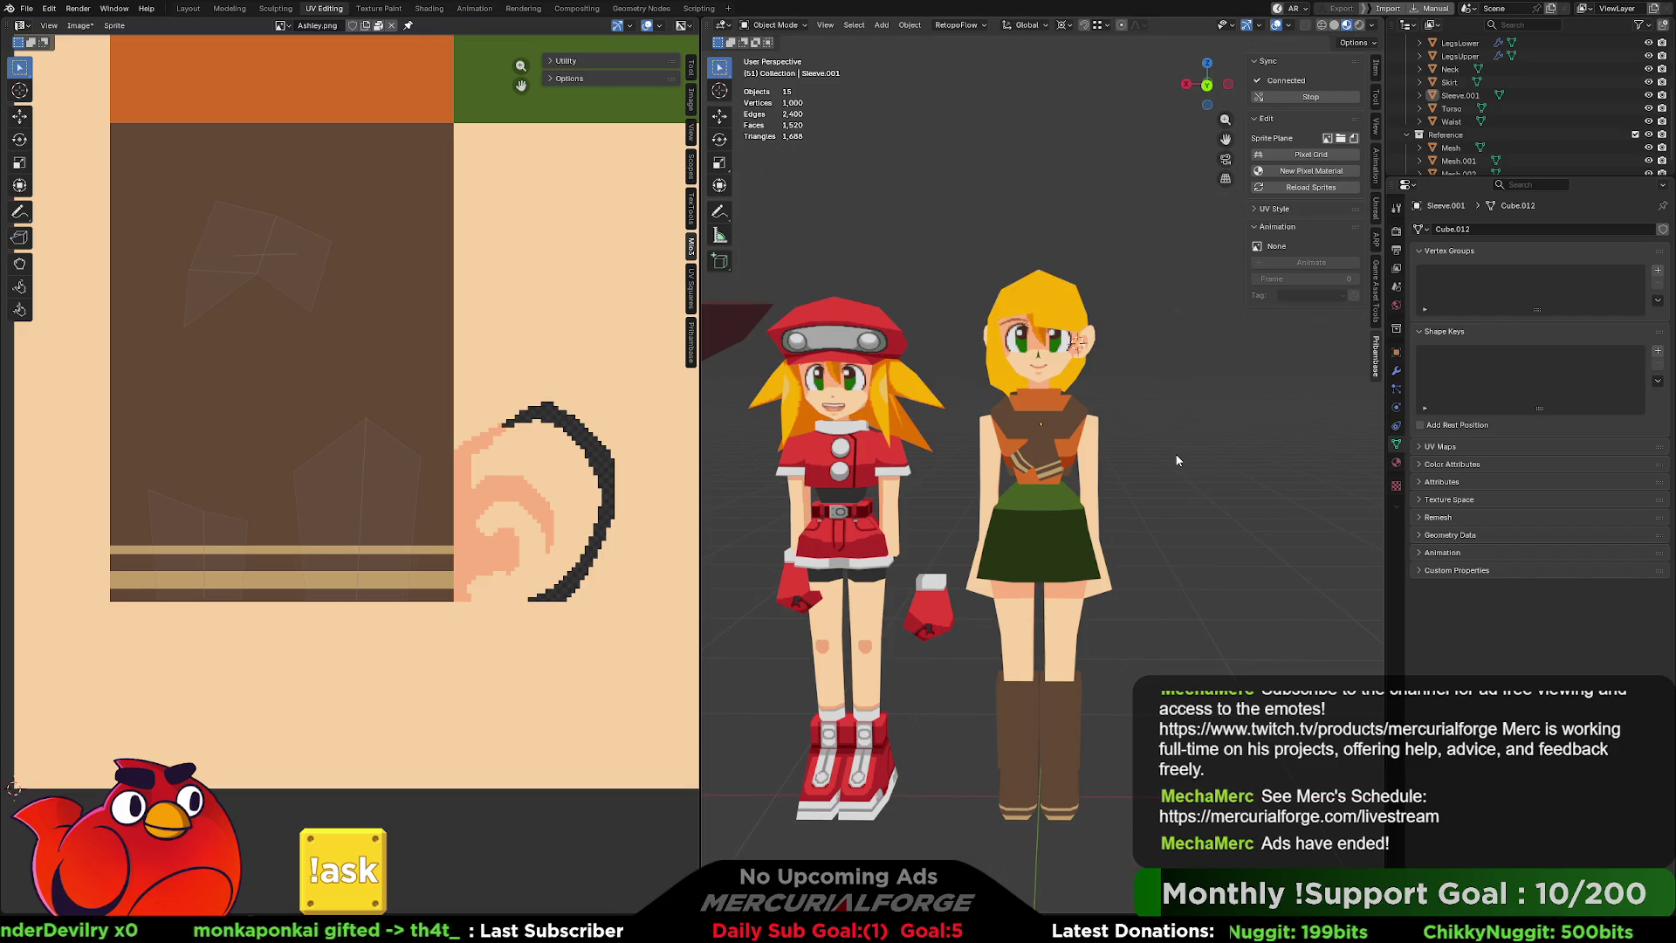
pyautogui.scroll(2, 1171, 466)
pyautogui.moveTo(1185, 525)
pyautogui.keyDown('shift'); pyautogui.mouseDown(button='middle')
pyautogui.moveTo(1182, 421)
pyautogui.moveTo(1112, 439)
pyautogui.moveTo(1137, 437)
pyautogui.mouseUp(button='middle'); pyautogui.keyUp('shift')
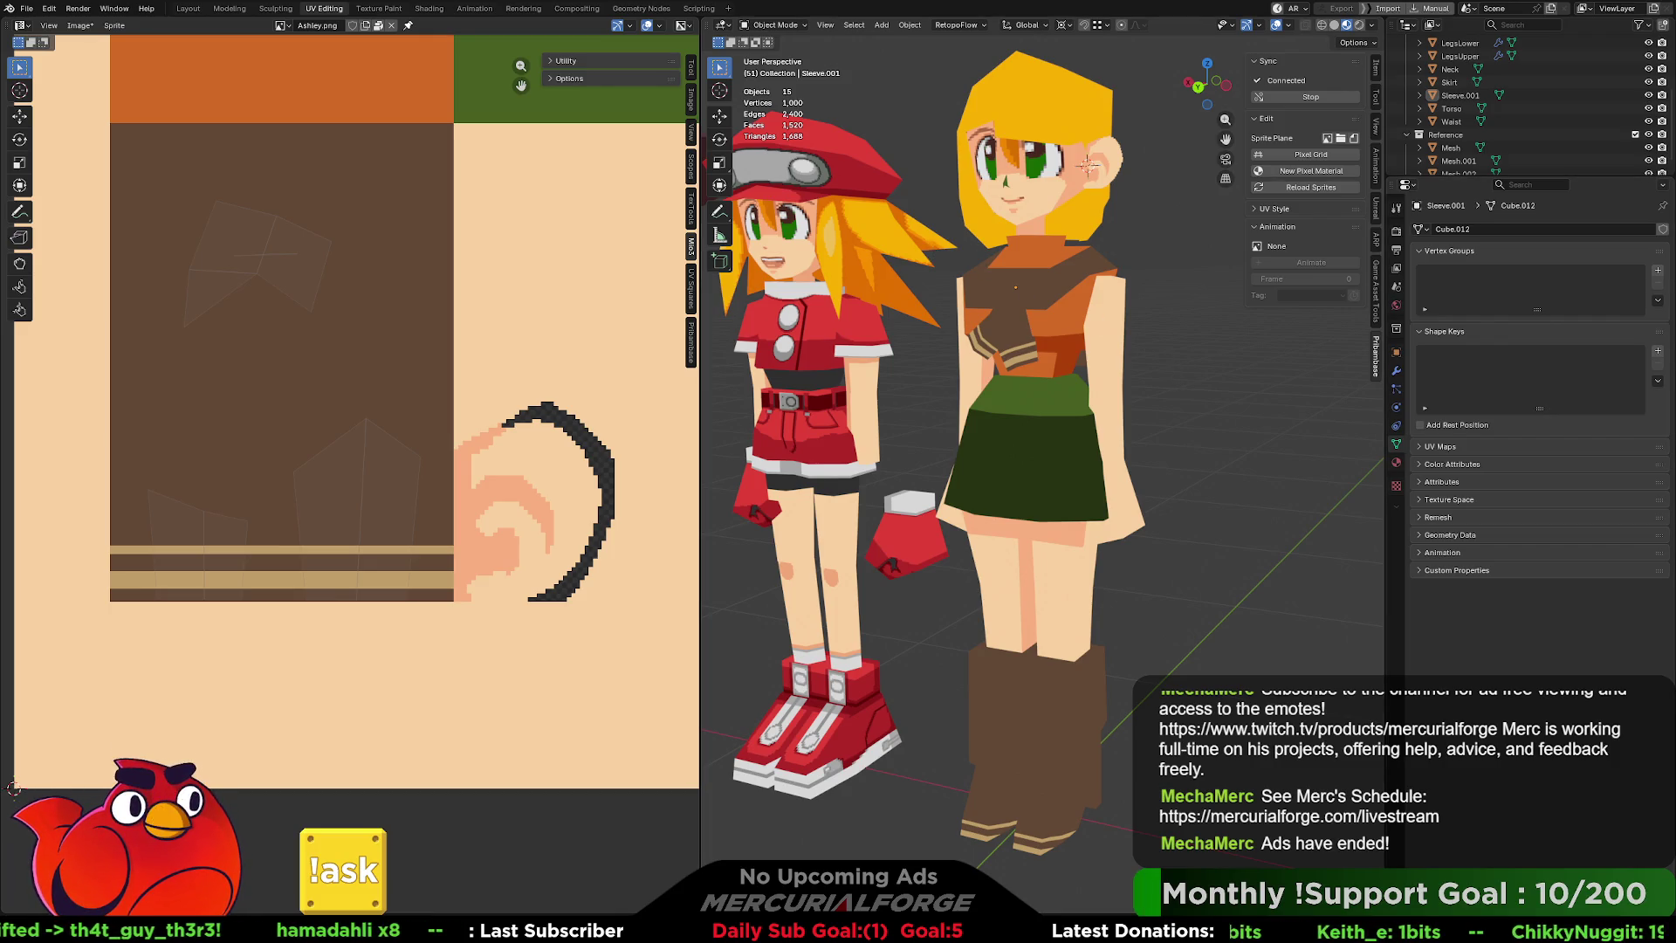
pyautogui.hotkey('alt', 'Tab')
pyautogui.moveTo(475, 468); pyautogui.dragTo(475, 529, button='middle')
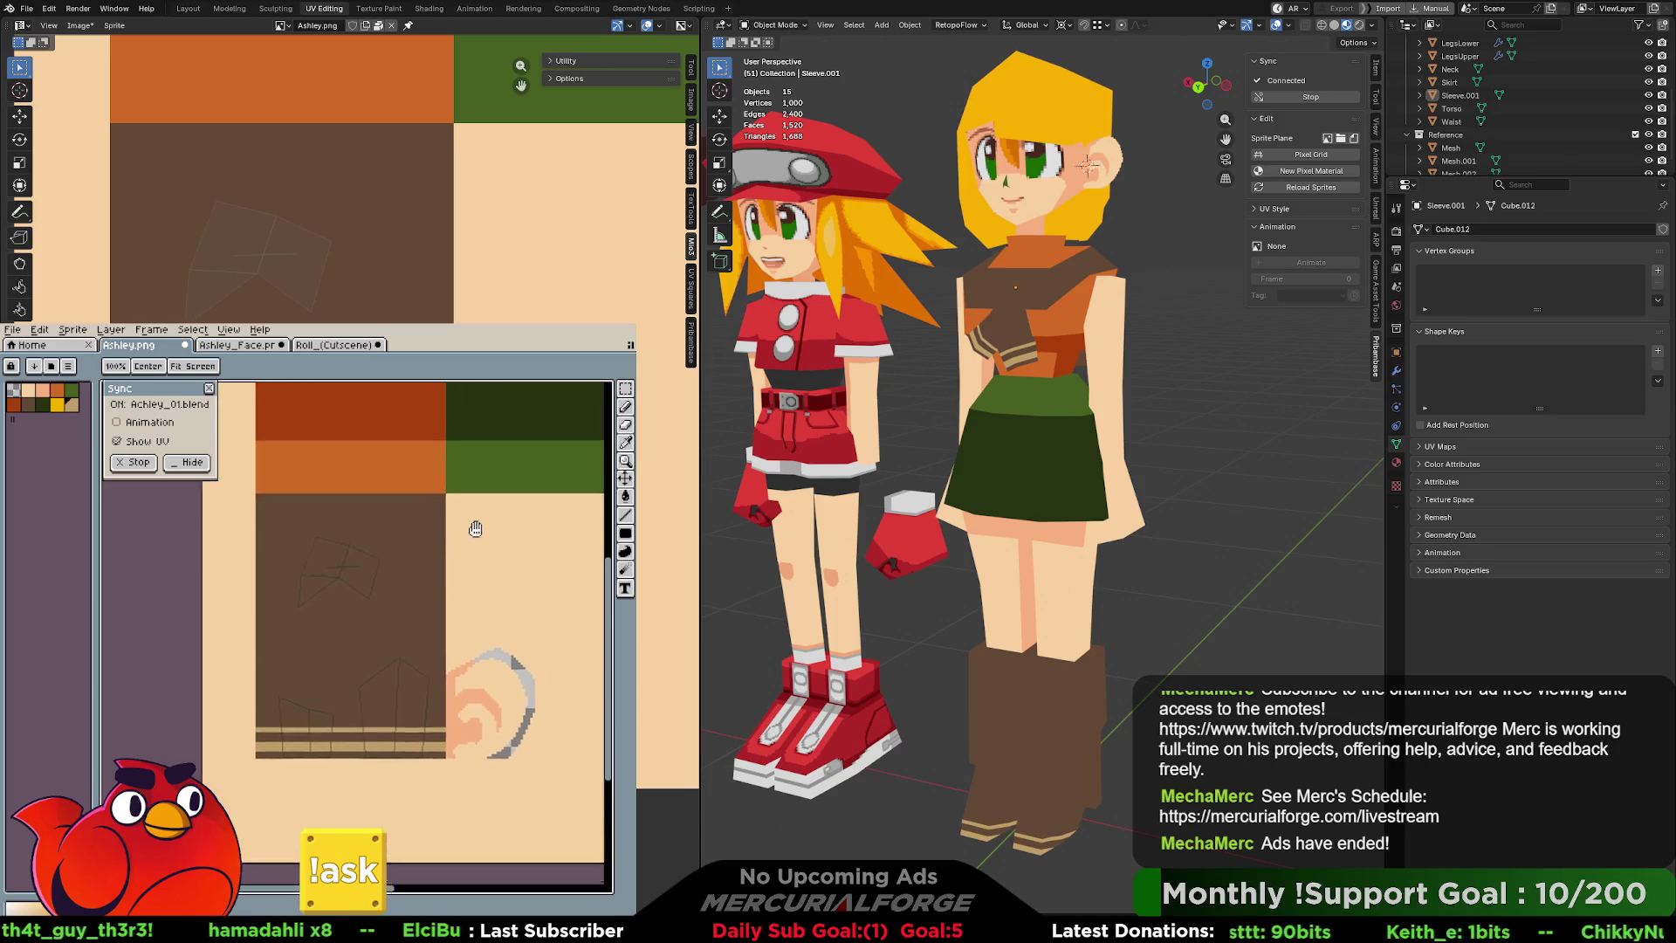
# Pick a dark green swatch for pleat lines, try and revert a darker block fill, then zoom onto the skirt.
pyautogui.scroll(3, 475, 529)
pyautogui.click(42, 405)
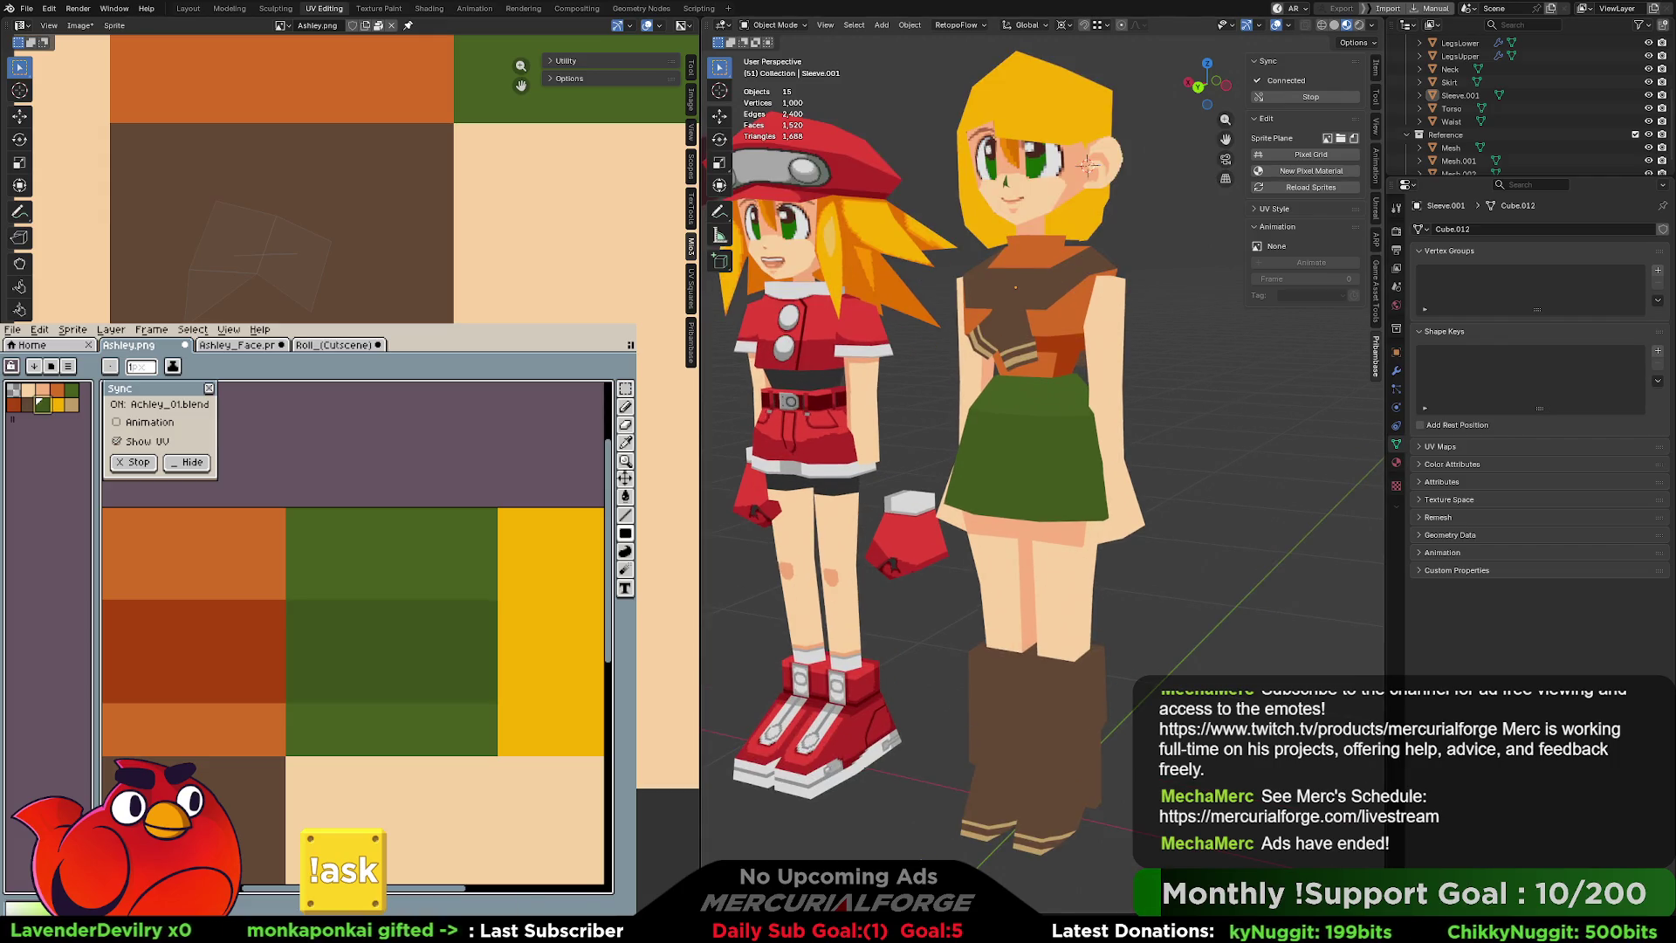
pyautogui.hotkey('ctrl', 'z')
pyautogui.hotkey('ctrl', 'y')
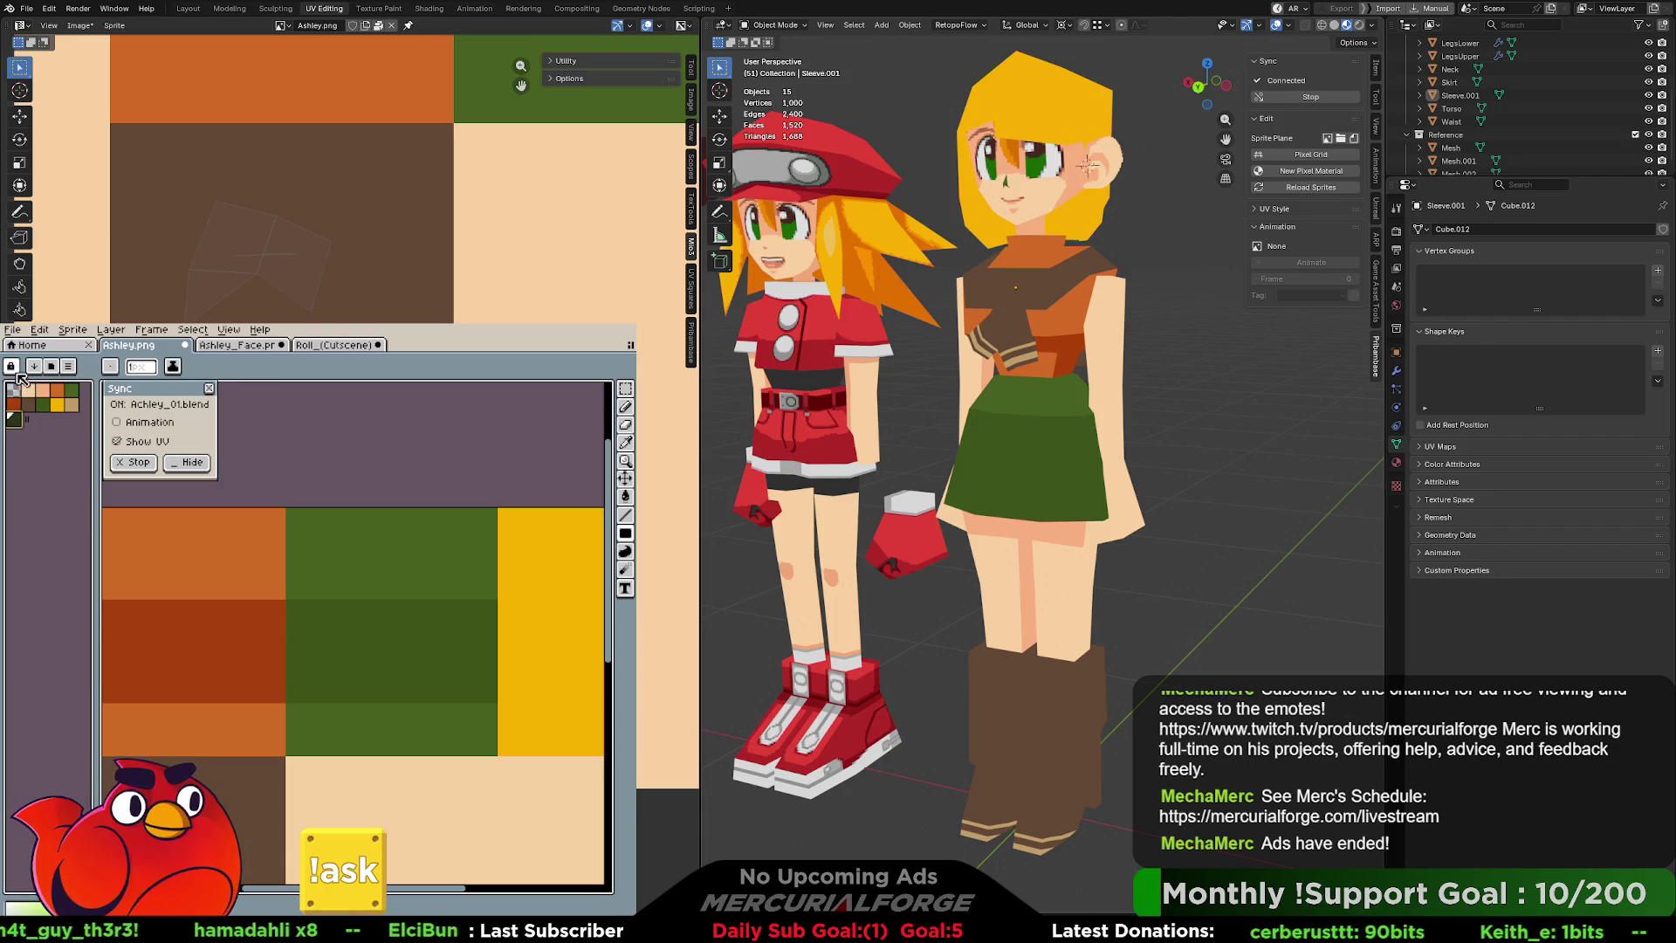
pyautogui.moveTo(625, 532)
pyautogui.scroll(2, 494, 703)
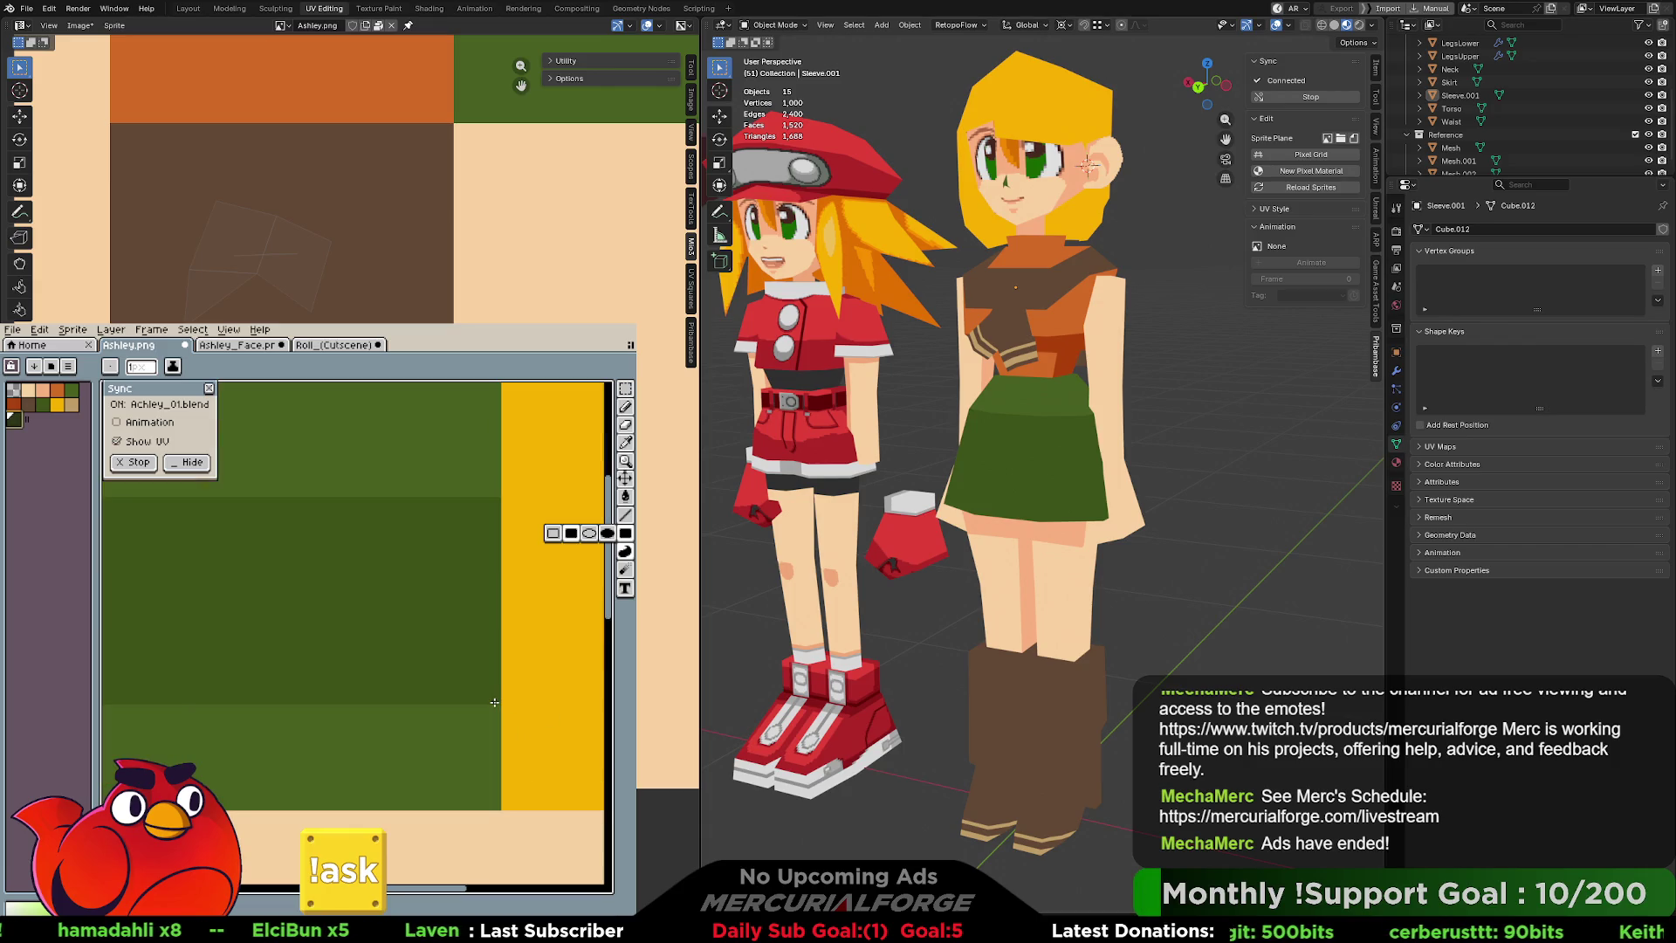
# Draw the first three dark vertical pleat lines on the skirt band, redrawing misplaced ones.
pyautogui.moveTo(495, 703)
pyautogui.mouseDown()
pyautogui.moveTo(495, 552)
pyautogui.moveTo(490, 630)
pyautogui.mouseUp()
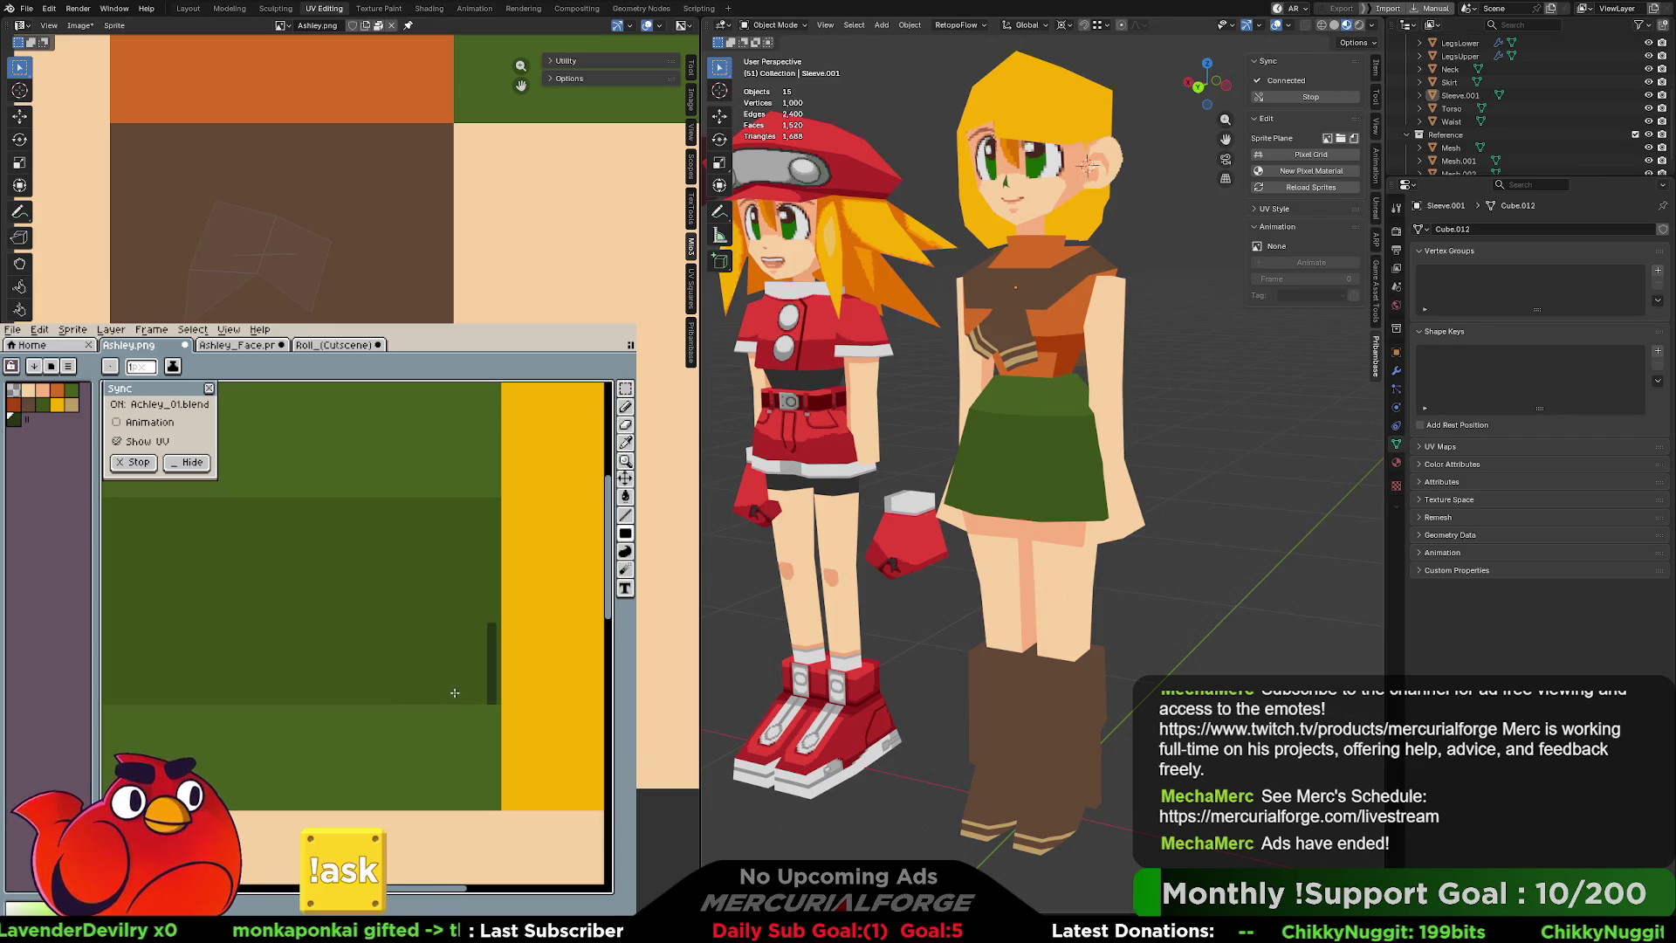
pyautogui.moveTo(455, 702); pyautogui.dragTo(454, 626)
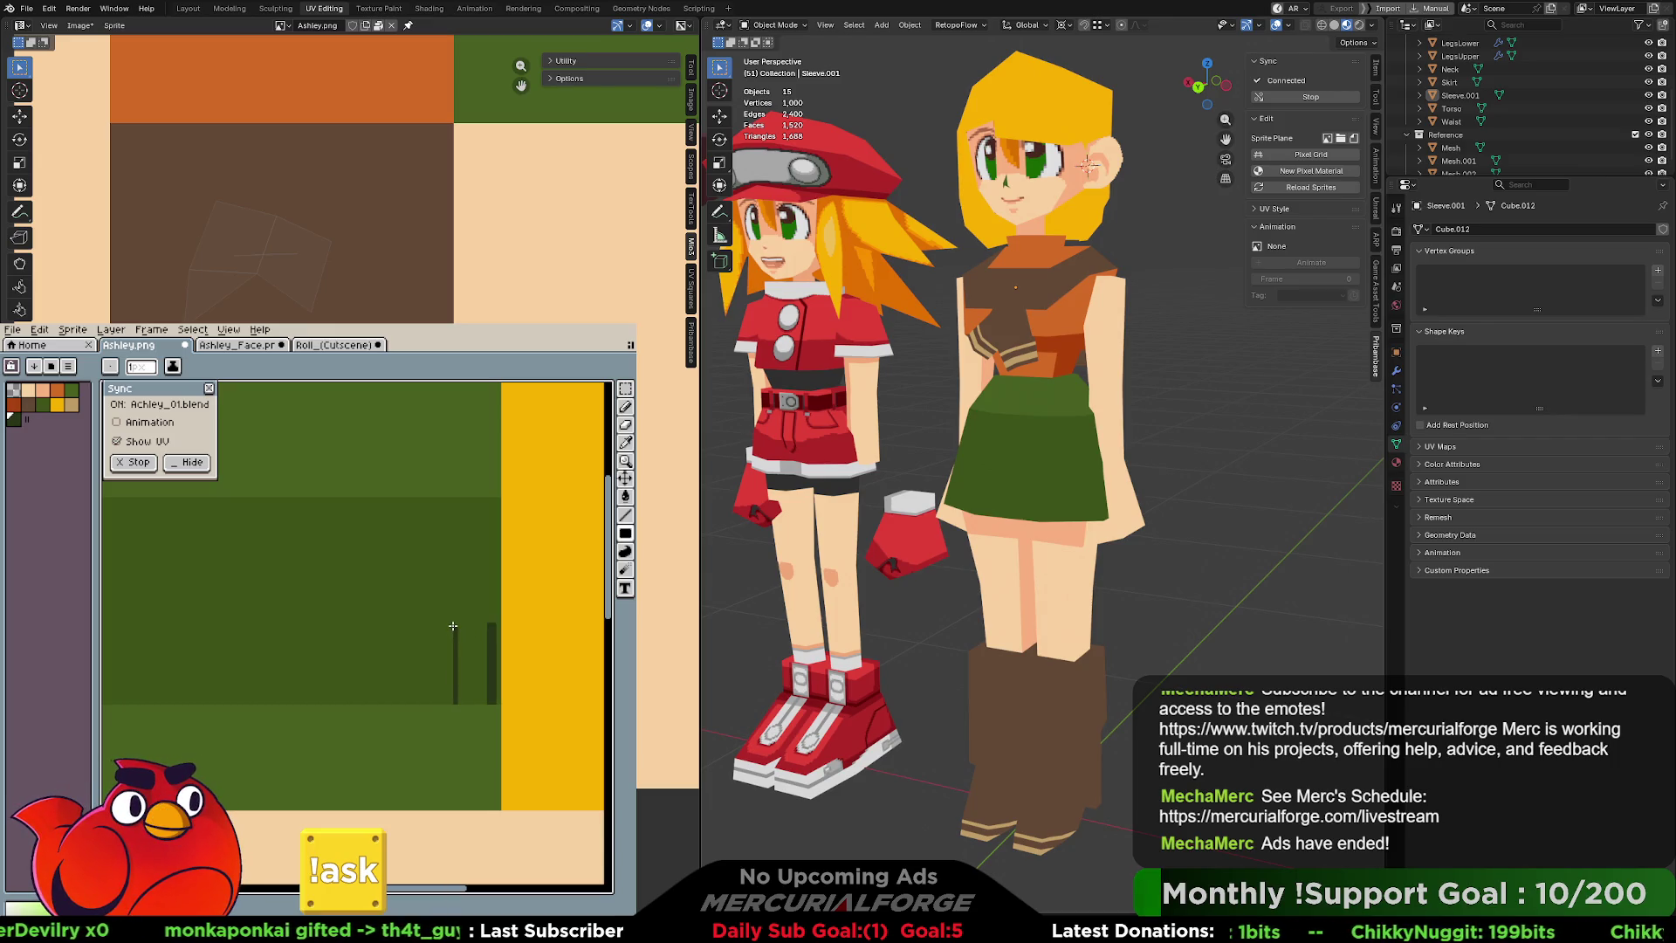
pyautogui.hotkey('ctrl', 'z')
pyautogui.moveTo(431, 702); pyautogui.dragTo(433, 632)
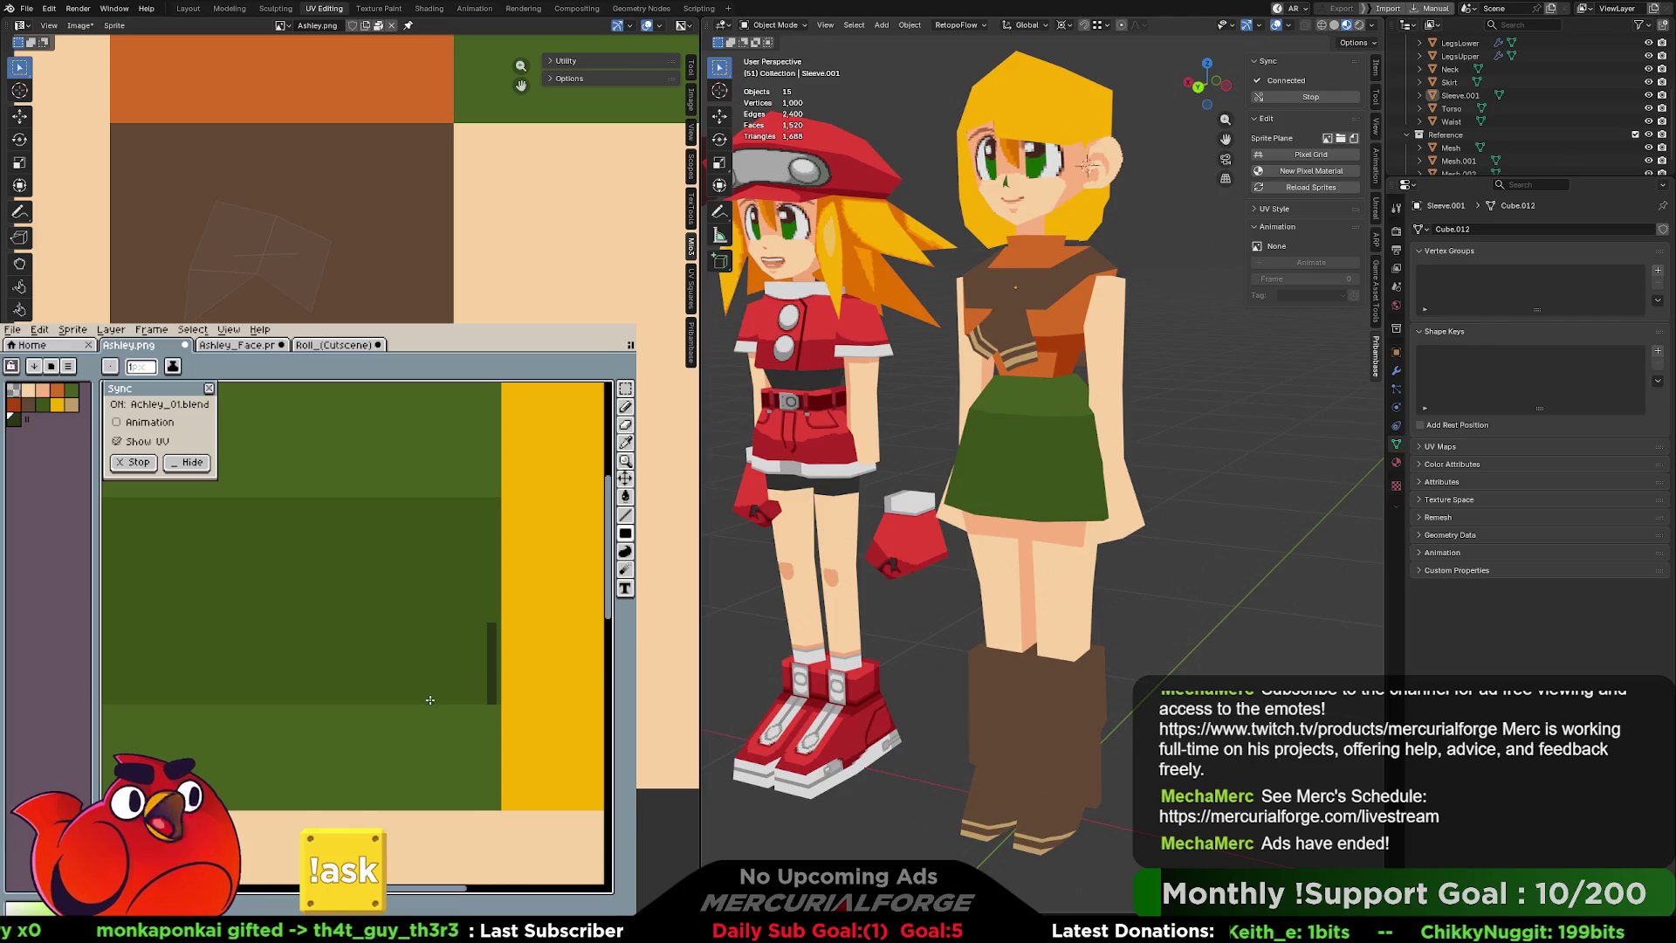
pyautogui.hotkey('ctrl', 'z')
pyautogui.moveTo(427, 703); pyautogui.dragTo(427, 625)
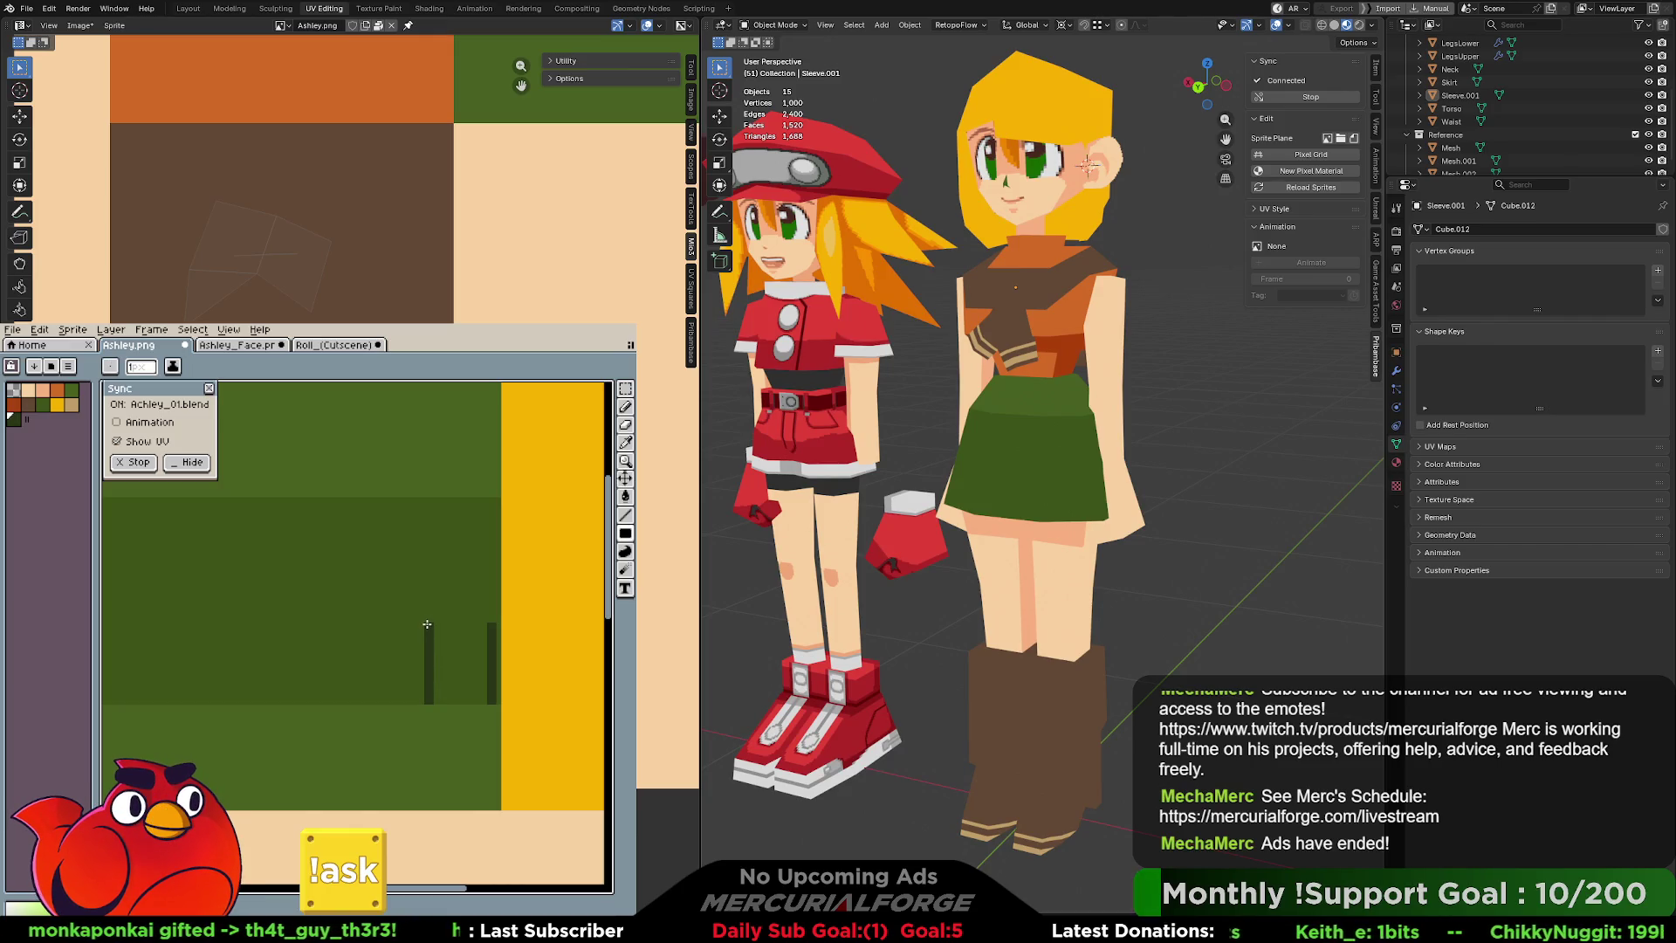
pyautogui.moveTo(359, 703); pyautogui.dragTo(358, 626)
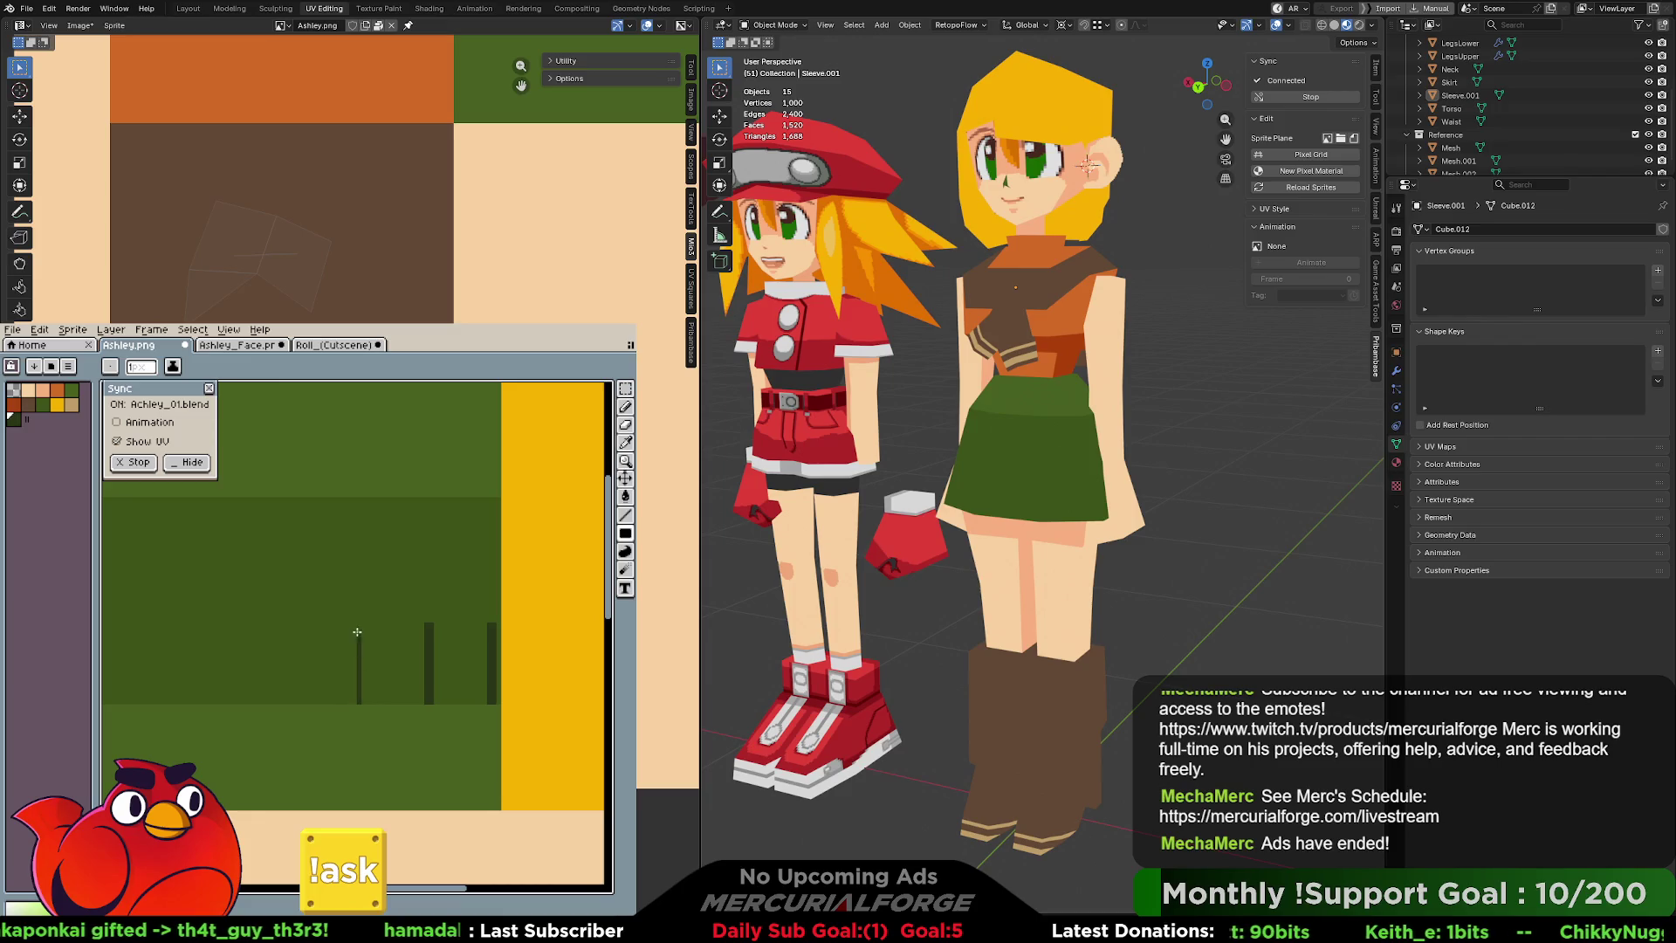
pyautogui.hotkey('ctrl', 'z')
pyautogui.moveTo(364, 702); pyautogui.dragTo(363, 626)
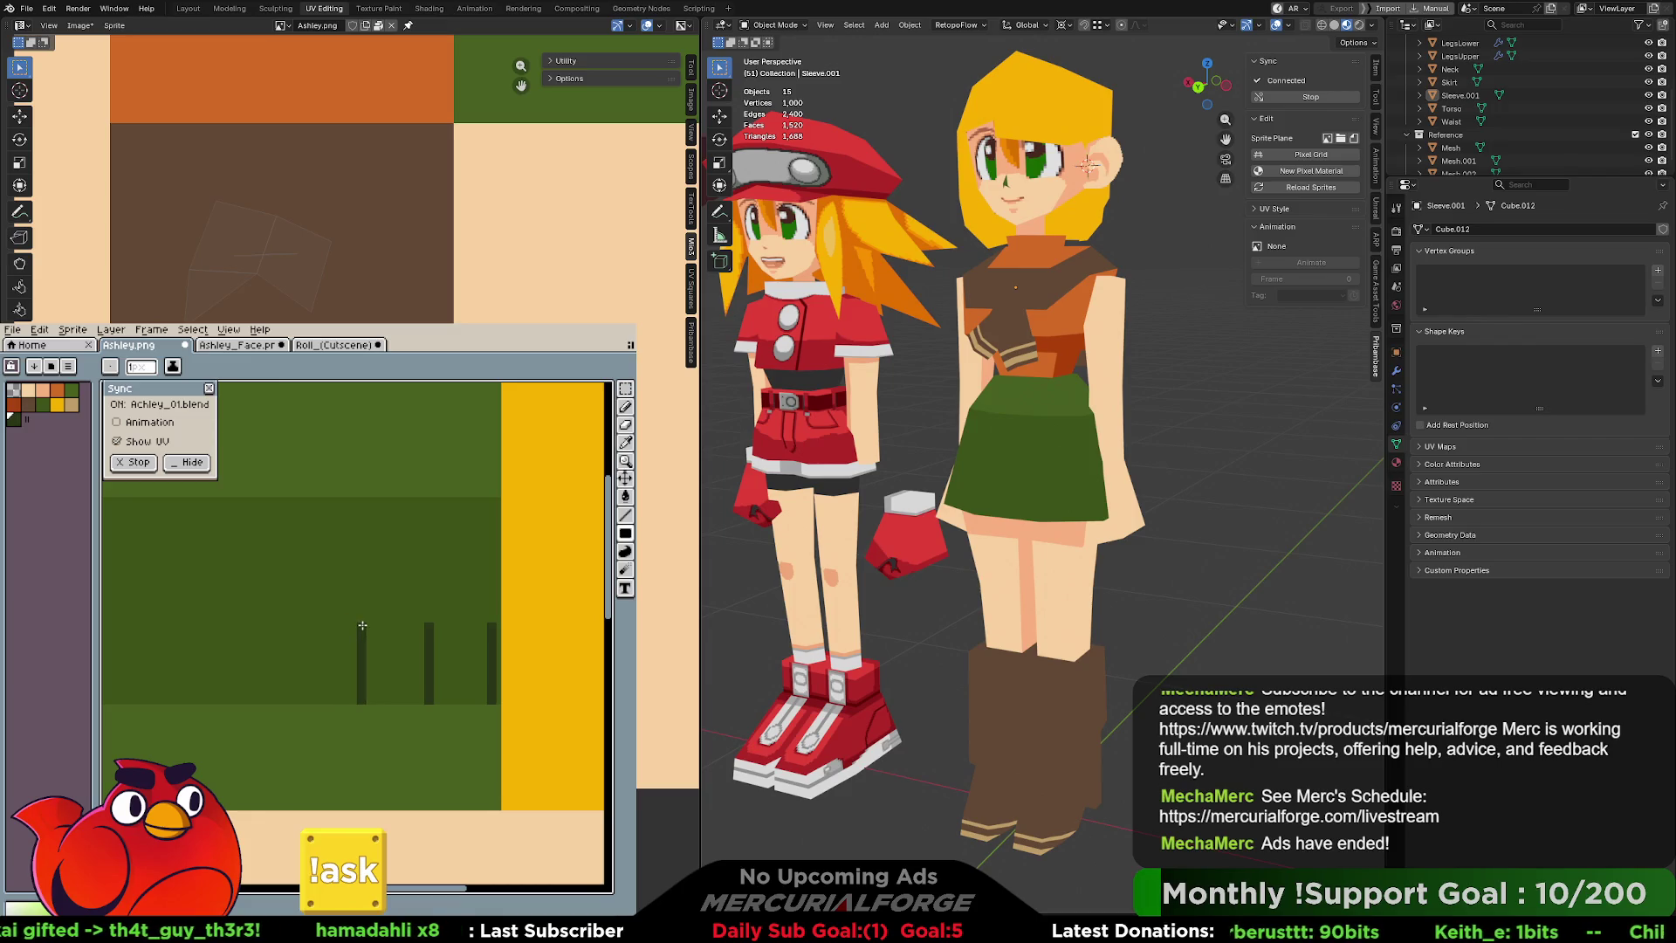
pyautogui.moveTo(362, 625); pyautogui.dragTo(451, 643, button='middle')
# Add more evenly spaced pleat lines toward the band's left edge.
pyautogui.moveTo(386, 701); pyautogui.dragTo(384, 621)
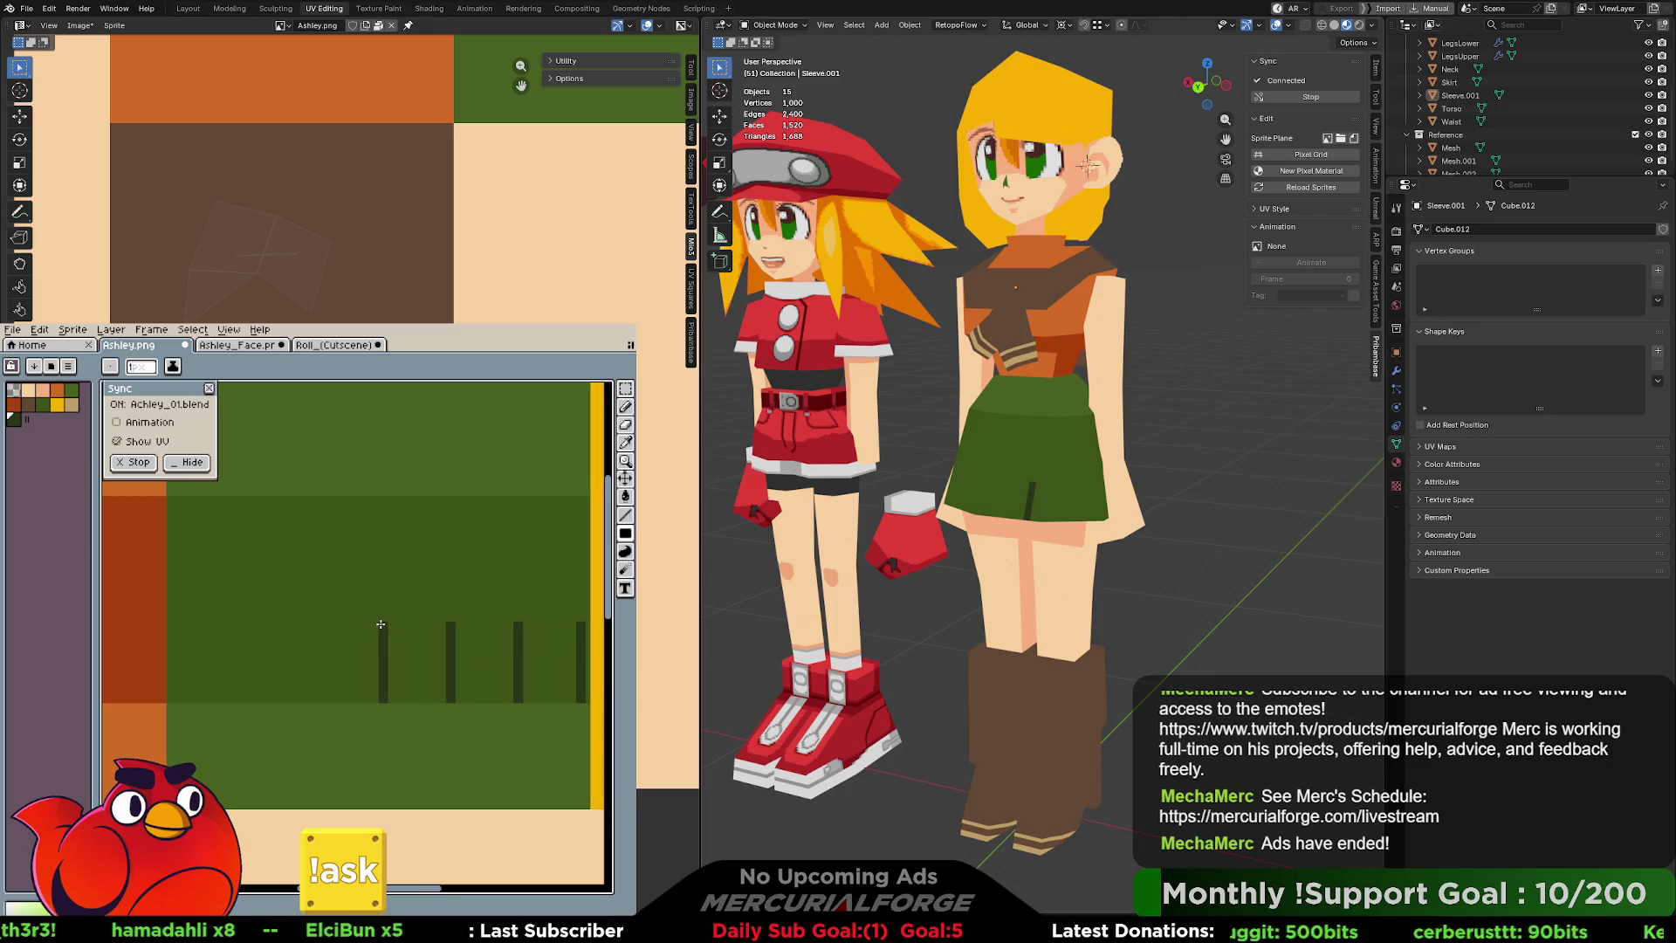
pyautogui.moveTo(318, 702); pyautogui.dragTo(314, 623)
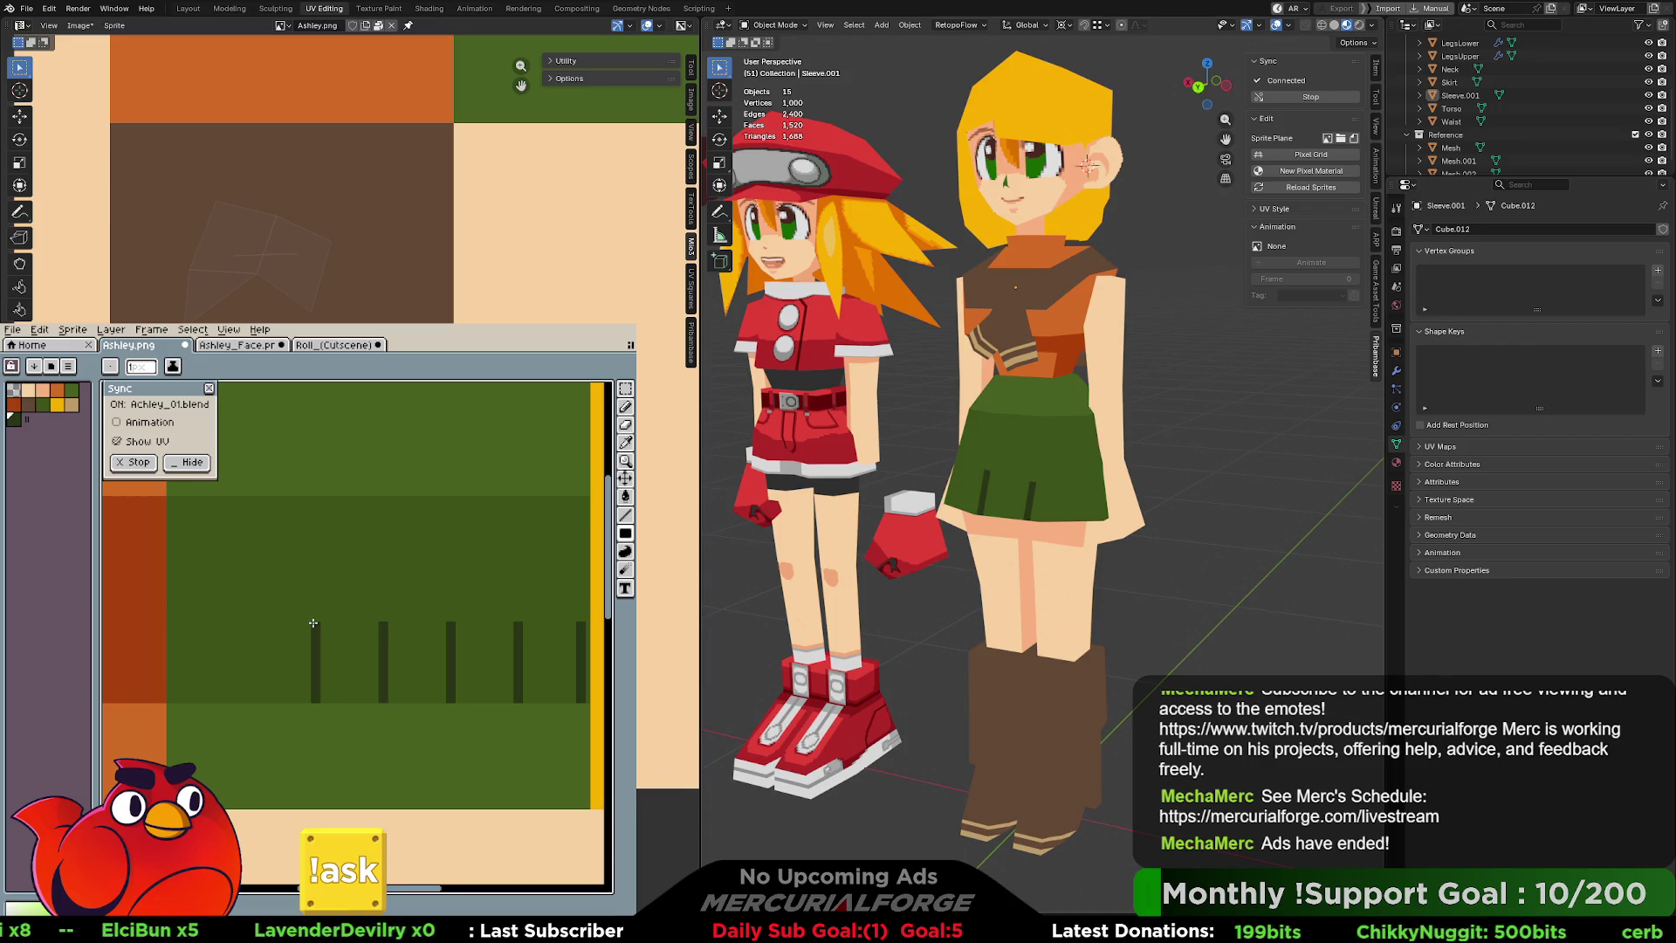
pyautogui.moveTo(253, 702); pyautogui.dragTo(249, 631)
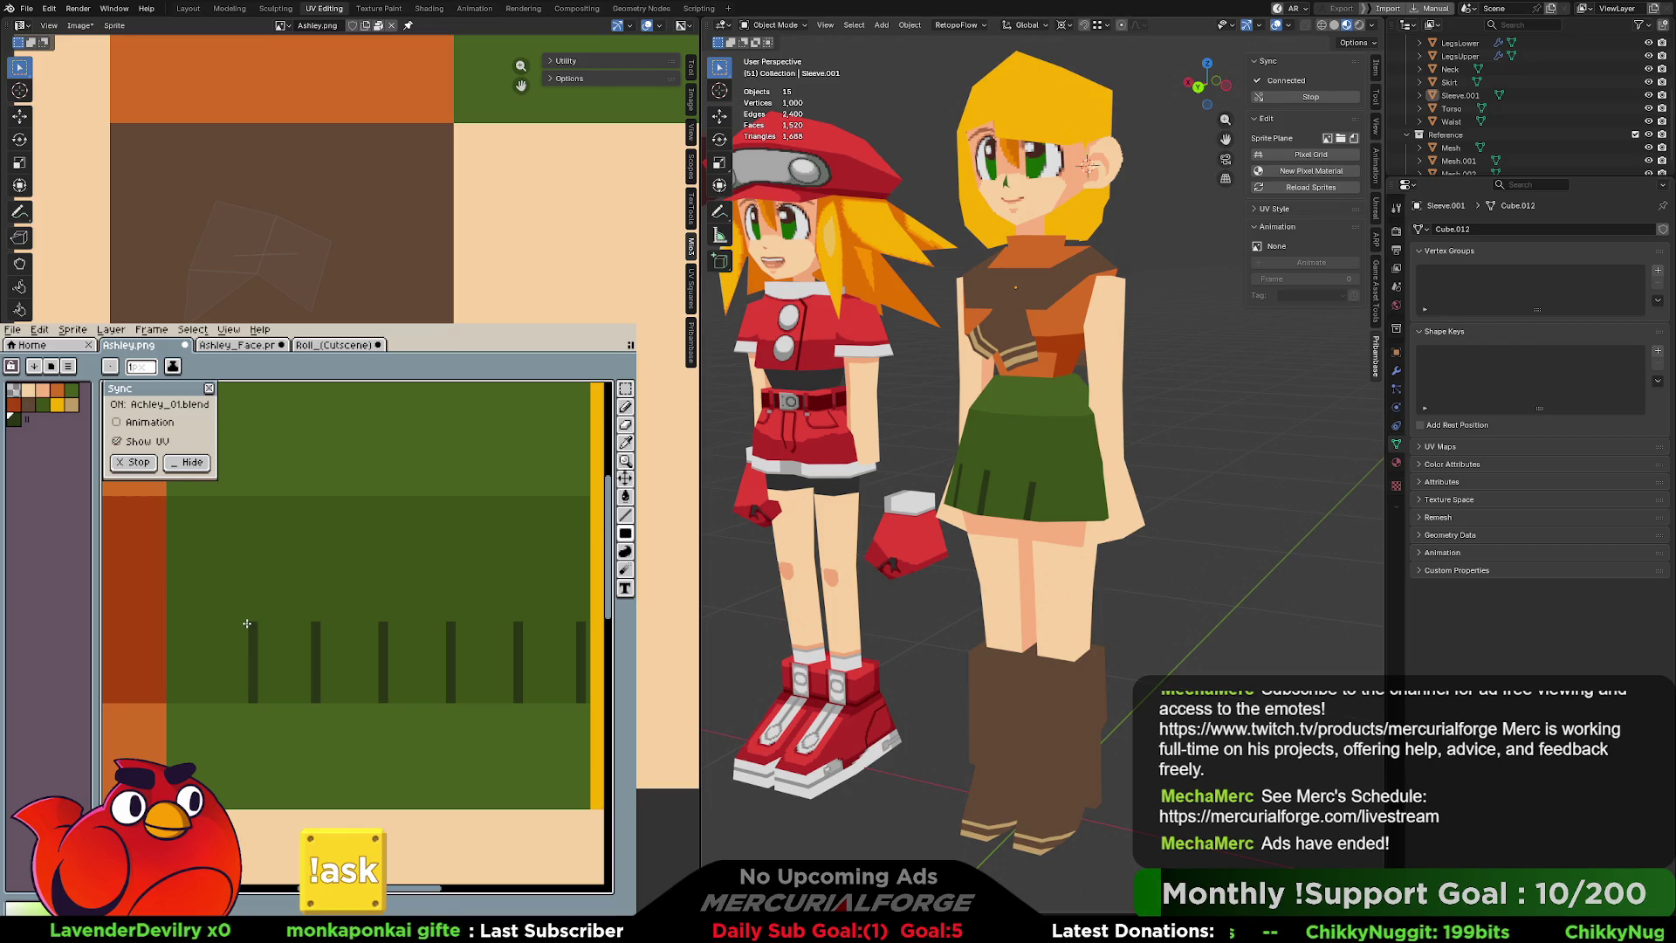
pyautogui.scroll(-1, 248, 680)
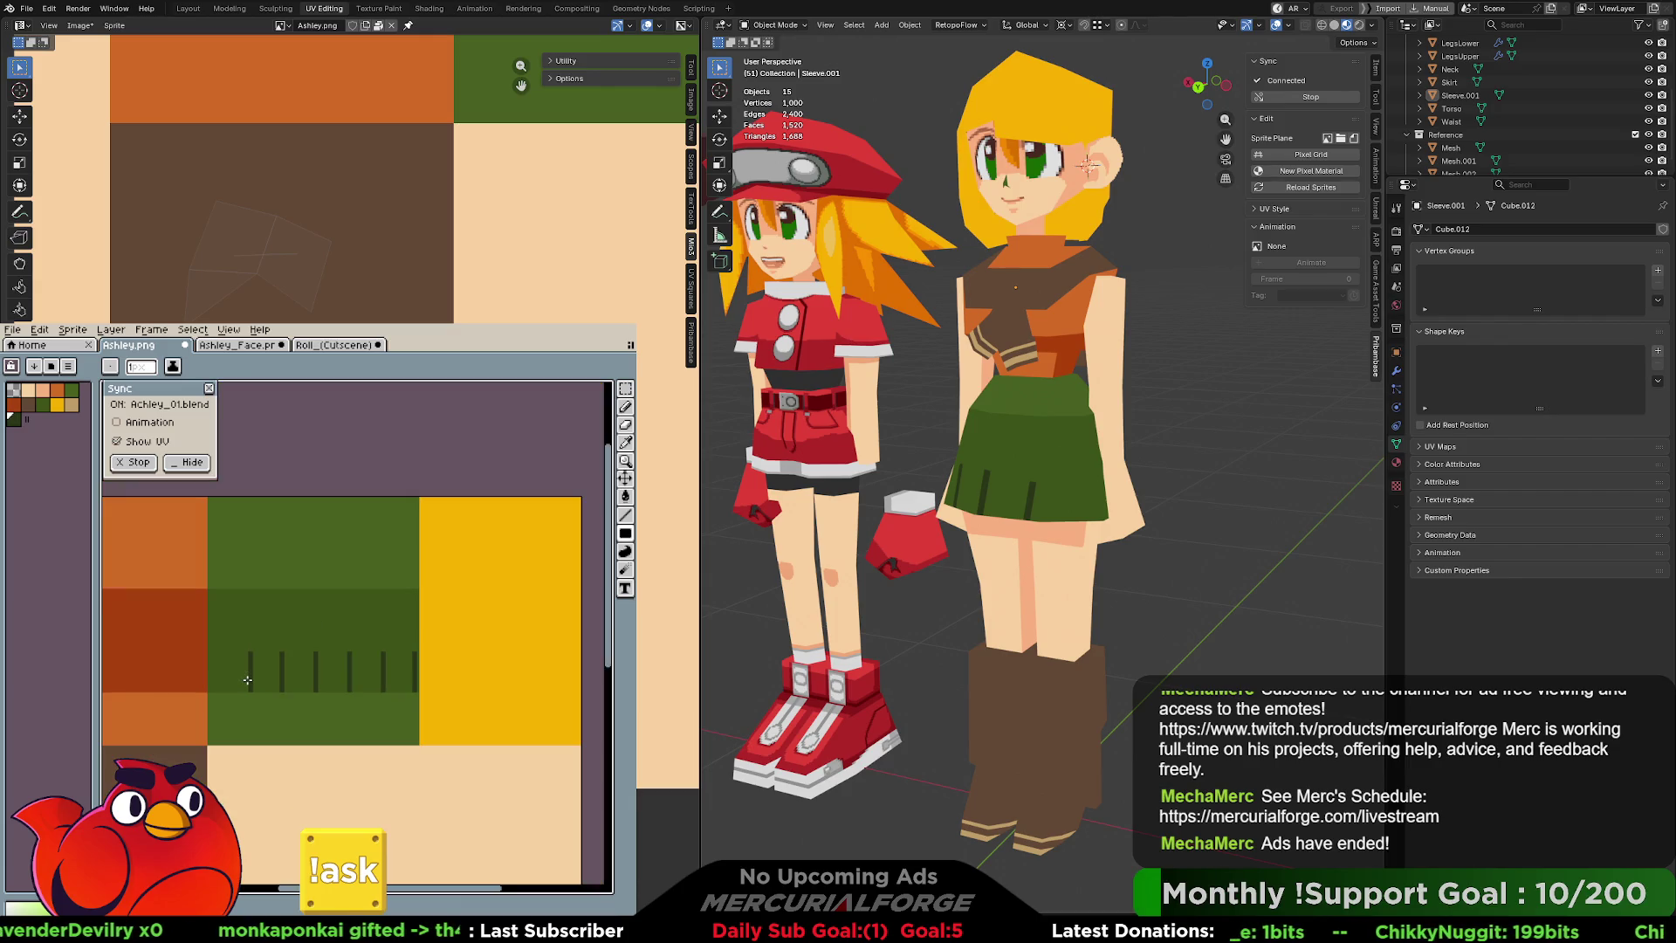
pyautogui.scroll(1, 248, 680)
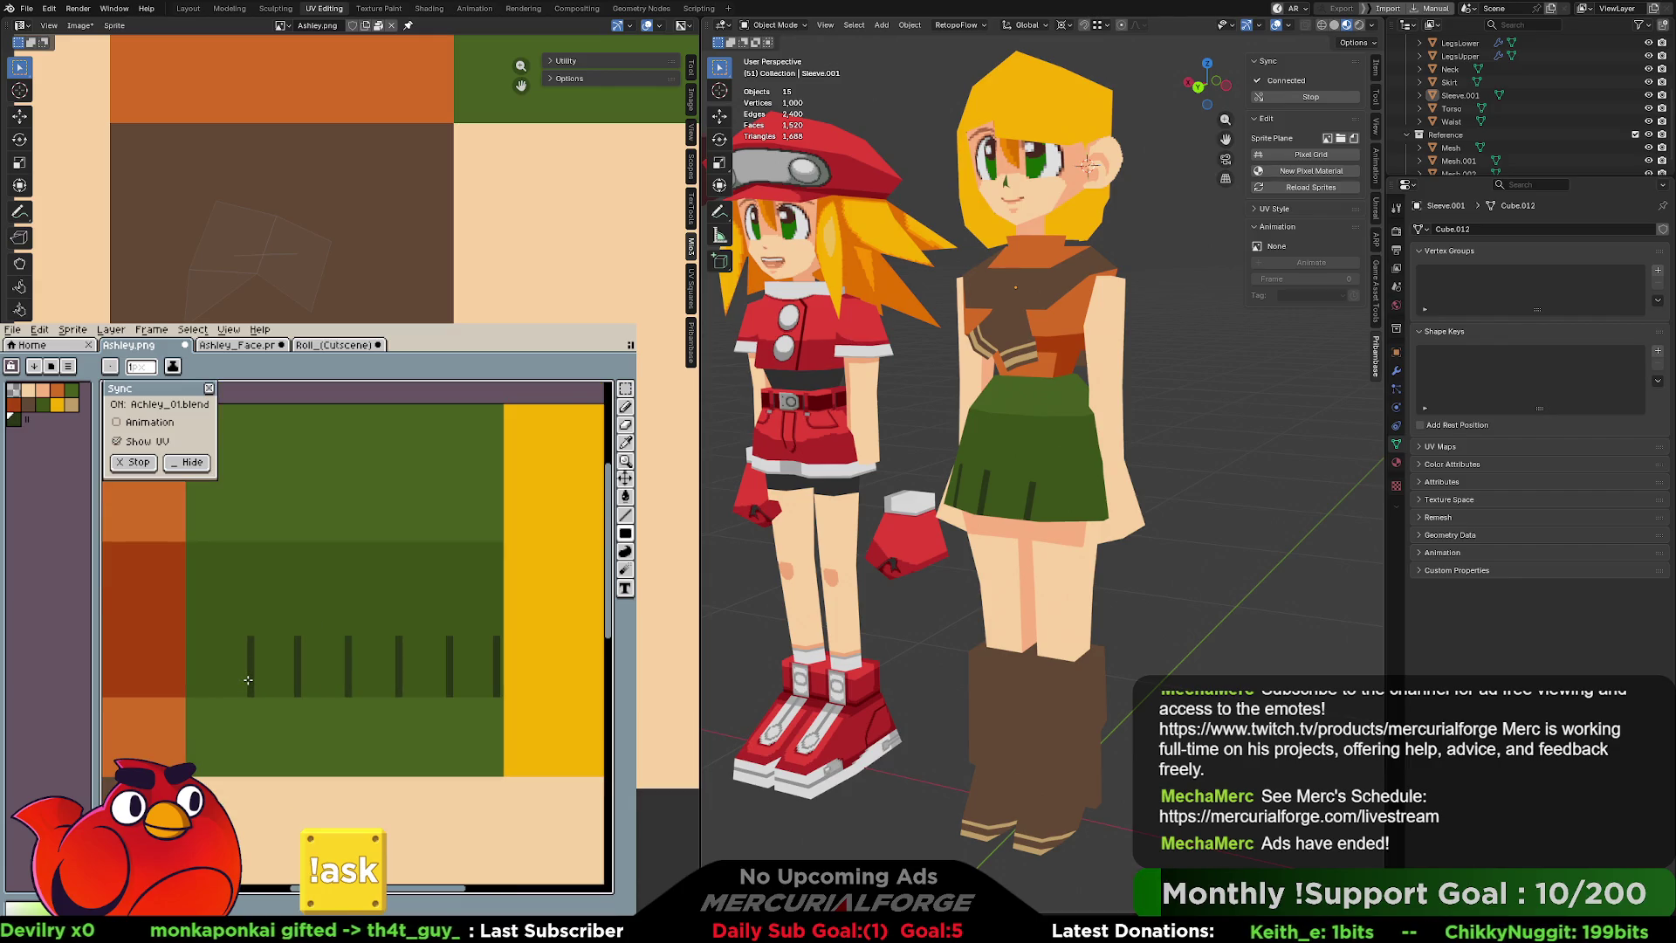
pyautogui.moveTo(248, 680); pyautogui.dragTo(368, 690, button='middle')
pyautogui.scroll(1, 297, 681)
# Fill the leftmost stripe green, redraw the left pleats at new spacing, then return to Blender.
pyautogui.click(362, 687)
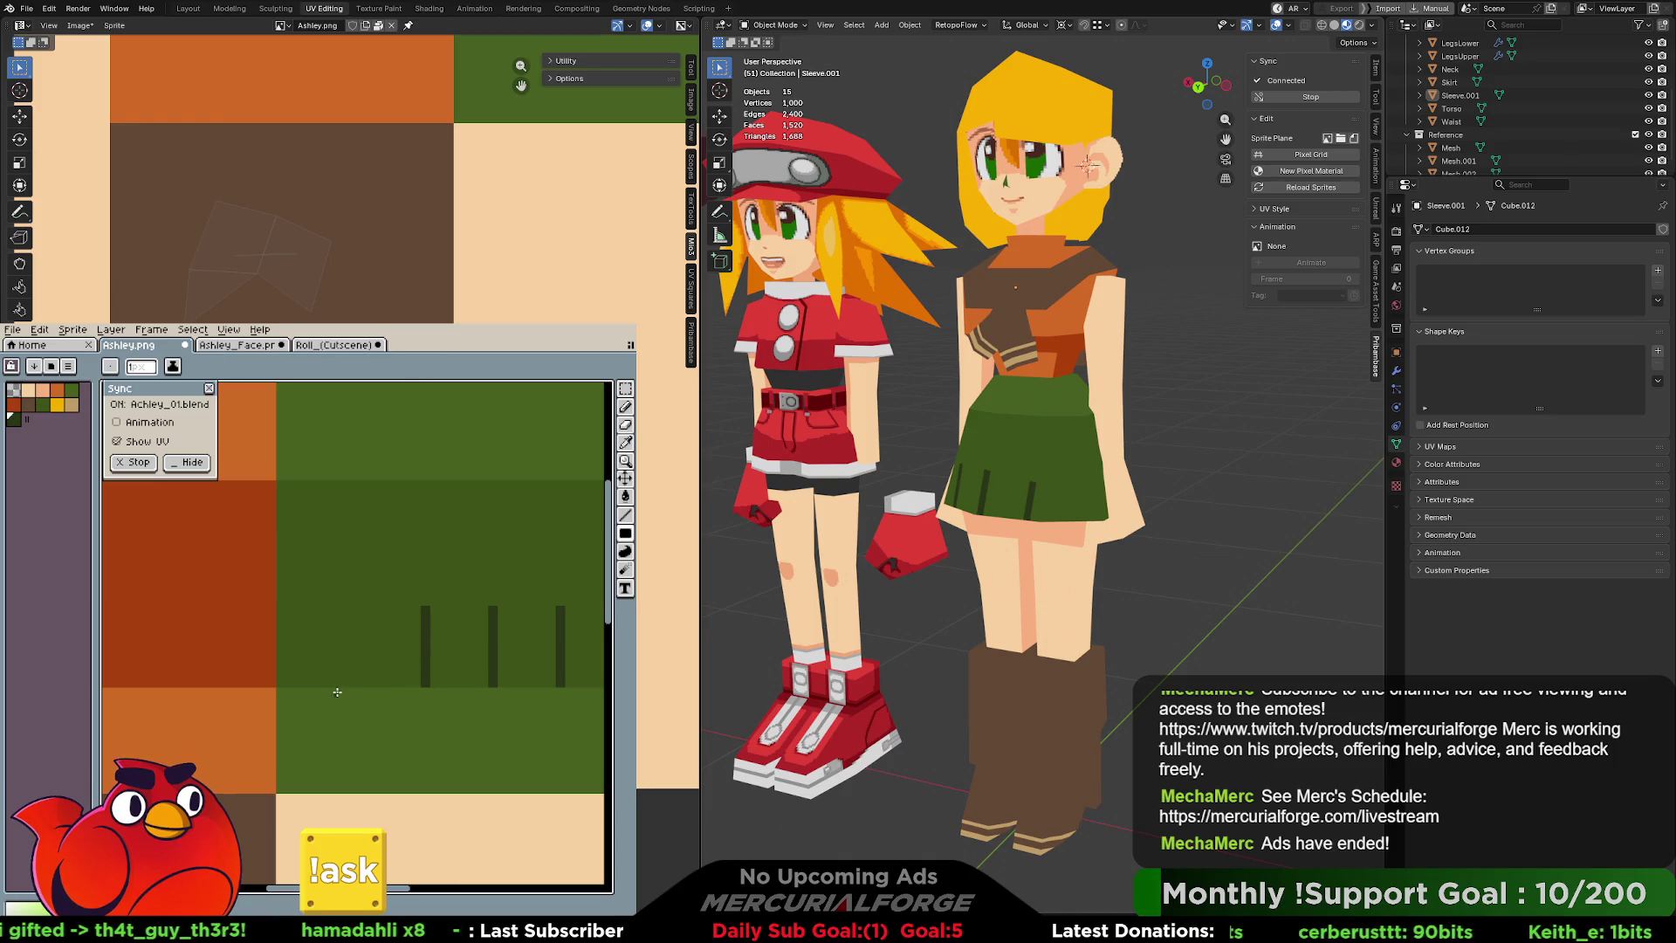
pyautogui.moveTo(354, 686); pyautogui.dragTo(354, 605)
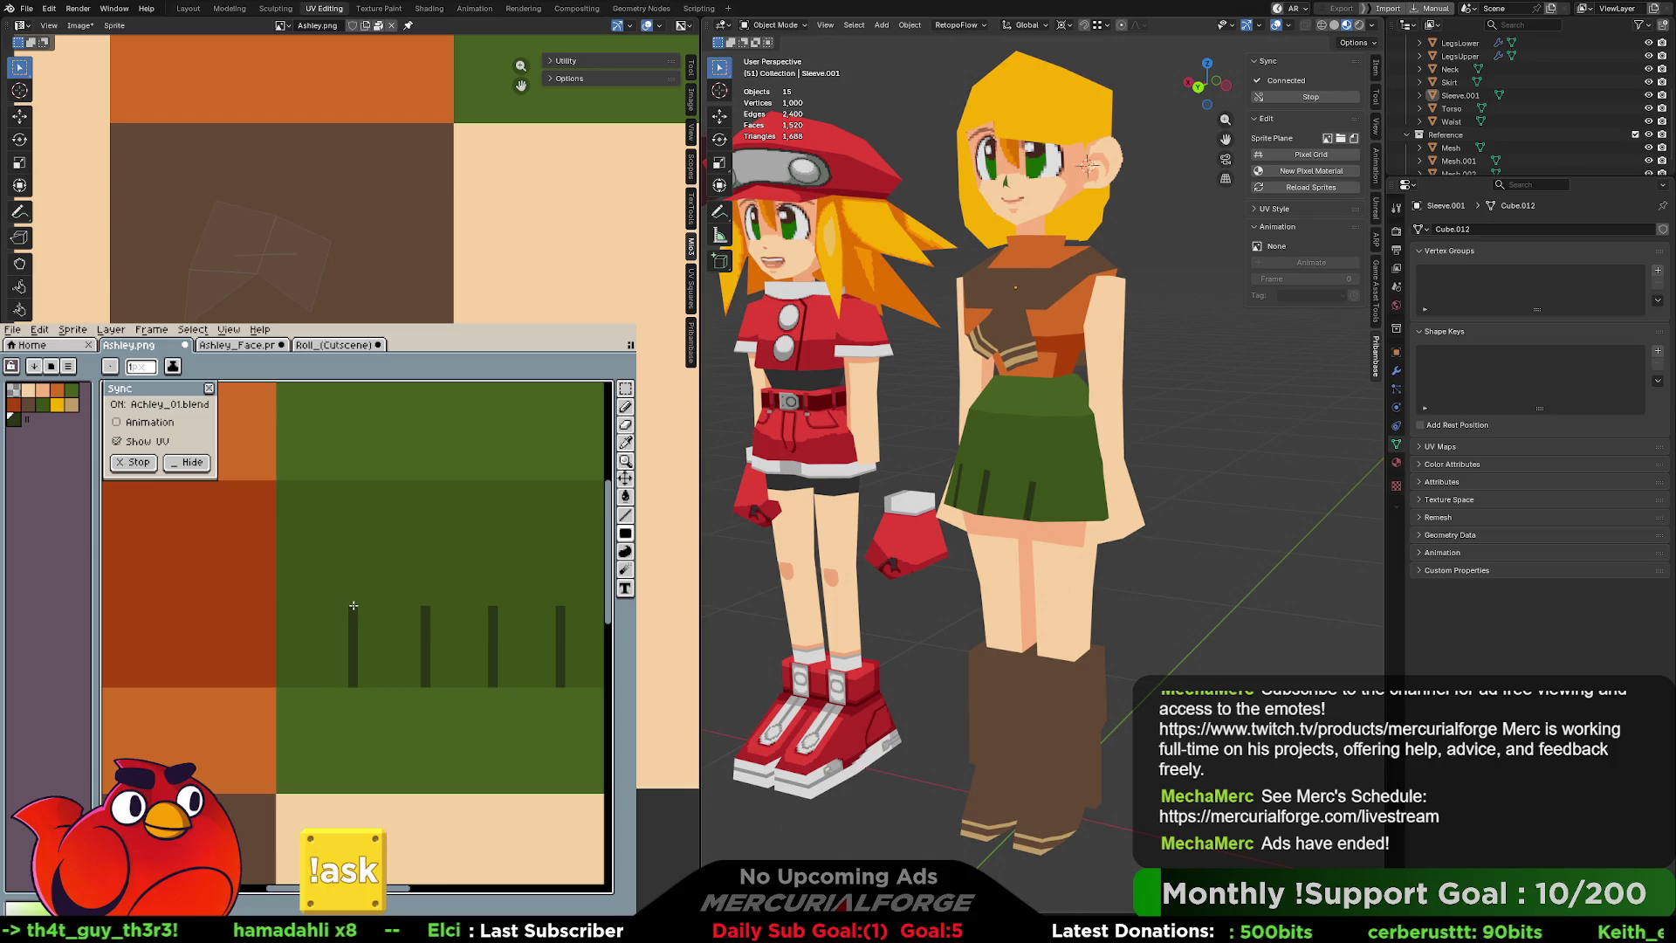
pyautogui.moveTo(292, 683); pyautogui.dragTo(285, 609)
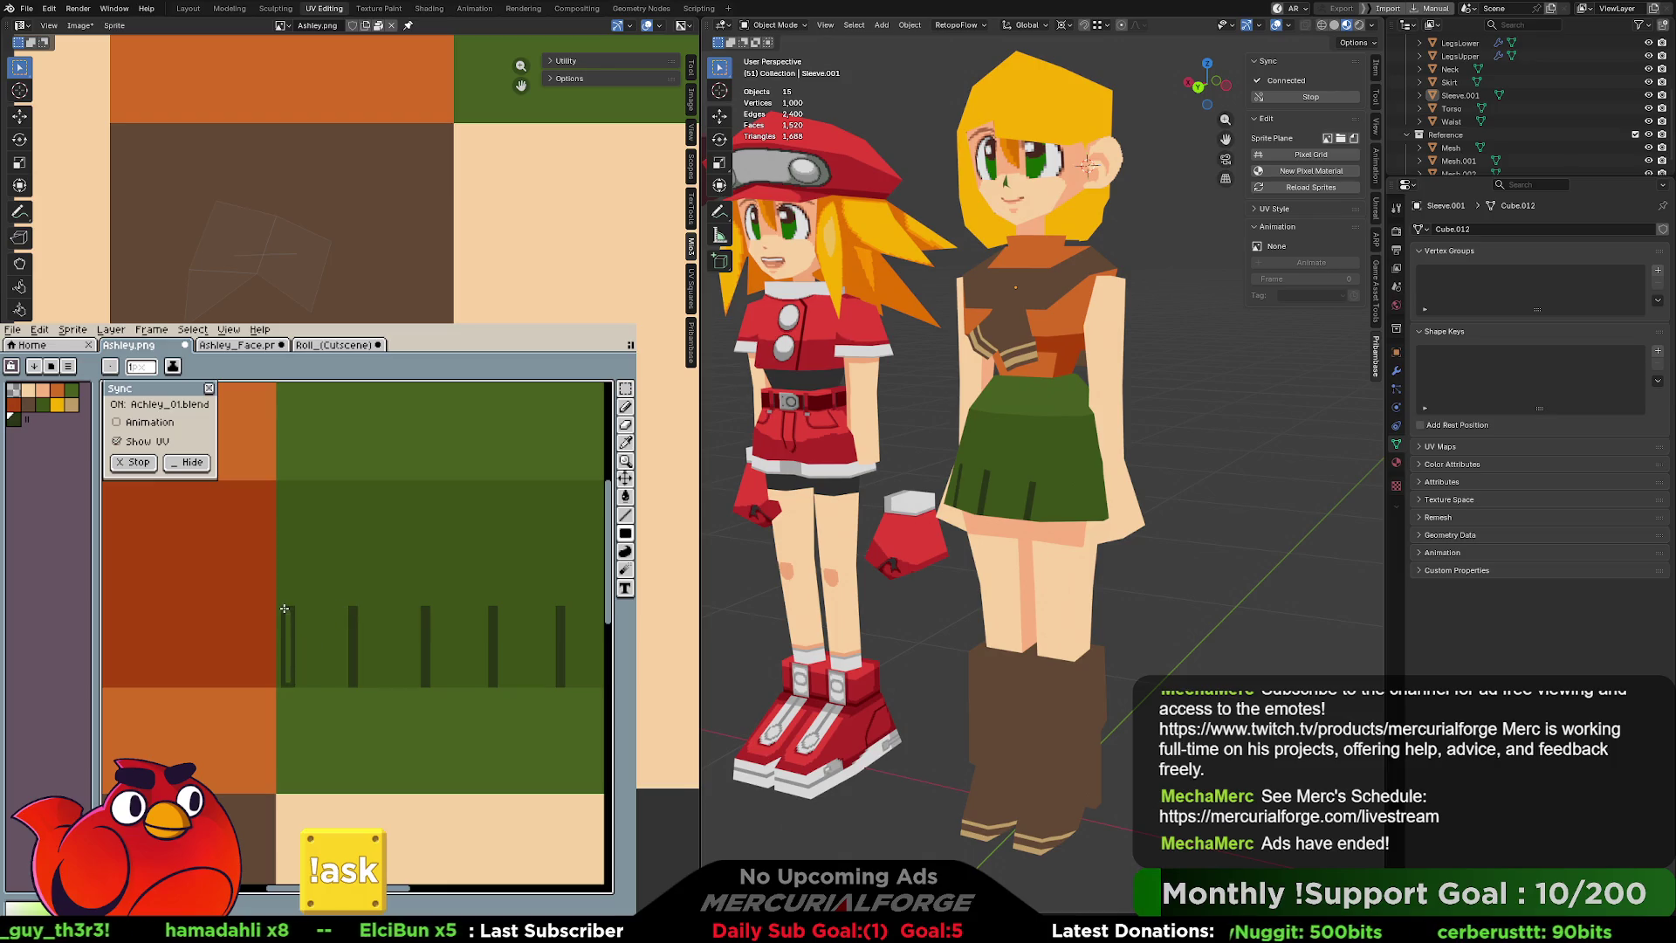
pyautogui.hotkey('ctrl', 'z')
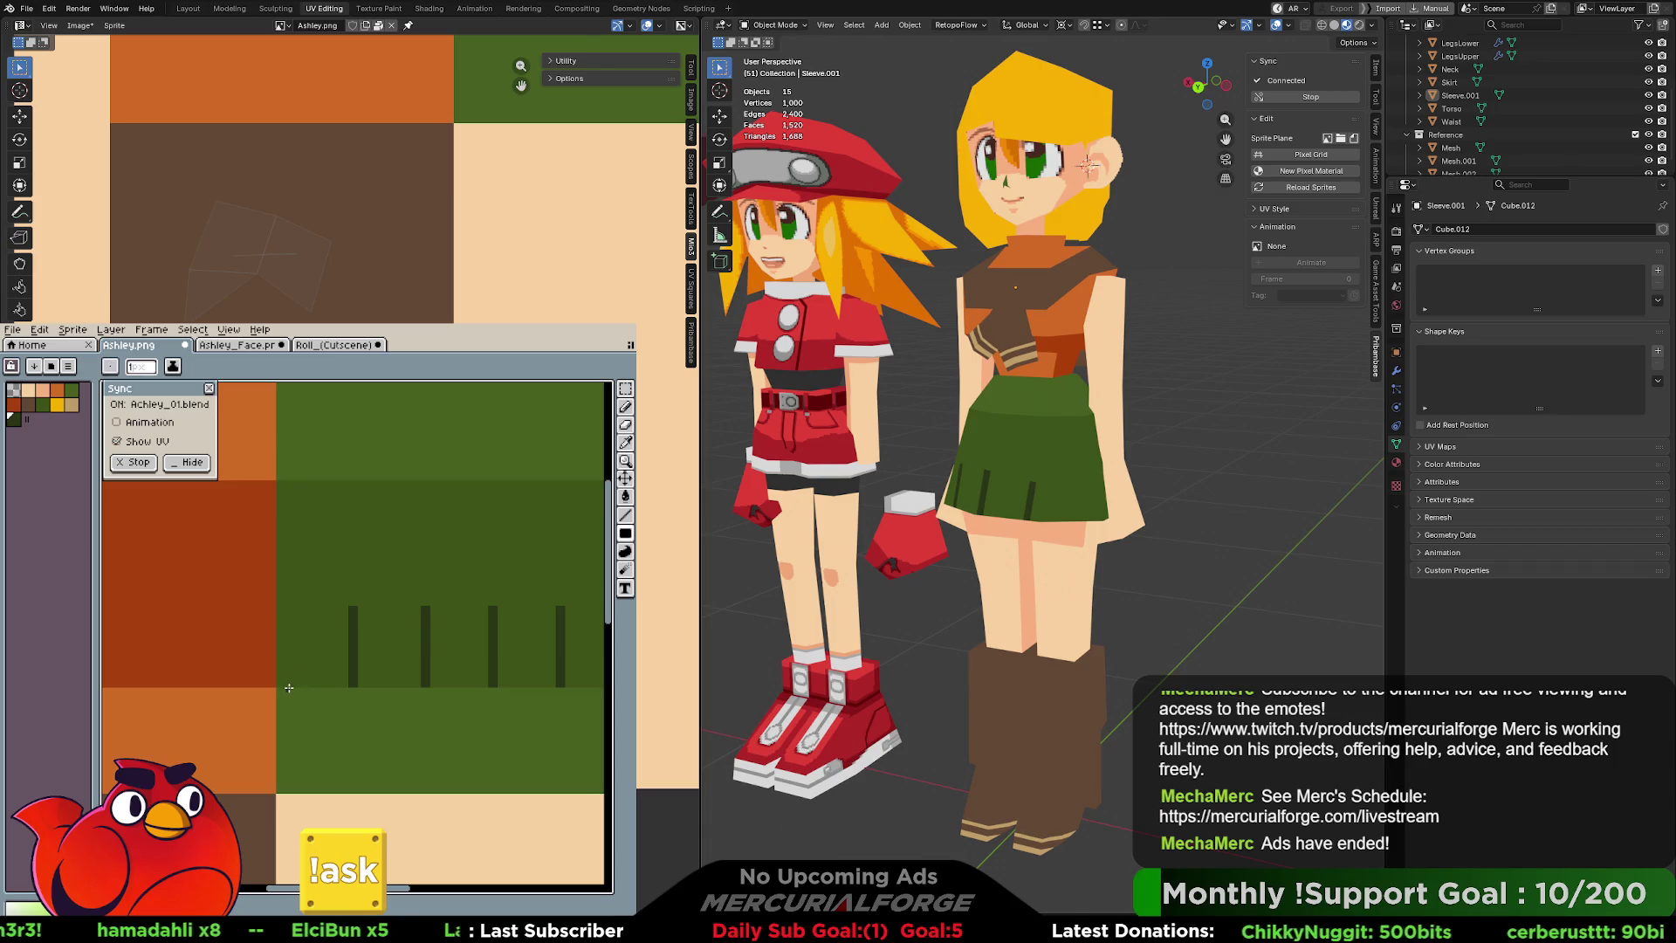
pyautogui.moveTo(283, 683); pyautogui.dragTo(288, 606)
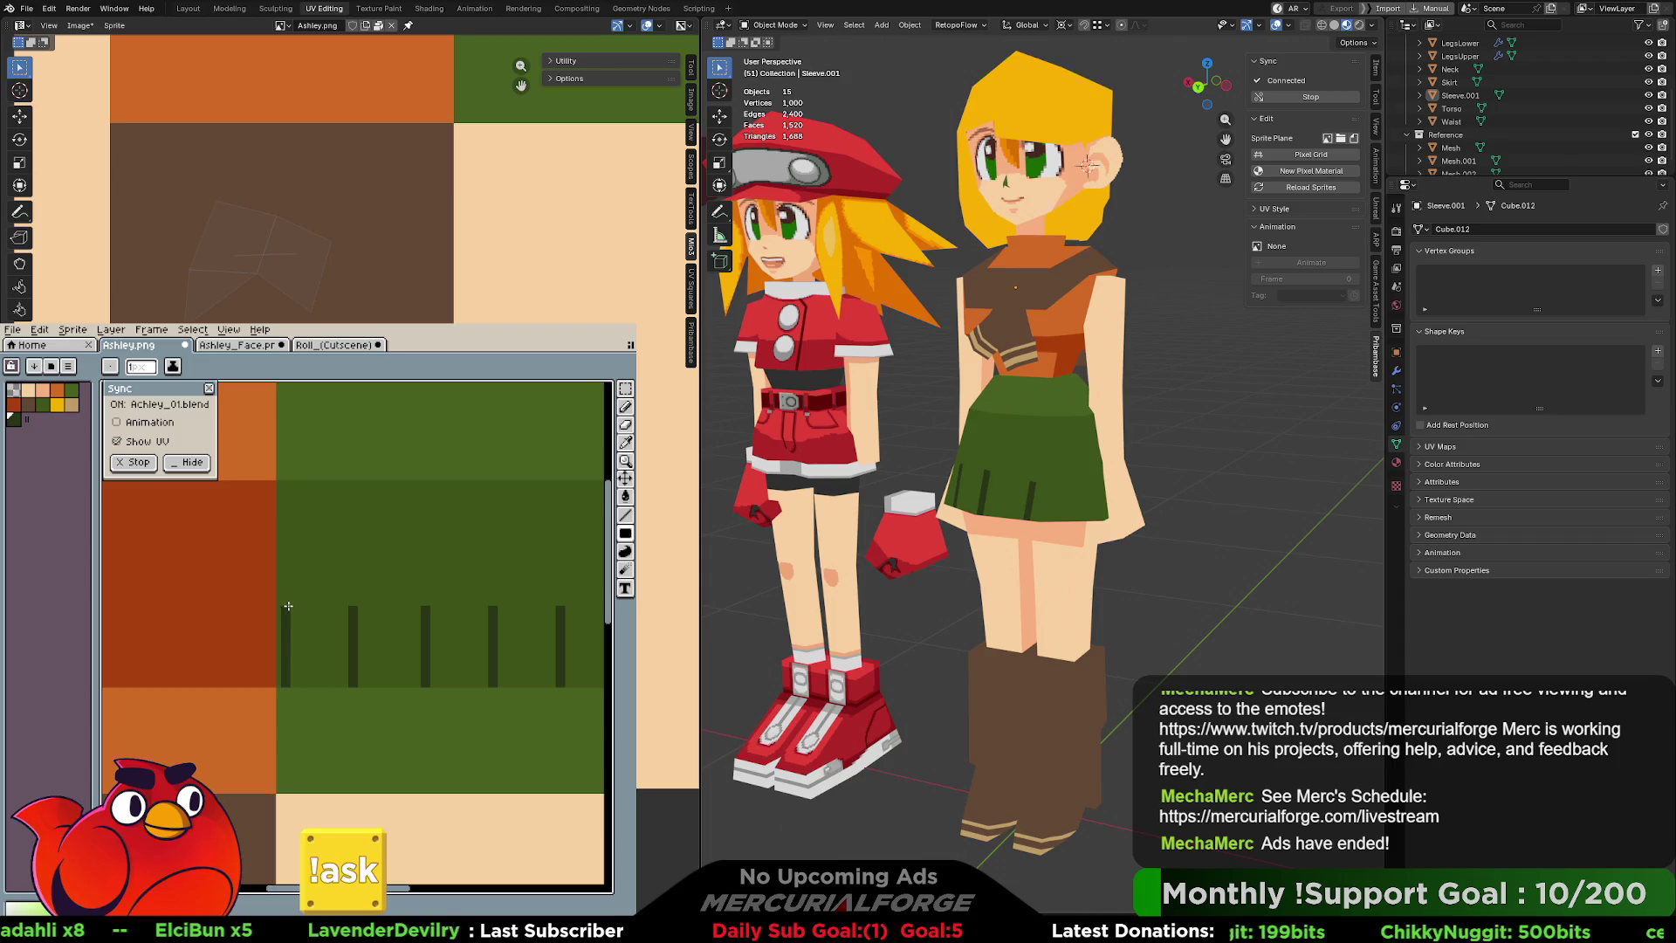
pyautogui.scroll(-3, 392, 652)
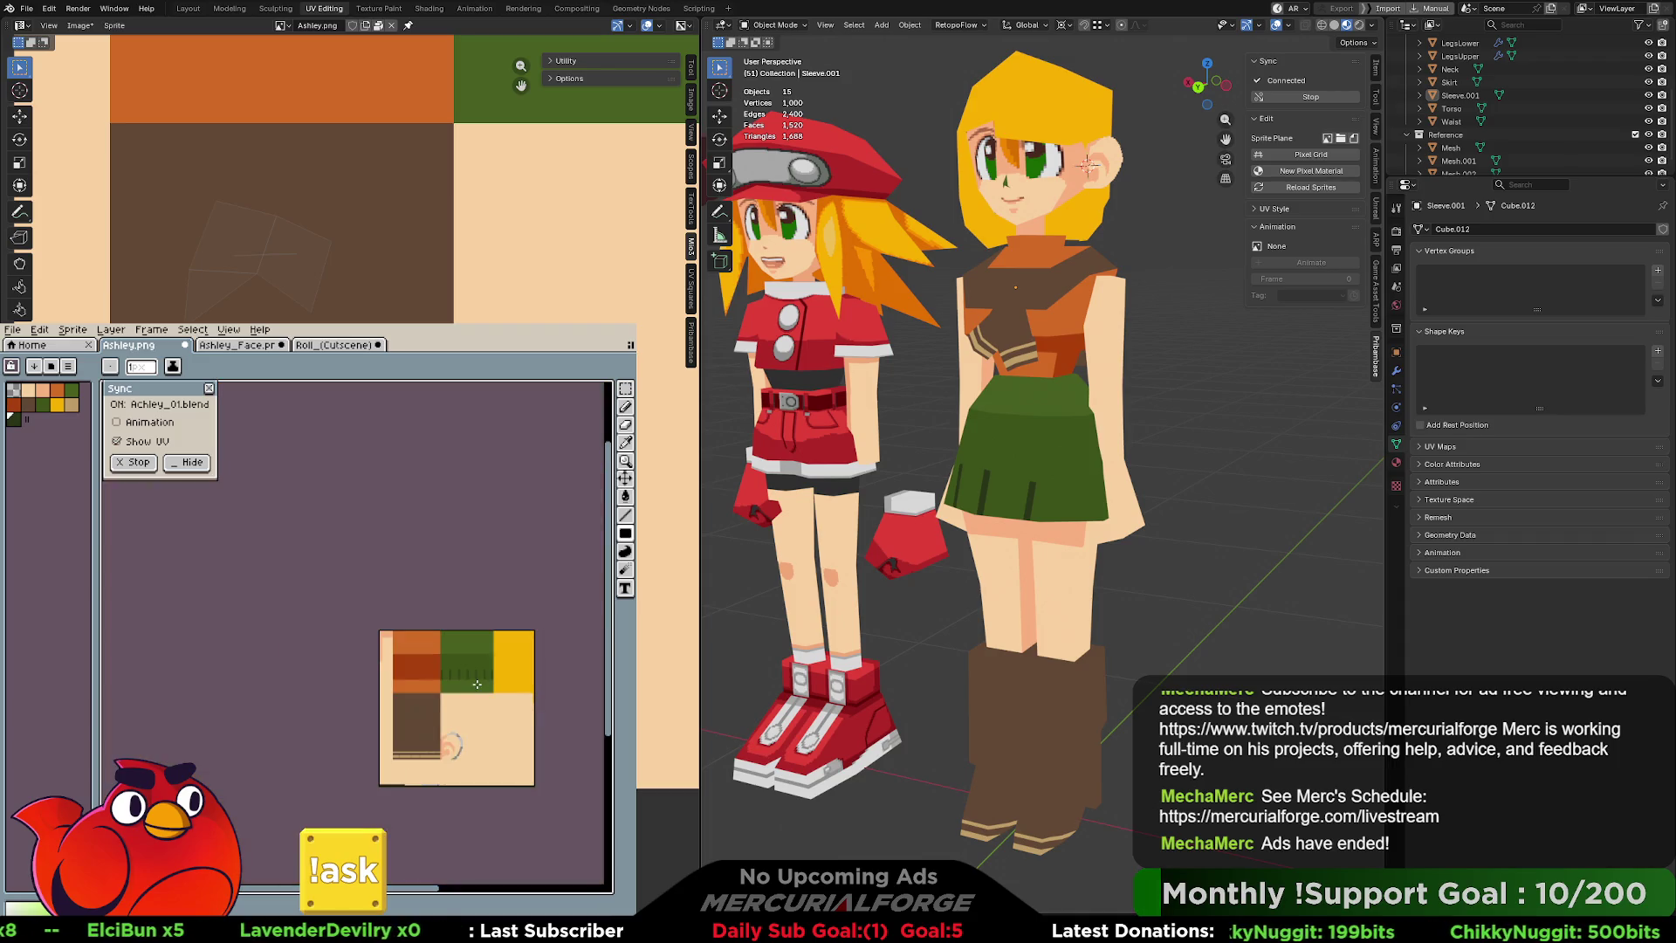
pyautogui.scroll(3, 480, 683)
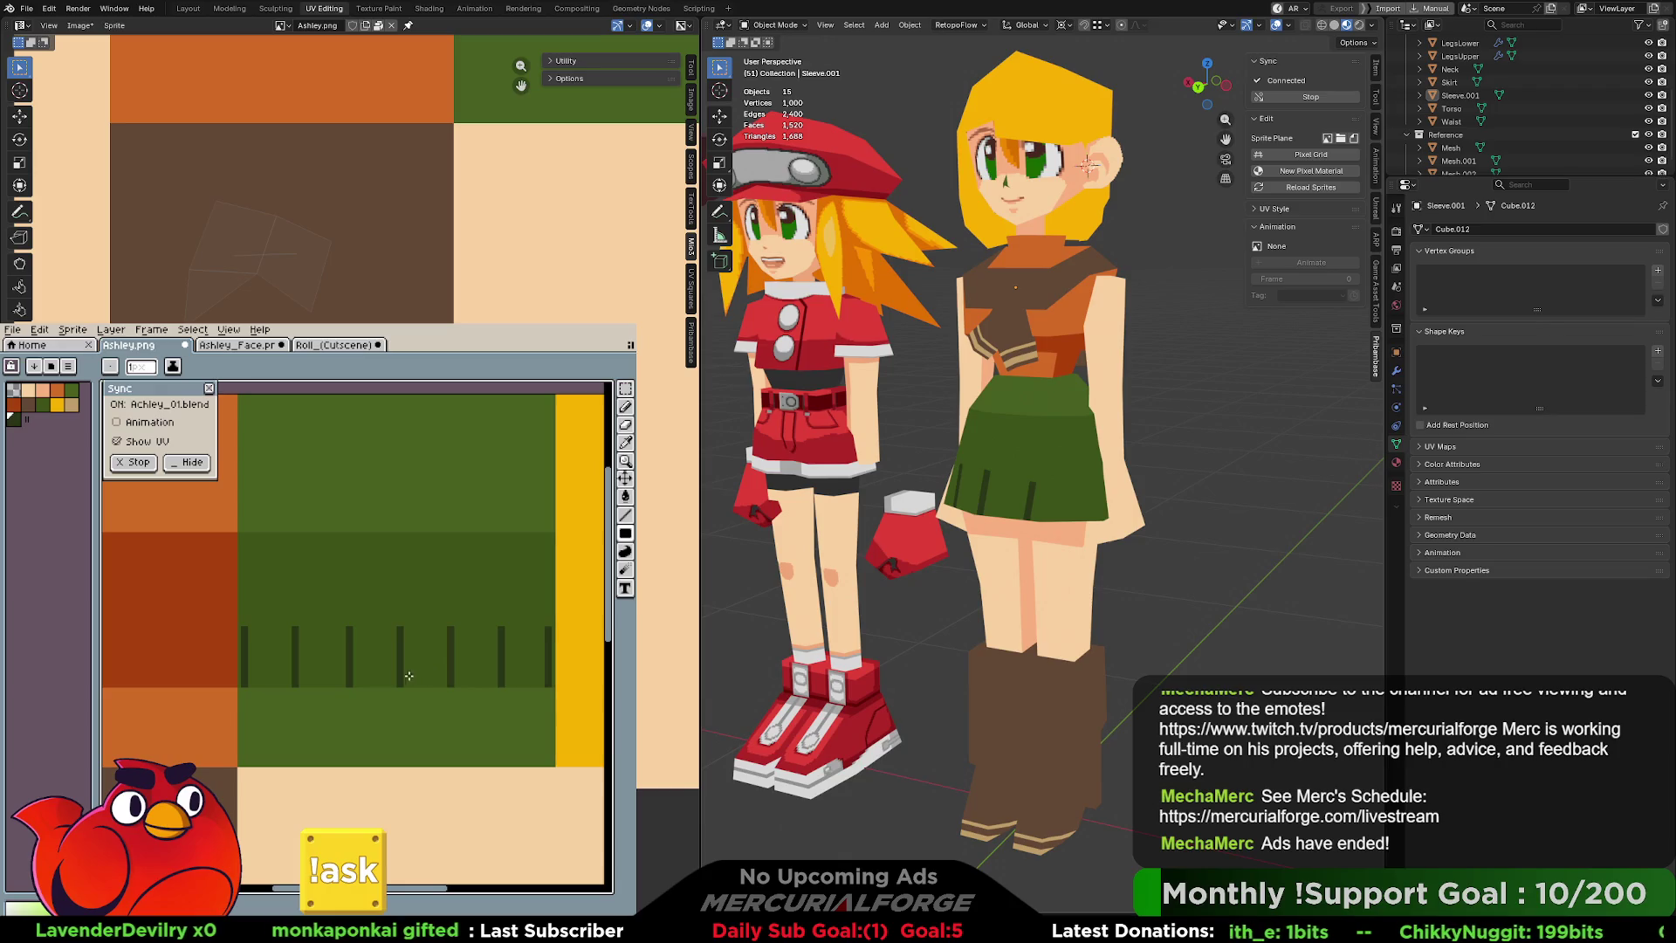
pyautogui.click(280, 615)
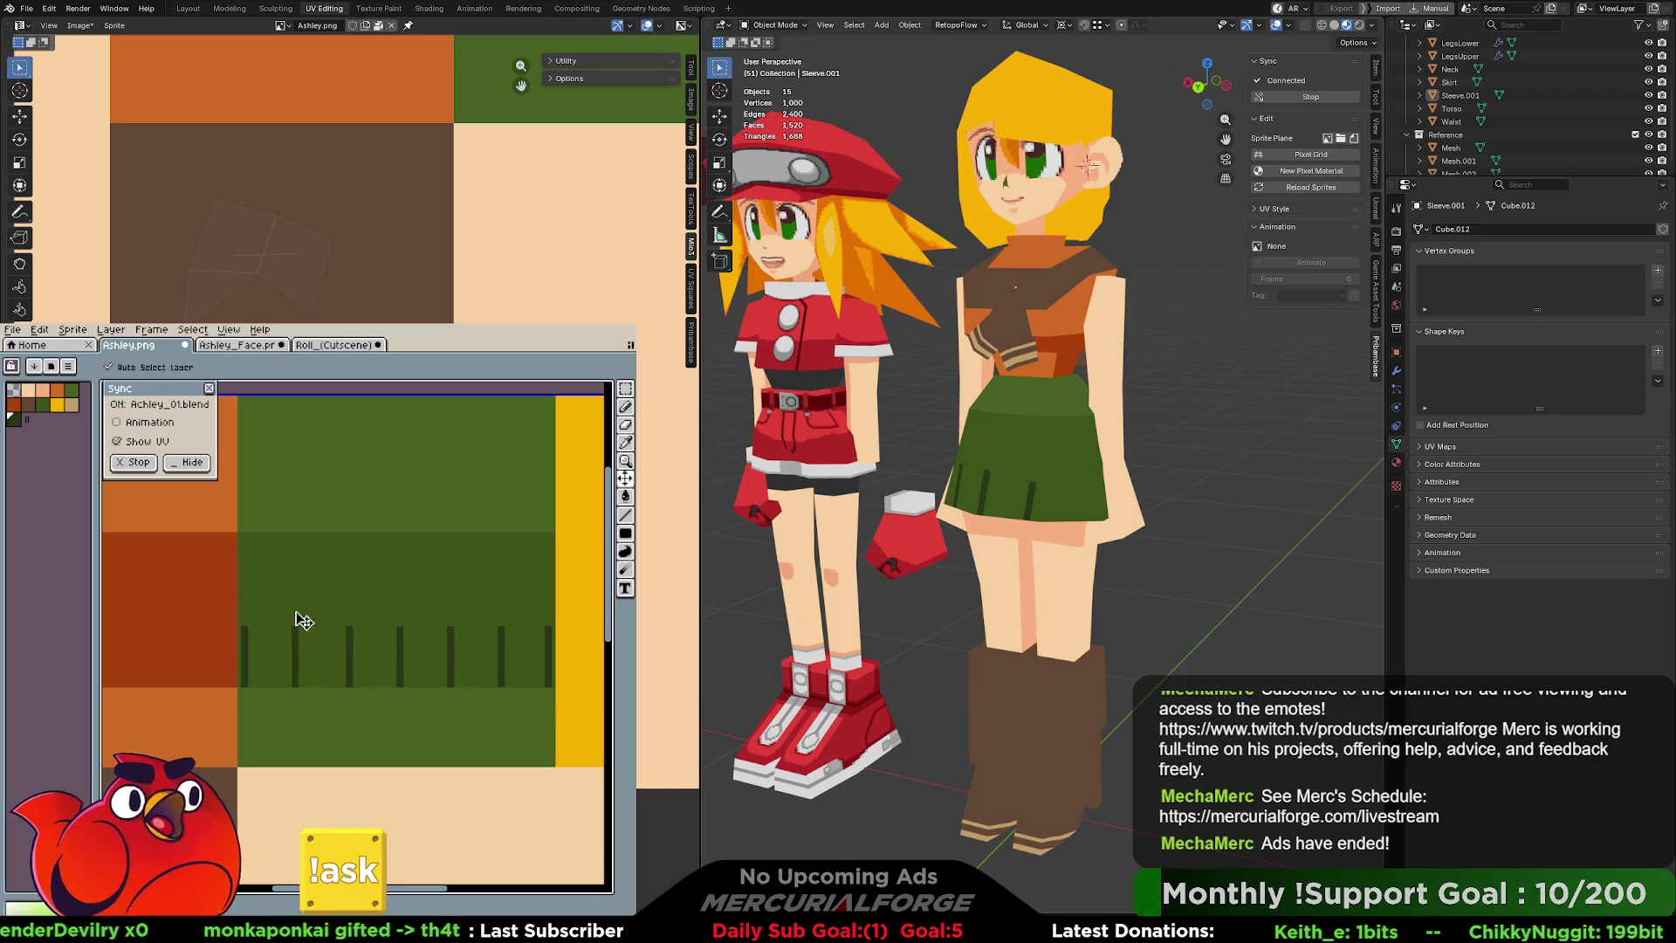
pyautogui.press('v')
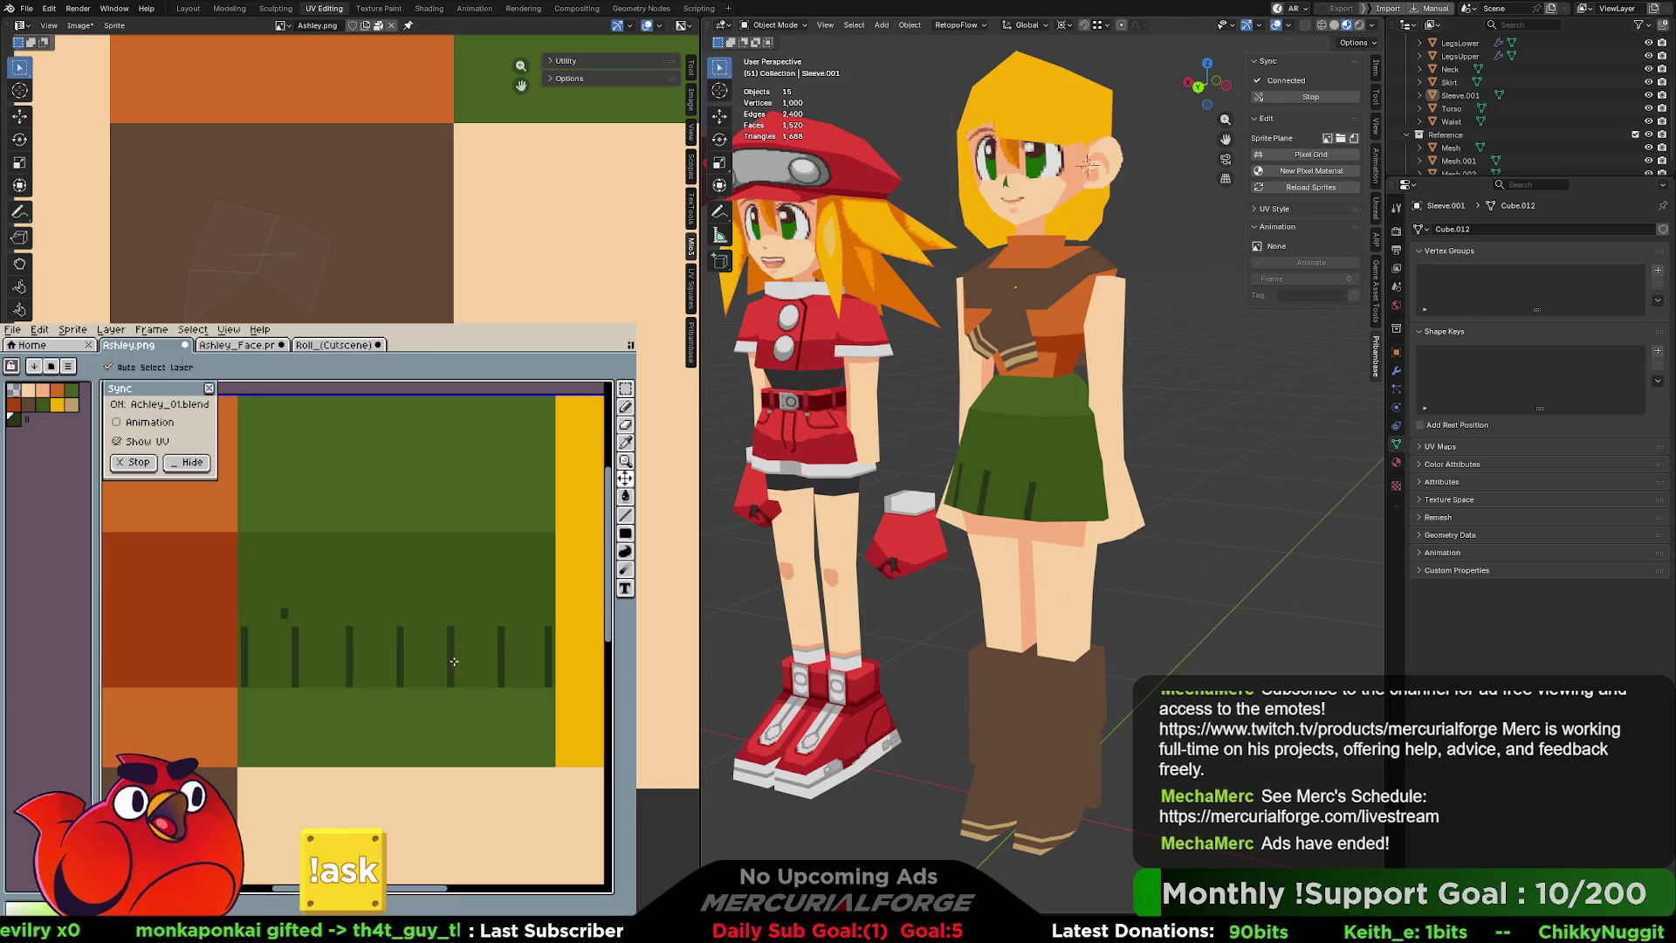
pyautogui.press('b')
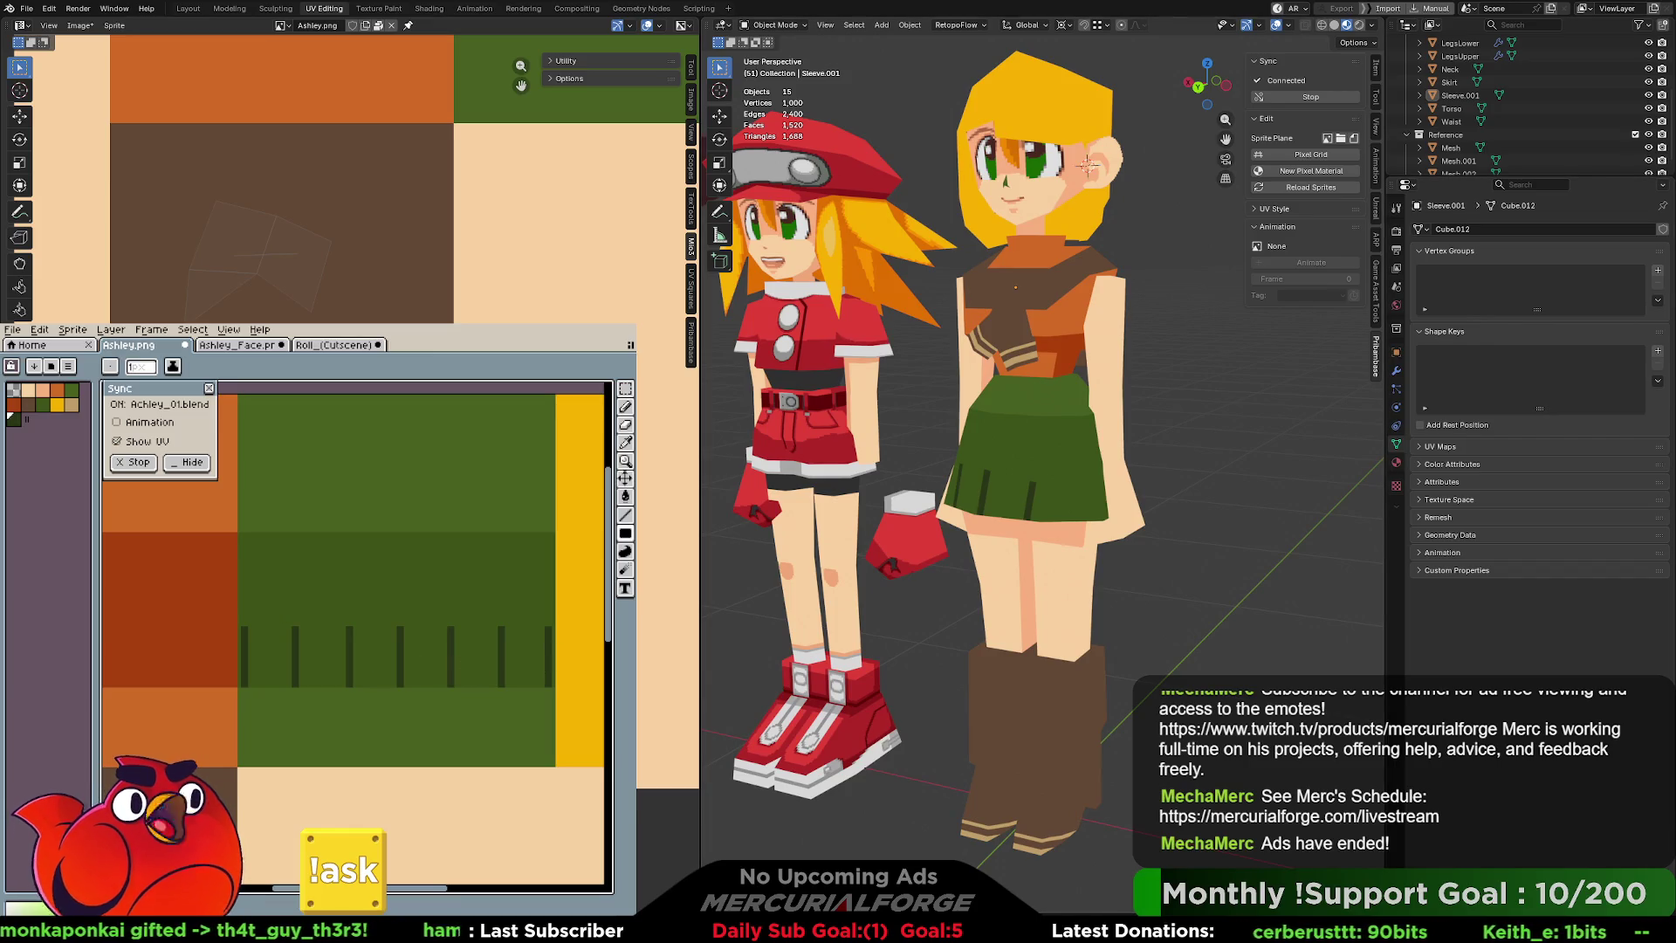
pyautogui.click(13, 788)
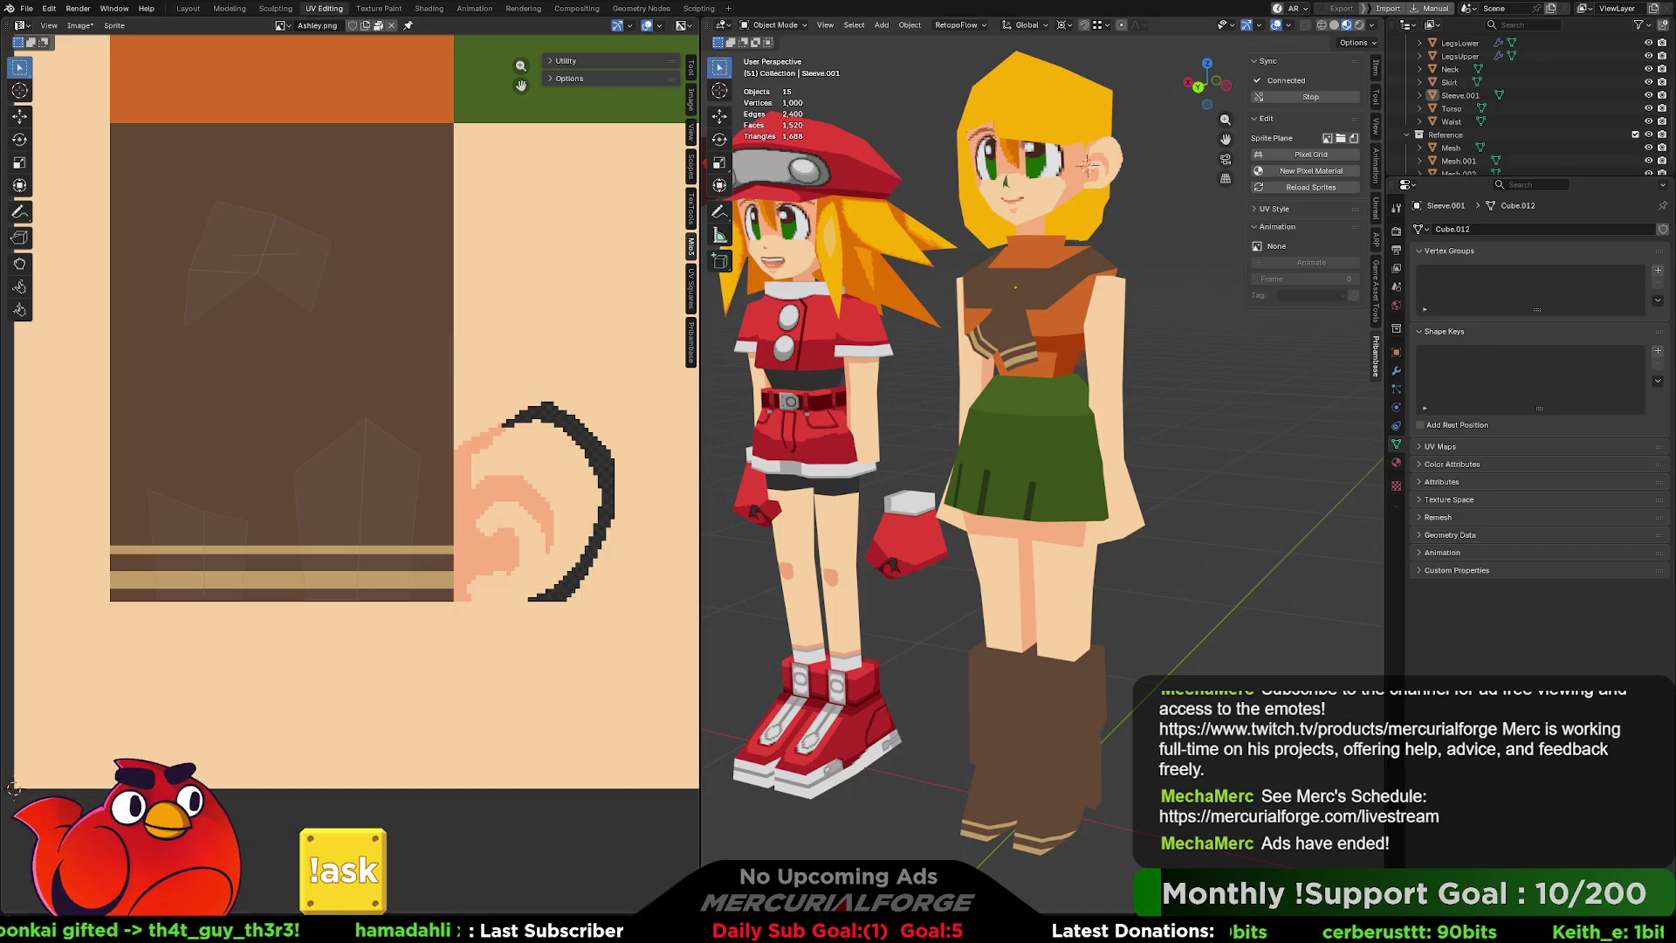
# Select the Skirt, frame it, and enter Edit Mode with face selection.
pyautogui.scroll(-3, 522, 375)
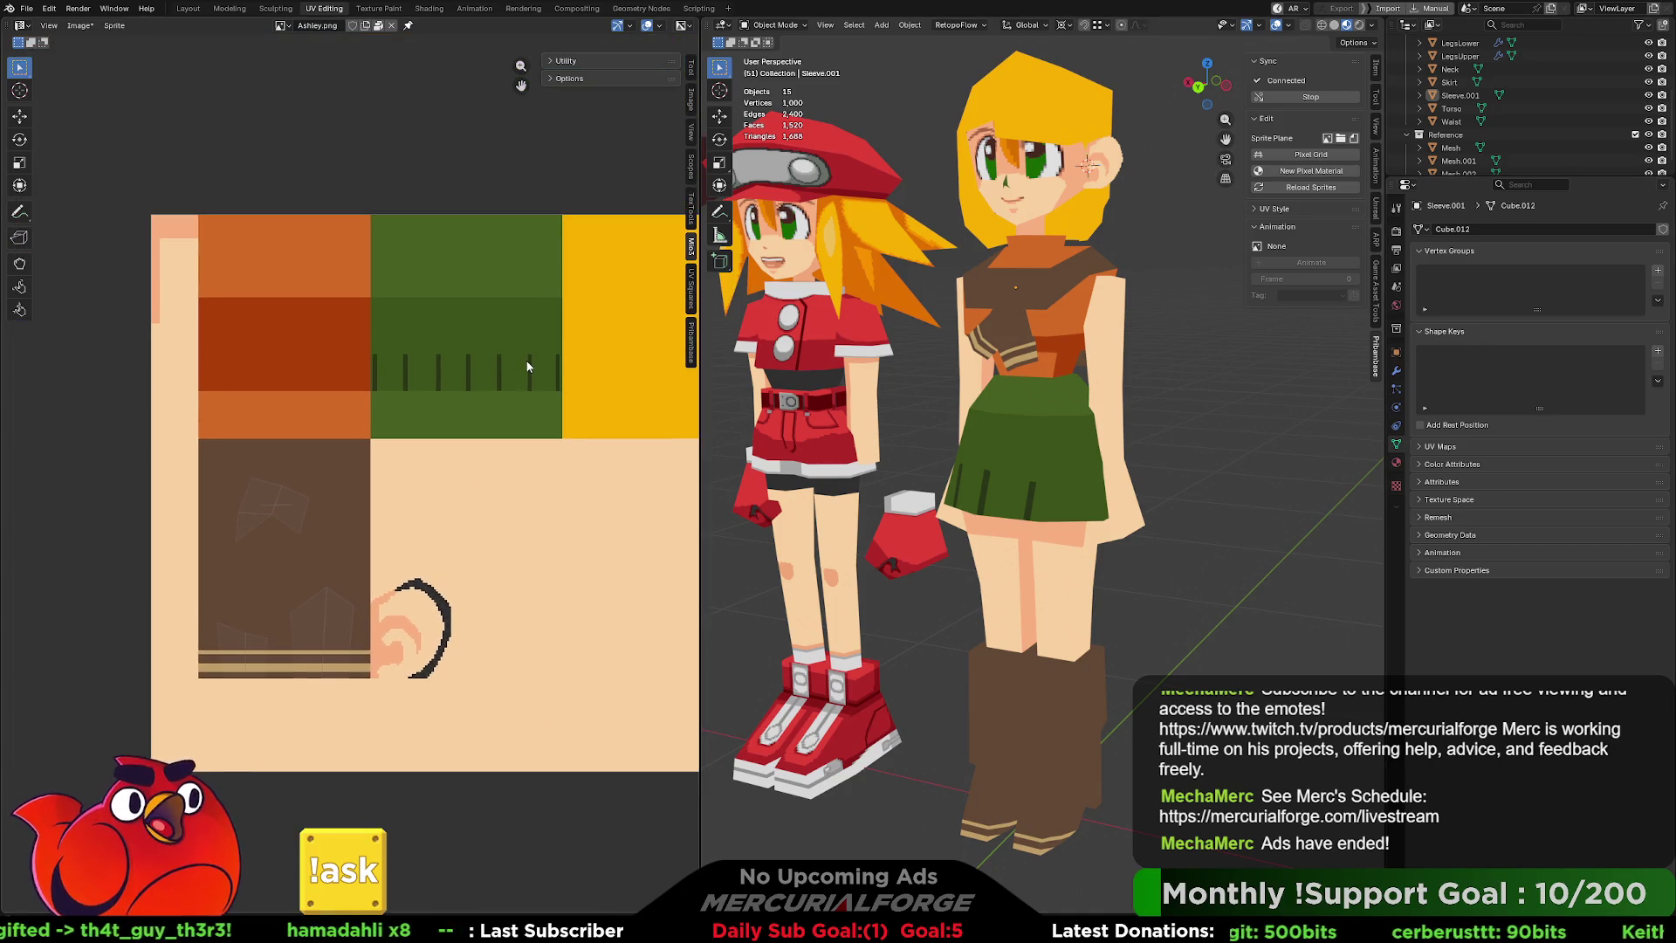
pyautogui.press('Tab')
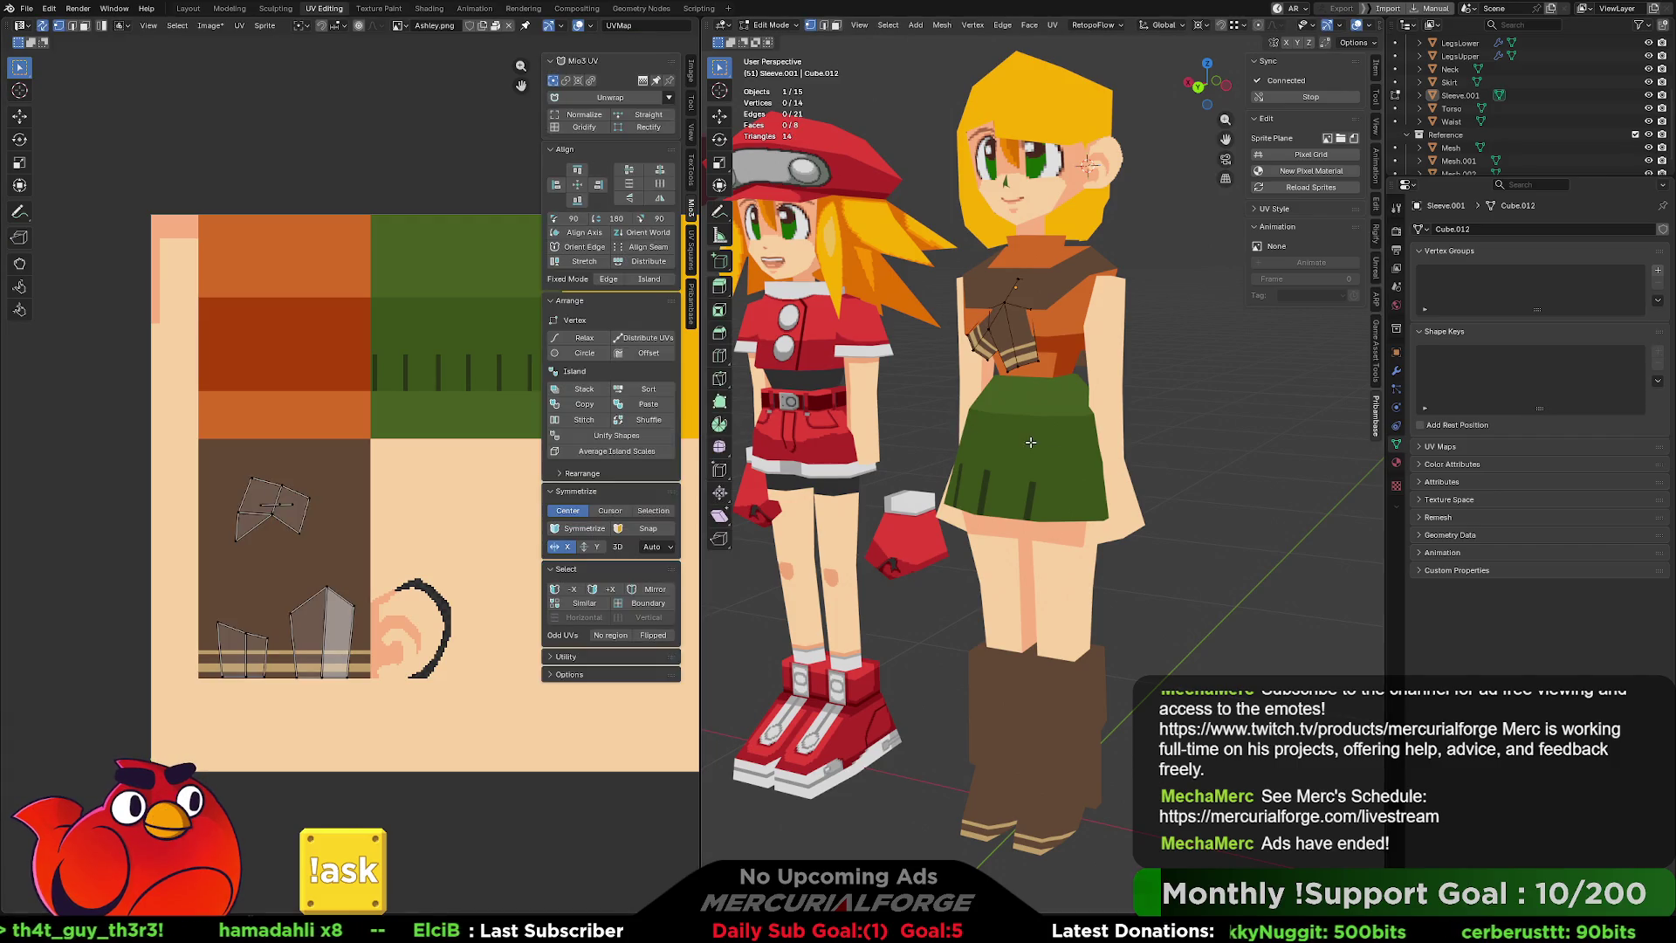
pyautogui.press('Tab')
pyautogui.click(1030, 443)
pyautogui.press('KP_Decimal')
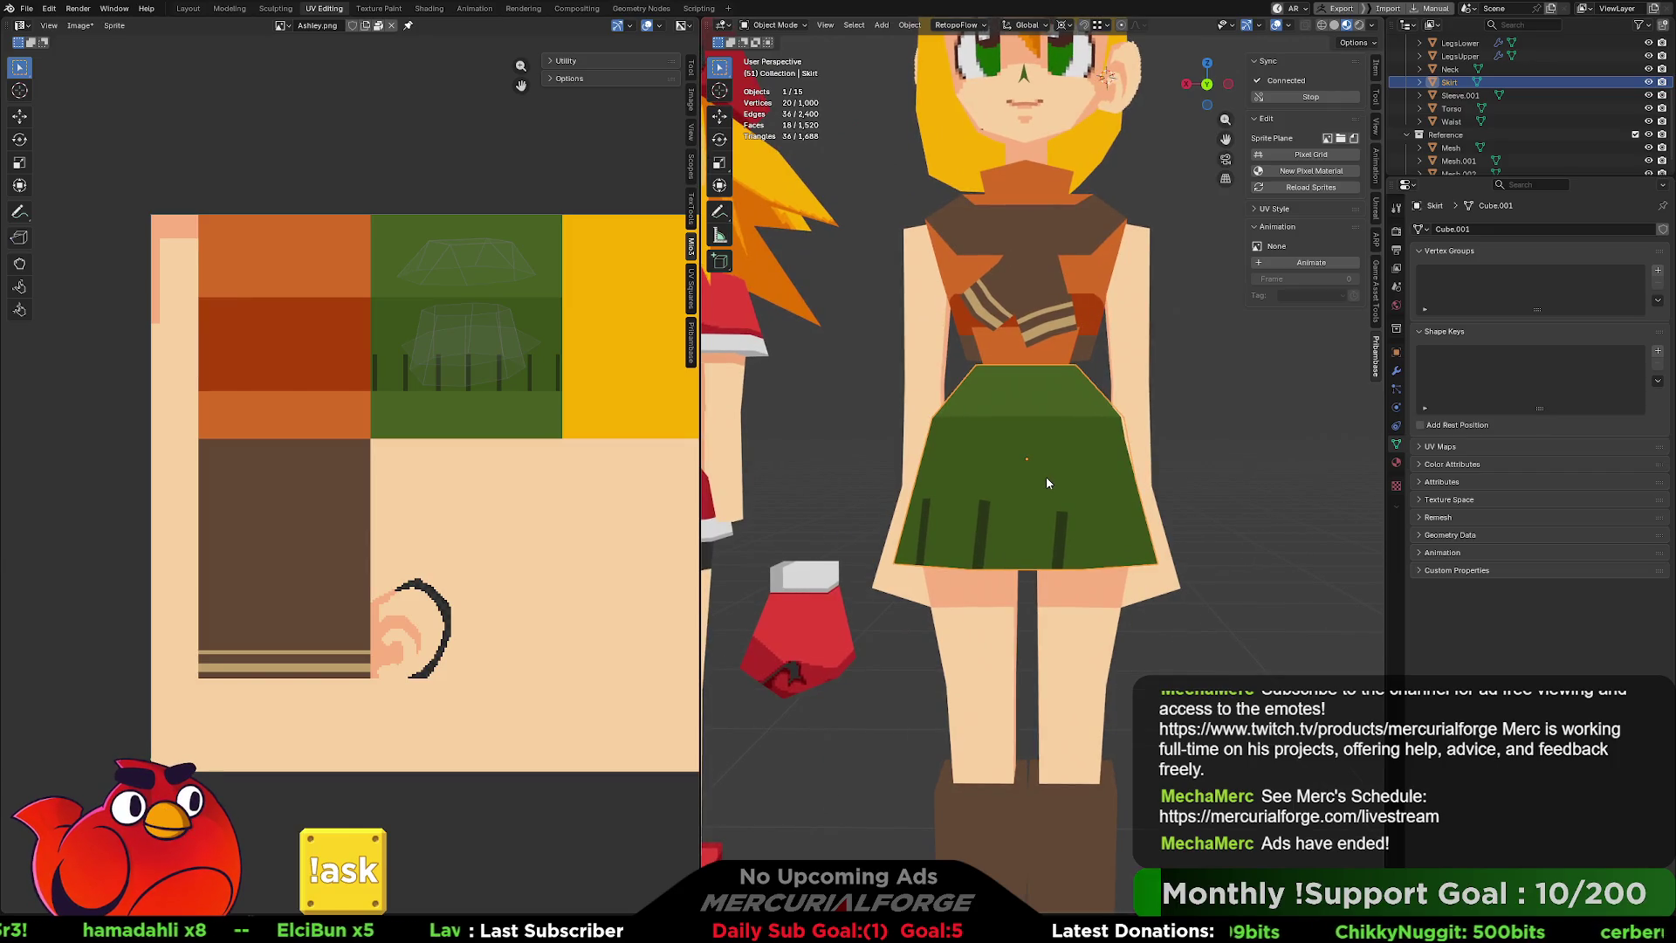
pyautogui.press('Tab')
pyautogui.press('3')
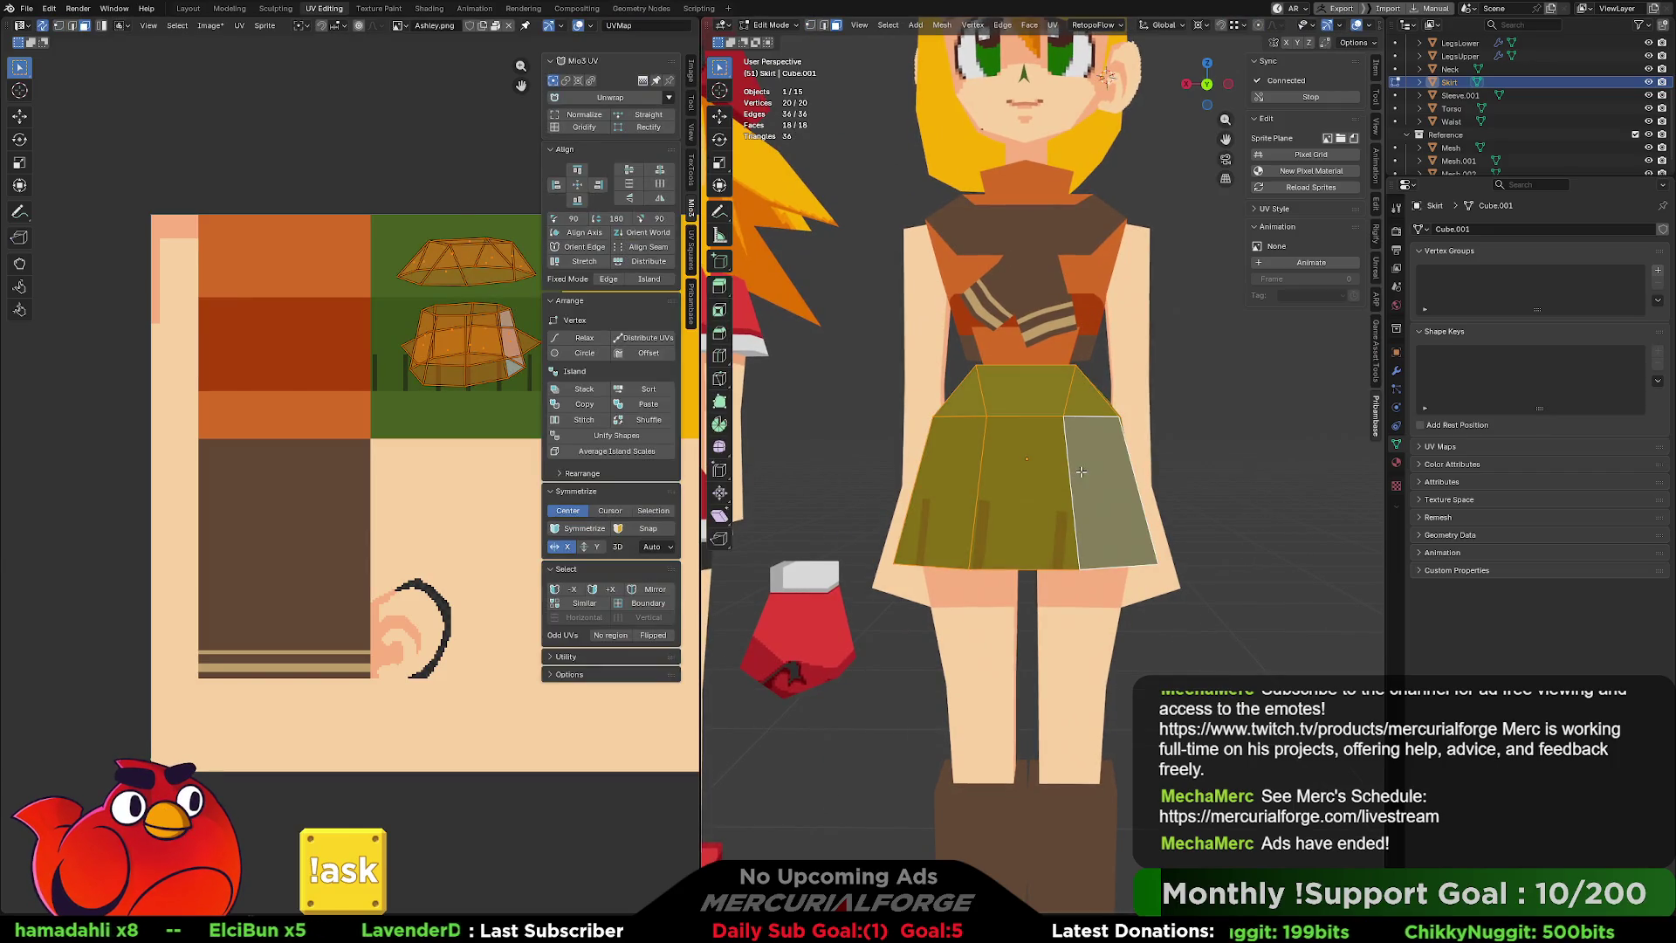
# Select the skirt's lower ring of faces and Project from View from the back.
pyautogui.click(1080, 471)
pyautogui.keyDown('alt'); pyautogui.click(951, 480); pyautogui.keyUp('alt')
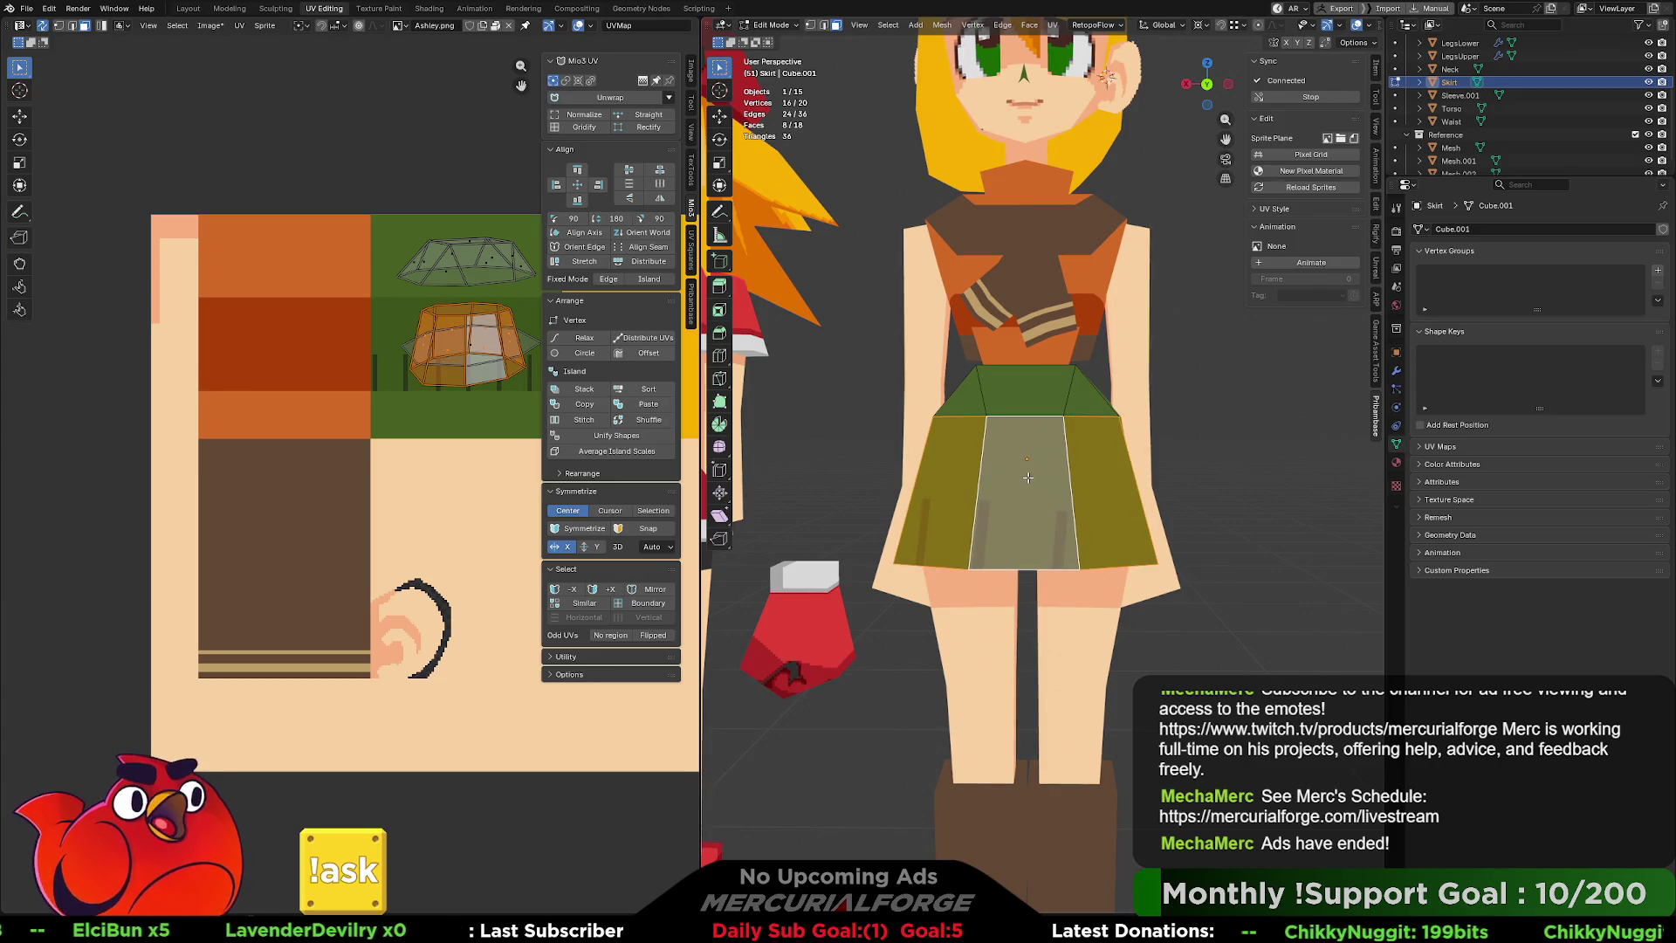
pyautogui.press('ctrl+KP_1')
pyautogui.press('u')
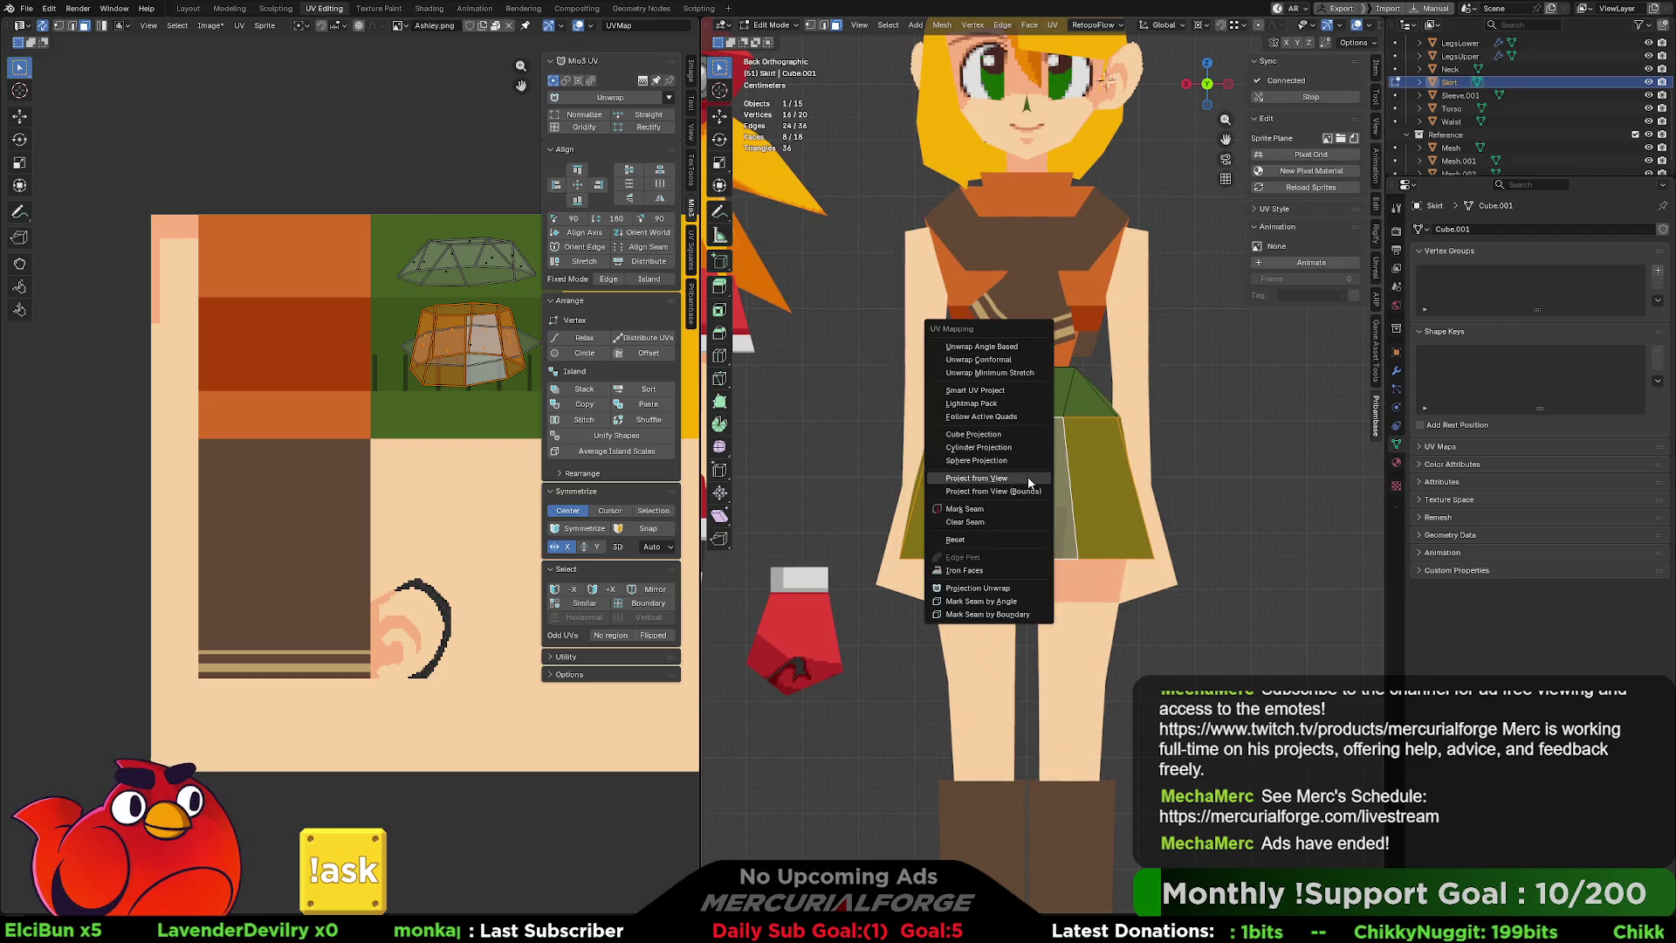
pyautogui.click(1026, 480)
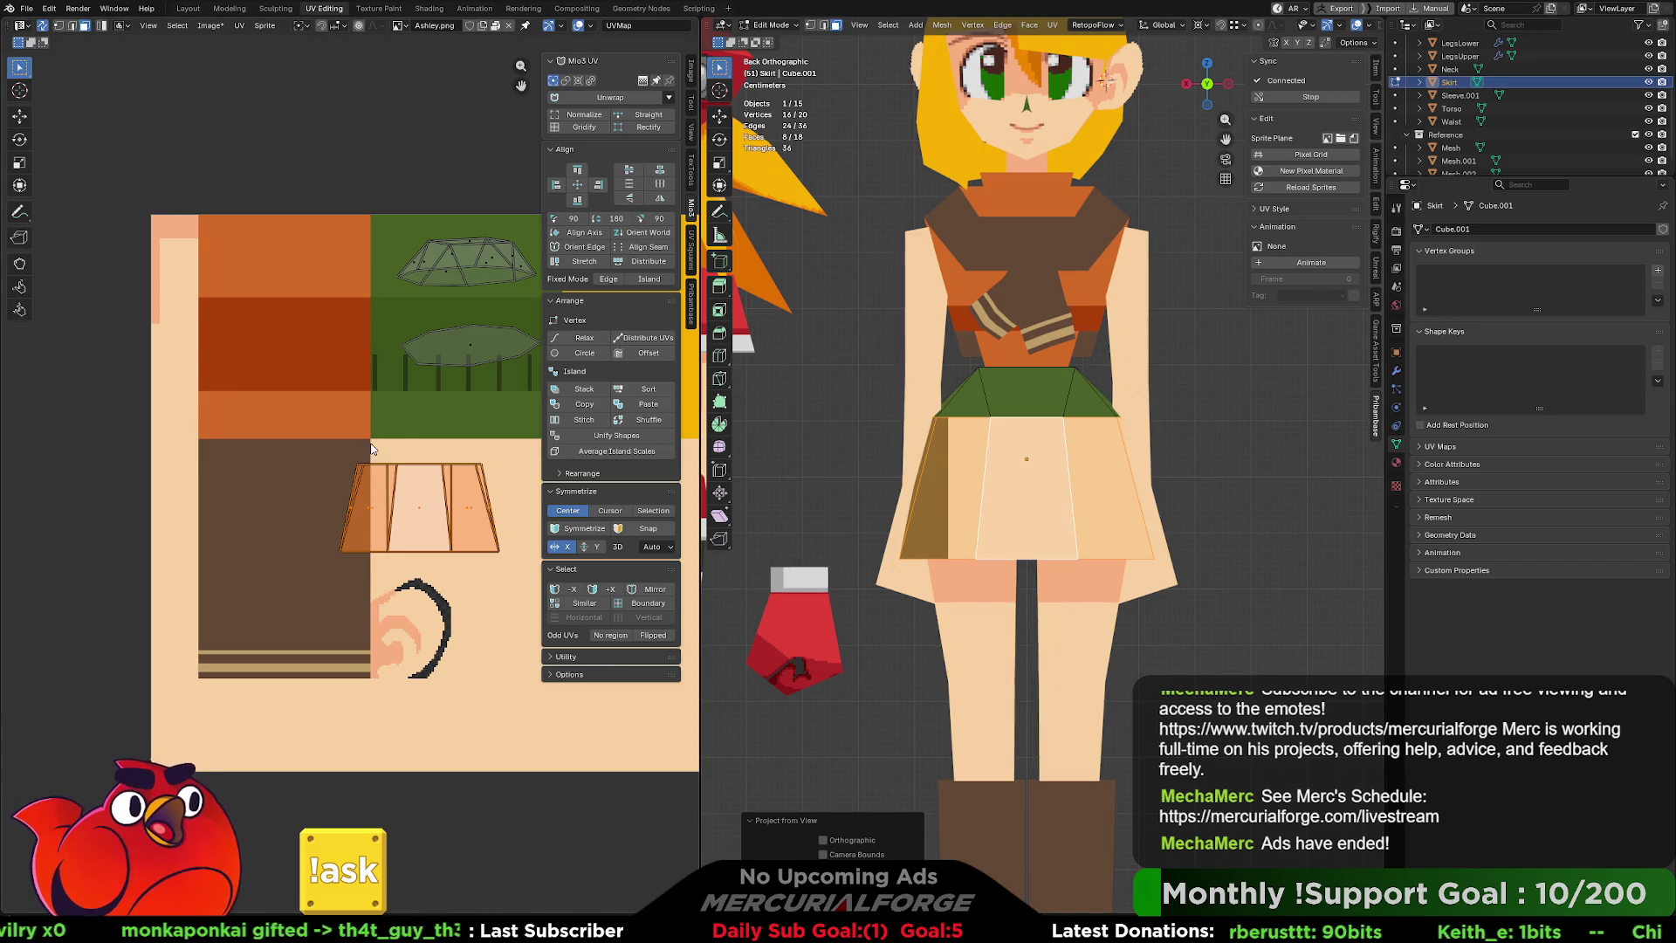
# Mark a vertical side edge of the skirt as a seam, then reselect the lower ring.
pyautogui.moveTo(1004, 463)
pyautogui.mouseDown(button='middle')
pyautogui.moveTo(1106, 468)
pyautogui.moveTo(1031, 489)
pyautogui.mouseUp(button='middle')
pyautogui.click(1030, 488)
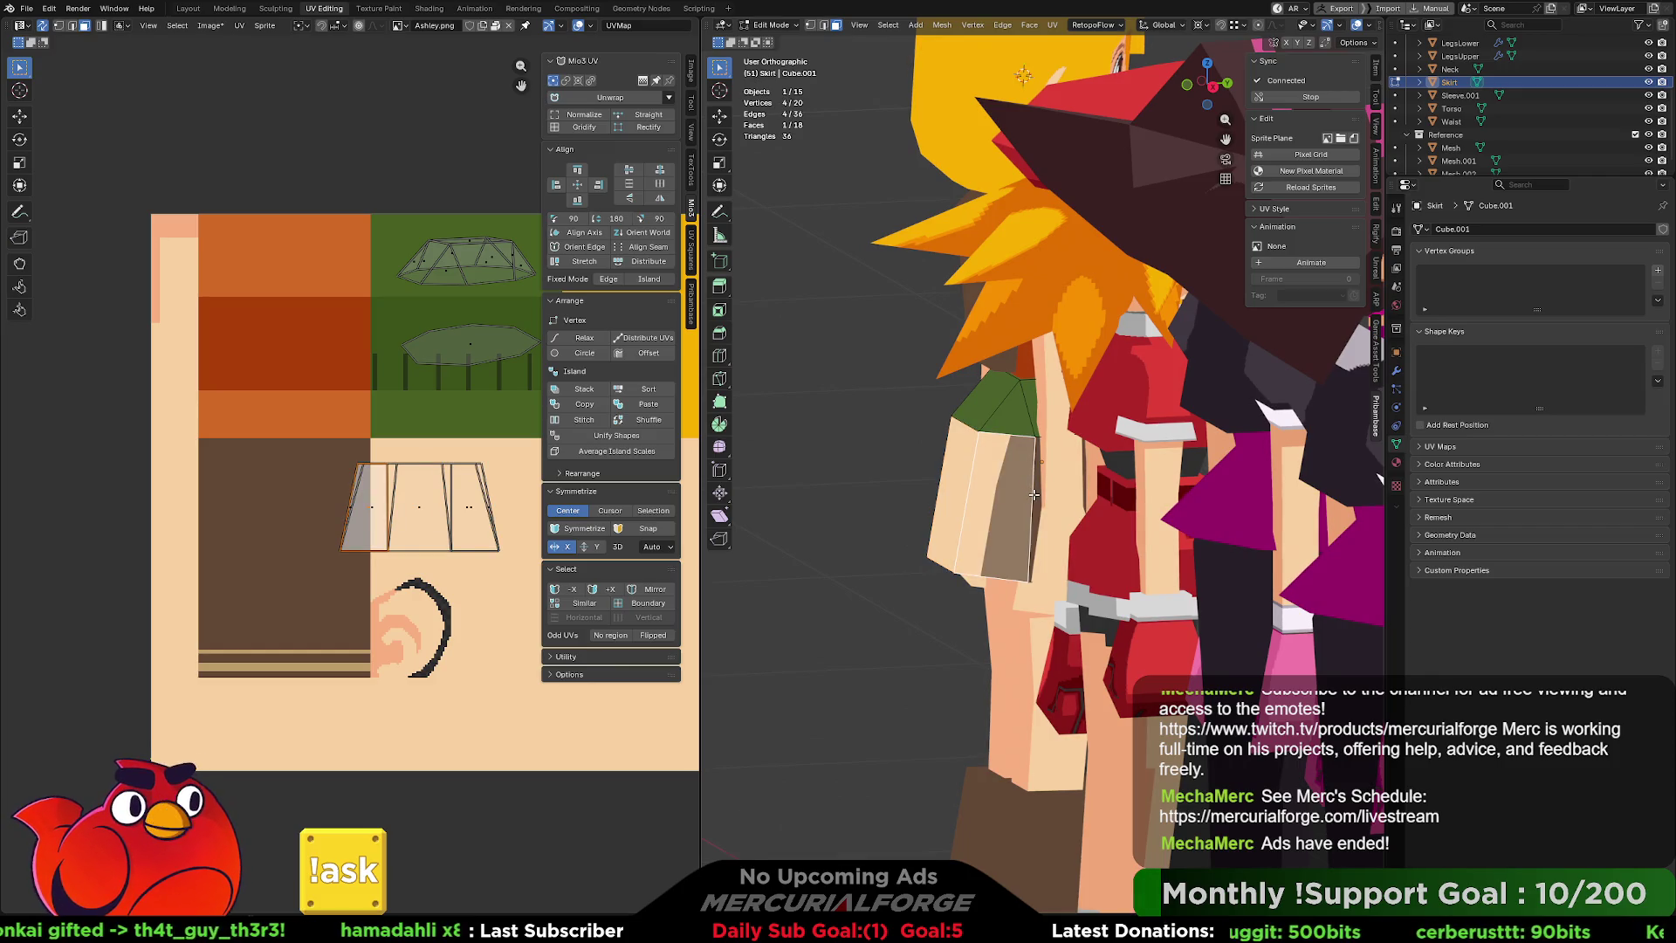
pyautogui.press('2')
pyautogui.click(1030, 494)
pyautogui.rightClick(1034, 495)
pyautogui.moveTo(1034, 495)
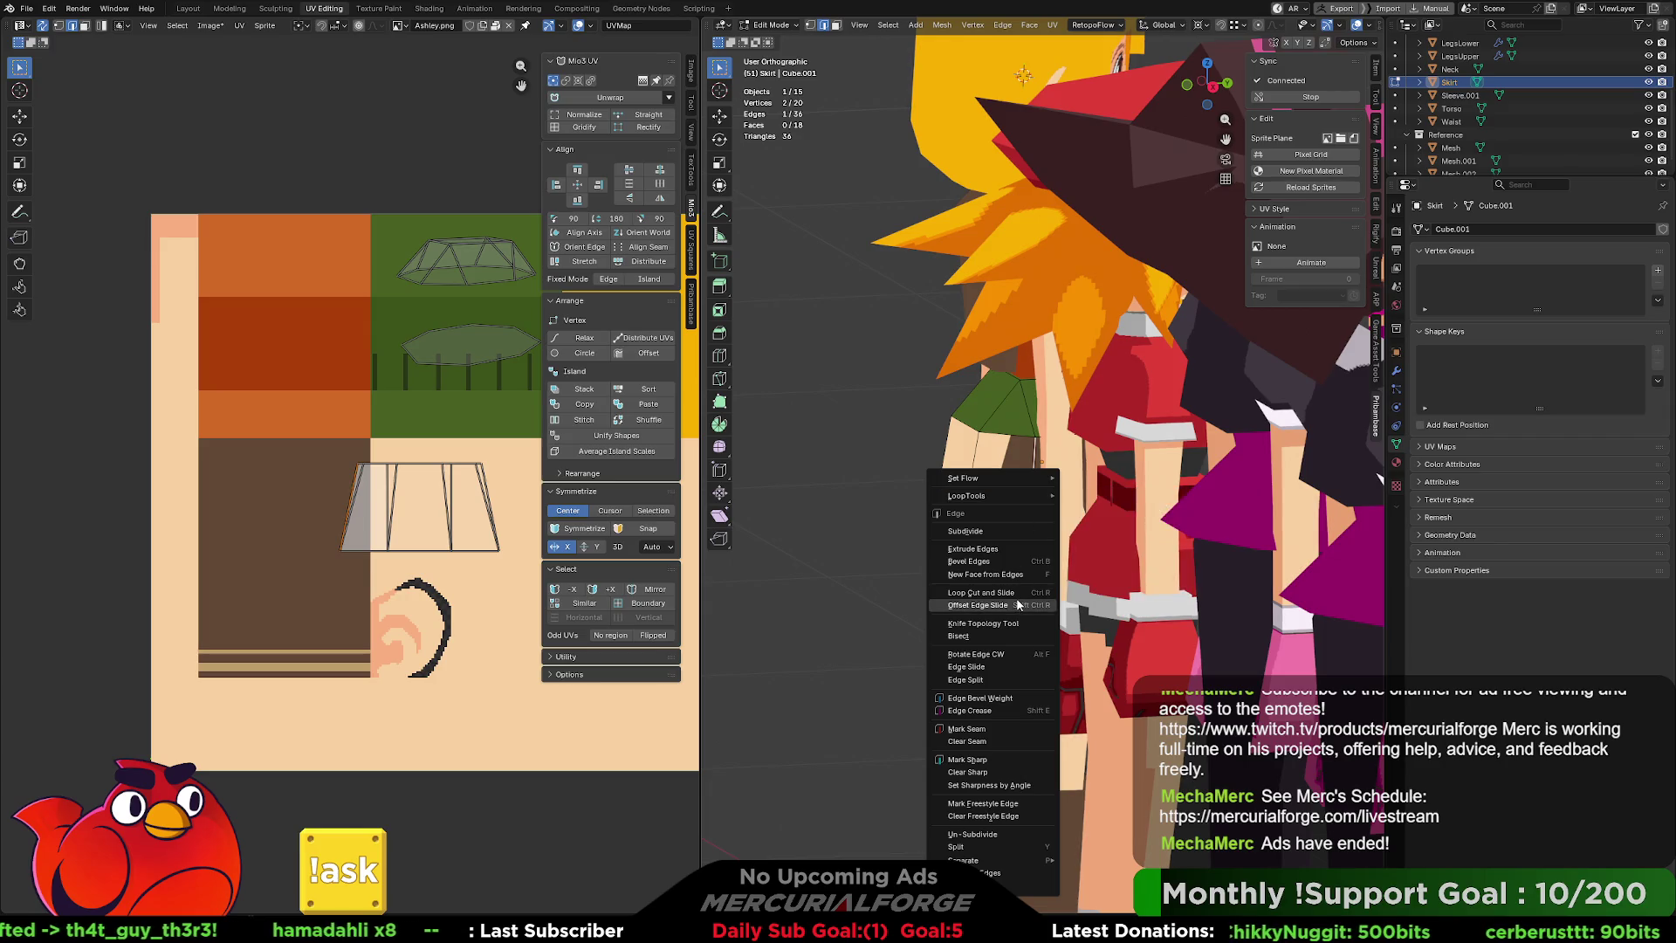
pyautogui.click(1001, 730)
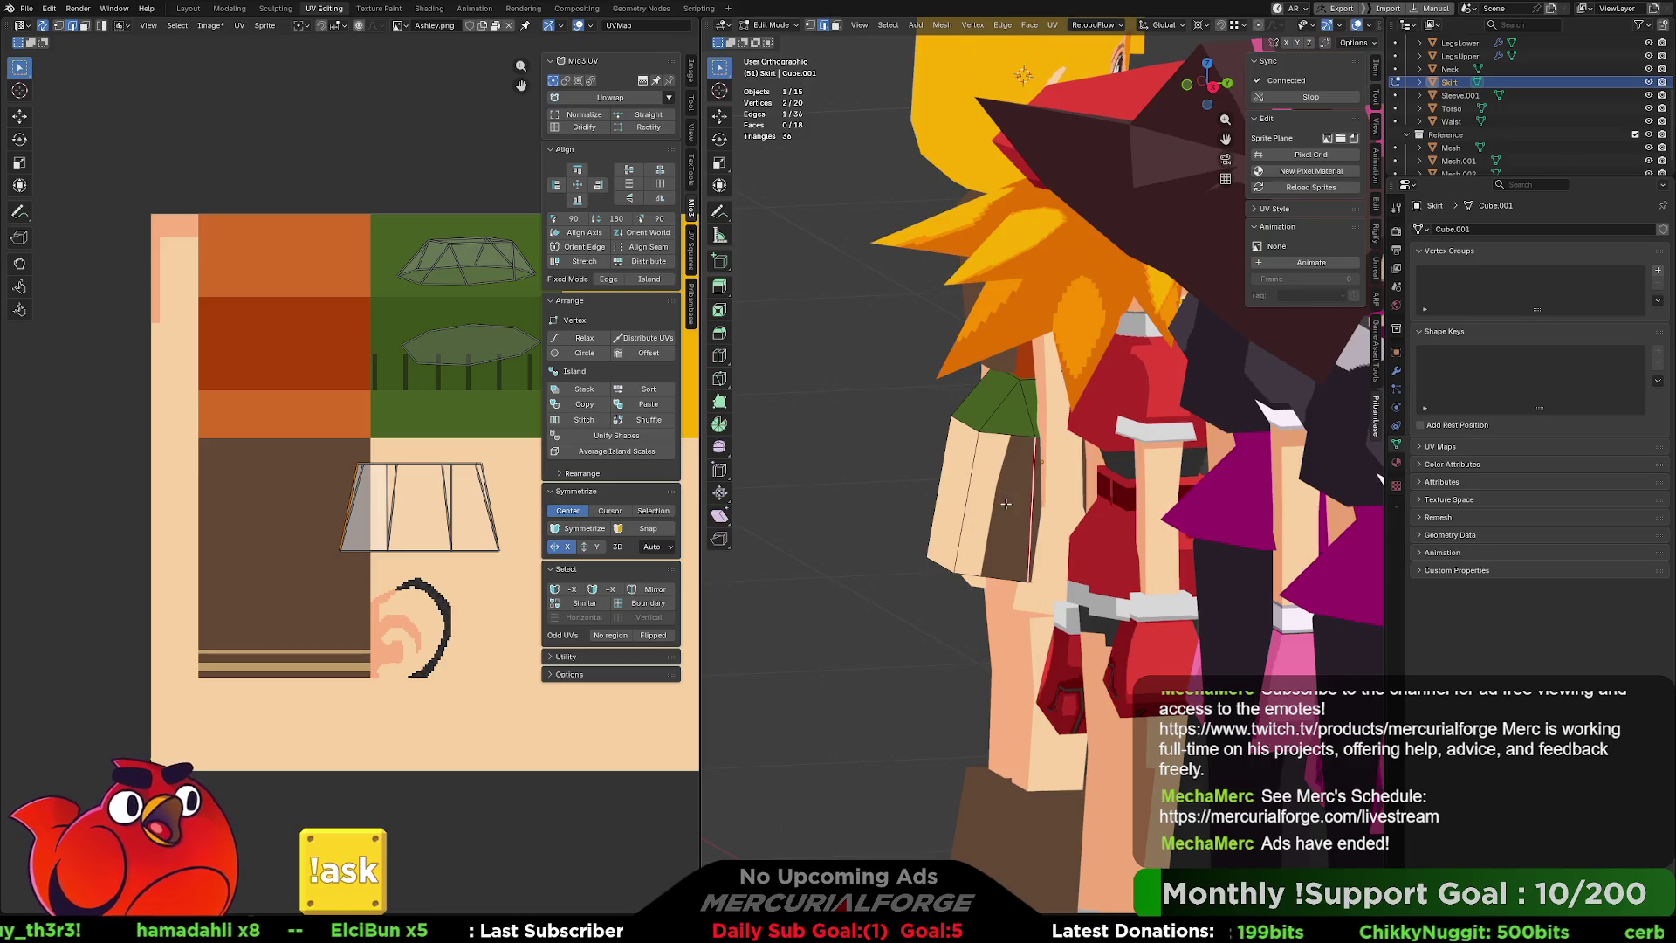
pyautogui.press('l')
pyautogui.press('l')
pyautogui.moveTo(957, 483); pyautogui.dragTo(837, 495, button='middle')
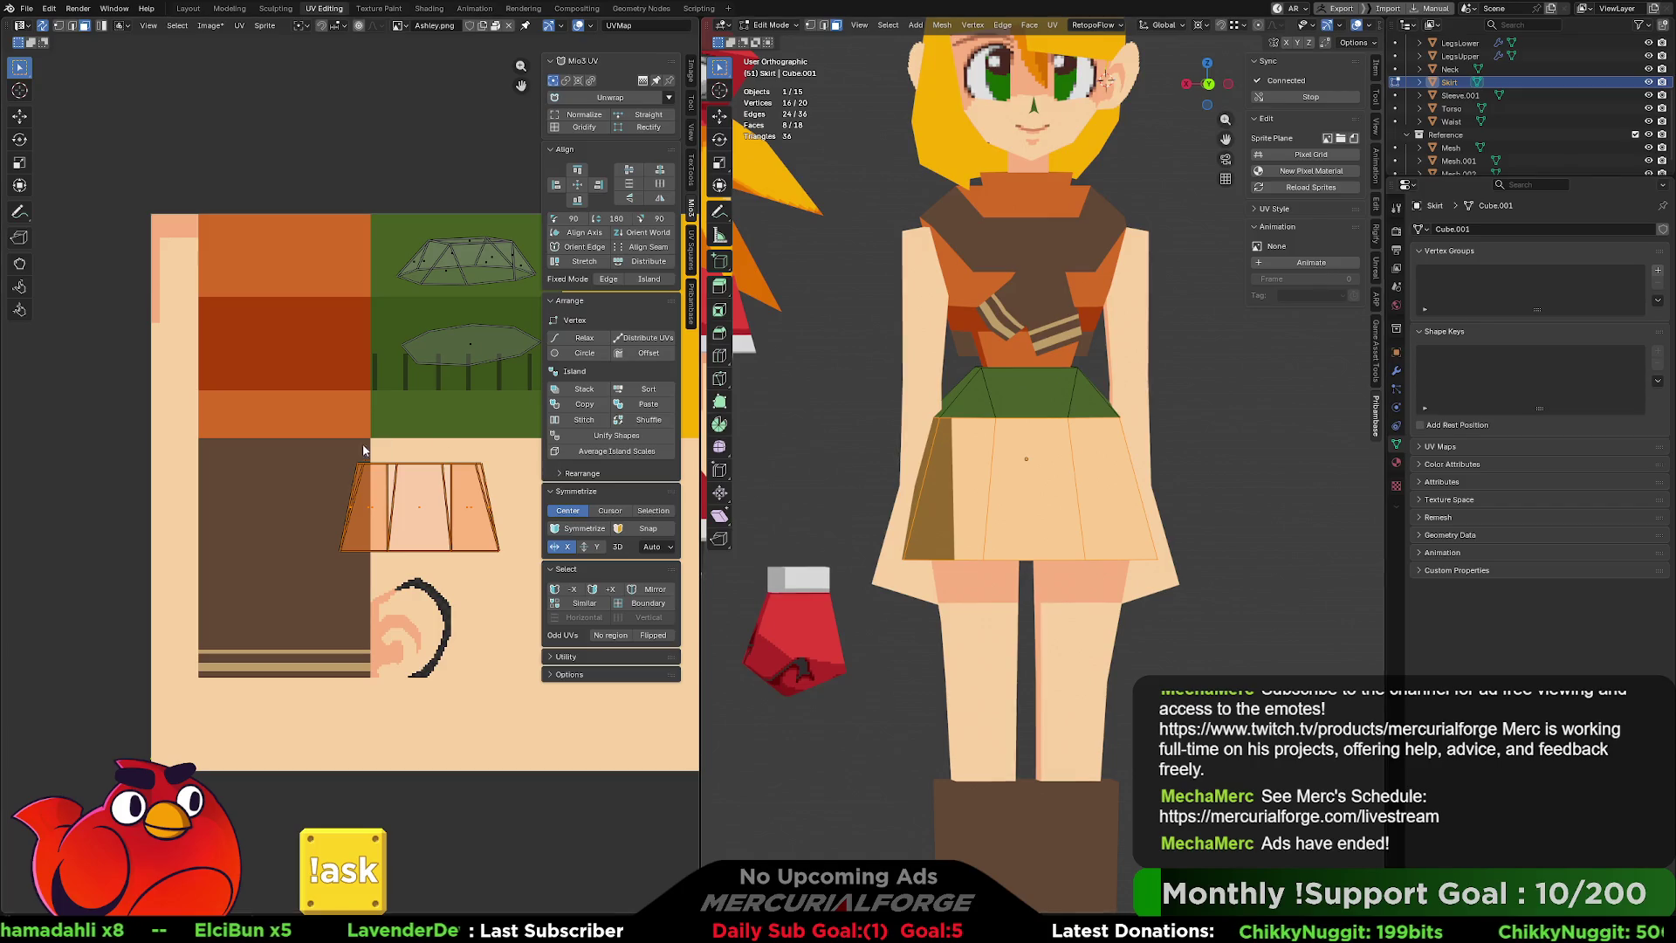
pyautogui.press('u')
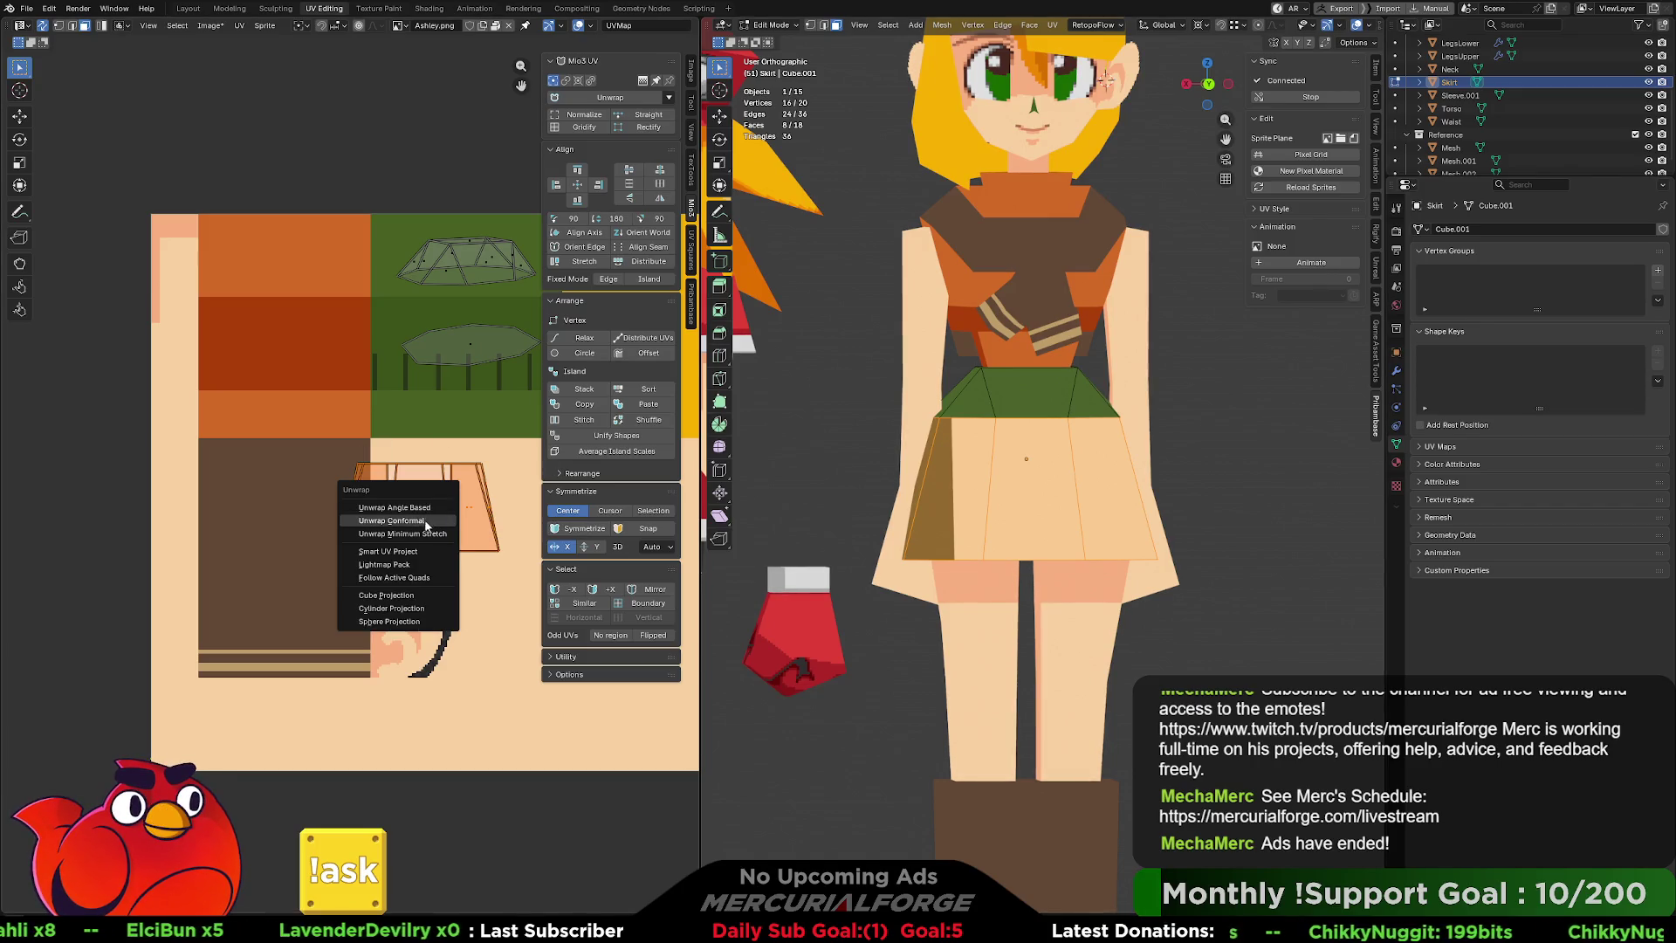
# Unwrap the lower skirt along its seam, trying Conformal and Smart UV before keeping Minimum Stretch.
pyautogui.click(417, 533)
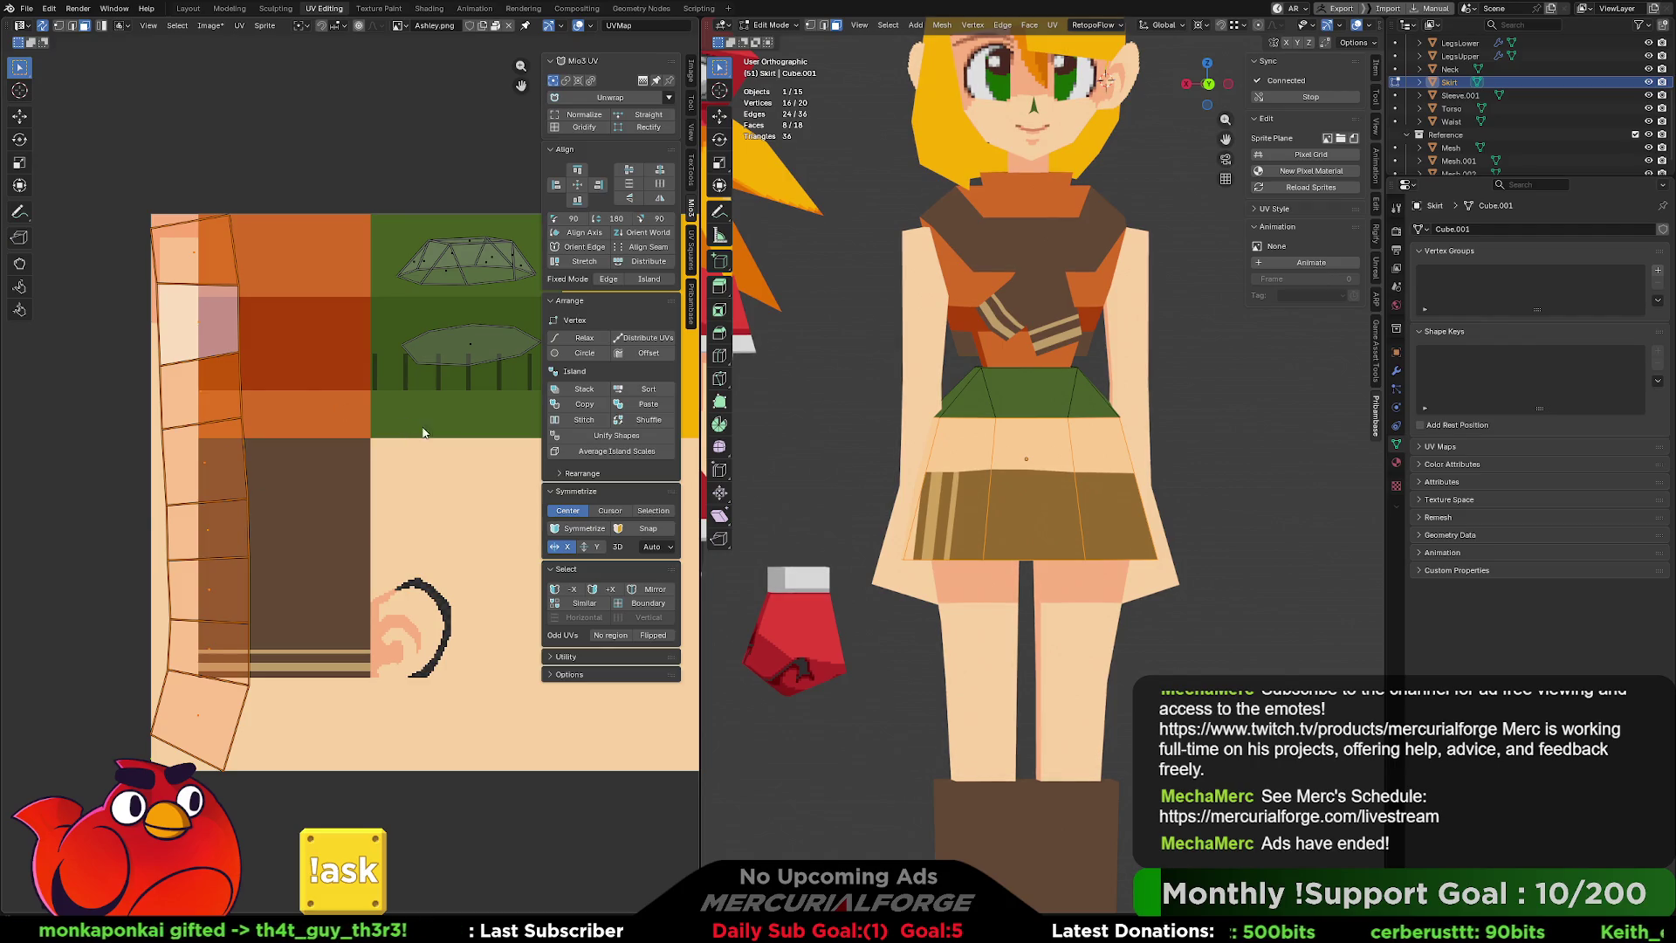
pyautogui.scroll(-1, 423, 433)
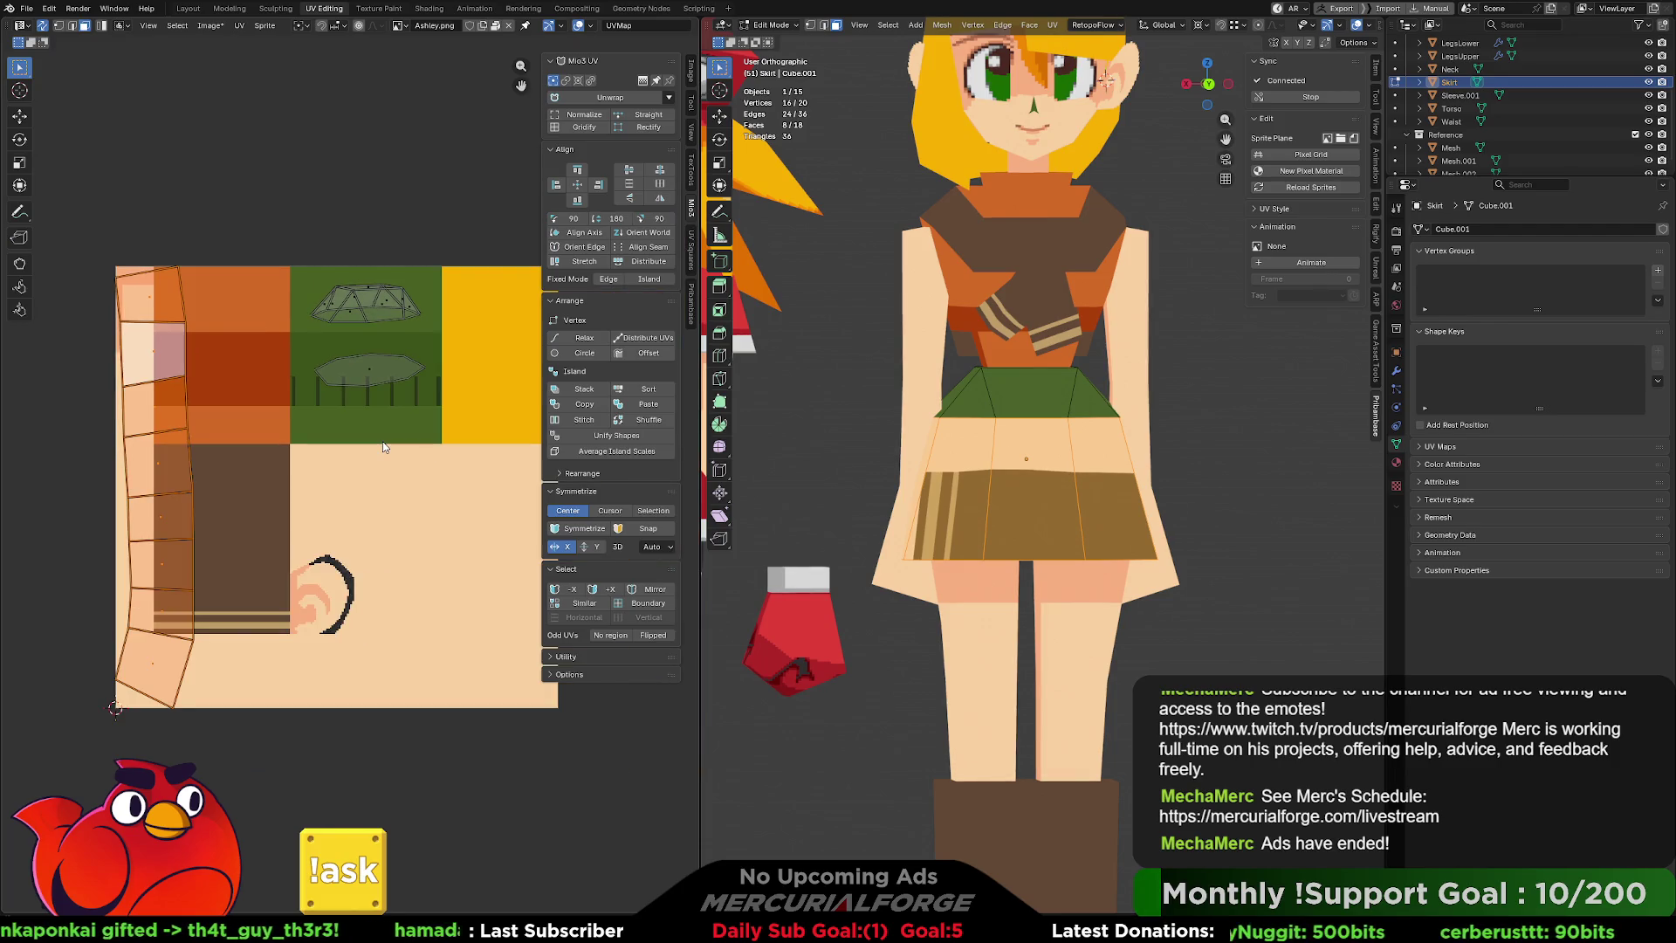
pyautogui.press('u')
pyautogui.click(381, 432)
pyautogui.press('u')
pyautogui.click(377, 431)
pyautogui.press('u')
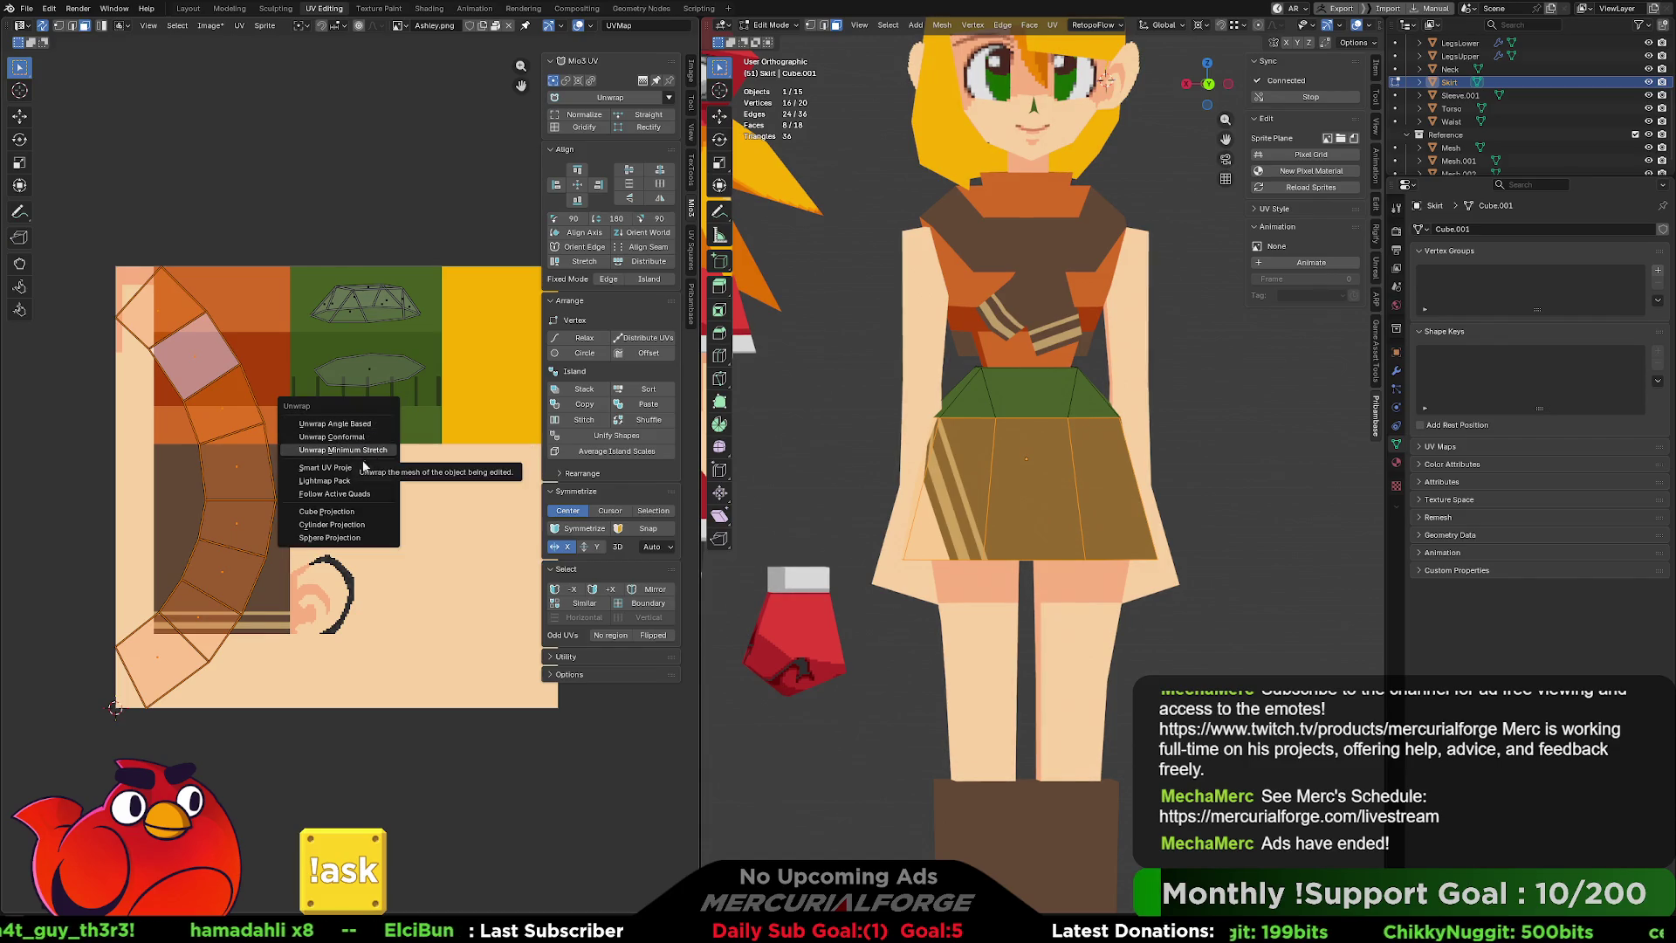
pyautogui.click(356, 471)
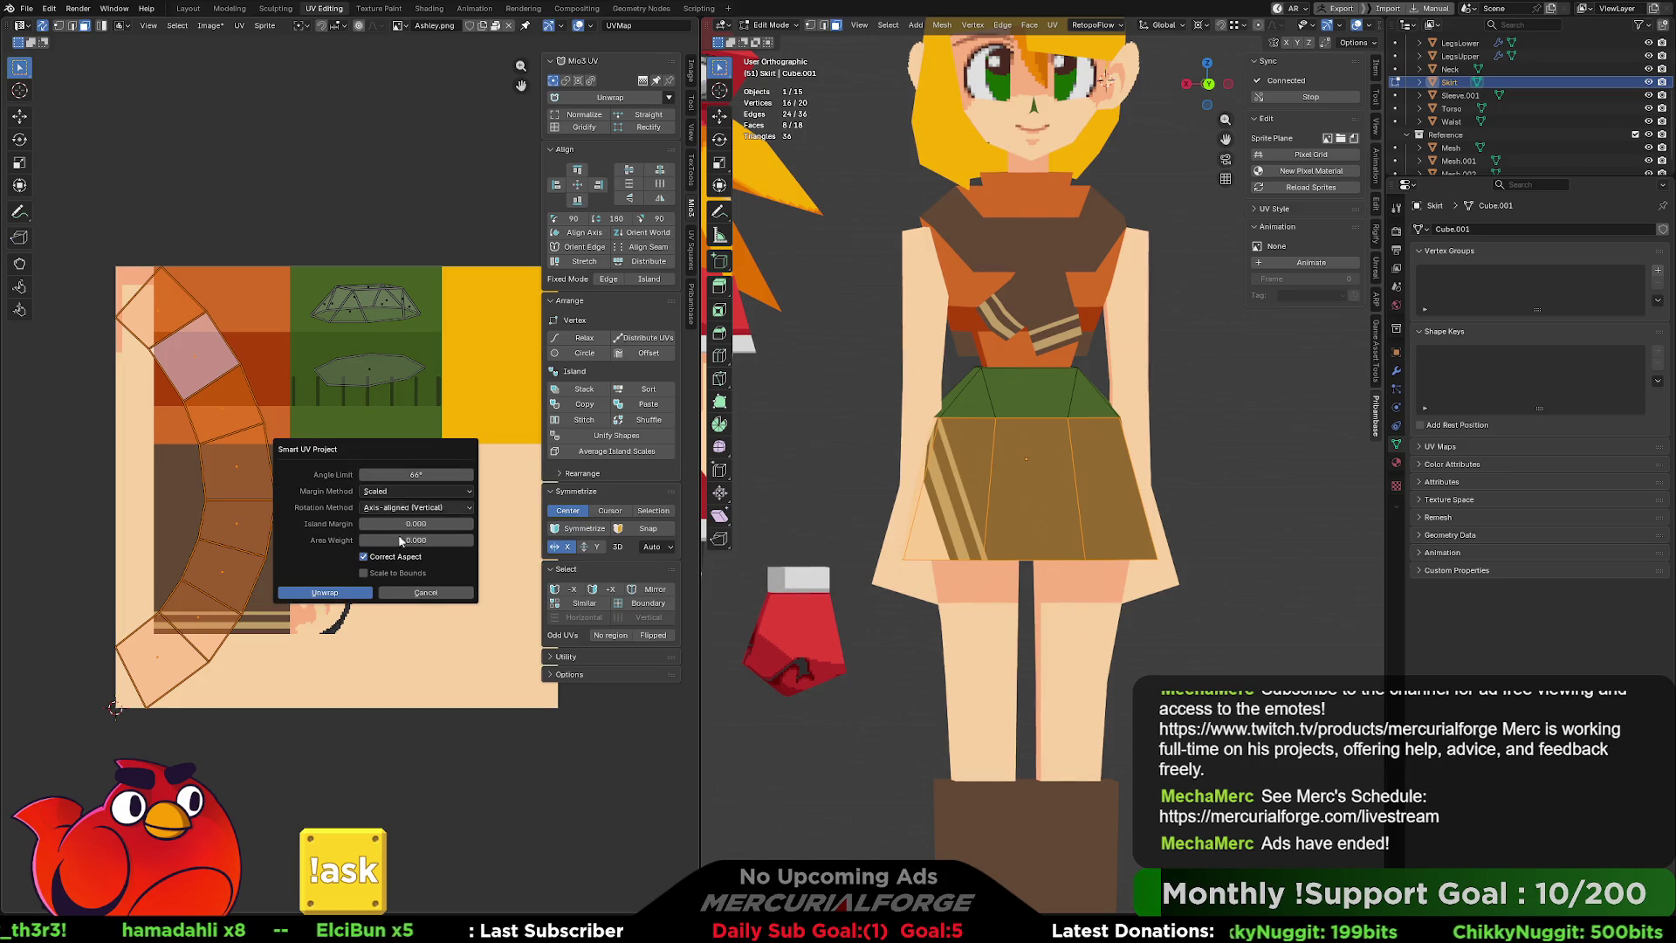
pyautogui.click(417, 598)
pyautogui.press('u')
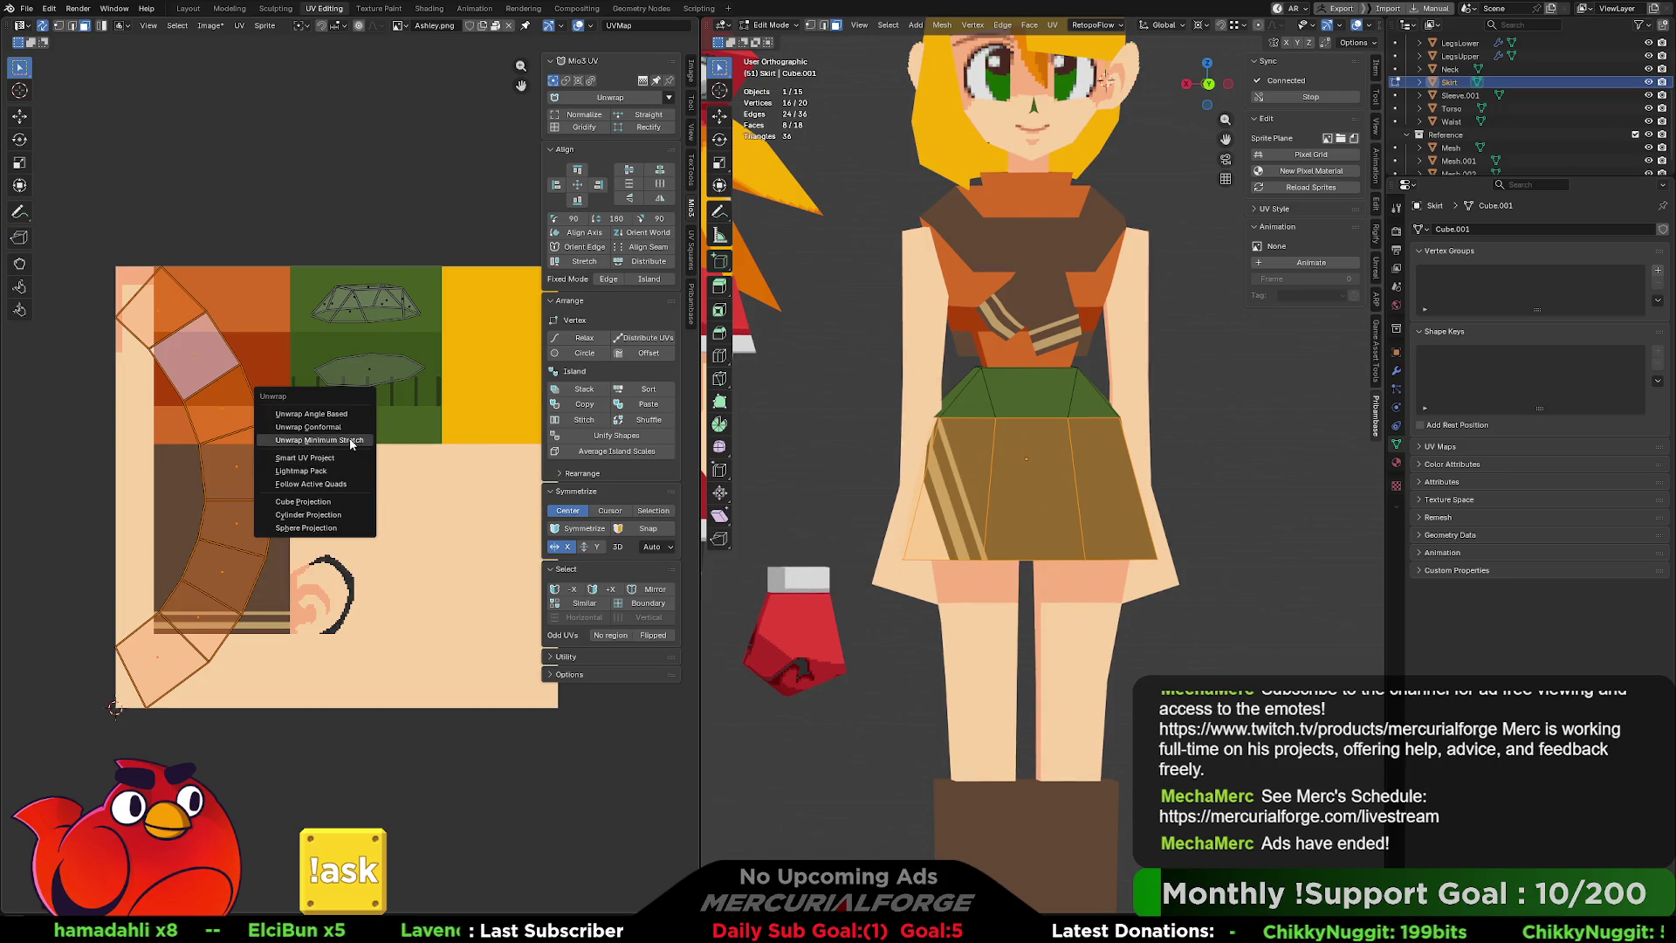
pyautogui.click(351, 441)
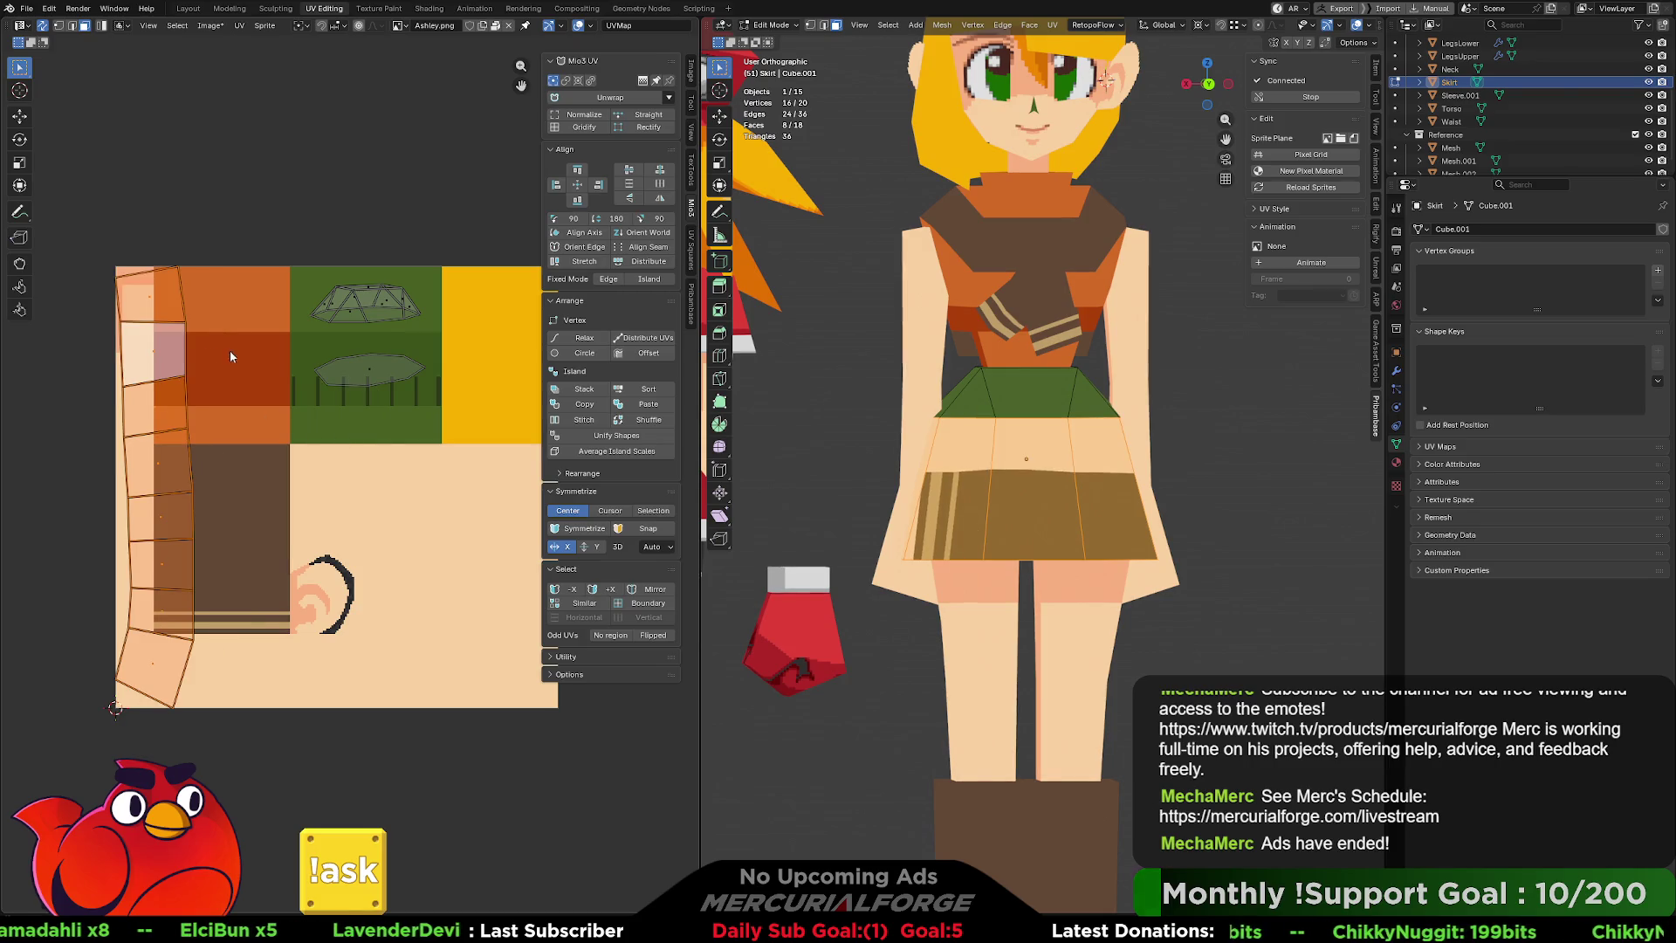
# Box-select the skirt strip's faces in the UV Editor and try Mio3 UV Align, which errors.
pyautogui.moveTo(165, 380); pyautogui.dragTo(188, 349, button='middle')
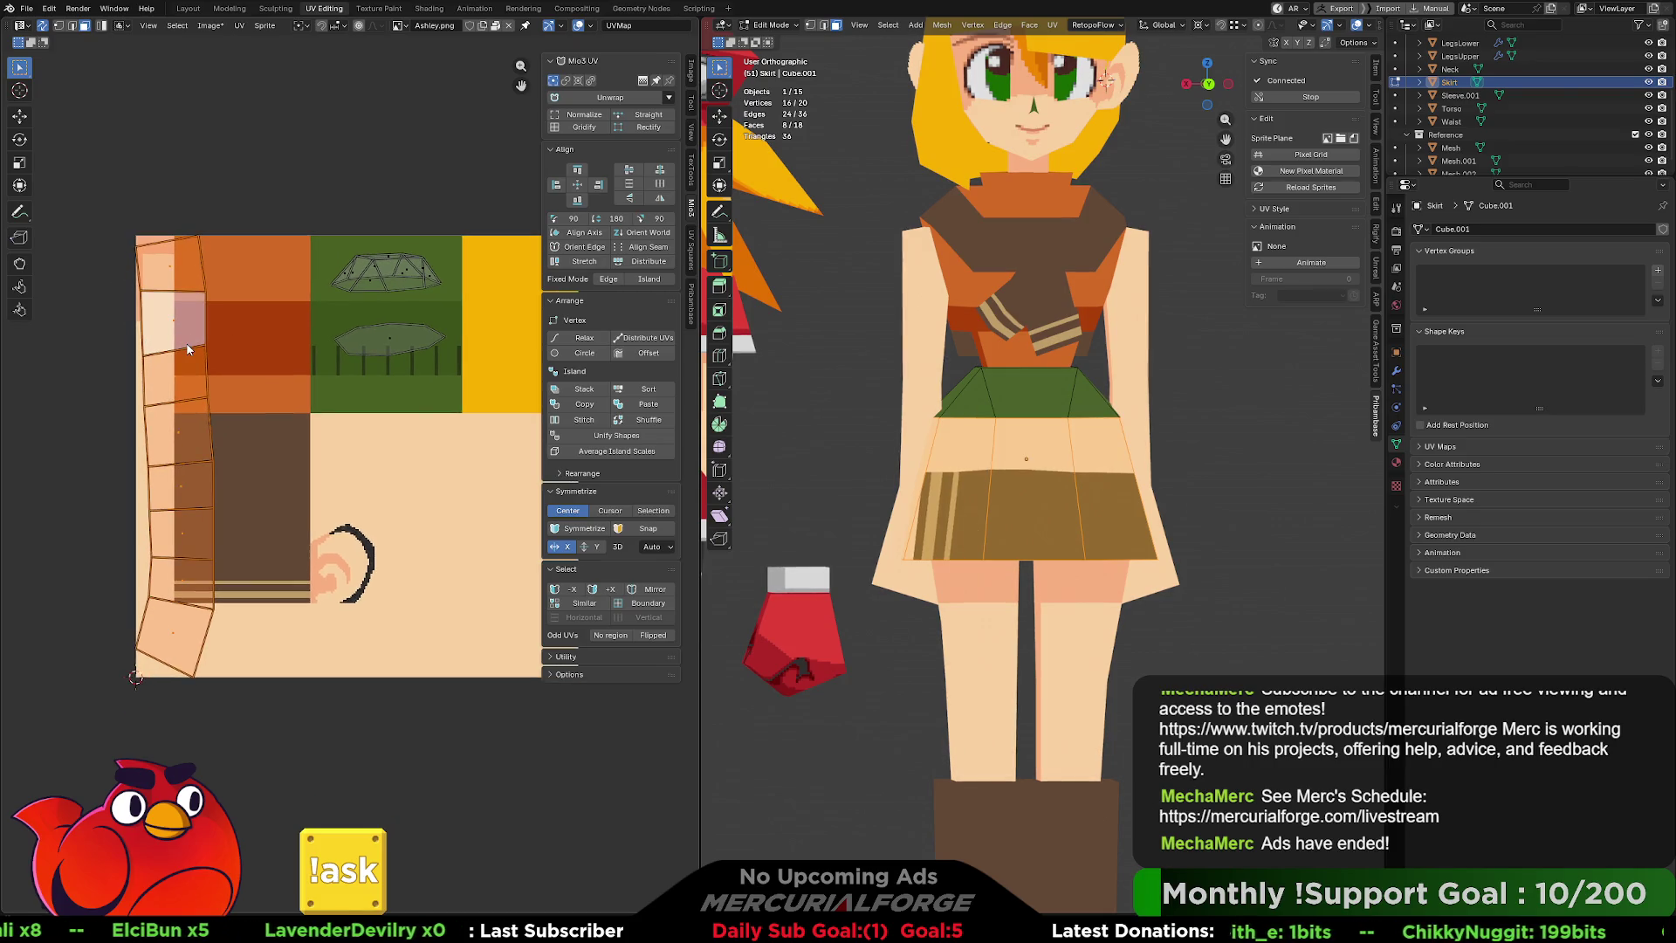
pyautogui.rightClick(210, 322)
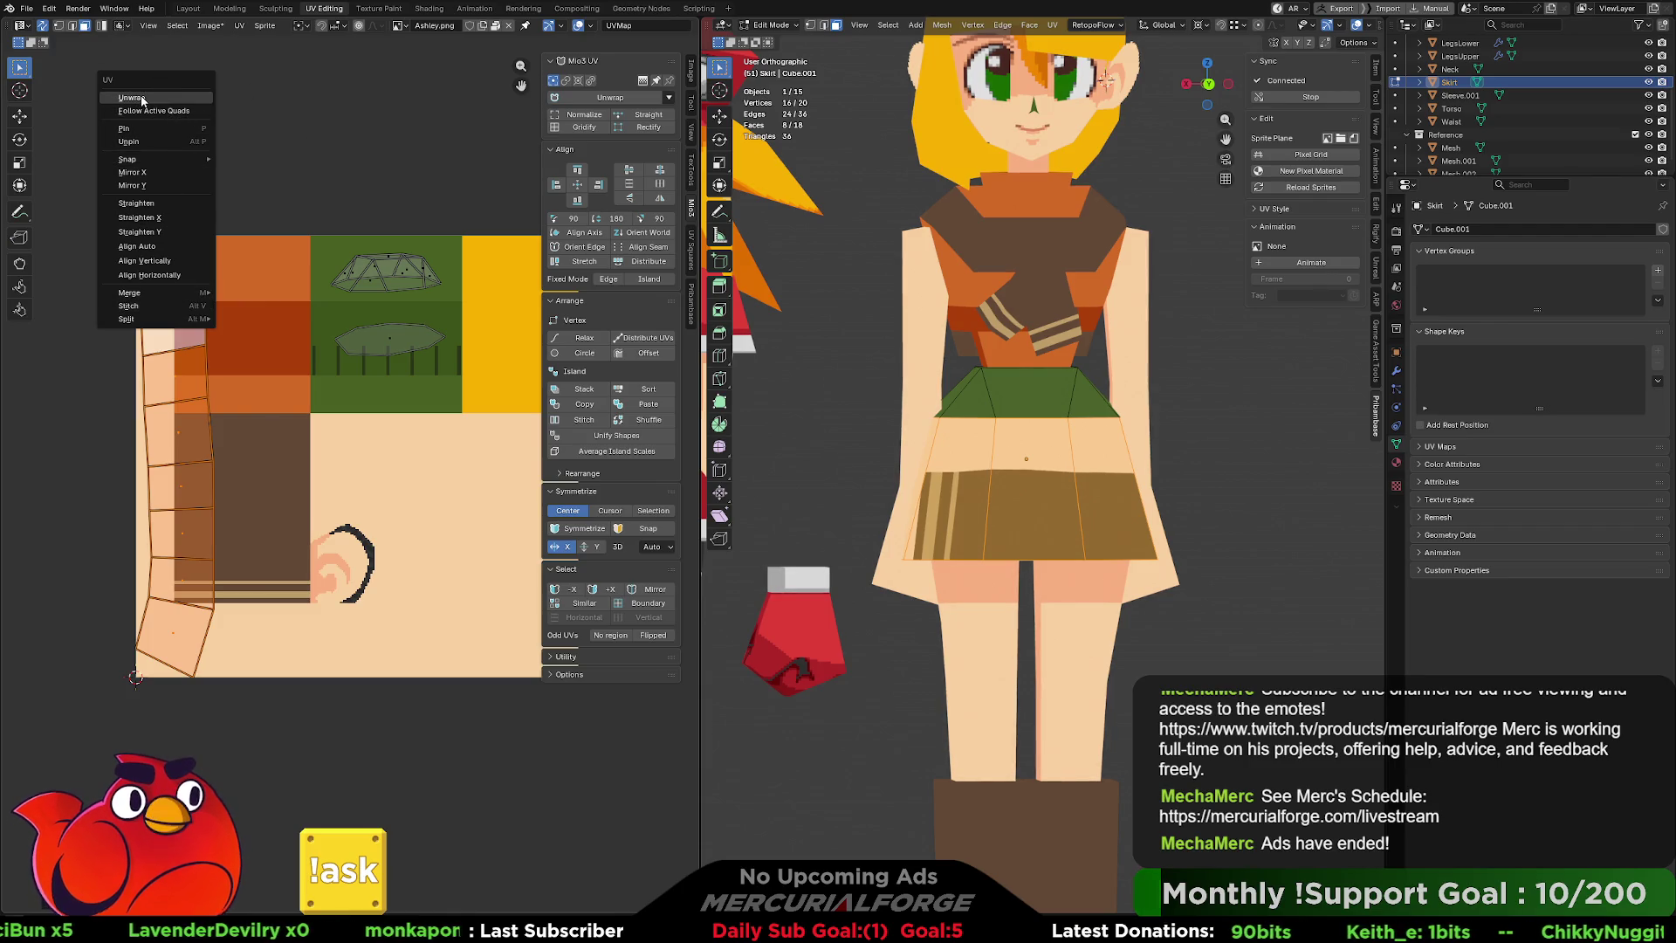
pyautogui.press('Escape')
pyautogui.click(220, 315)
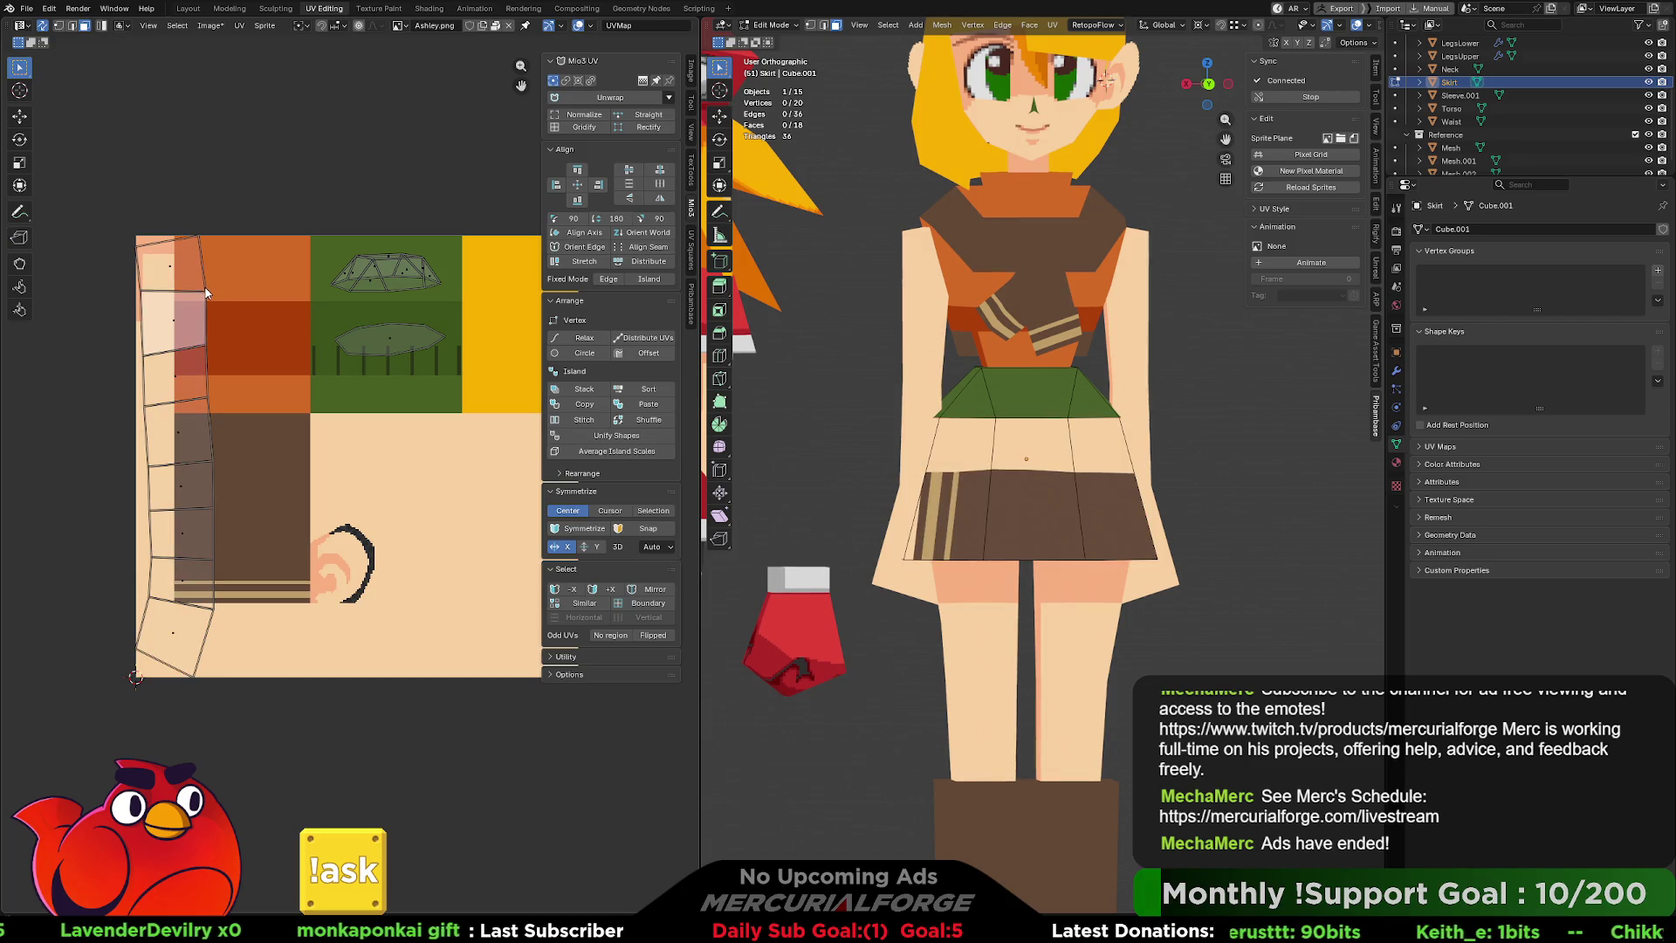
pyautogui.click(207, 293)
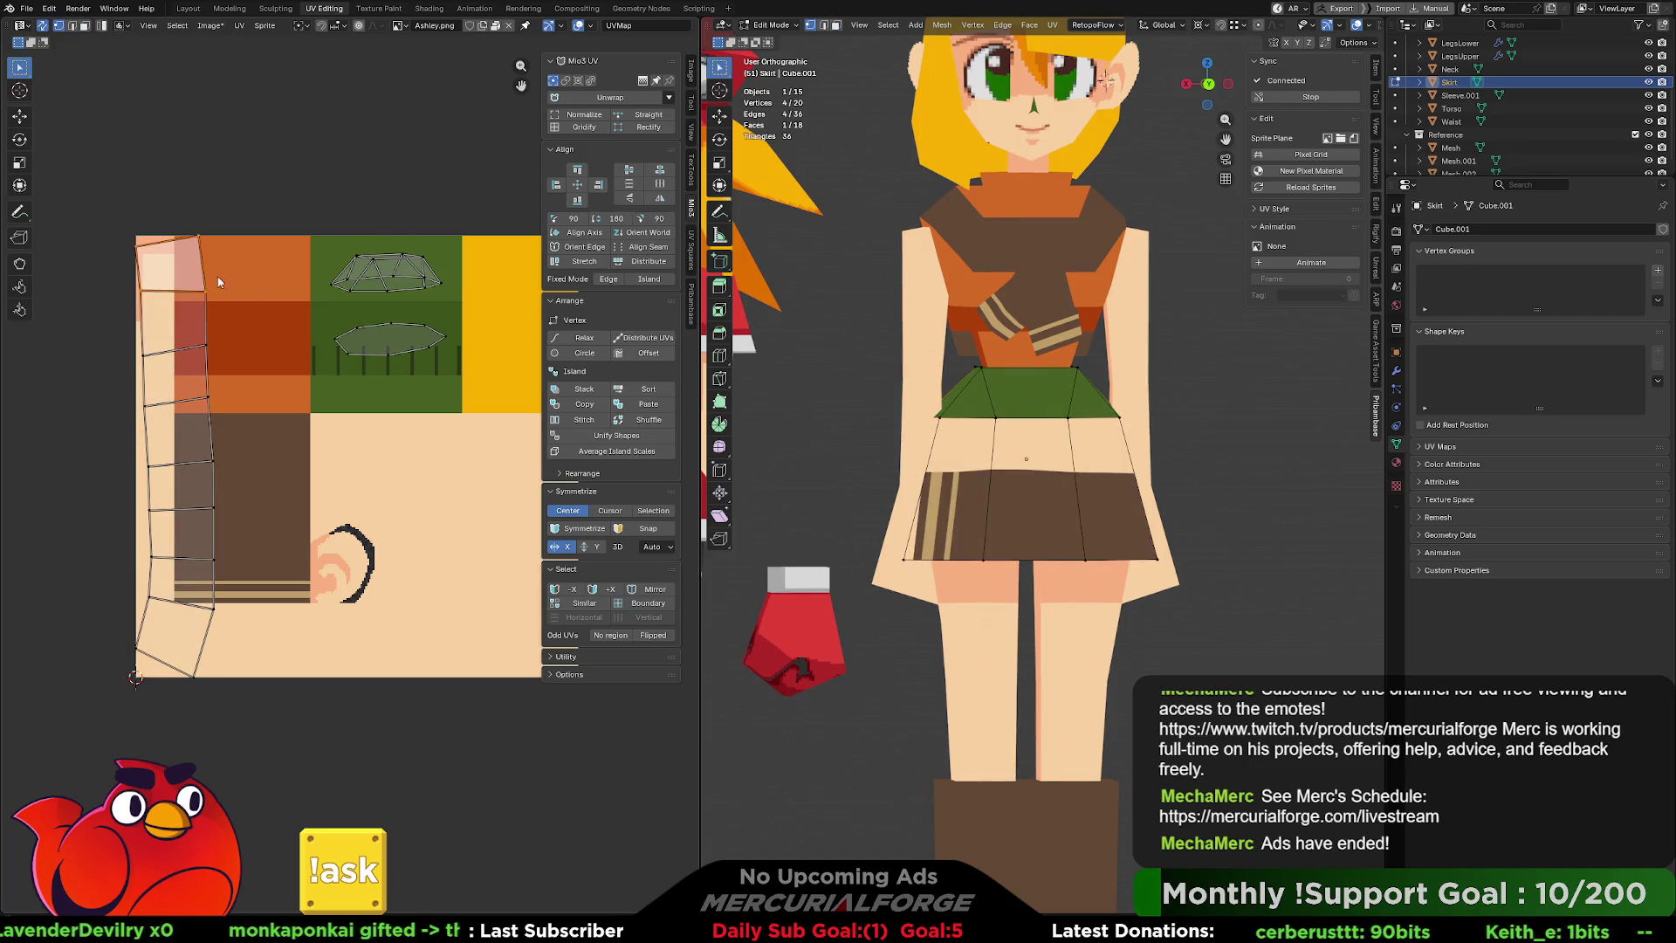
pyautogui.moveTo(274, 207)
pyautogui.mouseDown()
pyautogui.moveTo(191, 594)
pyautogui.moveTo(182, 721)
pyautogui.mouseUp()
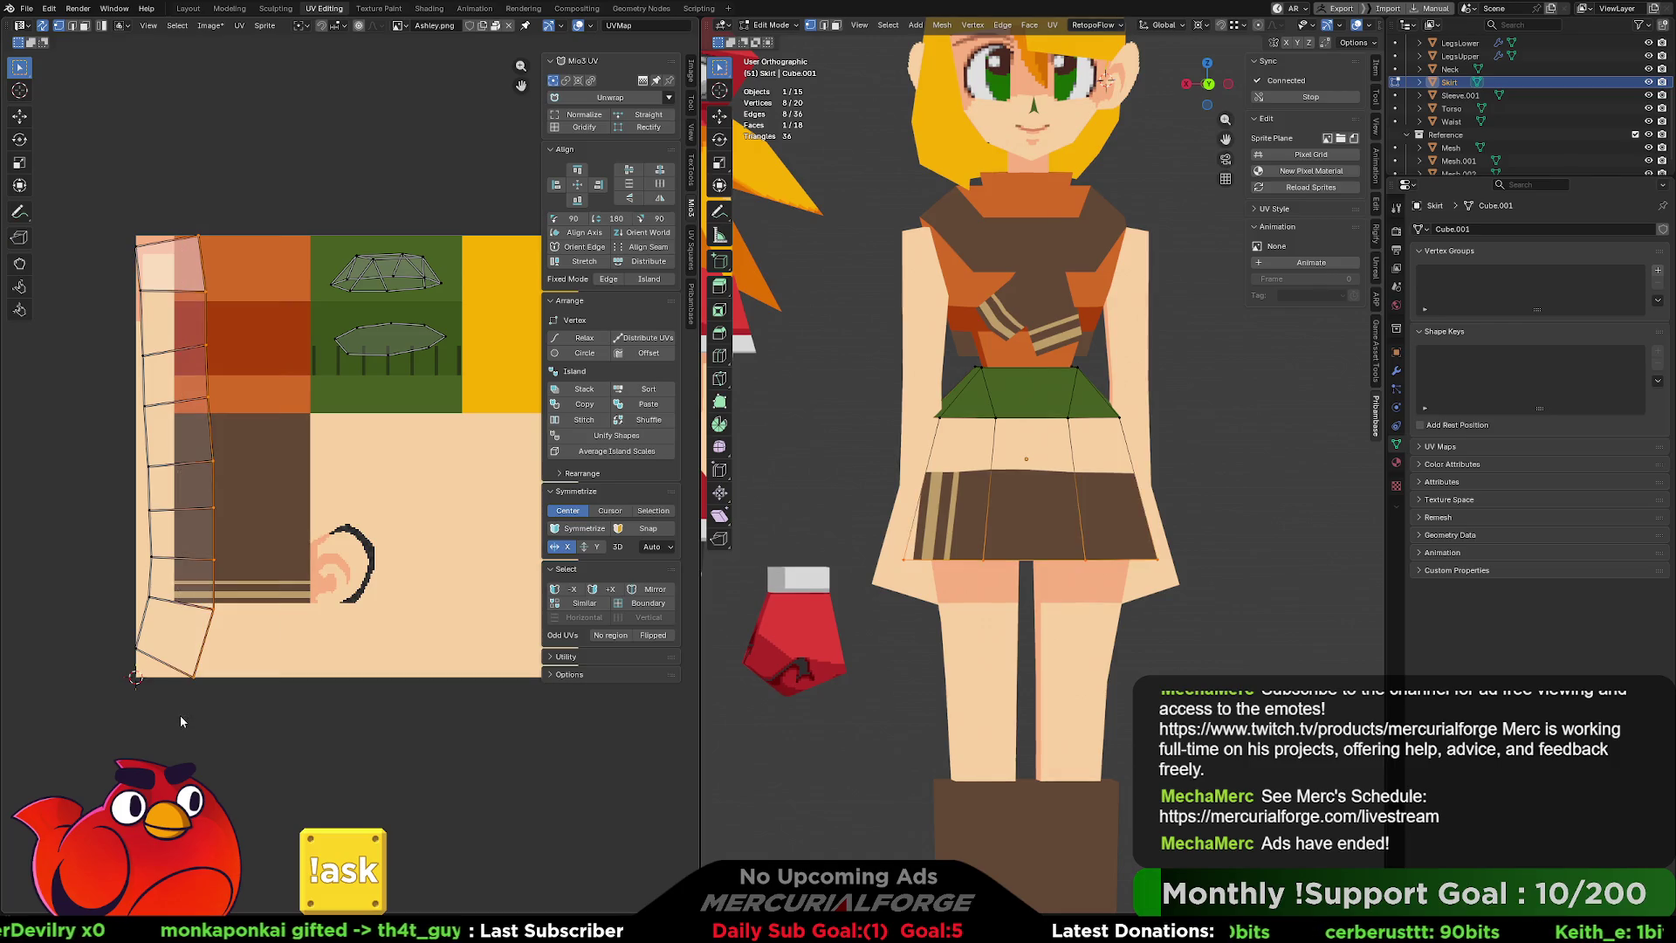
pyautogui.click(598, 184)
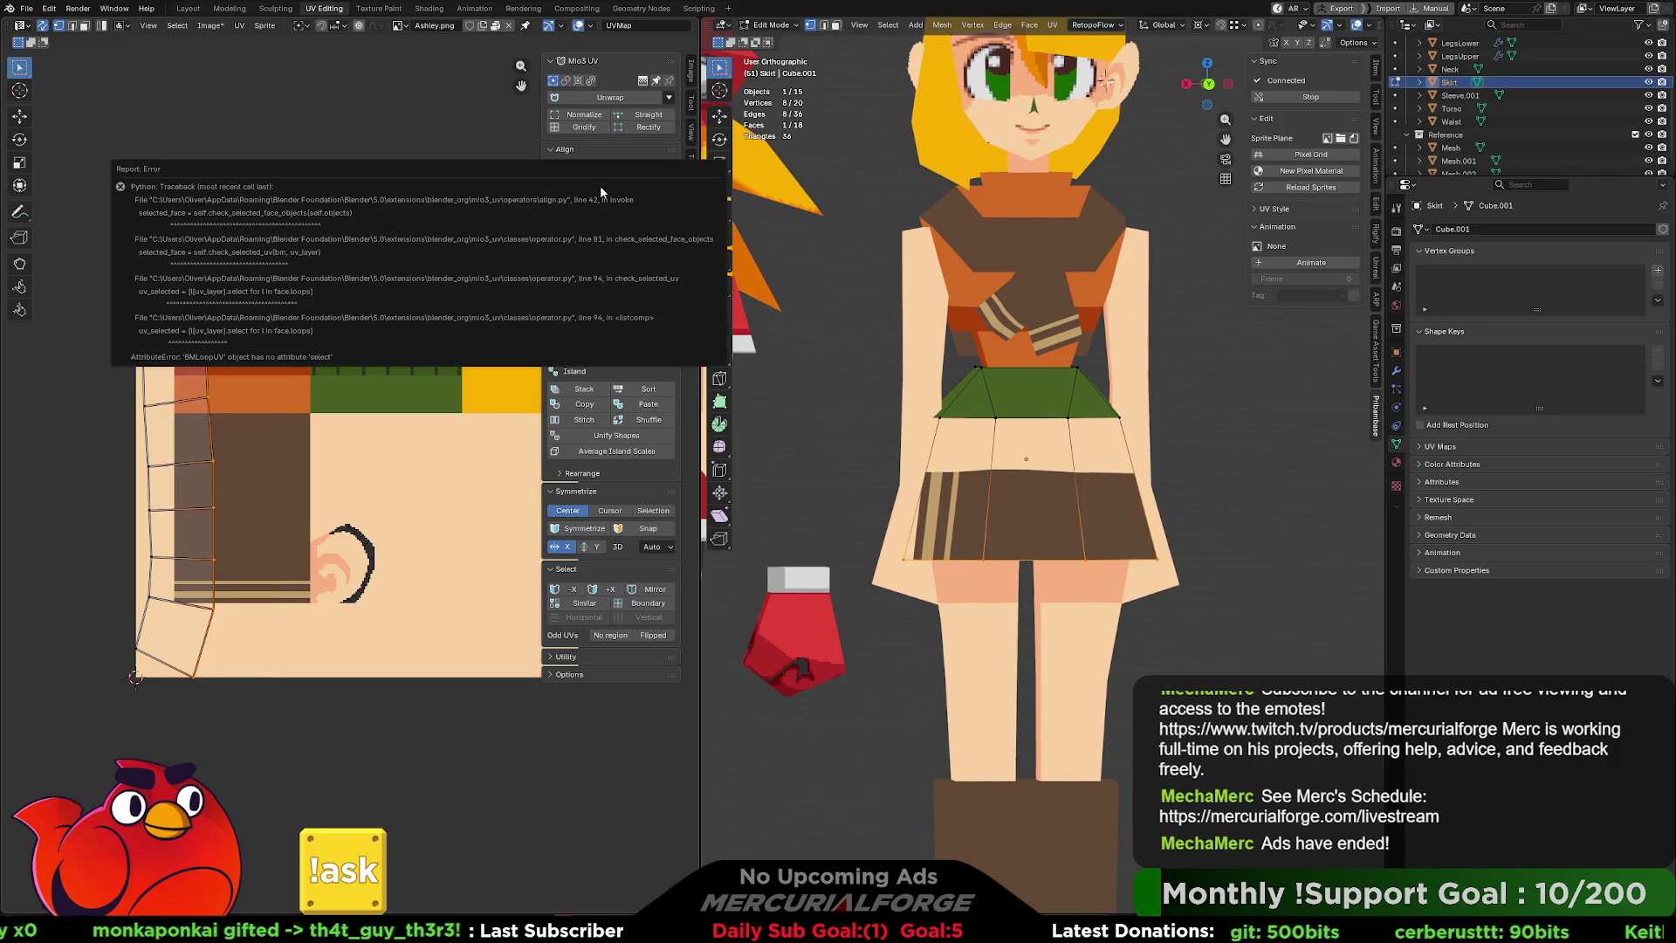
# Try Mio3 straightening options on the strip, undoing the move onto green and the fan reshape.
pyautogui.click(645, 124)
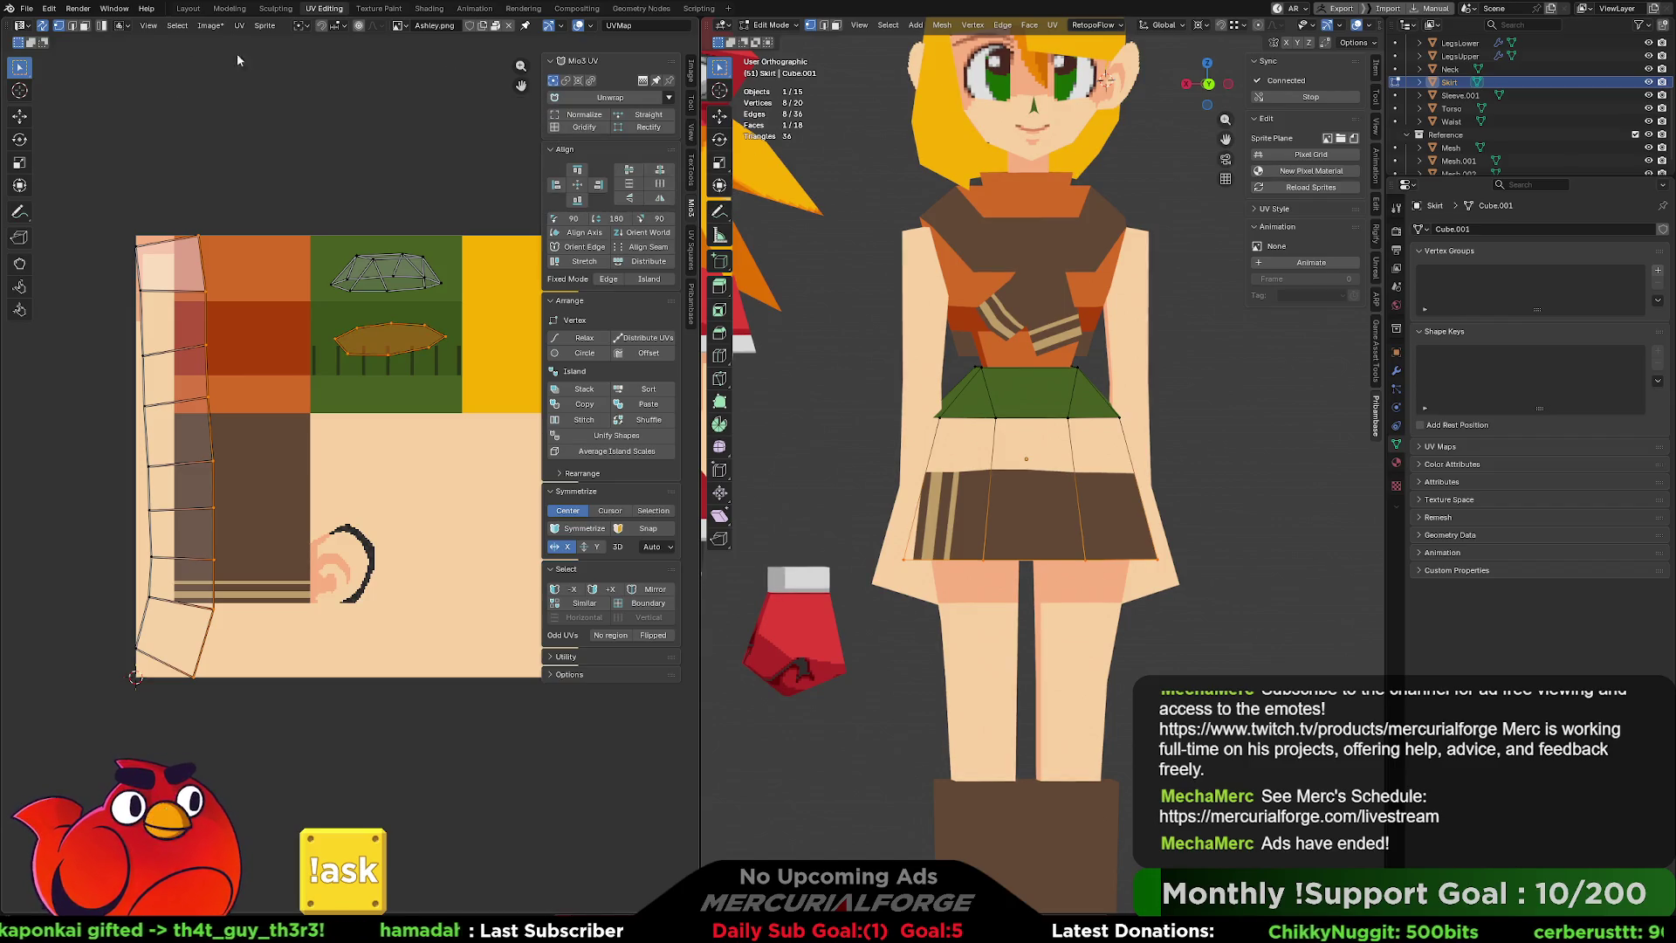
pyautogui.click(26, 9)
pyautogui.moveTo(49, 9)
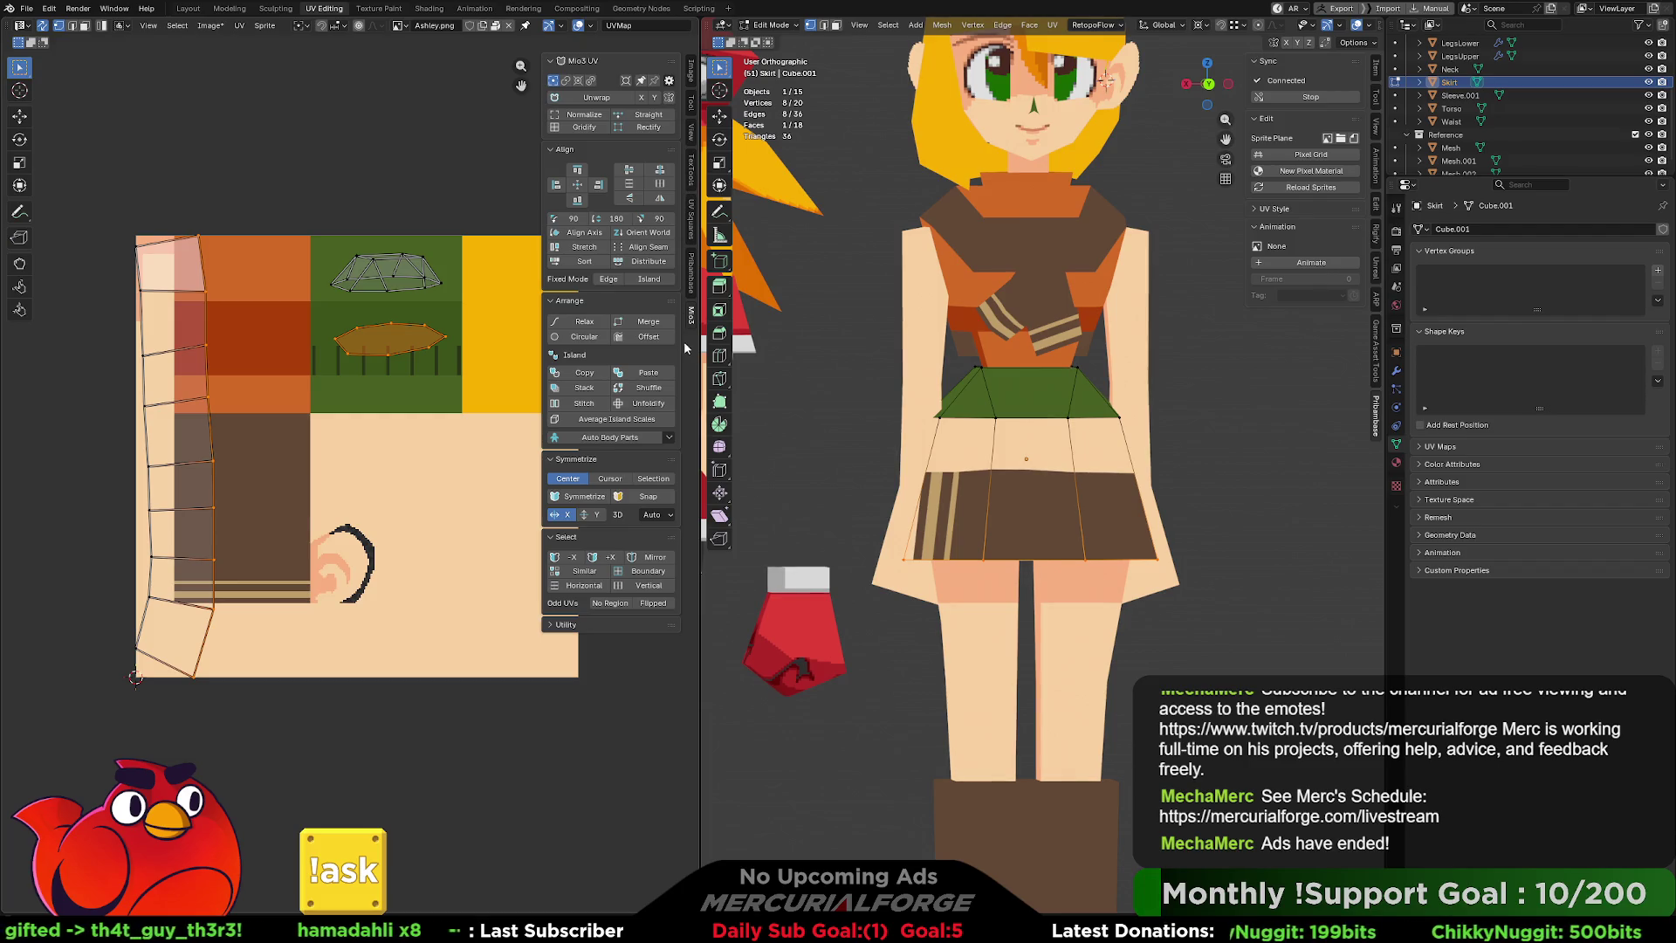
pyautogui.click(601, 187)
pyautogui.hotkey('ctrl', 'z')
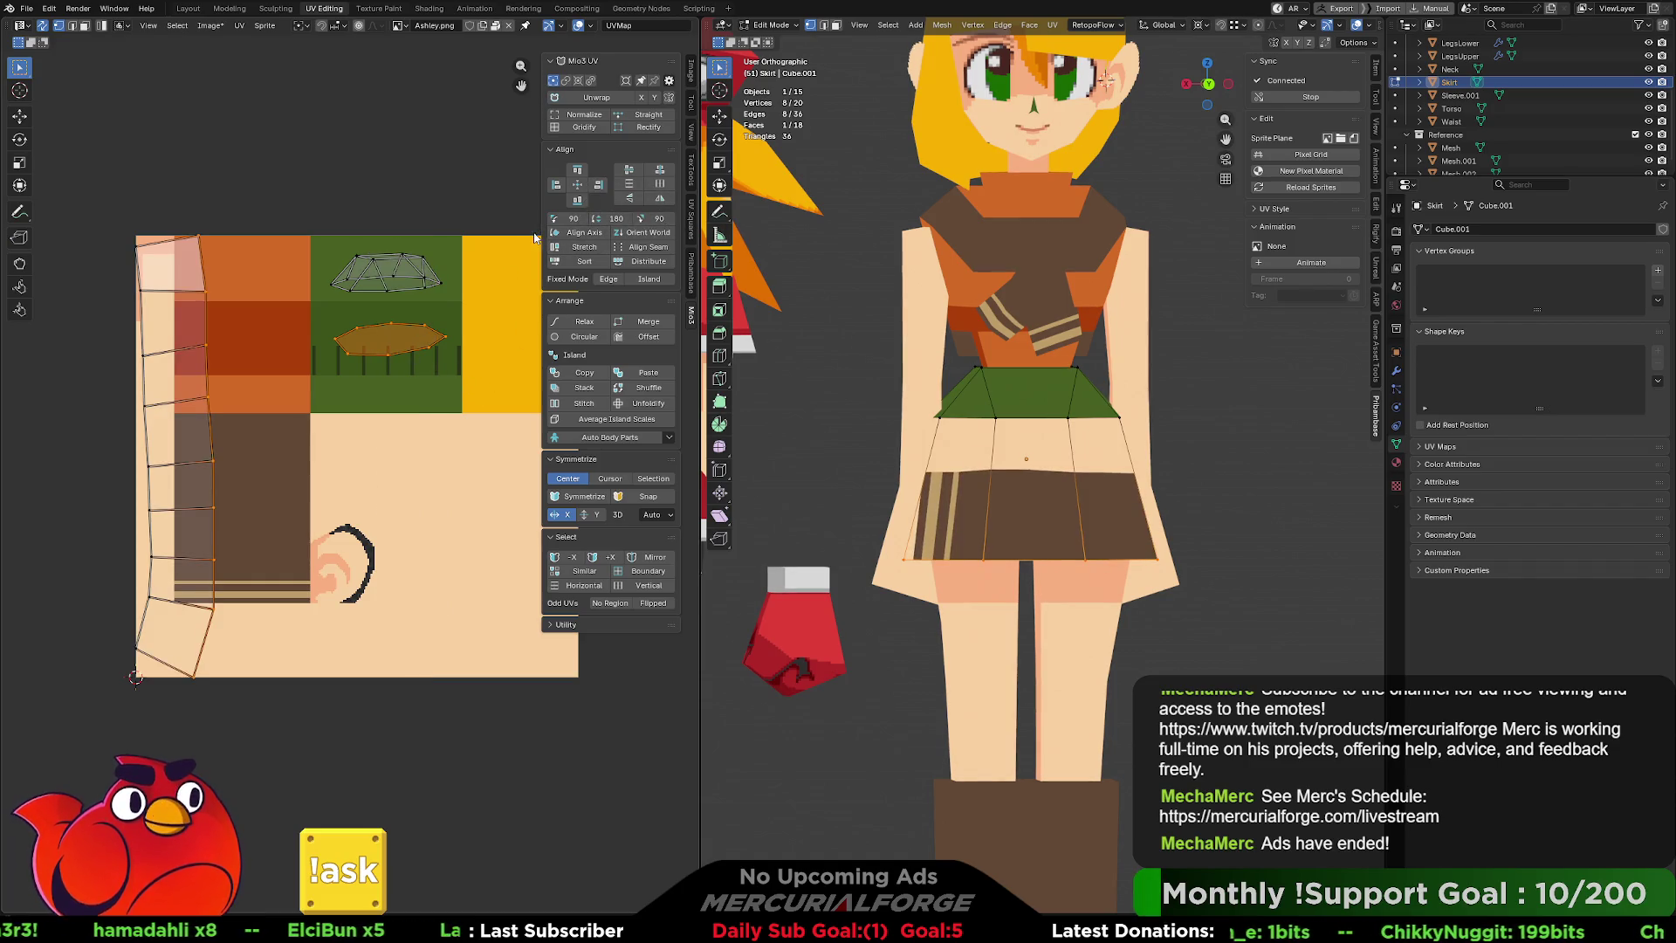
pyautogui.click(637, 248)
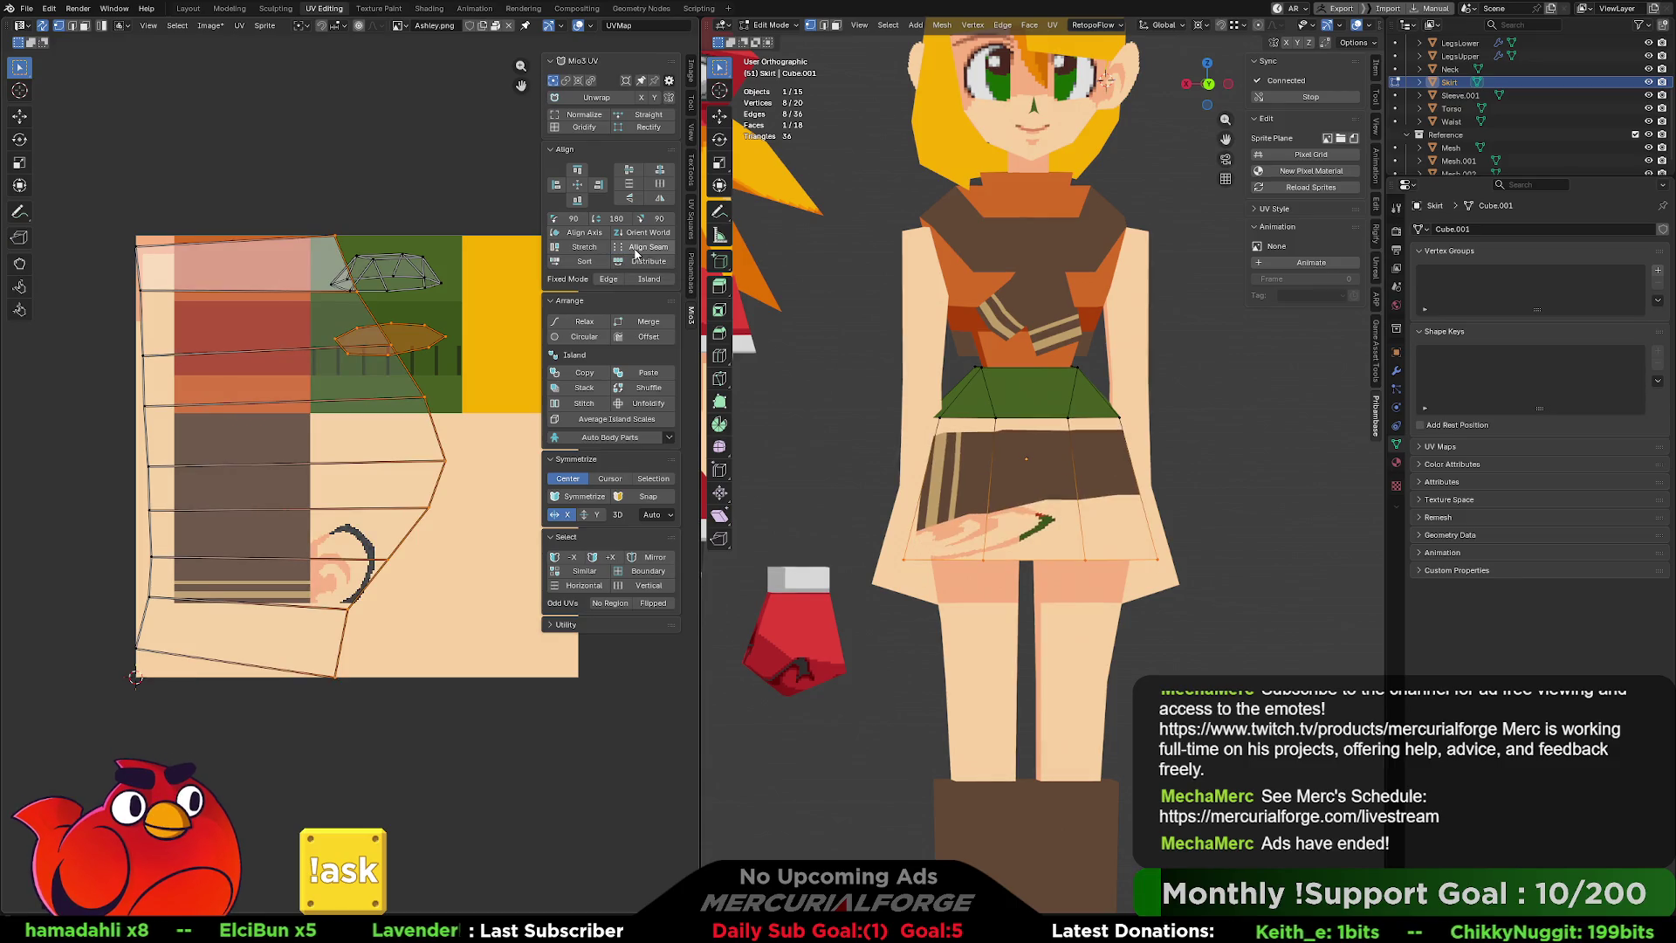
pyautogui.hotkey('ctrl', 'z')
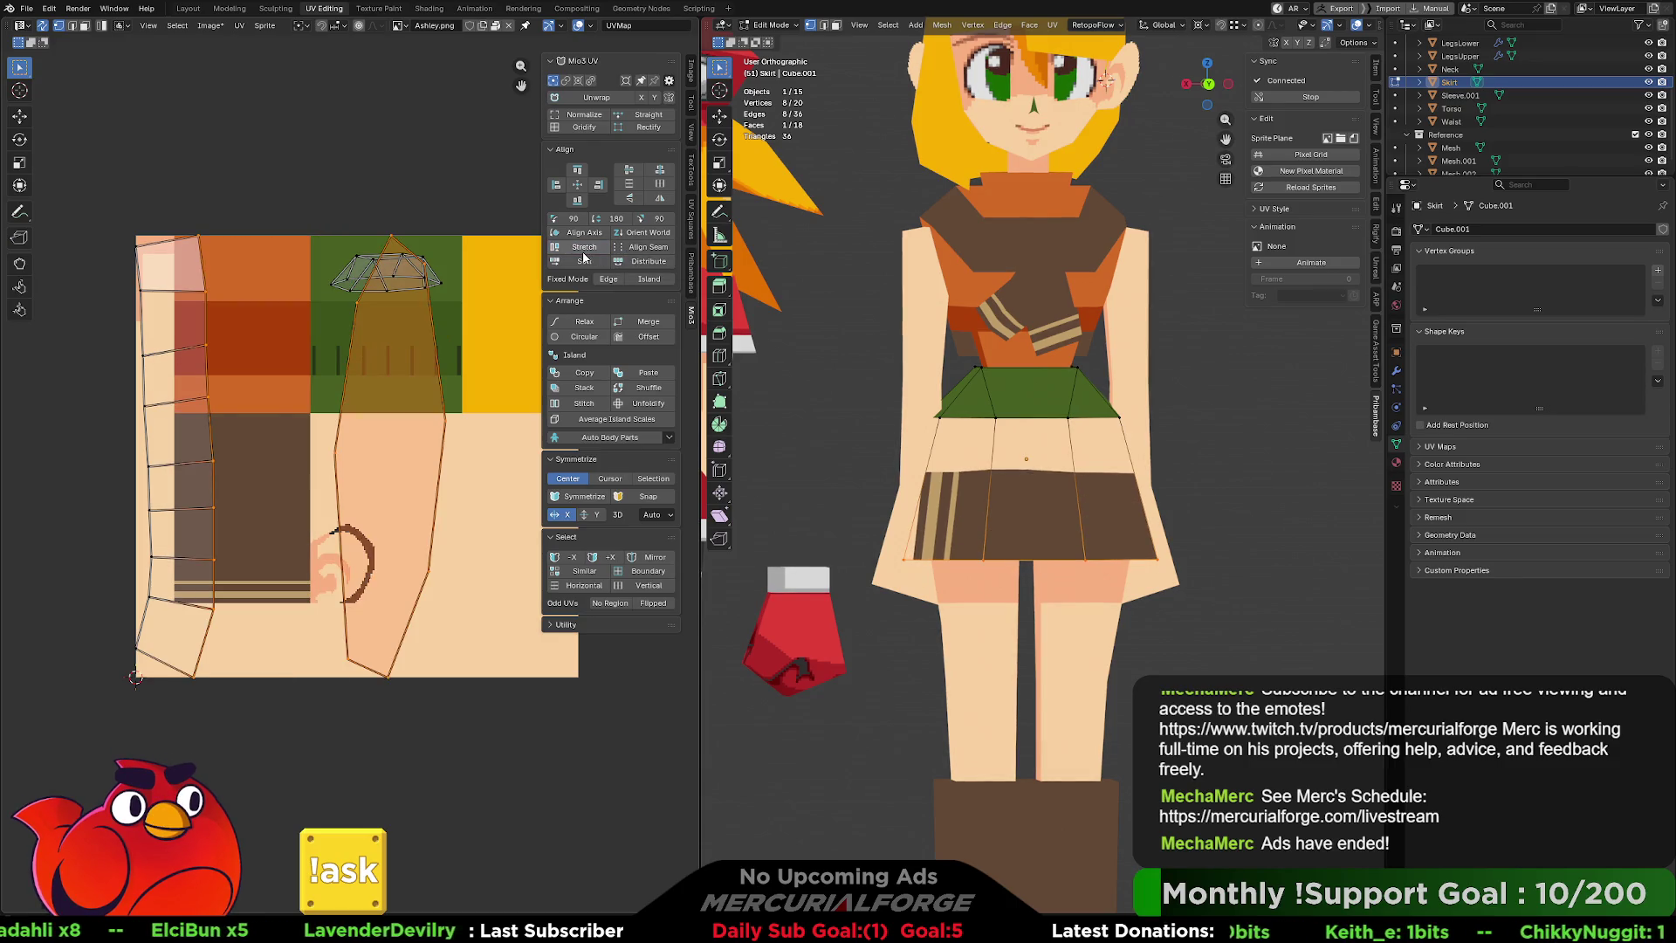
# Line up the strip's right and left UV columns vertically with Mio3 UV Align.
pyautogui.click(107, 58)
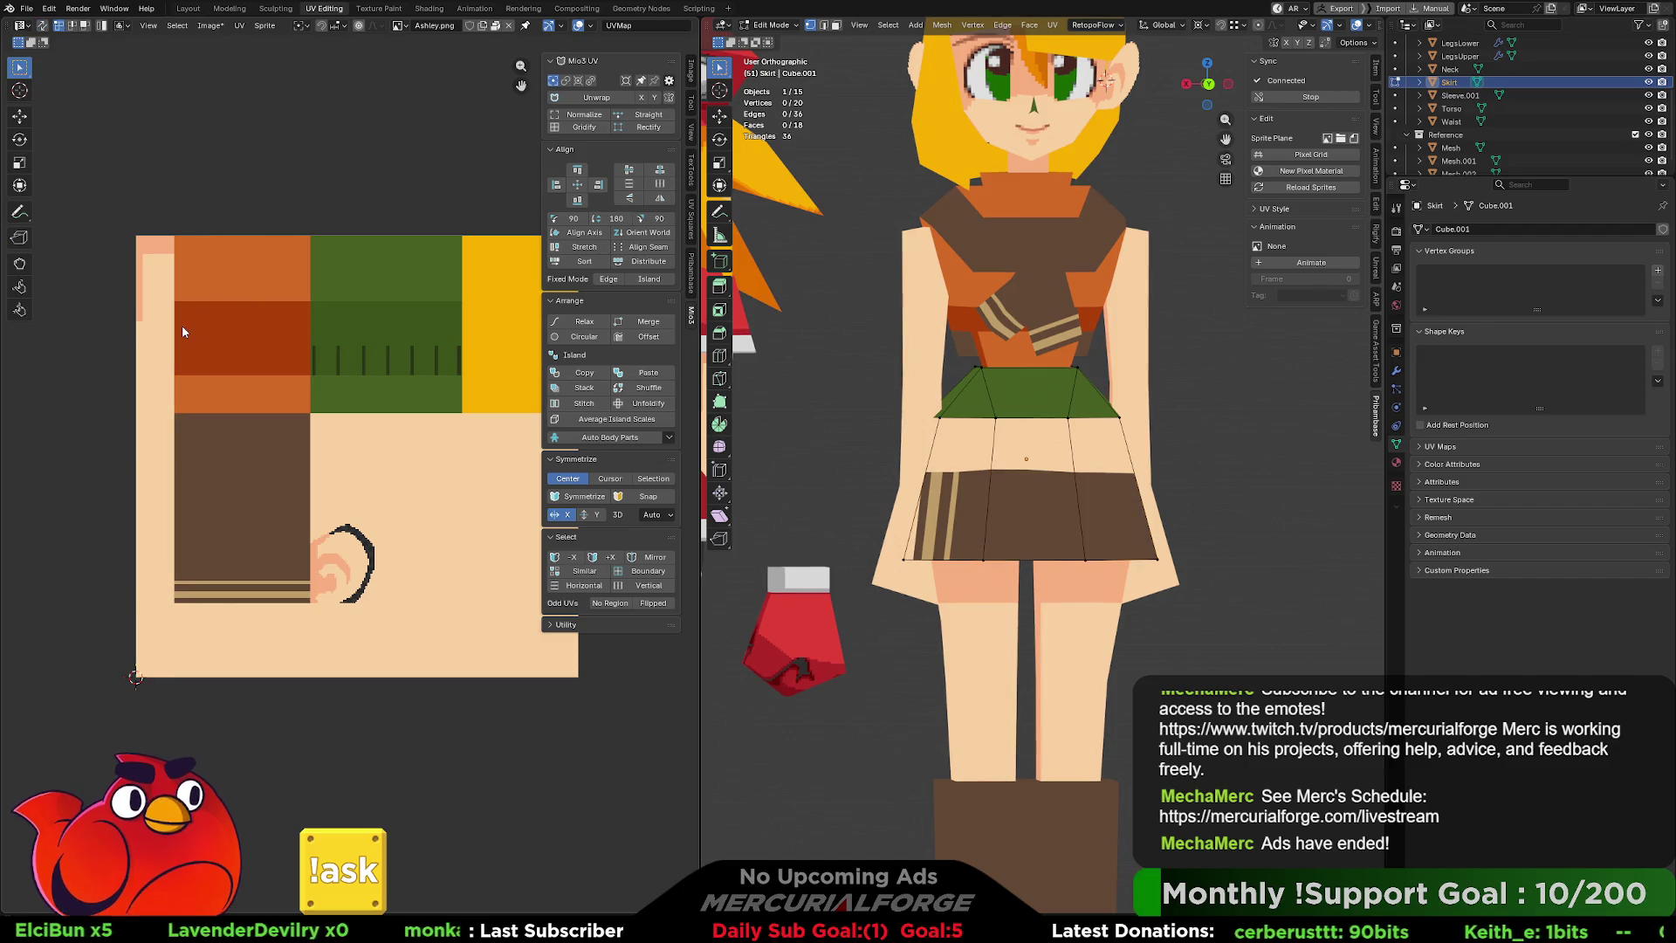
pyautogui.press('a')
pyautogui.moveTo(272, 160); pyautogui.dragTo(165, 723)
pyautogui.click(599, 185)
pyautogui.moveTo(171, 224); pyautogui.dragTo(88, 746)
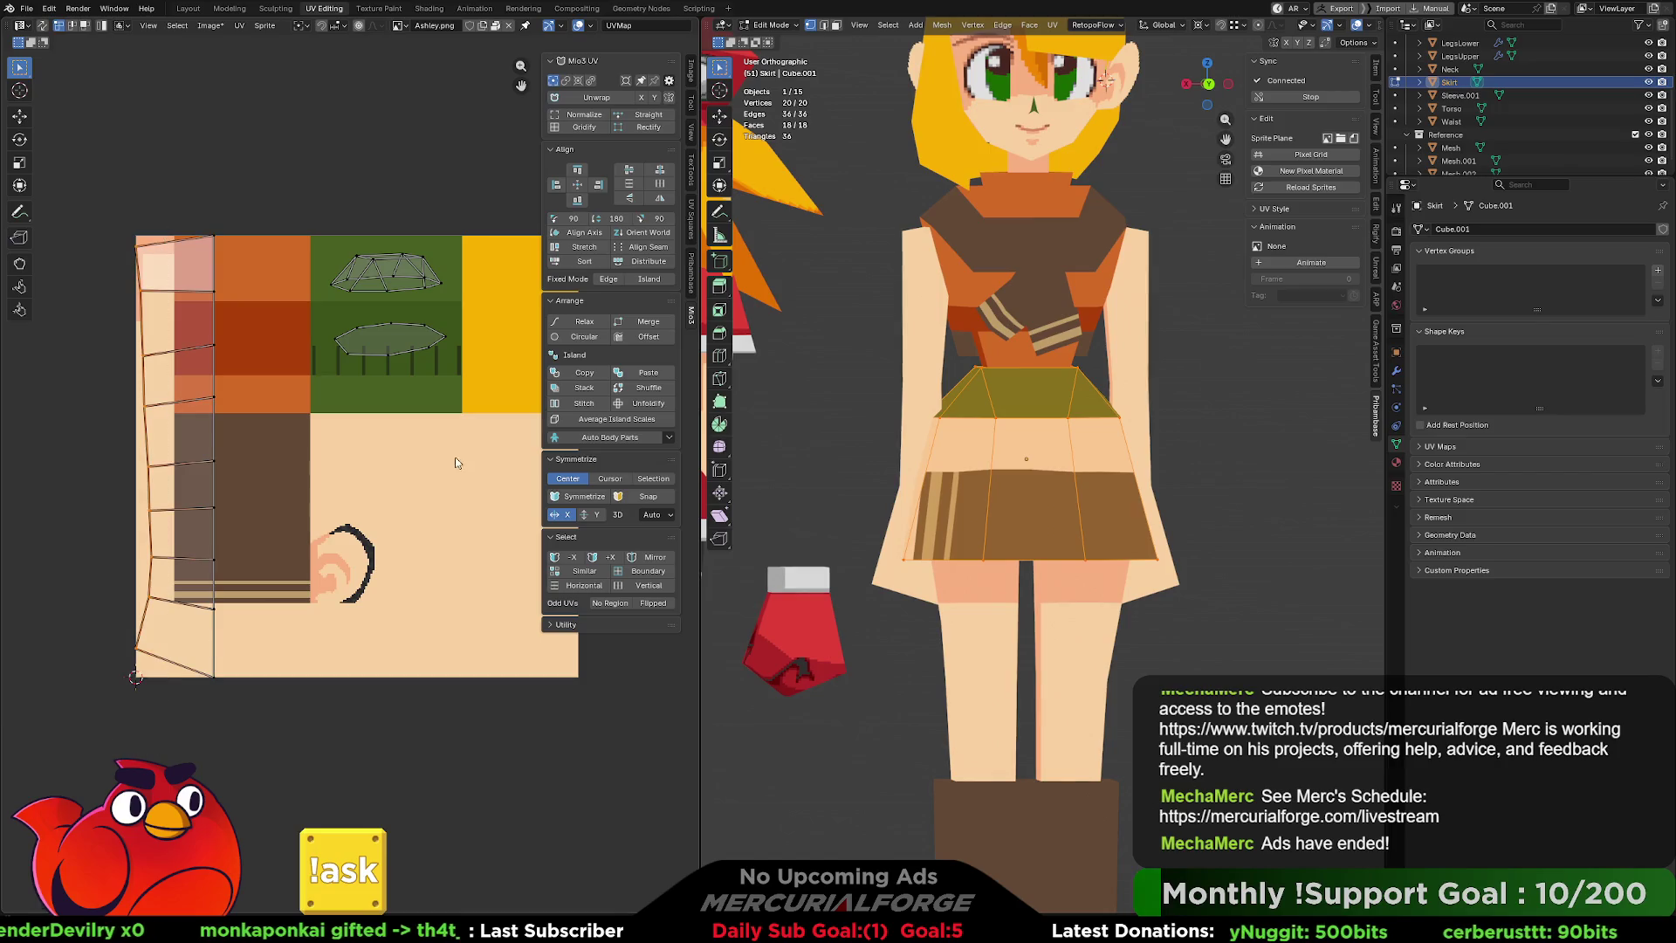
pyautogui.click(553, 186)
# Level each slanted horizontal UV edge of the strip, row by row, with Shift+R.
pyautogui.moveTo(262, 210); pyautogui.dragTo(107, 269)
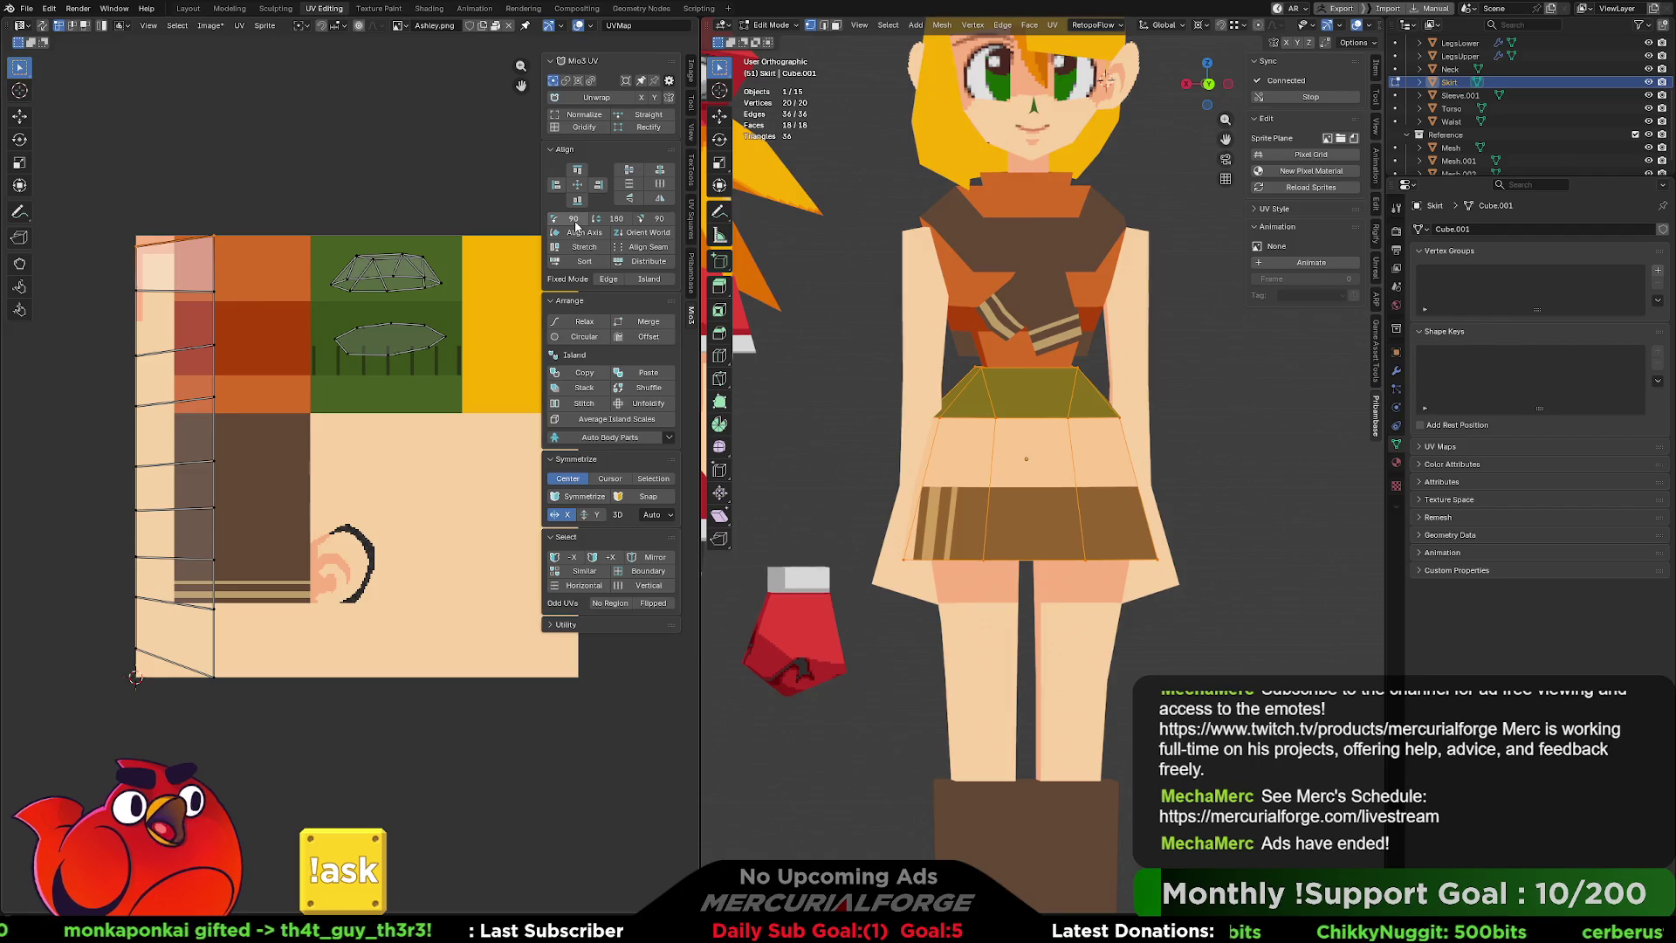
pyautogui.click(579, 173)
pyautogui.moveTo(245, 281); pyautogui.dragTo(113, 322)
pyautogui.click(577, 171)
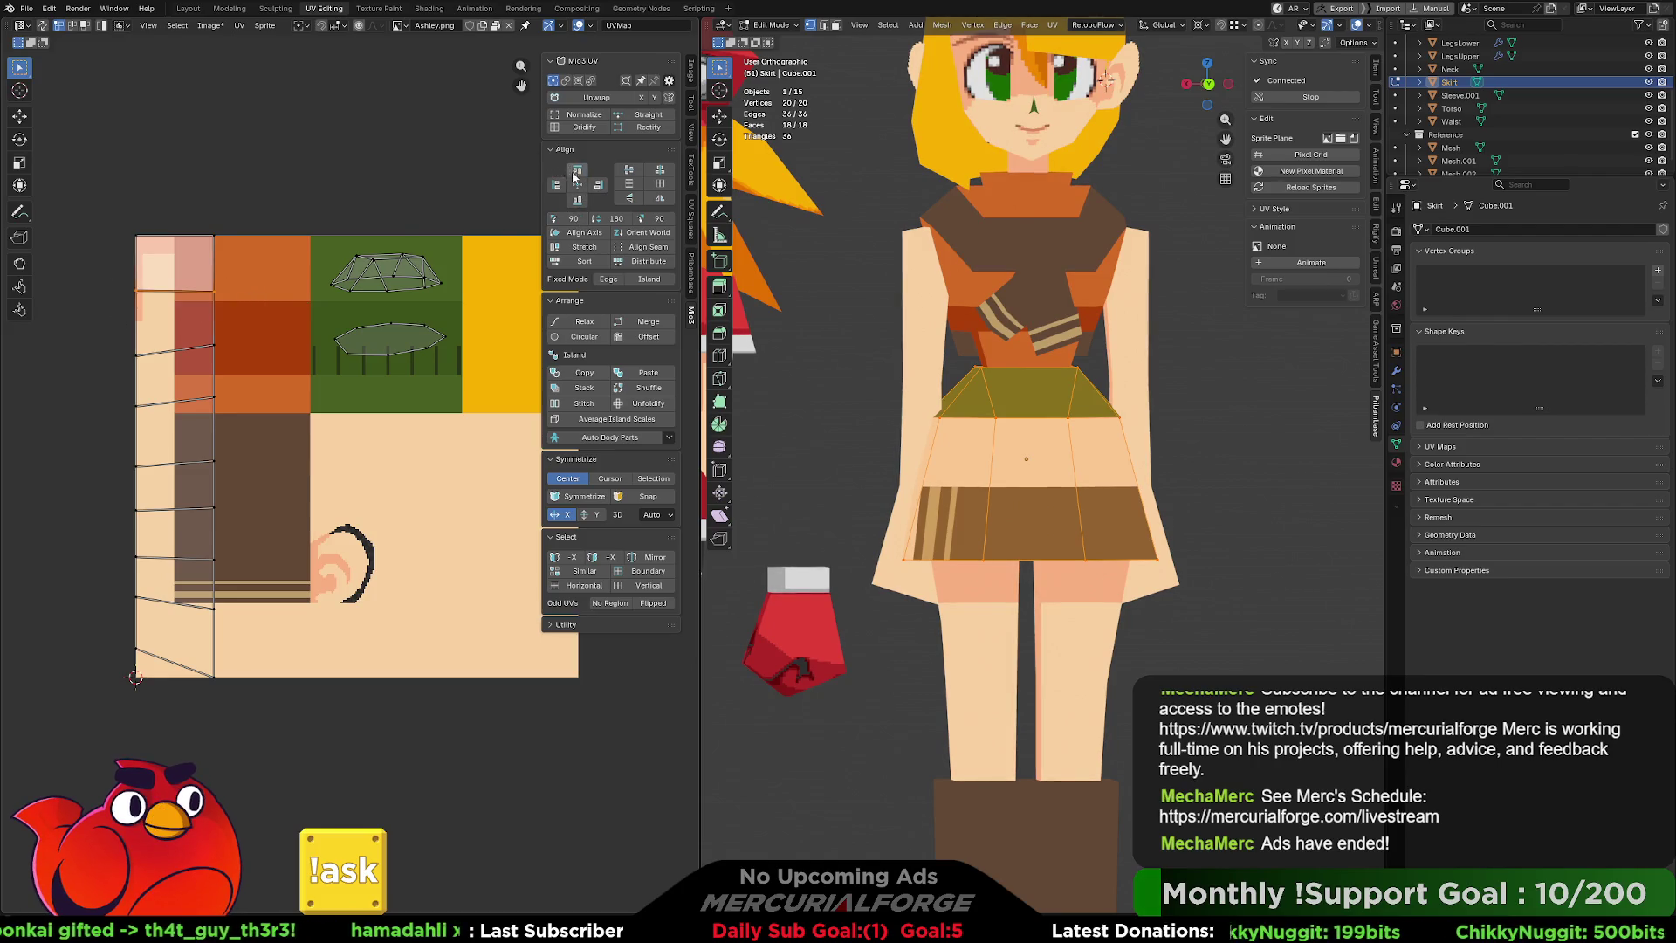
pyautogui.moveTo(231, 321); pyautogui.dragTo(110, 387)
pyautogui.hotkey('shift', 'r')
pyautogui.moveTo(246, 377)
pyautogui.mouseDown()
pyautogui.moveTo(107, 436)
pyautogui.moveTo(153, 472)
pyautogui.mouseUp()
pyautogui.hotkey('shift', 'r')
pyautogui.moveTo(249, 494); pyautogui.dragTo(139, 512)
pyautogui.hotkey('shift', 'r')
pyautogui.moveTo(258, 534); pyautogui.dragTo(149, 575)
pyautogui.hotkey('shift', 'r')
pyautogui.moveTo(257, 583); pyautogui.dragTo(90, 647)
pyautogui.hotkey('shift', 'r')
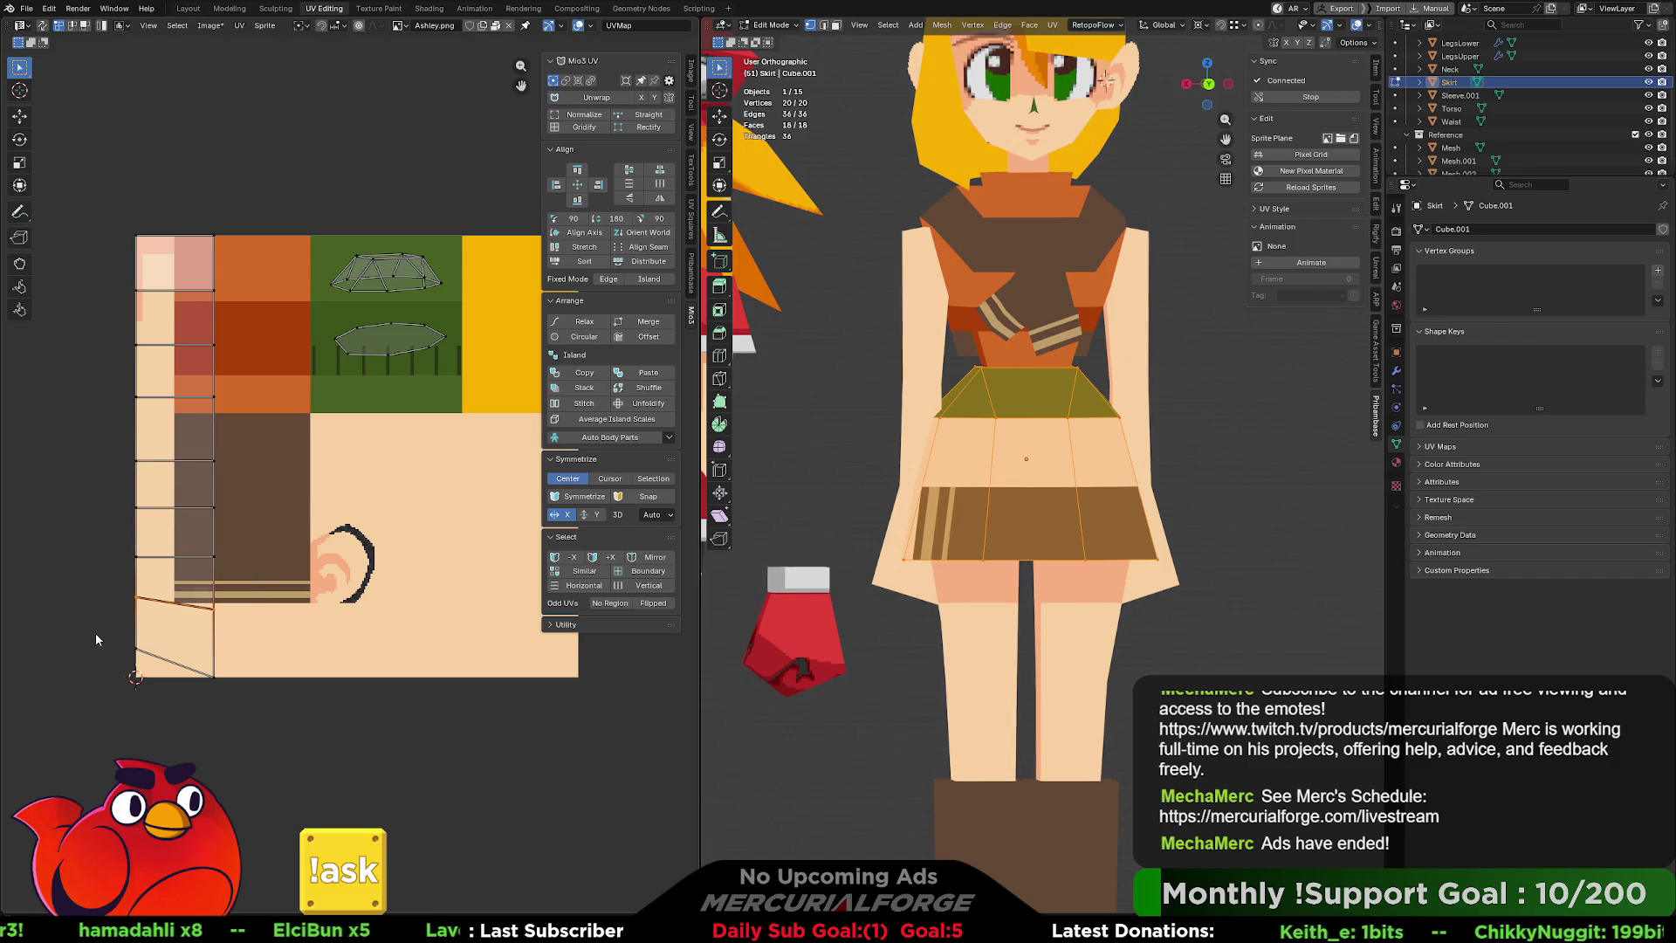
pyautogui.moveTo(275, 616); pyautogui.dragTo(109, 713)
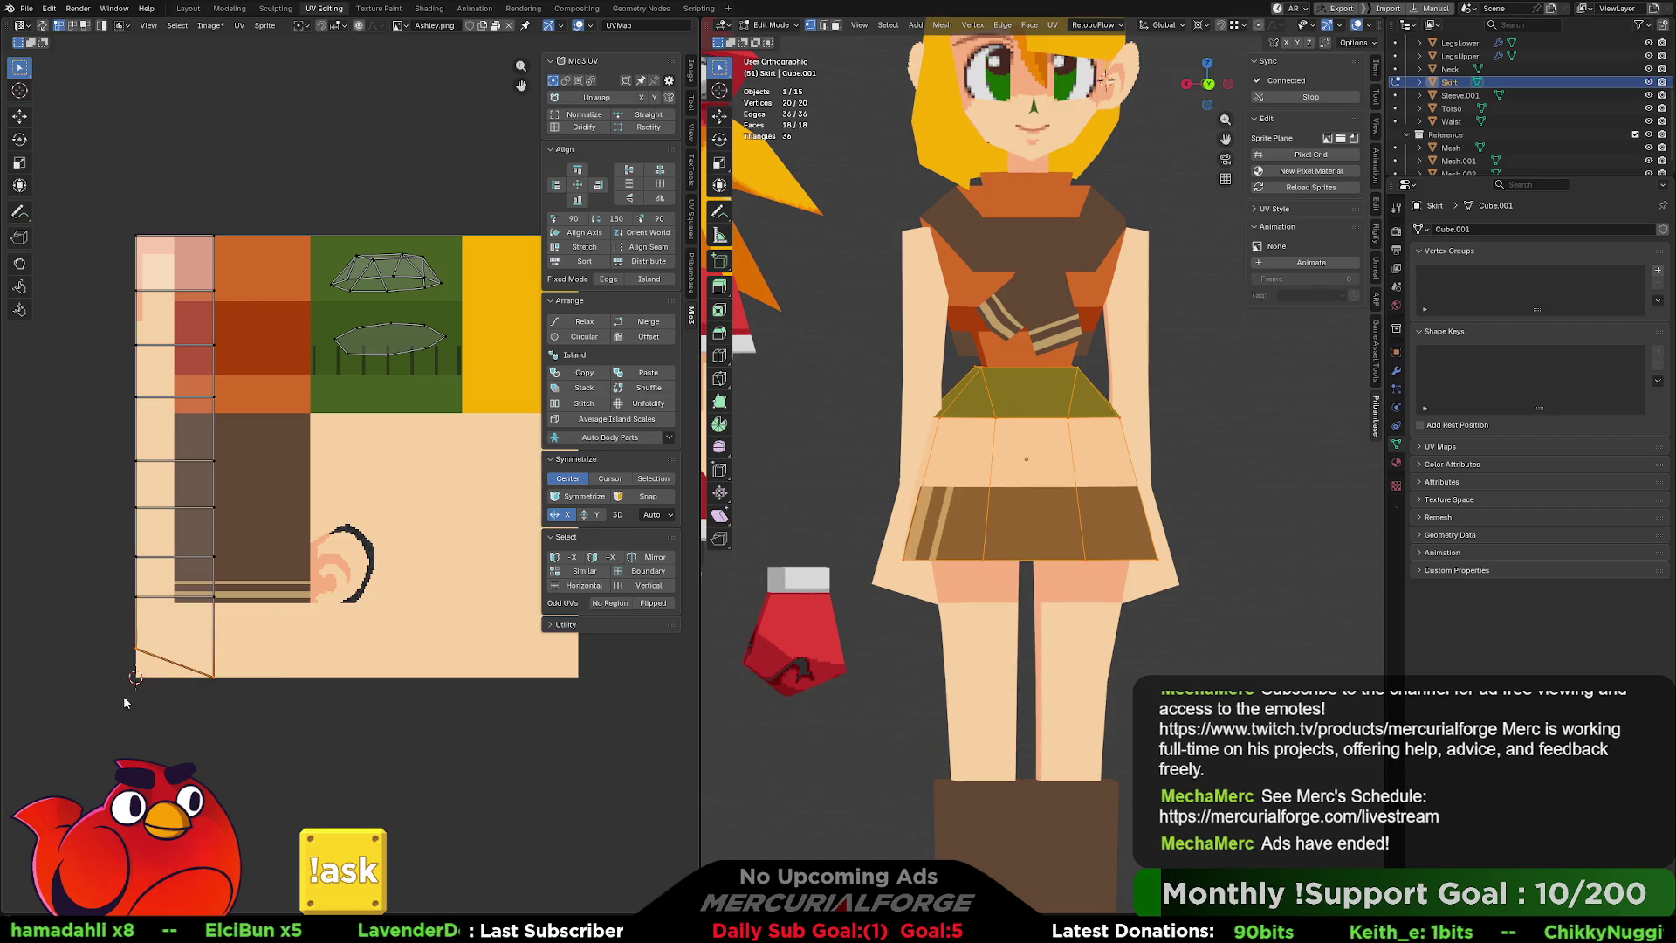
# Select the whole straightened UV column and scale it down.
pyautogui.moveTo(269, 690); pyautogui.dragTo(91, 217)
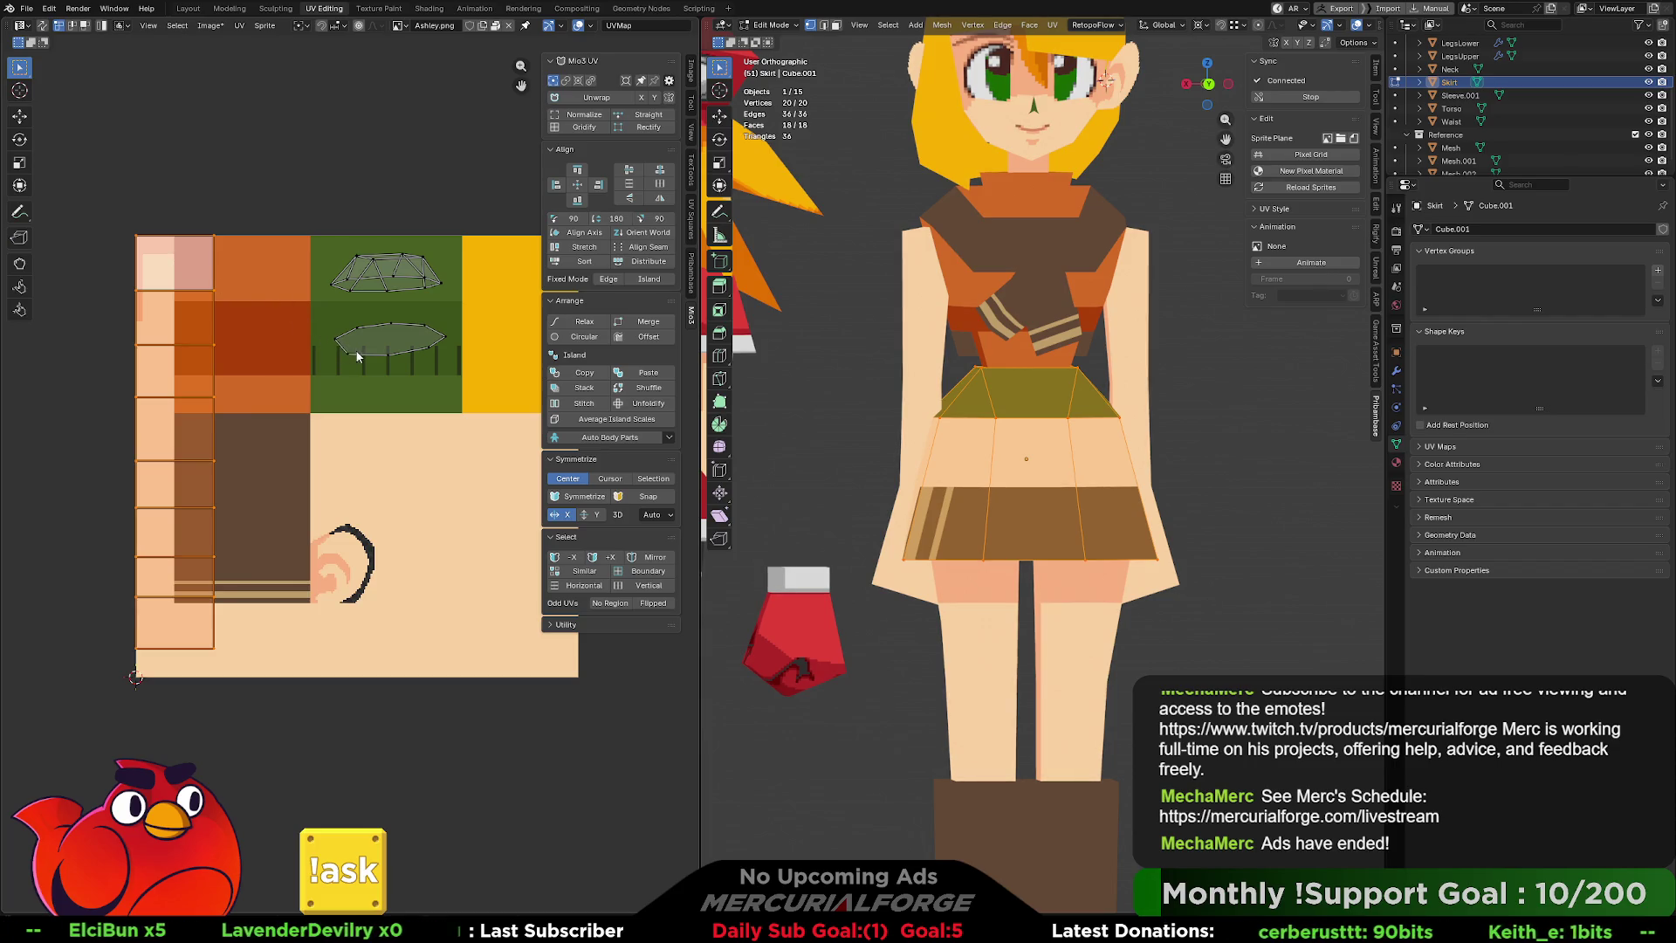
pyautogui.press('s')
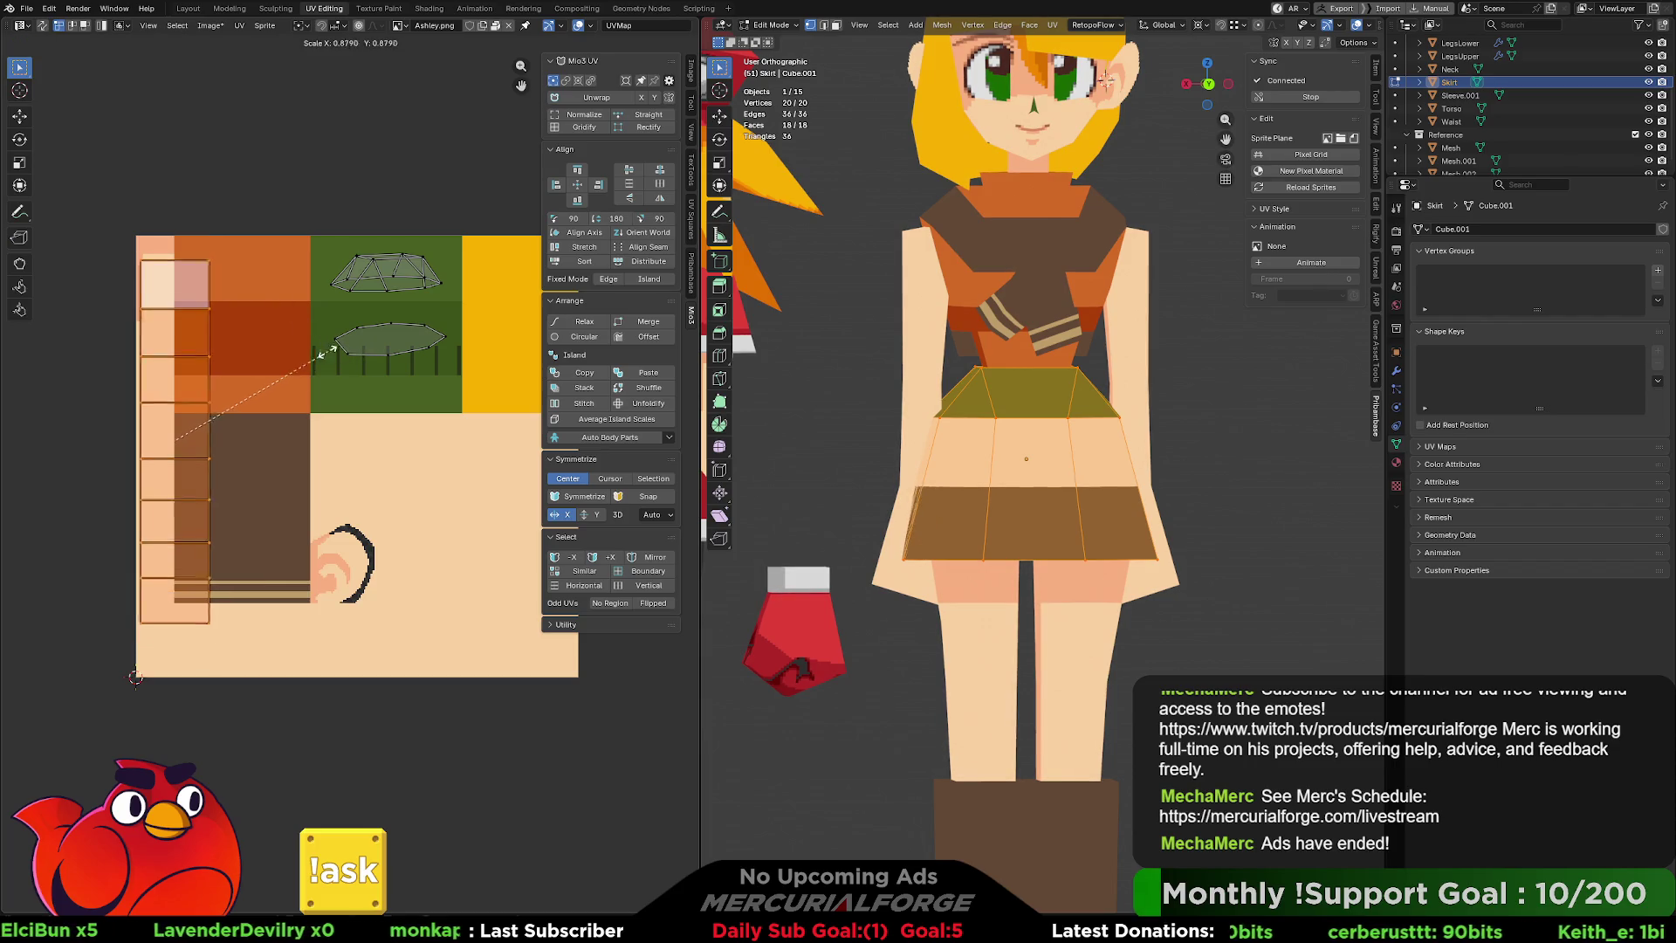
pyautogui.click(221, 406)
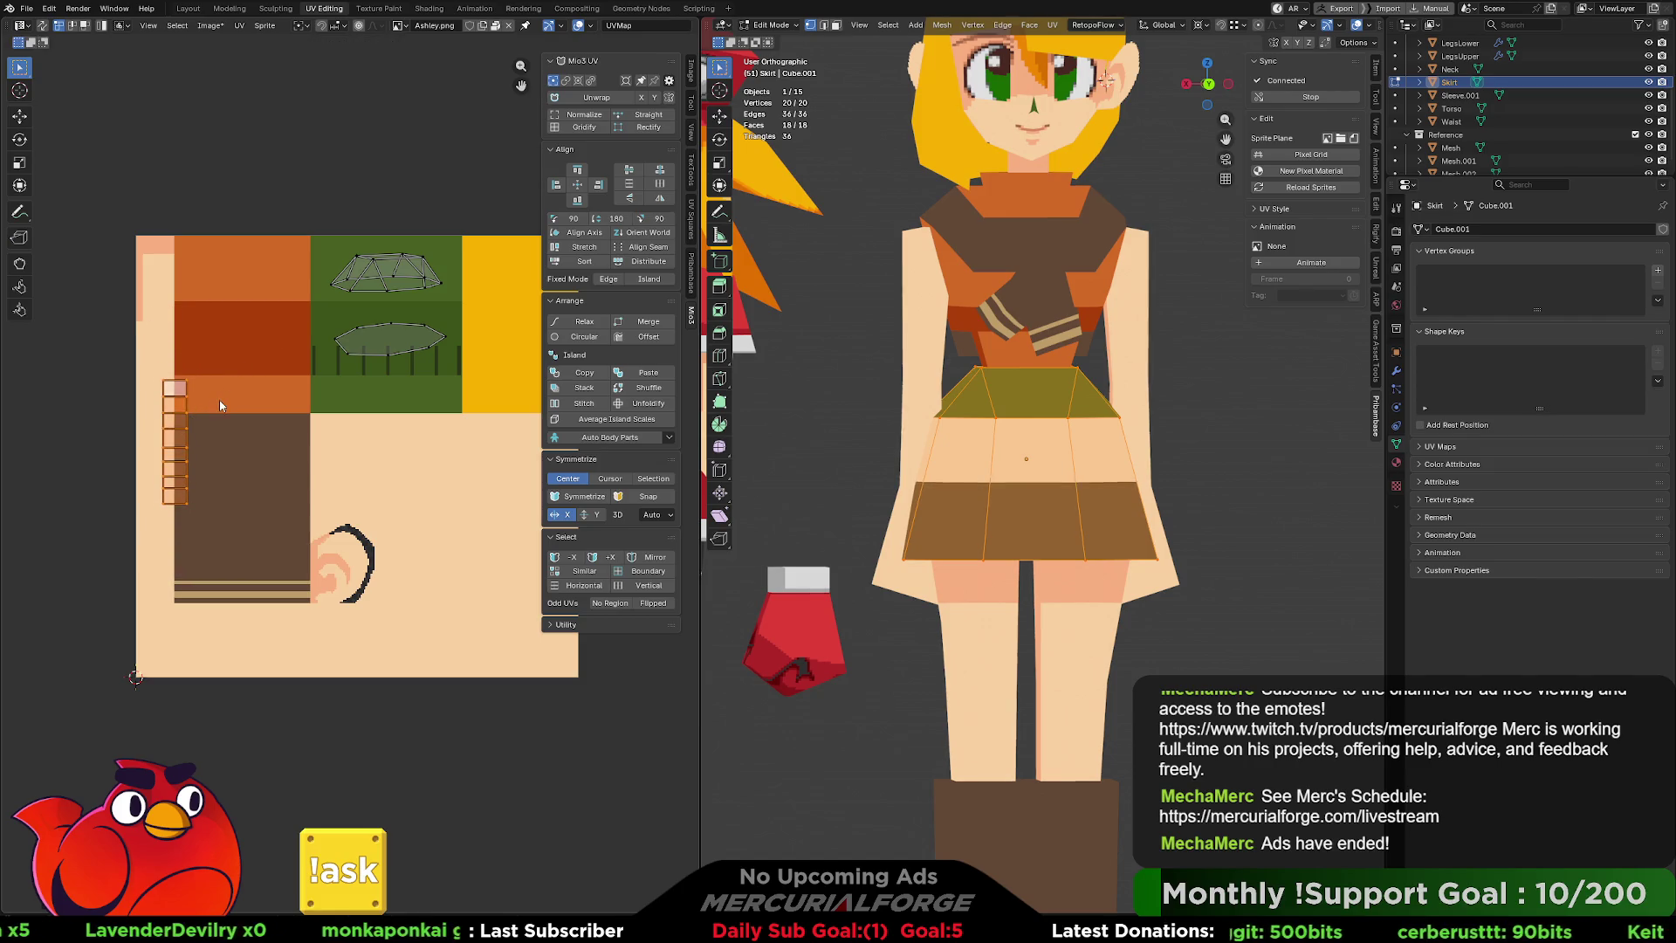
# Rotate the UV strip 90° and move it onto the green stripe area.
pyautogui.press('r')
pyautogui.press('9')
pyautogui.press('0')
pyautogui.press('Return')
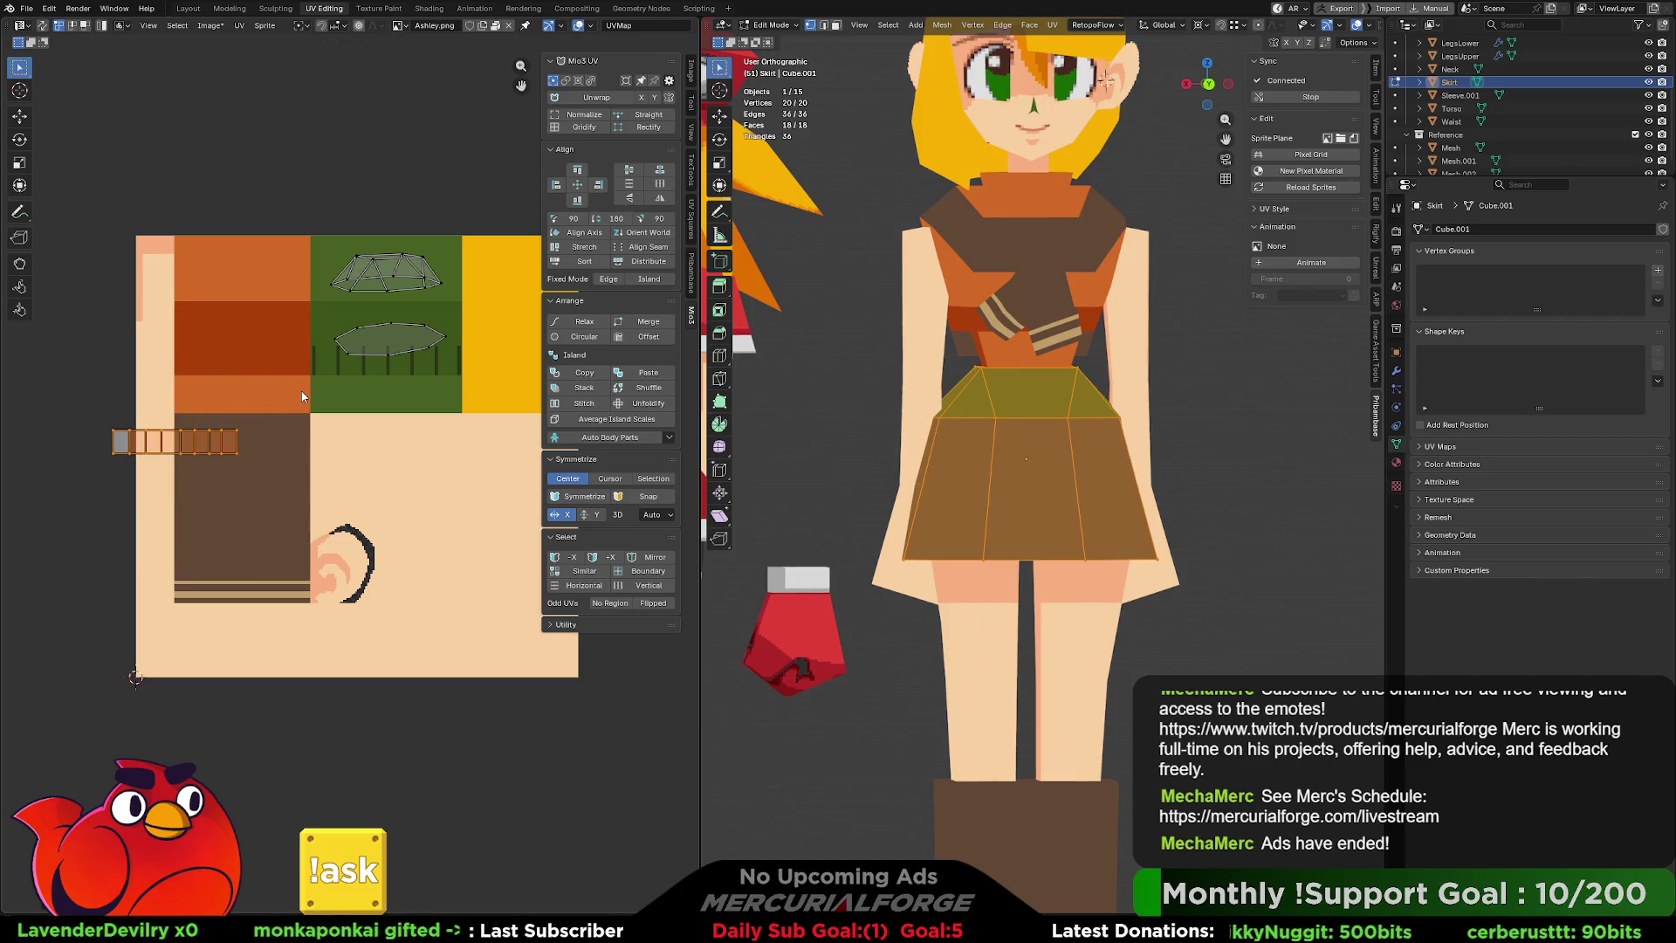
pyautogui.press('g')
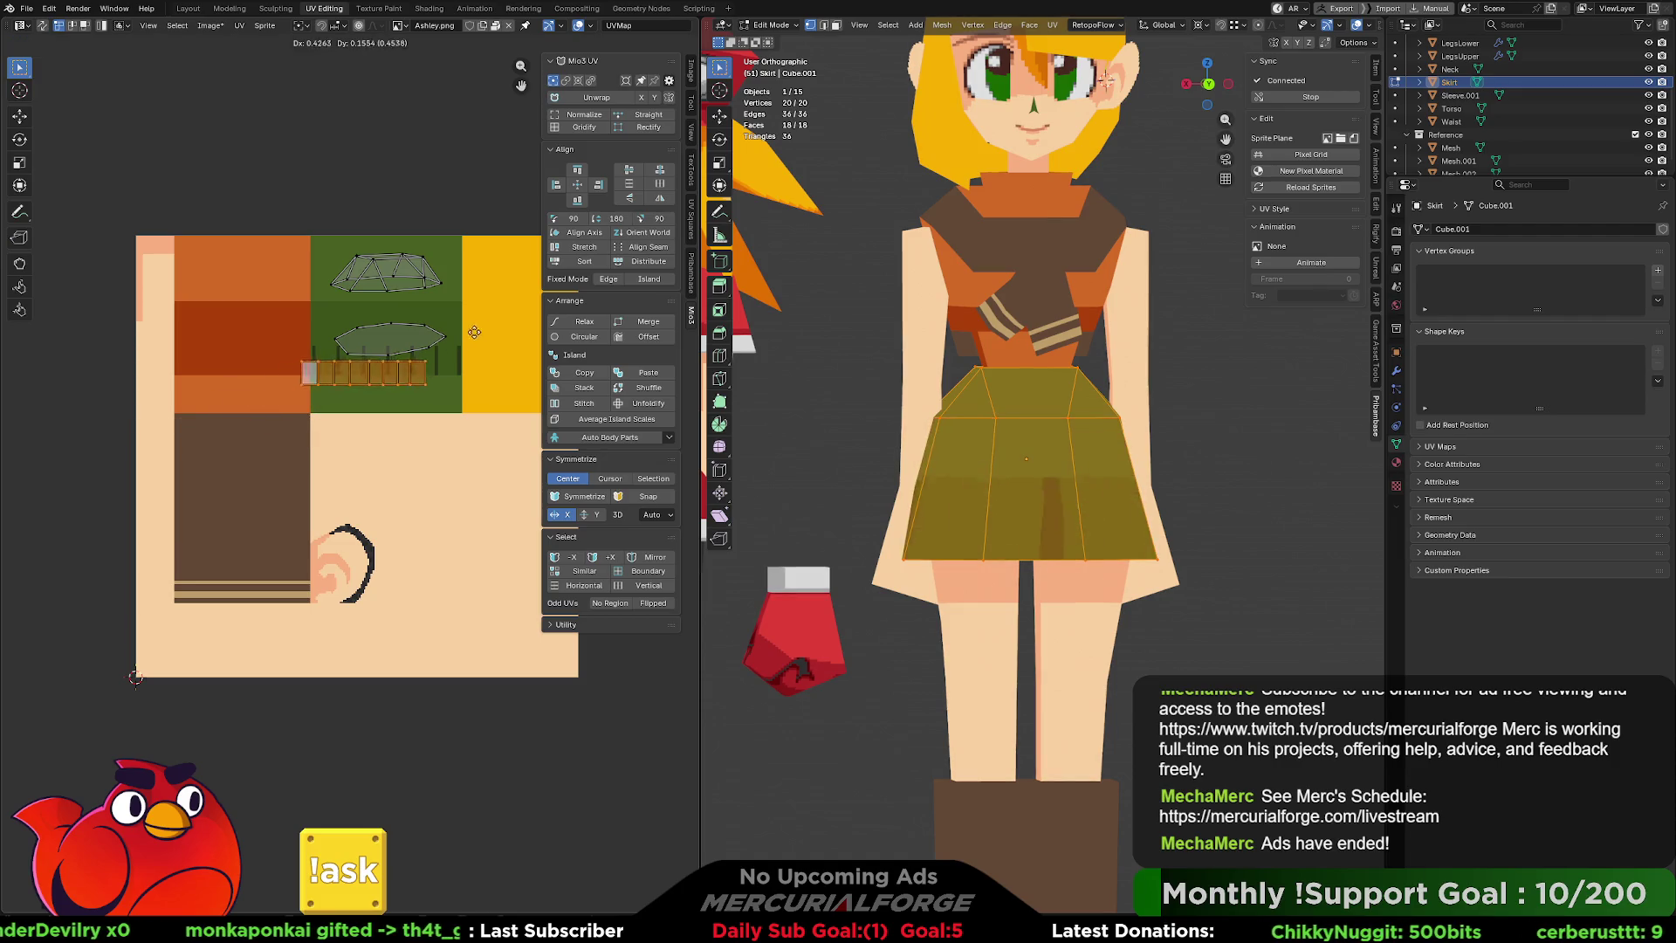
pyautogui.click(494, 324)
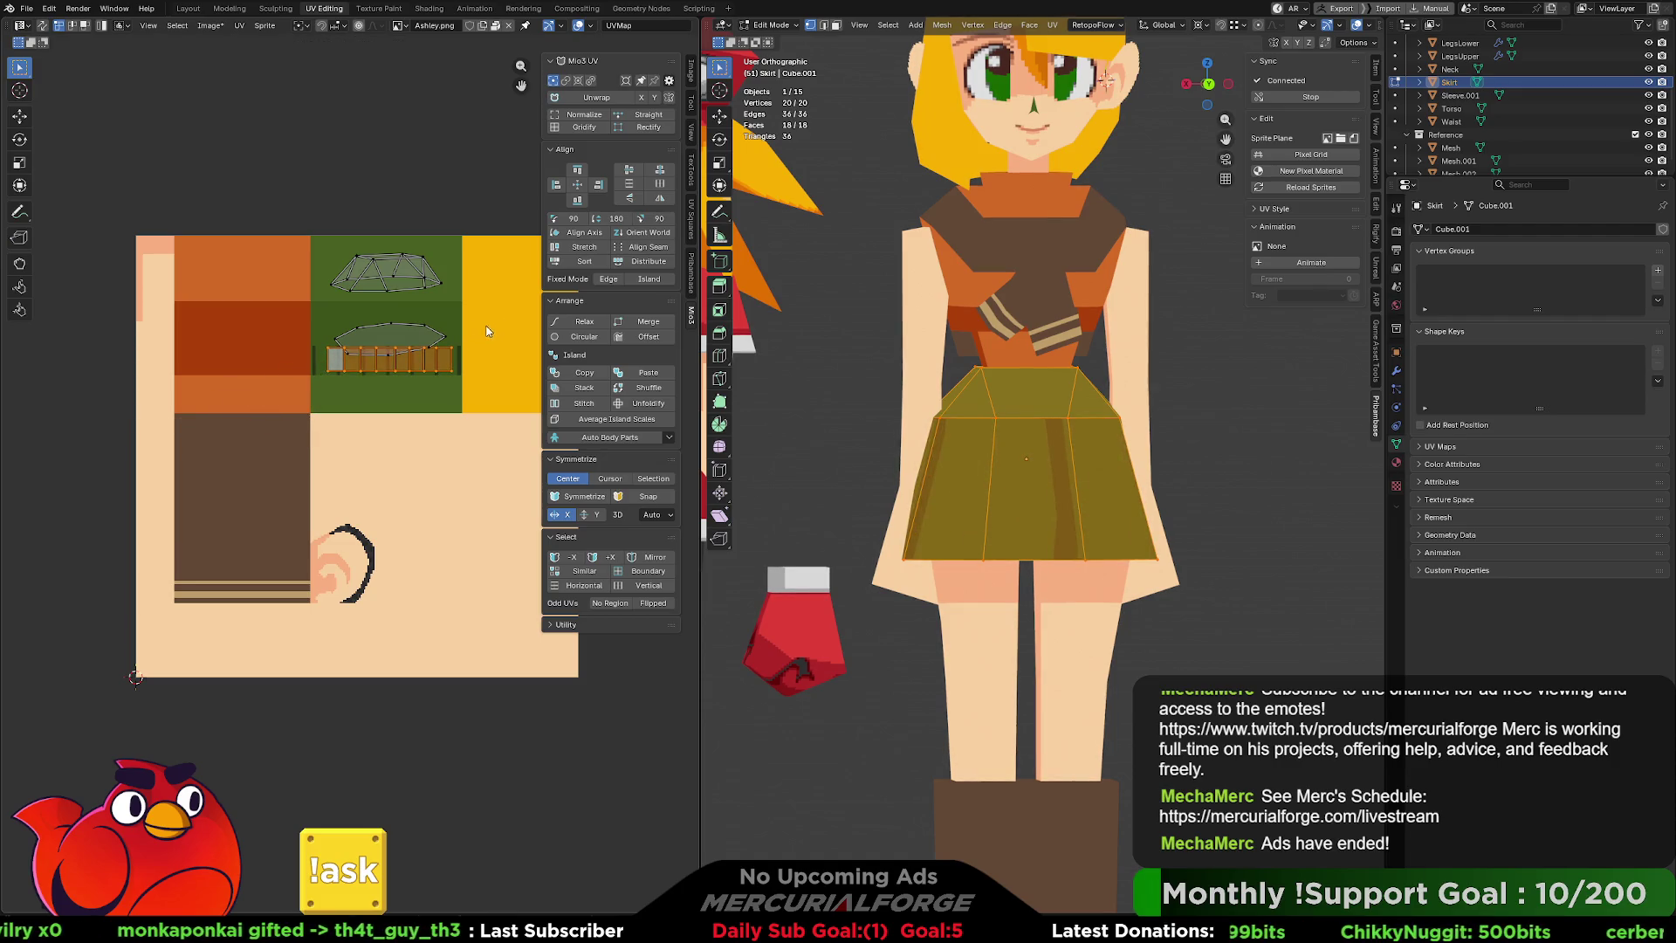
pyautogui.scroll(4, 418, 290)
pyautogui.moveTo(290, 525); pyautogui.dragTo(280, 592, button='middle')
# Select the waistband UV island and move it higher on the texture.
pyautogui.click(349, 446)
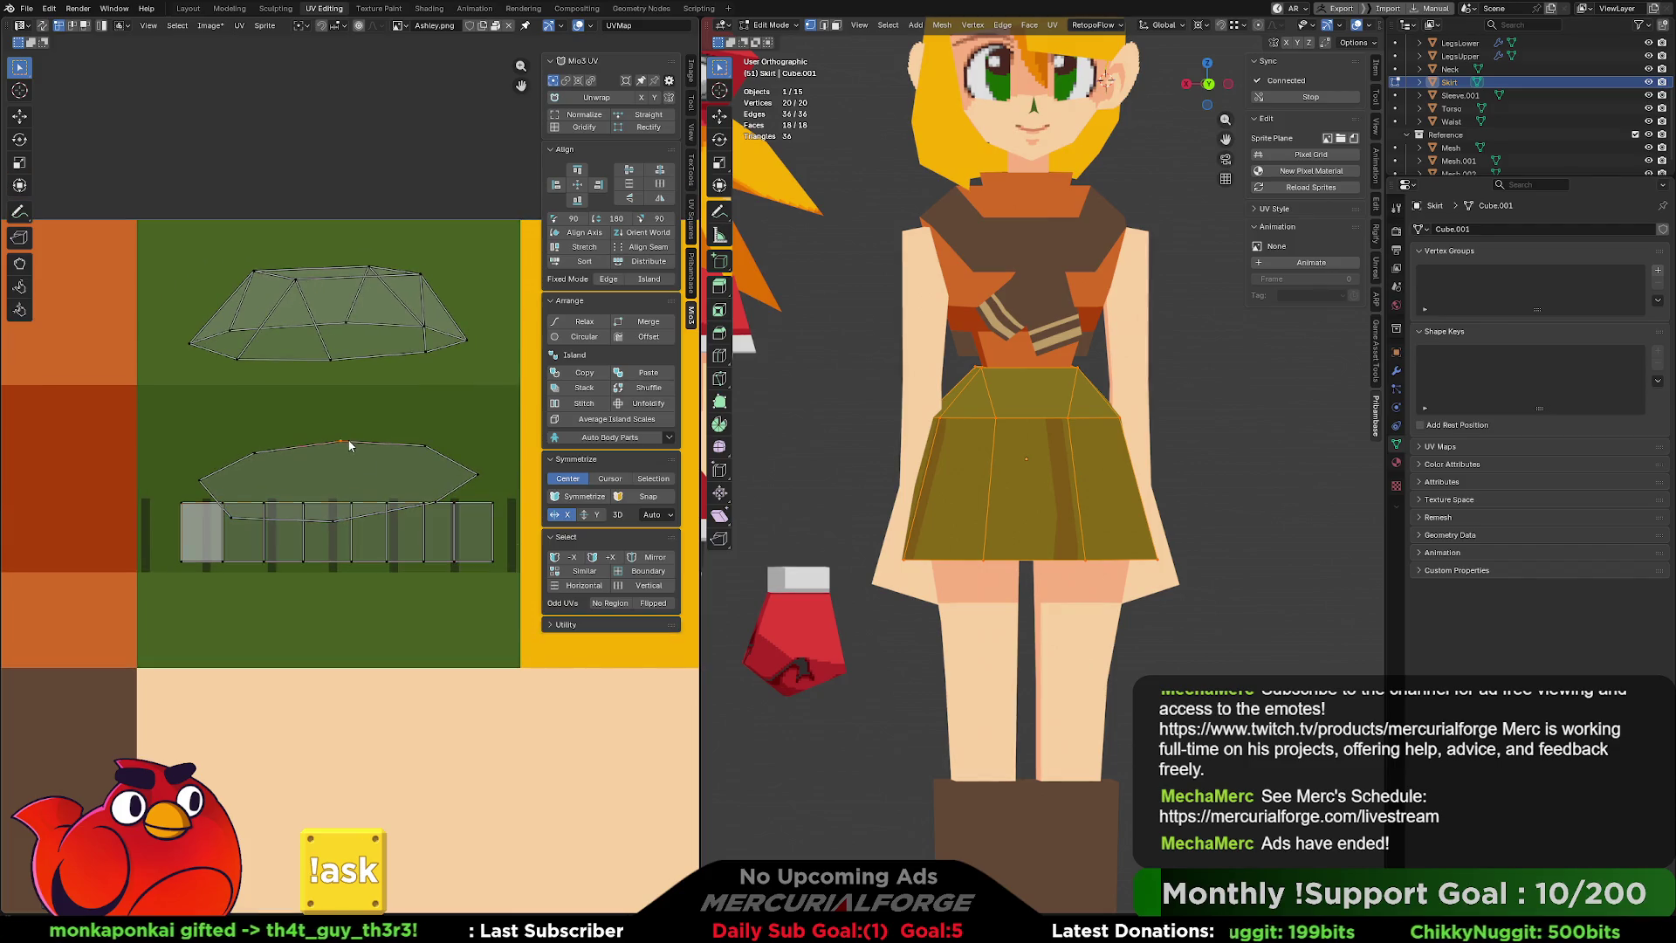
pyautogui.hotkey('ctrl', 'l')
pyautogui.press('g')
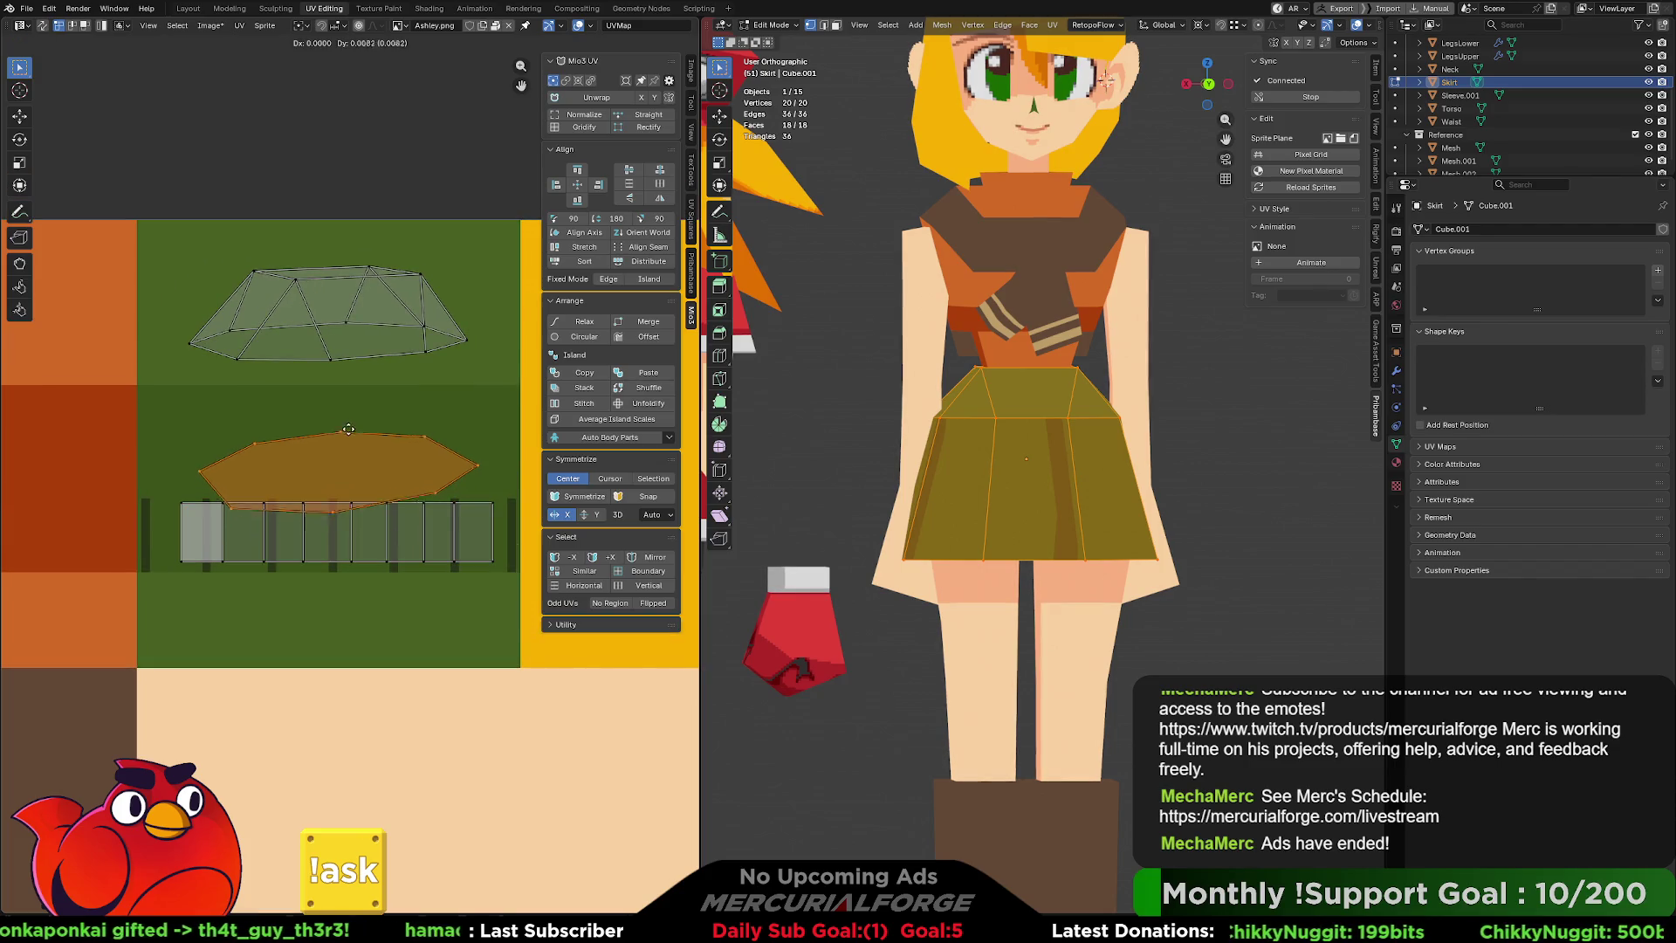
pyautogui.click(347, 403)
# Enlarge the skirt strip across the pleat stripes, then reposition and stretch it vertically to fit.
pyautogui.hotkey('alt', 'a')
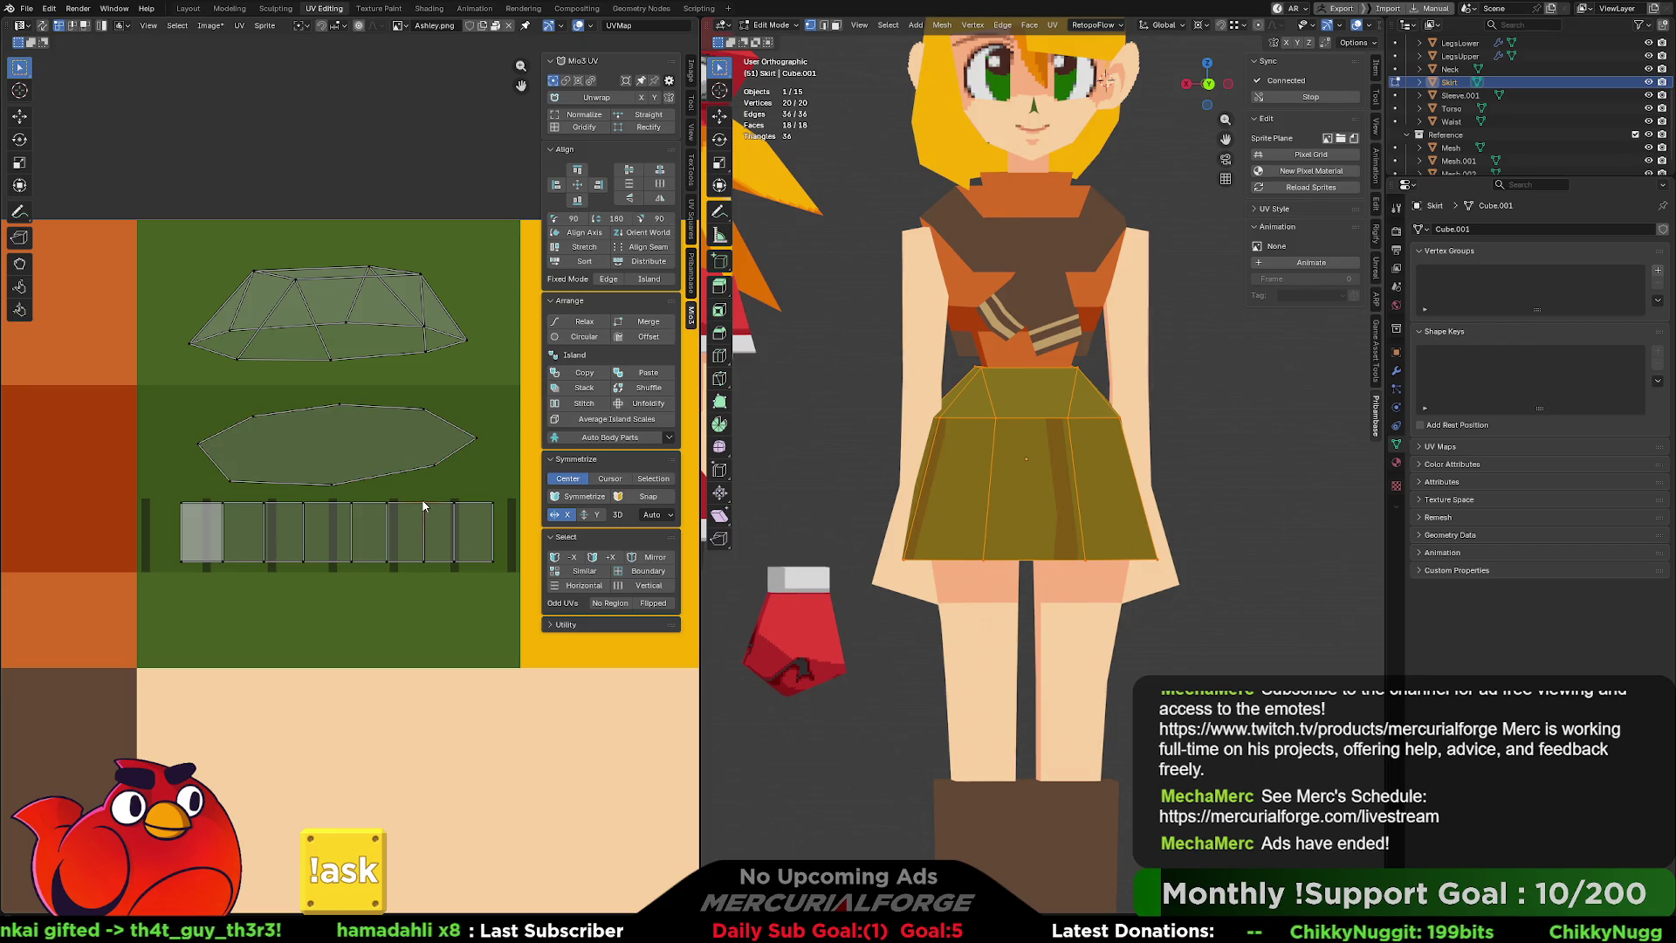
pyautogui.press('l')
pyautogui.press('s')
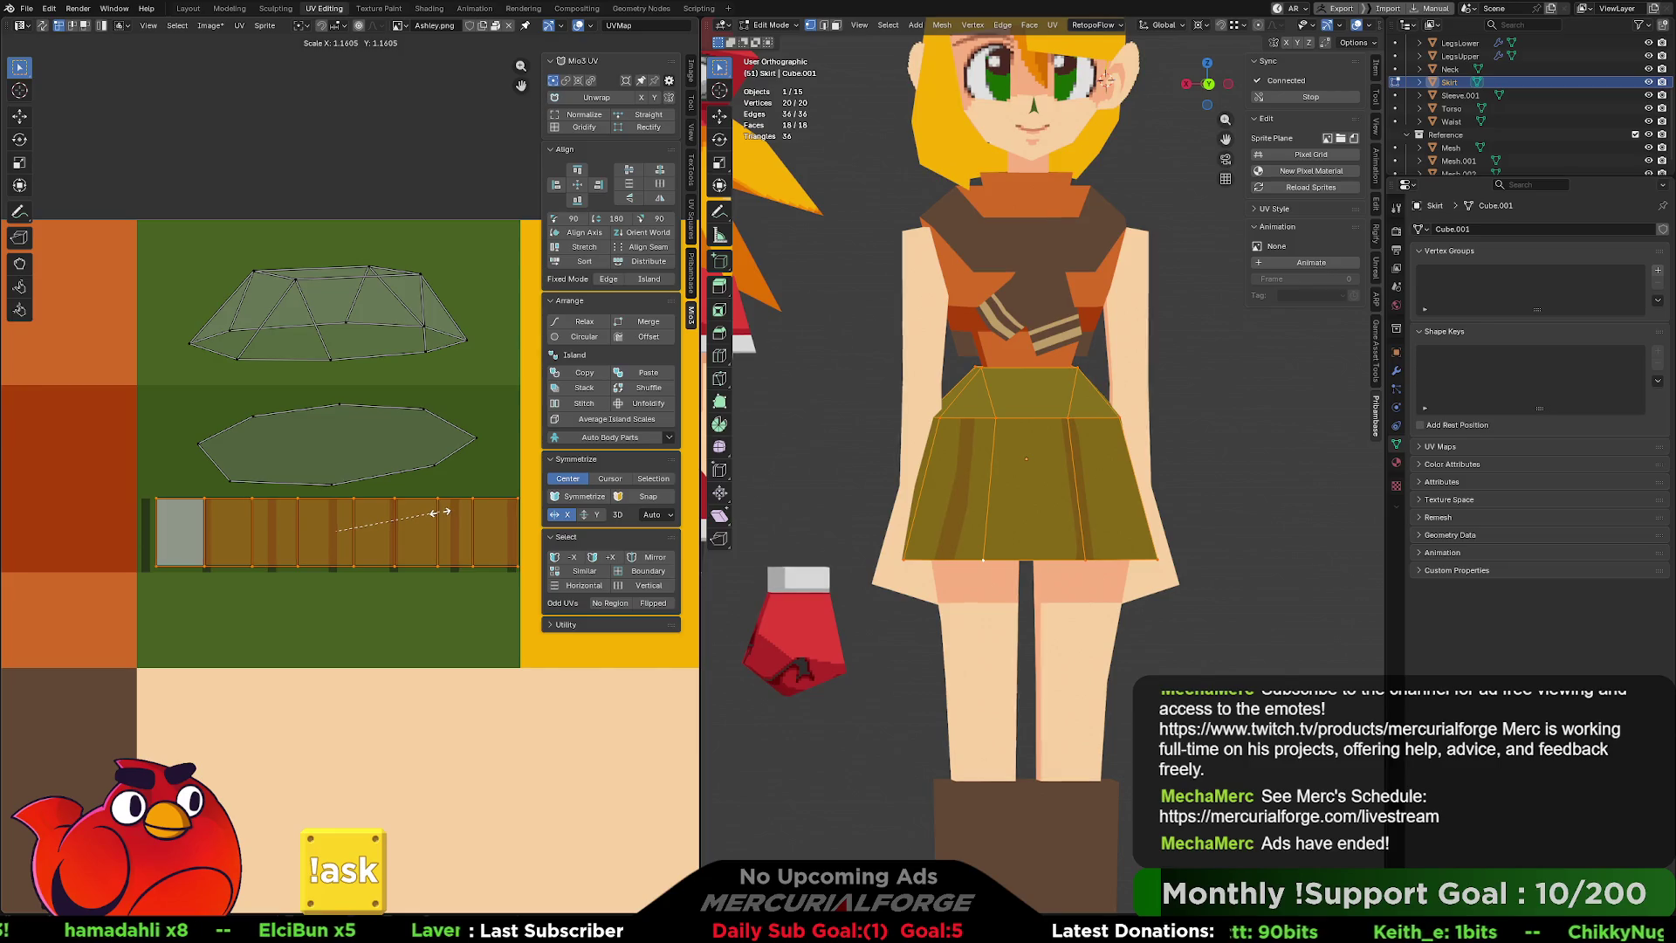
pyautogui.click(441, 516)
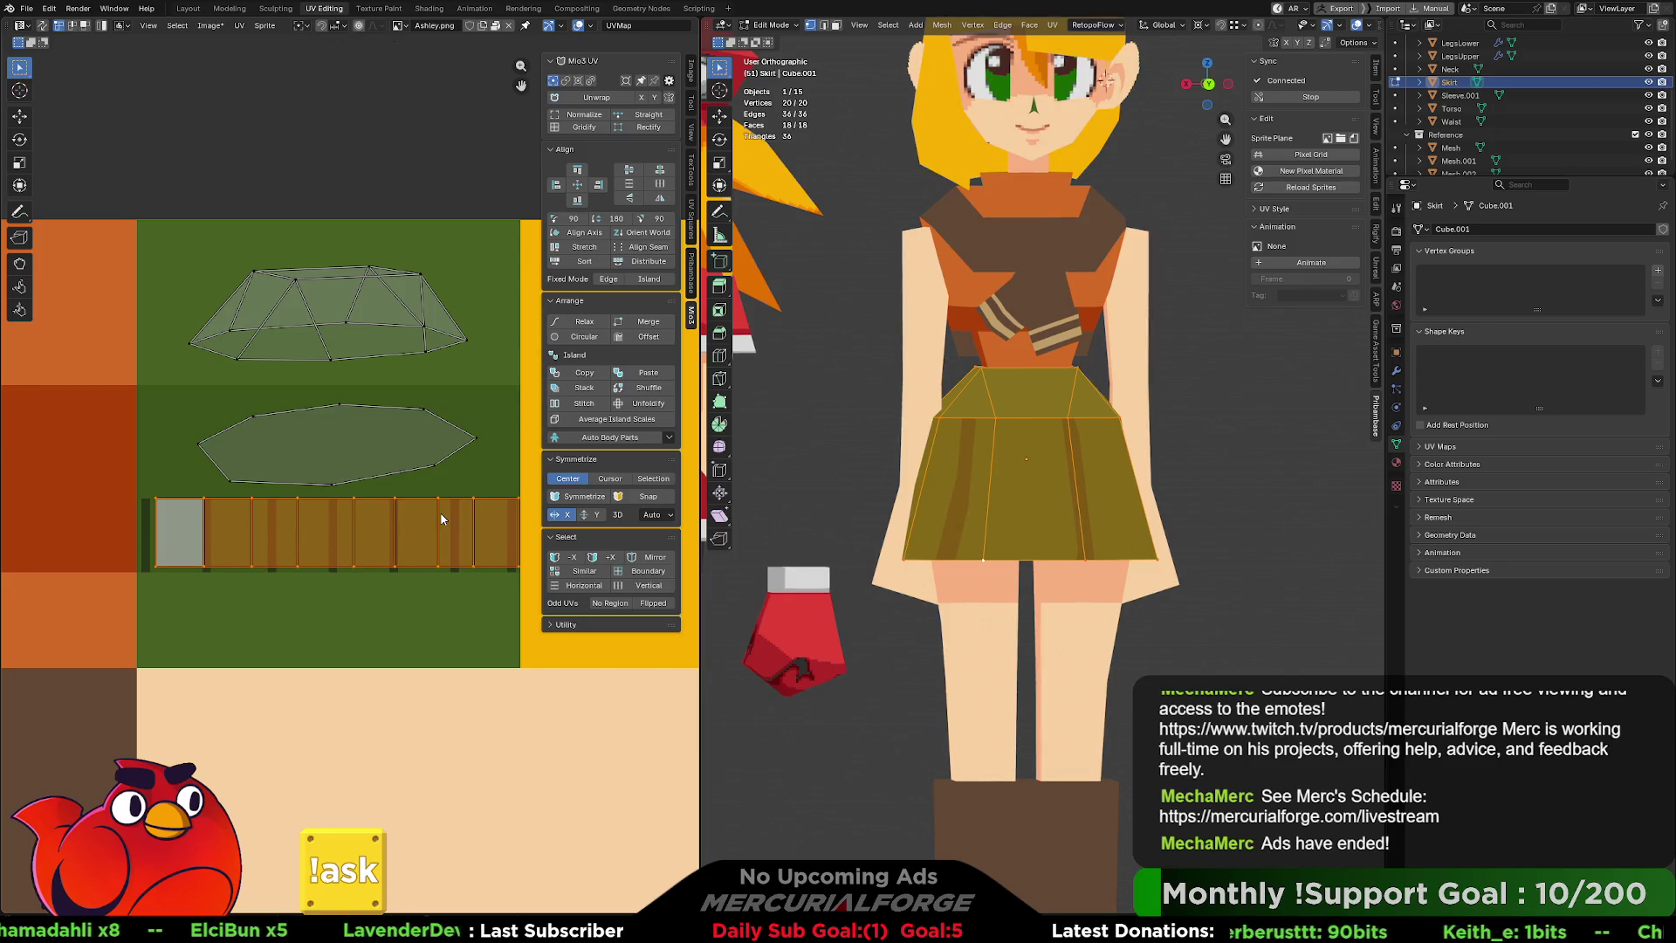
pyautogui.press('g')
pyautogui.press('y')
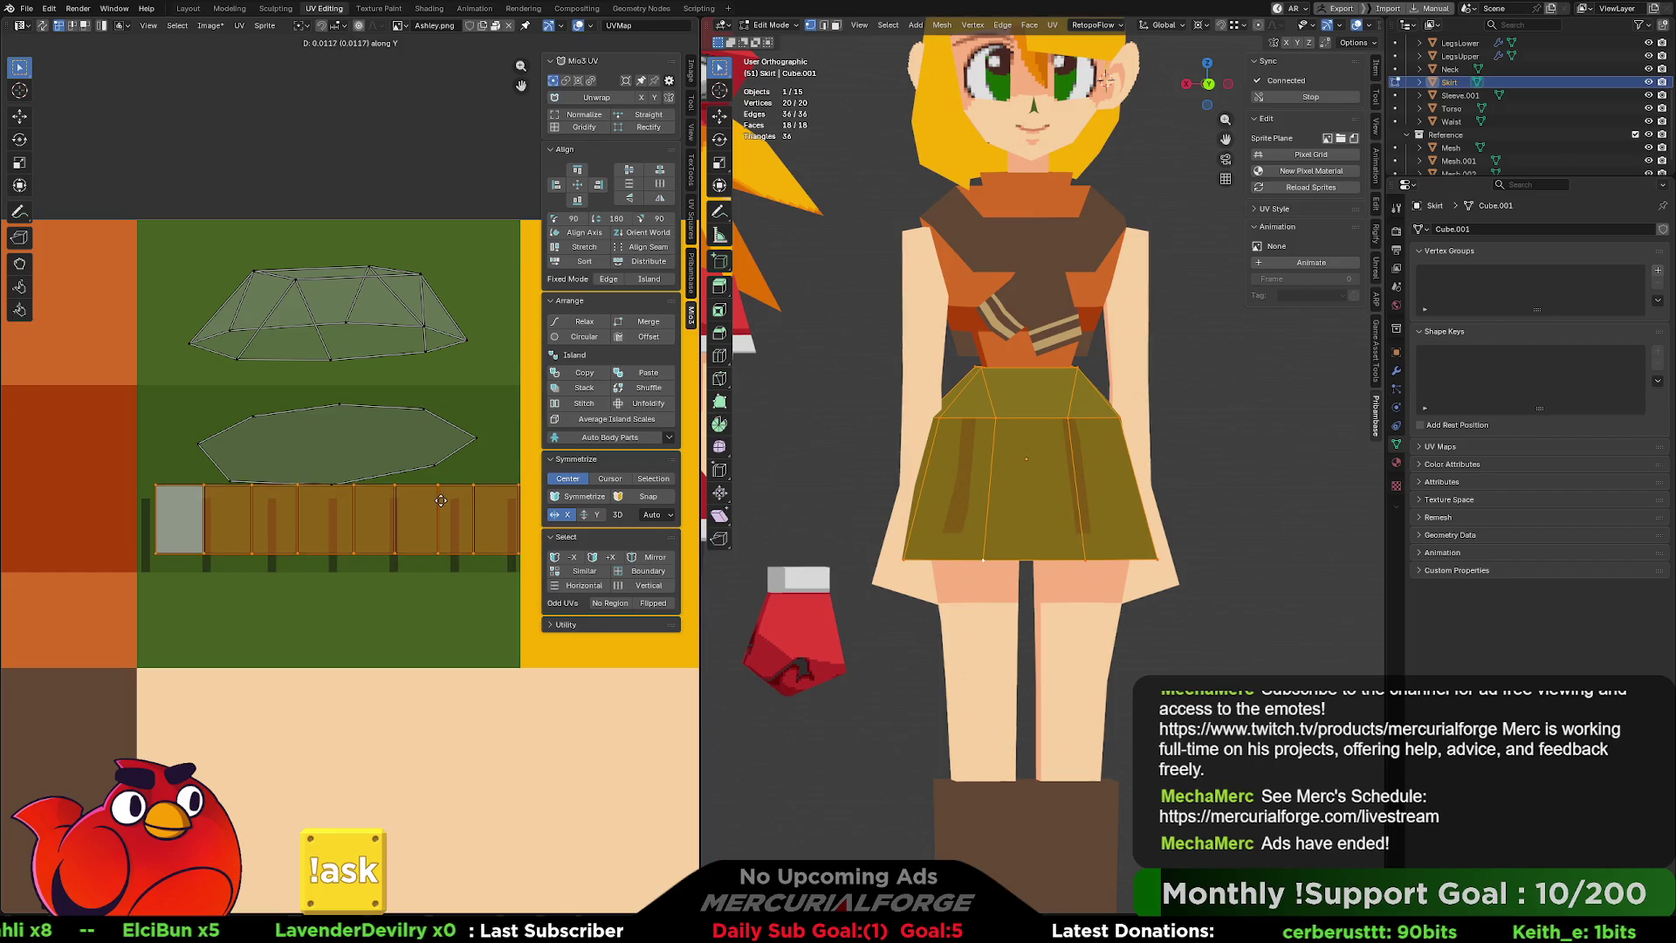
pyautogui.click(441, 496)
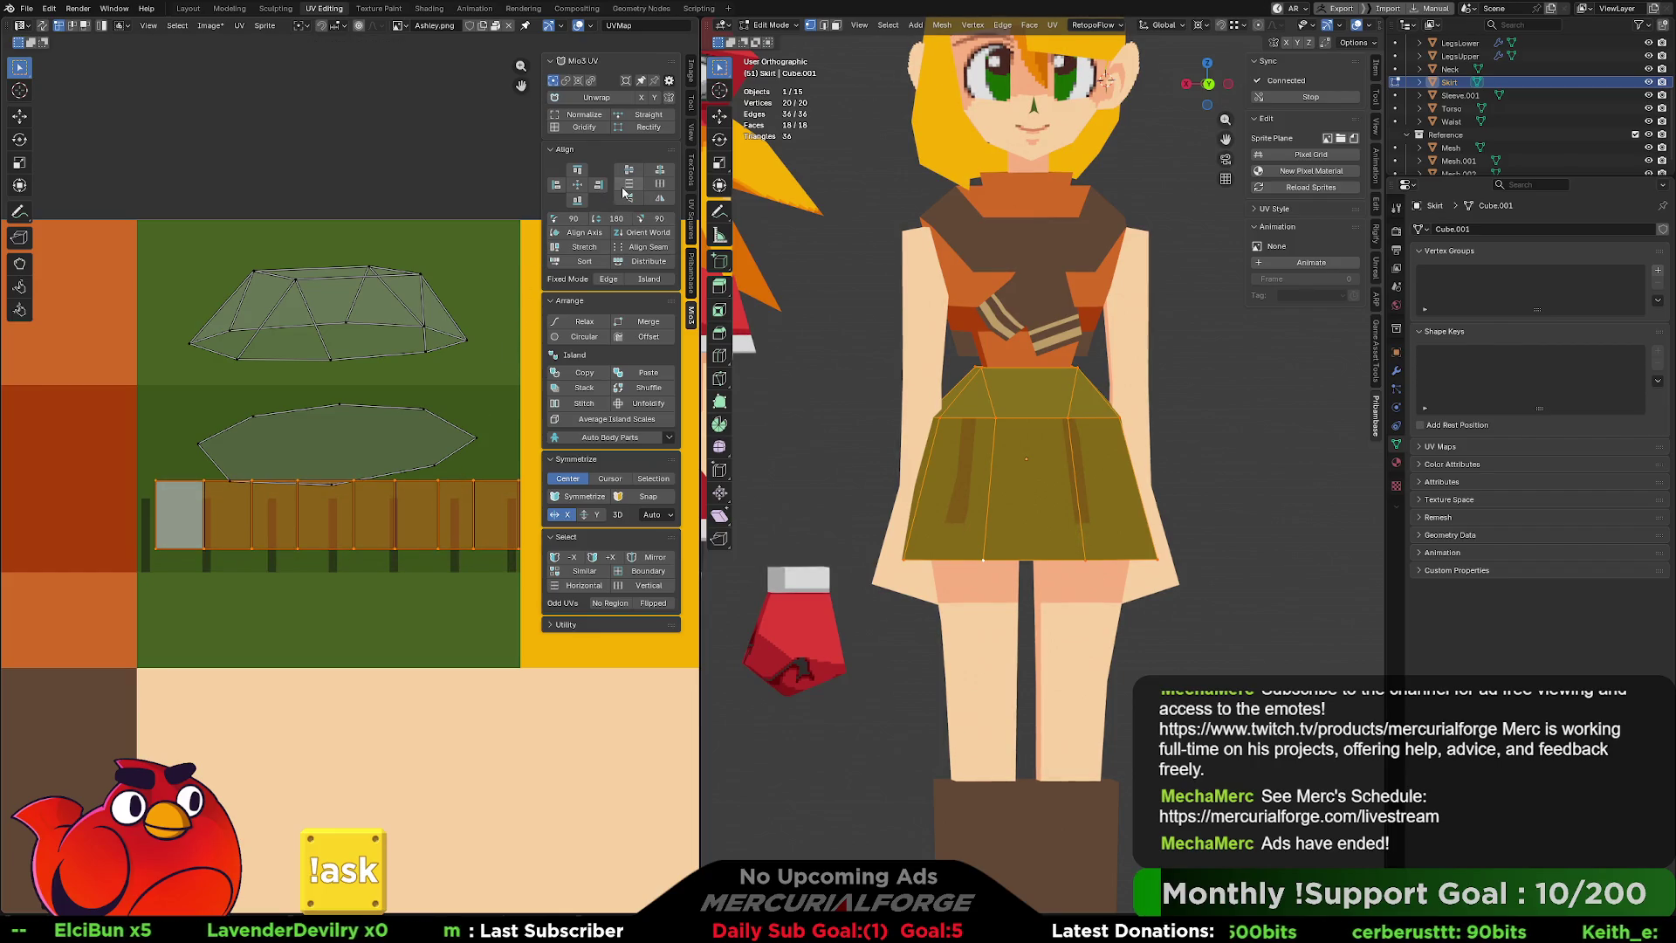
pyautogui.press('g')
pyautogui.click(414, 477)
pyautogui.press('s')
pyautogui.press('y')
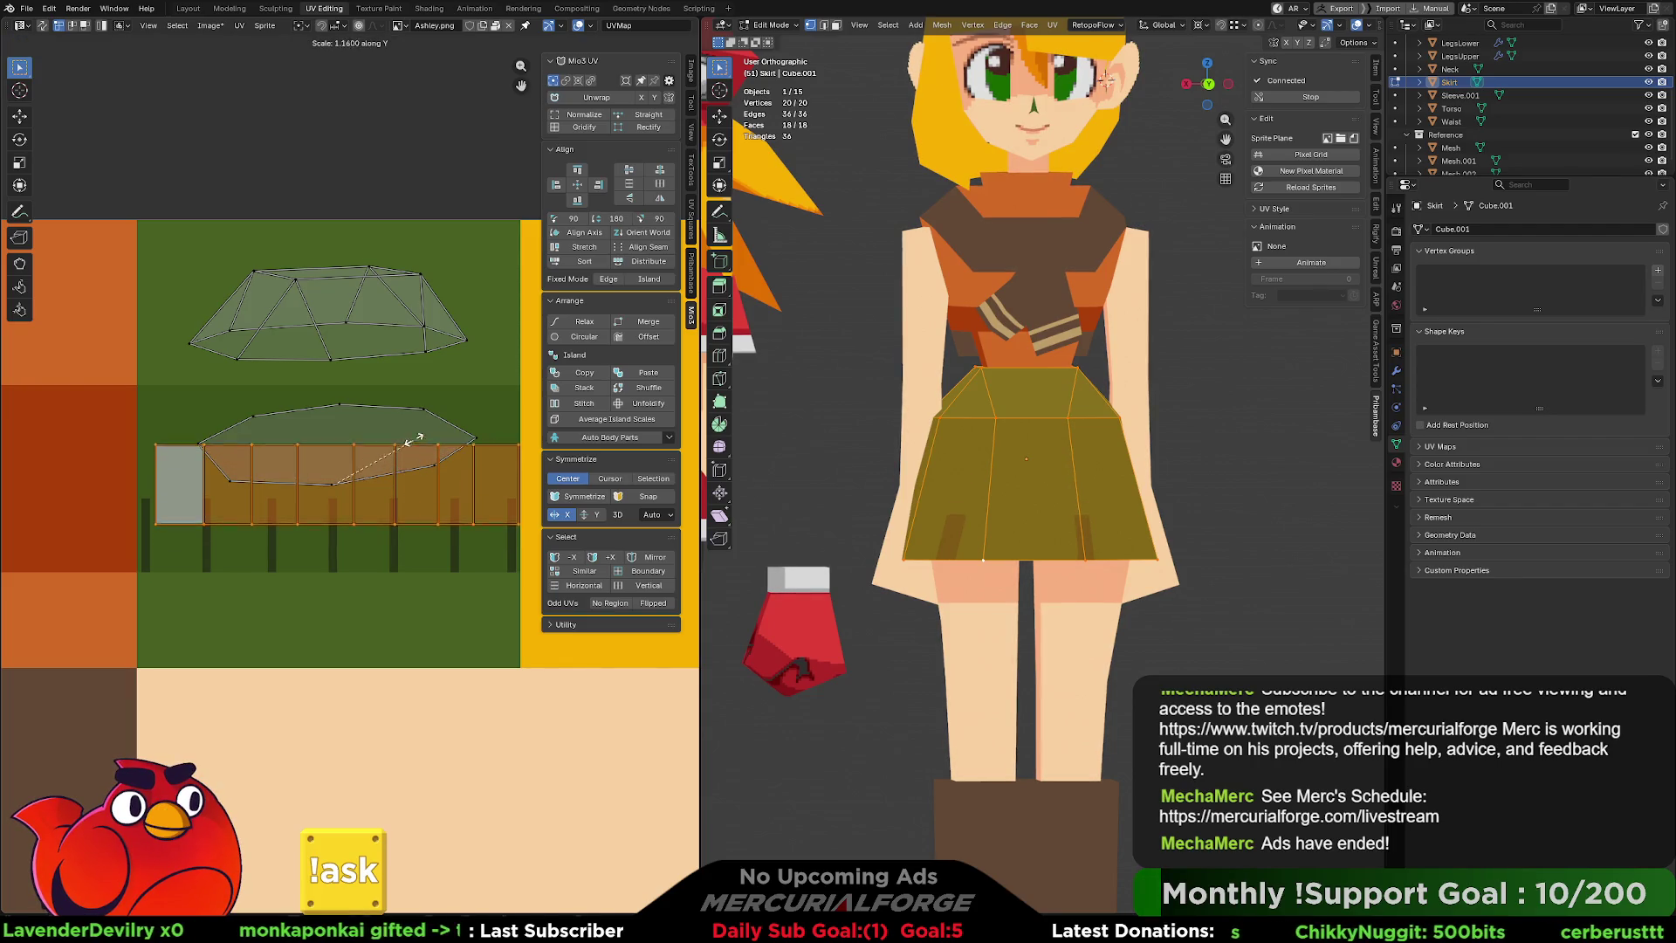
pyautogui.click(374, 310)
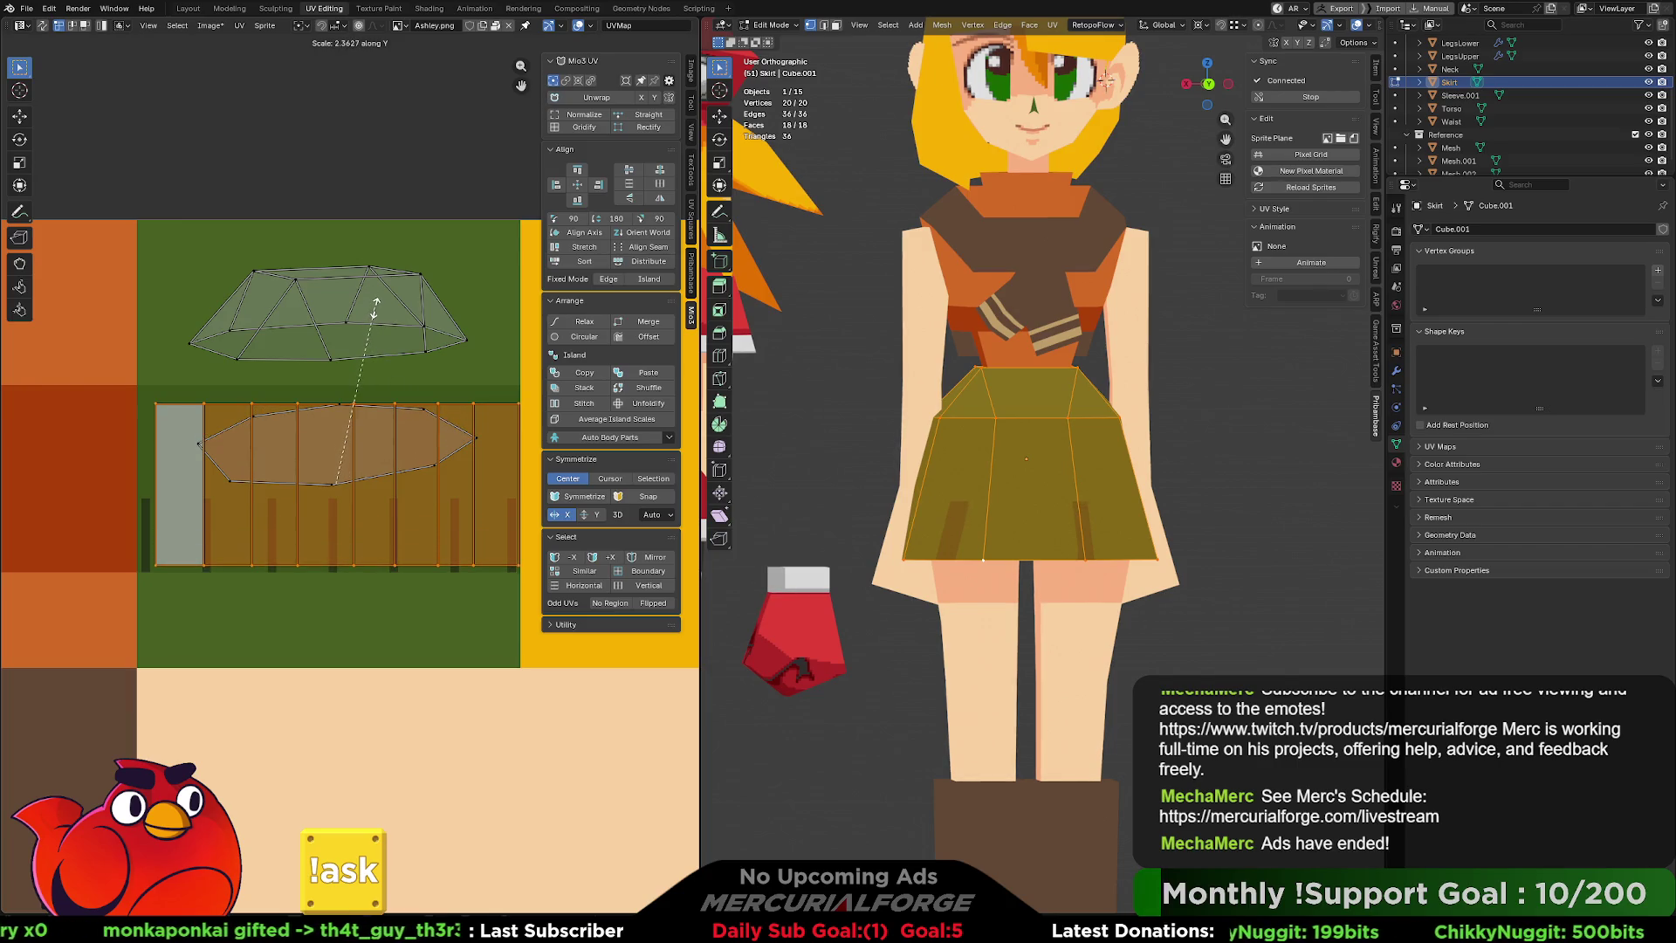
# Try pulling the strip's right edge inward, then undo back to the earlier strip layout.
pyautogui.moveTo(530, 577); pyautogui.dragTo(496, 369)
pyautogui.press('g')
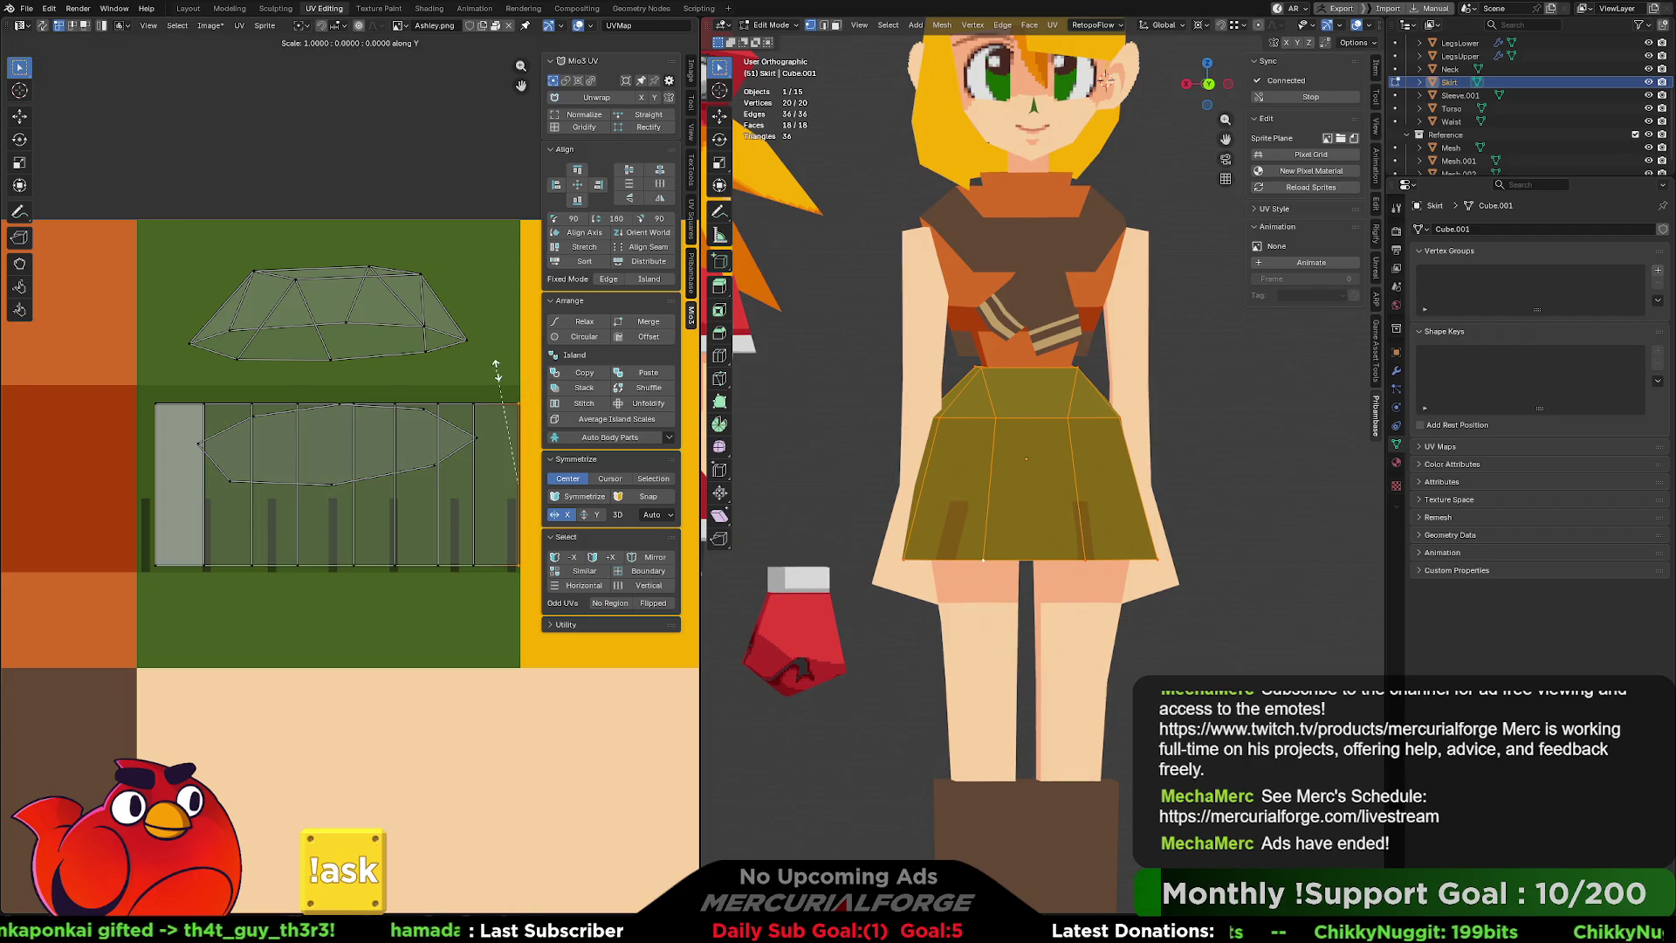
pyautogui.rightClick(493, 377)
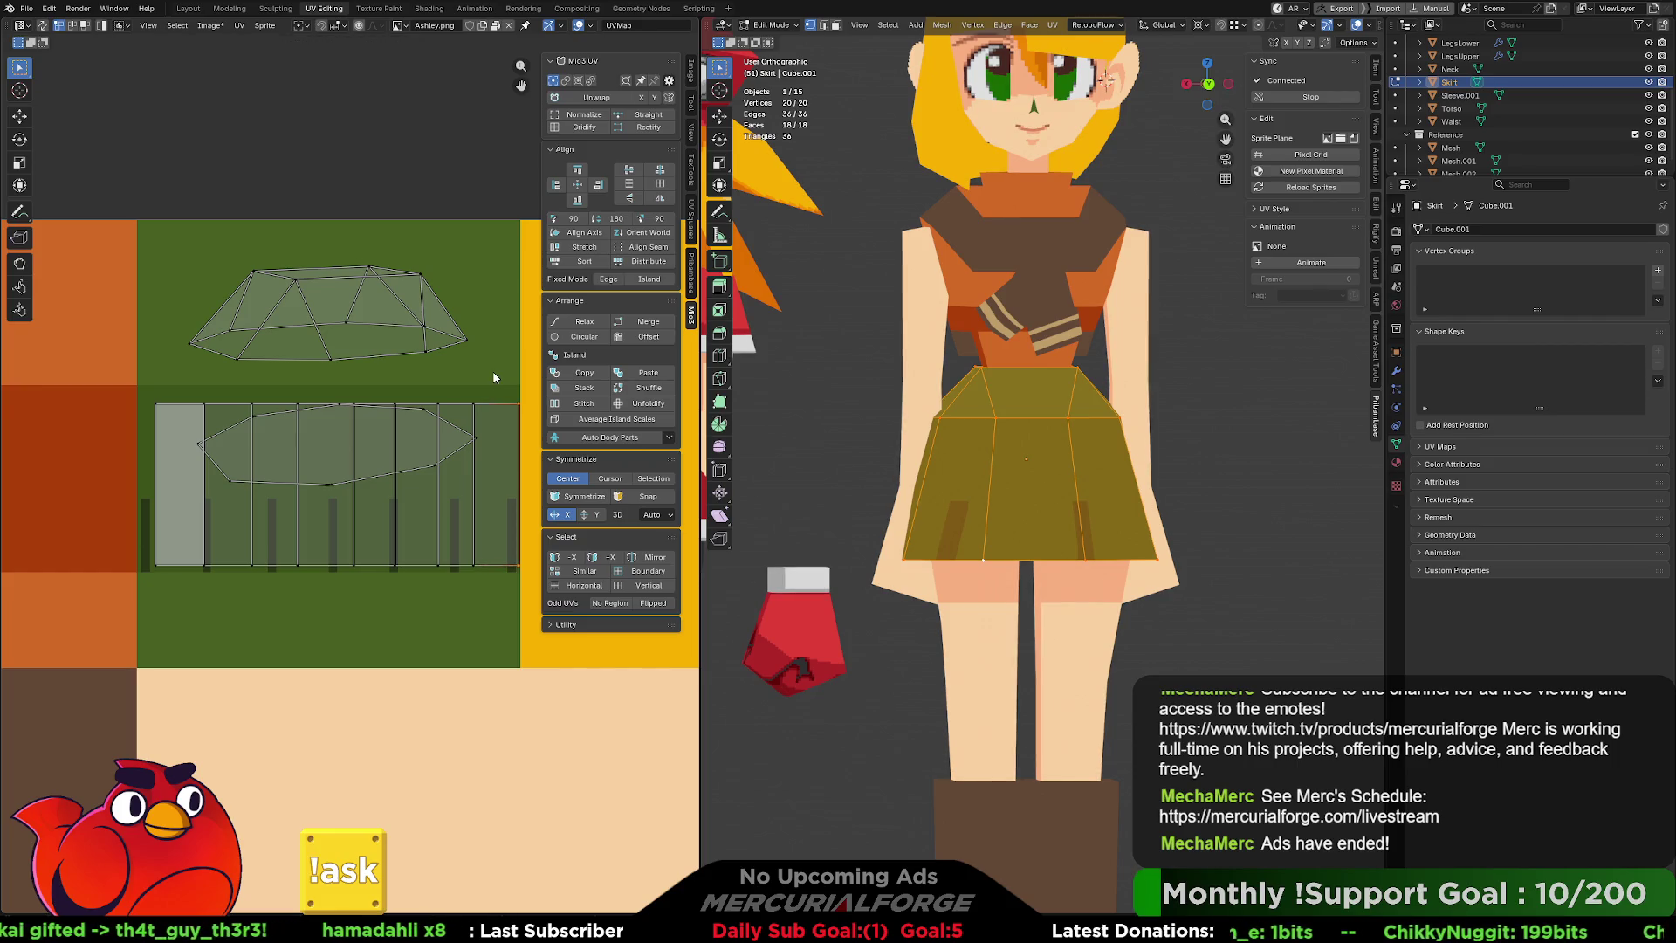
pyautogui.press('g')
pyautogui.press('x')
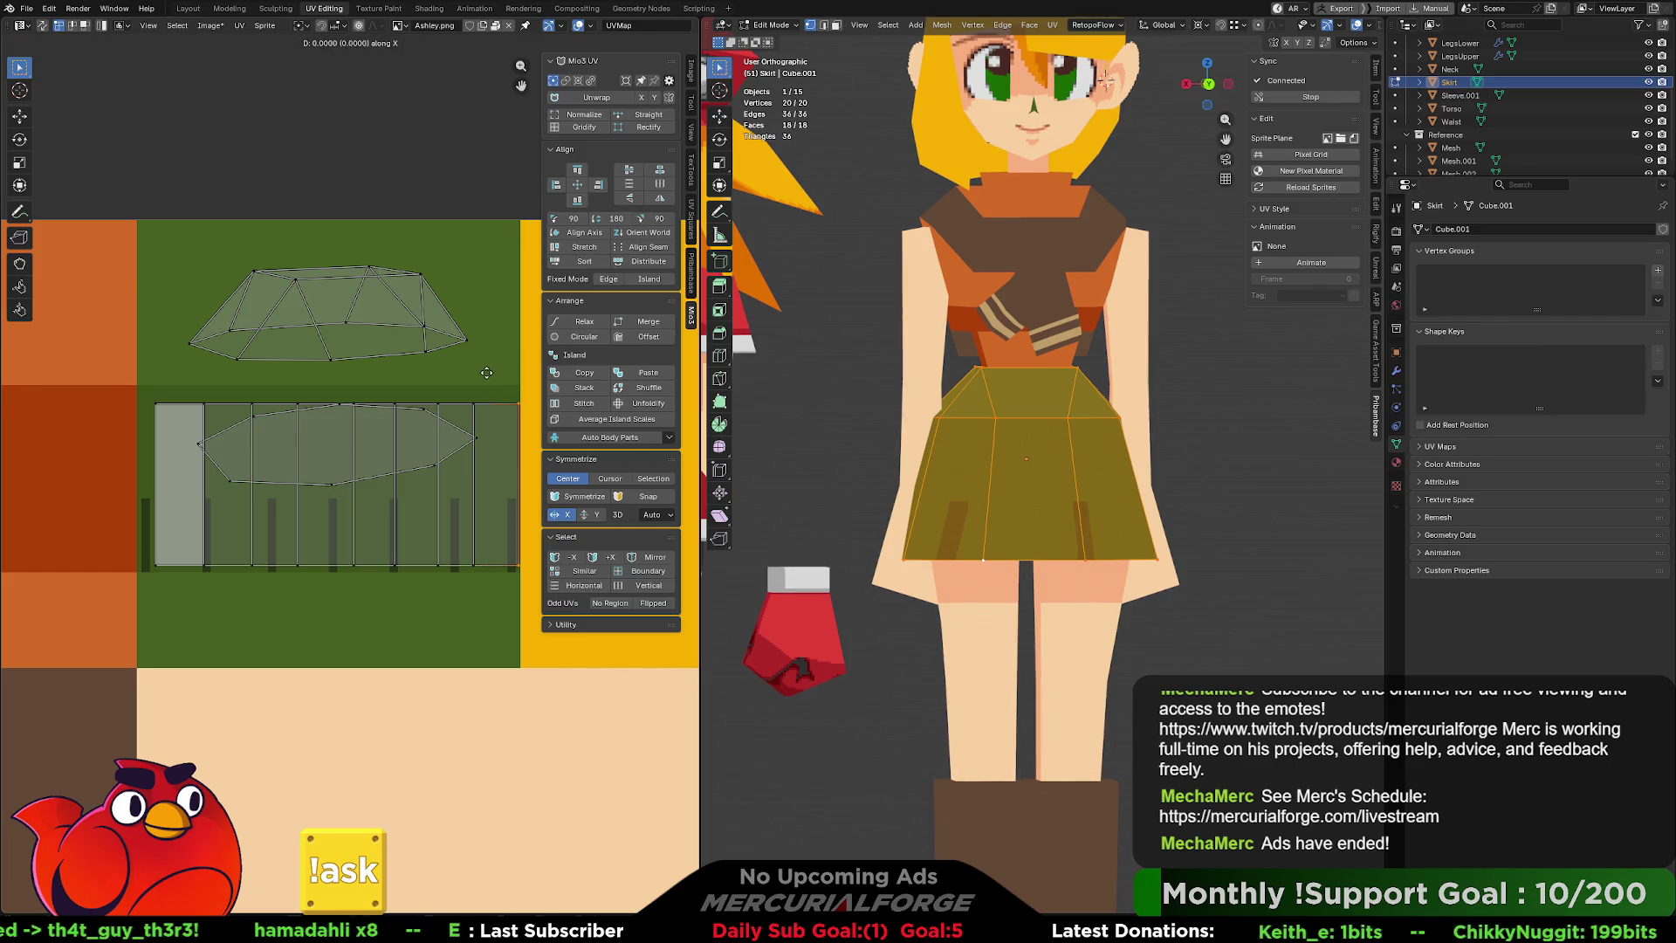
pyautogui.click(371, 376)
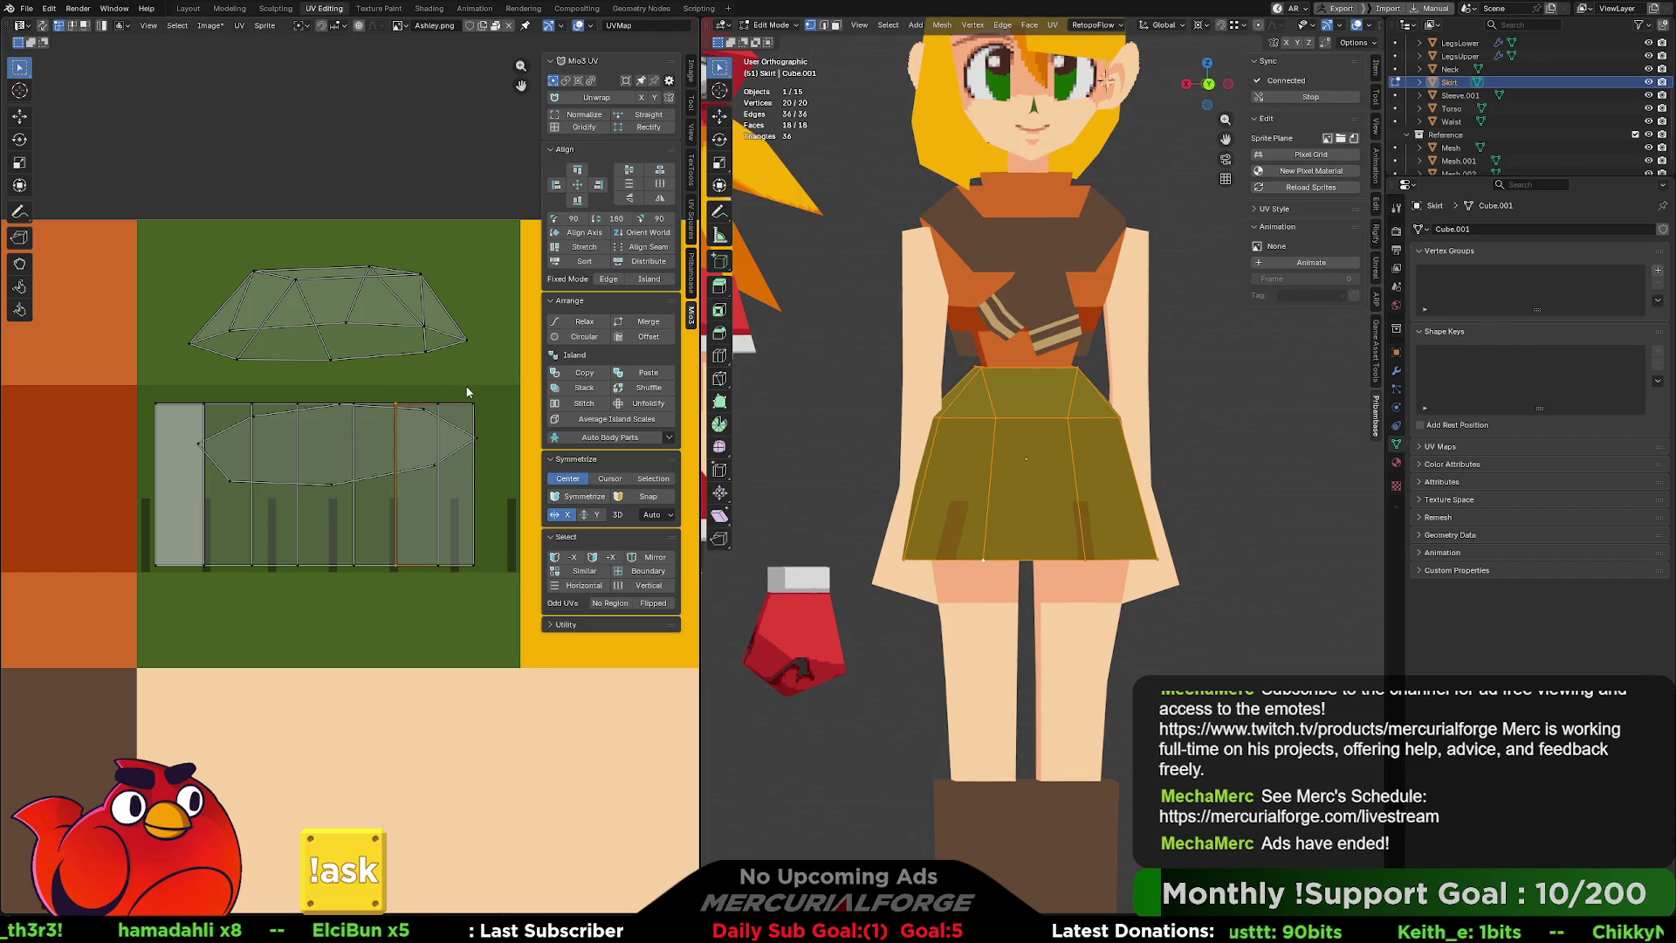
pyautogui.click(478, 438)
pyautogui.click(490, 418)
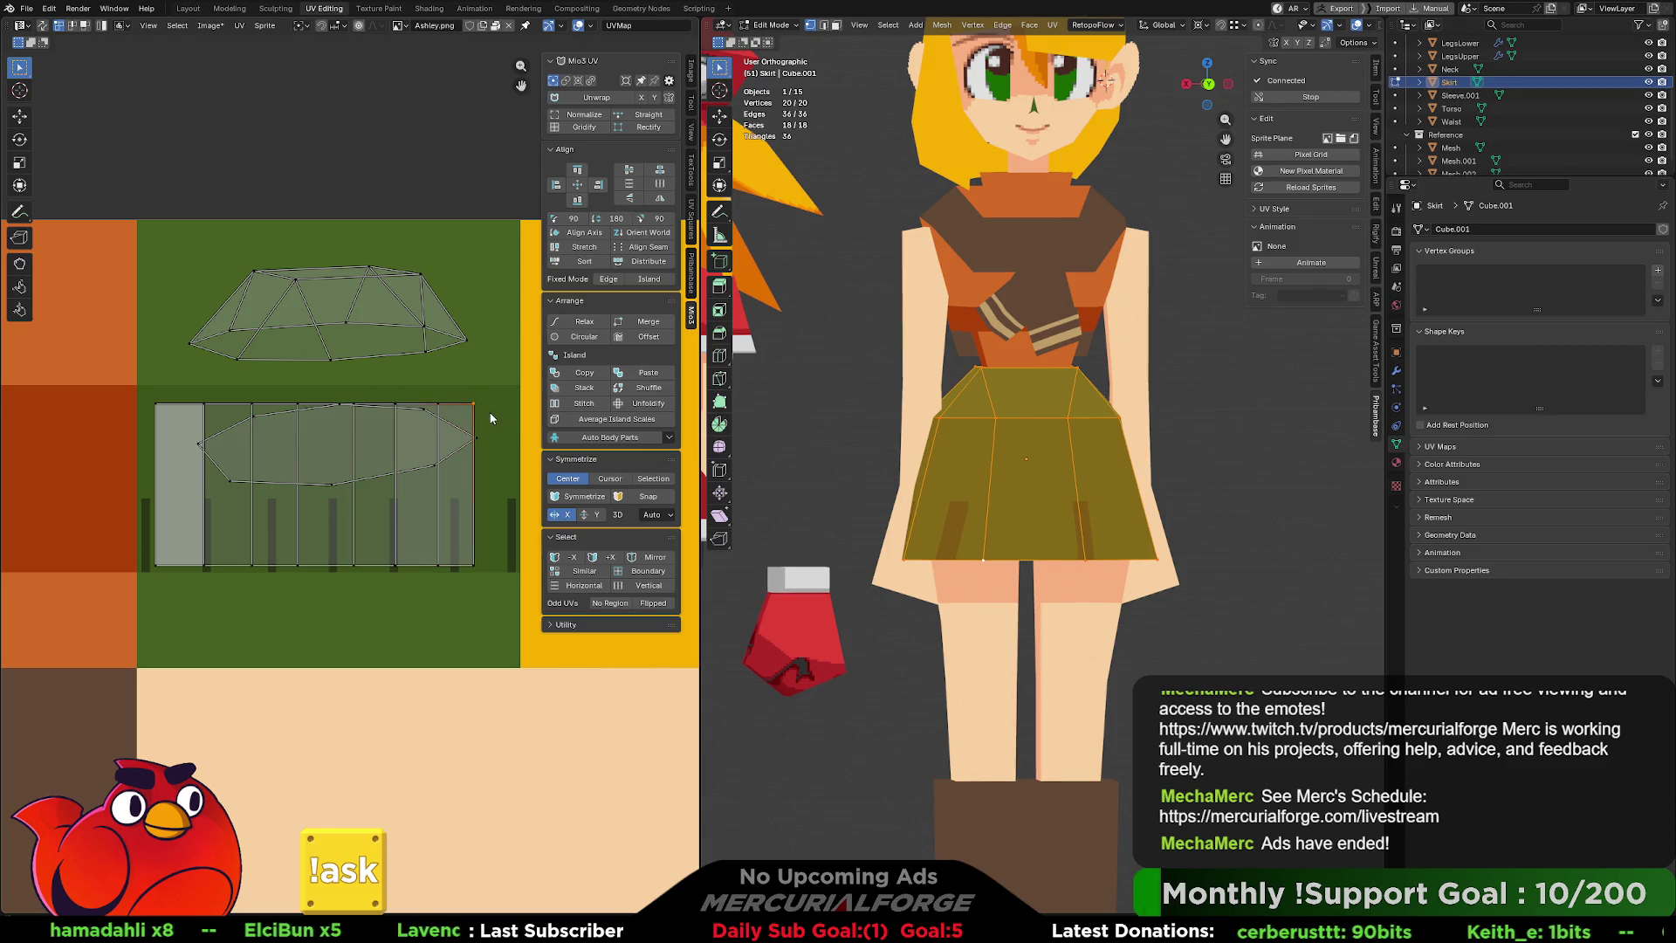
pyautogui.moveTo(485, 394); pyautogui.dragTo(386, 568)
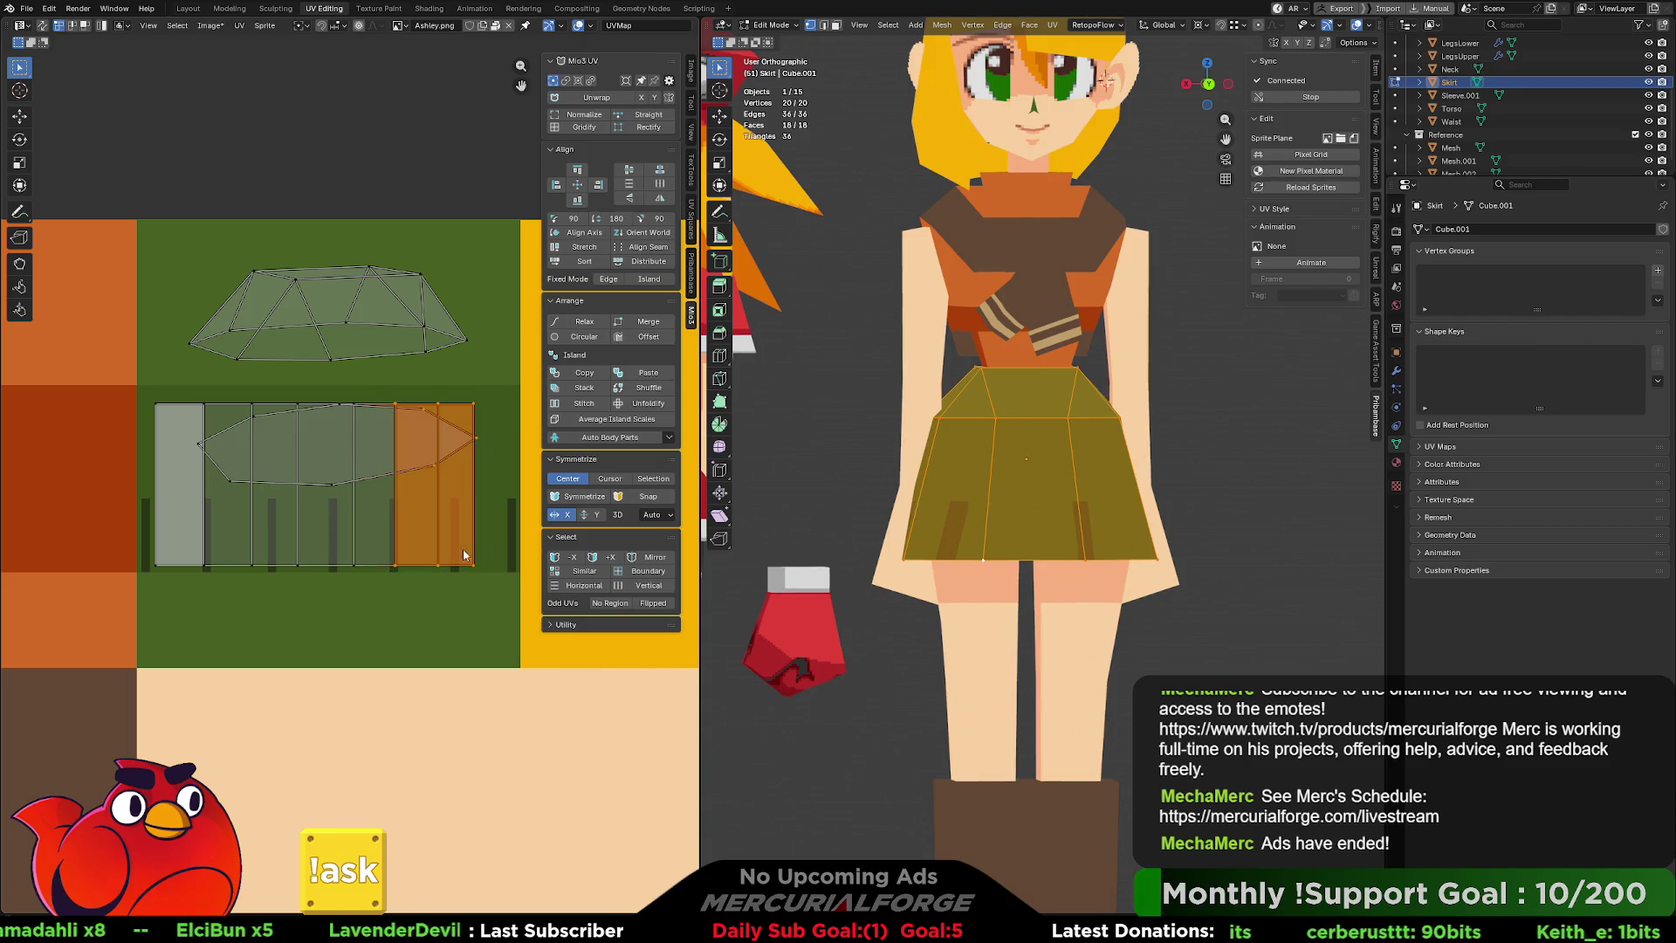
pyautogui.press('g')
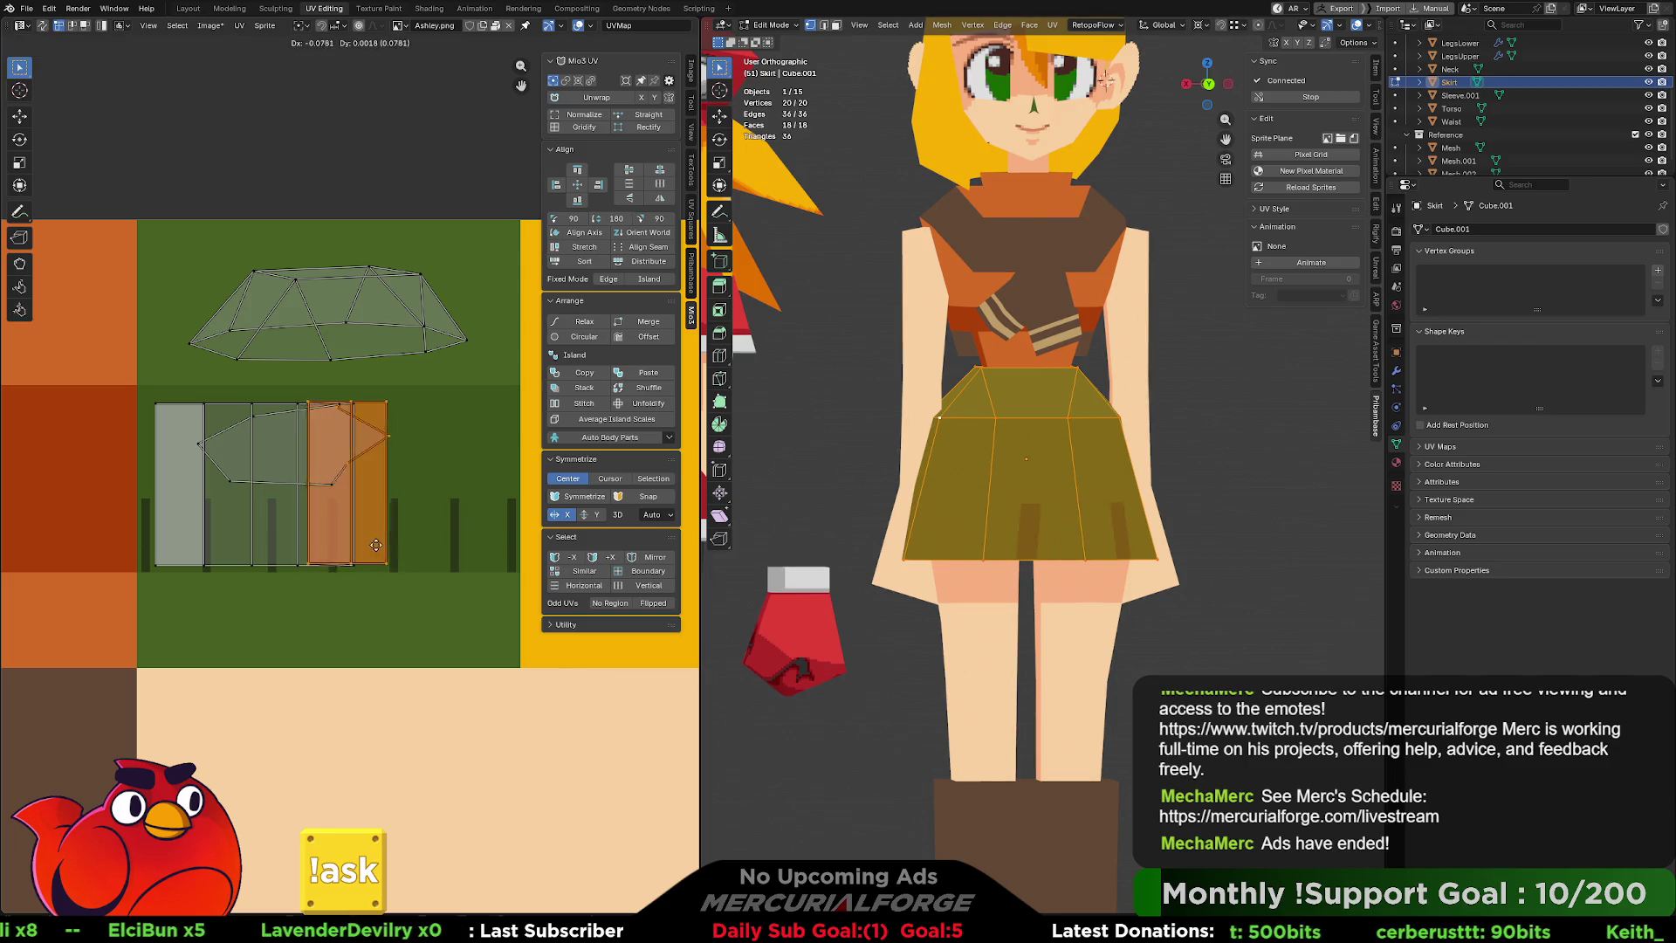
pyautogui.rightClick(310, 548)
pyautogui.hotkey('ctrl', 'z')
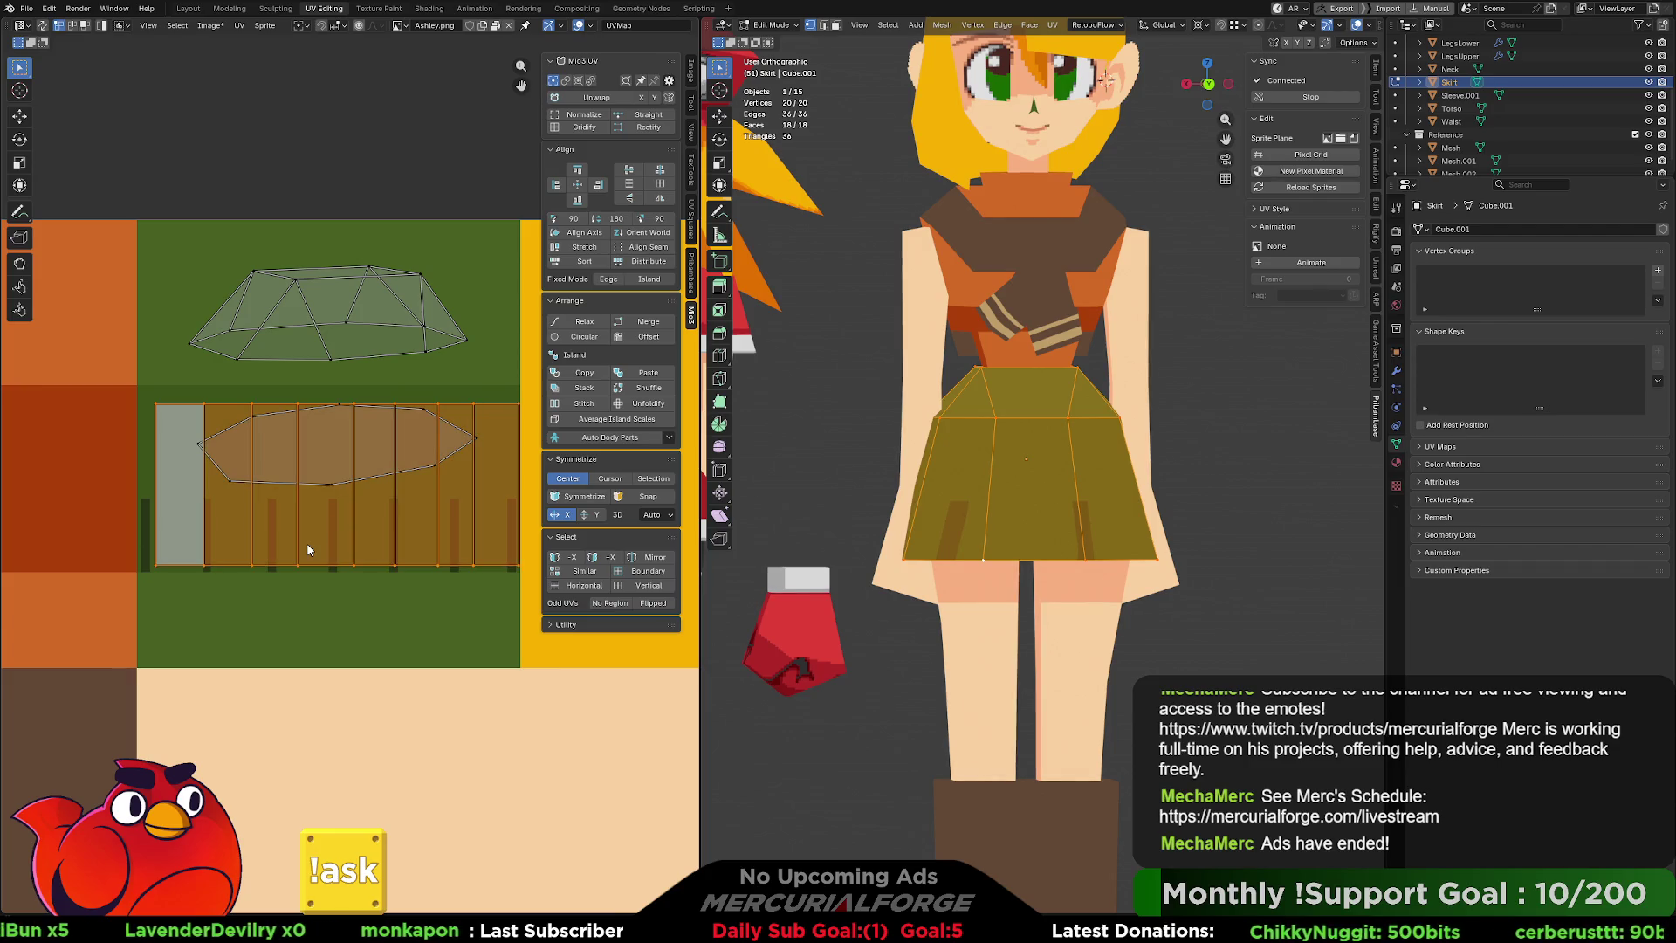
# Orbit to the skirt's back and deselect all to check the green pleated texture.
pyautogui.moveTo(986, 486); pyautogui.dragTo(1218, 488, button='middle')
pyautogui.hotkey('alt', 'a')
pyautogui.scroll(-2, 1054, 481)
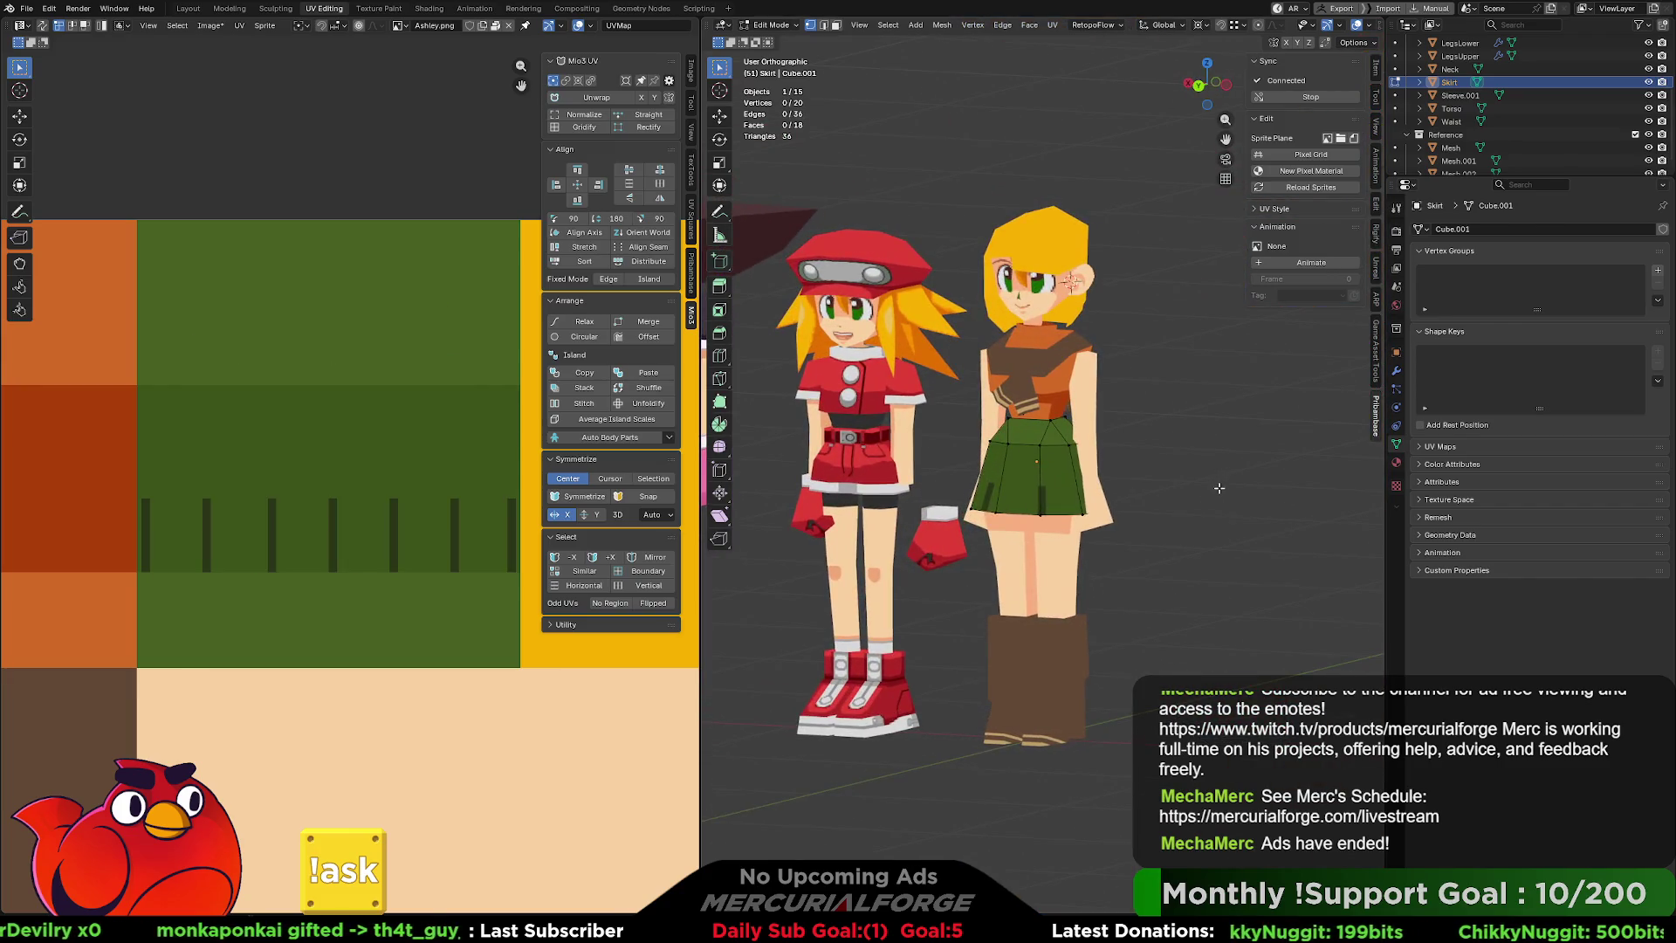
# Switch to a perspective view, nudge the angle, then Alt+Tab to Ashley.png in Aseprite.
pyautogui.press('KP_5')
pyautogui.scroll(4, 1110, 500)
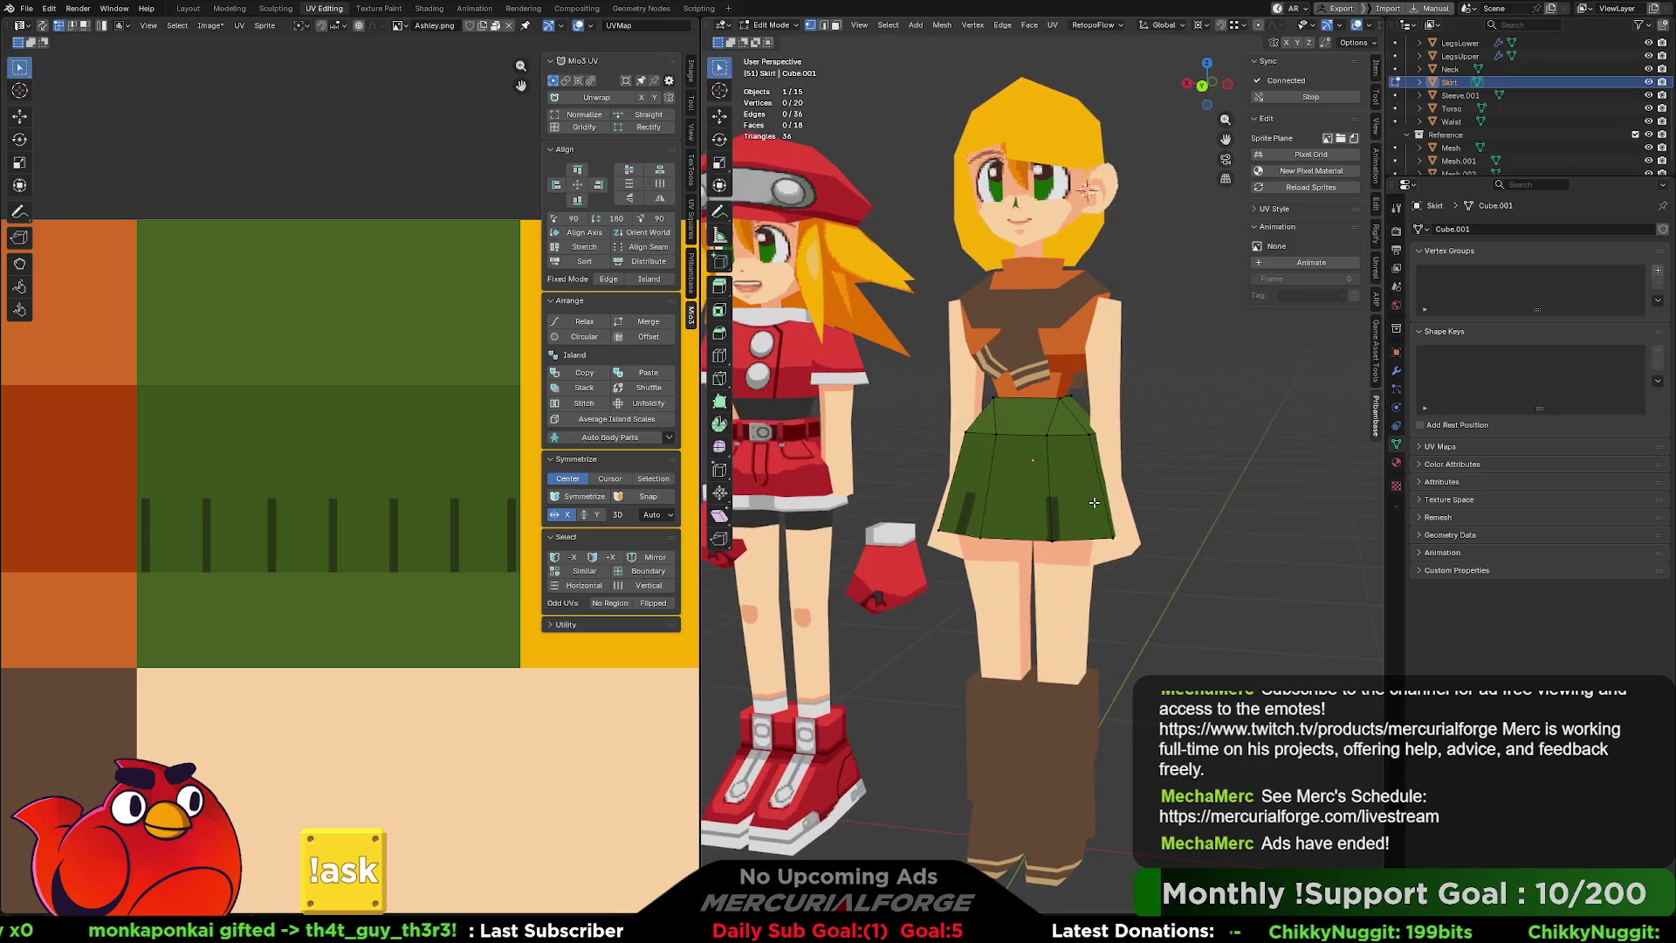
pyautogui.moveTo(1110, 500); pyautogui.dragTo(1094, 487, button='middle')
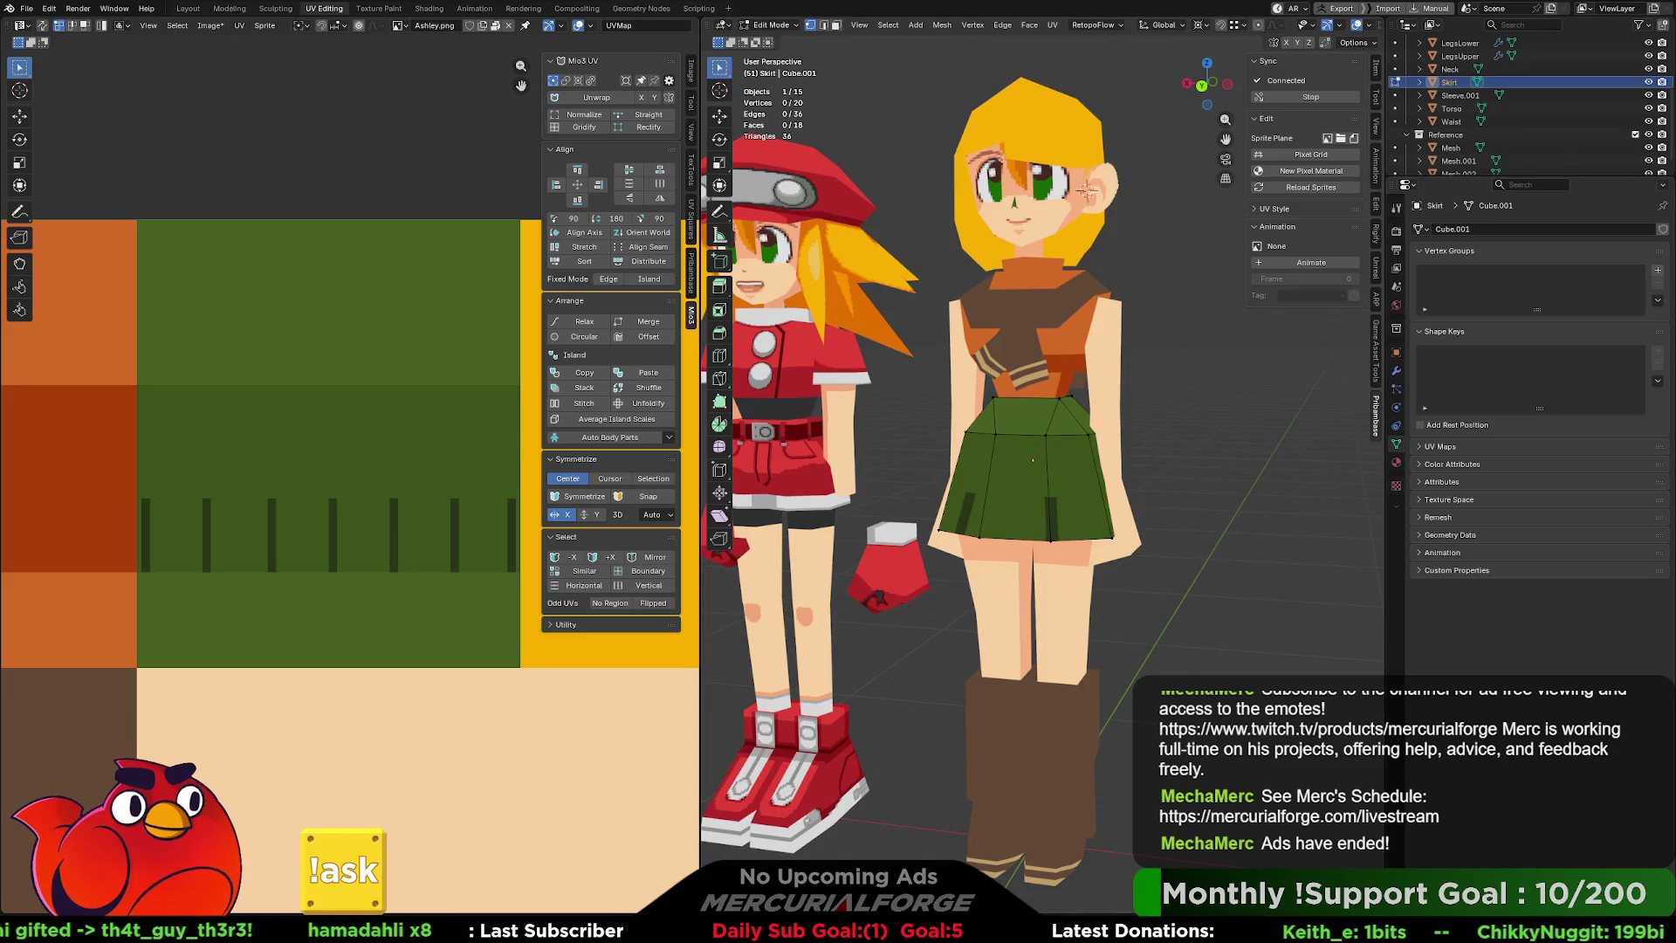
pyautogui.hotkey('alt', 'Tab')
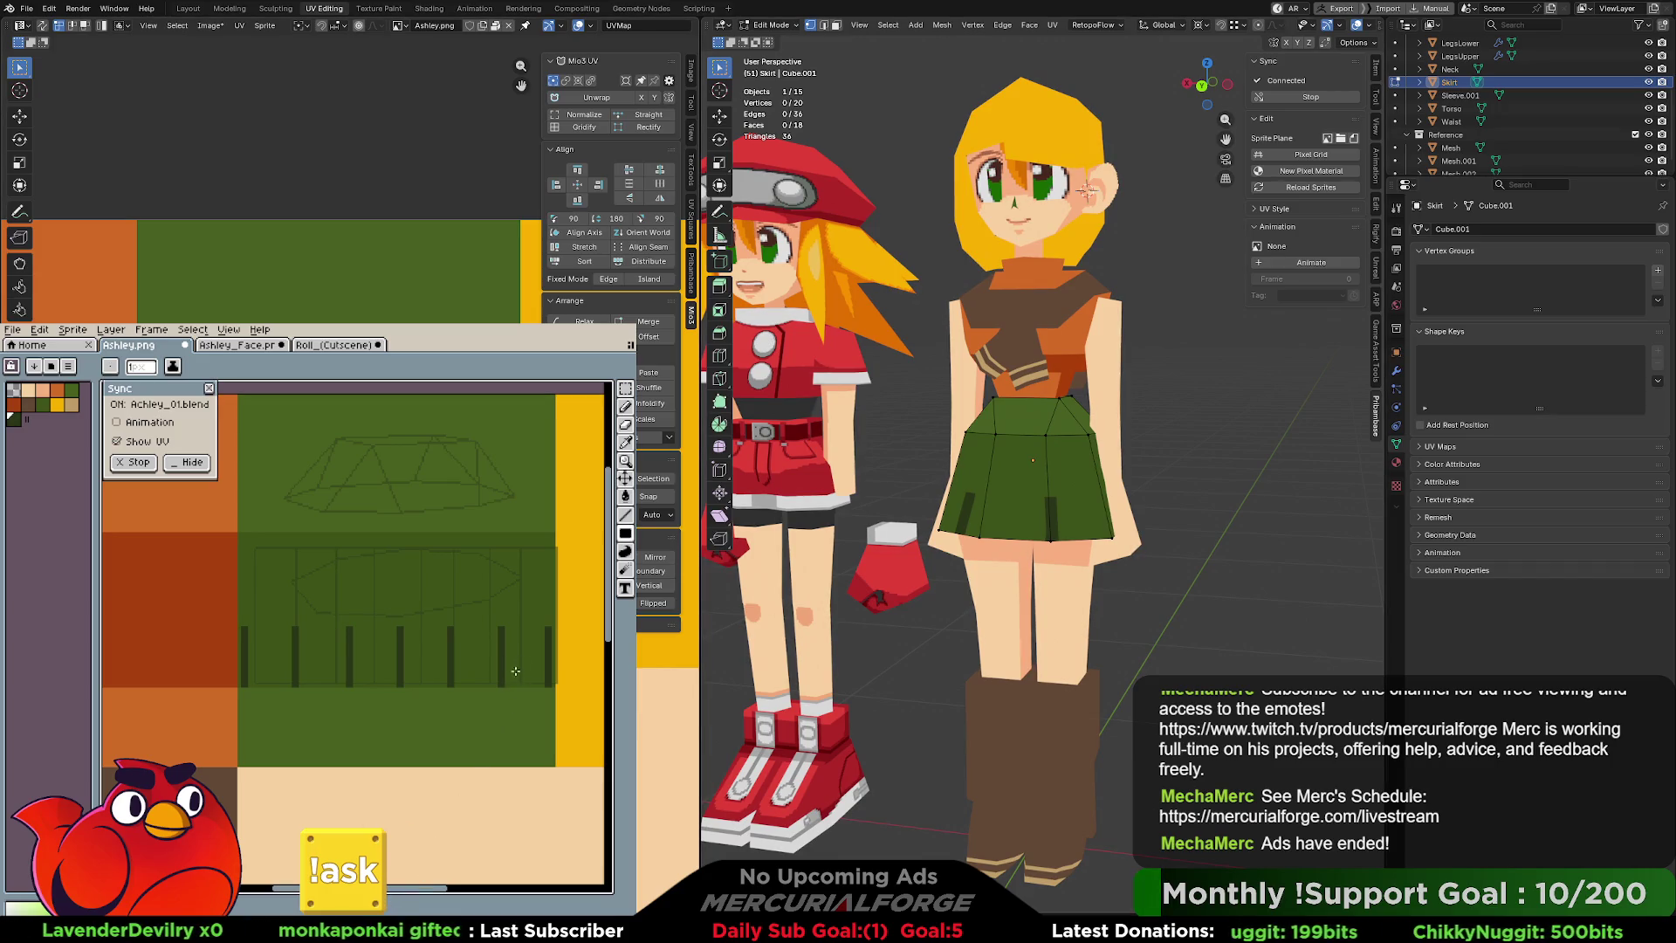
# Pick the dark colour and try painting pleat stripes, undoing the misplaced ones.
pyautogui.press('i')
pyautogui.press('b')
pyautogui.moveTo(532, 628)
pyautogui.mouseDown()
pyautogui.moveTo(527, 680)
pyautogui.moveTo(514, 668)
pyautogui.mouseUp()
pyautogui.hotkey('ctrl', 'z')
pyautogui.hotkey('ctrl', 'z')
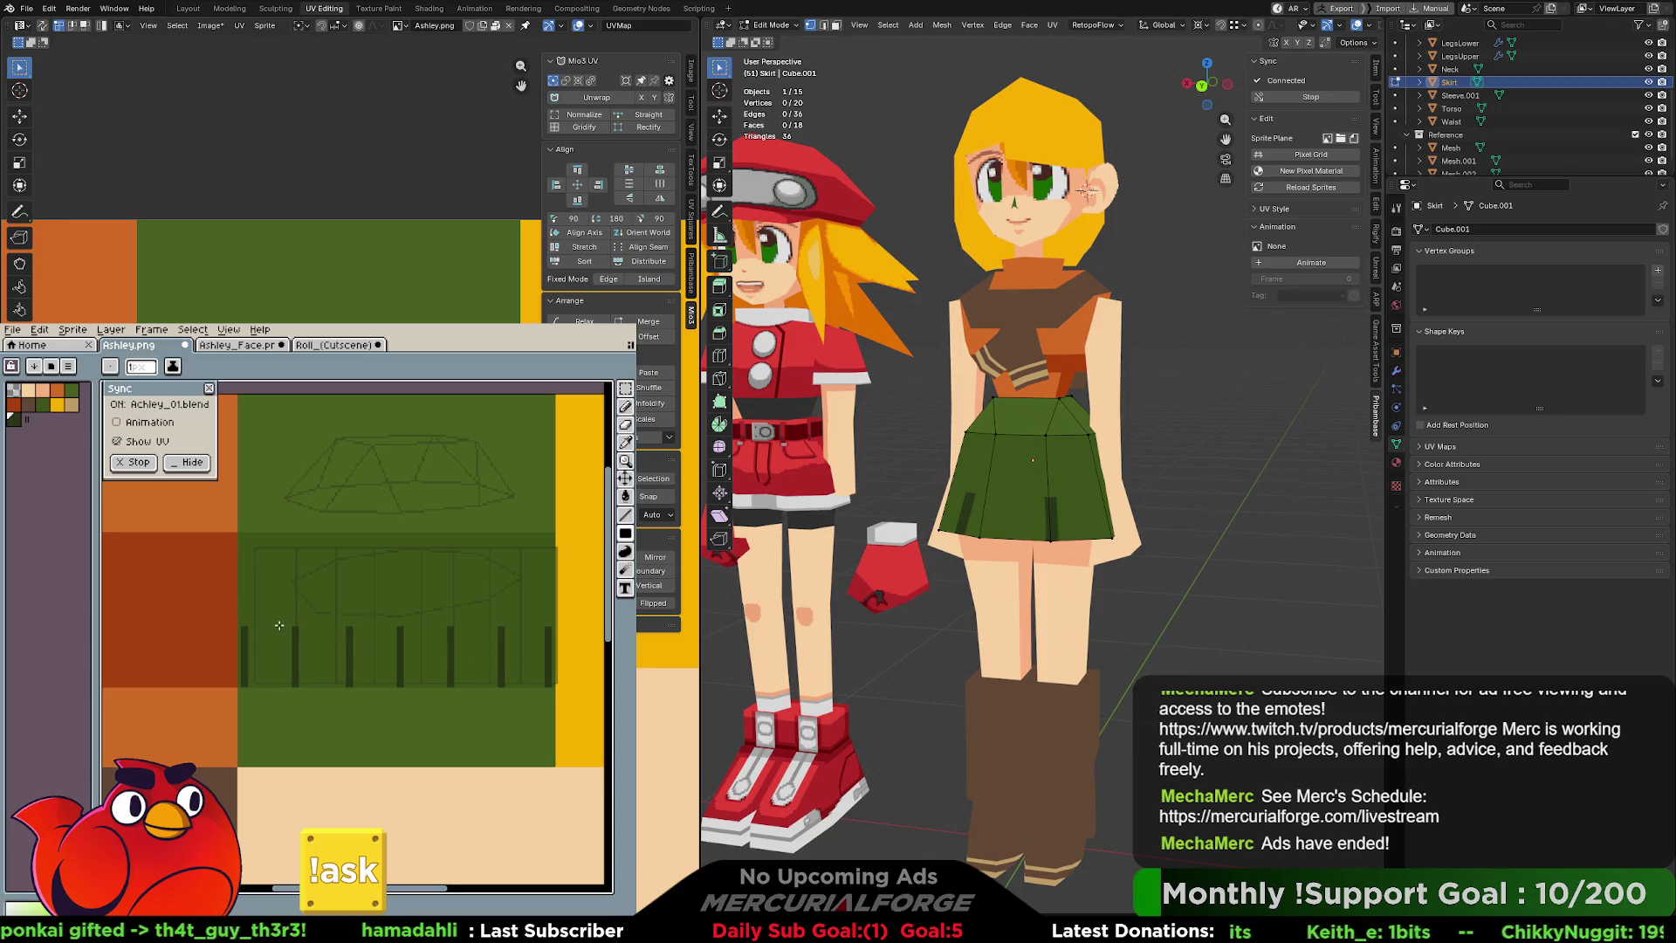
pyautogui.moveTo(324, 635)
pyautogui.mouseDown()
pyautogui.moveTo(325, 687)
pyautogui.moveTo(425, 656)
pyautogui.moveTo(425, 685)
pyautogui.mouseUp()
pyautogui.hotkey('ctrl', 'z')
pyautogui.hotkey('ctrl', 'z')
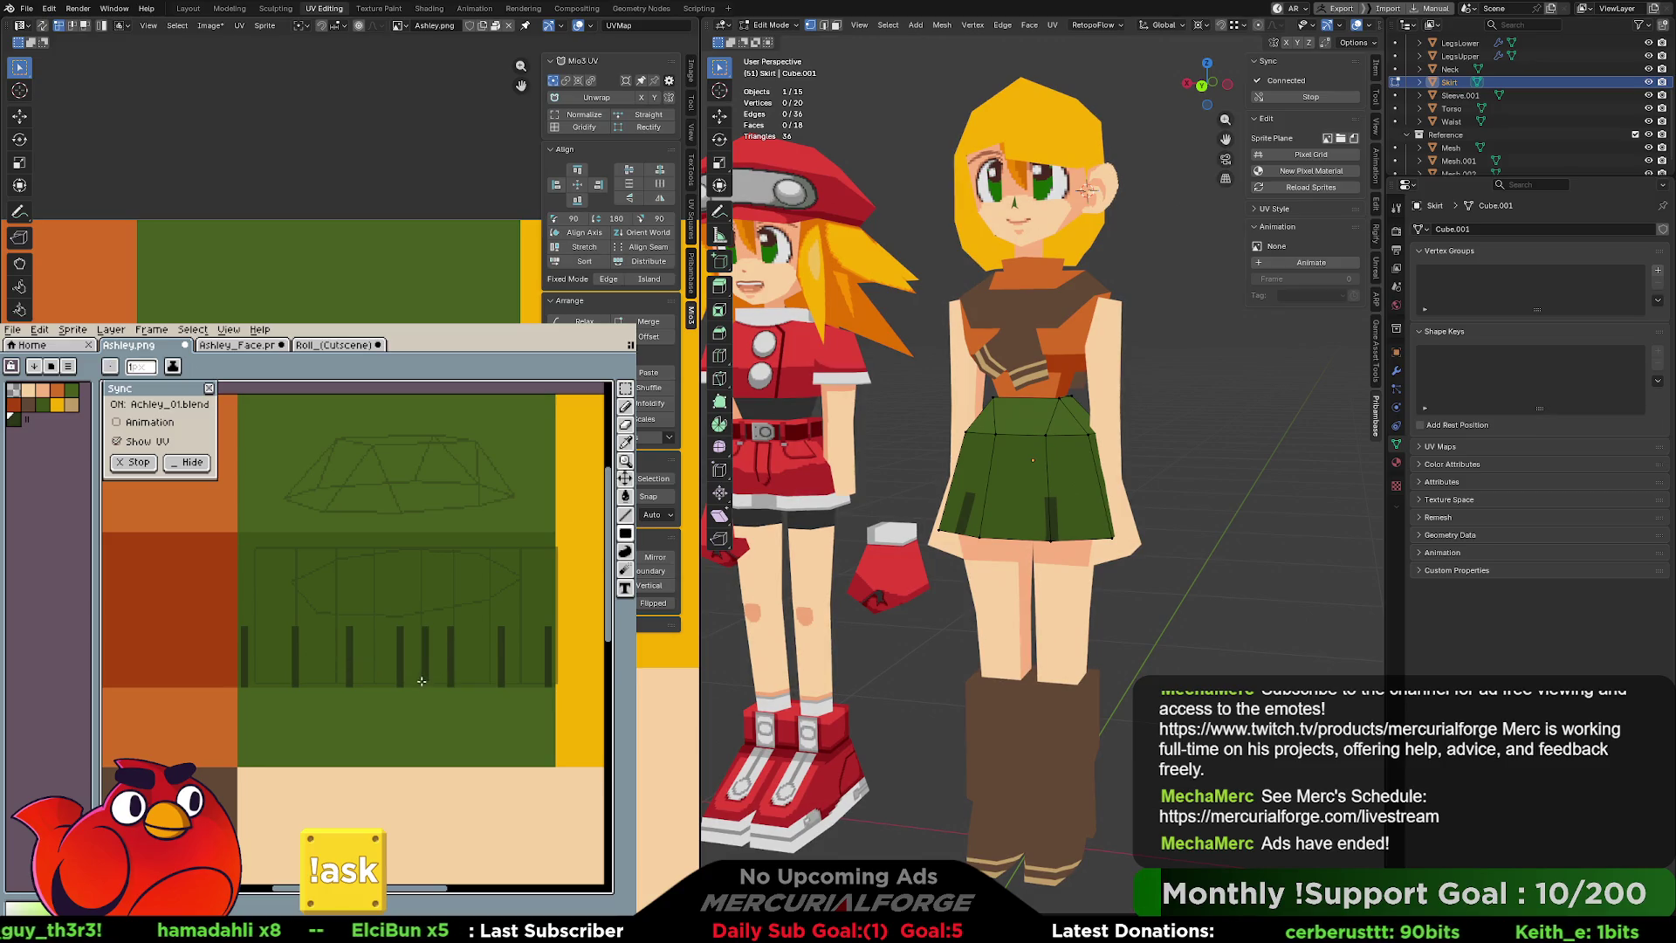
# Paint five more dark vertical pleat stripes across the green band and view the skirt's back.
pyautogui.moveTo(374, 628); pyautogui.dragTo(374, 685)
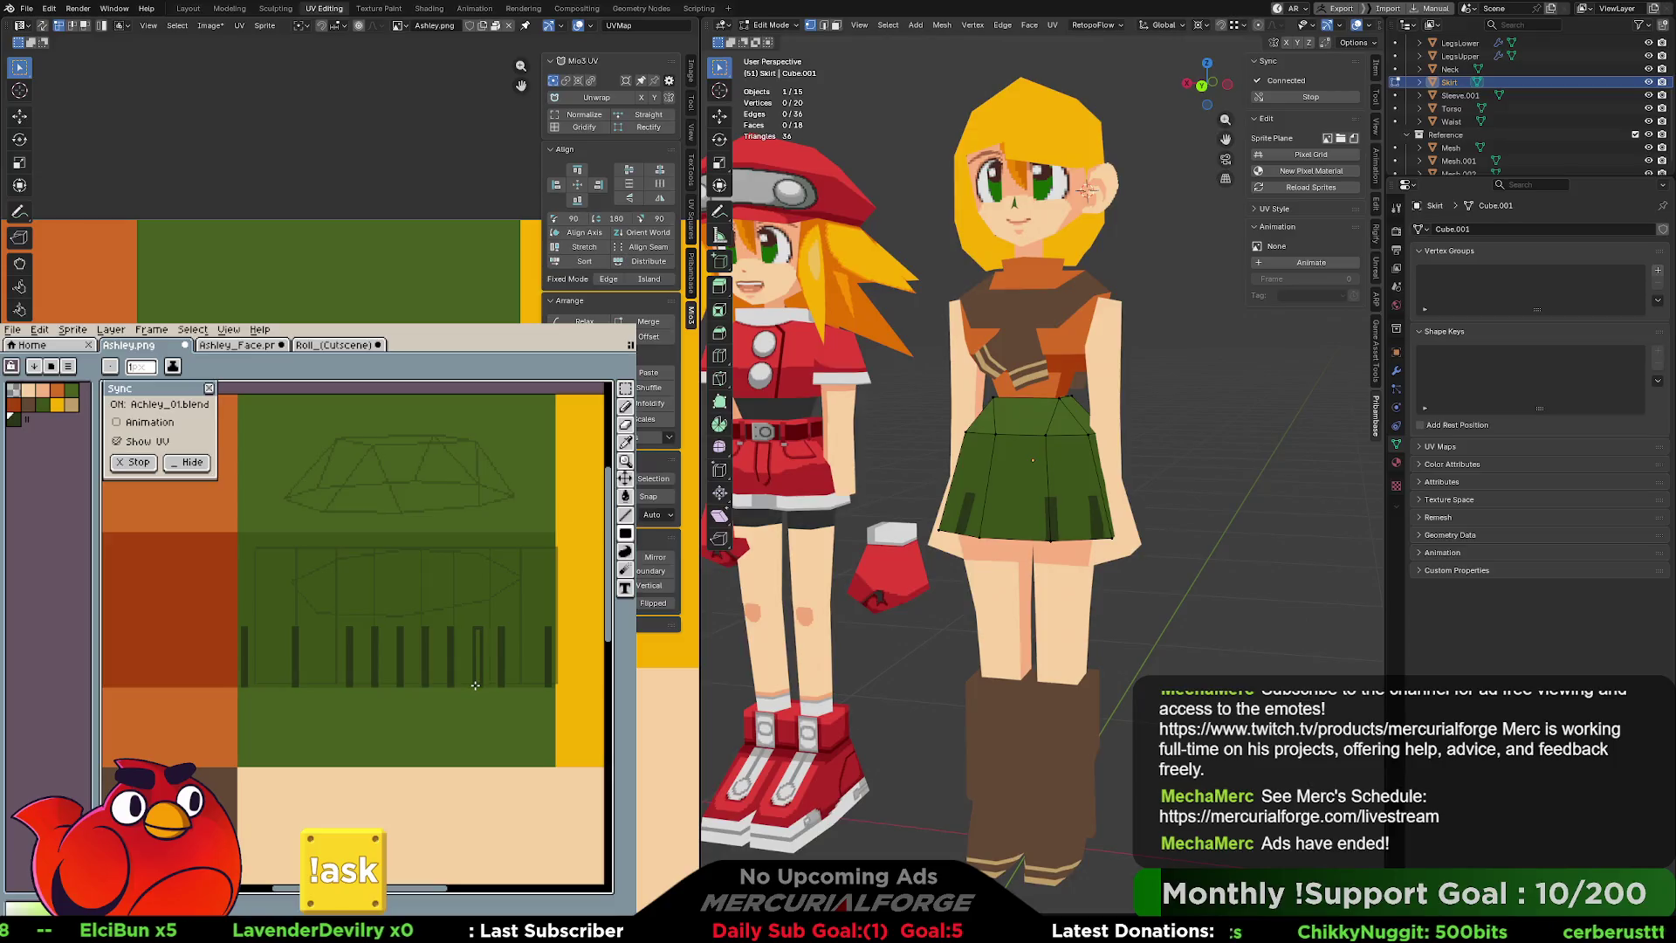
pyautogui.moveTo(475, 628); pyautogui.dragTo(472, 686)
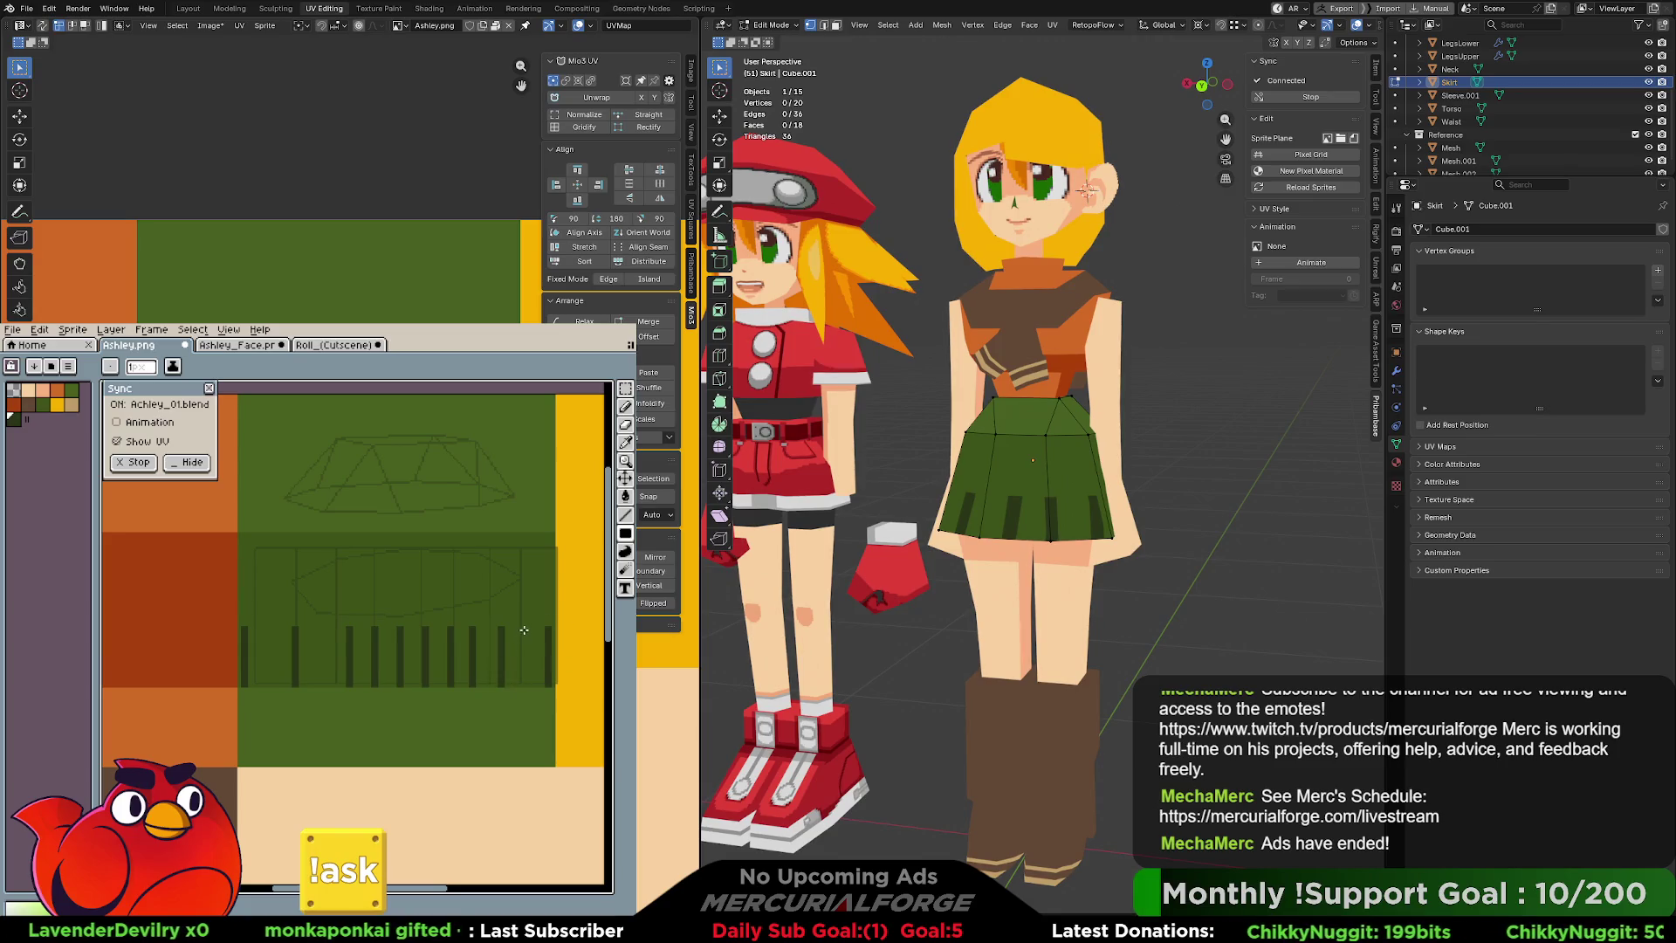
pyautogui.moveTo(522, 634); pyautogui.dragTo(521, 683)
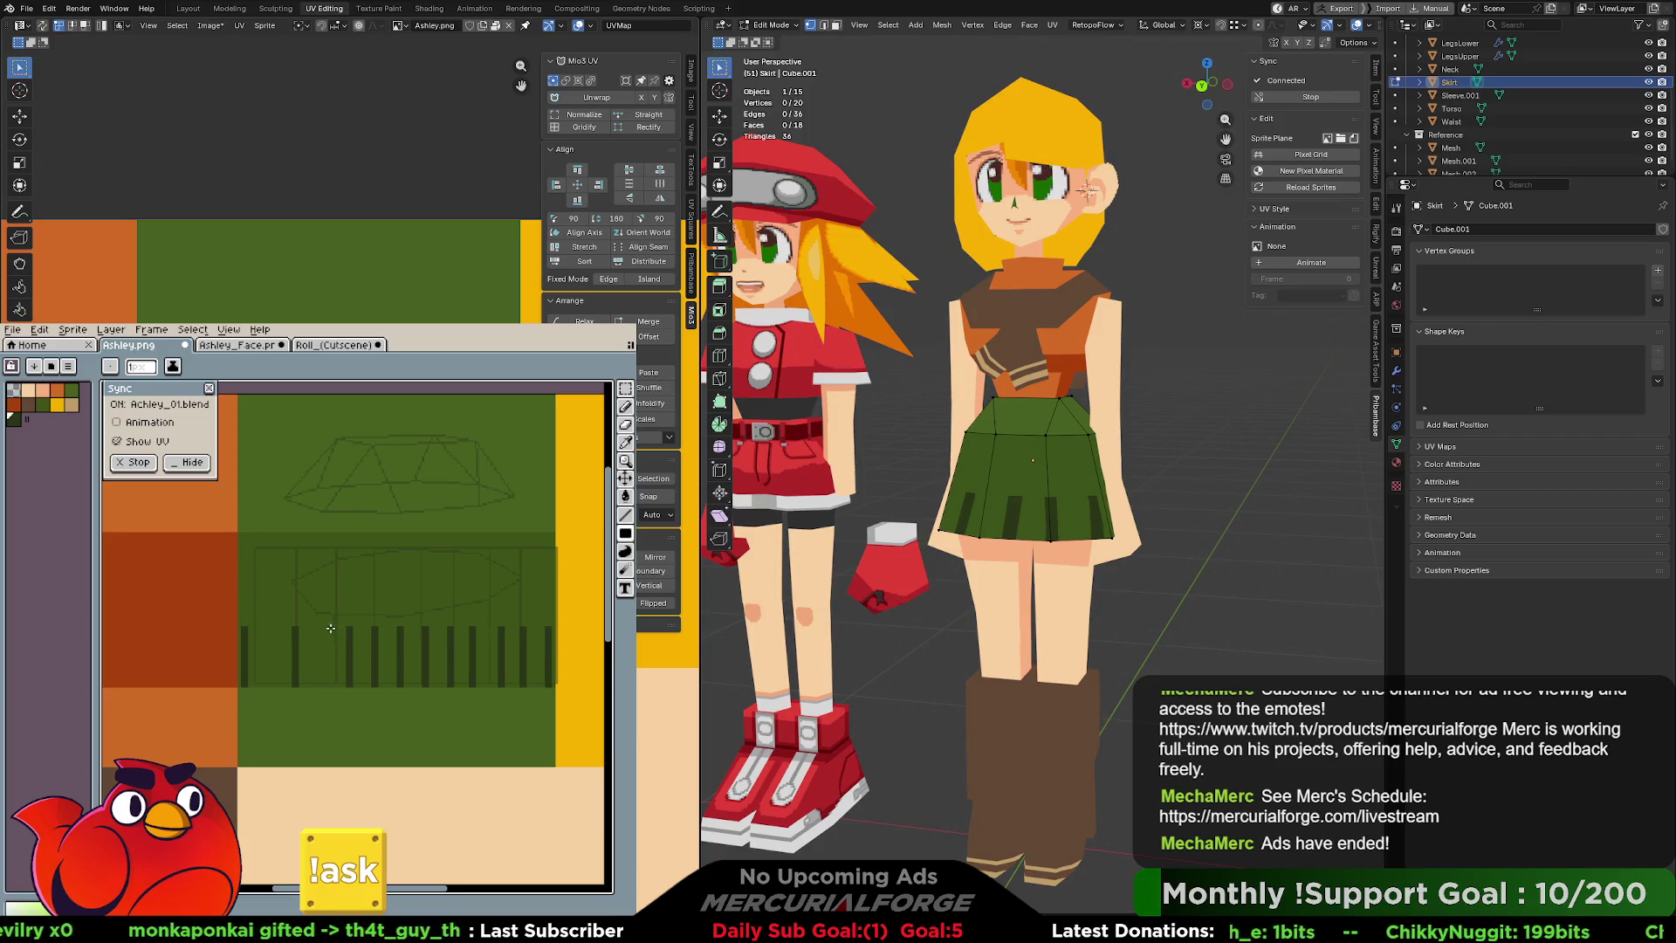
pyautogui.moveTo(328, 628); pyautogui.dragTo(323, 670)
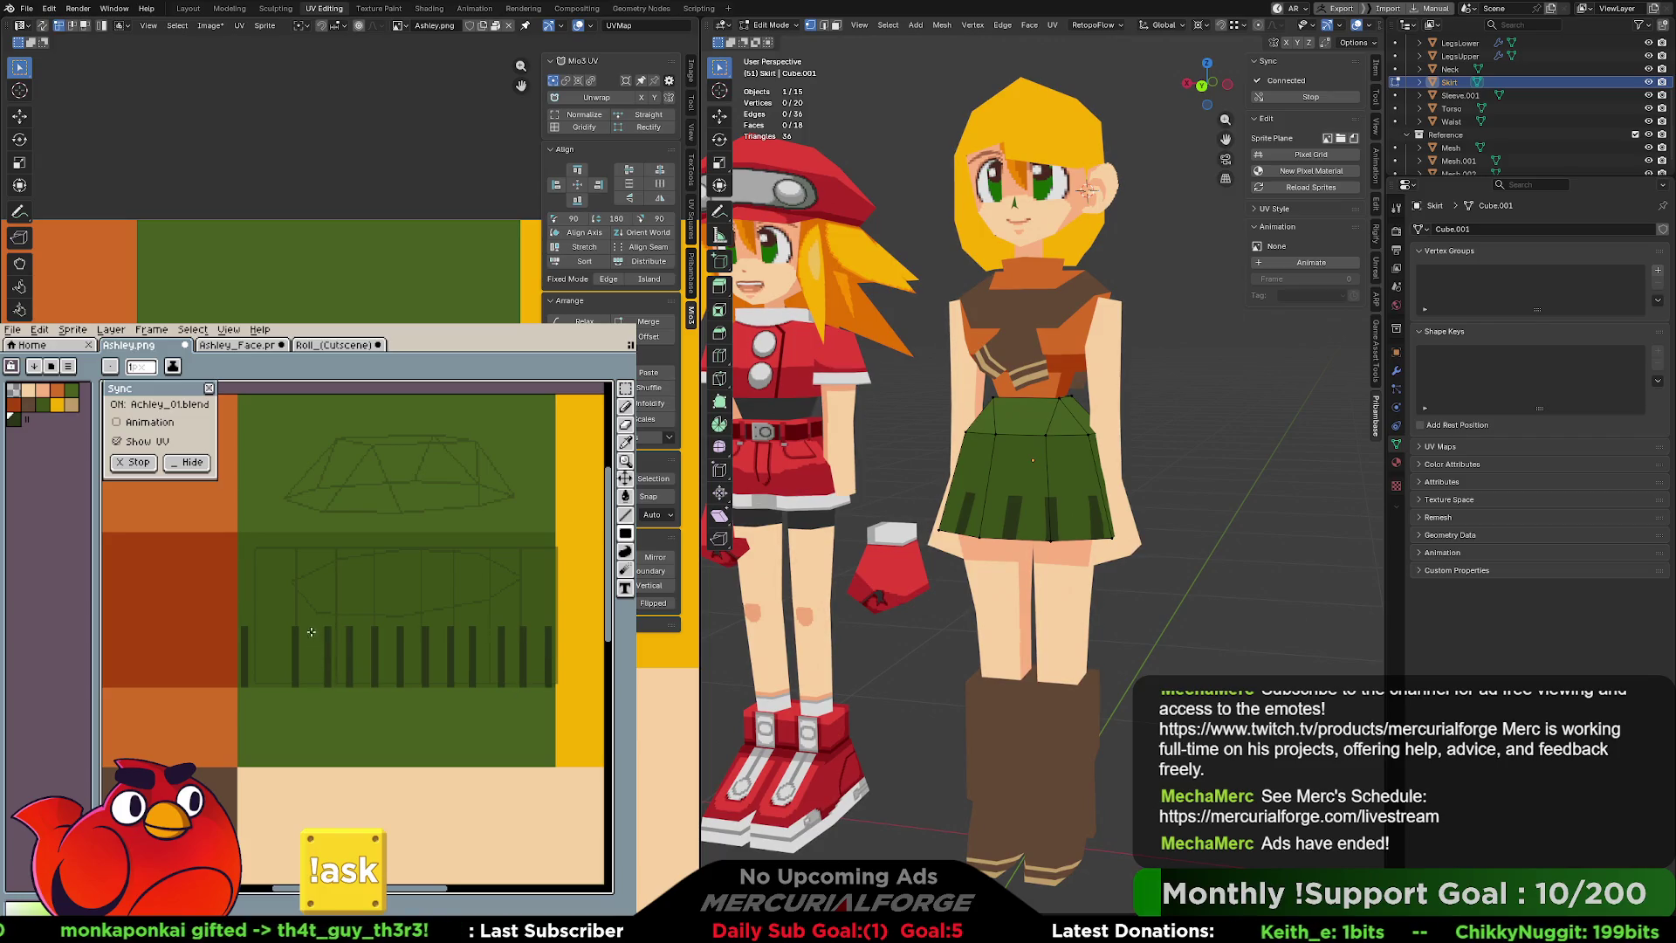
pyautogui.moveTo(271, 628); pyautogui.dragTo(272, 684)
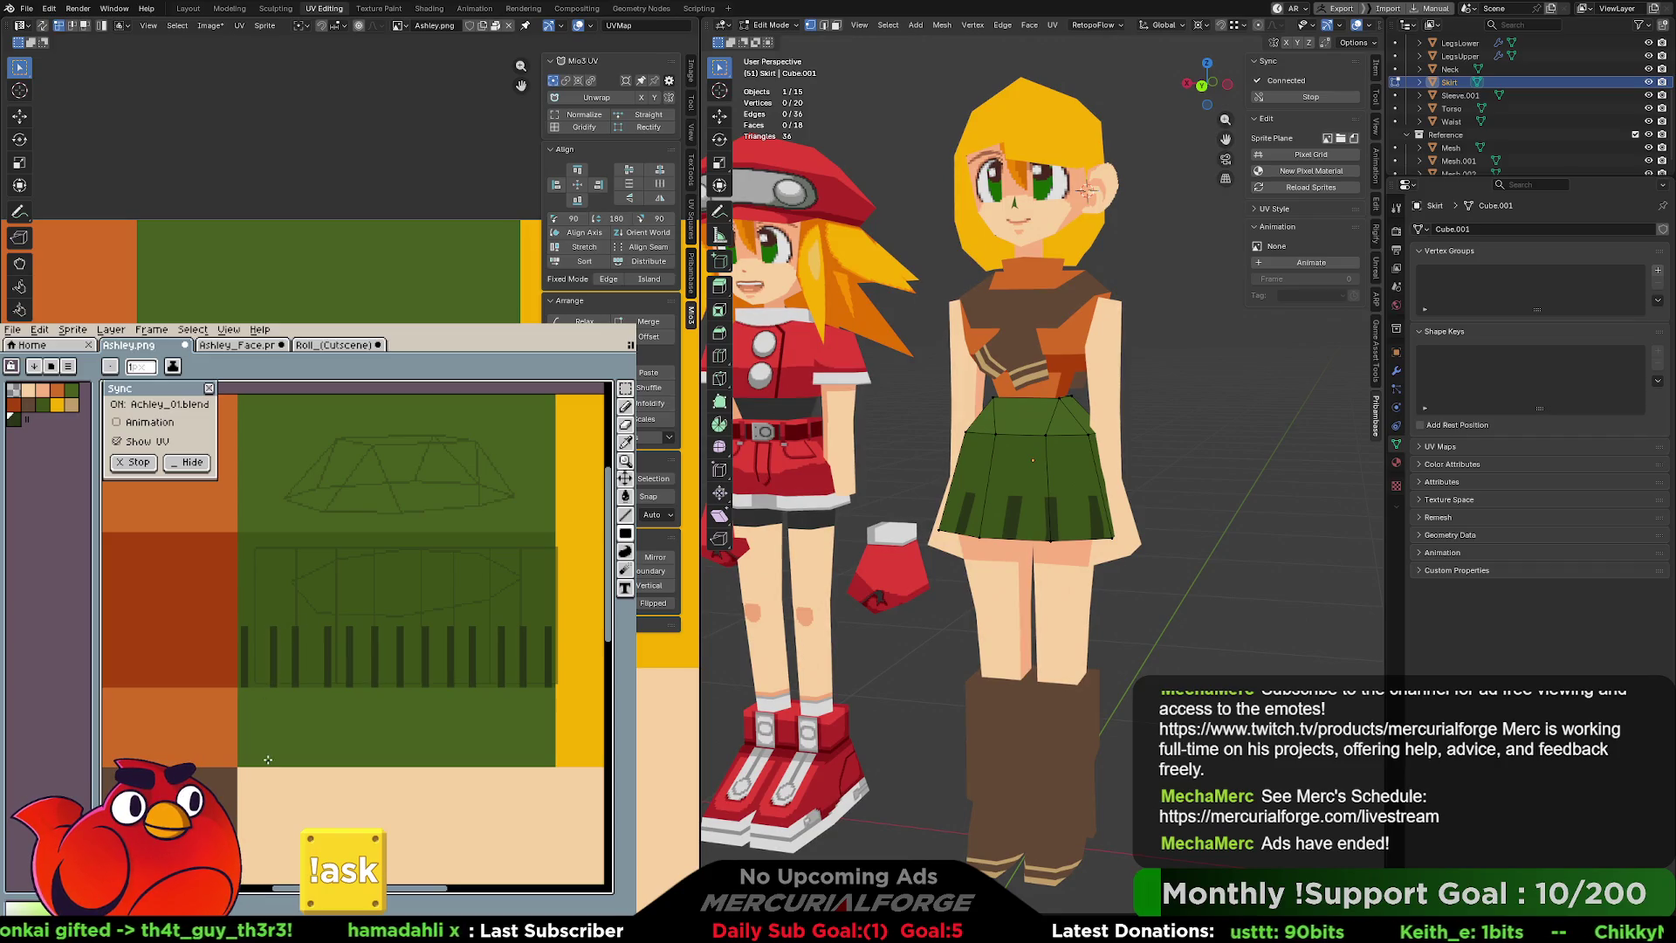
pyautogui.moveTo(1117, 472)
pyautogui.mouseDown(button='middle')
pyautogui.moveTo(1158, 467)
pyautogui.moveTo(933, 459)
pyautogui.mouseUp(button='middle')
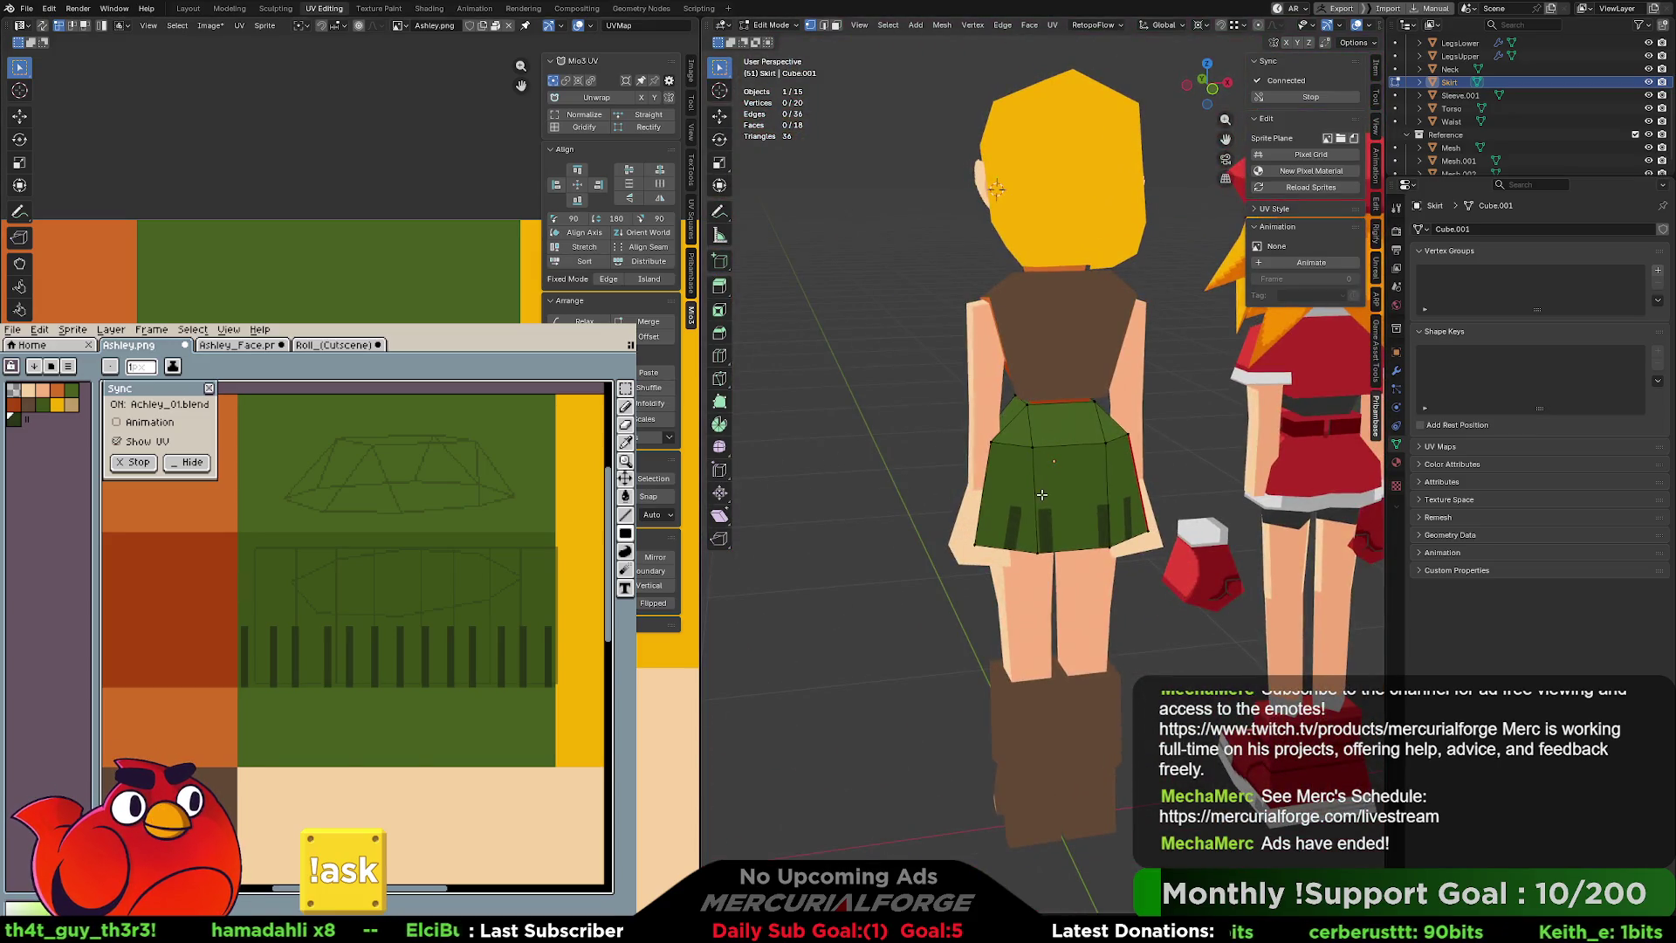
# In Object Mode, orbit and zoom to inspect the skirt's striped front hem, then re-enter Edit Mode on it.
pyautogui.press('Tab')
pyautogui.scroll(-5, 904, 457)
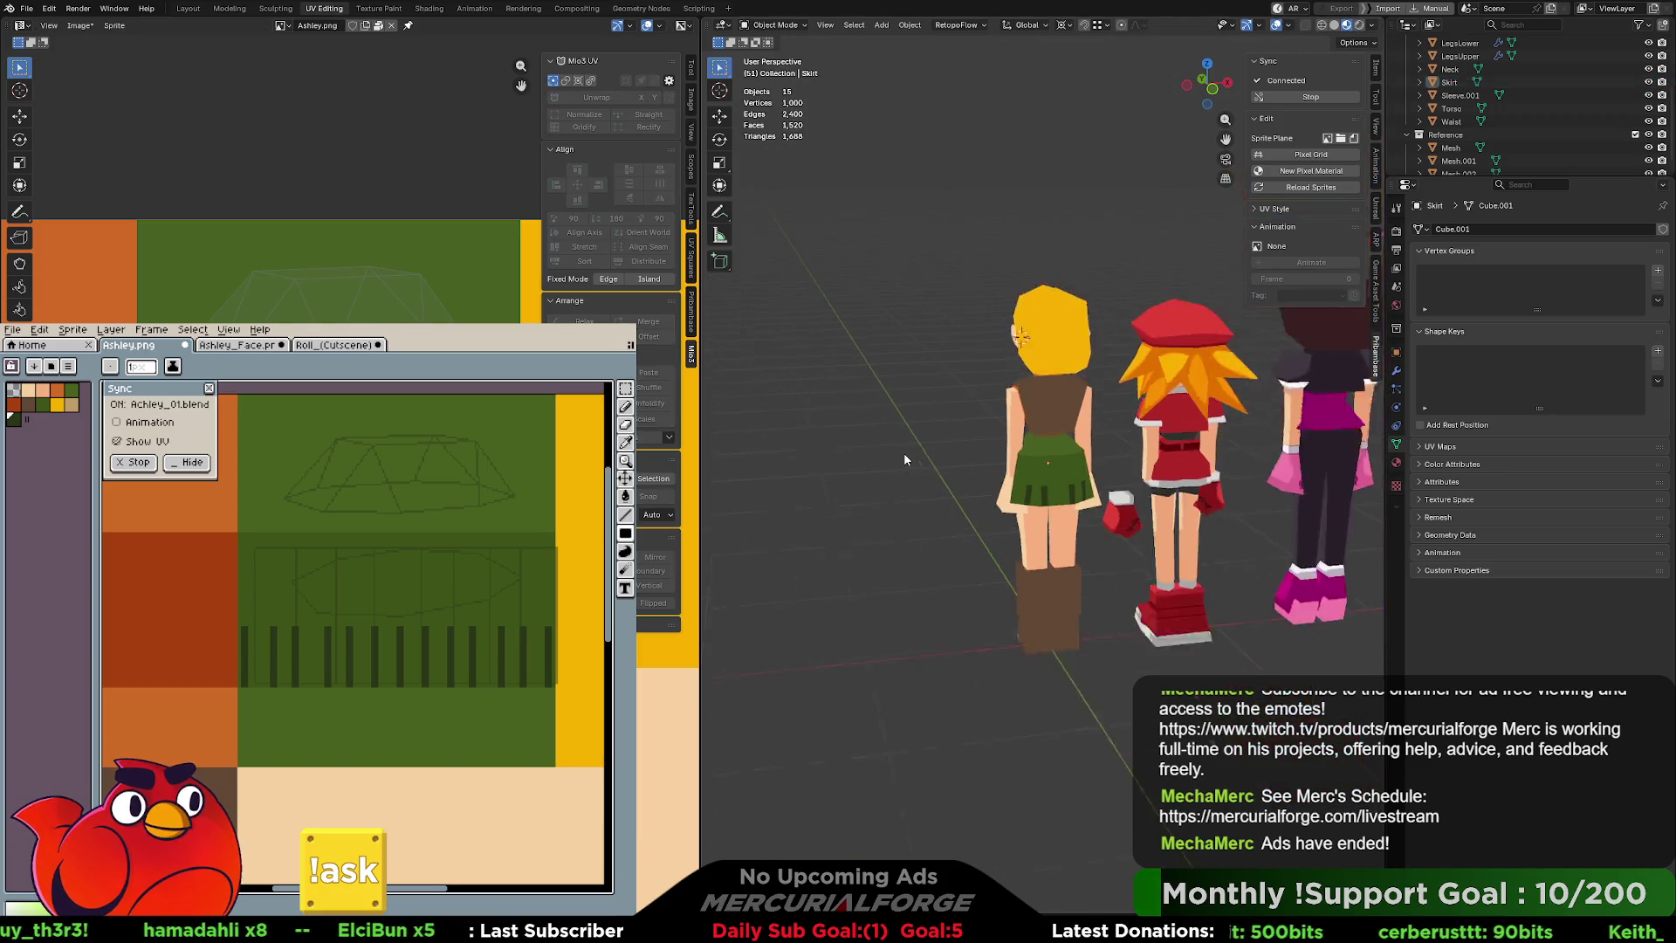
pyautogui.moveTo(903, 452); pyautogui.dragTo(1181, 442, button='middle')
pyautogui.moveTo(1053, 490)
pyautogui.mouseDown(button='middle')
pyautogui.moveTo(1126, 476)
pyautogui.moveTo(1135, 502)
pyautogui.moveTo(1196, 507)
pyautogui.moveTo(1100, 508)
pyautogui.mouseUp(button='middle')
pyautogui.scroll(4, 1135, 484)
pyautogui.keyDown('shift'); pyautogui.moveTo(1193, 485); pyautogui.dragTo(1065, 489, button='middle'); pyautogui.keyUp('shift')
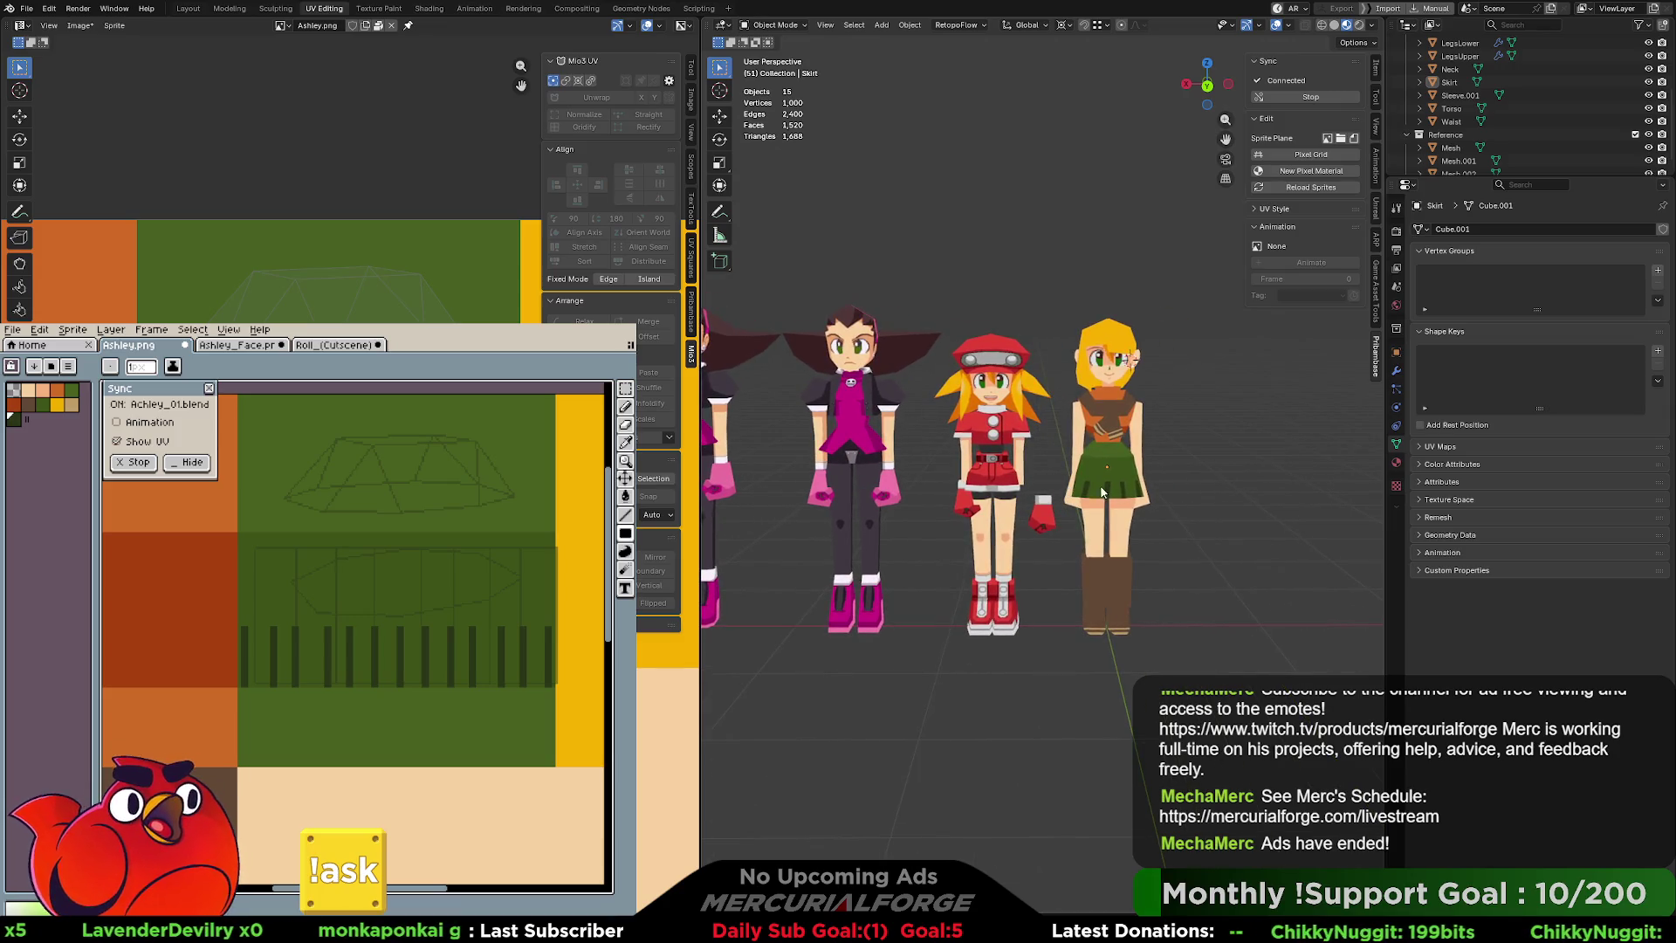
pyautogui.scroll(5, 1103, 493)
pyautogui.scroll(-4, 1032, 504)
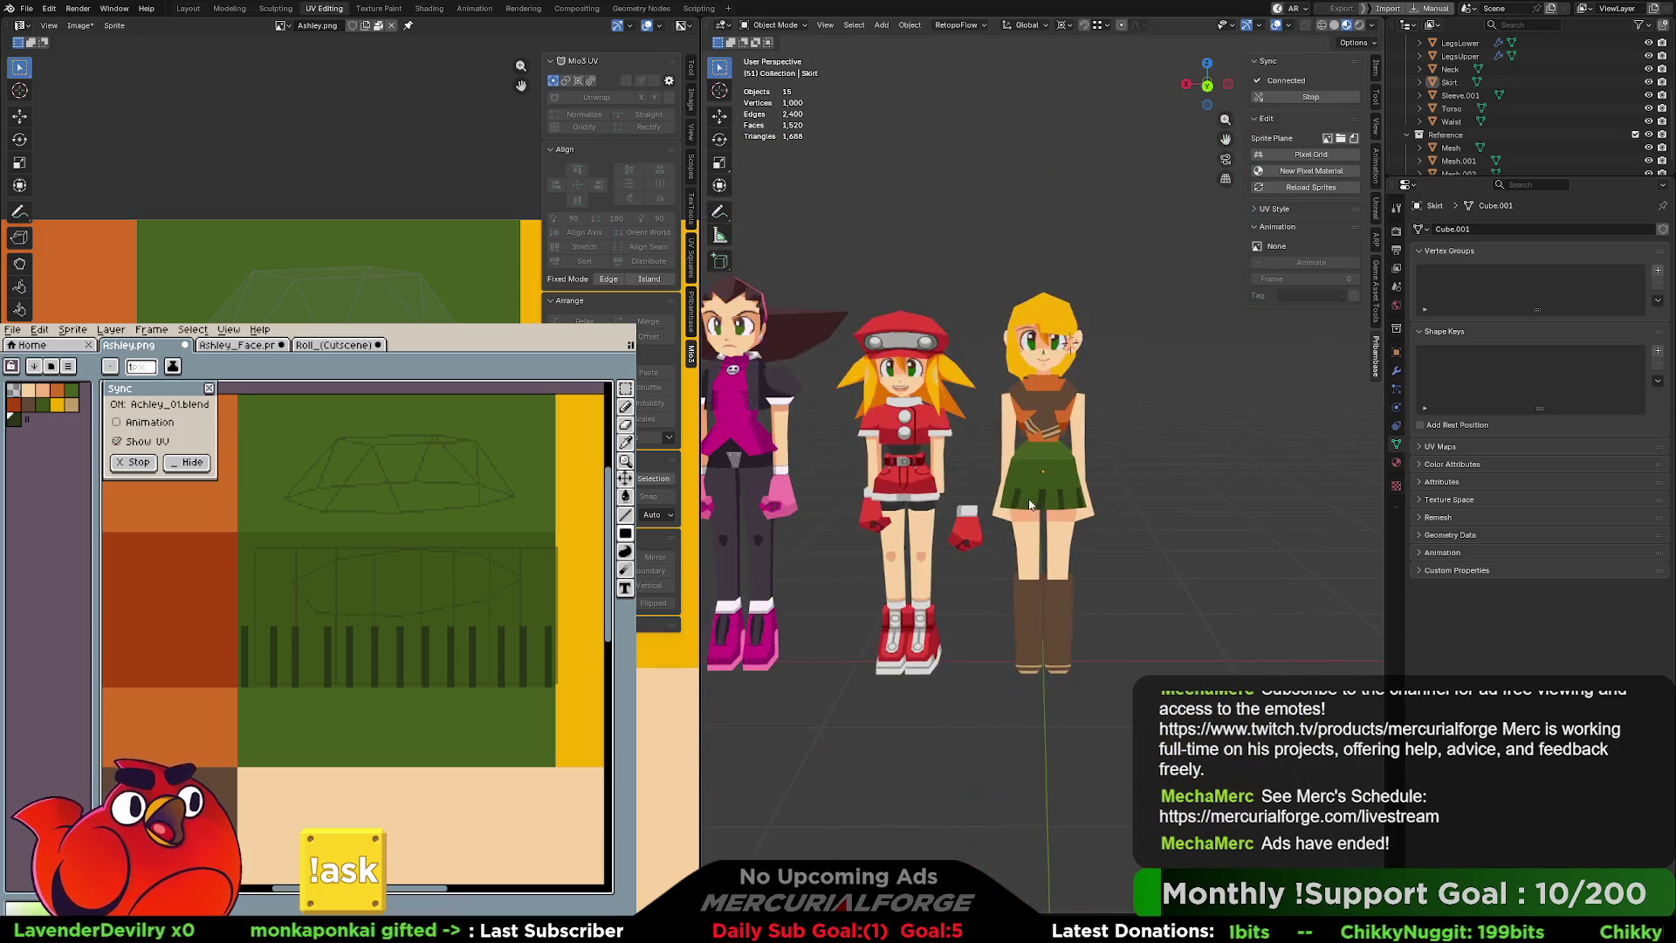
pyautogui.scroll(-3, 1043, 499)
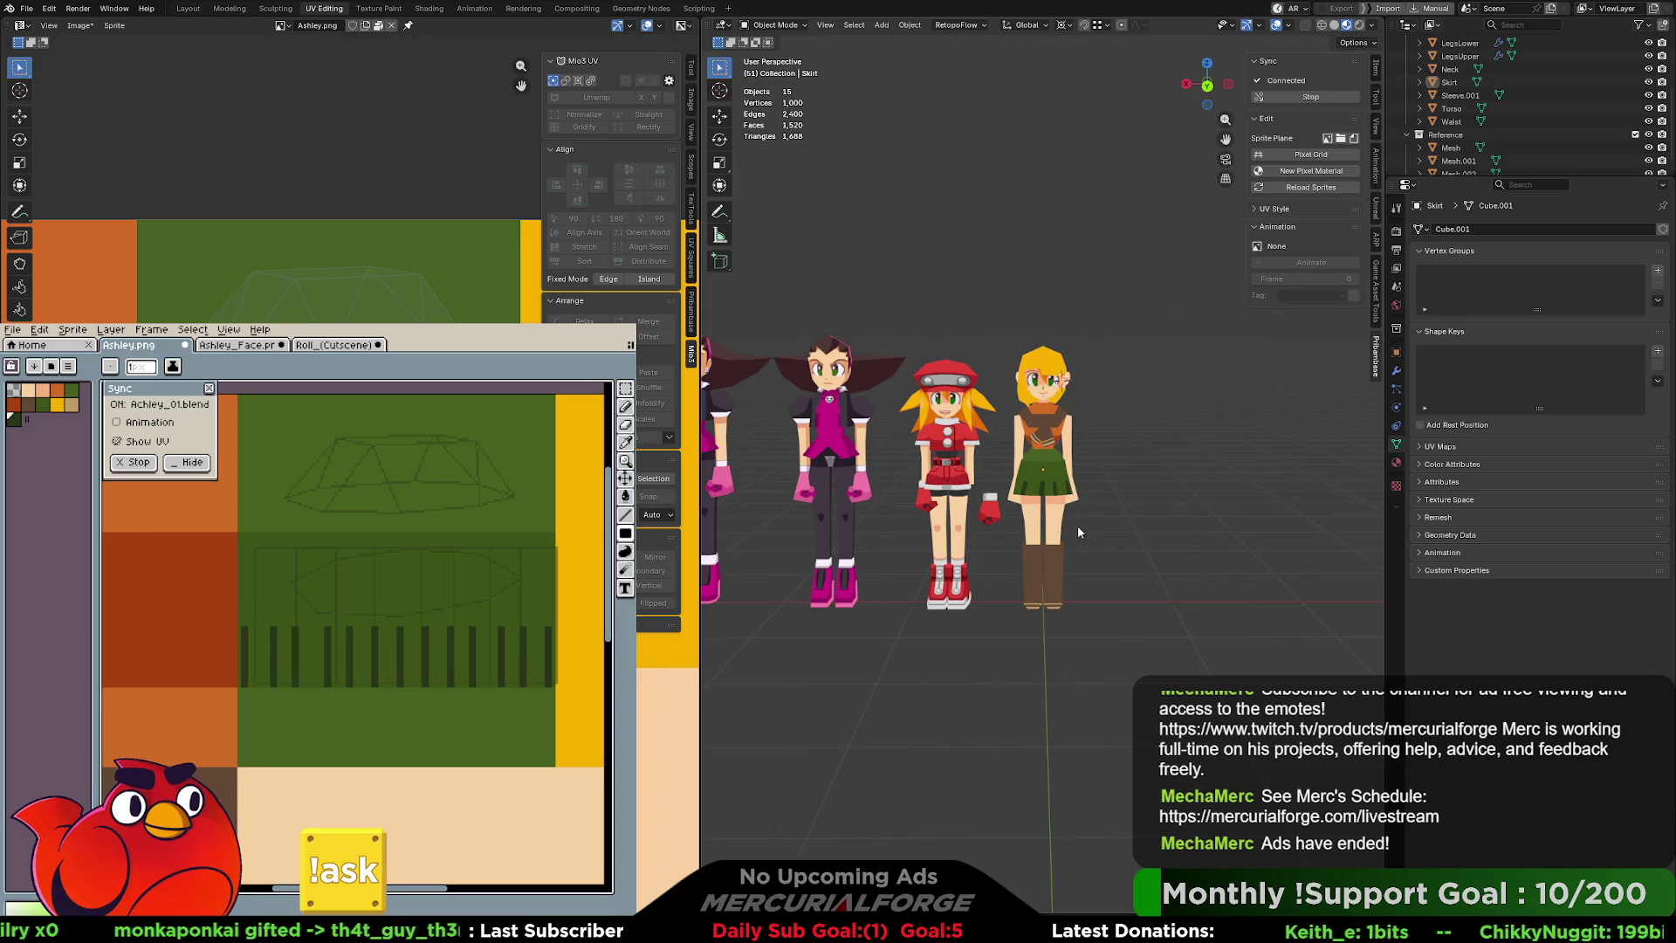
pyautogui.scroll(6, 1067, 515)
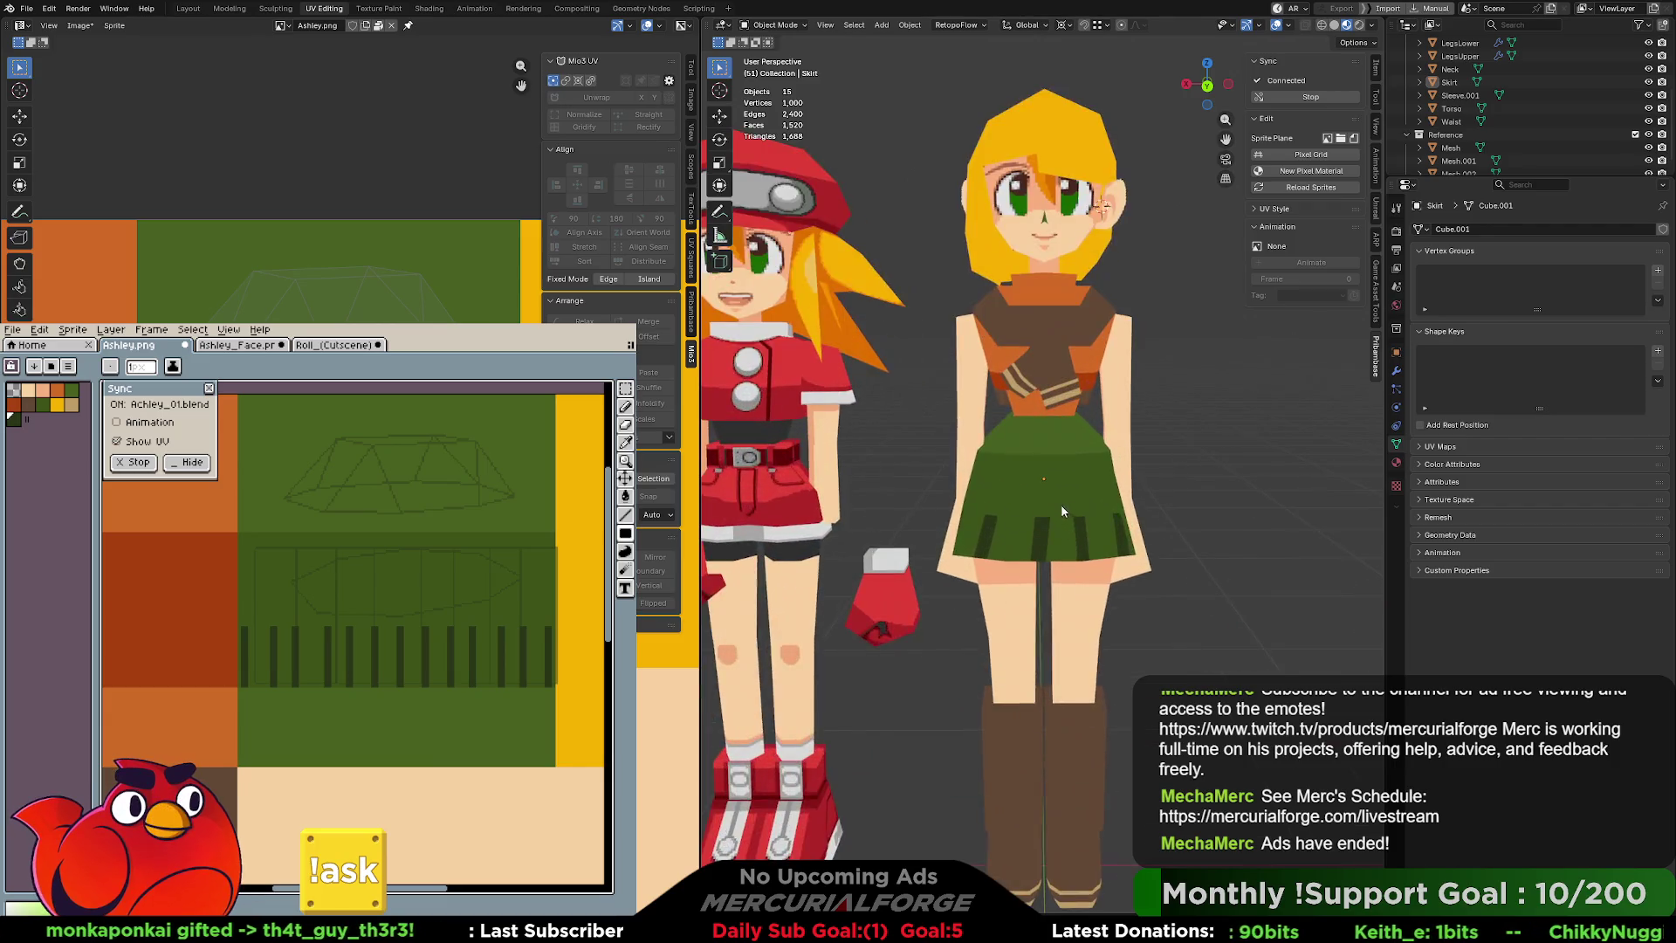
pyautogui.scroll(-2, 1082, 508)
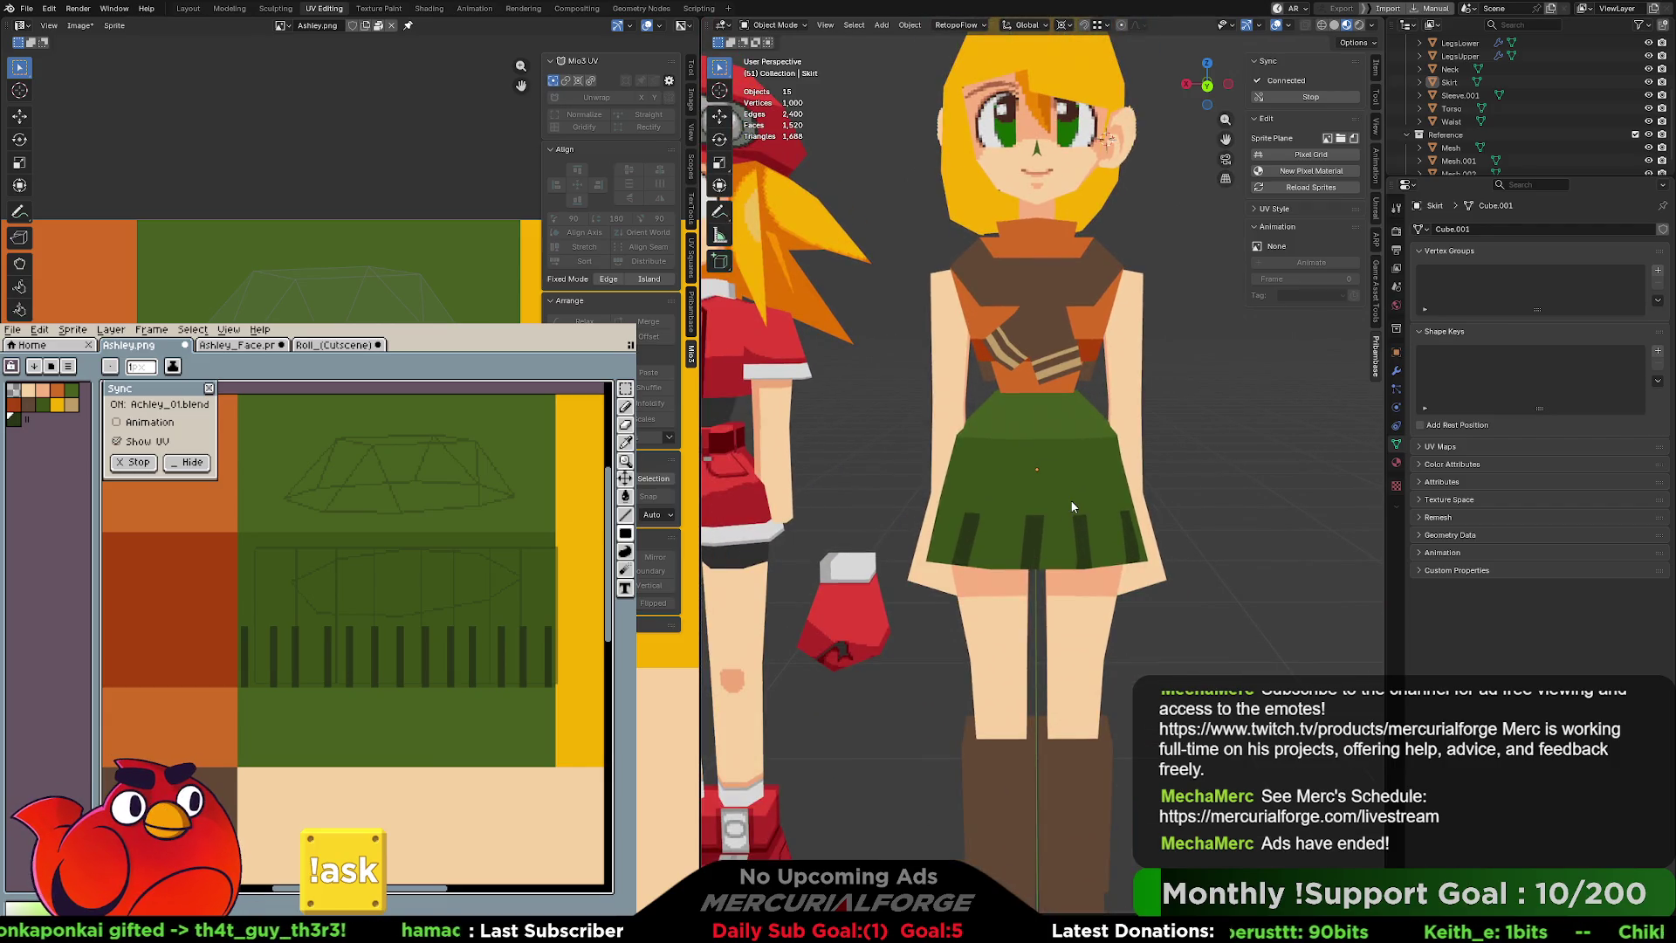
pyautogui.click(1072, 507)
pyautogui.press('Tab')
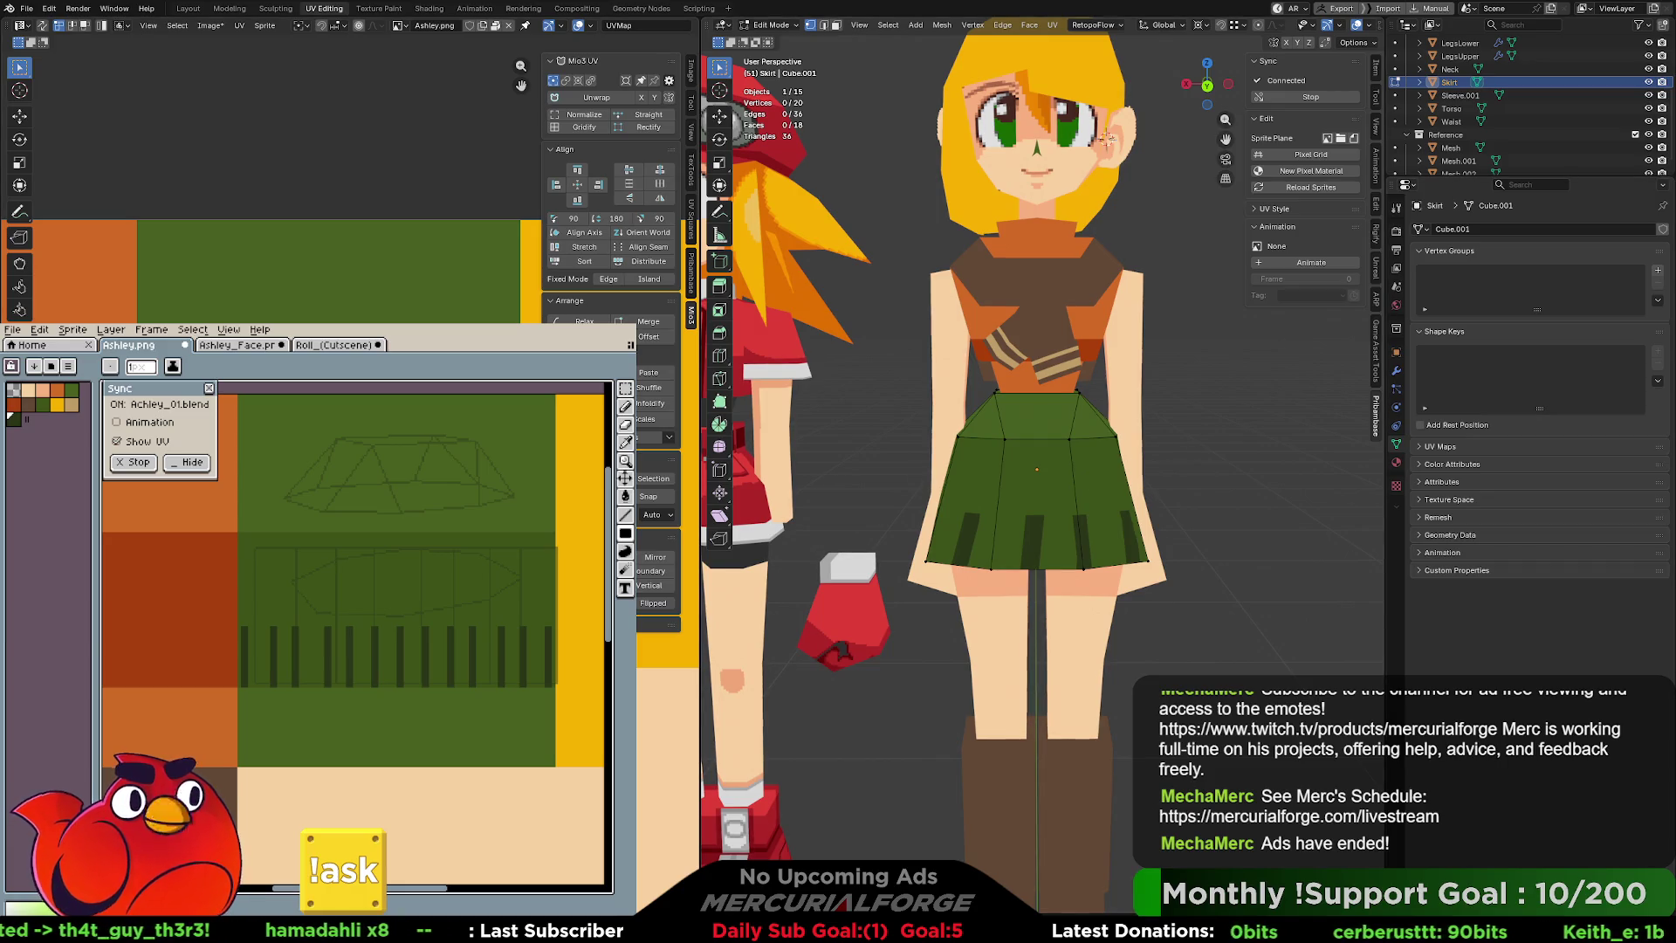
# Bring the UV layout into view and select the whole skirt UV island in edit mode.
pyautogui.hotkey('alt', 'Tab')
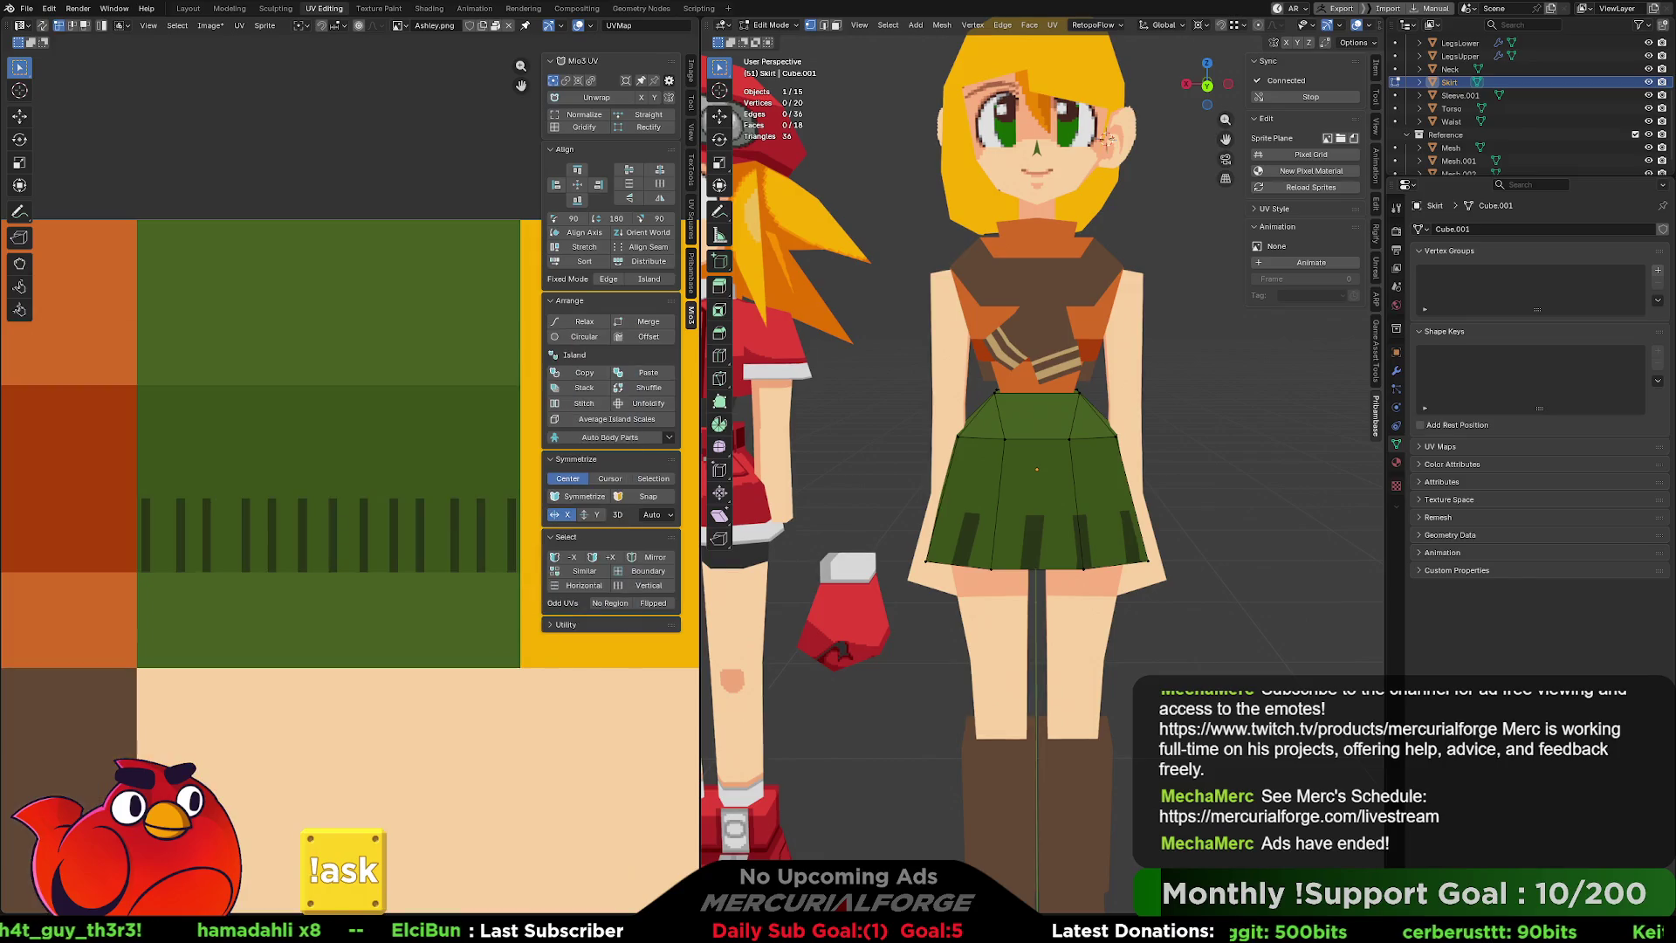
pyautogui.press('Tab')
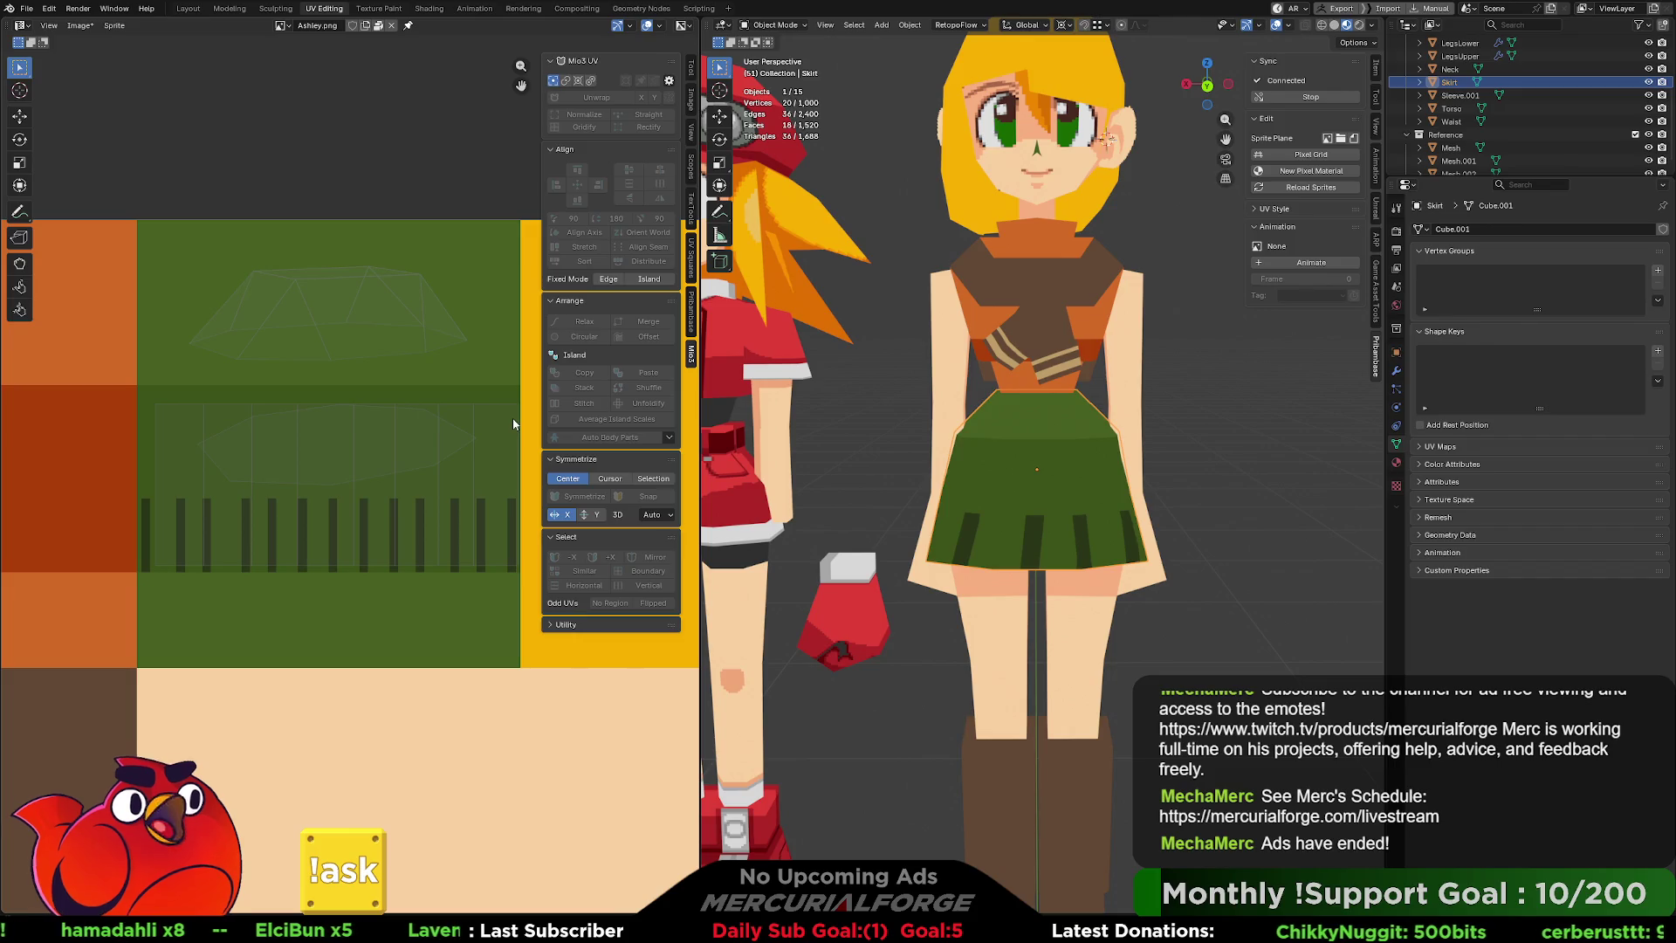
pyautogui.press('Tab')
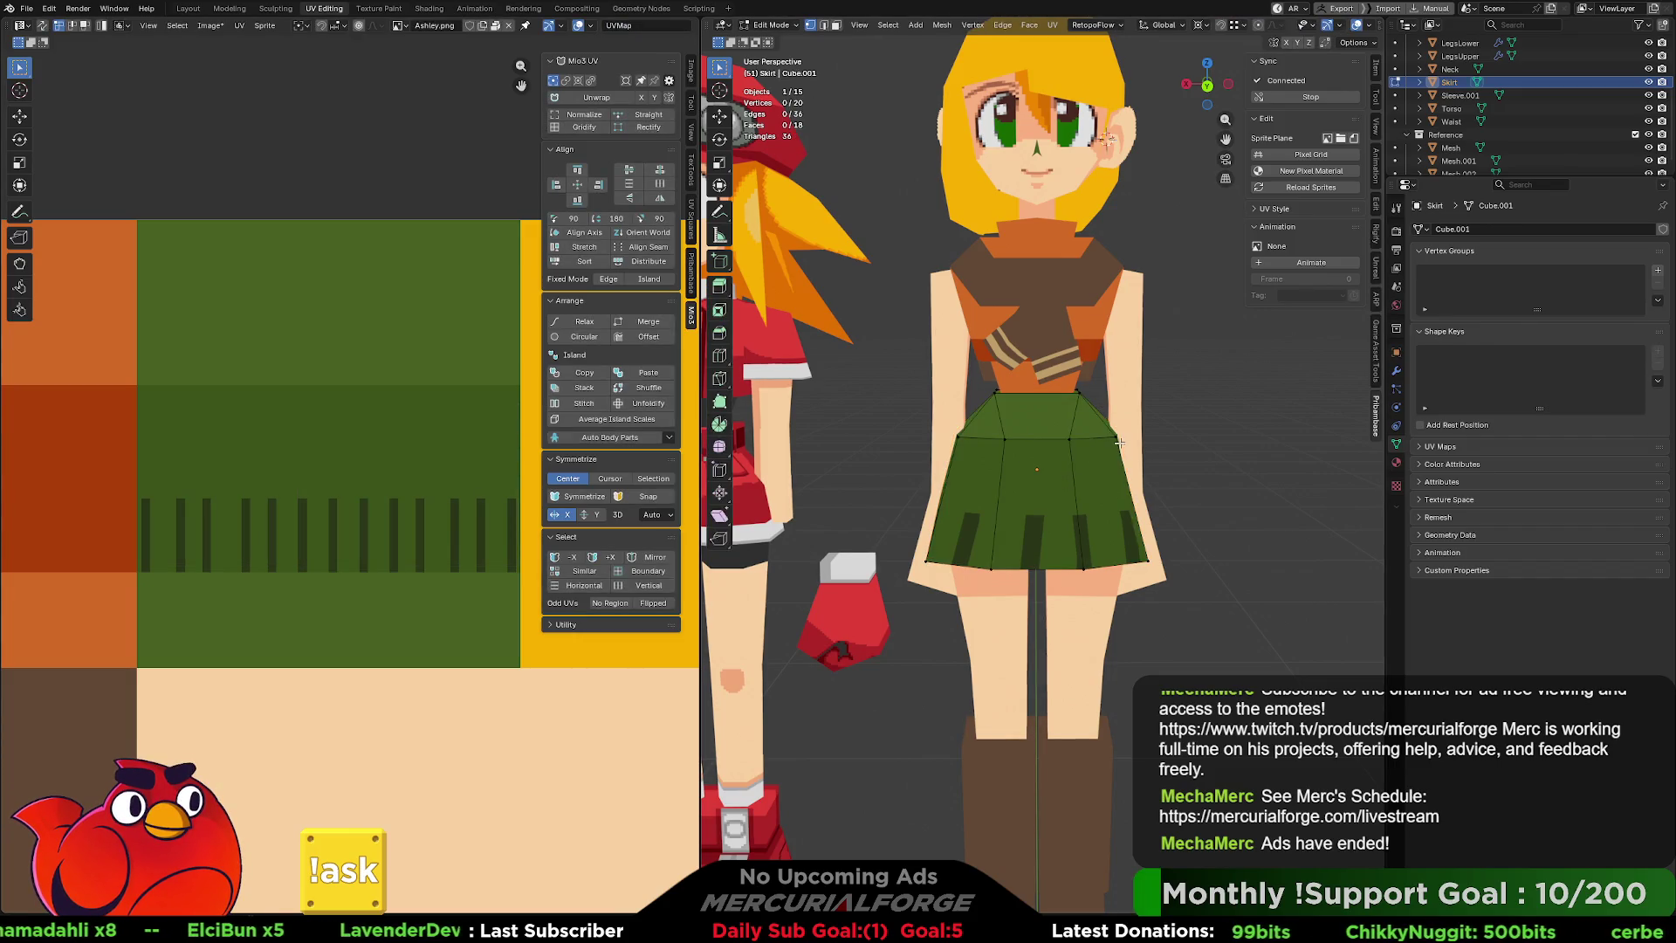
pyautogui.press('l')
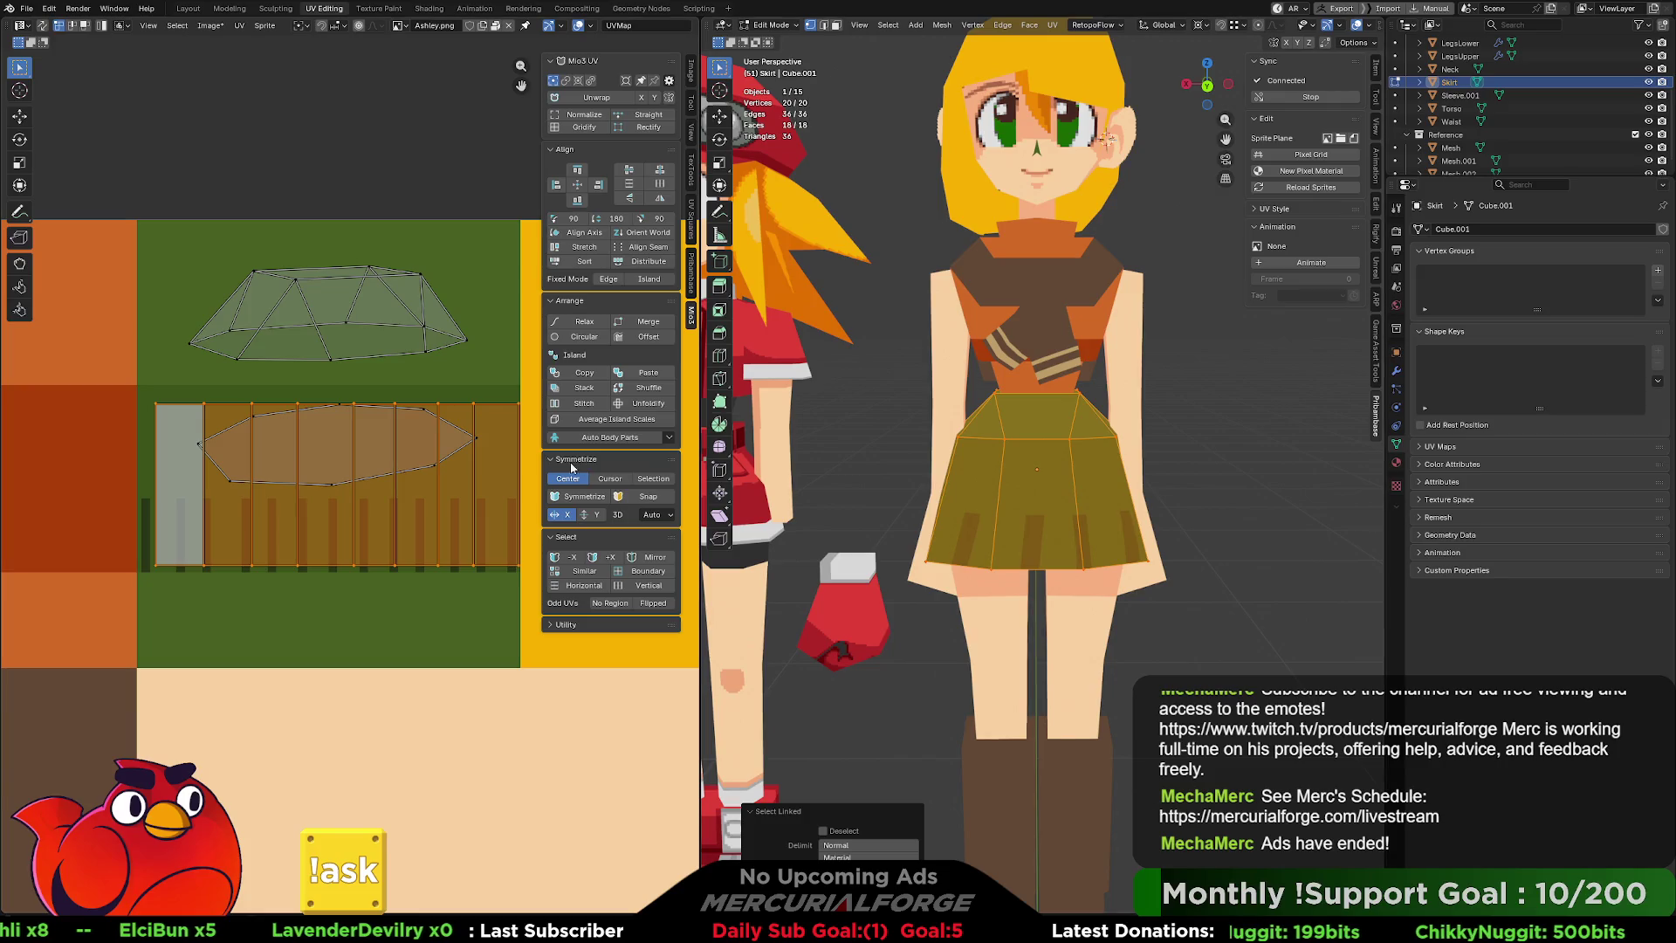
pyautogui.click(471, 439)
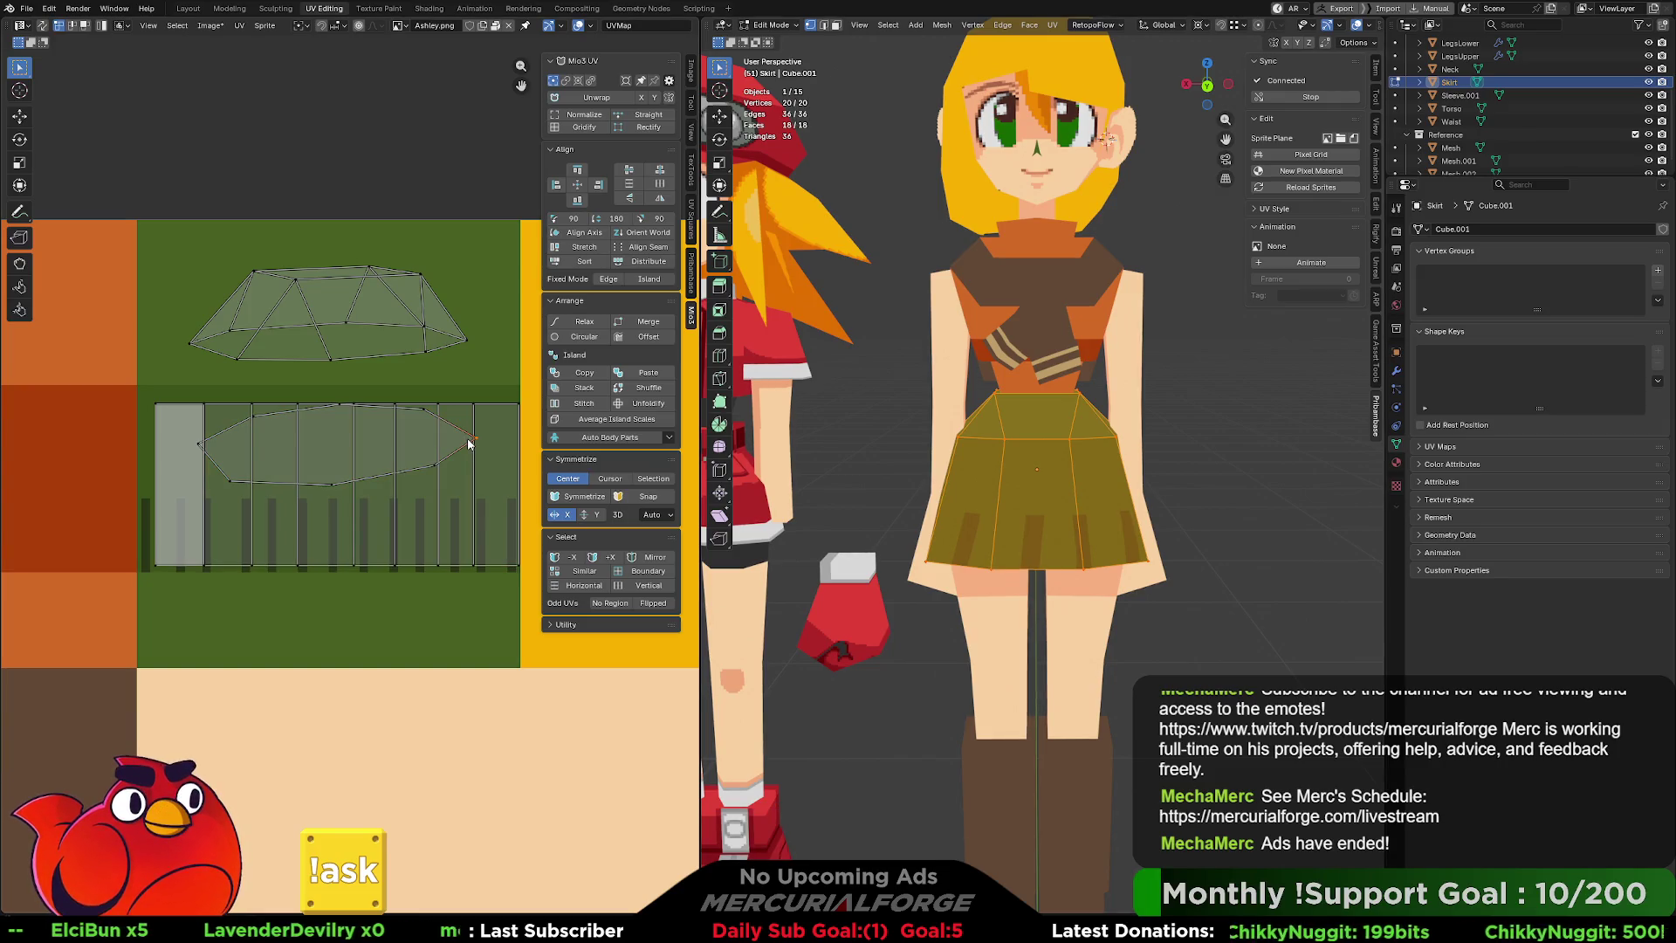
pyautogui.press('l')
# Try narrowing the strip's top-edge UVs horizontally, then undo it.
pyautogui.moveTo(469, 443); pyautogui.dragTo(472, 297)
pyautogui.moveTo(542, 398); pyautogui.dragTo(151, 428)
pyautogui.press('s')
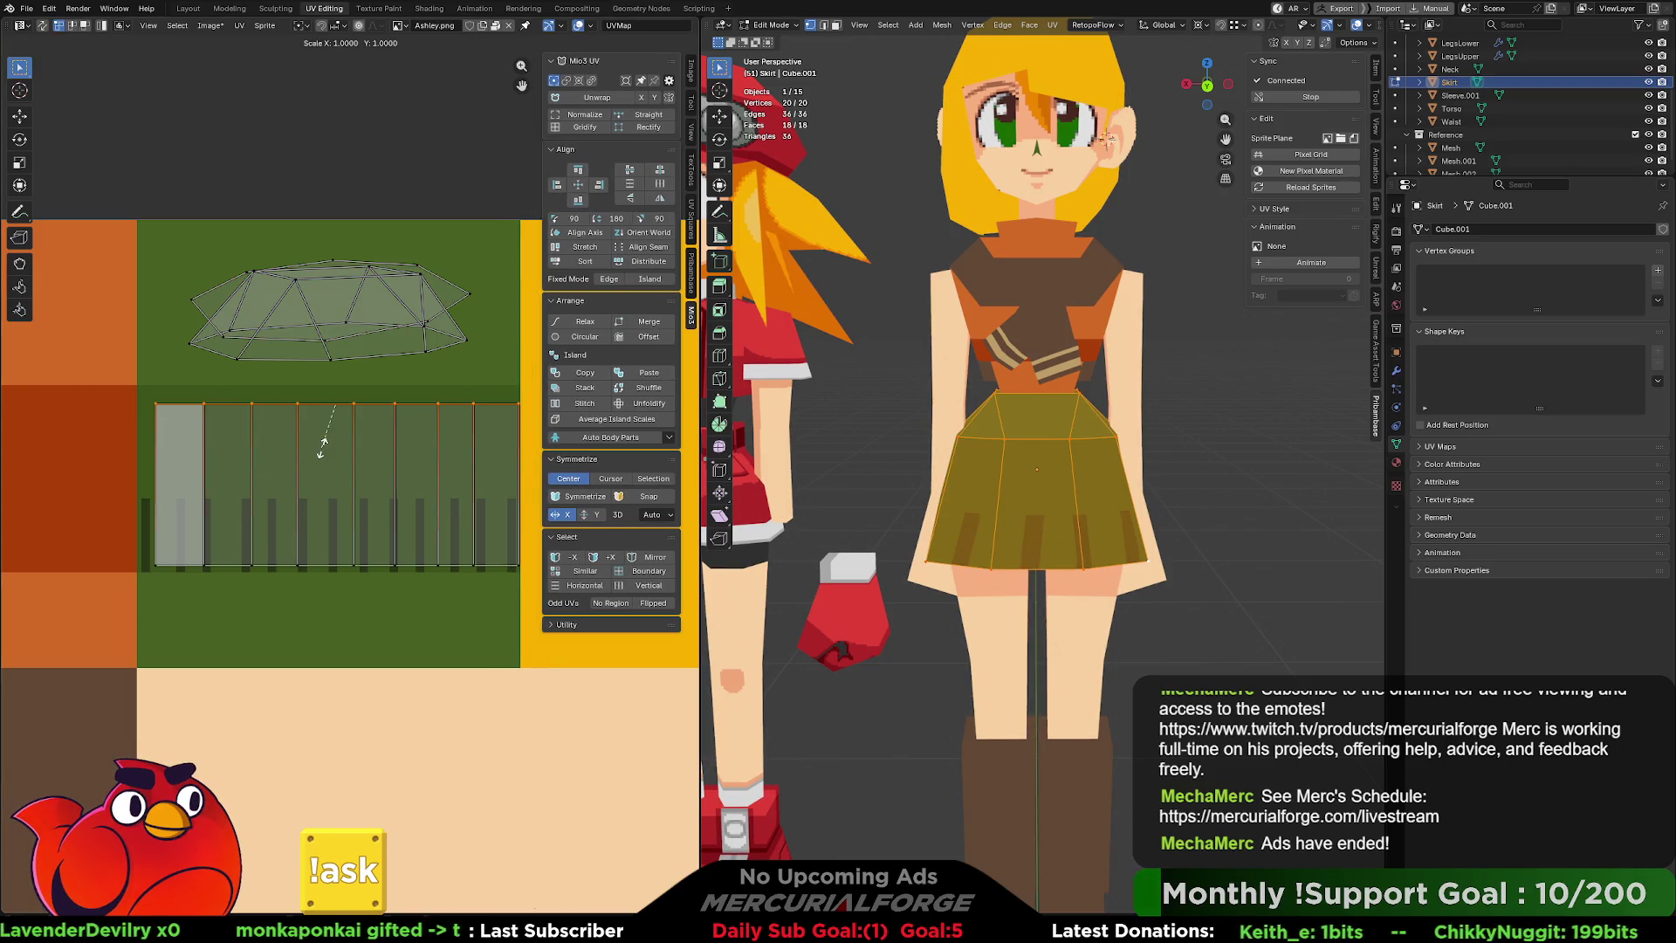
pyautogui.press('x')
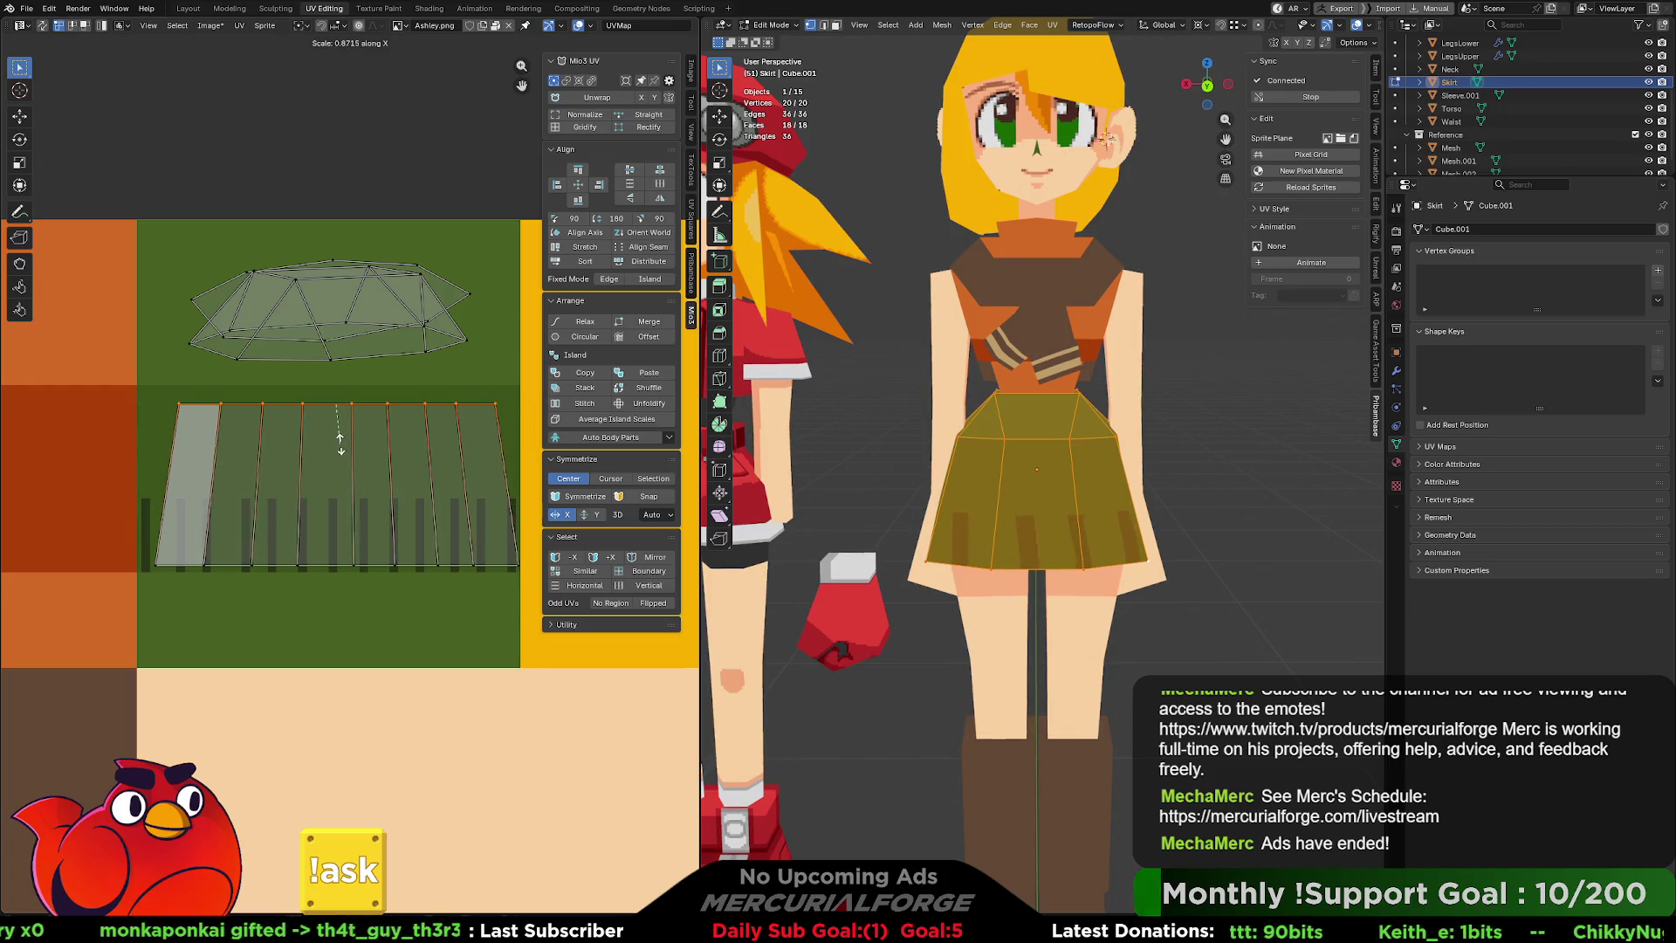
pyautogui.click(343, 454)
pyautogui.hotkey('ctrl', 'z')
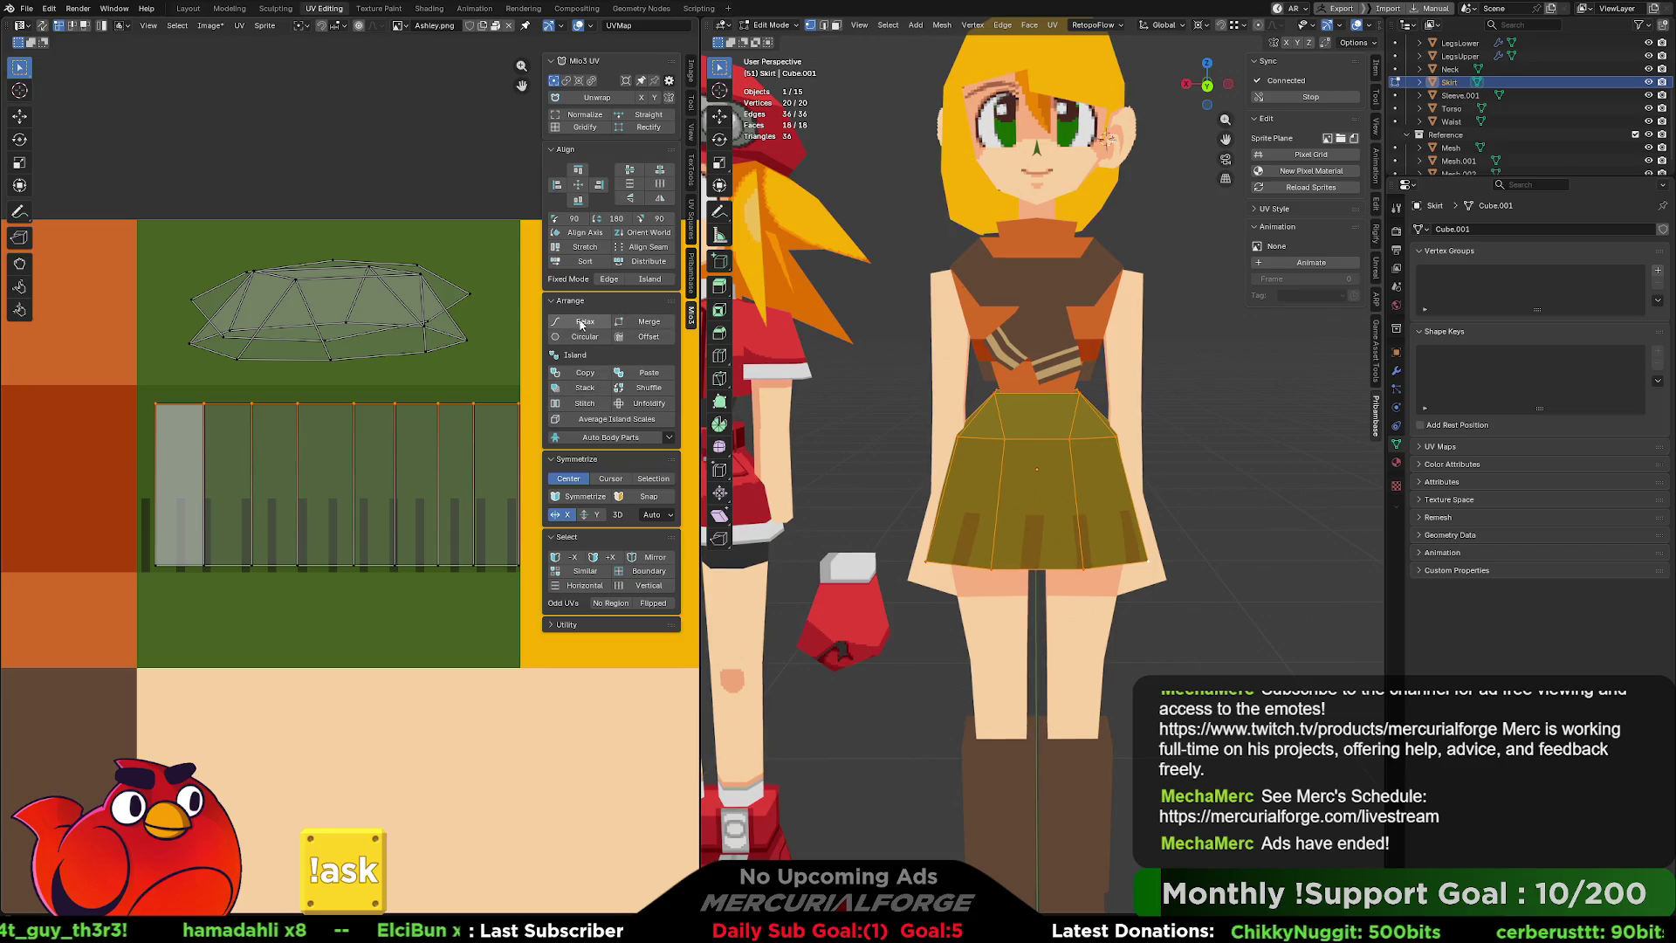
# Relax the strip's bottom and top rows and align the bottom-row UVs with the top row.
pyautogui.moveTo(524, 592); pyautogui.dragTo(123, 532)
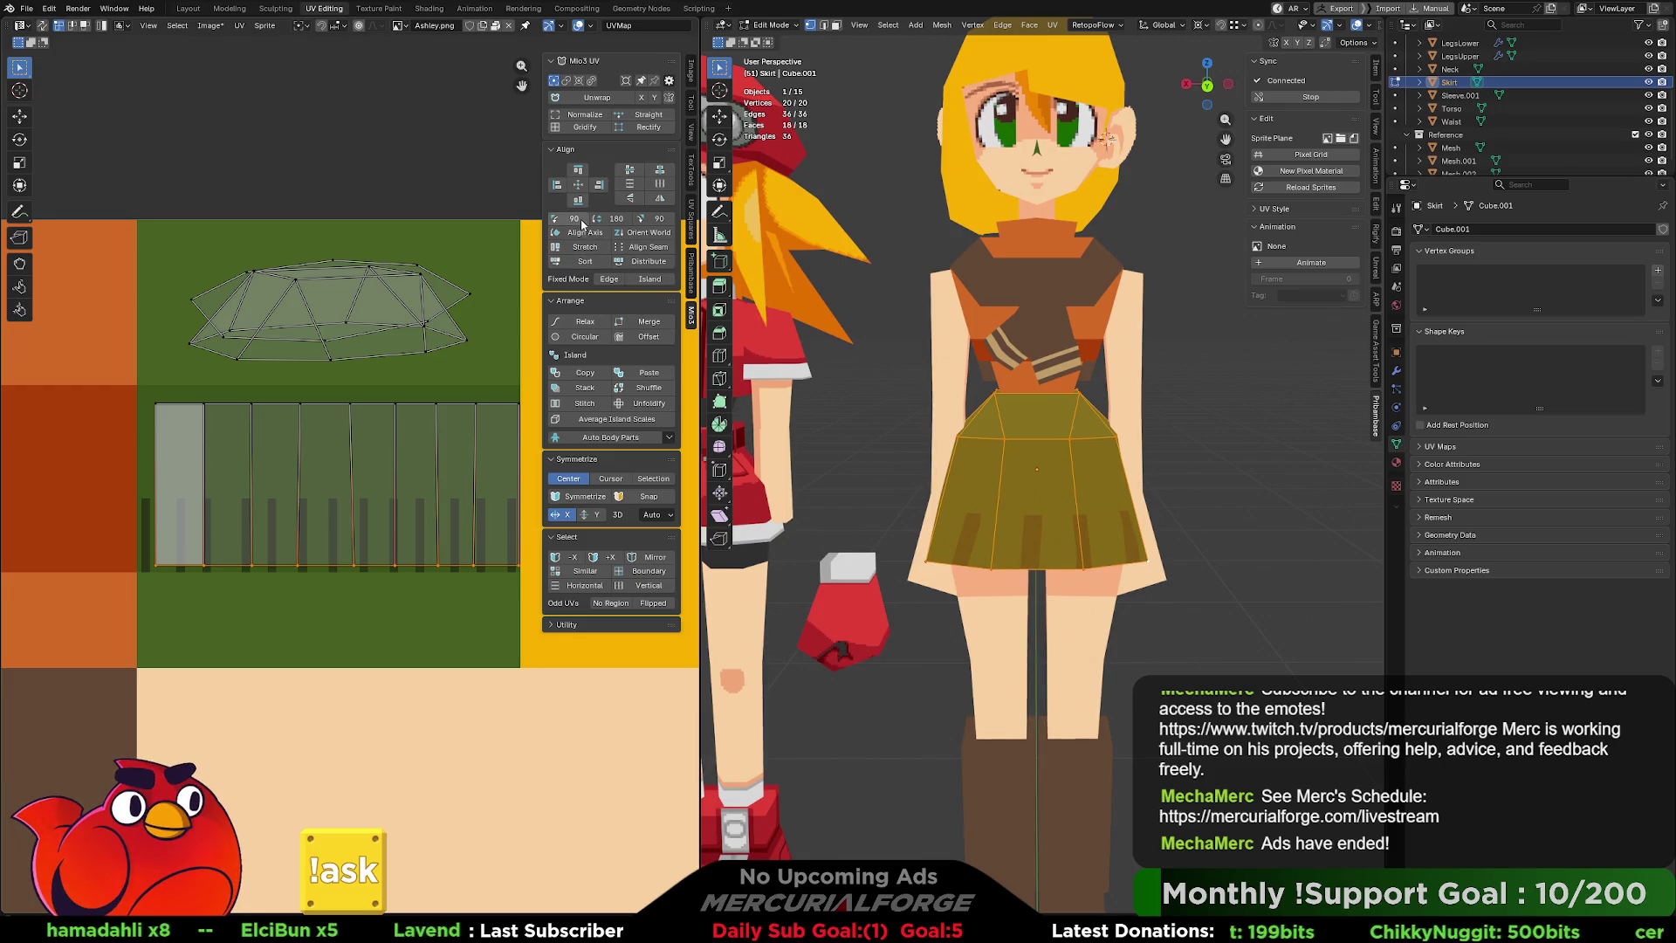
pyautogui.click(572, 325)
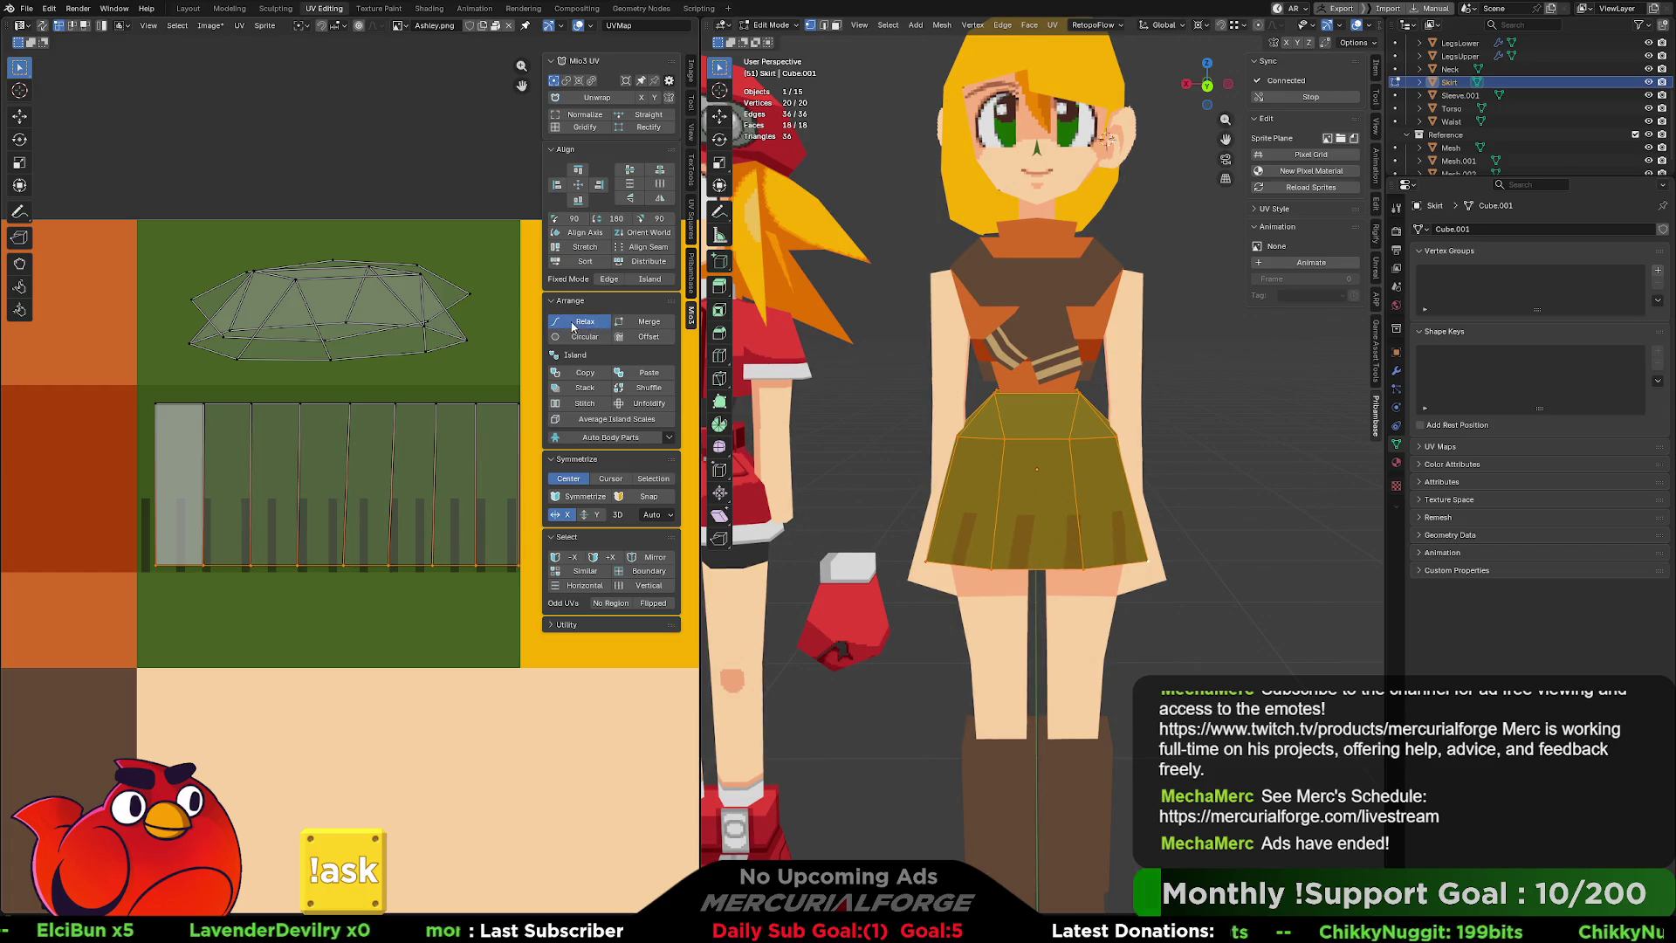
pyautogui.moveTo(529, 384); pyautogui.dragTo(111, 453)
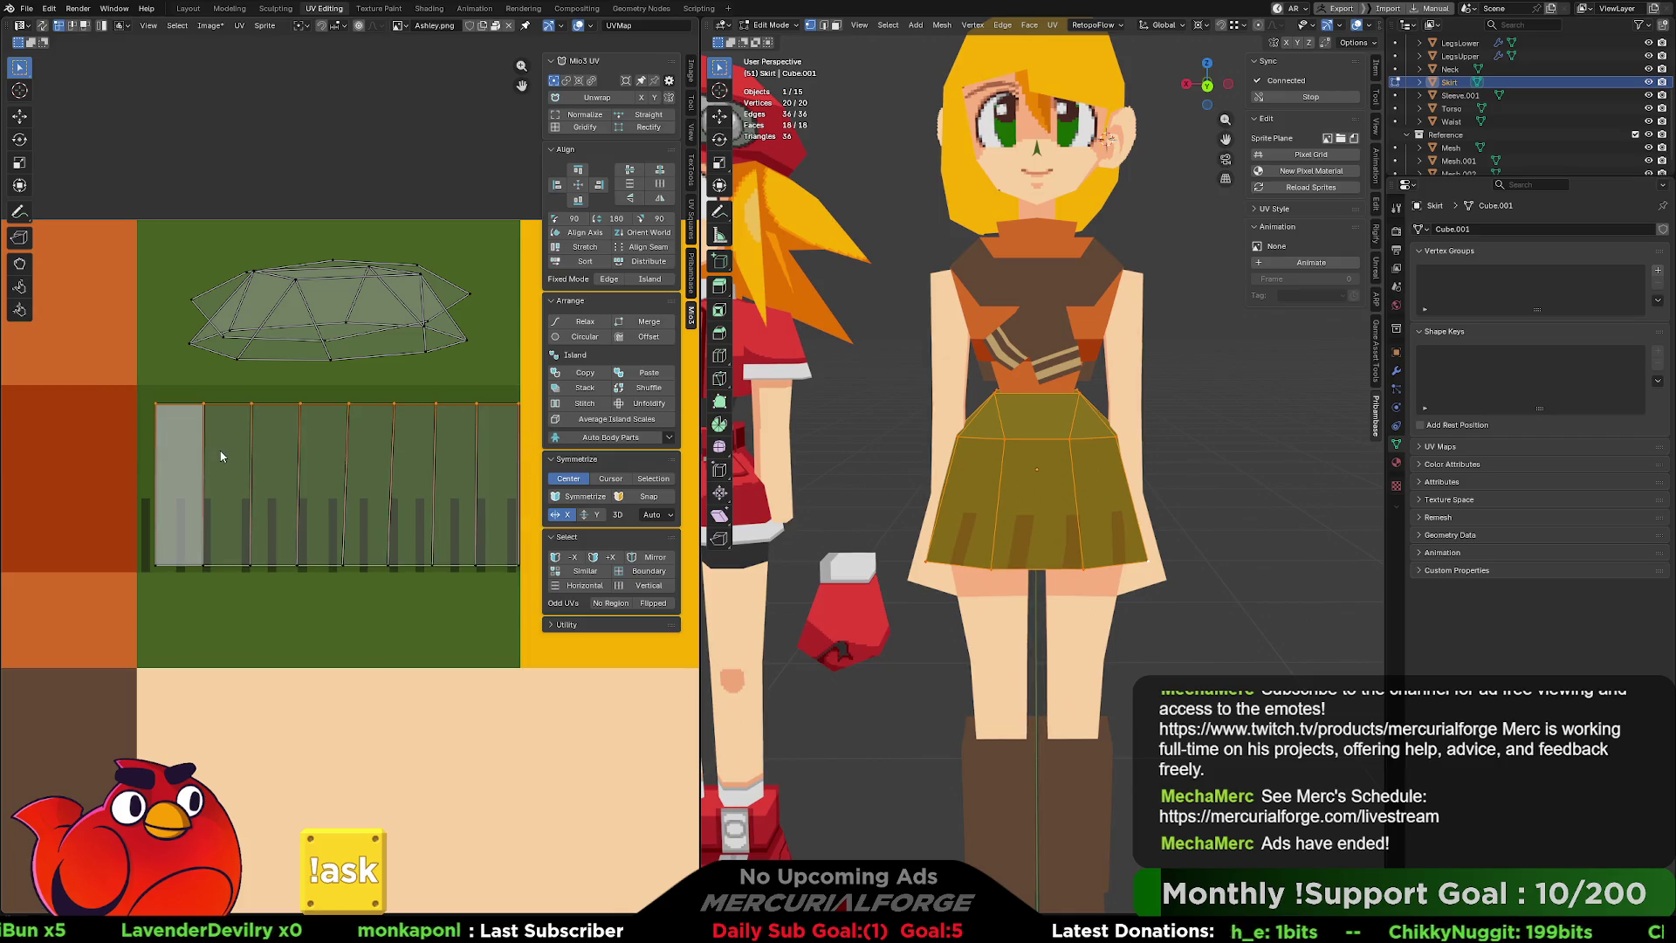
pyautogui.hotkey('ctrl', 'v')
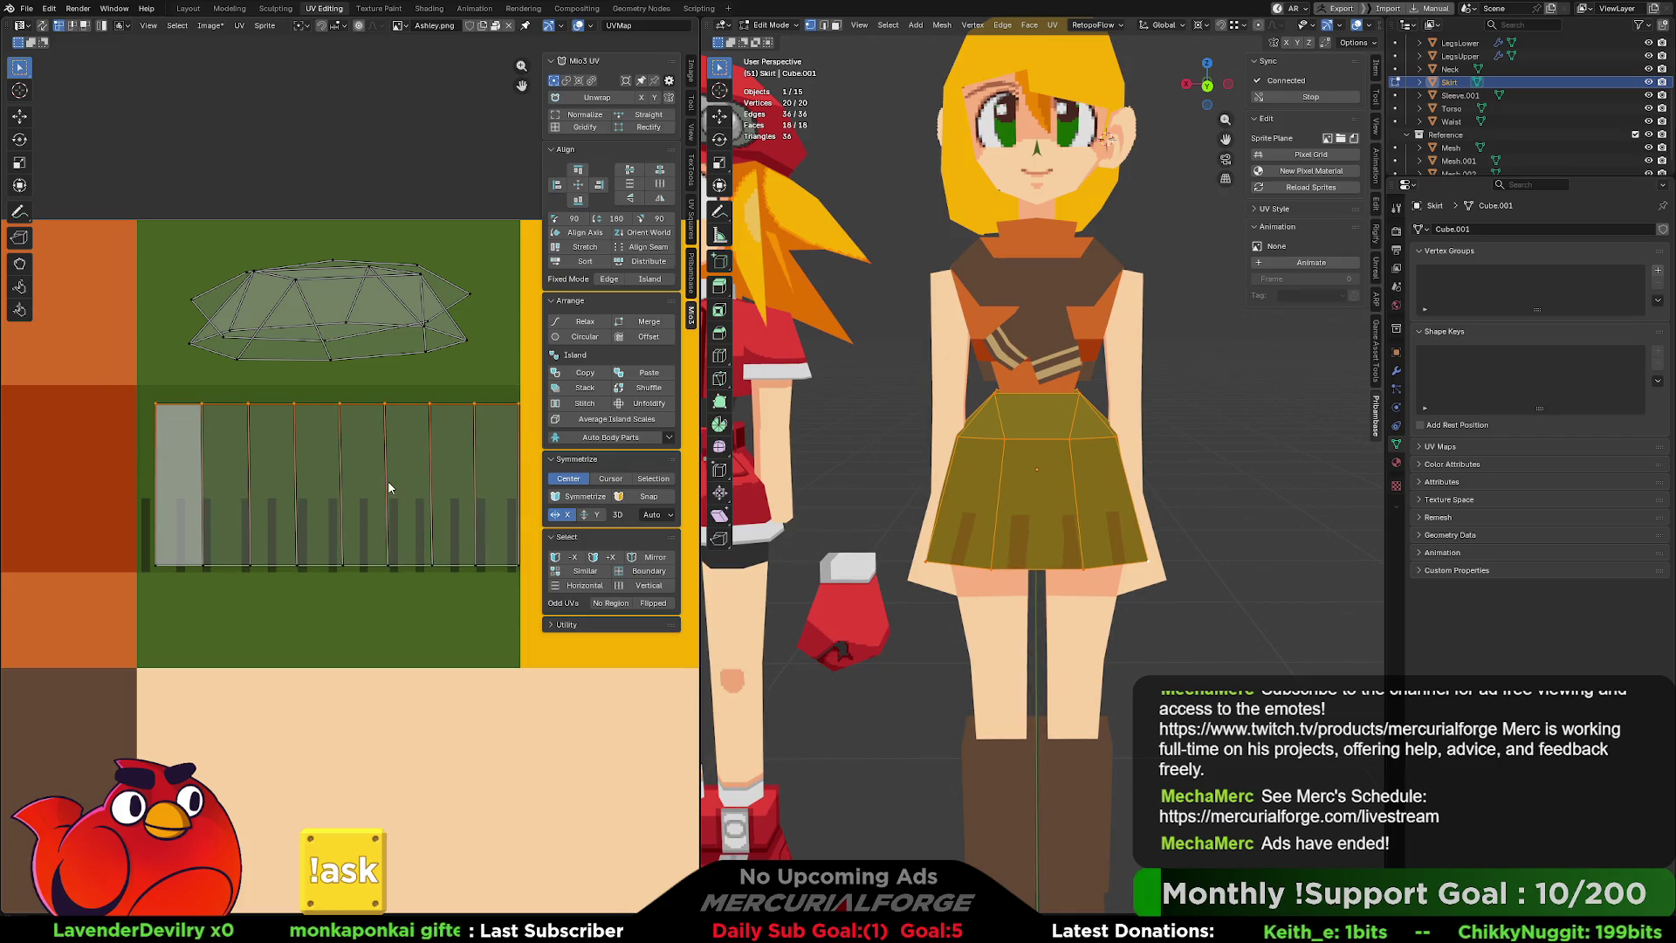
pyautogui.moveTo(524, 587); pyautogui.dragTo(134, 527)
pyautogui.hotkey('shift', 'w')
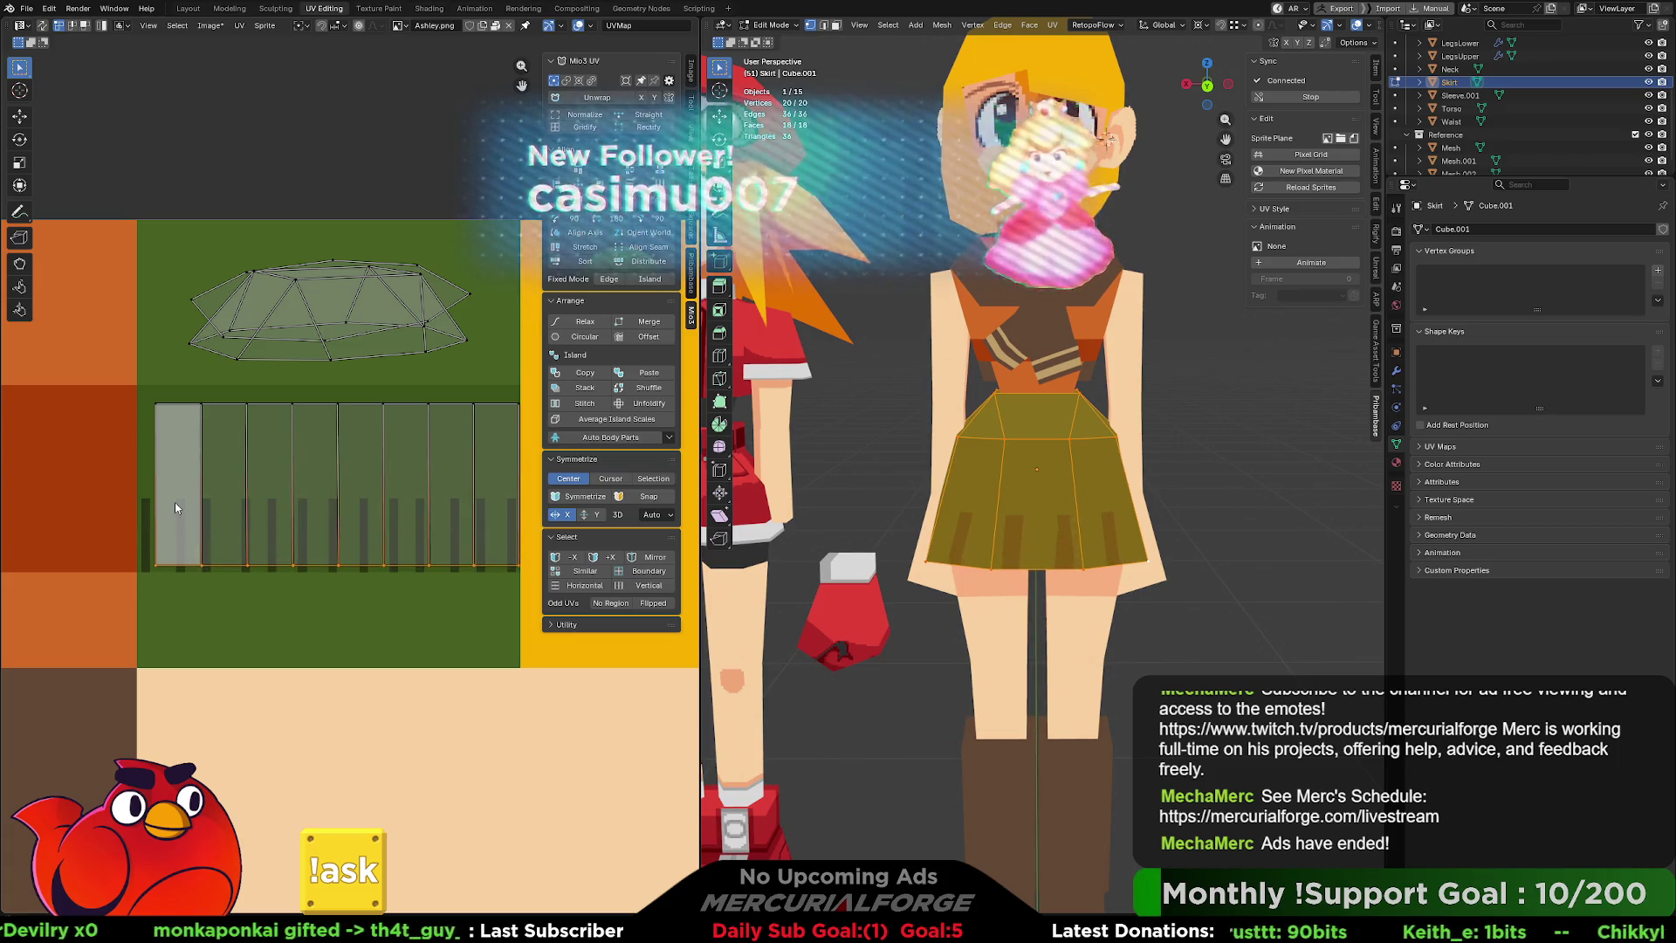
# Box-select the entire lower skirt island and unwrap it again.
pyautogui.moveTo(141, 393); pyautogui.dragTo(531, 585)
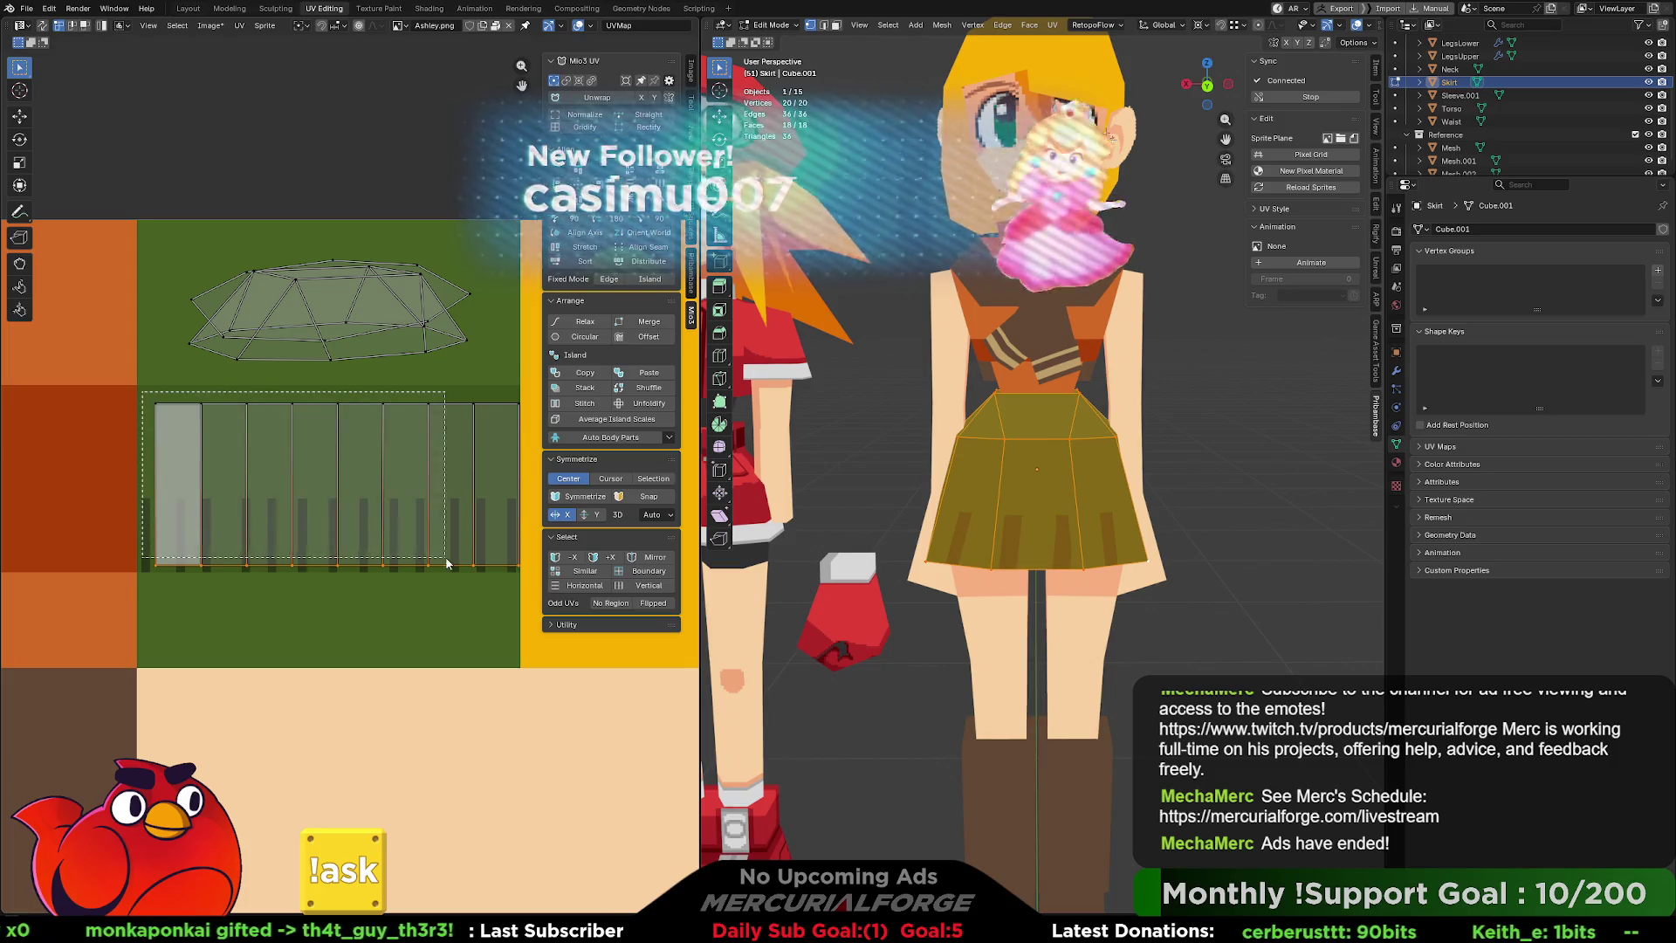
pyautogui.press('u')
pyautogui.press('u')
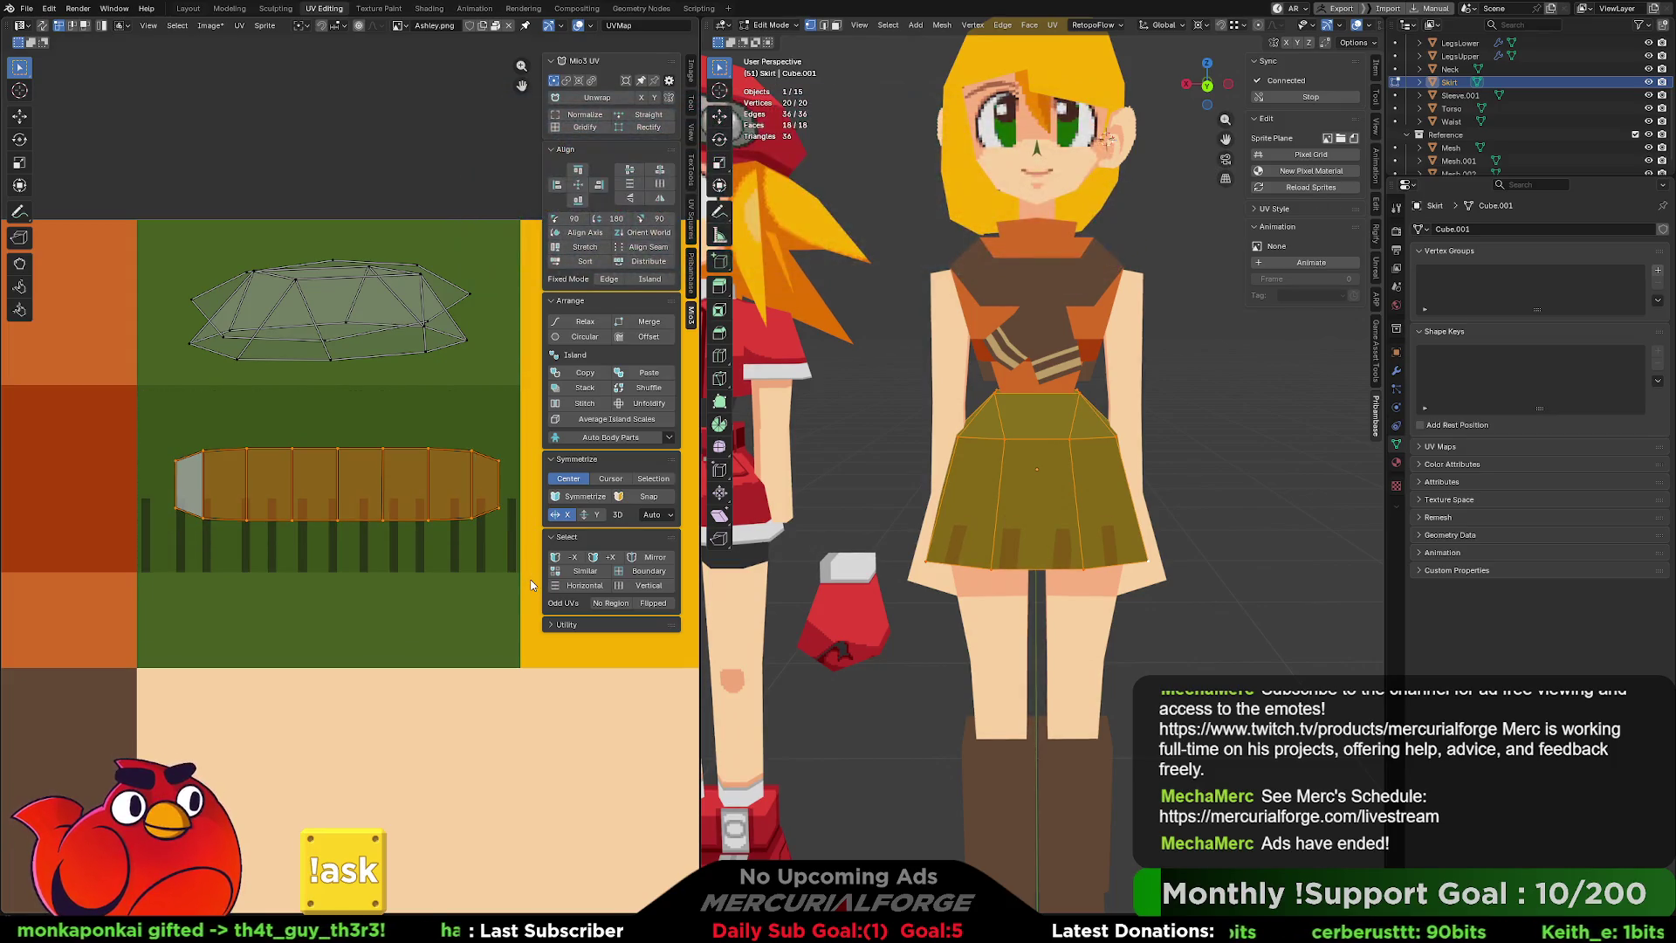
pyautogui.press('u')
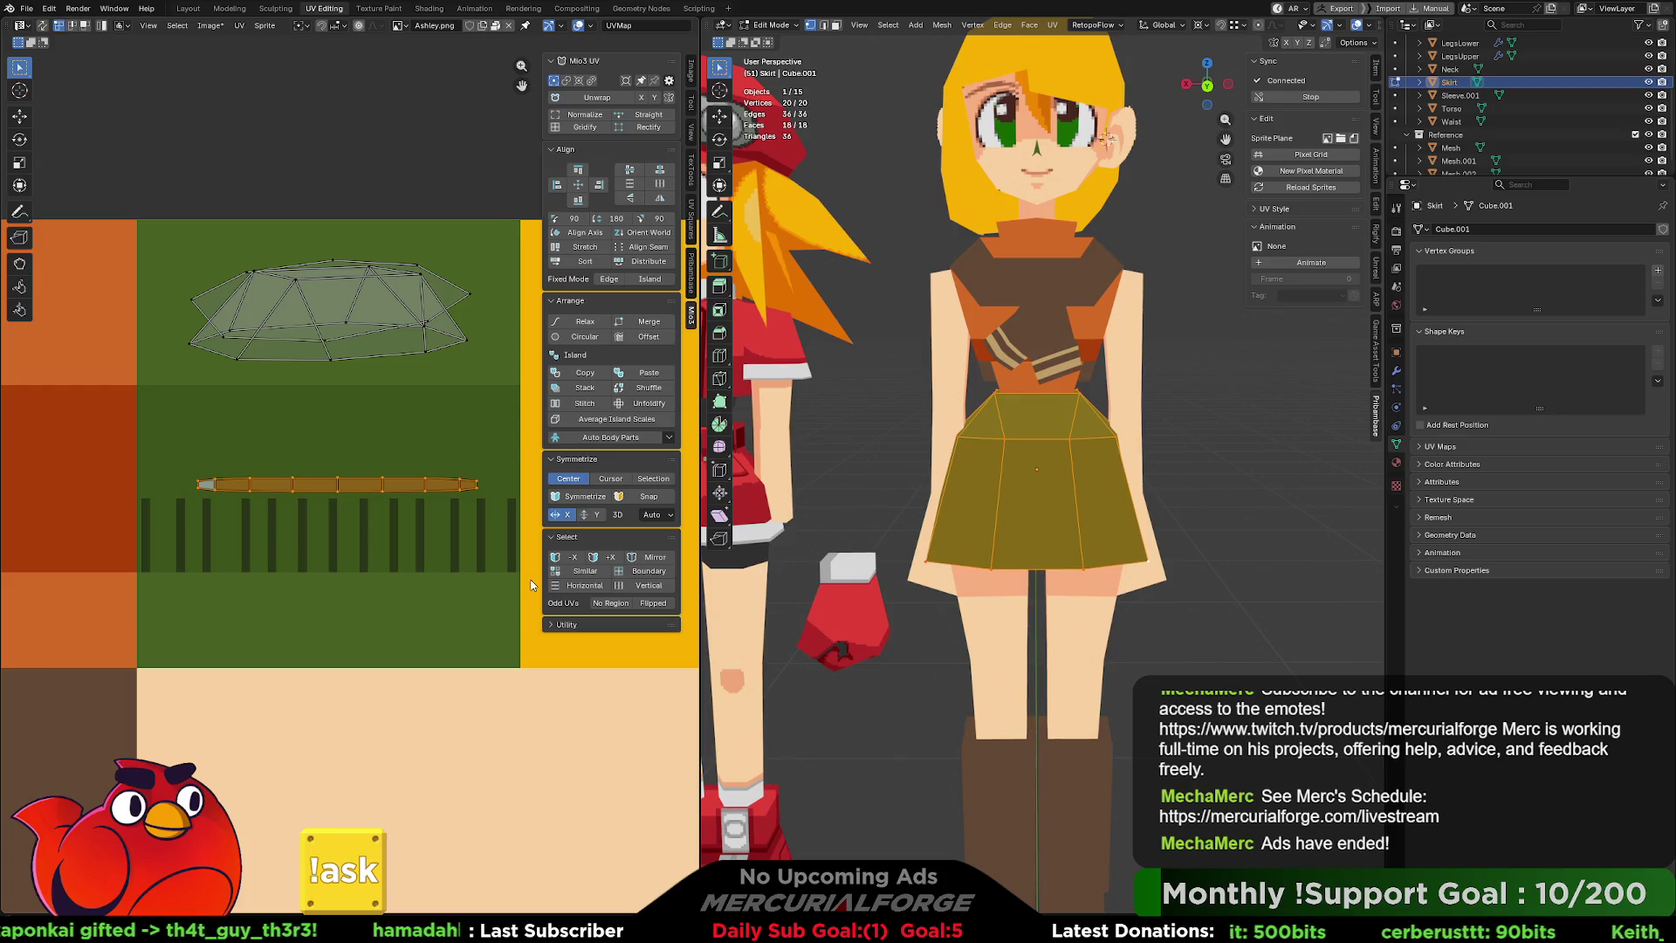
# Stretch the skirt strip vertically into tall panels, trying and undoing Normalize.
pyautogui.press('s')
pyautogui.press('y')
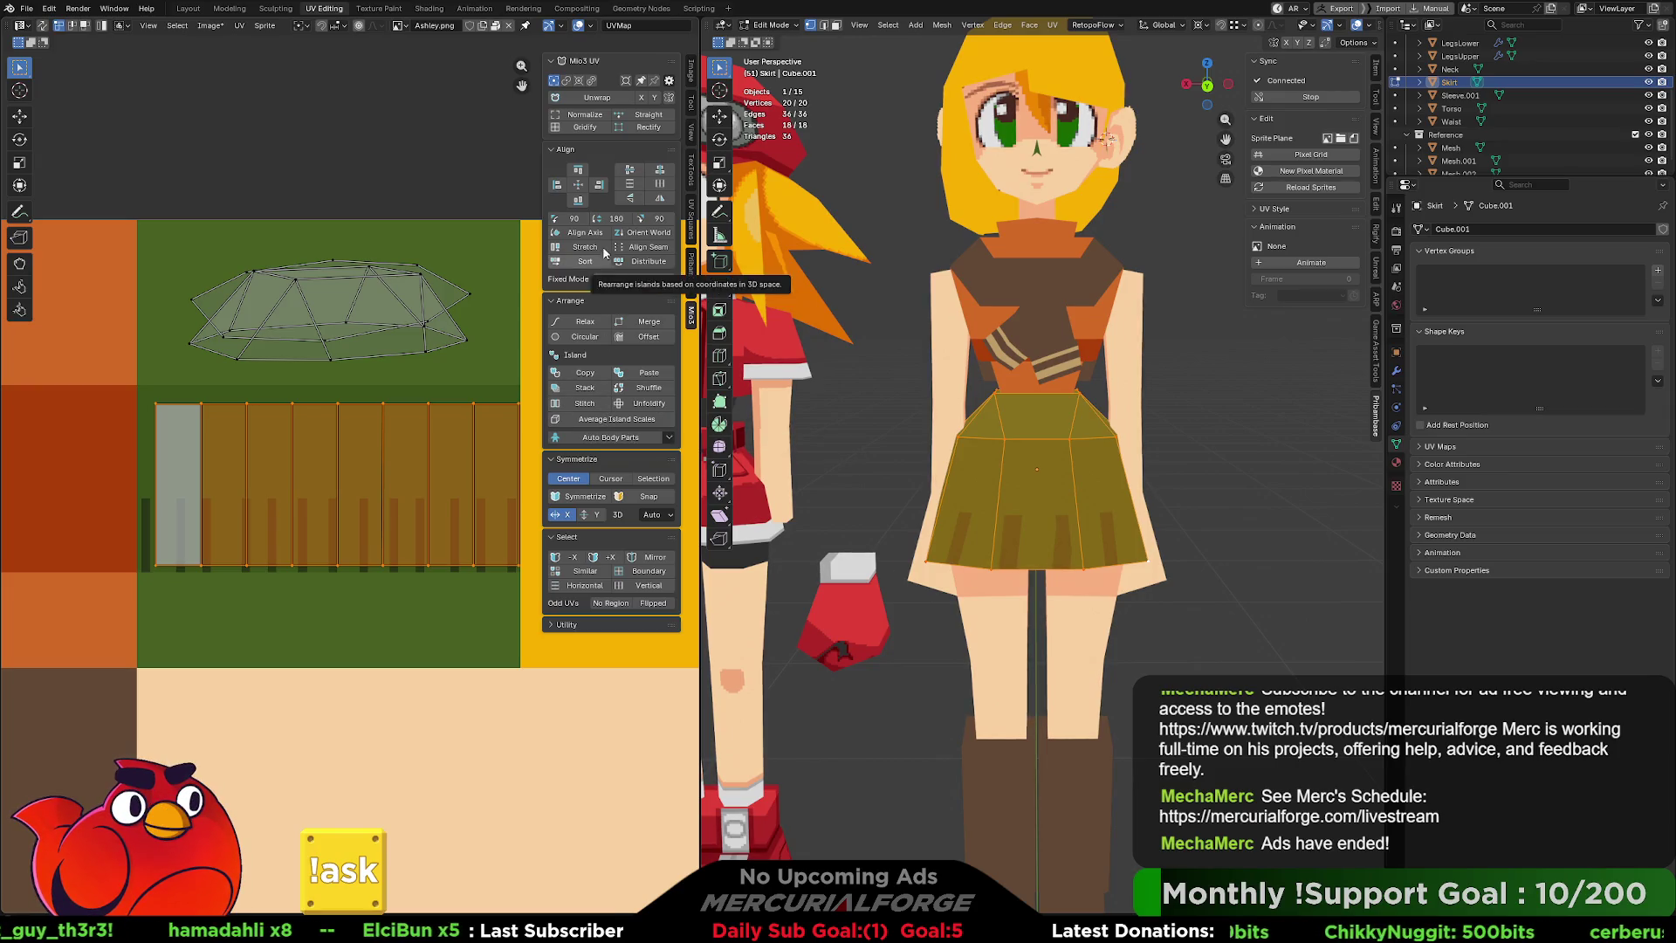
pyautogui.click(586, 117)
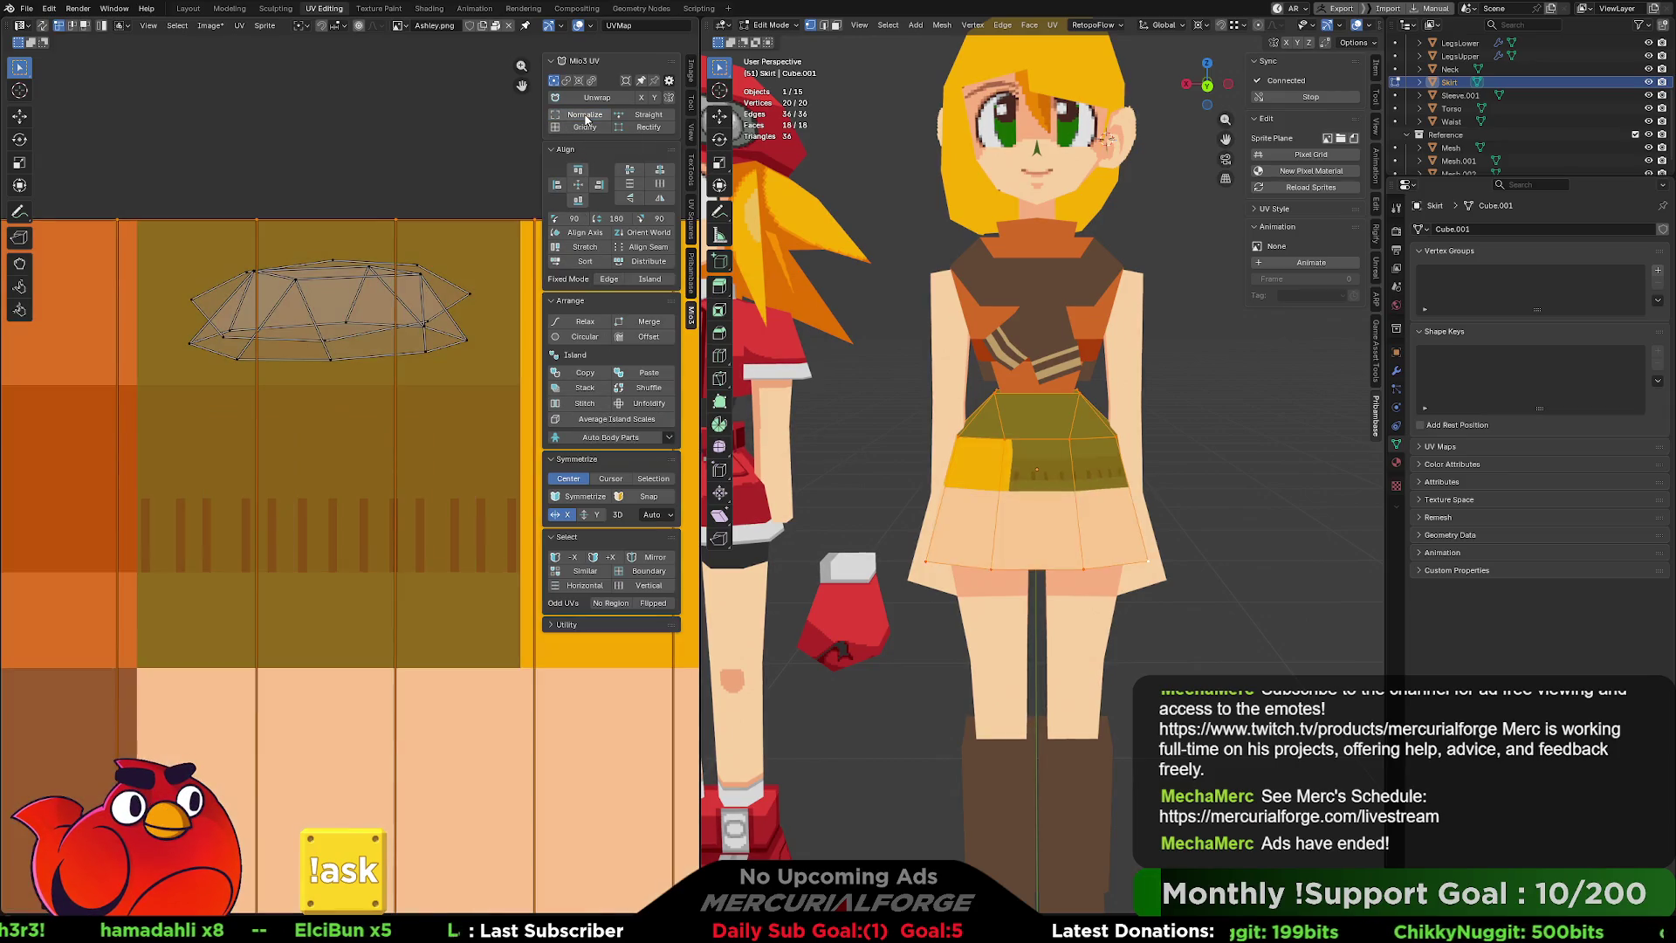
pyautogui.scroll(-5, 369, 571)
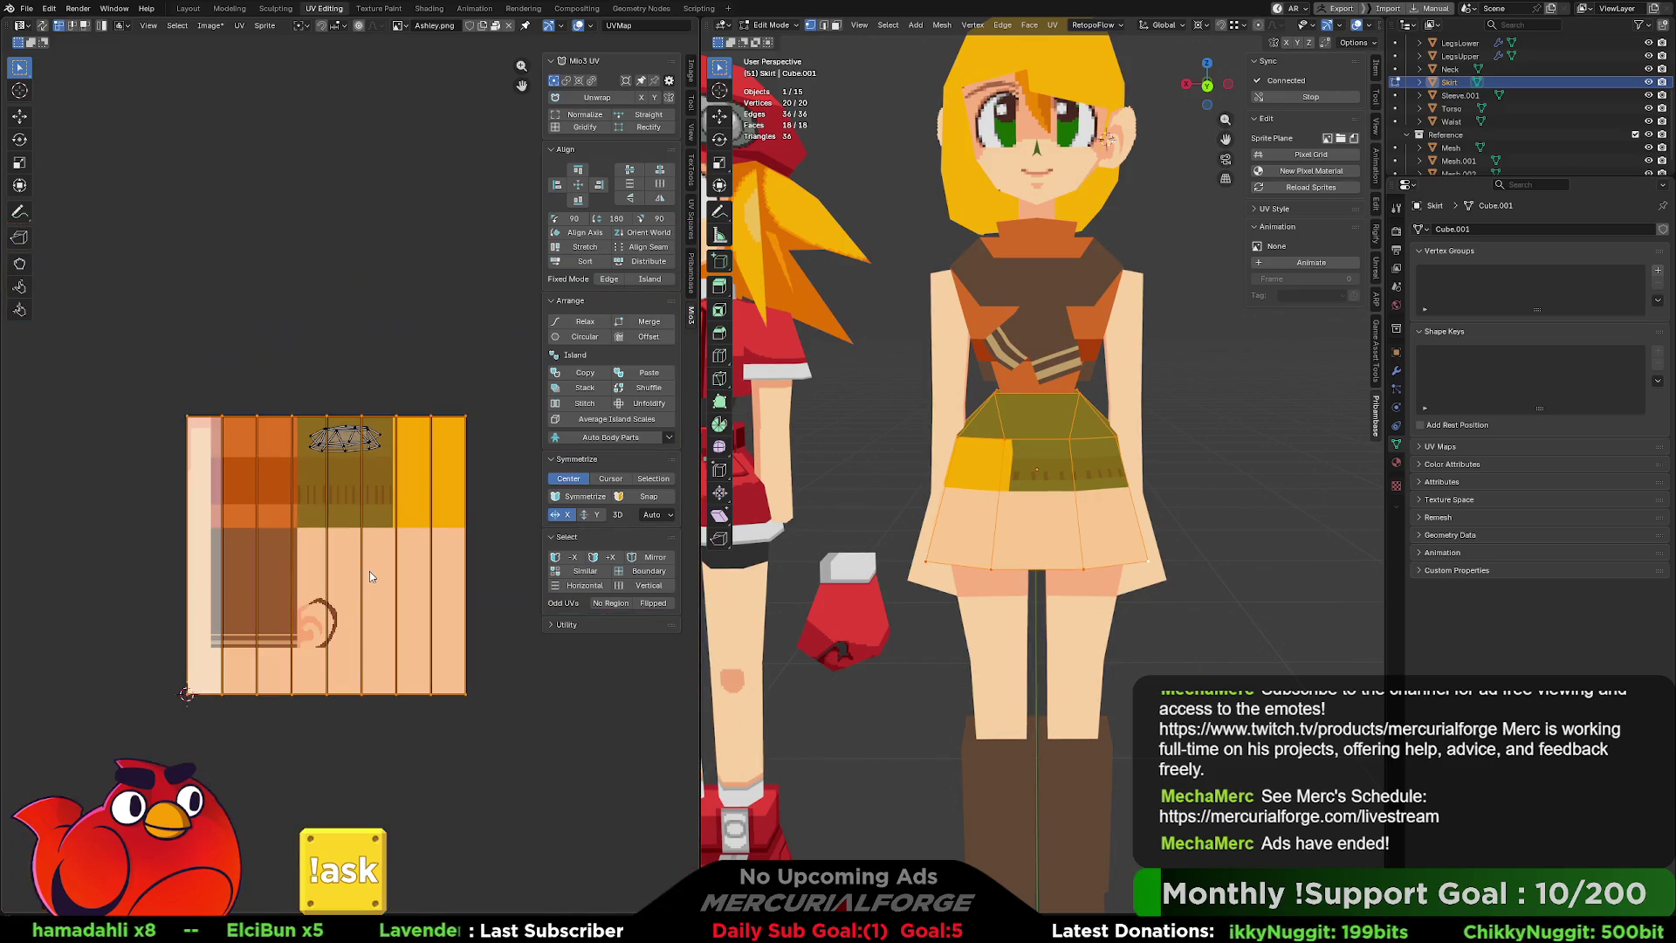
pyautogui.hotkey('ctrl', 'z')
pyautogui.scroll(4, 375, 564)
pyautogui.scroll(1, 375, 568)
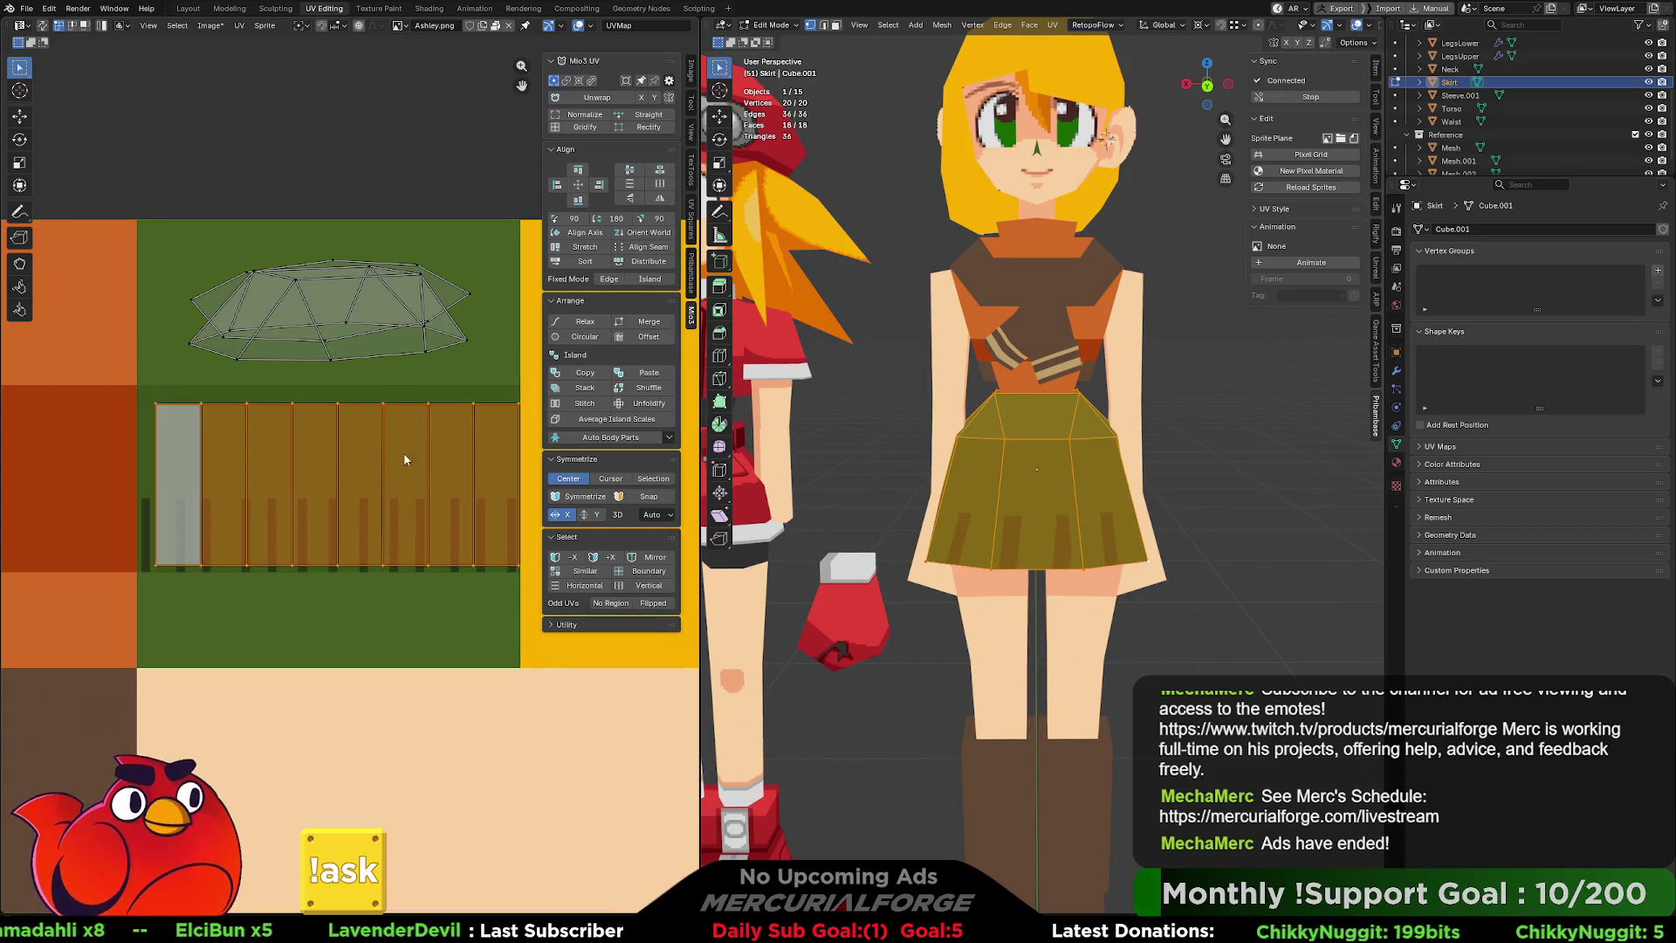
# Apply Straight and Rectify for rectangular panels, undo a test unwrap, and deselect everything.
pyautogui.click(642, 116)
pyautogui.click(647, 127)
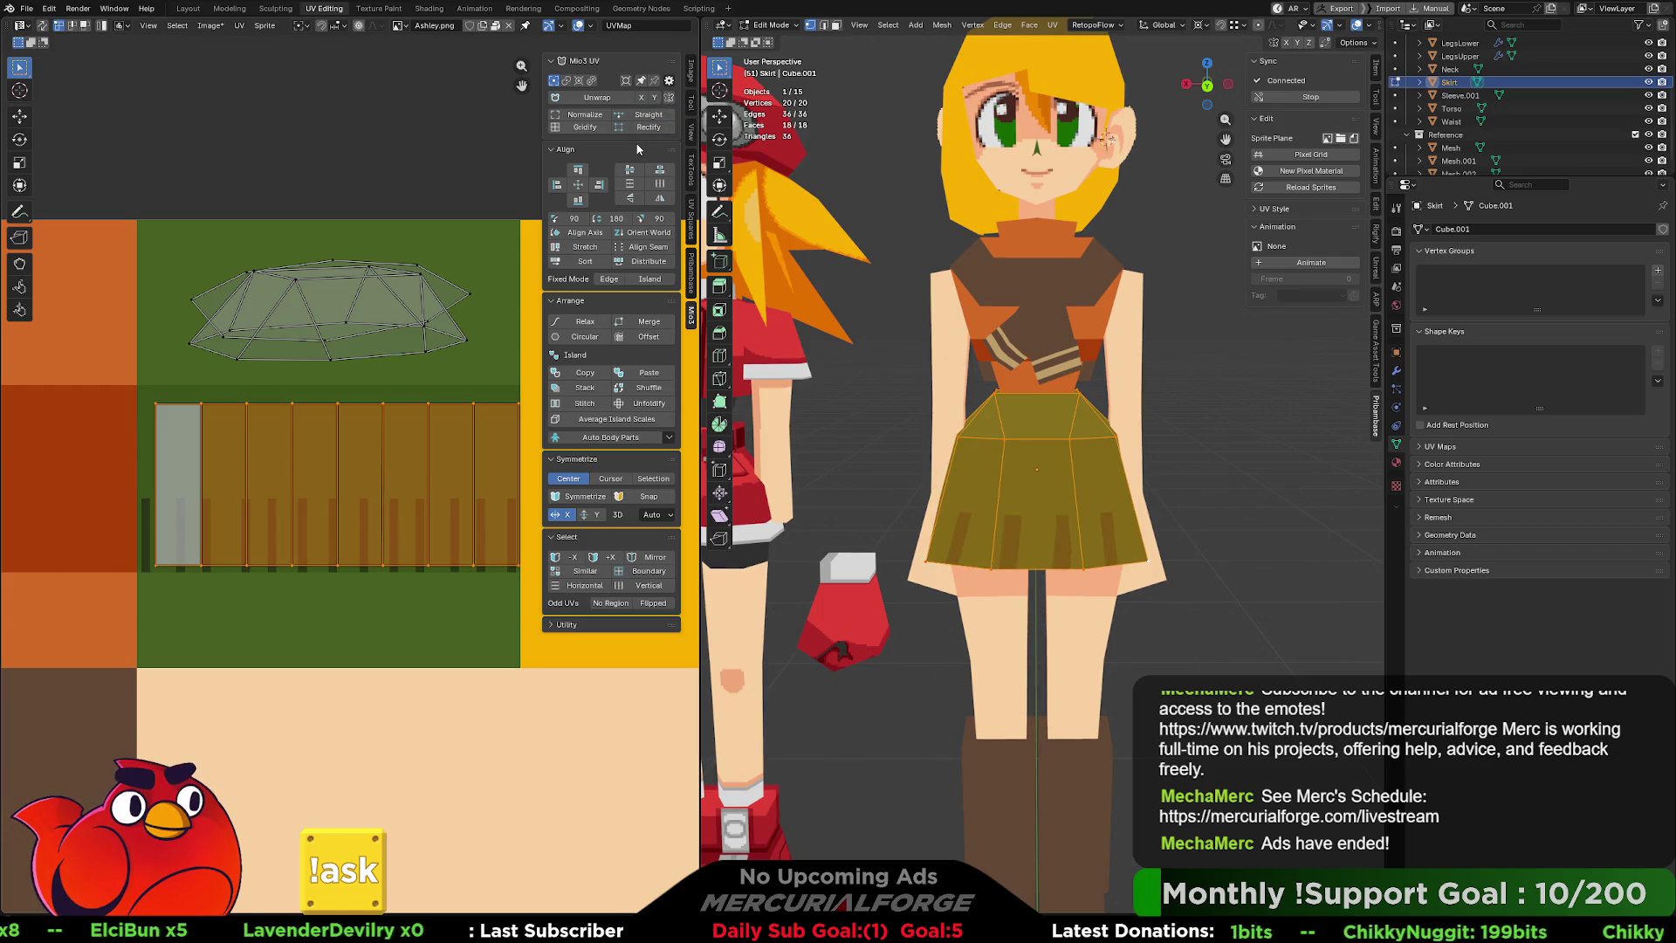
pyautogui.click(597, 97)
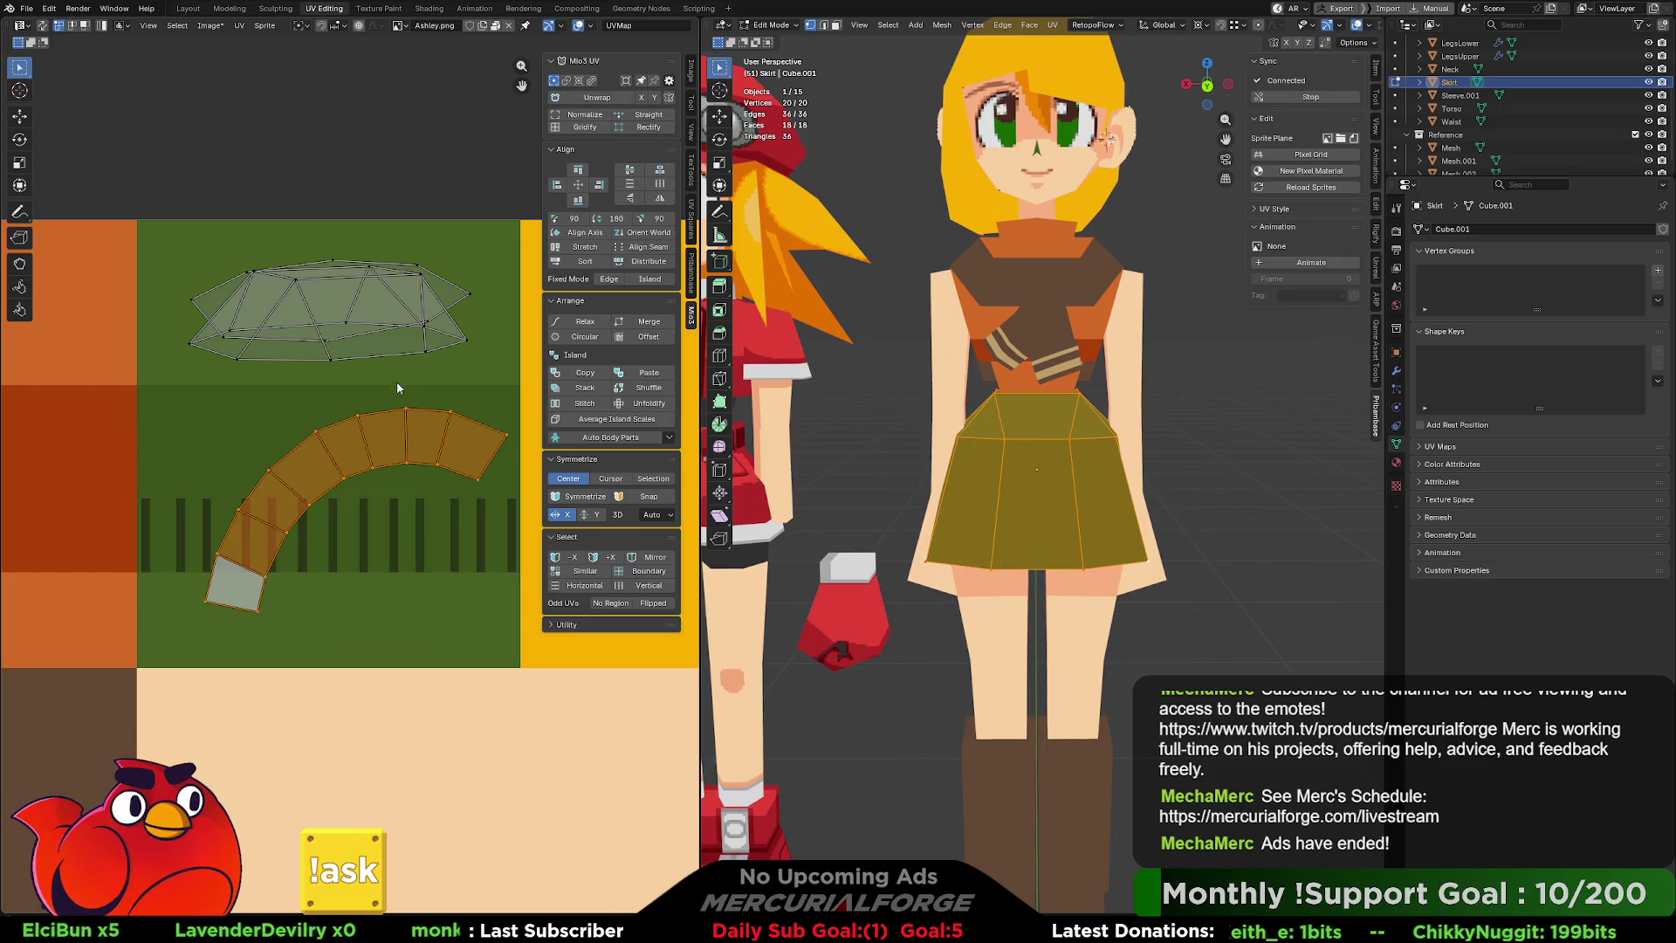
pyautogui.hotkey('ctrl', 'z')
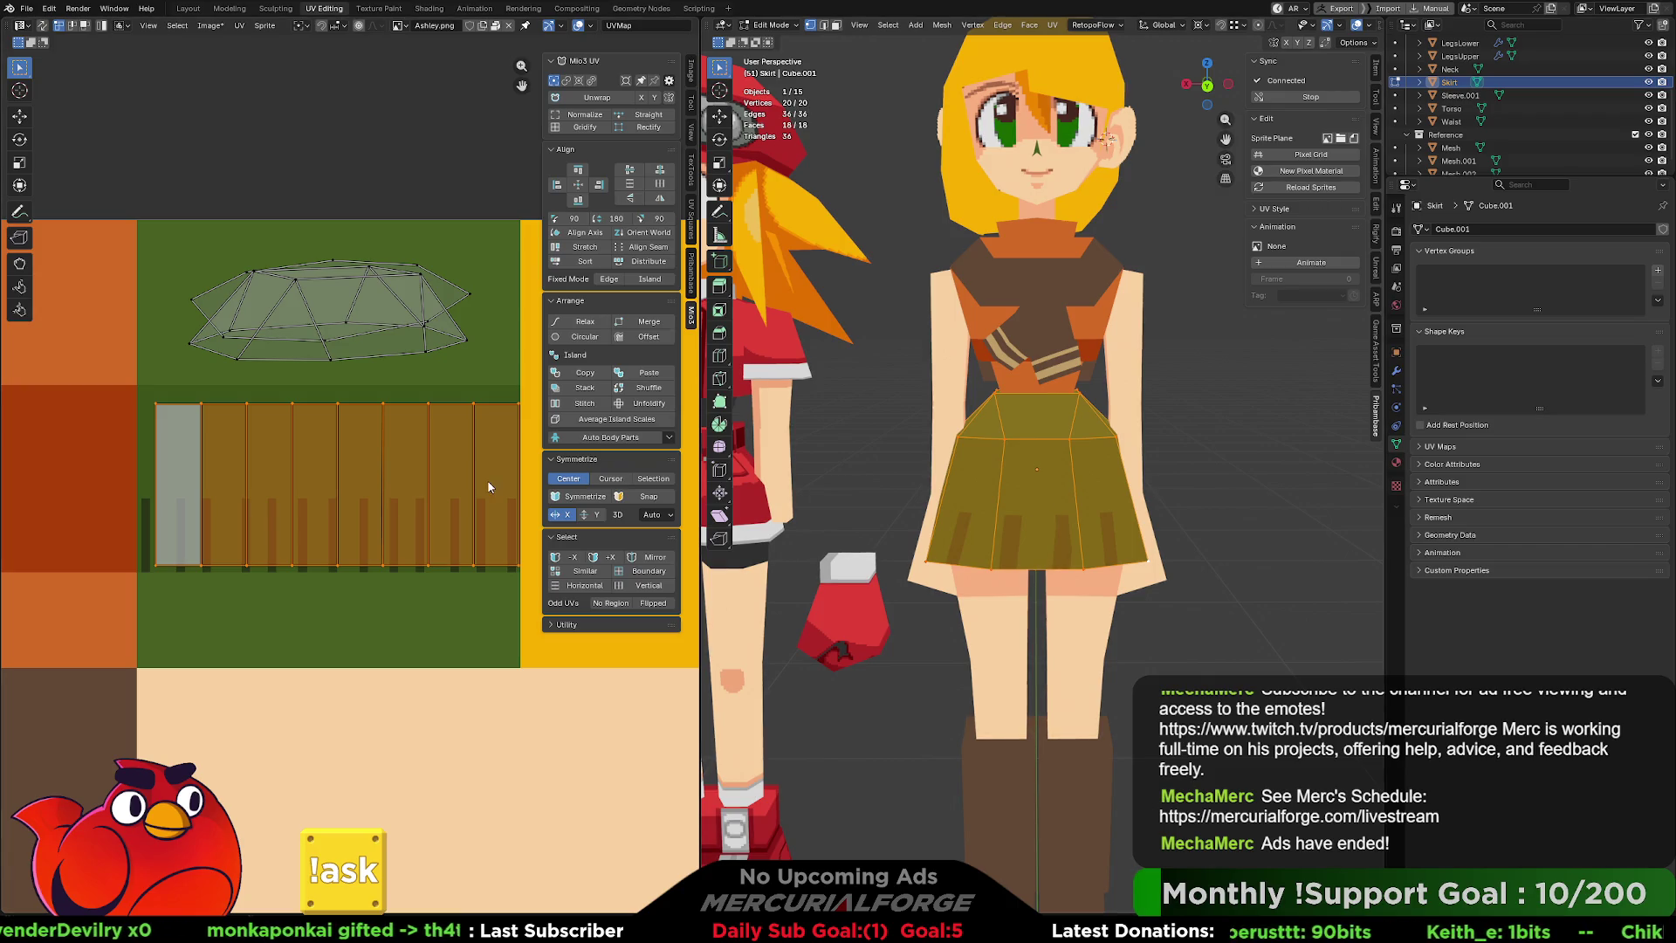
pyautogui.hotkey('alt', 'a')
# In face select mode, select the lower ring of skirt faces.
pyautogui.press('3')
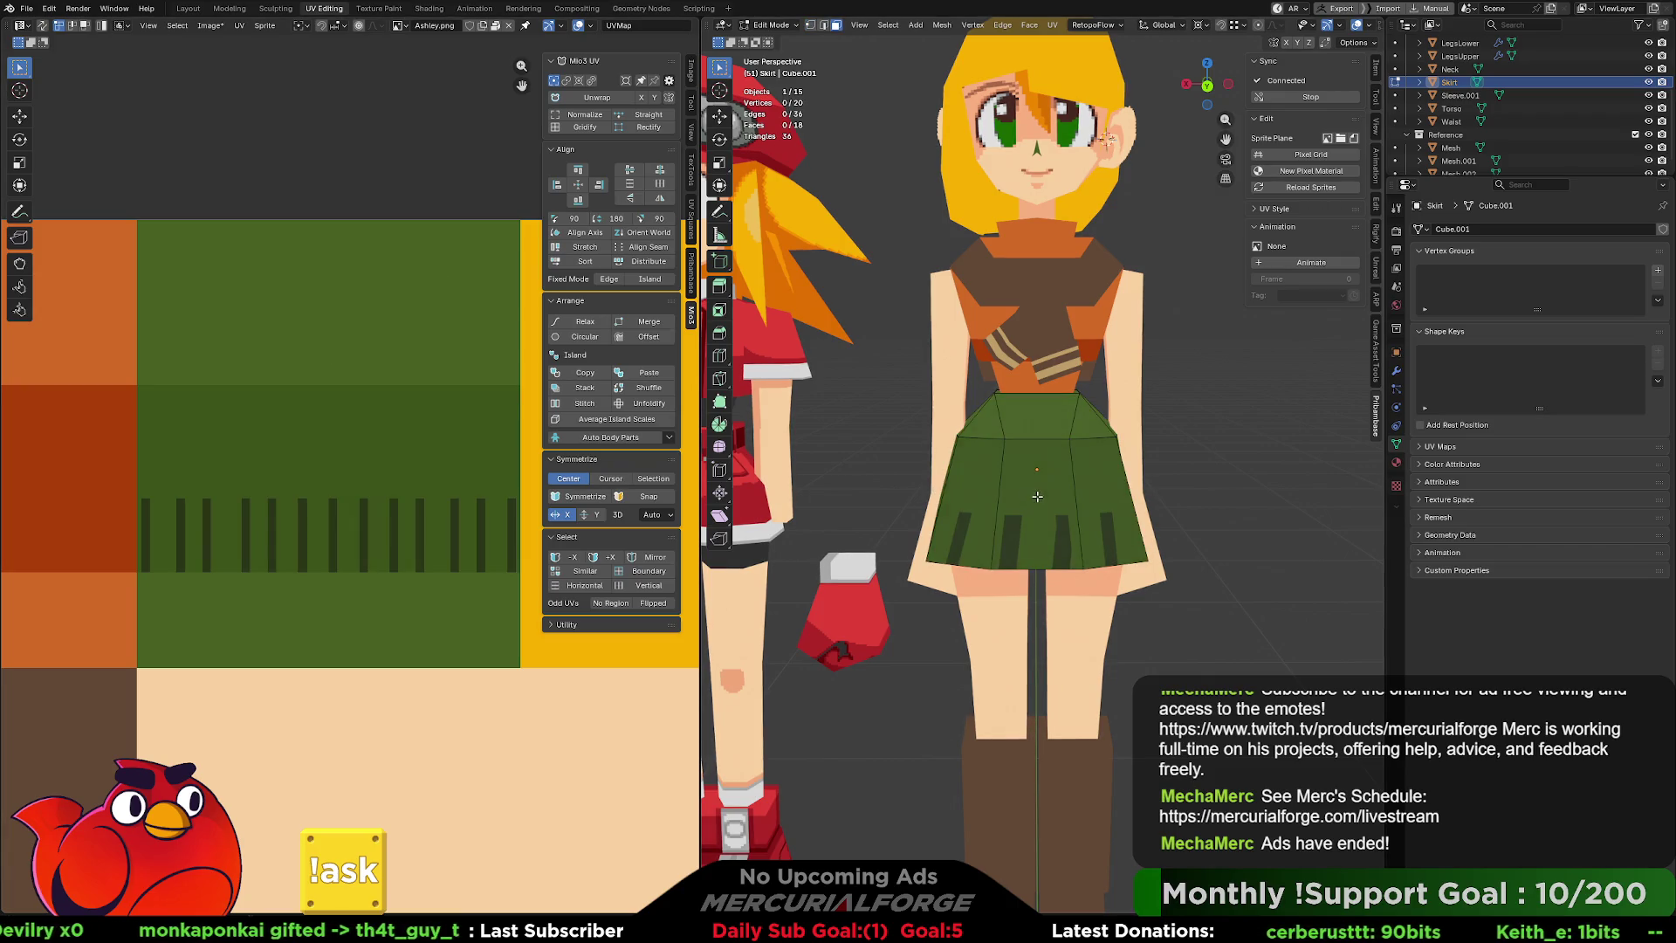
pyautogui.keyDown('alt'); pyautogui.click(1037, 497); pyautogui.keyUp('alt')
pyautogui.rightClick(1042, 504)
pyautogui.moveTo(1039, 486)
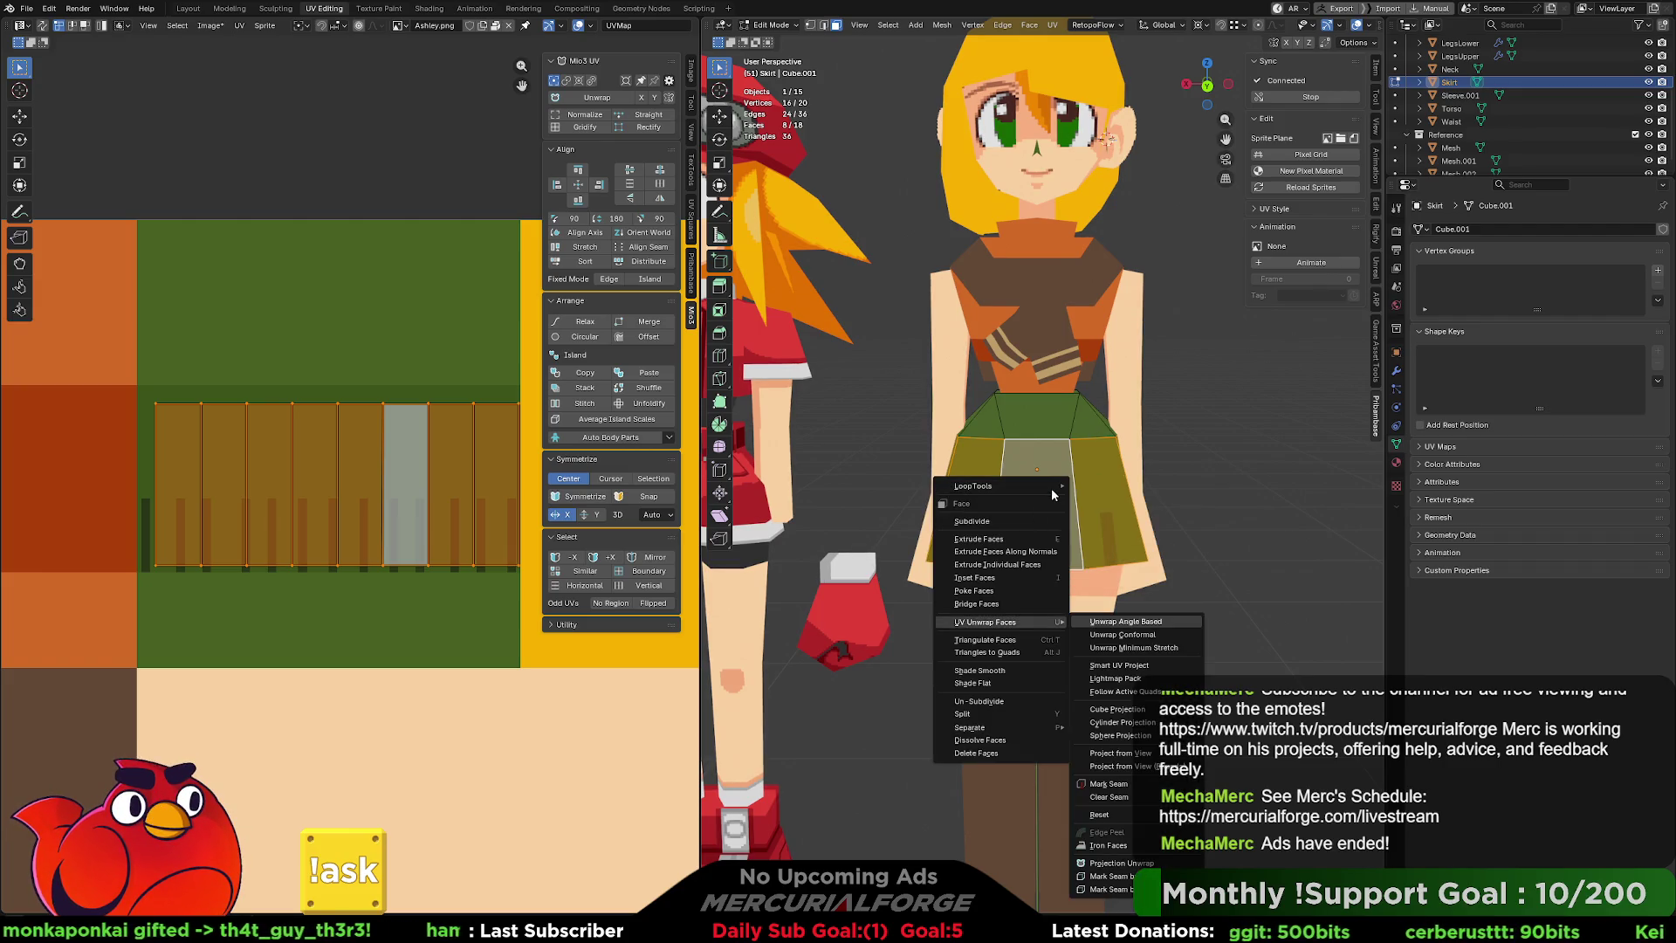
pyautogui.press('Escape')
# Cylinder-project the selected skirt faces with alignment set to Polar ZY.
pyautogui.press('u')
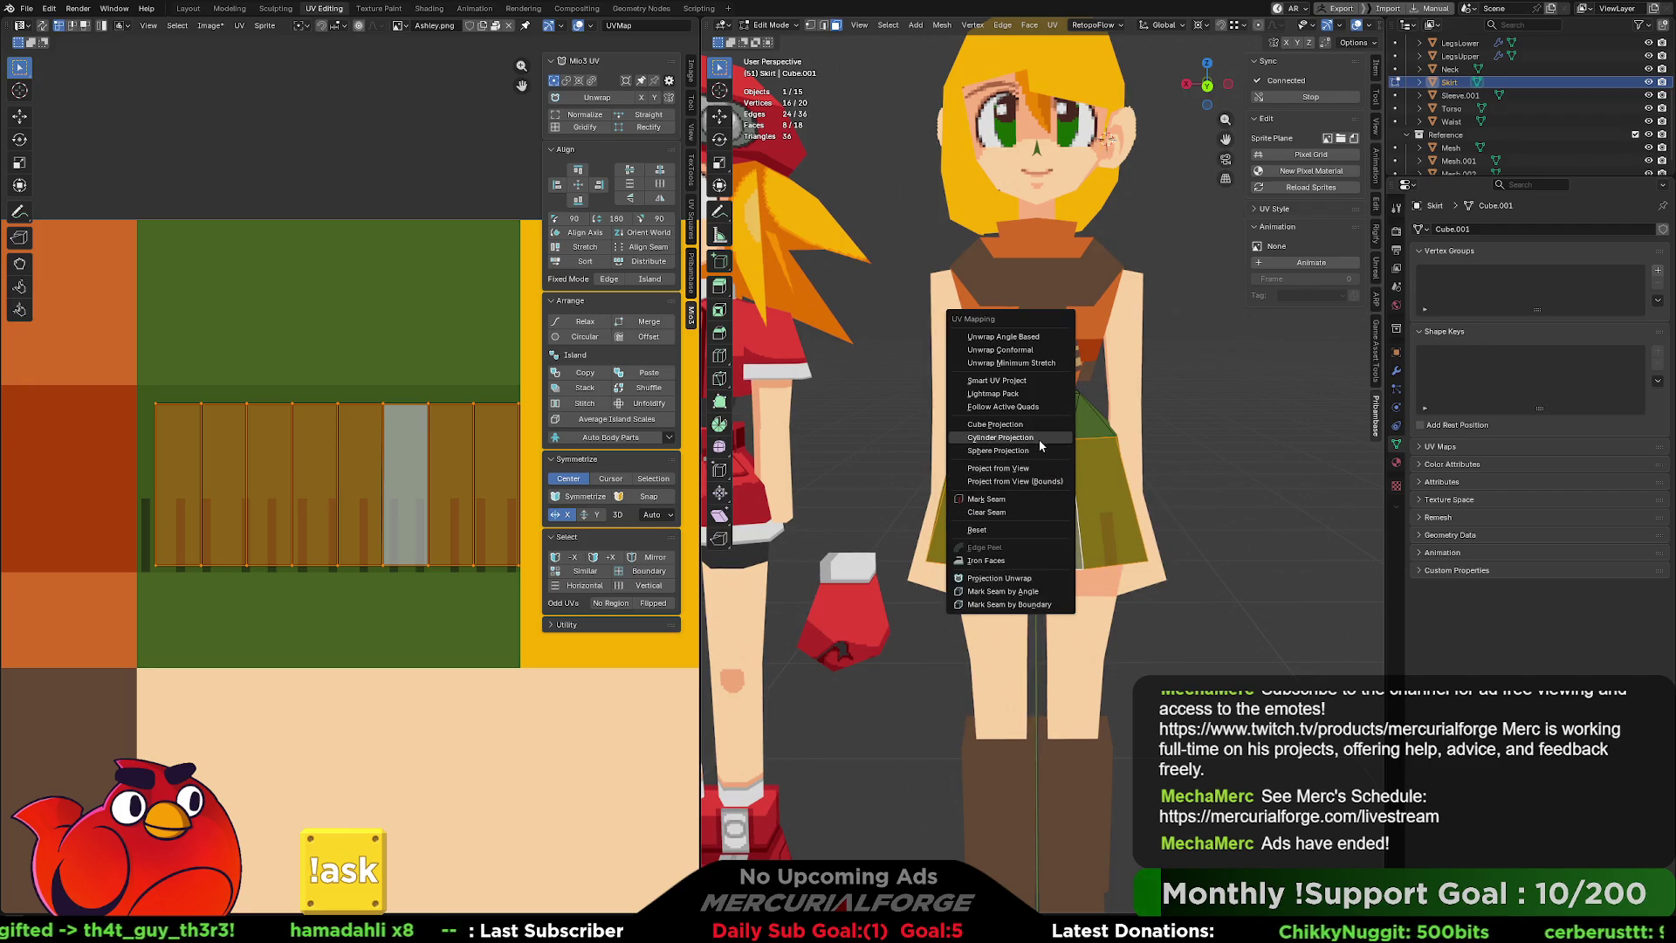
pyautogui.click(1039, 438)
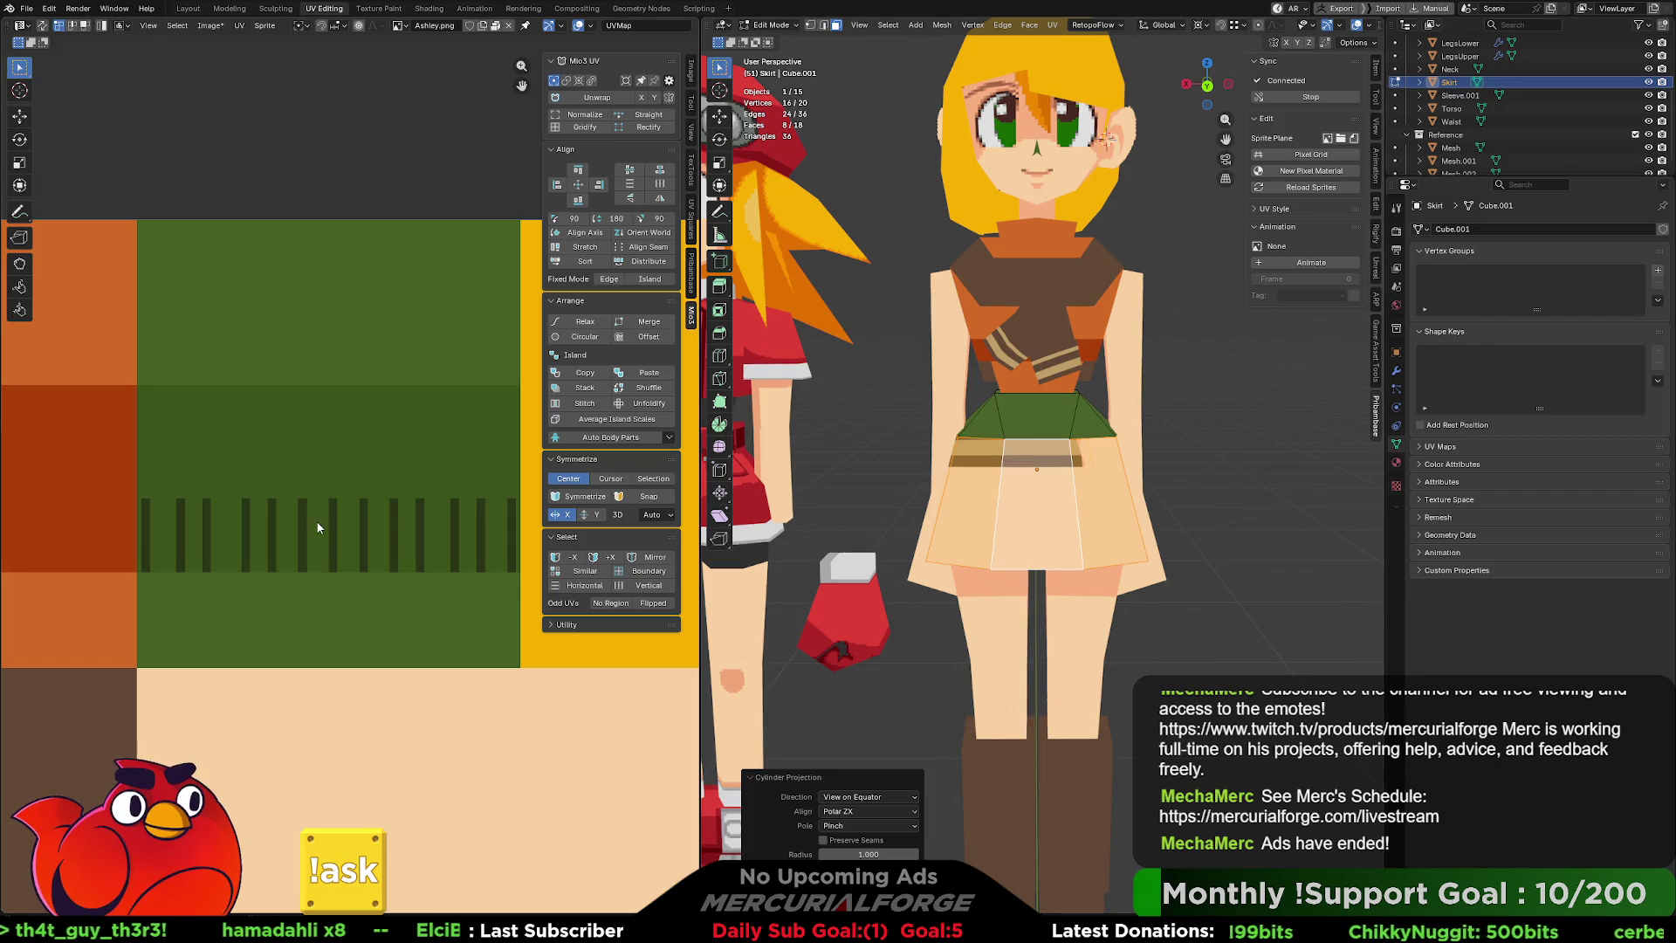
pyautogui.scroll(-5, 316, 520)
pyautogui.scroll(2, 394, 533)
pyautogui.scroll(1, 393, 533)
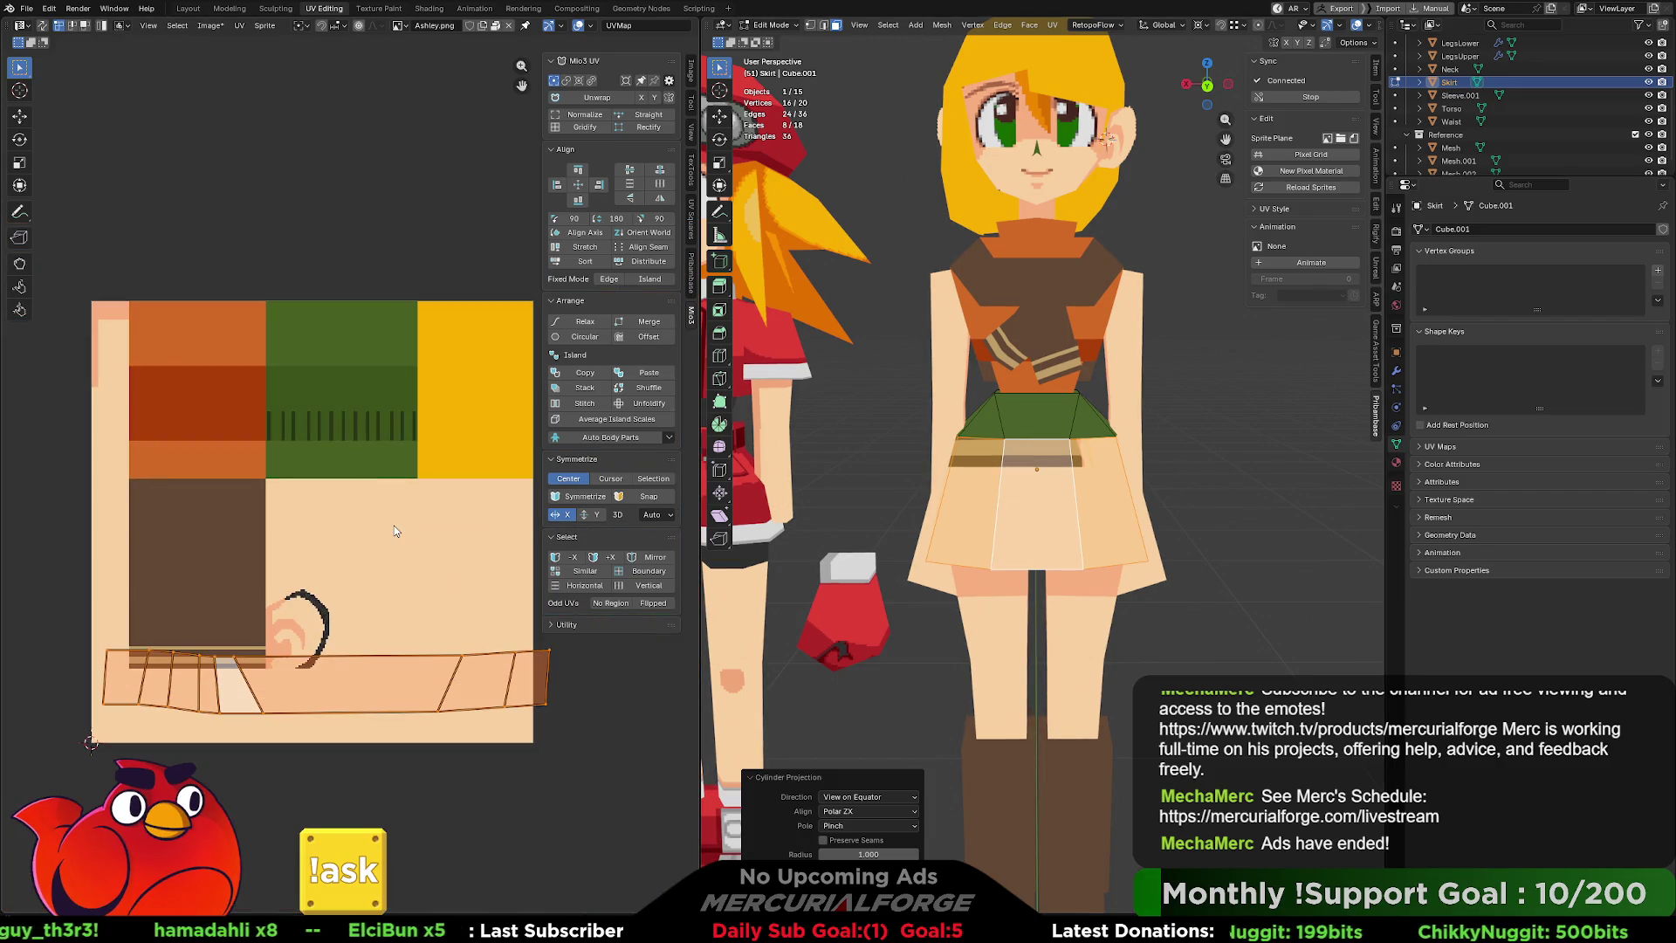
pyautogui.moveTo(1015, 501)
pyautogui.mouseDown(button='middle')
pyautogui.moveTo(1092, 524)
pyautogui.moveTo(944, 796)
pyautogui.mouseUp(button='middle')
pyautogui.click(908, 811)
pyautogui.click(882, 840)
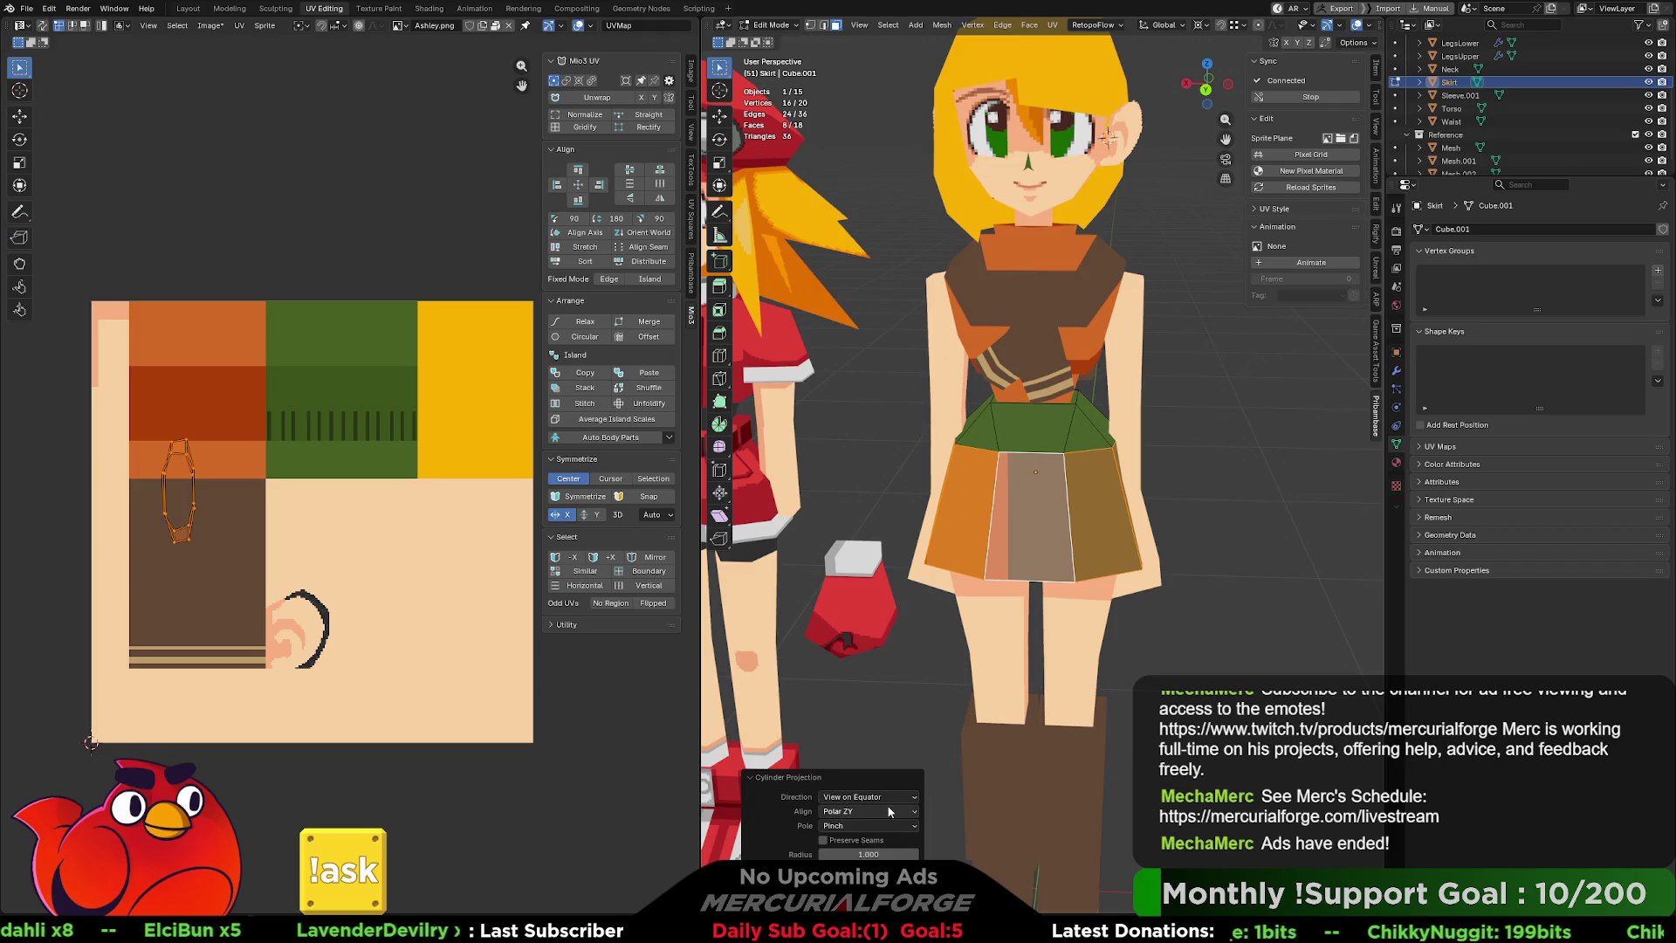
# Move the skirt UV island onto the texture and shrink it into the green block.
pyautogui.keyDown('ctrl'); pyautogui.scroll(1, 877, 814); pyautogui.keyUp('ctrl')
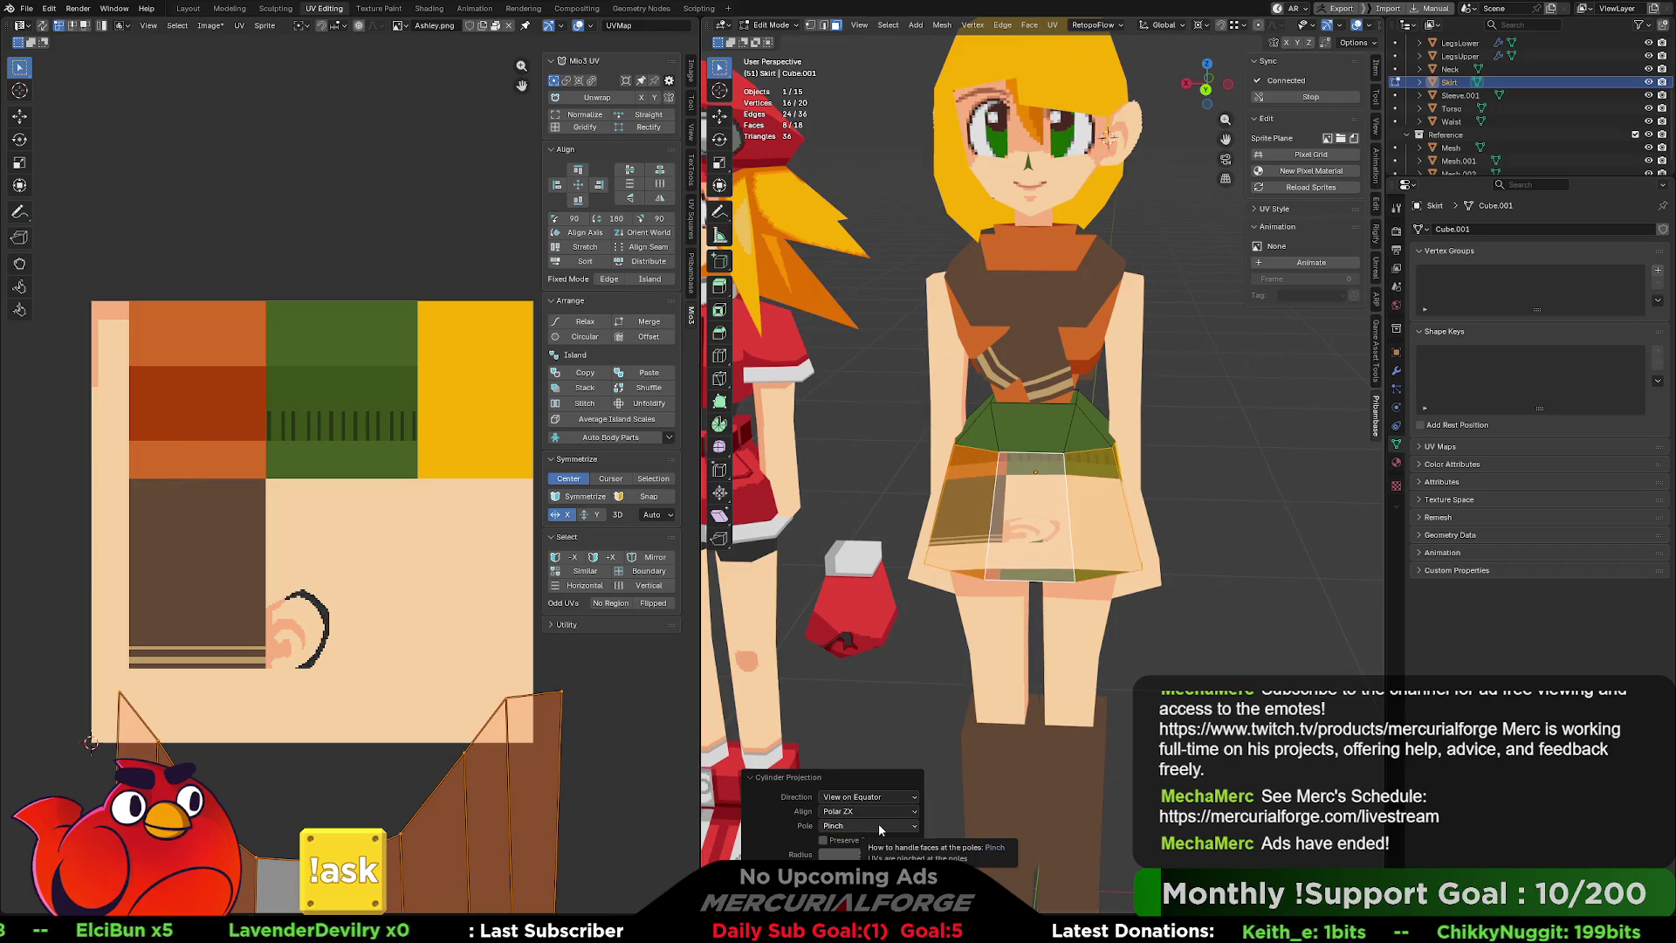
pyautogui.scroll(-4, 541, 772)
pyautogui.scroll(2, 541, 772)
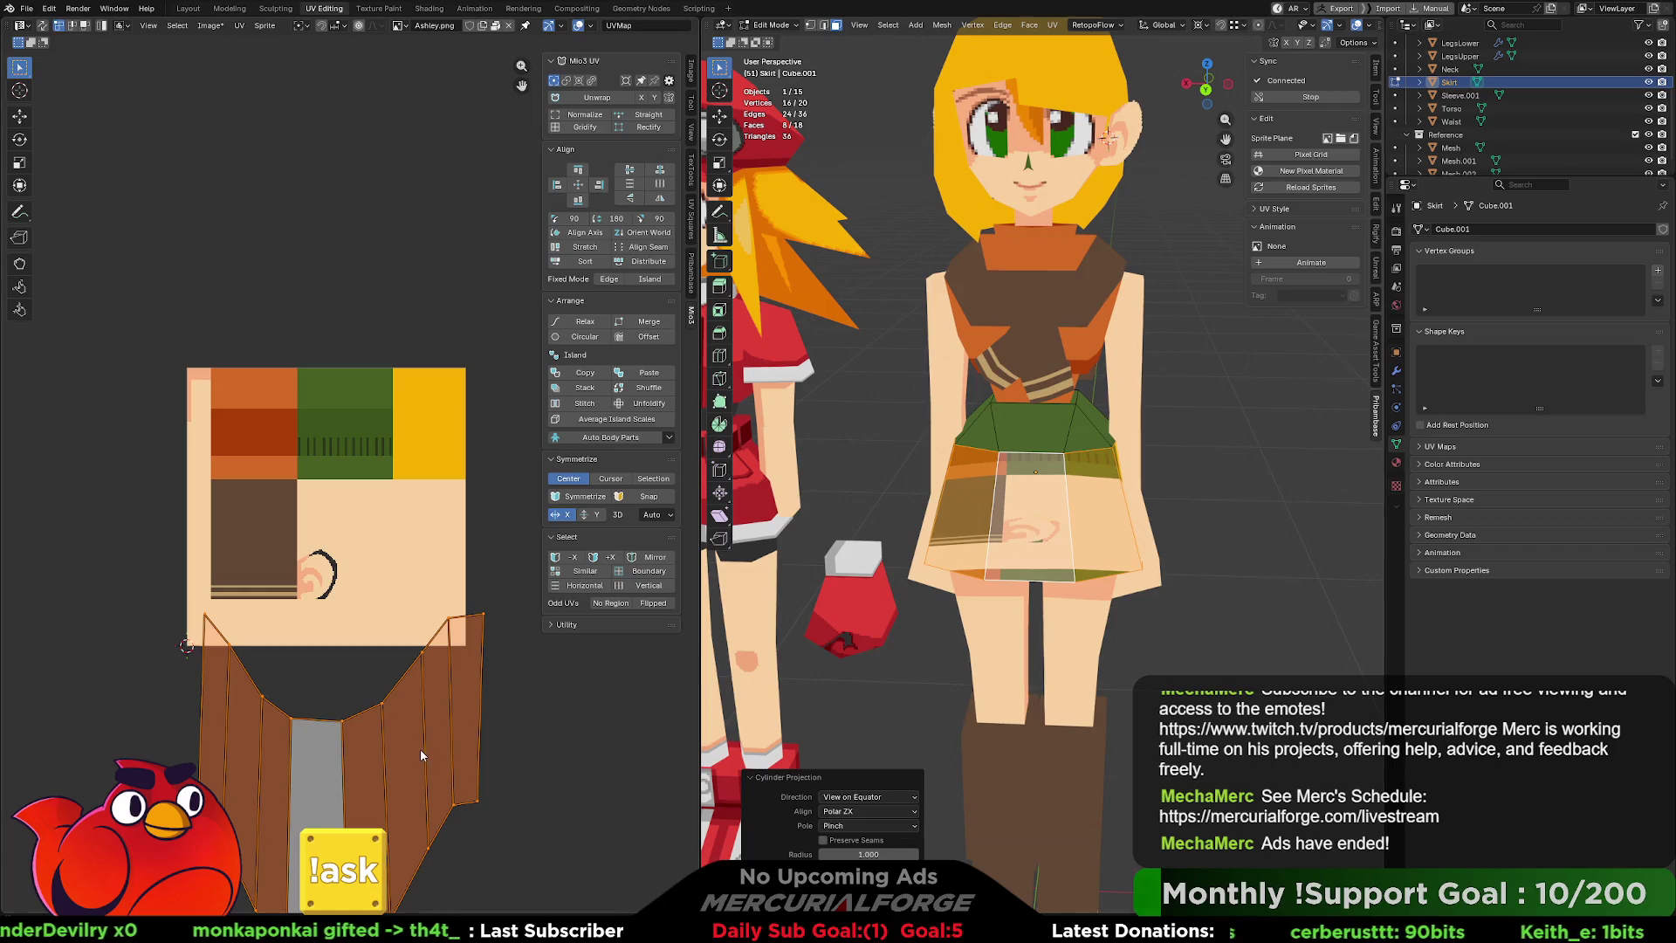
pyautogui.press('g')
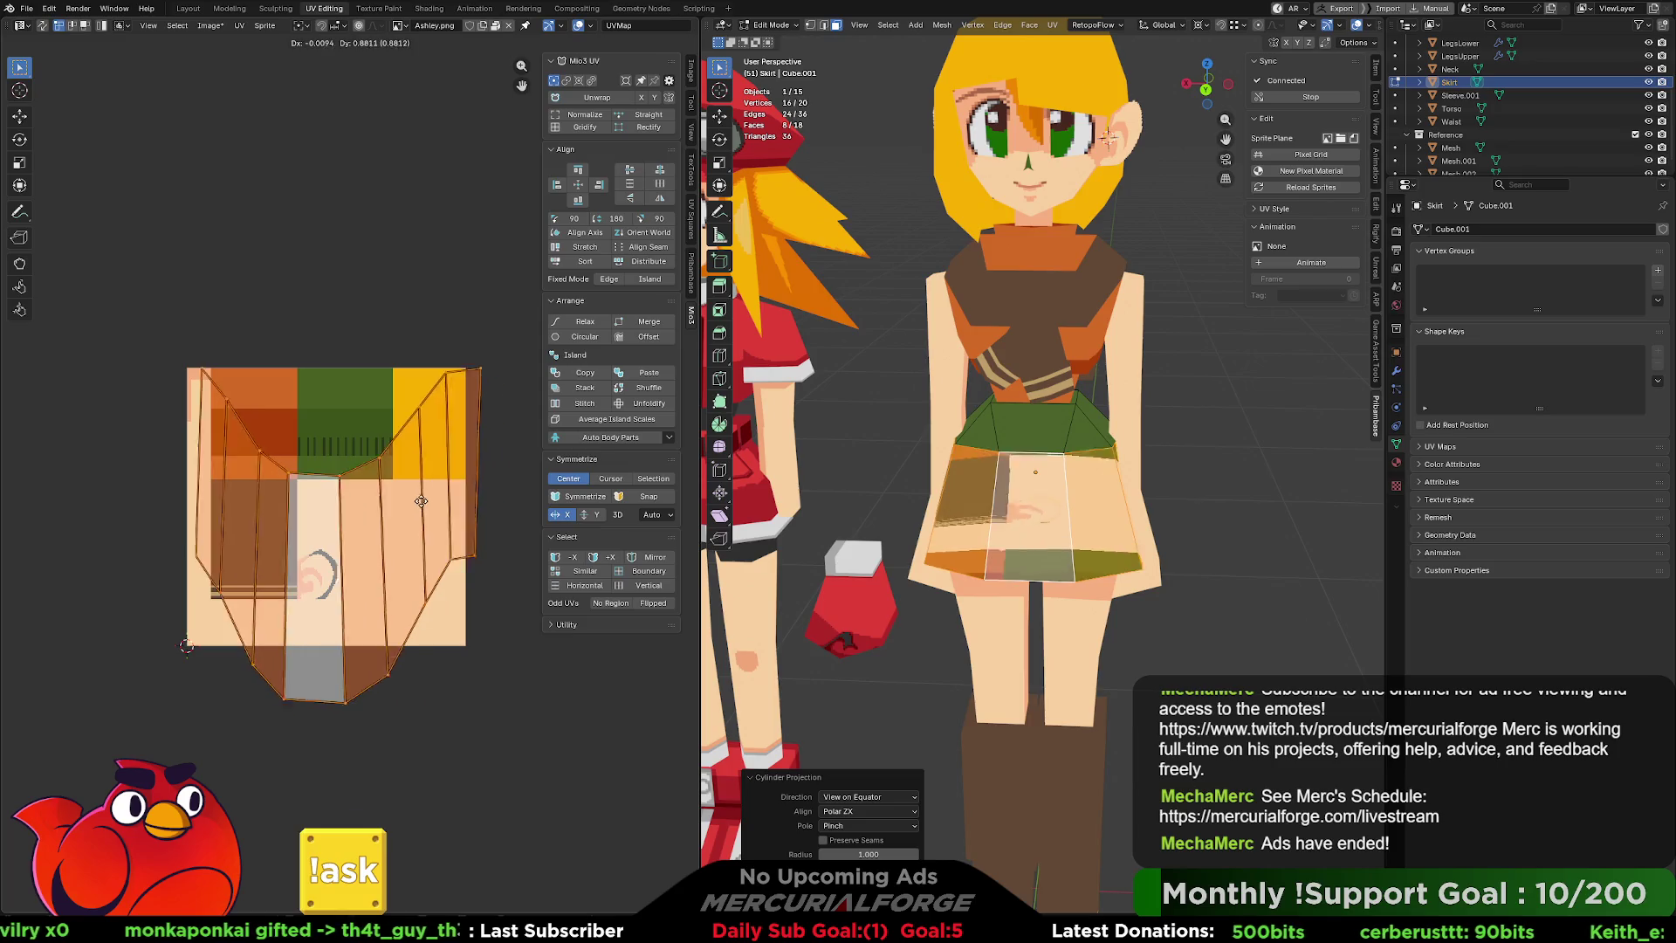
pyautogui.press('s')
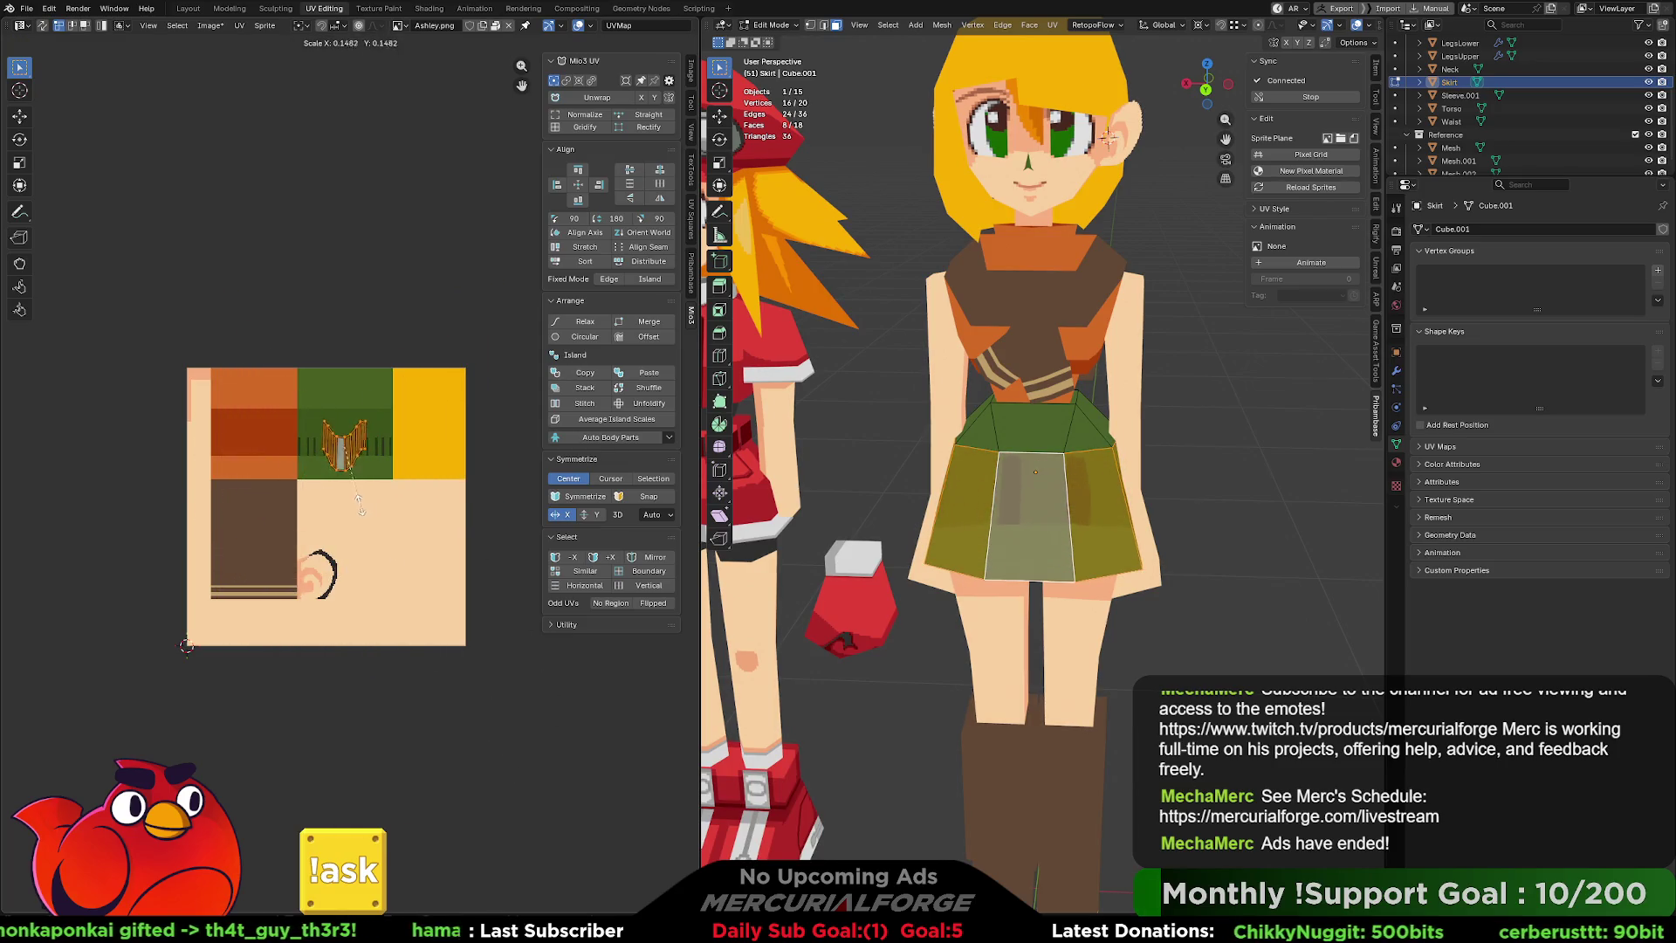
pyautogui.click(358, 501)
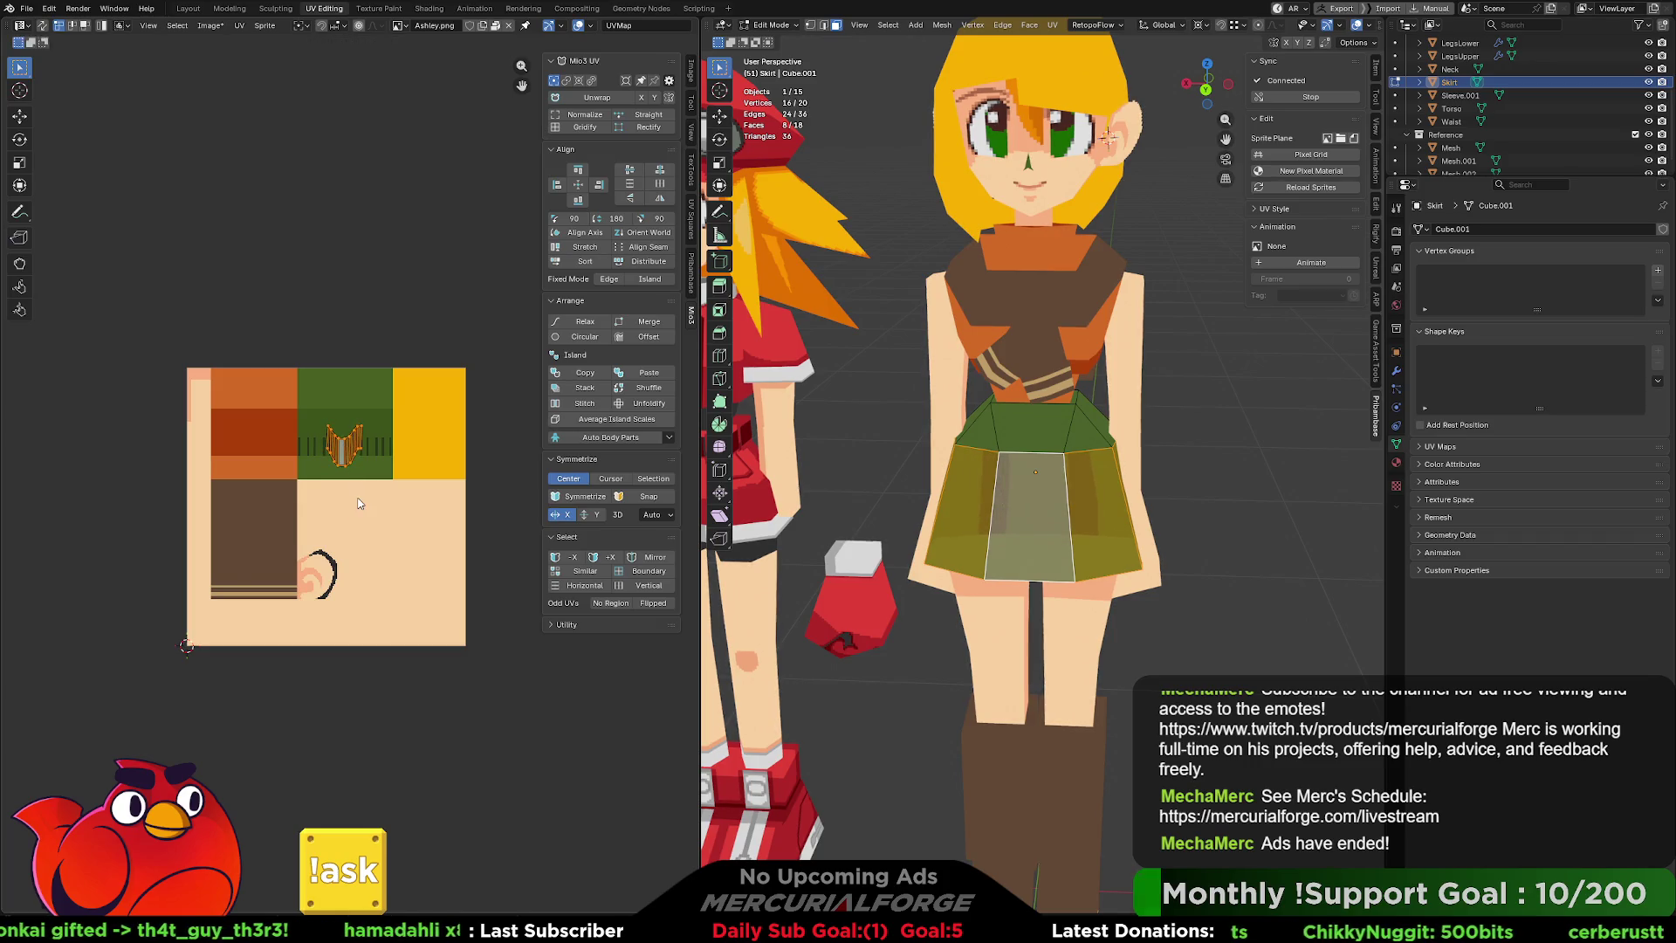
# Nudge the skirt hem UV island upward over the pleat stripes.
pyautogui.press('g')
pyautogui.click(357, 487)
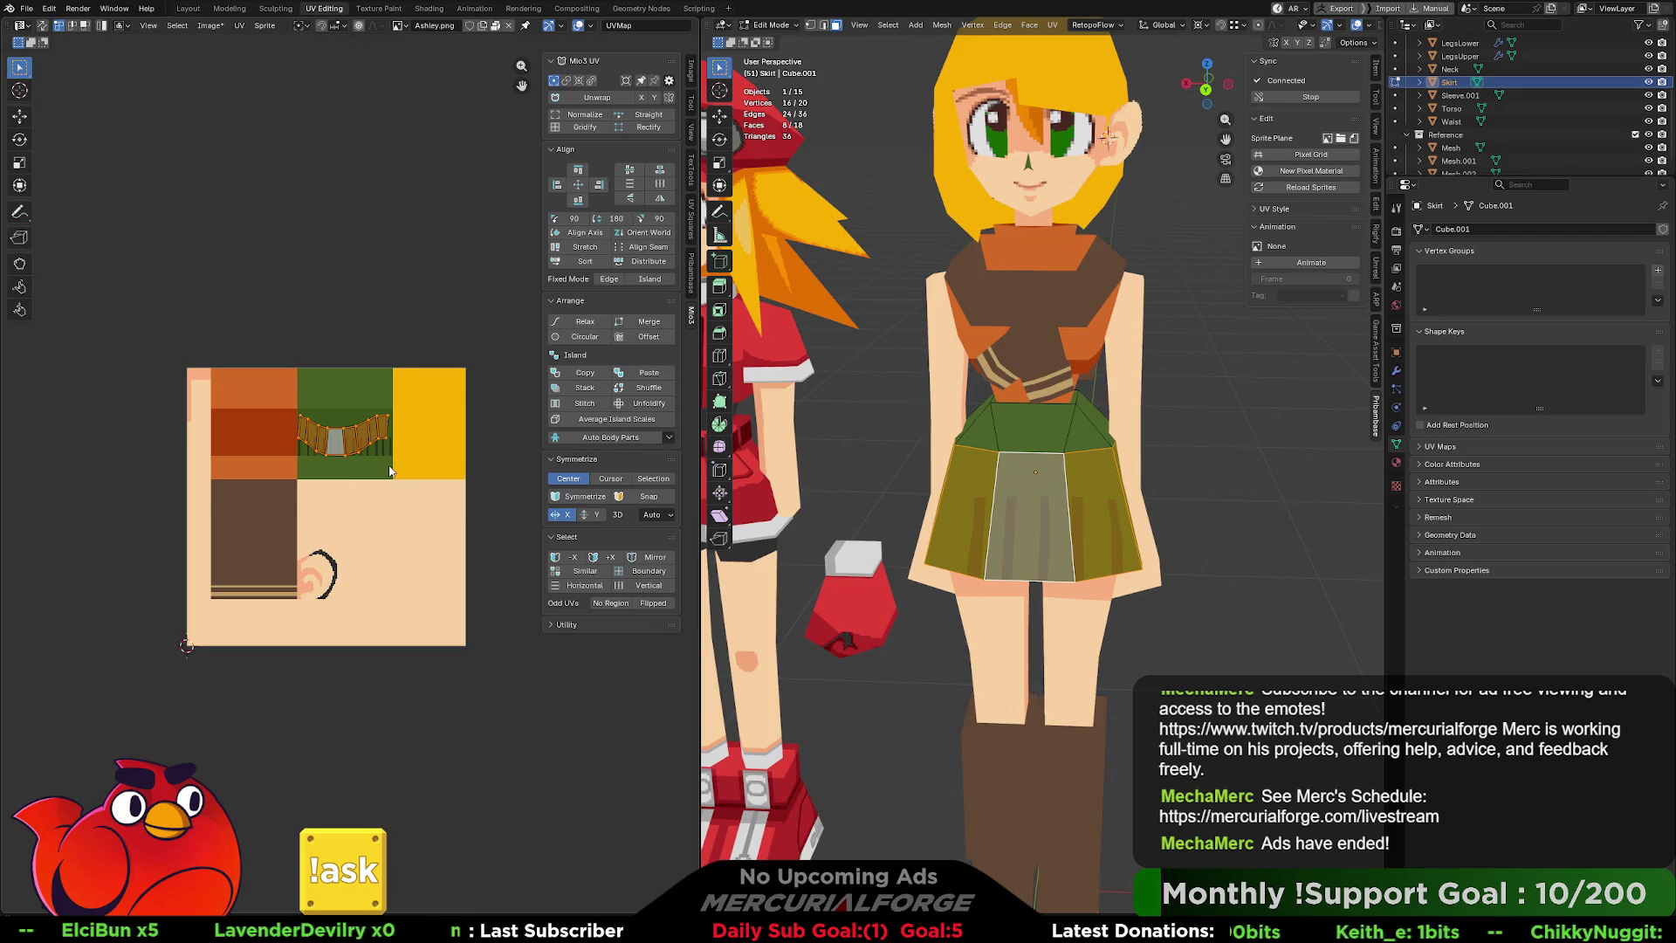
pyautogui.scroll(5, 390, 471)
pyautogui.moveTo(1058, 553); pyautogui.dragTo(798, 525, button='middle')
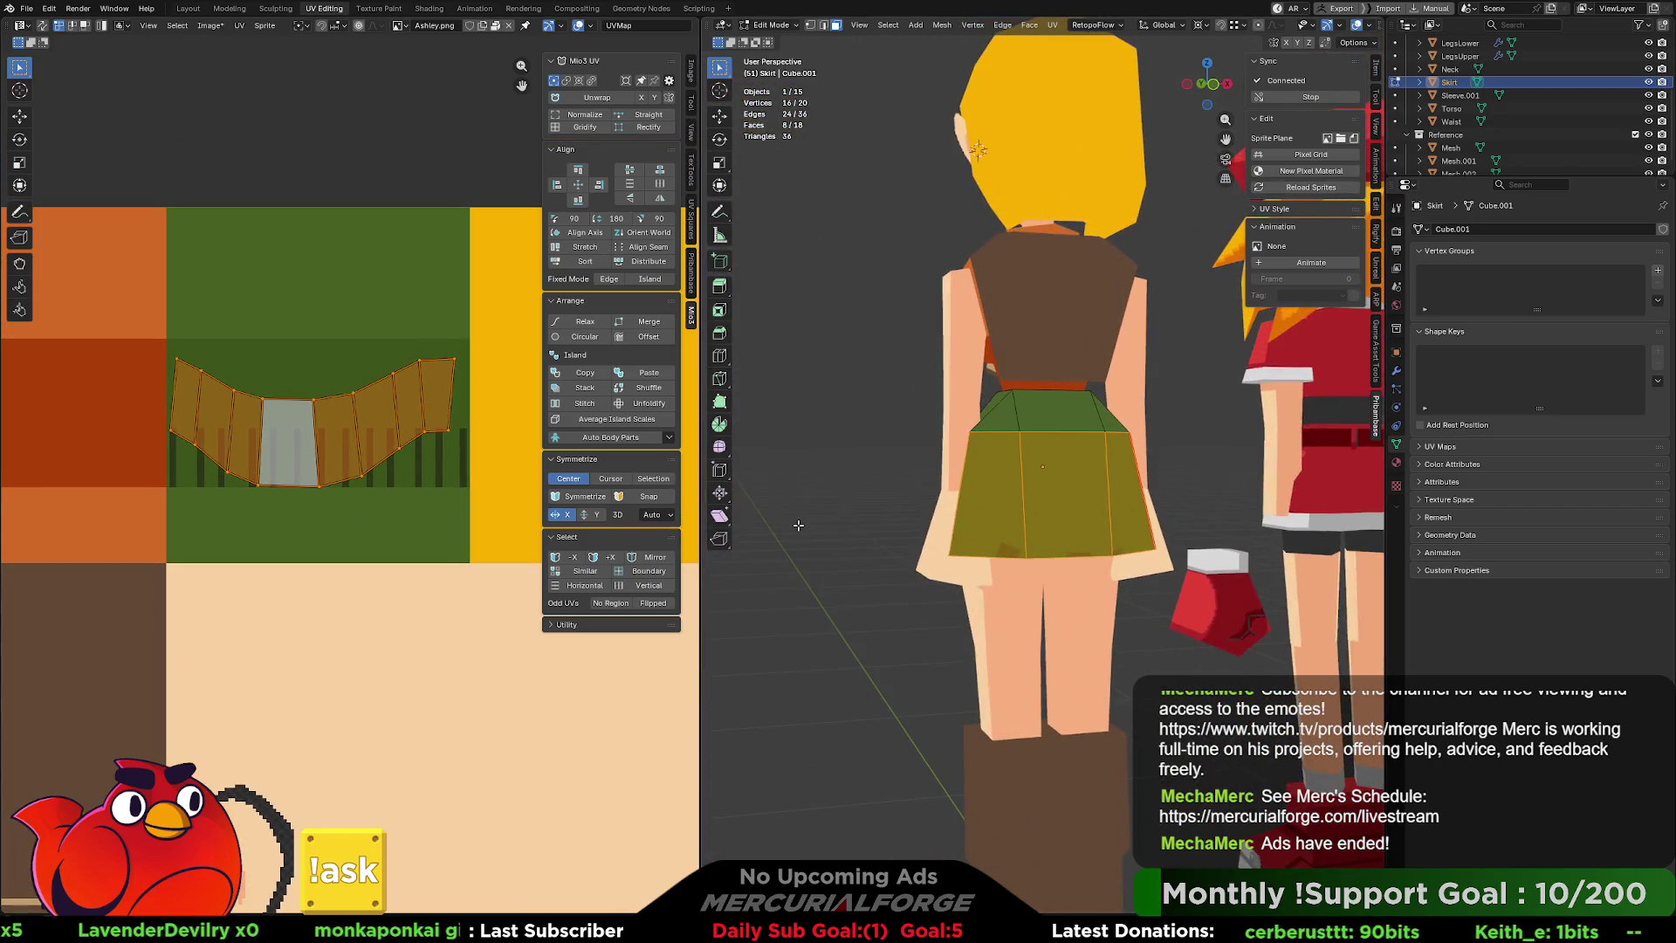
# Align the island's bottom edge and then its top edge horizontally.
pyautogui.moveTo(472, 412); pyautogui.dragTo(134, 529)
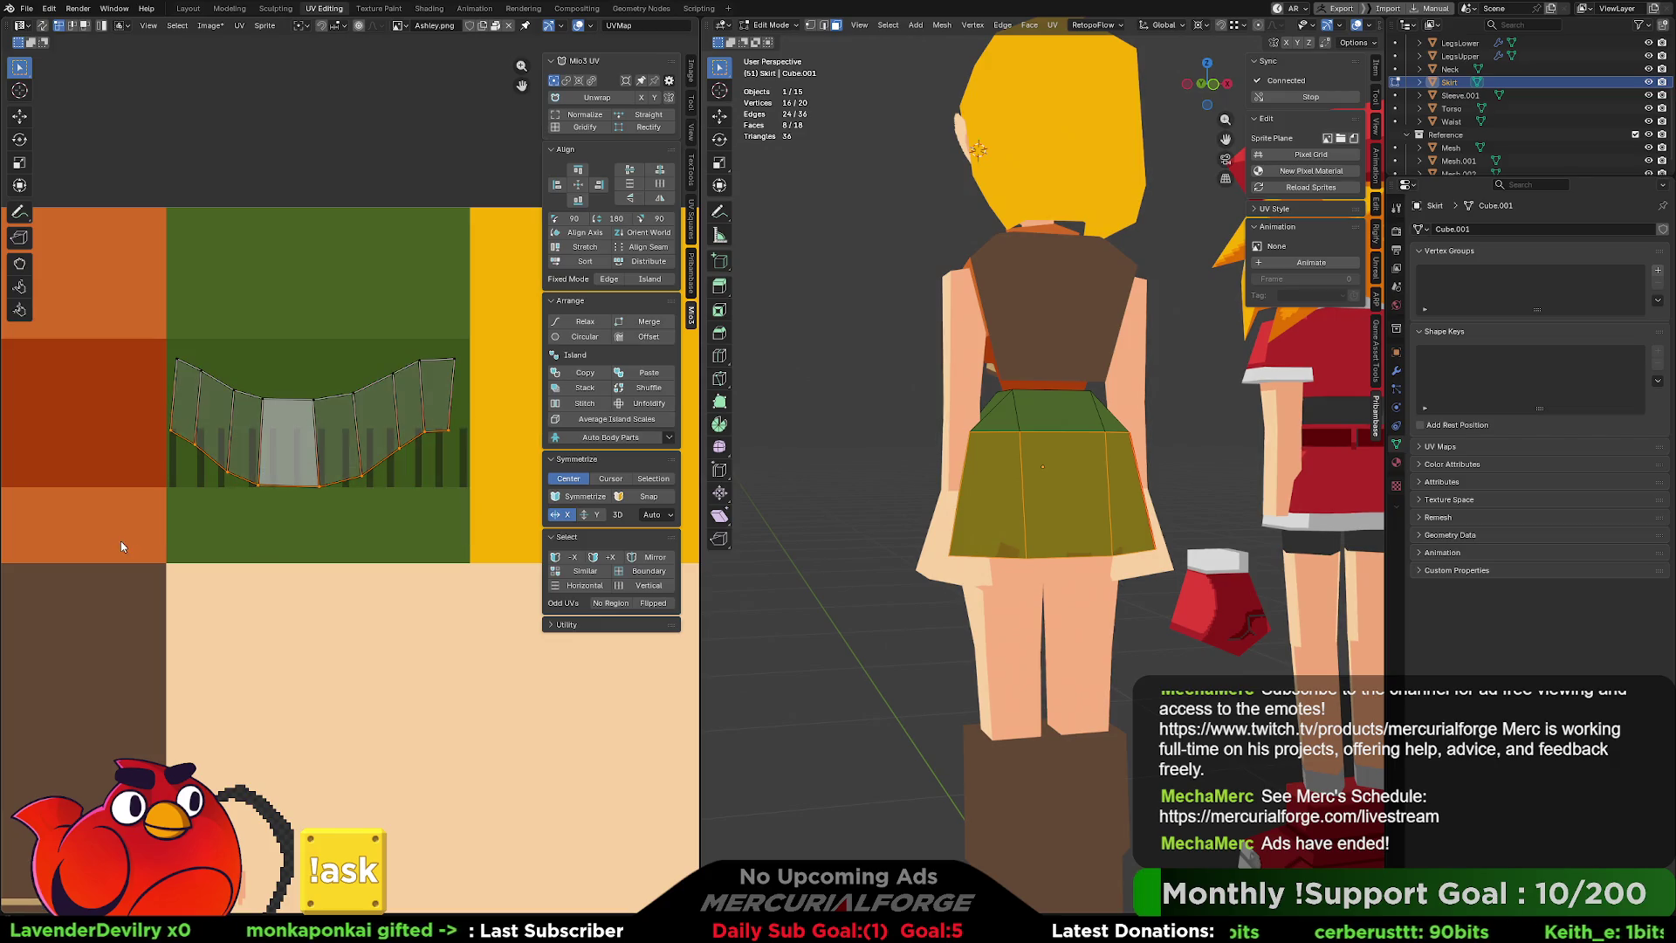
pyautogui.click(588, 204)
pyautogui.moveTo(472, 329); pyautogui.dragTo(135, 413)
pyautogui.click(578, 201)
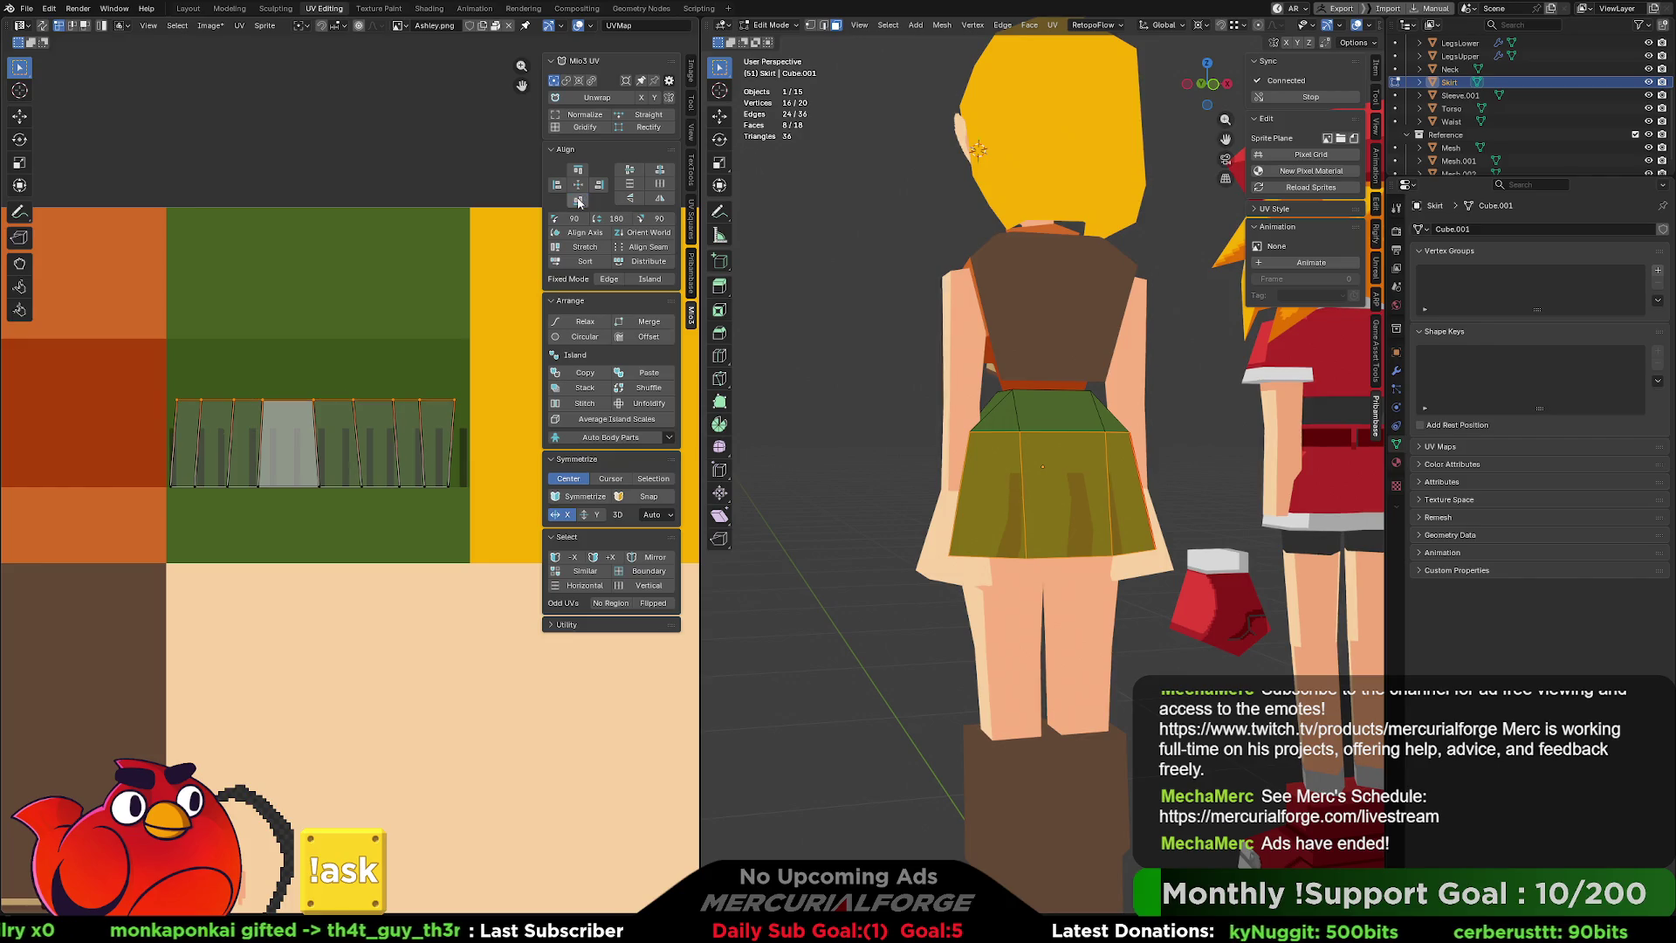
pyautogui.moveTo(873, 436); pyautogui.dragTo(1247, 439, button='middle')
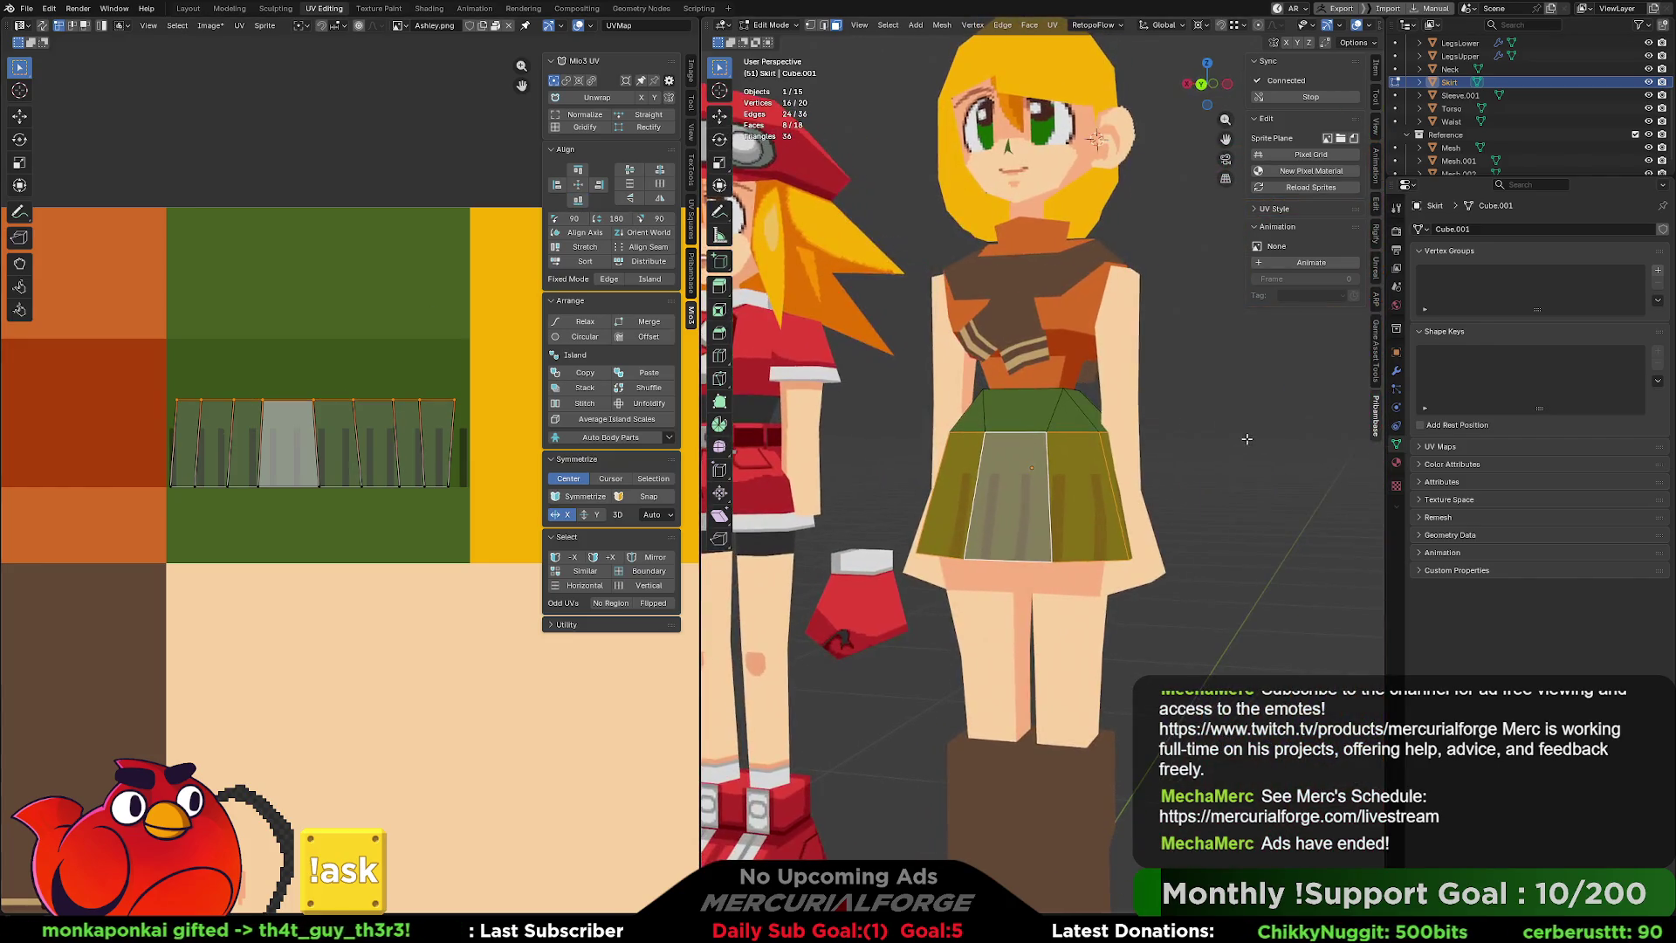
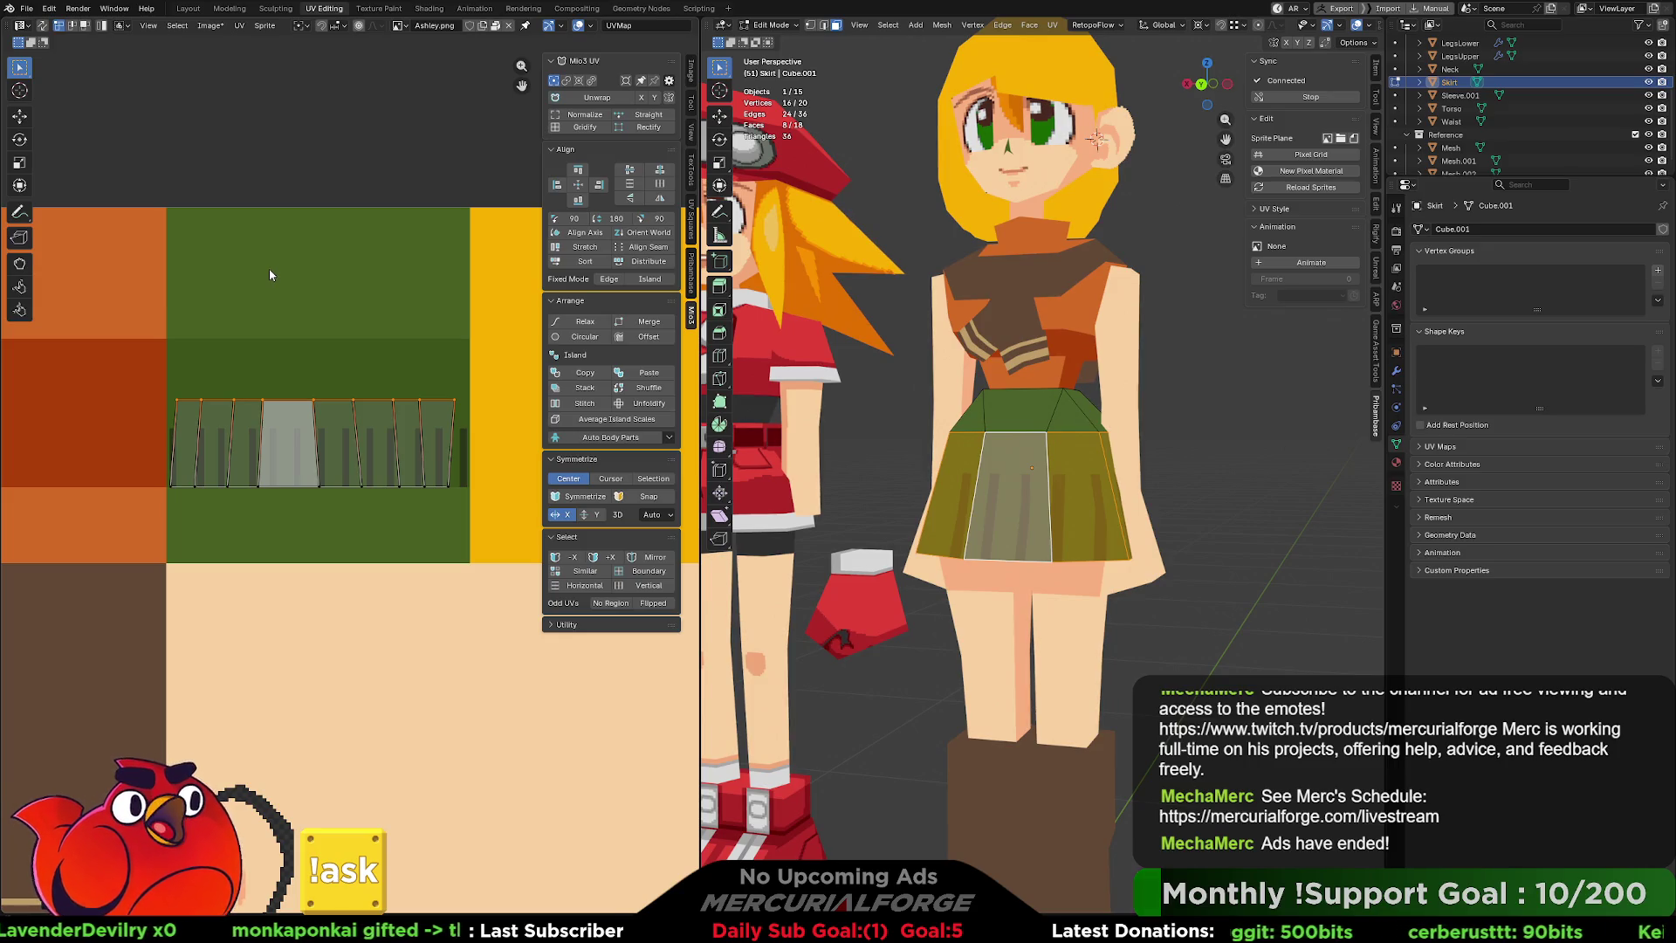
# Select the whole skirt UV island in face mode and straighten it from the active face.
pyautogui.scroll(1, 351, 485)
pyautogui.click(470, 421)
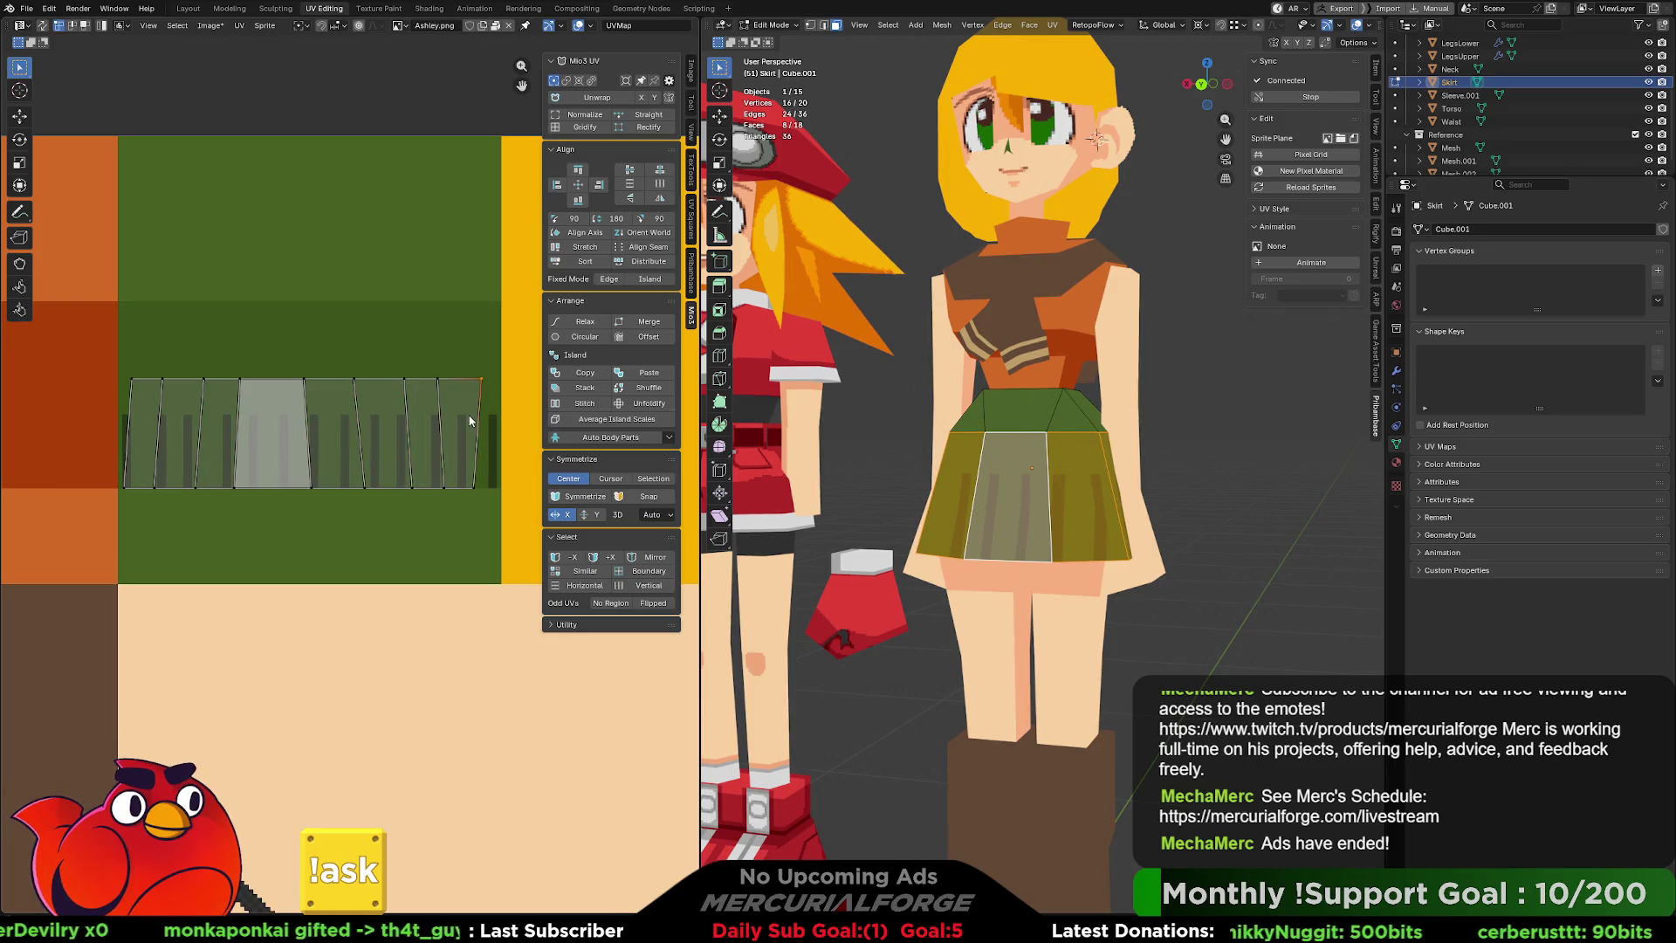
pyautogui.press('3')
pyautogui.click(456, 438)
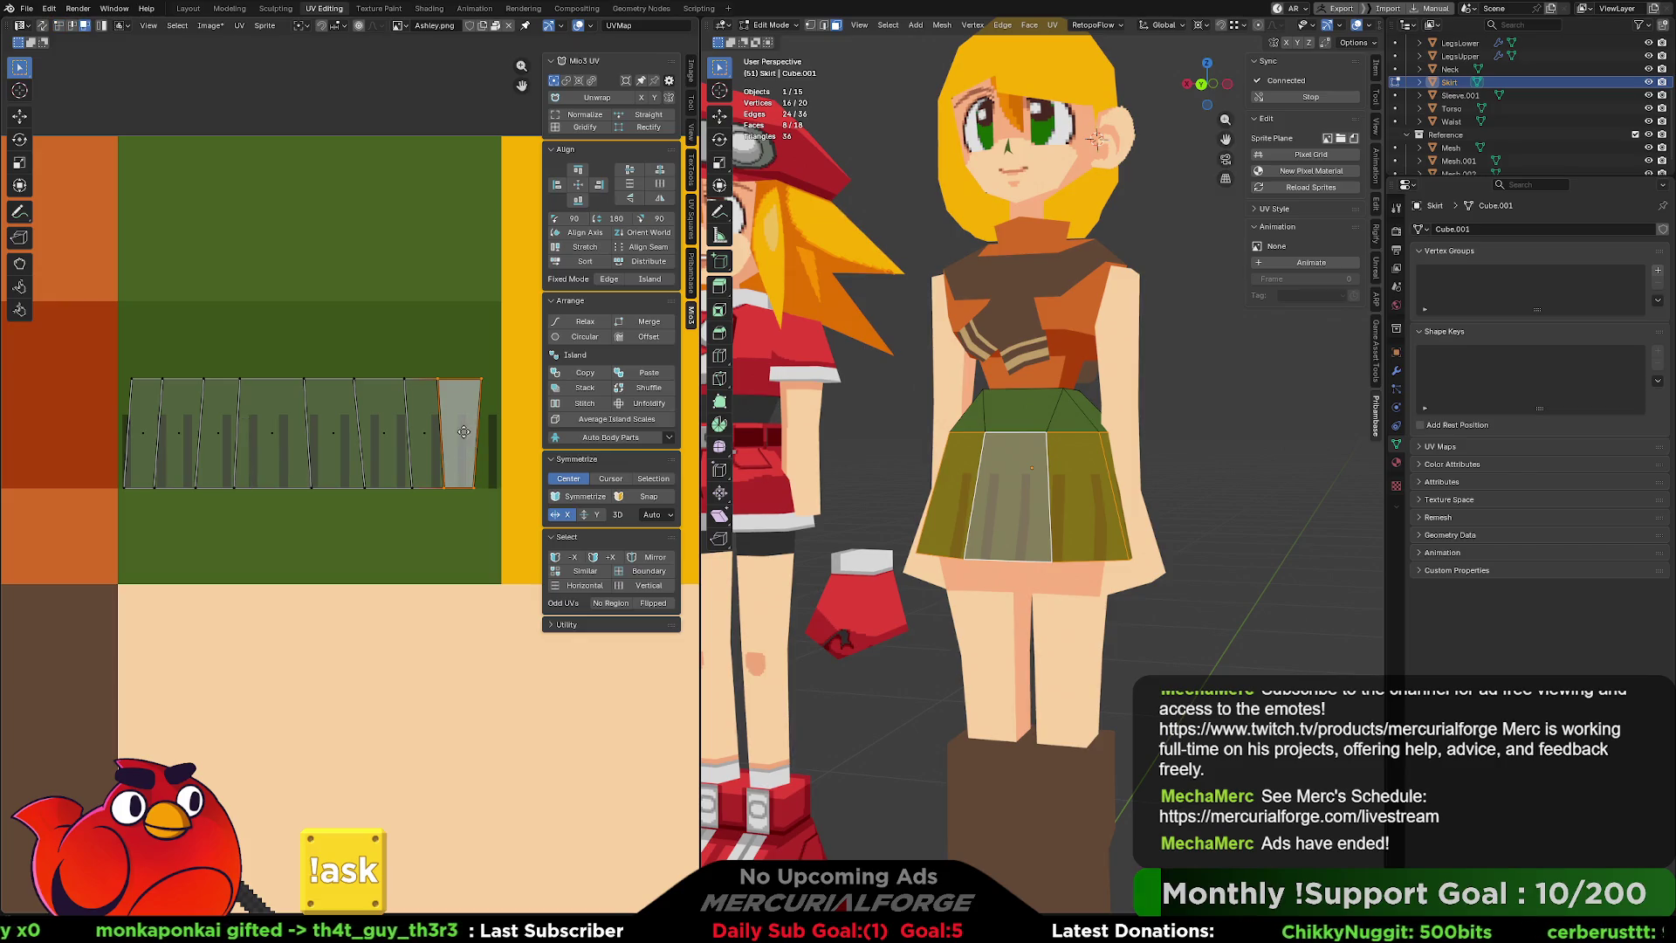
pyautogui.keyDown('ctrl'); pyautogui.hscroll(1, 439, 432); pyautogui.keyUp('ctrl')
pyautogui.hotkey('ctrl', 'l')
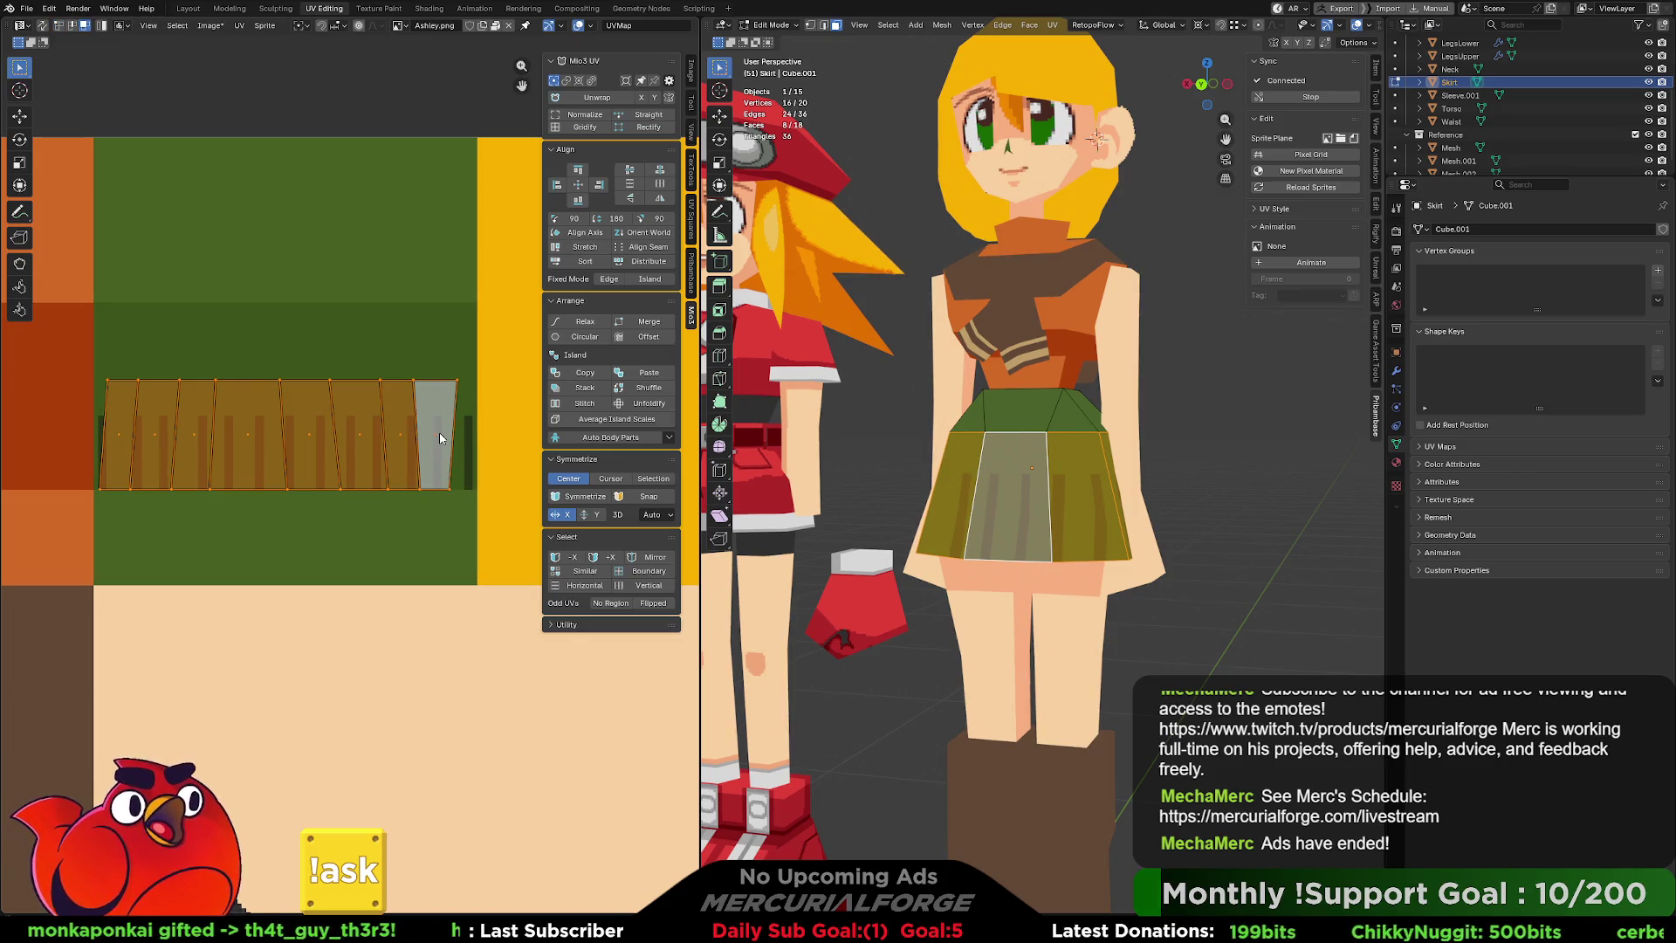
pyautogui.click(554, 182)
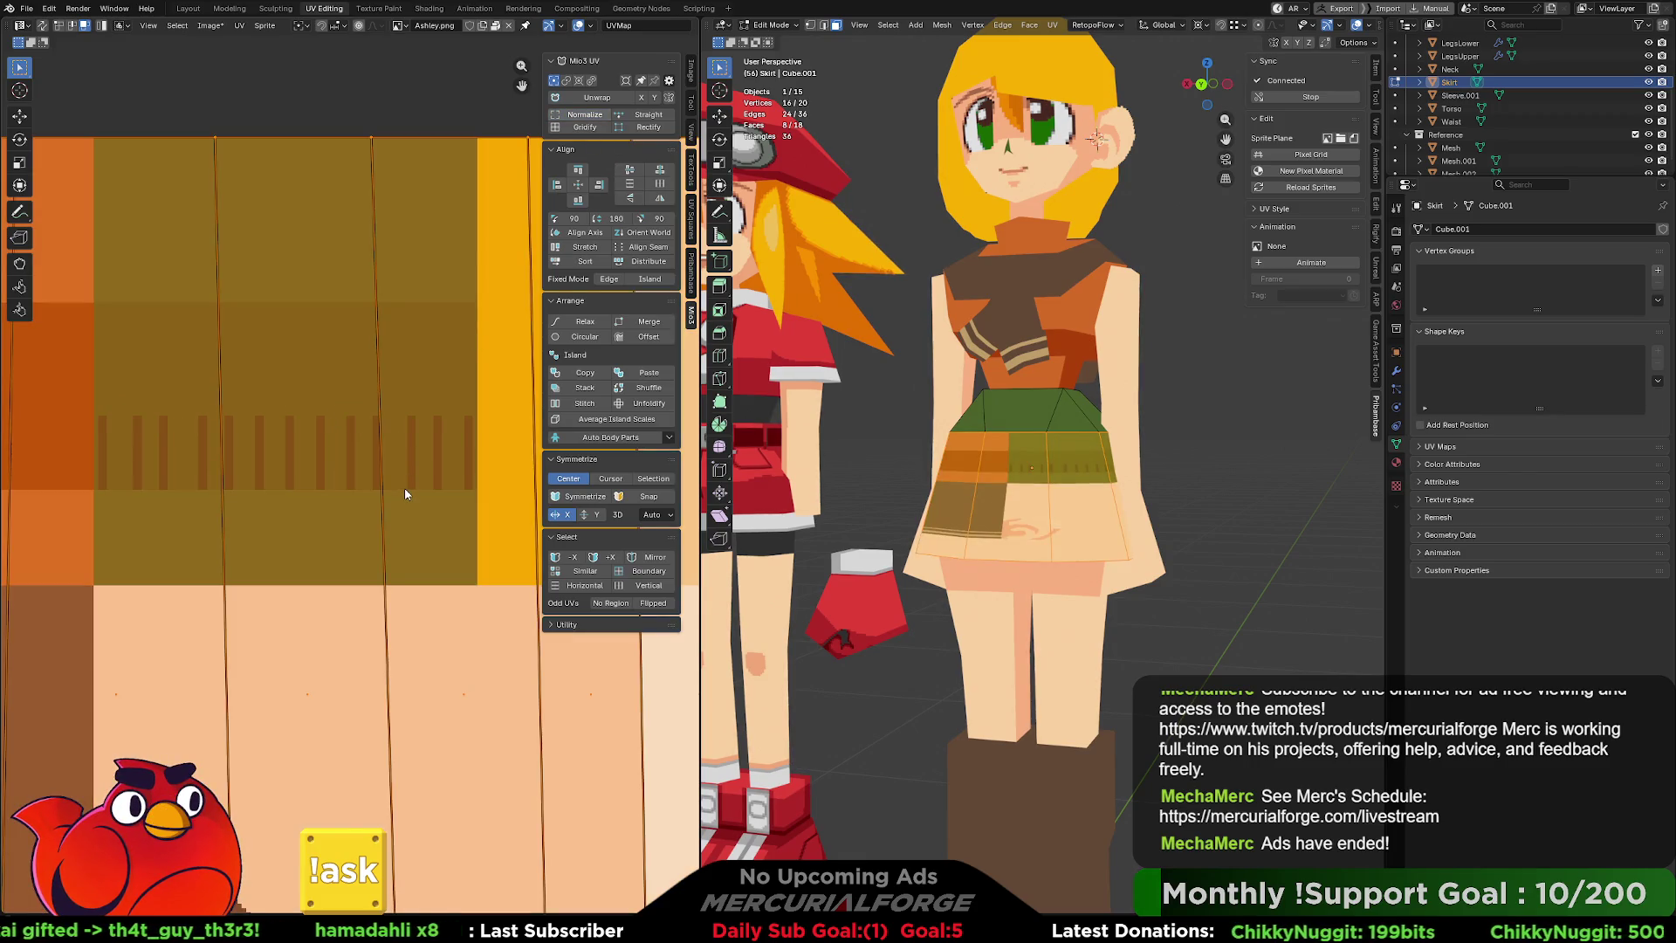
# Set a single active face, frame the island, and Gridify it into evenly spaced strips.
pyautogui.click(414, 499)
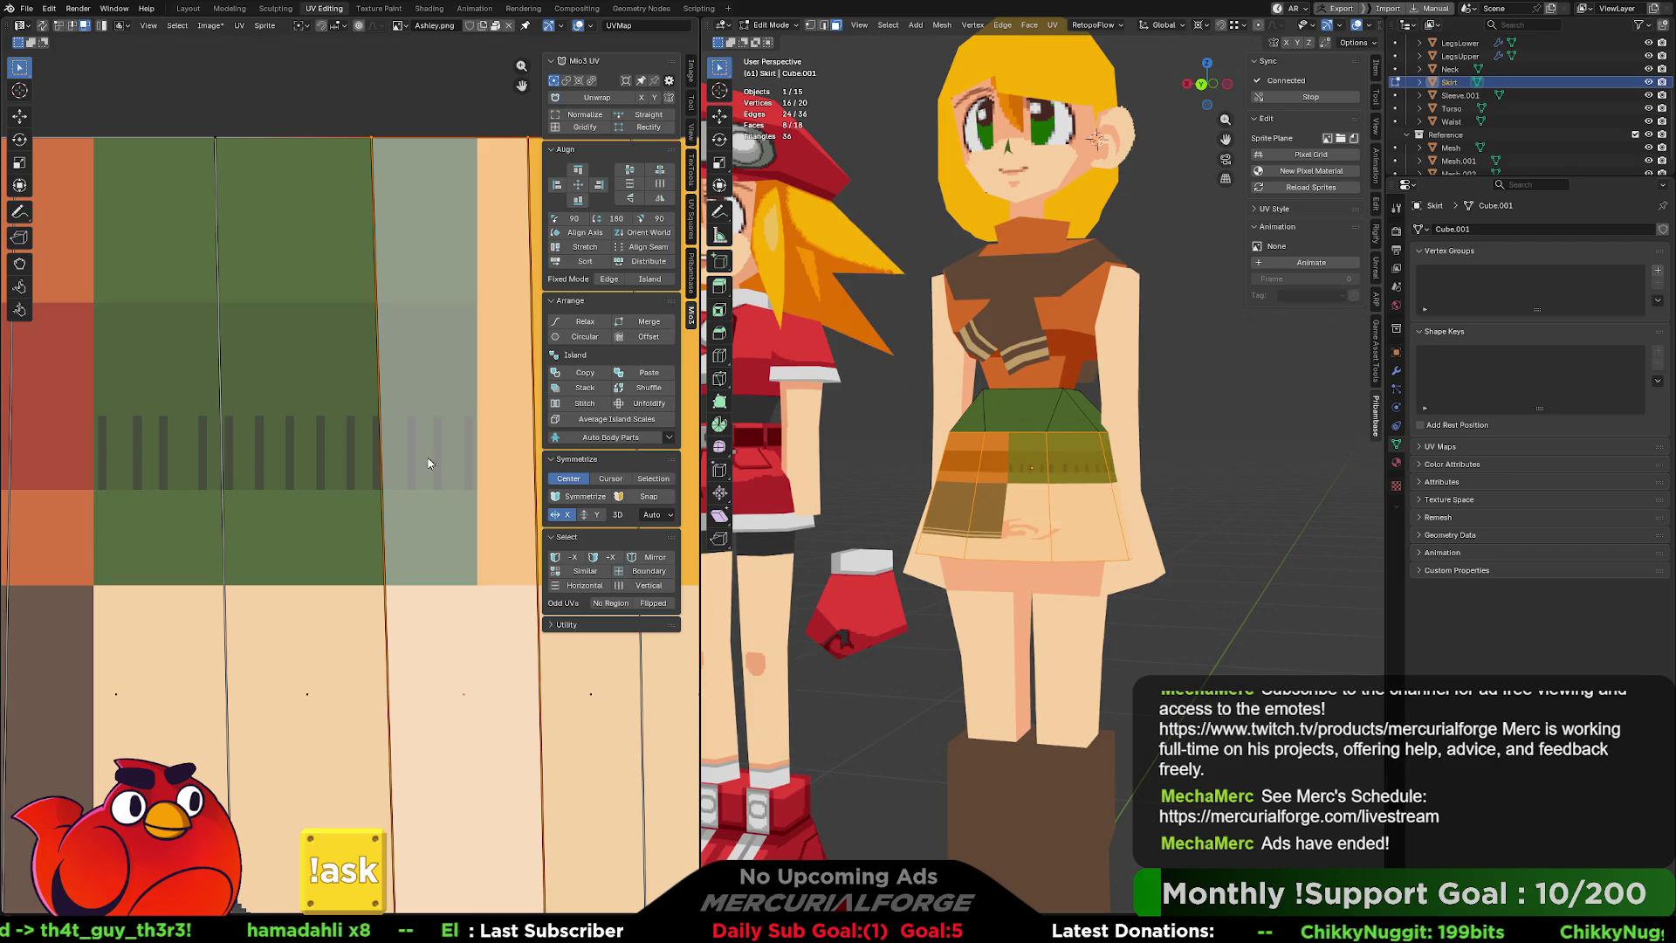
pyautogui.moveTo(401, 469); pyautogui.dragTo(188, 427, button='middle')
pyautogui.click(330, 543)
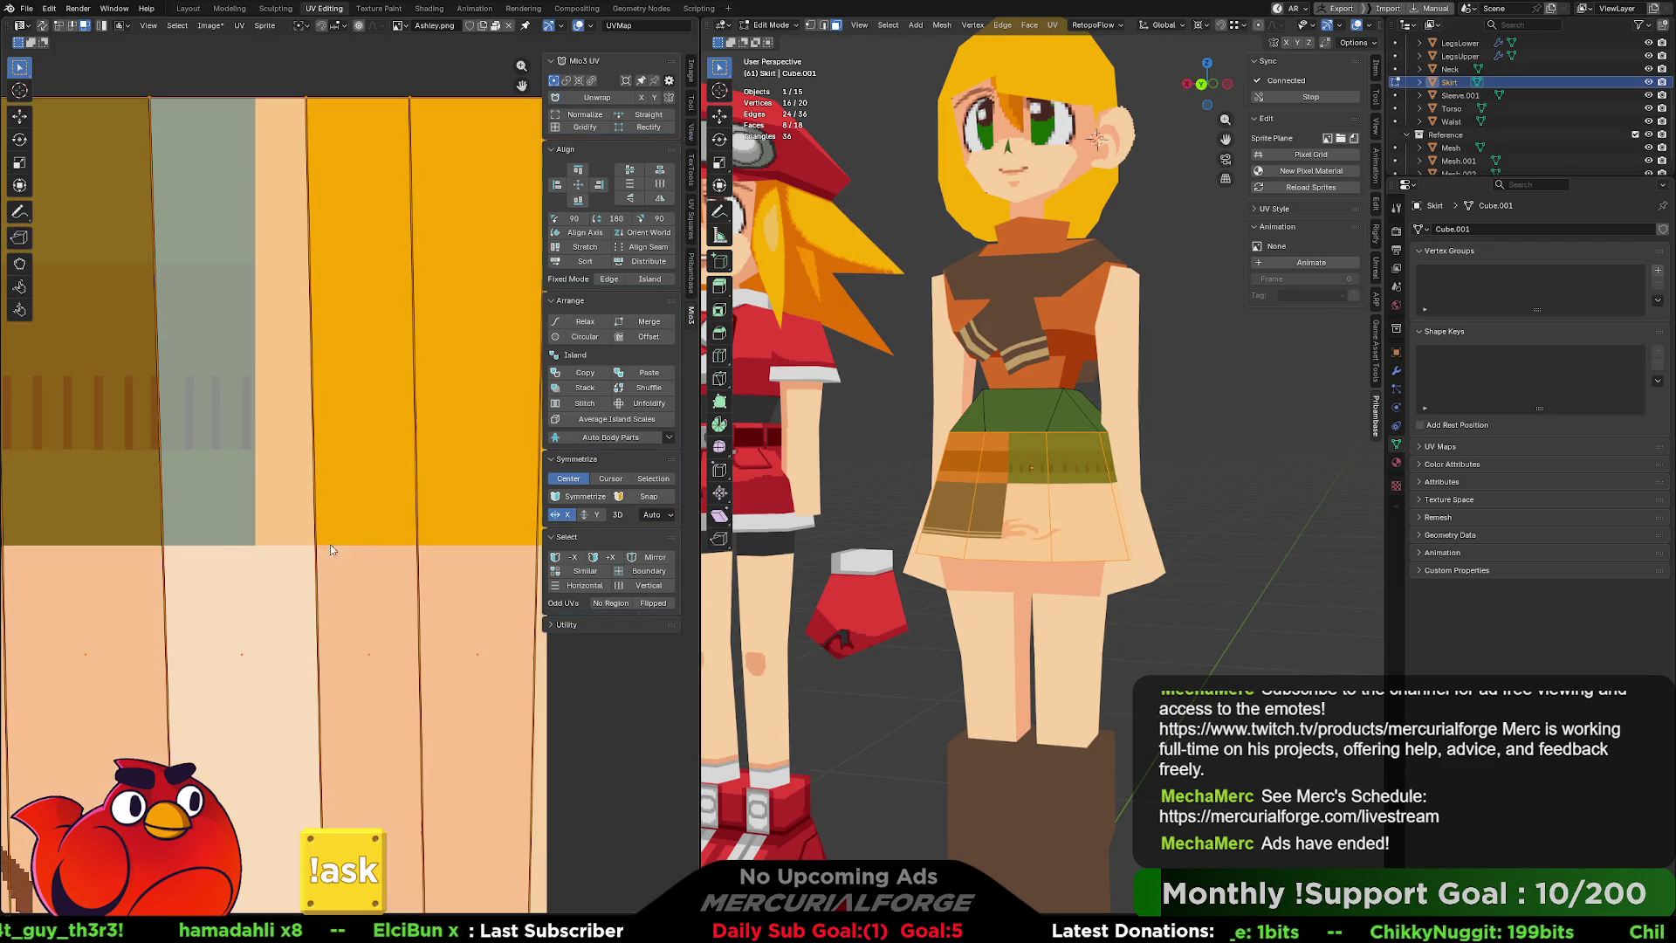
pyautogui.scroll(-5, 422, 469)
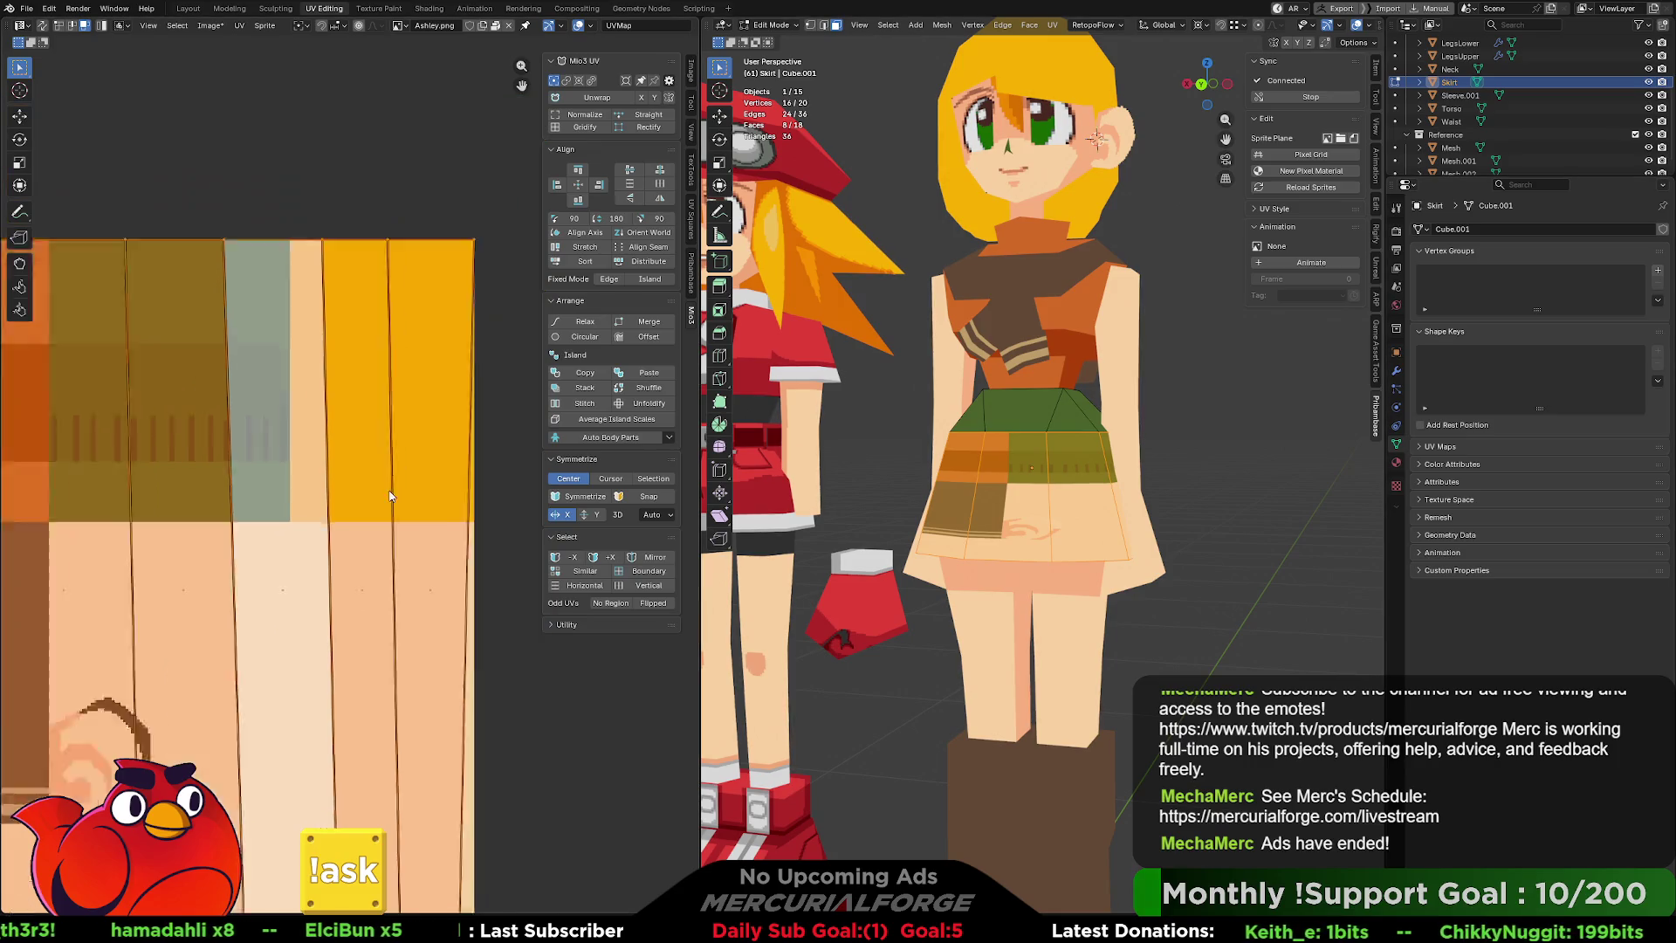
pyautogui.moveTo(303, 518)
pyautogui.mouseDown(button='middle')
pyautogui.moveTo(362, 485)
pyautogui.moveTo(396, 505)
pyautogui.moveTo(396, 469)
pyautogui.mouseUp(button='middle')
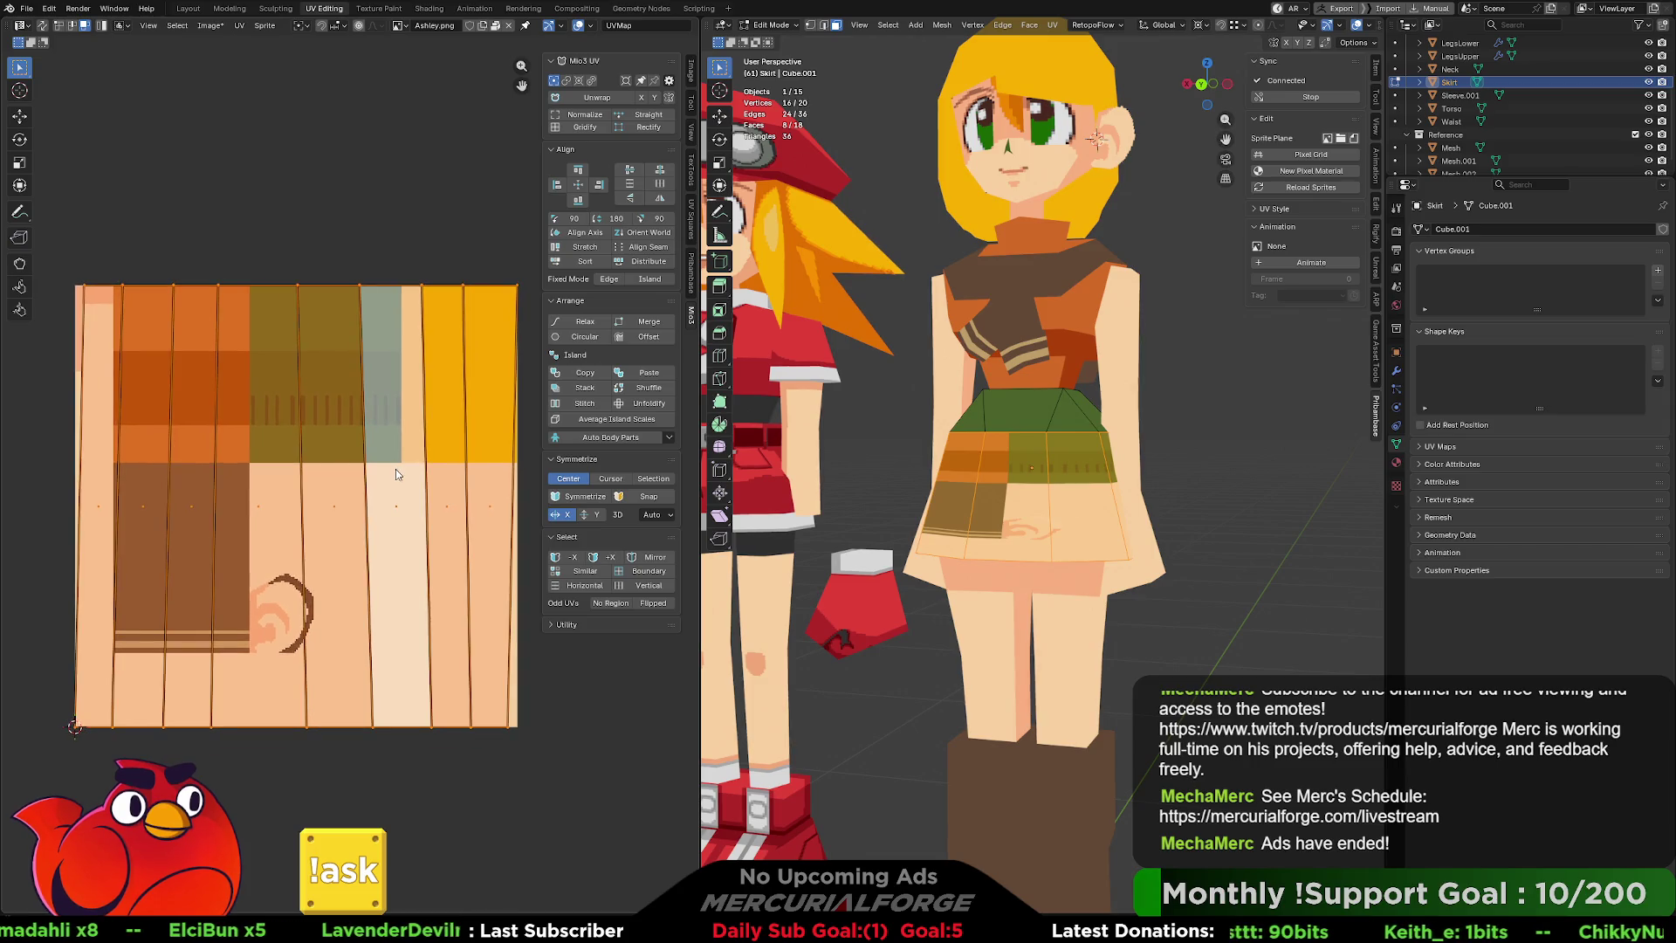
pyautogui.click(589, 128)
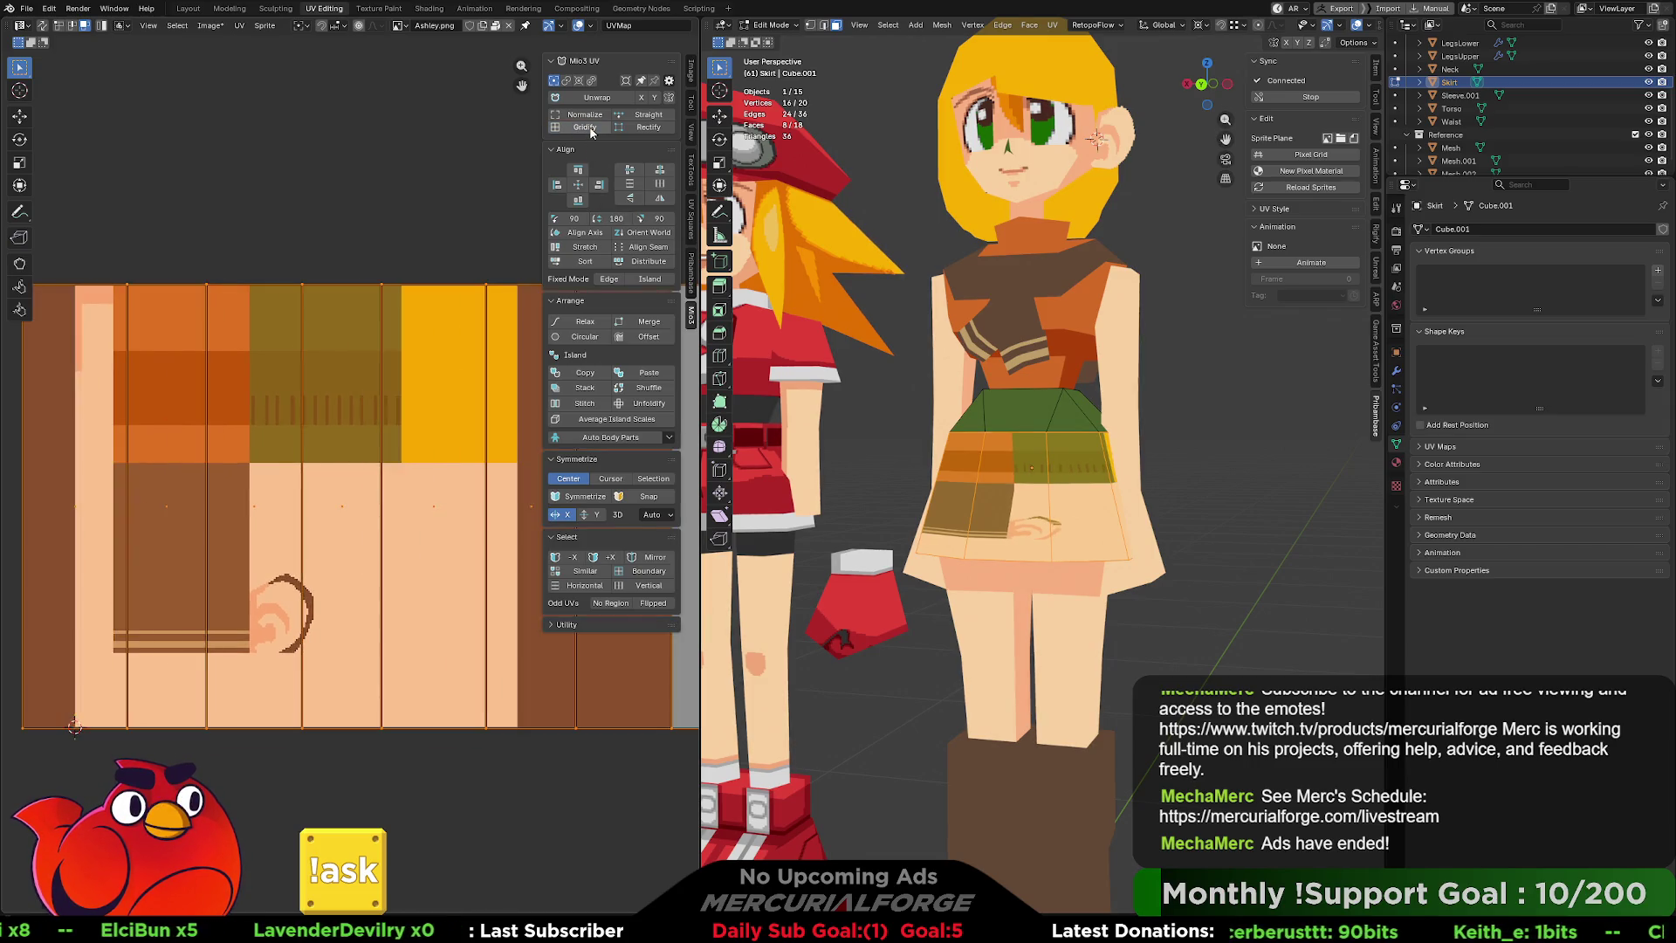
# Shrink the skirt UV island and move it onto the dark-green stripe area.
pyautogui.press('s')
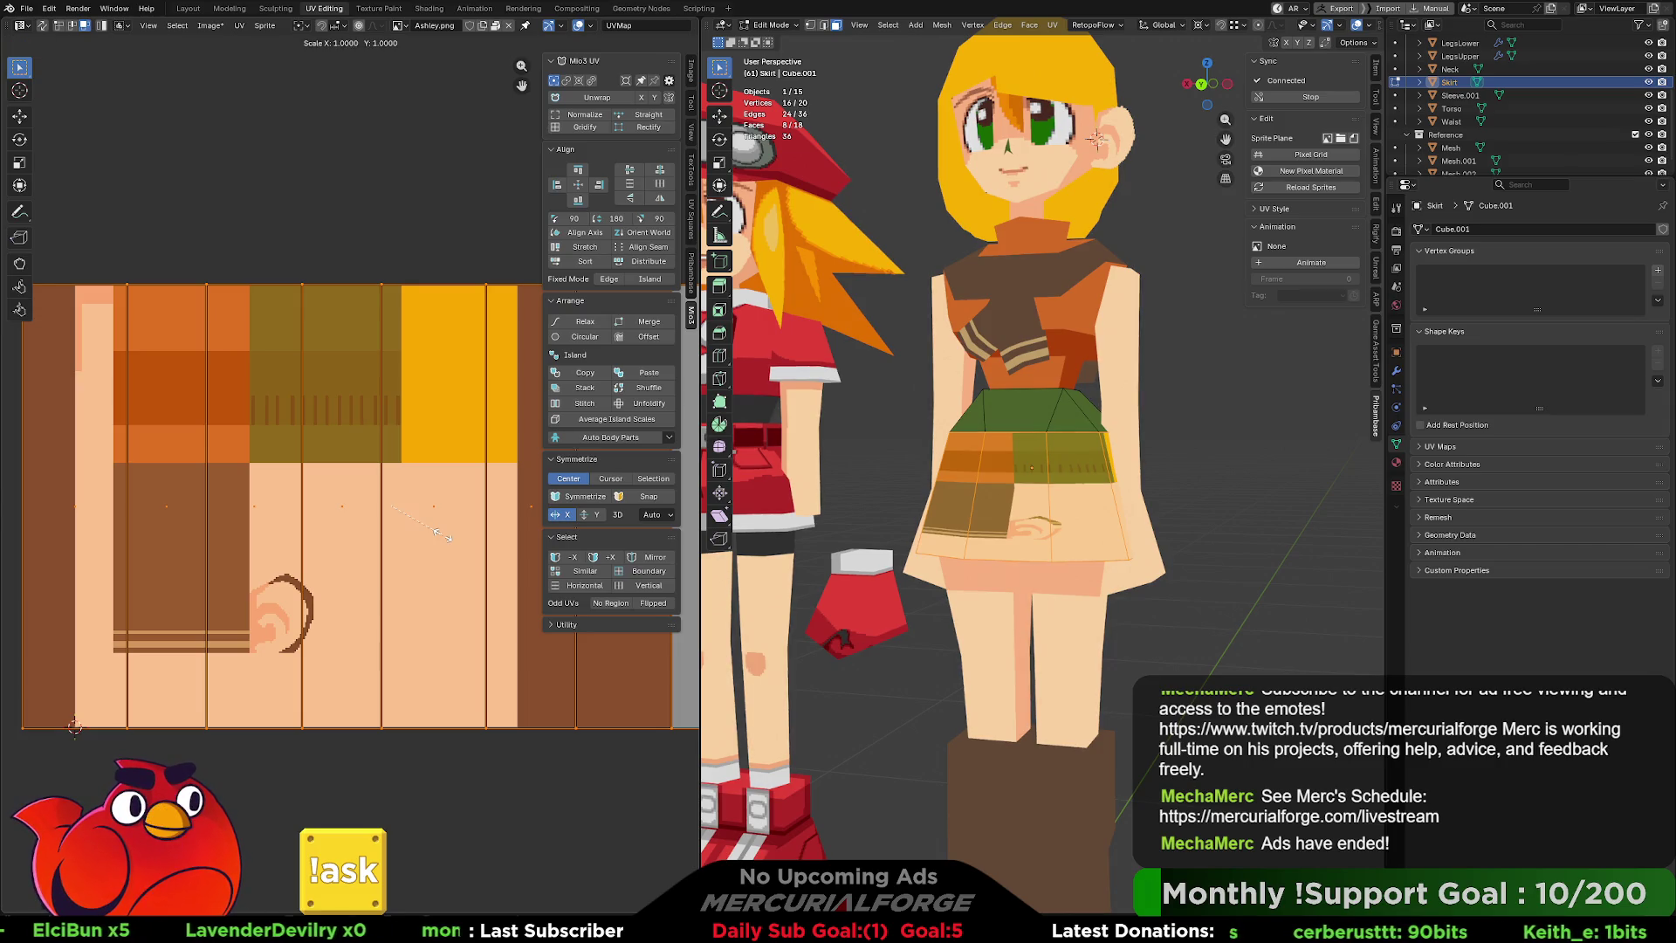
pyautogui.press('Return')
pyautogui.press('s')
pyautogui.press('Return')
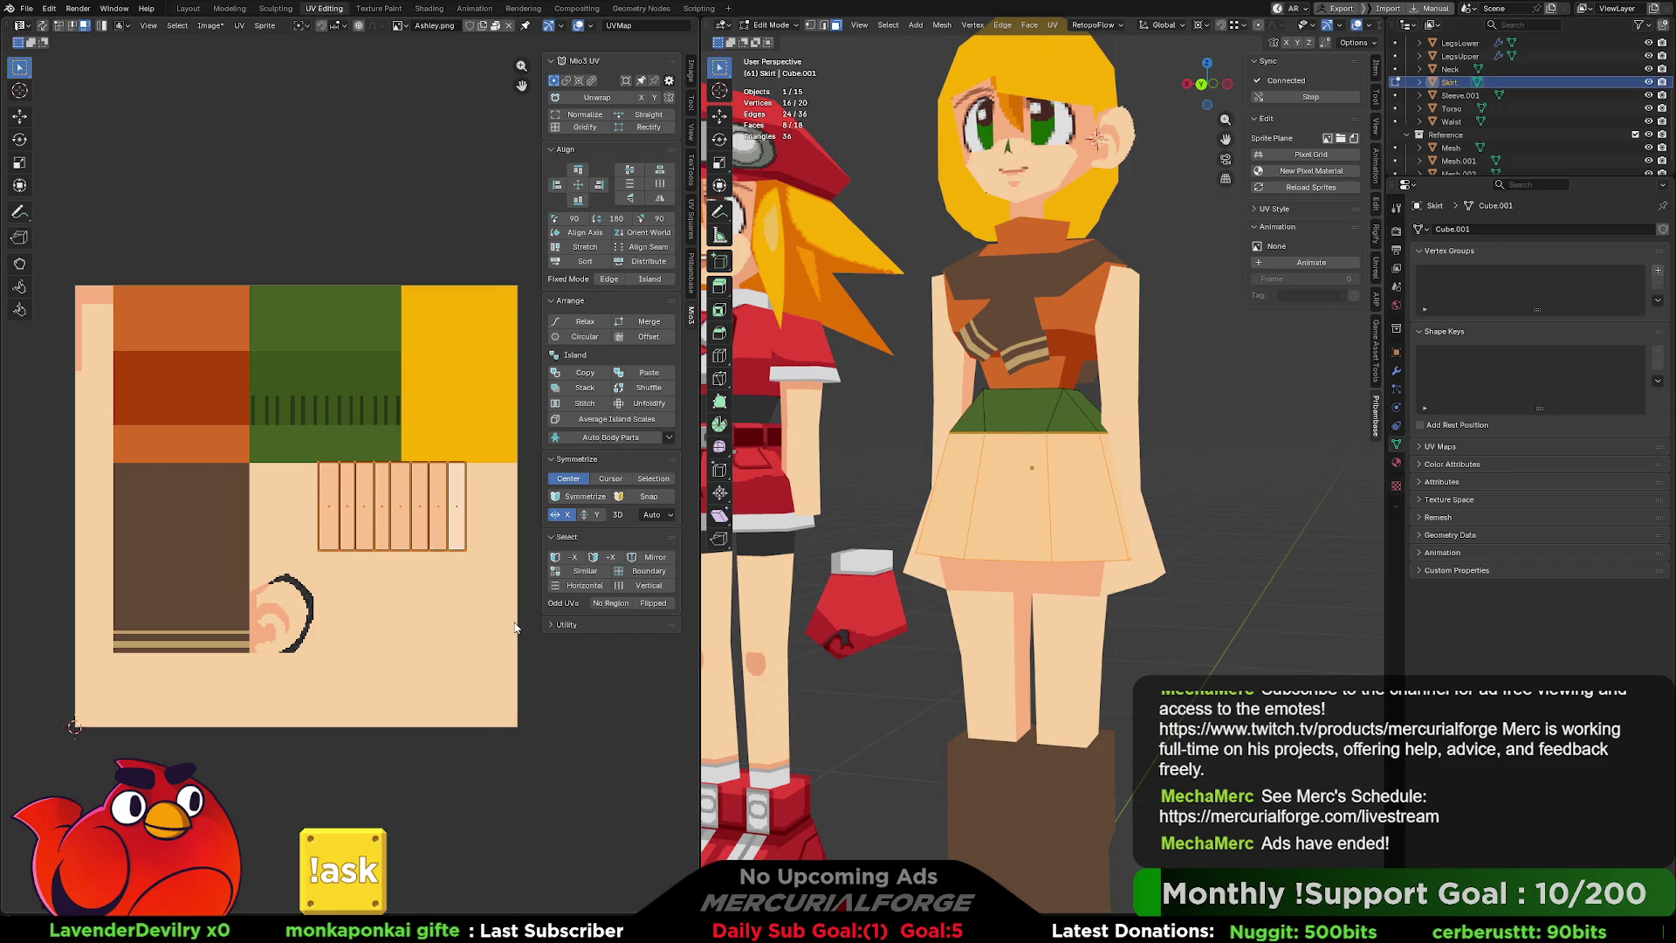
pyautogui.press('g')
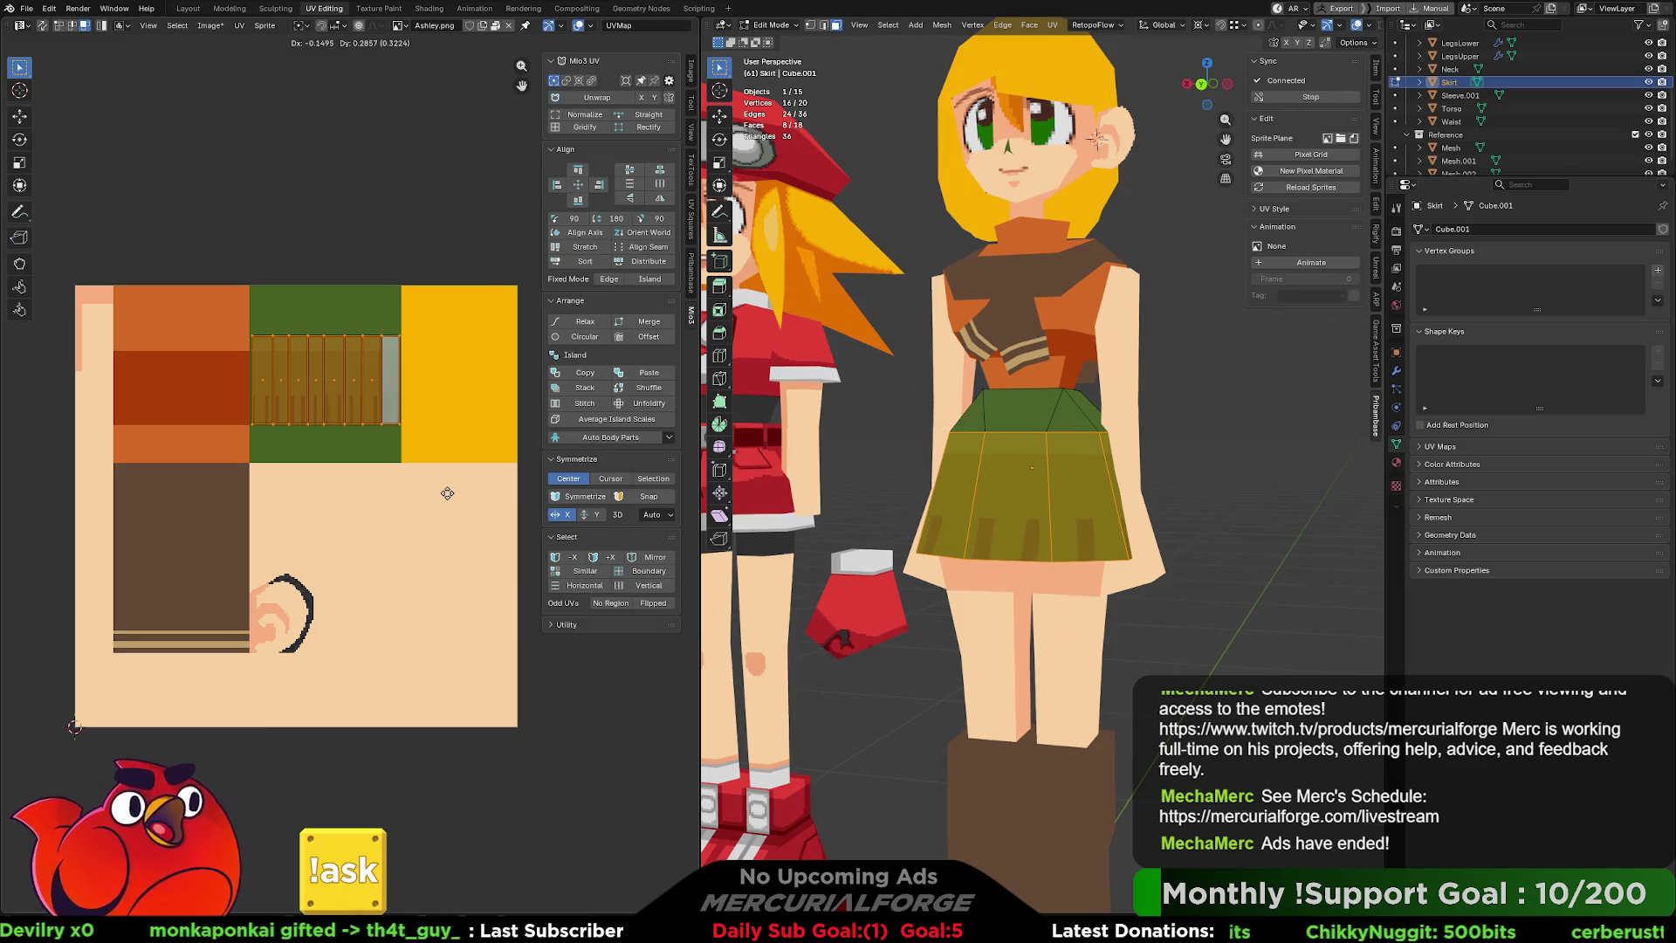
pyautogui.click(448, 497)
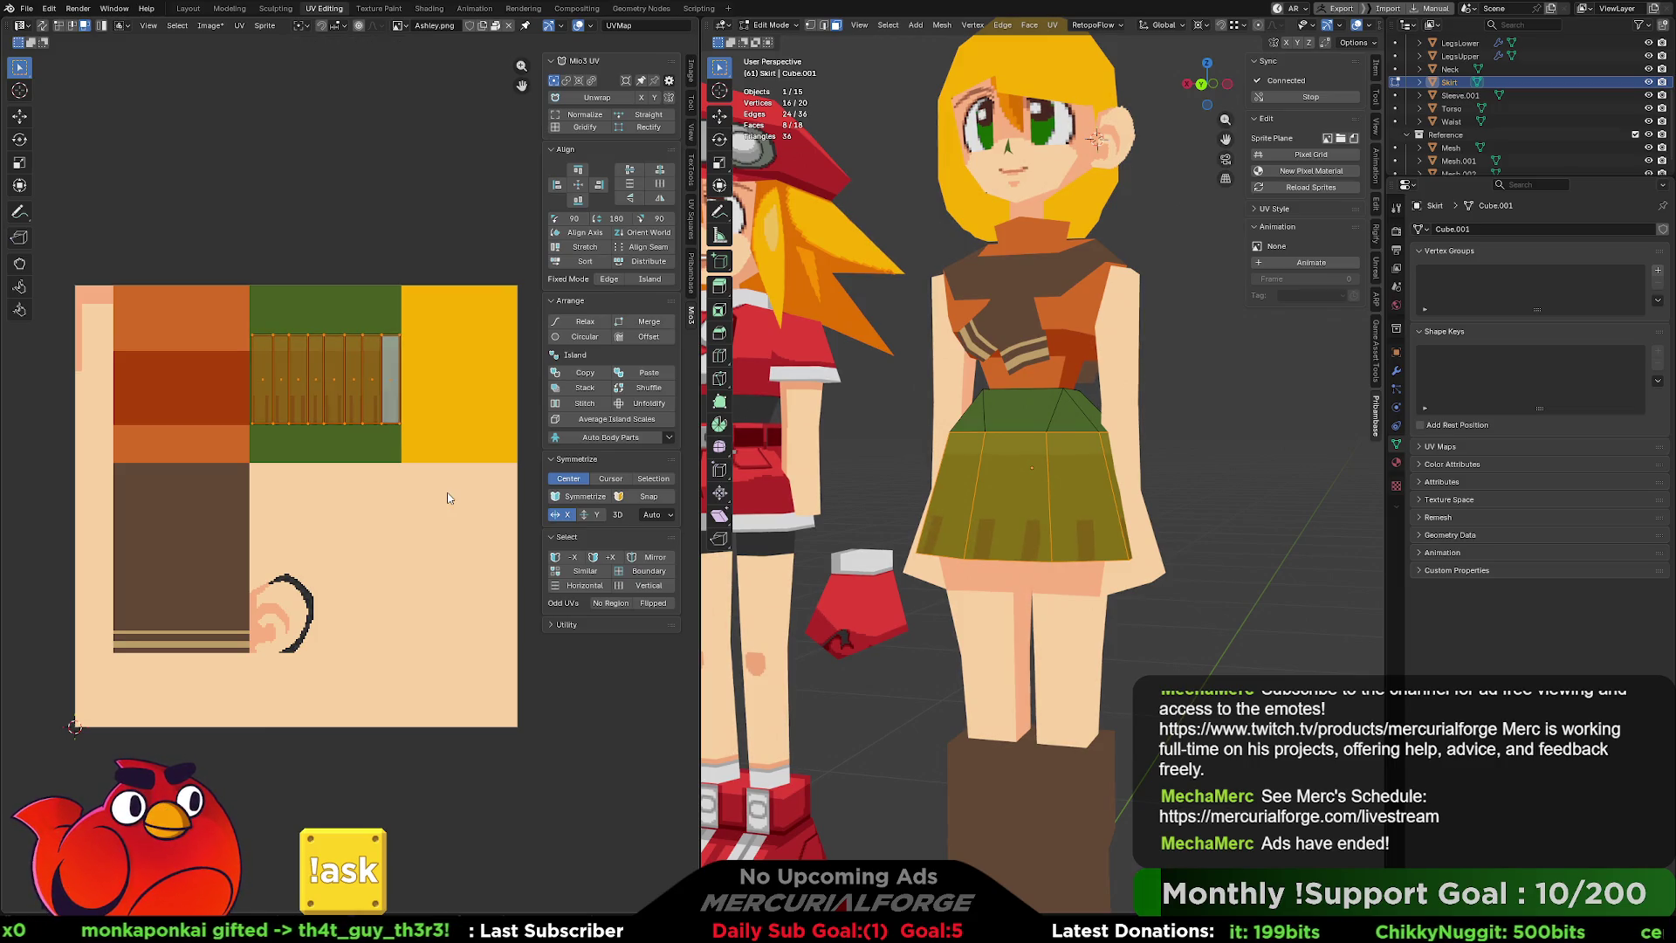
pyautogui.press('s')
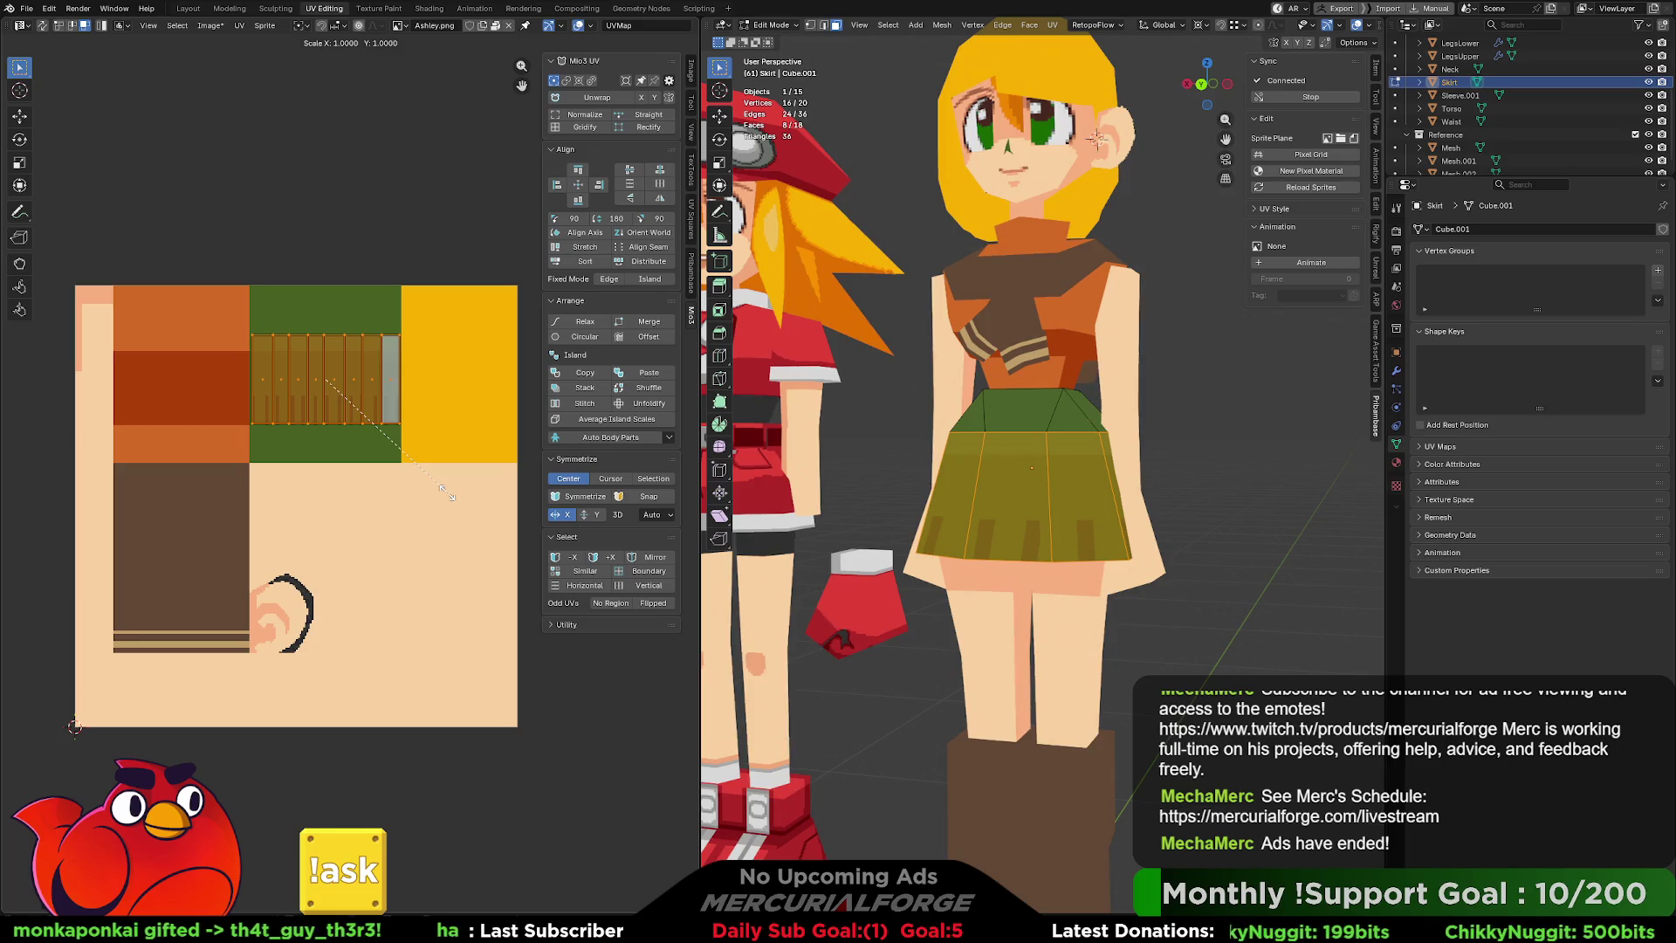
pyautogui.press('Escape')
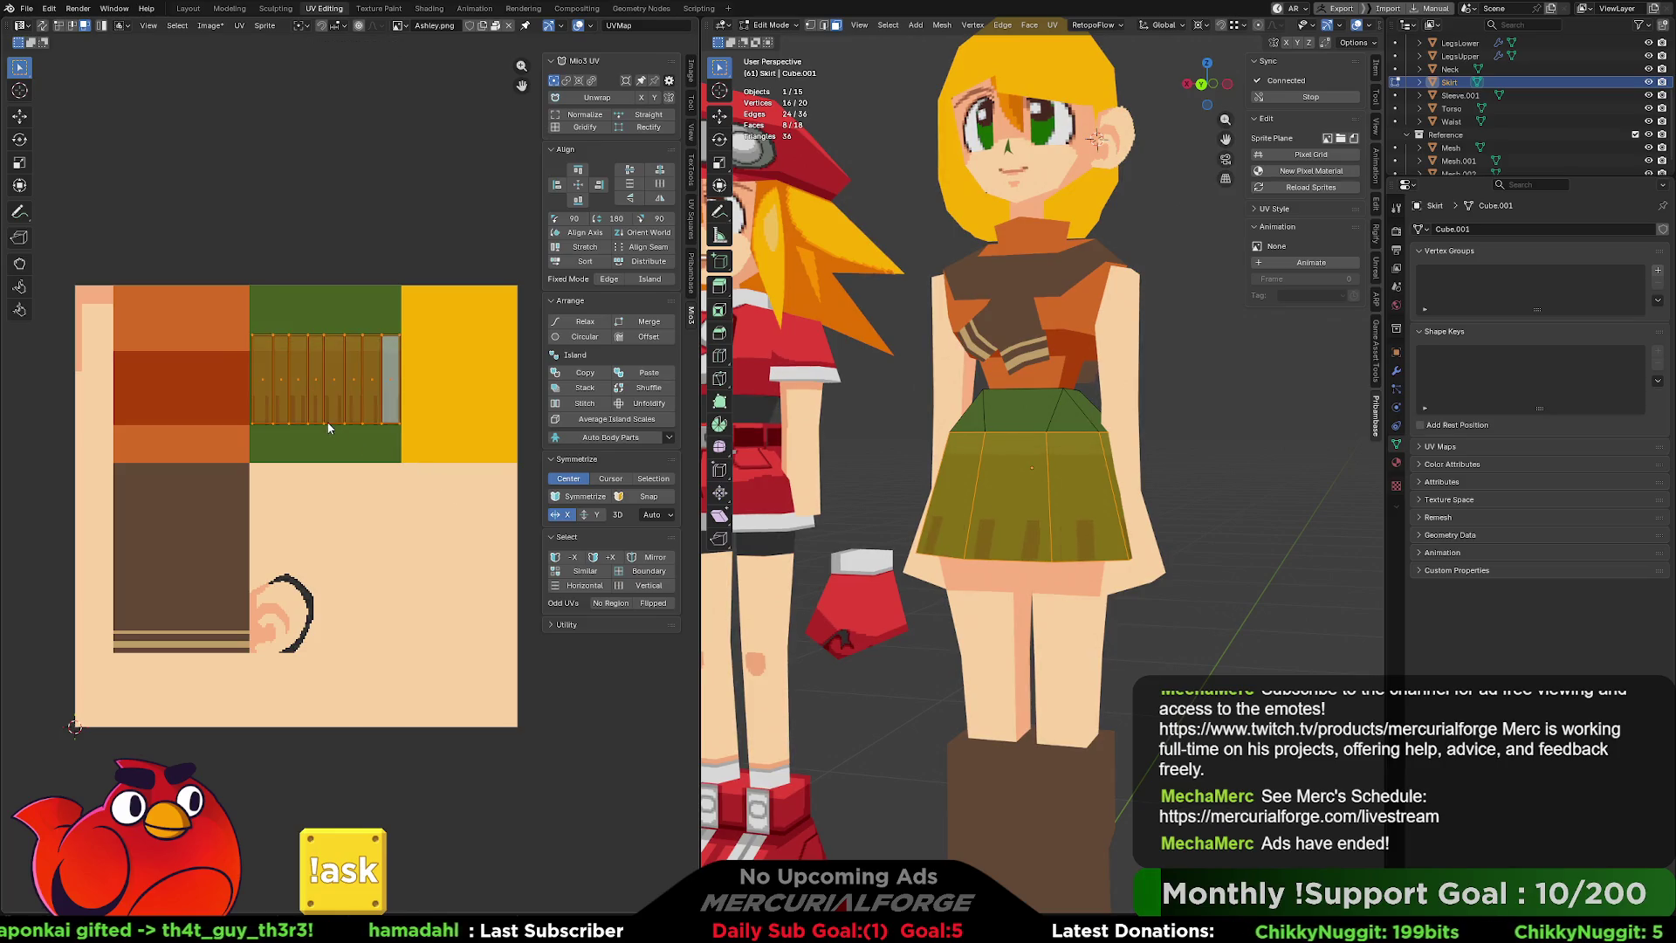
# Place the 2D cursor on the skirt island and set the pivot to Median Point.
pyautogui.keyDown('shift'); pyautogui.rightClick(326, 420); pyautogui.keyUp('shift')
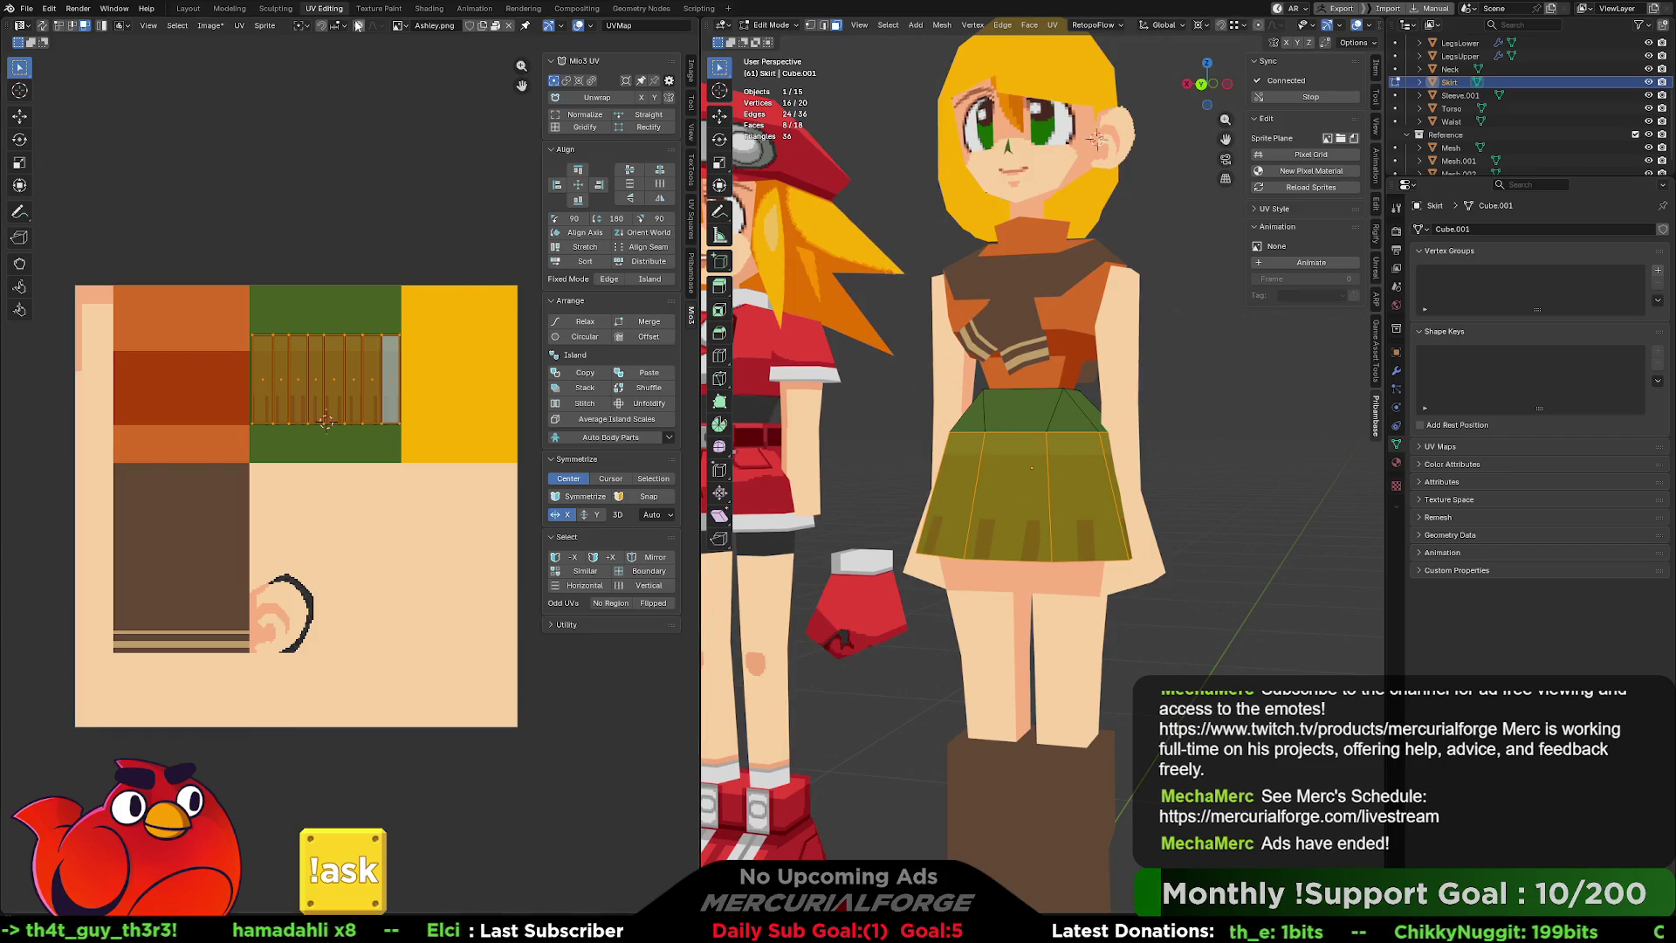
pyautogui.click(308, 26)
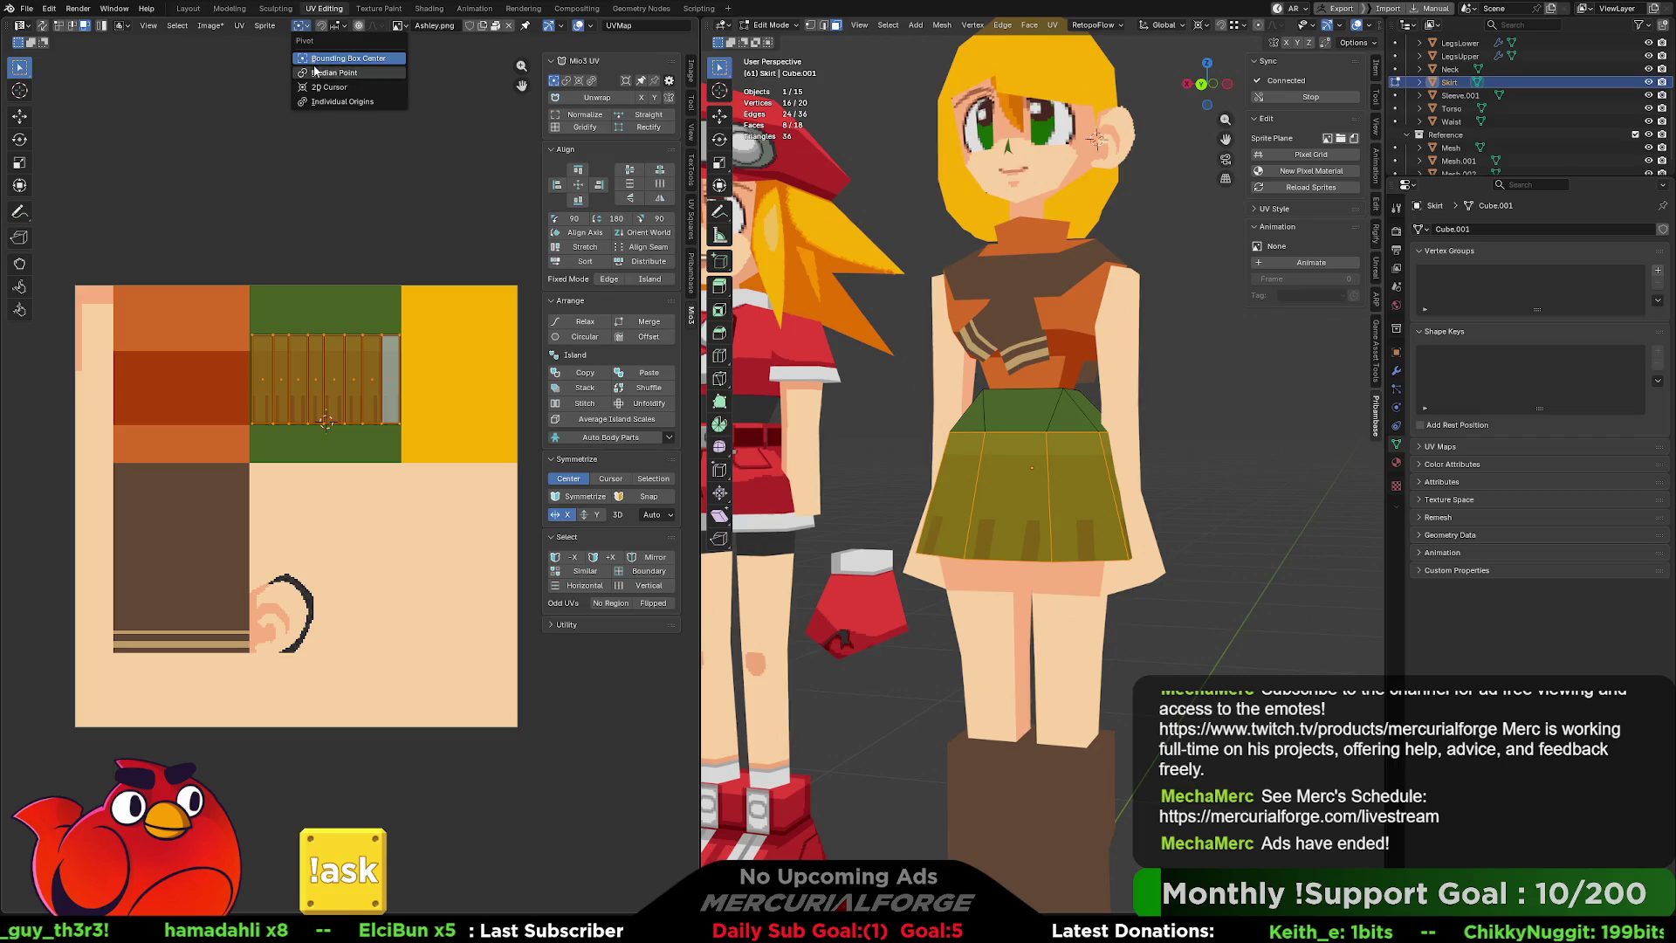
pyautogui.click(318, 32)
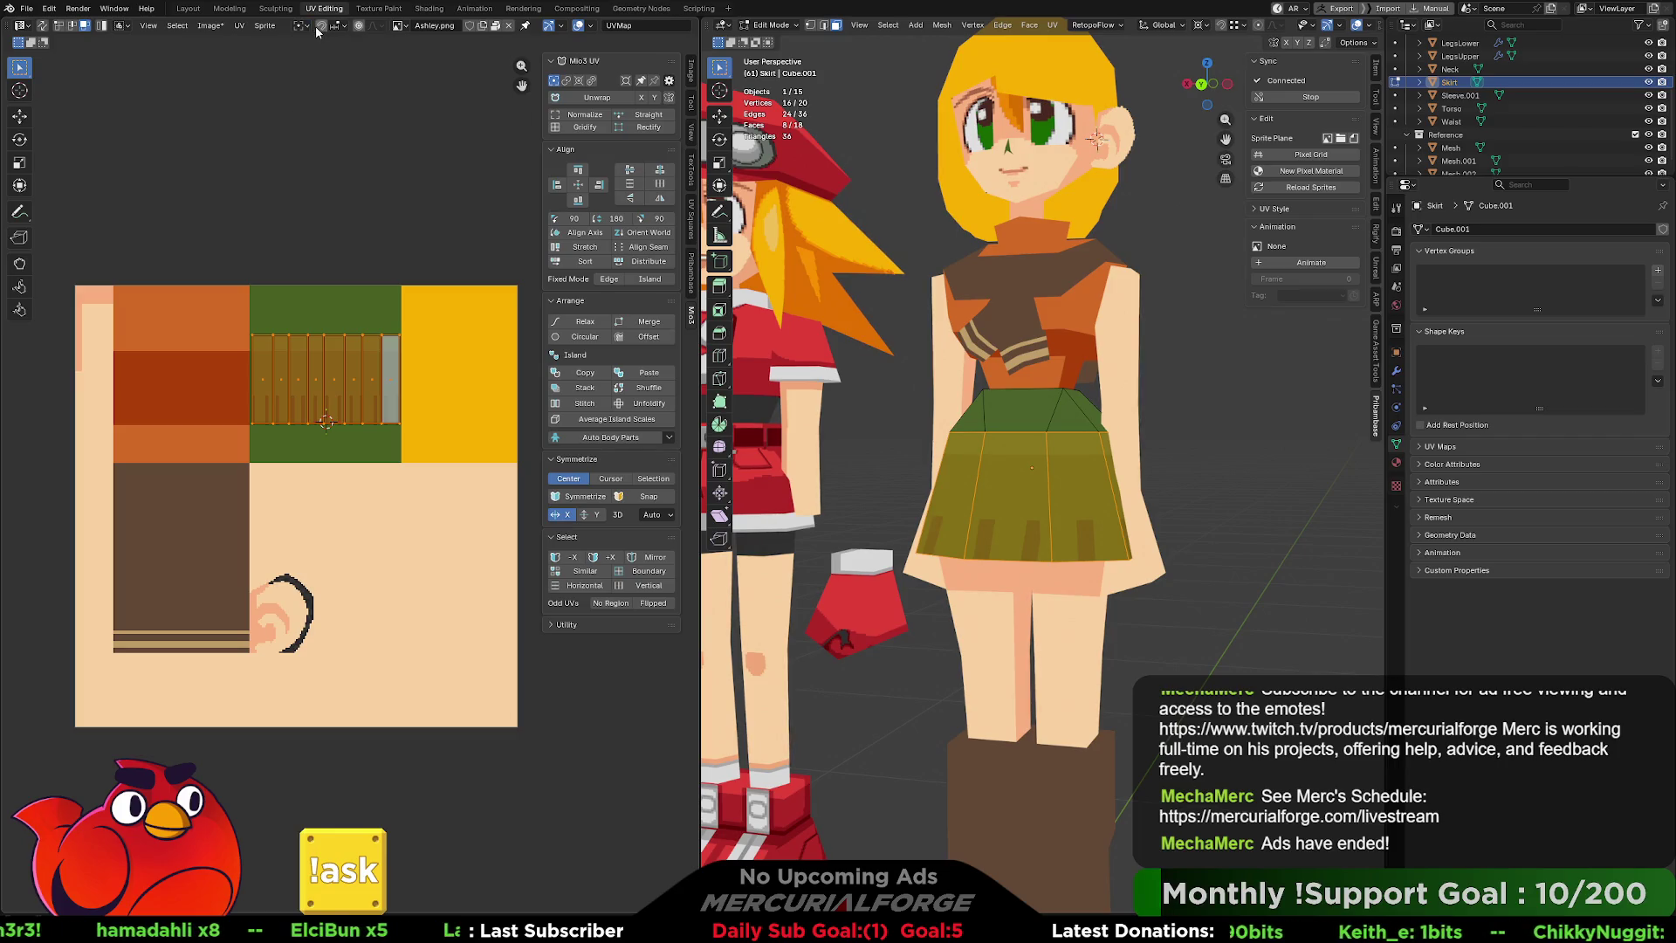
pyautogui.click(304, 26)
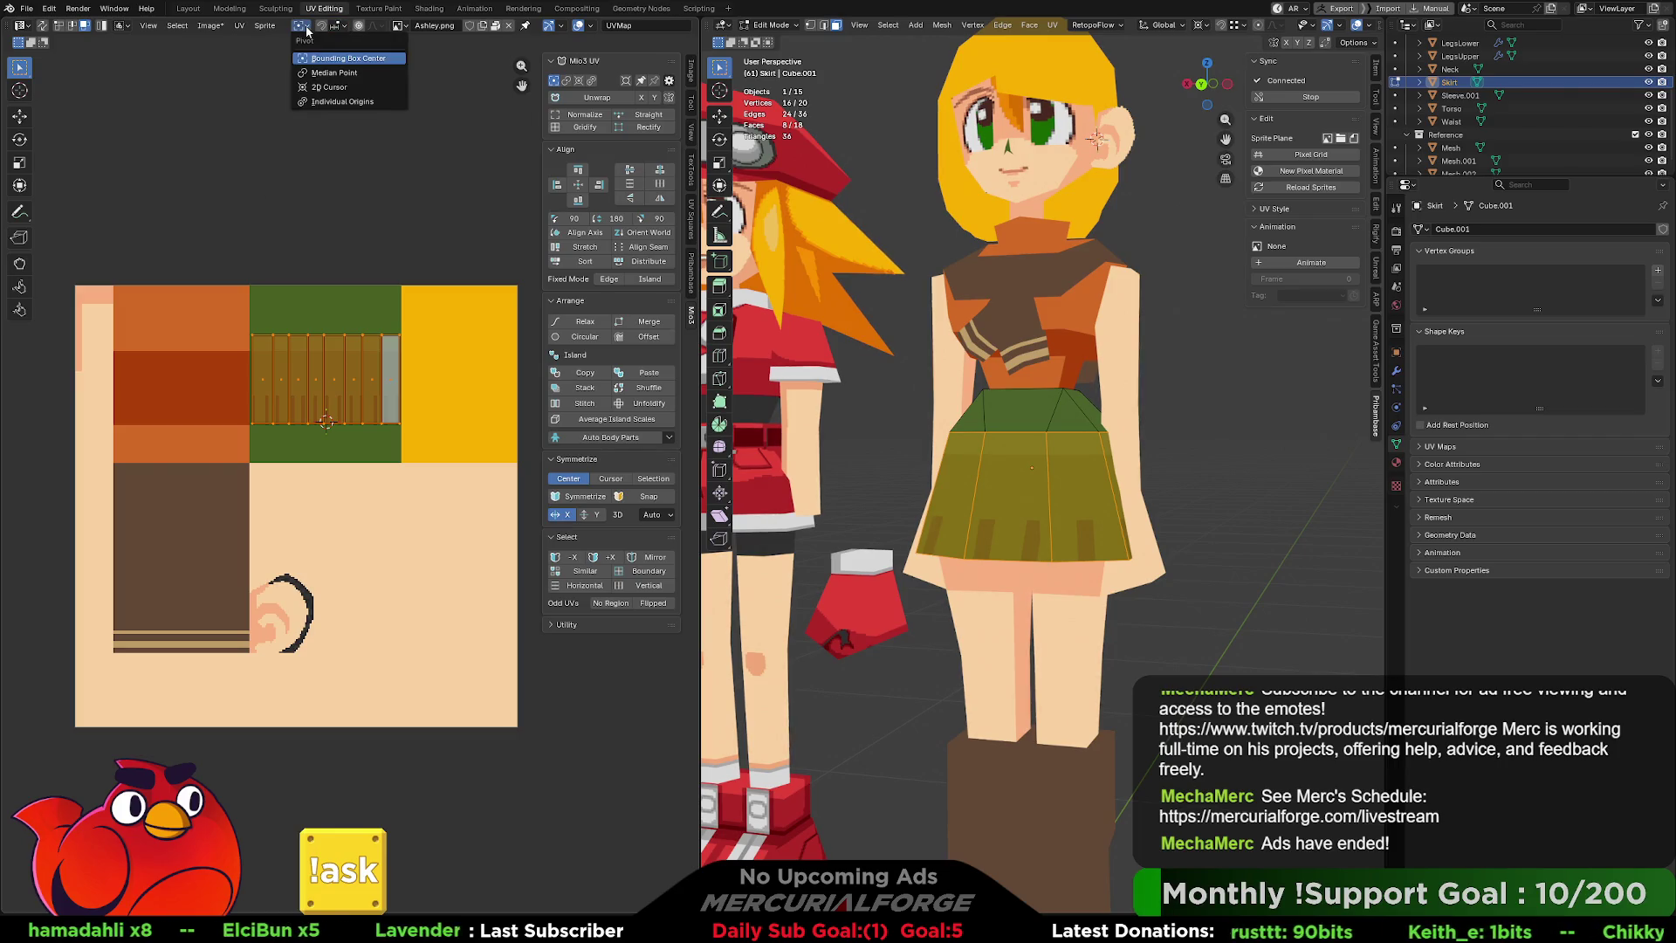
pyautogui.click(341, 74)
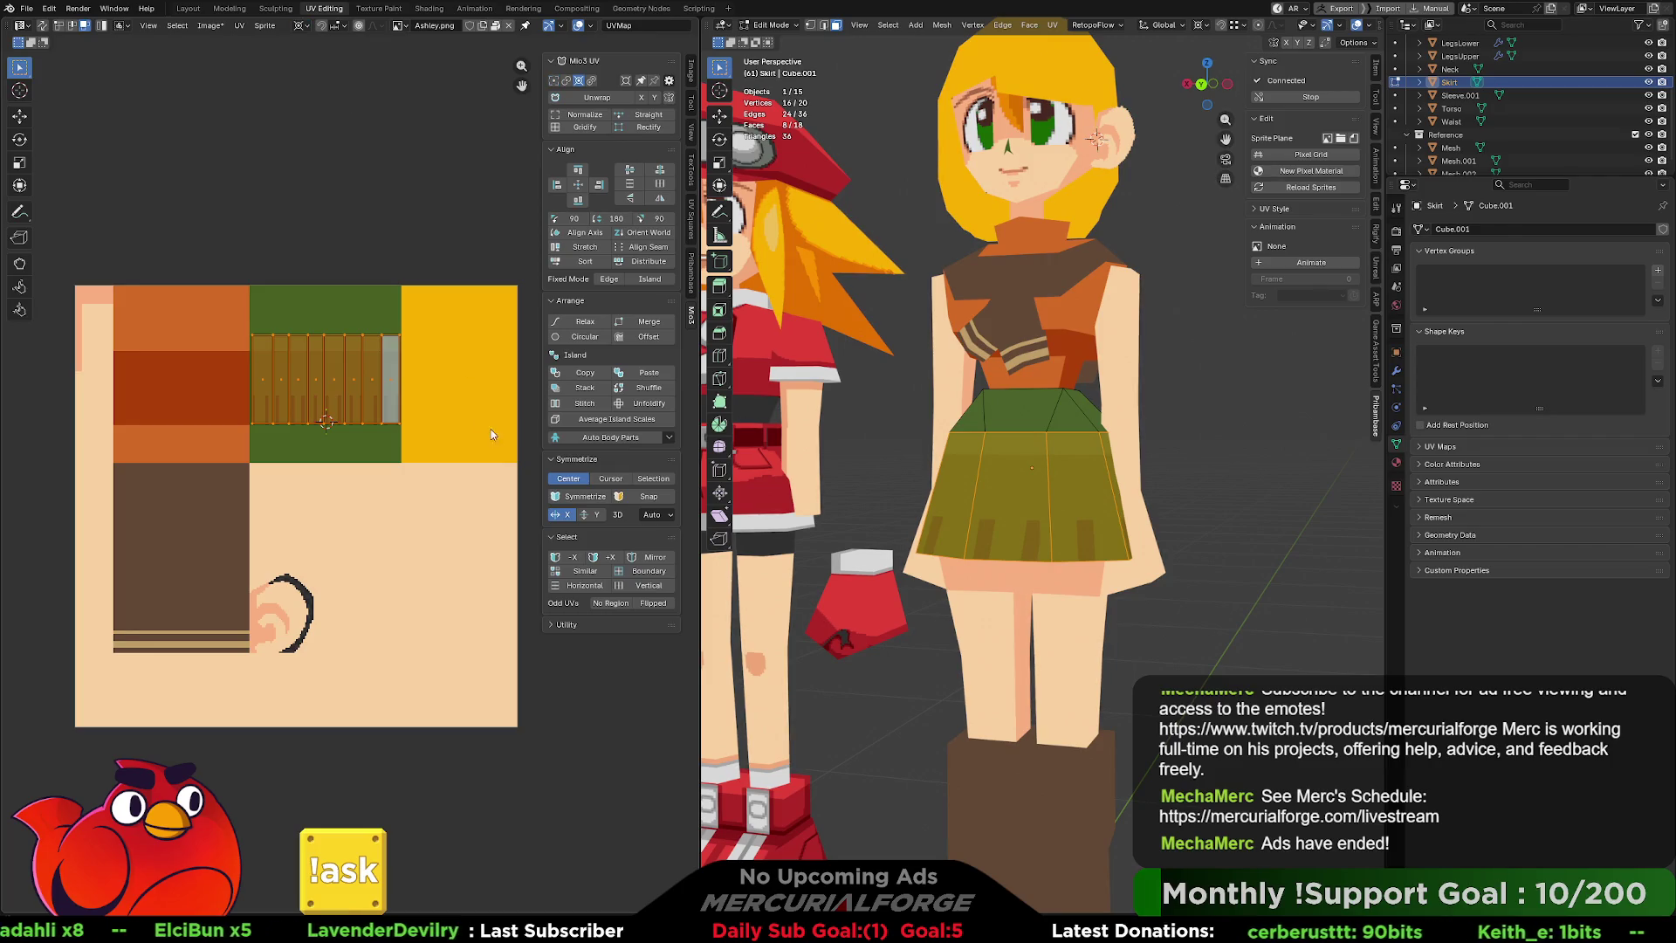
# Squash the skirt island vertically, then select only its rightmost UV face.
pyautogui.press('s')
pyautogui.press('y')
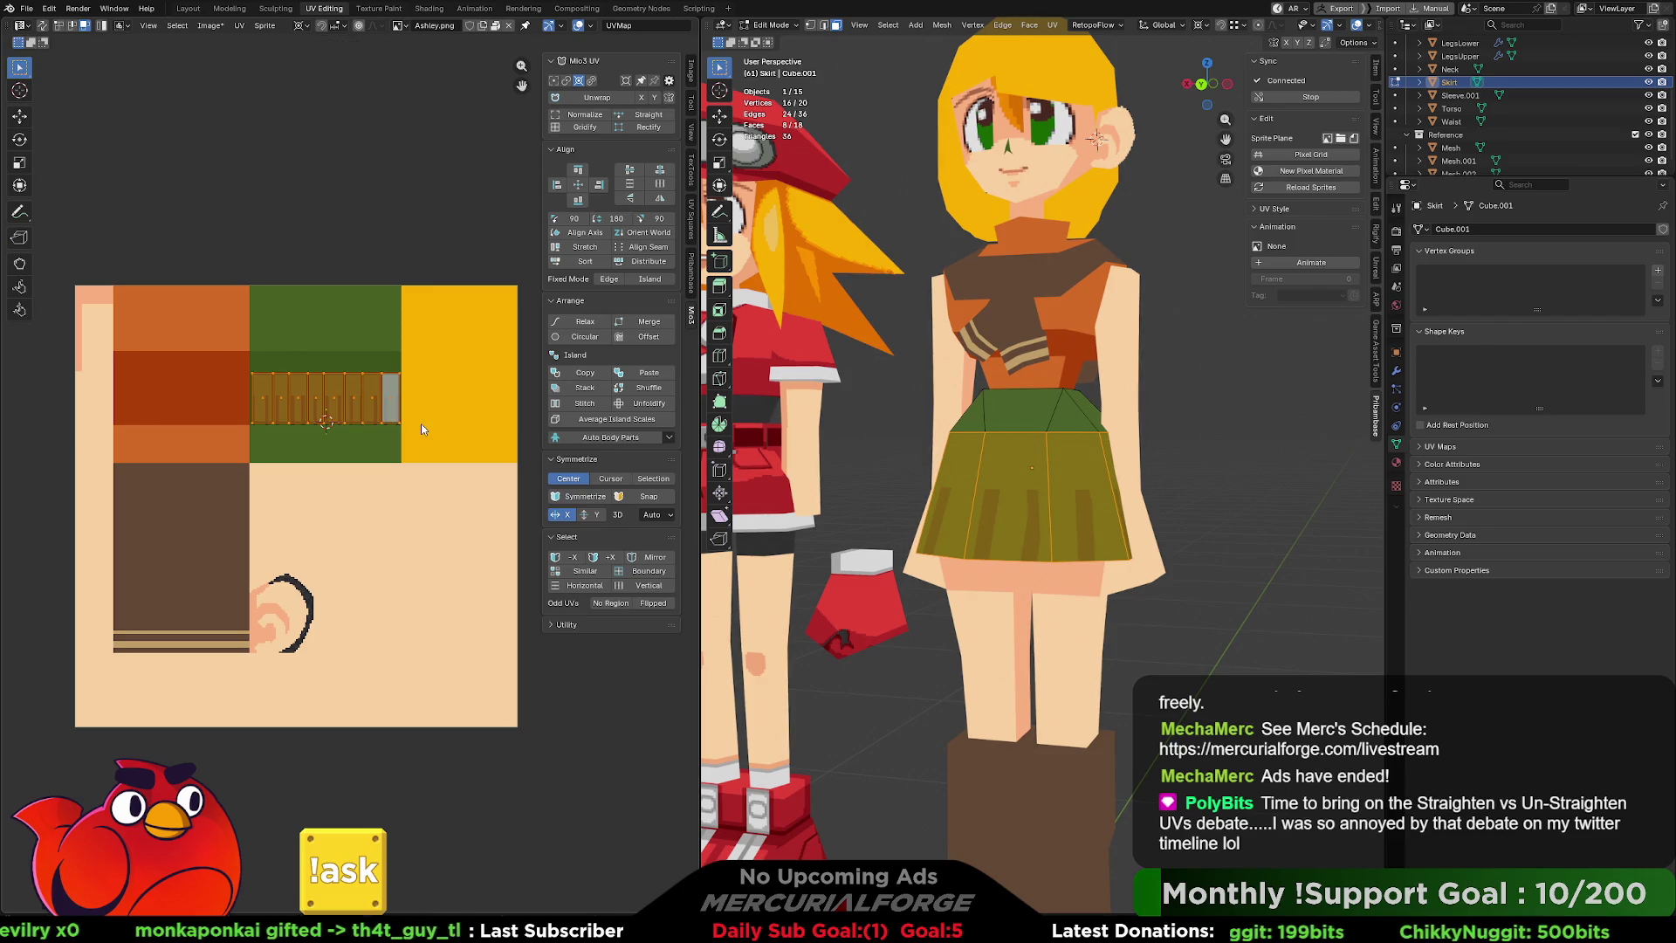
pyautogui.scroll(3, 421, 422)
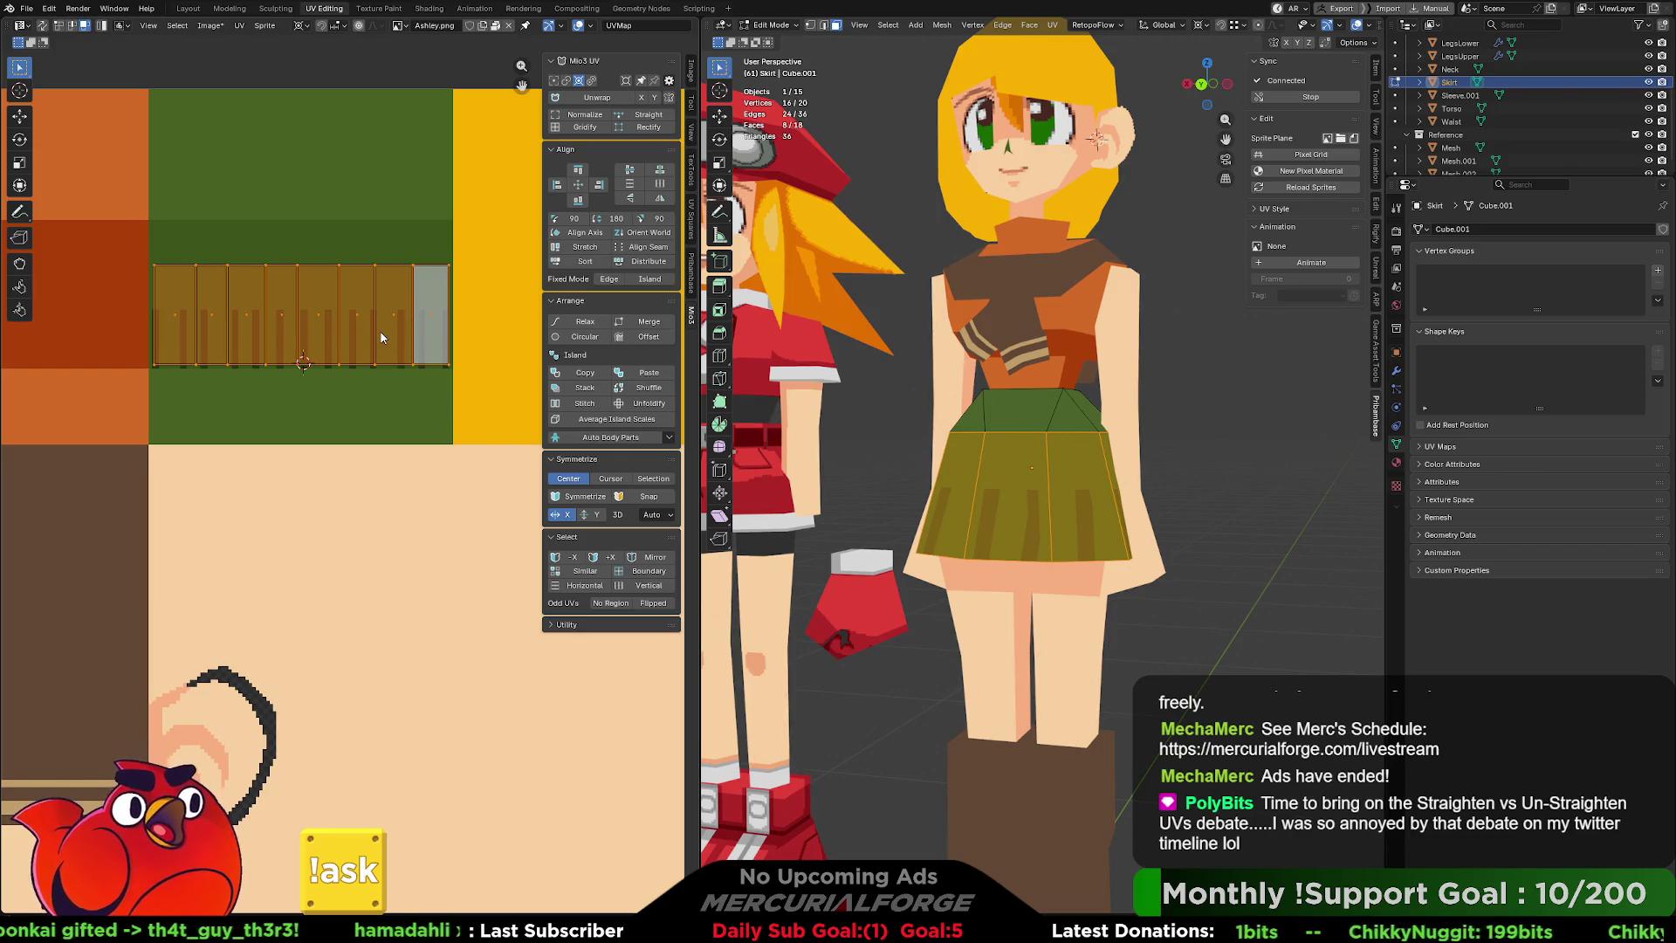
pyautogui.moveTo(381, 338); pyautogui.dragTo(370, 426, button='middle')
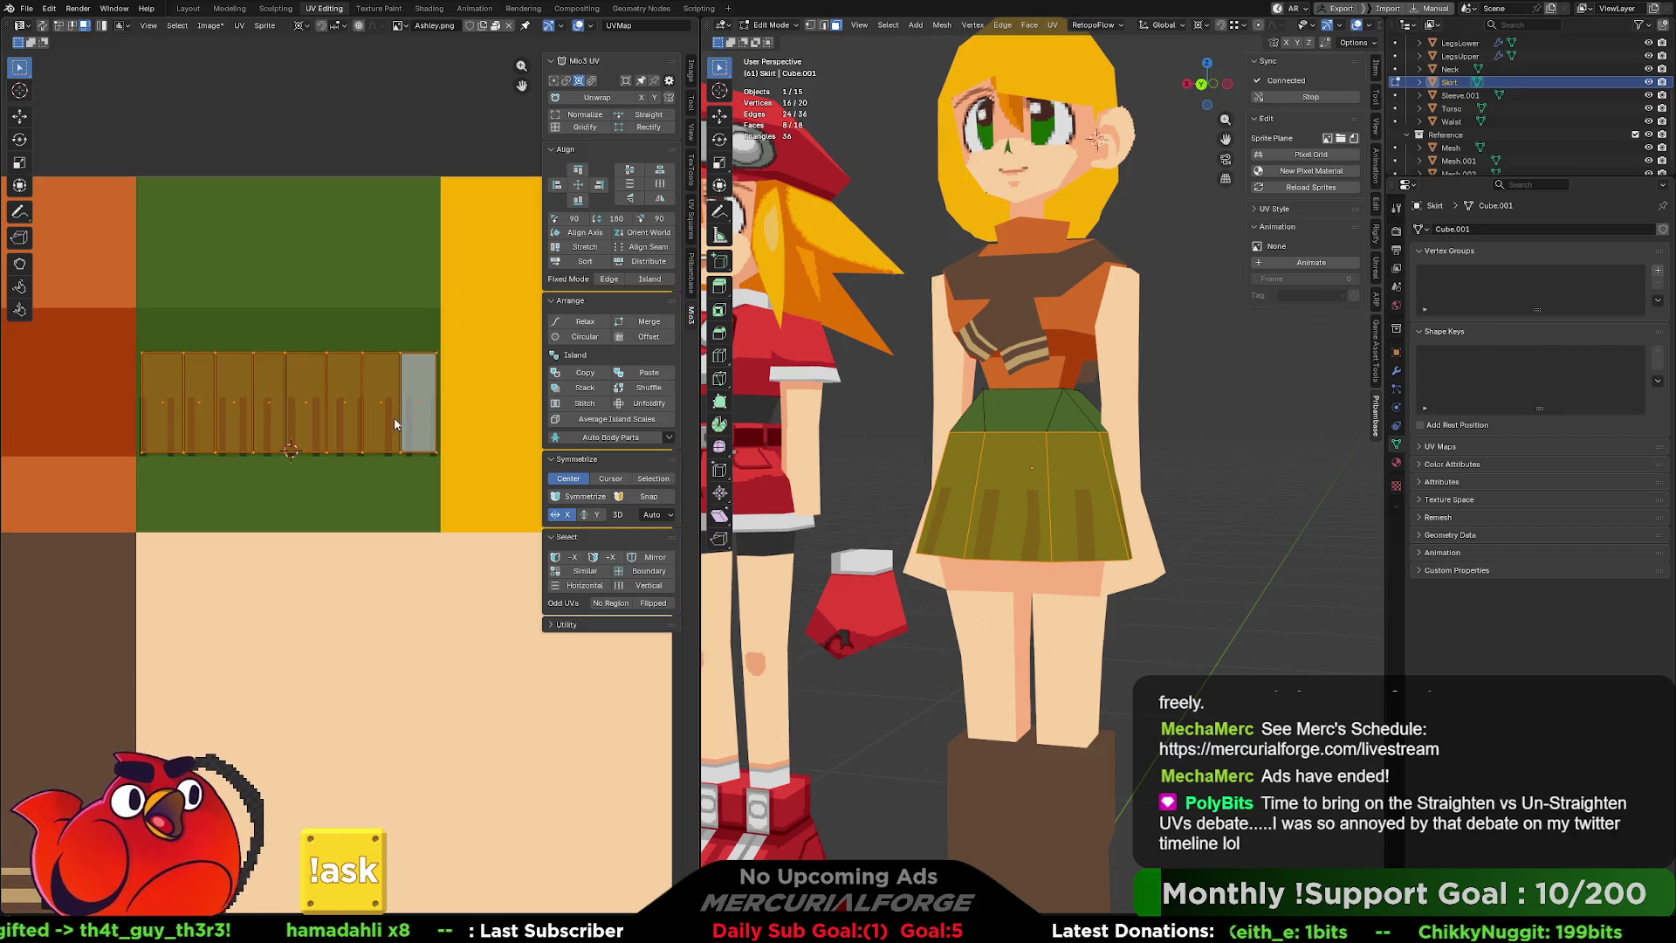
pyautogui.click(412, 323)
pyautogui.scroll(3, 344, 432)
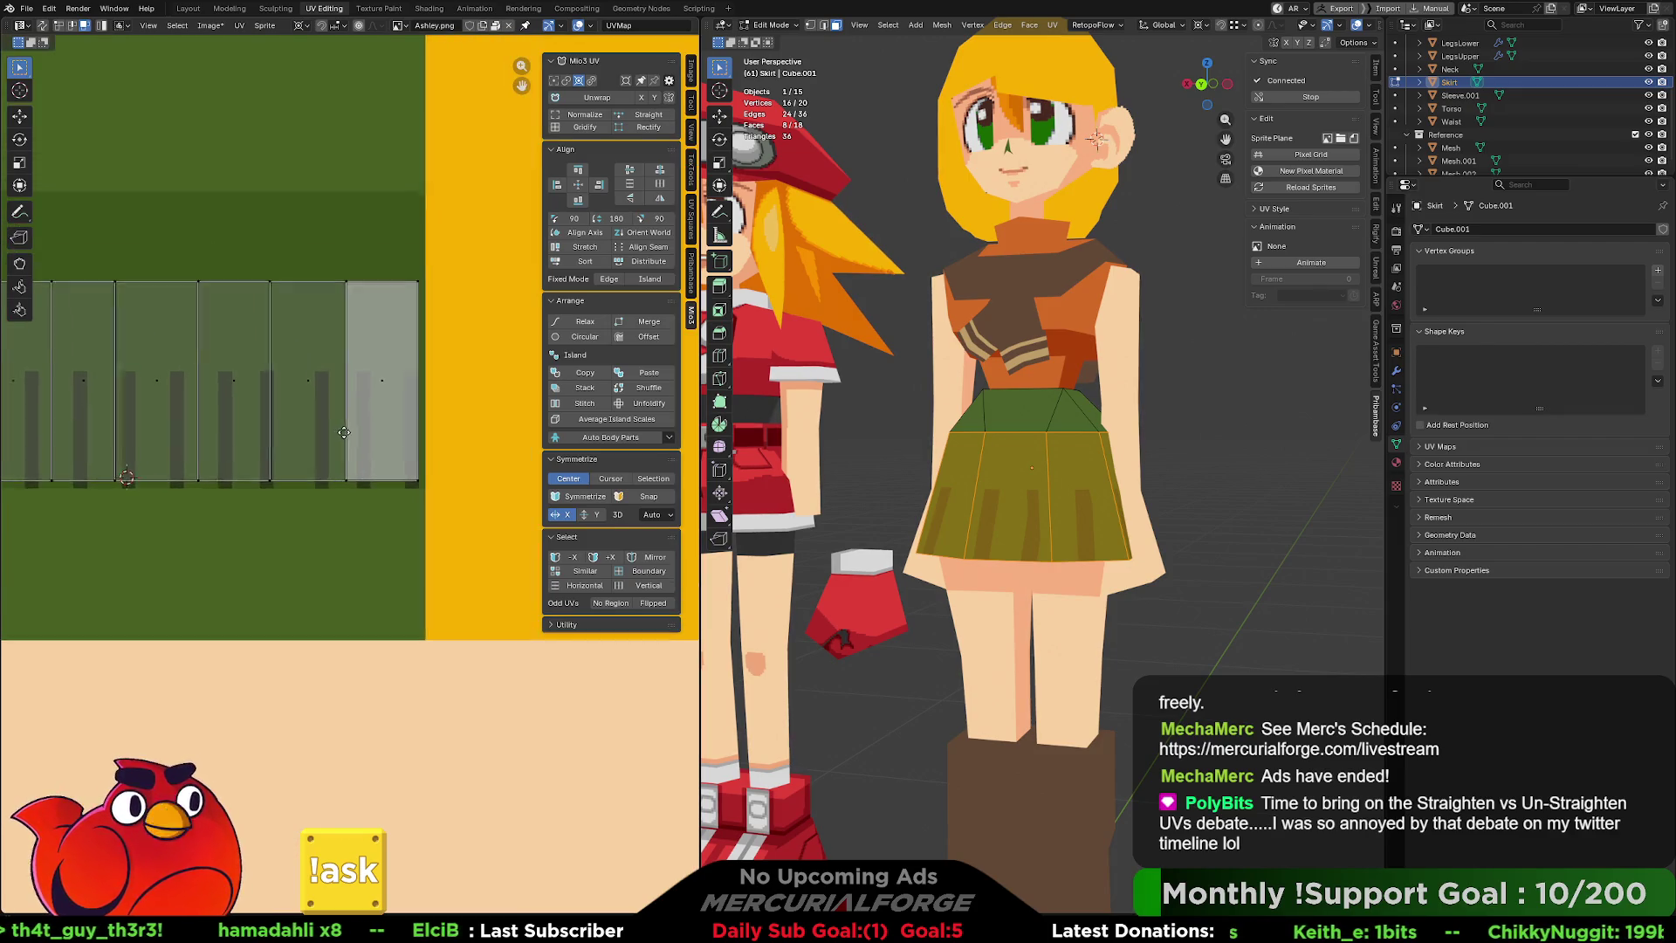
pyautogui.click(380, 395)
pyautogui.scroll(-2, 364, 410)
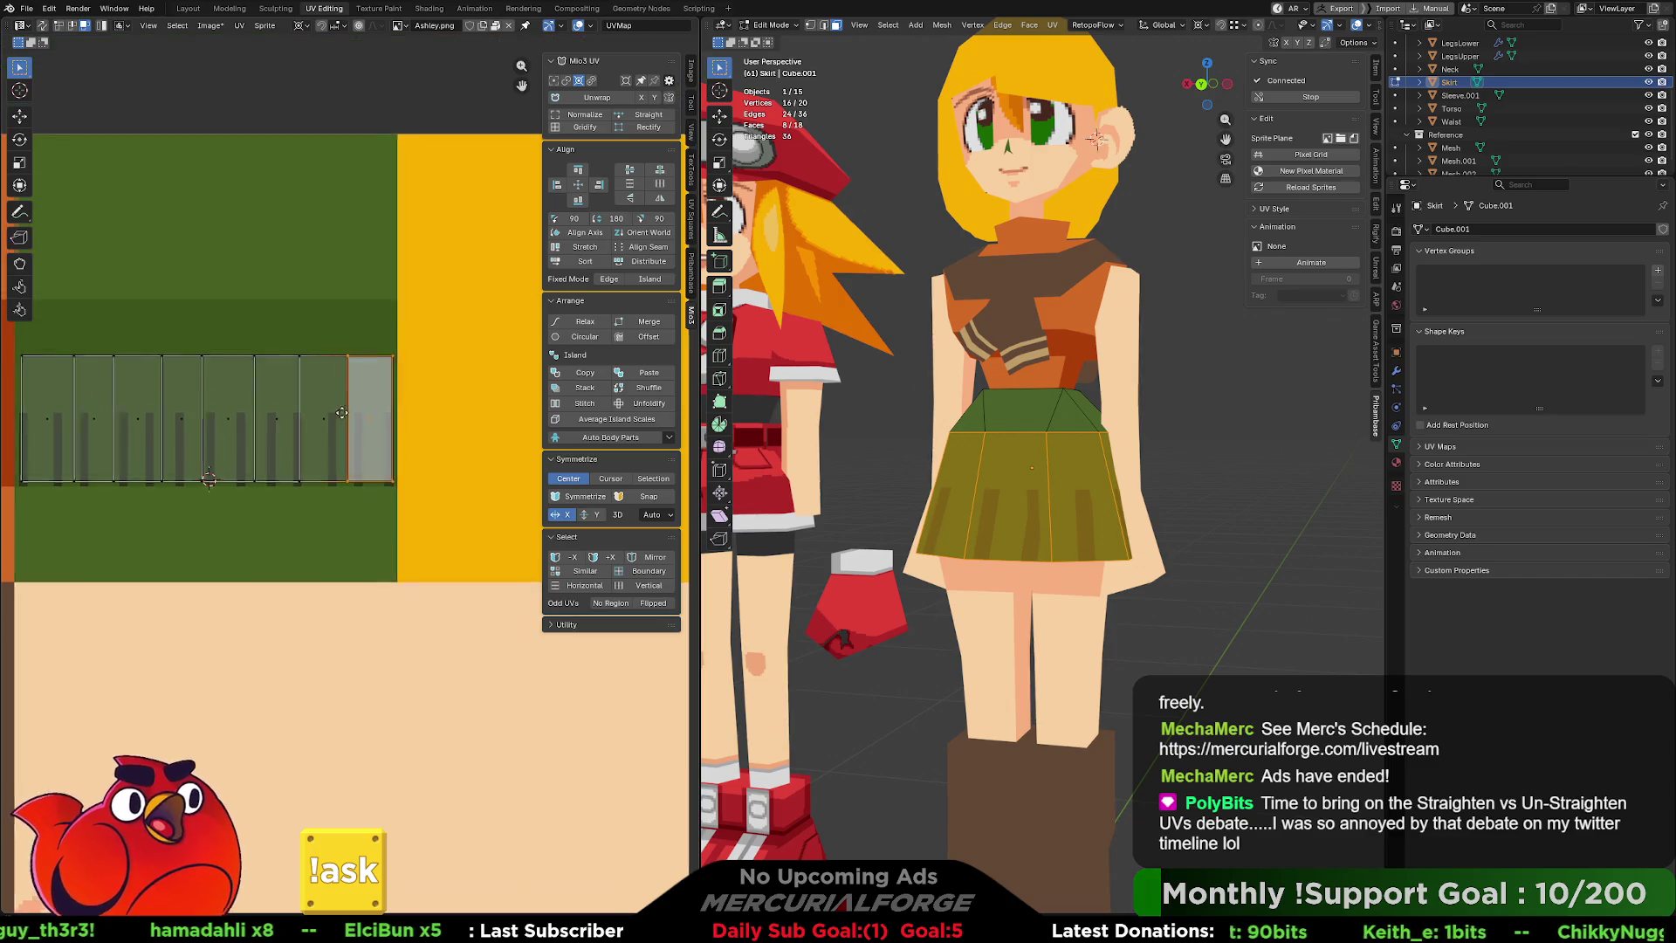
pyautogui.moveTo(342, 413); pyautogui.dragTo(365, 380, button='middle')
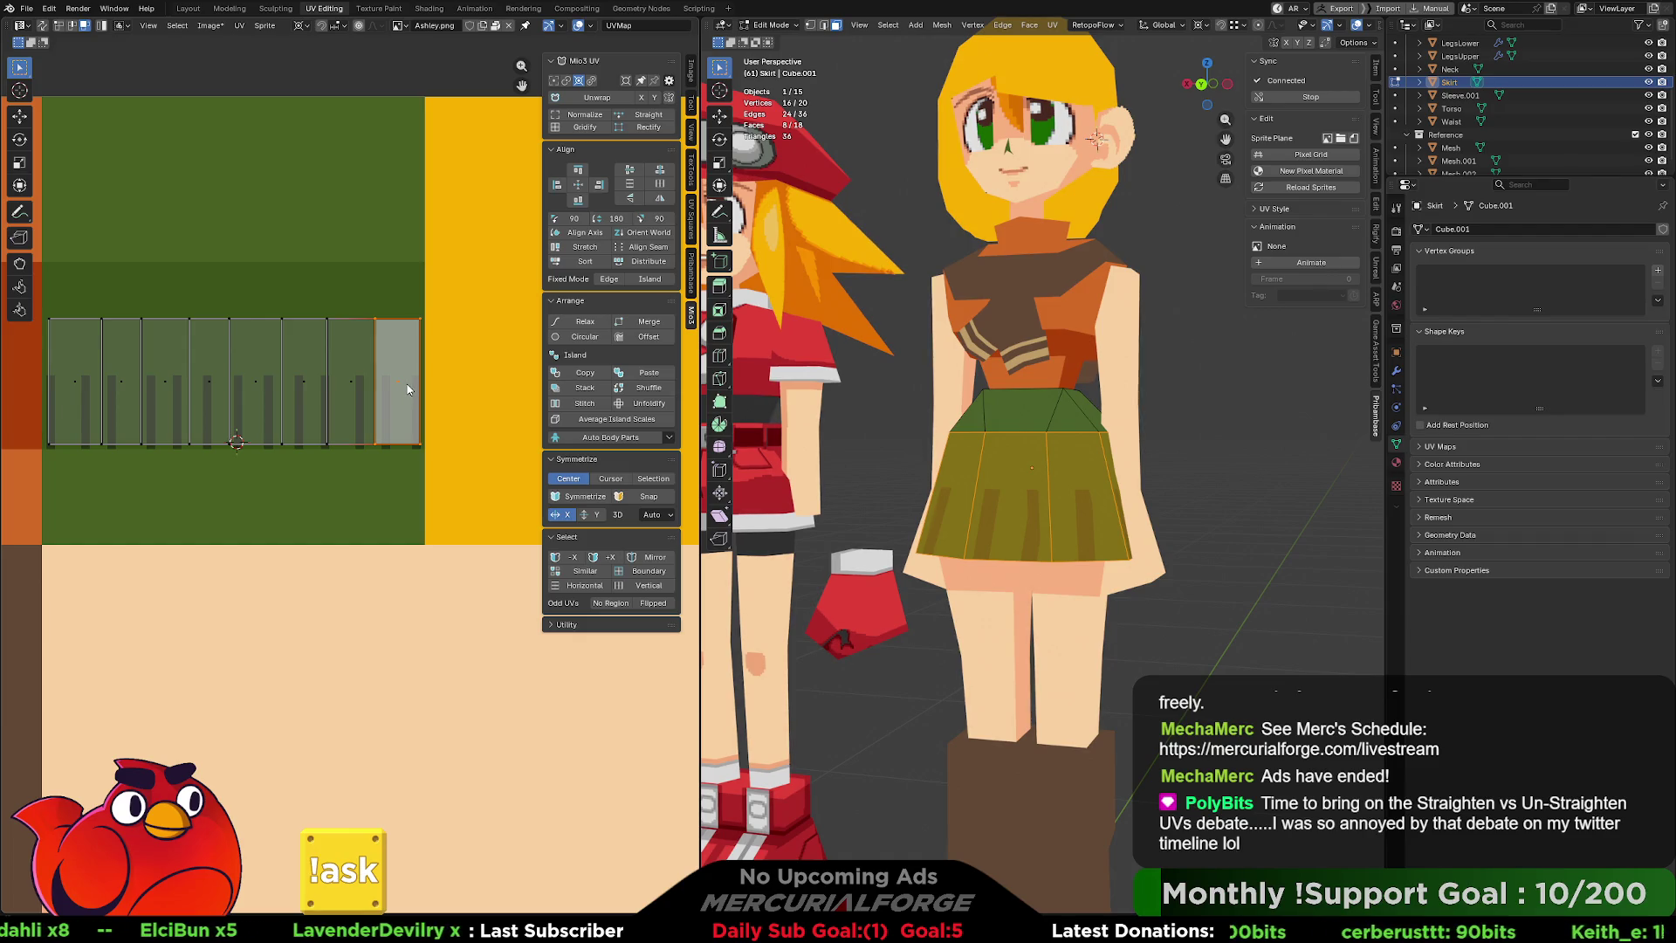
# Try moving the rightmost face, cancel both moves, and select neighbouring skirt faces instead.
pyautogui.press('g')
pyautogui.rightClick(397, 388)
pyautogui.press('g')
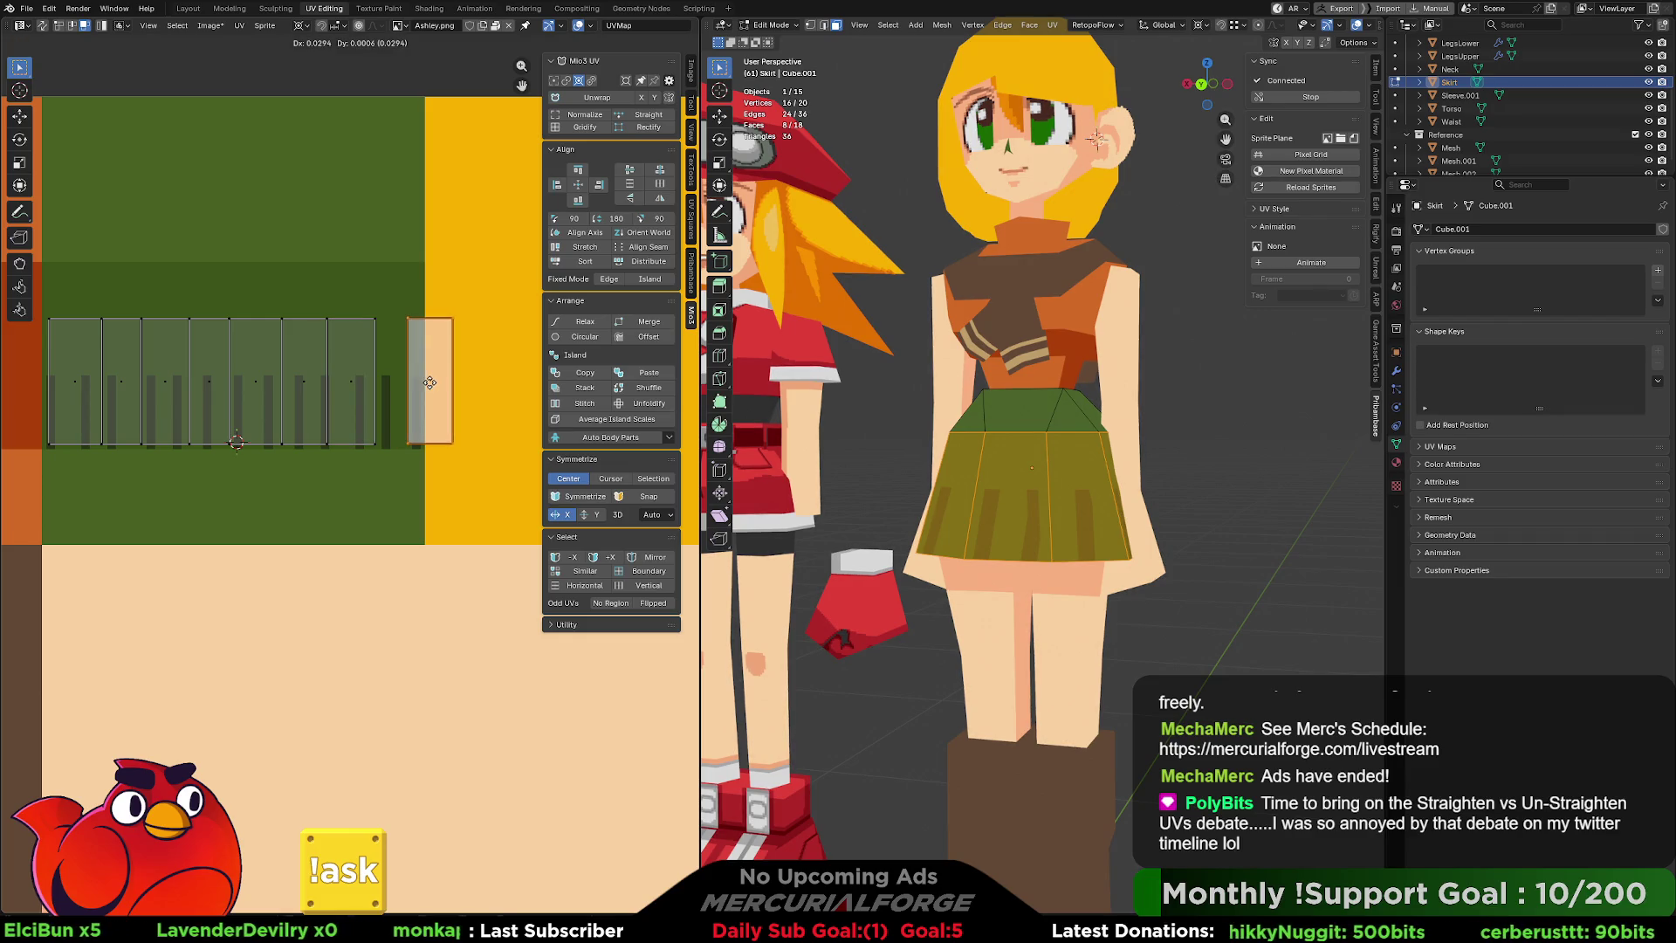
pyautogui.rightClick(189, 378)
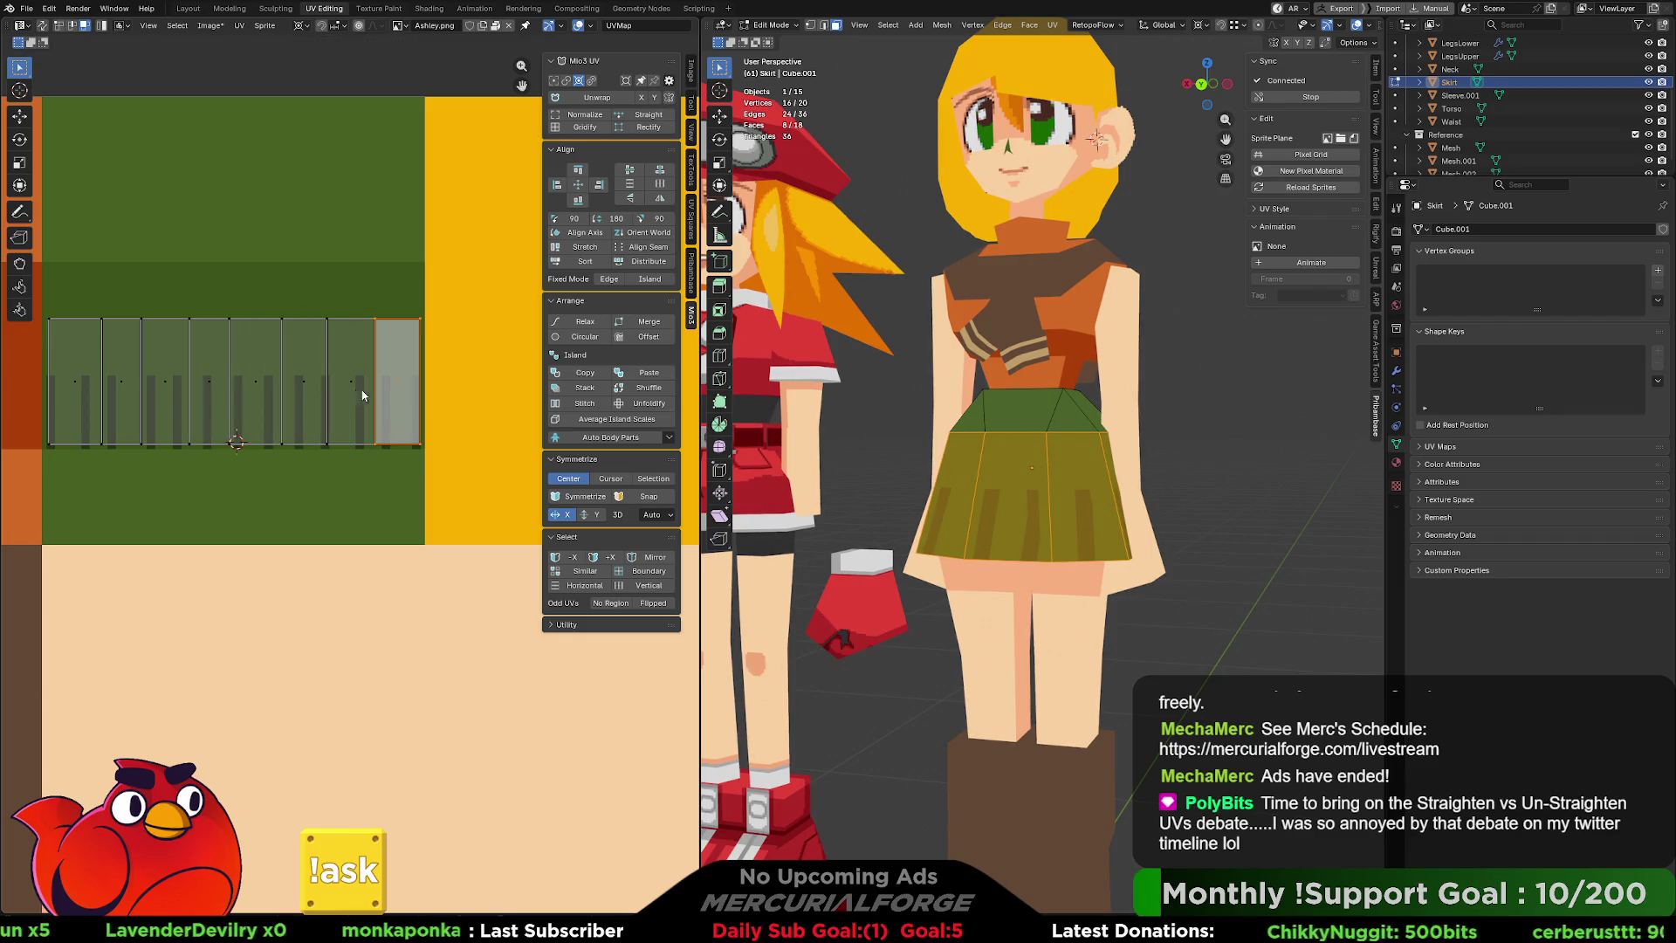
pyautogui.click(305, 384)
pyautogui.click(258, 386)
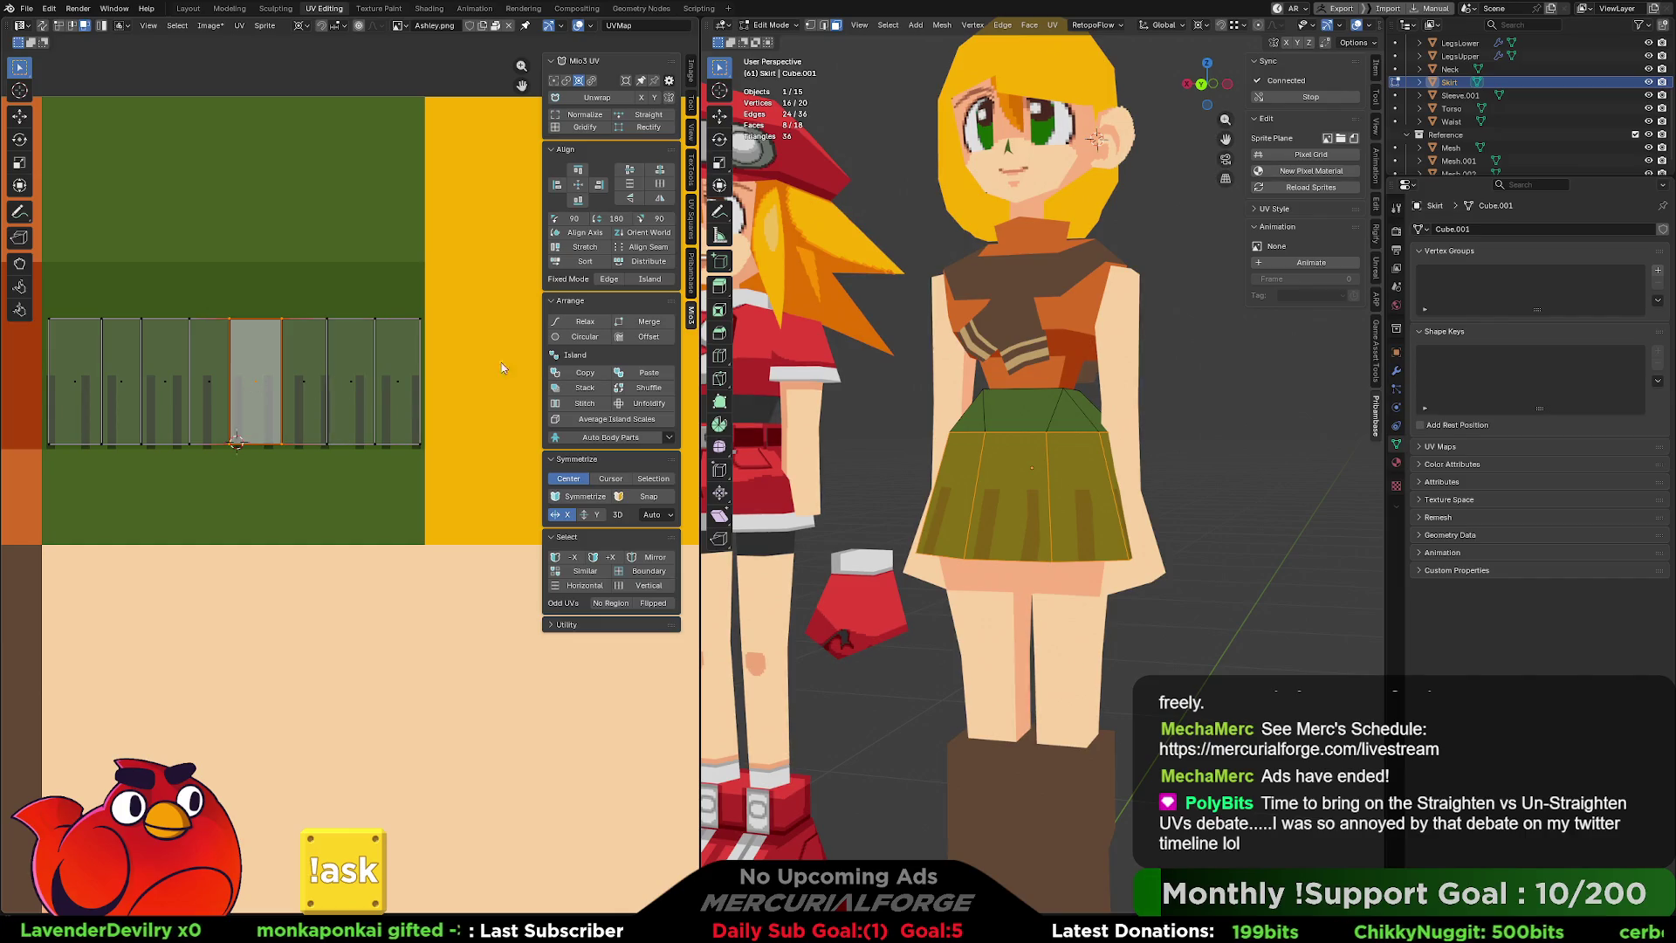
# Enable UV Sync Selection and select individual skirt faces to see which panel each maps to.
pyautogui.click(42, 25)
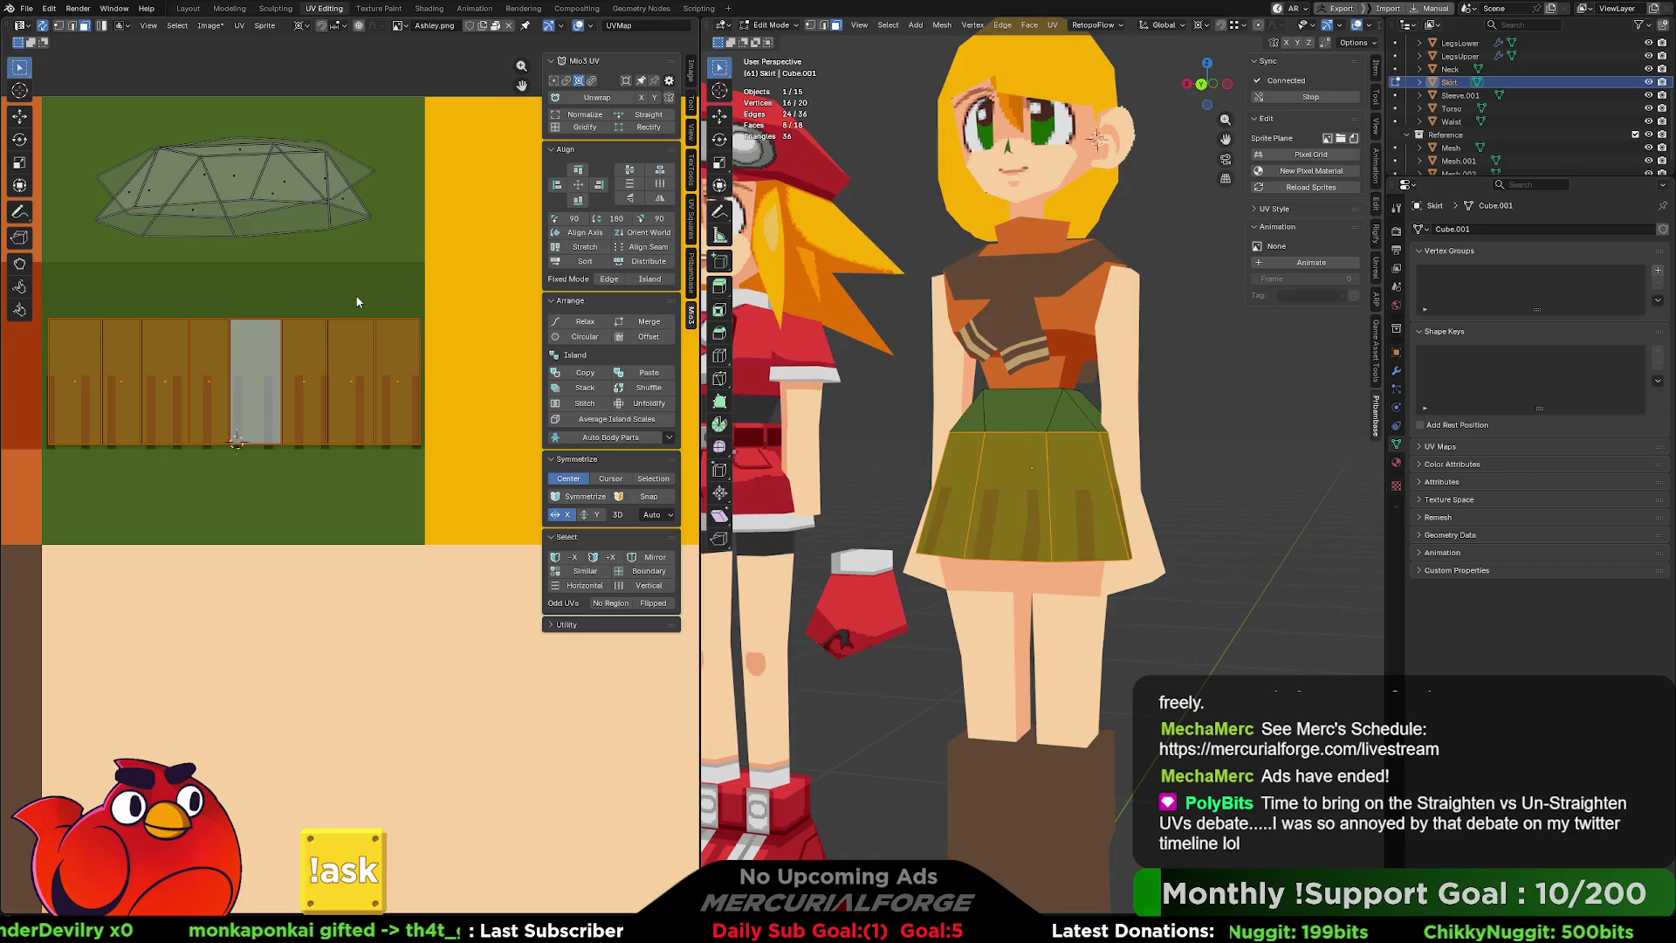
pyautogui.click(255, 384)
pyautogui.click(305, 384)
pyautogui.click(258, 379)
pyautogui.click(211, 379)
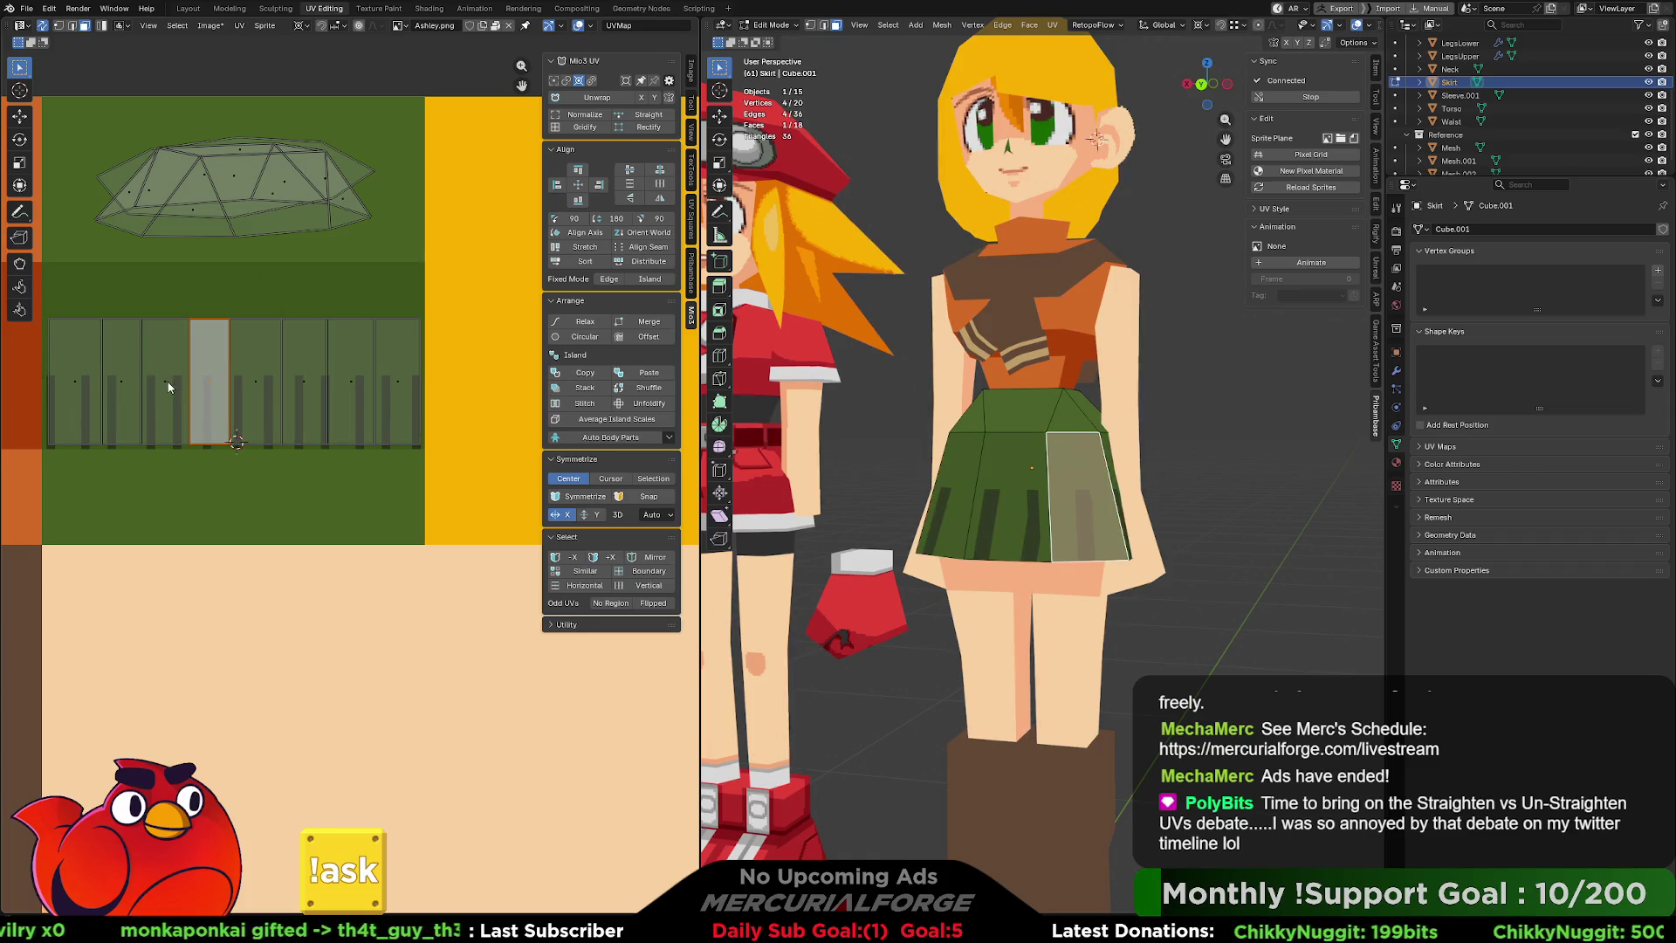
pyautogui.click(154, 385)
pyautogui.scroll(5, 158, 389)
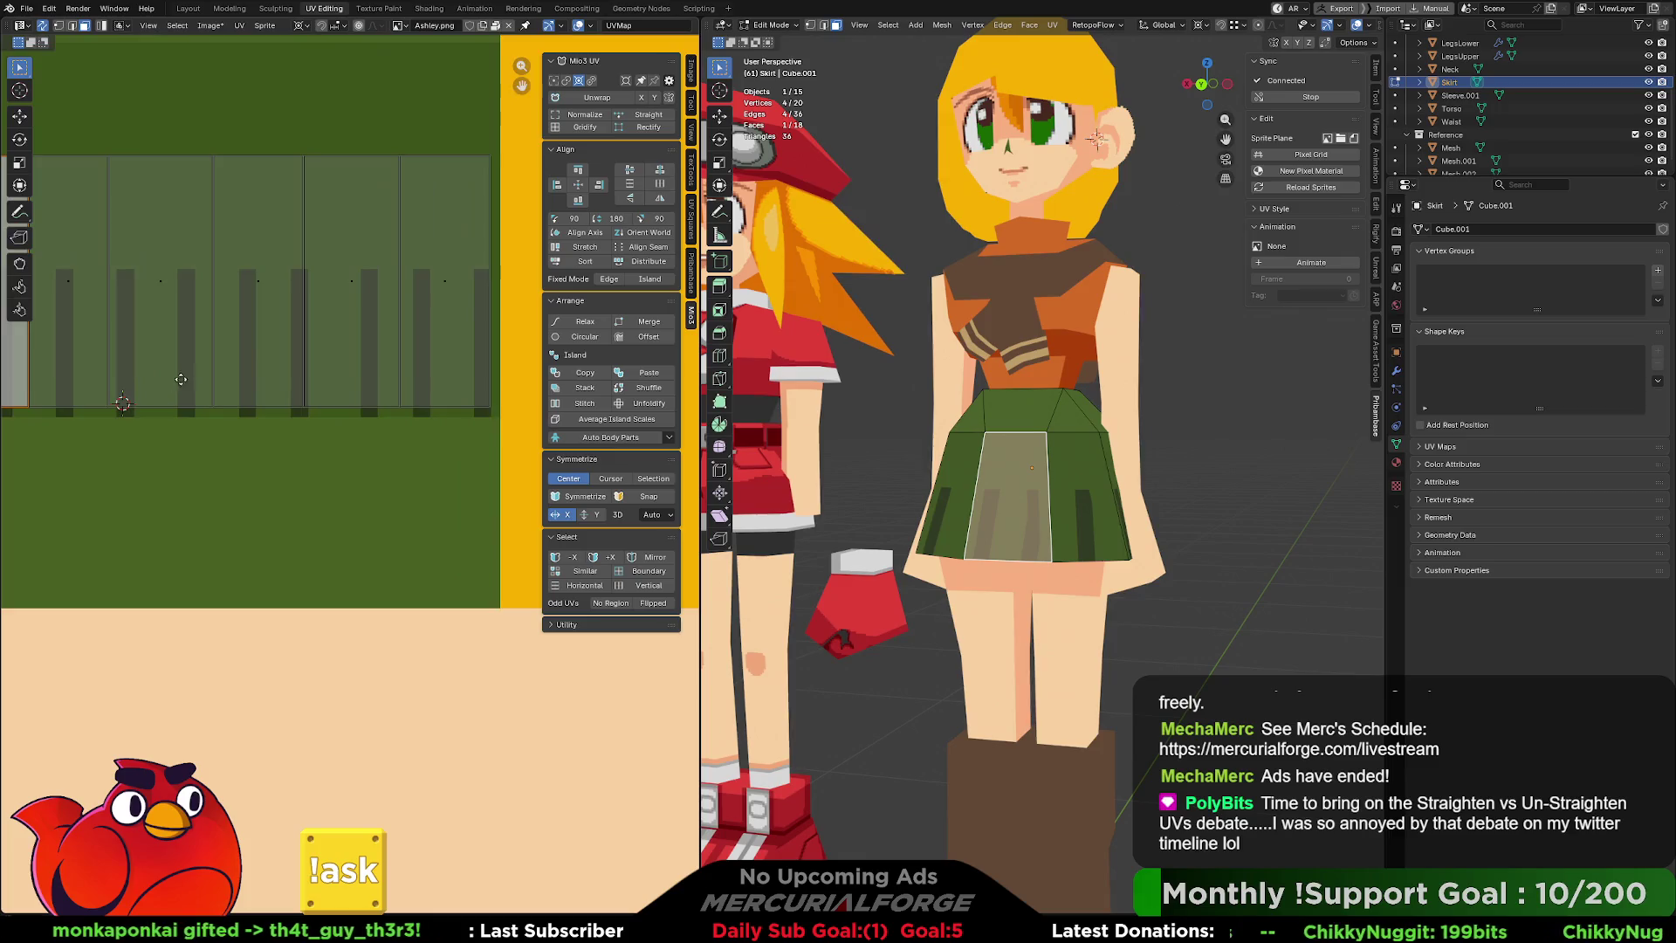
pyautogui.scroll(-5, 328, 363)
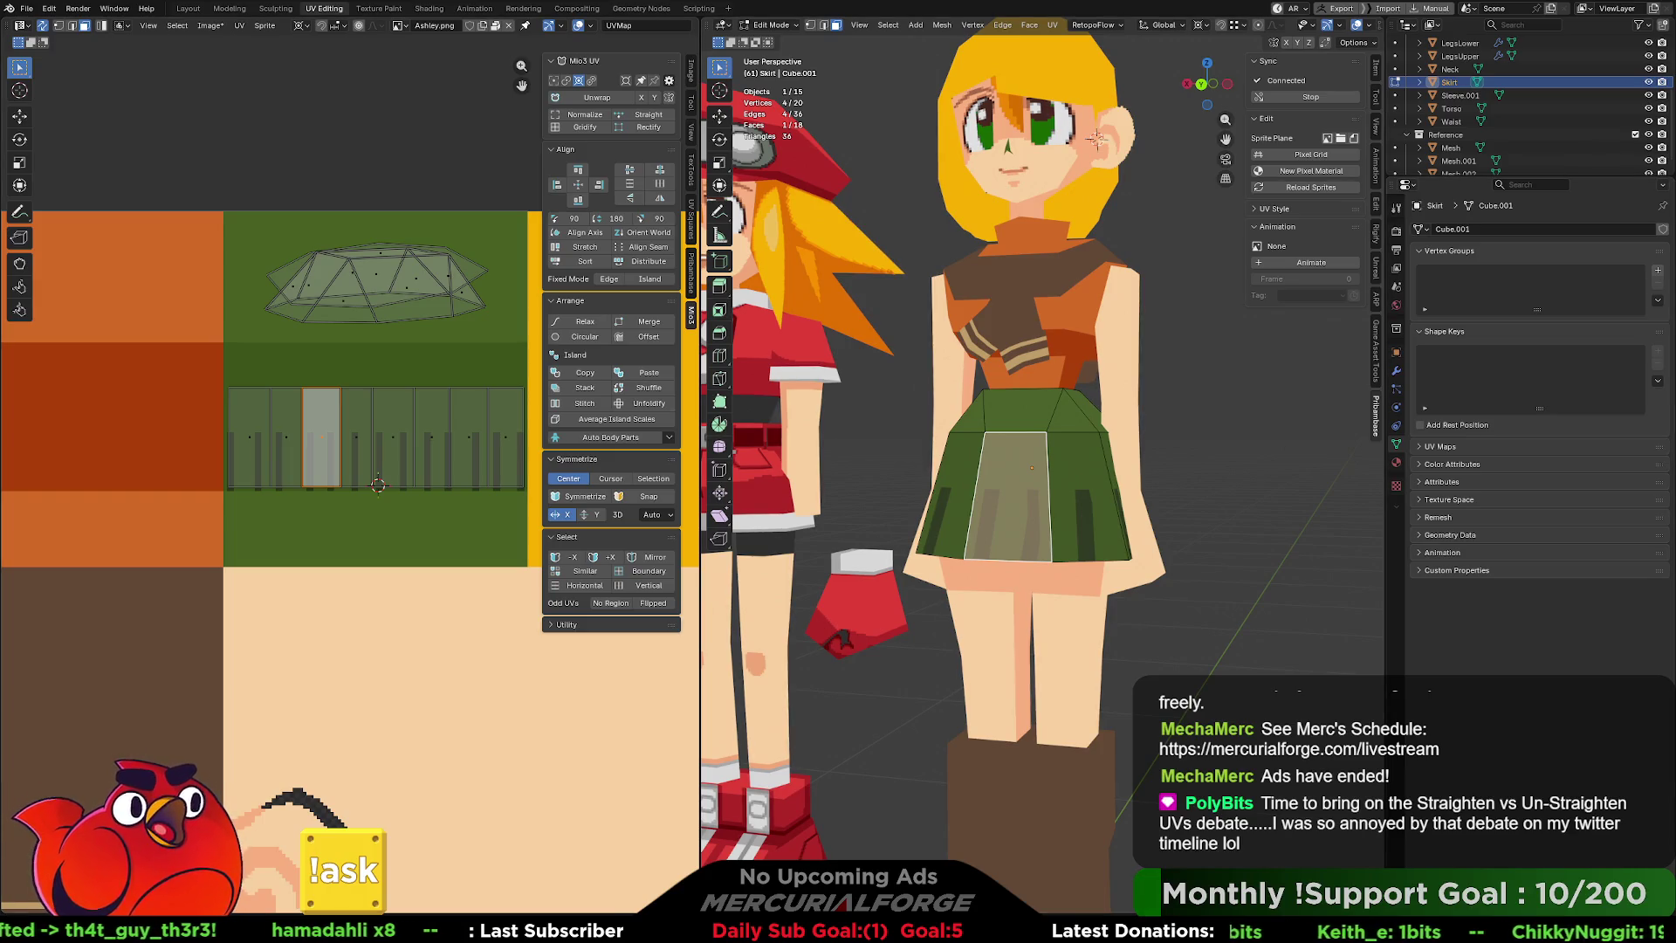
pyautogui.hotkey('alt', 'Tab')
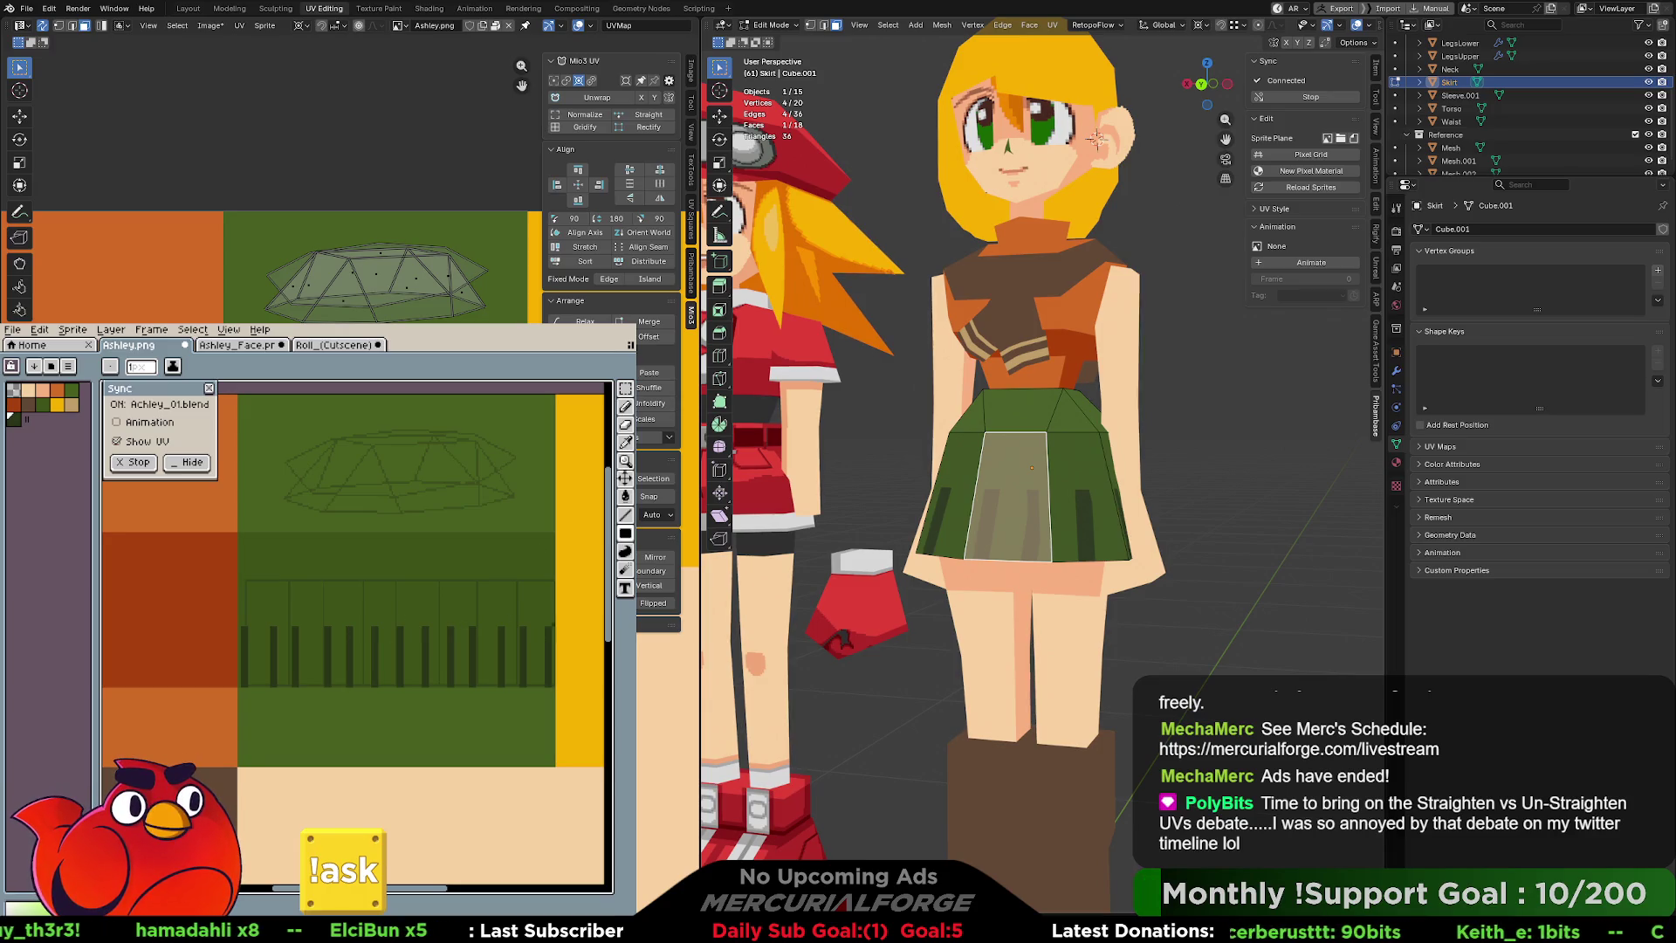
# Undo a stray rectangle and switch to the rectangular pixel selection tool.
pyautogui.moveTo(555, 608); pyautogui.dragTo(240, 685)
pyautogui.hotkey('ctrl', 'z')
pyautogui.press('b')
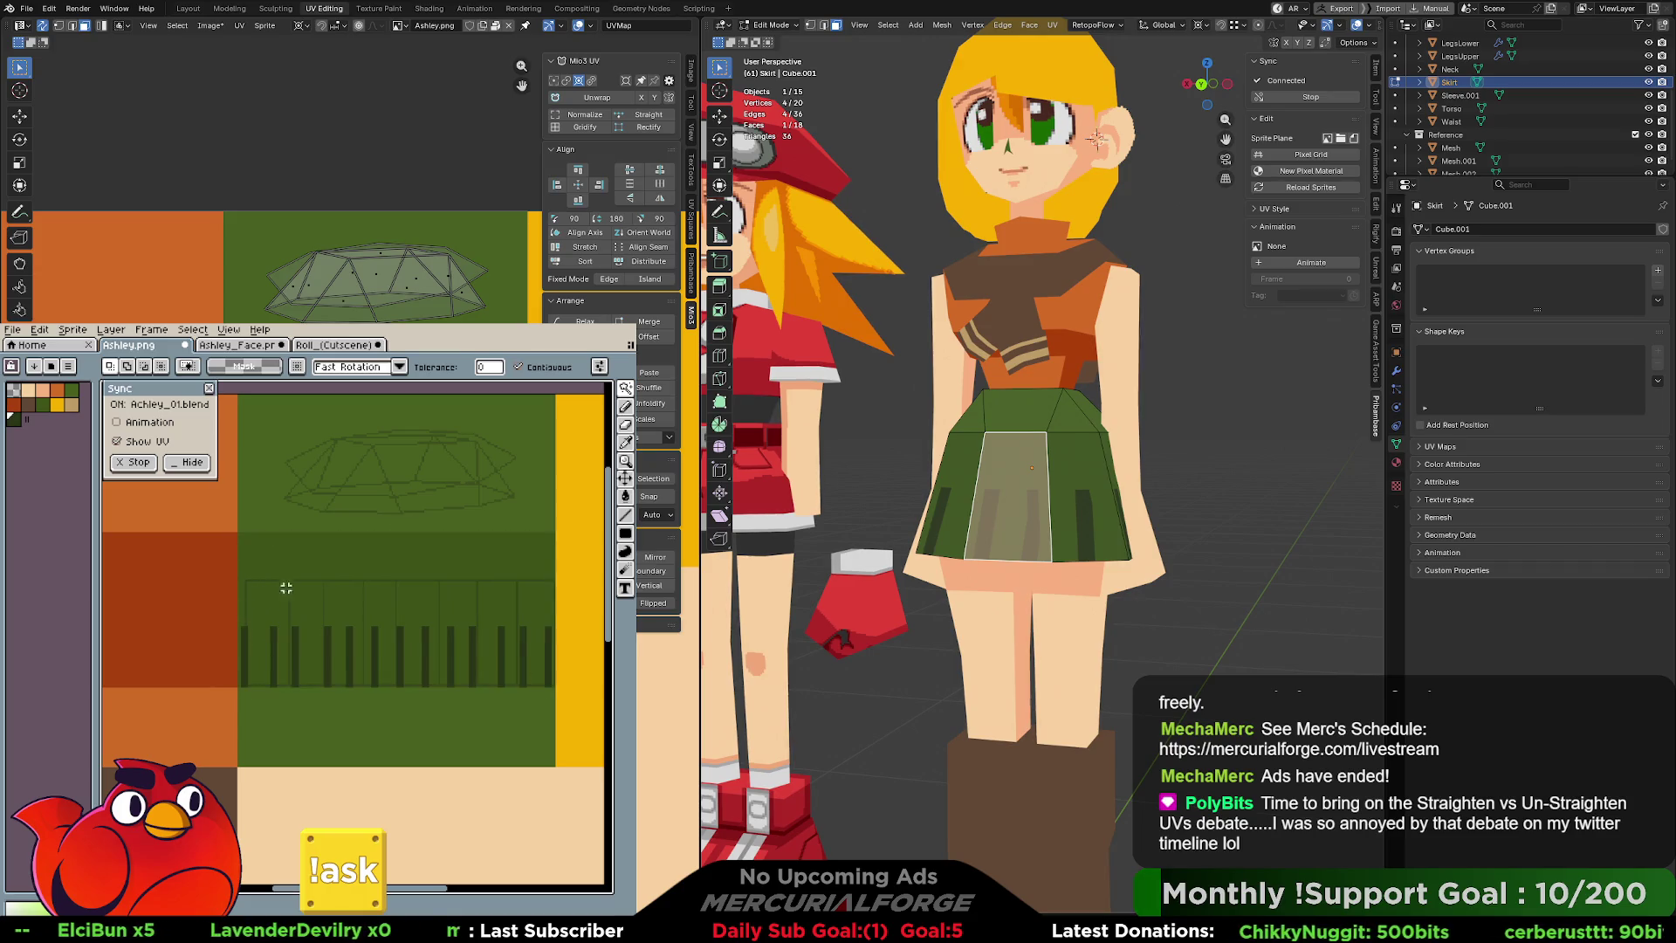
pyautogui.press('b')
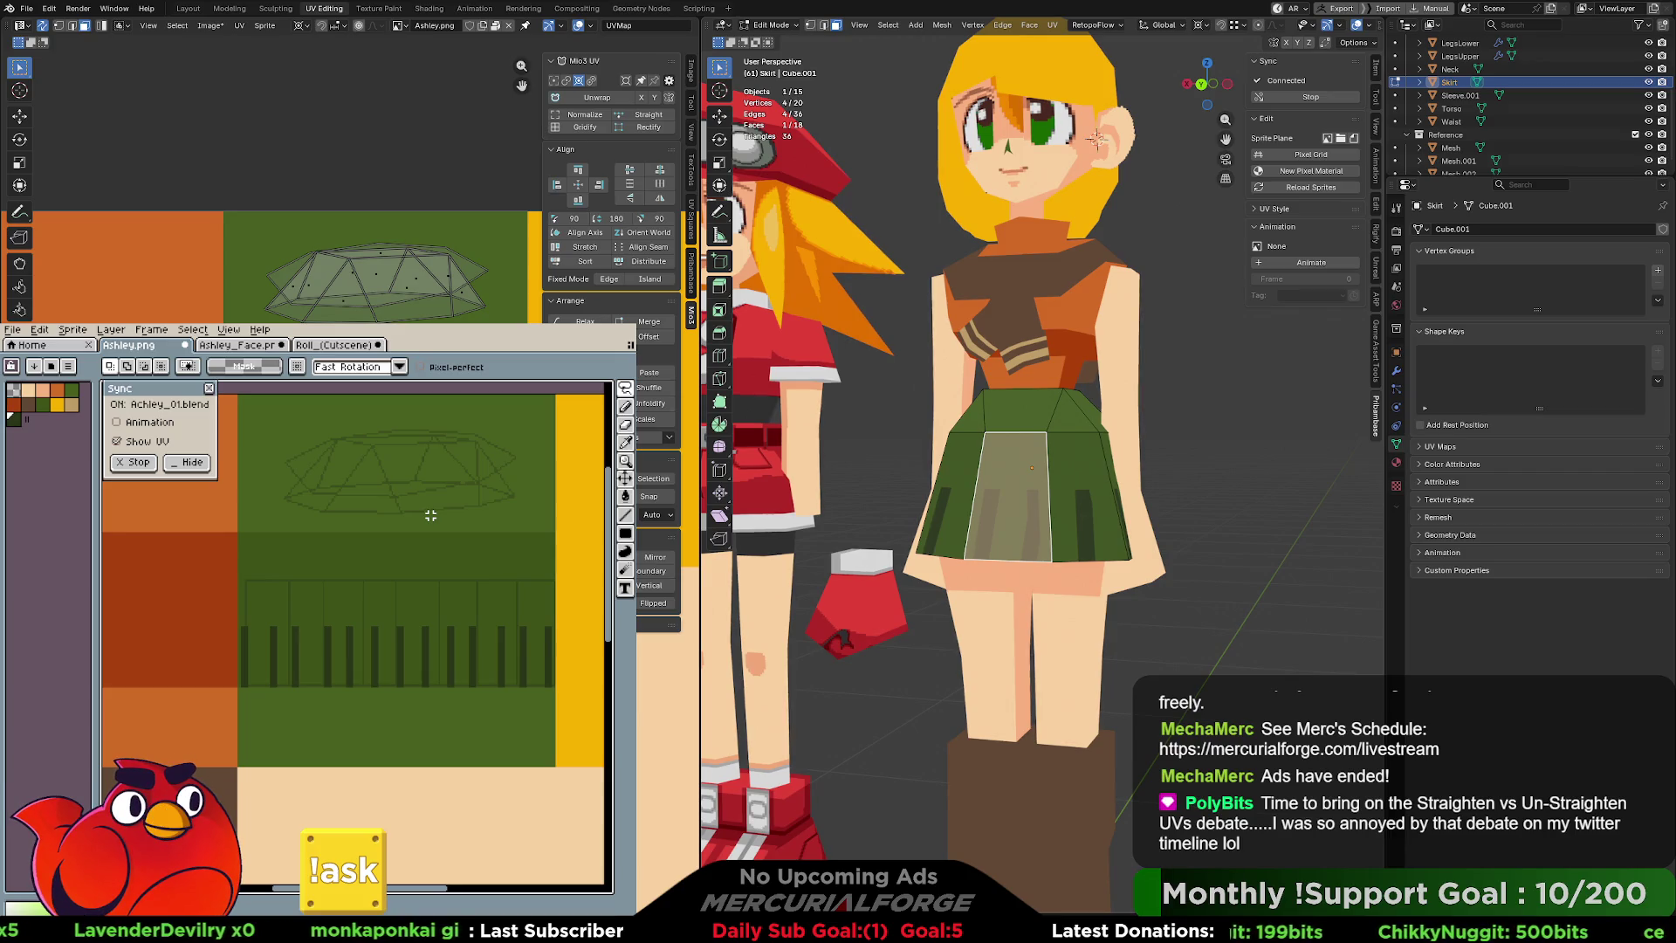
pyautogui.press('m')
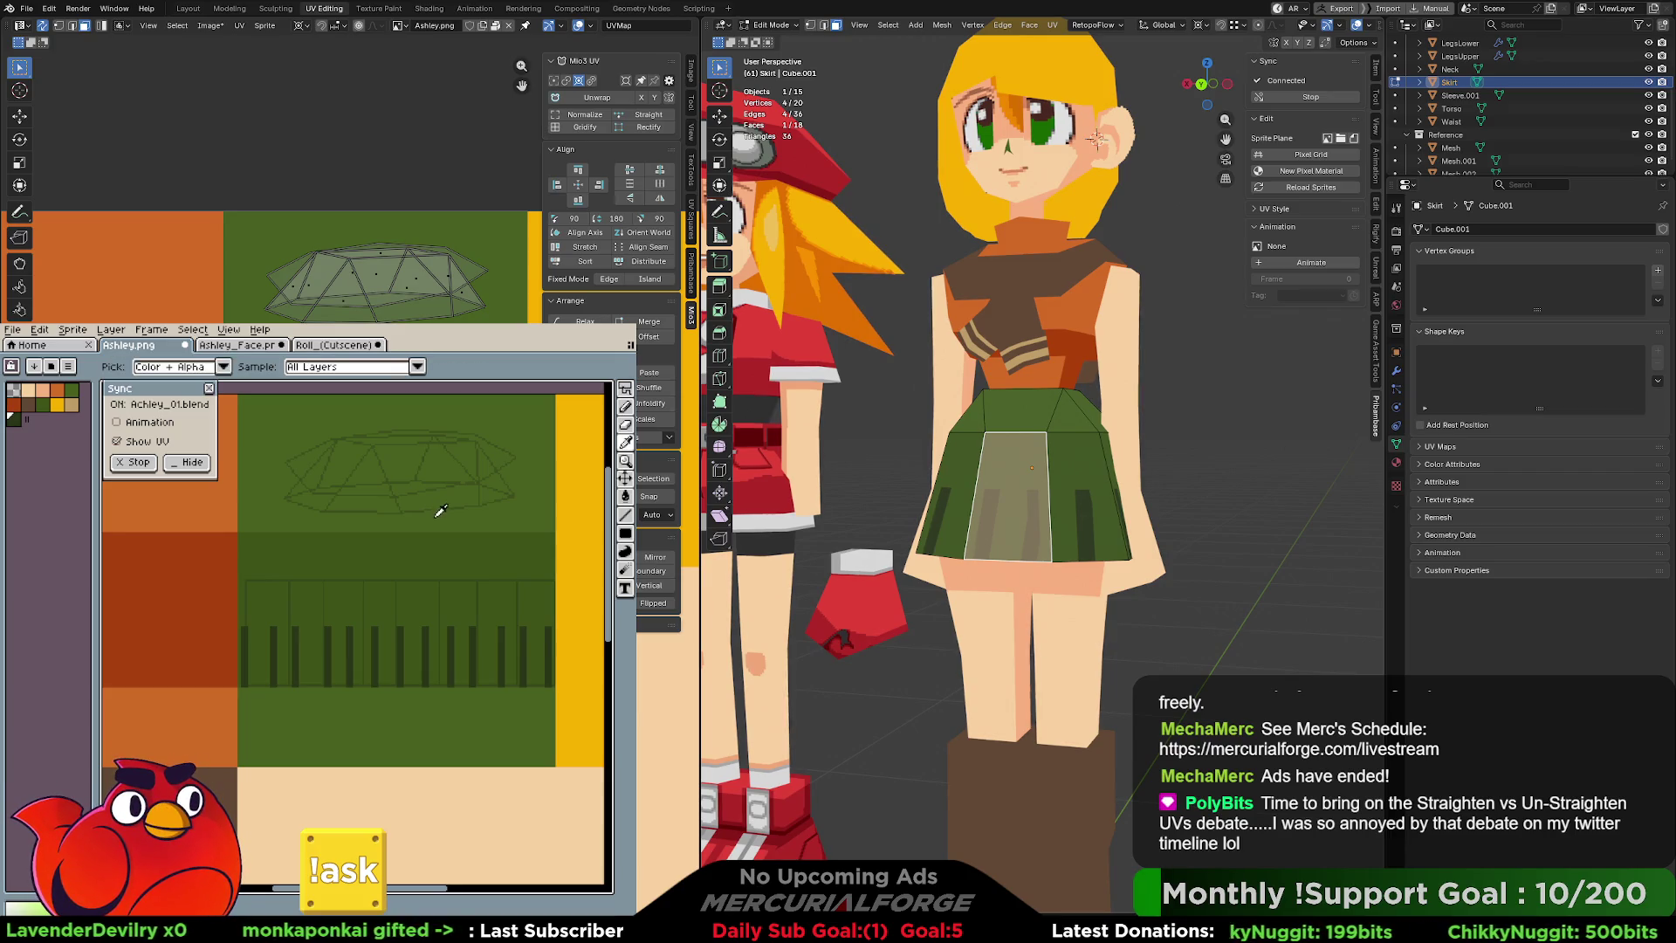
pyautogui.click(628, 392)
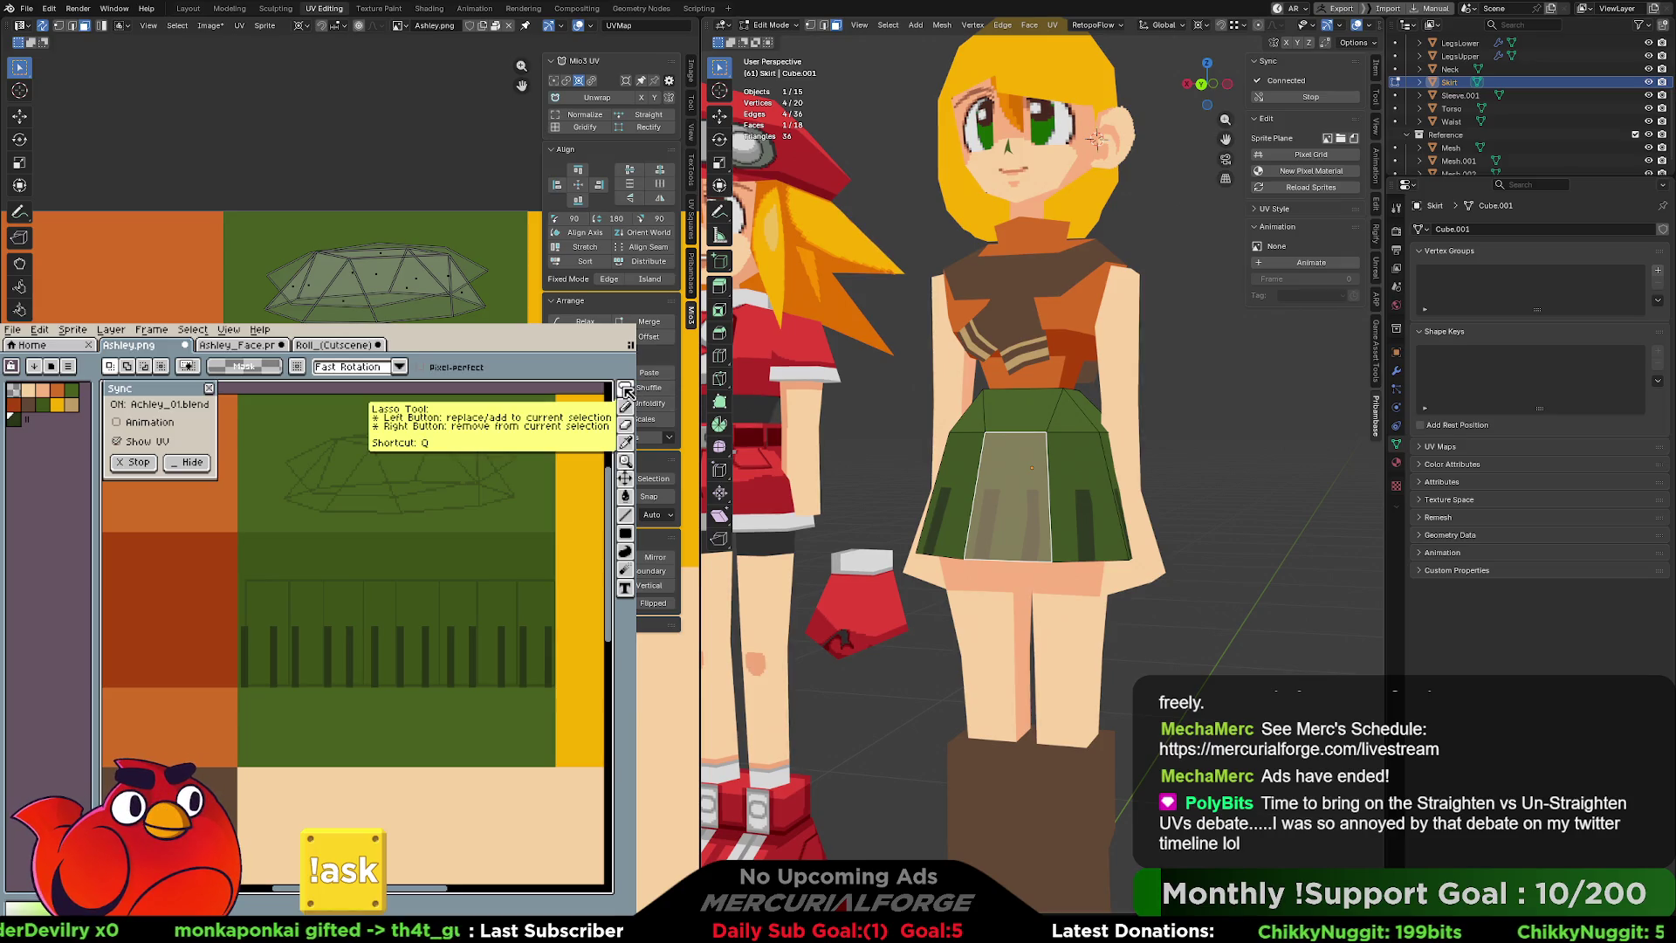
pyautogui.moveTo(627, 392); pyautogui.dragTo(540, 395)
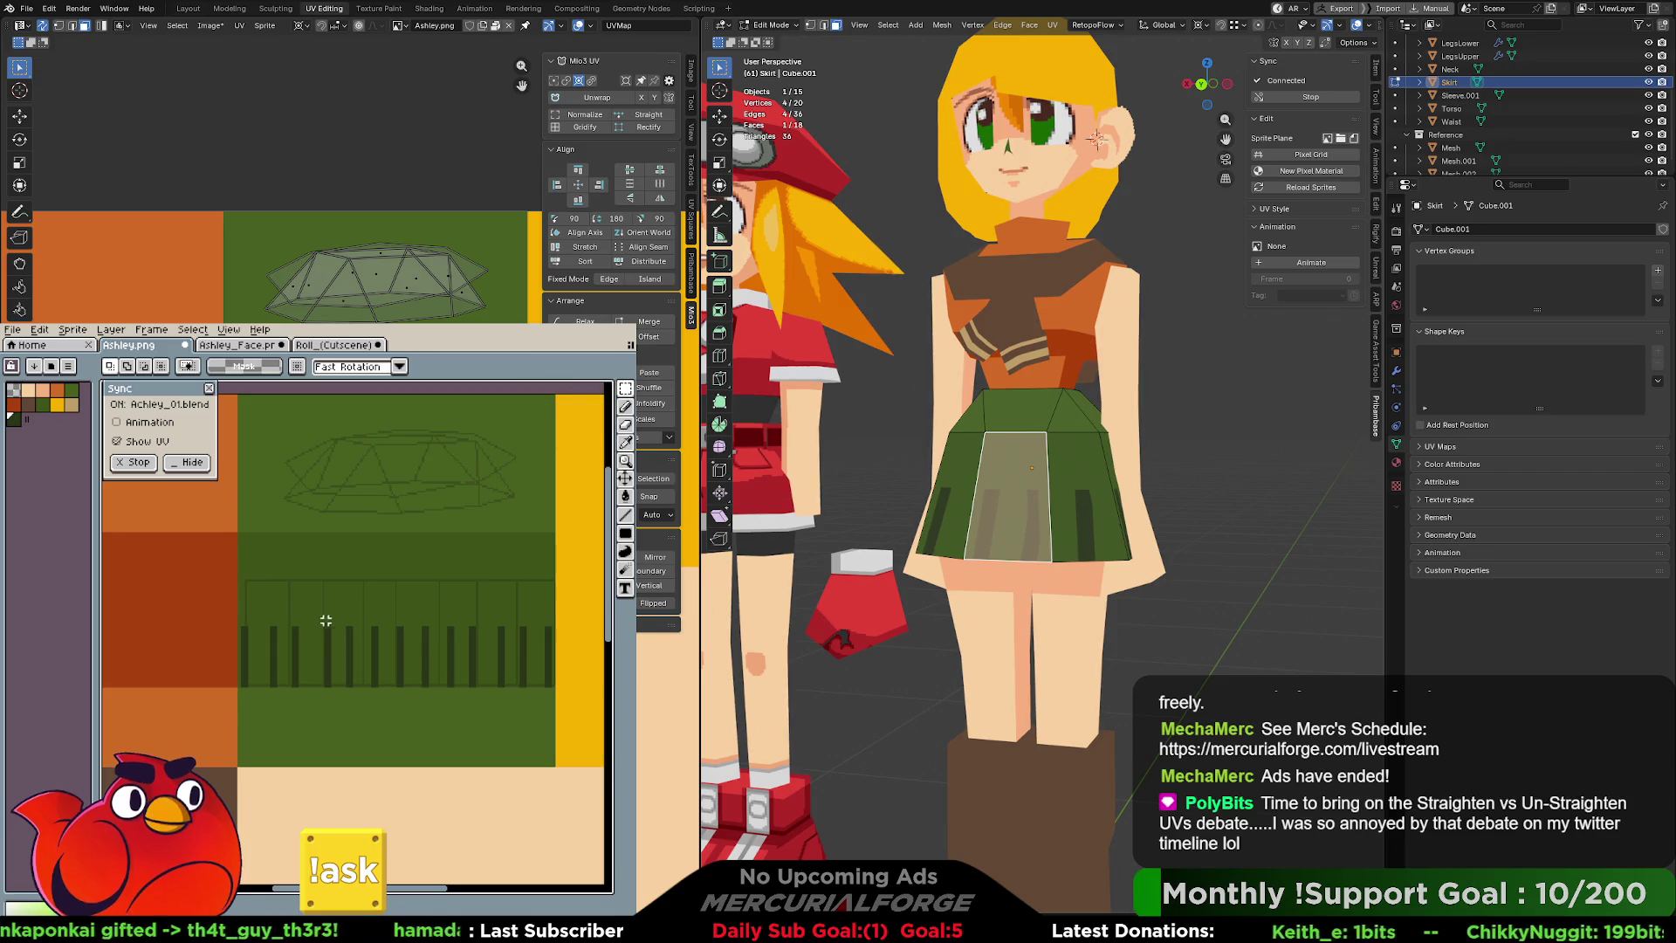
# Select the band of pleat stripes and switch to the Move tool, undoing an accidental layer move.
pyautogui.moveTo(240, 609); pyautogui.dragTo(553, 687)
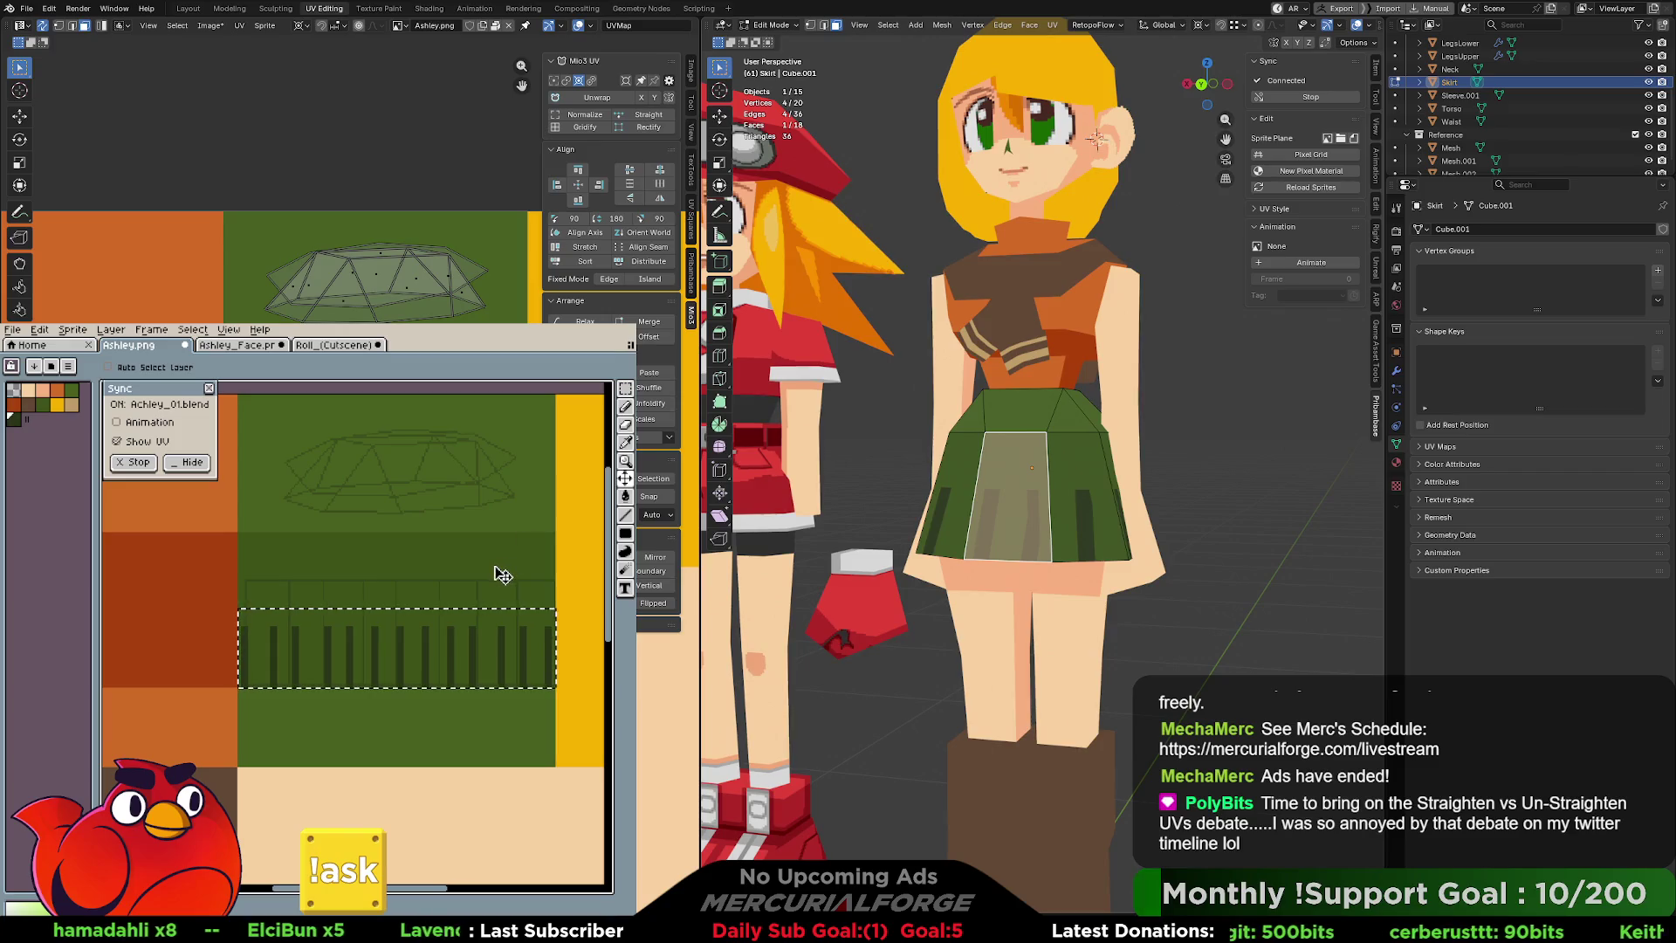
pyautogui.press('ctrl')
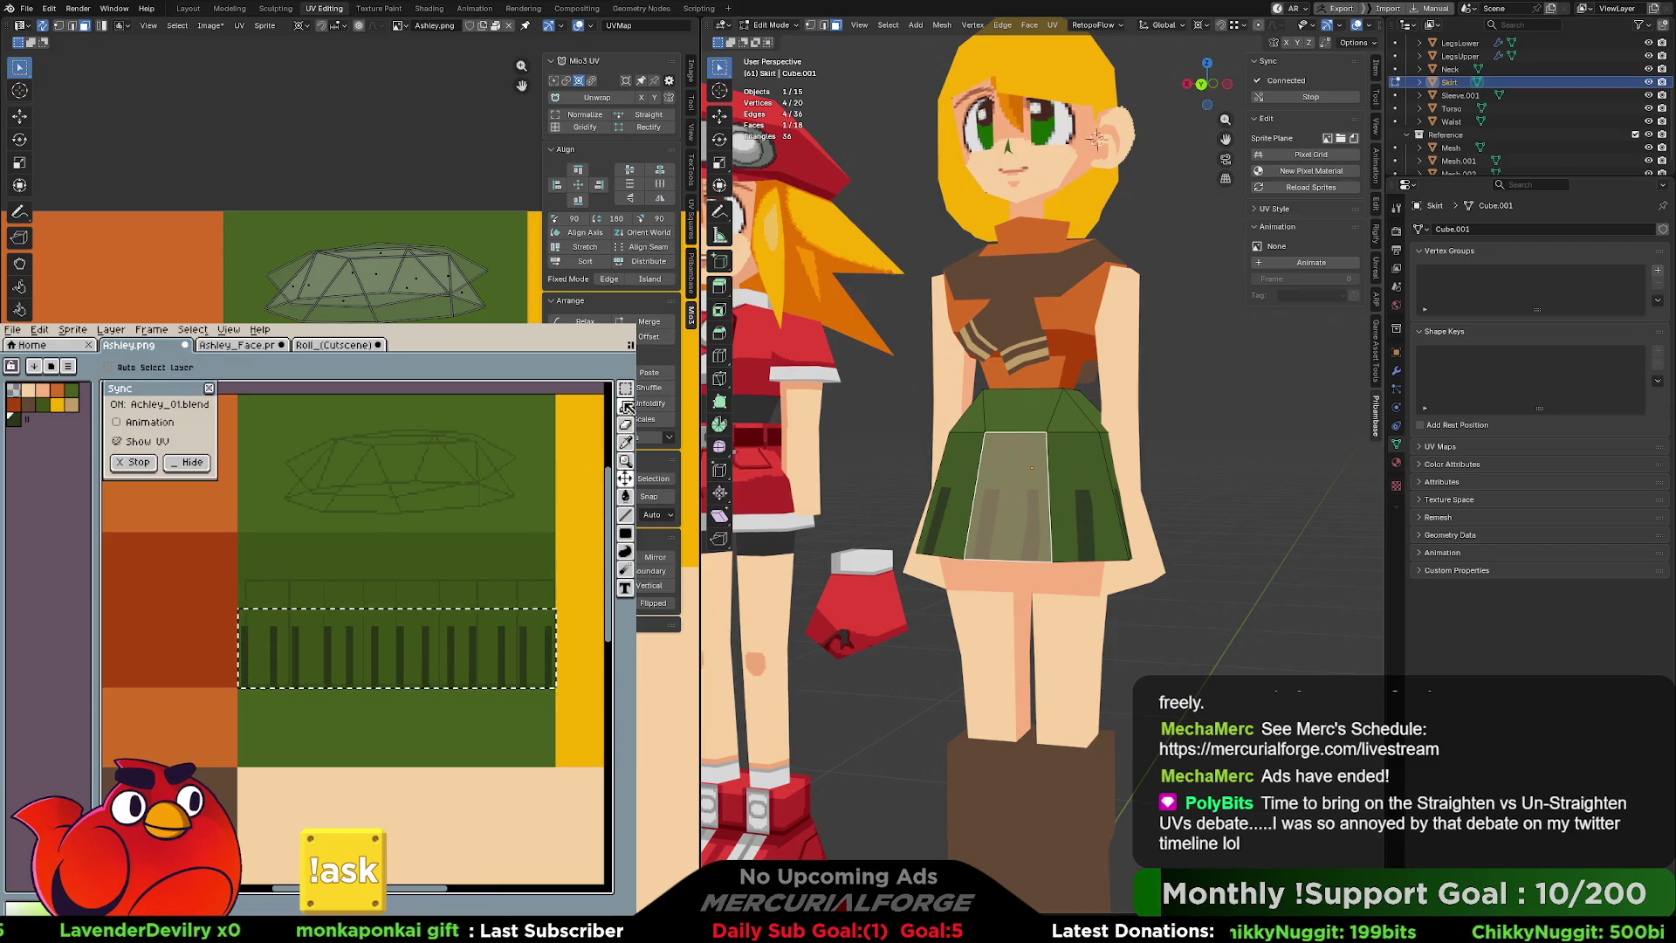
pyautogui.click(626, 479)
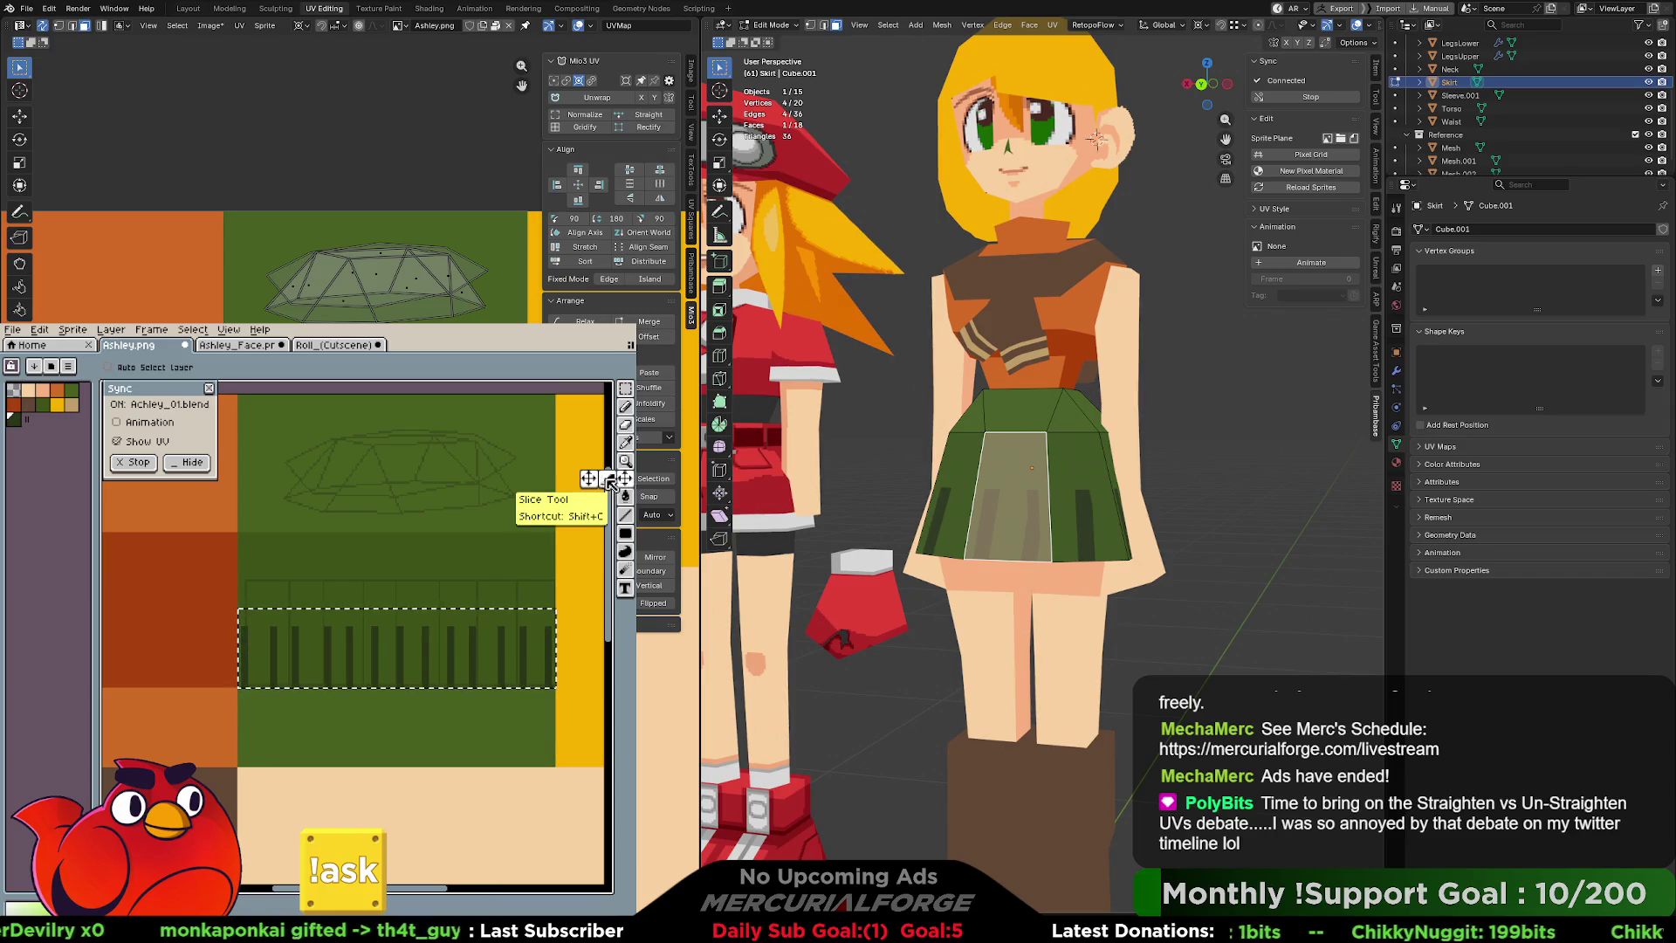
pyautogui.click(609, 483)
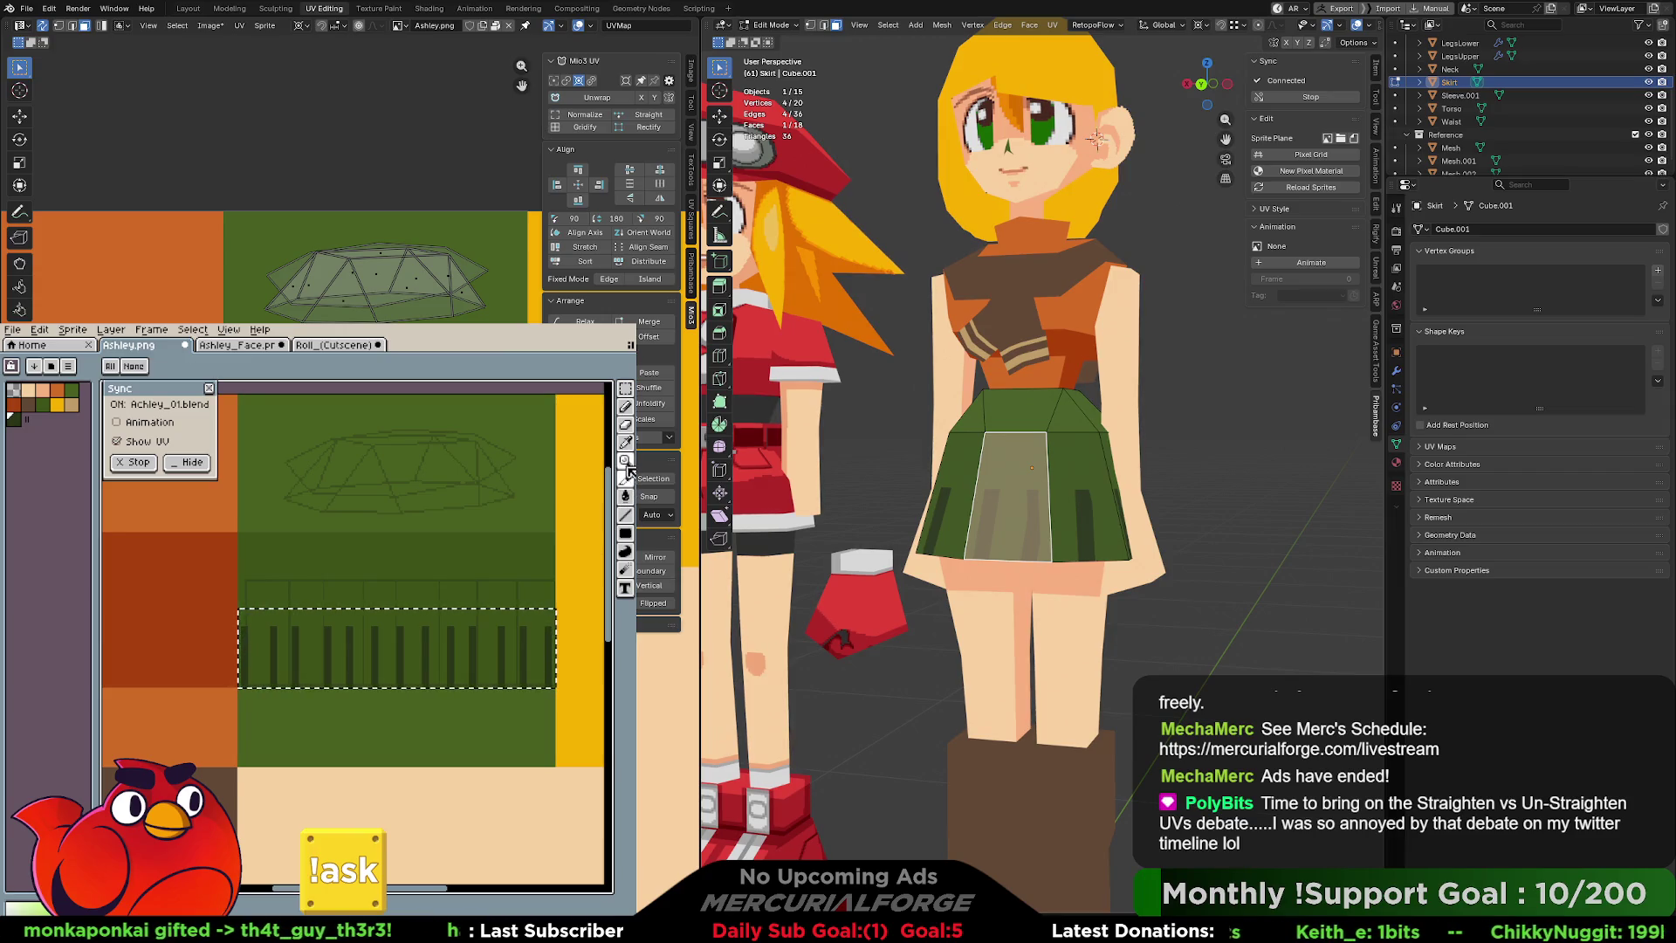
pyautogui.click(592, 481)
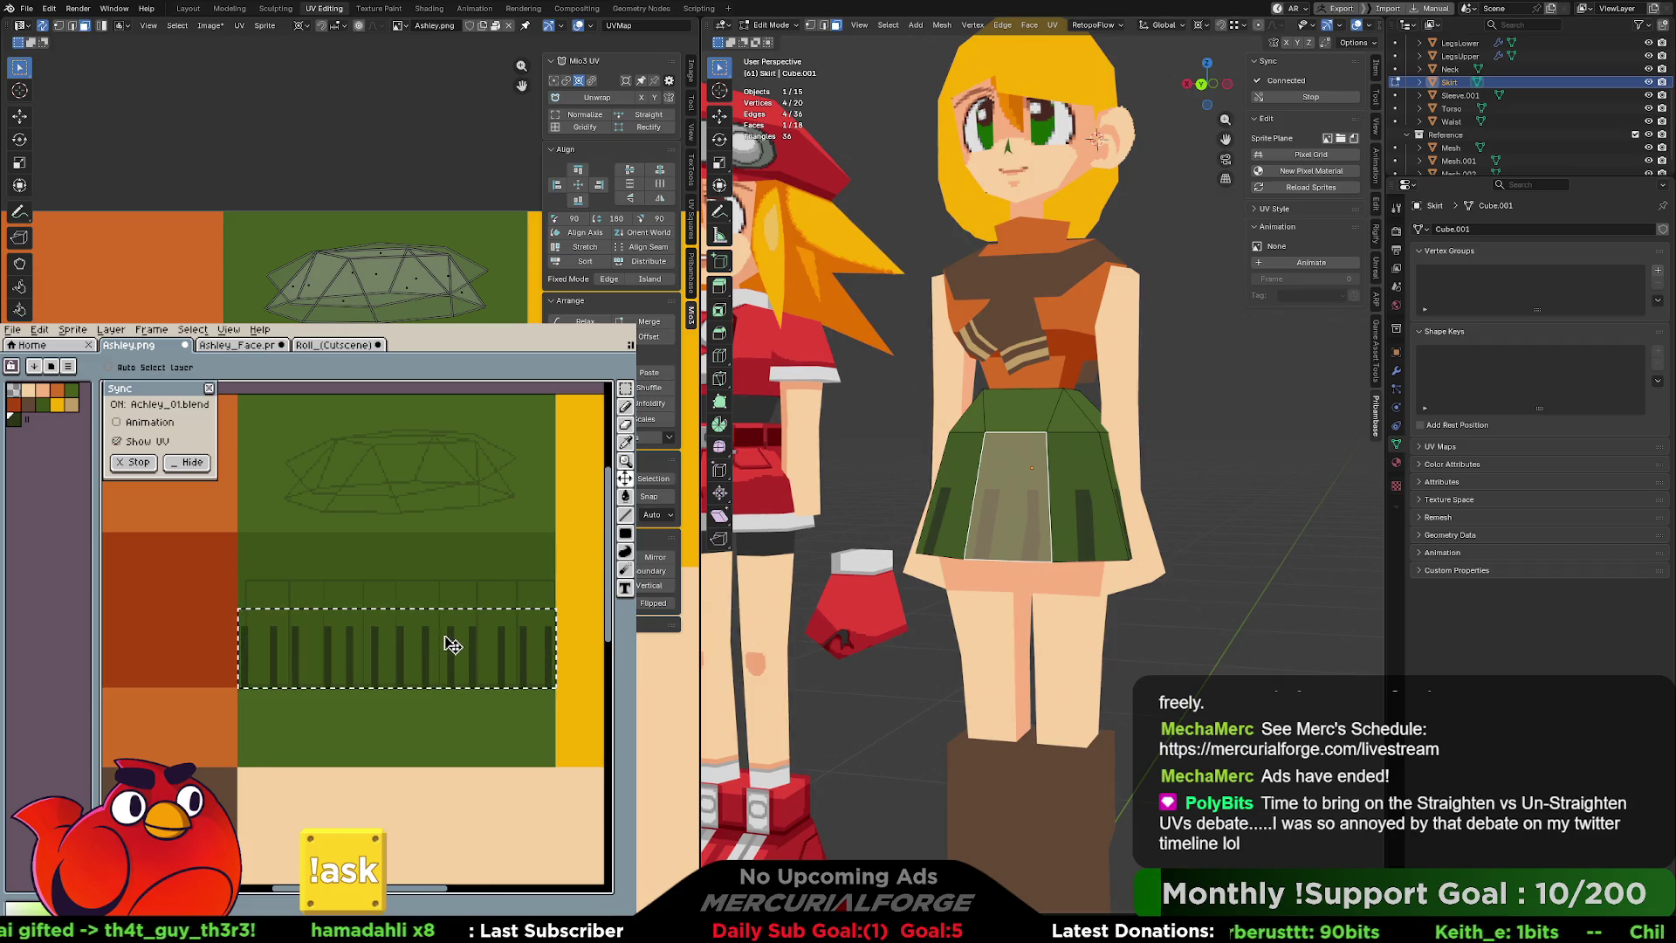
pyautogui.moveTo(454, 644)
pyautogui.mouseDown()
pyautogui.moveTo(423, 764)
pyautogui.moveTo(535, 691)
pyautogui.mouseUp()
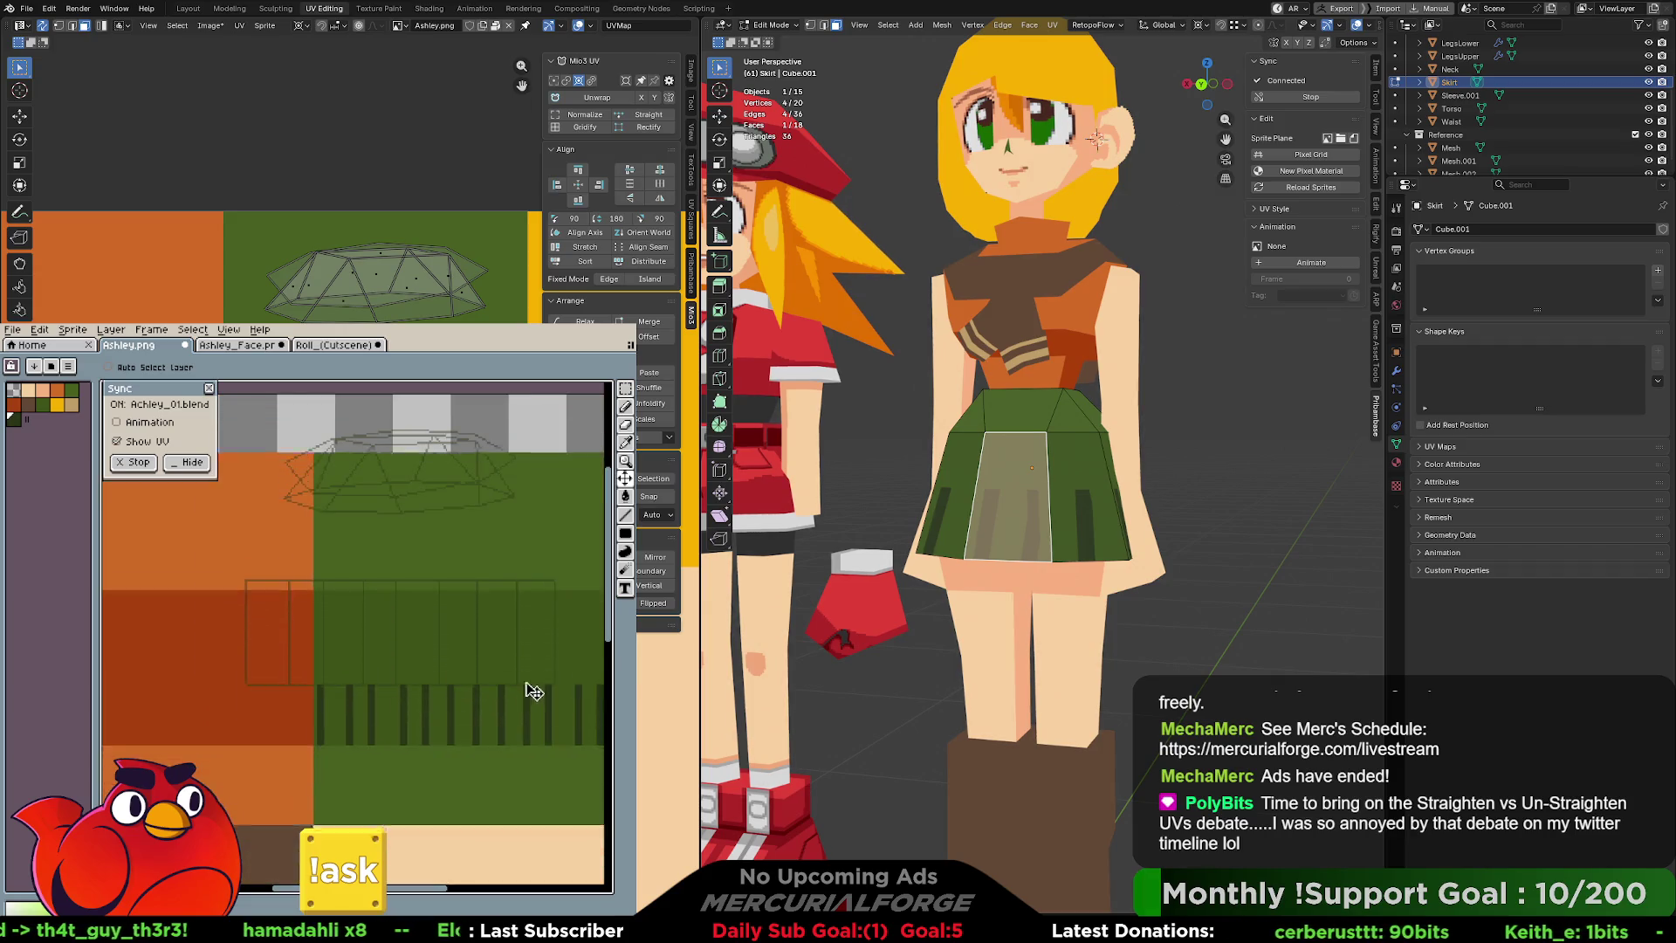
pyautogui.hotkey('ctrl', 'z')
pyautogui.hotkey('ctrl', 'z')
pyautogui.hotkey('ctrl', 'z')
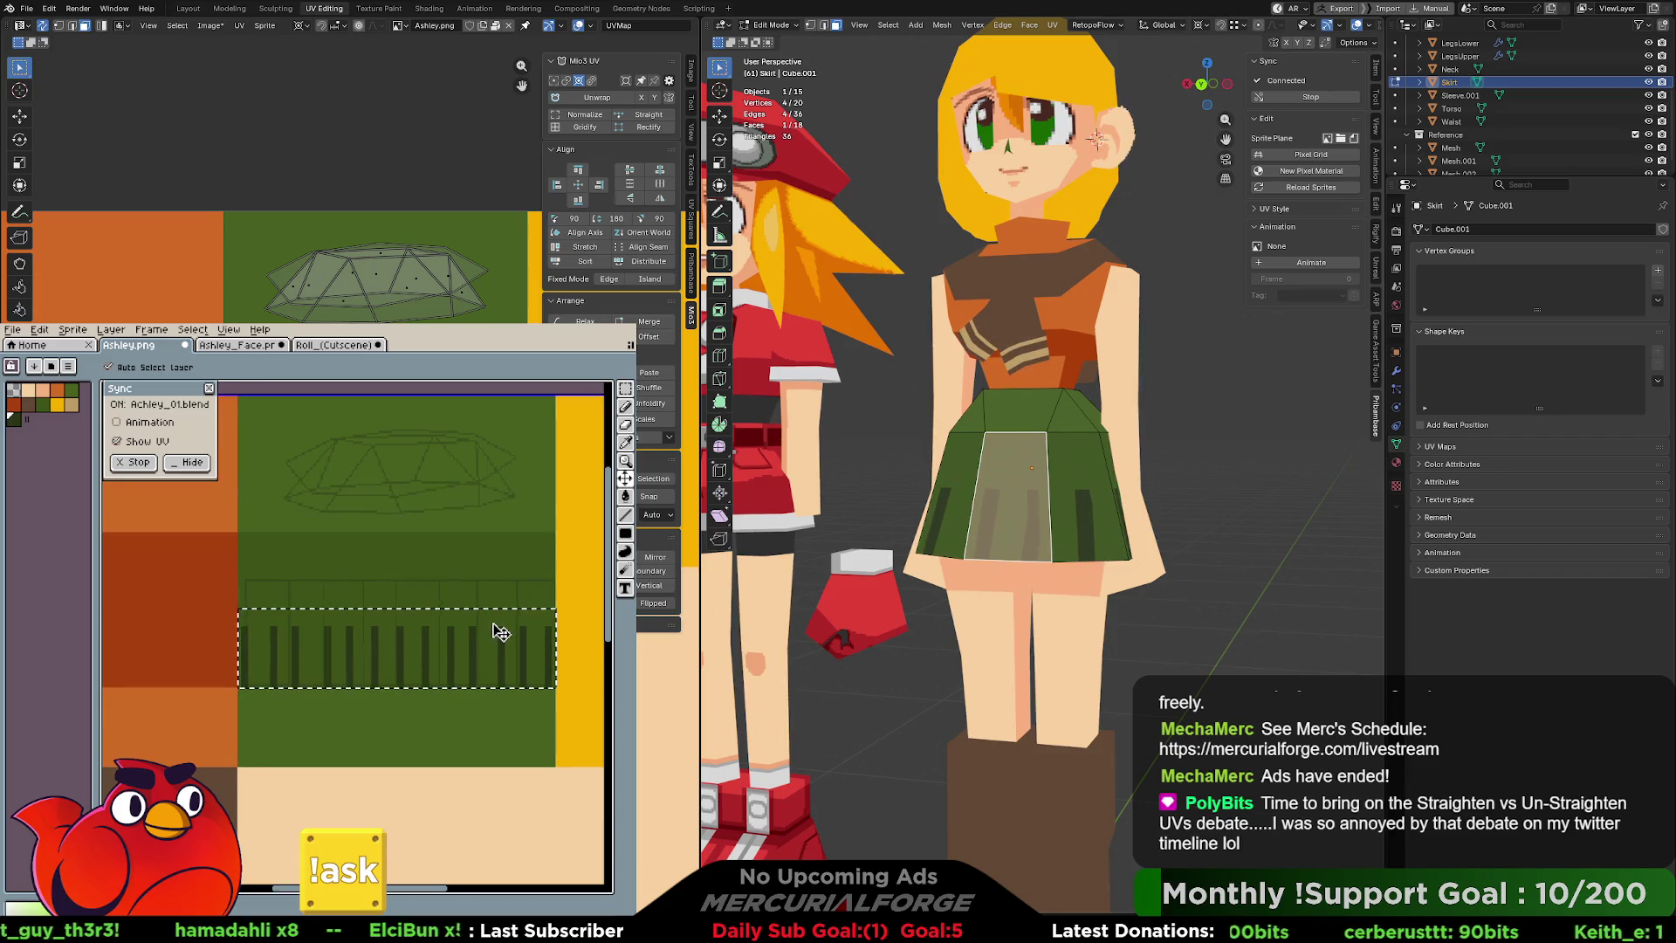
# Move the stripe block lower on the texture and stretch it to 44 px tall.
pyautogui.click(476, 646)
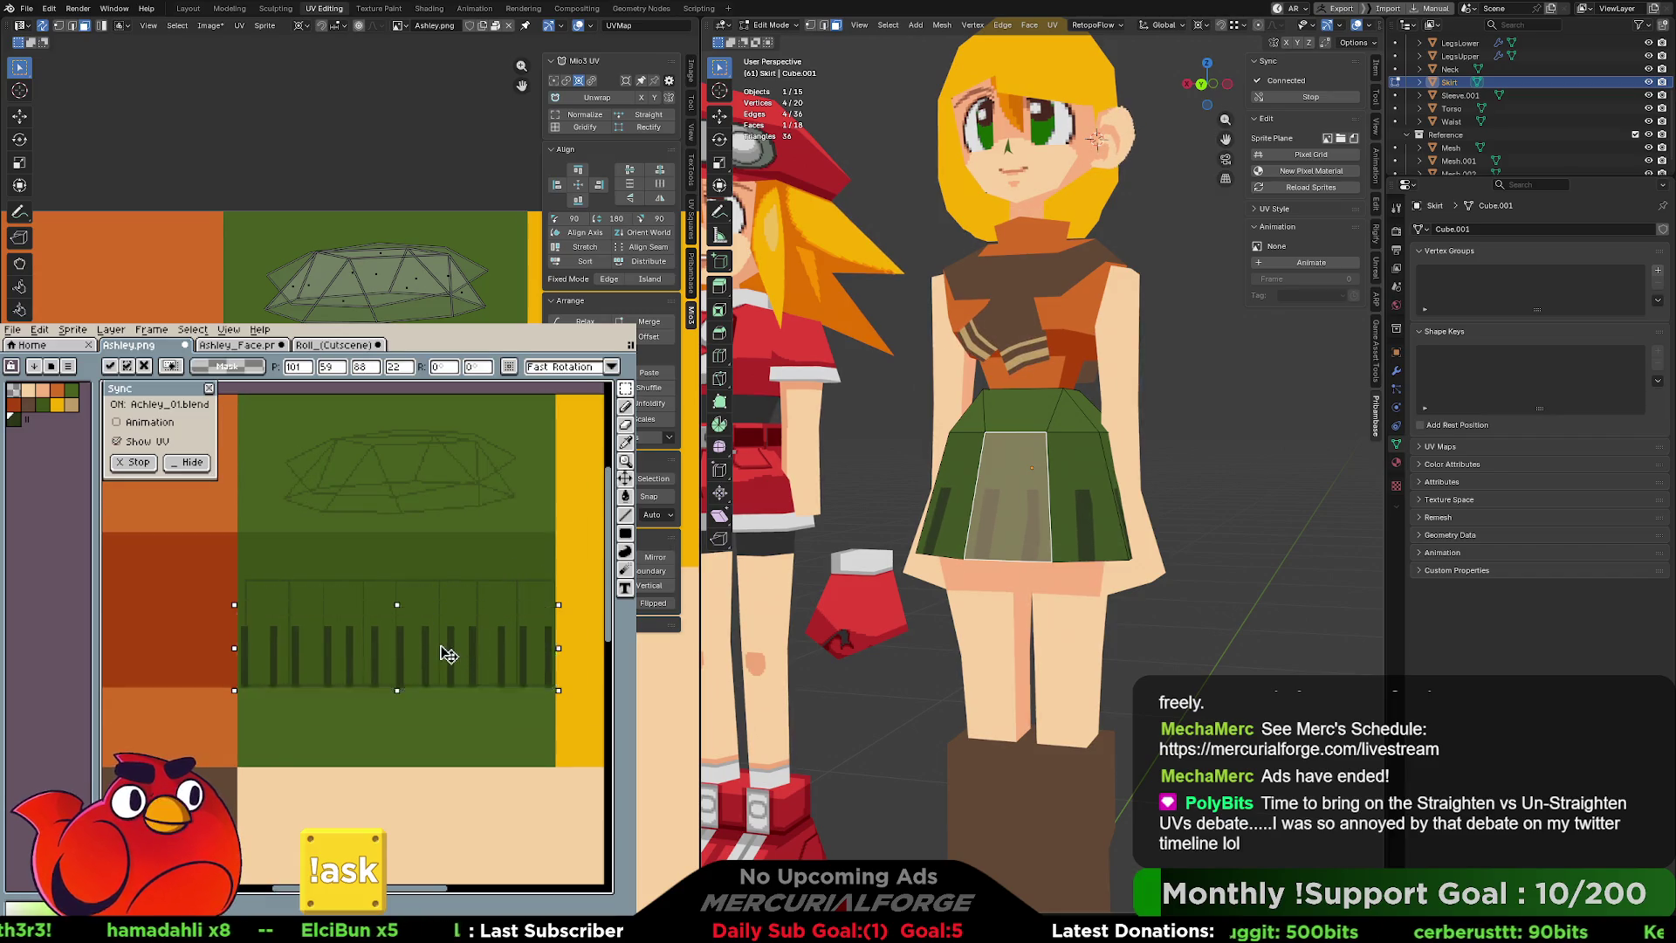
pyautogui.click(442, 718)
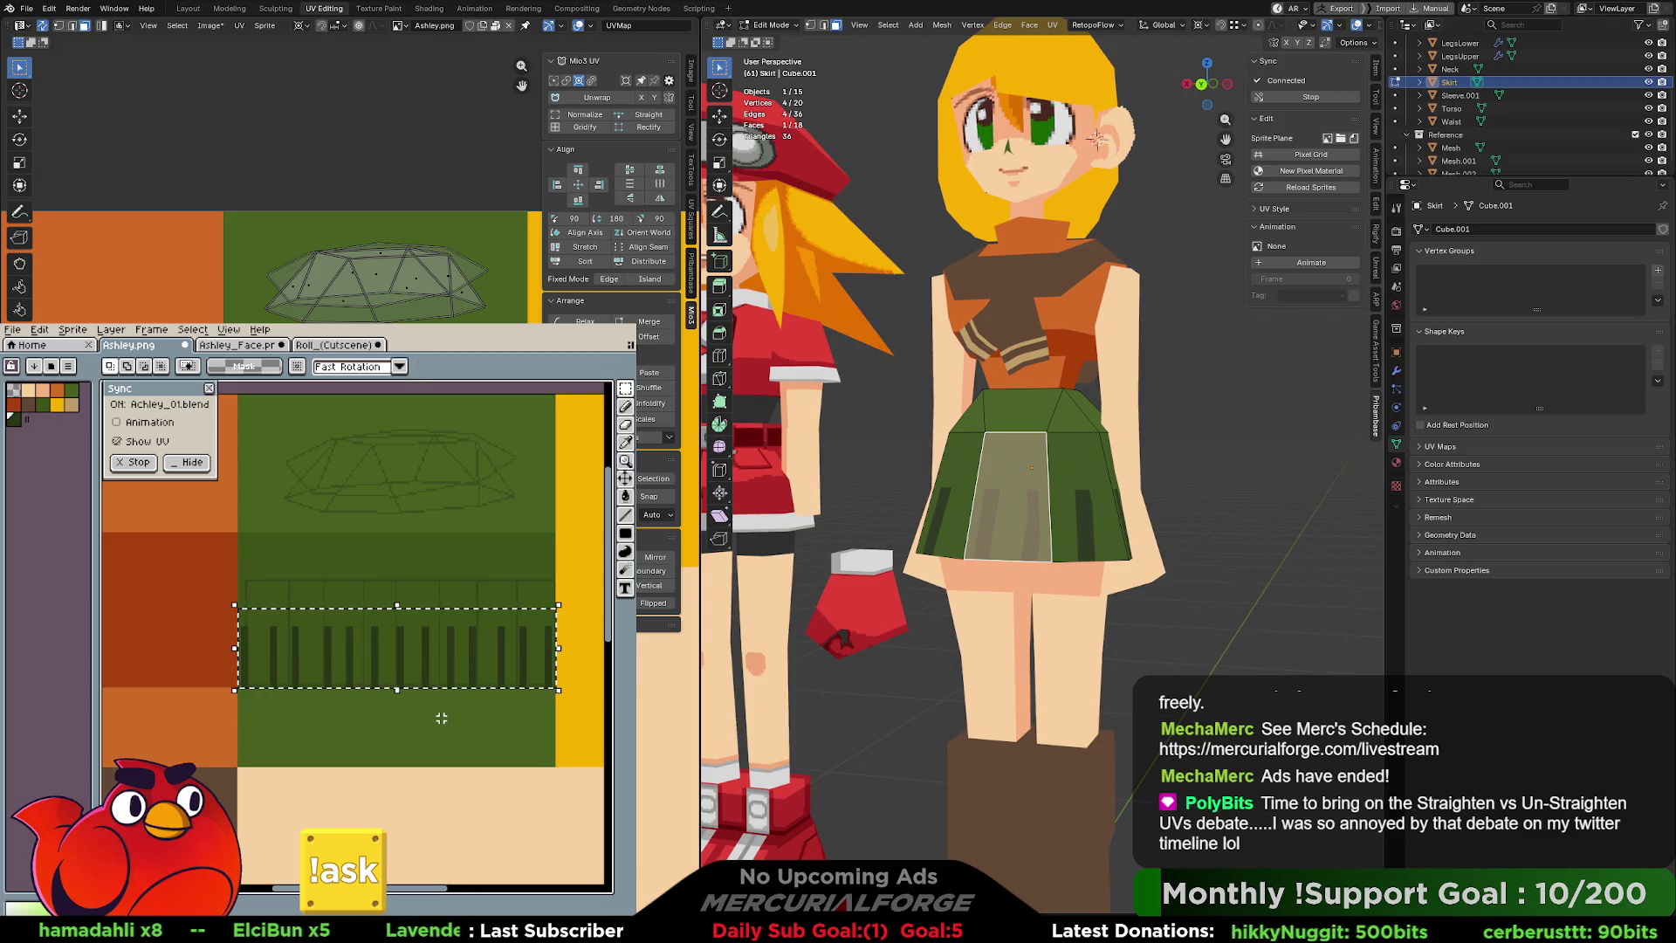
pyautogui.hotkey('ctrl', 'z')
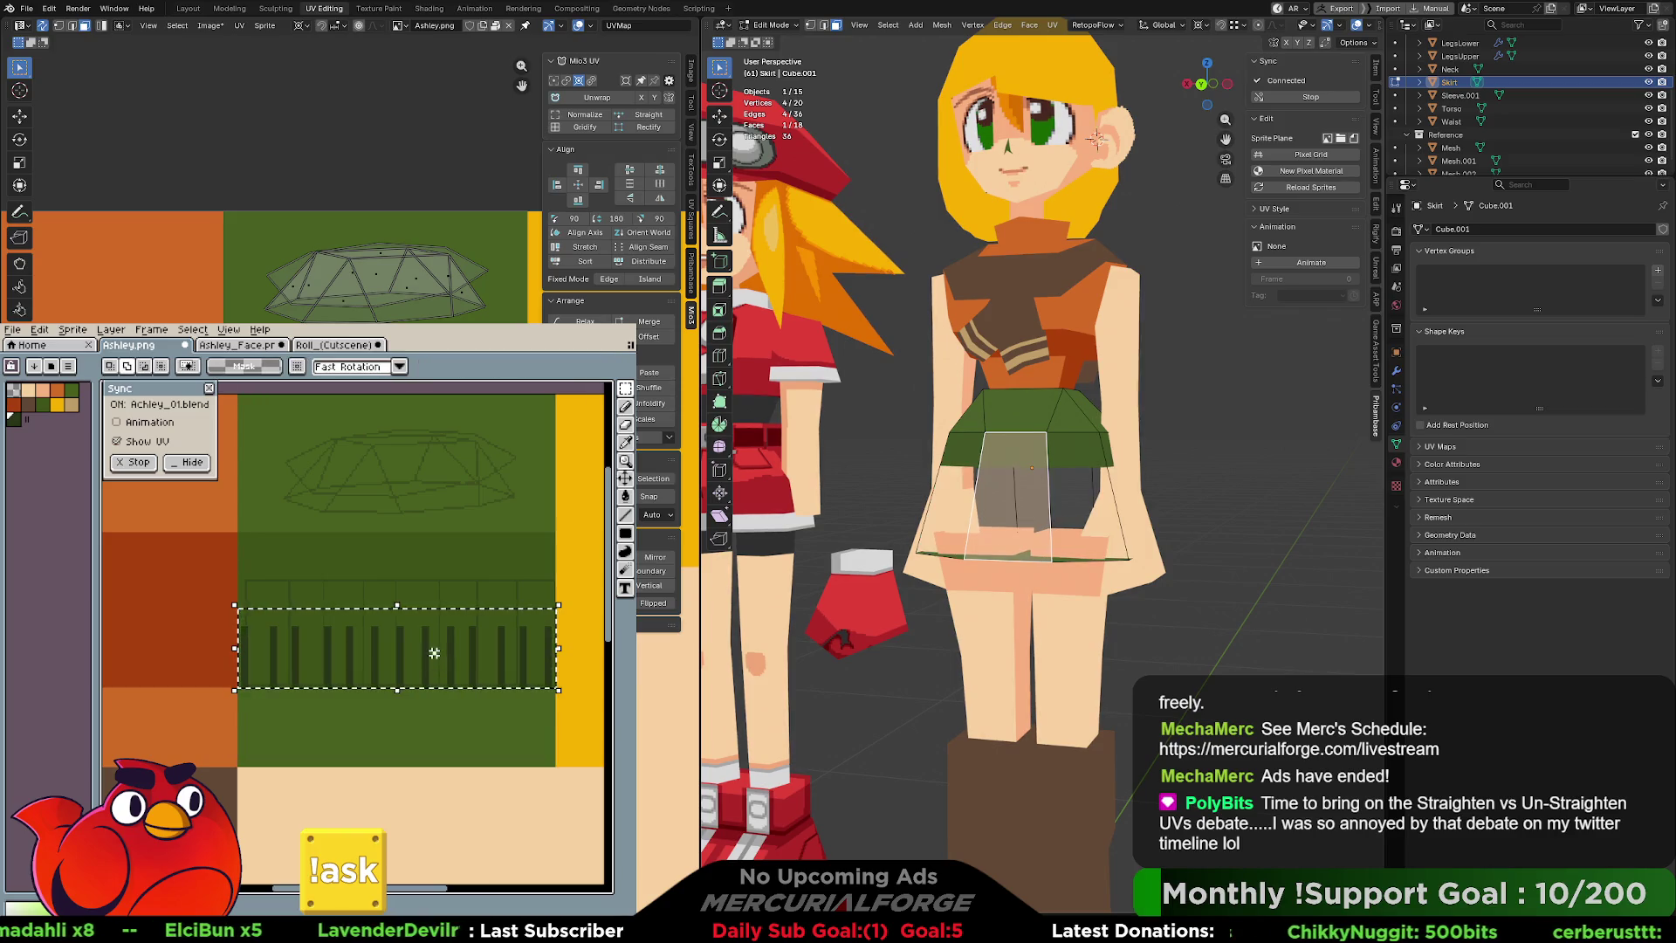
pyautogui.moveTo(438, 666); pyautogui.dragTo(439, 734)
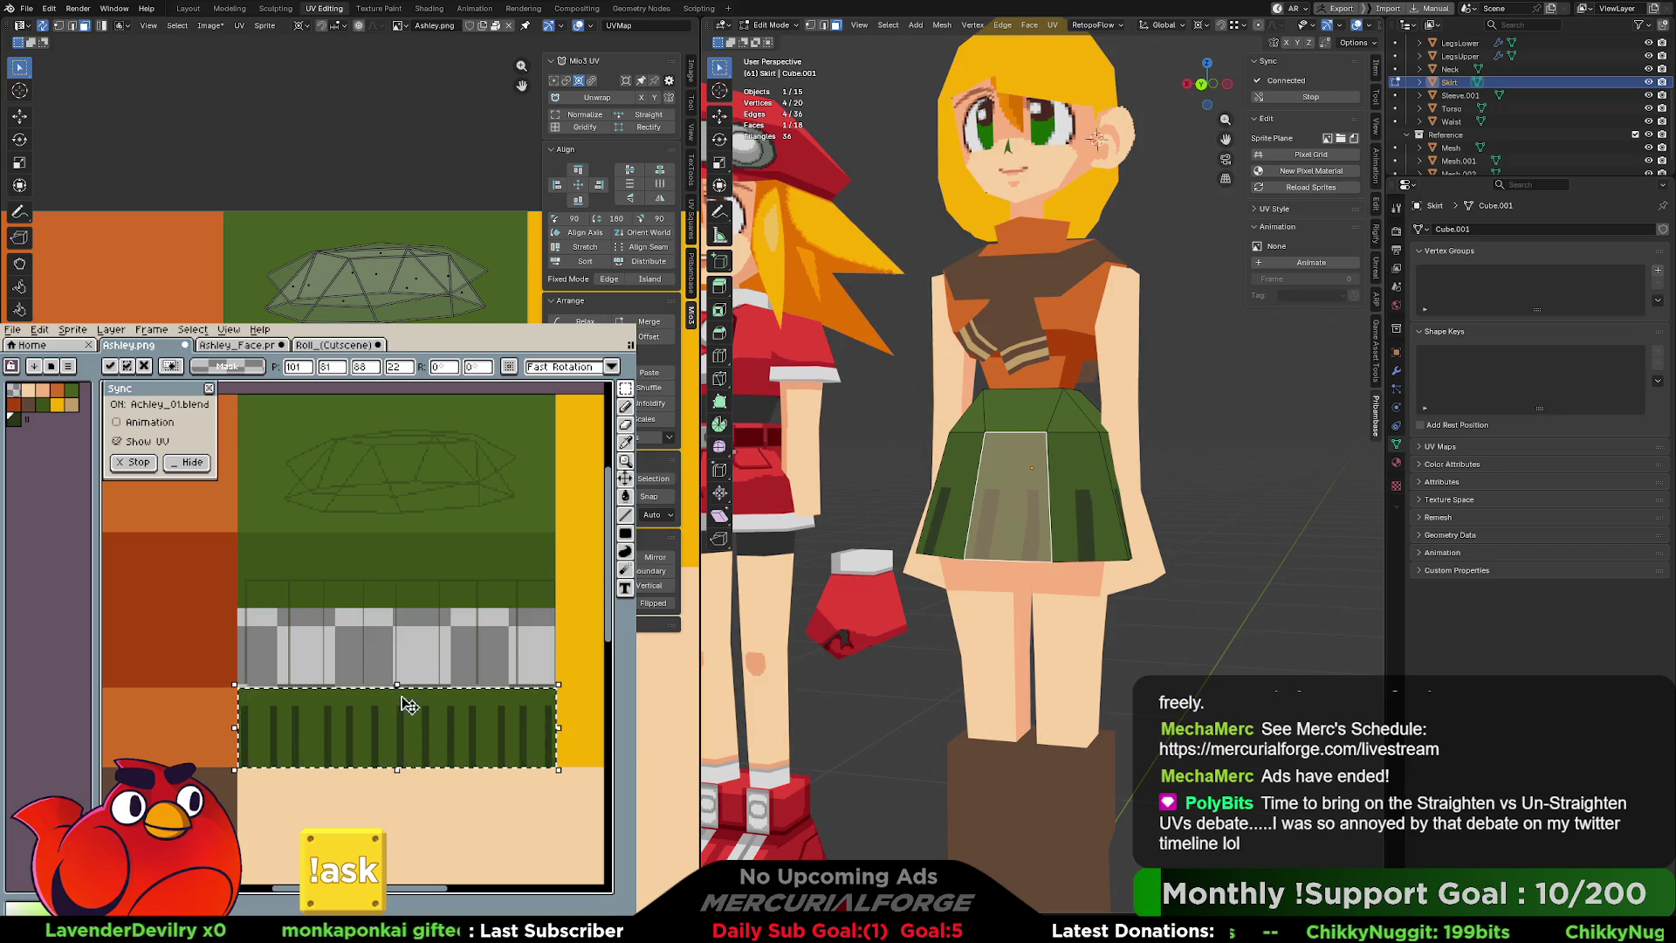
pyautogui.moveTo(397, 684)
pyautogui.mouseDown()
pyautogui.moveTo(400, 607)
pyautogui.moveTo(406, 694)
pyautogui.moveTo(413, 662)
pyautogui.mouseUp()
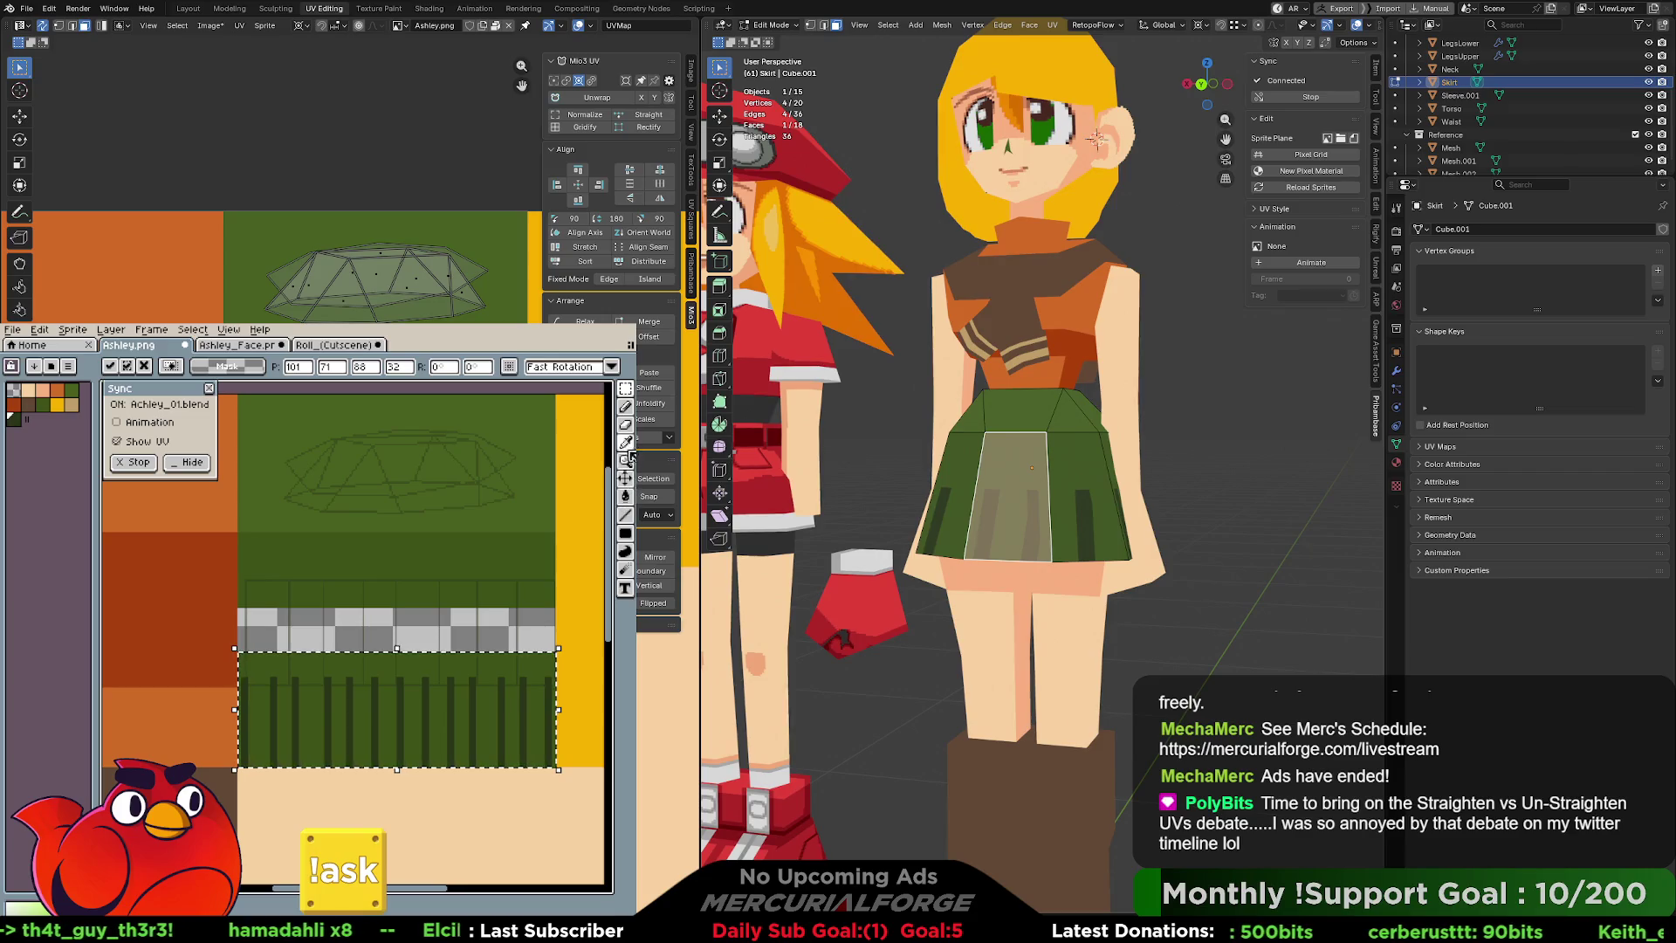
pyautogui.press('g')
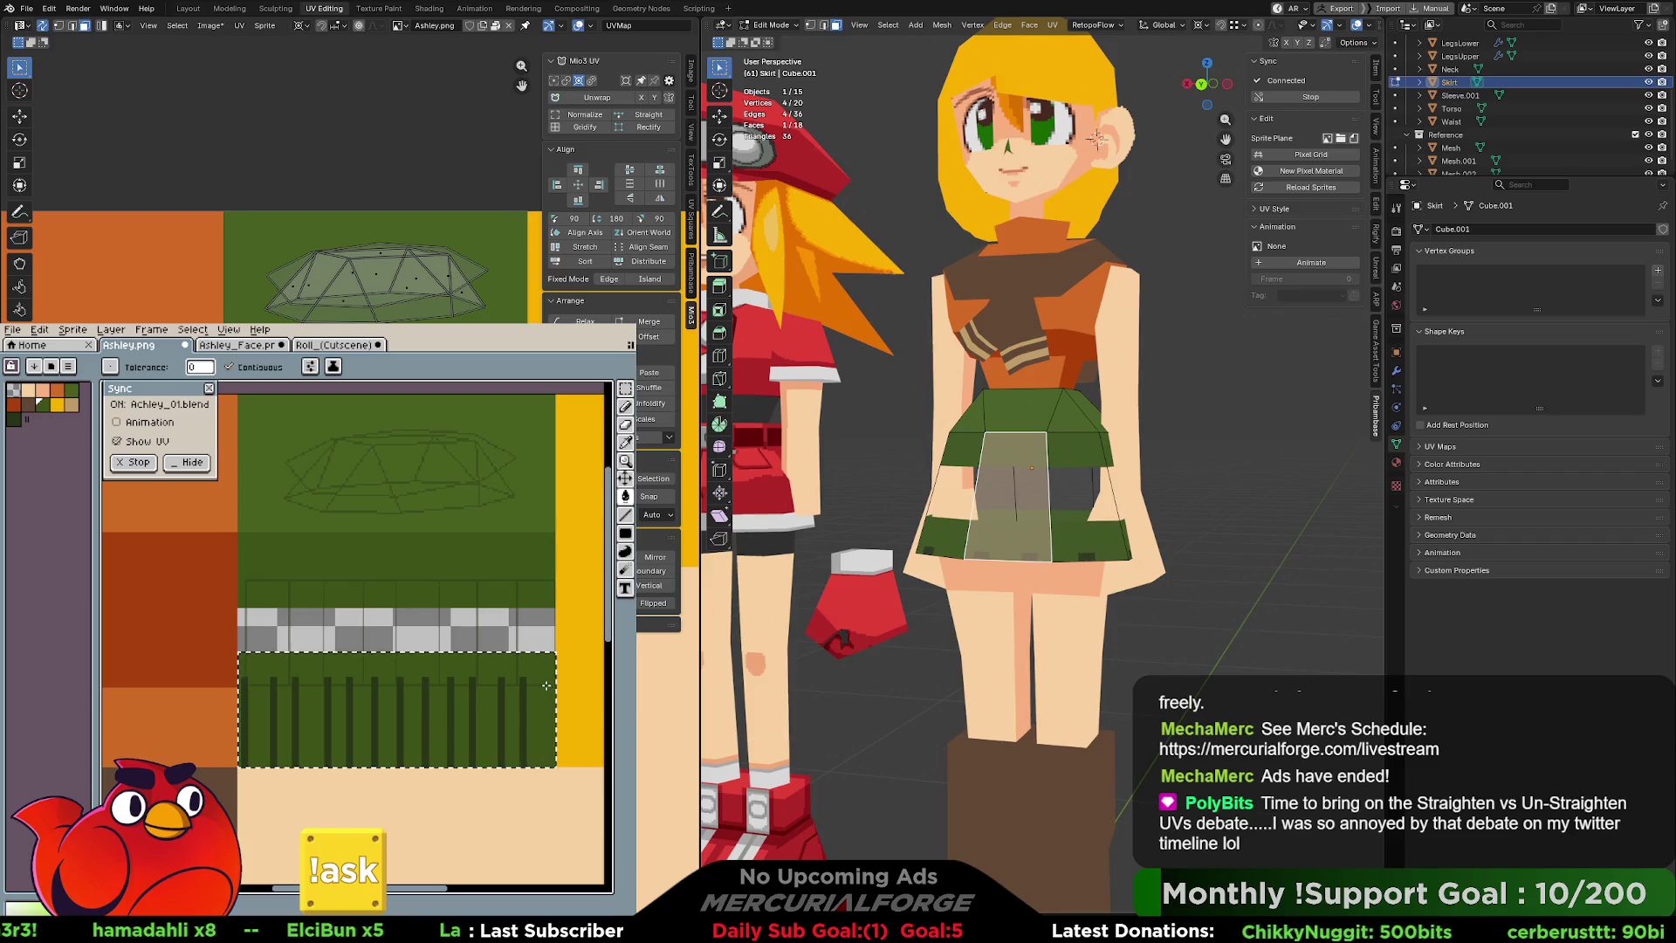
# Fill the nine dark stripes in the selected block with green using the Paint Bucket.
pyautogui.click(502, 711)
pyautogui.click(476, 712)
pyautogui.click(454, 711)
pyautogui.click(402, 709)
pyautogui.click(374, 709)
pyautogui.click(350, 710)
pyautogui.click(328, 712)
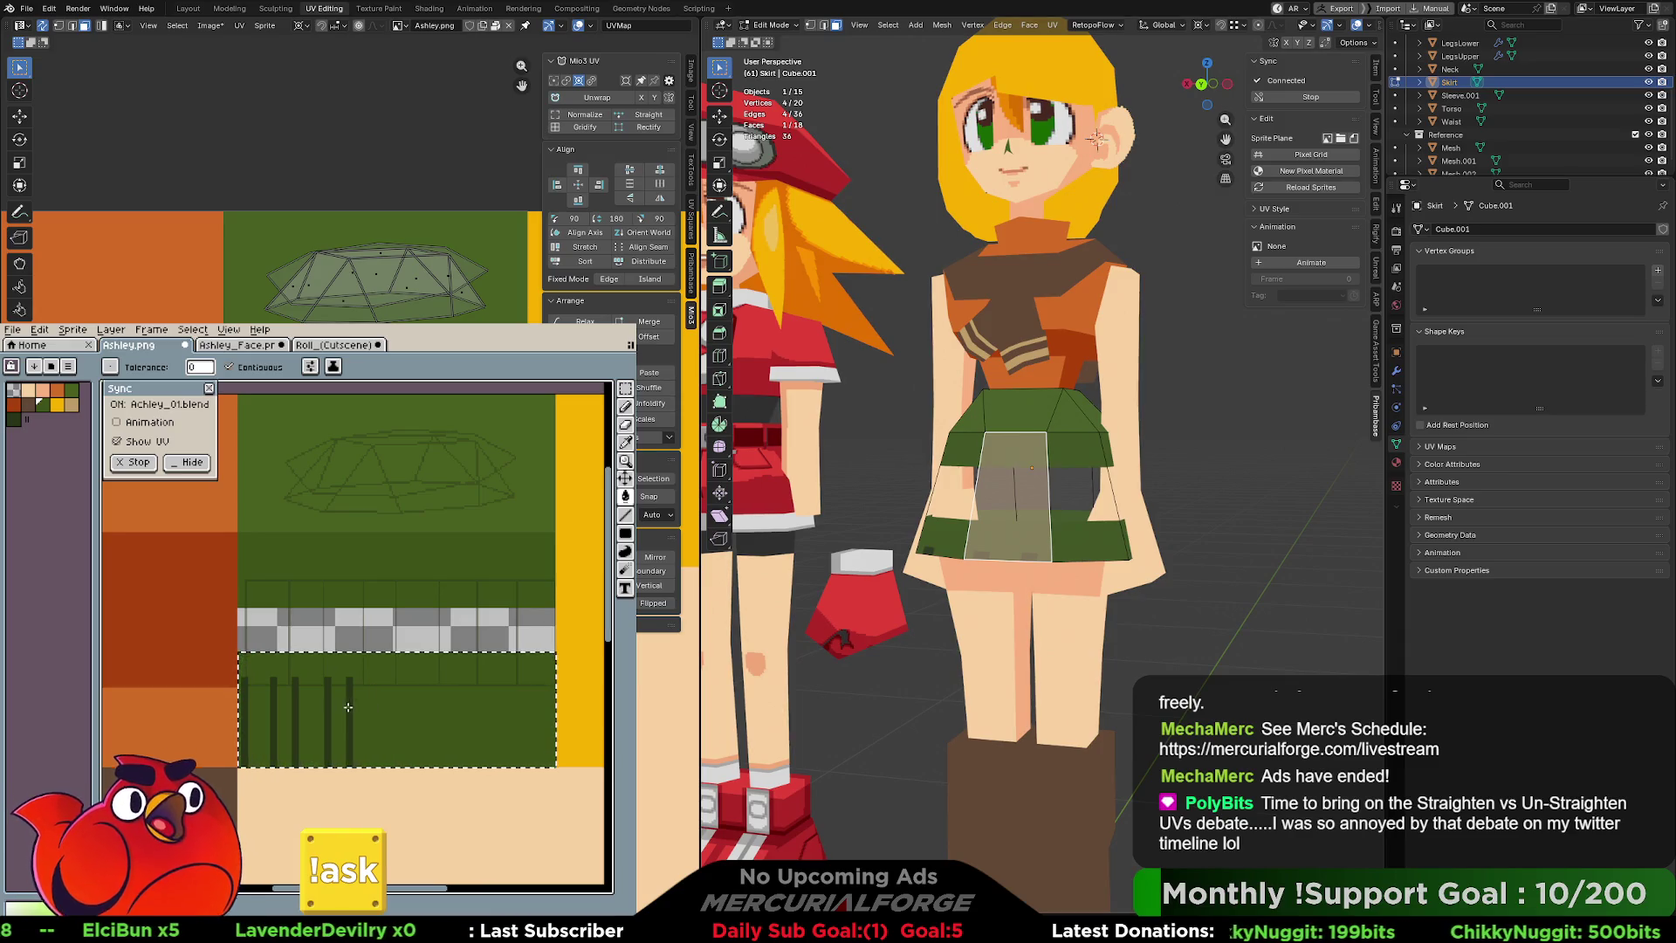
pyautogui.click(293, 714)
pyautogui.click(273, 712)
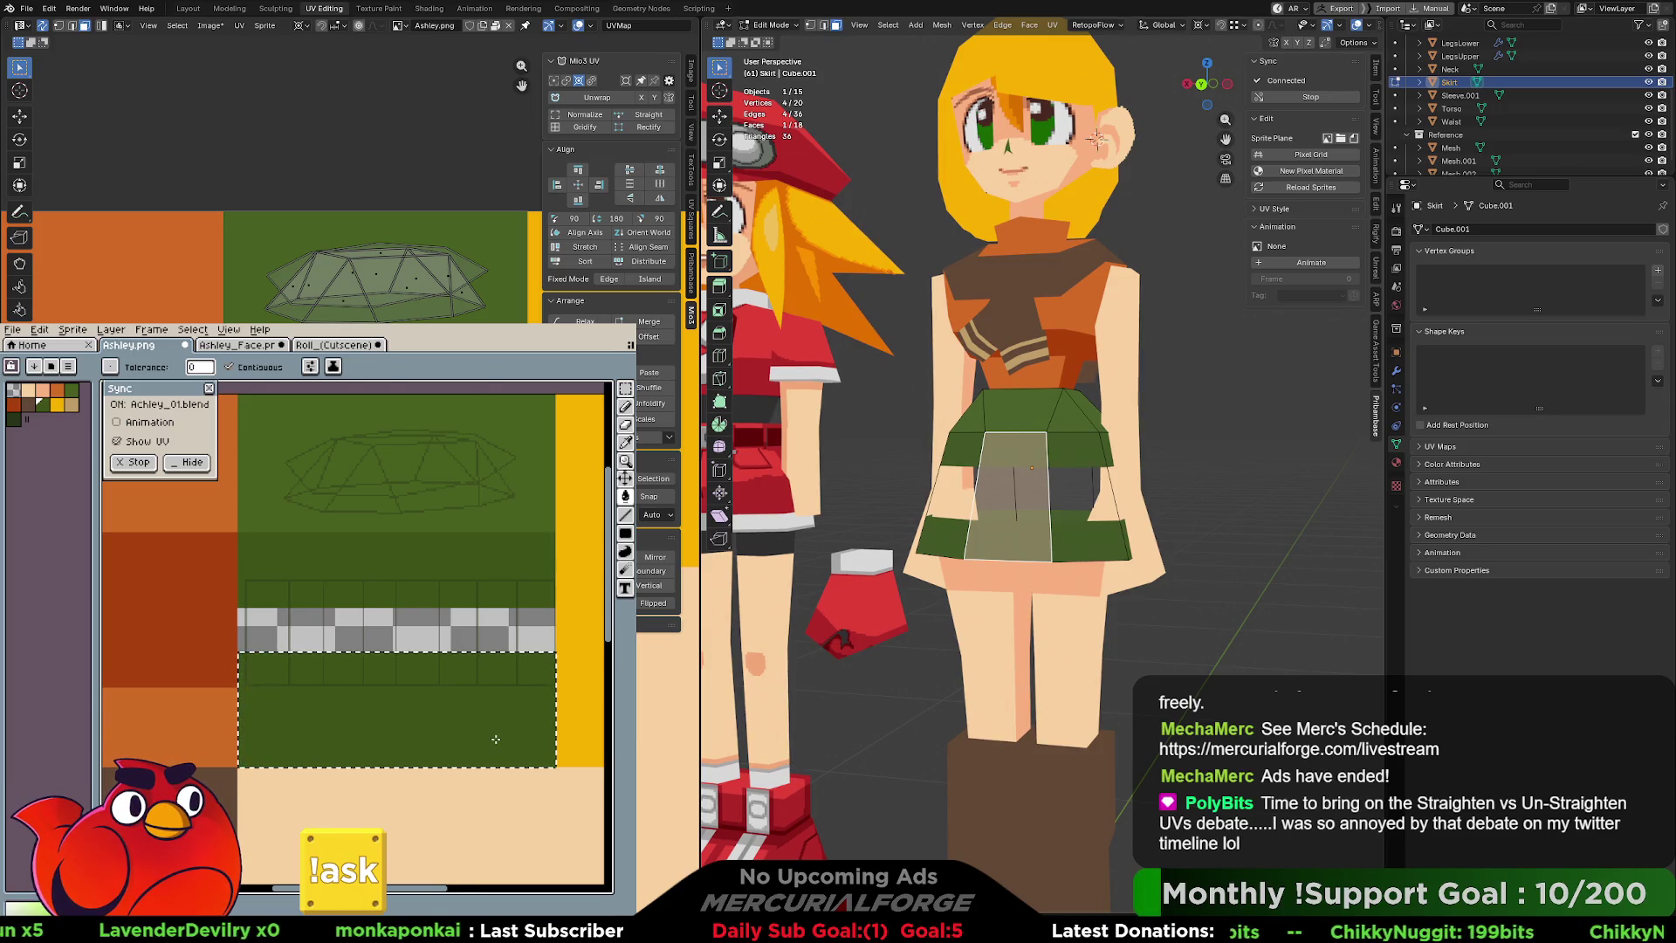
pyautogui.scroll(1, 550, 742)
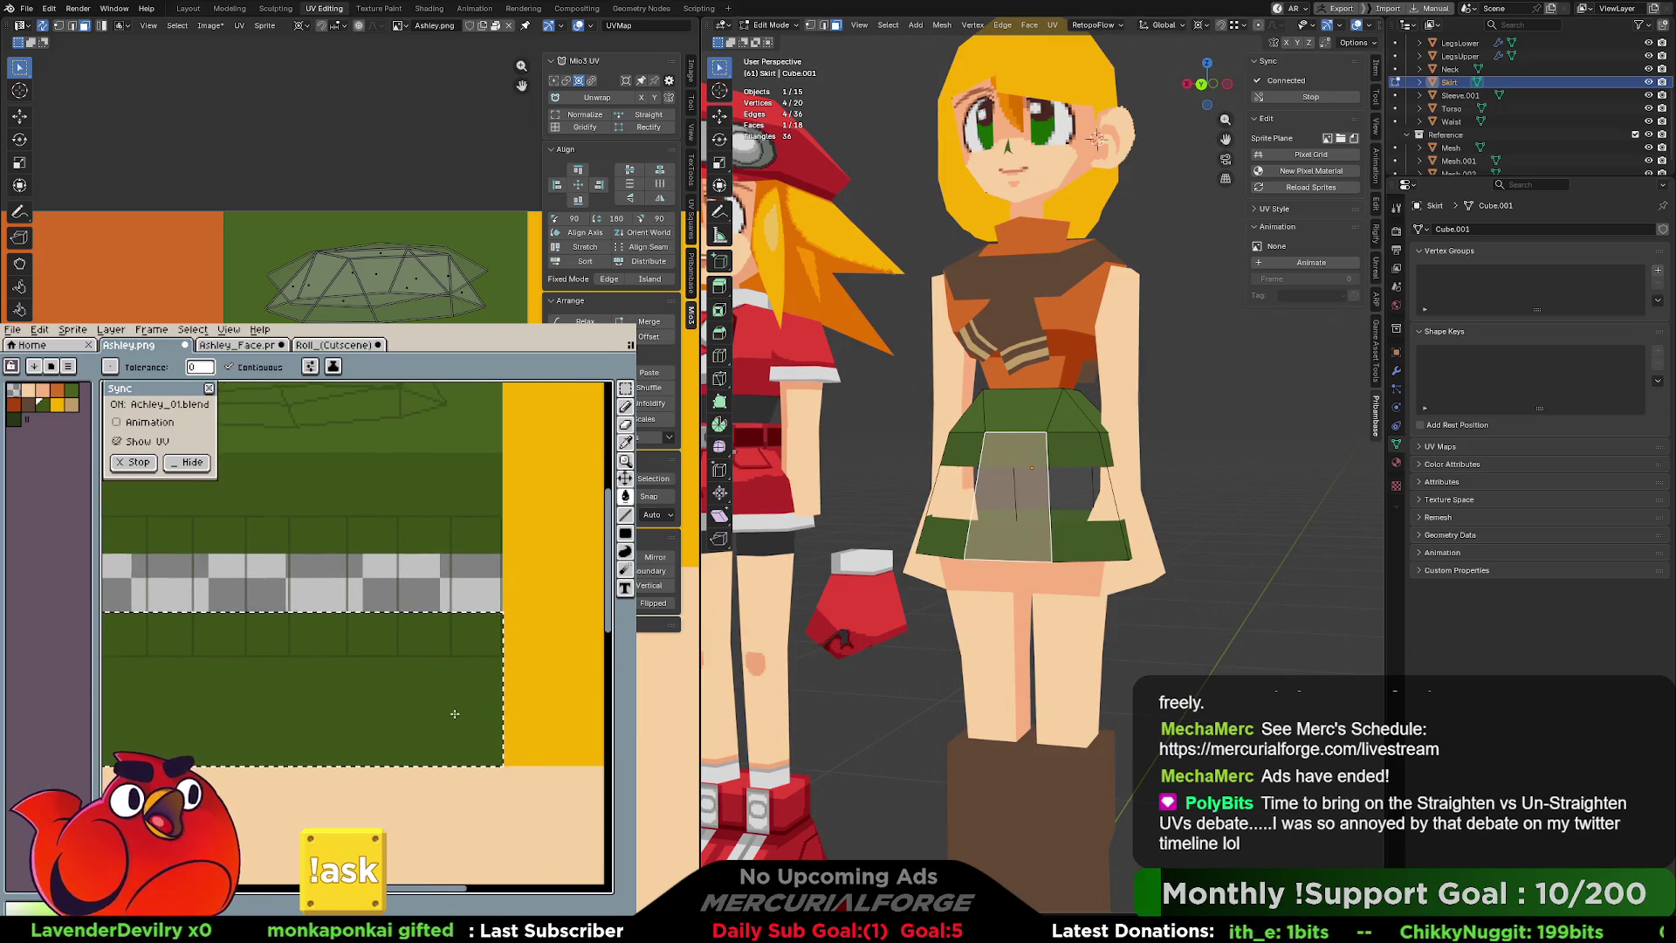
# Pick dark green and draw the first vertical pleat stripes down the strip's right part.
pyautogui.scroll(1, 471, 716)
pyautogui.click(626, 533)
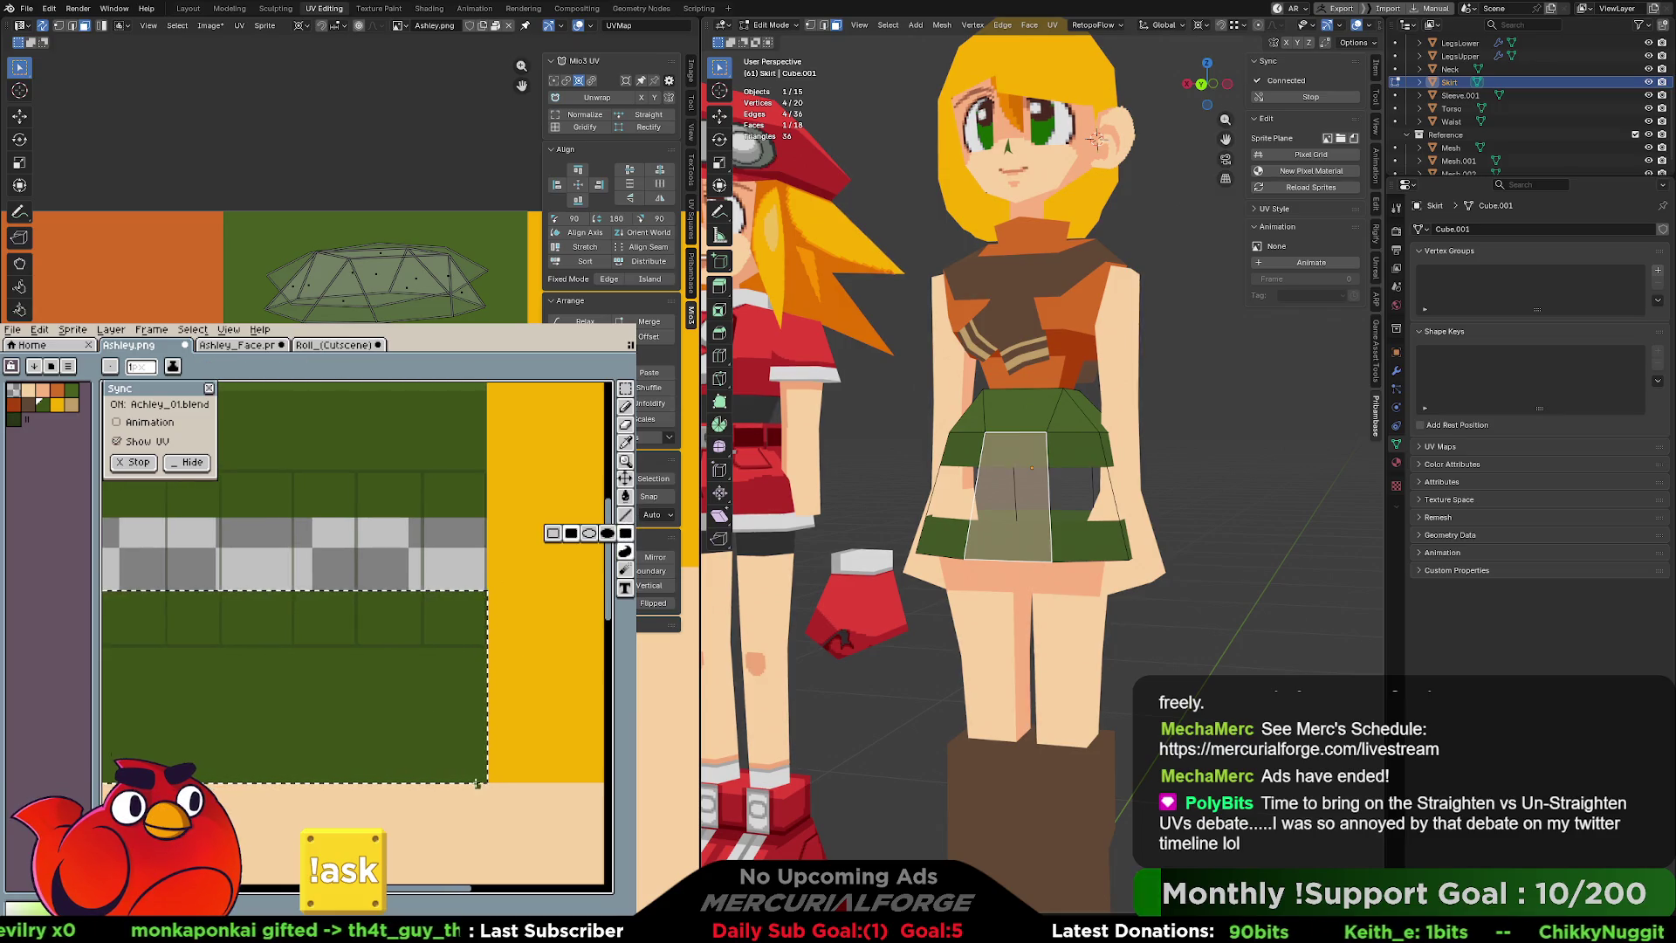
pyautogui.click(14, 420)
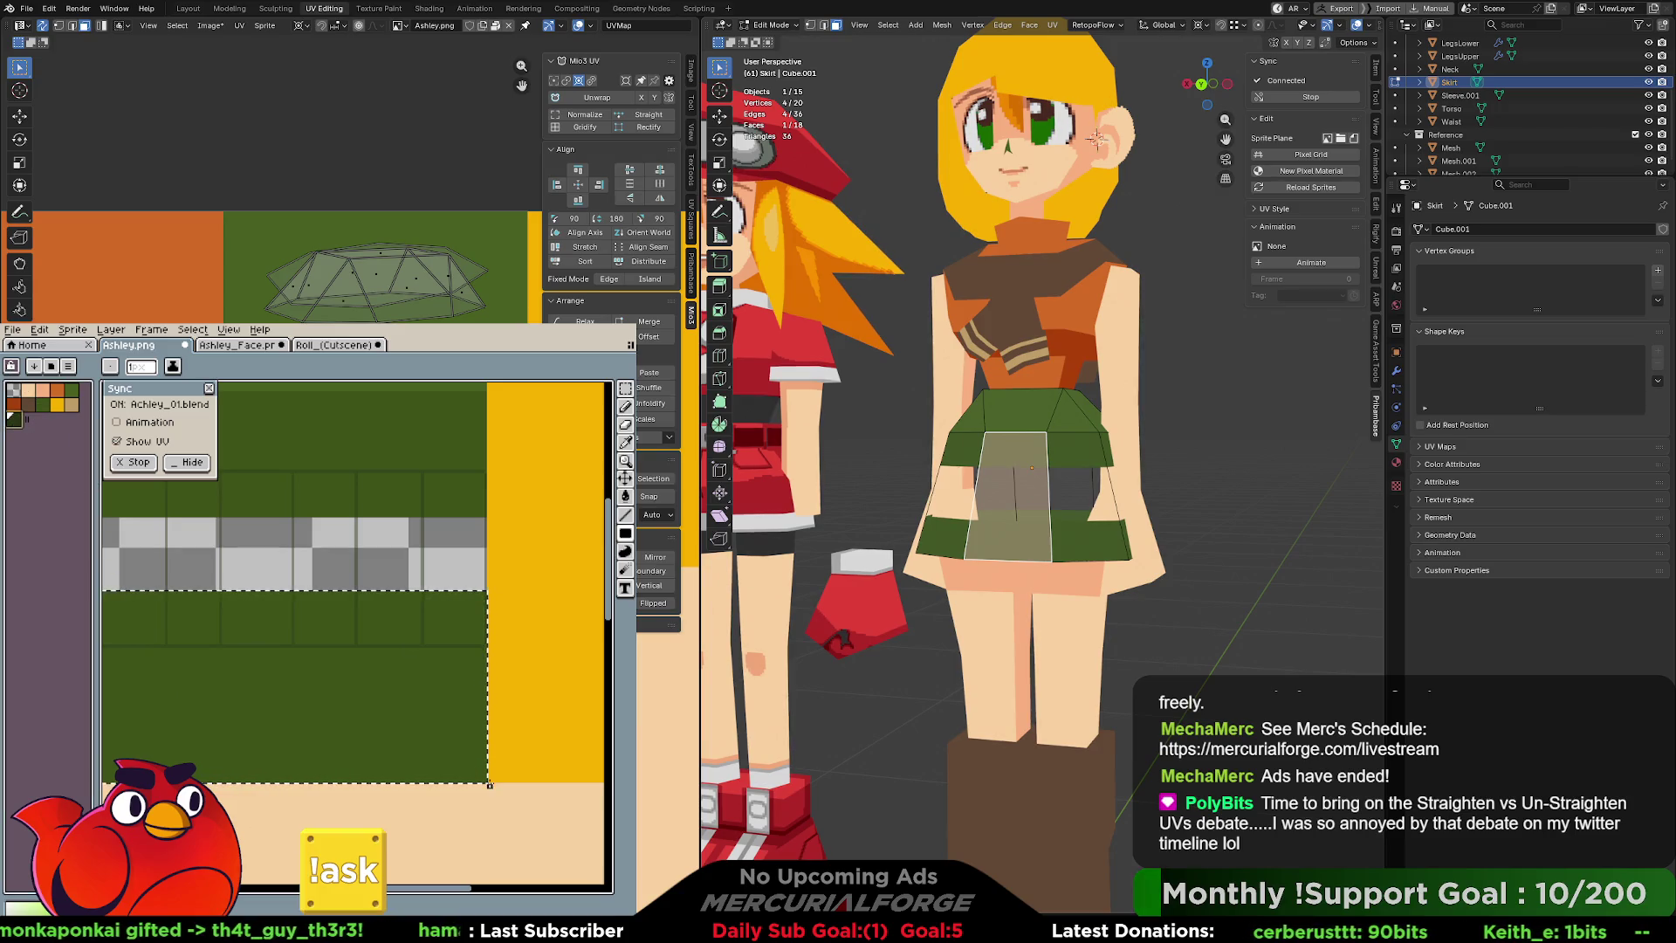
pyautogui.moveTo(484, 781); pyautogui.dragTo(477, 590)
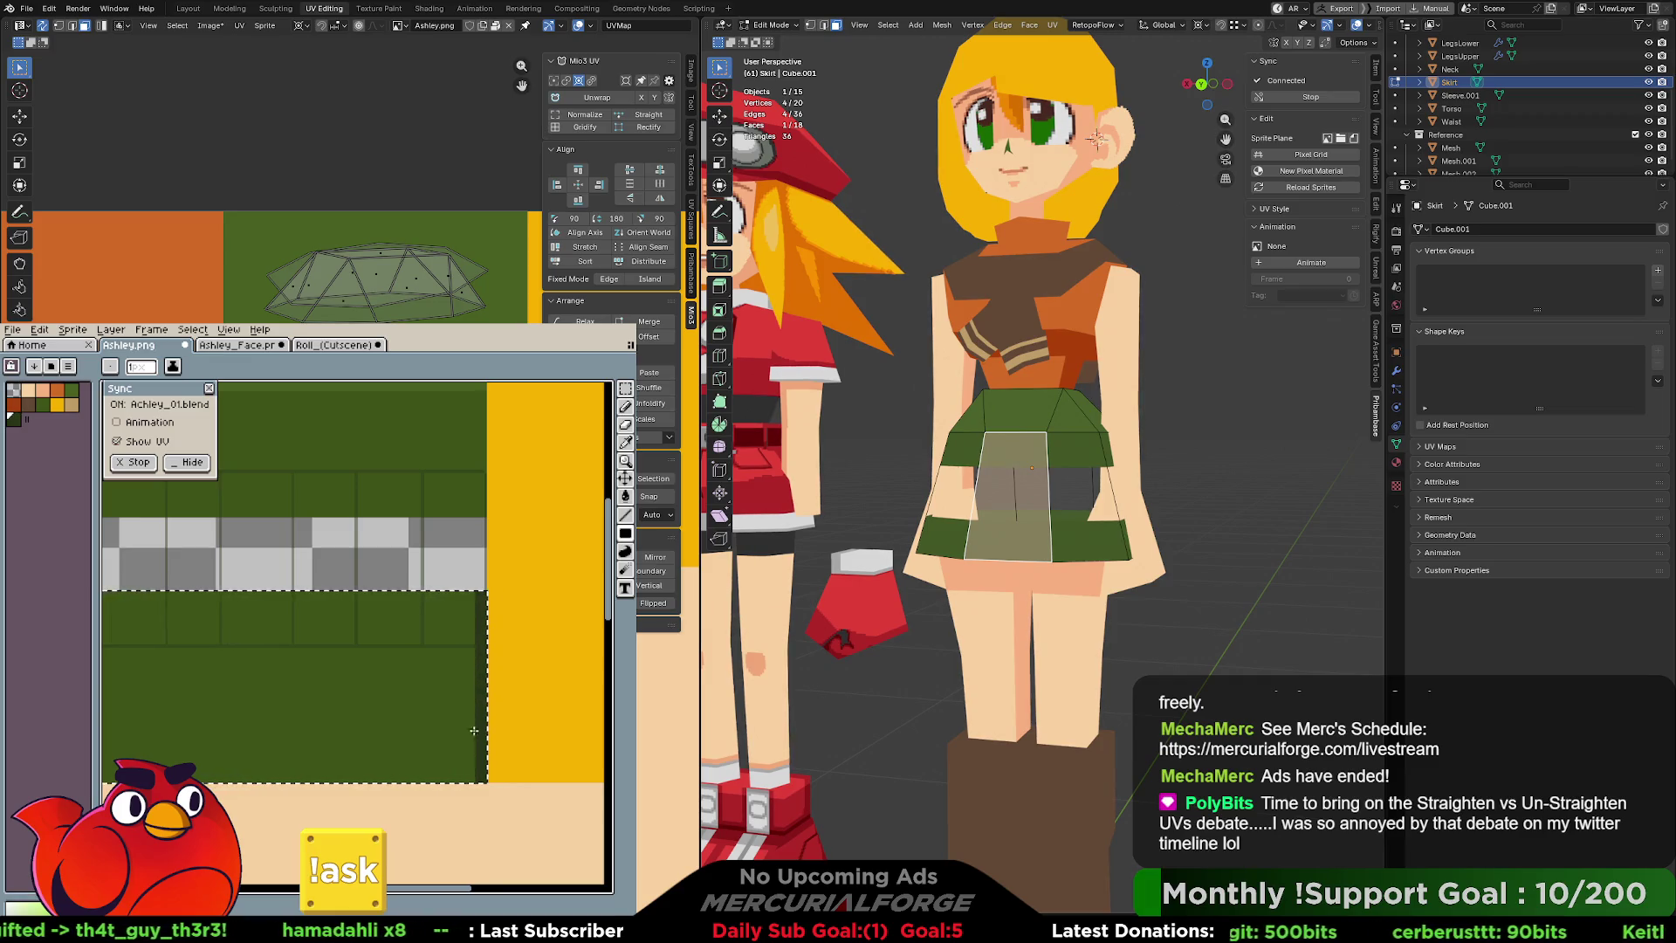
pyautogui.moveTo(439, 589); pyautogui.dragTo(436, 594)
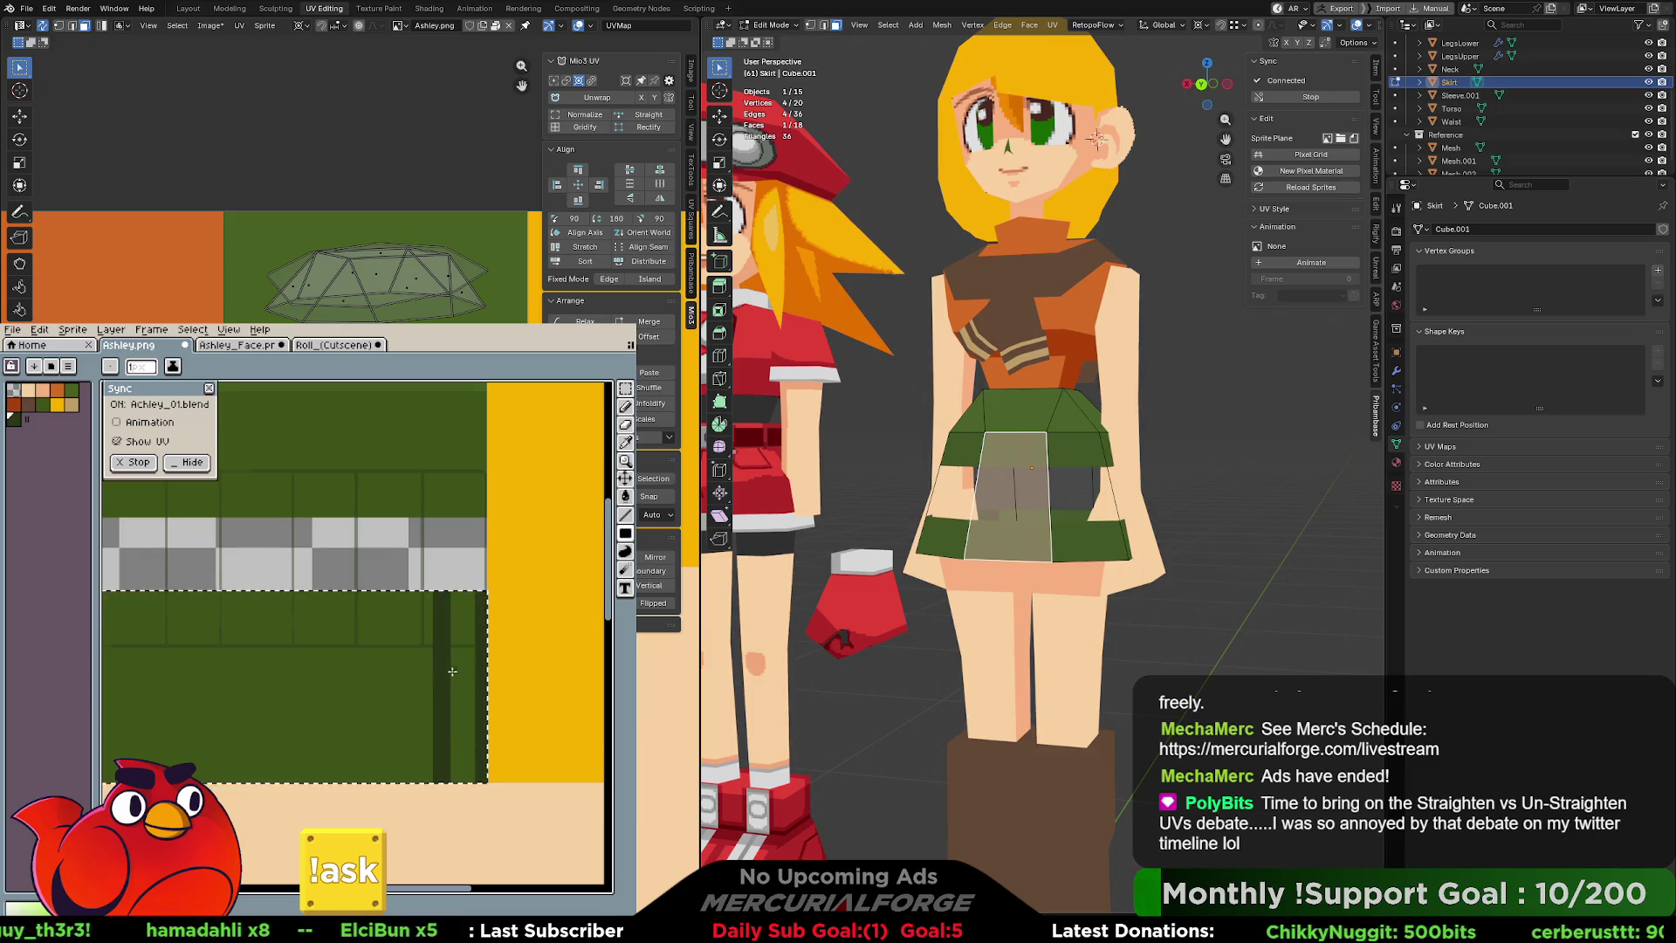
pyautogui.hotkey('ctrl', 'z')
pyautogui.scroll(1, 452, 671)
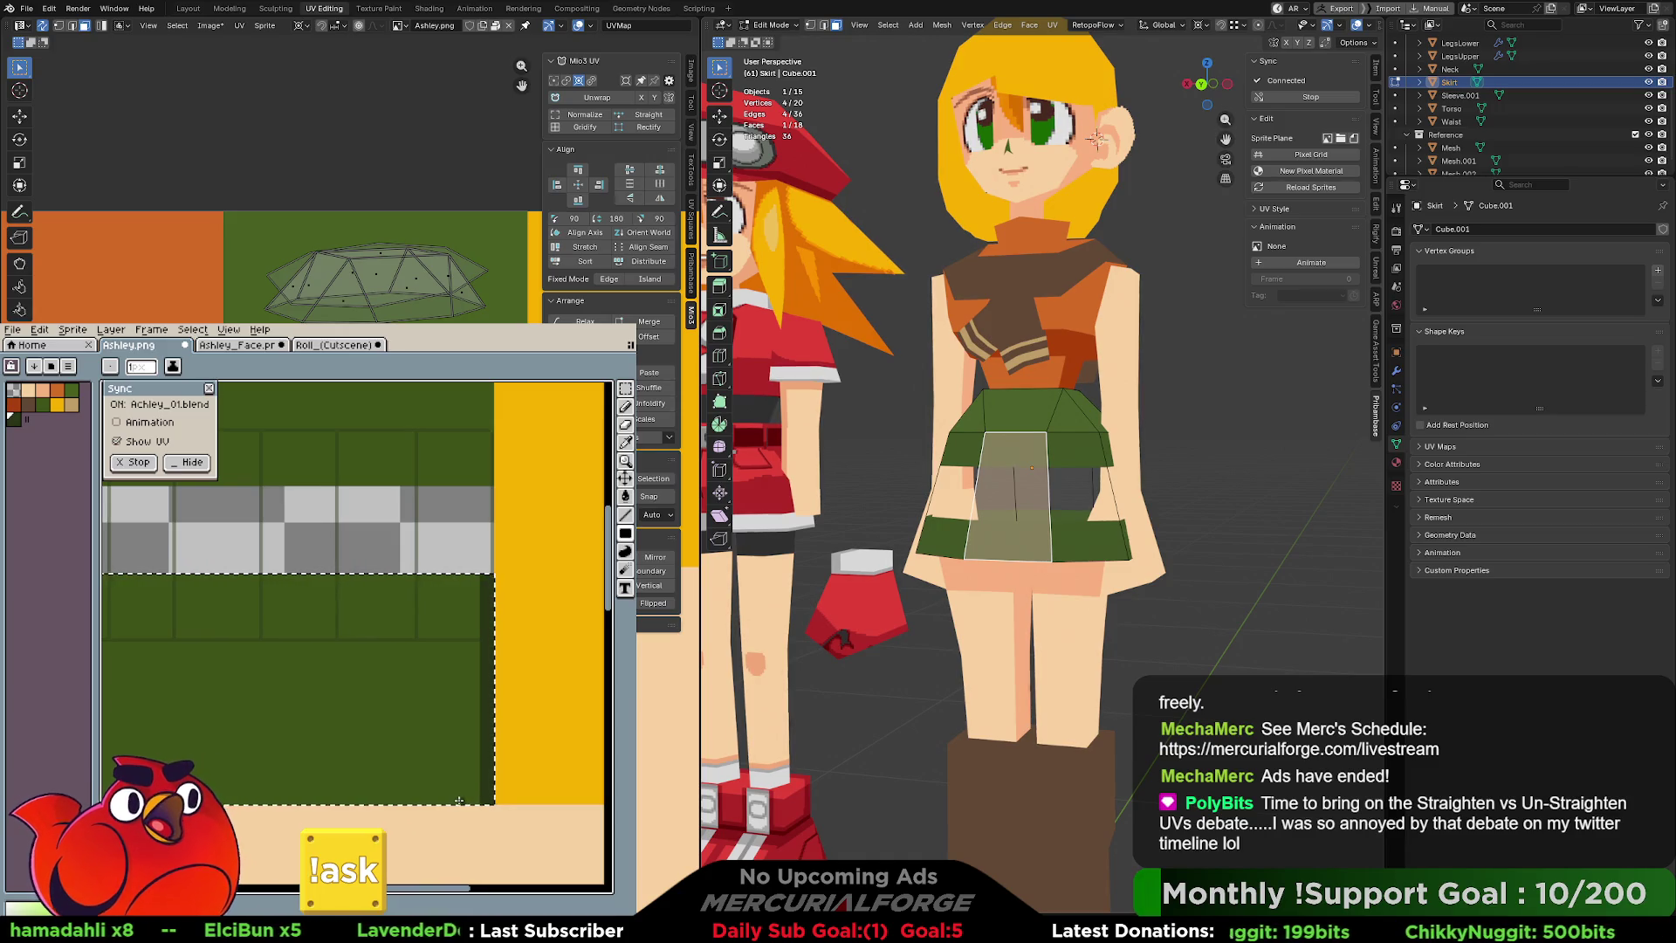
pyautogui.moveTo(455, 801); pyautogui.dragTo(445, 577)
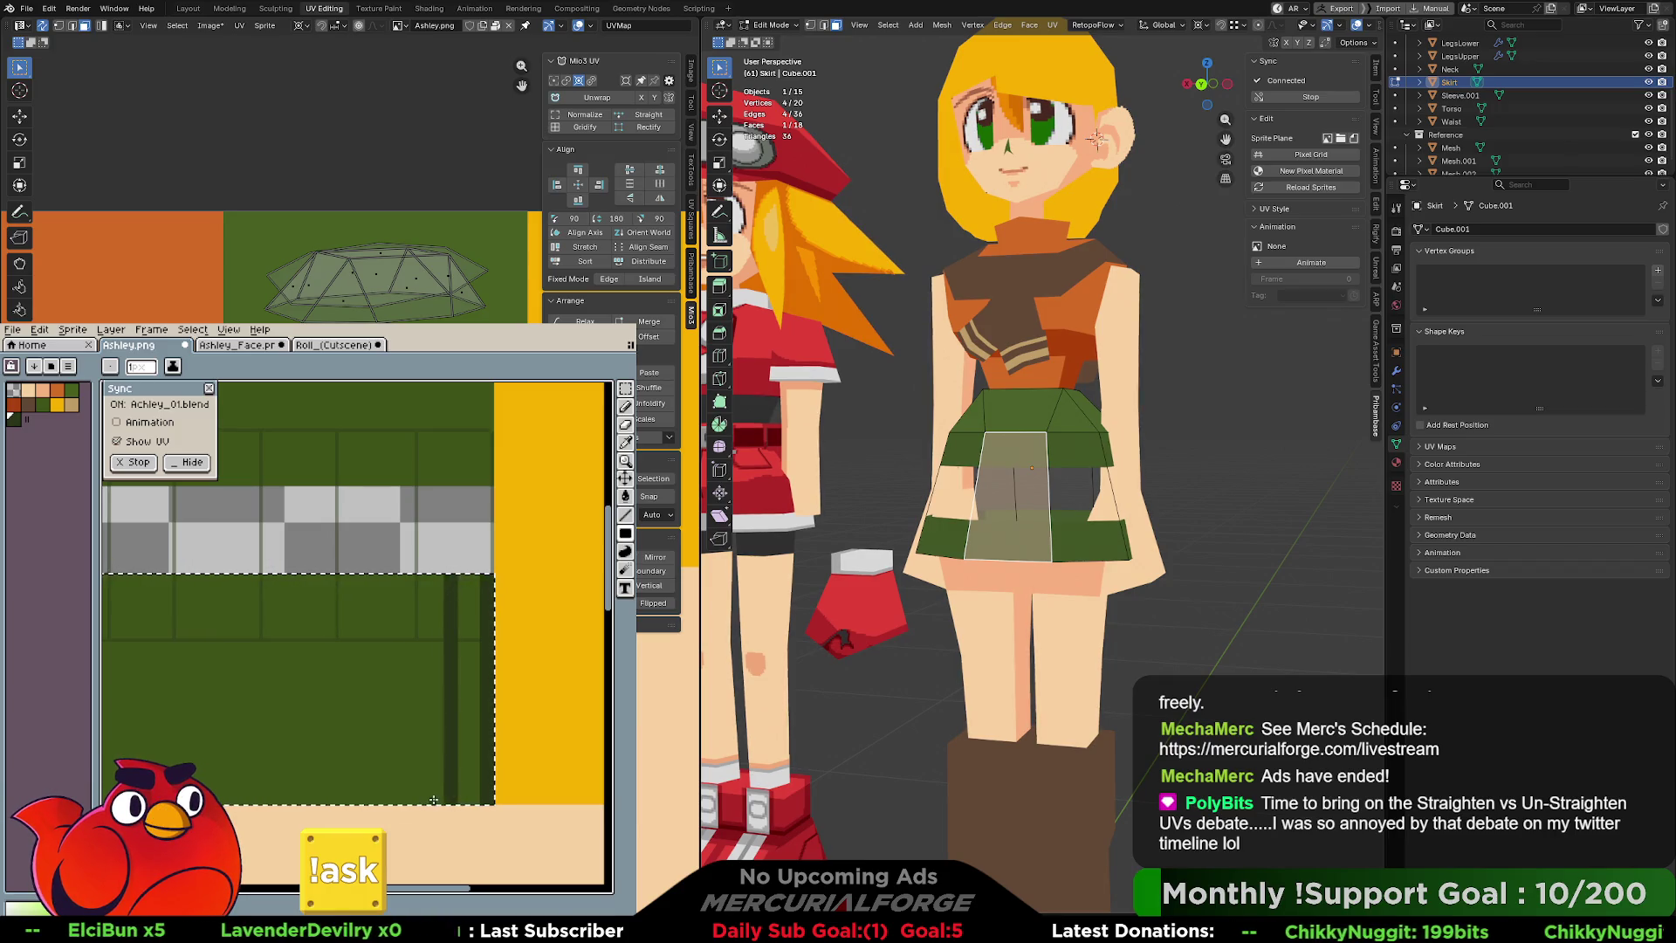
pyautogui.moveTo(417, 801); pyautogui.dragTo(414, 577)
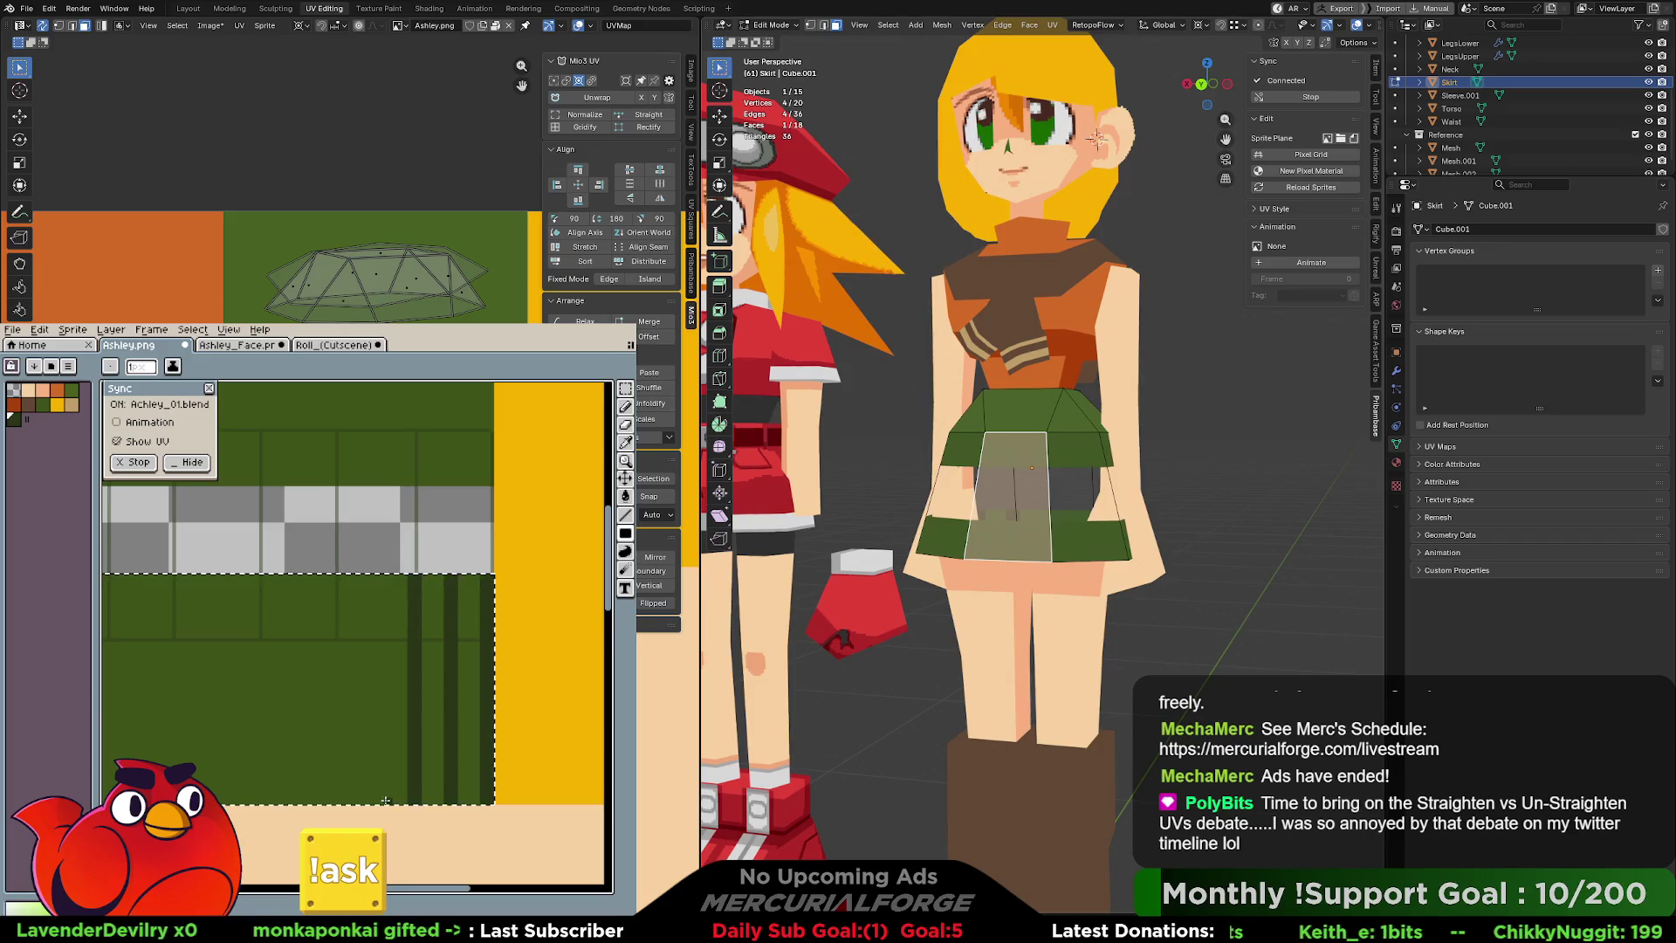
pyautogui.moveTo(381, 801); pyautogui.dragTo(378, 578)
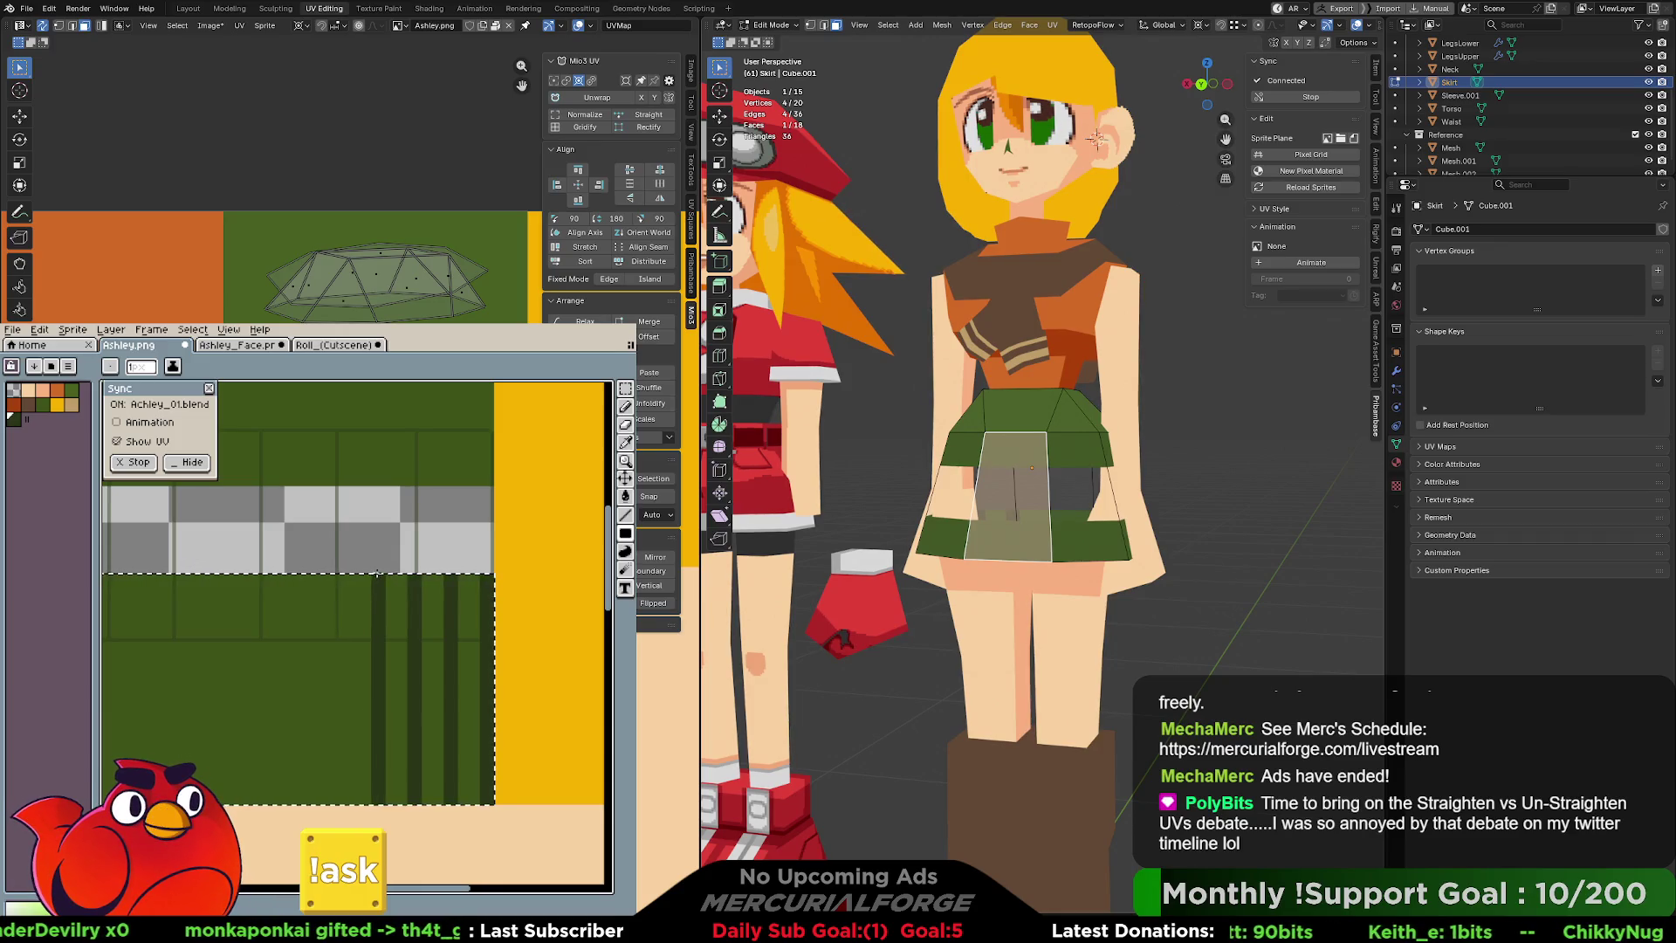
pyautogui.moveTo(347, 800); pyautogui.dragTo(353, 577)
# Redraw the misplaced and too-wide stripes and add more dark pleat stripes further left.
pyautogui.hotkey('ctrl', 'z')
pyautogui.moveTo(338, 799); pyautogui.dragTo(337, 574)
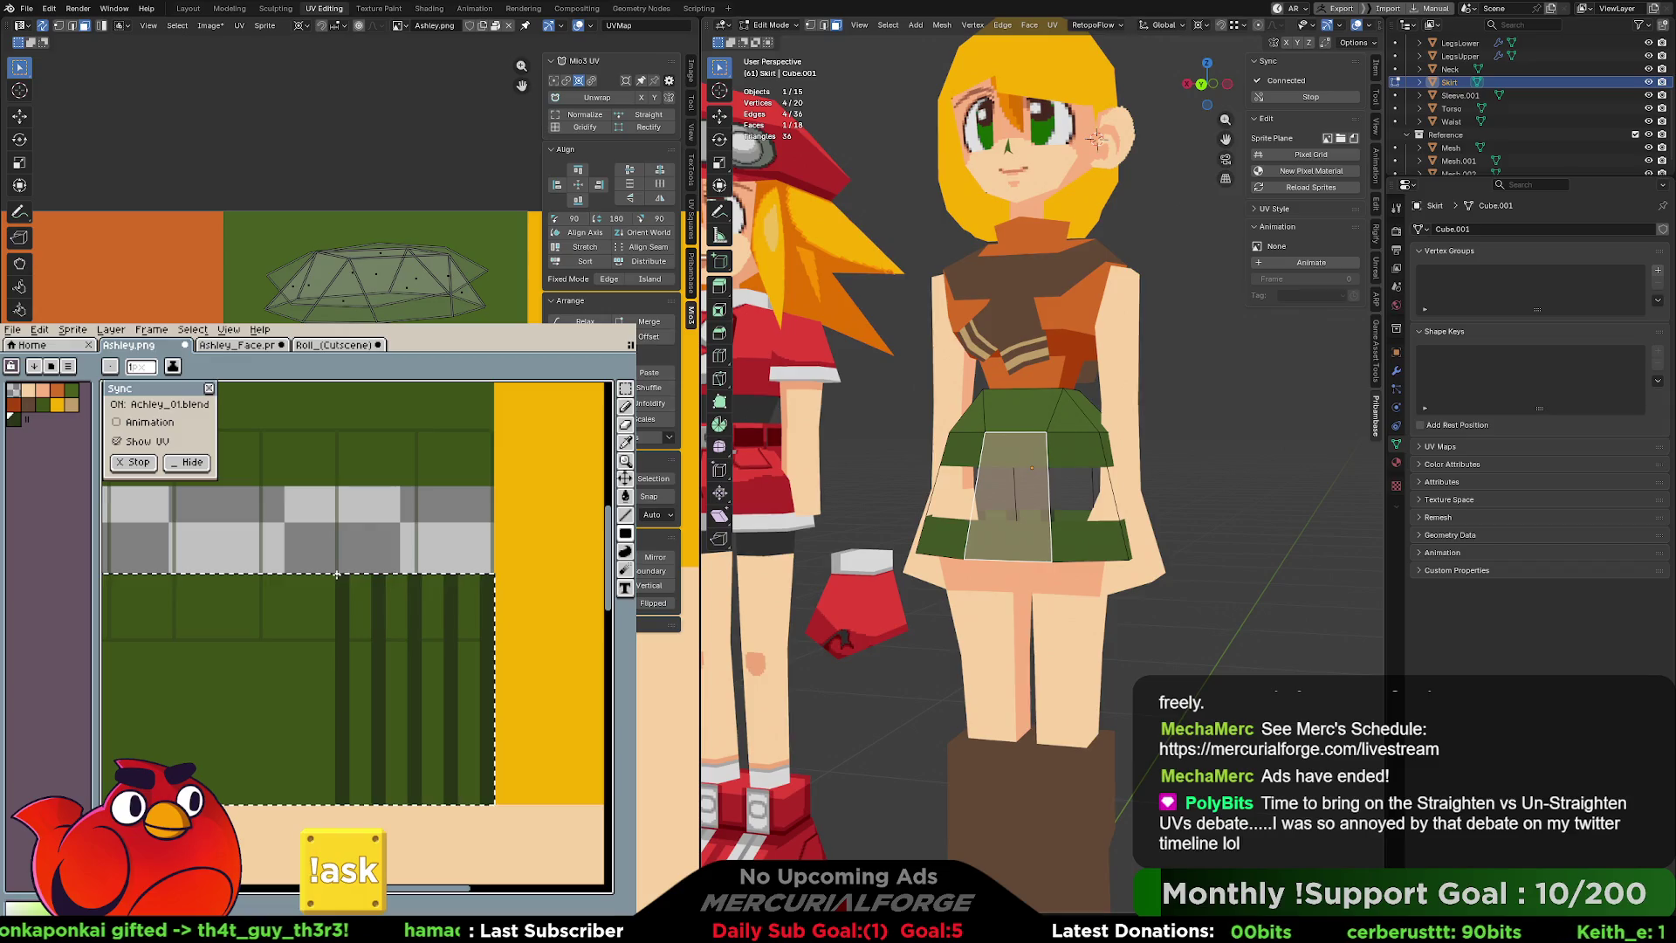
pyautogui.moveTo(320, 801); pyautogui.dragTo(301, 582)
pyautogui.hotkey('ctrl', 'z')
pyautogui.moveTo(311, 801); pyautogui.dragTo(306, 579)
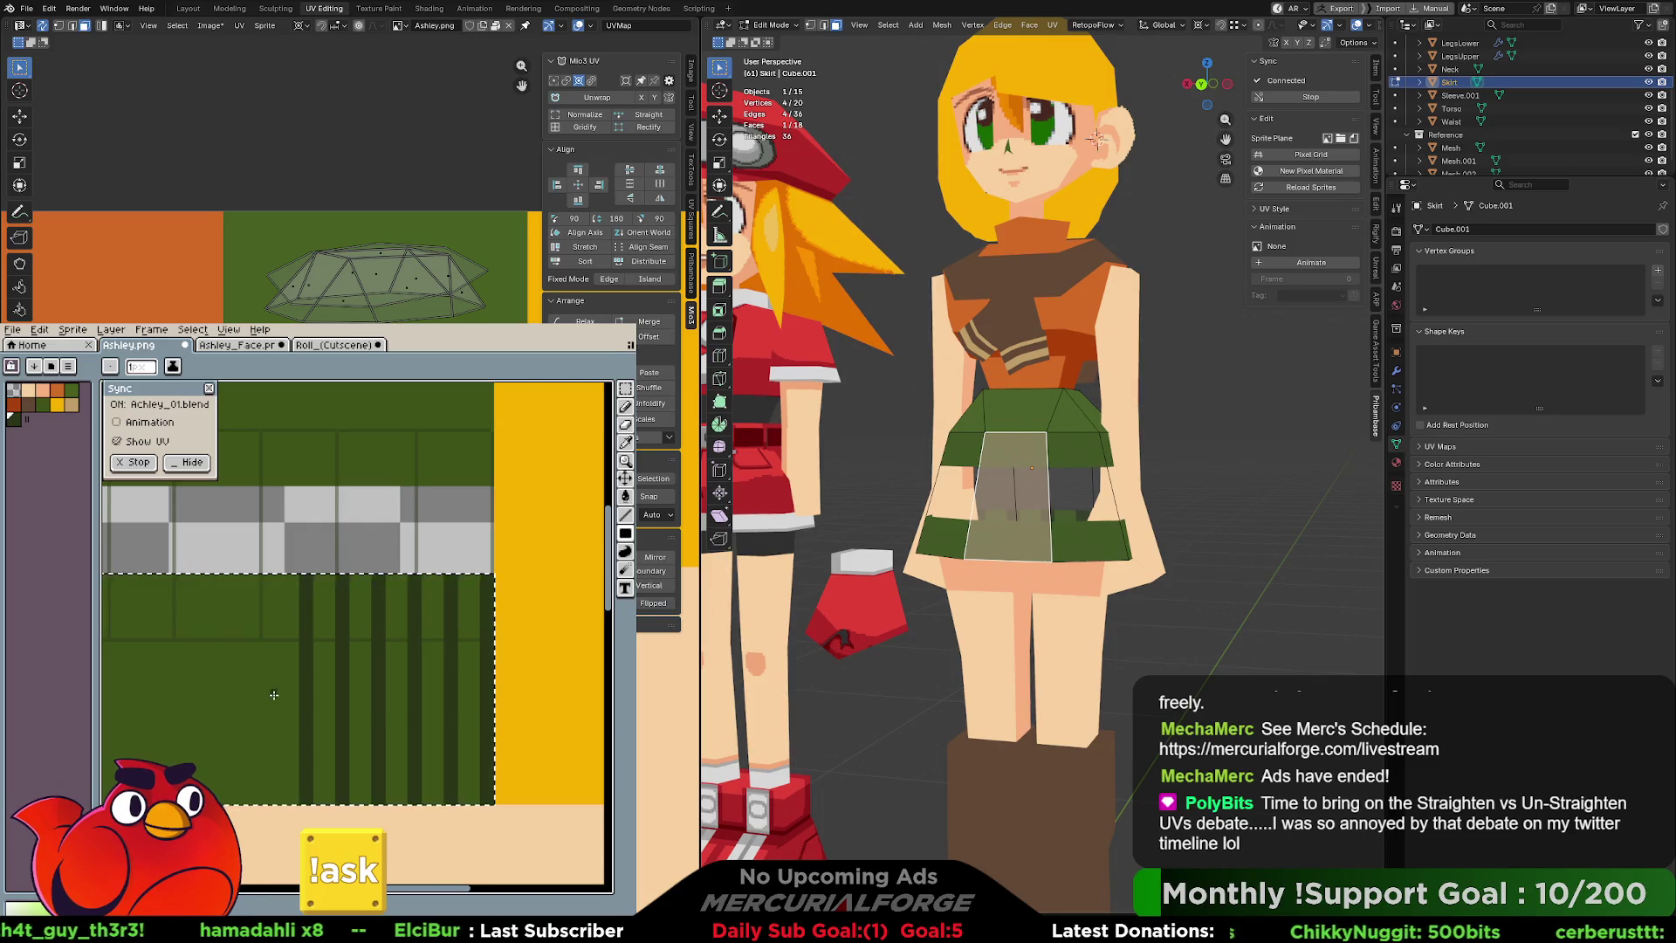
pyautogui.hscroll(-4, 432, 796)
pyautogui.moveTo(429, 805); pyautogui.dragTo(424, 575)
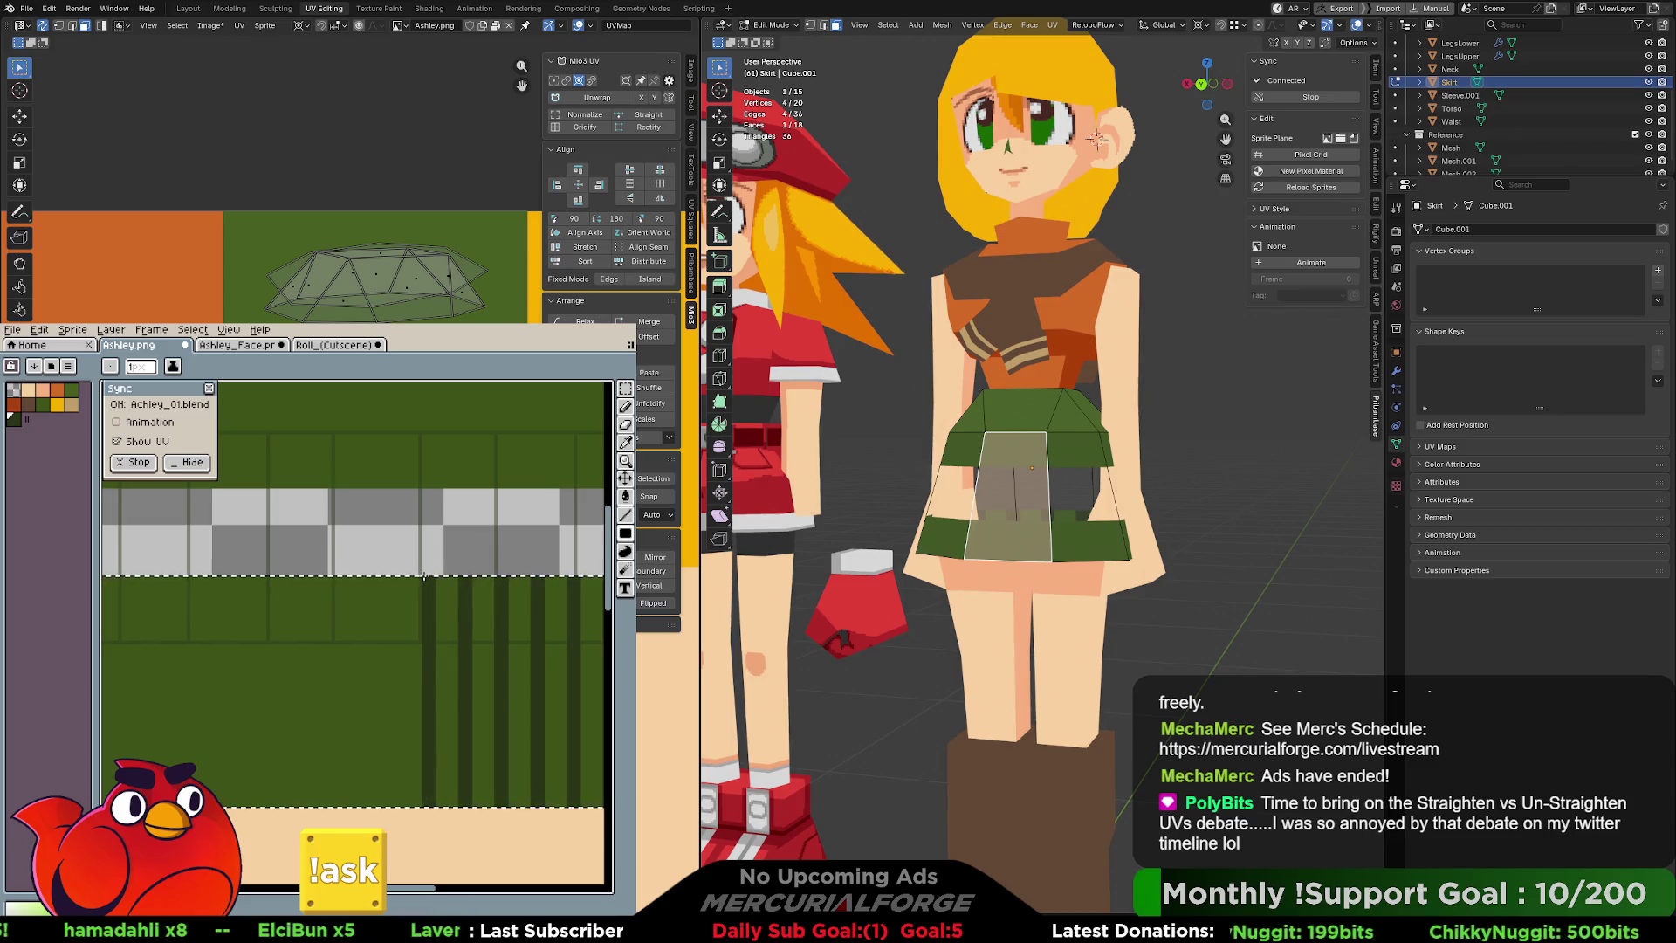
pyautogui.moveTo(394, 802); pyautogui.dragTo(393, 577)
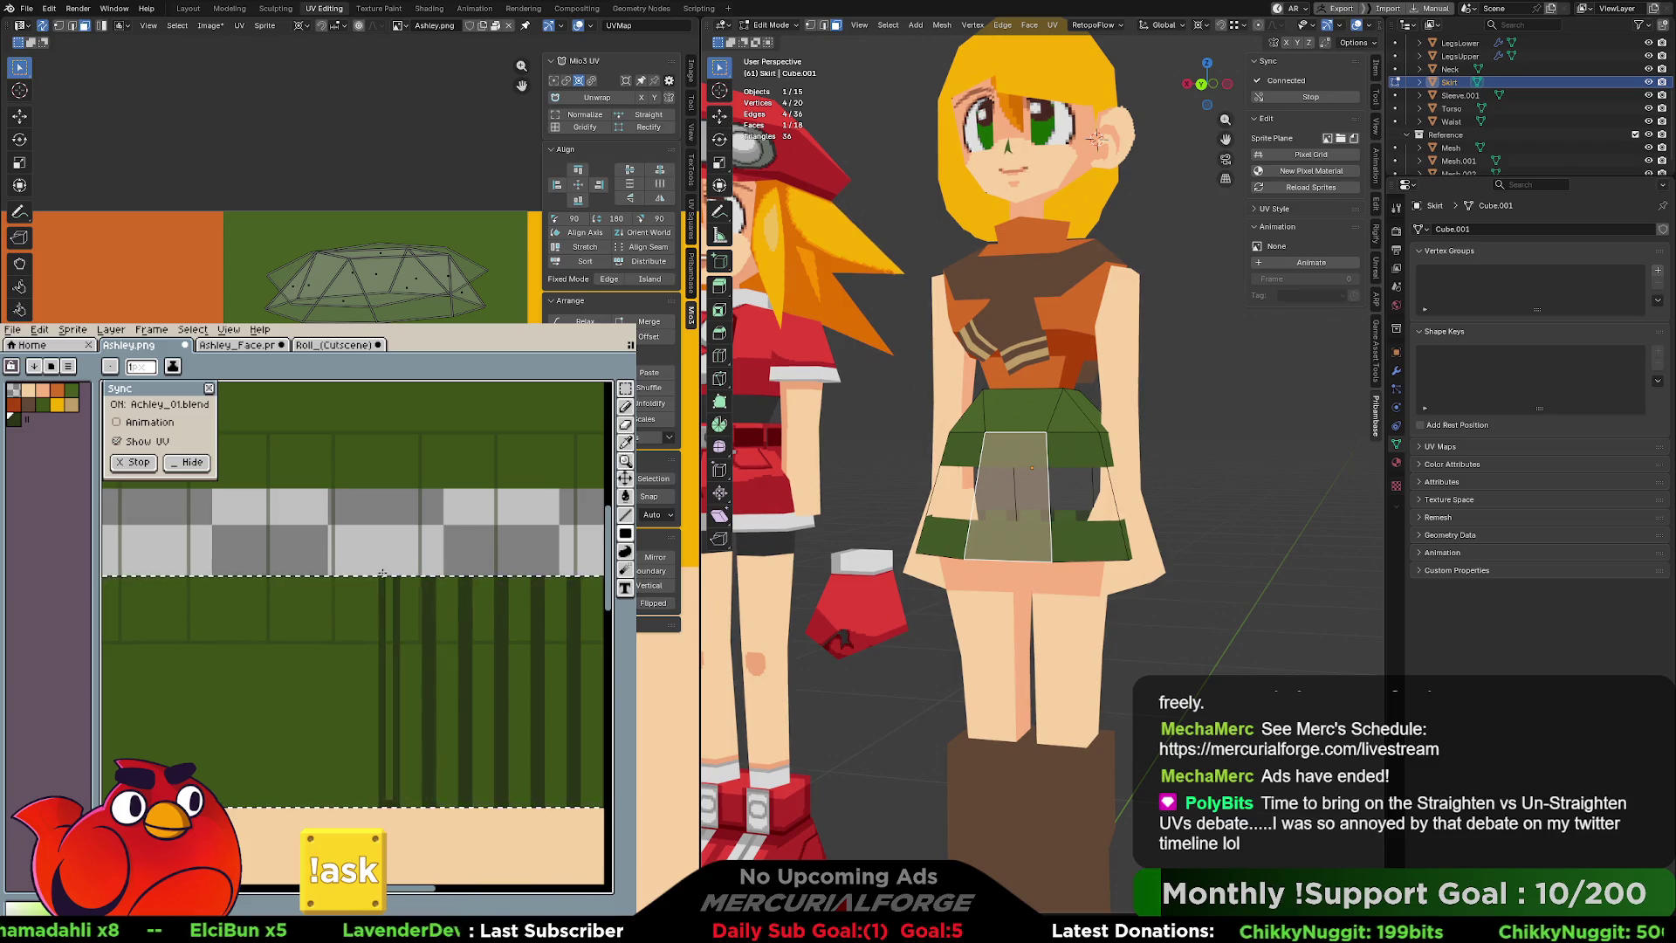
pyautogui.scroll(-1, 371, 654)
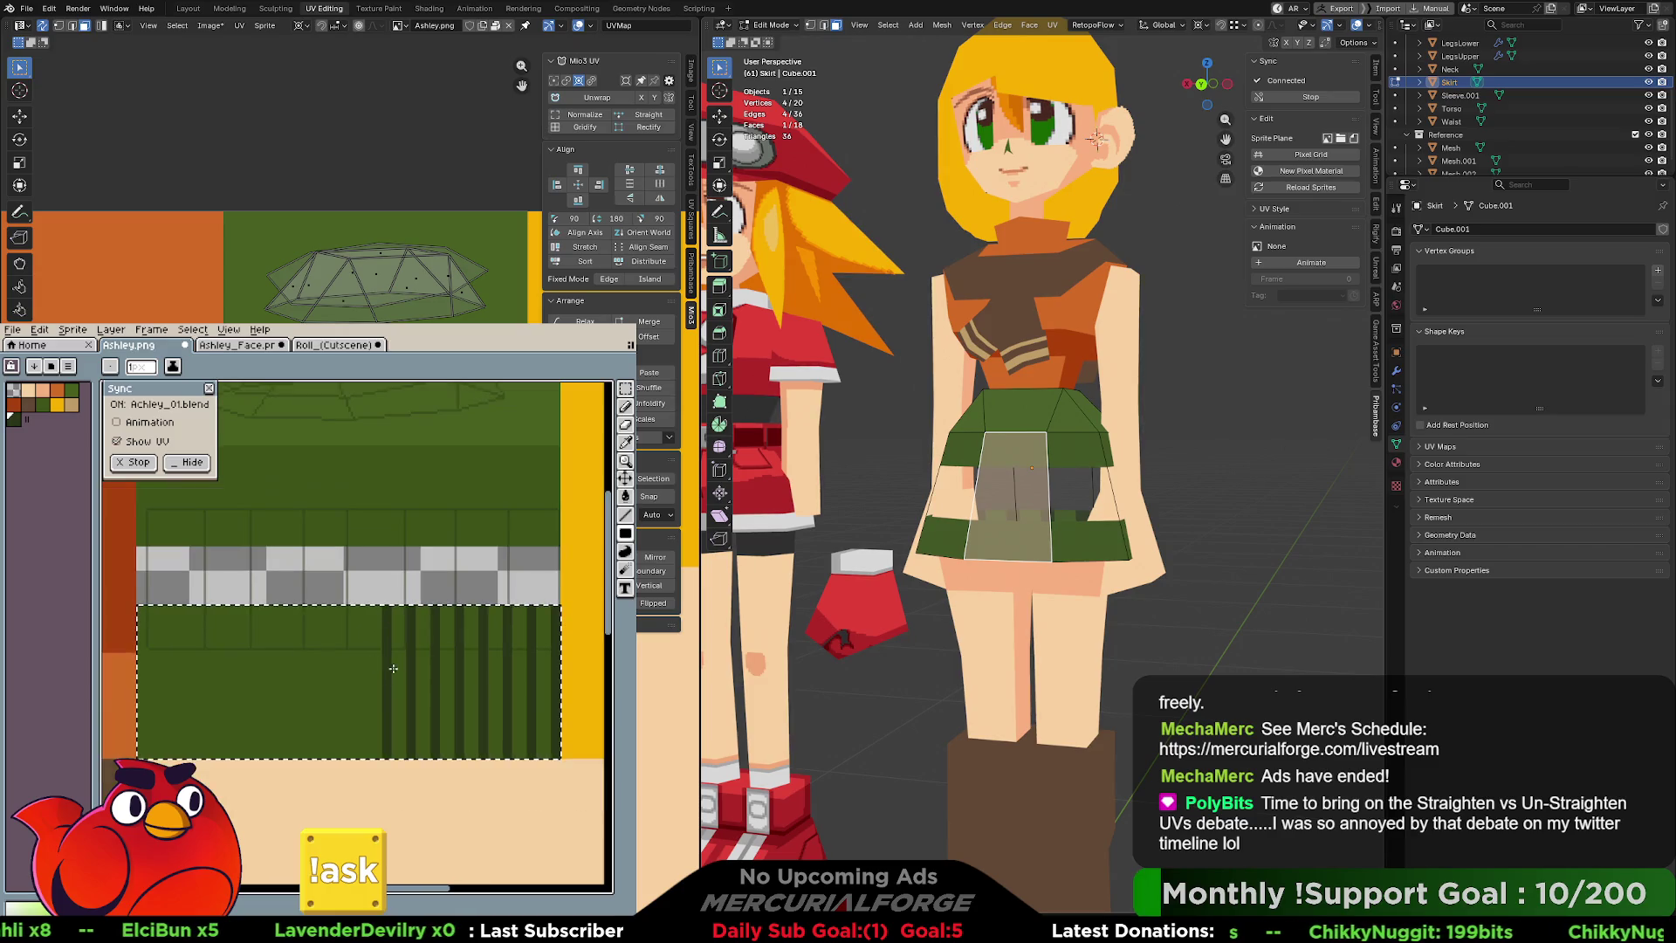
# Continue drawing dark-green vertical pleat stripes leftward across the skirt strip.
pyautogui.moveTo(343, 759); pyautogui.dragTo(337, 606)
pyautogui.scroll(1, 379, 756)
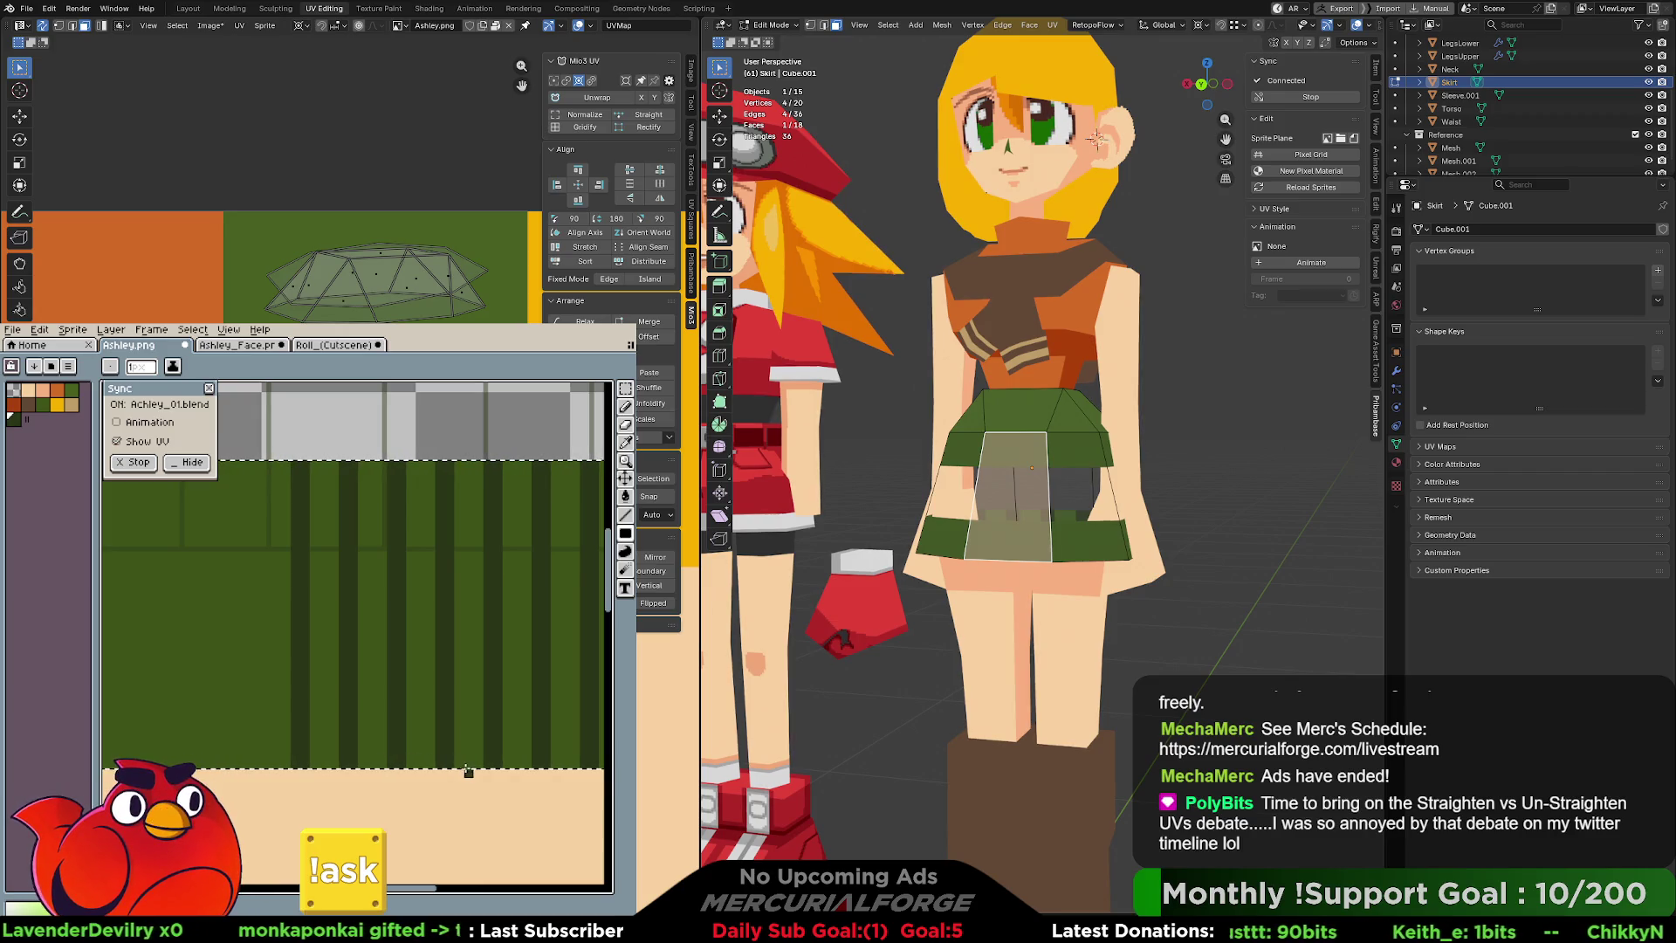
pyautogui.hscroll(-3, 454, 756)
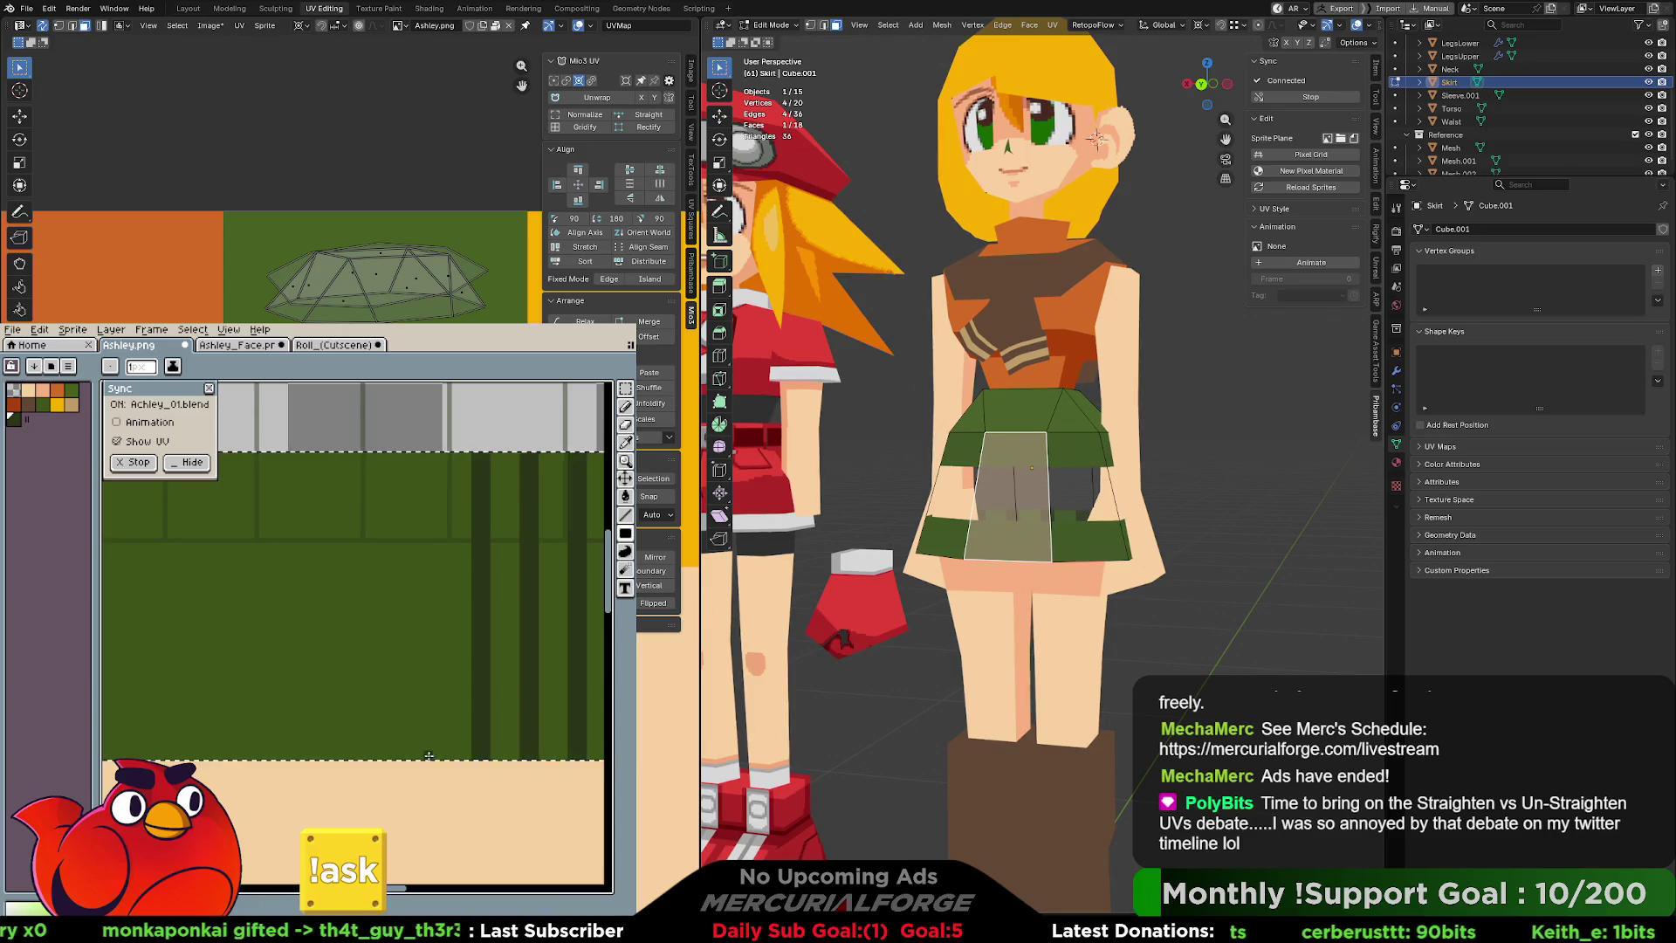
pyautogui.moveTo(433, 755); pyautogui.dragTo(428, 452)
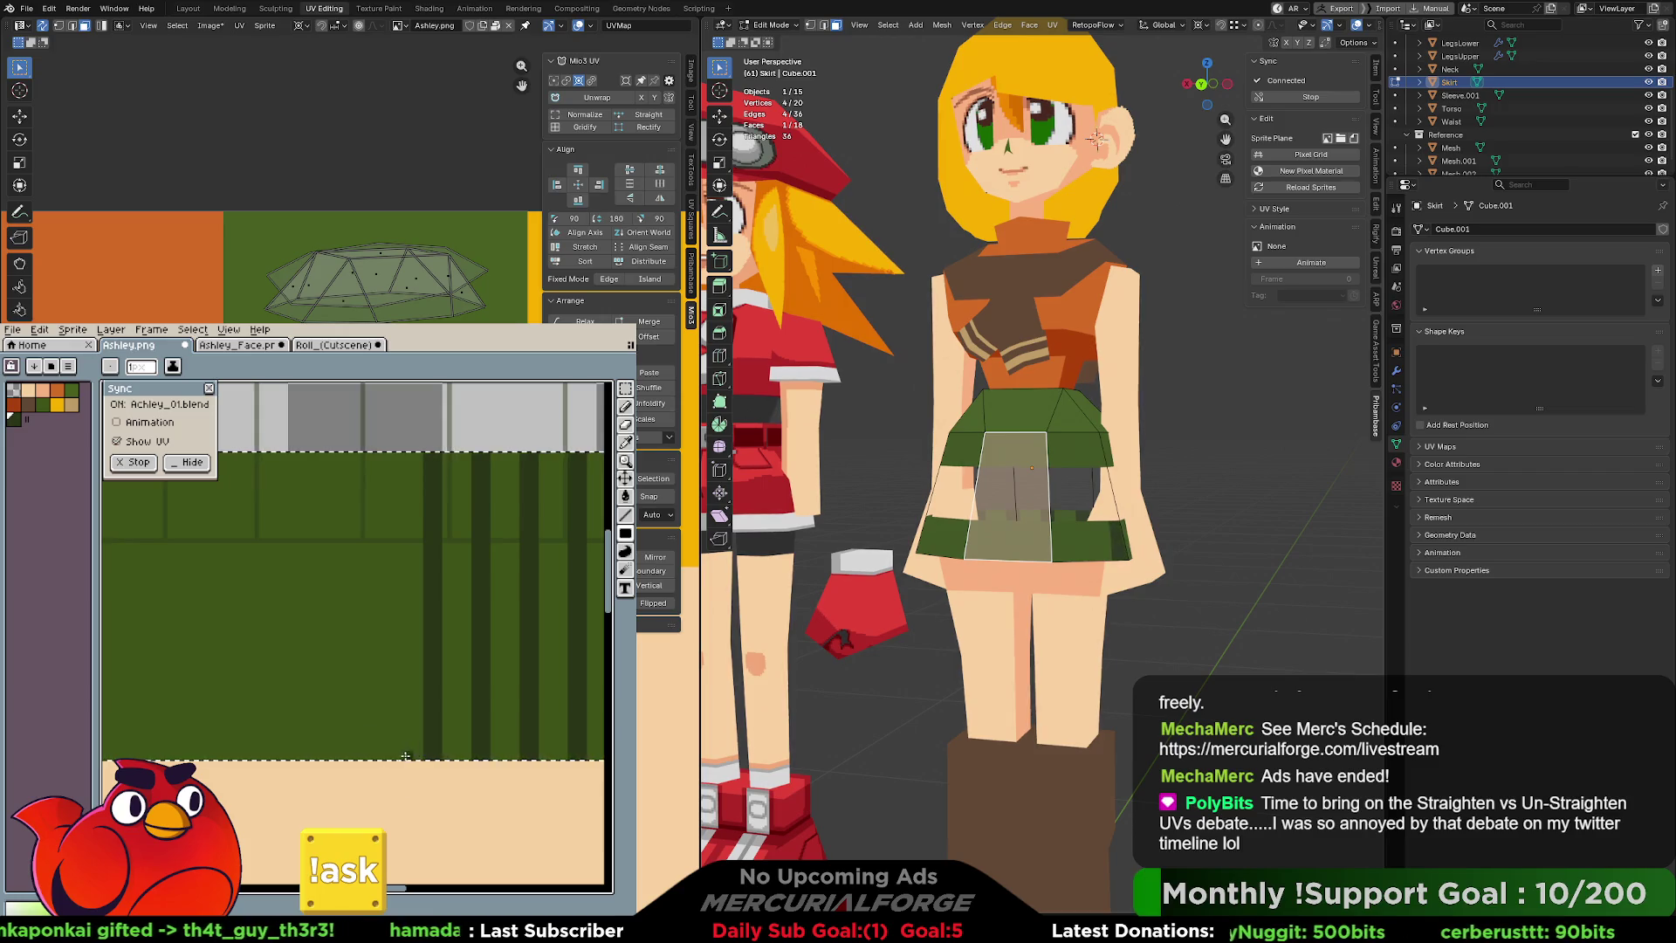
pyautogui.moveTo(392, 756); pyautogui.dragTo(380, 455)
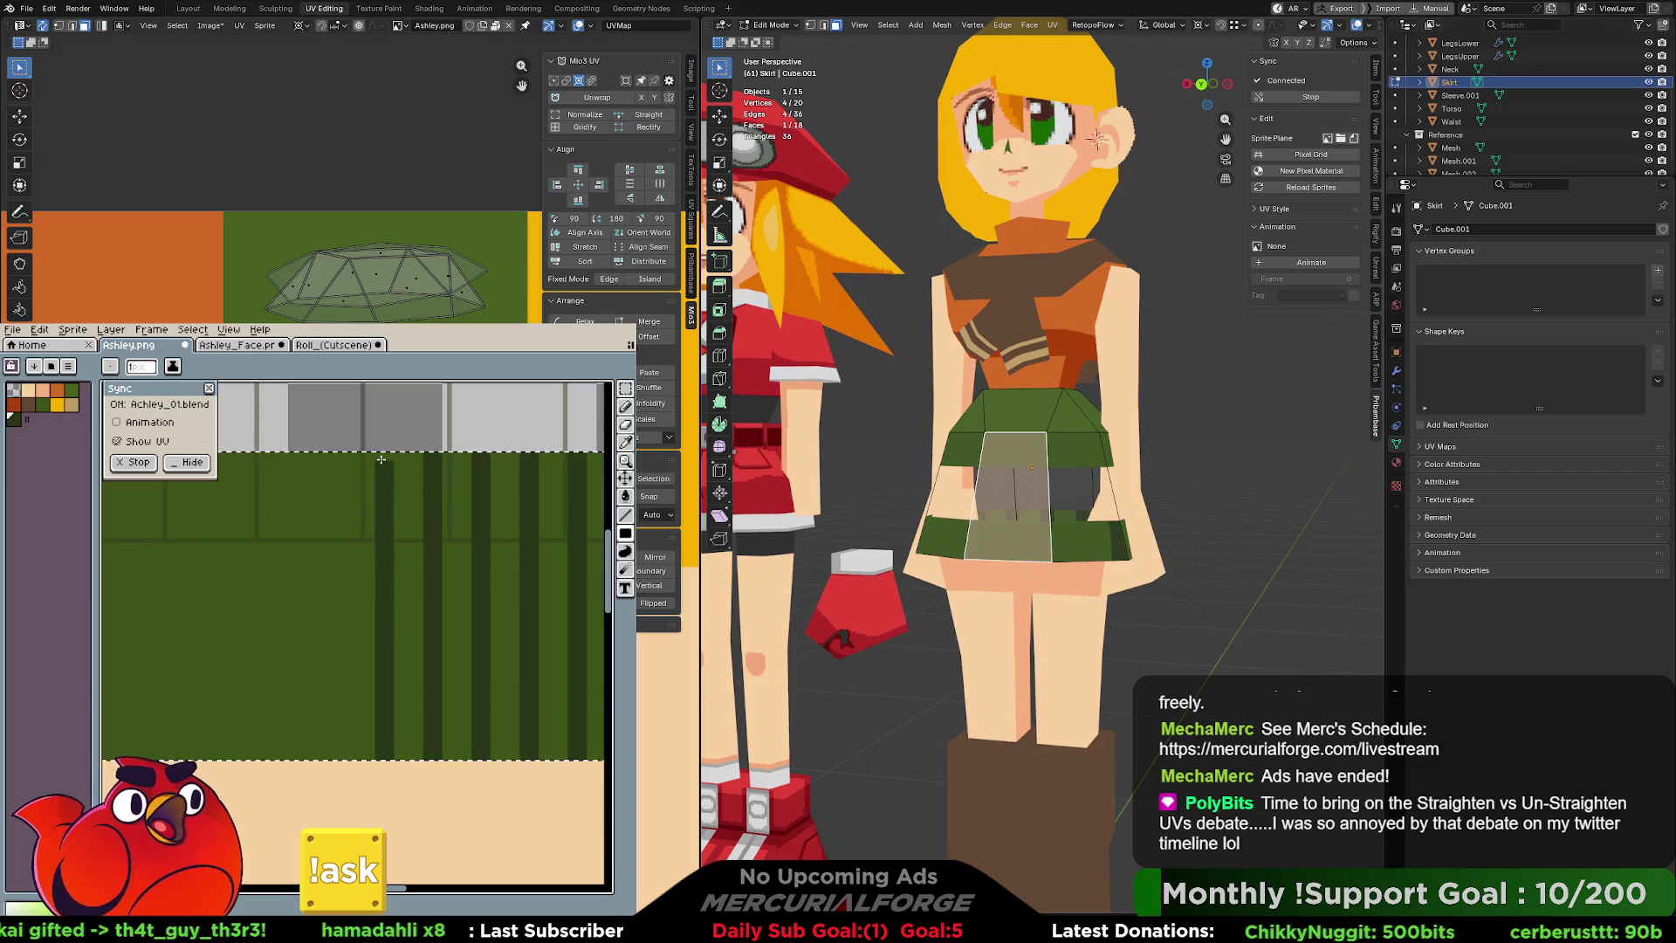
pyautogui.moveTo(338, 757)
pyautogui.mouseDown()
pyautogui.moveTo(337, 462)
pyautogui.moveTo(331, 756)
pyautogui.mouseUp()
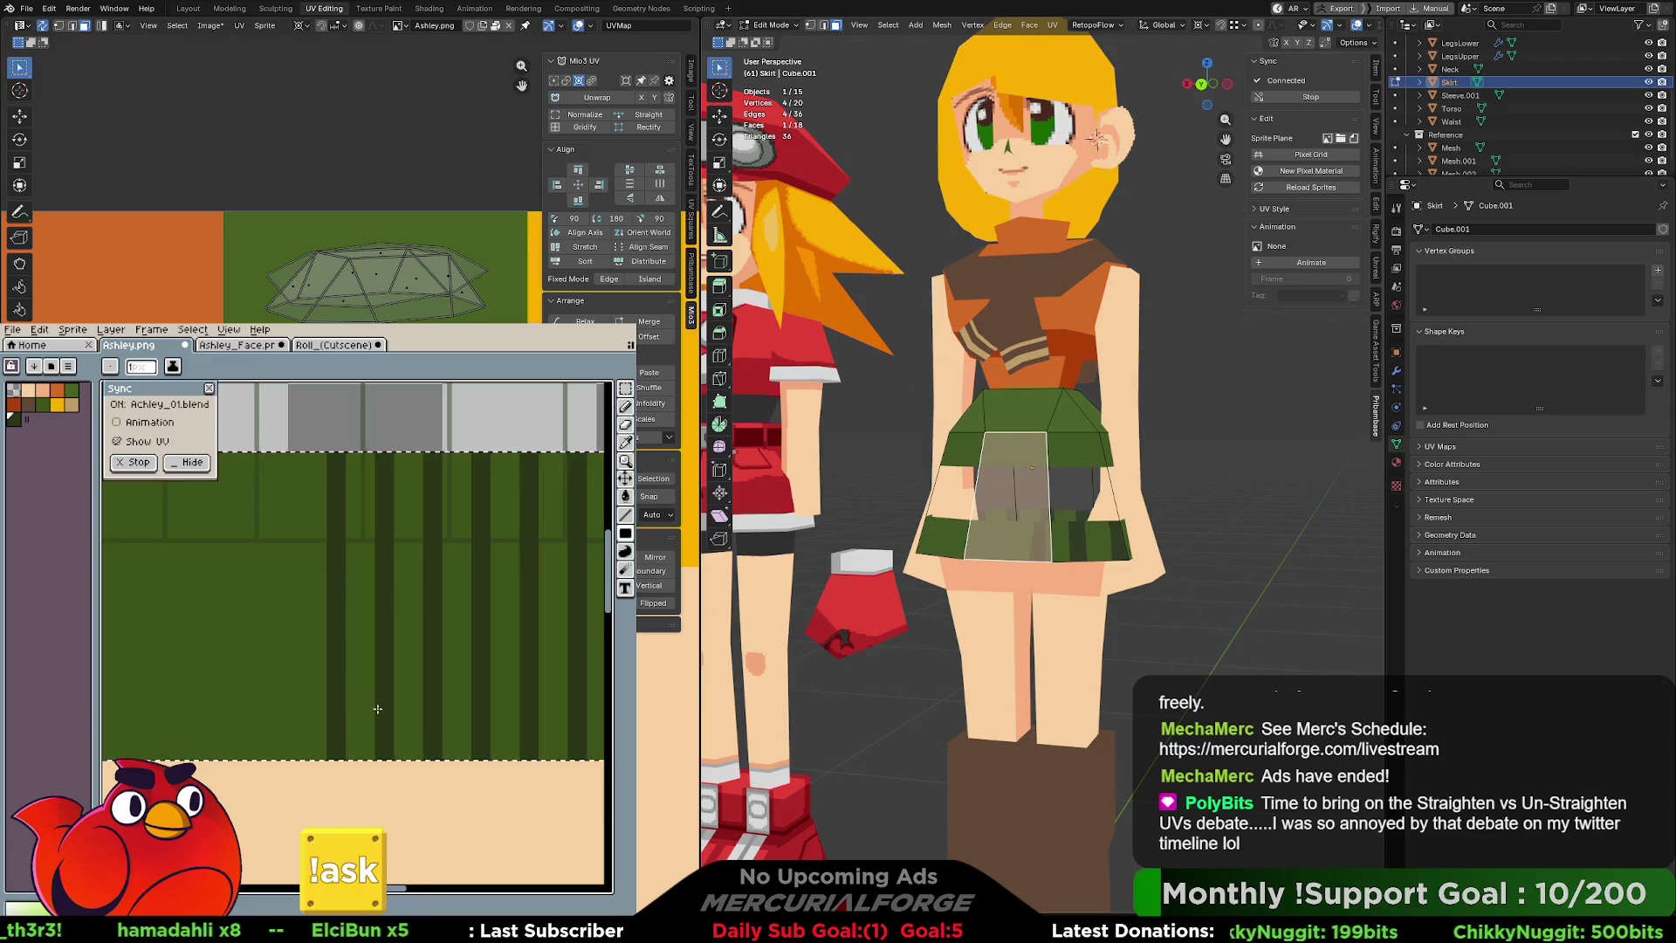
pyautogui.scroll(-2, 377, 709)
pyautogui.scroll(2, 377, 709)
# Paint the remaining pleat stripes on the unstriped left part, through the leftmost one.
pyautogui.moveTo(323, 723); pyautogui.dragTo(459, 747, button='middle')
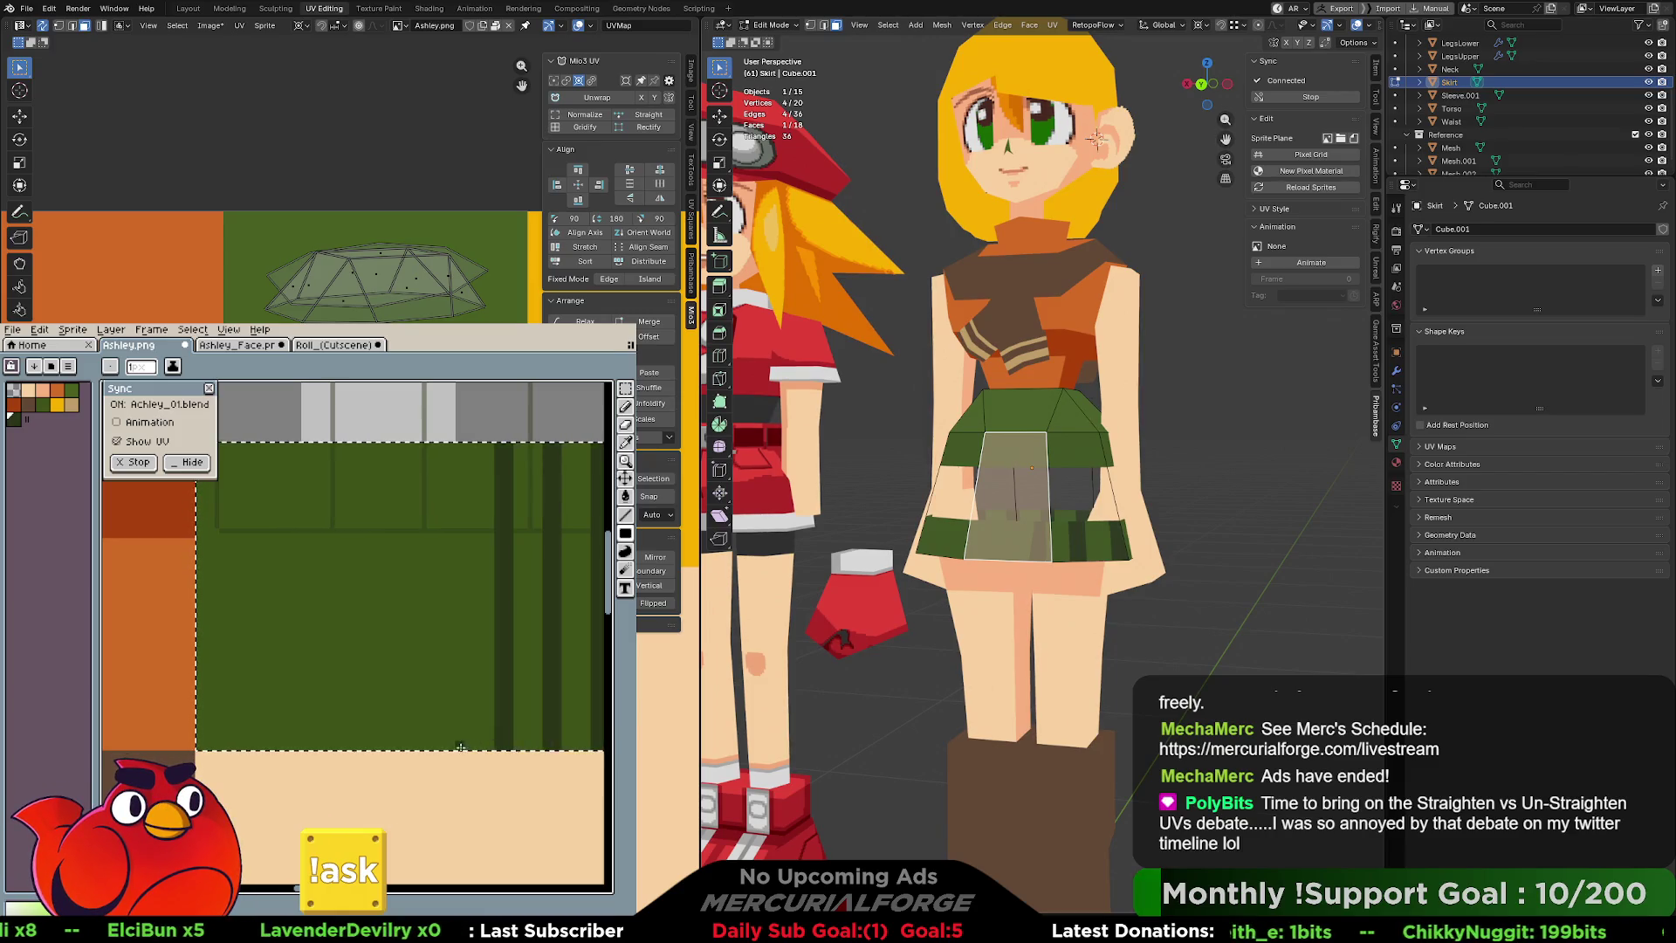
pyautogui.moveTo(458, 750)
pyautogui.mouseDown()
pyautogui.moveTo(457, 452)
pyautogui.moveTo(451, 746)
pyautogui.moveTo(408, 447)
pyautogui.mouseUp()
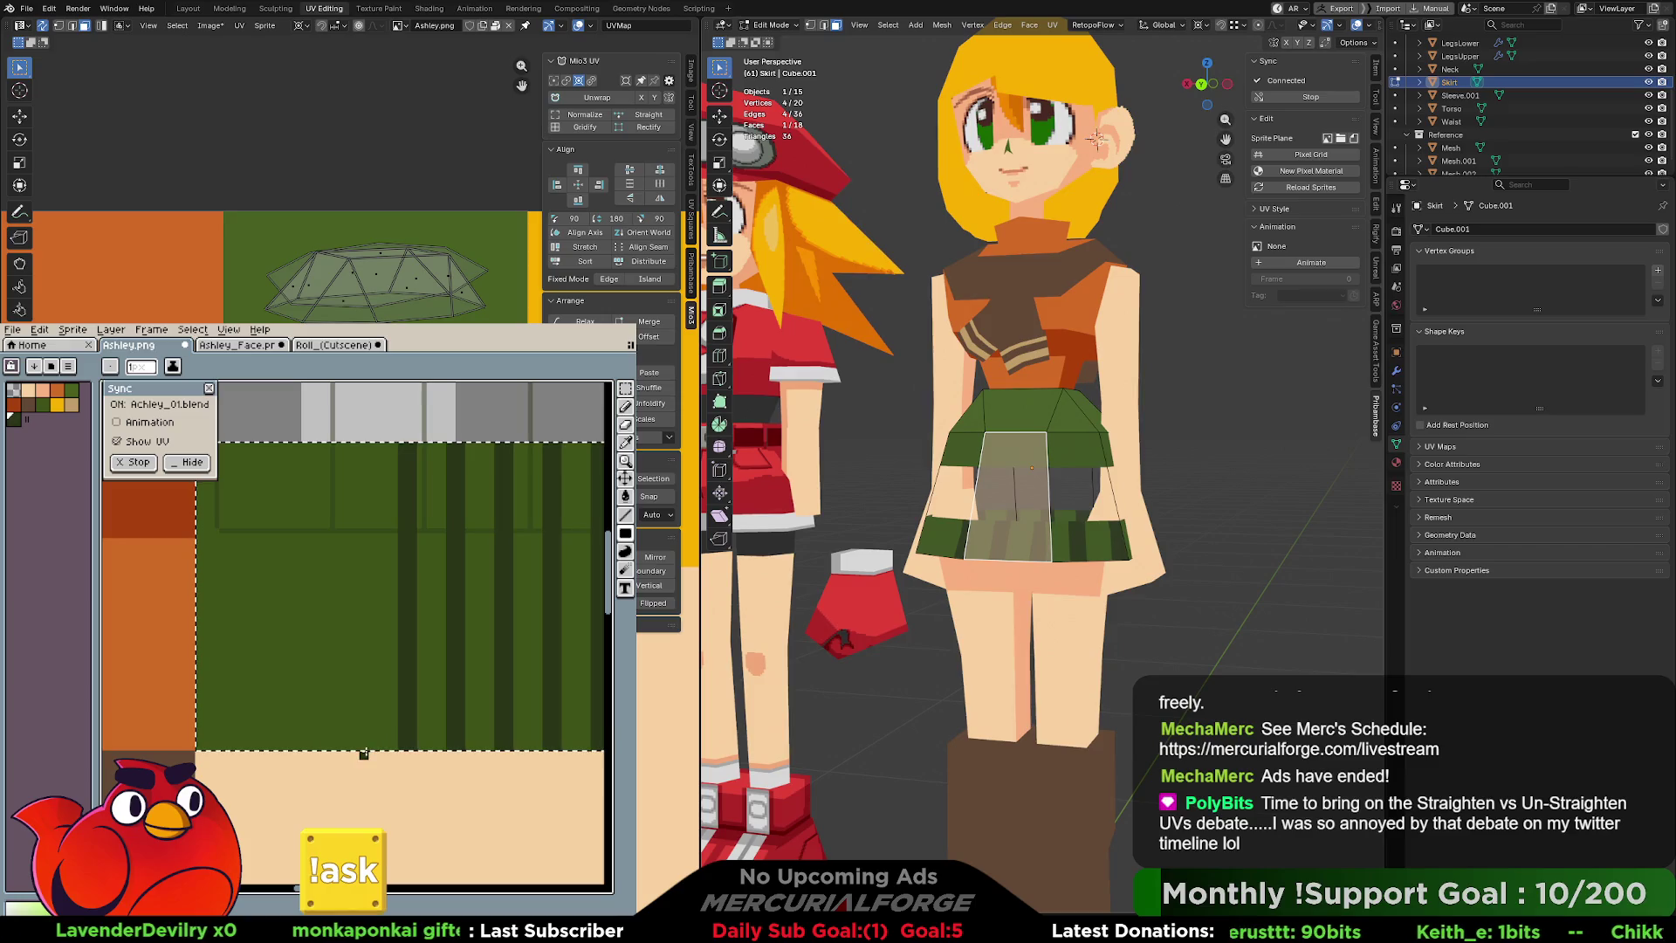
pyautogui.moveTo(364, 751); pyautogui.dragTo(364, 447)
pyautogui.moveTo(354, 749); pyautogui.dragTo(354, 427)
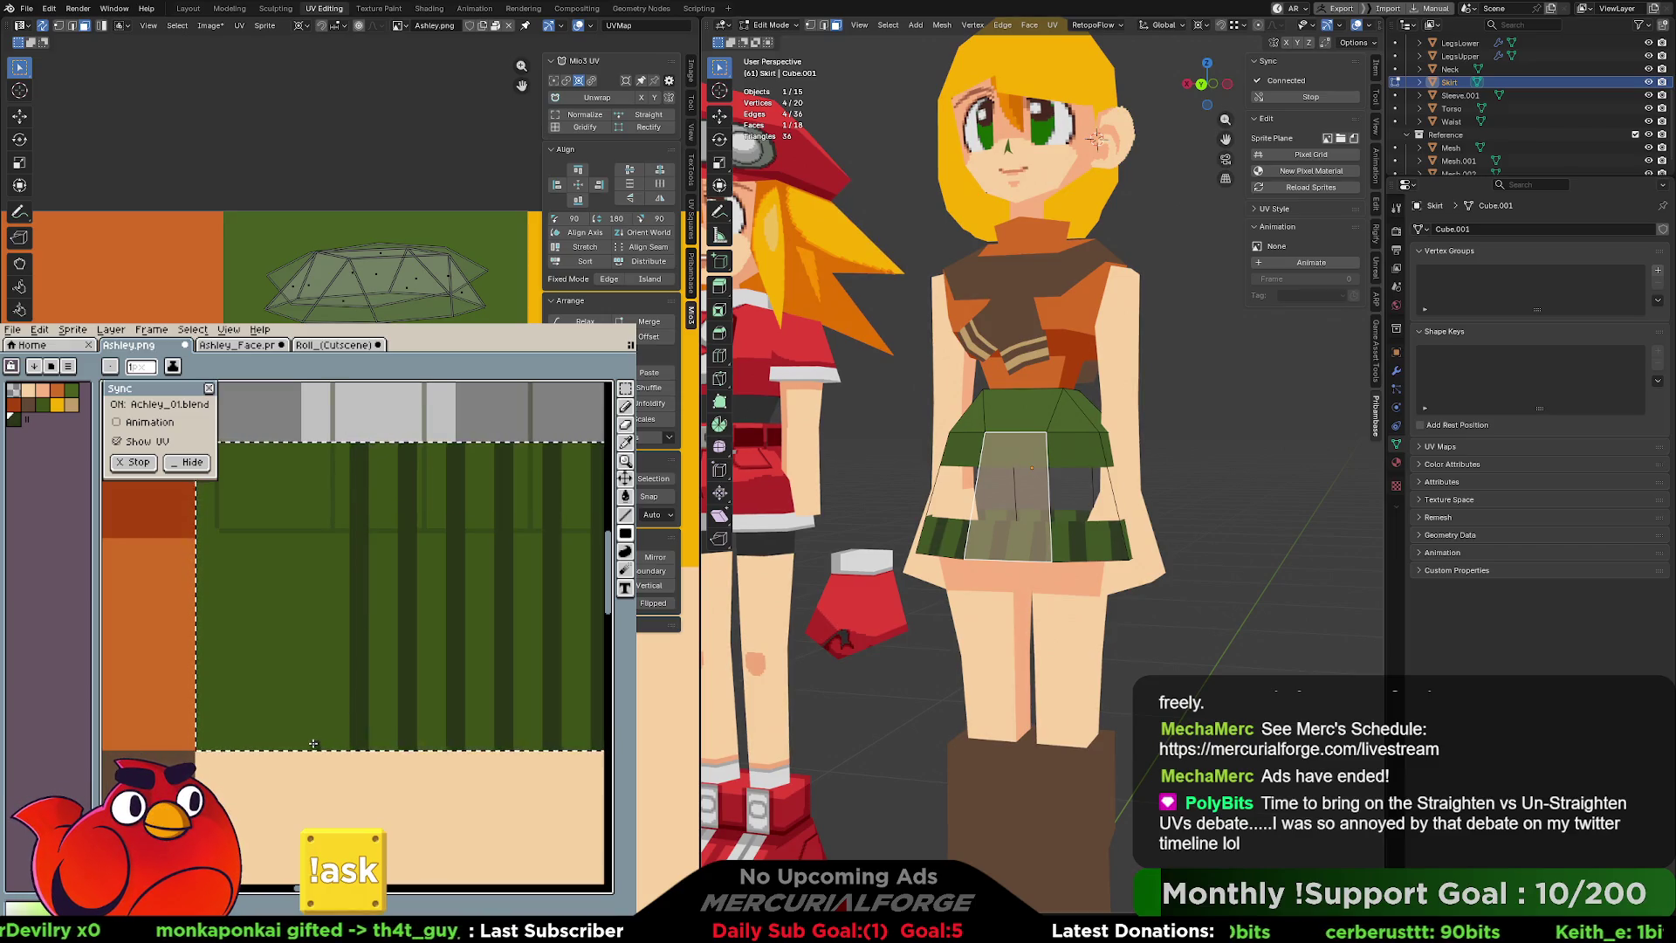
pyautogui.moveTo(314, 743); pyautogui.dragTo(313, 447)
pyautogui.moveTo(271, 744); pyautogui.dragTo(260, 447)
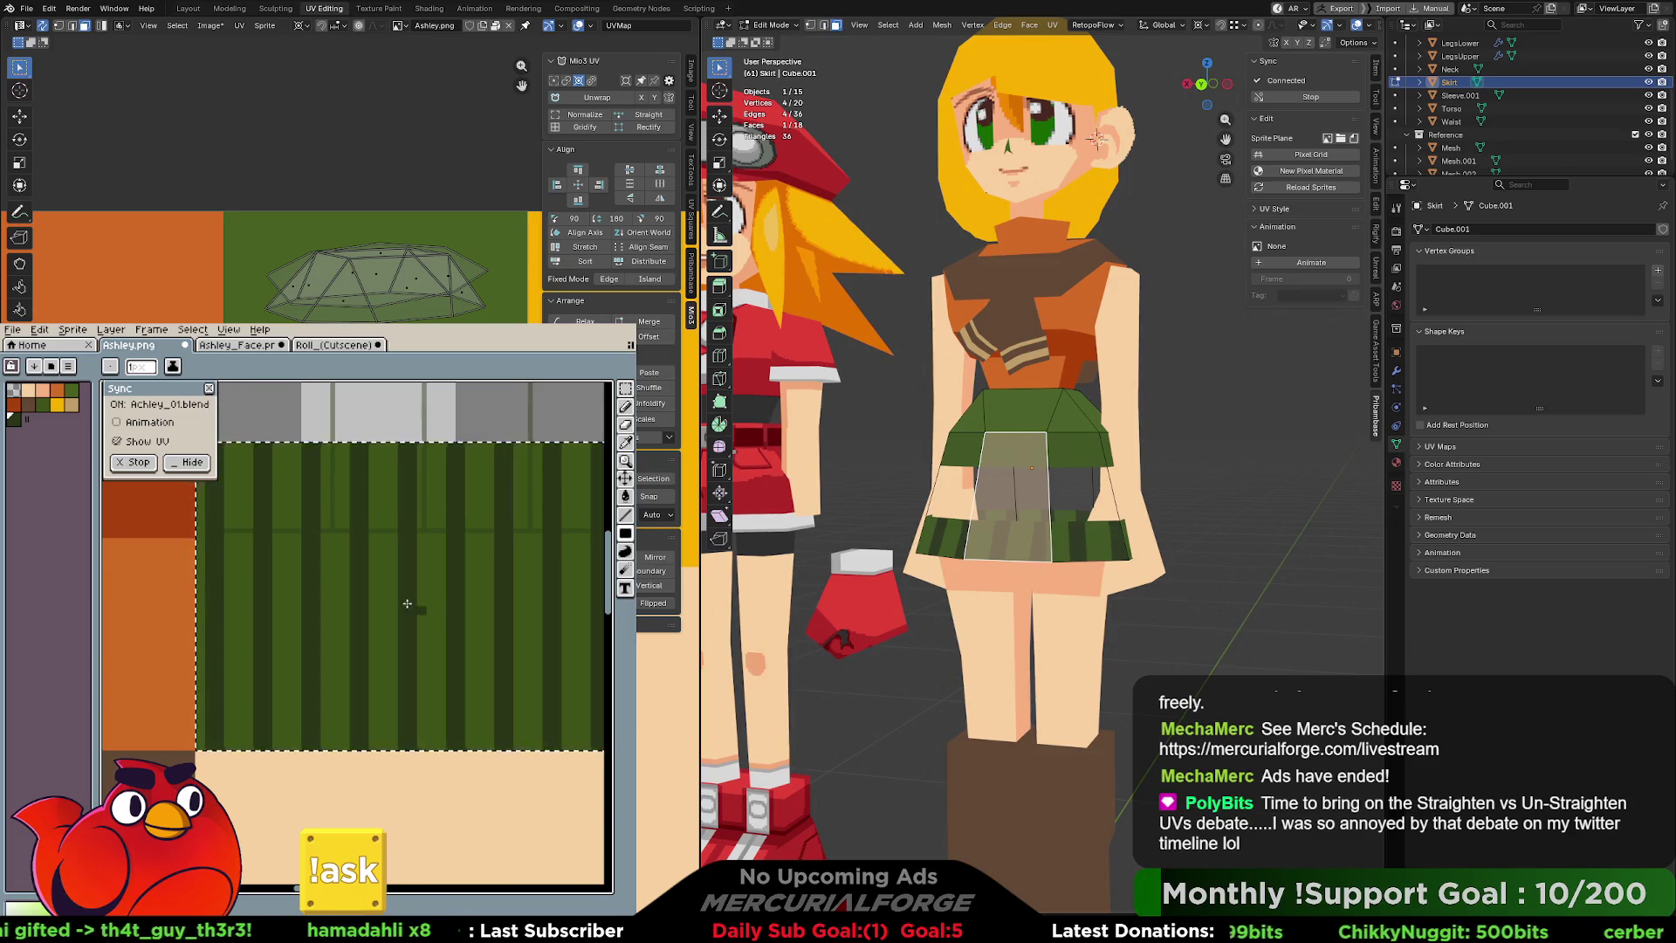
pyautogui.scroll(-2, 422, 610)
pyautogui.moveTo(421, 610); pyautogui.dragTo(303, 638, button='middle')
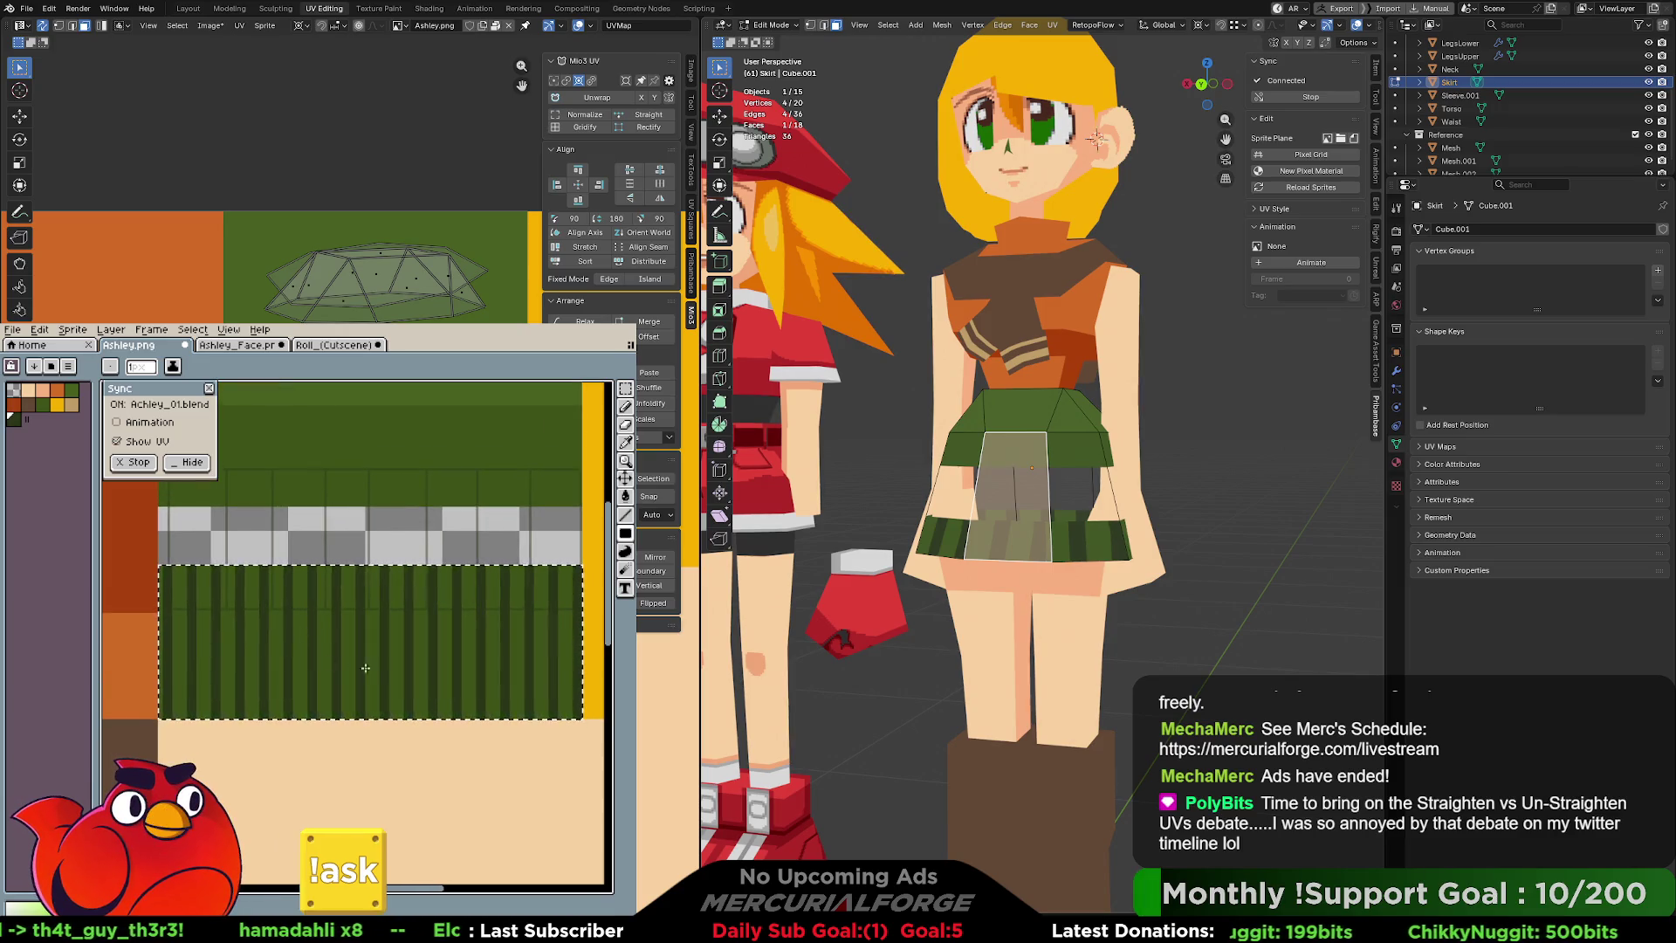
pyautogui.scroll(-3, 307, 633)
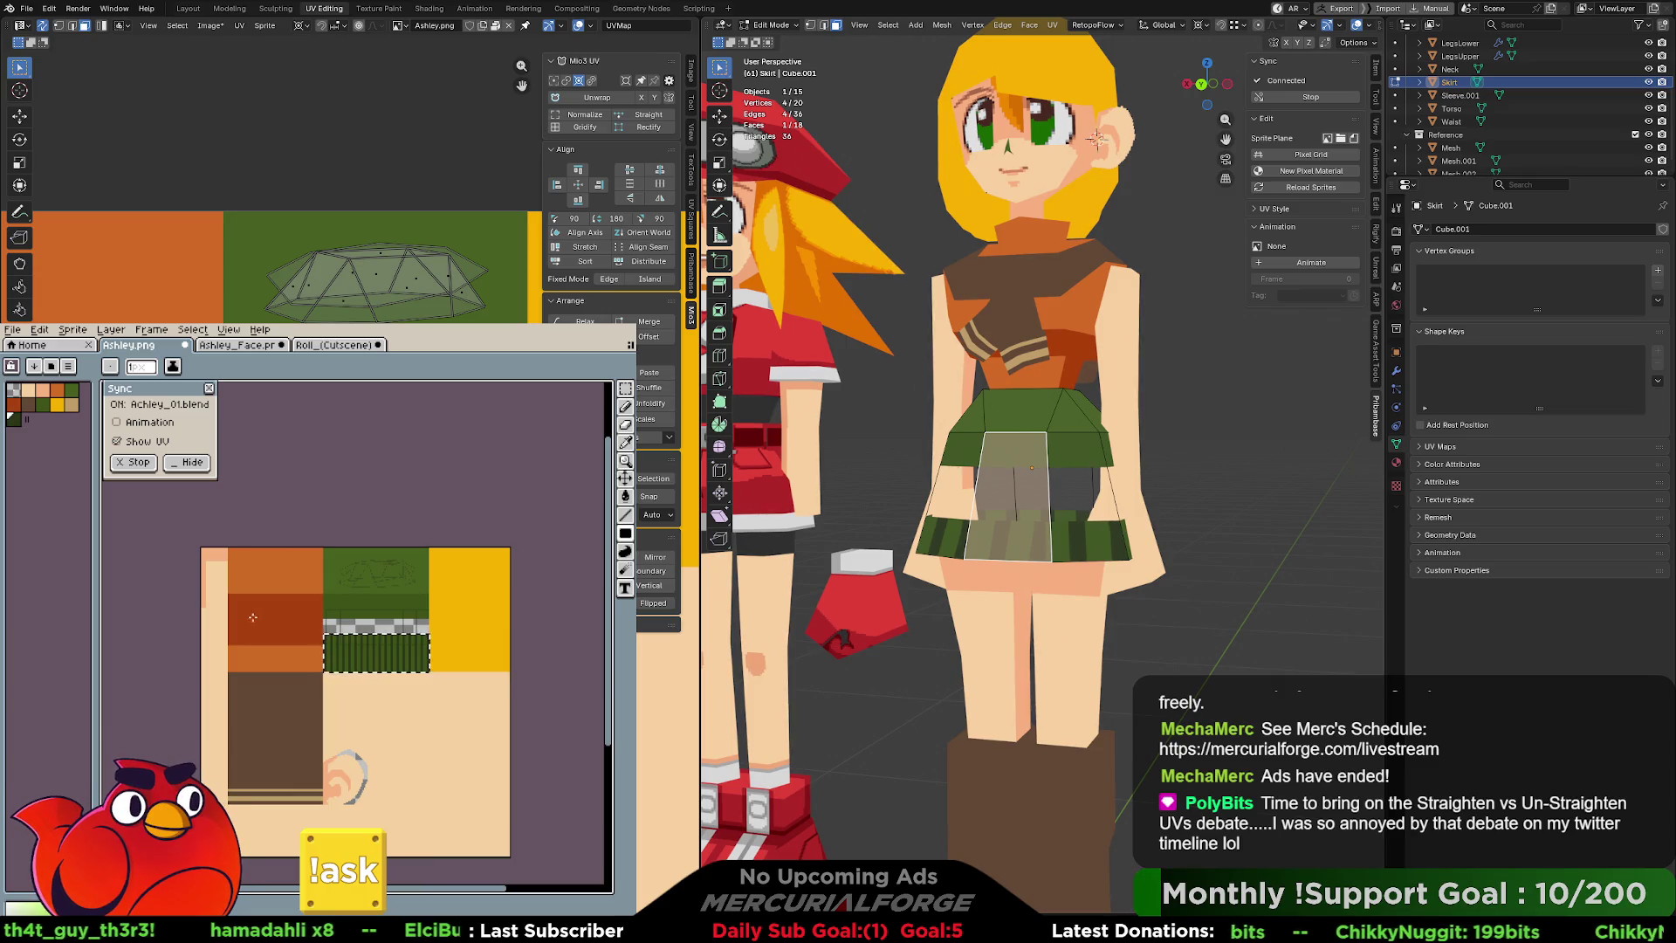
# Fill the grey checker row above the pleats with green using the Paint Bucket.
pyautogui.scroll(2, 296, 603)
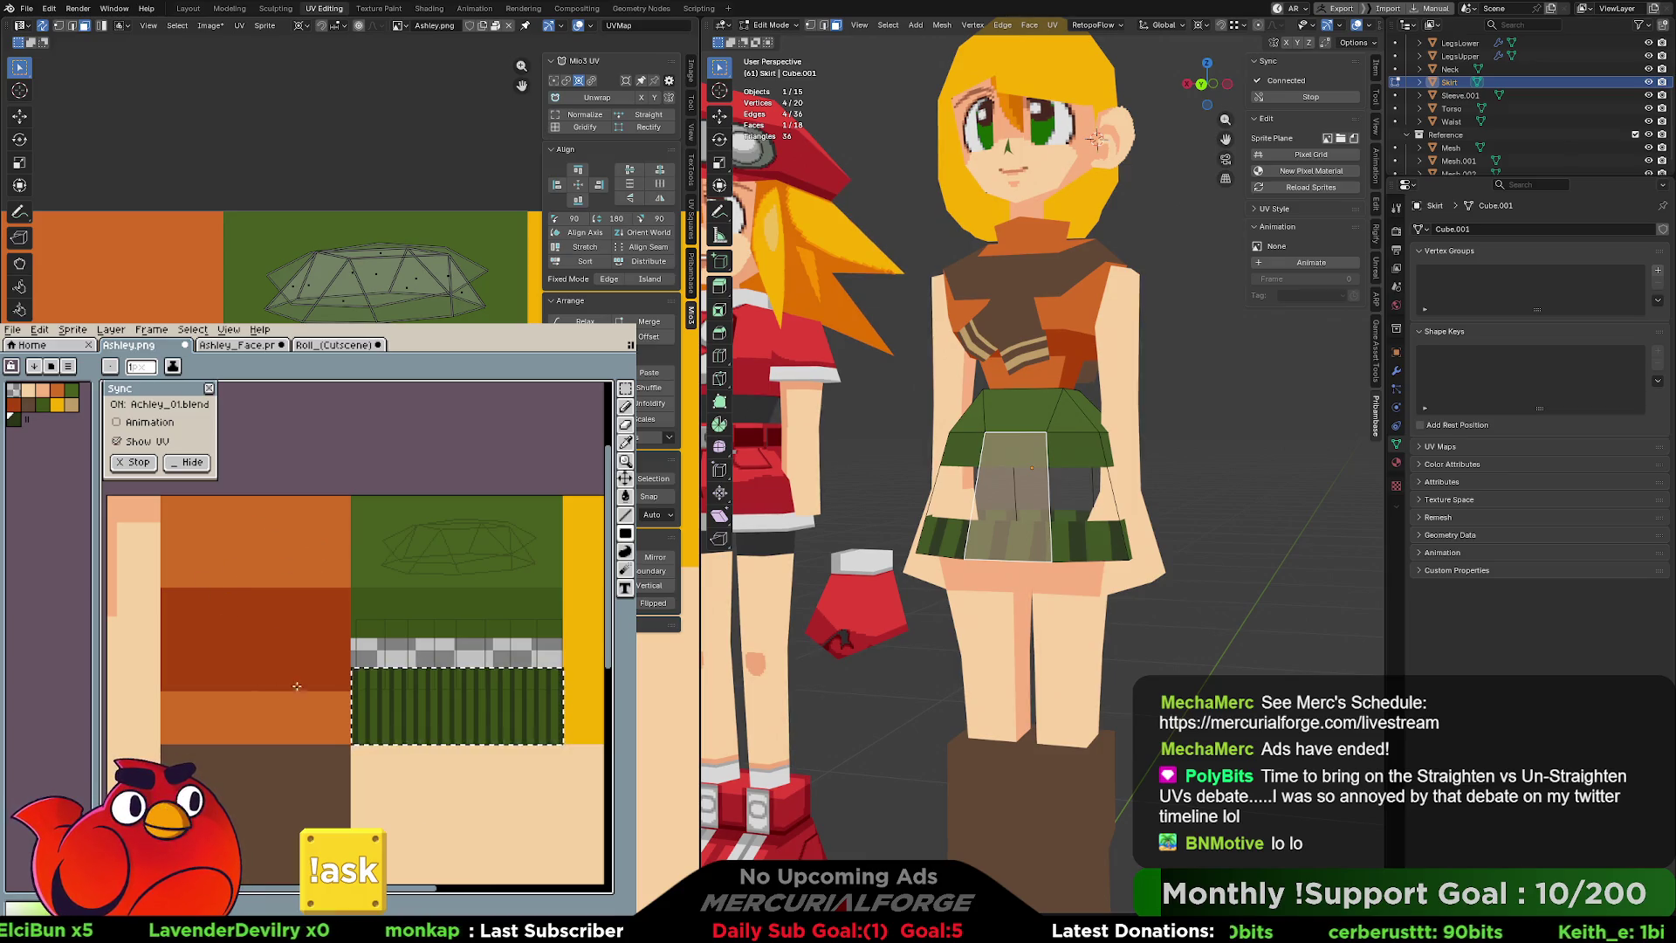
pyautogui.scroll(-2, 262, 698)
pyautogui.scroll(2, 375, 690)
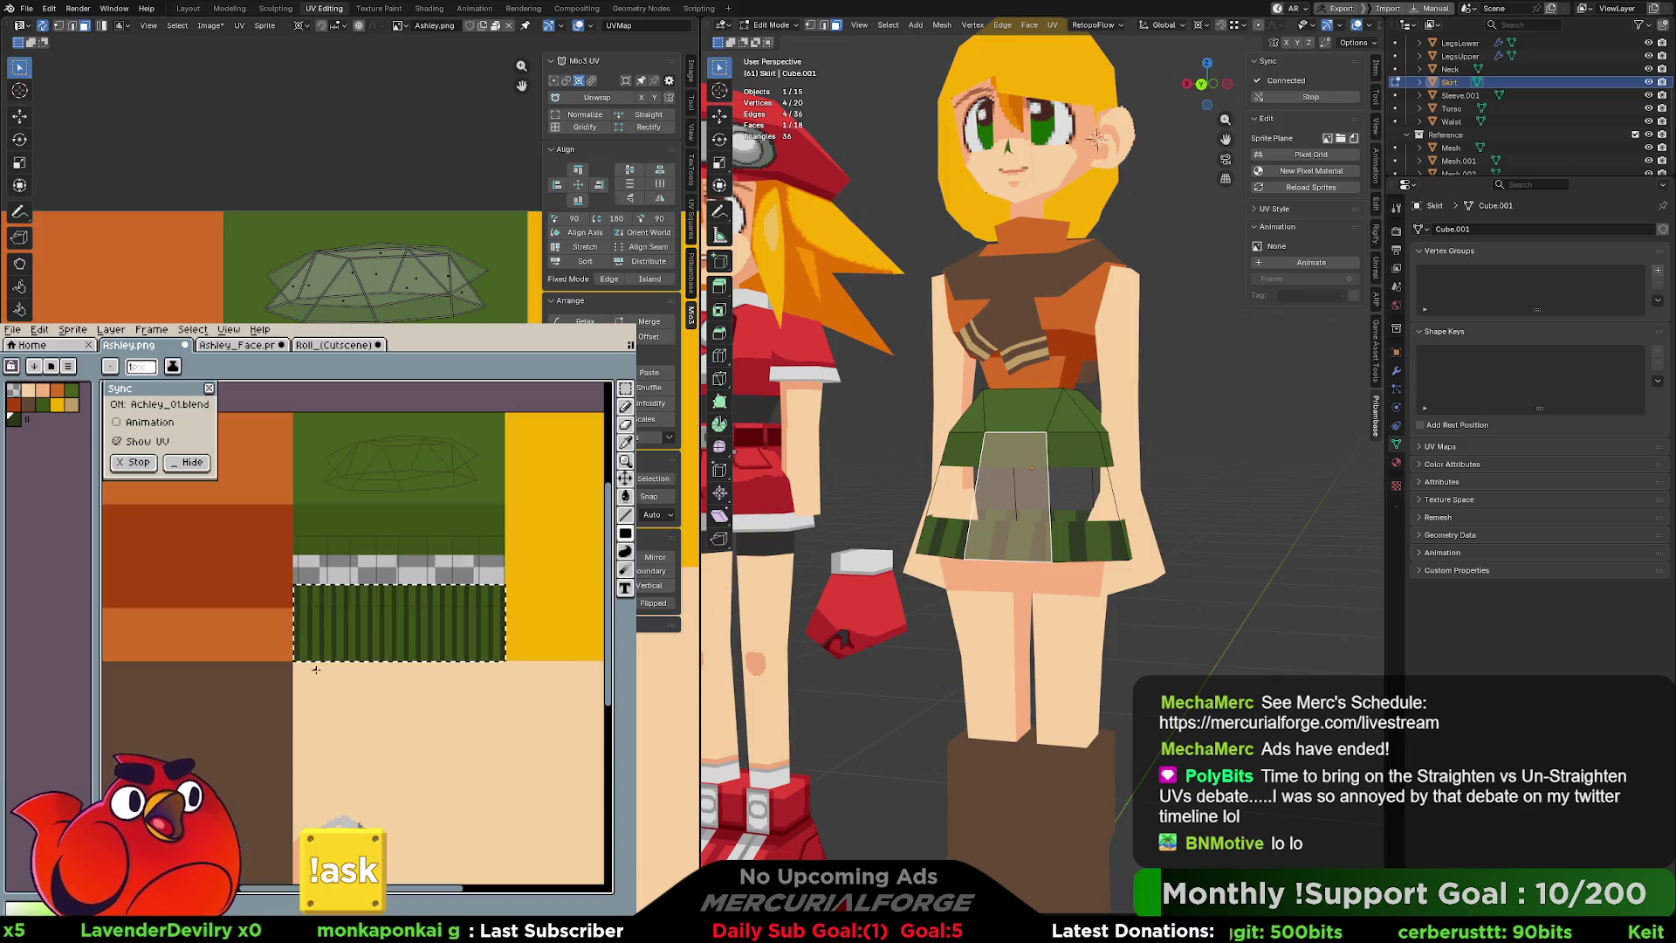
pyautogui.scroll(2, 391, 623)
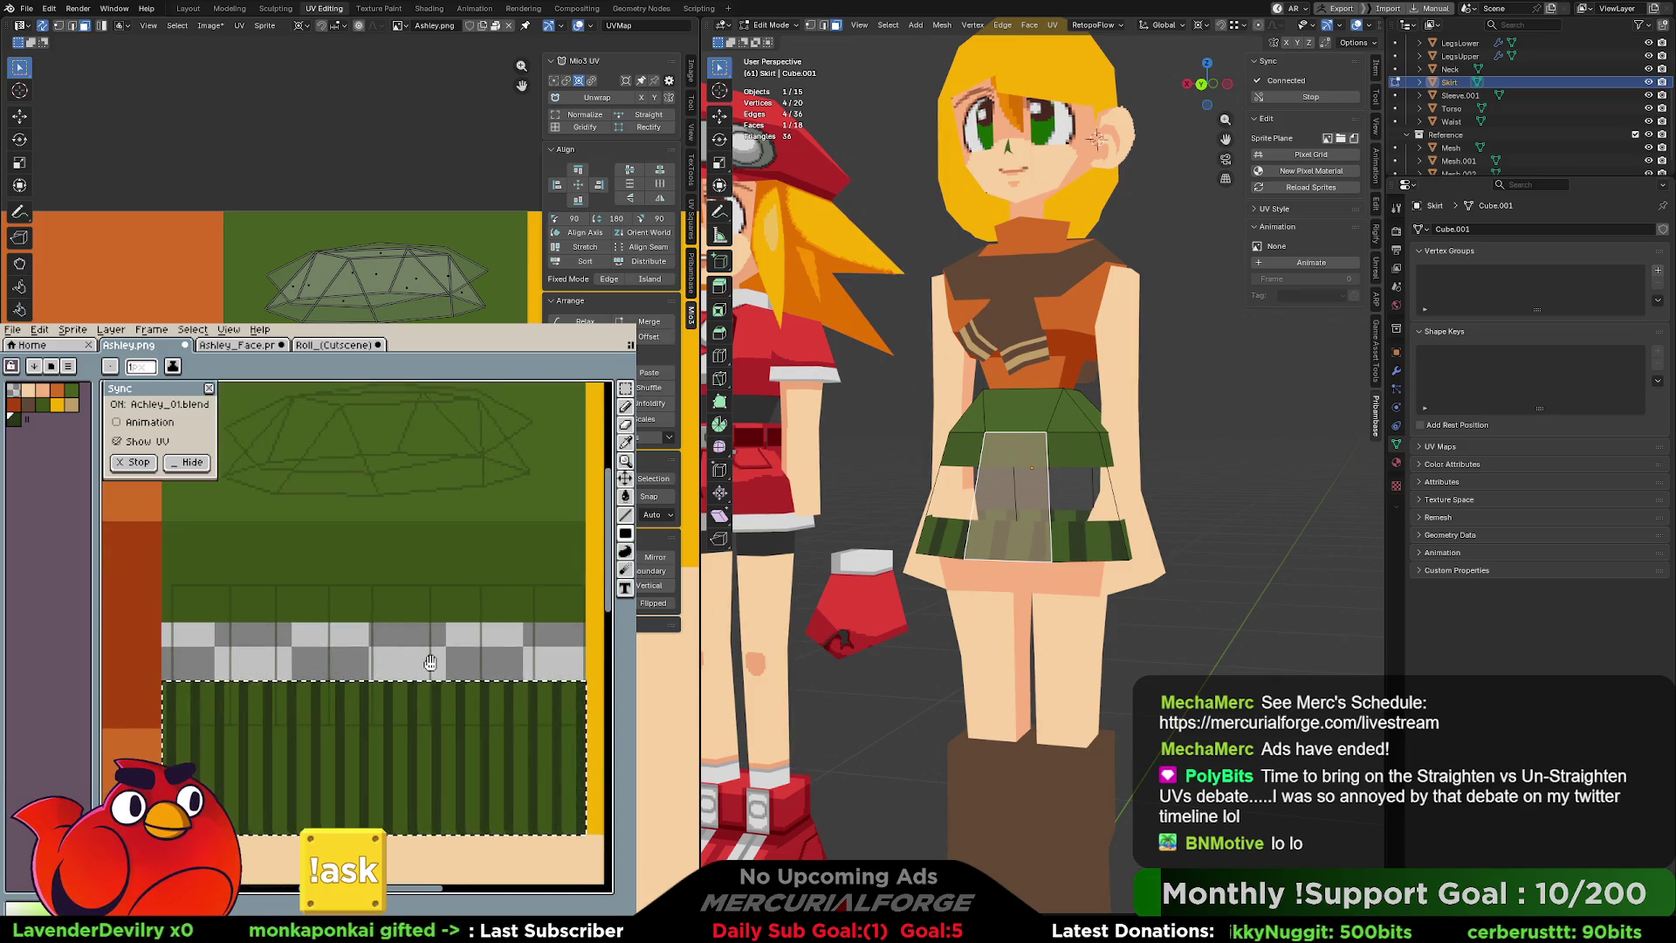
pyautogui.press('g')
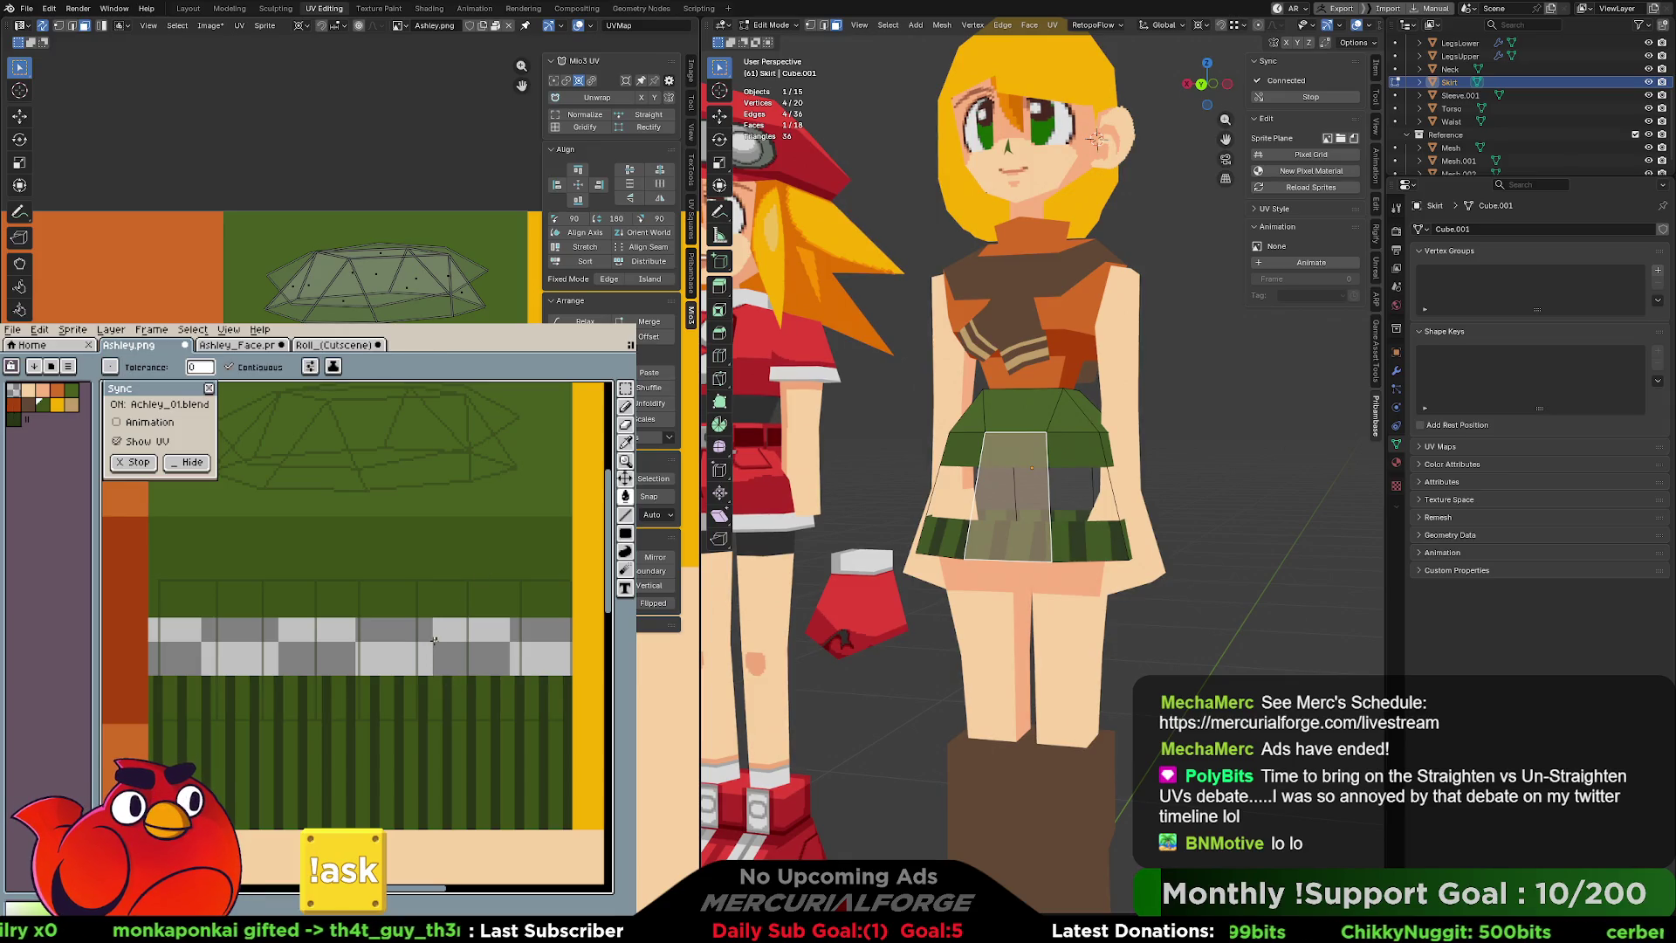
pyautogui.click(435, 640)
# Deselect the skirt face in Blender's 3D view and hide the Aseprite window.
pyautogui.scroll(-4, 437, 663)
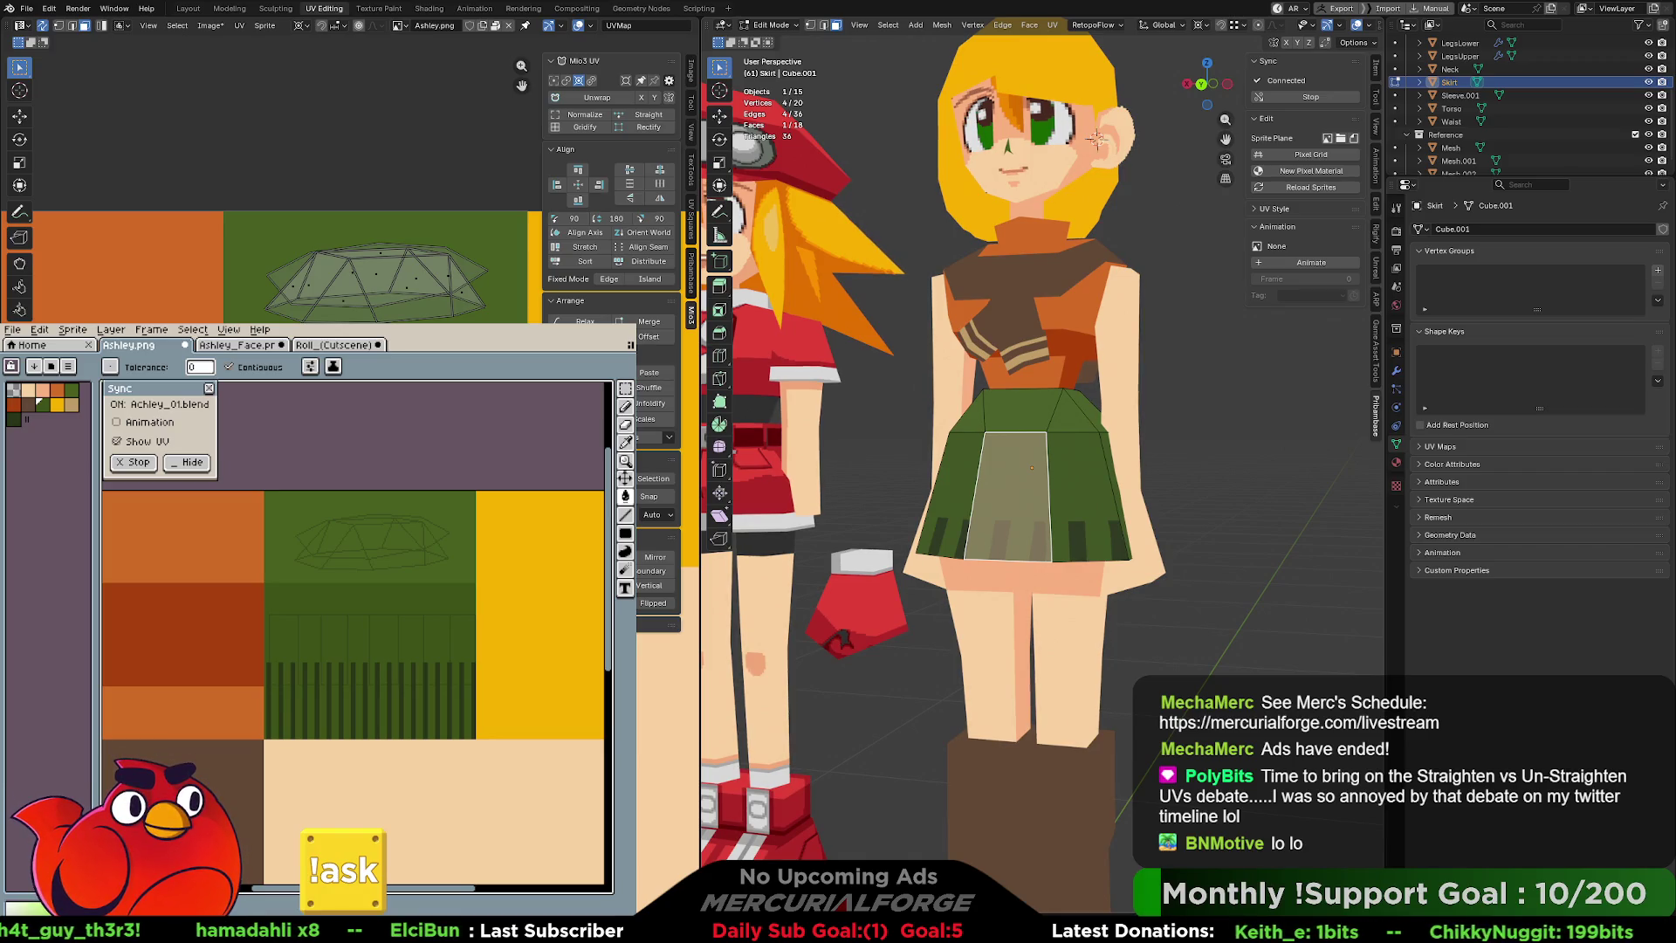
pyautogui.click(1247, 415)
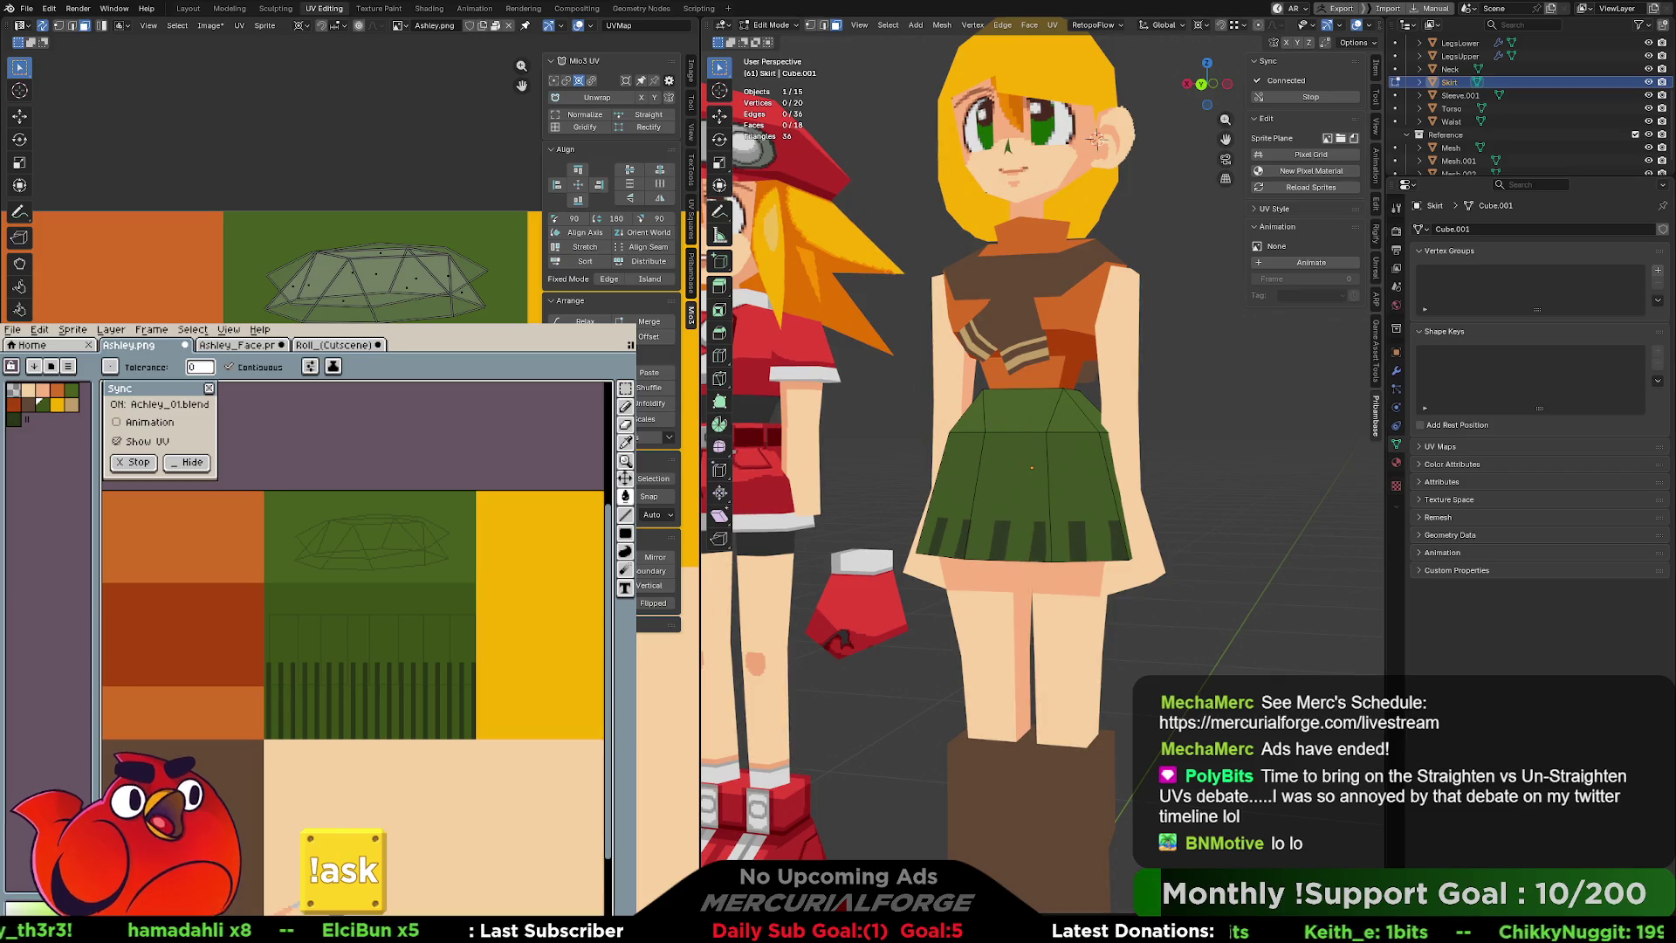
pyautogui.hotkey('alt', 'Tab')
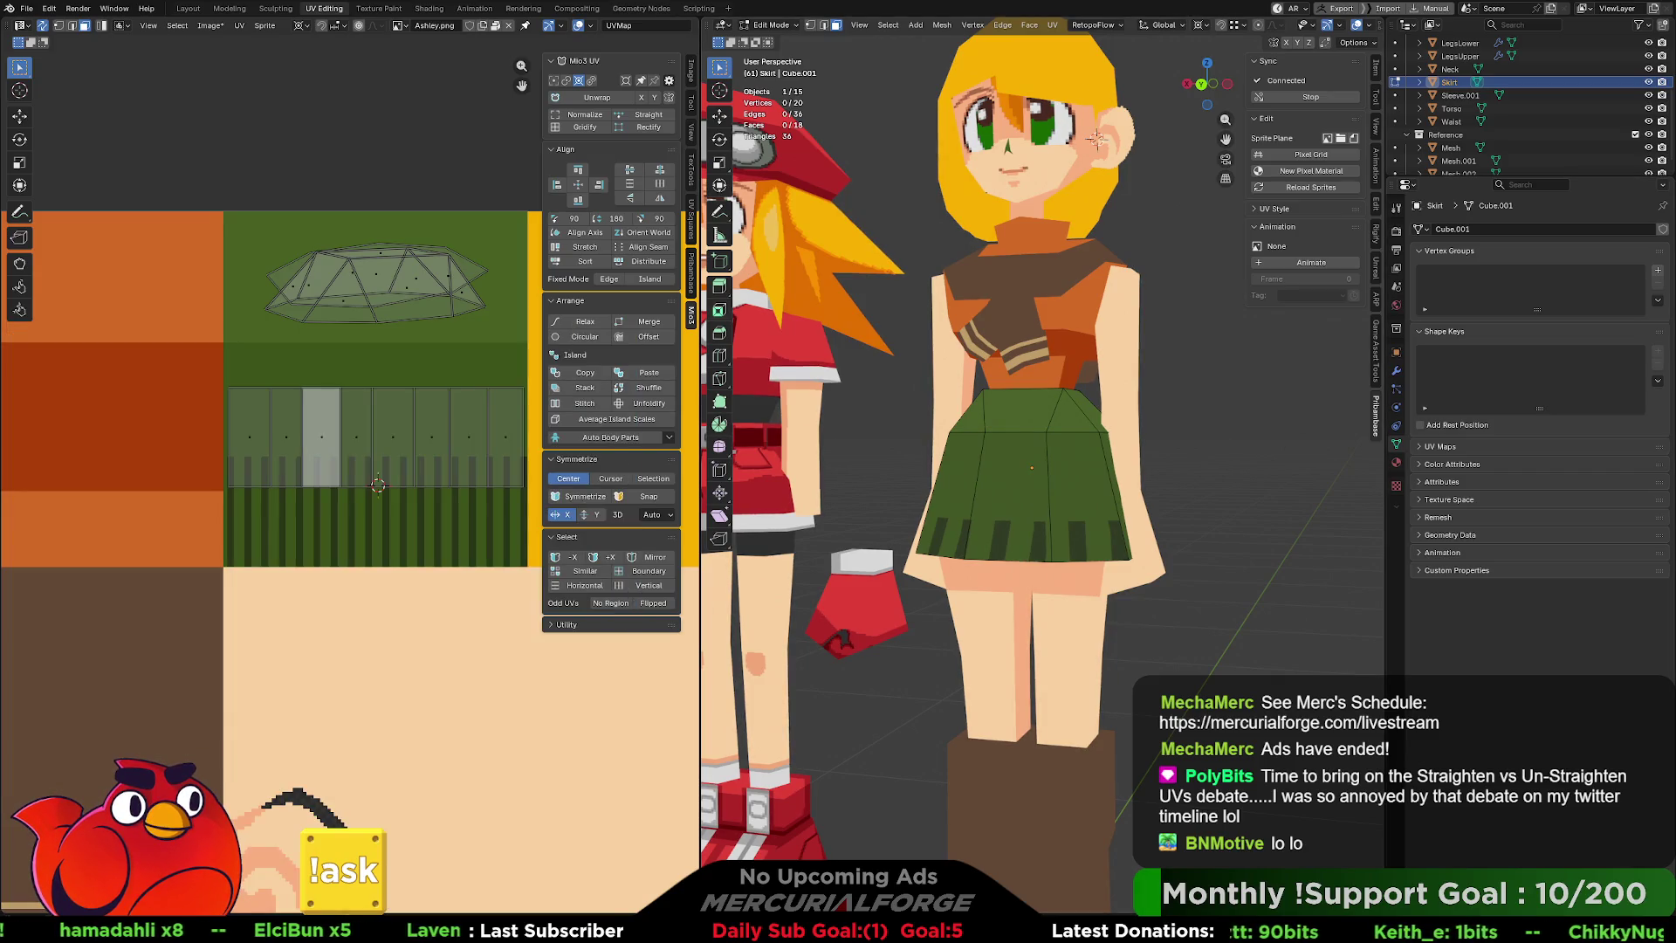
# Select only the front skirt panel's UV island and move it onto the stripe band.
pyautogui.scroll(1, 358, 430)
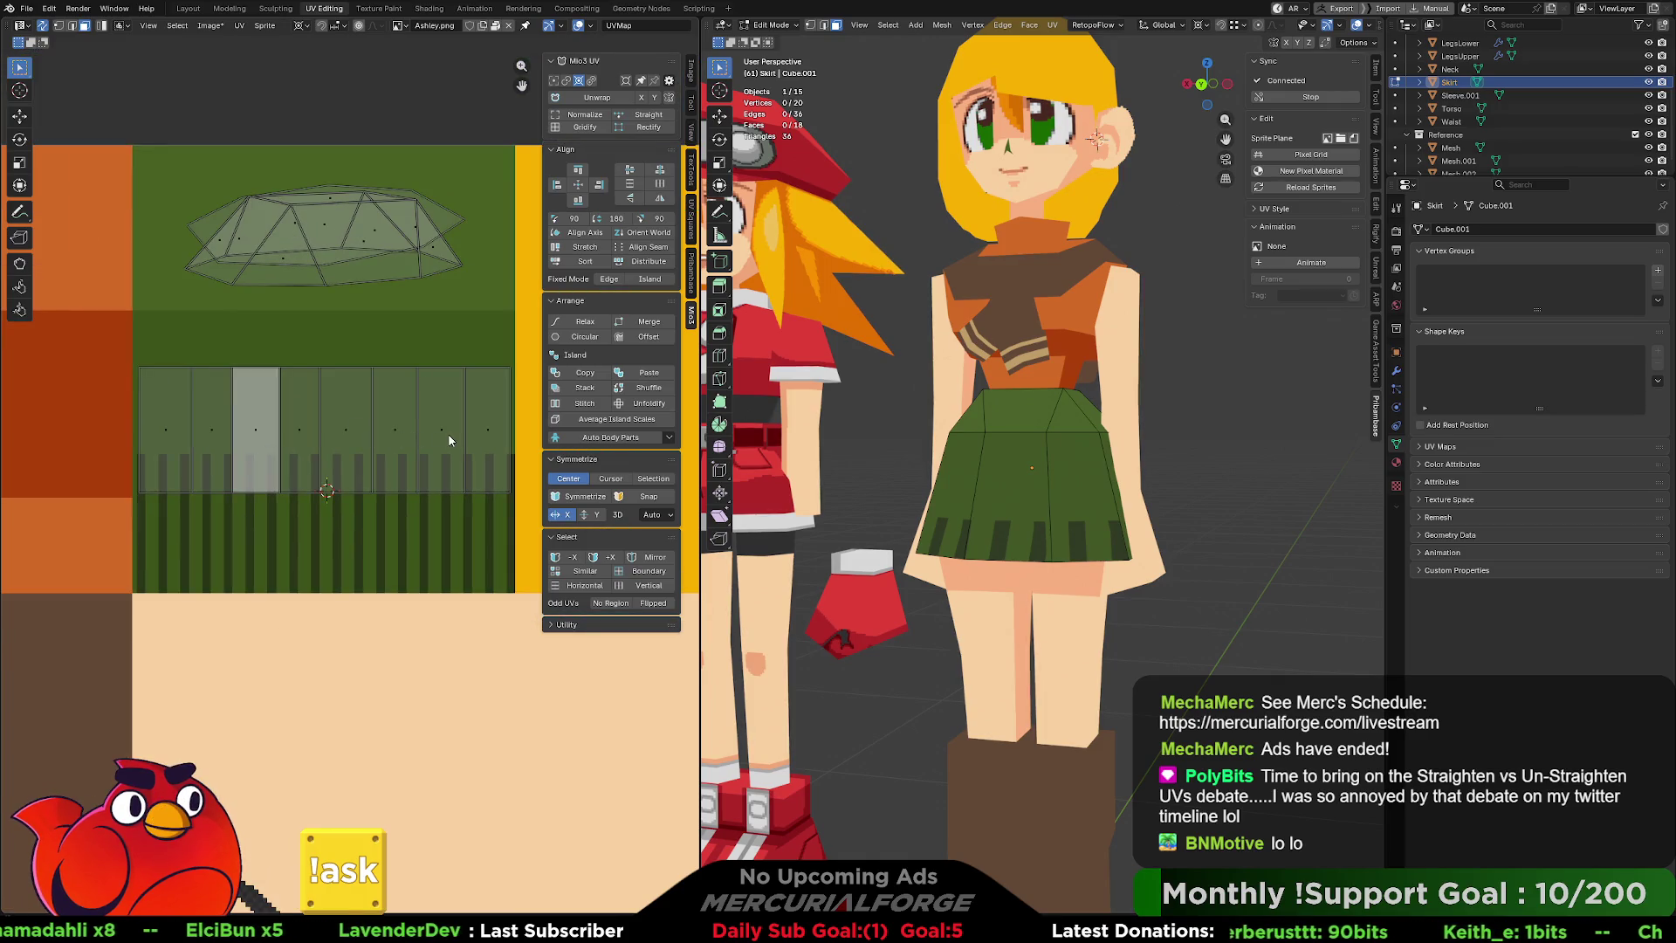
pyautogui.press('l')
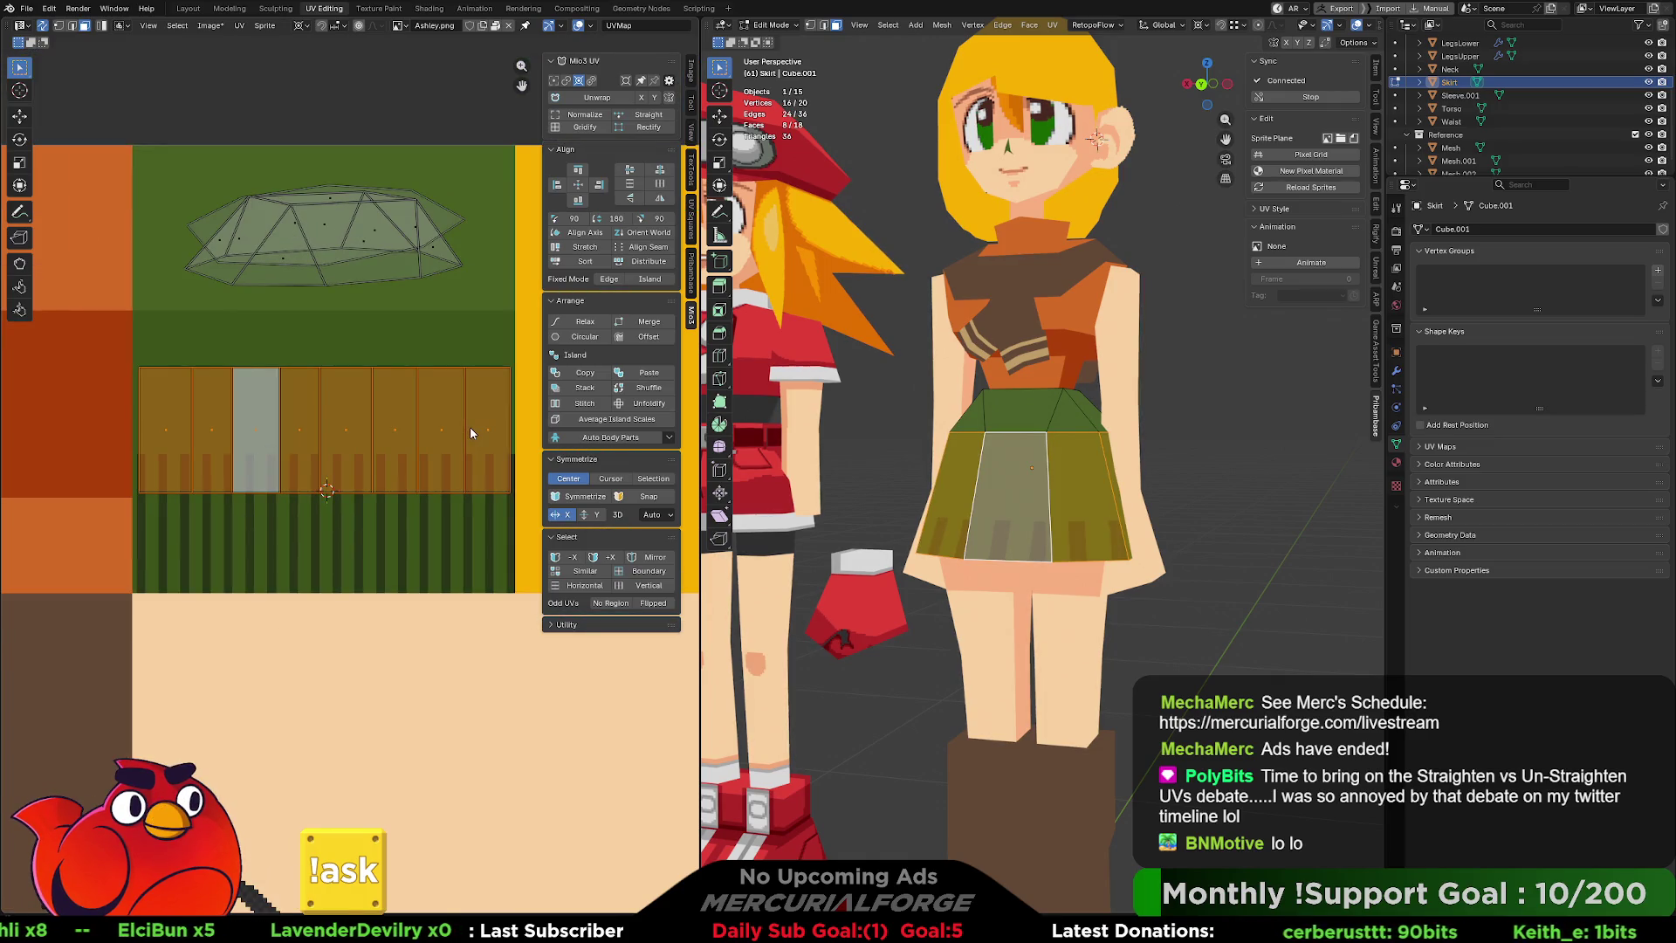
pyautogui.hotkey('alt', 'a')
pyautogui.click(259, 438)
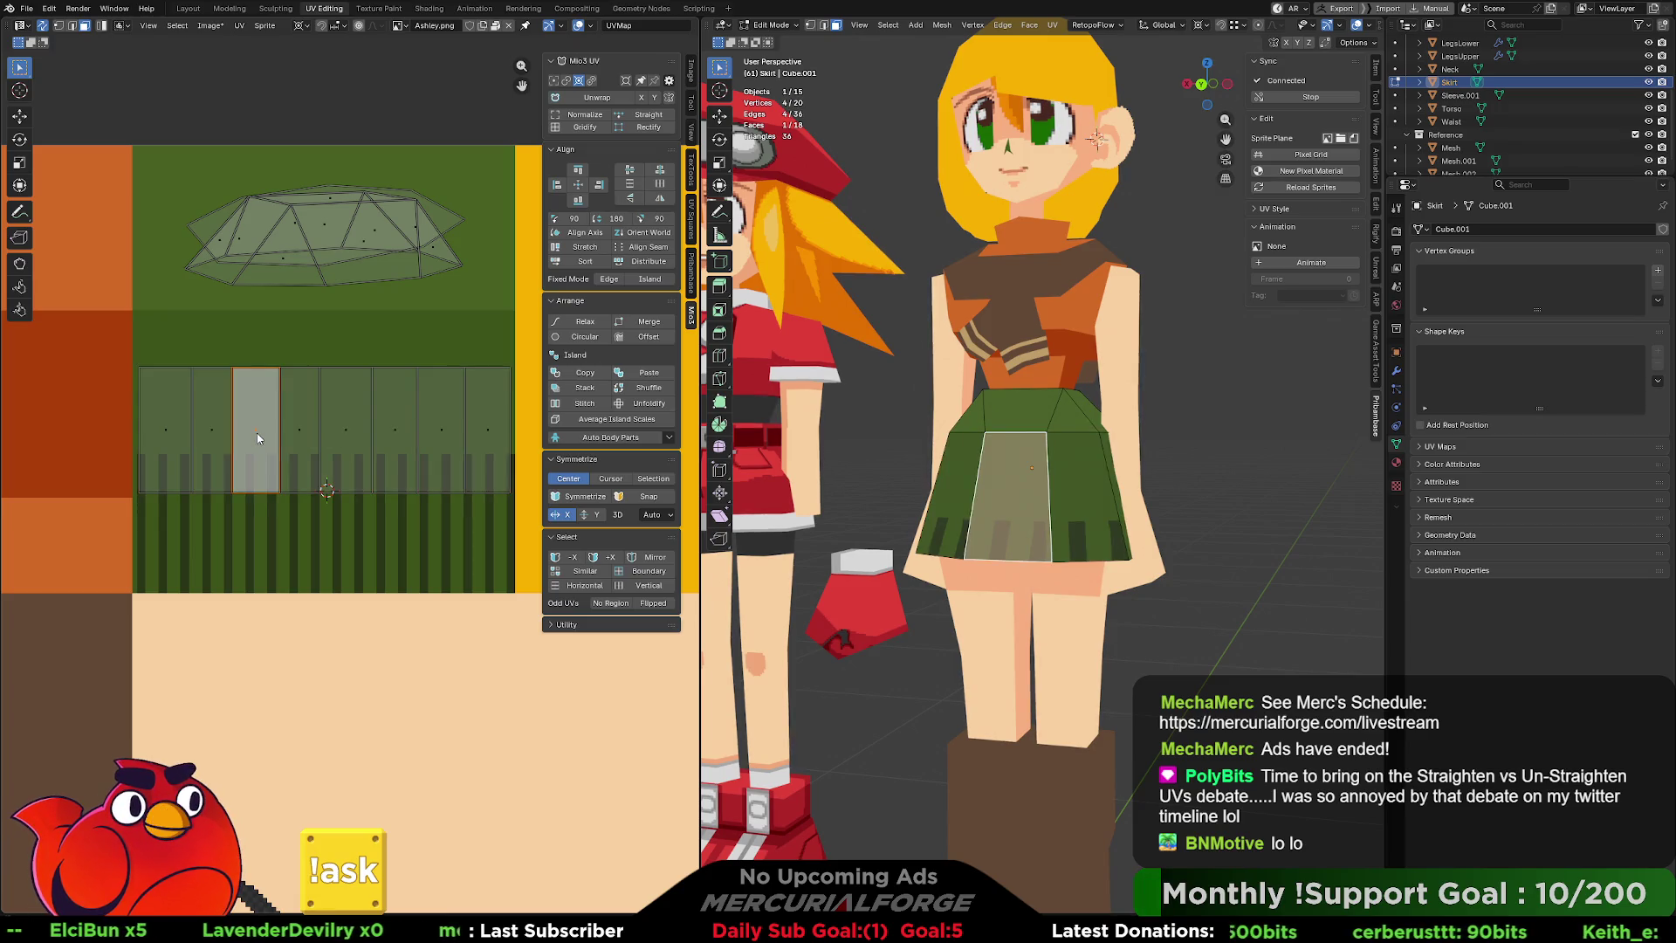
pyautogui.press('g')
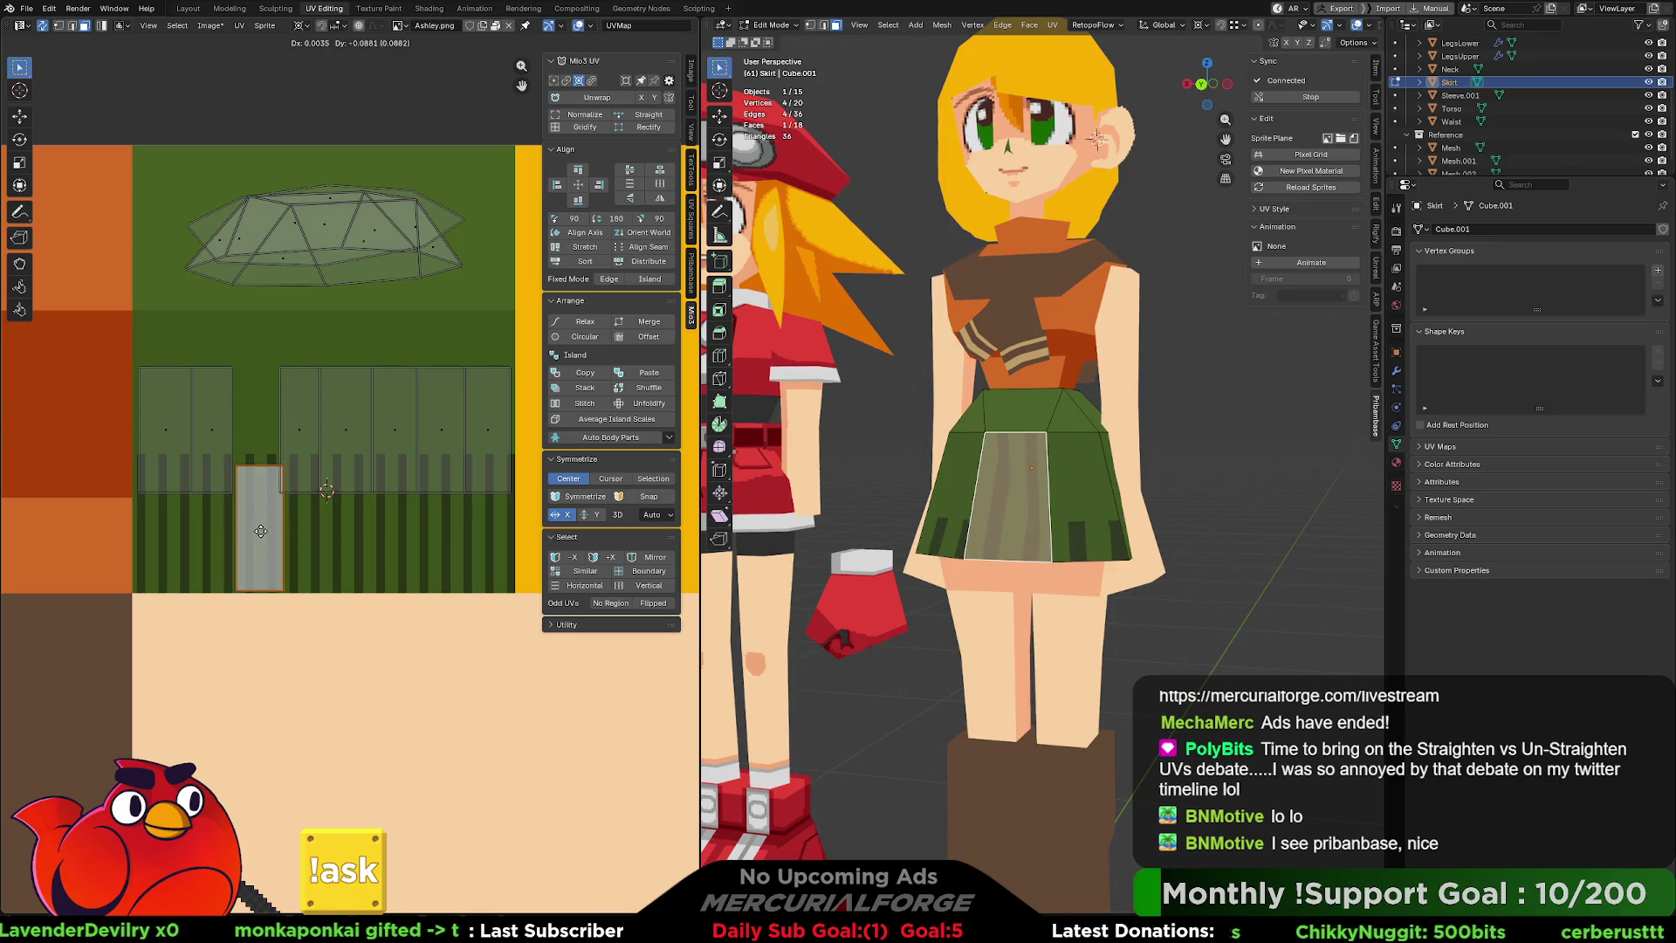
pyautogui.click(264, 496)
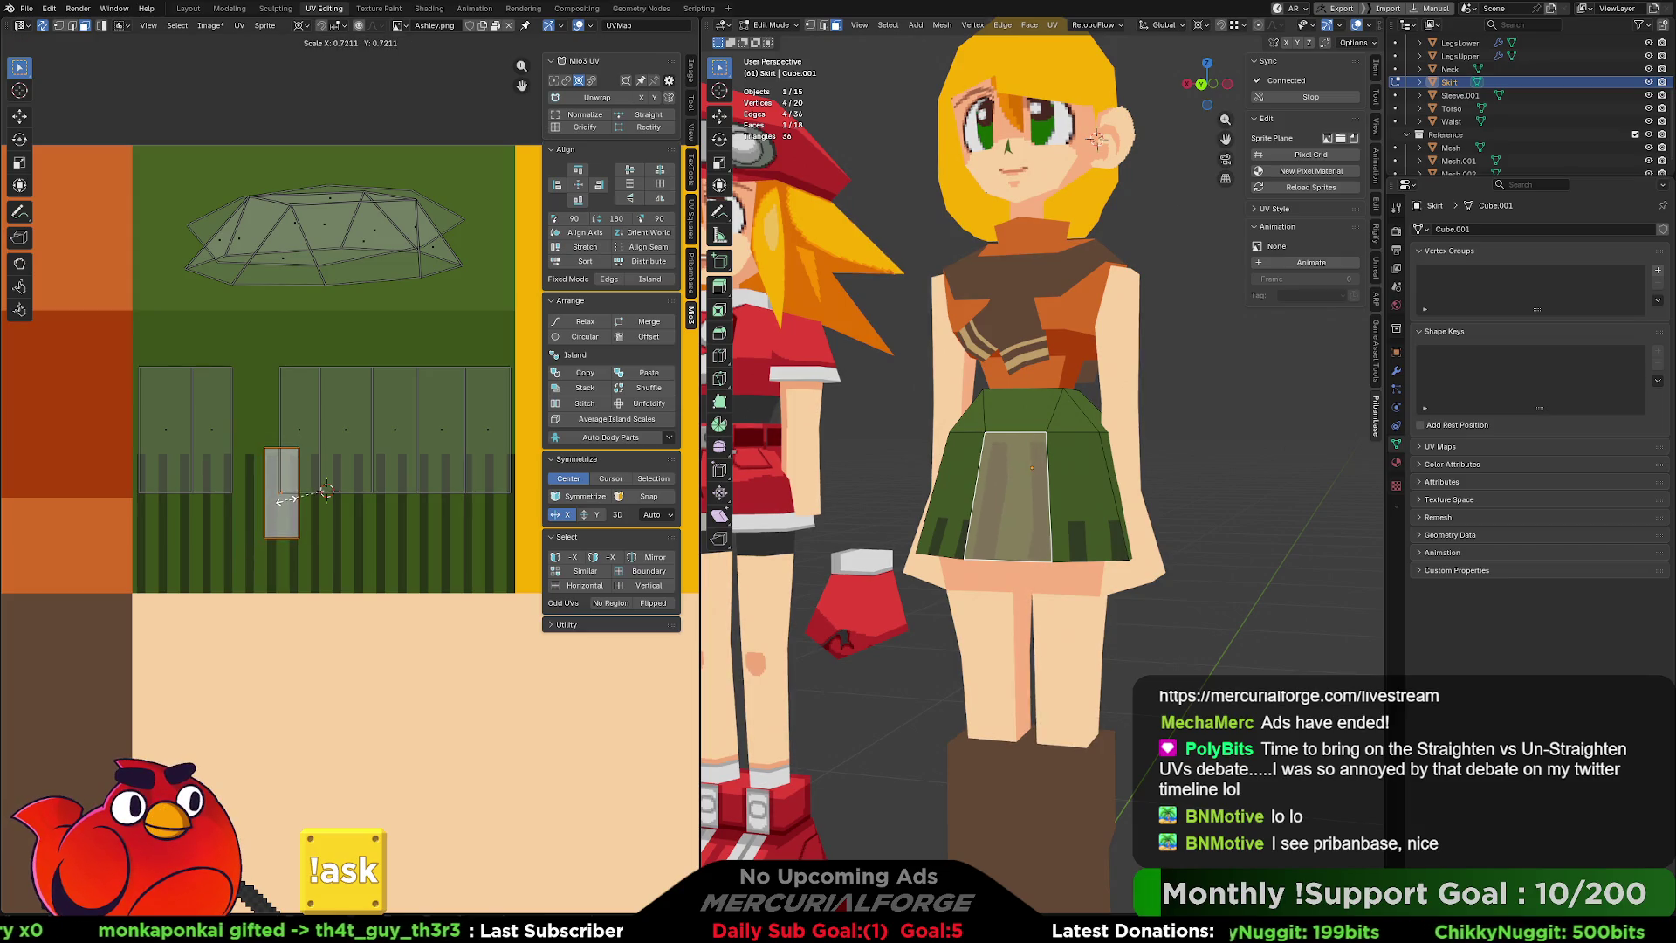
pyautogui.click(301, 26)
pyautogui.click(314, 78)
# Scale the front panel island up about 1.46 times and nudge it slightly right.
pyautogui.press('s')
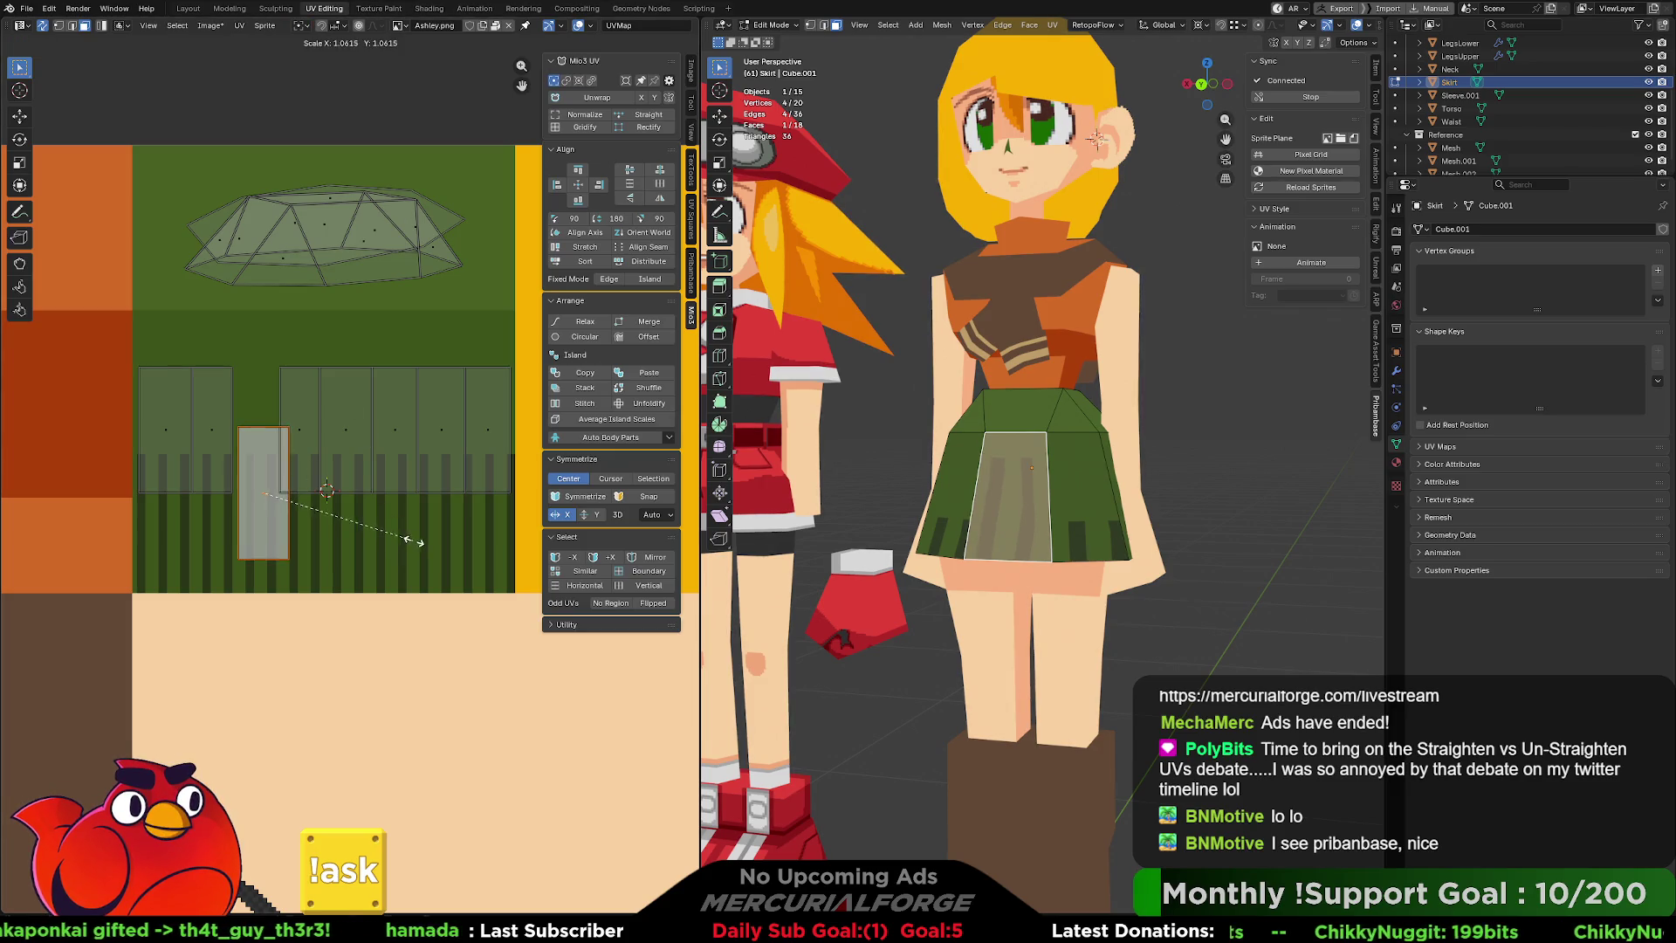
pyautogui.click(490, 538)
pyautogui.press('g')
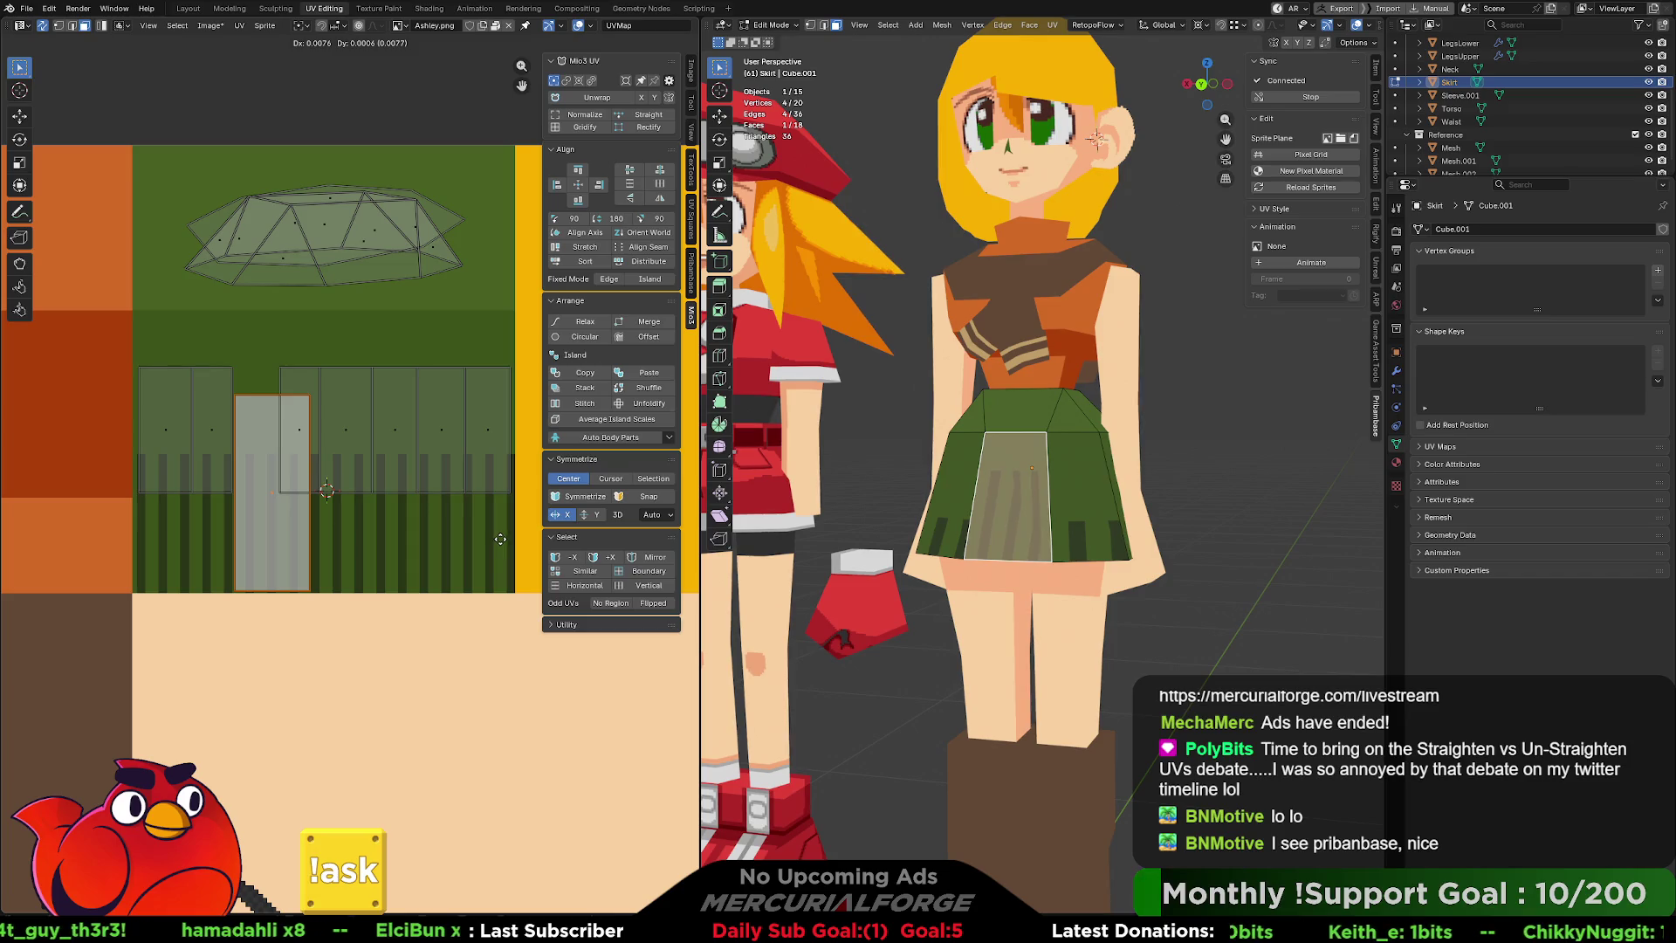
pyautogui.click(501, 538)
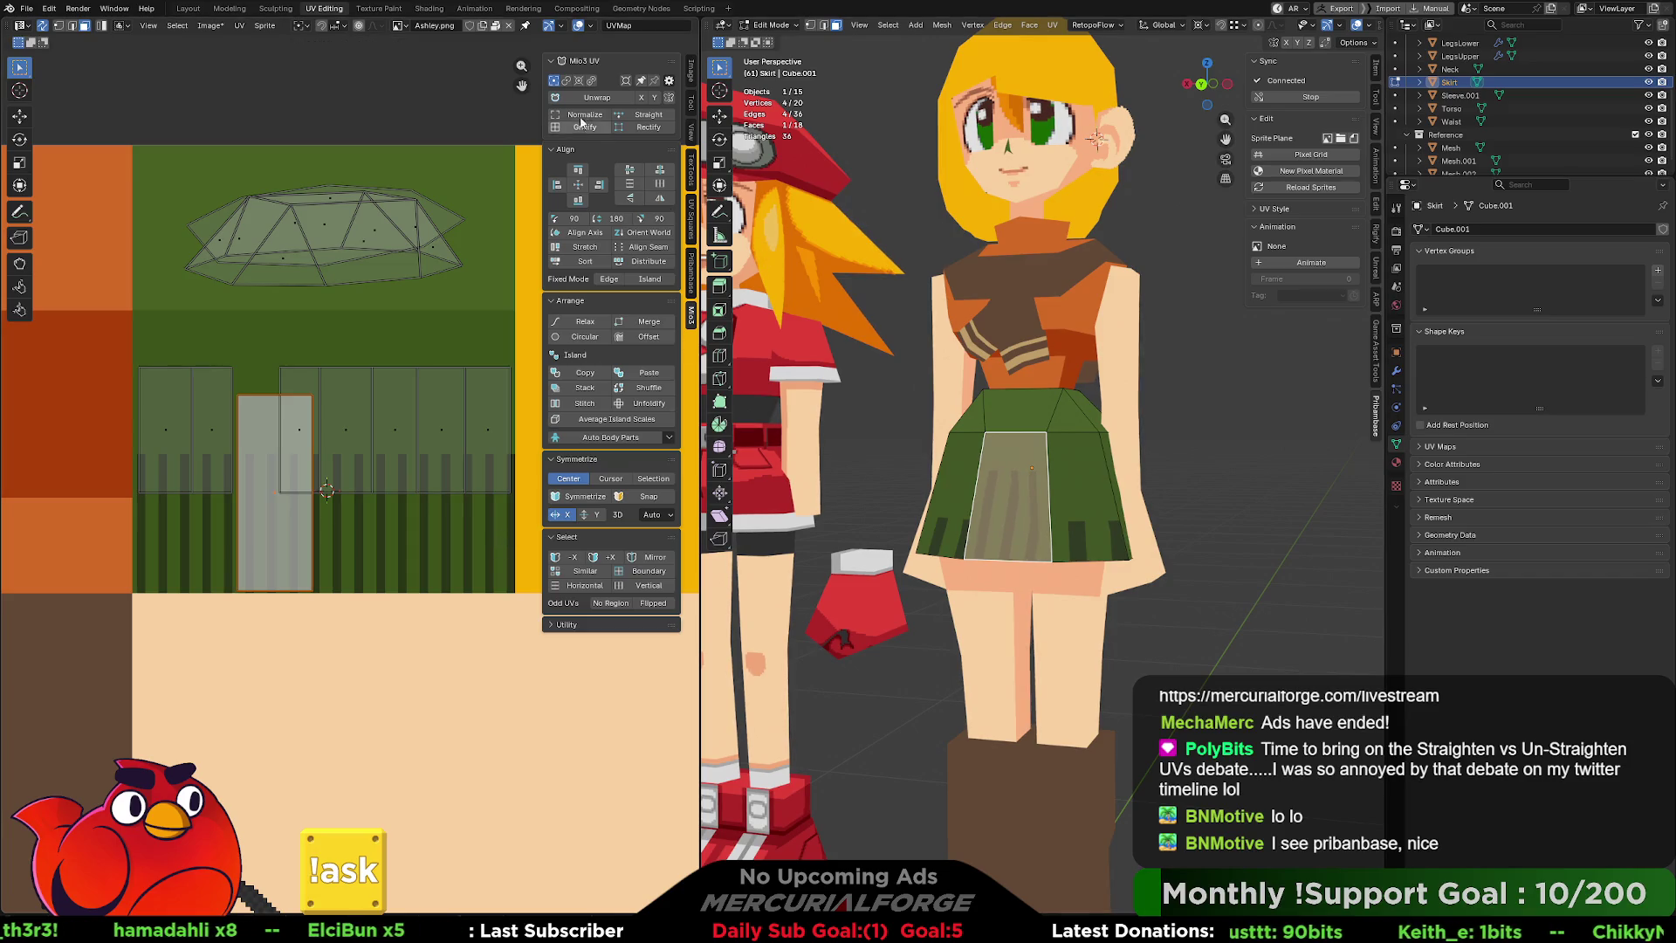
pyautogui.scroll(1, 443, 270)
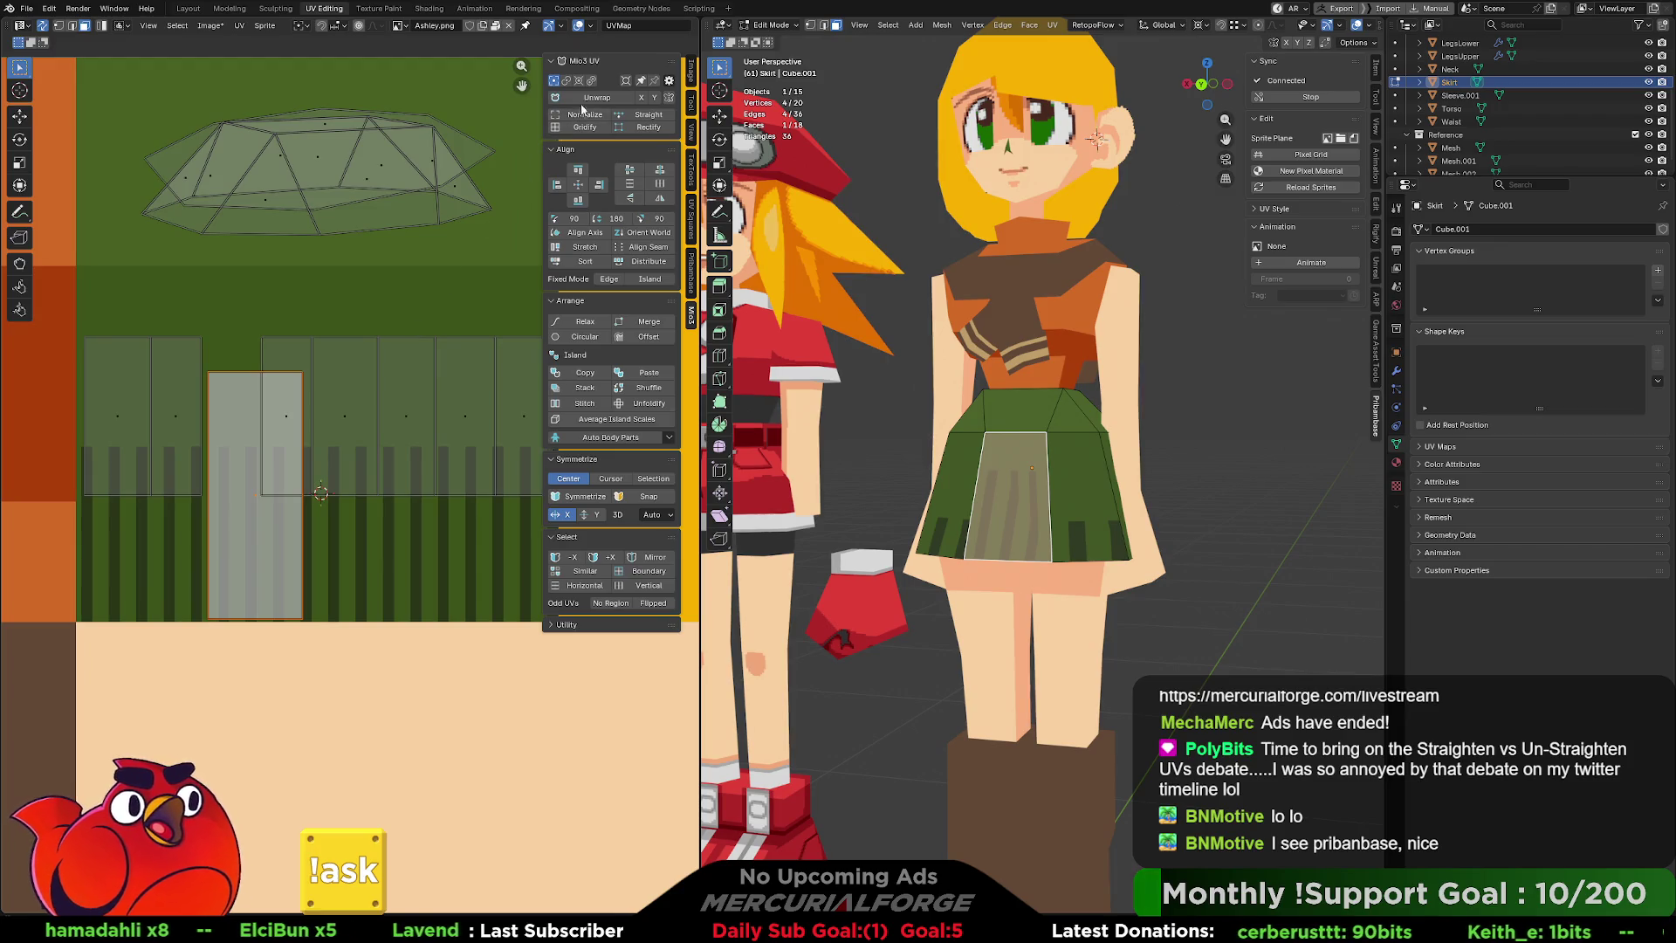
# Enlarge the front skirt panel's upright UV island about 1.5 times over the stripes, then switch to Aseprite.
pyautogui.press('r')
pyautogui.click(379, 523)
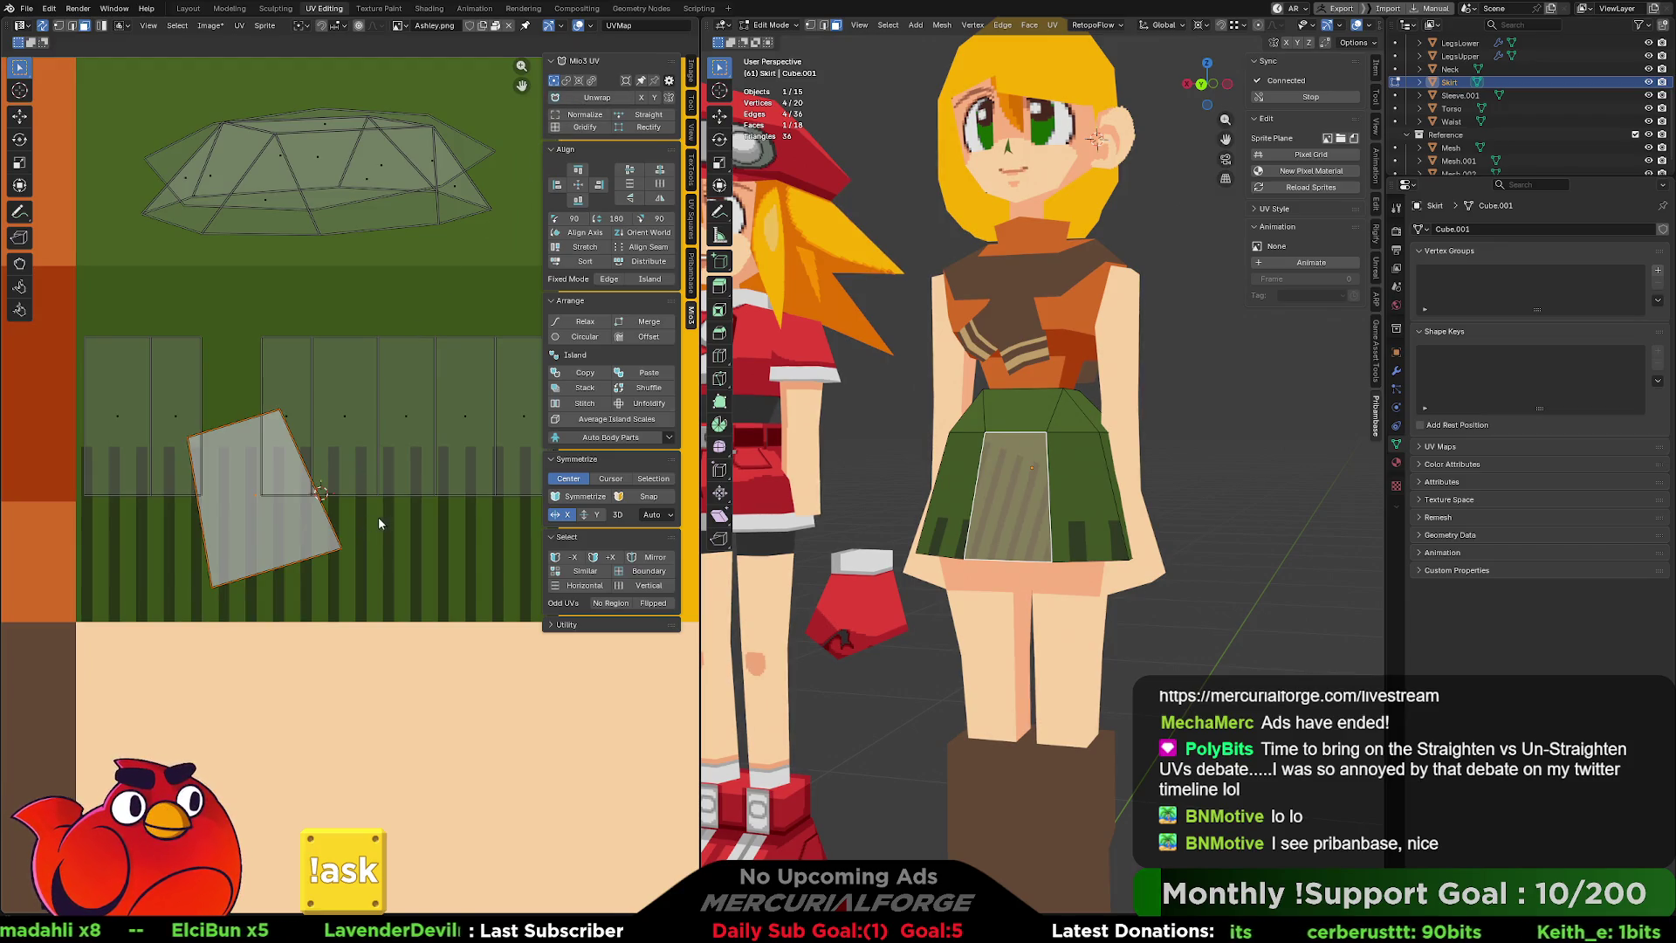
pyautogui.press('r')
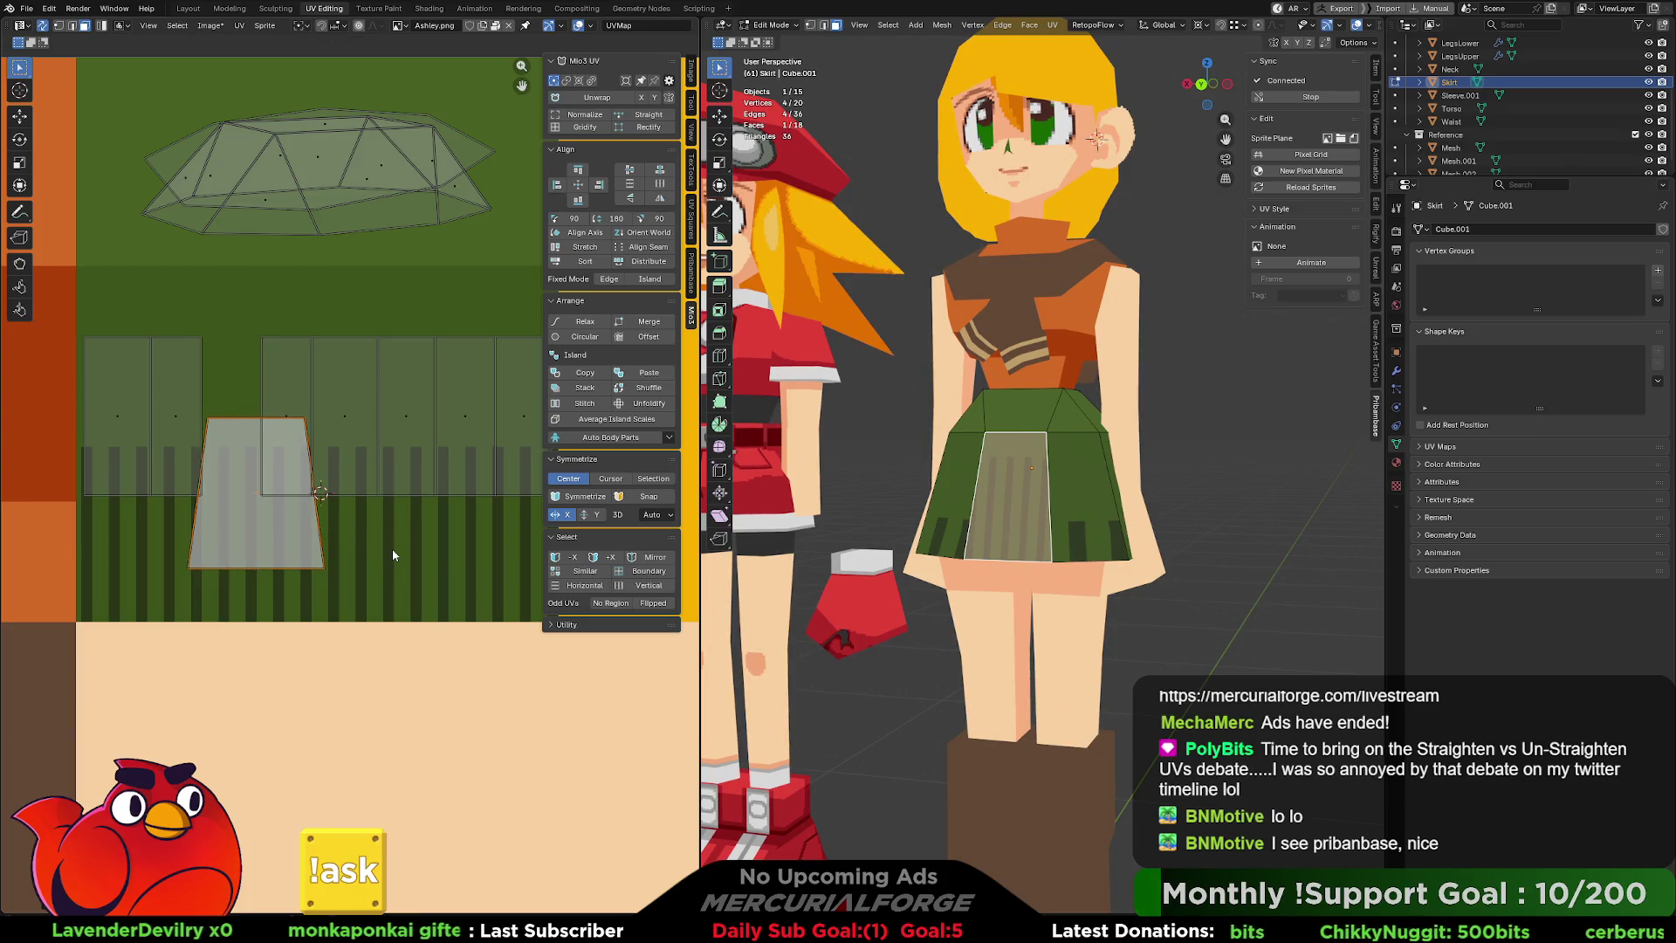
pyautogui.press('g')
pyautogui.press('s')
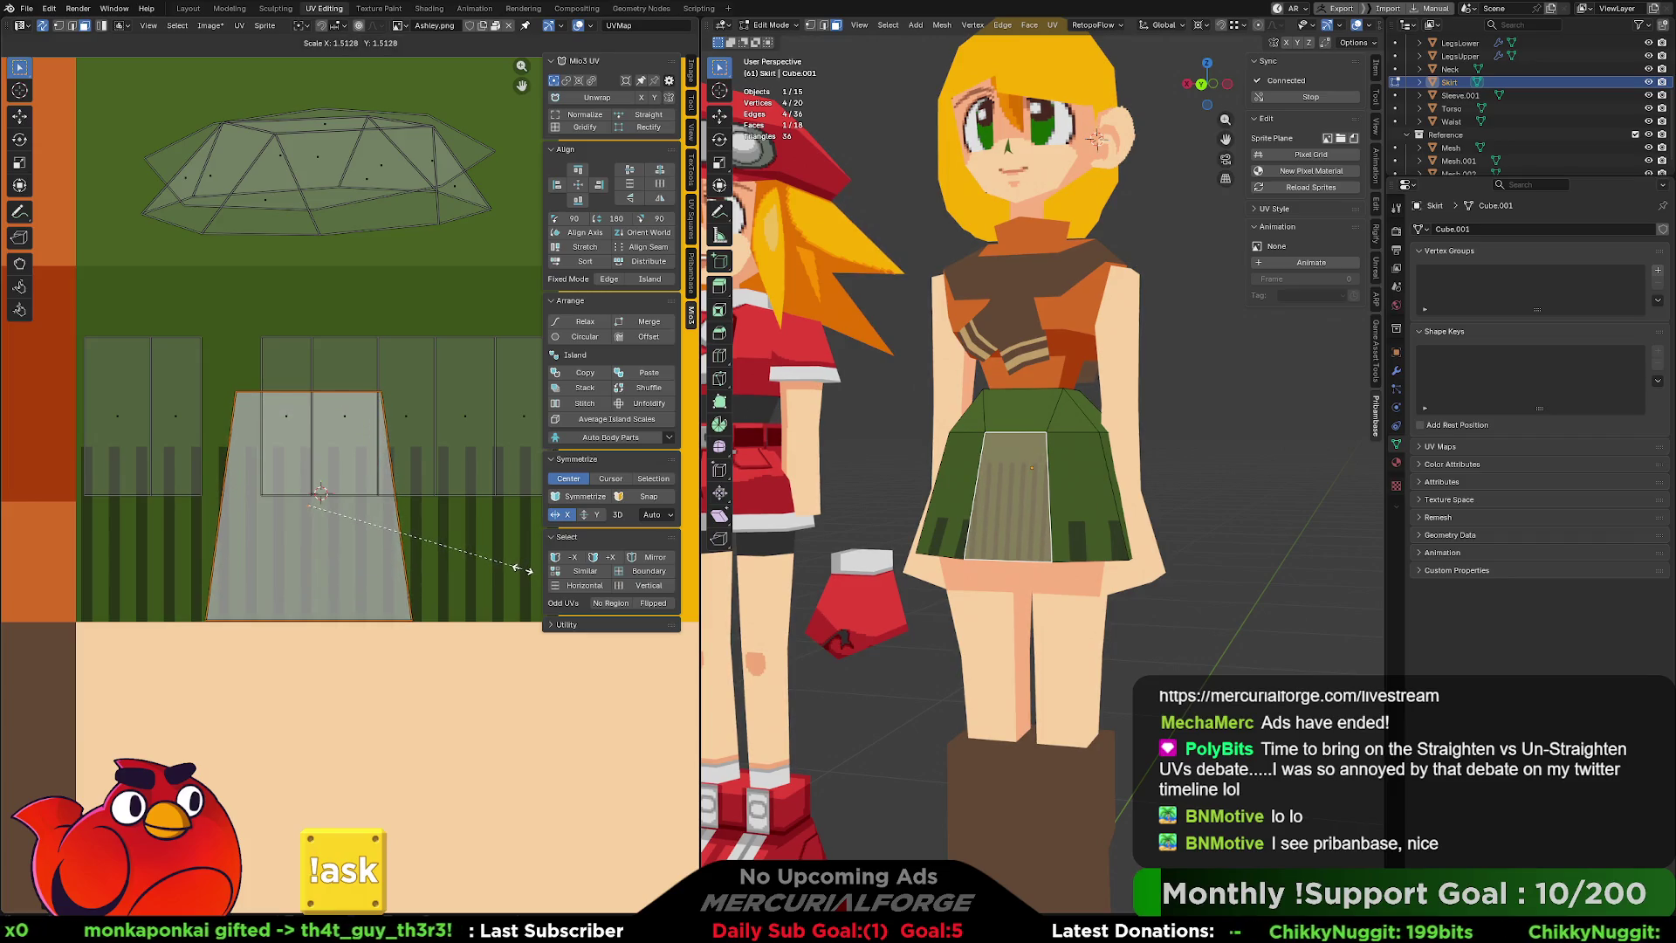
pyautogui.click(524, 573)
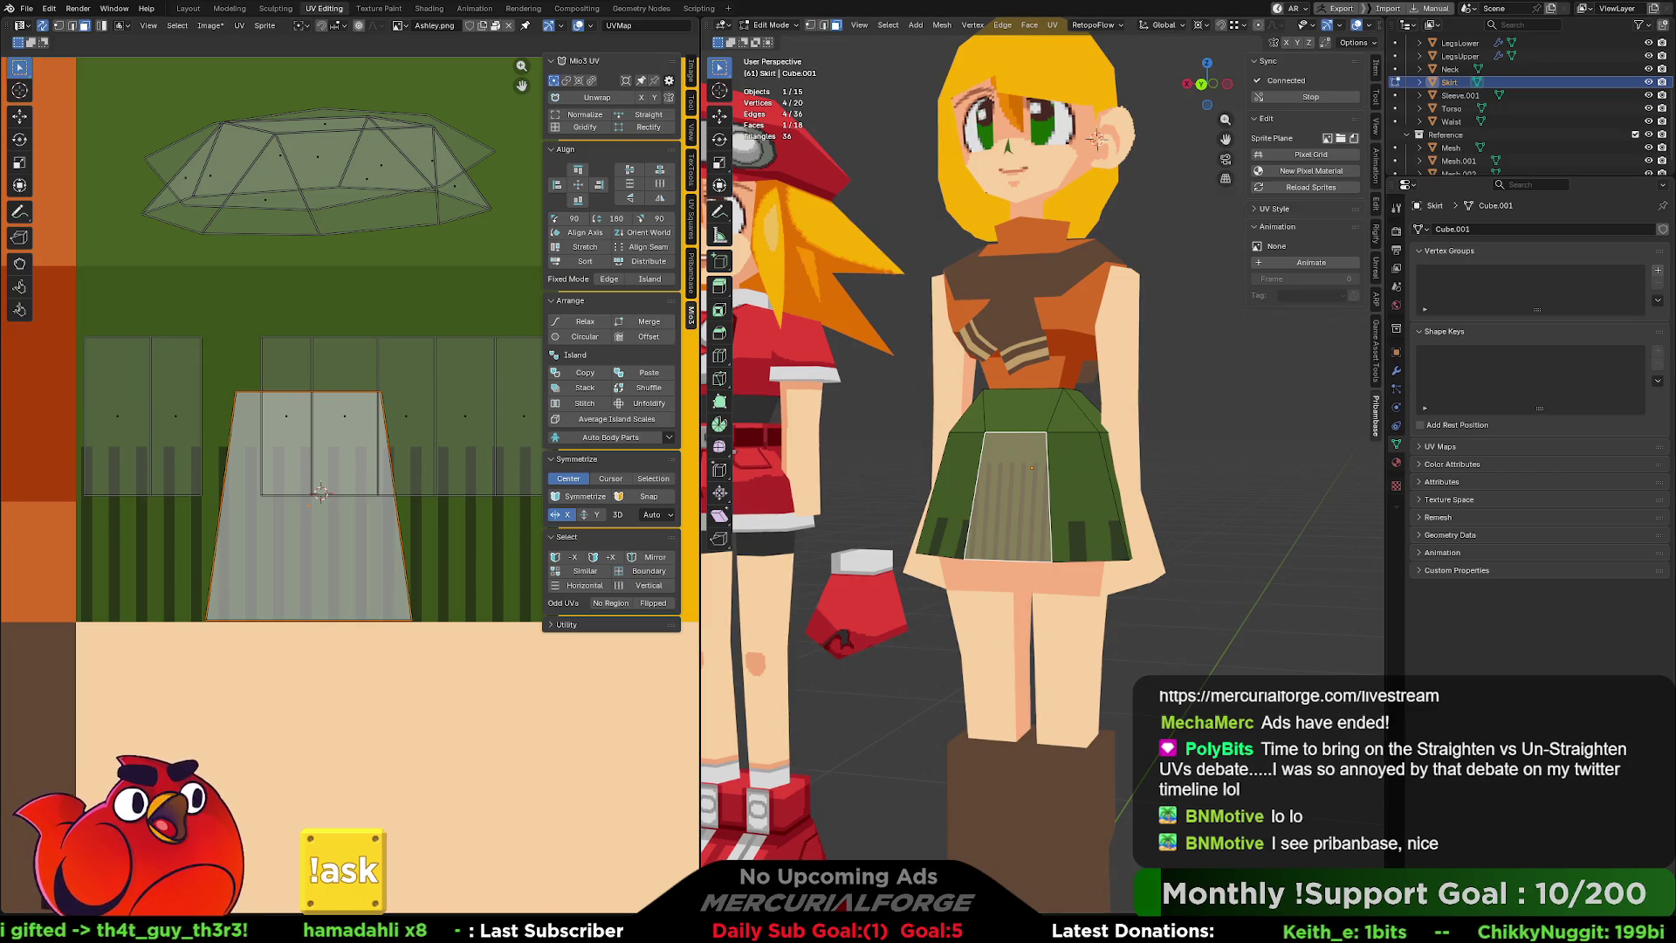
pyautogui.hotkey('alt', 'Tab')
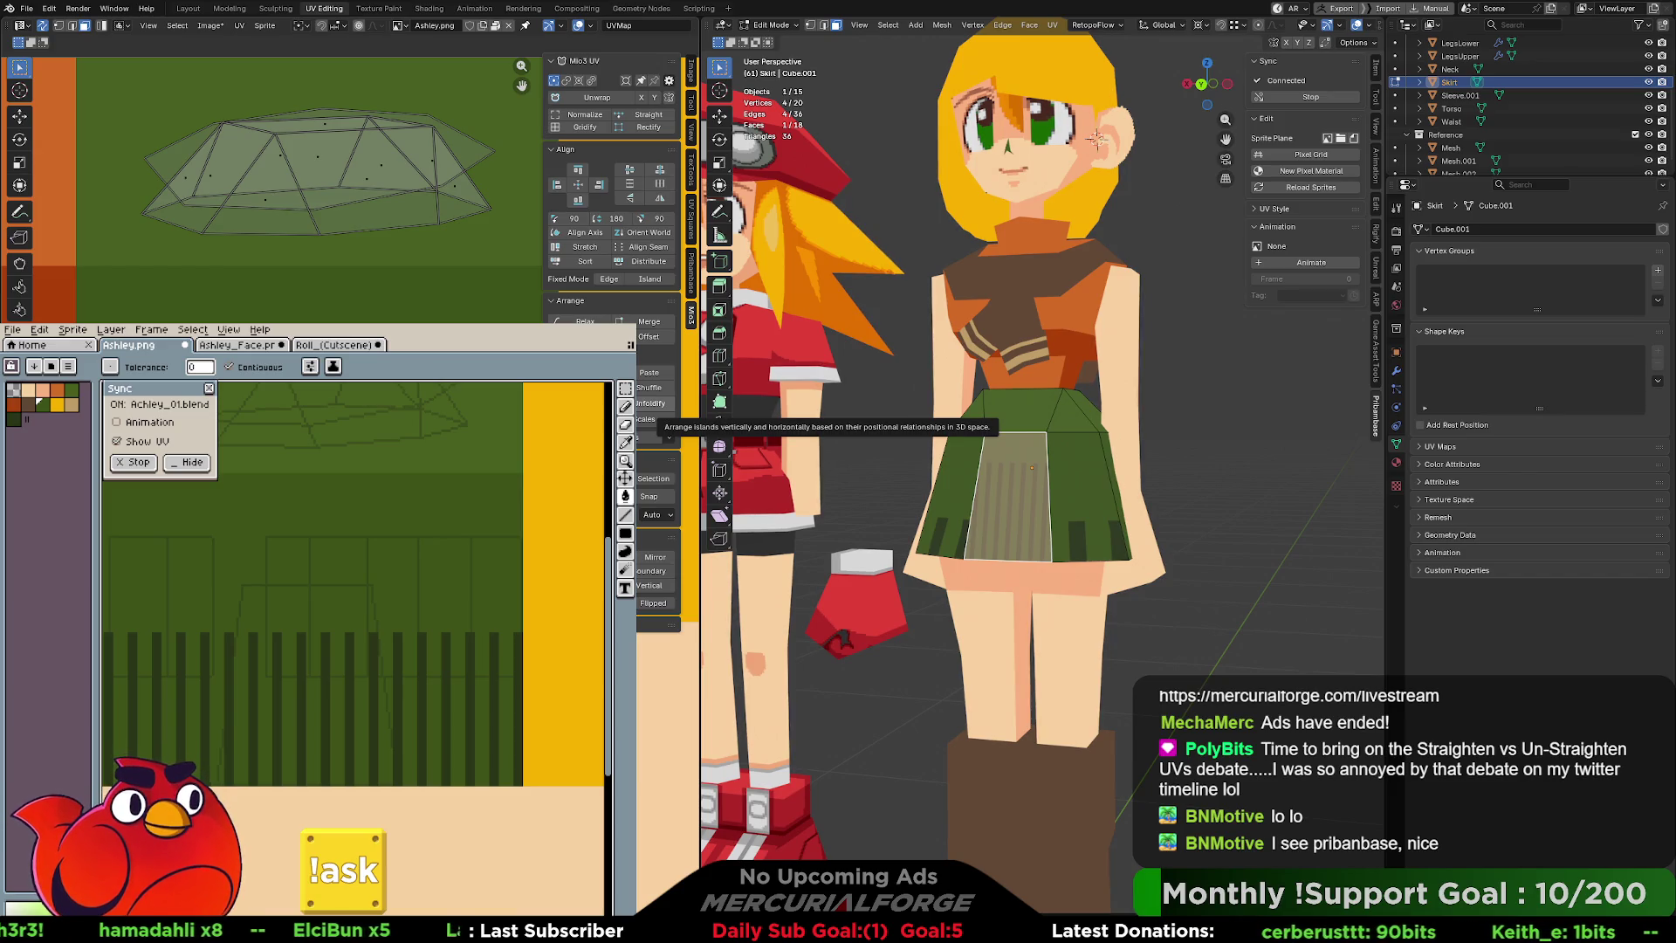
# With the filled rectangle tool, paint green over the stripe band and the first dark stripe.
pyautogui.click(628, 536)
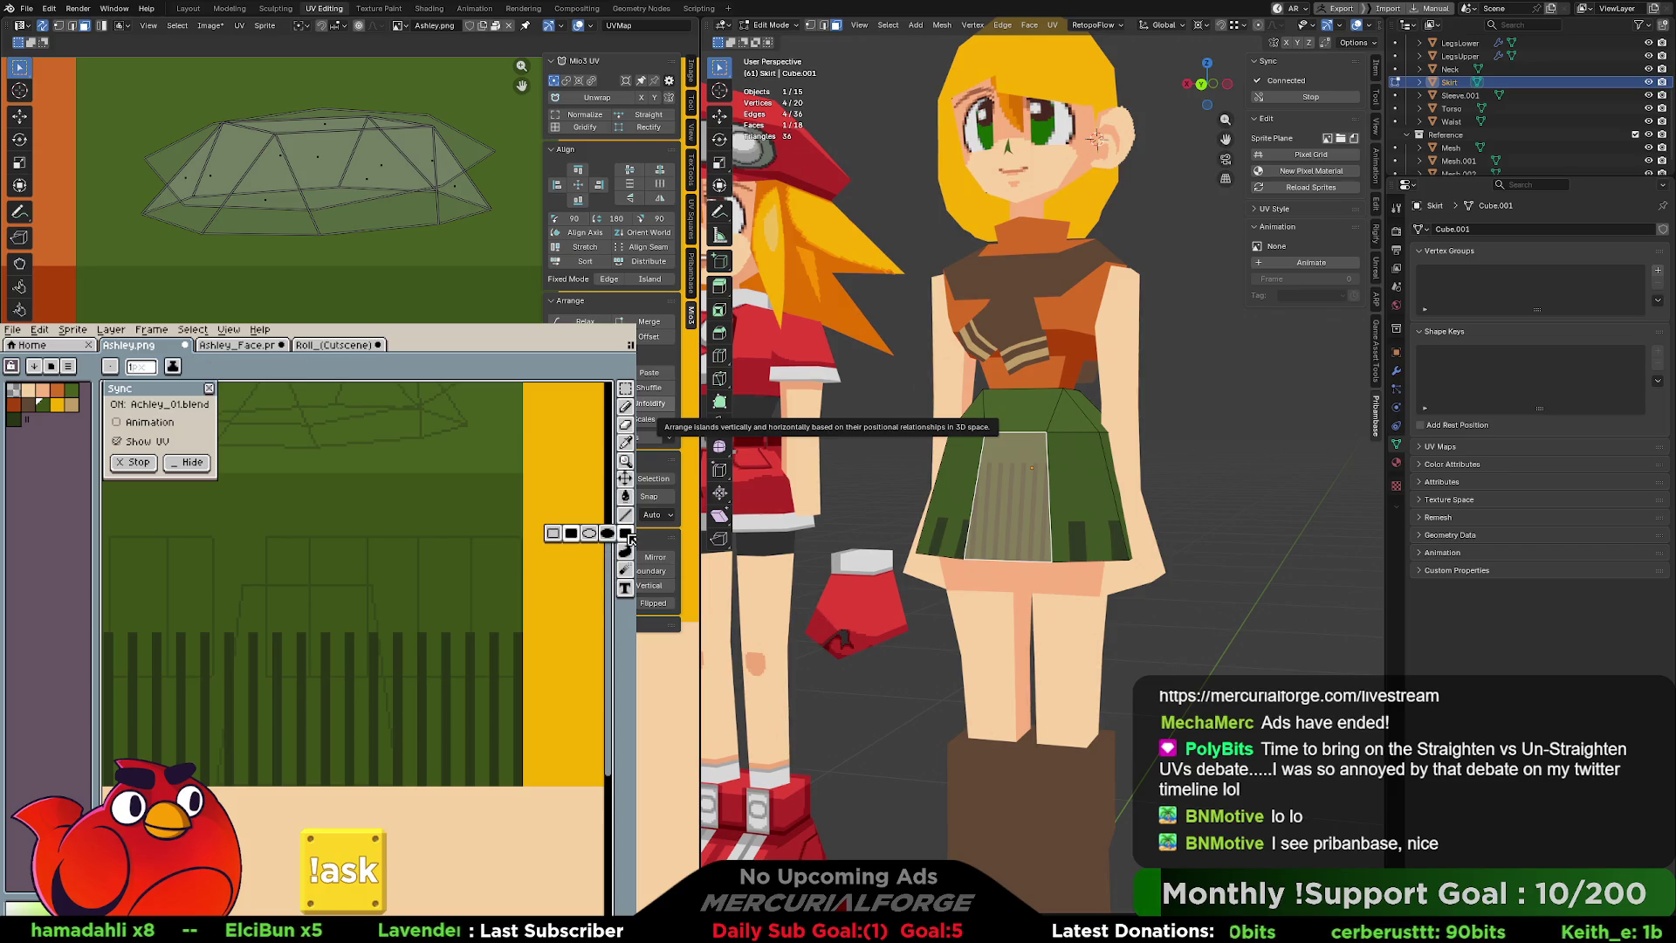
pyautogui.moveTo(493, 632)
pyautogui.mouseDown()
pyautogui.moveTo(487, 786)
pyautogui.moveTo(436, 785)
pyautogui.mouseUp()
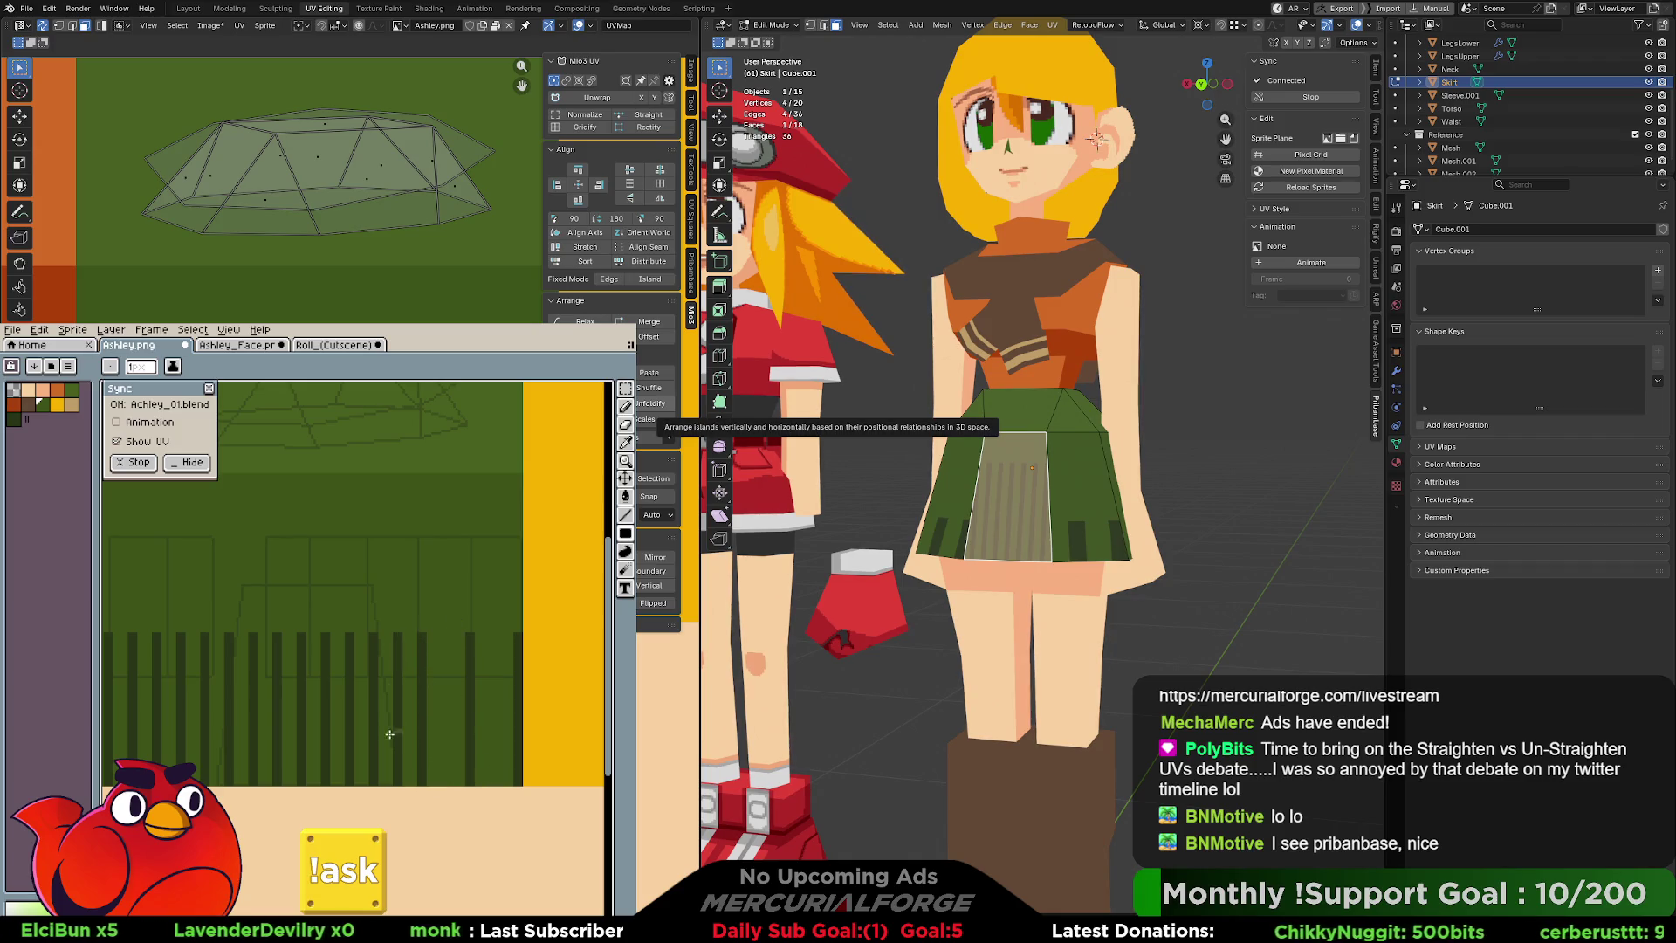
pyautogui.click(389, 781)
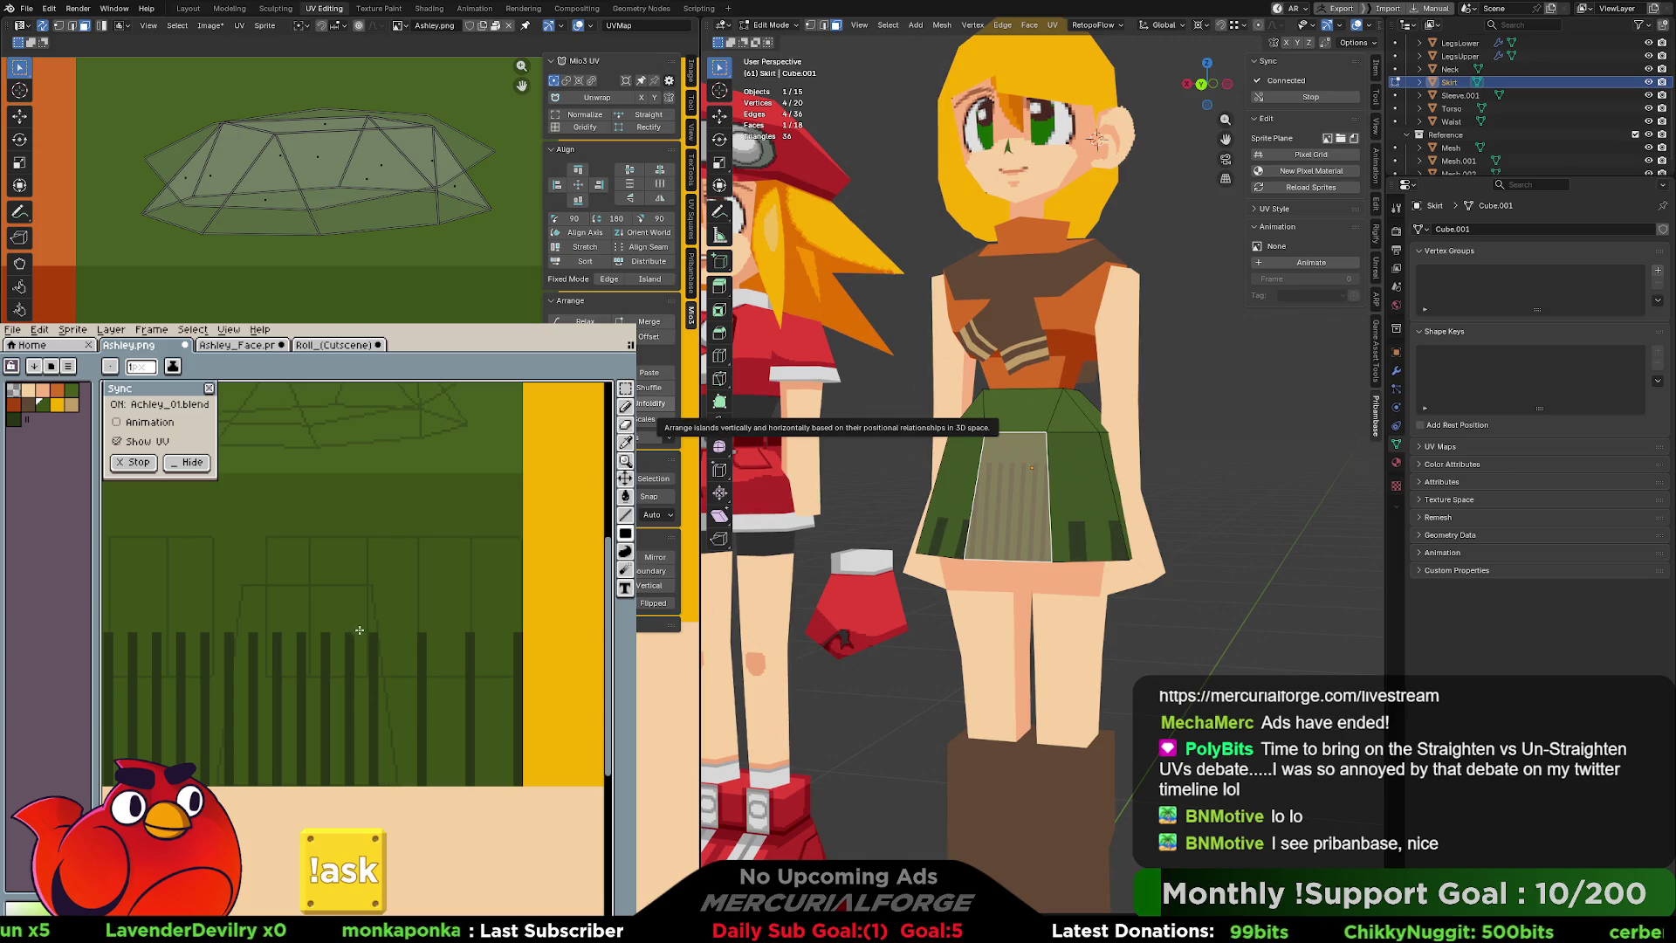
# Trim the remaining five dark stripes with green, working left across the texture.
pyautogui.moveTo(344, 701); pyautogui.dragTo(473, 709, button='middle')
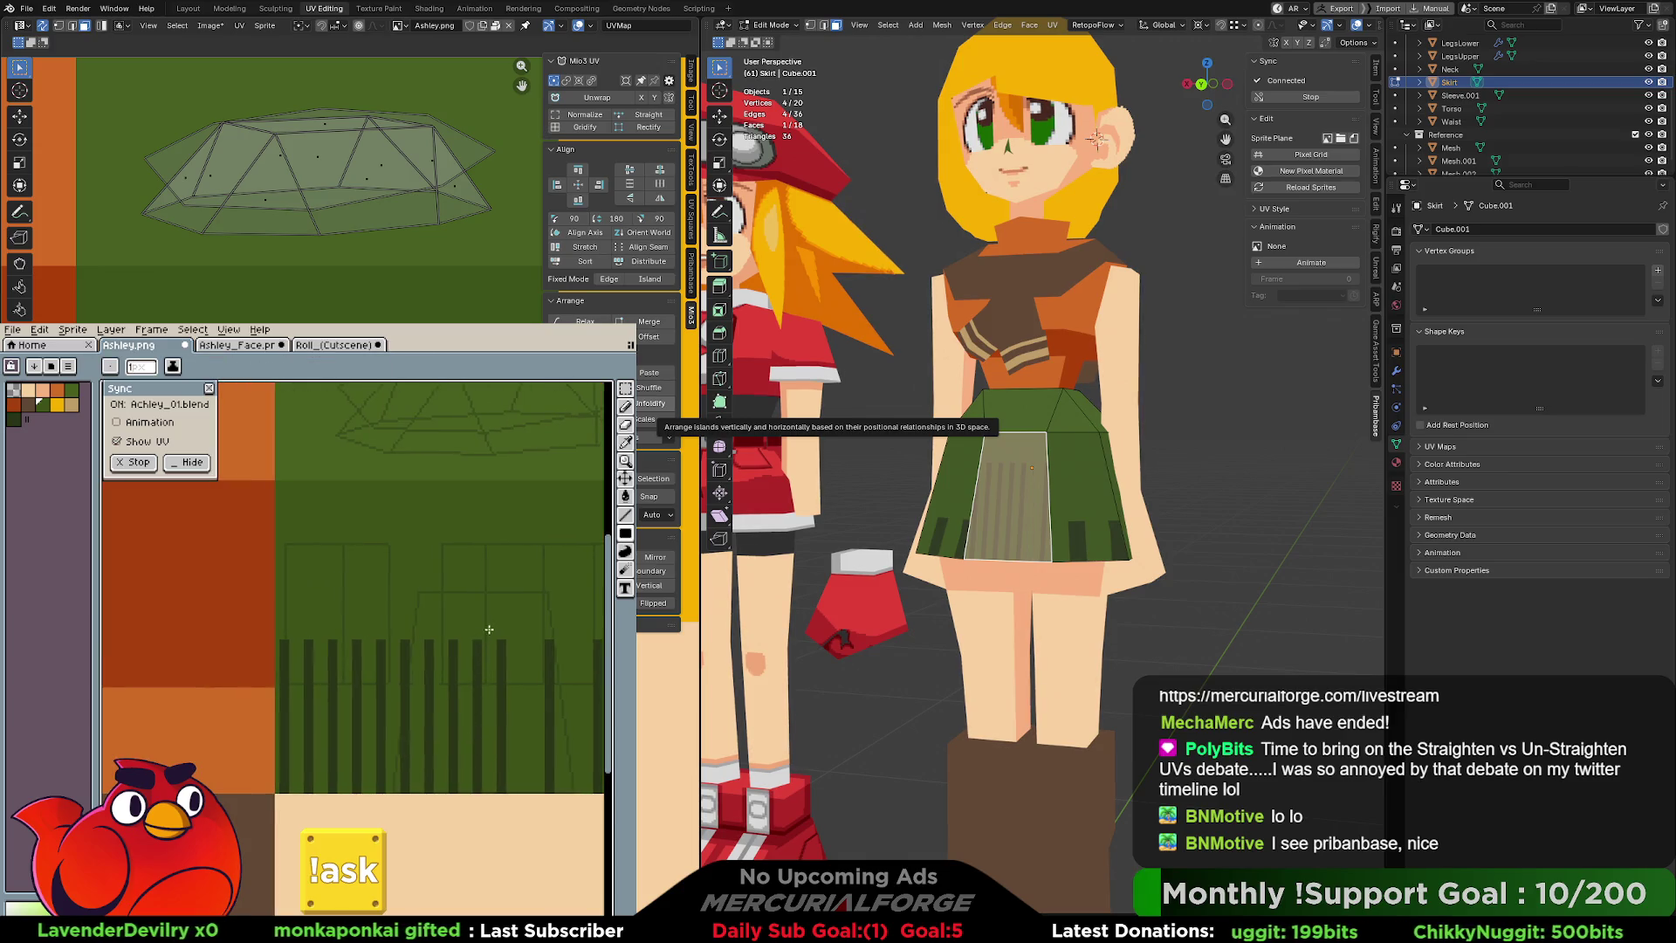
pyautogui.click(474, 669)
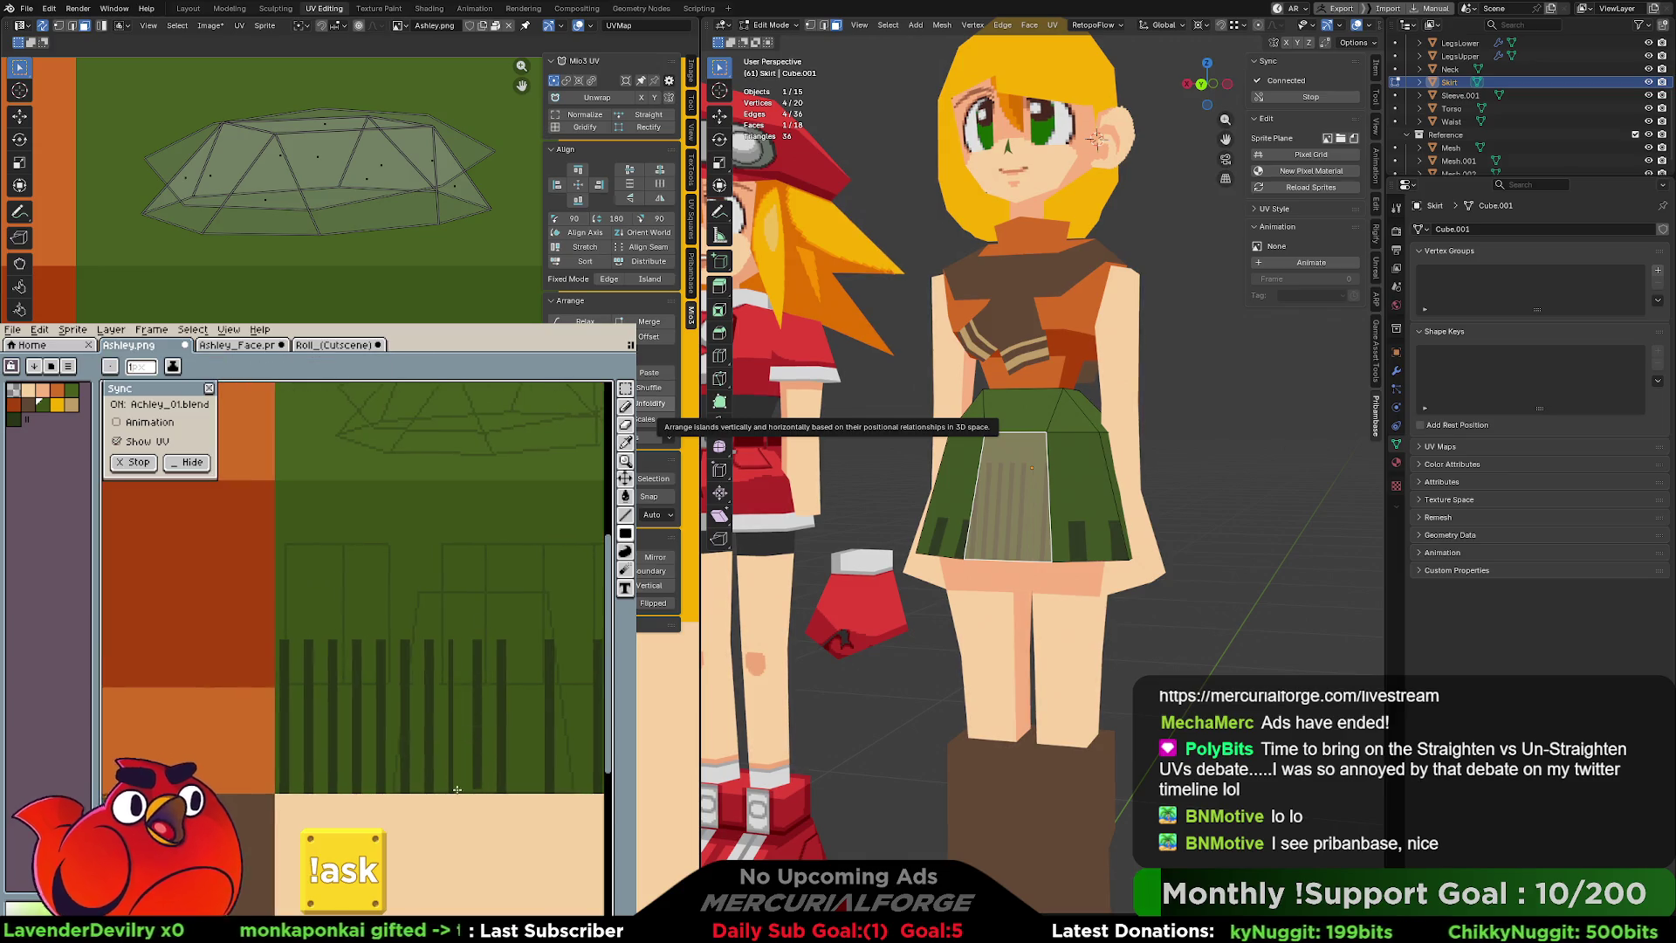
pyautogui.click(429, 648)
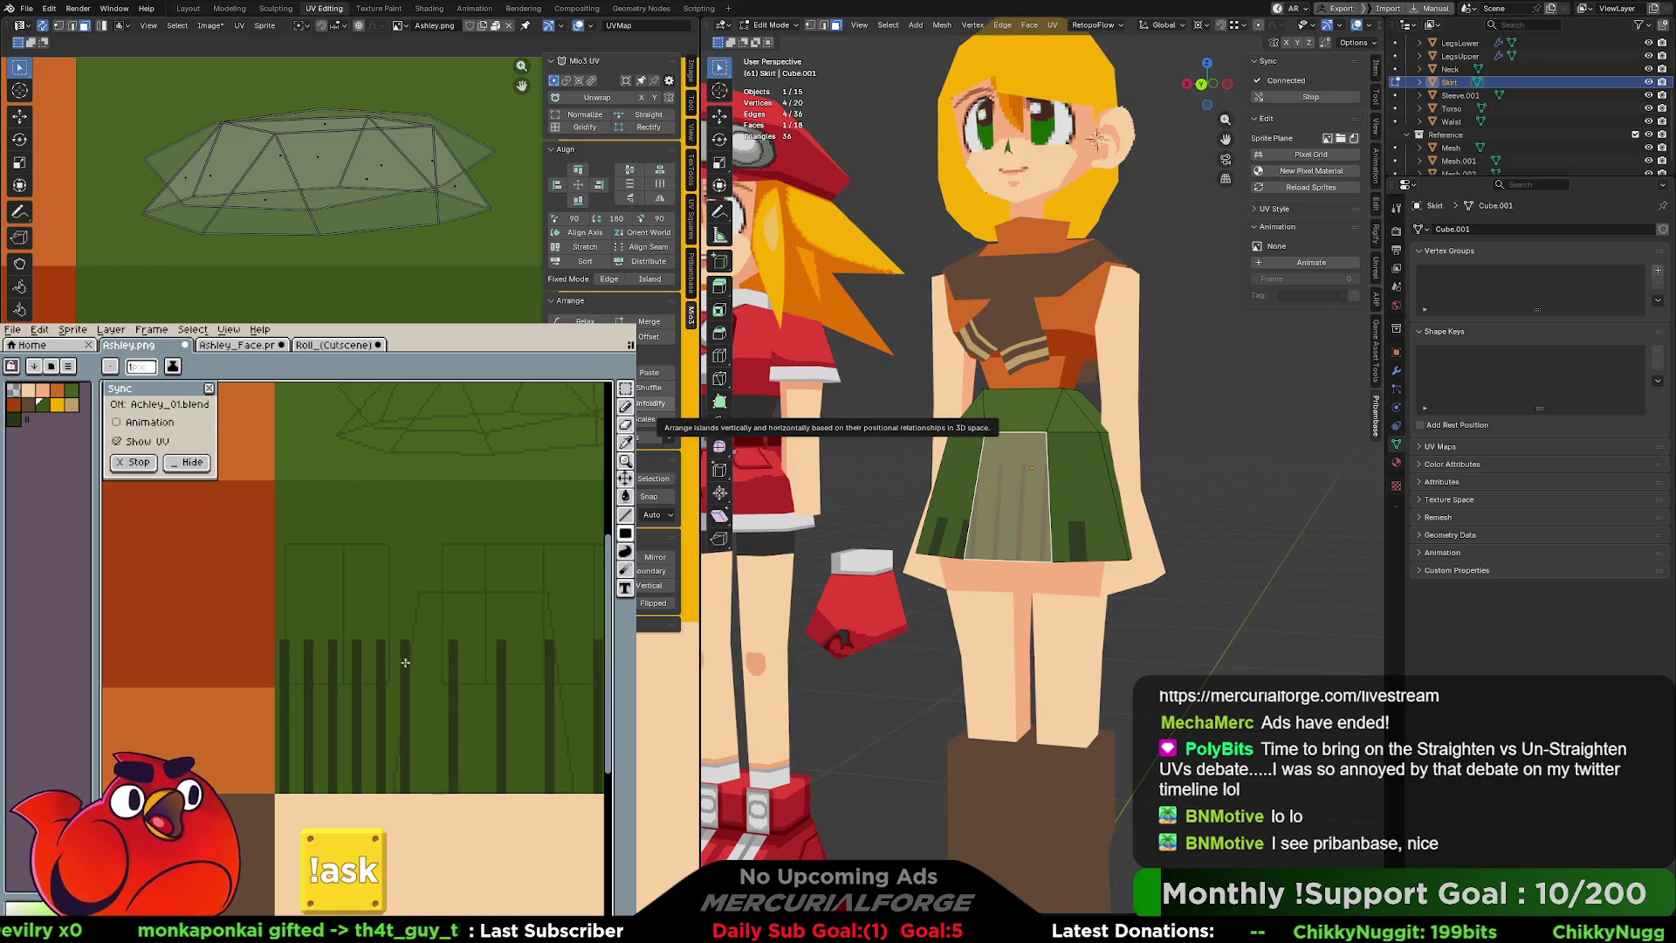
pyautogui.click(384, 645)
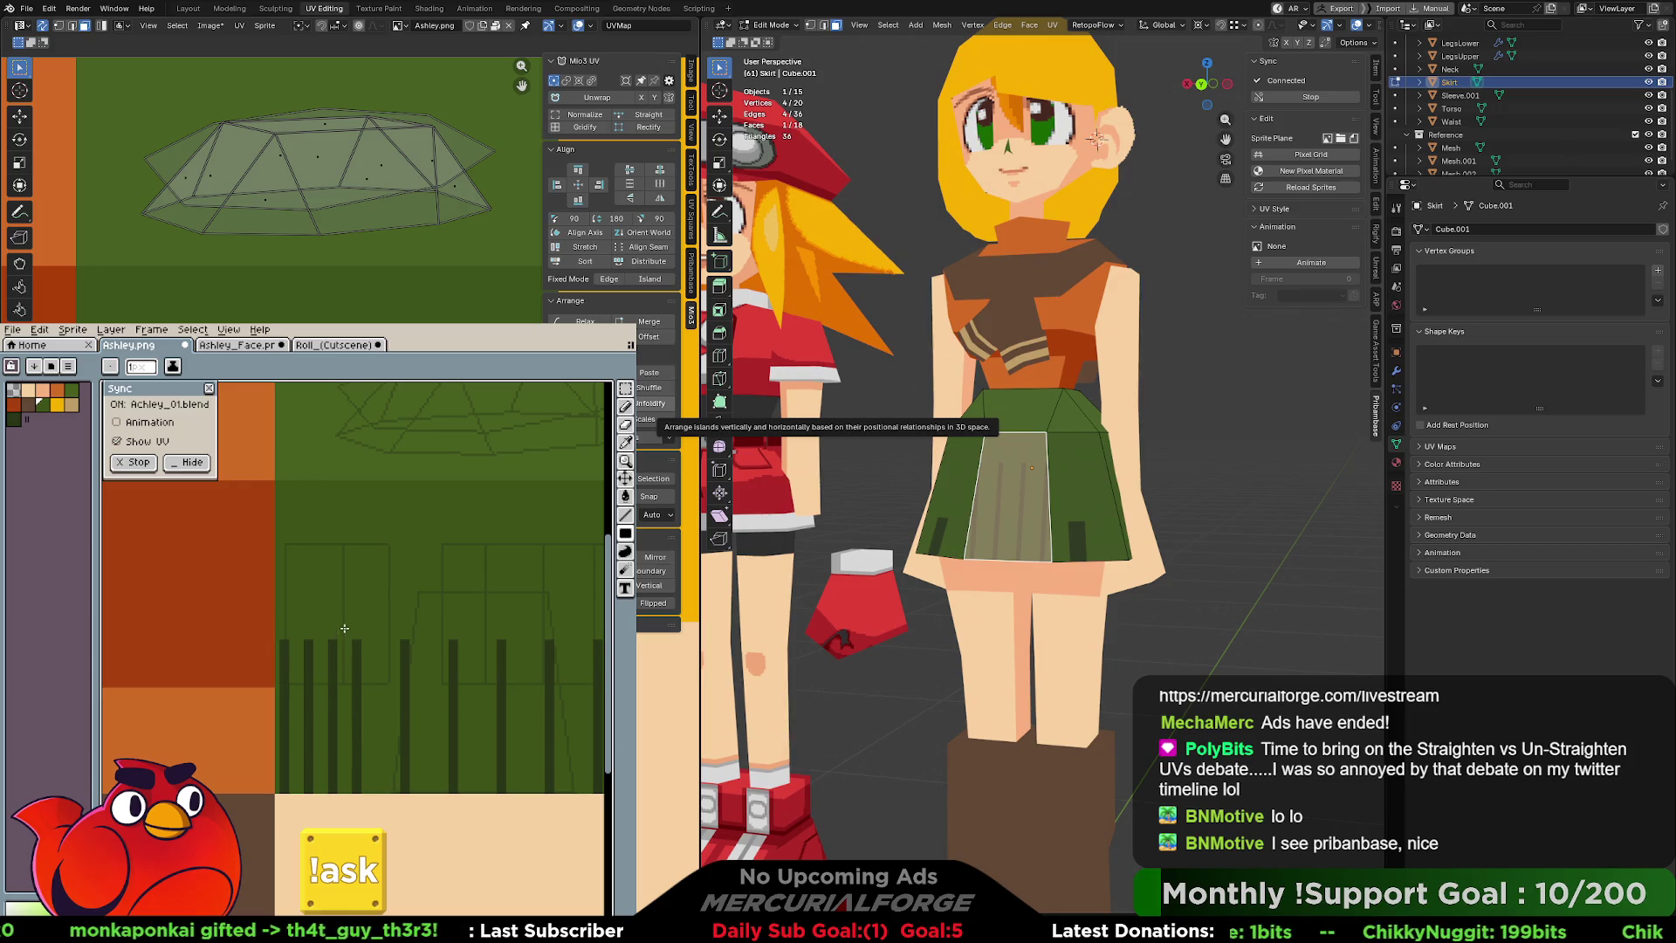
pyautogui.click(330, 784)
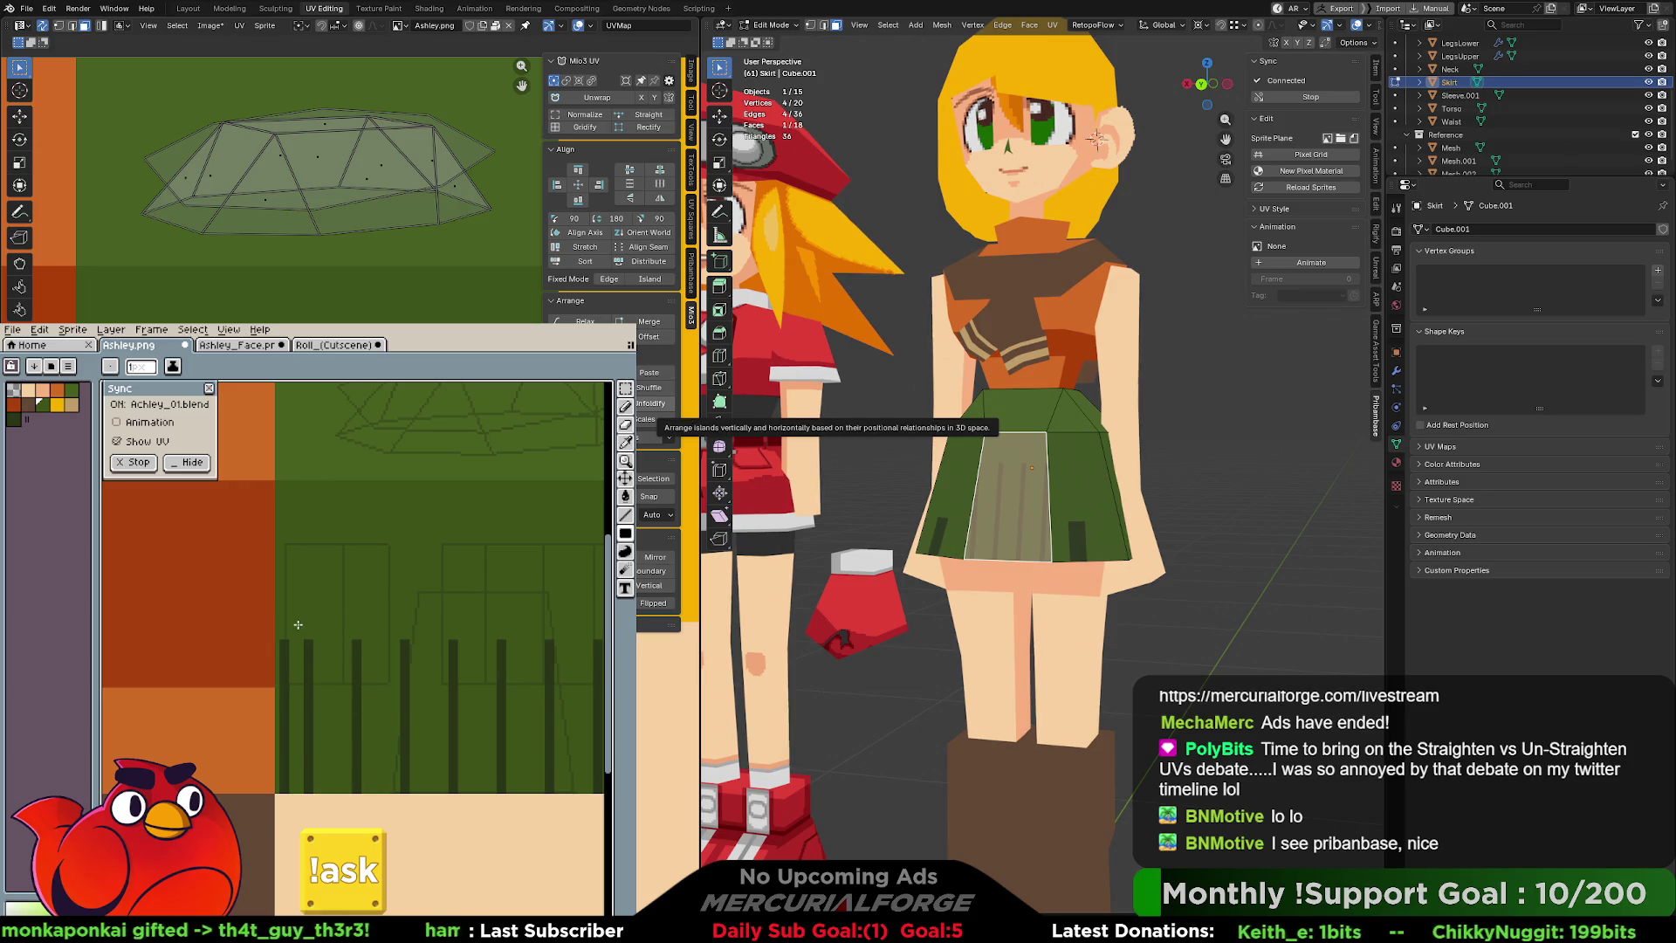
pyautogui.click(280, 790)
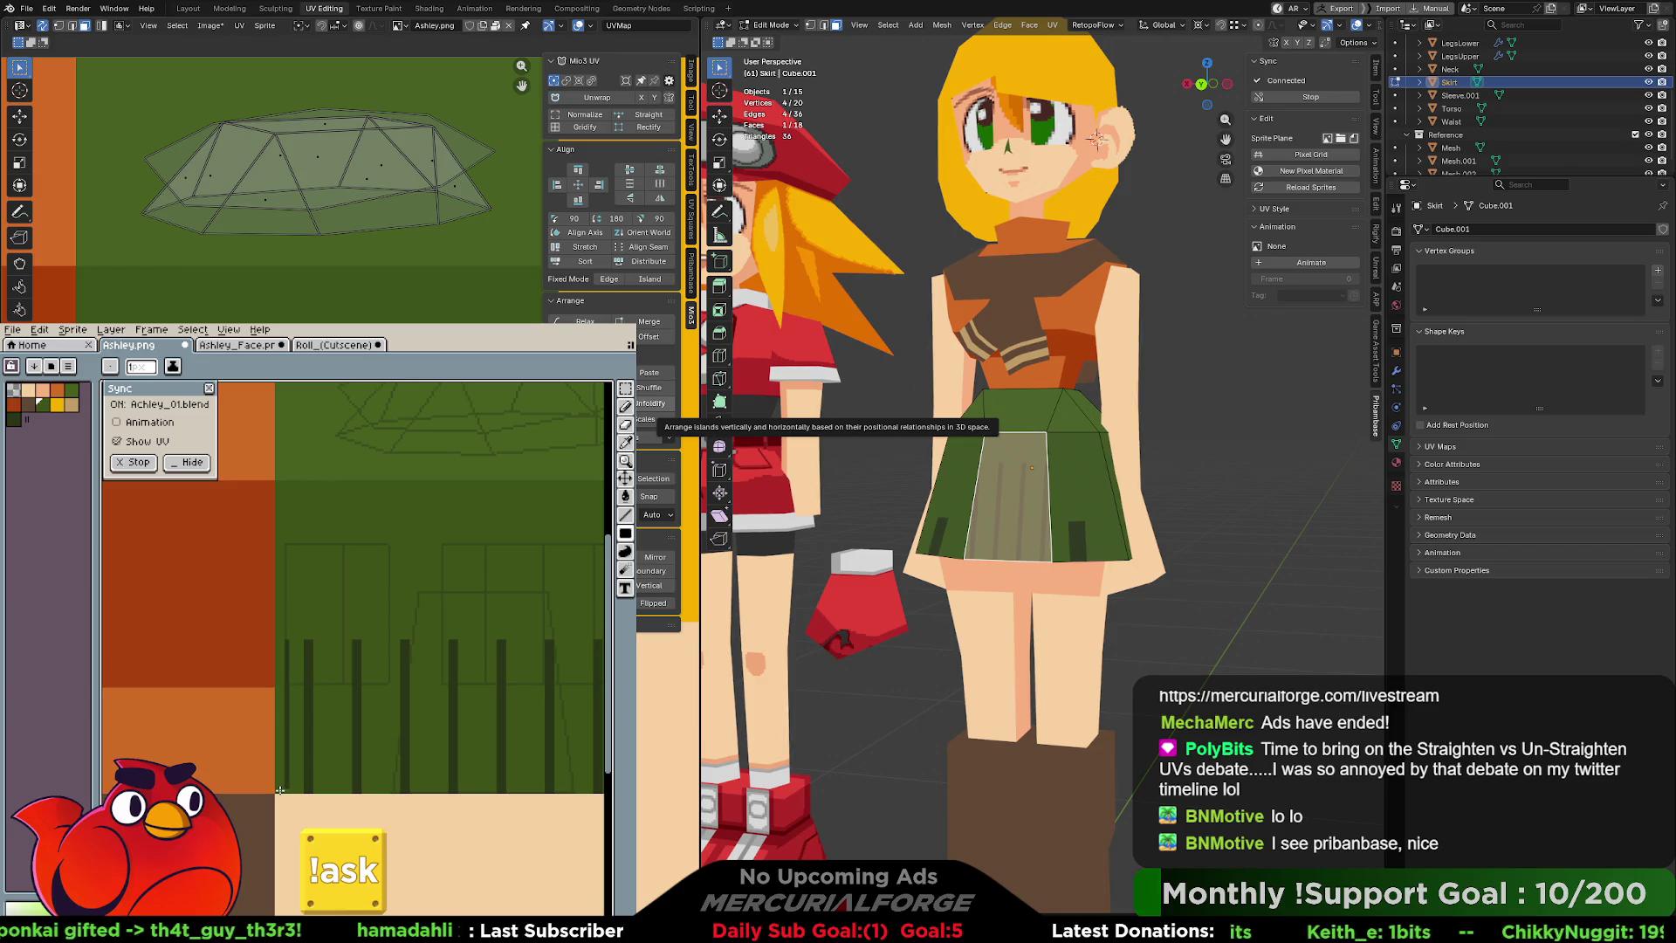
pyautogui.hscroll(5, 445, 685)
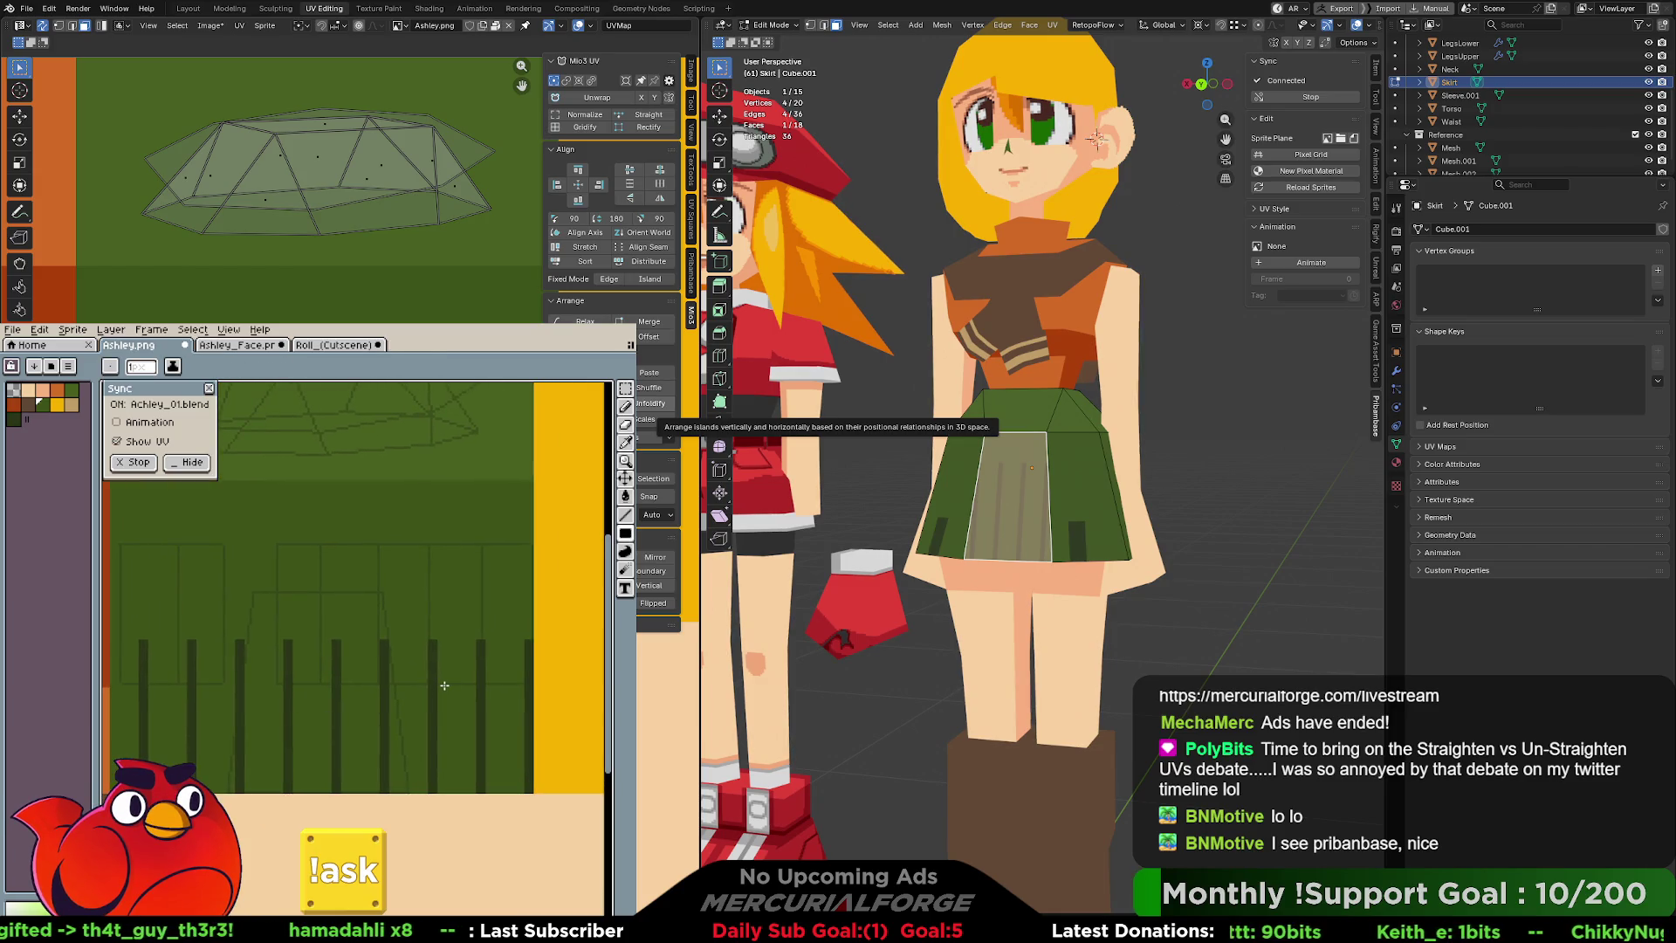
pyautogui.click(1252, 506)
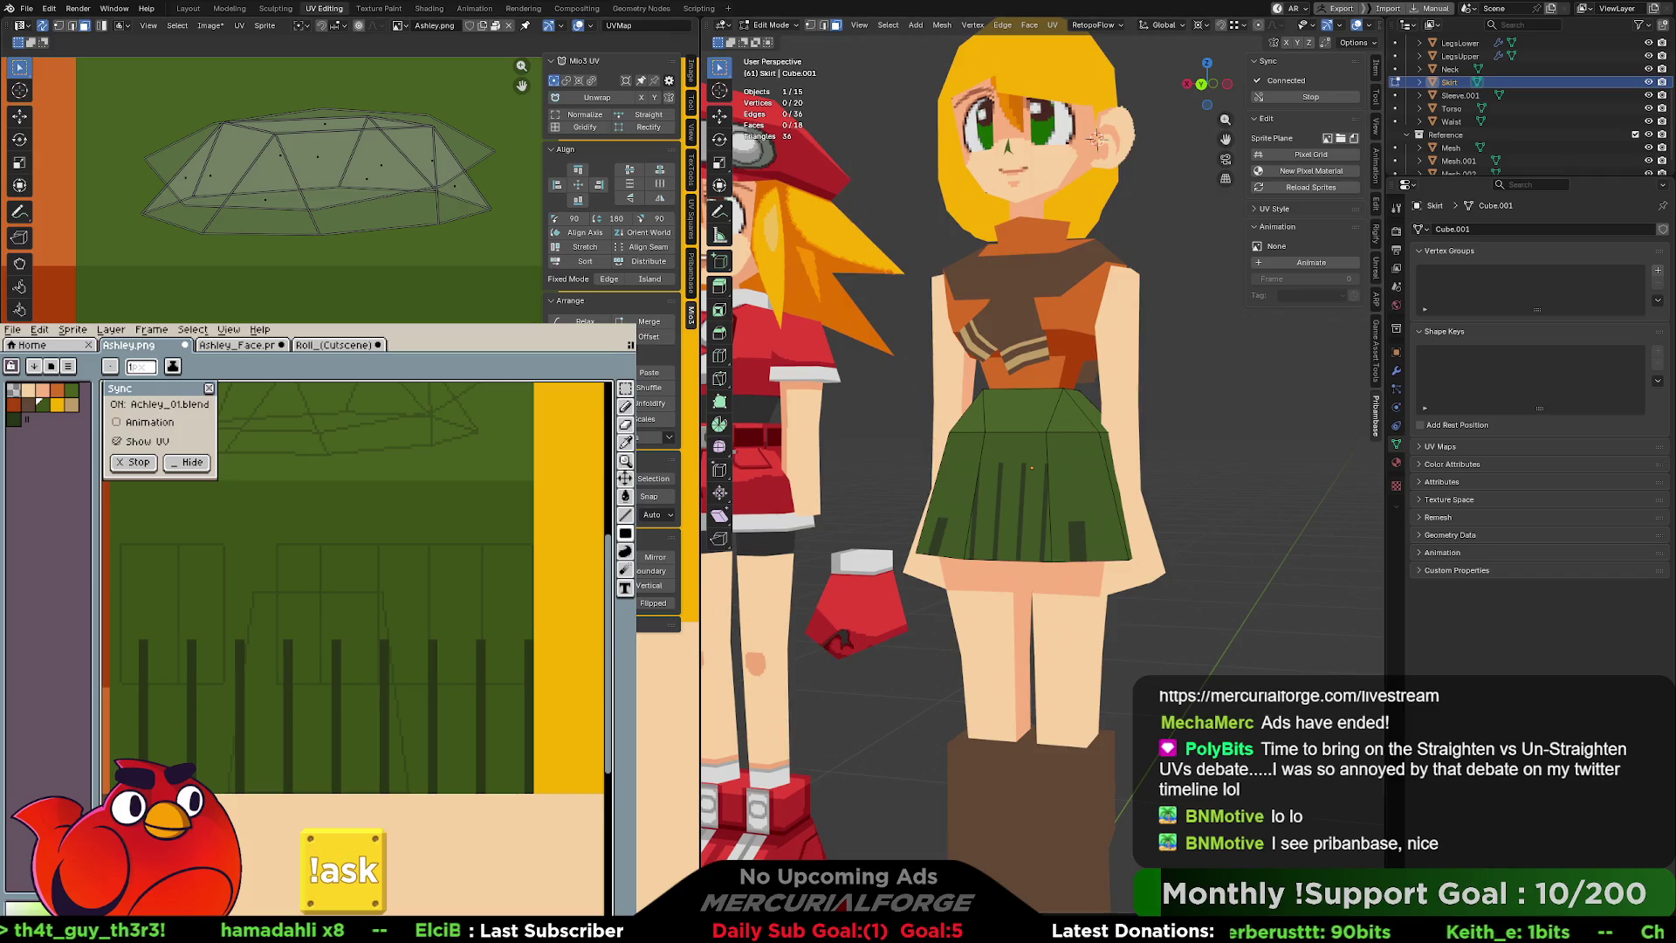
# Select the skirt's right-side face, narrow its UVs horizontally and reposition them.
pyautogui.click(1013, 497)
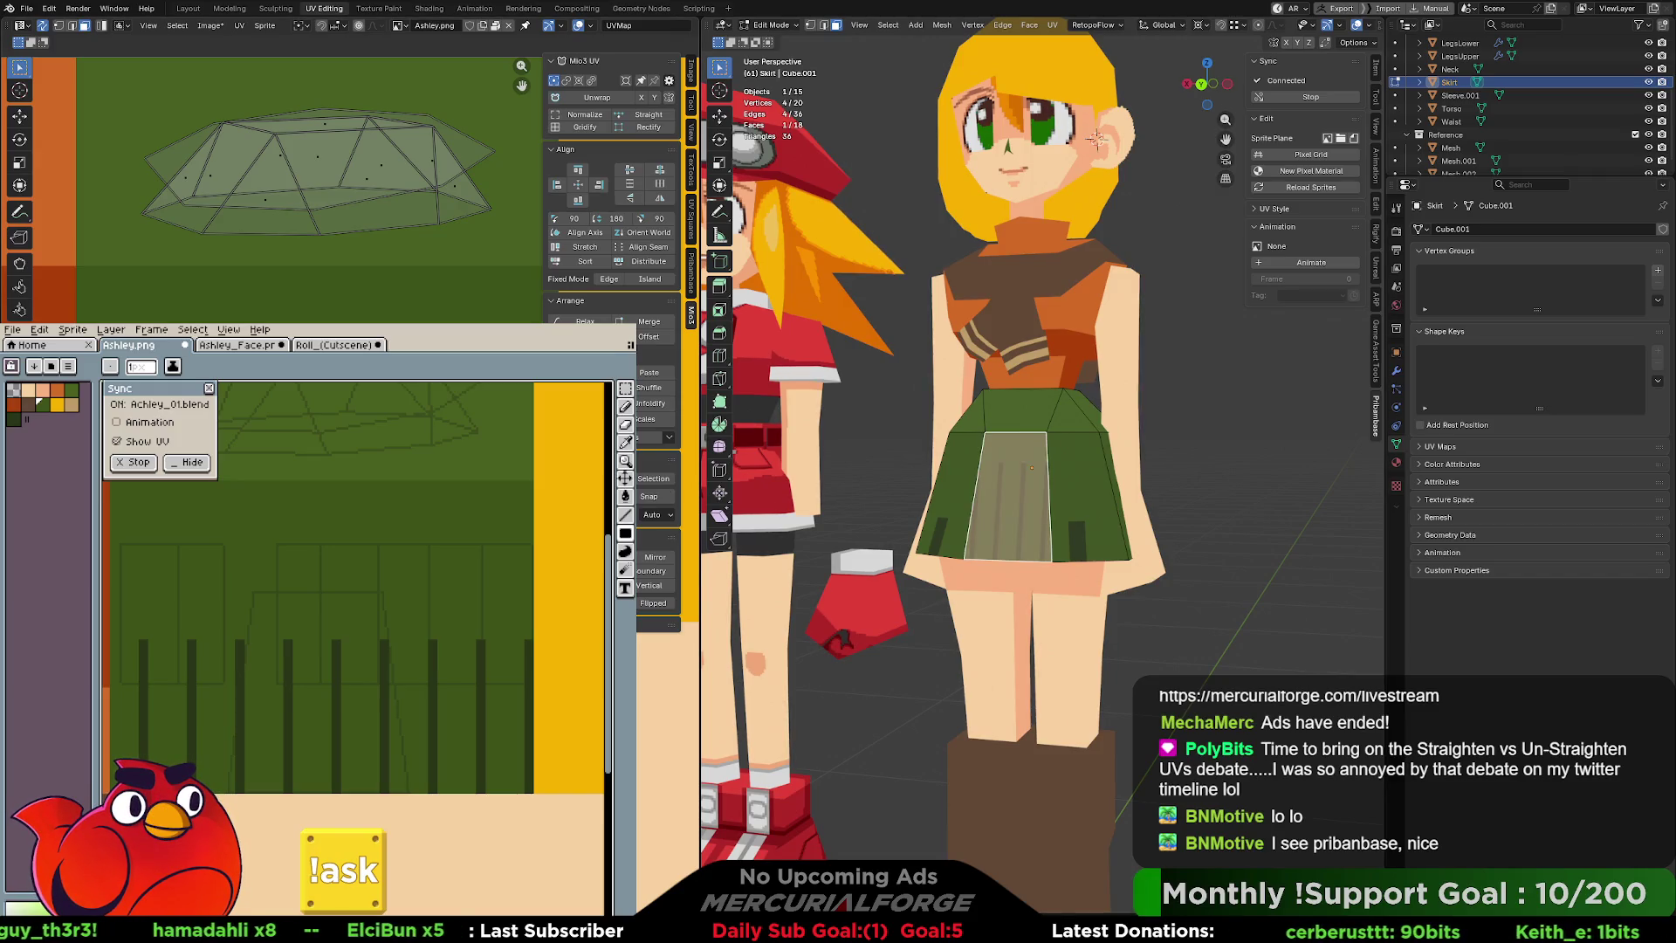
pyautogui.press('s')
pyautogui.press('x')
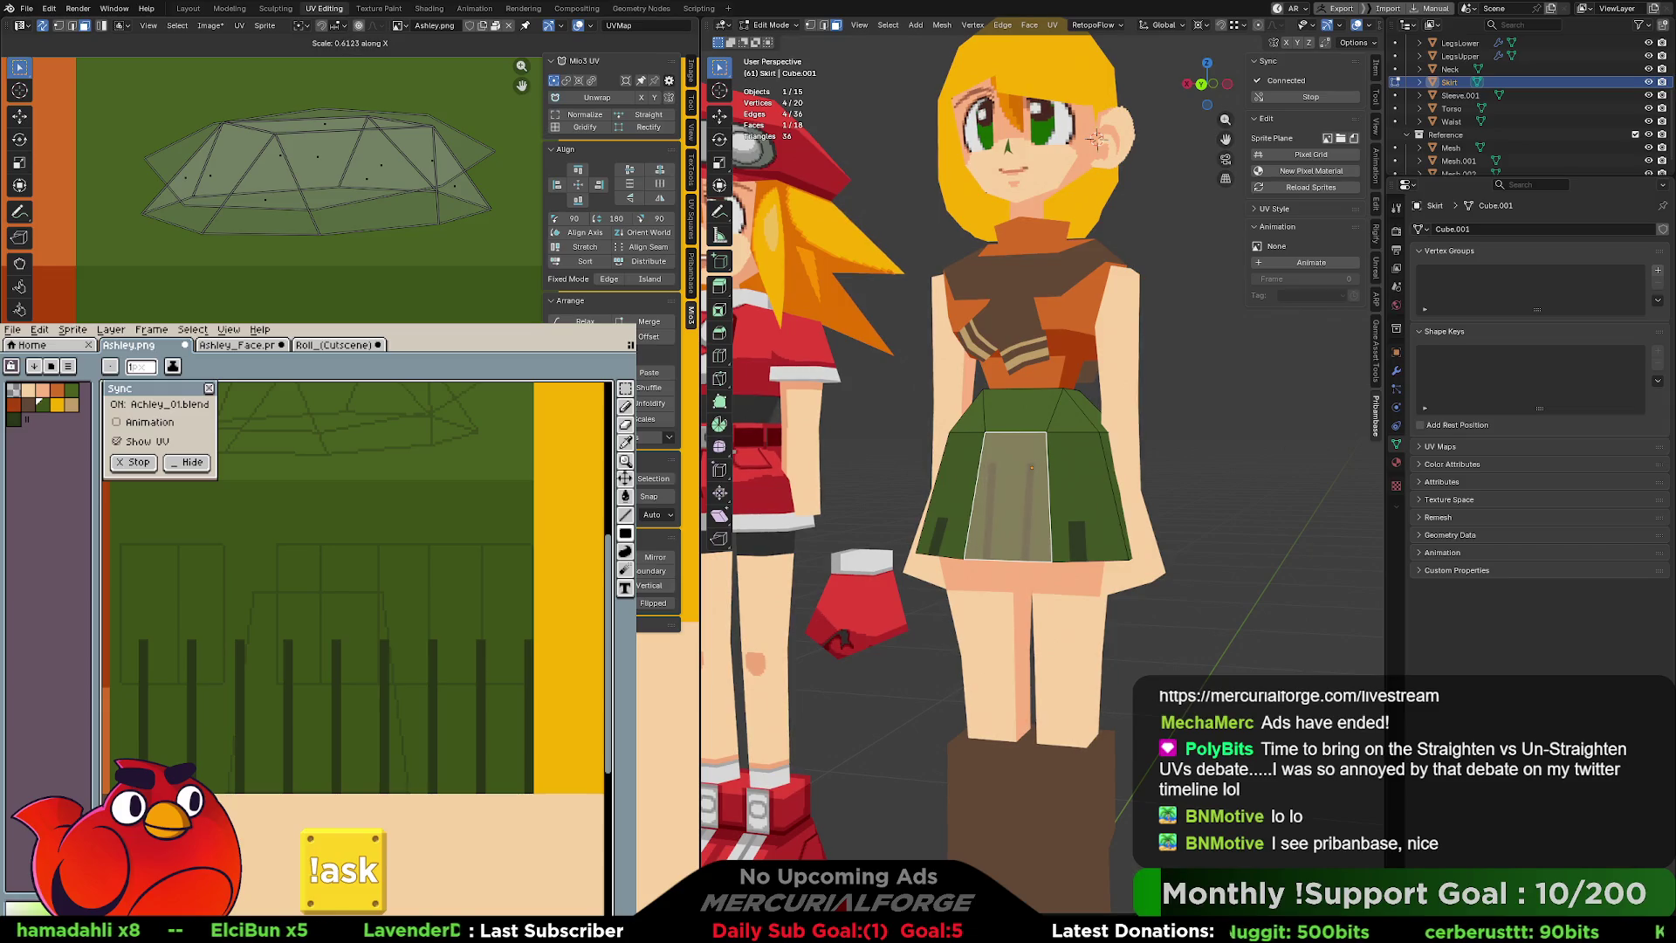
pyautogui.press('Return')
pyautogui.click(1082, 493)
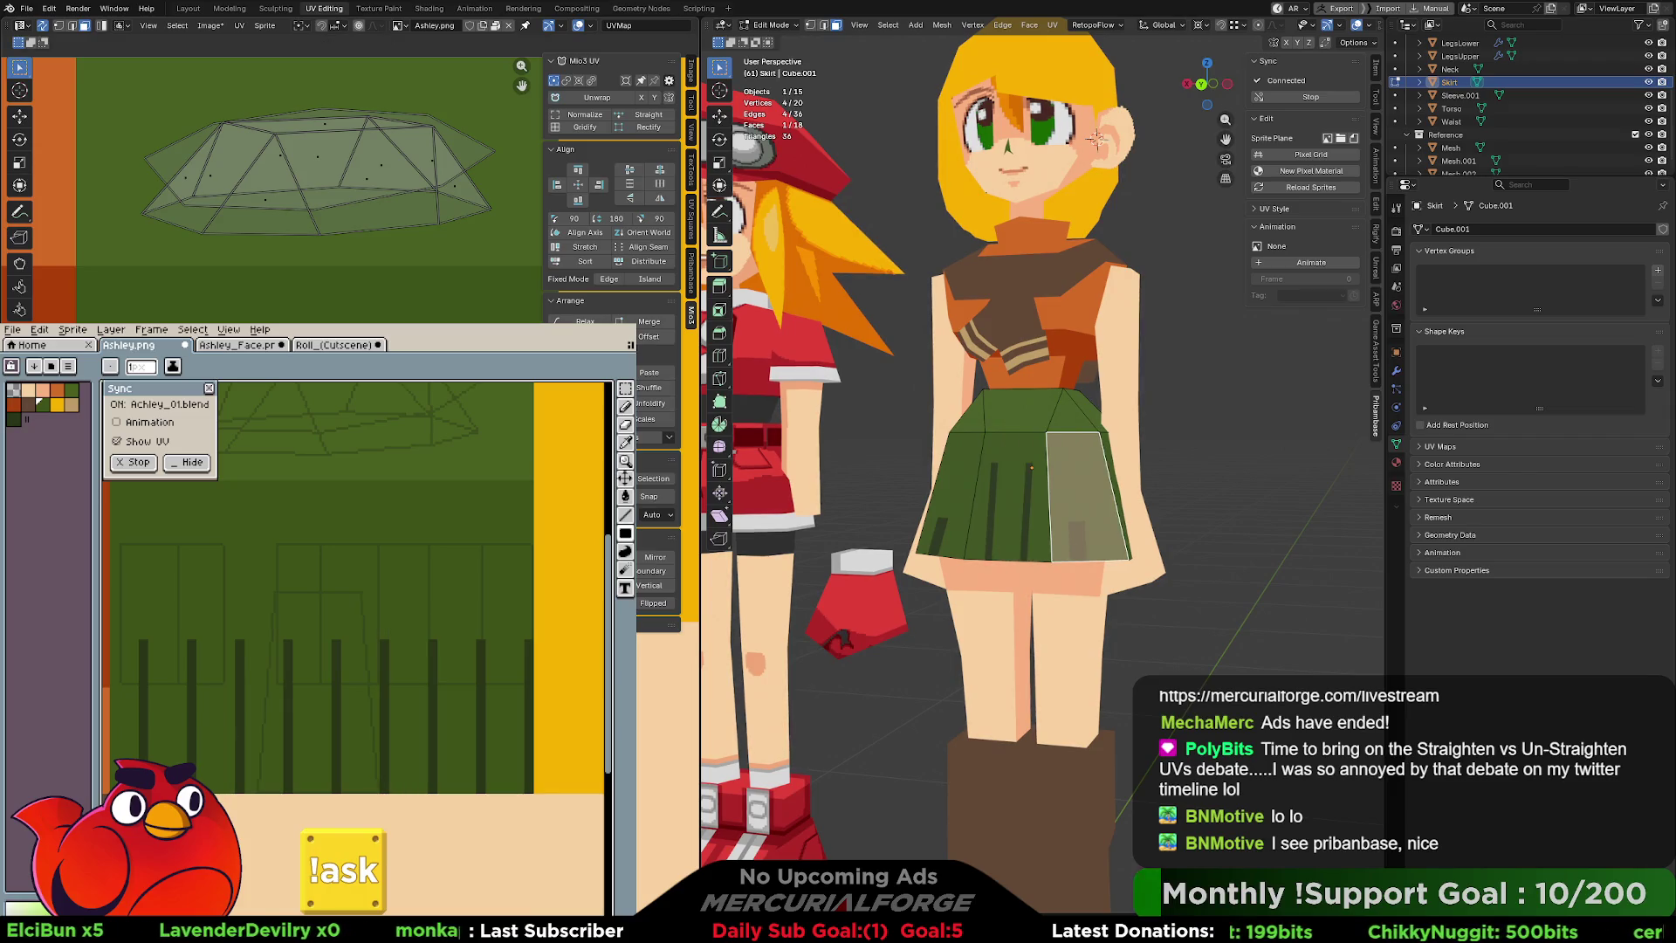
pyautogui.press('g')
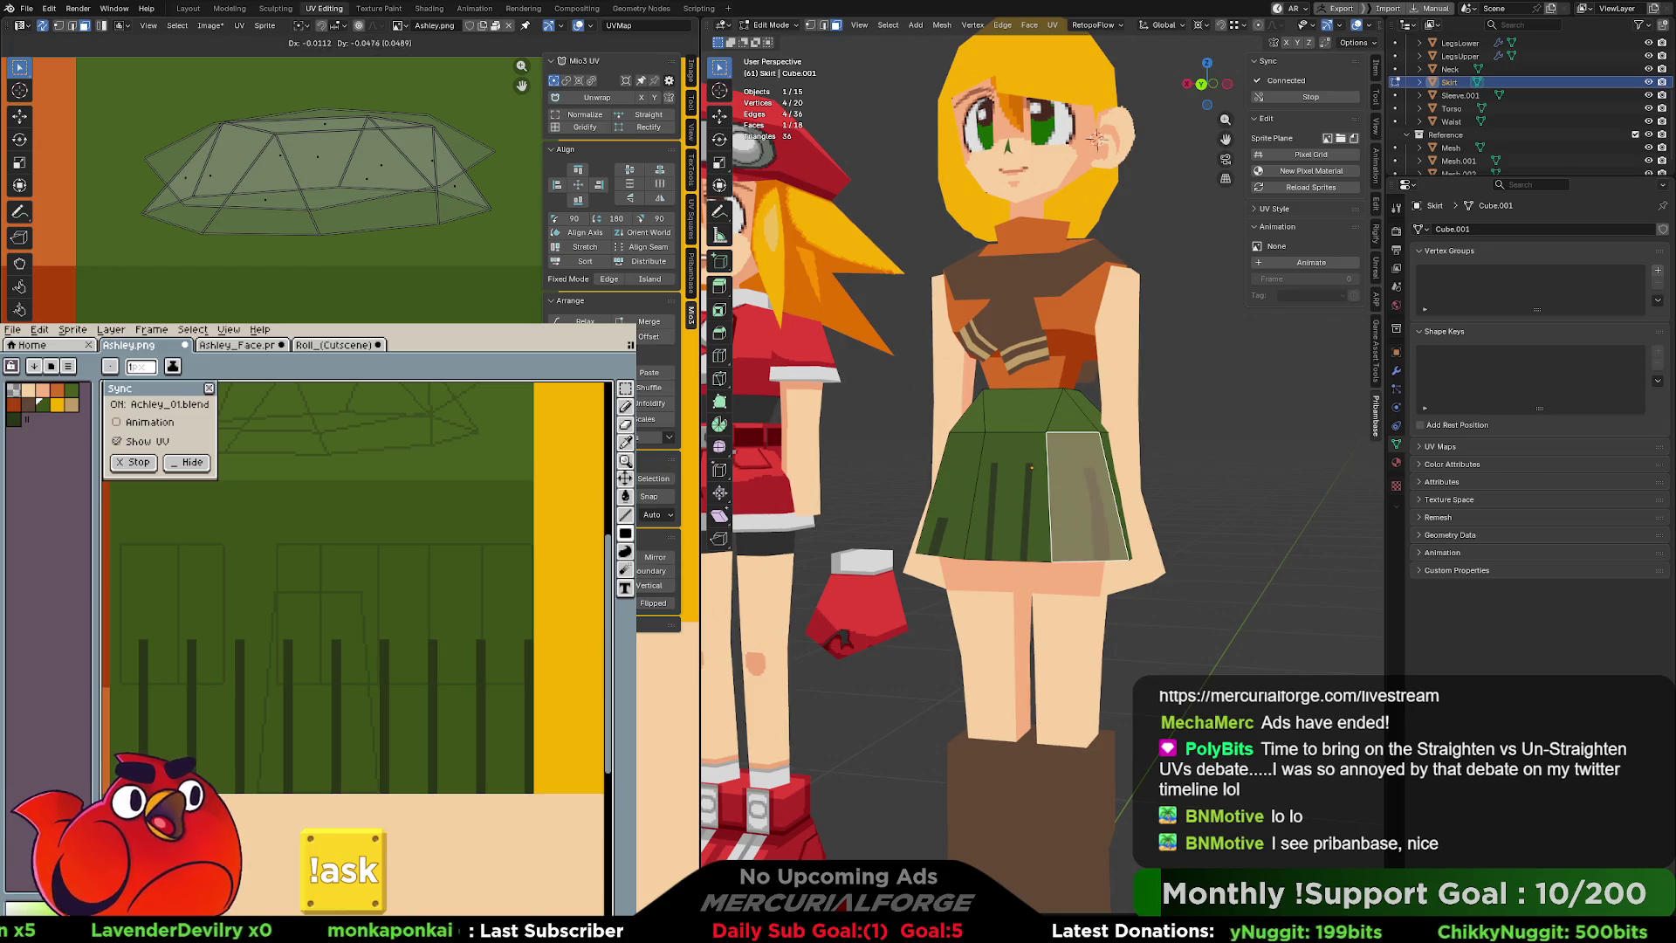
pyautogui.click(590, 148)
# Re-unwrap the selected face, then enlarge and move its UVs over the stripes.
pyautogui.click(598, 98)
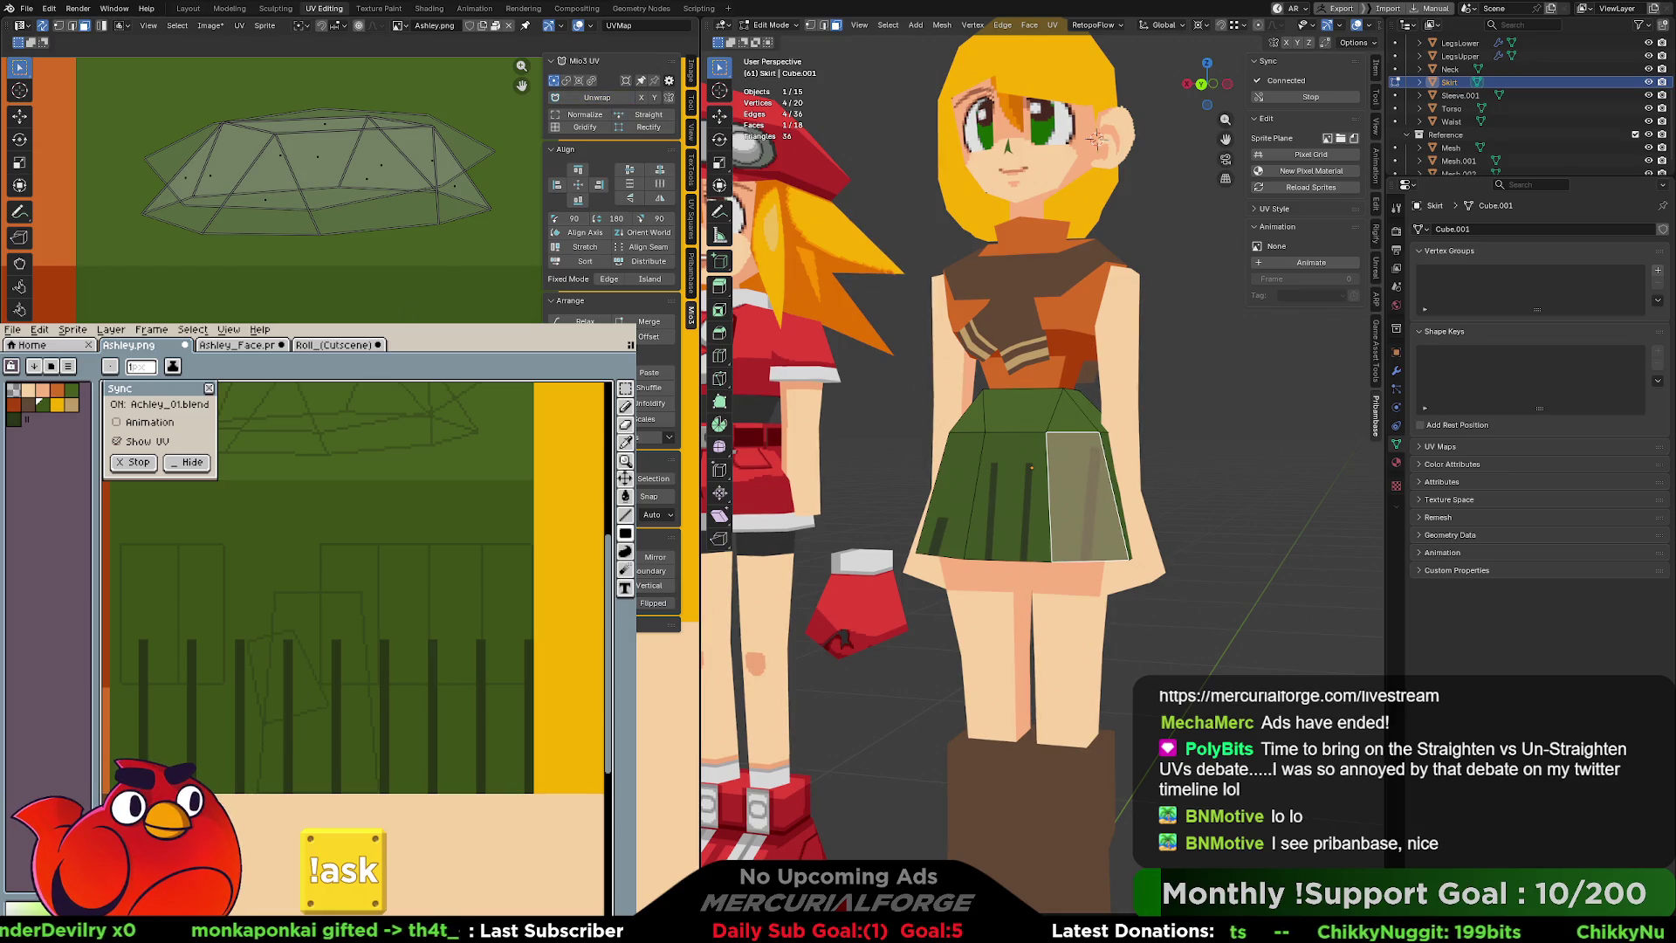
pyautogui.press('r')
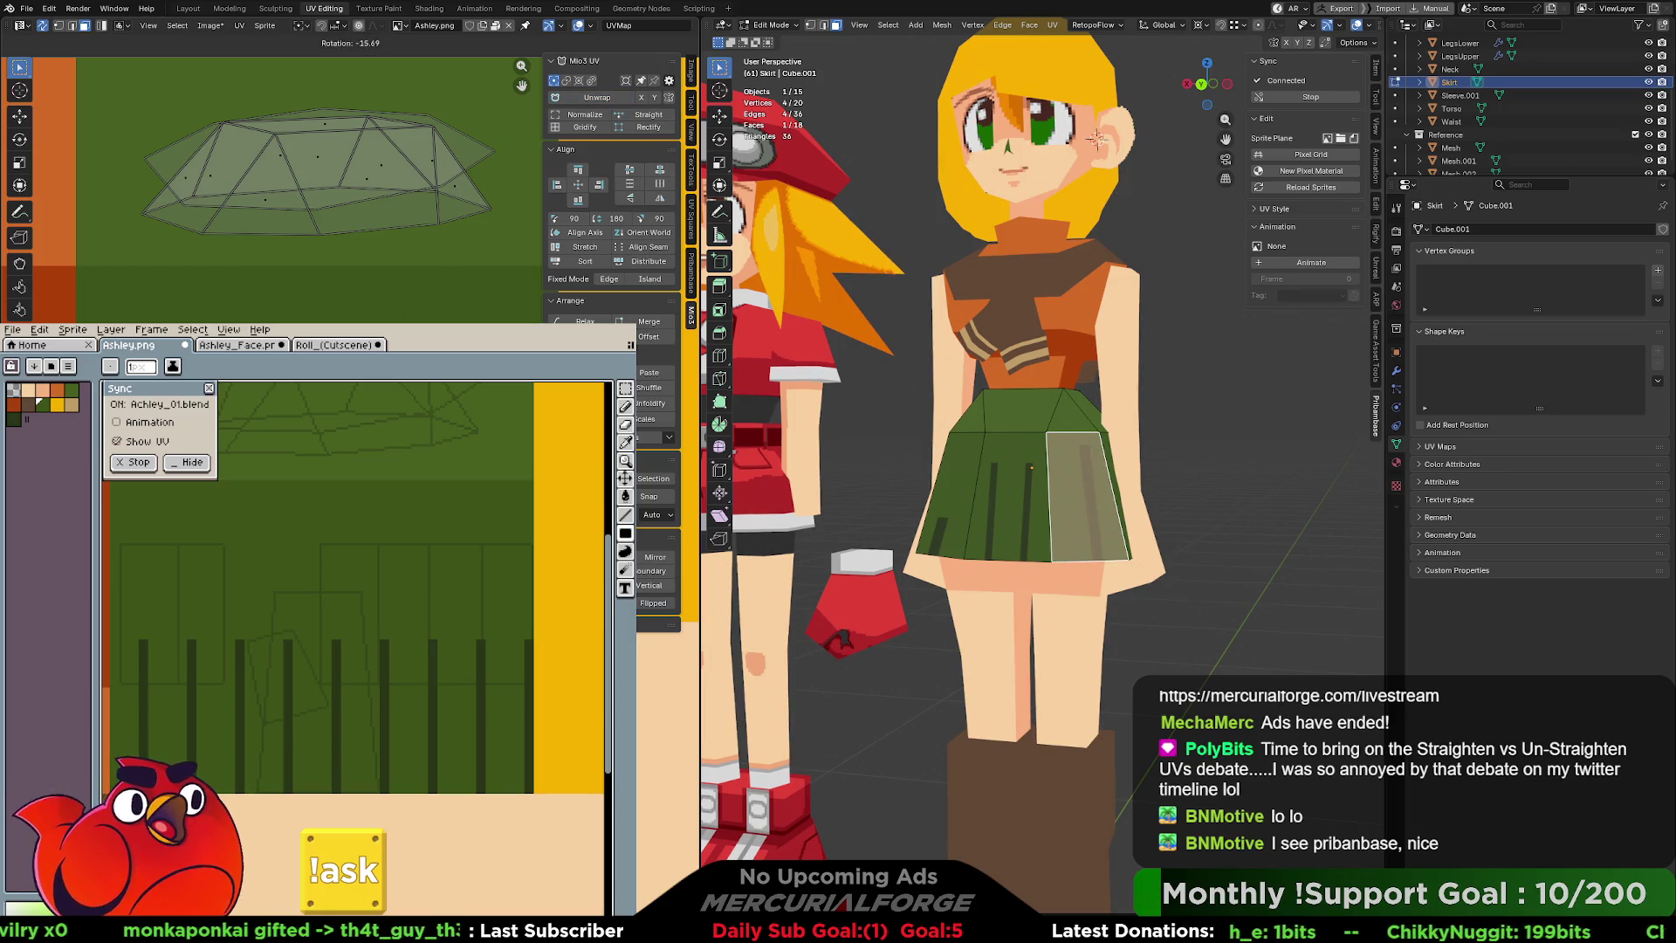
pyautogui.press('Escape')
pyautogui.press('s')
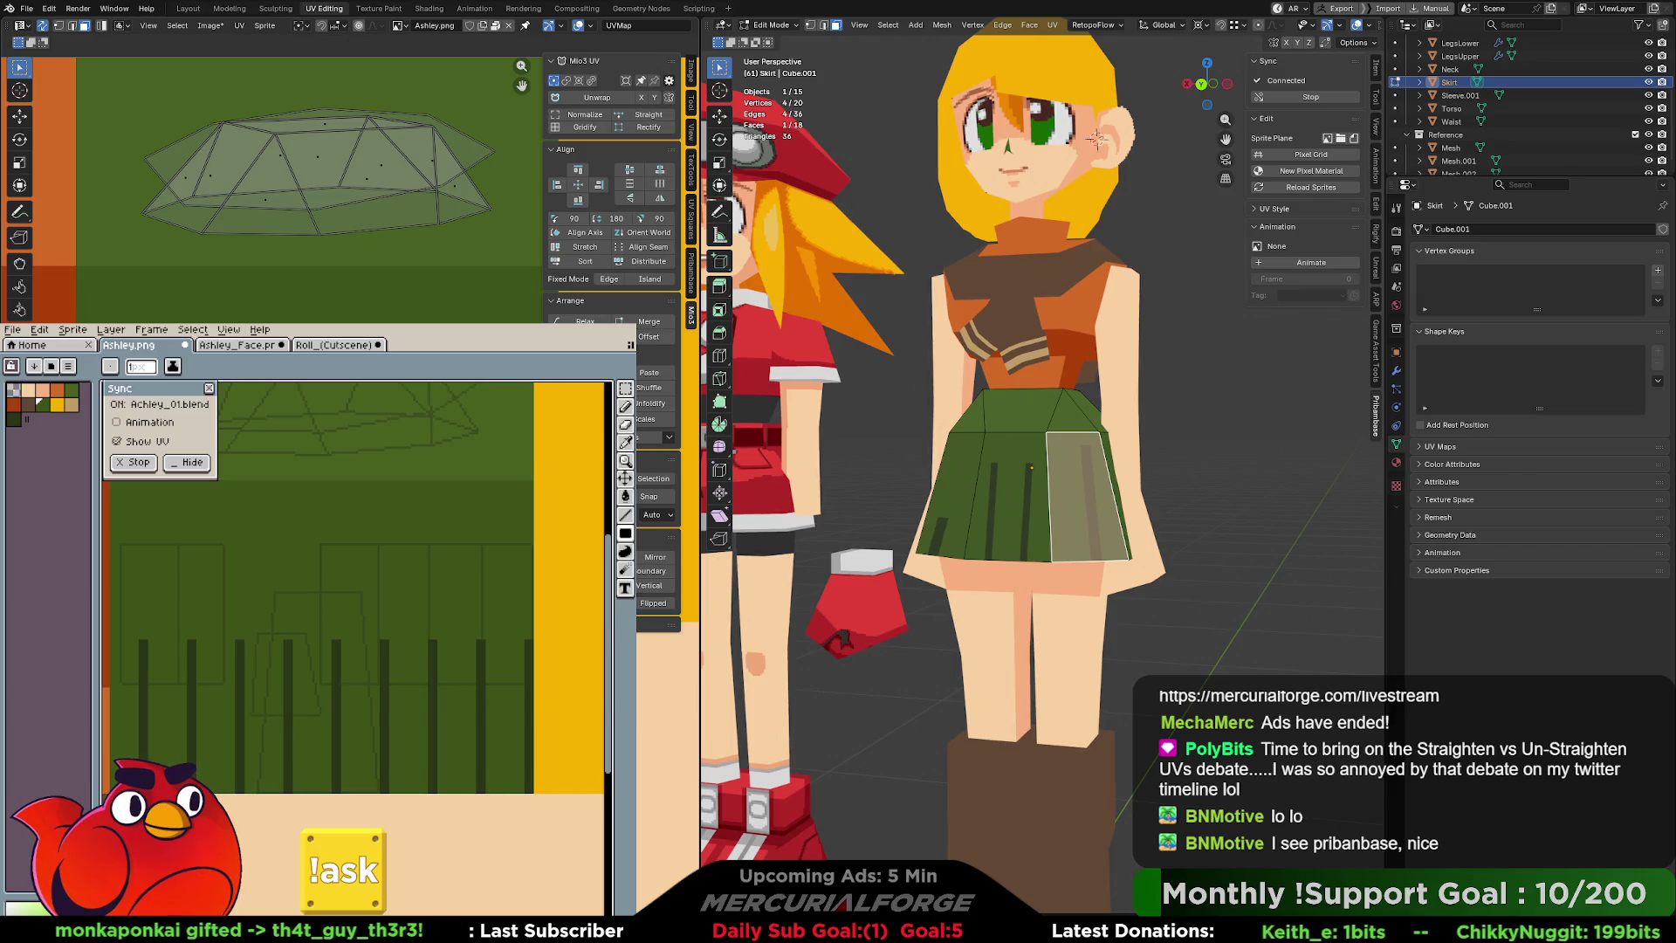
pyautogui.press('Return')
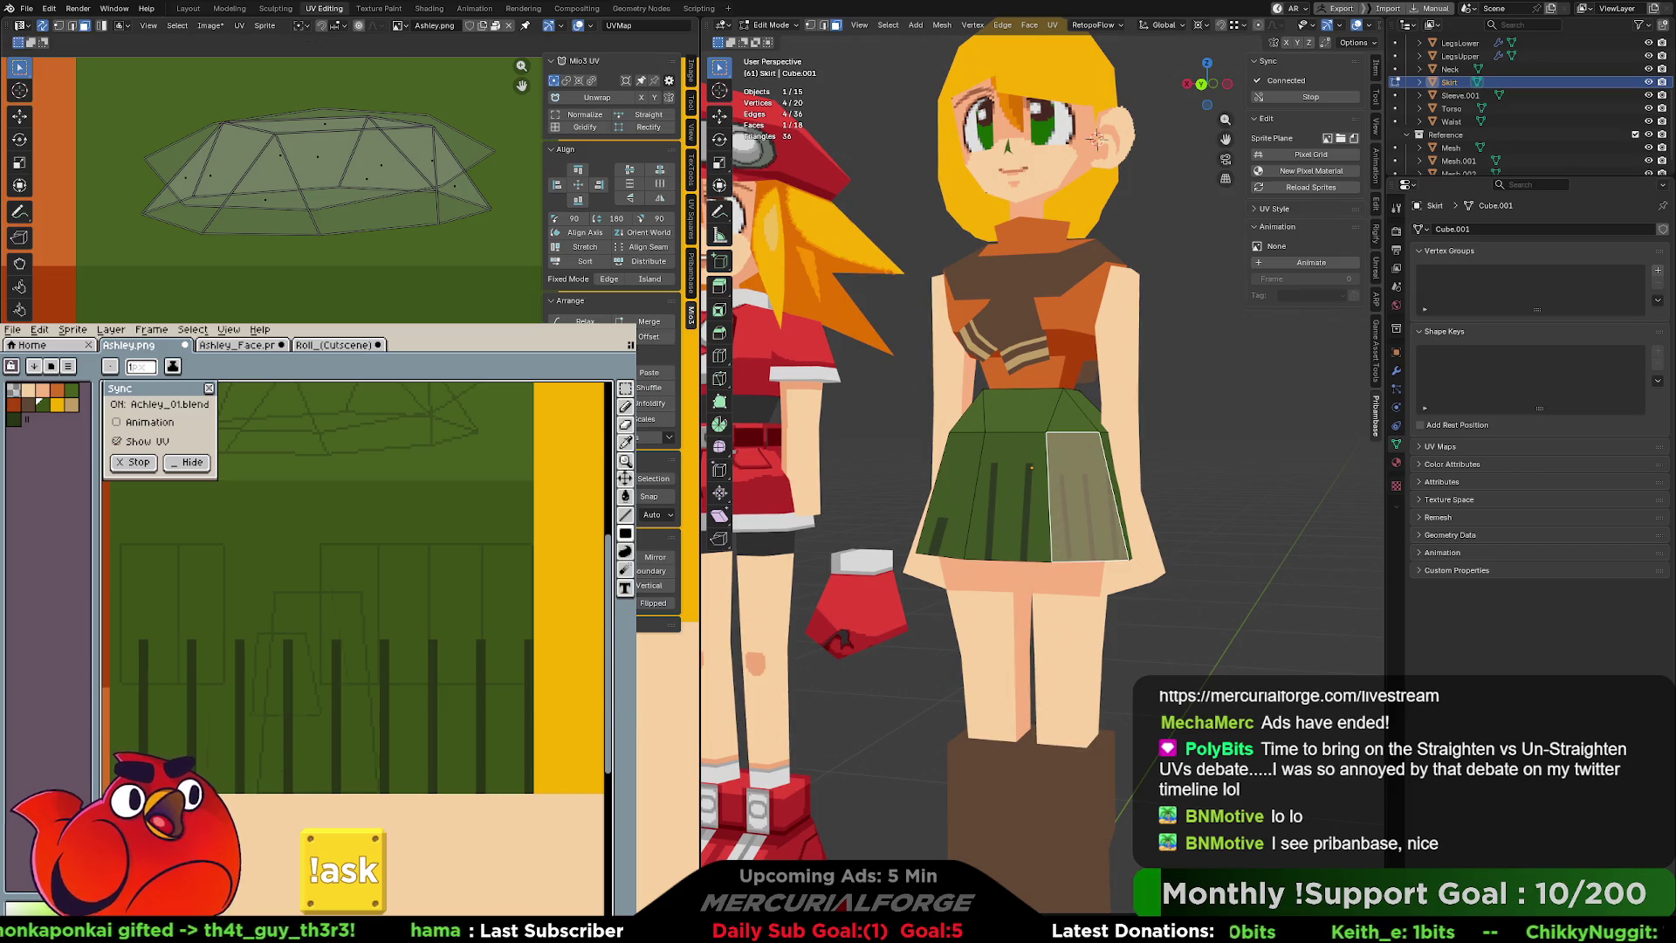
pyautogui.press('g')
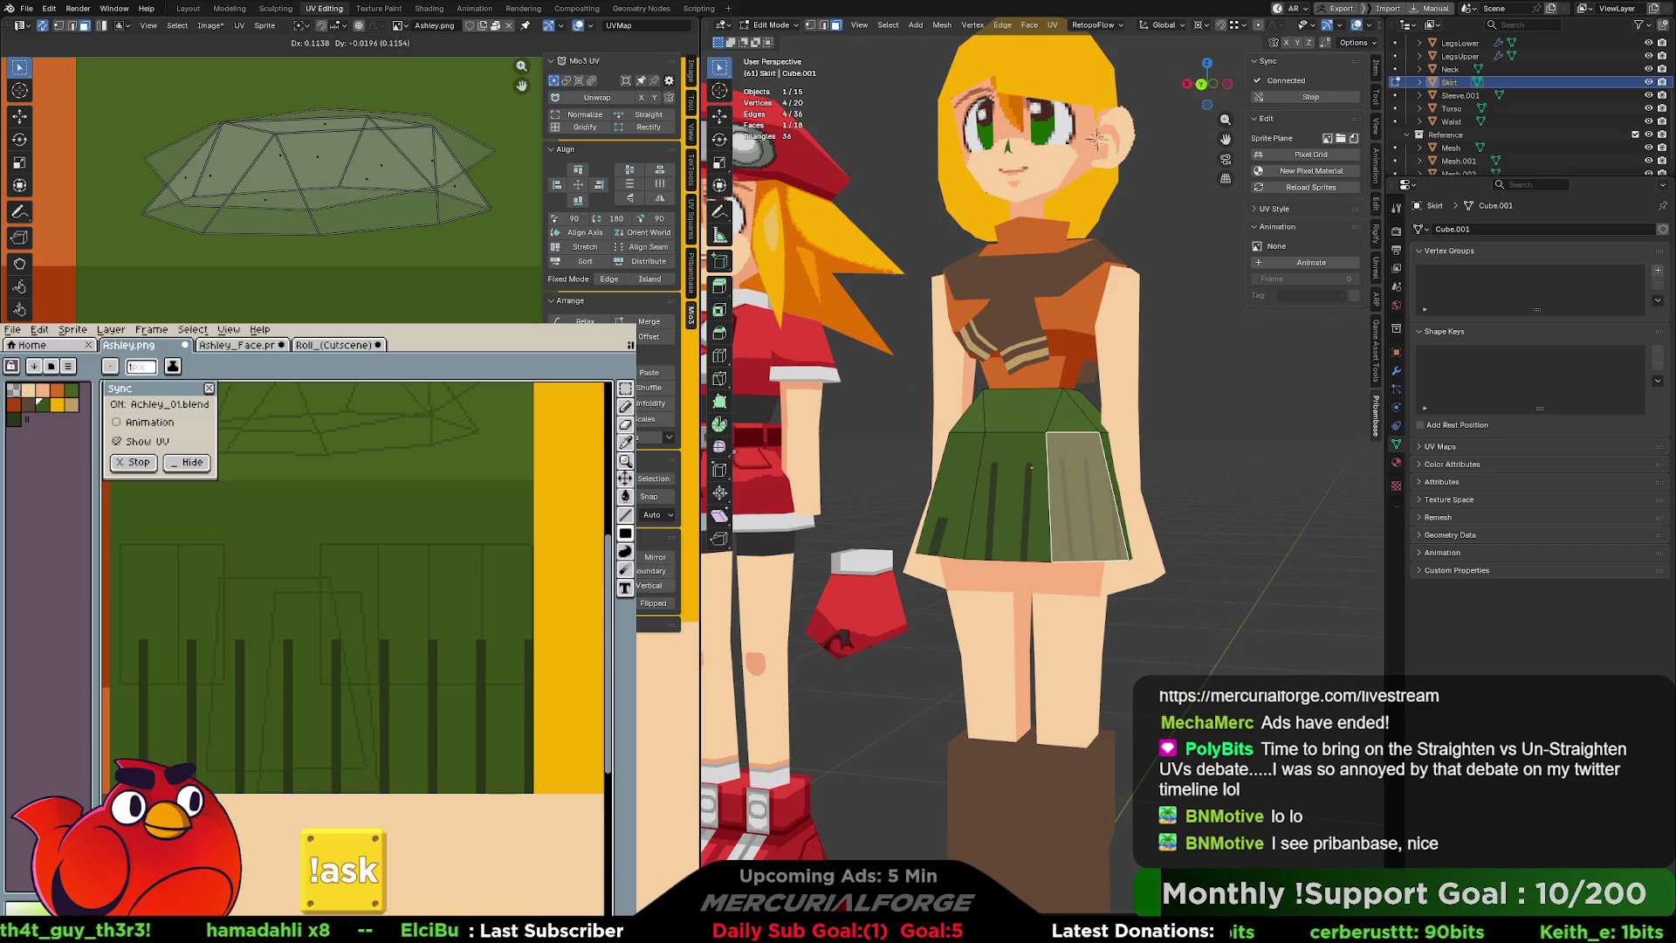
pyautogui.press('Return')
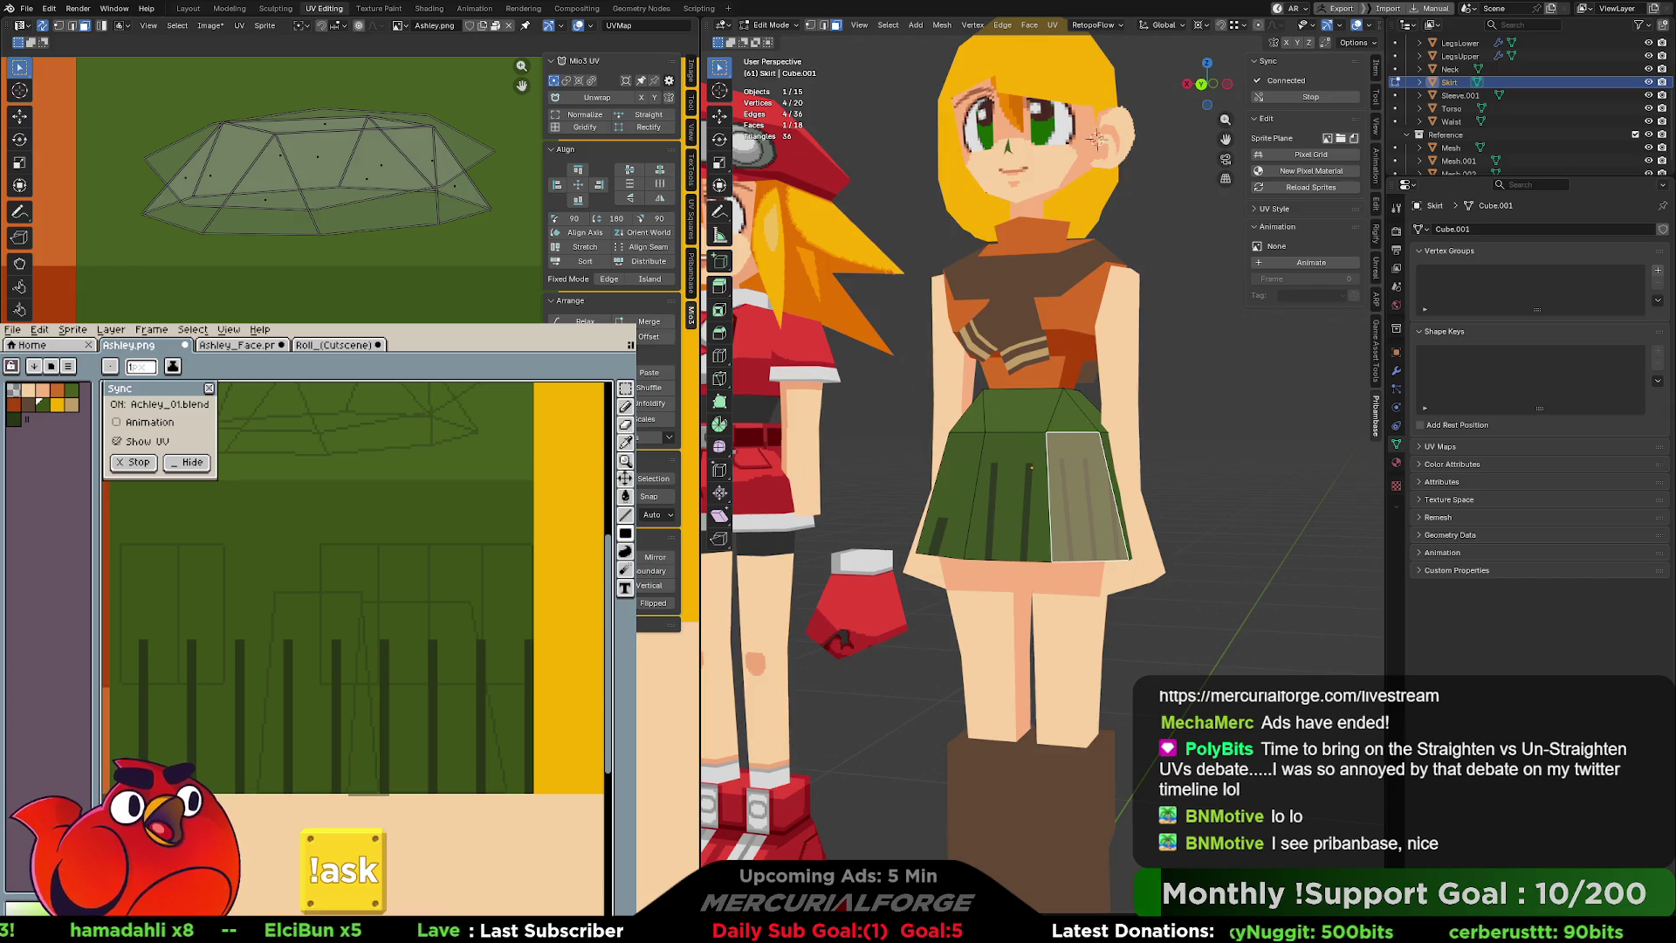
# Narrow the panel's UVs horizontally to about 0.74 scale and start sliding them sideways.
pyautogui.press('r')
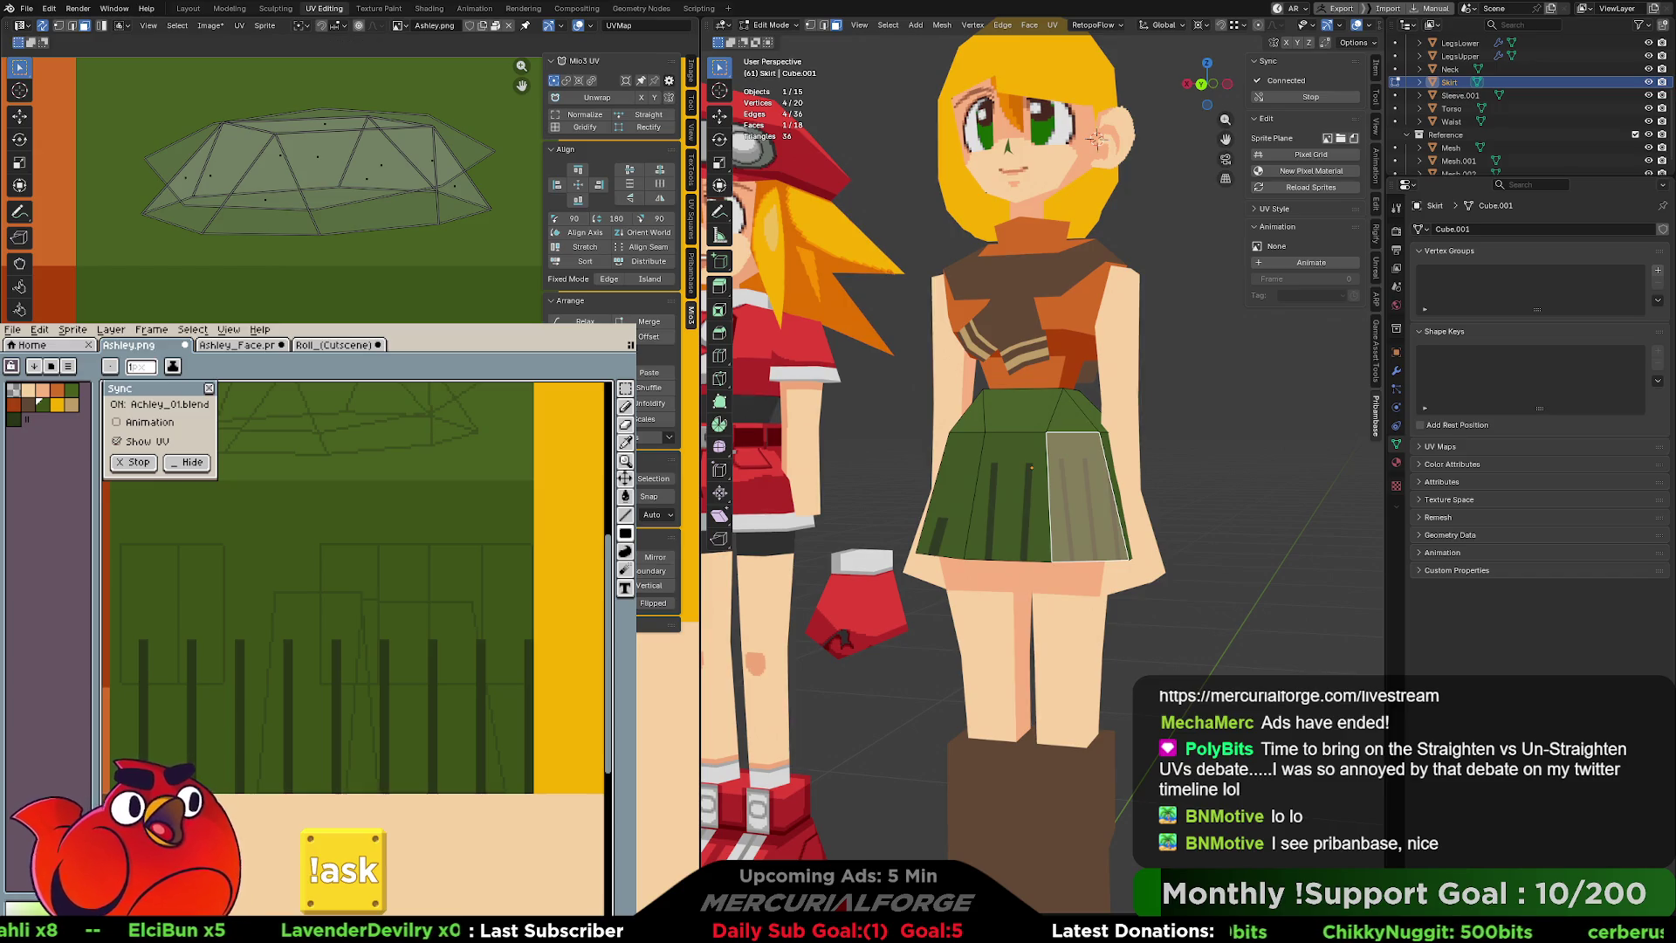
pyautogui.press('Return')
pyautogui.moveTo(315, 175); pyautogui.dragTo(248, 163, button='middle')
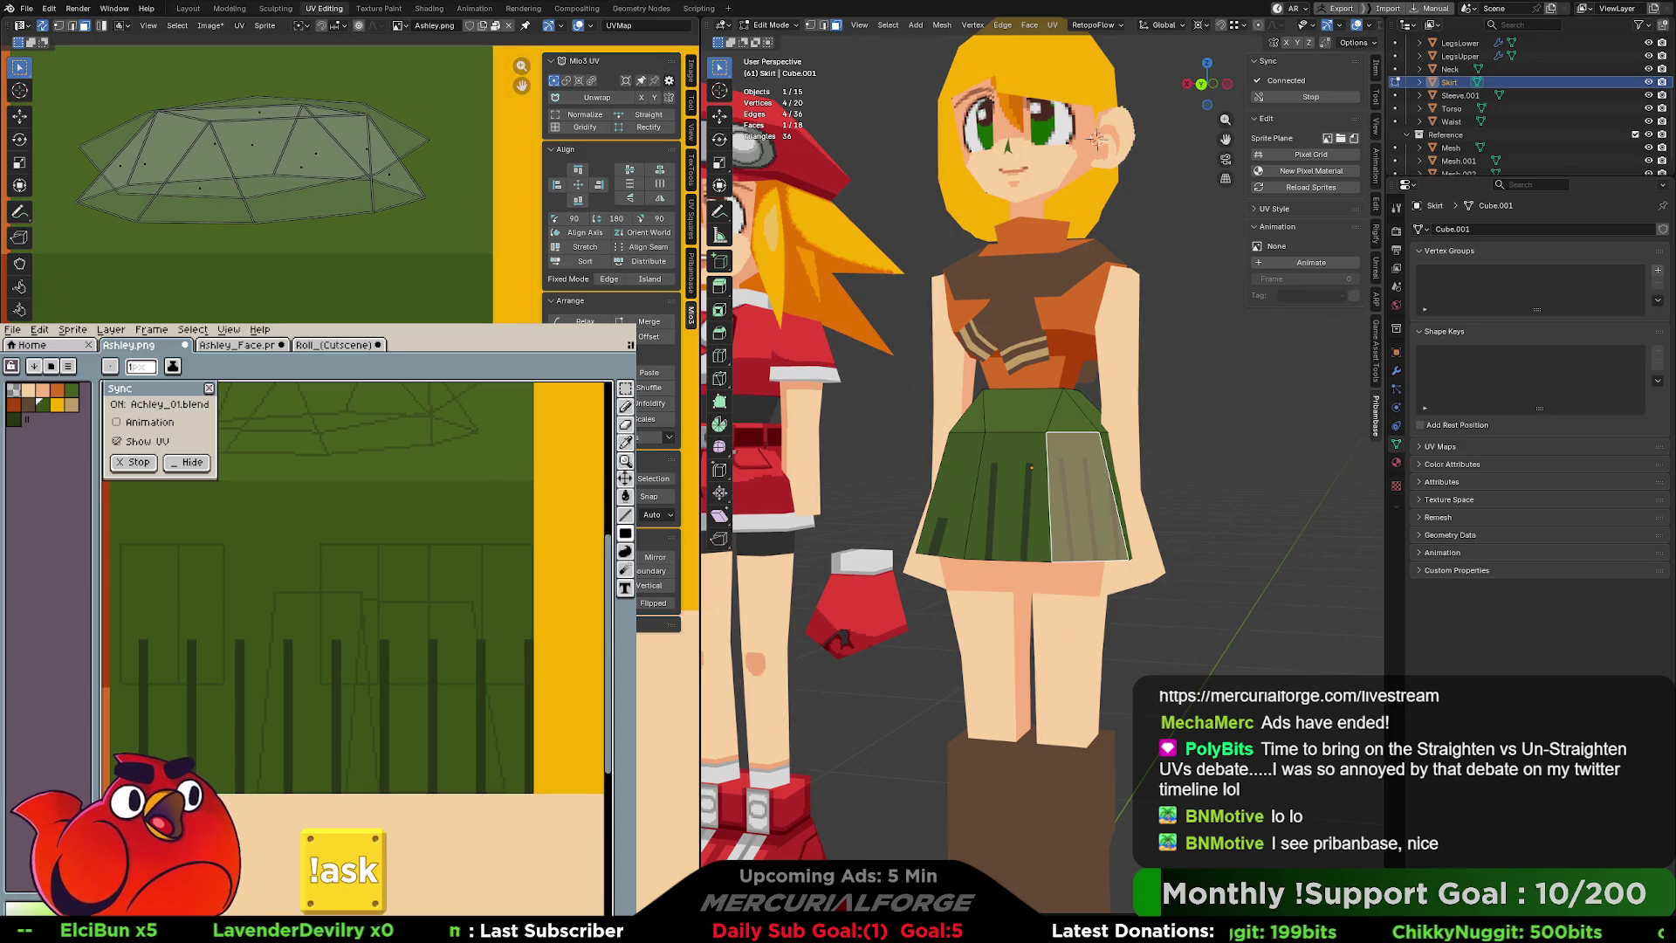
pyautogui.press('s')
pyautogui.press('x')
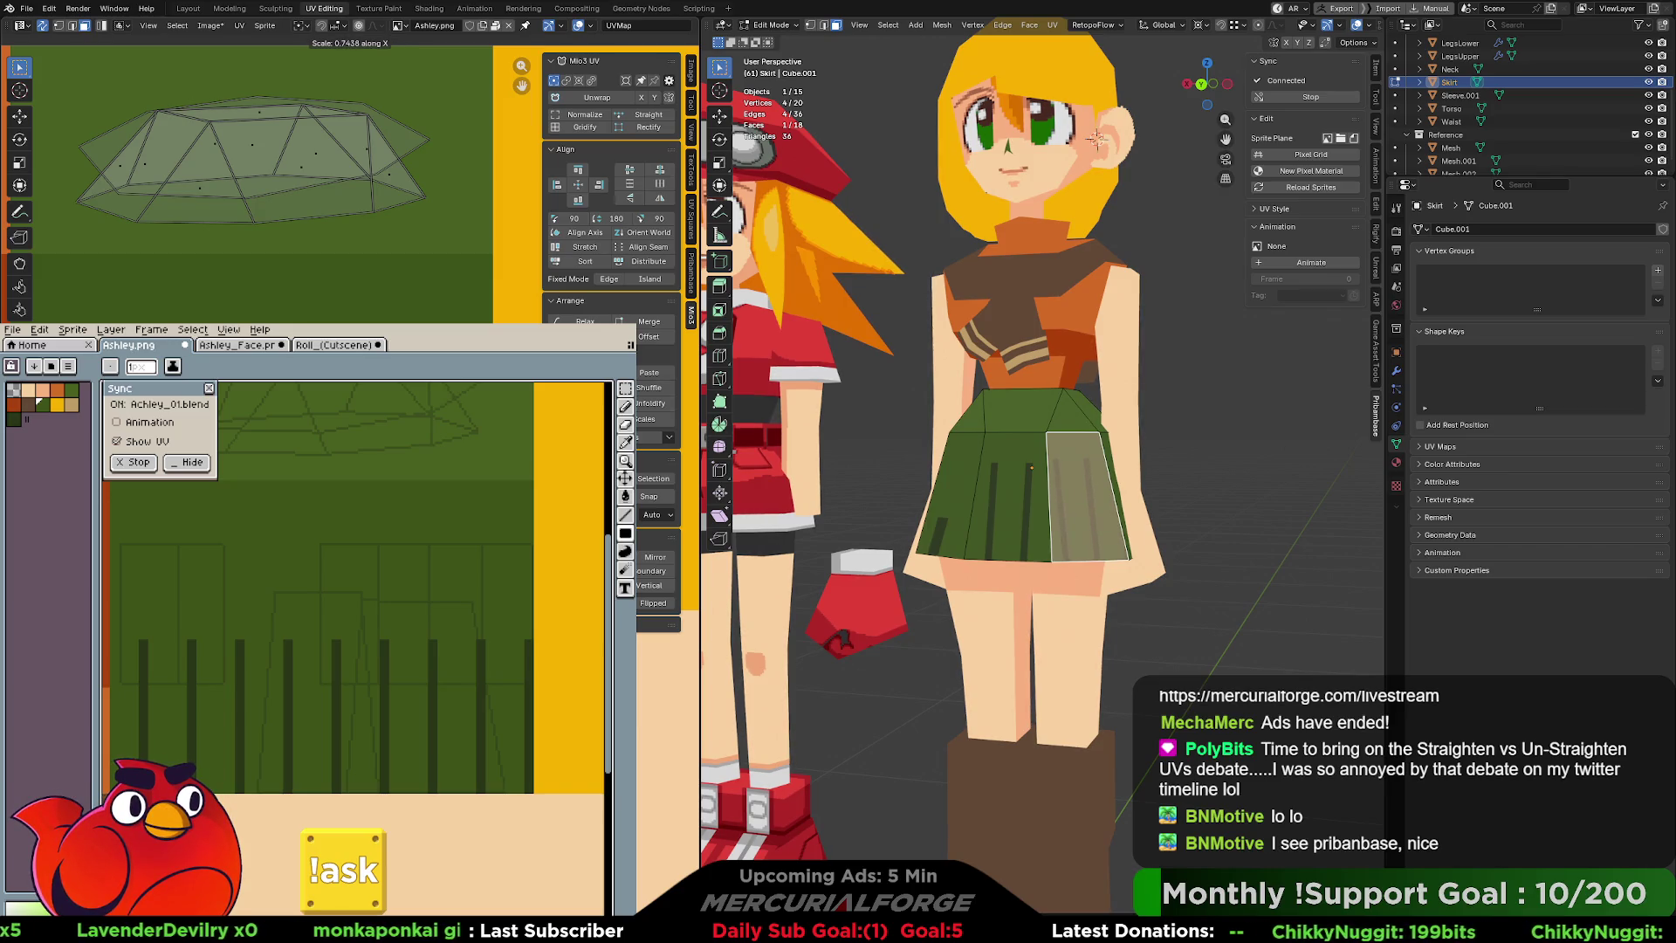
pyautogui.press('Return')
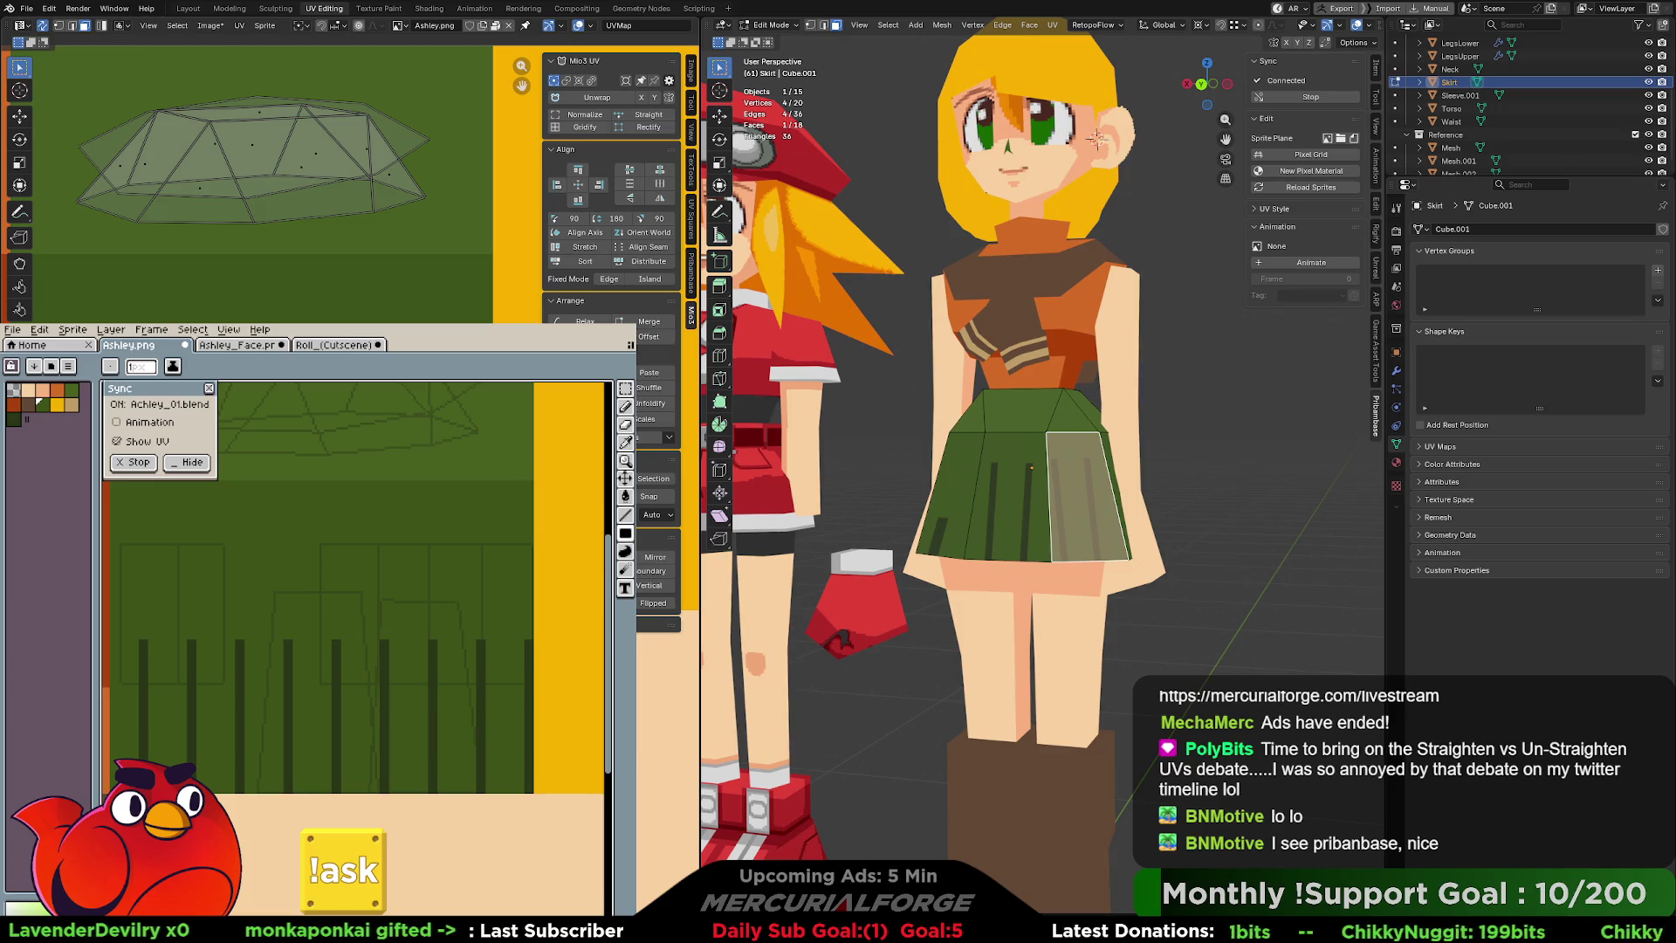
pyautogui.press('g')
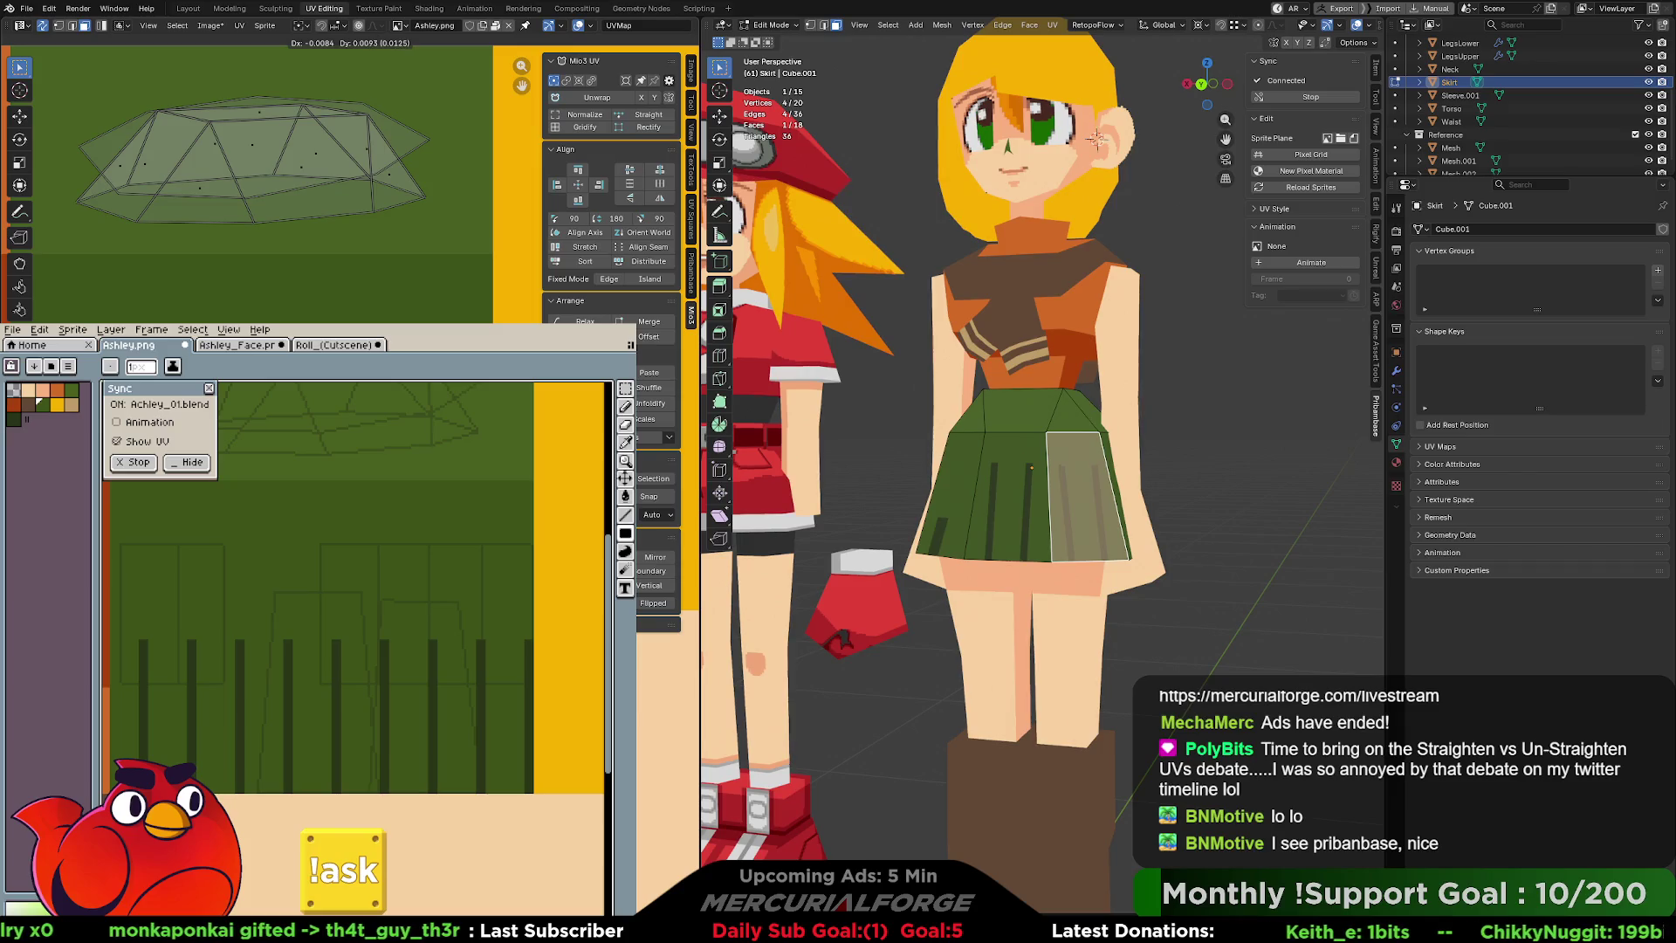
# Confirm the side panel's UV position, hide overlays and inspect the textured skirt from several angles.
pyautogui.press('Return')
pyautogui.click(1264, 447)
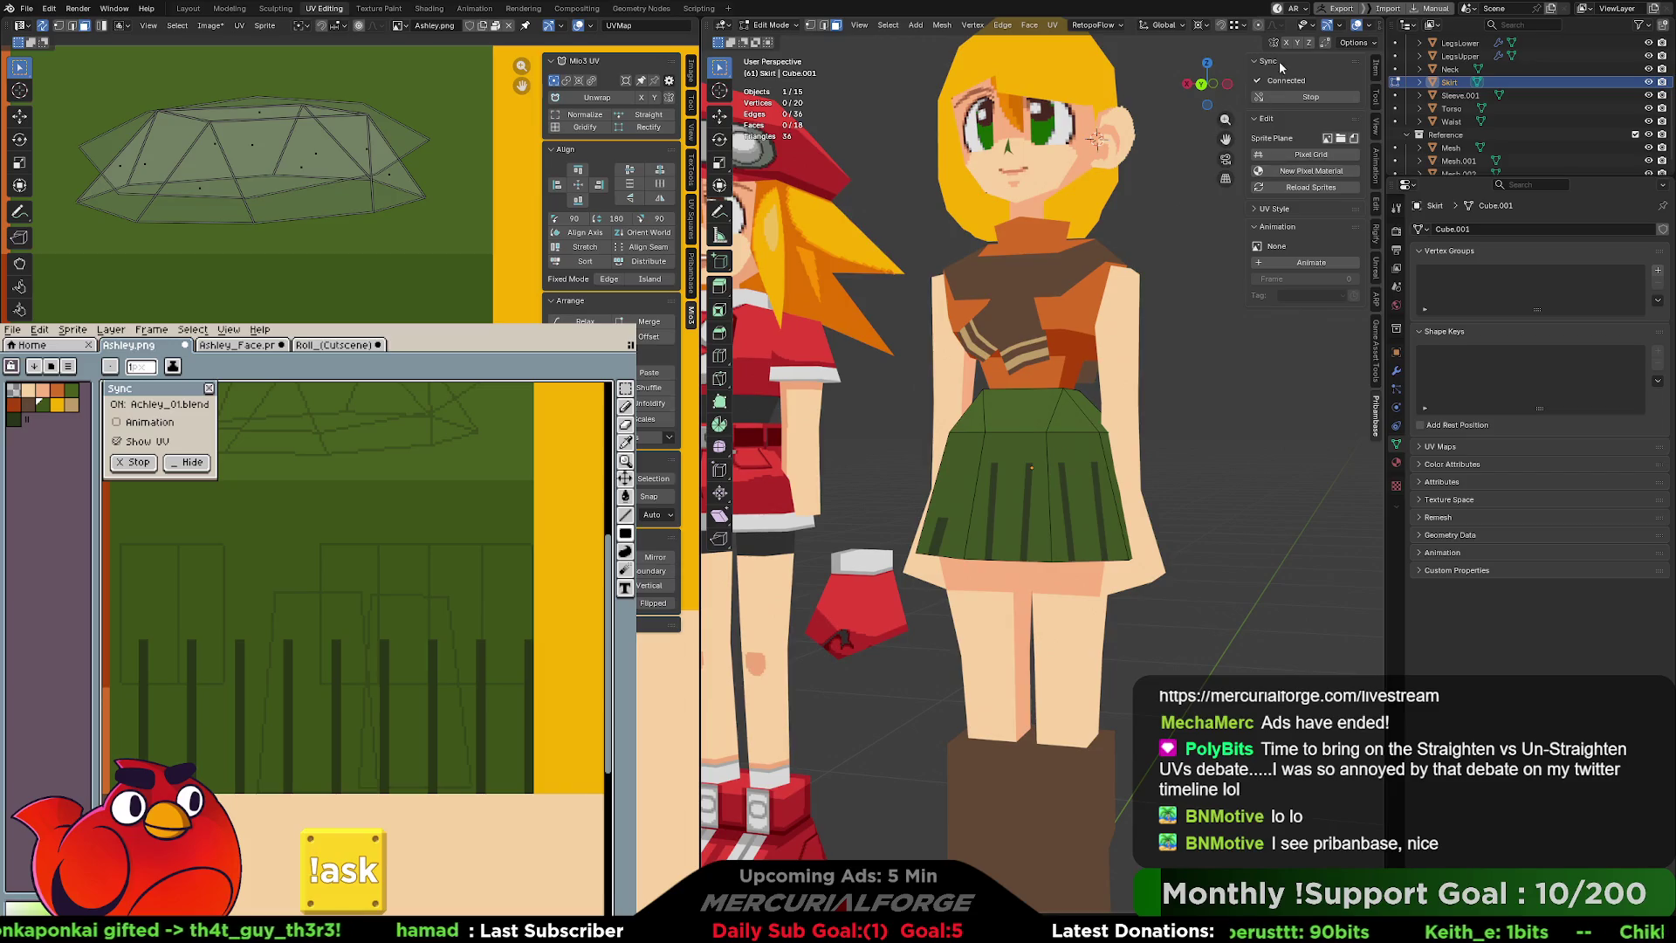
pyautogui.click(1358, 26)
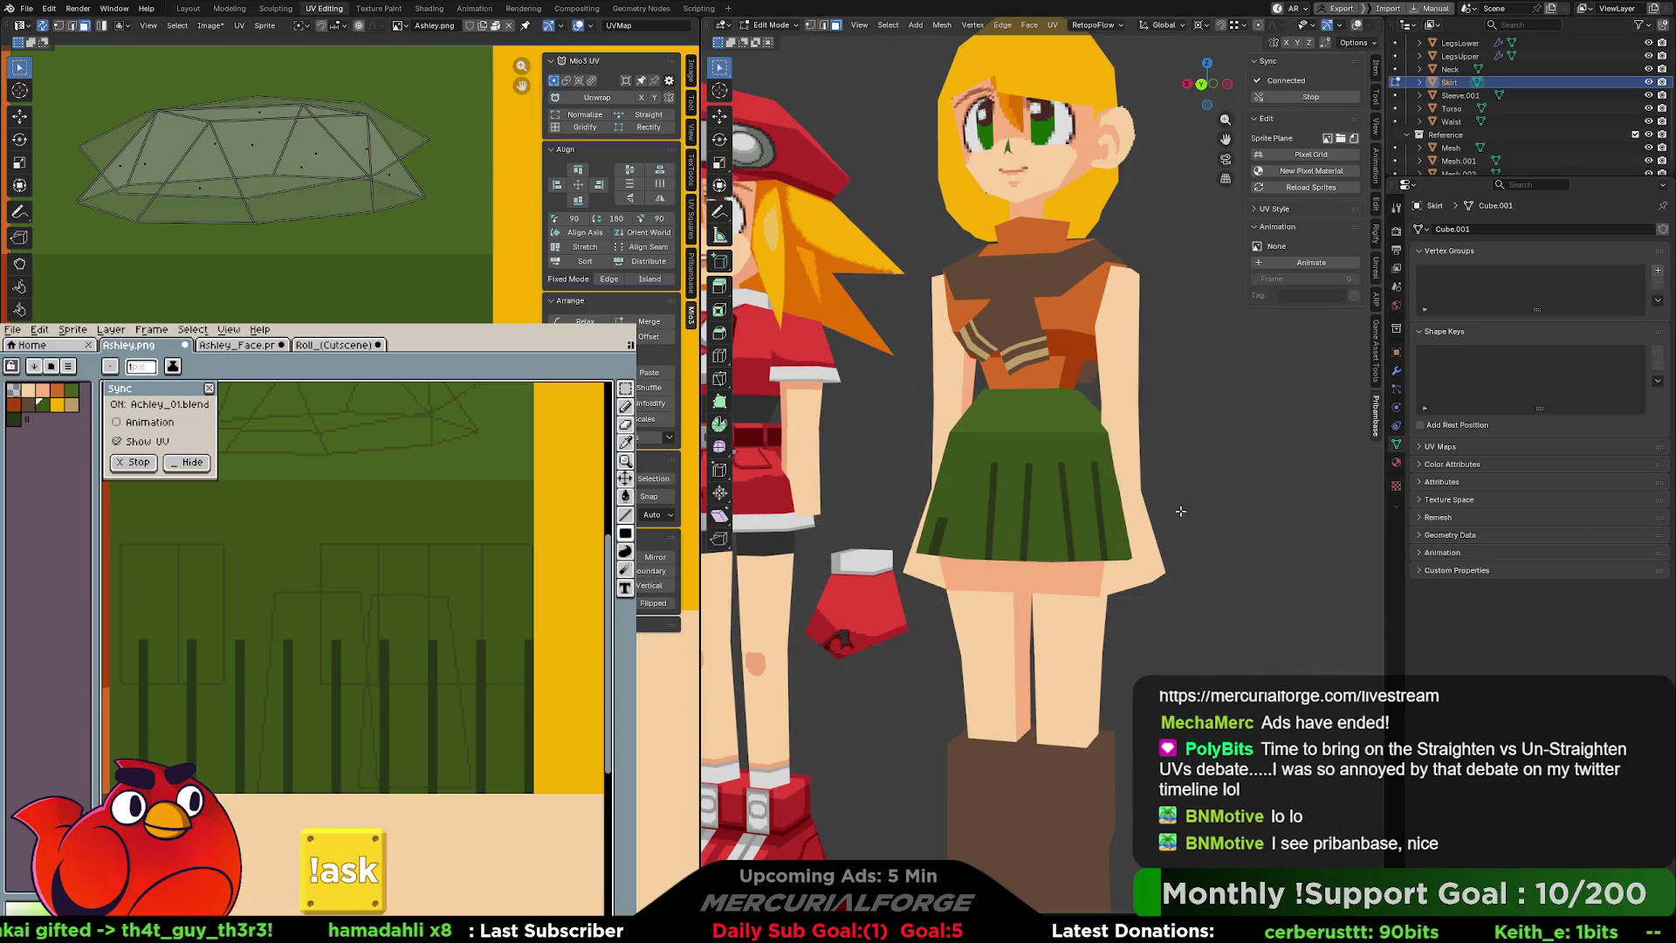
pyautogui.scroll(-3, 1157, 526)
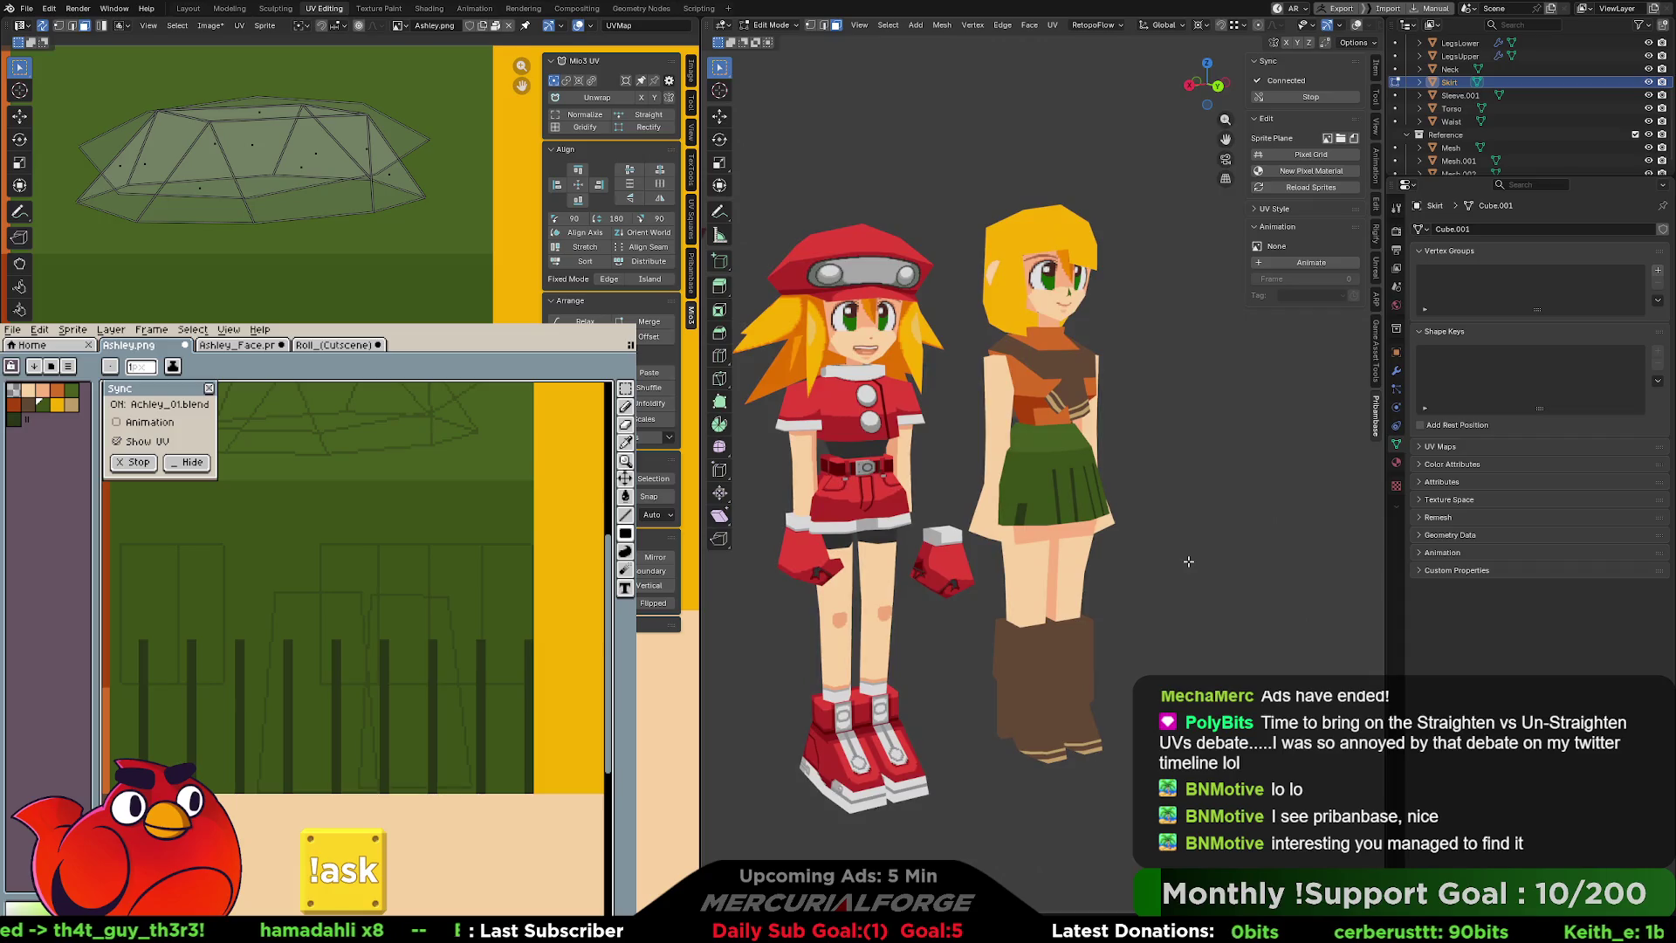
pyautogui.moveTo(1152, 563); pyautogui.dragTo(1123, 562, button='middle')
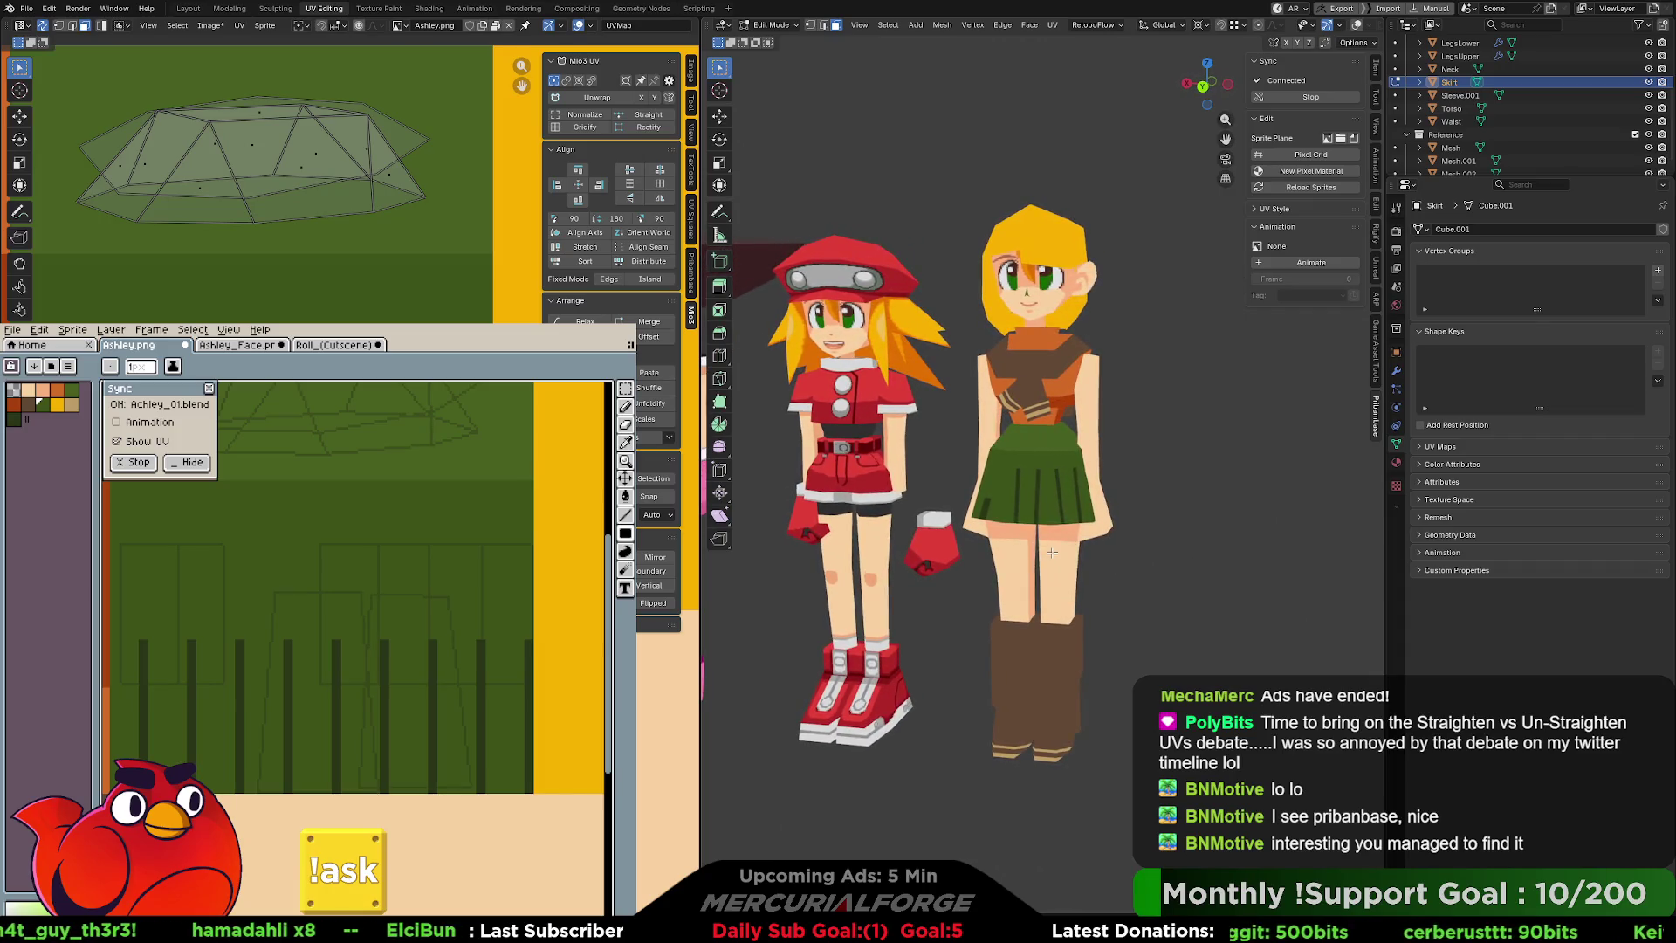
pyautogui.scroll(-3, 1053, 552)
pyautogui.scroll(8, 1056, 550)
pyautogui.moveTo(1077, 546)
pyautogui.mouseDown(button='middle')
pyautogui.moveTo(961, 542)
pyautogui.moveTo(1067, 540)
pyautogui.mouseUp(button='middle')
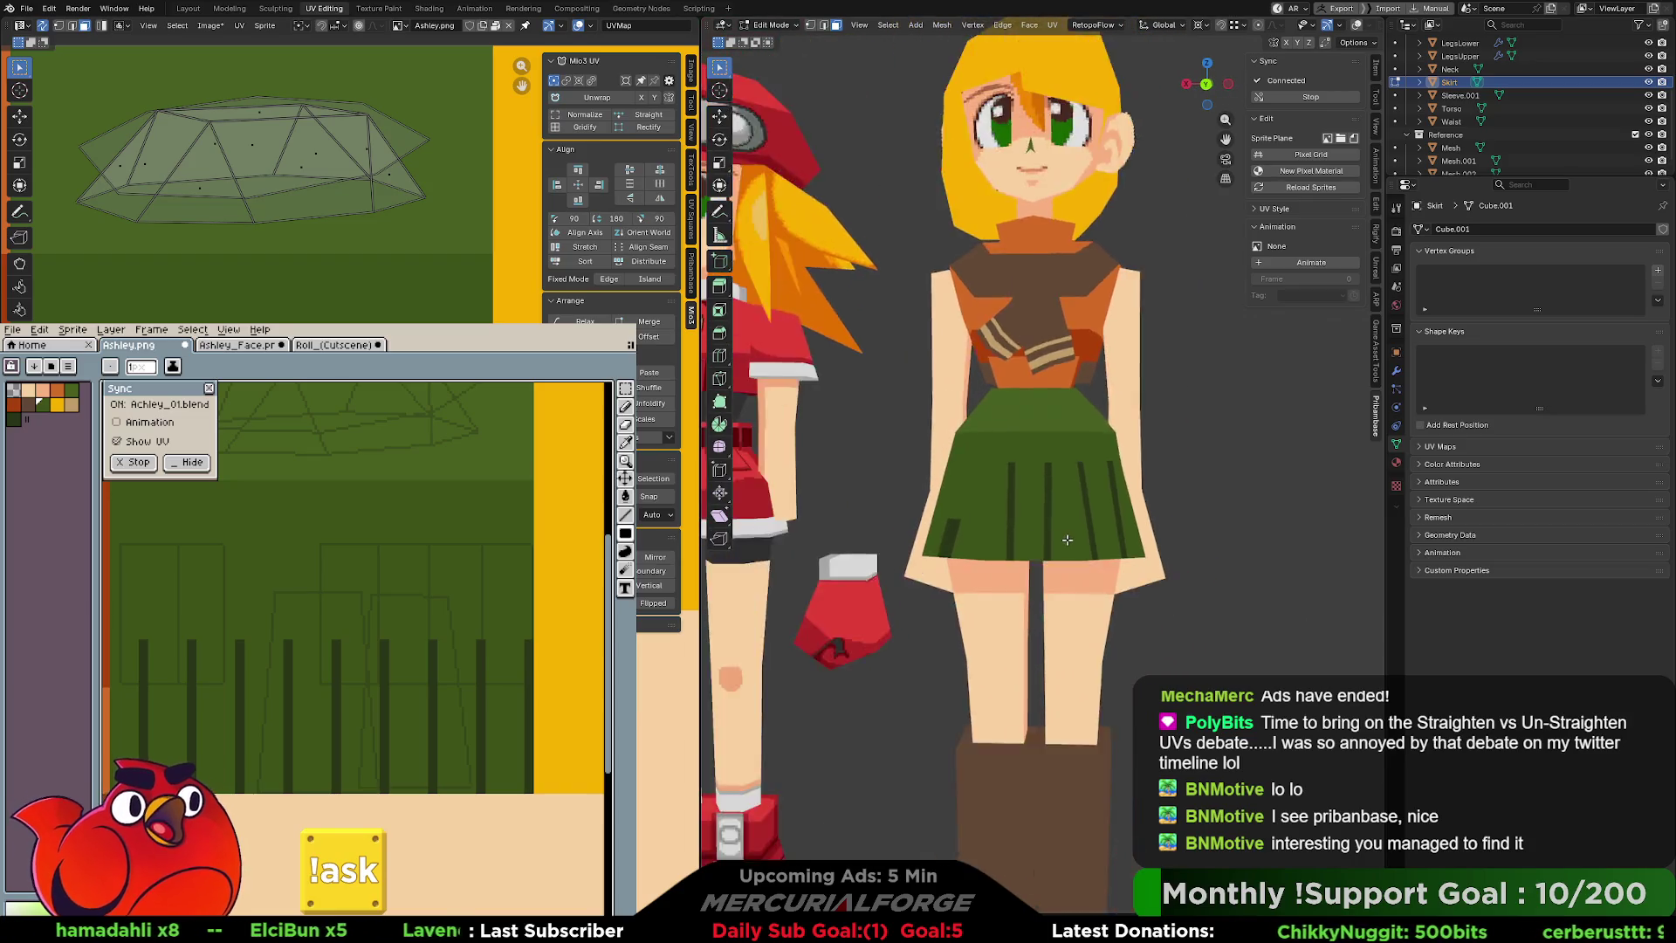
pyautogui.scroll(-5, 1067, 539)
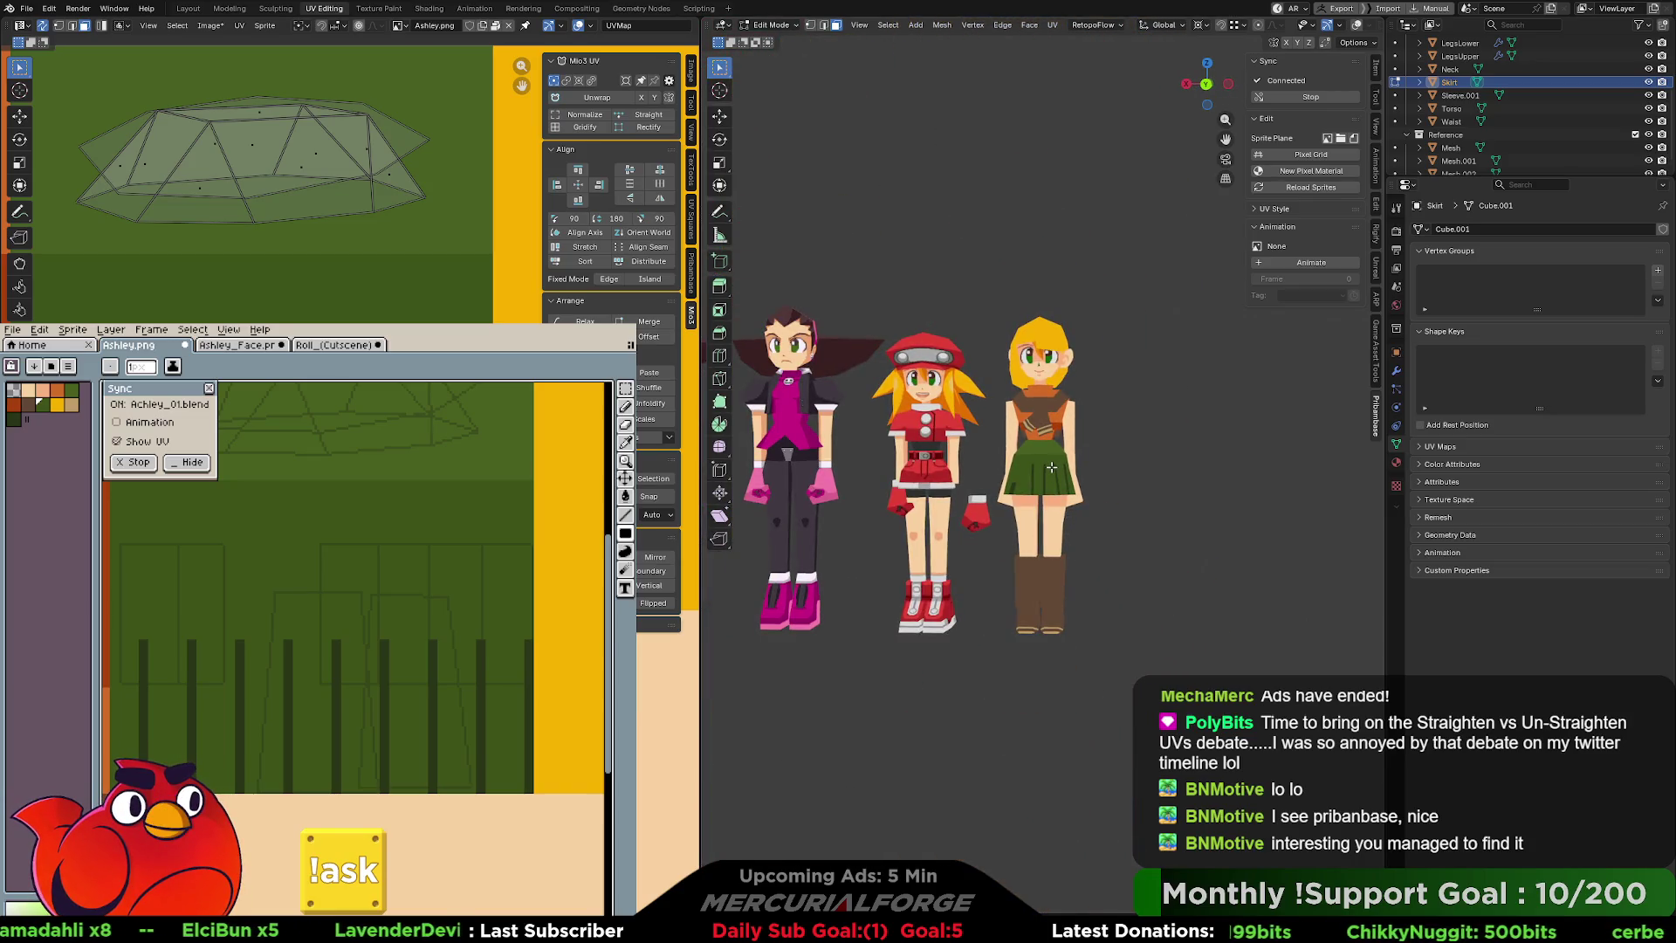
pyautogui.scroll(5, 1052, 468)
pyautogui.moveTo(1074, 505); pyautogui.dragTo(1035, 506, button='middle')
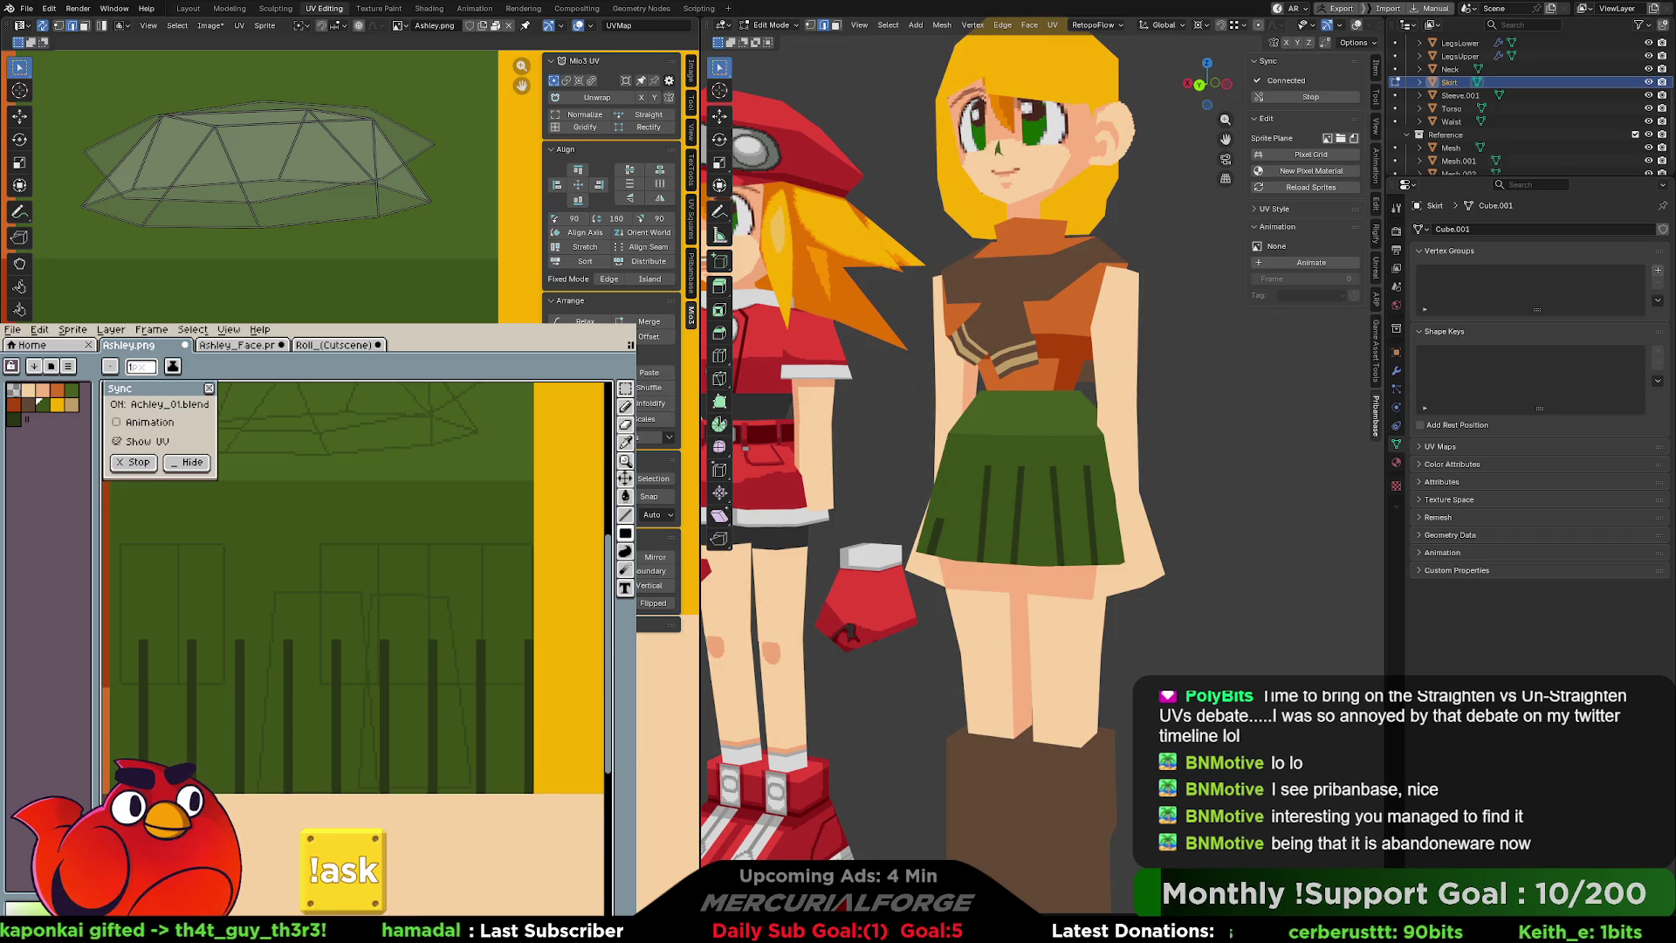
# Flatten the waist faces' UVs to zero height onto plain green and return to Object Mode.
pyautogui.press('s')
pyautogui.press('x')
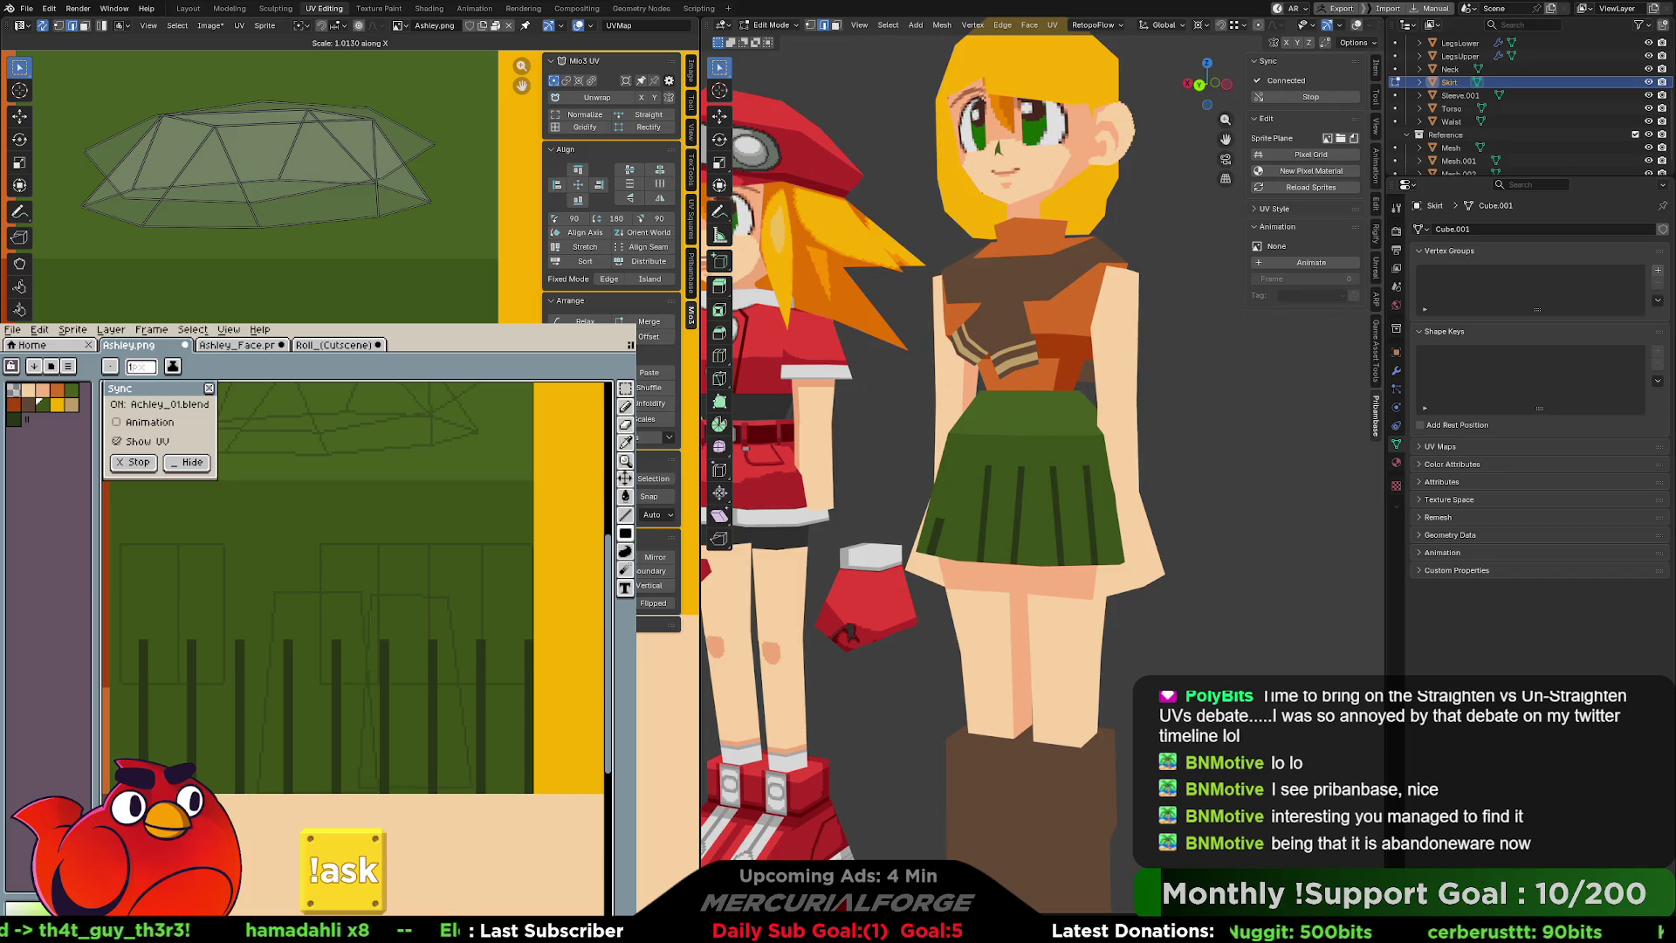
pyautogui.write('y0')
pyautogui.press('Return')
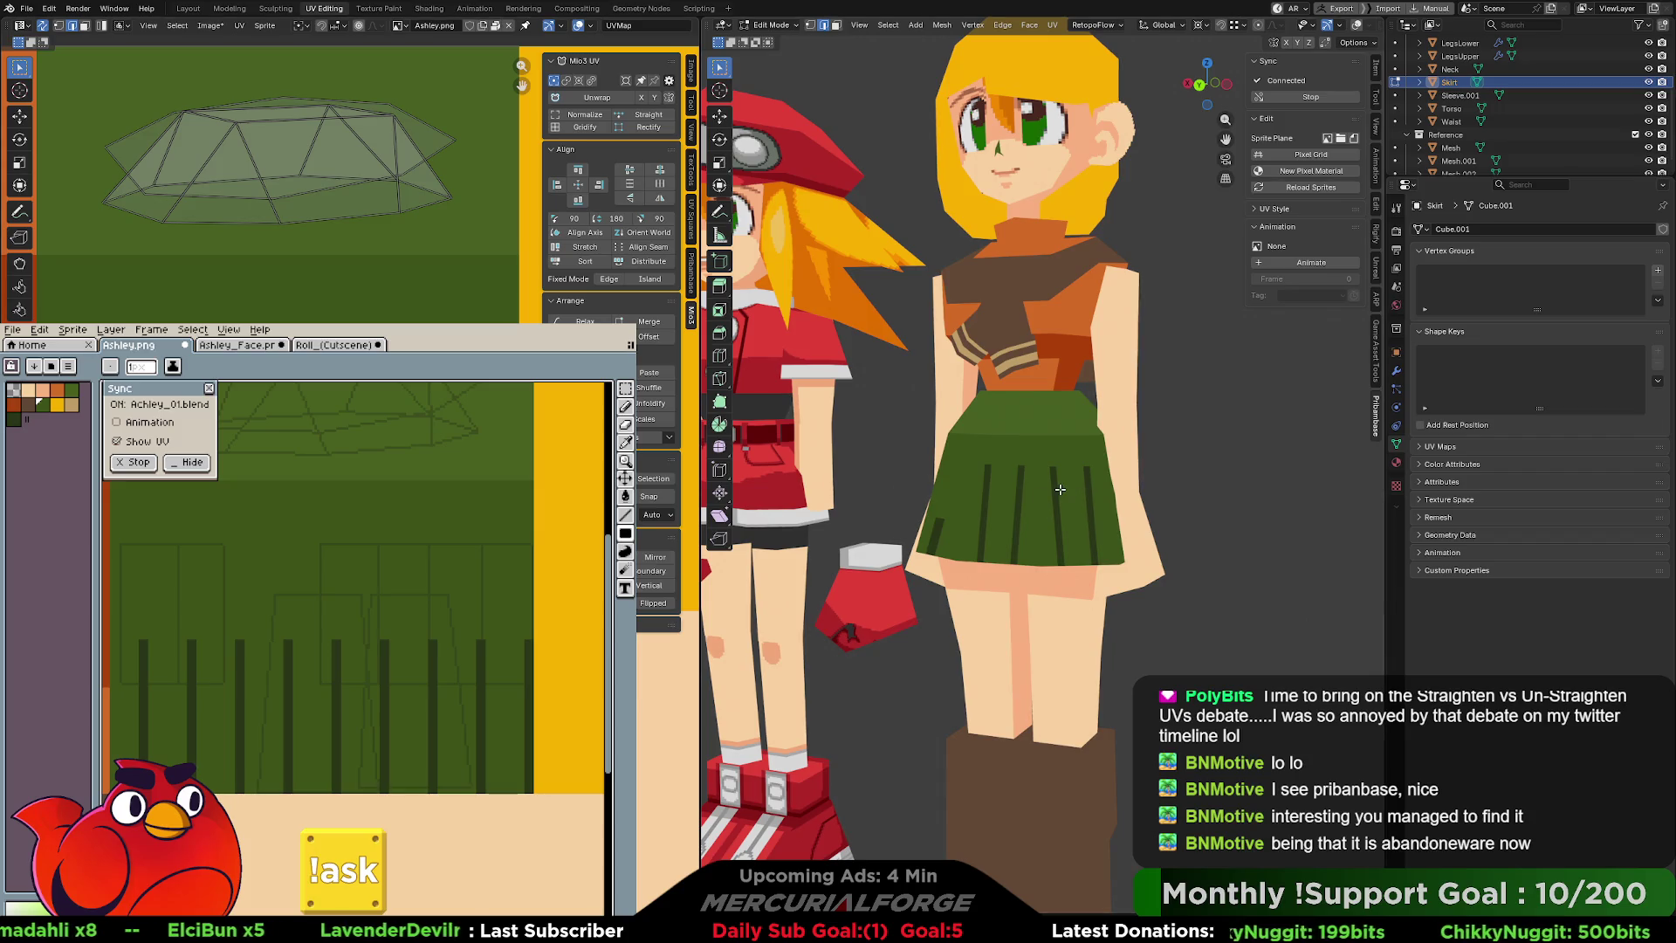
pyautogui.press('Tab')
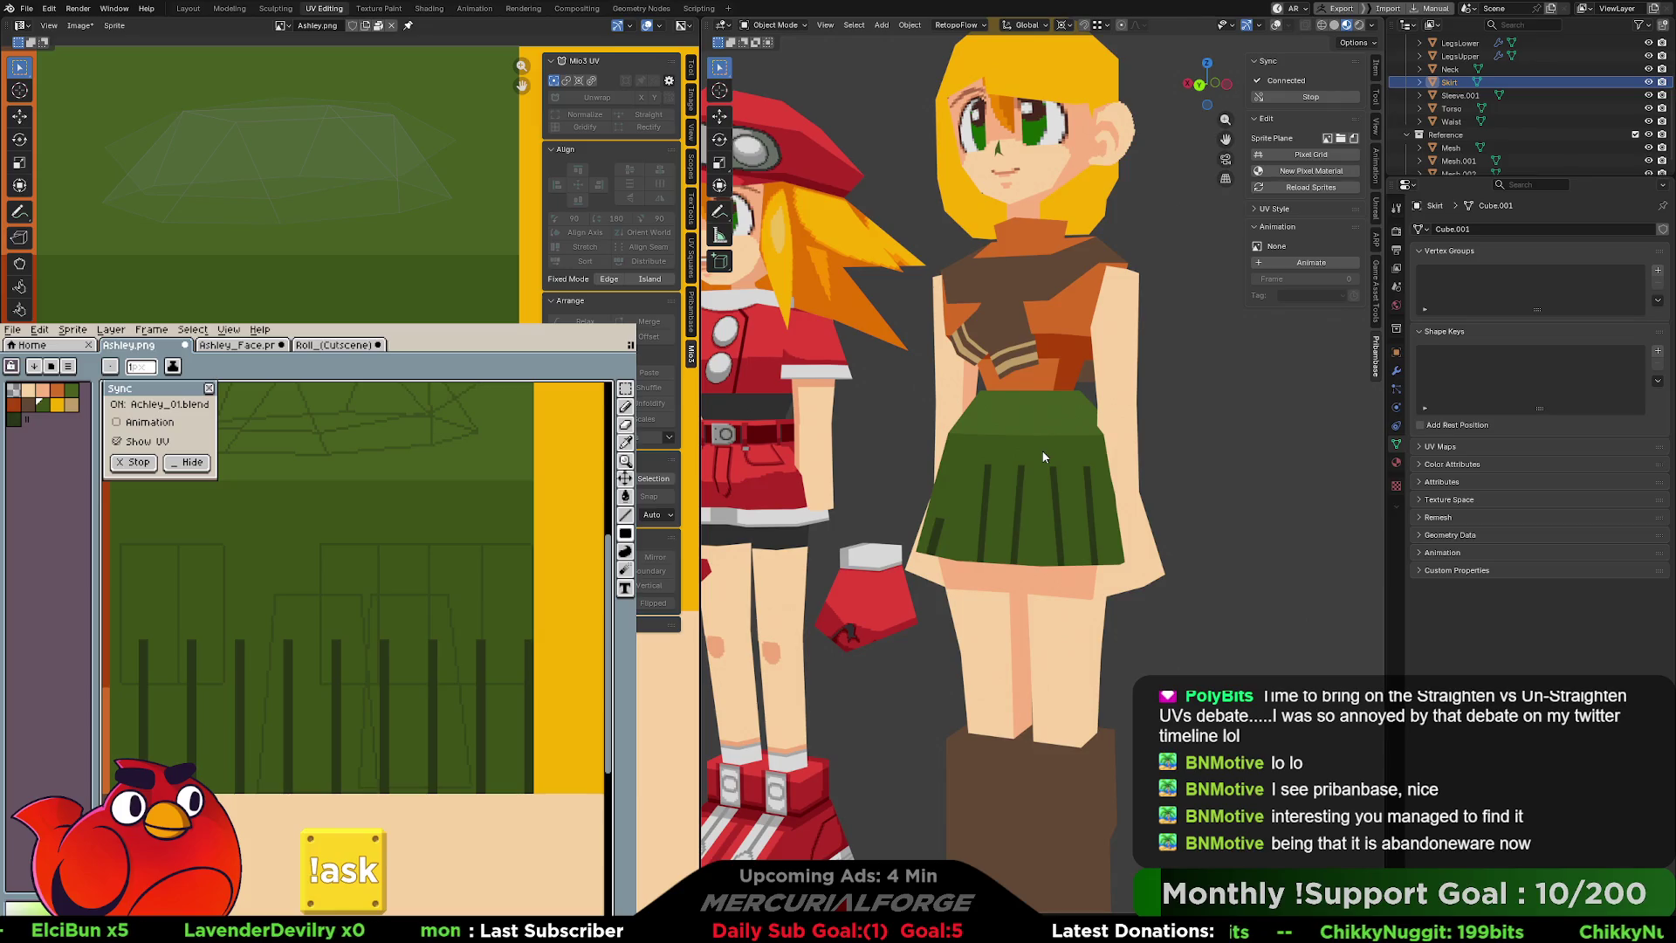
# Isolate the skirt in local view, inspect it, and re-enter Edit Mode with face selection.
pyautogui.press('KP_Divide')
pyautogui.scroll(-3, 1043, 457)
pyautogui.moveTo(995, 494)
pyautogui.mouseDown(button='middle')
pyautogui.moveTo(1039, 490)
pyautogui.moveTo(946, 496)
pyautogui.moveTo(970, 497)
pyautogui.mouseUp(button='middle')
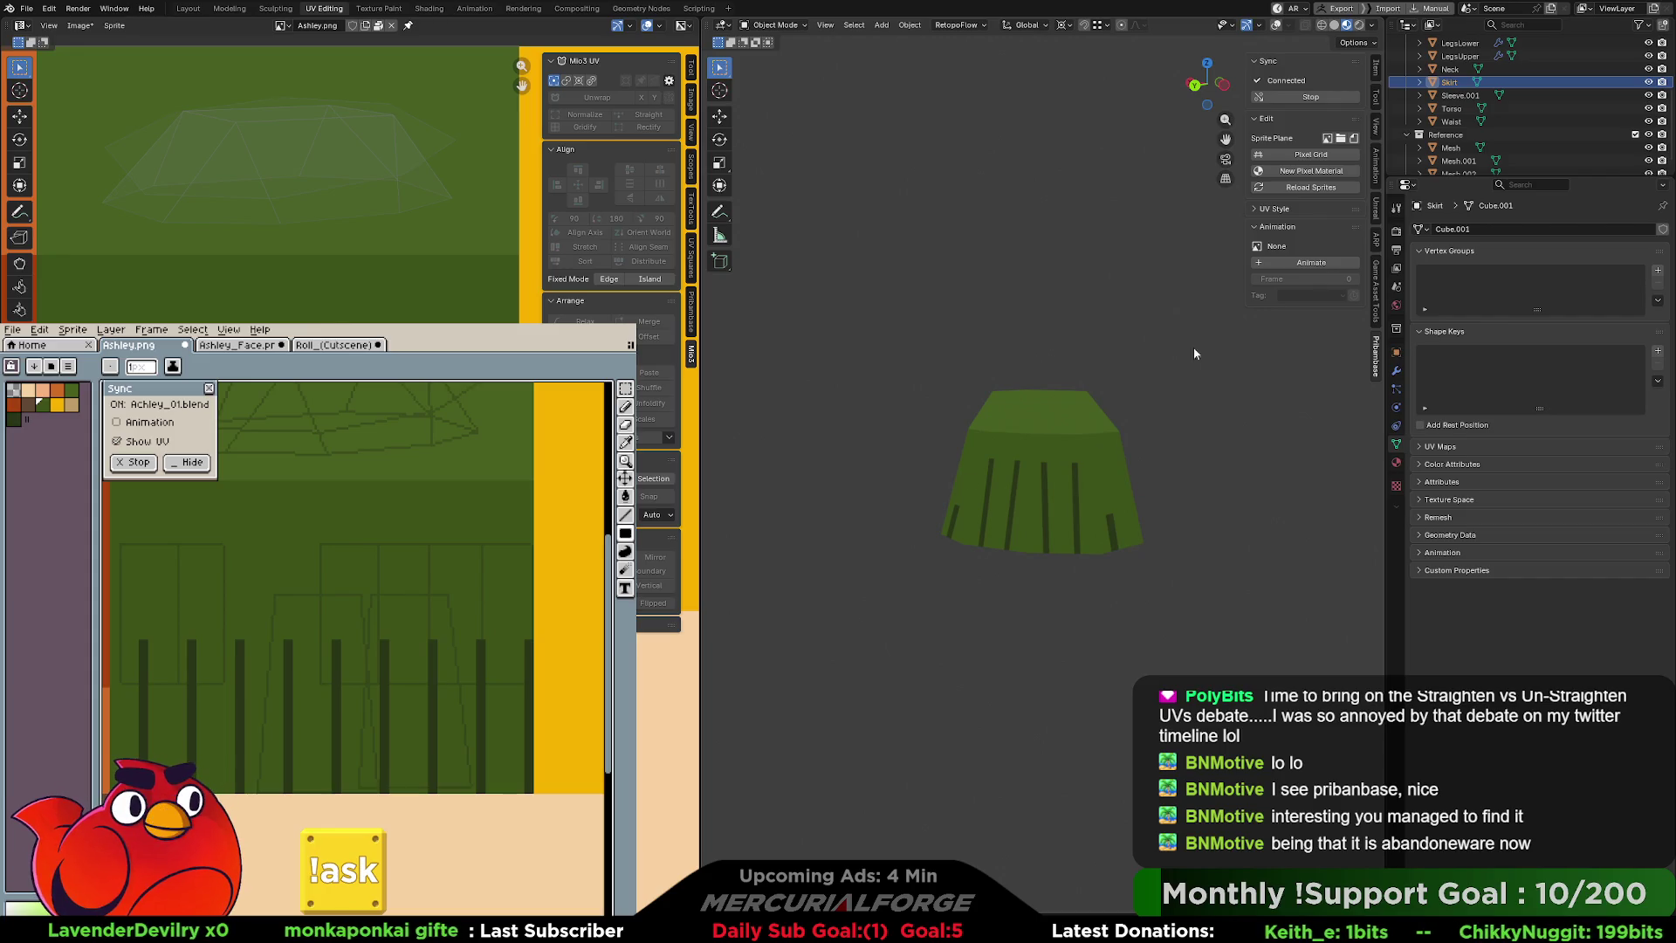
pyautogui.scroll(1, 1104, 498)
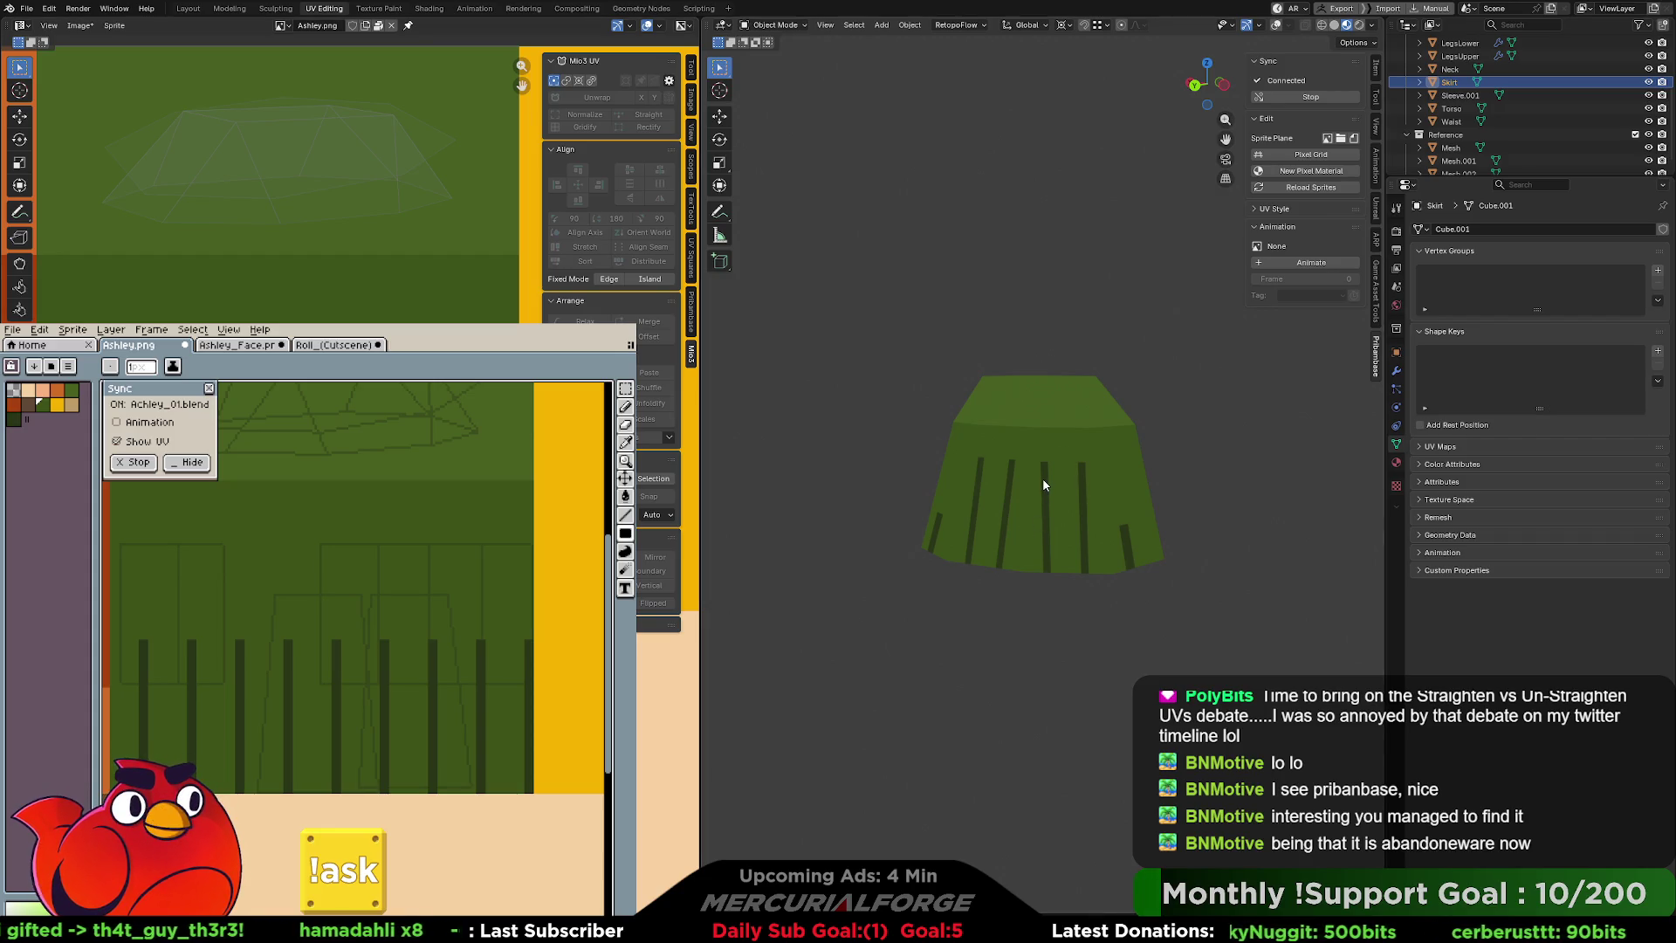
pyautogui.press('Tab')
pyautogui.press('Tab')
pyautogui.press('Tab')
pyautogui.press('a')
pyautogui.hotkey('alt', 'a')
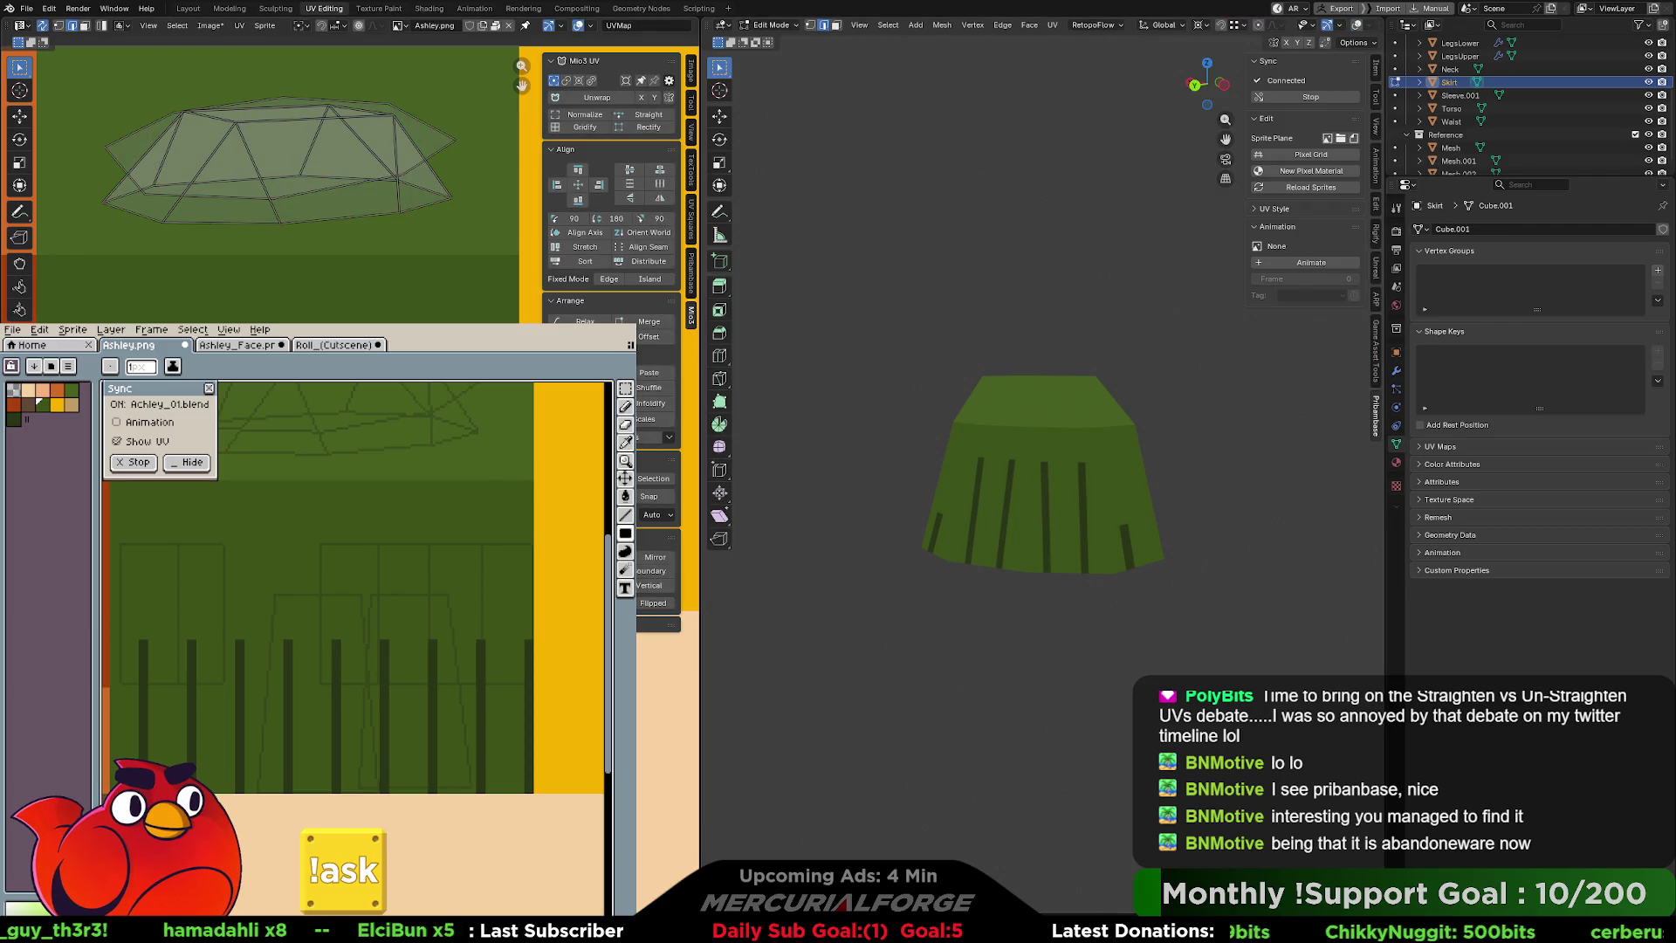
pyautogui.press('3')
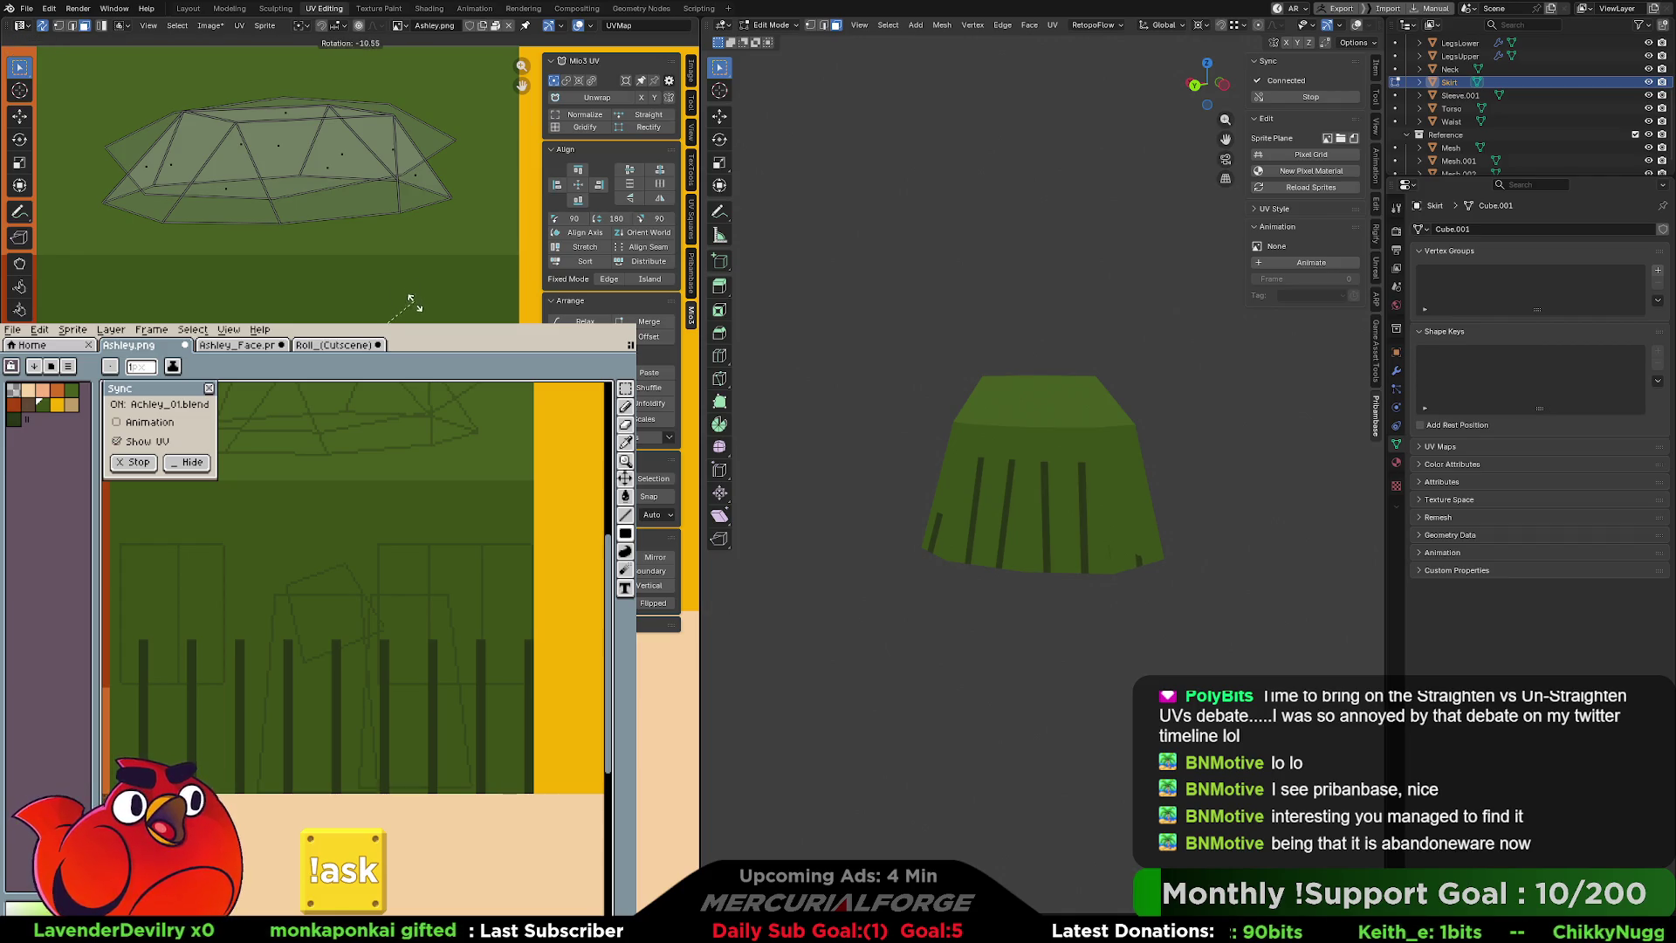
# Enlarge, lower and slightly rotate the skirt UV island so the pleat stripes run straighter.
pyautogui.press('r')
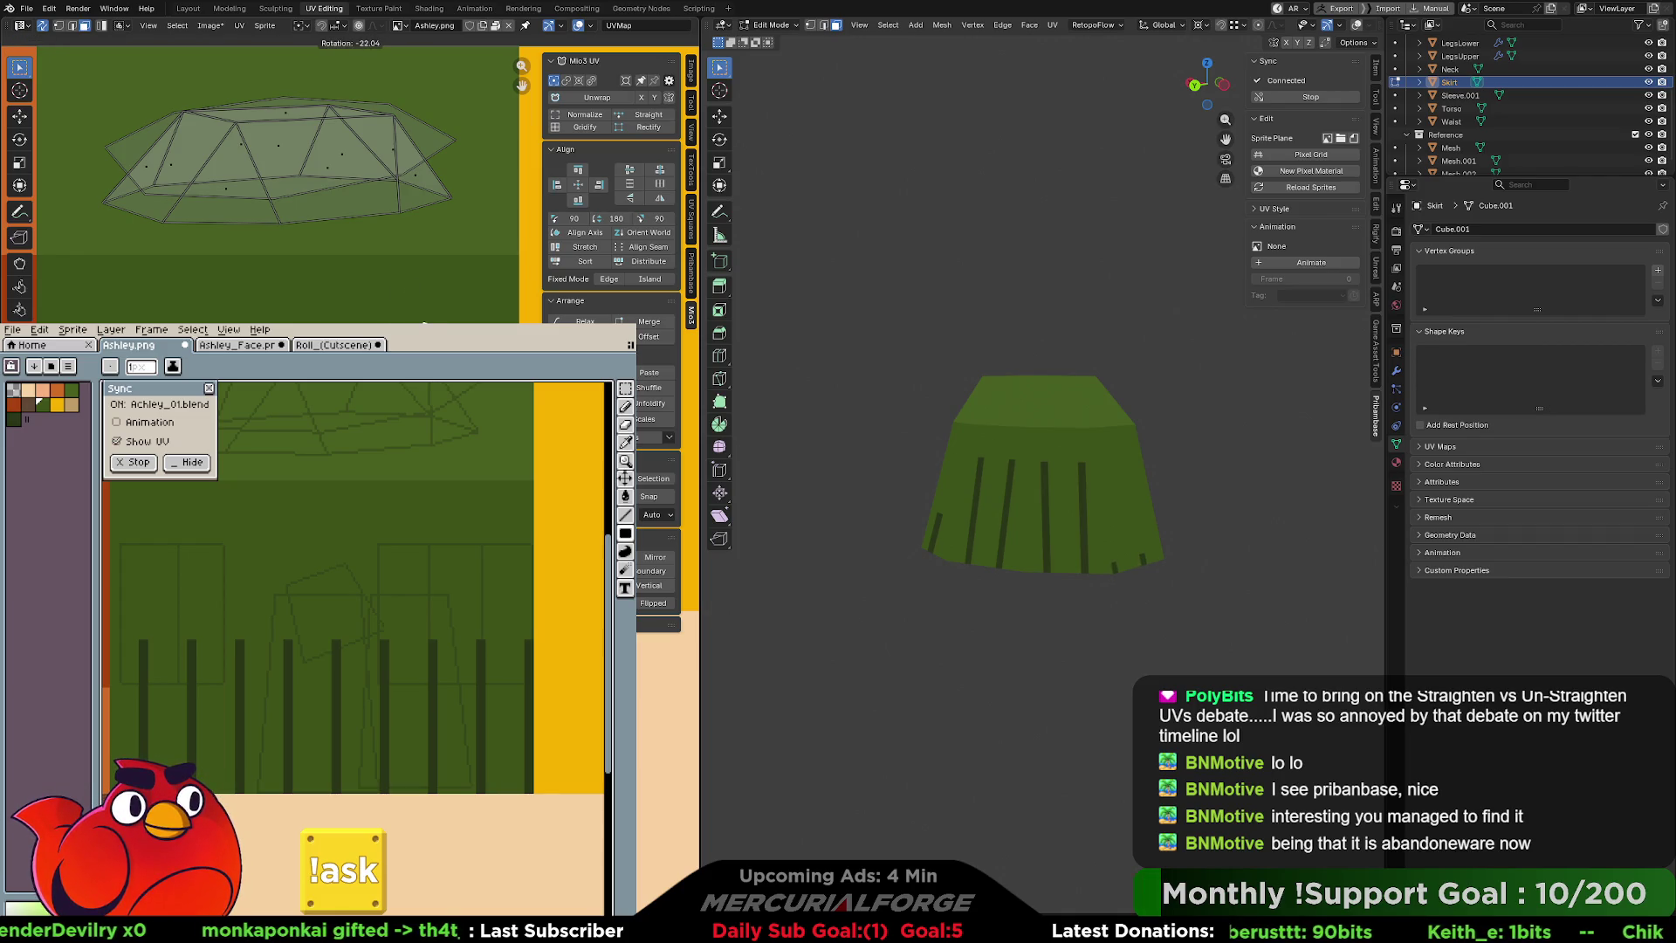
pyautogui.press('Escape')
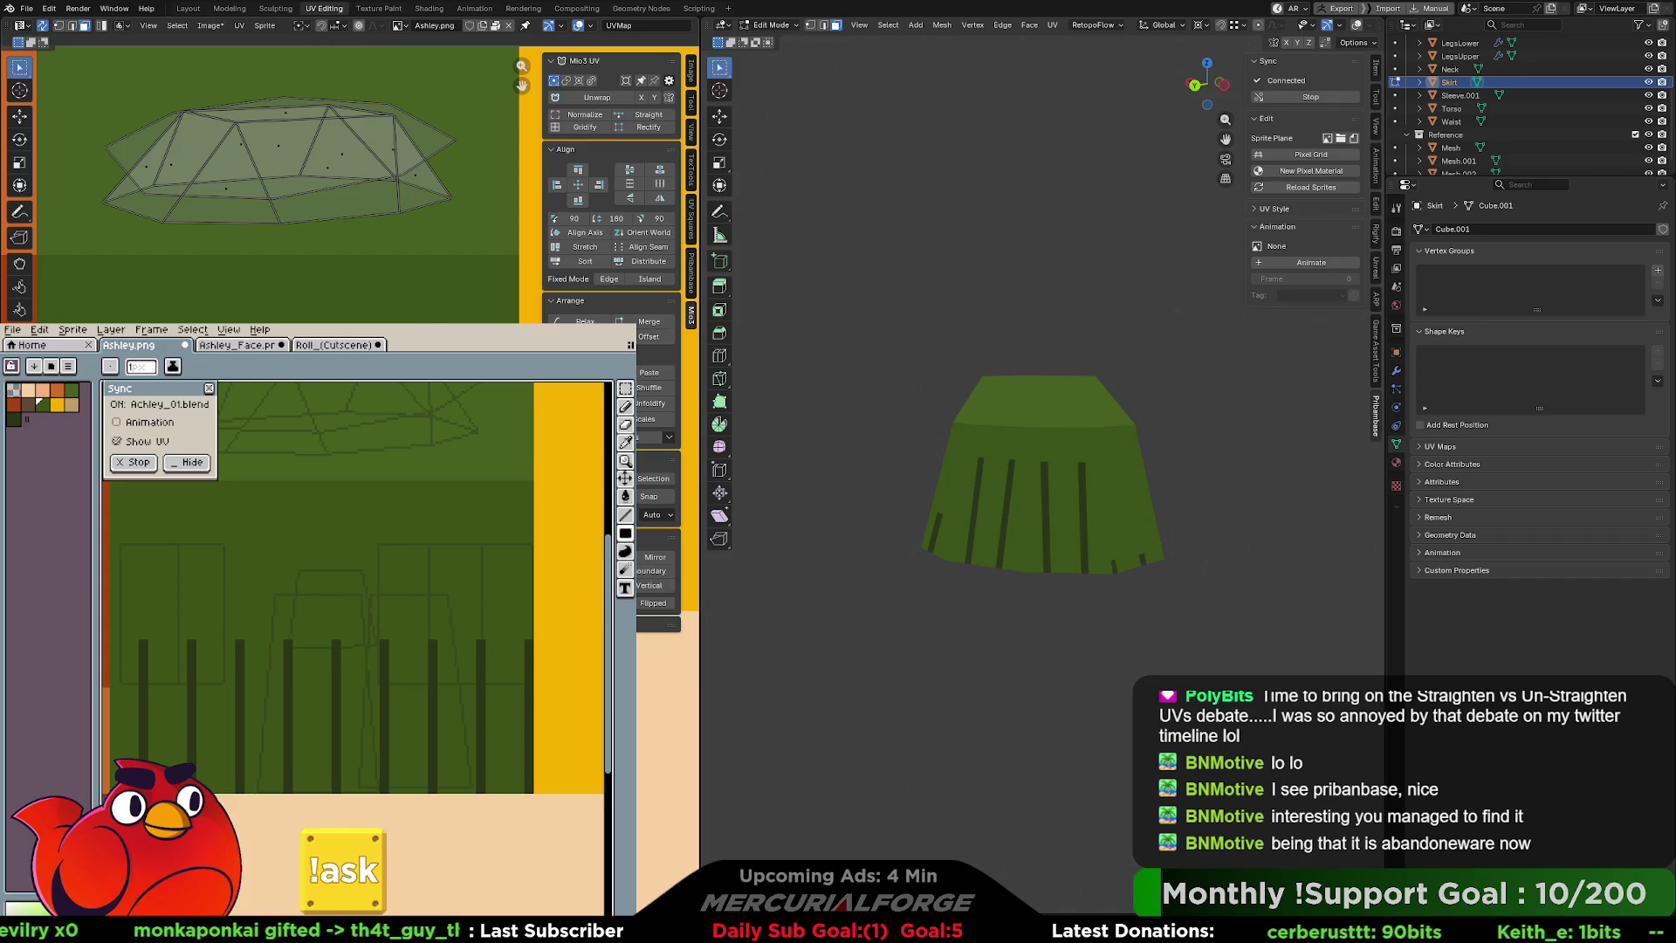
pyautogui.press('s')
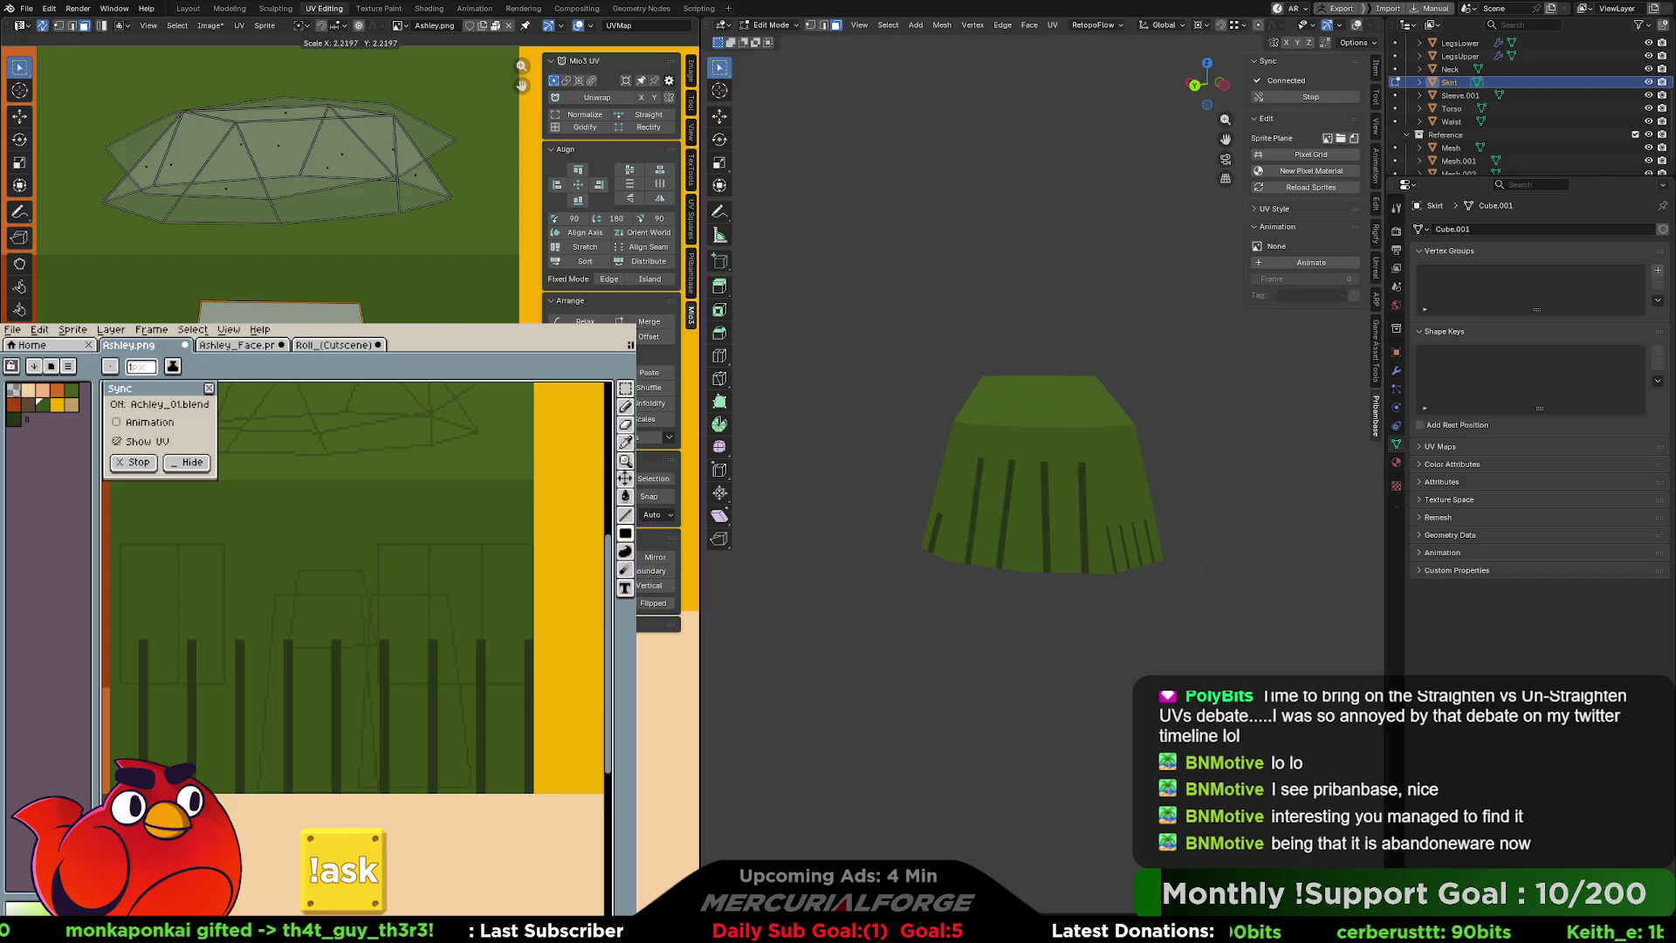
pyautogui.press('Return')
pyautogui.press('g')
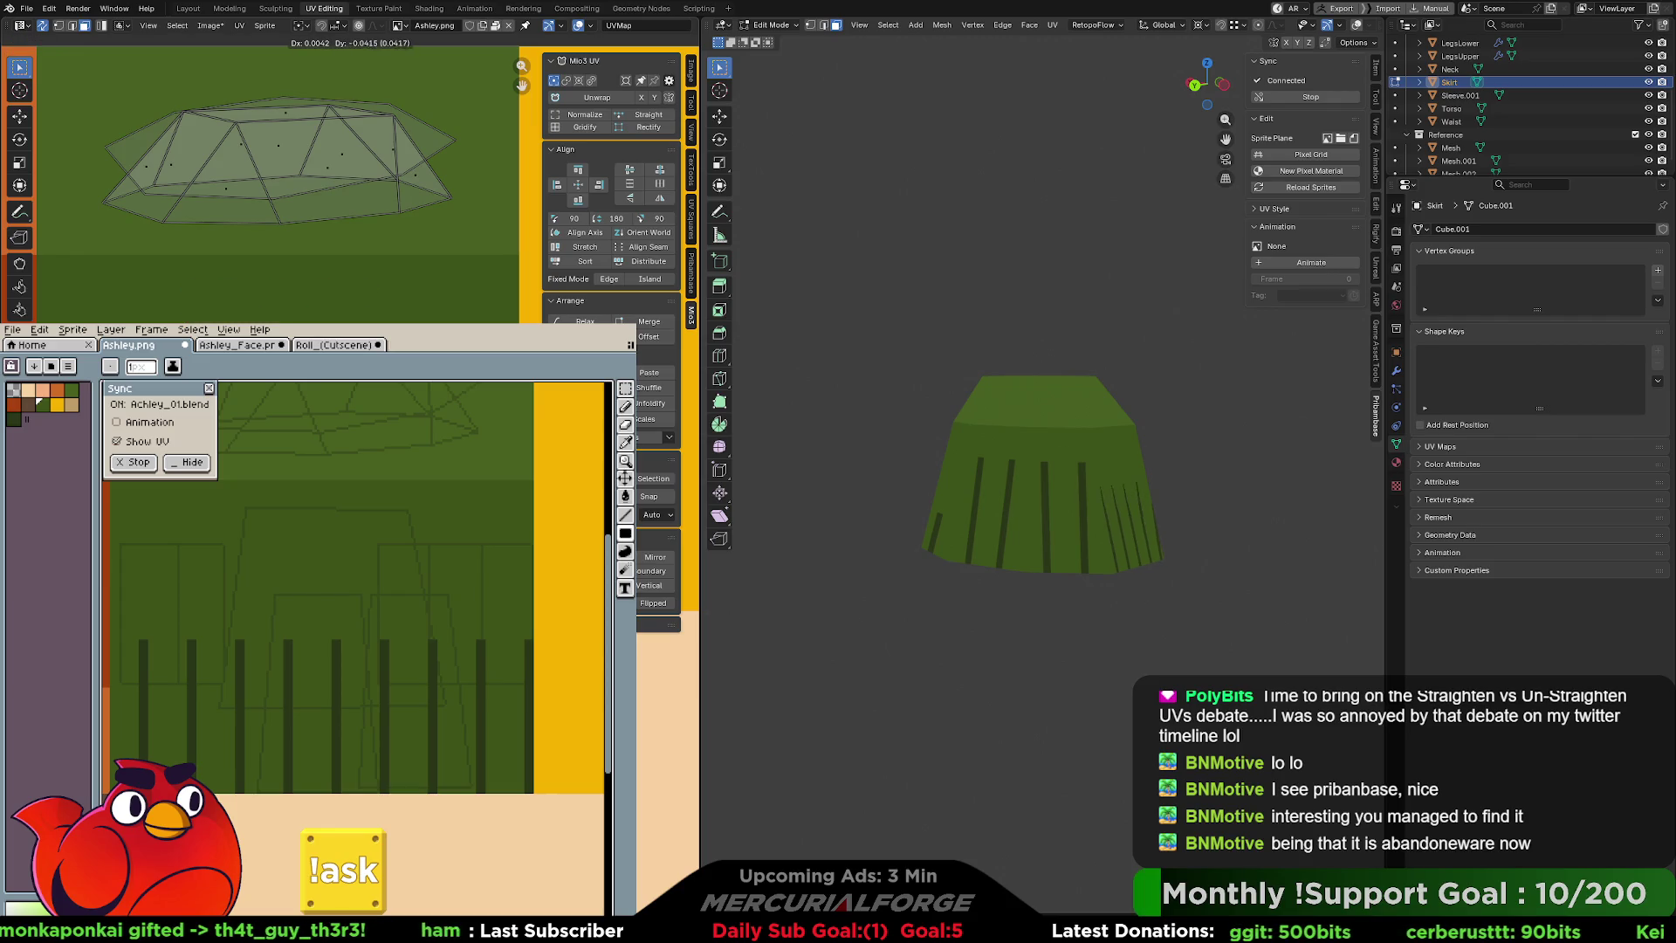
pyautogui.press('Return')
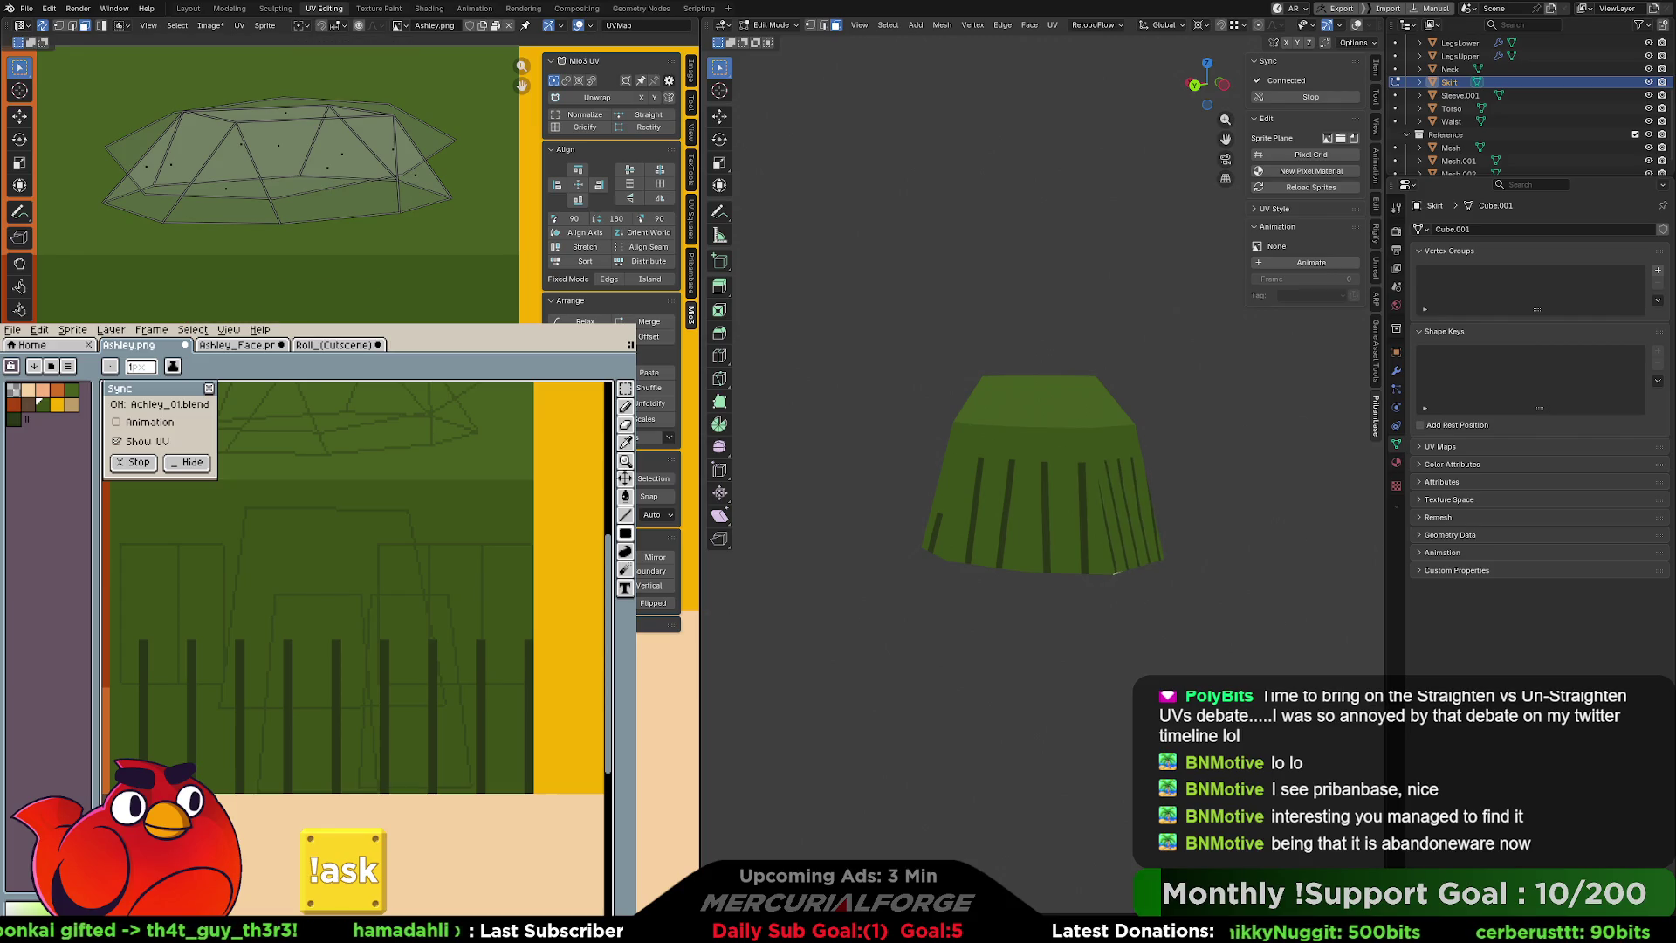
pyautogui.press('r')
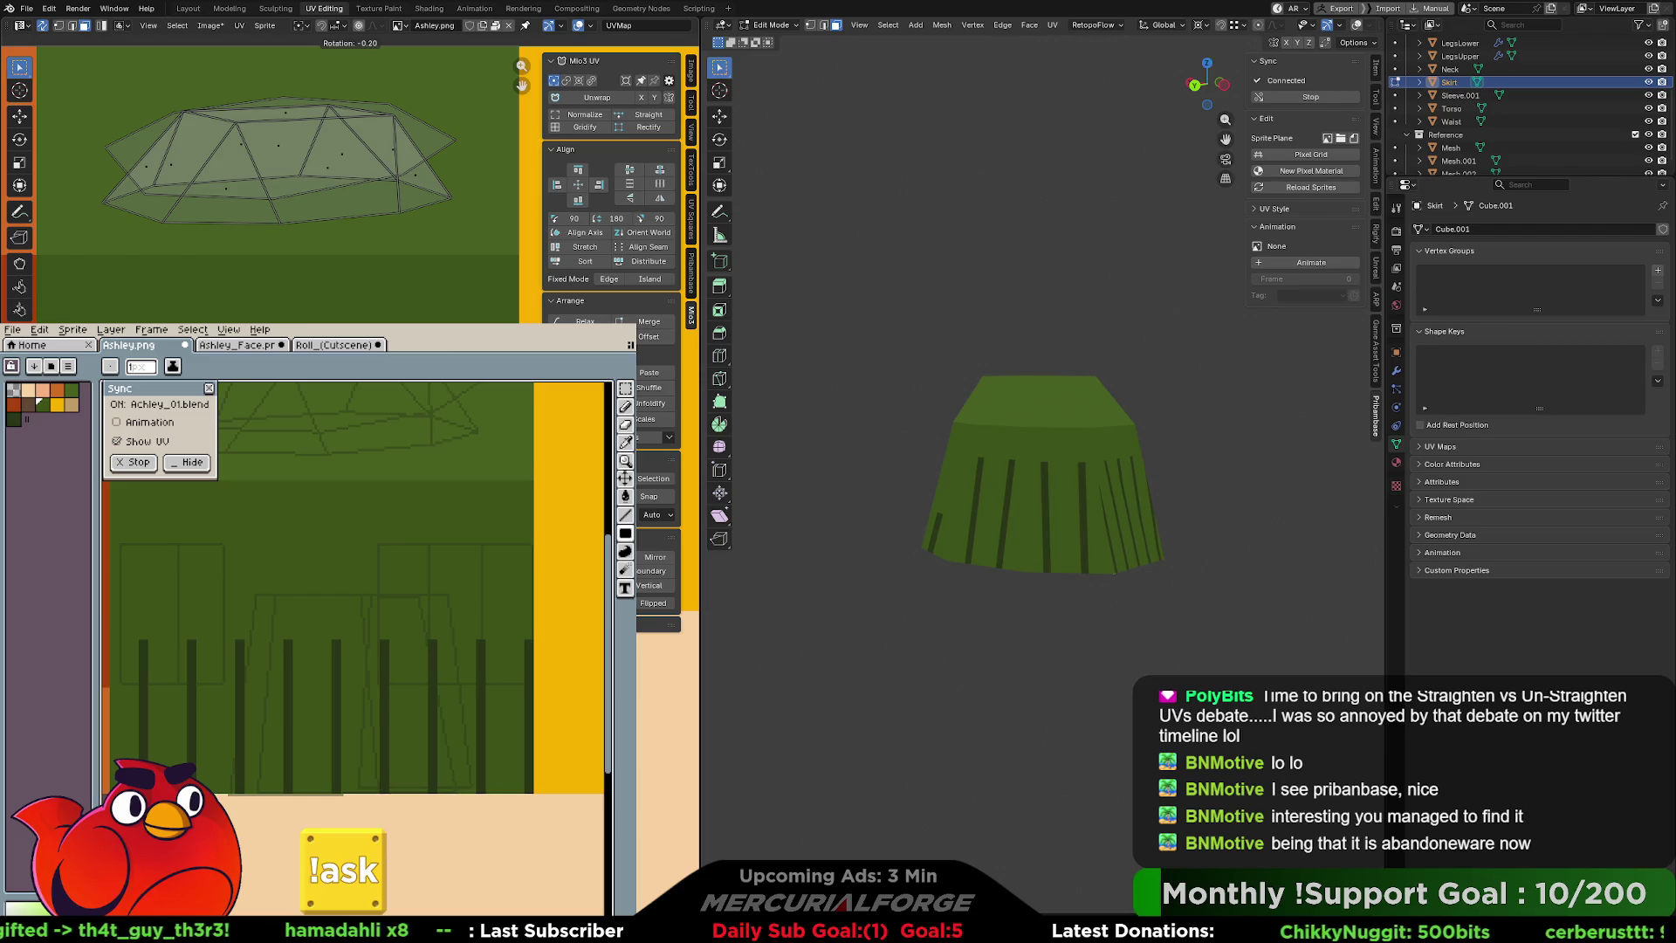
pyautogui.press('Return')
pyautogui.press('r')
pyautogui.press('Return')
pyautogui.moveTo(732, 494); pyautogui.dragTo(804, 494, button='middle')
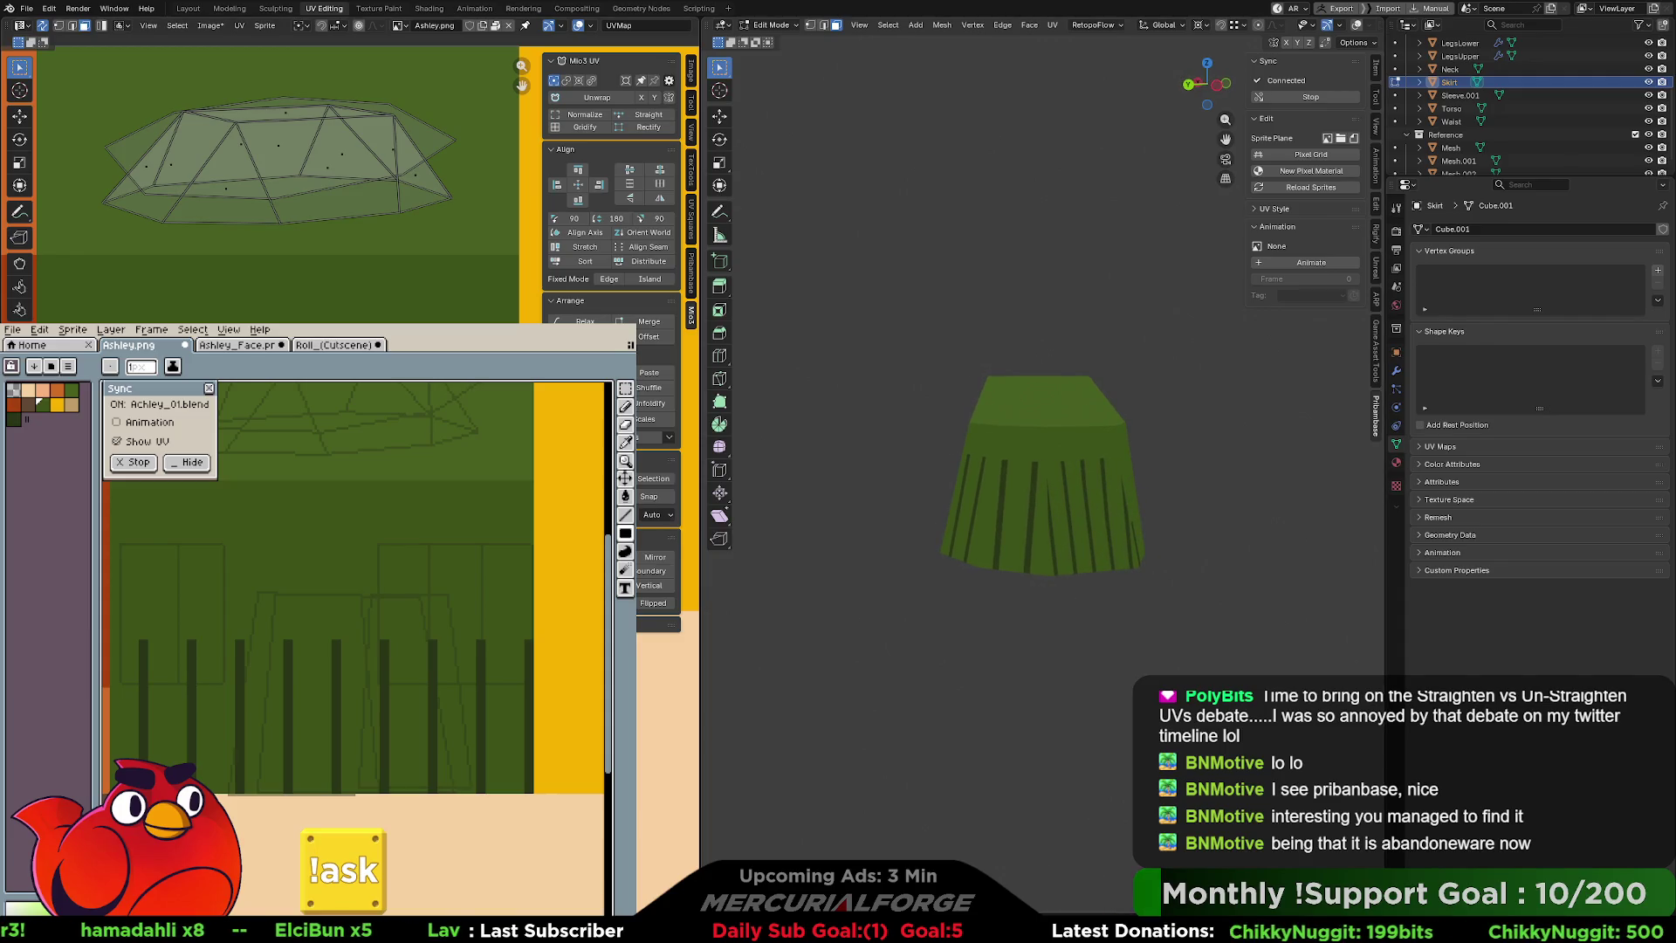
pyautogui.hotkey('alt', 'Tab')
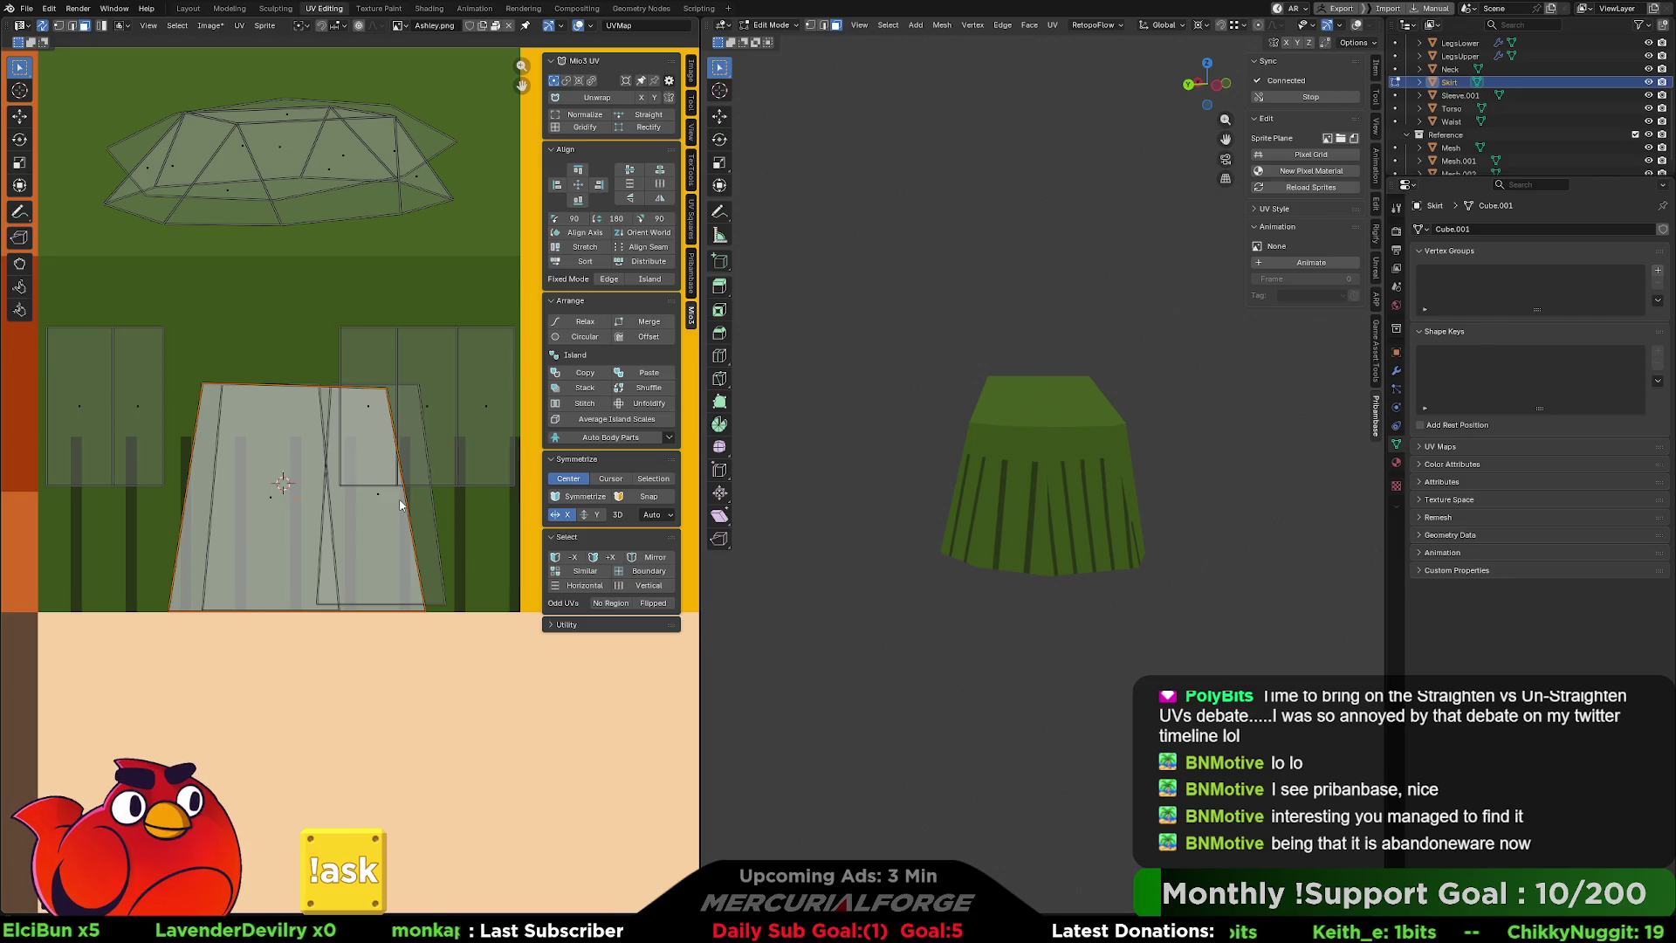
# Narrow the skirt UV island horizontally, slide it right and tilt it slightly.
pyautogui.press('s')
pyautogui.press('x')
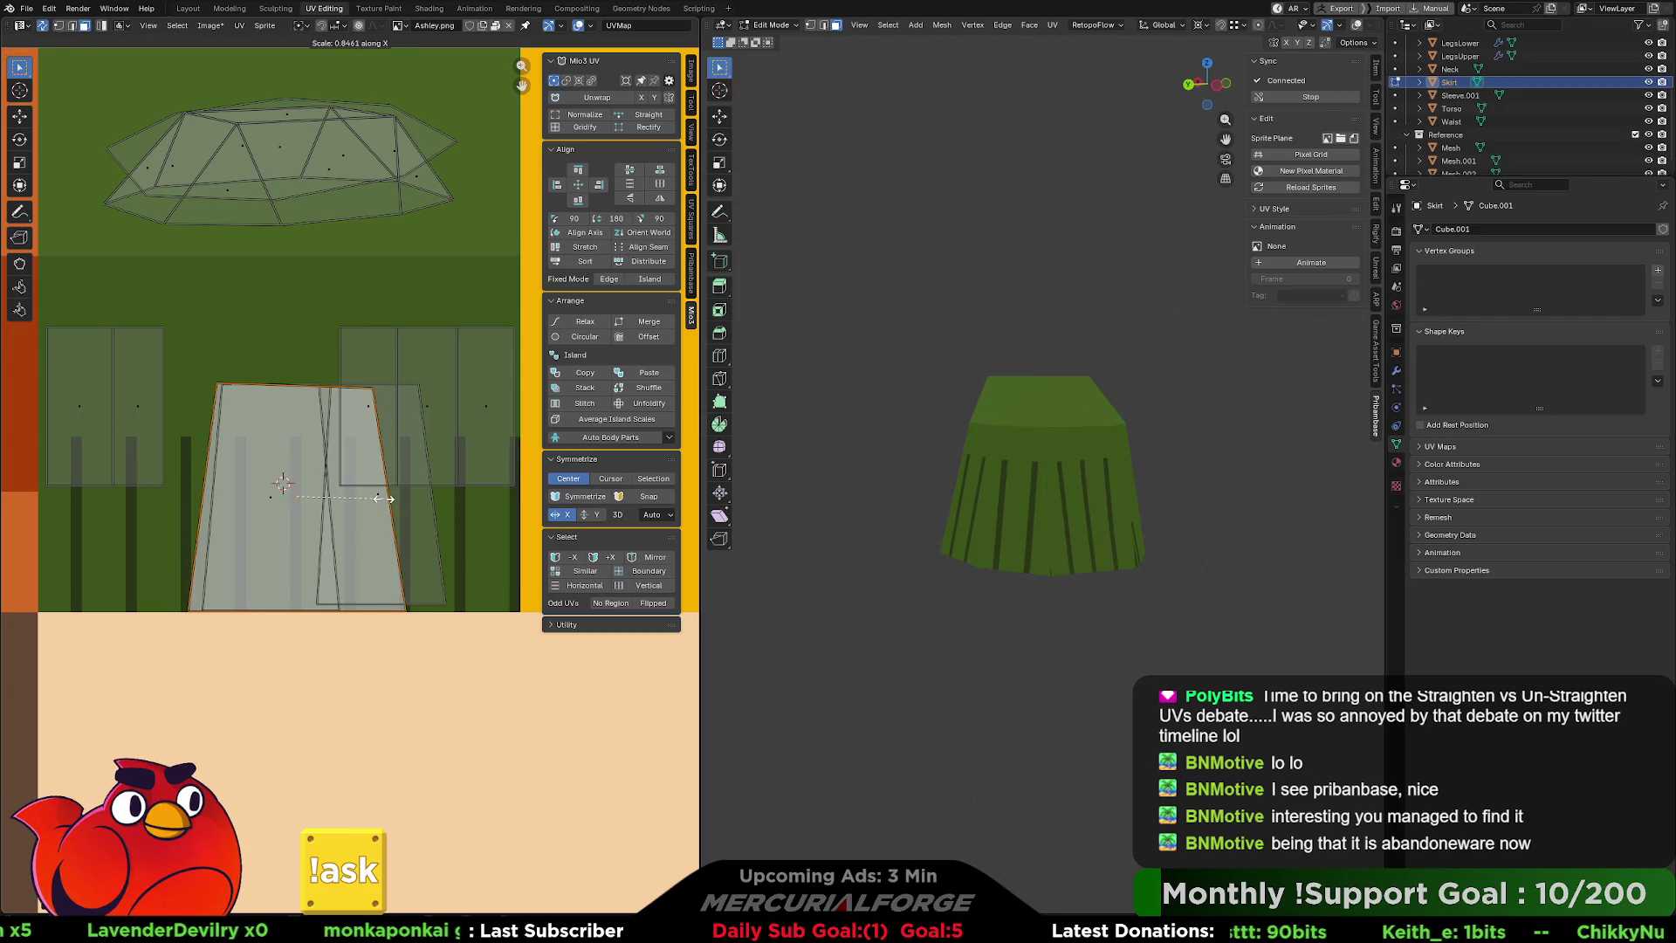
pyautogui.click(356, 498)
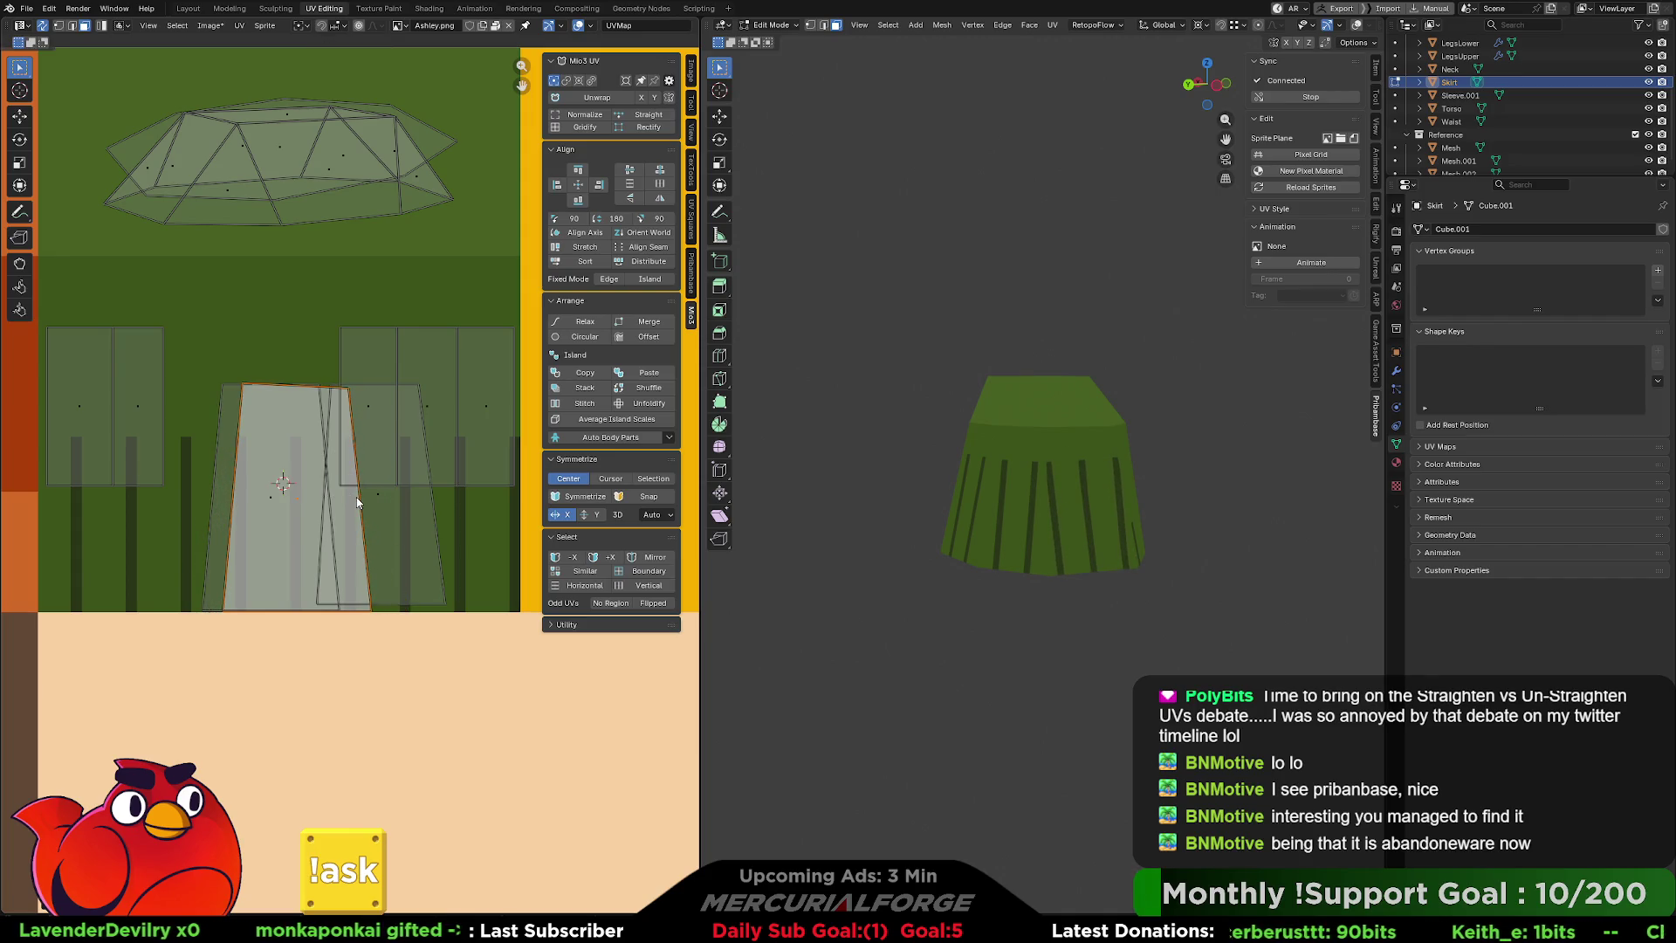
pyautogui.press('g')
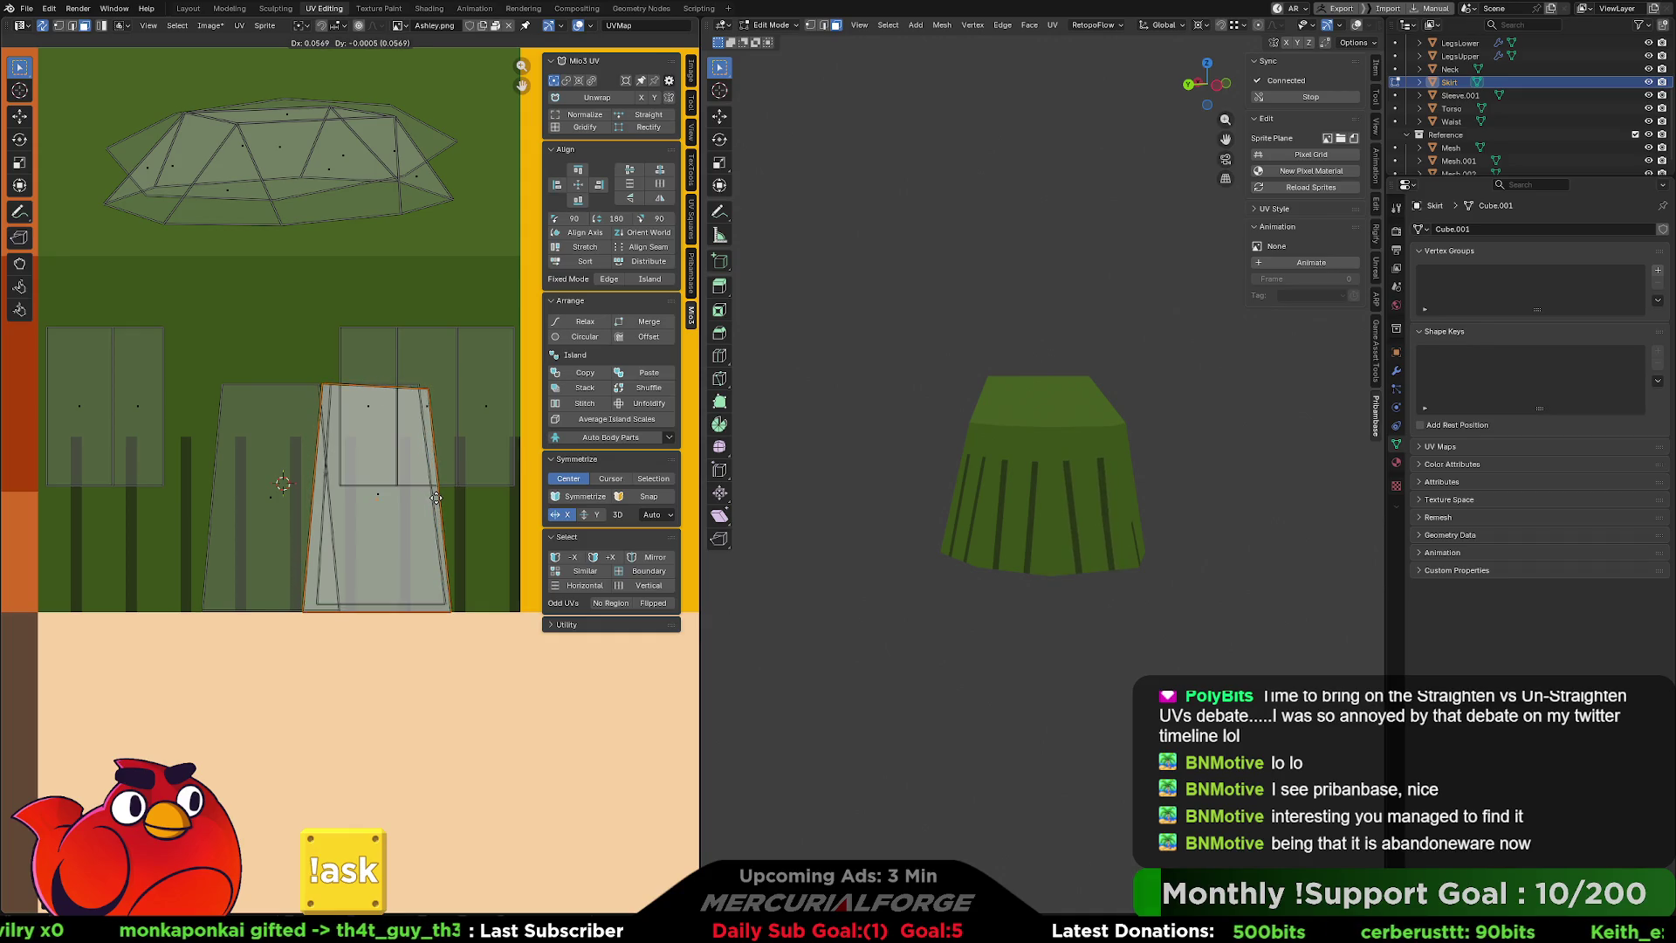
pyautogui.click(437, 496)
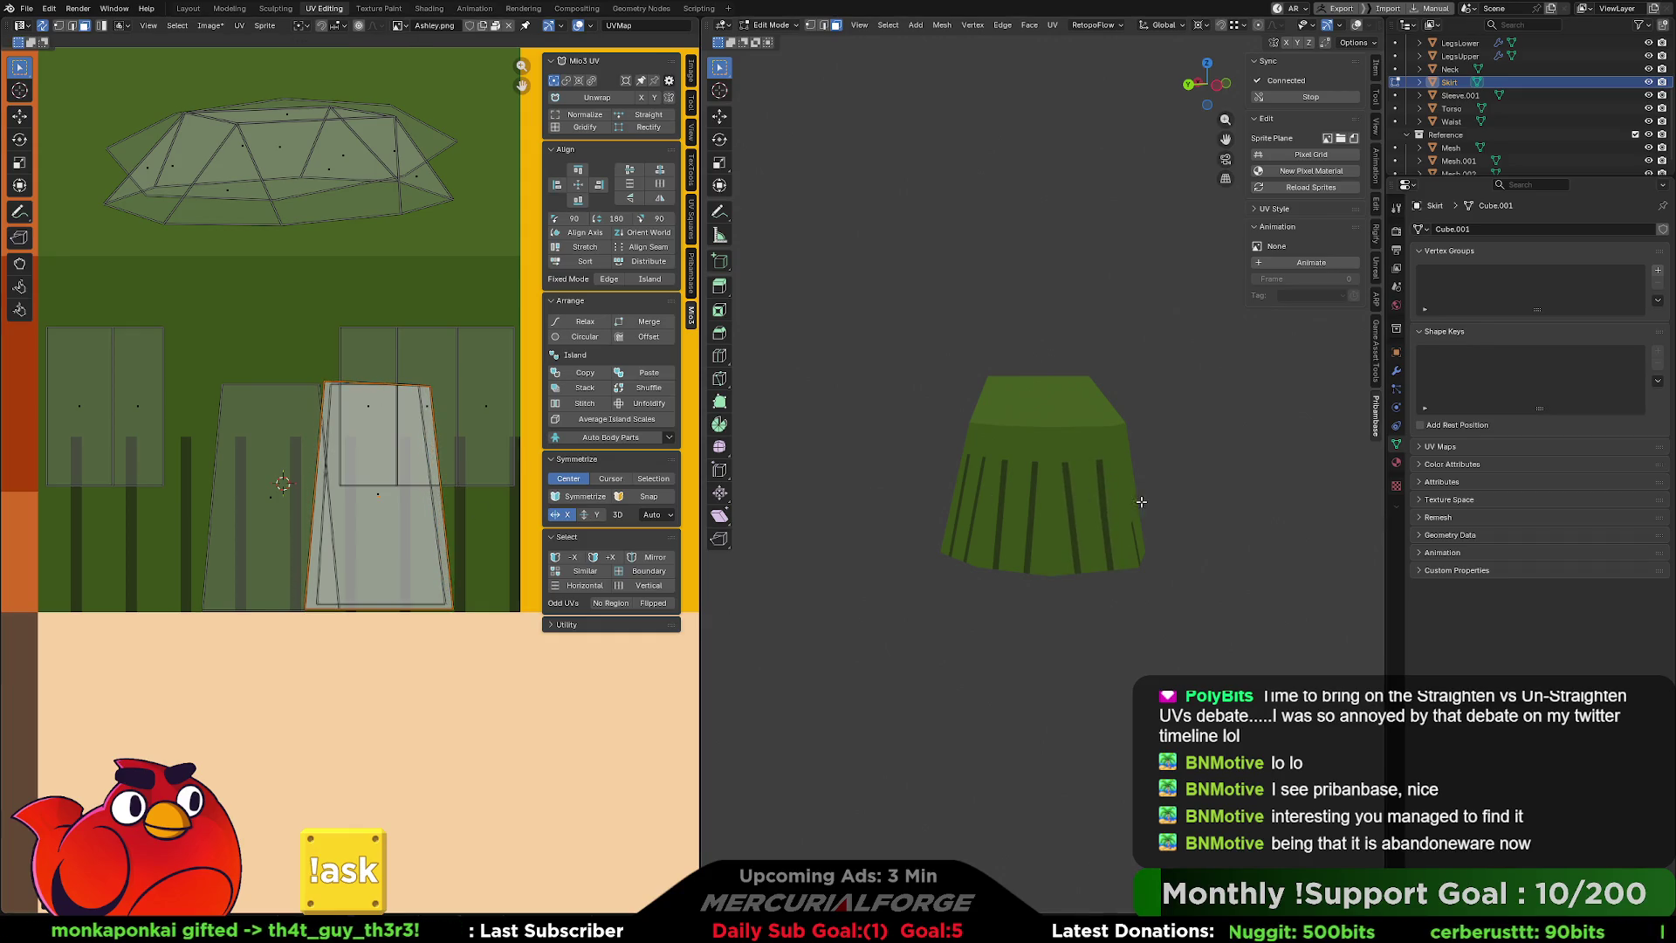
pyautogui.moveTo(1112, 503); pyautogui.dragTo(1110, 497, button='middle')
pyautogui.press('r')
pyautogui.click(506, 515)
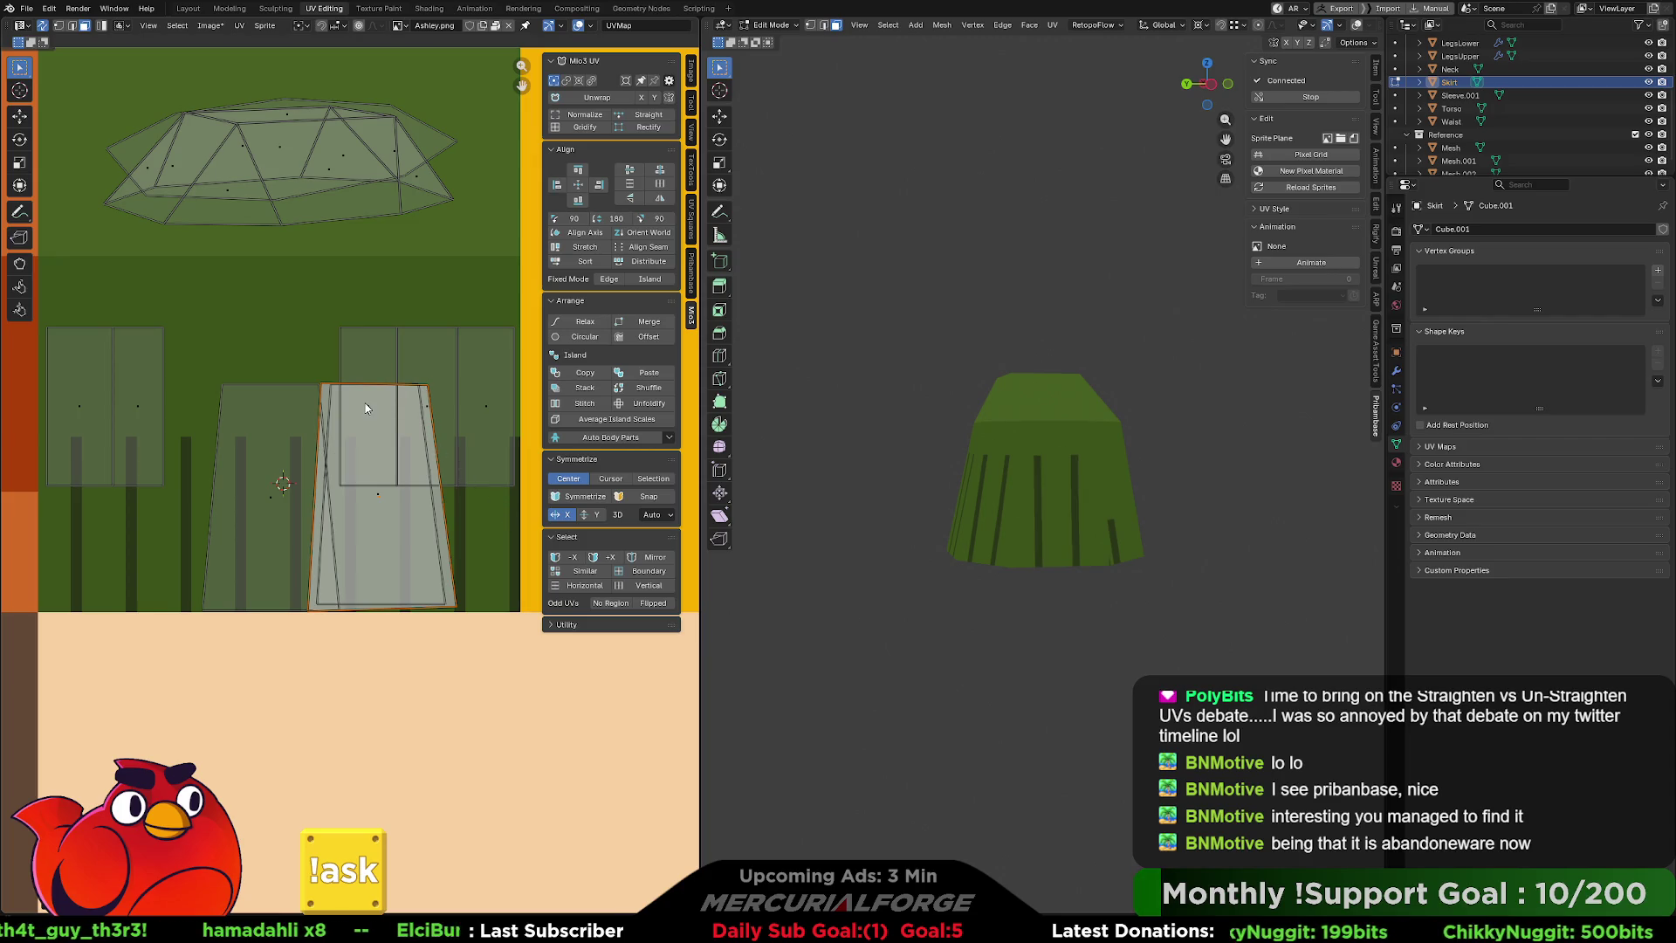
# Move the left island's top vertices vertically to a new height.
pyautogui.press('1')
pyautogui.keyDown('shift'); pyautogui.moveTo(336, 366); pyautogui.dragTo(206, 401); pyautogui.keyUp('shift')
pyautogui.press('g')
pyautogui.press('y')
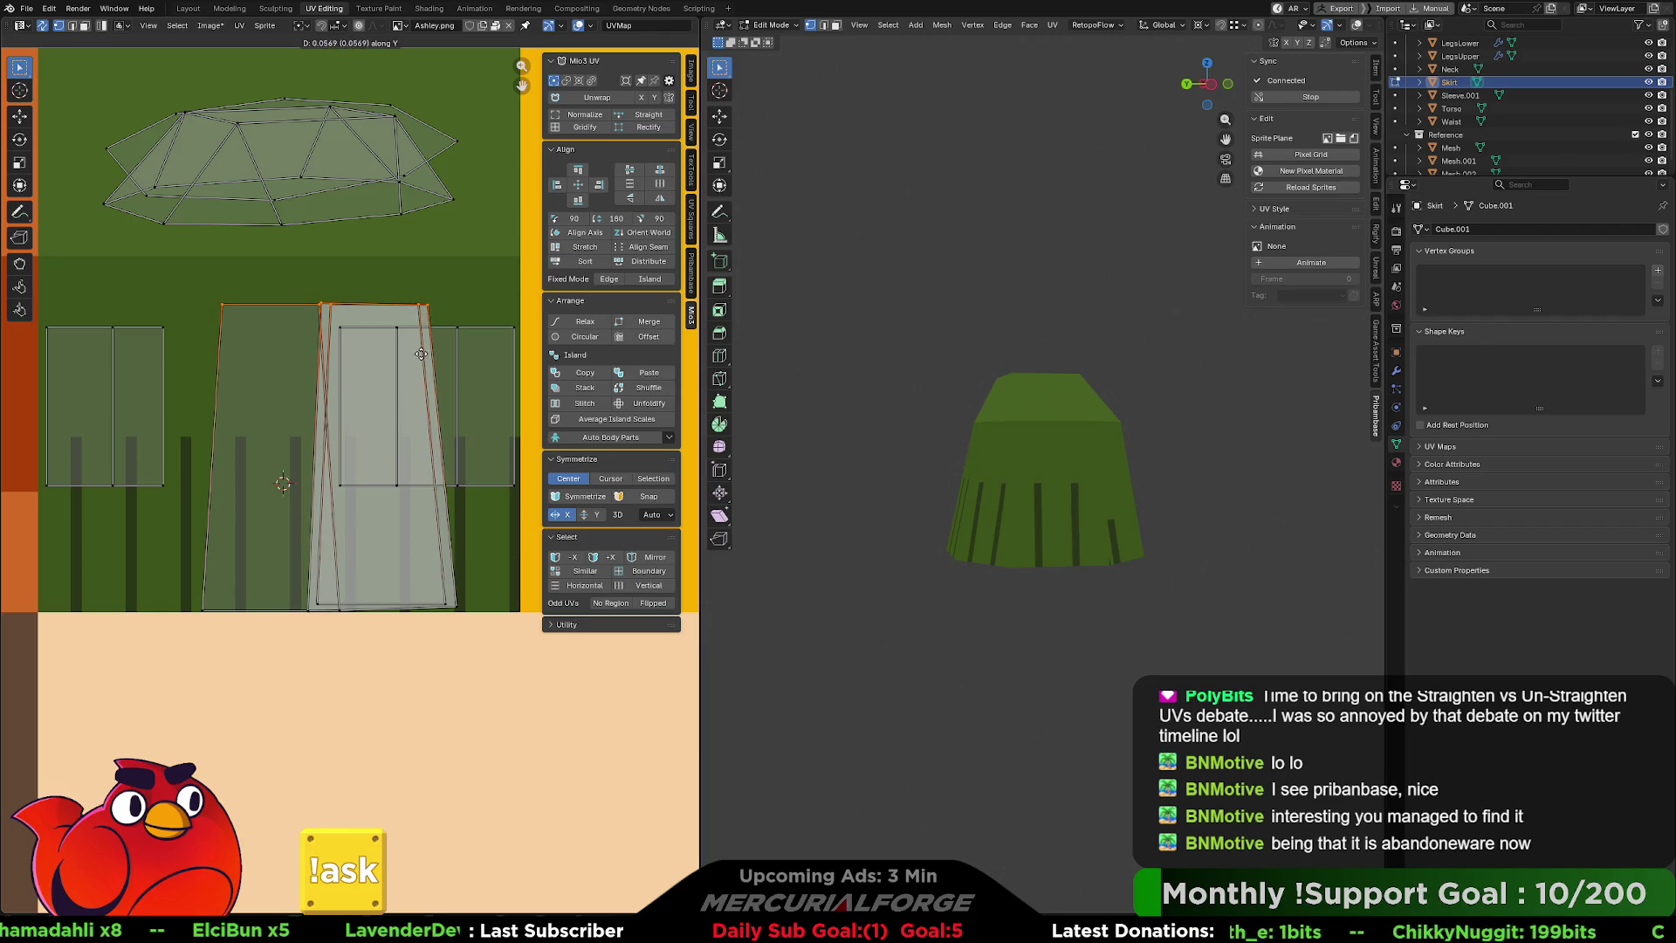
pyautogui.click(424, 325)
pyautogui.moveTo(1031, 471)
pyautogui.mouseDown(button='middle')
pyautogui.moveTo(1053, 482)
pyautogui.moveTo(1008, 483)
pyautogui.mouseUp(button='middle')
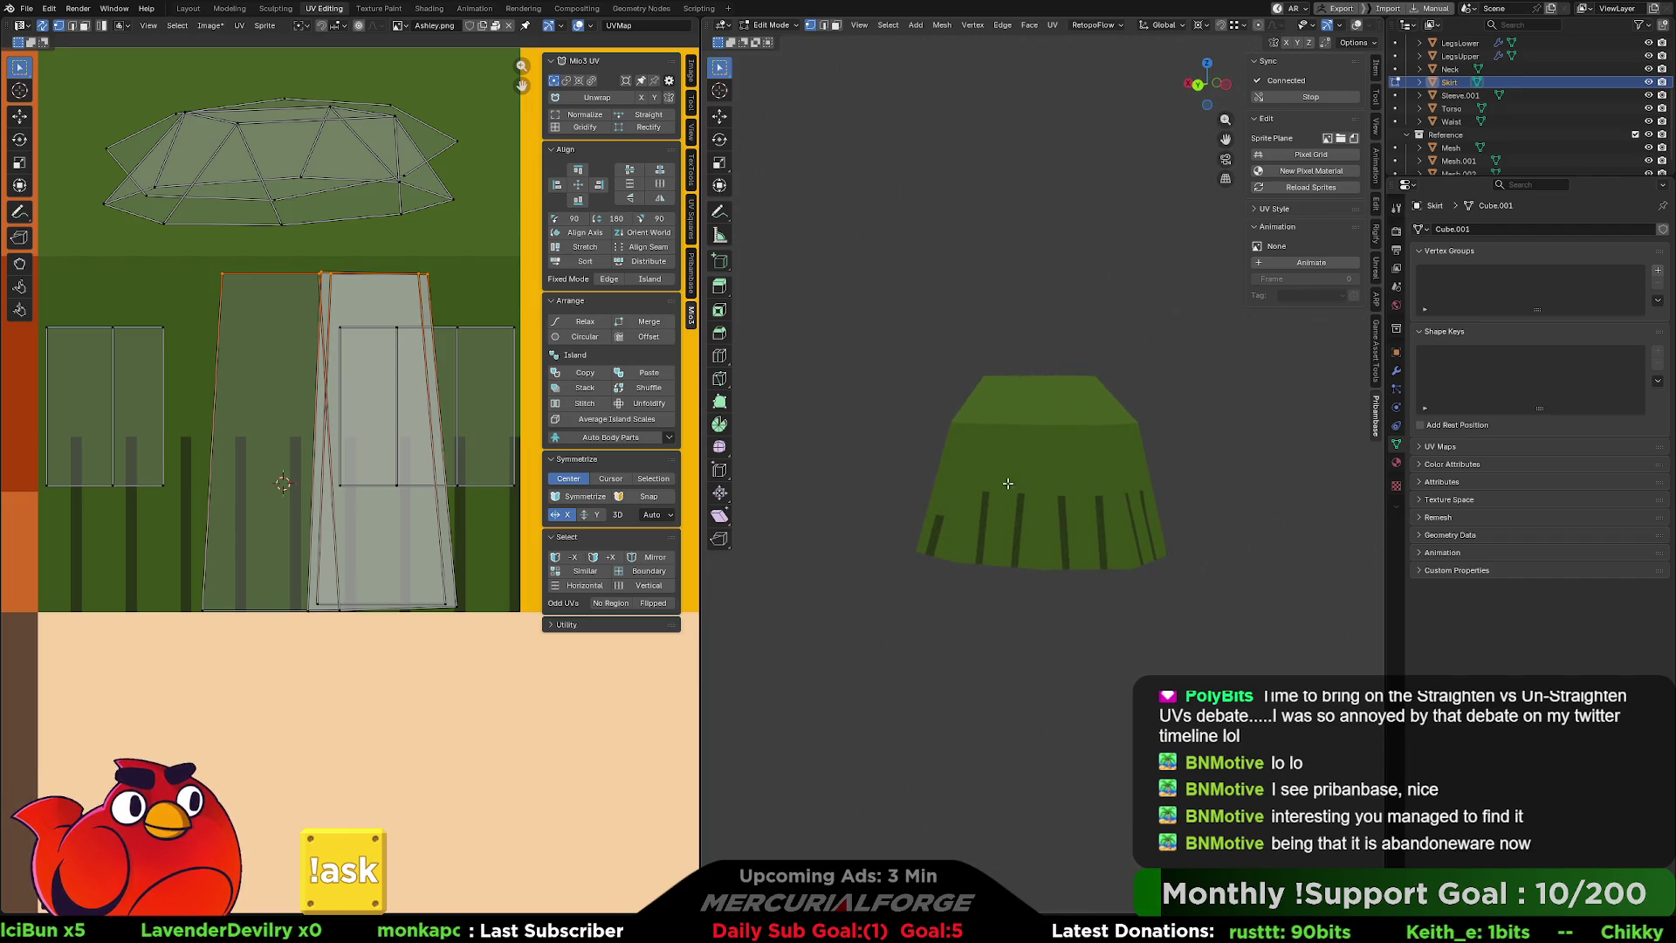
# Shift the left island's left and right edges horizontally to widen it across the stripes.
pyautogui.moveTo(232, 277); pyautogui.dragTo(172, 647)
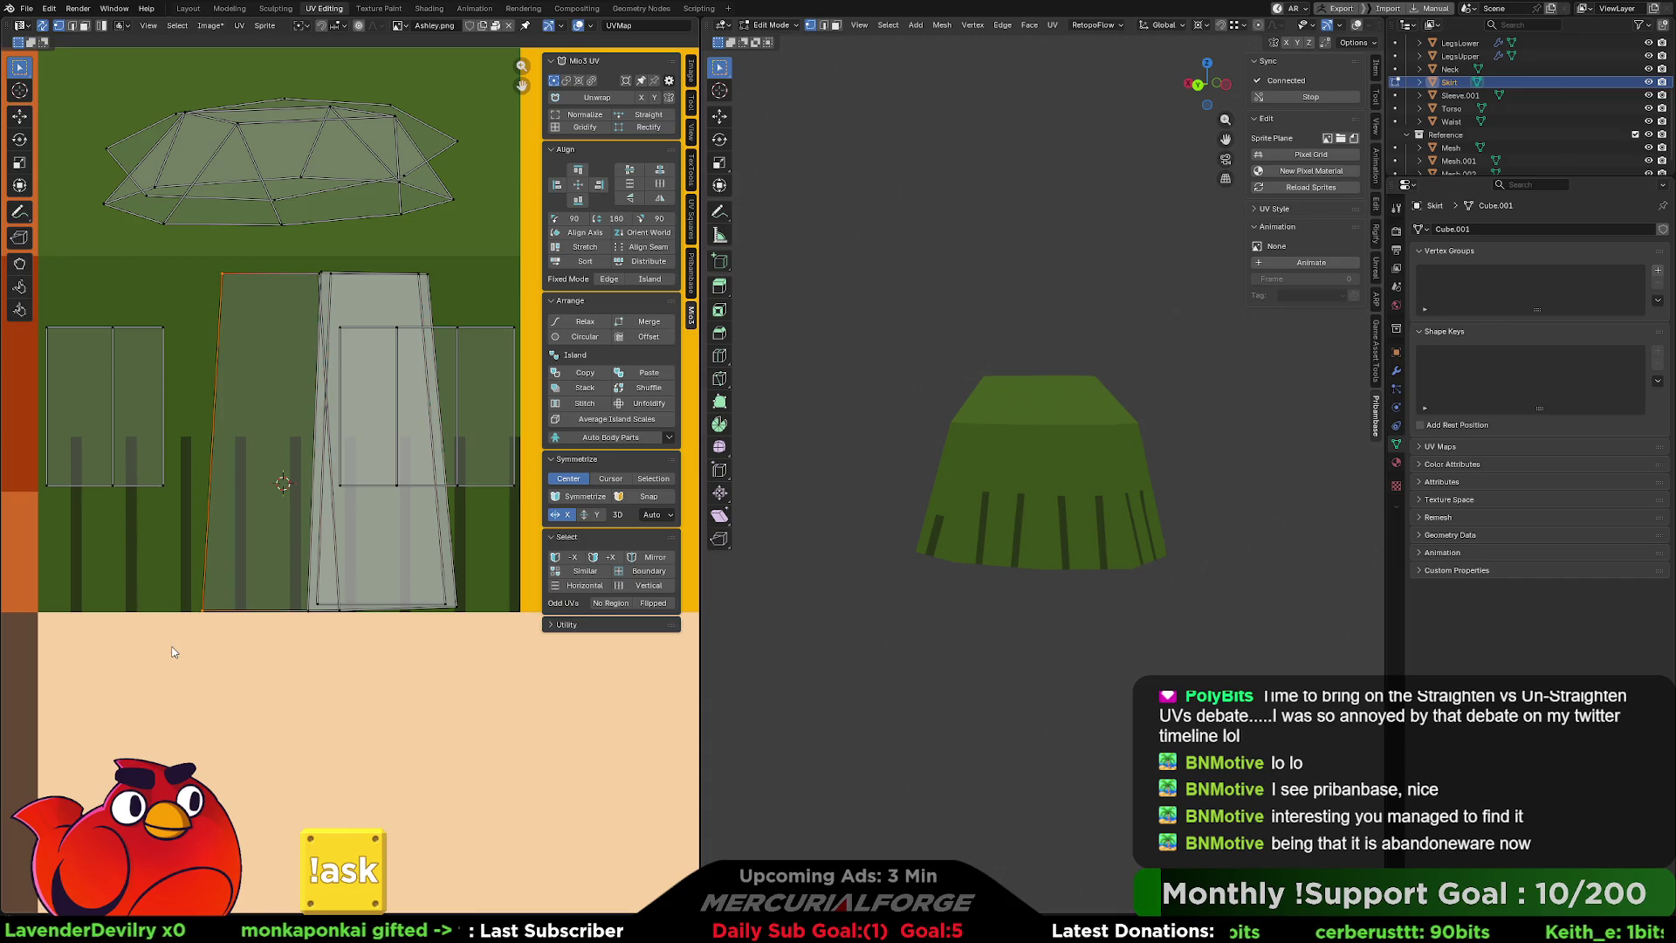
pyautogui.press('g')
pyautogui.press('x')
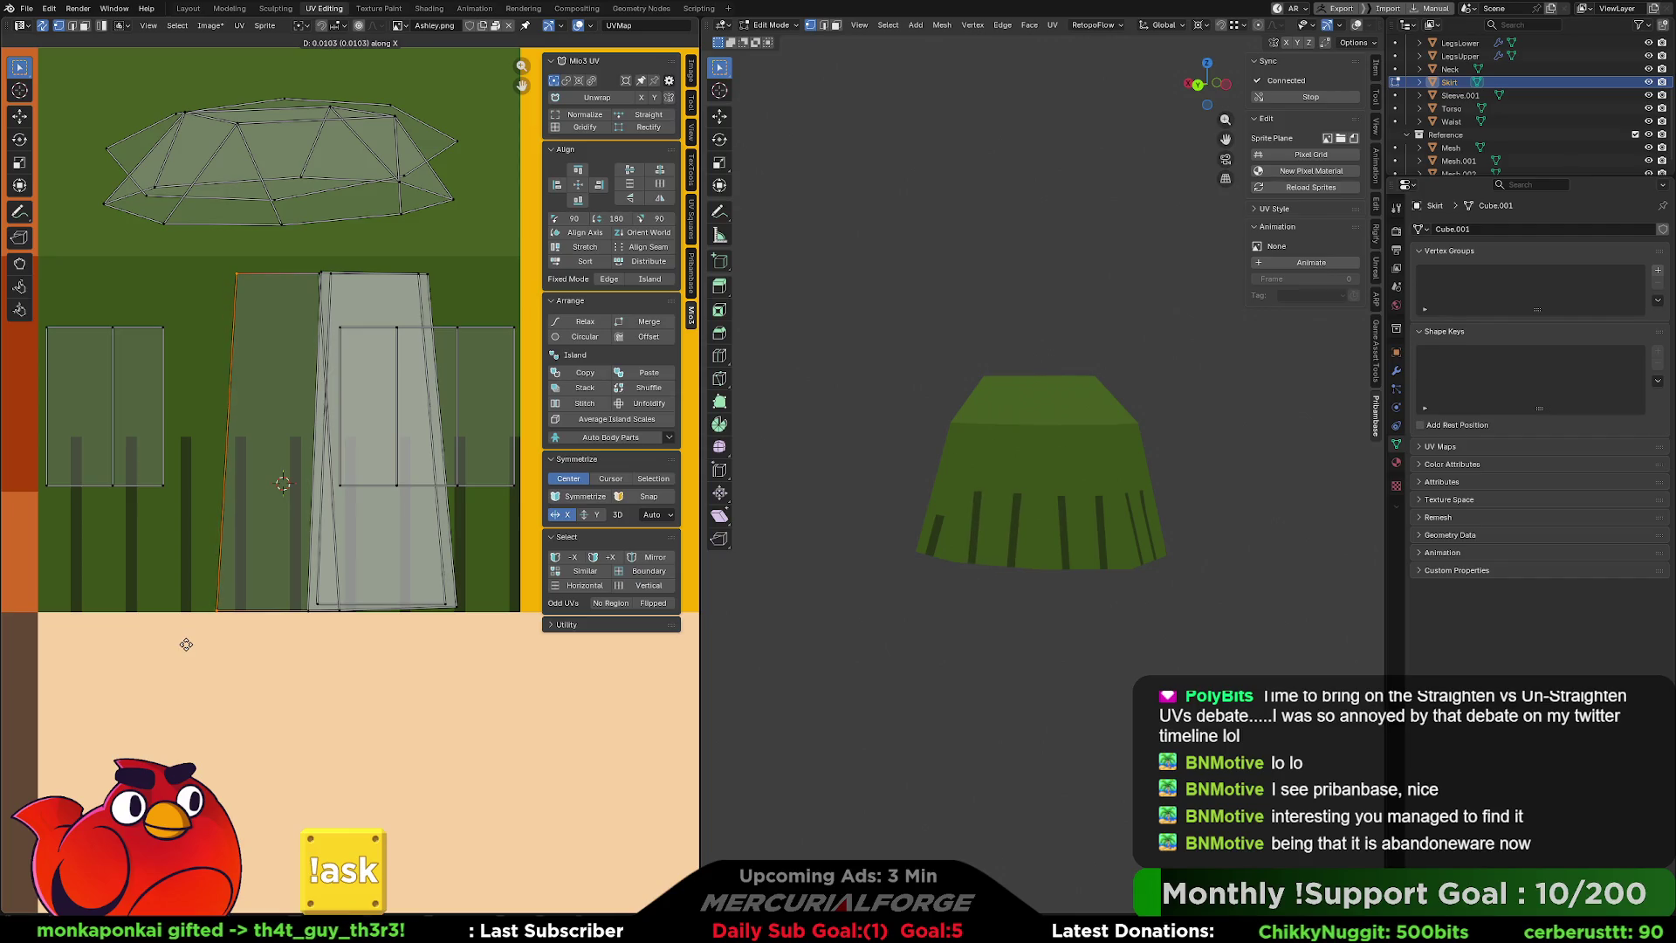
pyautogui.click(184, 649)
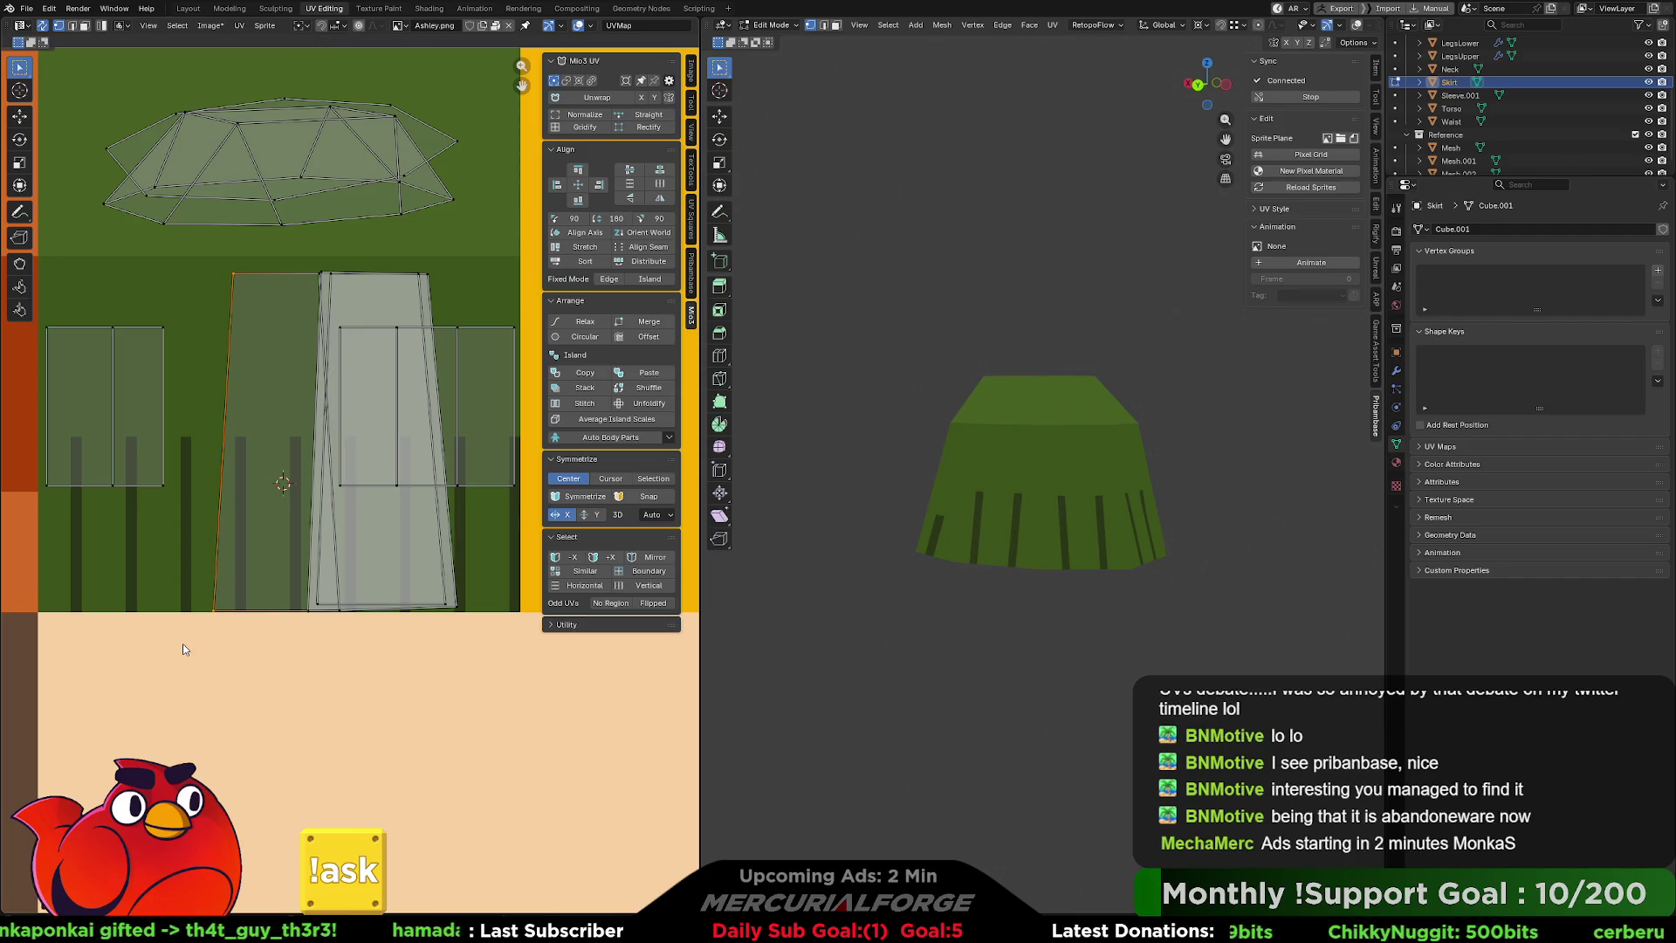
pyautogui.click(343, 611)
pyautogui.press('g')
pyautogui.press('x')
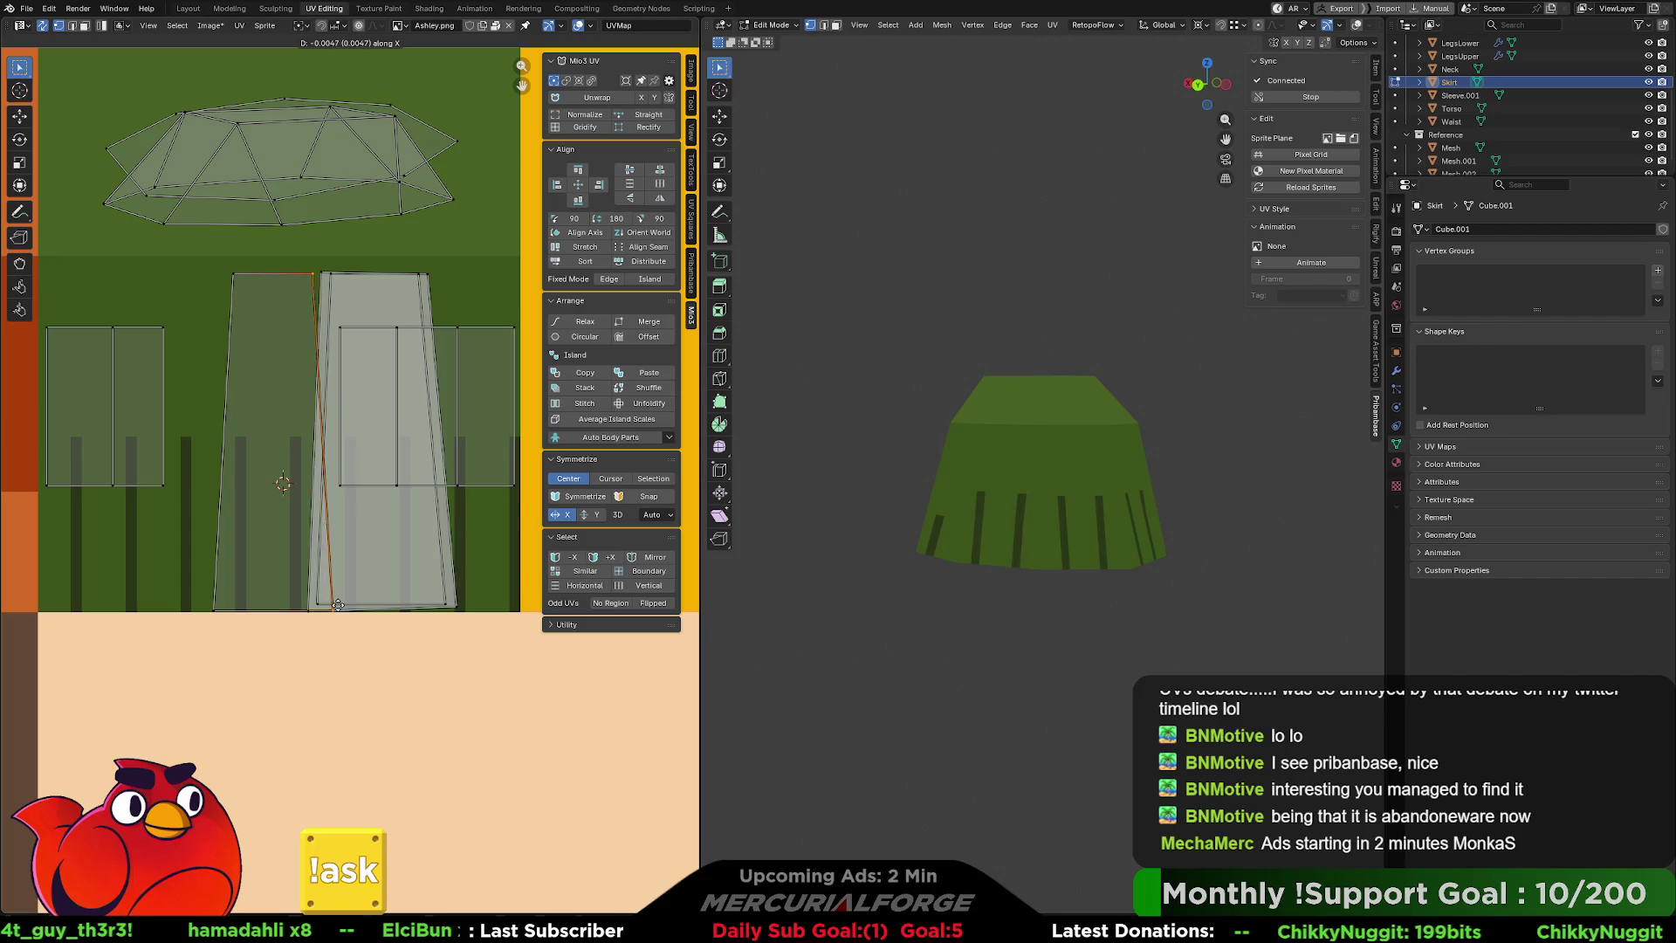
pyautogui.click(346, 606)
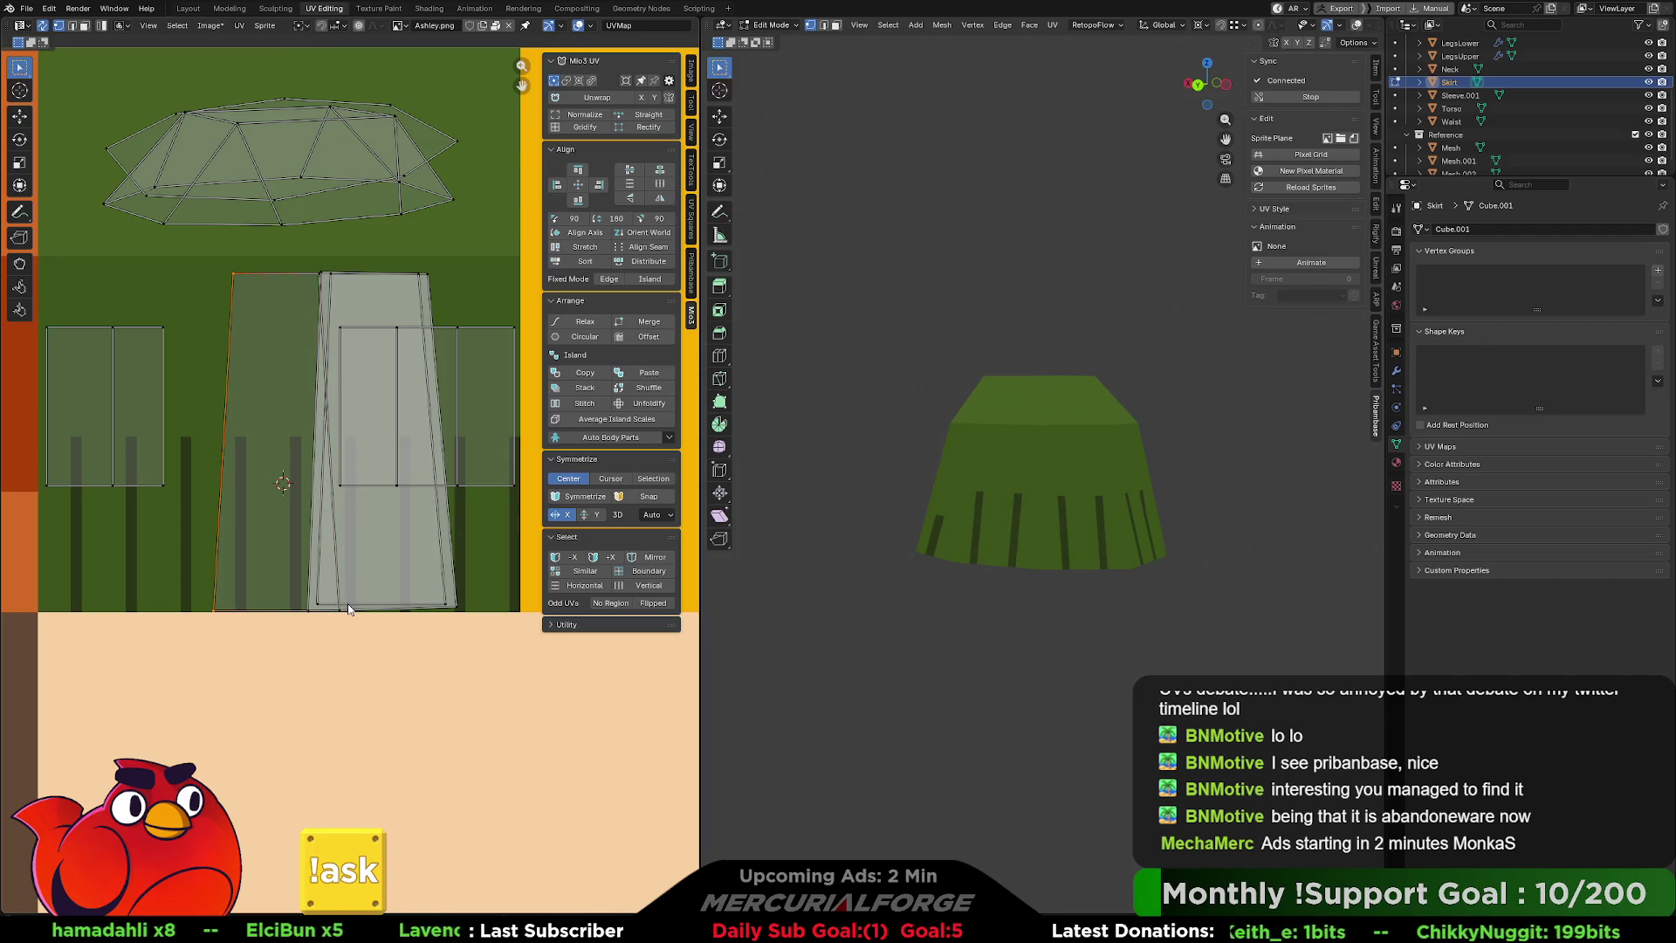
pyautogui.hotkey('ctrl', 'z')
pyautogui.hotkey('ctrl', 'z')
pyautogui.hotkey('ctrl', 'z')
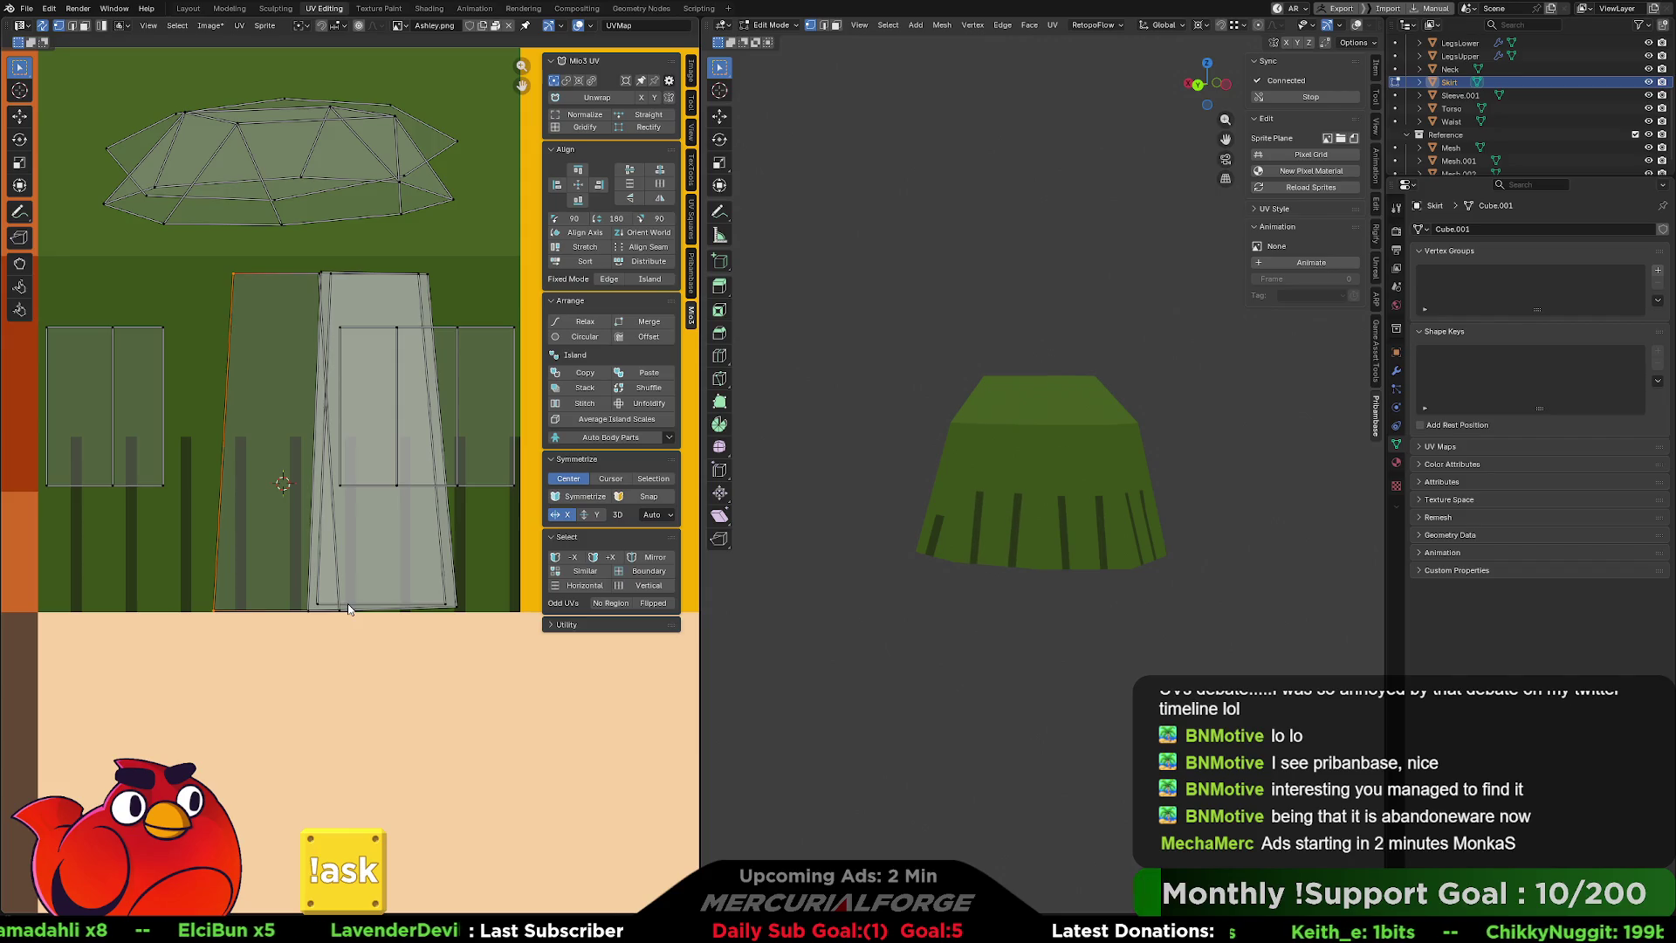
pyautogui.hotkey('ctrl', 'shift', 'z')
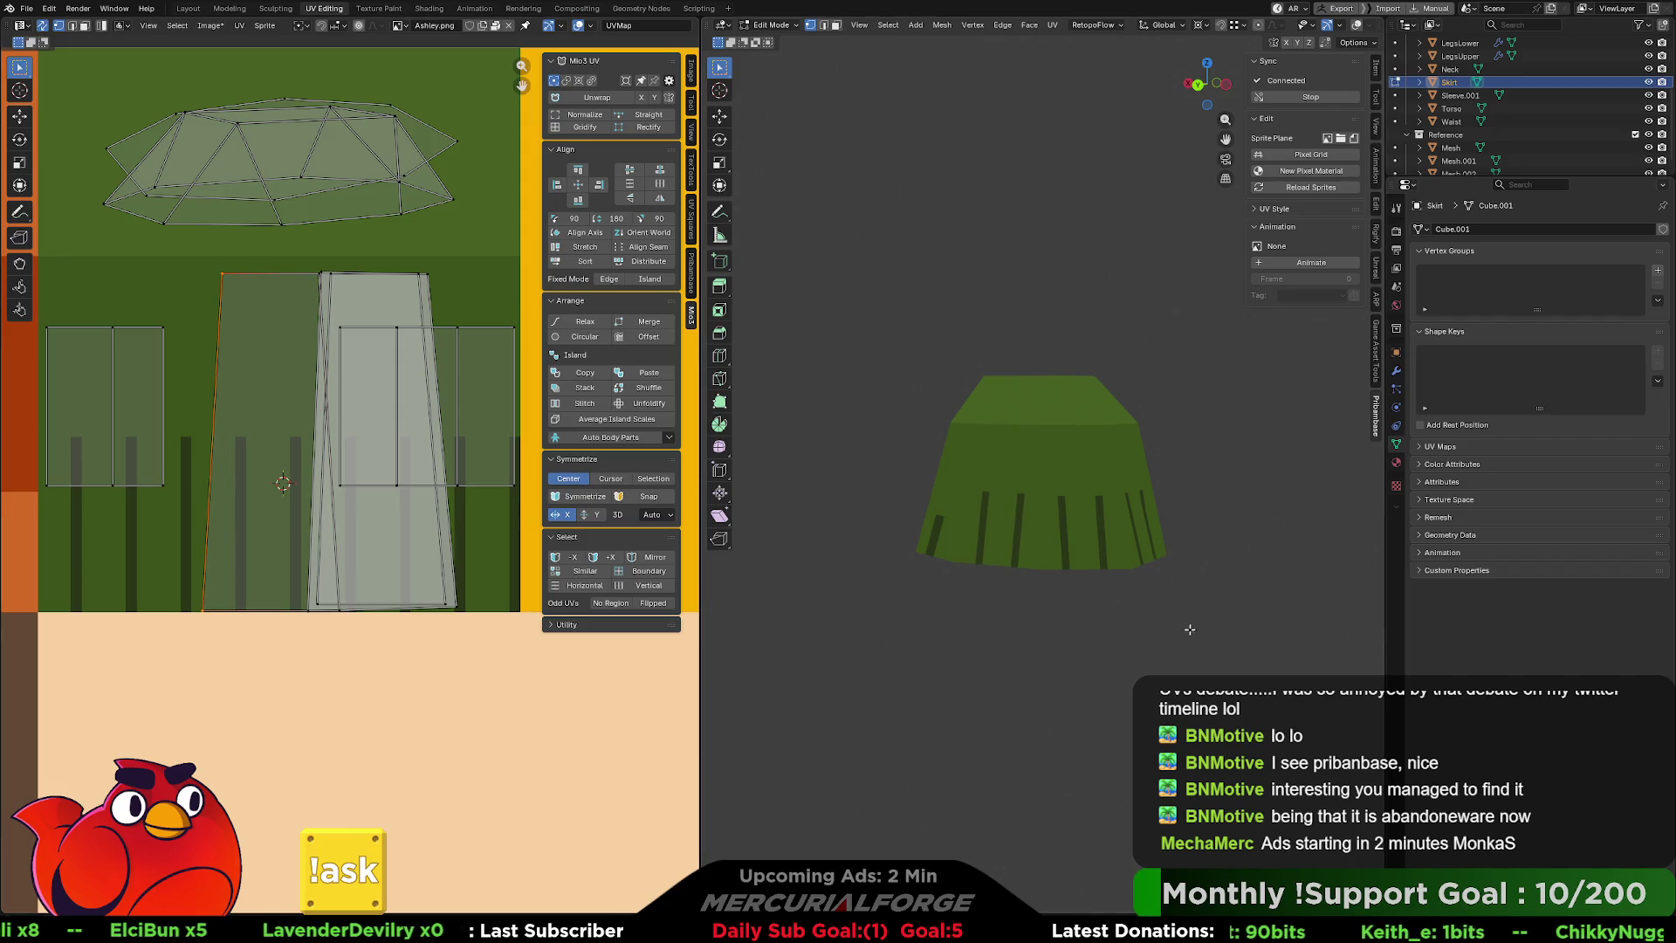
pyautogui.scroll(-6, 1095, 554)
pyautogui.moveTo(1094, 553)
pyautogui.mouseDown(button='middle')
pyautogui.moveTo(1121, 589)
pyautogui.moveTo(852, 570)
pyautogui.moveTo(874, 570)
pyautogui.mouseUp(button='middle')
pyautogui.scroll(10, 1004, 568)
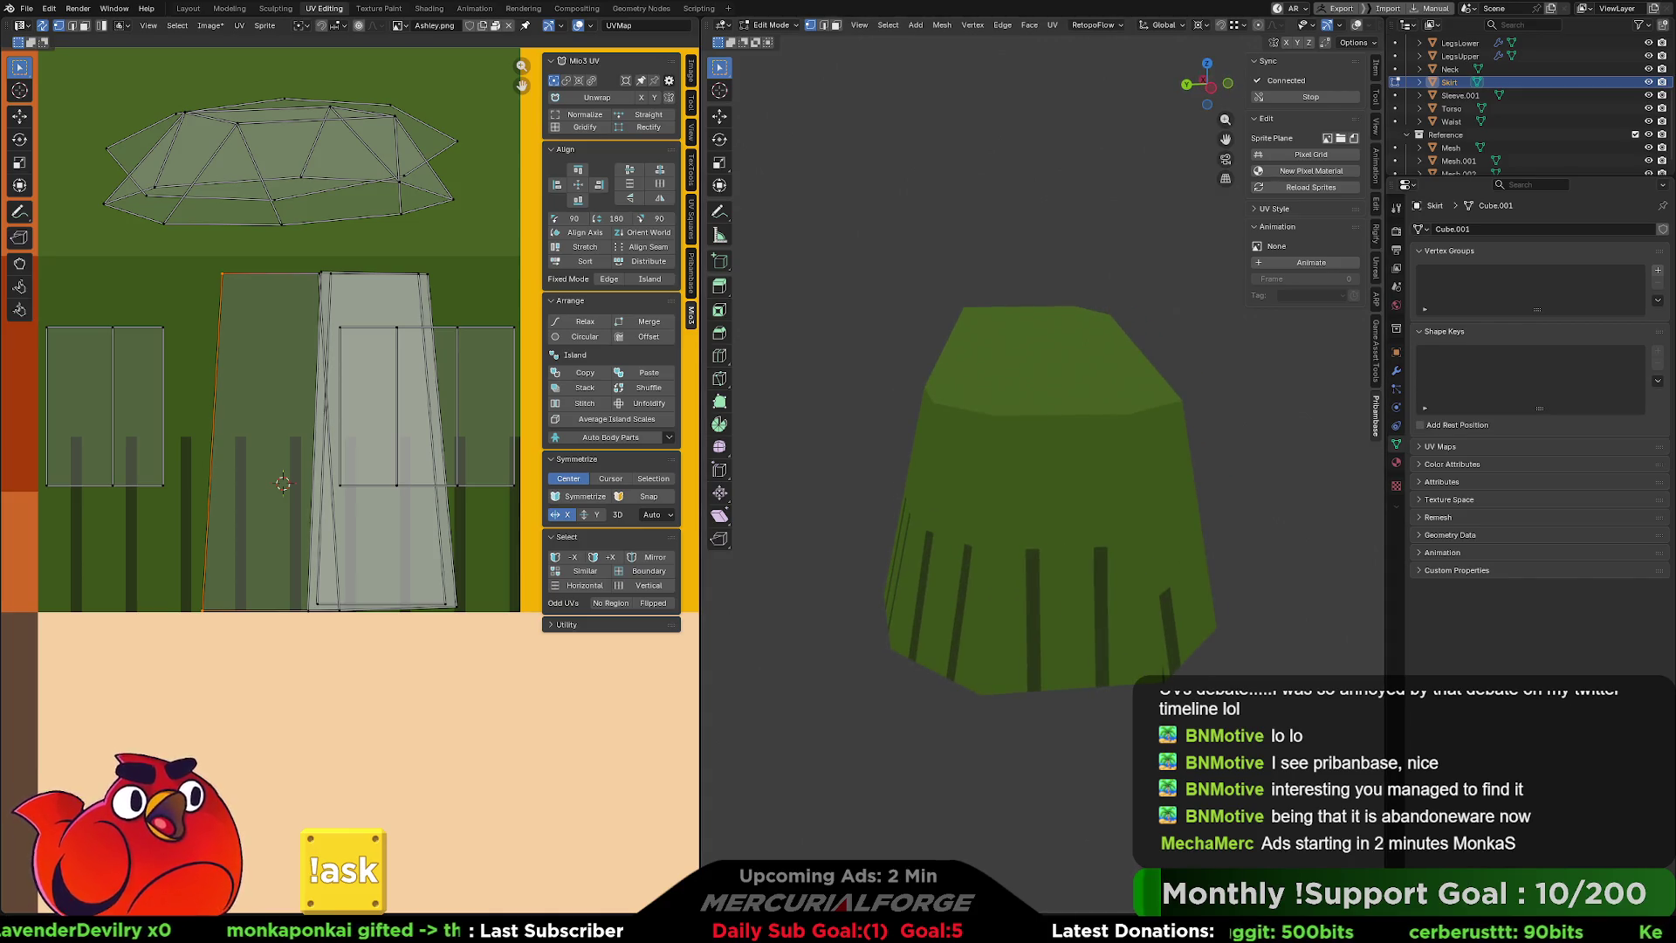
# Redraw all eight vertical pleat stripes in dark green down to the hem, then check the 3D skirt.
pyautogui.hotkey('alt', 'Tab')
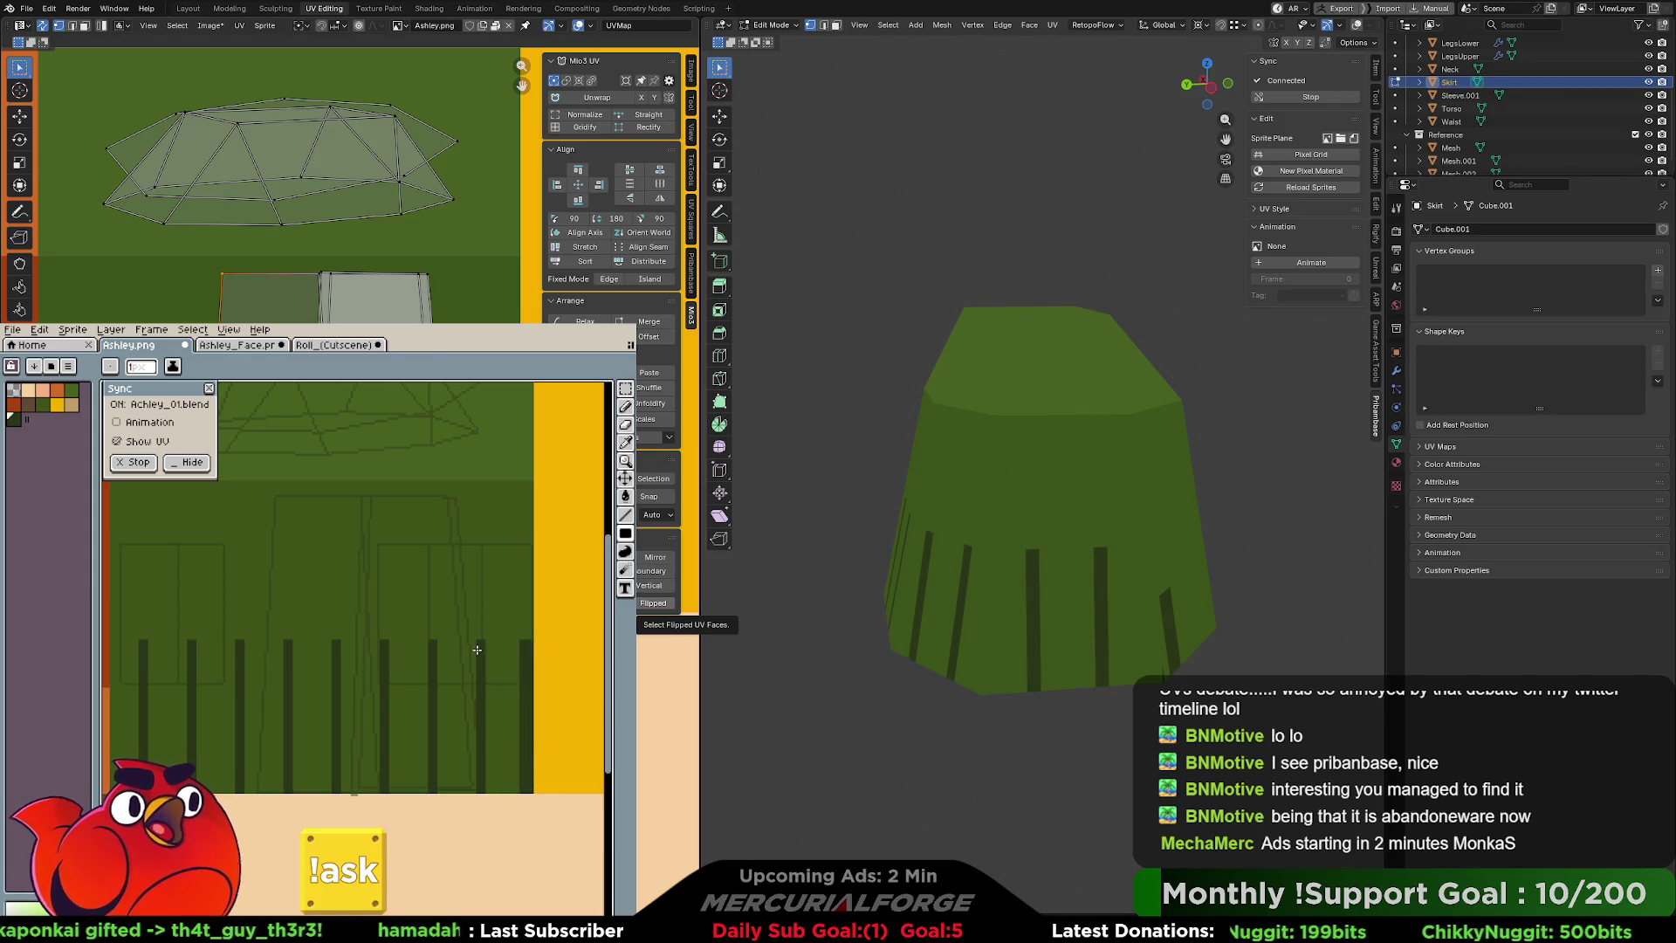
pyautogui.moveTo(477, 720); pyautogui.dragTo(470, 780)
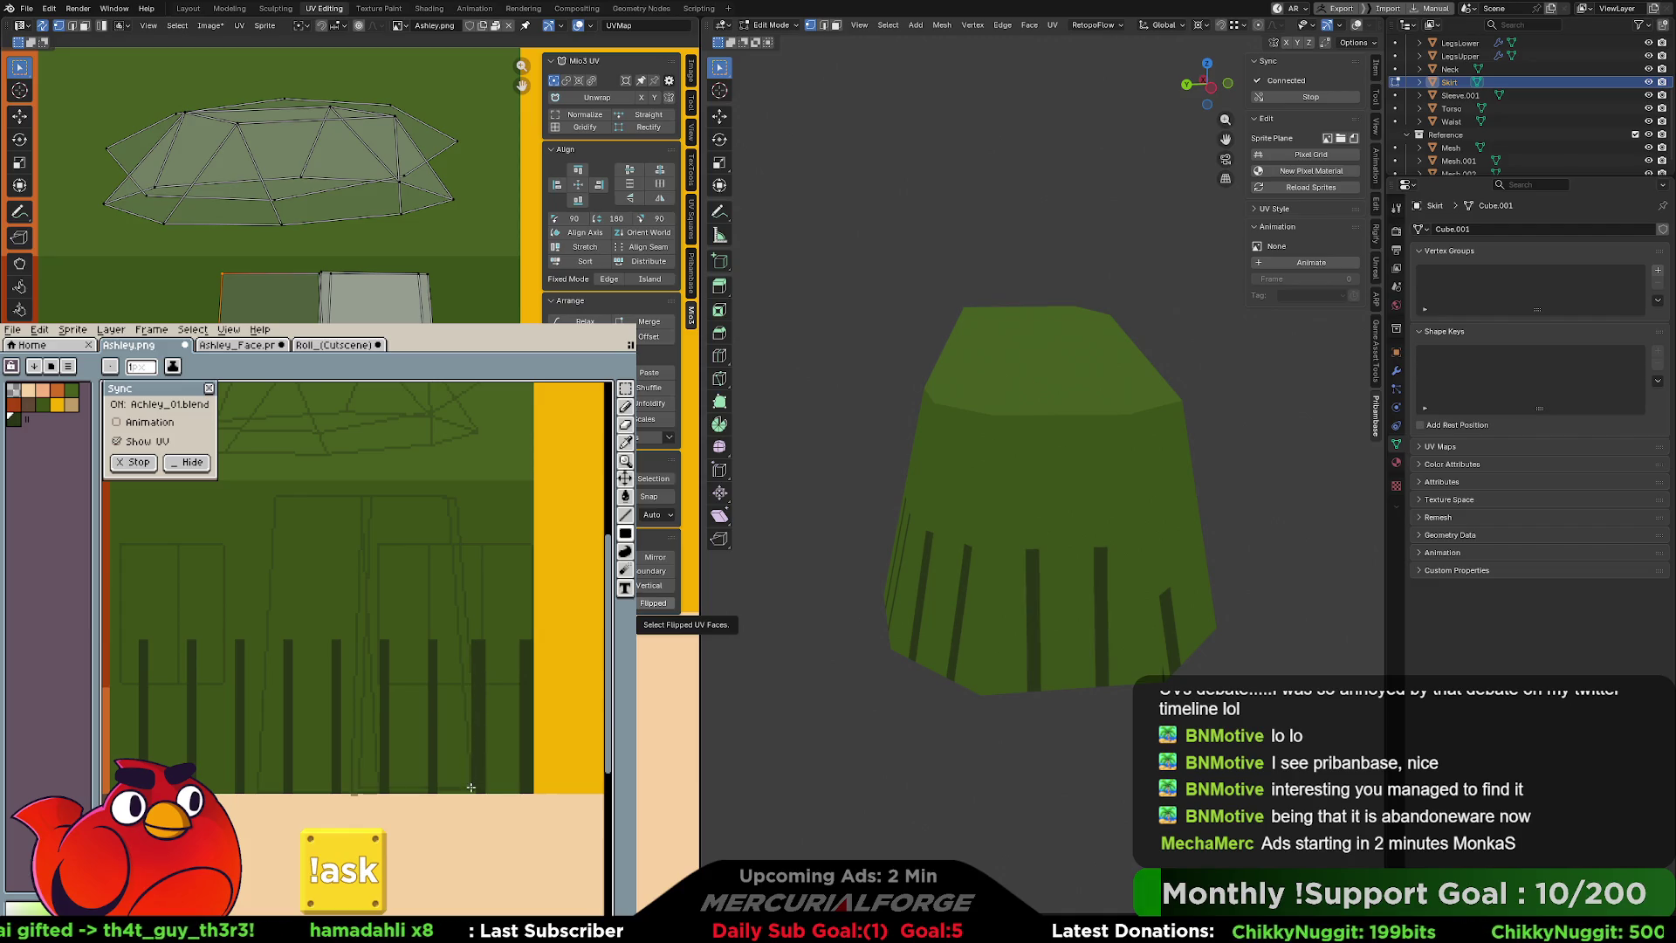
pyautogui.moveTo(425, 643); pyautogui.dragTo(423, 790)
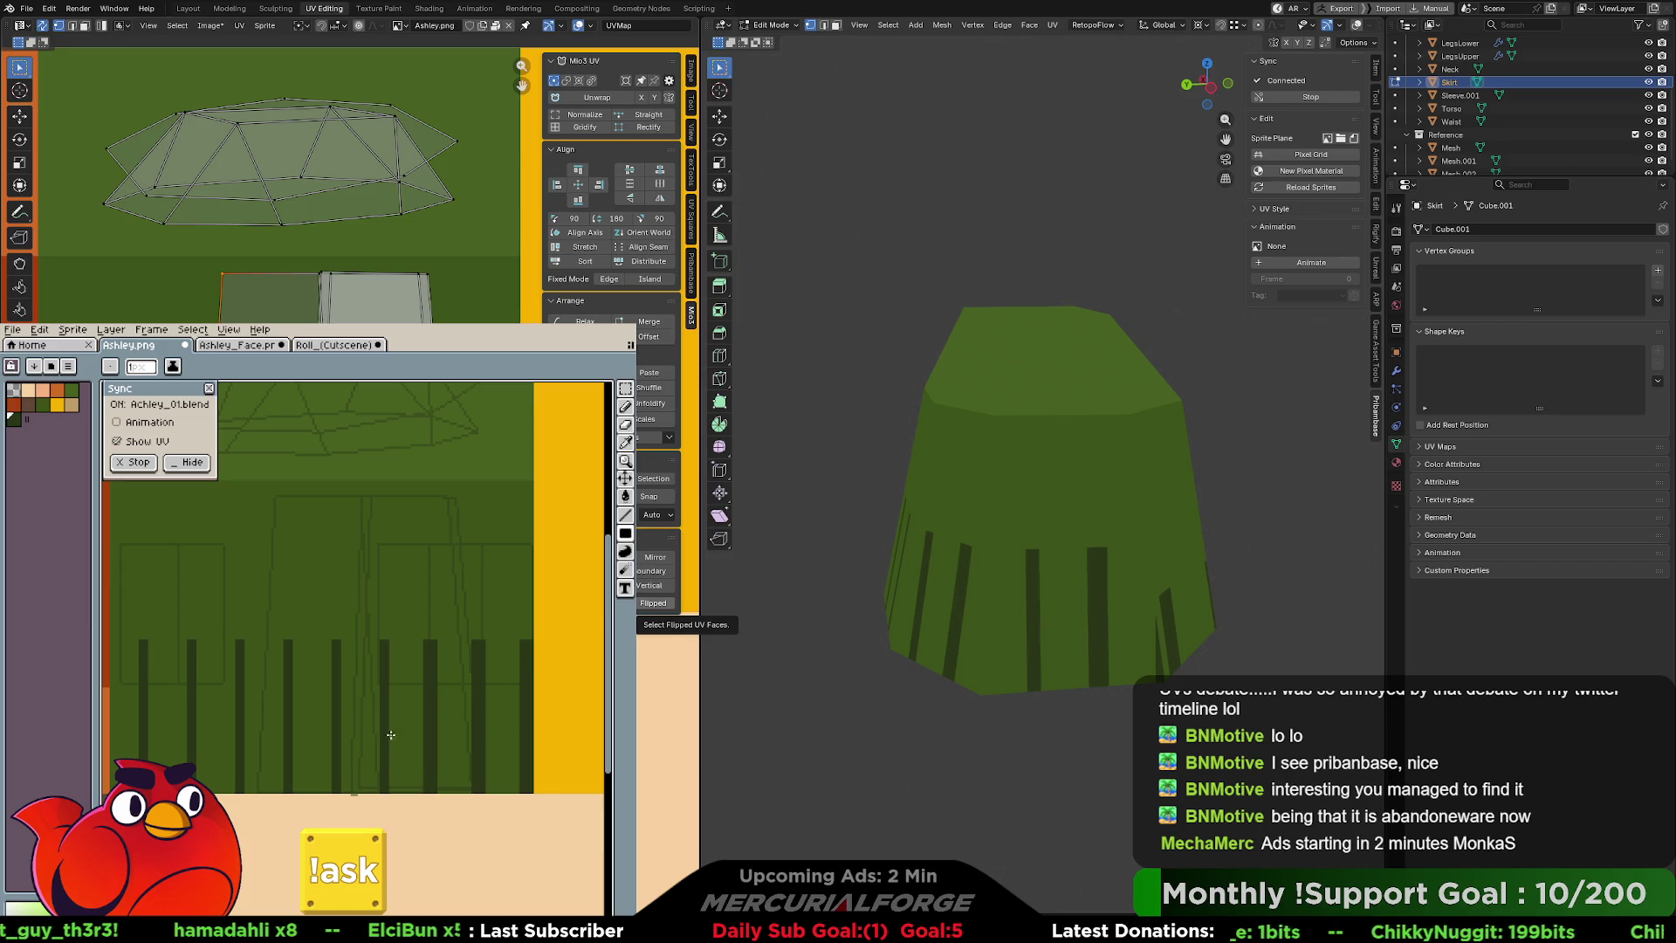
pyautogui.moveTo(379, 644); pyautogui.dragTo(380, 789)
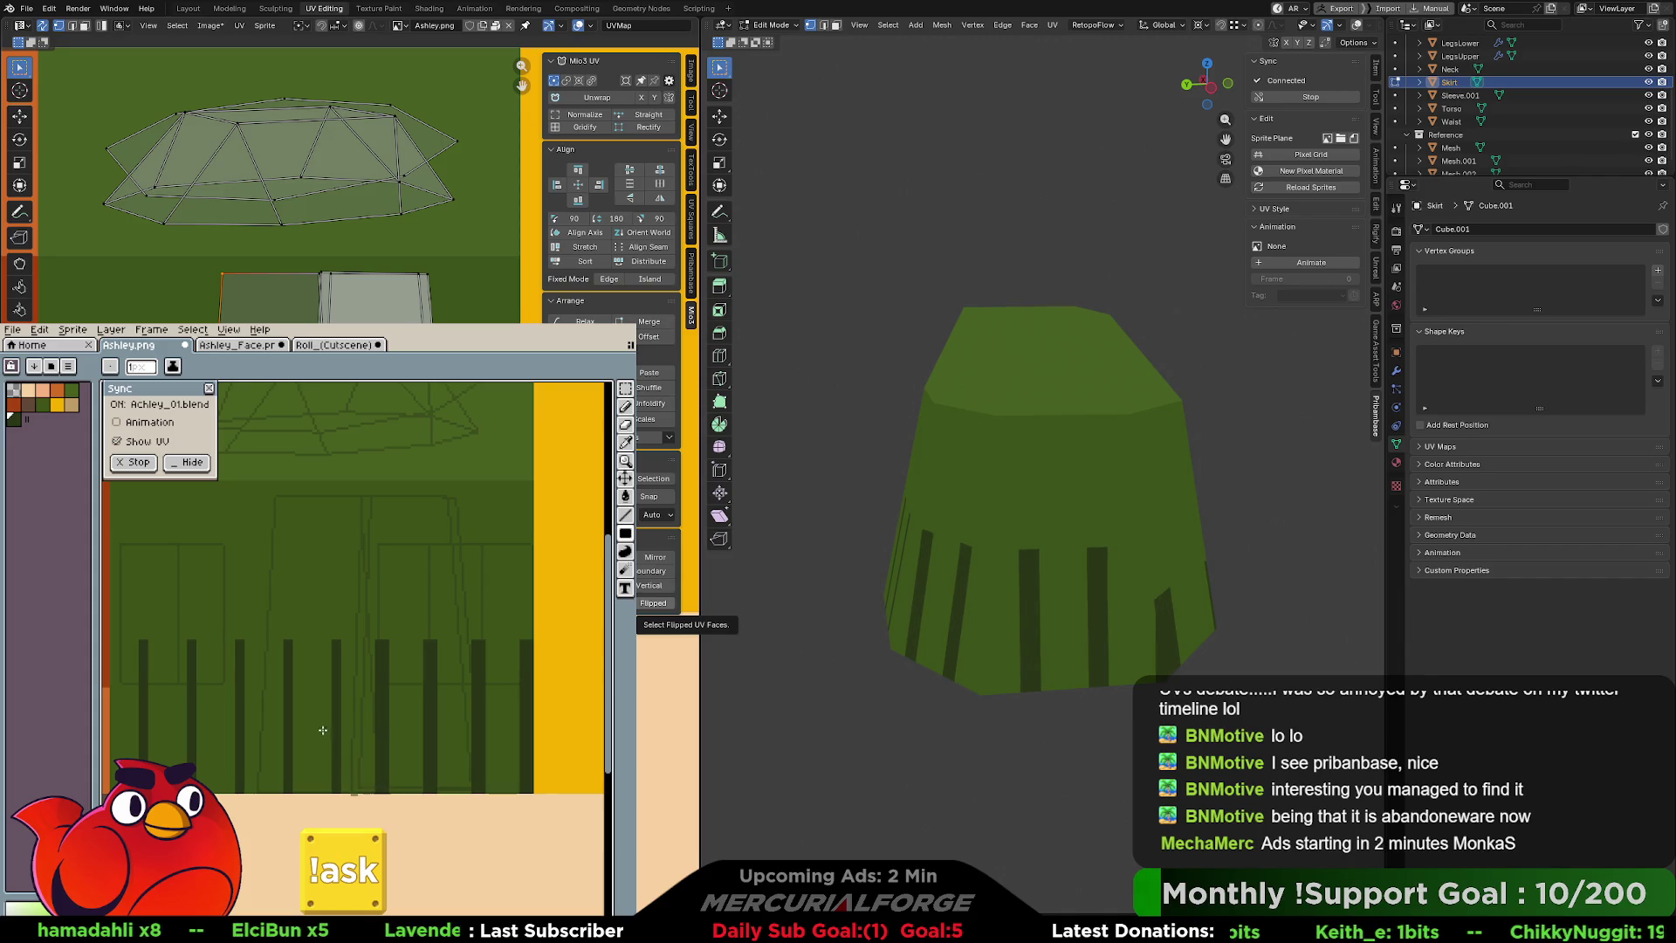
pyautogui.moveTo(329, 641); pyautogui.dragTo(335, 789)
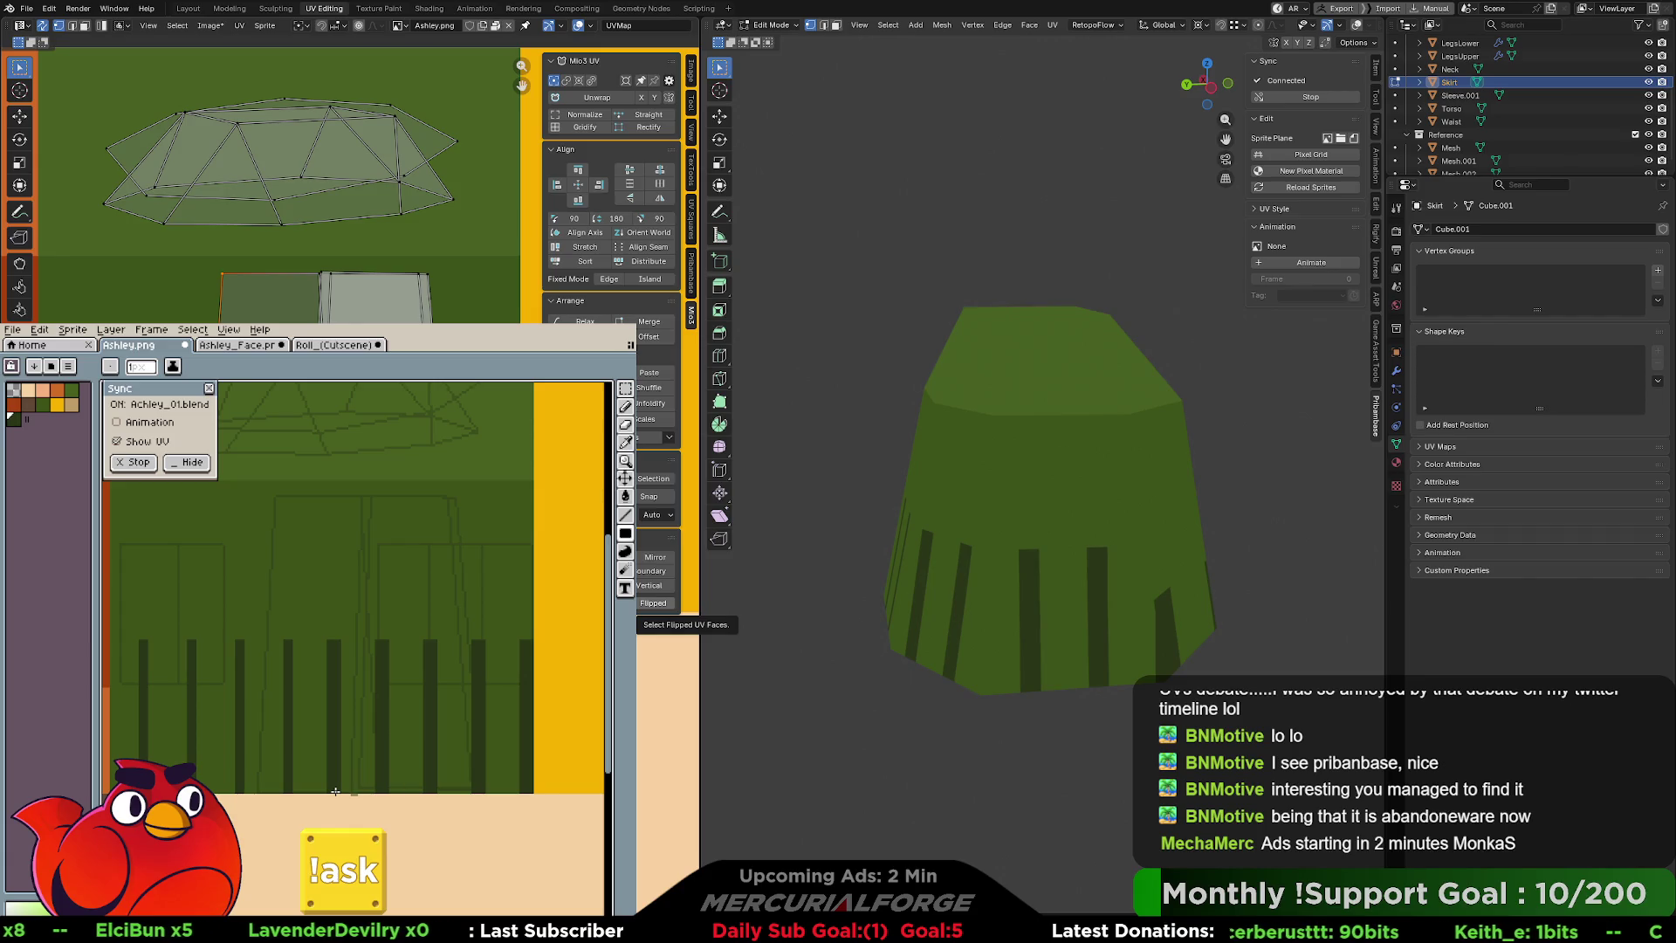
pyautogui.moveTo(281, 640); pyautogui.dragTo(285, 775)
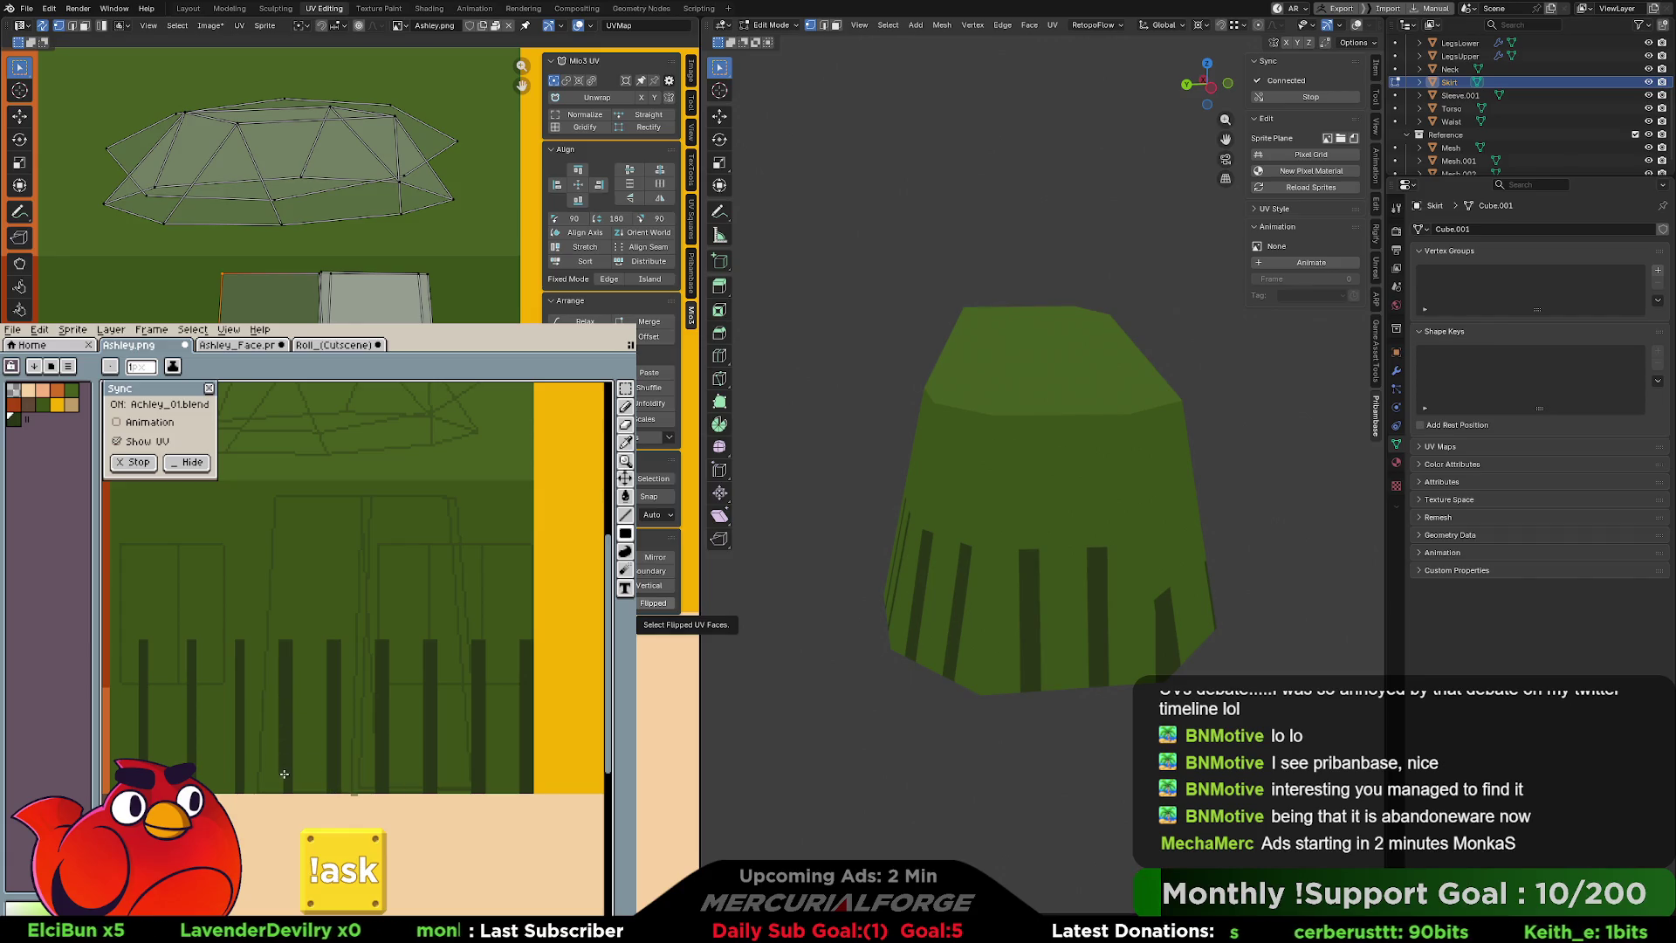
pyautogui.moveTo(234, 643); pyautogui.dragTo(233, 785)
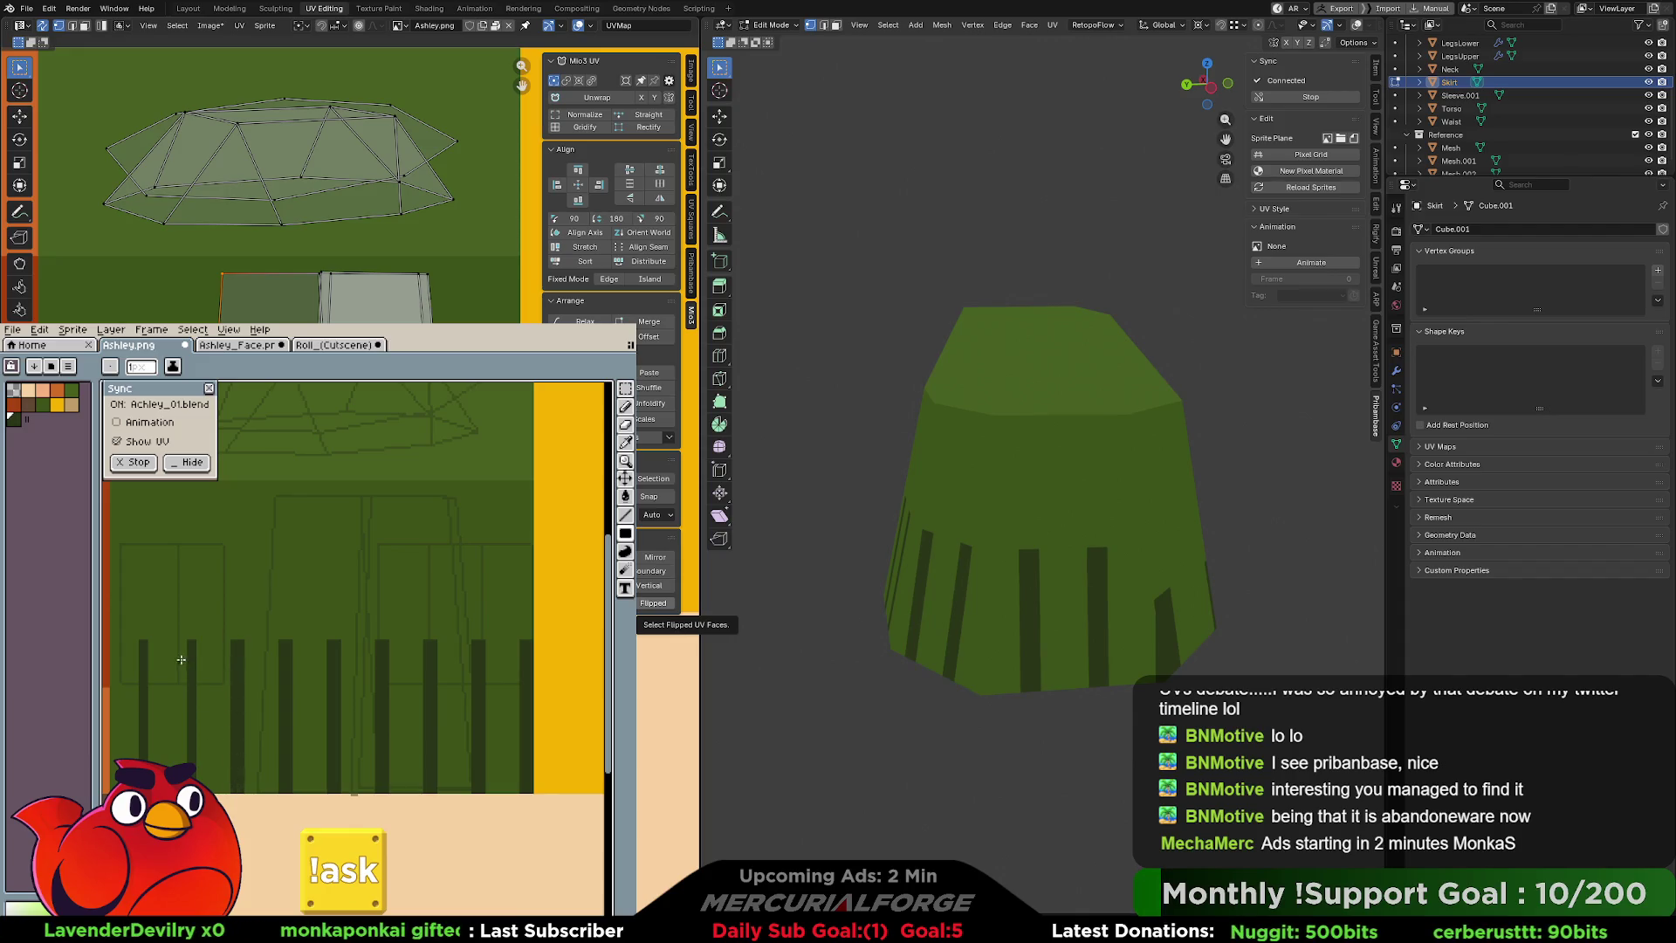
pyautogui.moveTo(185, 639); pyautogui.dragTo(187, 762)
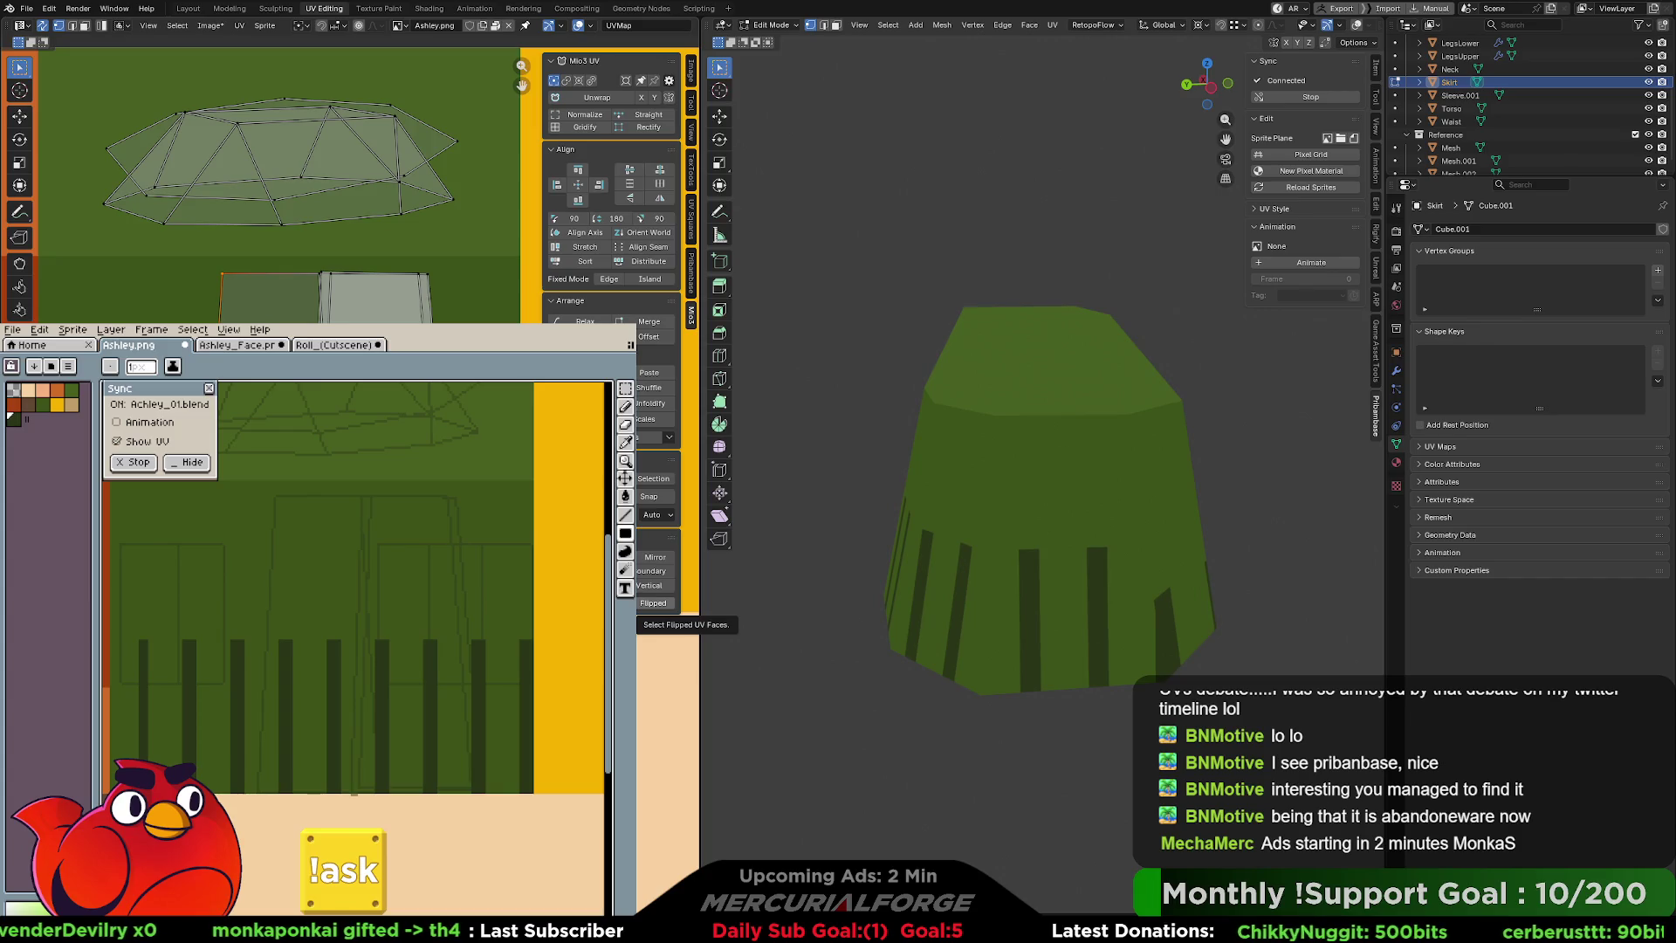
pyautogui.moveTo(136, 646); pyautogui.dragTo(139, 760)
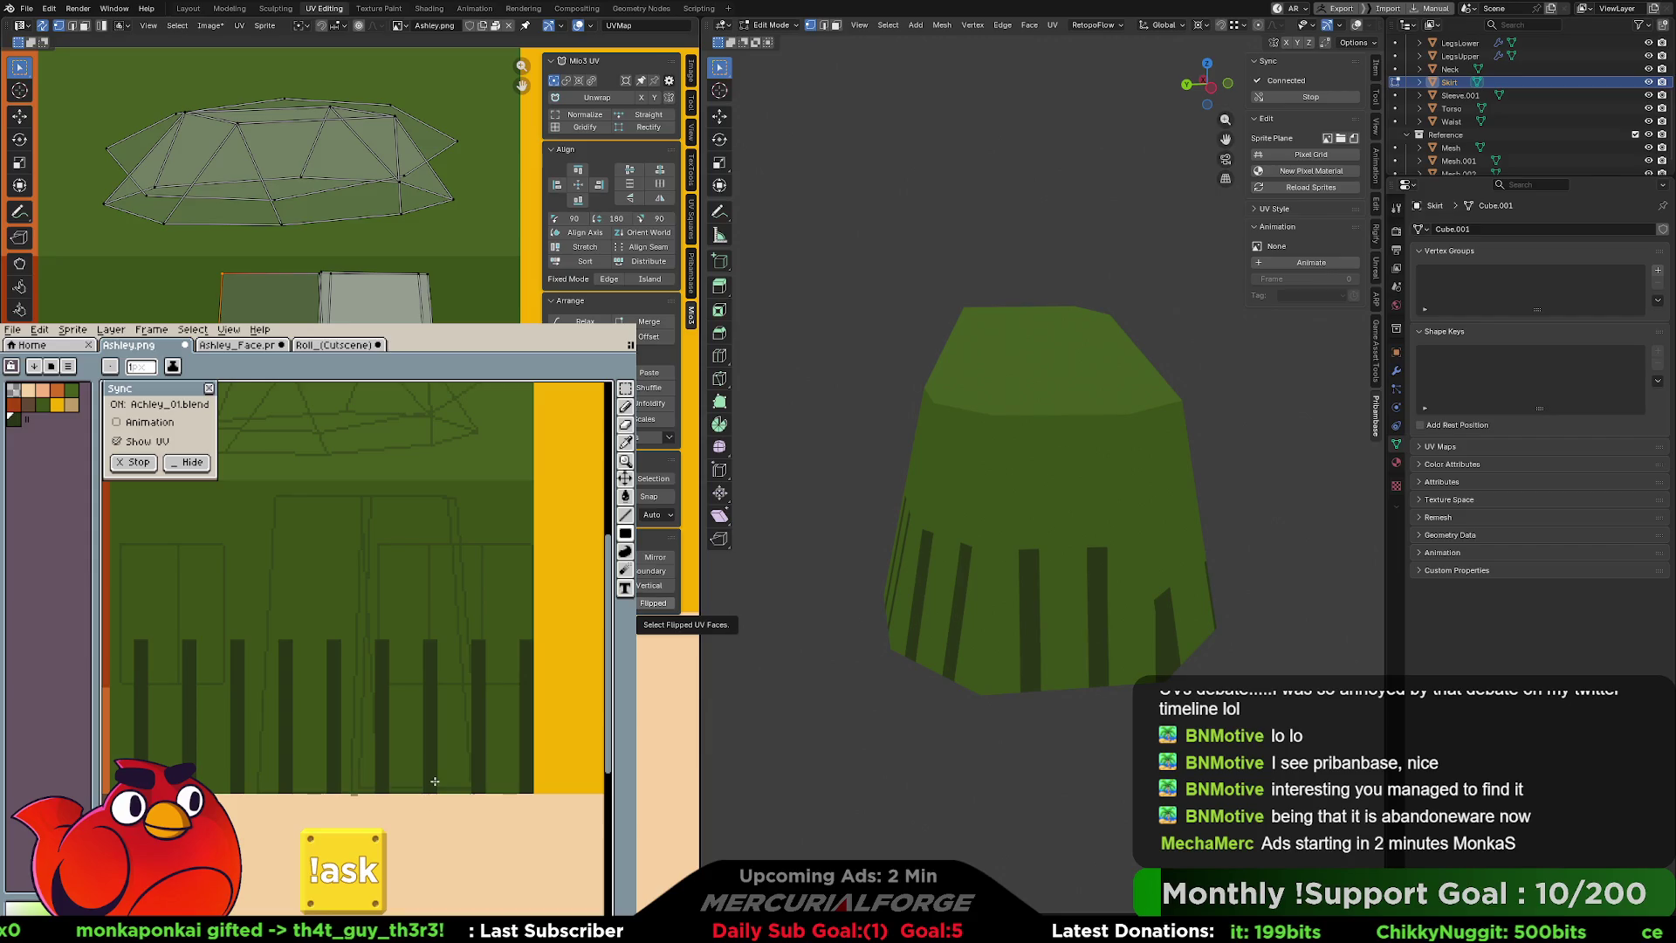
pyautogui.moveTo(1171, 508); pyautogui.dragTo(1149, 510, button='middle')
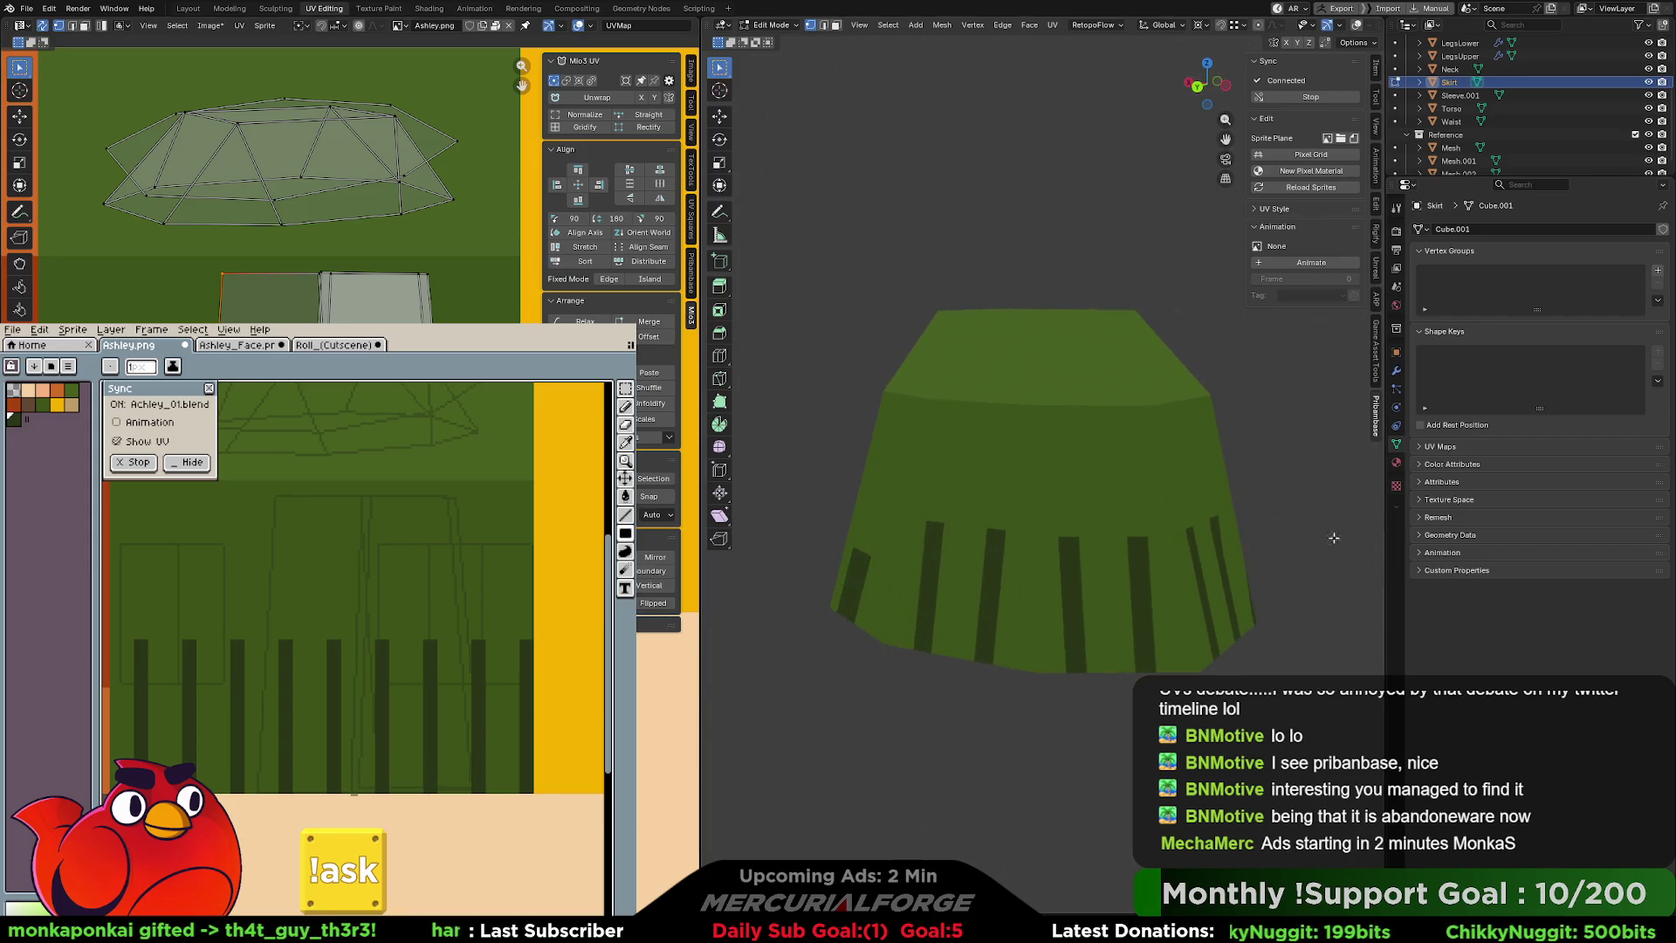
# Back in Blender, refresh the skirt in Edit Mode and select only the narrow left UV island.
pyautogui.hotkey('alt', 'Tab')
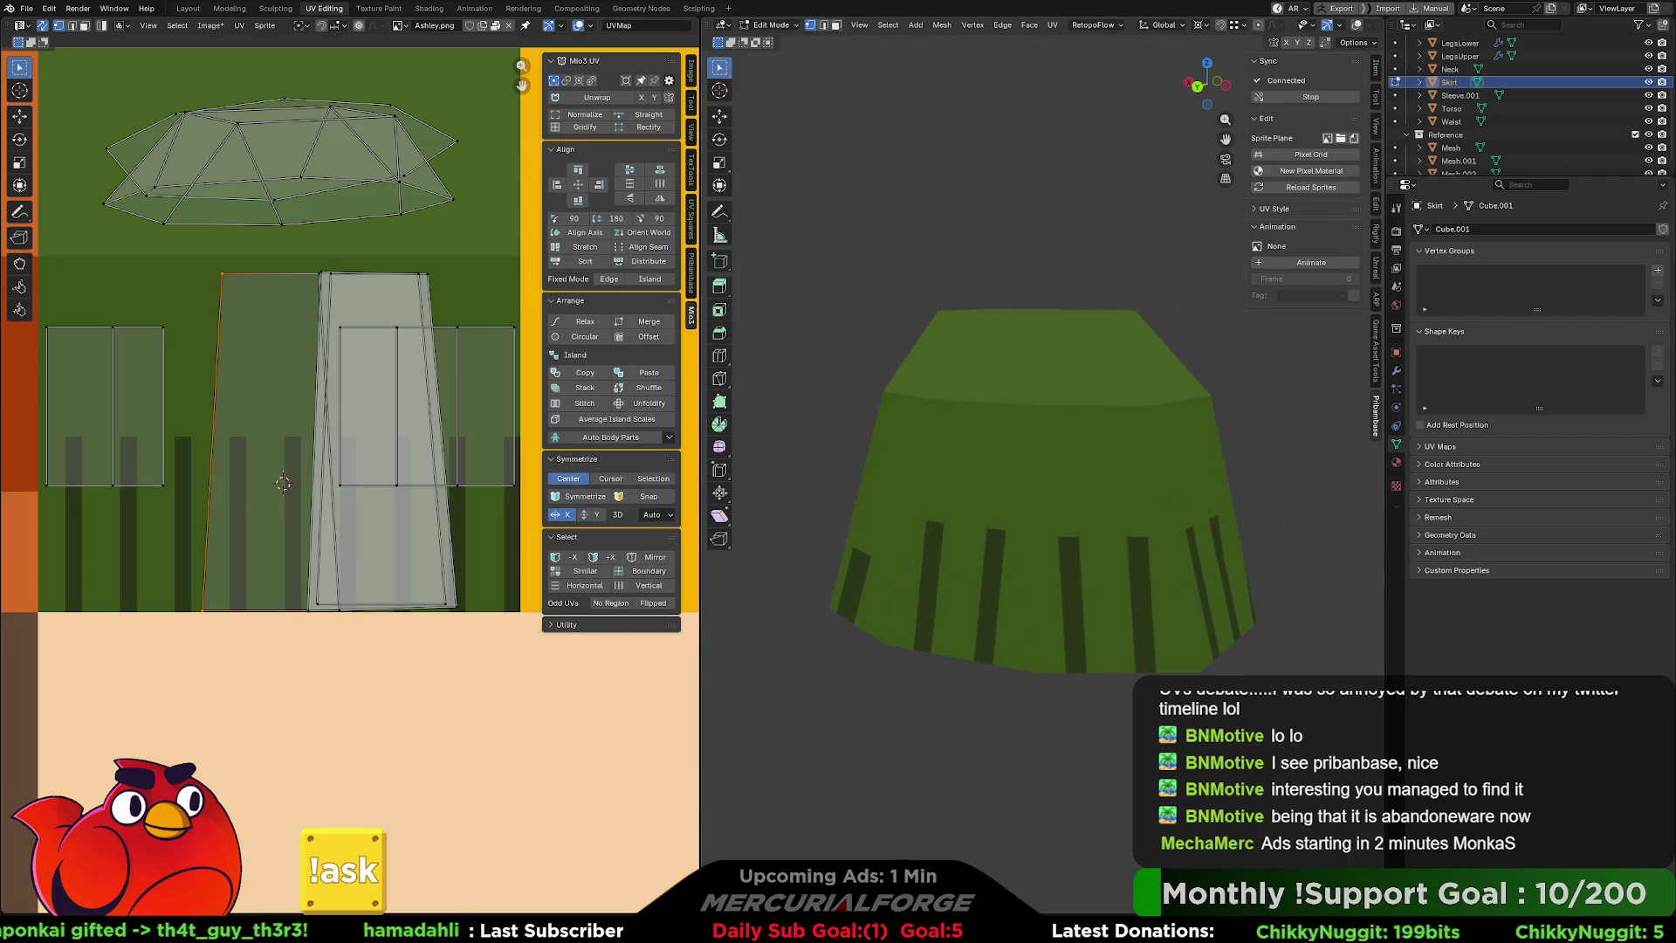
pyautogui.scroll(-10, 1043, 489)
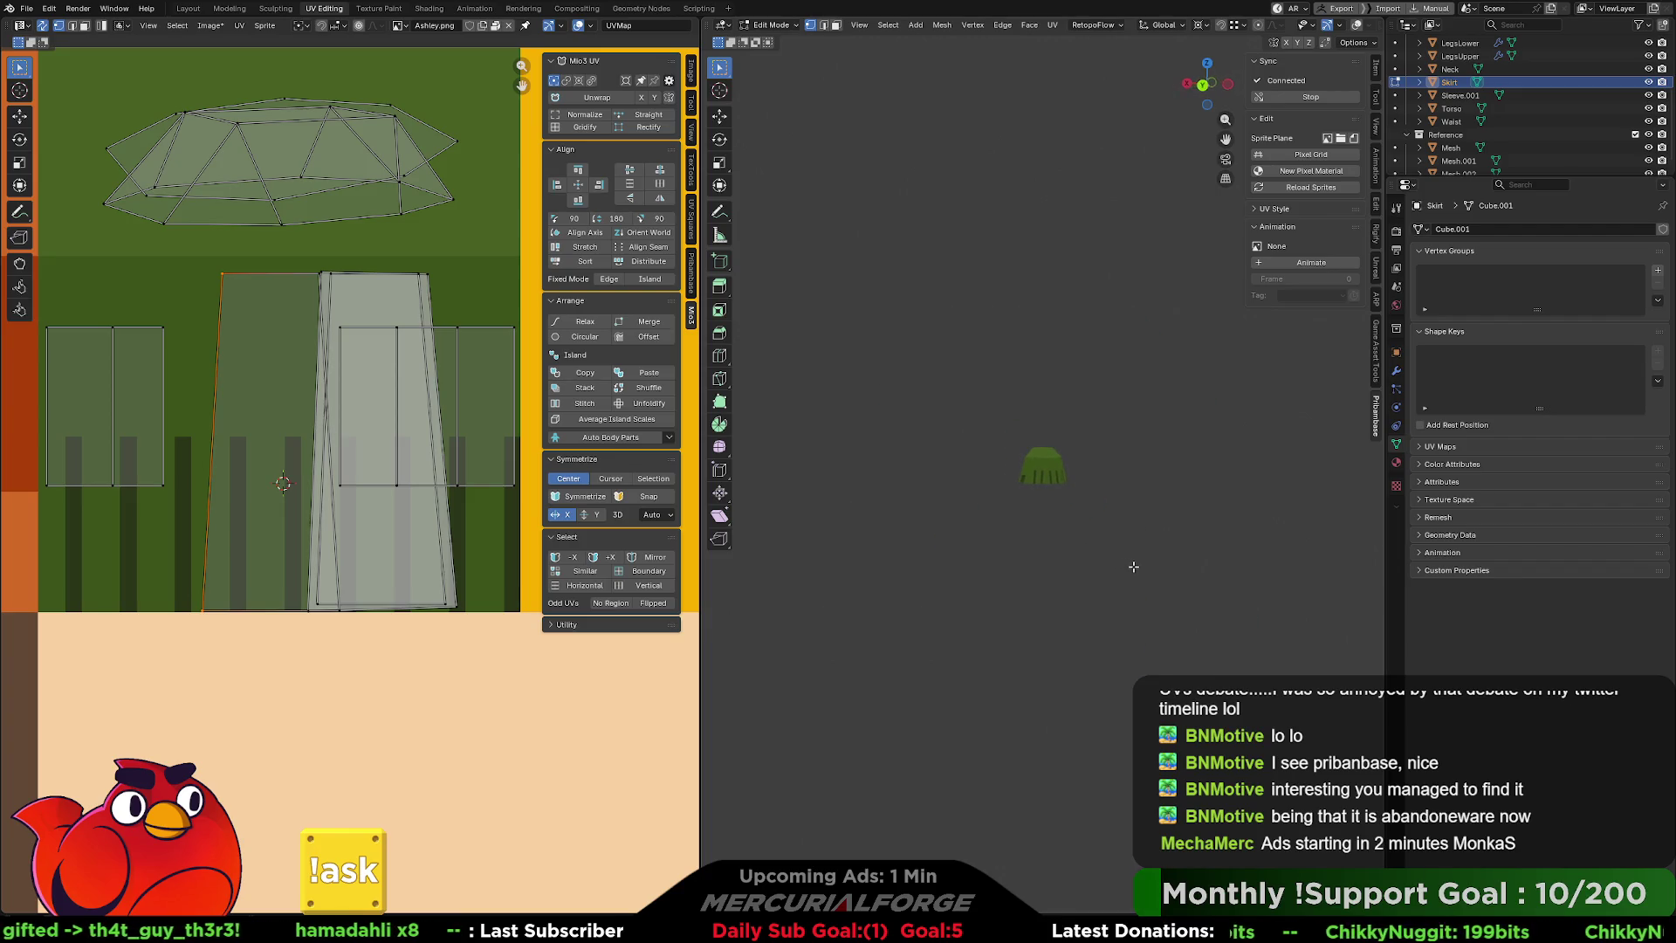
pyautogui.scroll(10, 1146, 565)
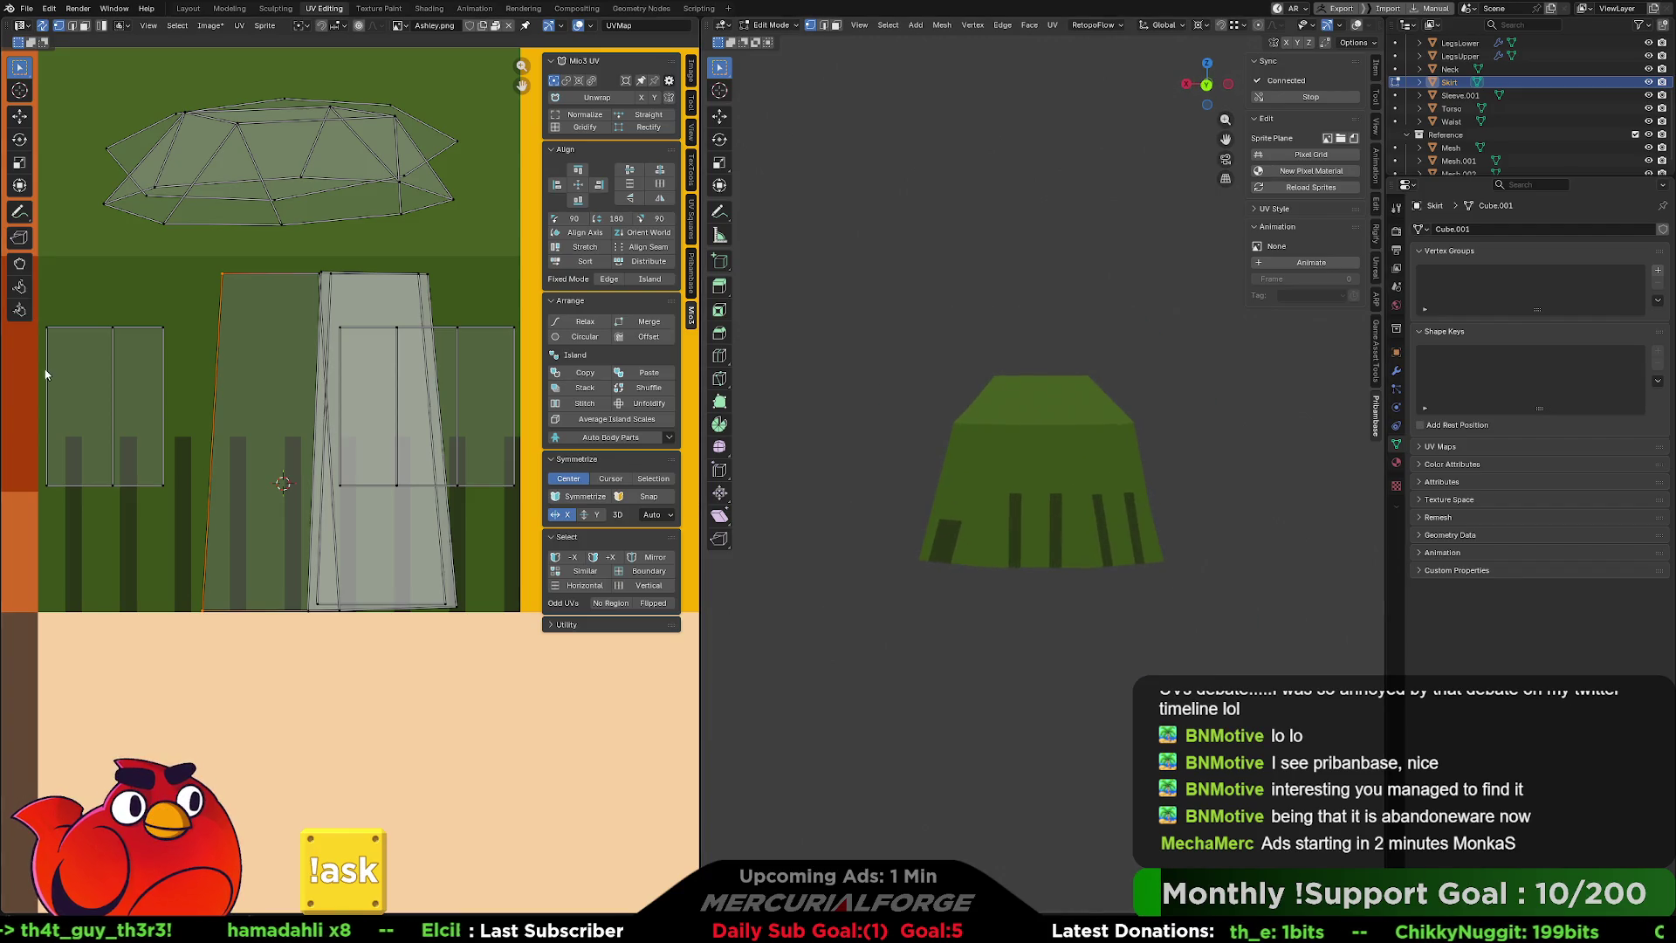
pyautogui.click(136, 406)
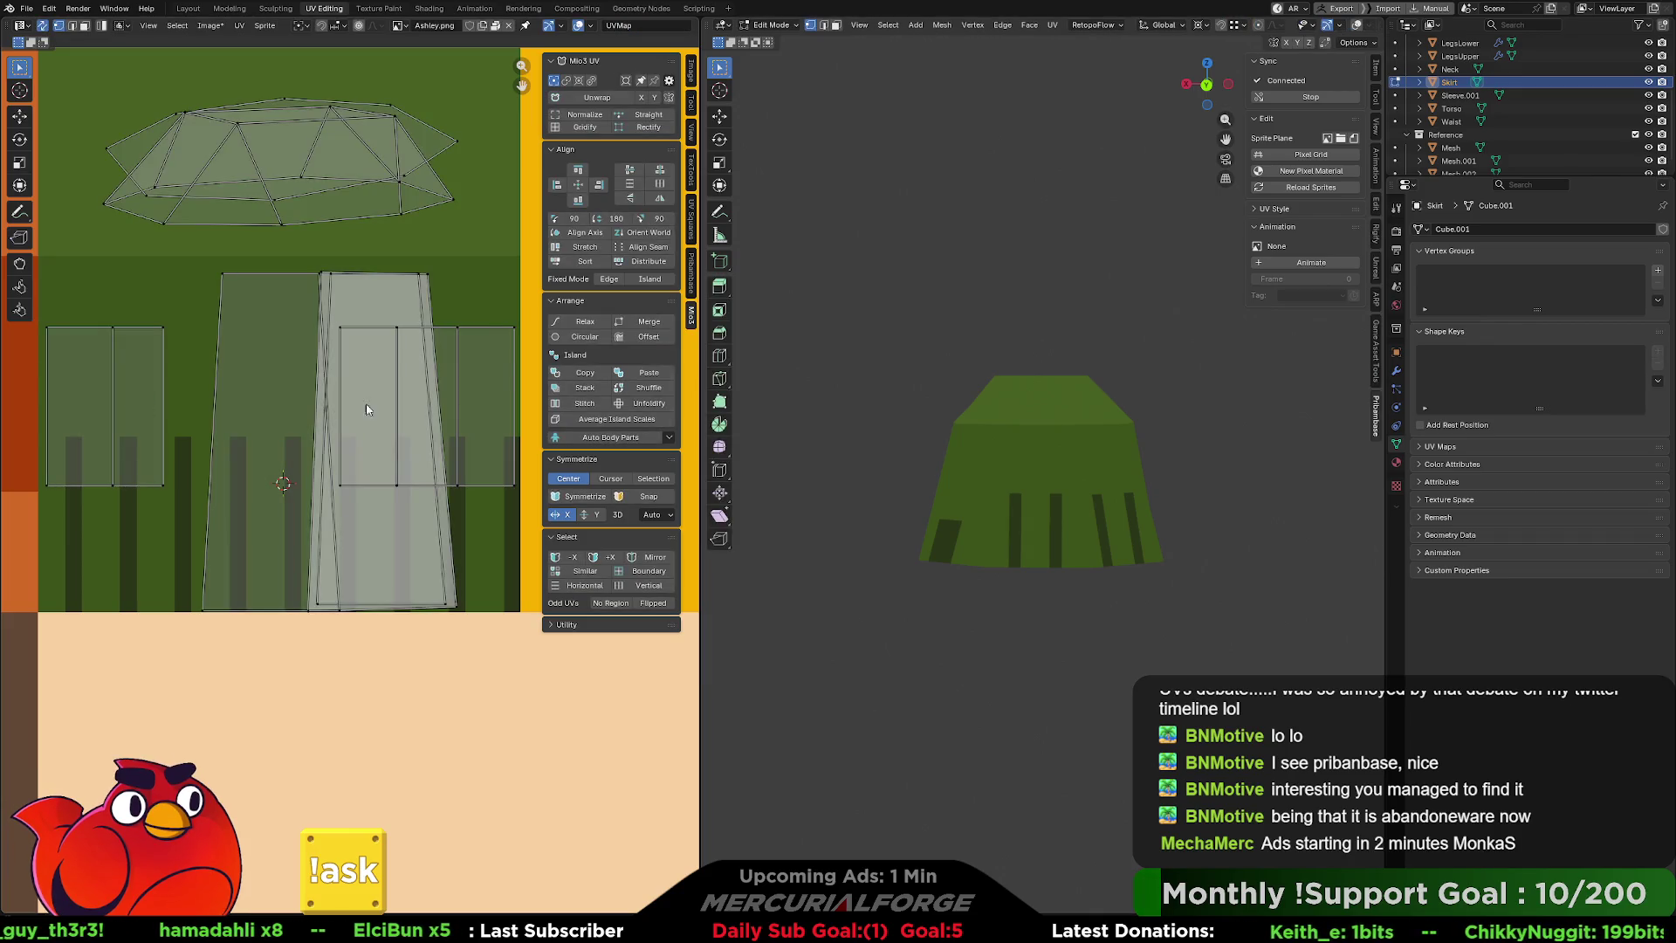
pyautogui.press('Tab')
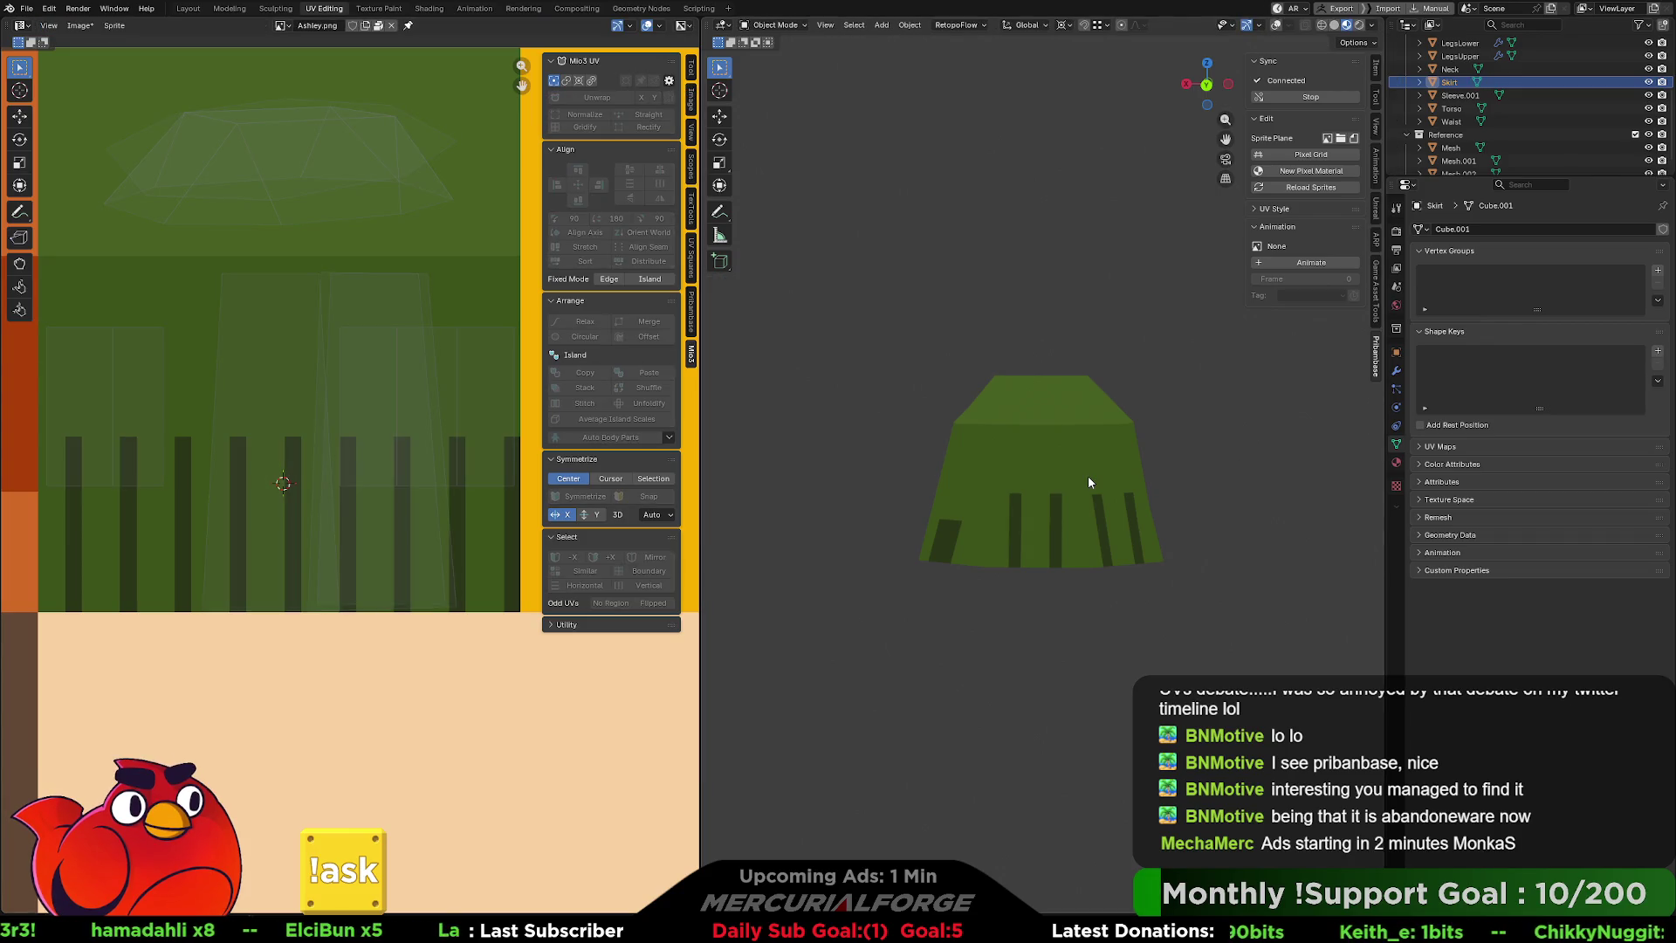
pyautogui.press('Tab')
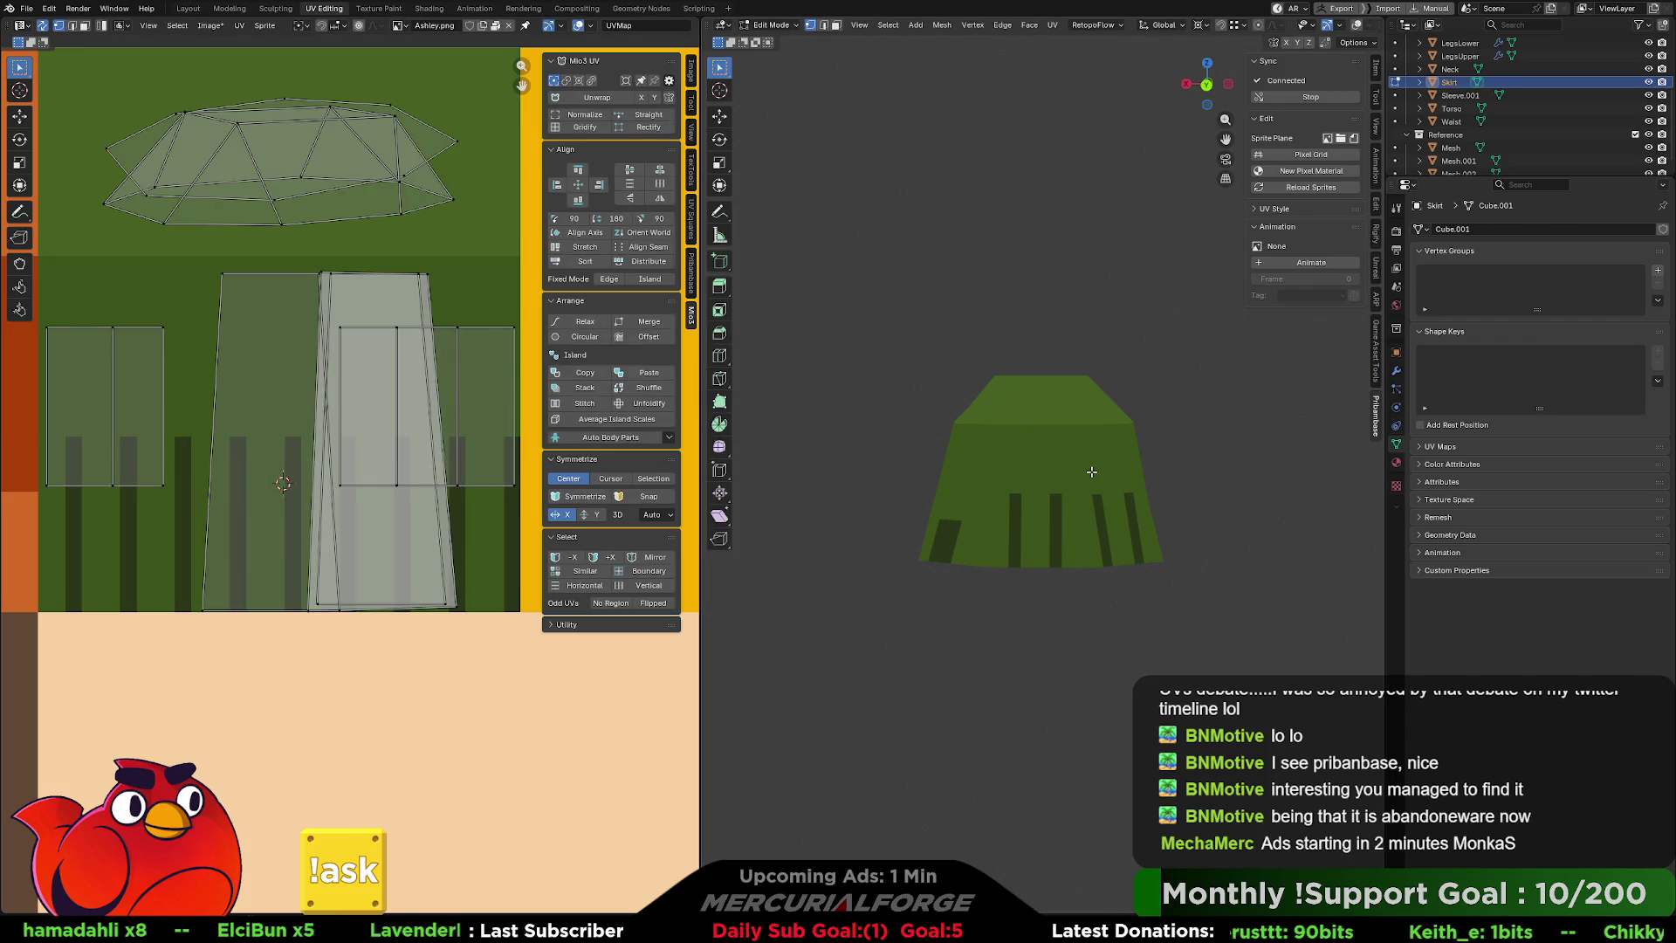
pyautogui.press('a')
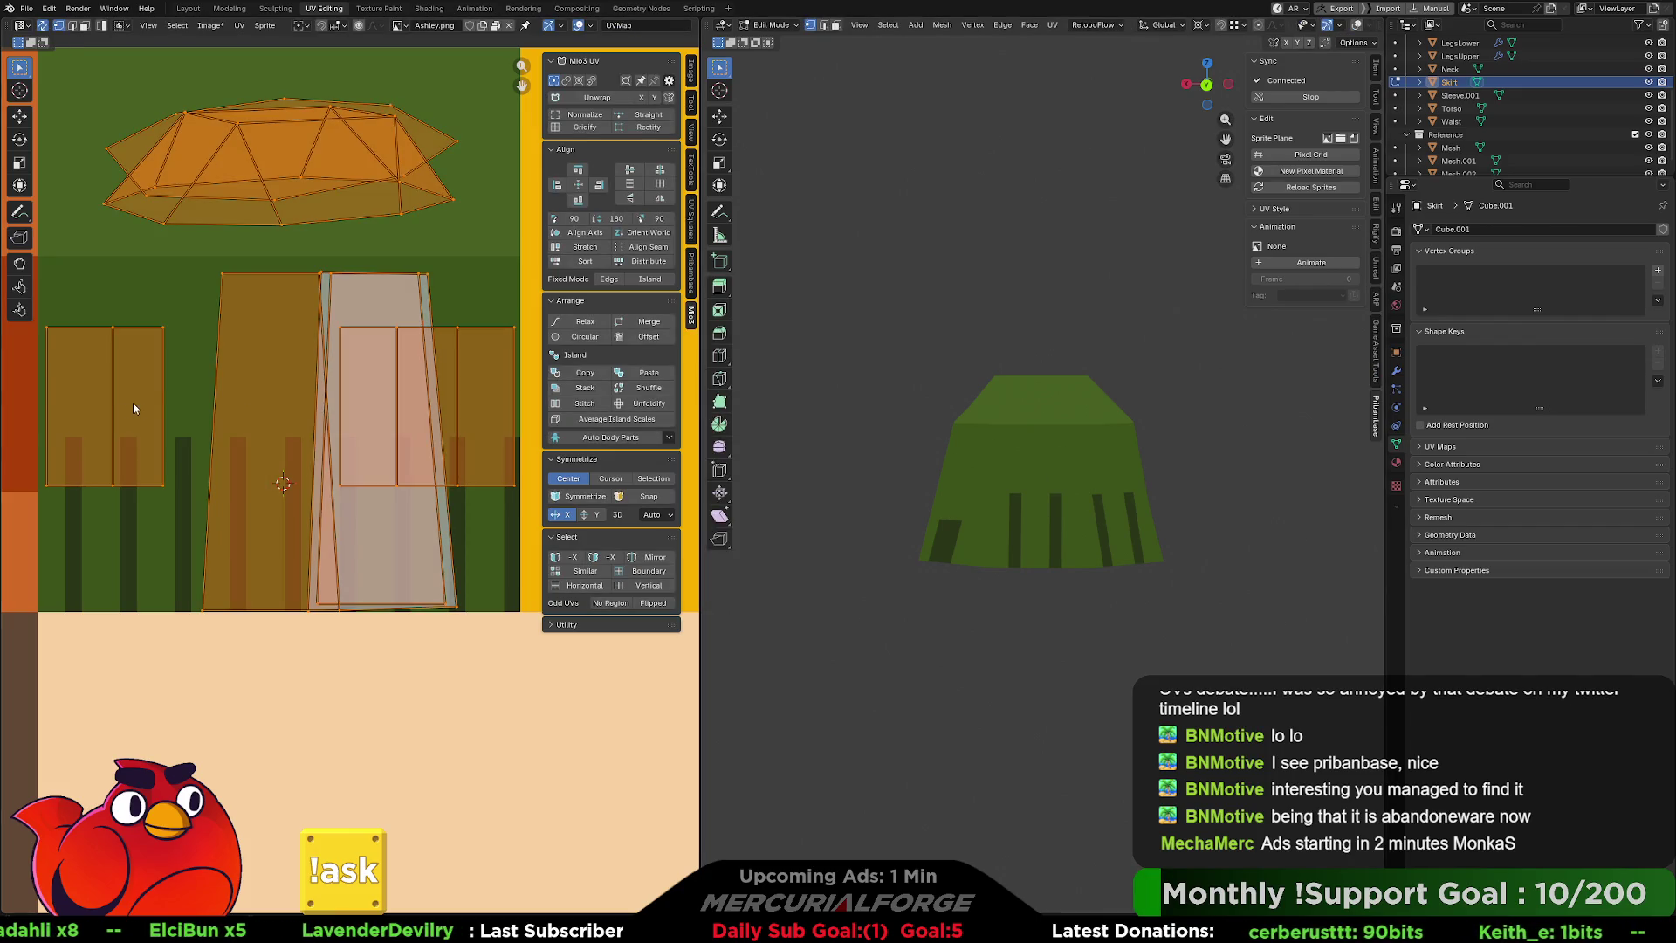
pyautogui.click(137, 405)
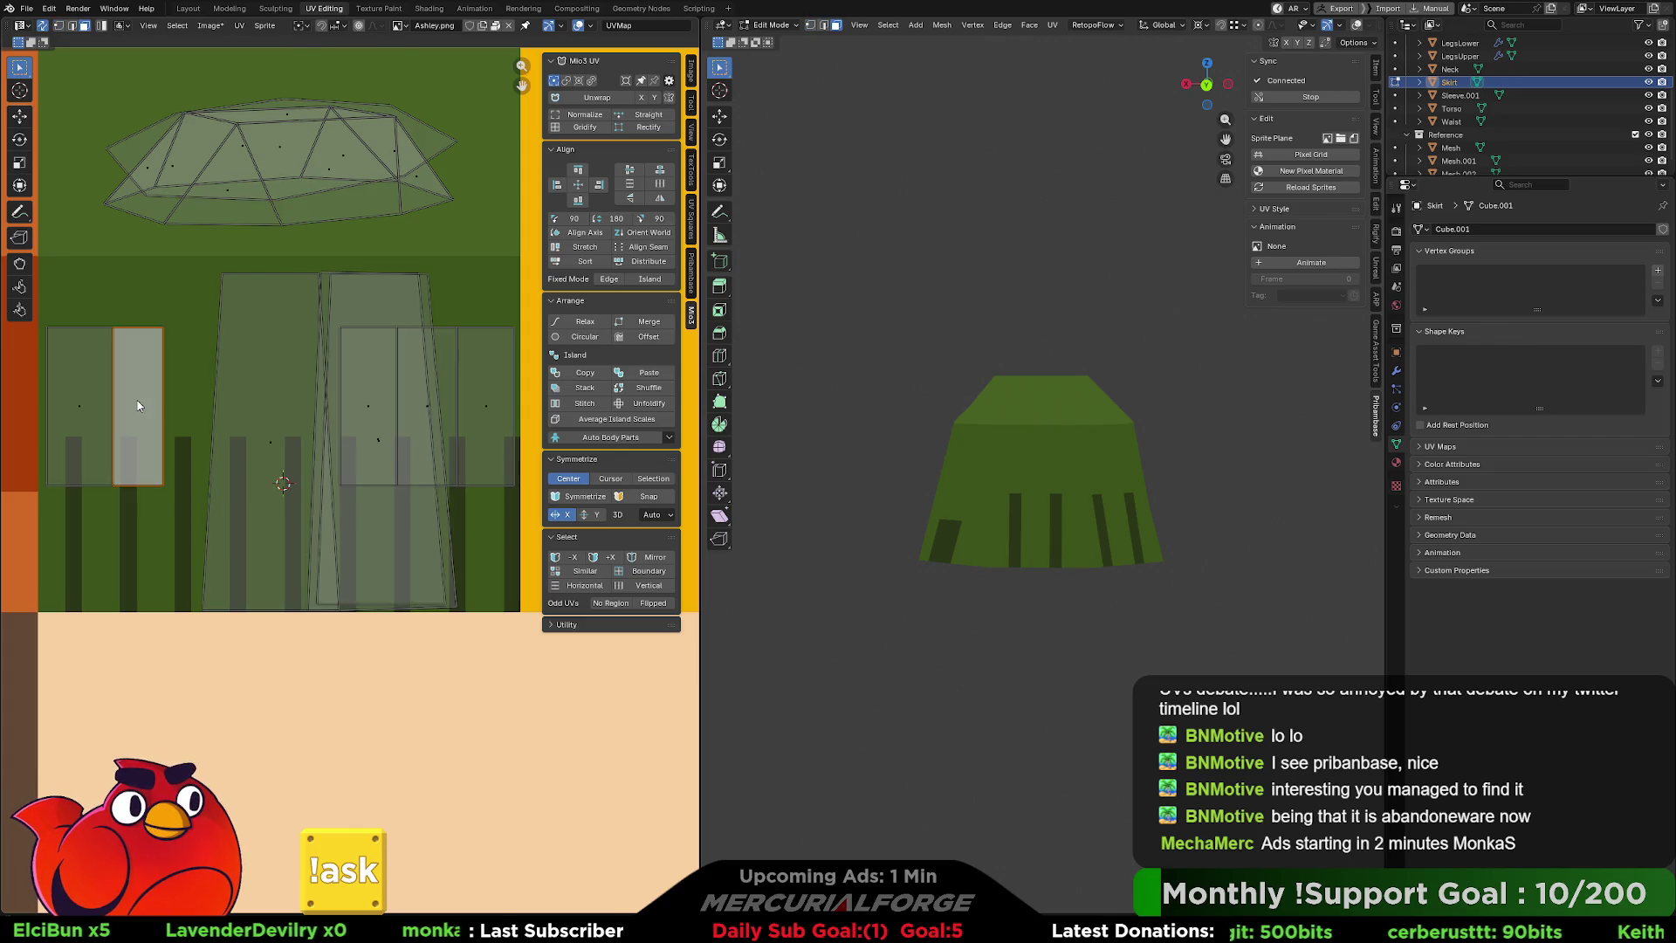
# Re-unwrap the narrow island with Mio3 UV, rotate it upright and place it on the striped area.
pyautogui.press('g')
pyautogui.click(163, 408)
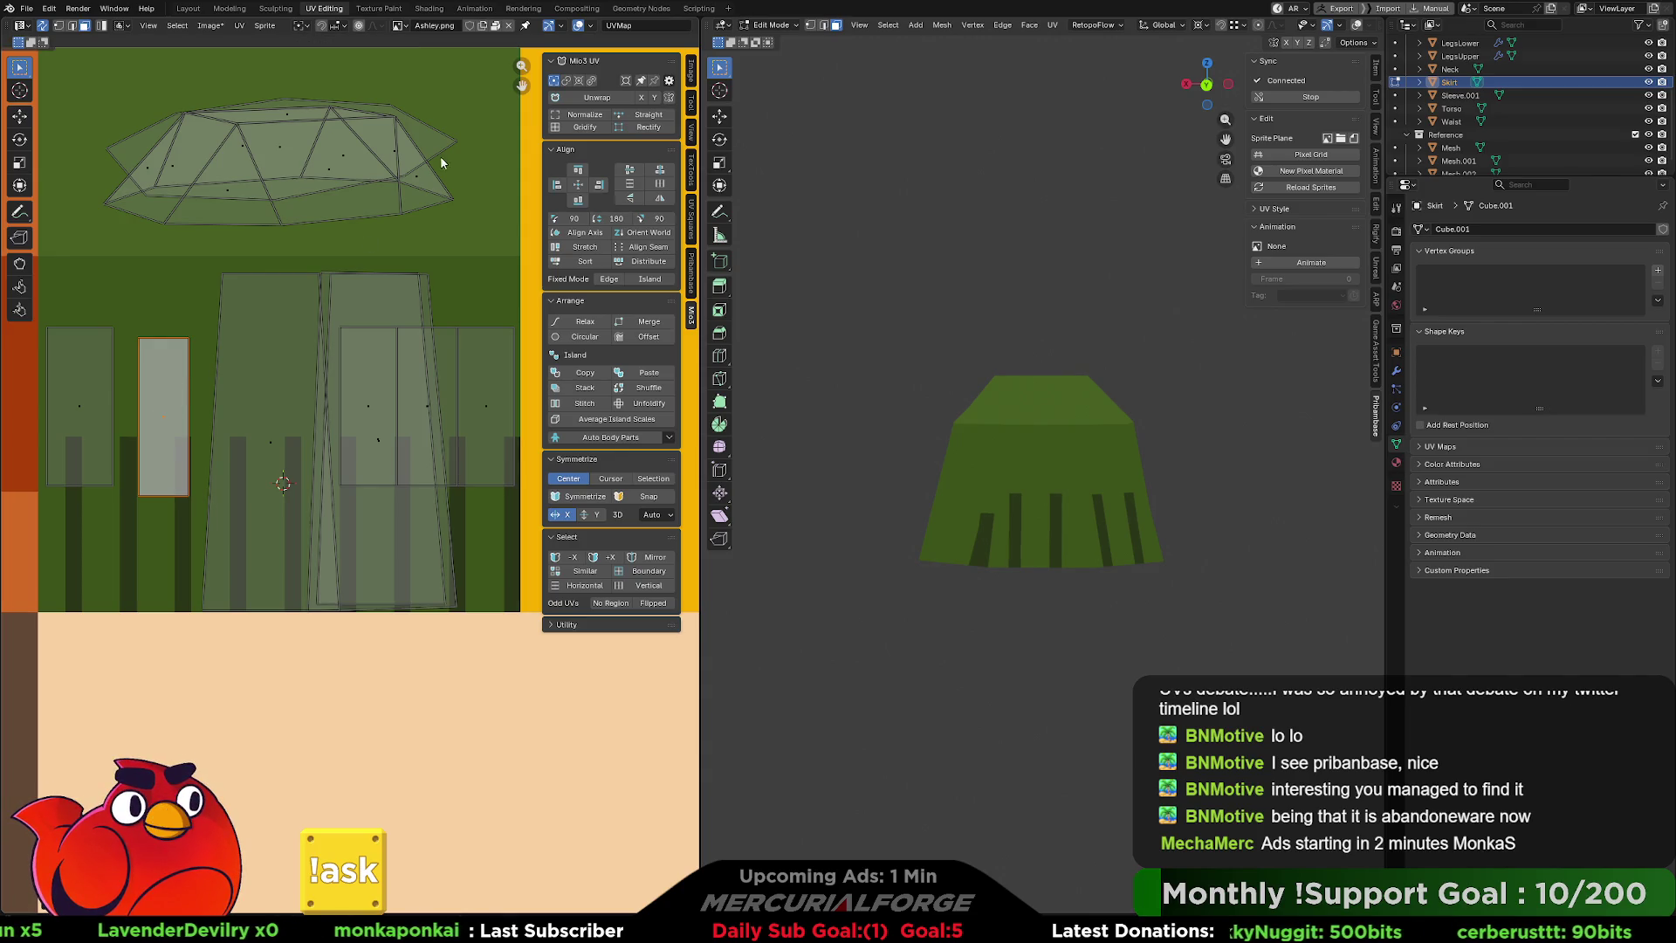
pyautogui.click(597, 94)
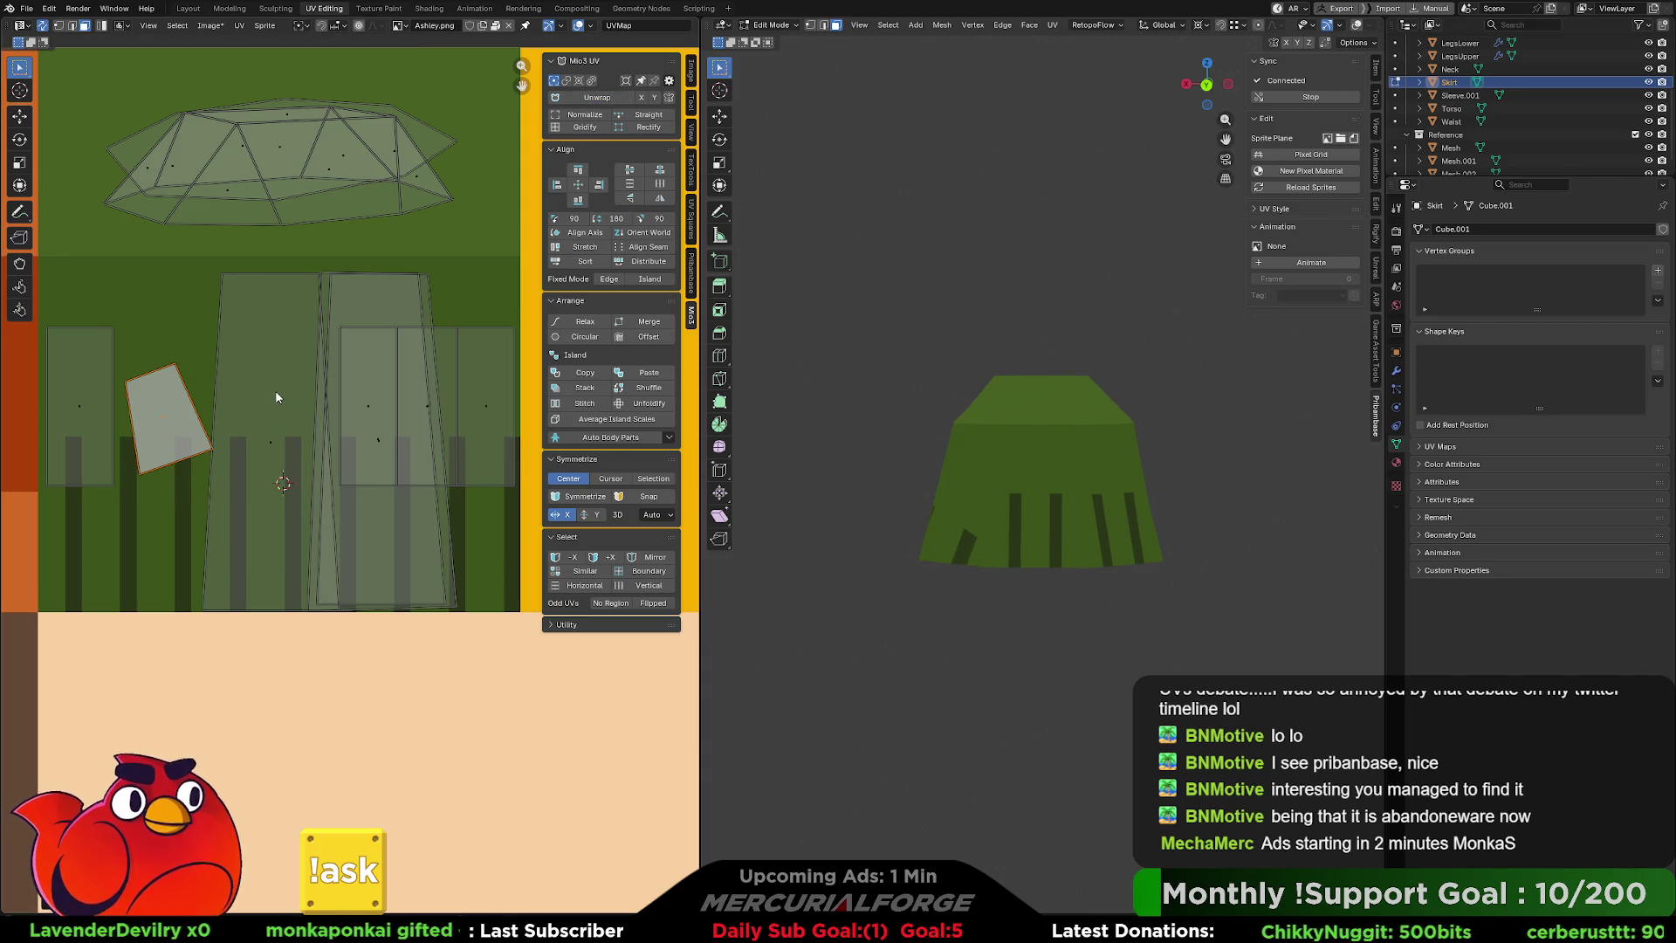
pyautogui.press('r')
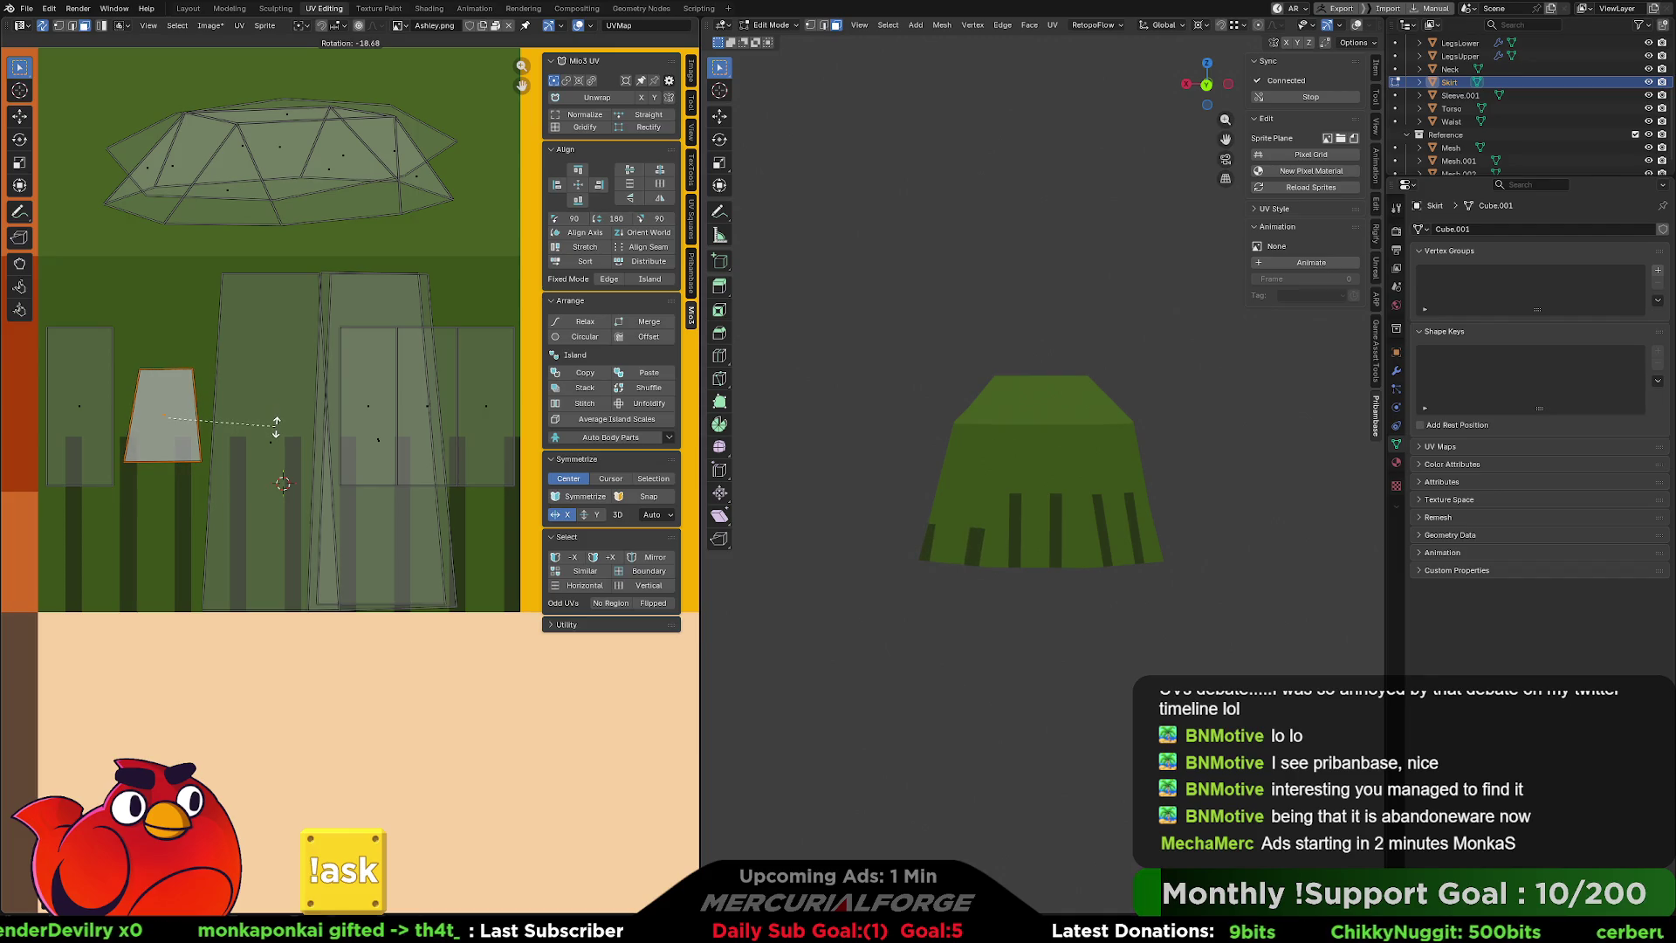
pyautogui.click(276, 425)
pyautogui.press('g')
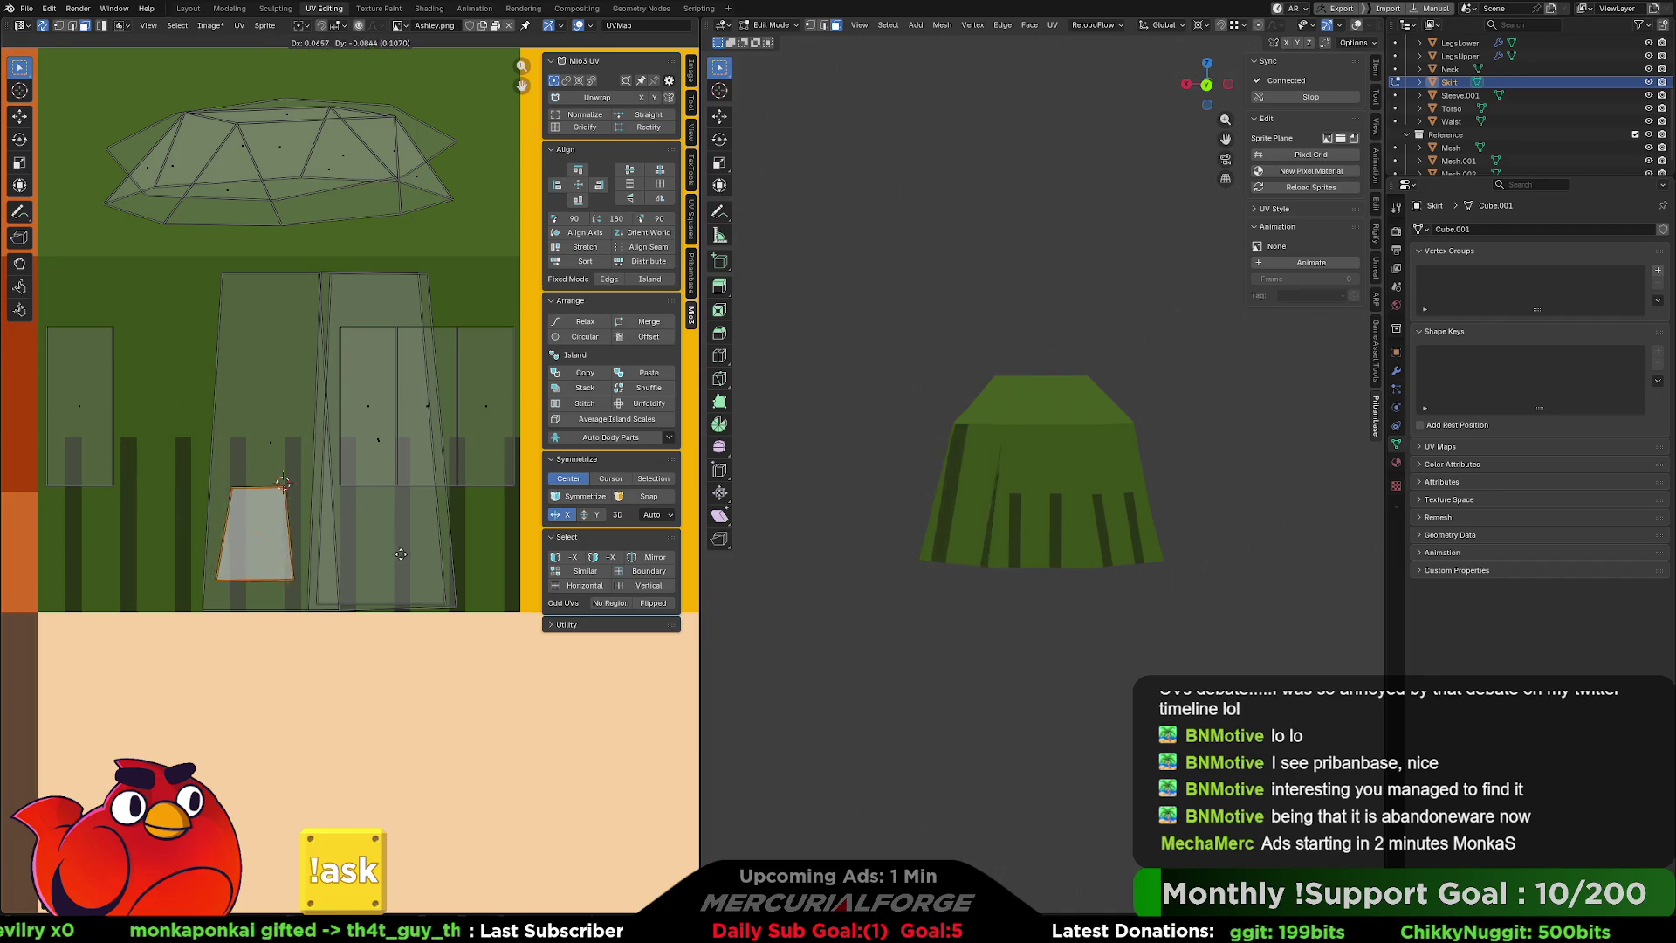
pyautogui.click(417, 472)
# Enlarge the island, narrow its width, then nudge and tilt it over the pleat stripes.
pyautogui.press('s')
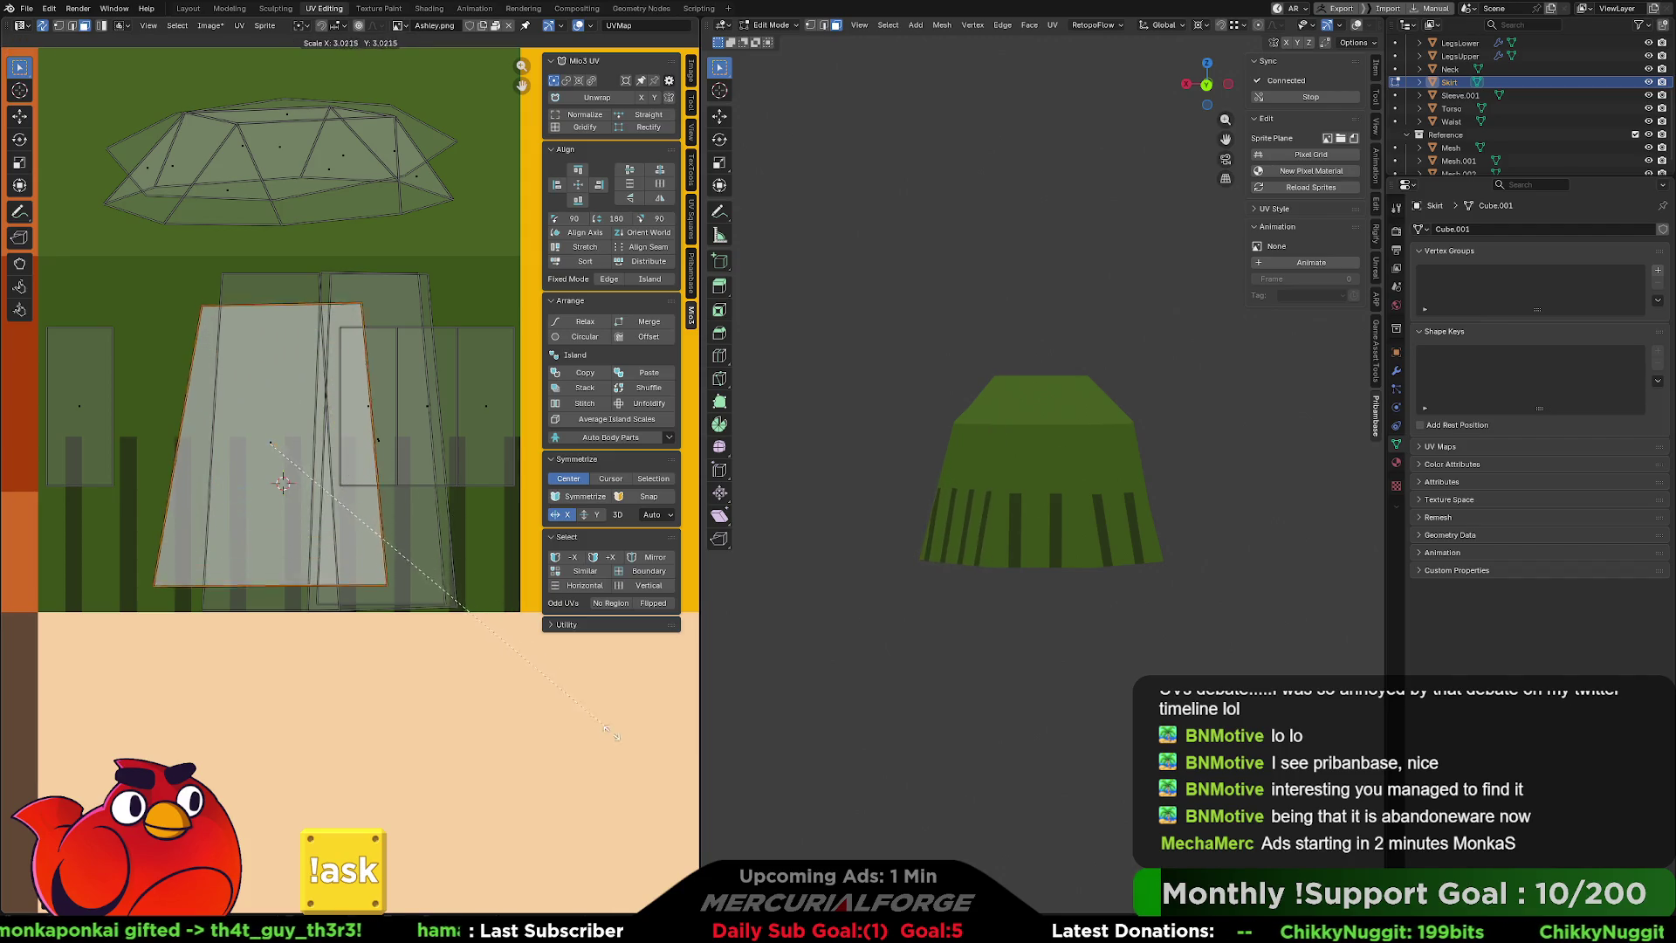
pyautogui.click(666, 780)
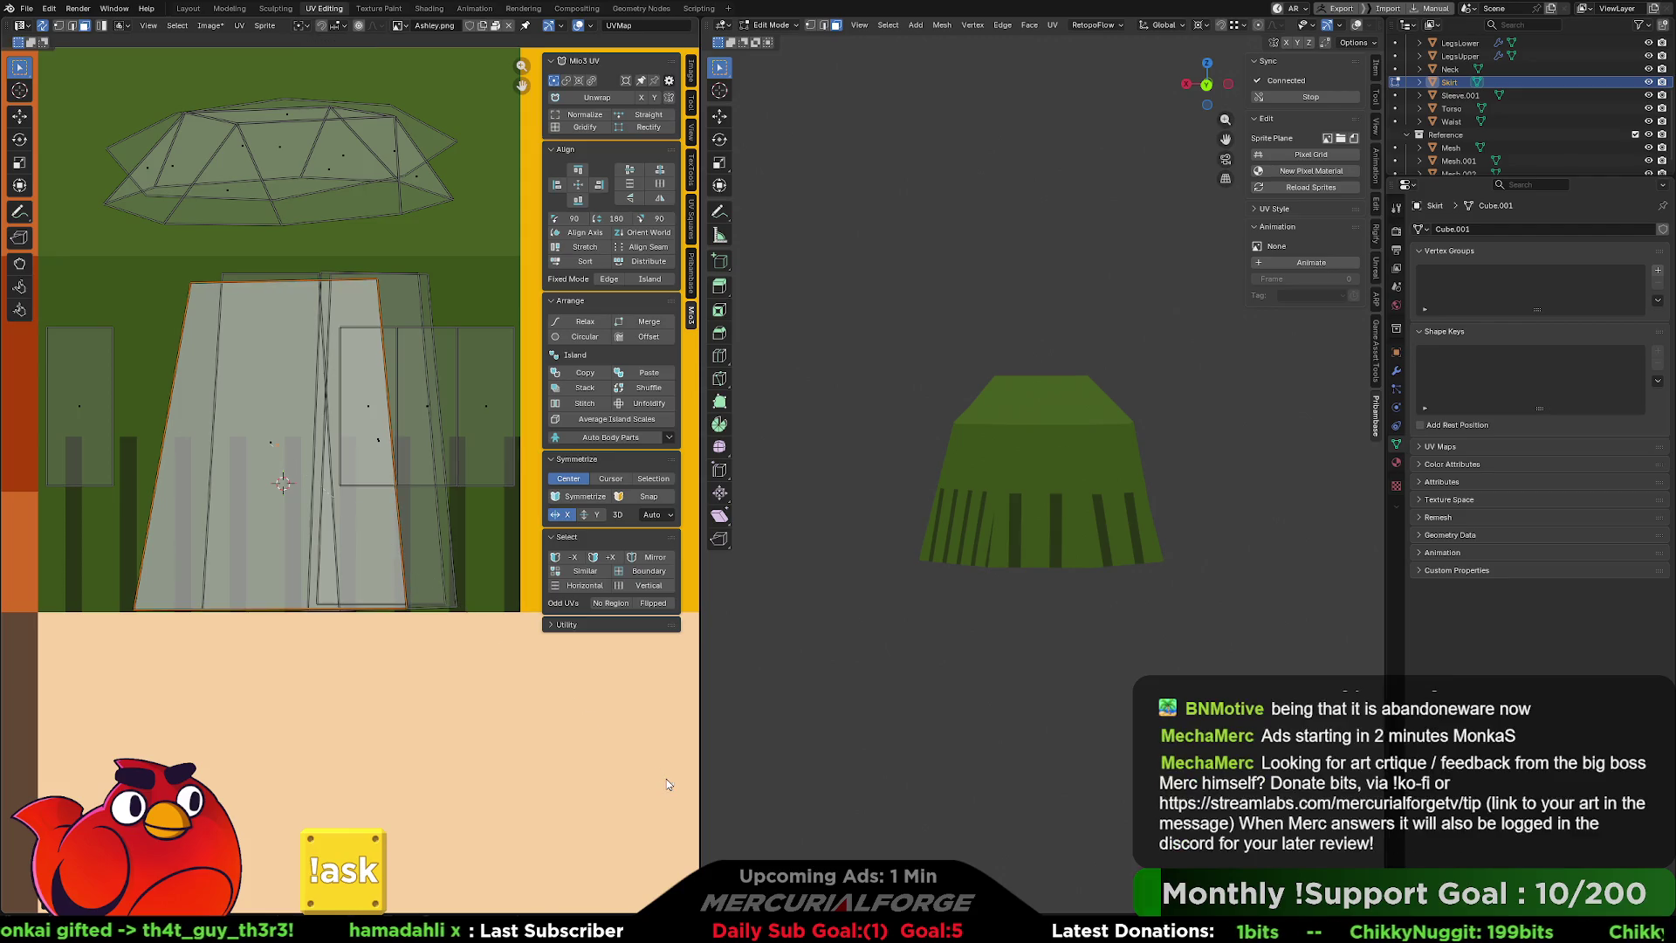
pyautogui.press('s')
pyautogui.press('x')
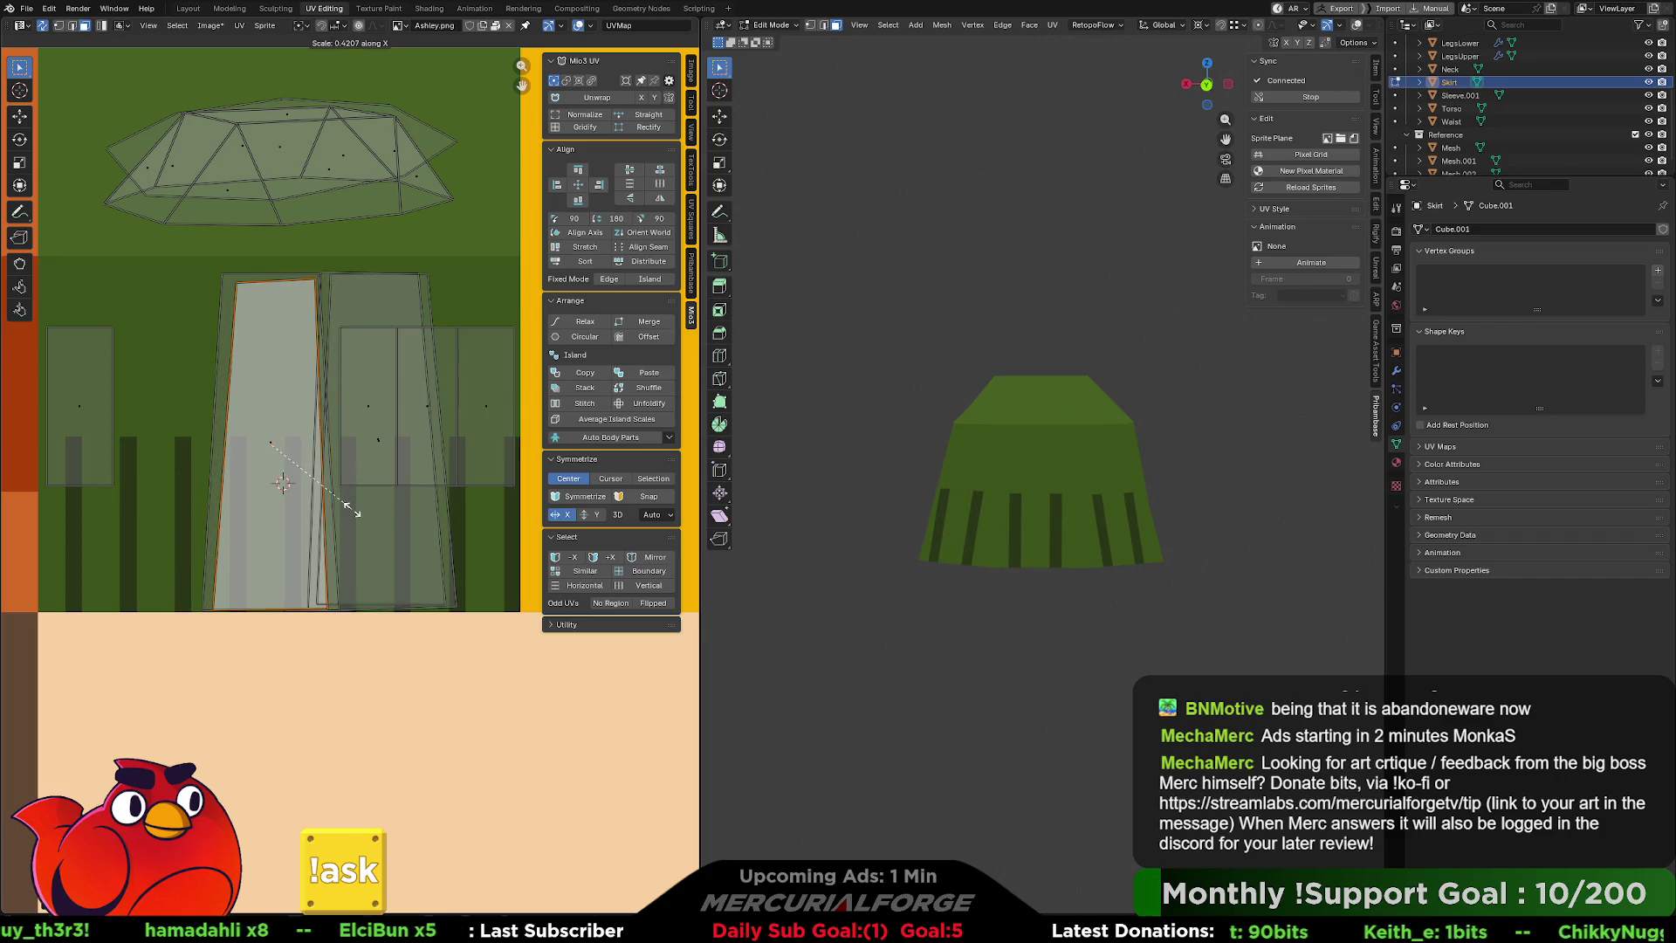
pyautogui.click(362, 513)
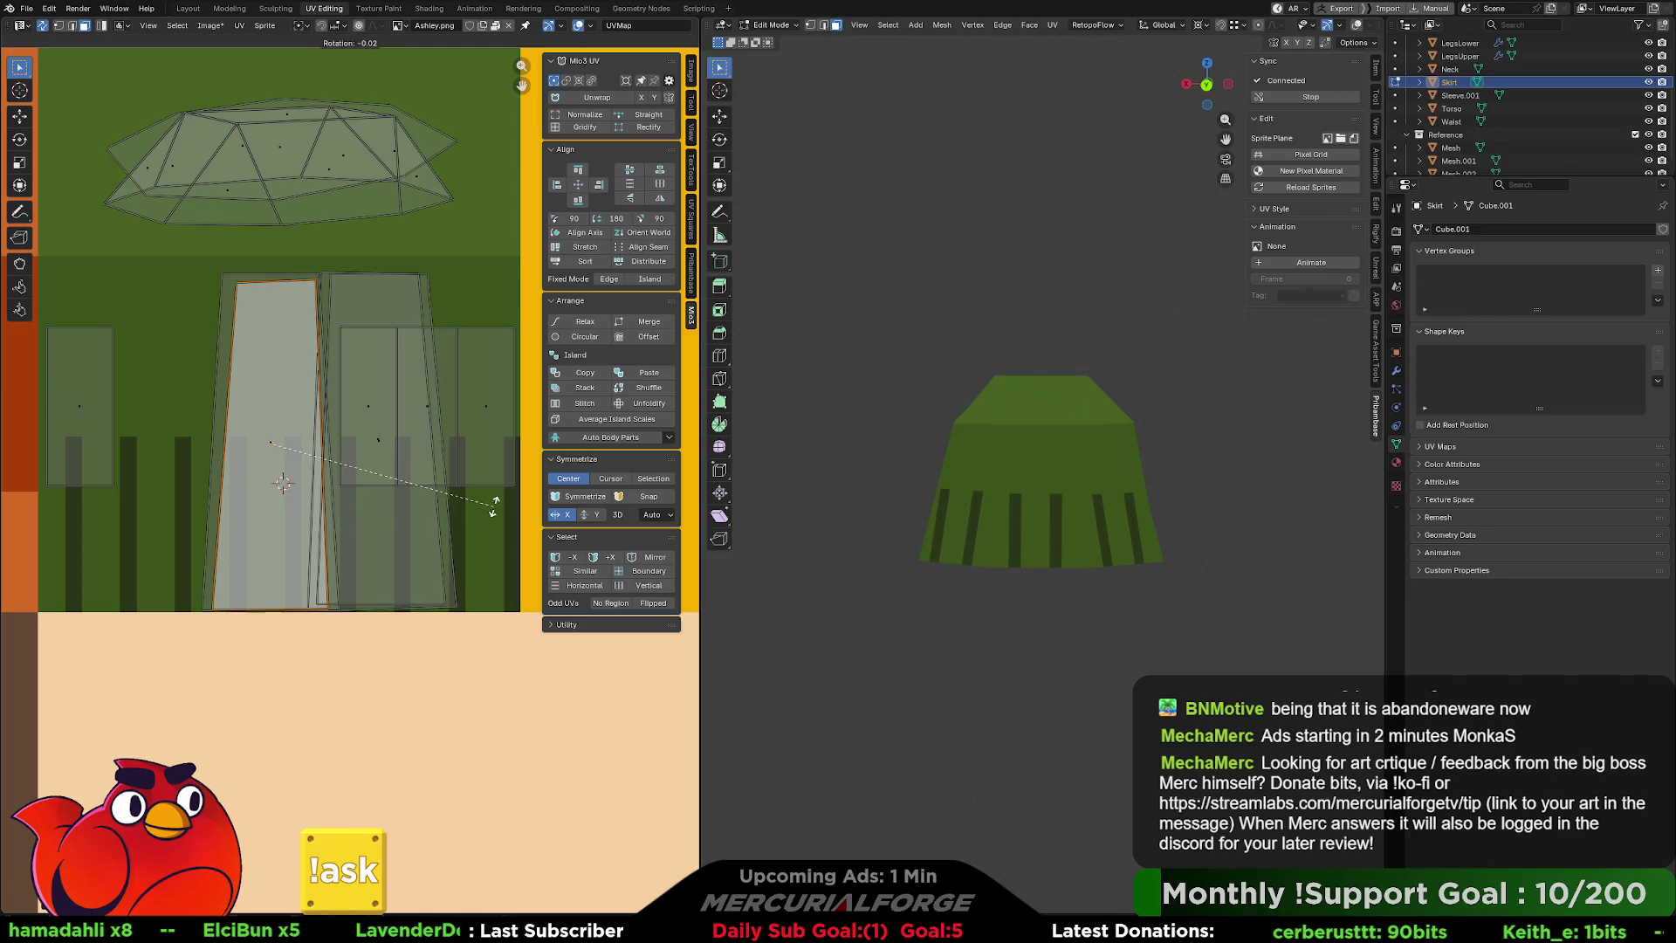
pyautogui.press('g')
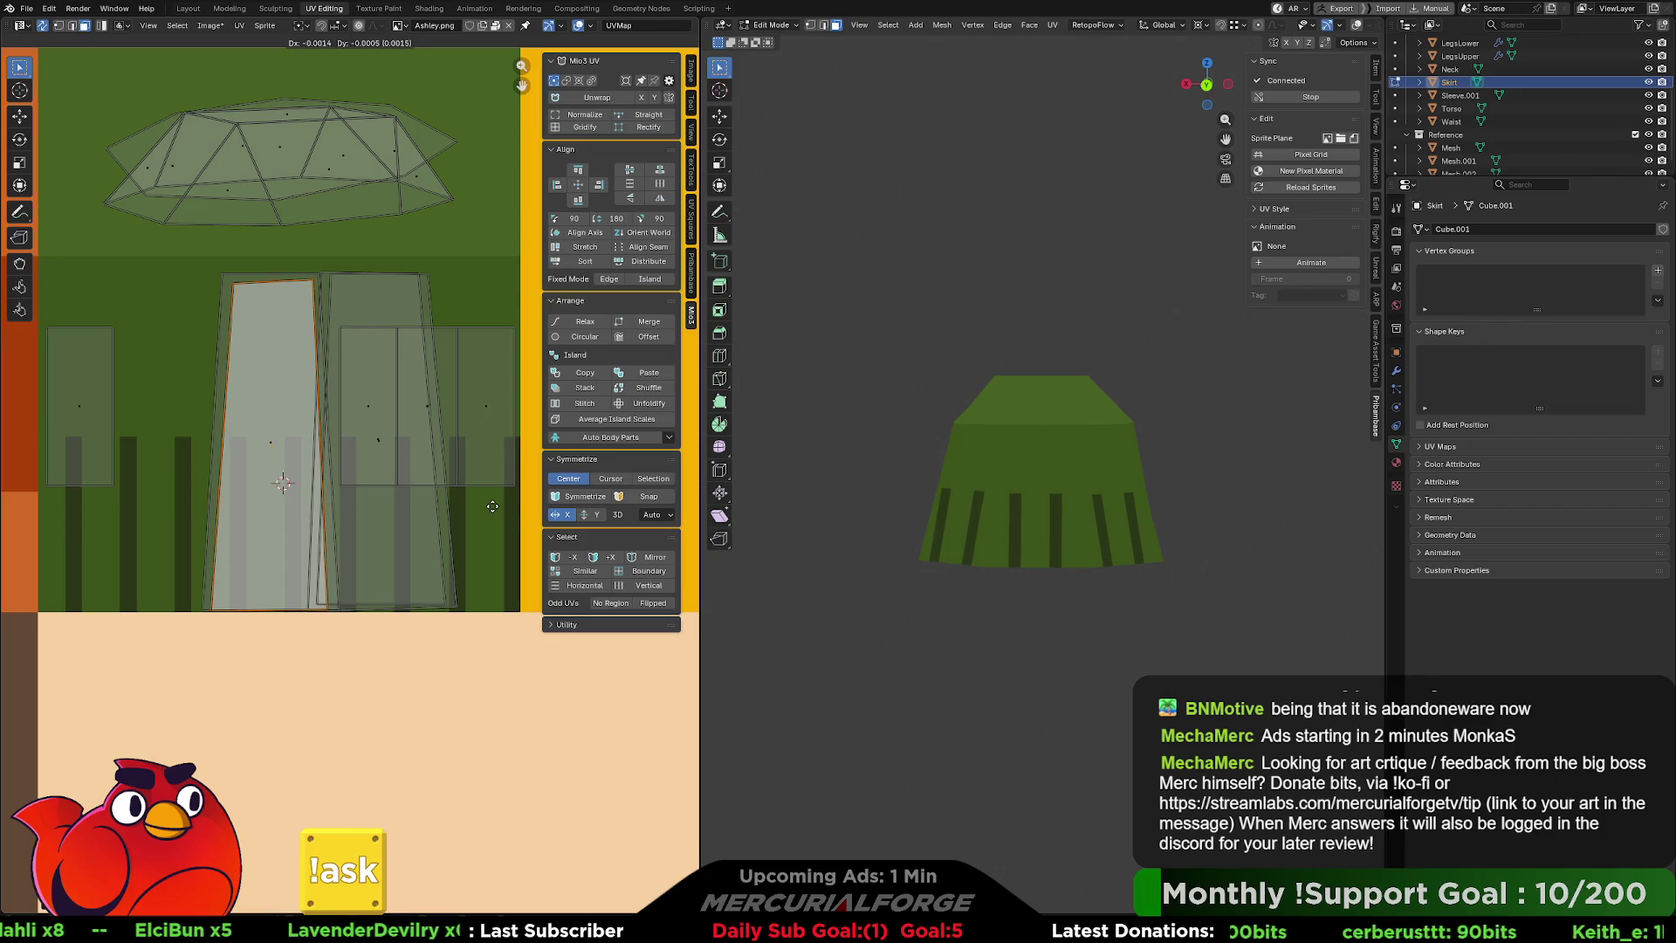
pyautogui.press('r')
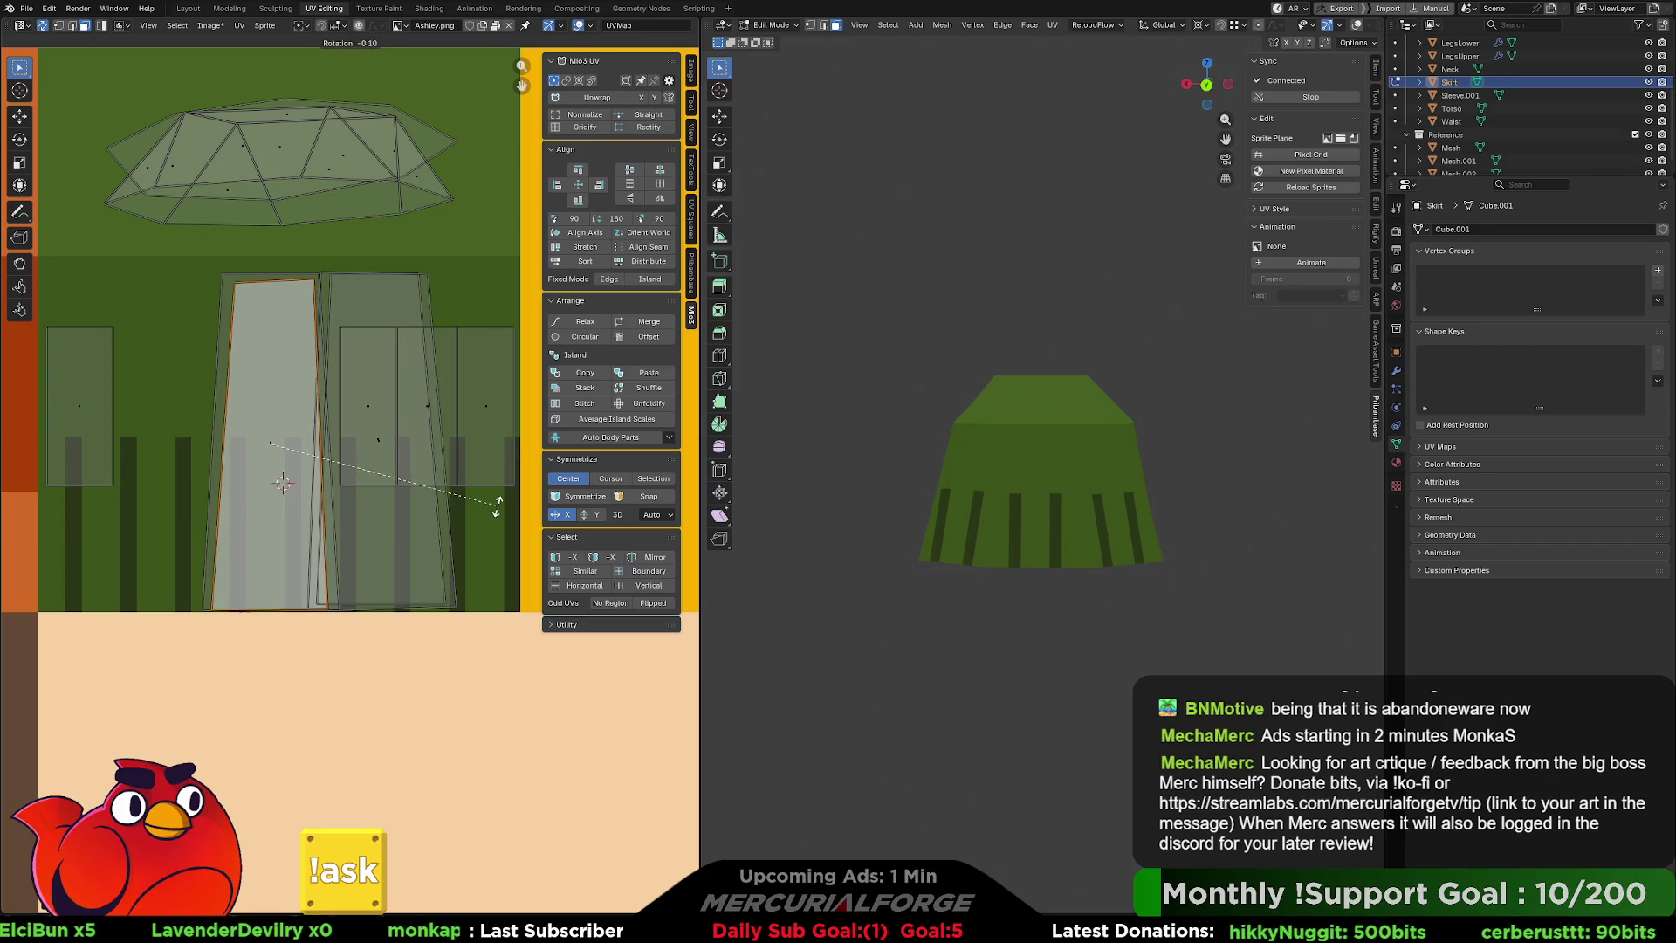
pyautogui.click(500, 510)
pyautogui.scroll(-5, 1055, 574)
# Orbit and zoom around the isolated skirt to check its pleat stripes.
pyautogui.moveTo(1055, 572)
pyautogui.mouseDown(button='middle')
pyautogui.moveTo(949, 530)
pyautogui.moveTo(752, 525)
pyautogui.moveTo(829, 533)
pyautogui.moveTo(786, 525)
pyautogui.mouseUp(button='middle')
pyautogui.moveTo(993, 519); pyautogui.dragTo(1067, 489, button='middle')
pyautogui.scroll(2, 1067, 489)
pyautogui.scroll(-5, 1060, 540)
pyautogui.scroll(1, 1060, 541)
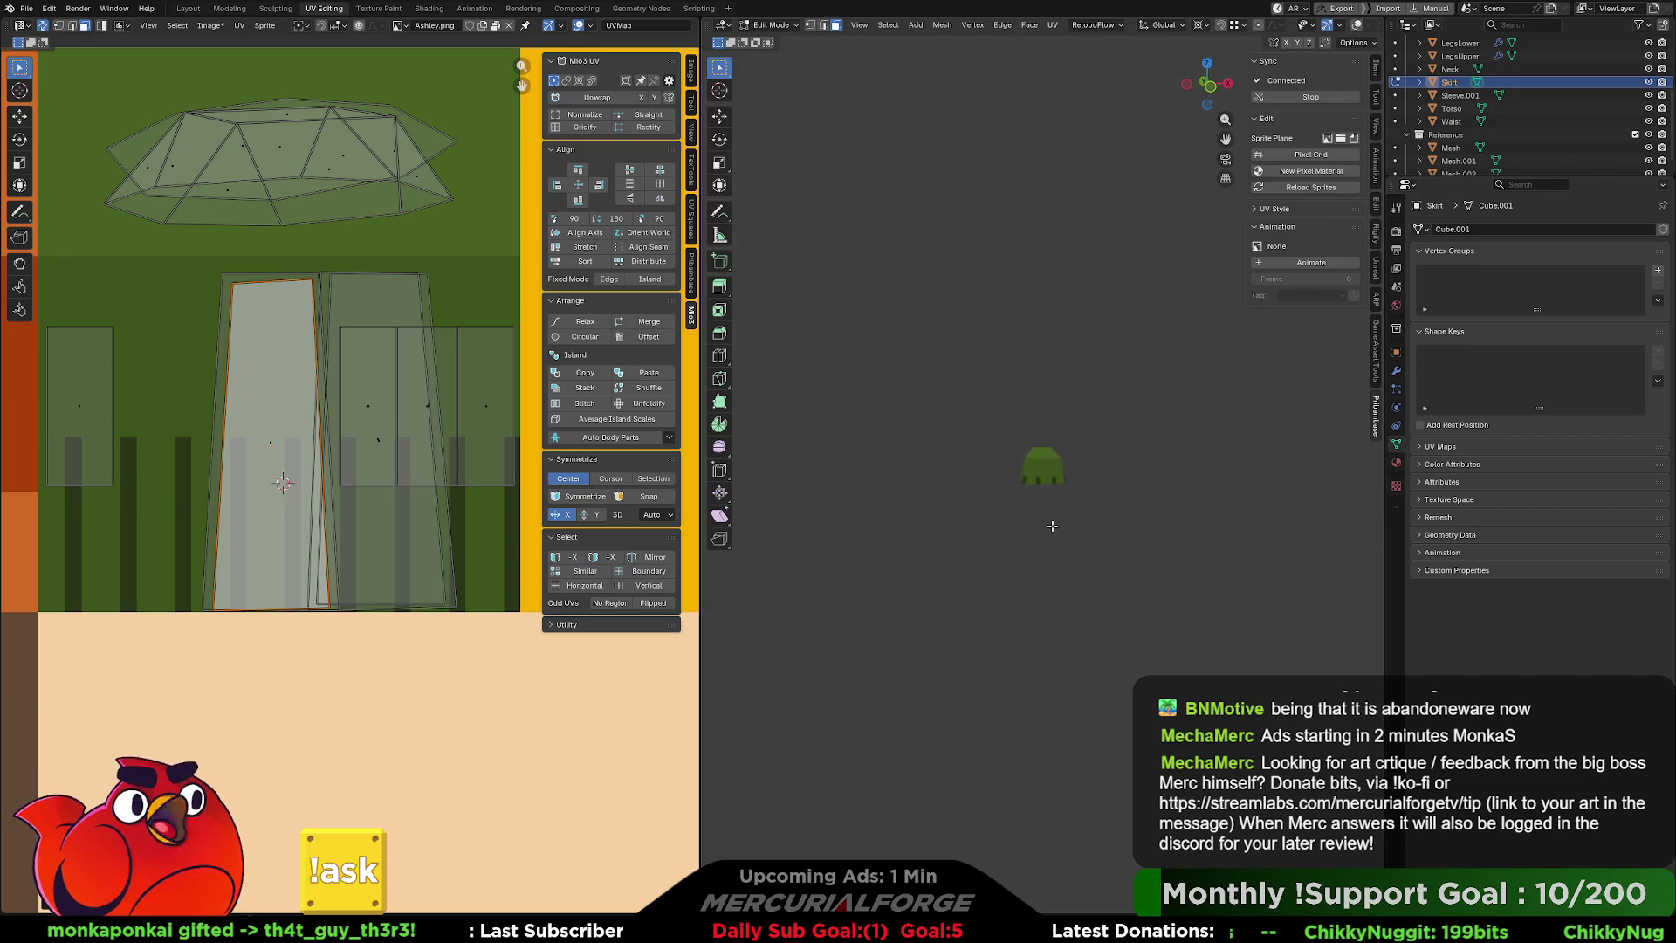
# Leave local view to show all characters, then view them from front and back, zoomed in.
pyautogui.press('KP_Divide')
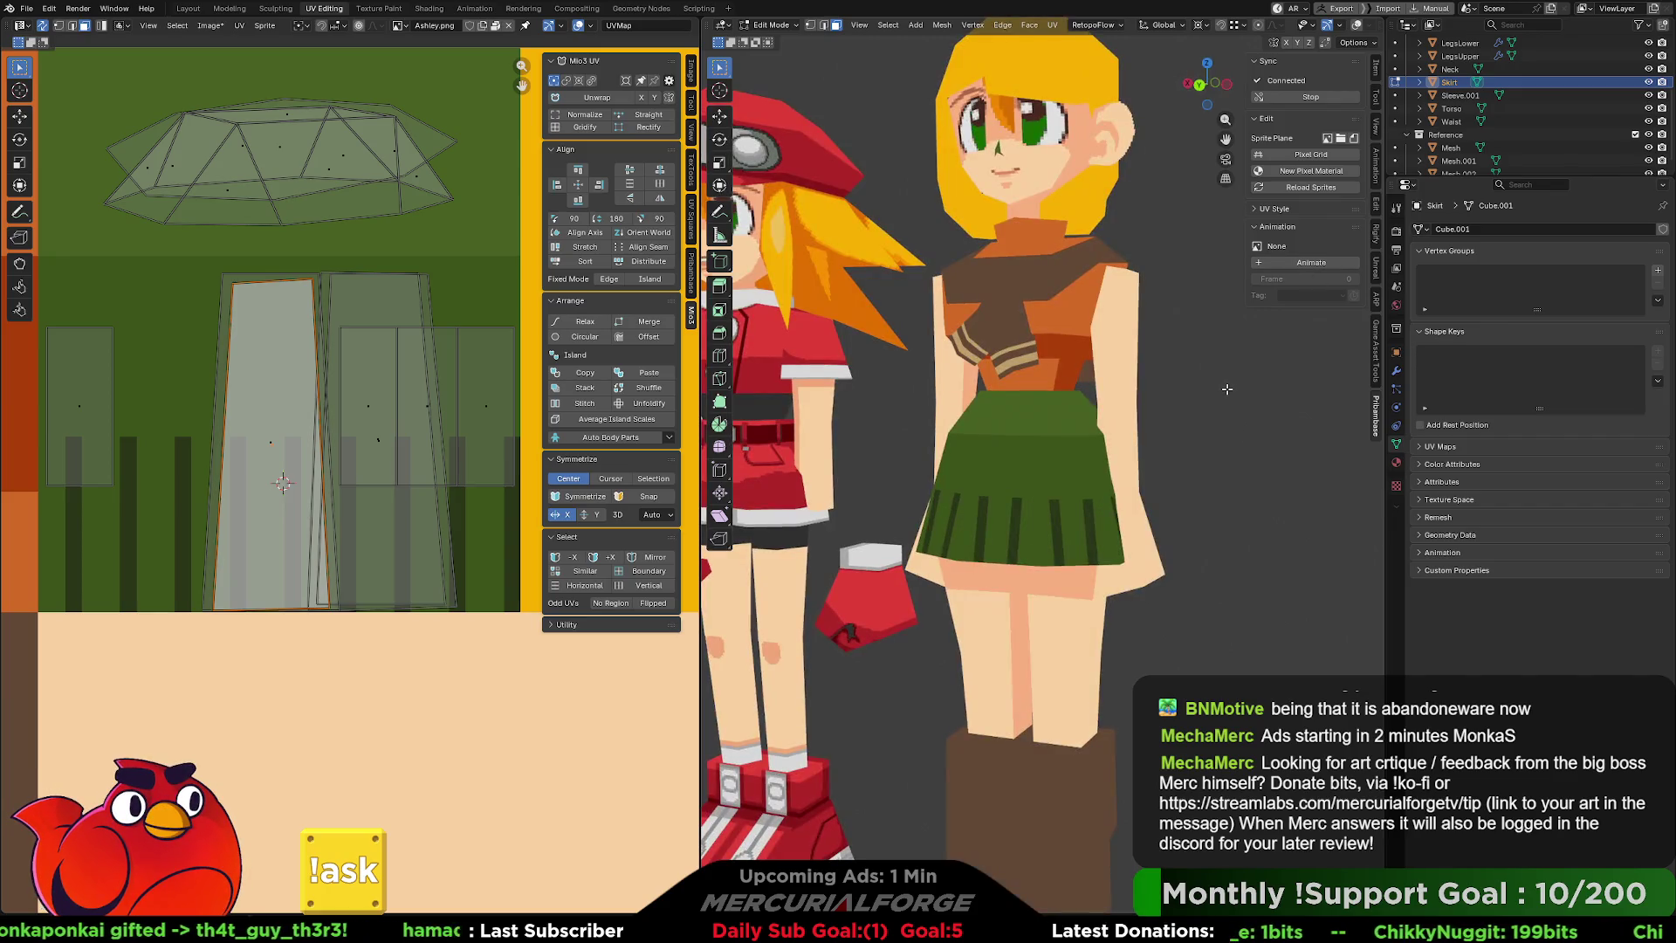
pyautogui.scroll(-8, 1221, 392)
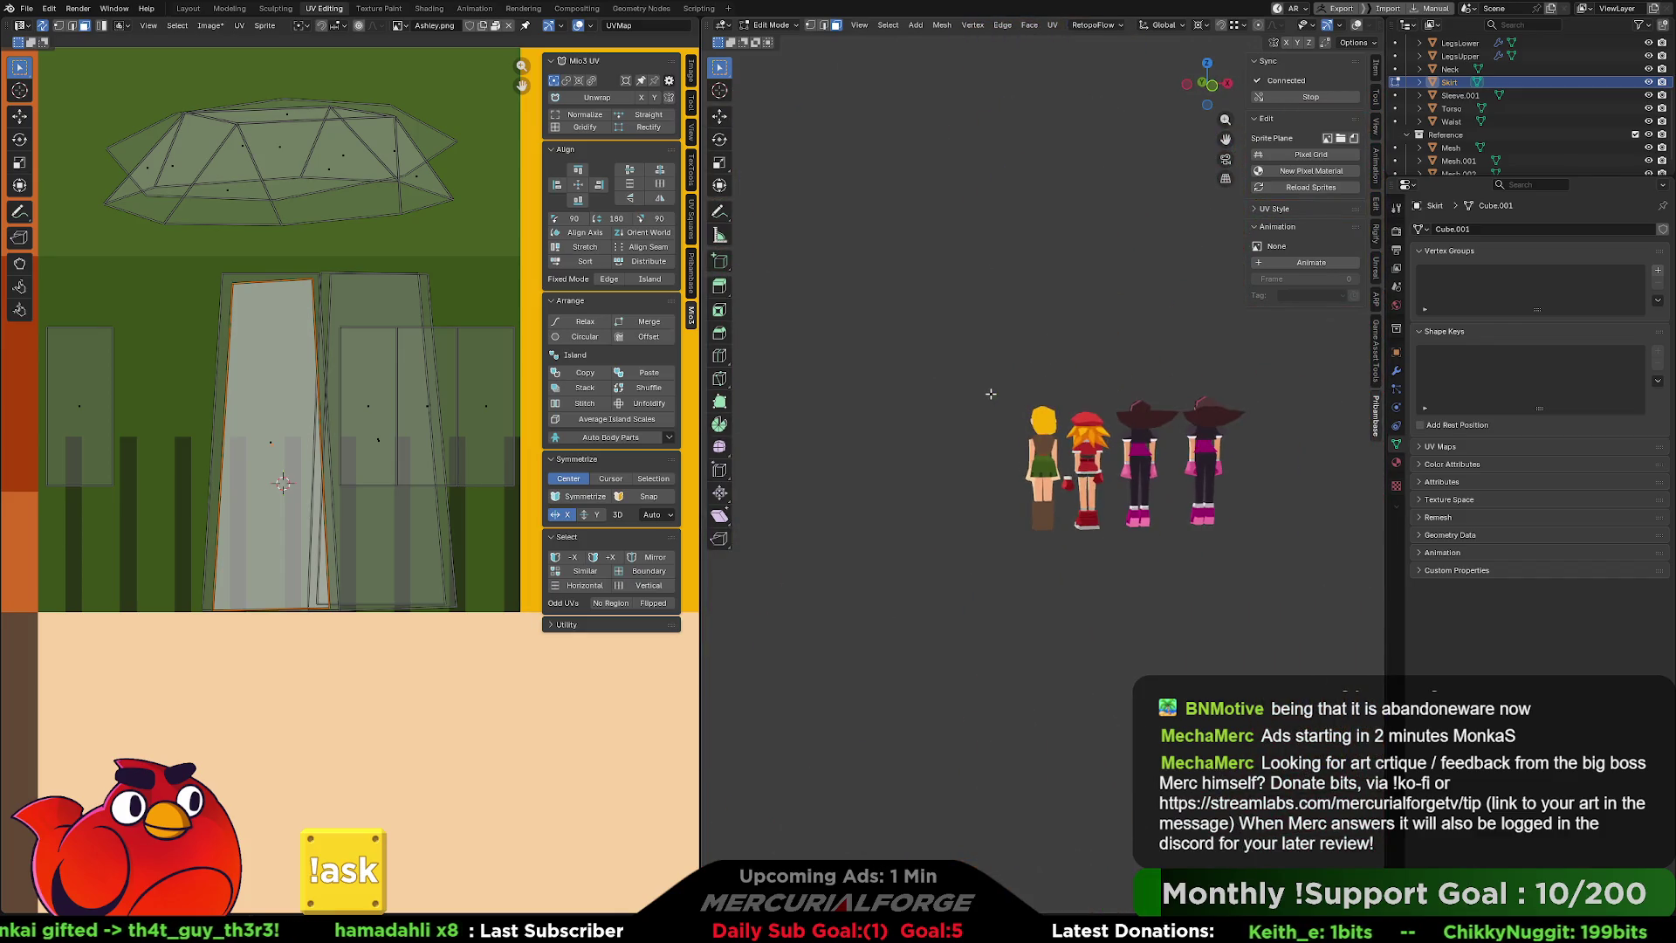
pyautogui.scroll(1, 988, 384)
pyautogui.press('KP_1')
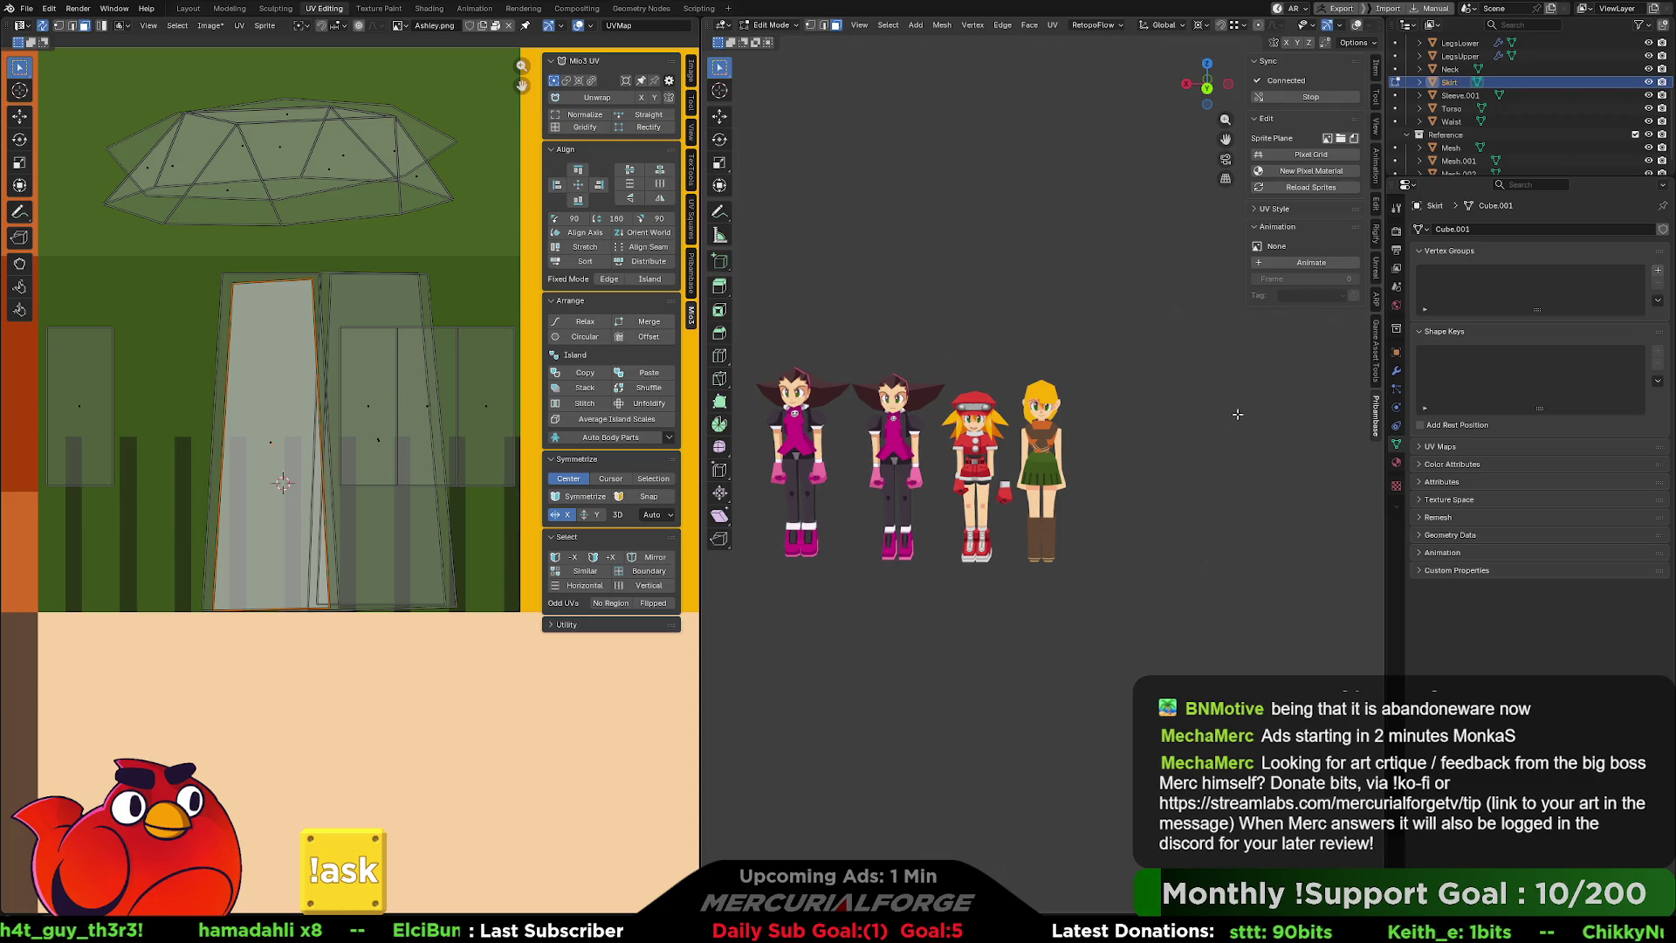
pyautogui.press('ctrl+KP_1')
pyautogui.scroll(5, 1066, 495)
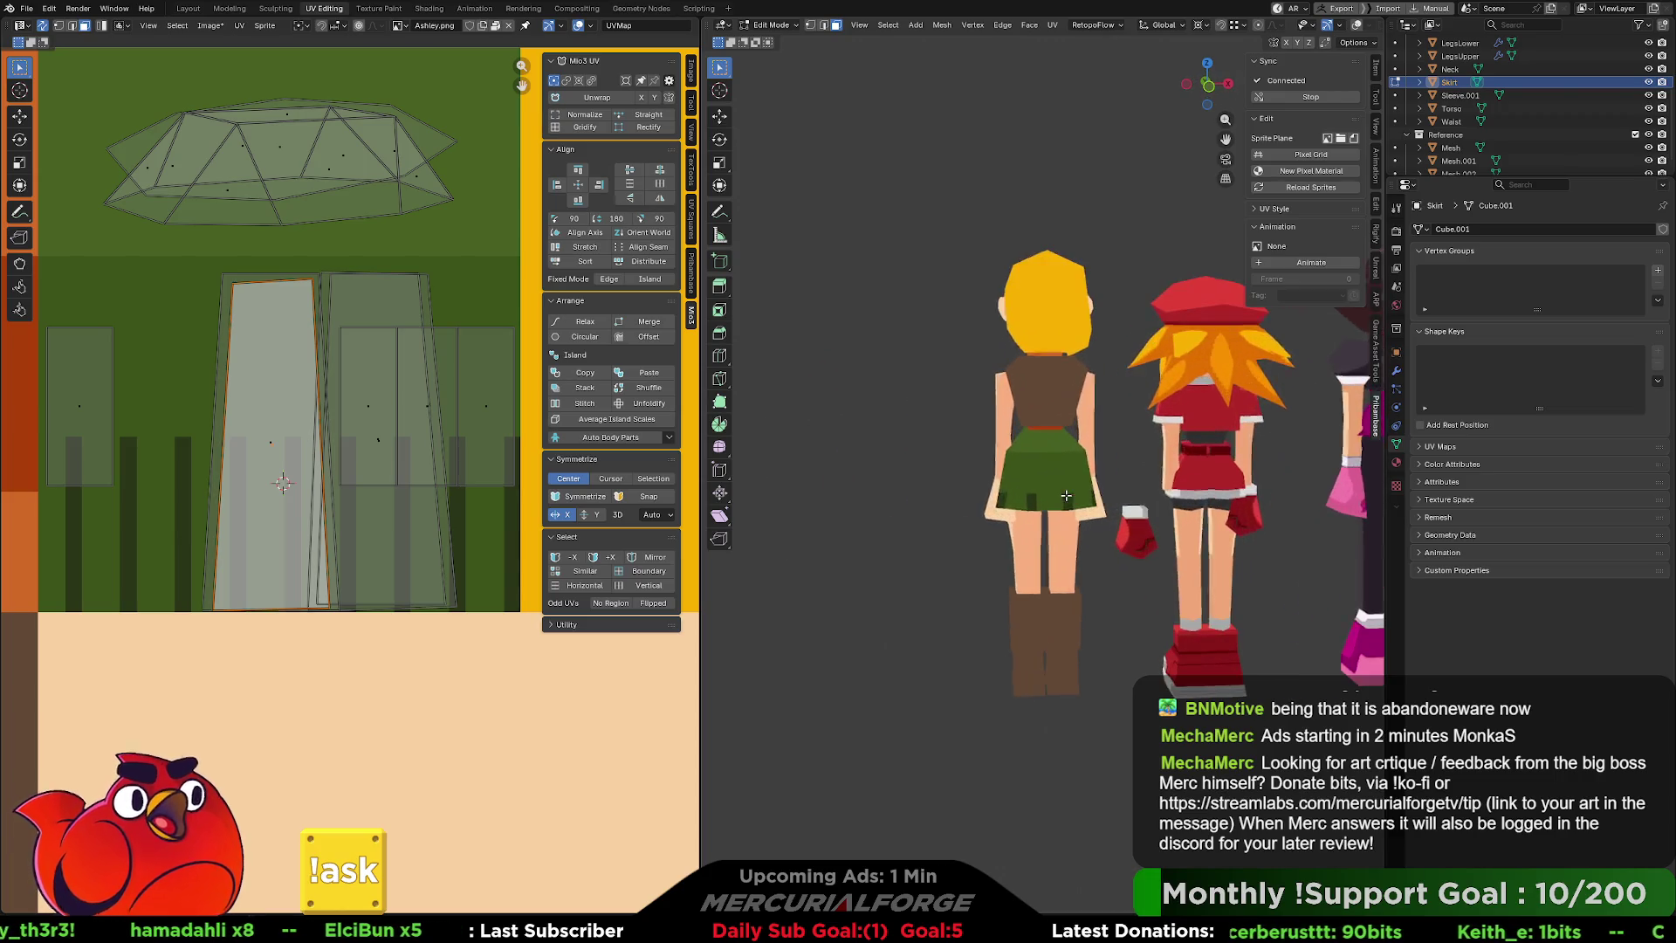
pyautogui.scroll(1, 1066, 495)
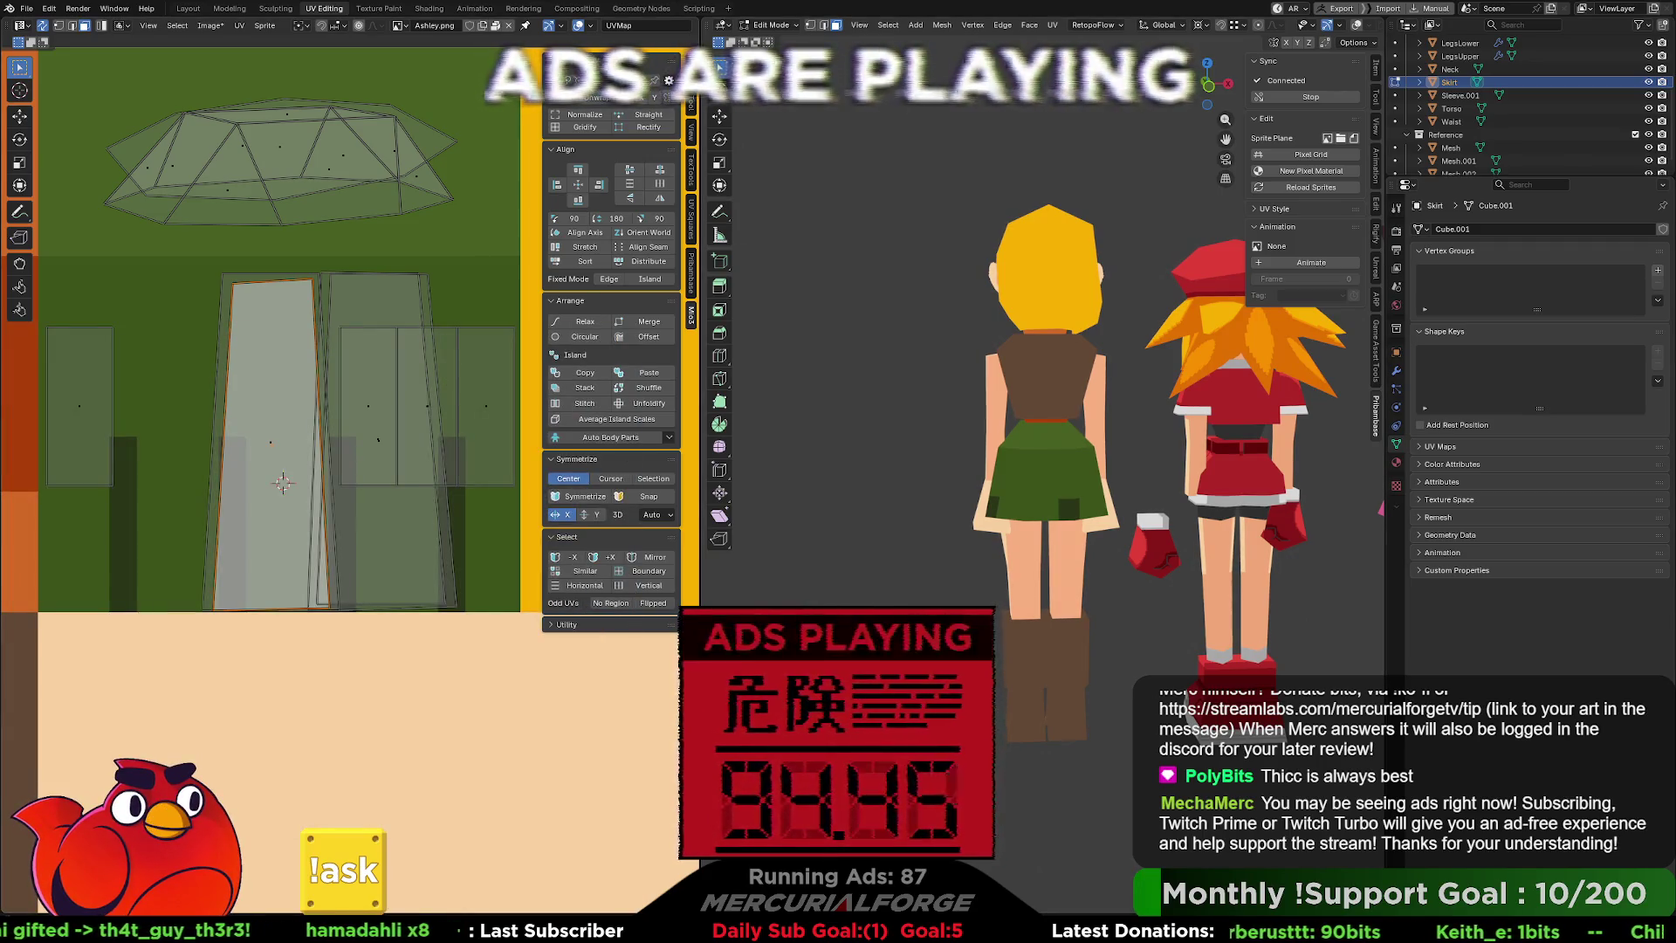
pyautogui.scroll(-2, 426, 448)
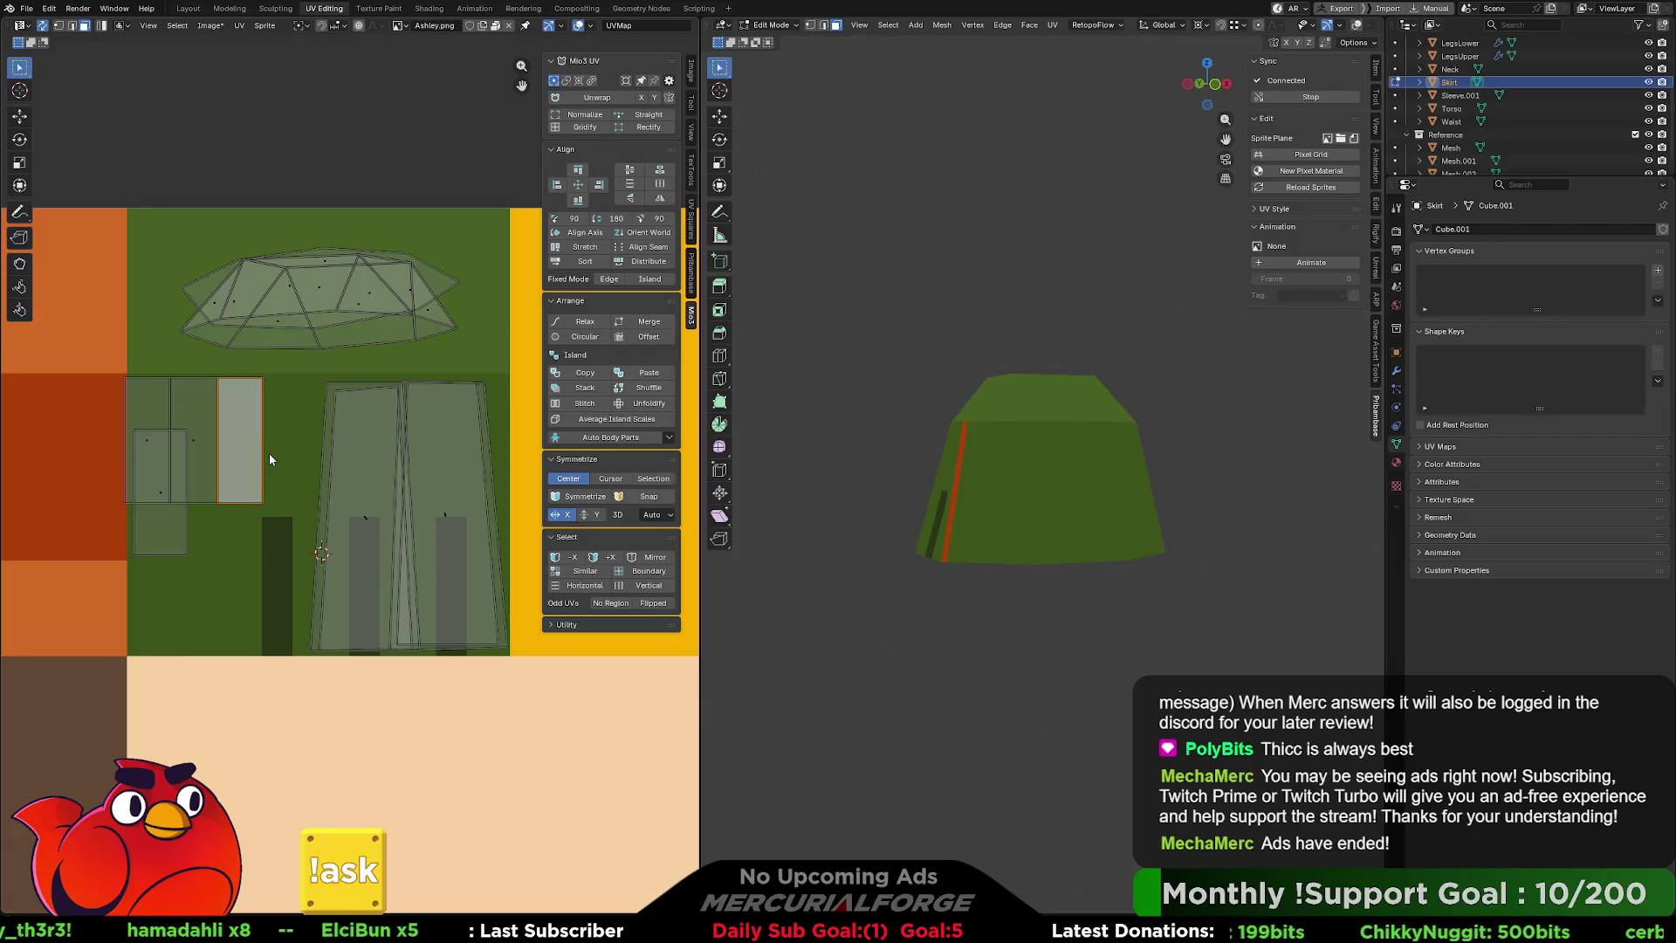
# Re-unwrap the selected skirt island and rotate it upright. Move and enlarge it over the stripes, then narrow it horizontally.
pyautogui.moveTo(269, 454); pyautogui.dragTo(287, 458)
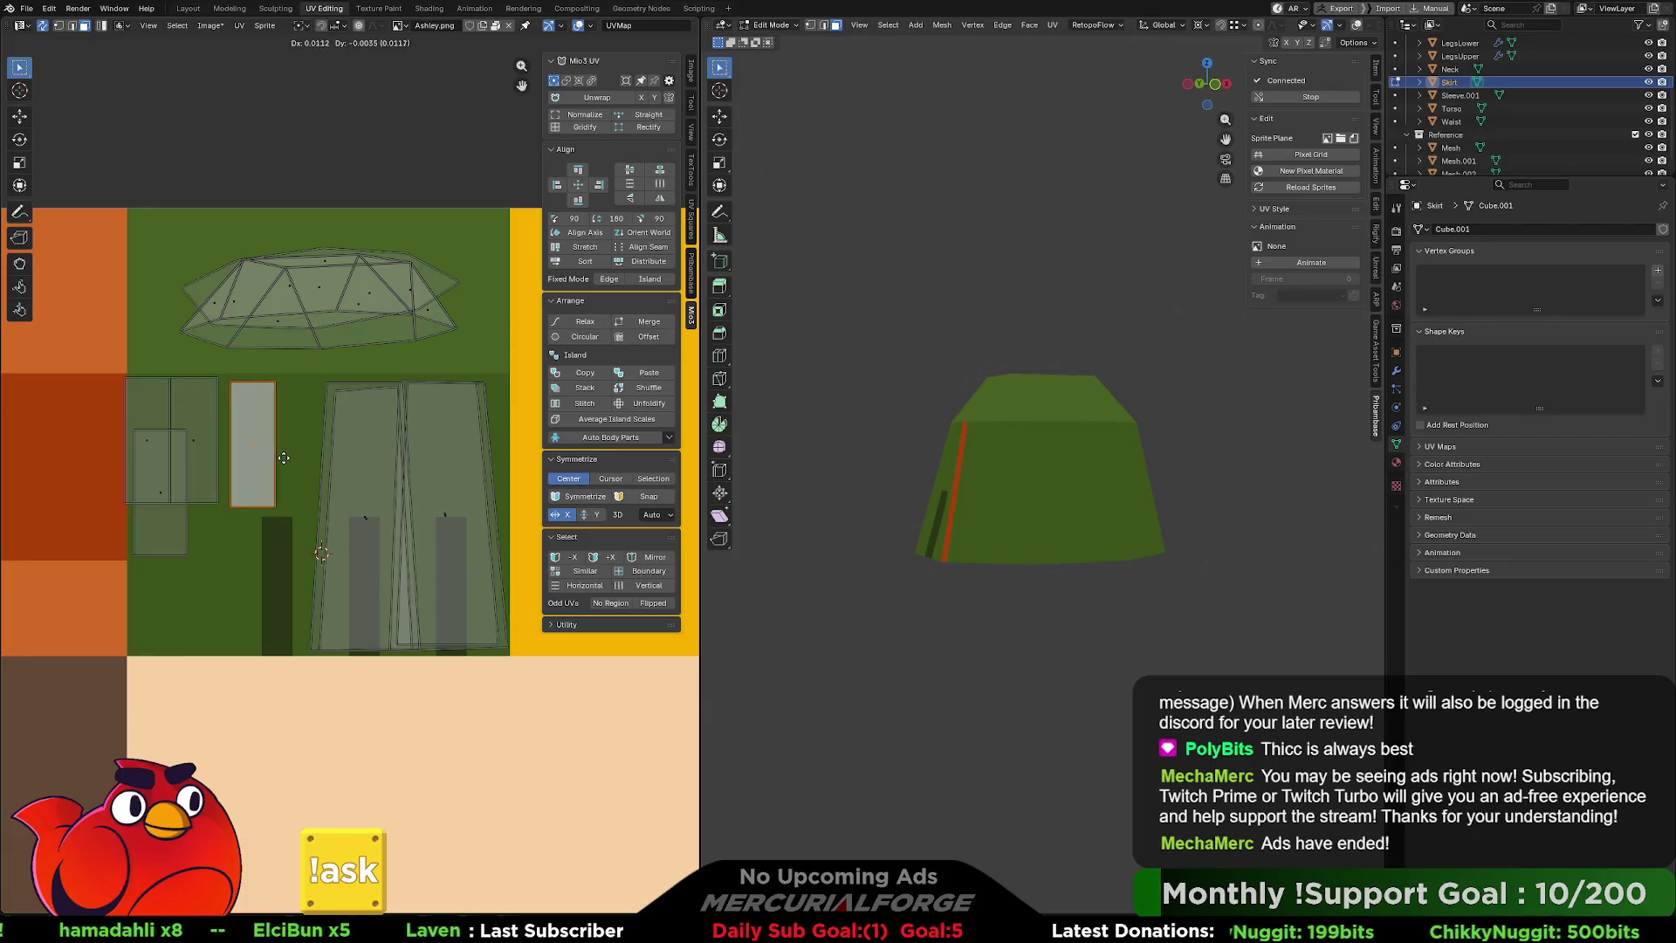
pyautogui.click(595, 111)
pyautogui.press('r')
pyautogui.click(347, 464)
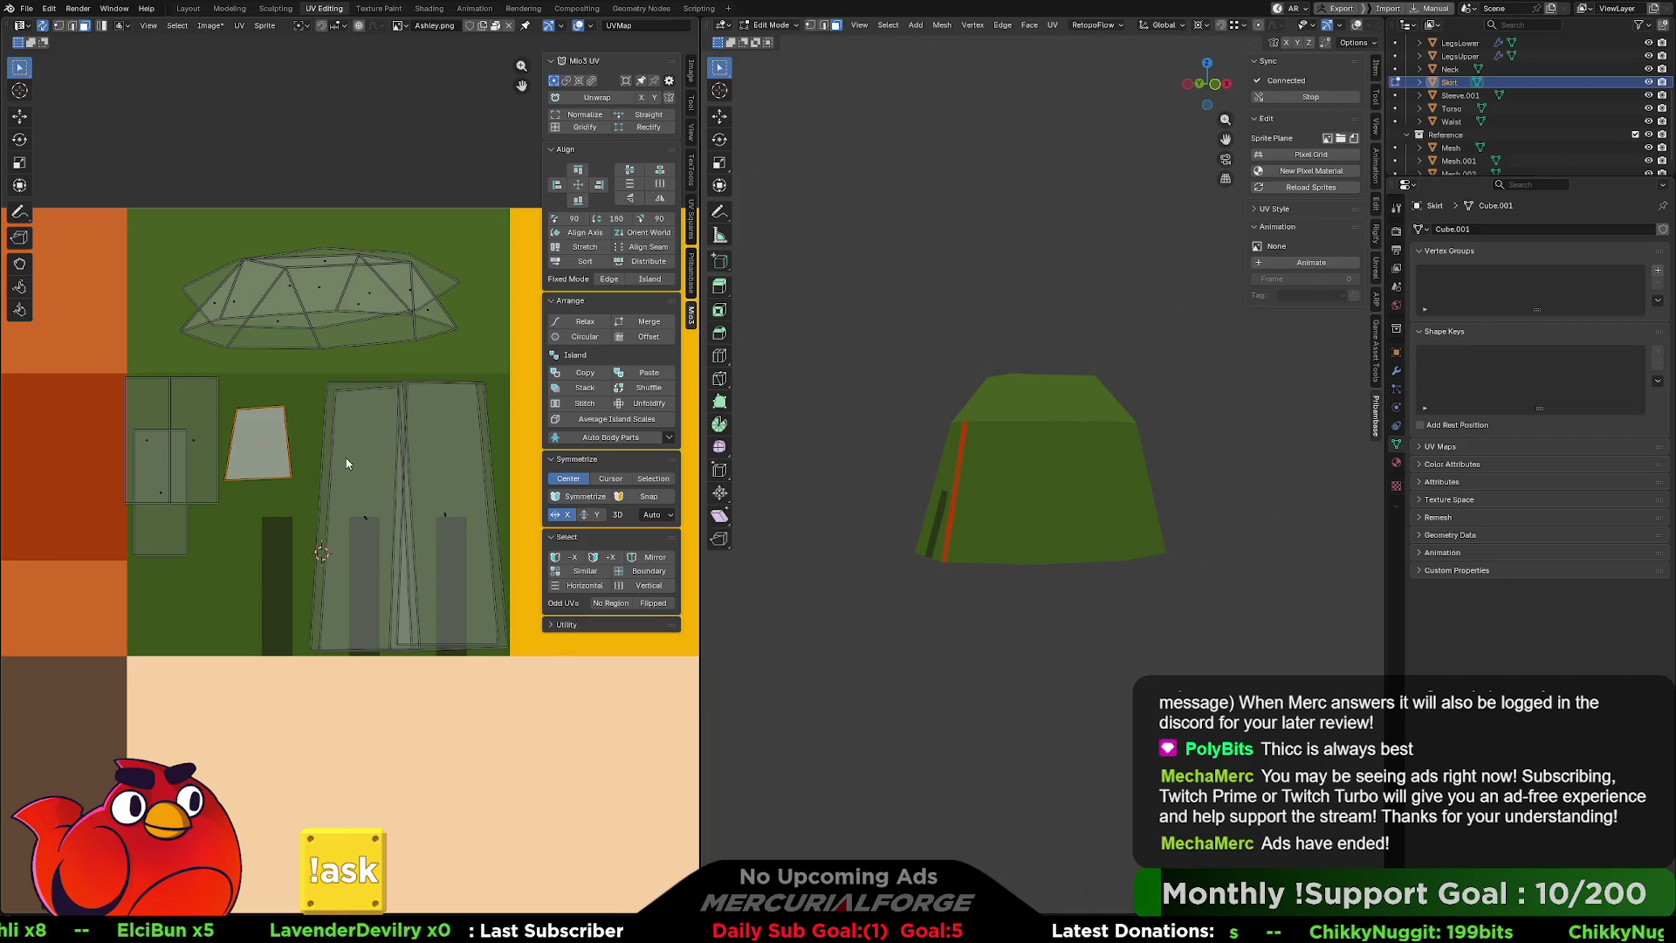
pyautogui.press('g')
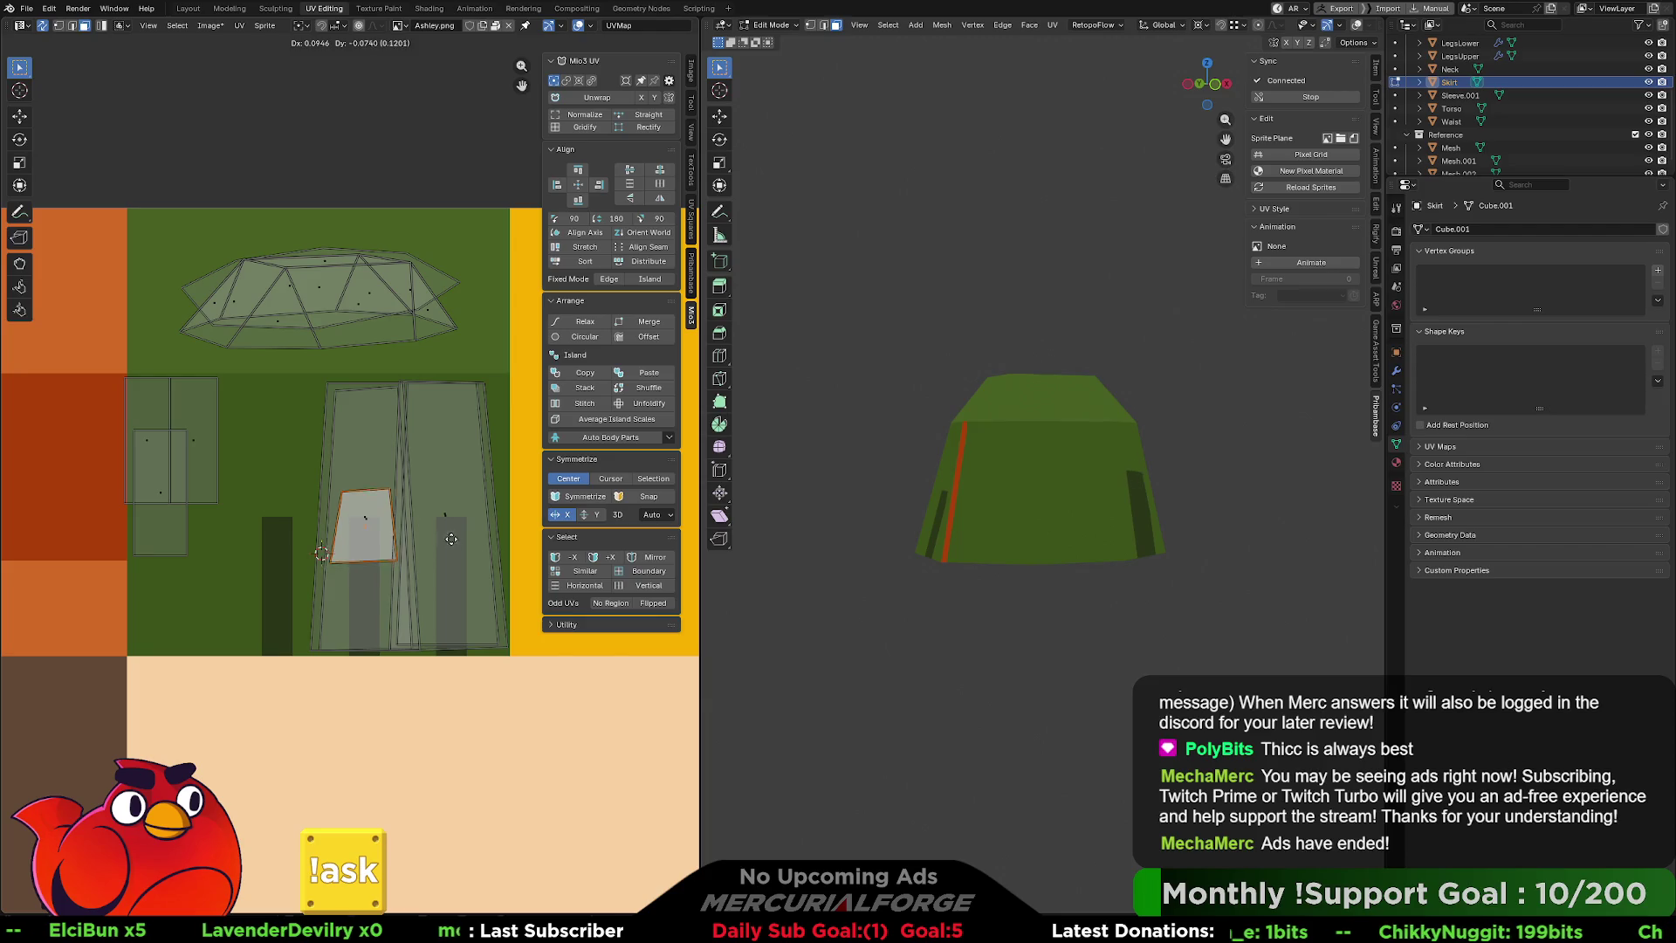
pyautogui.click(452, 539)
pyautogui.press('s')
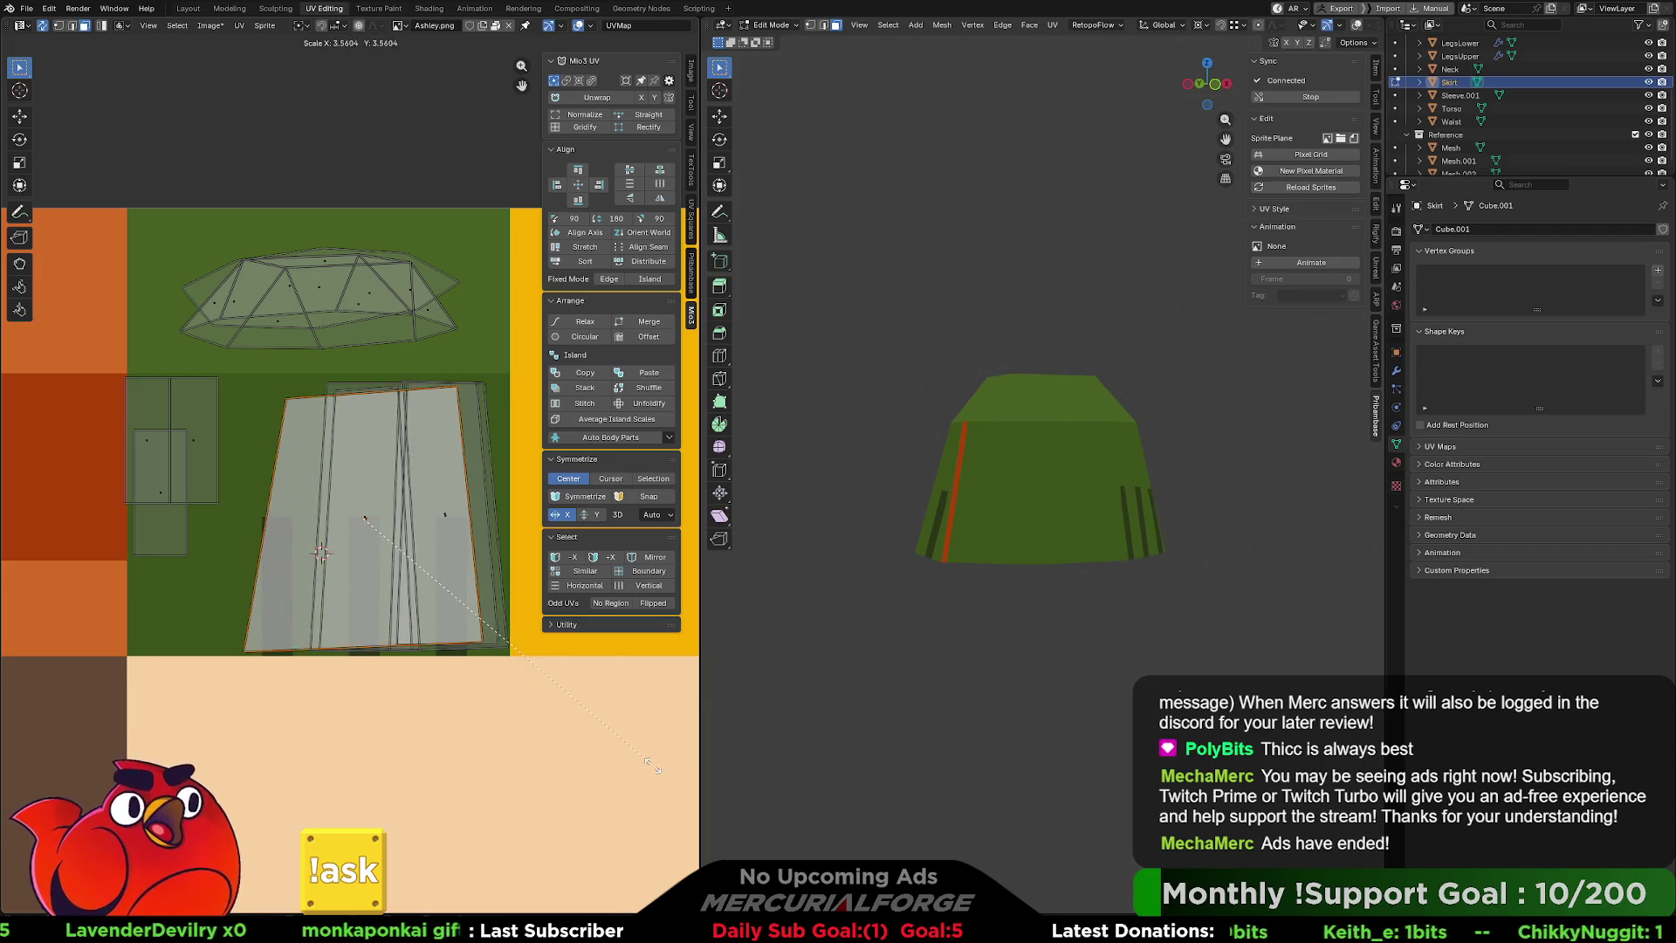
pyautogui.click(652, 766)
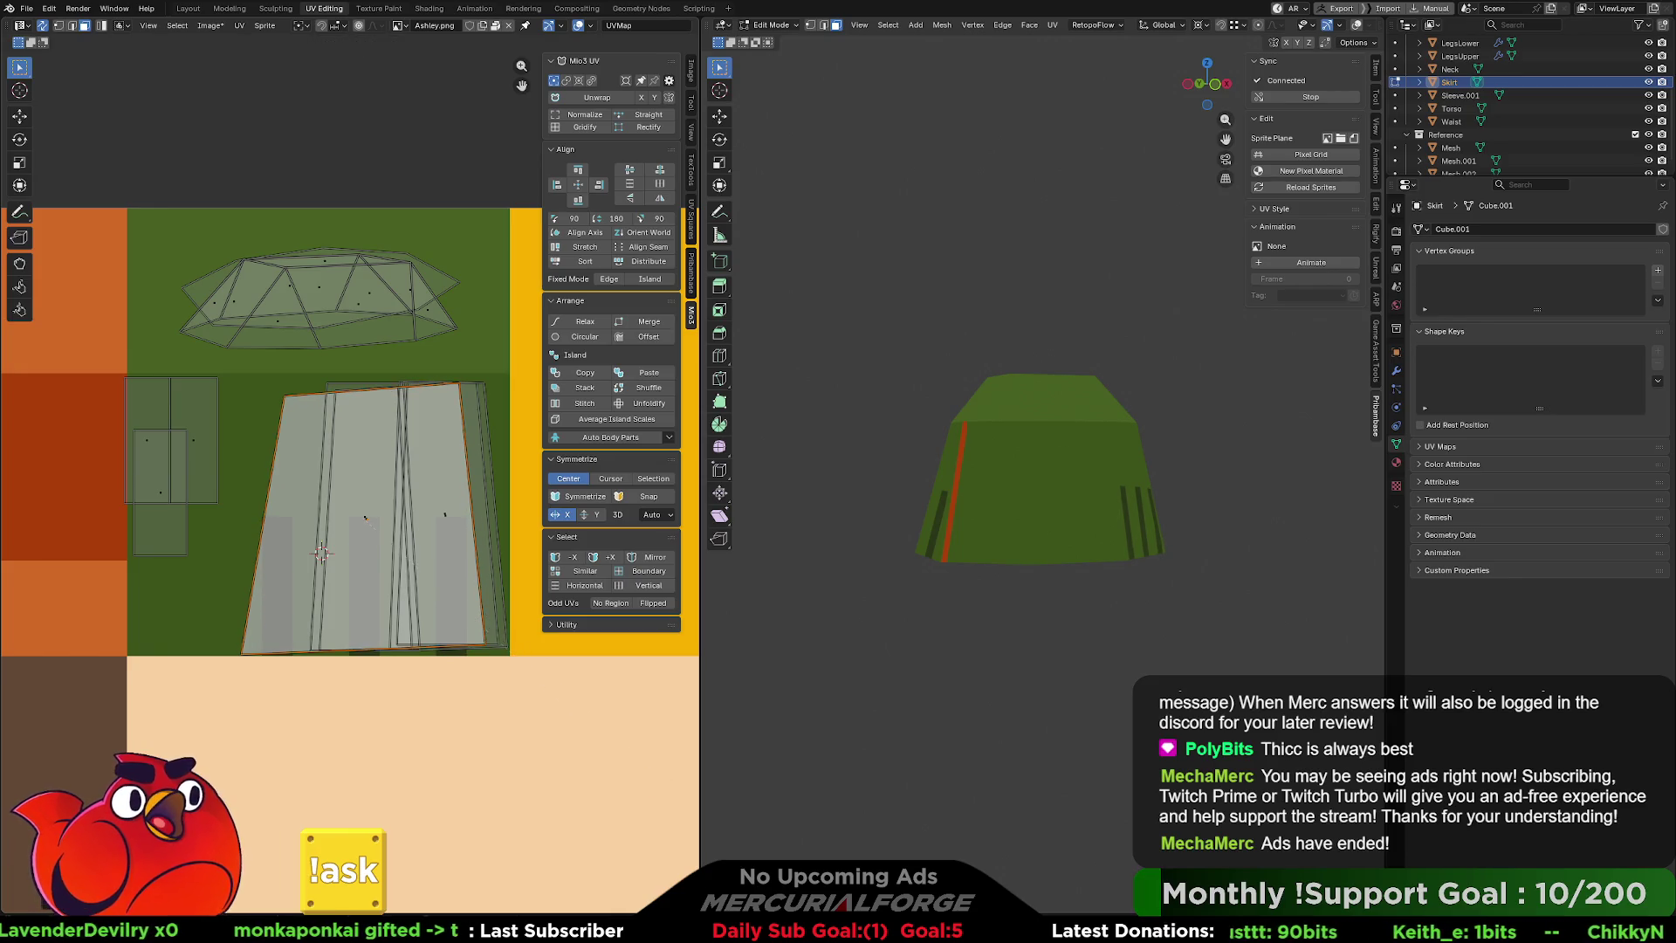
pyautogui.press('s')
pyautogui.press('x')
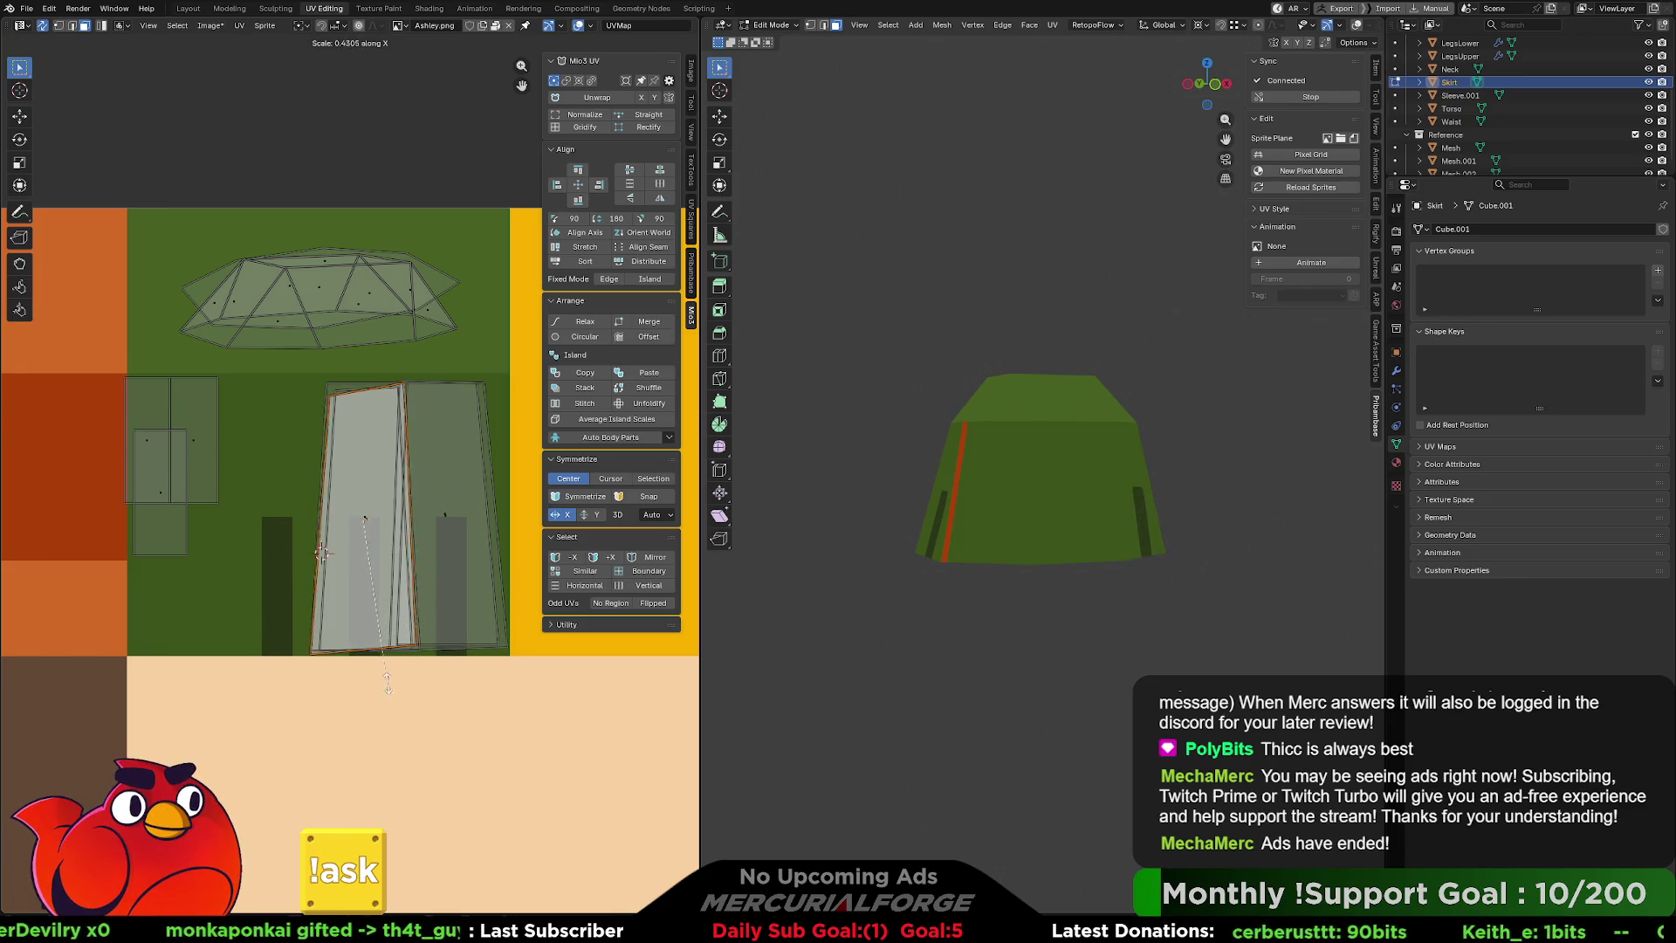
pyautogui.click(387, 681)
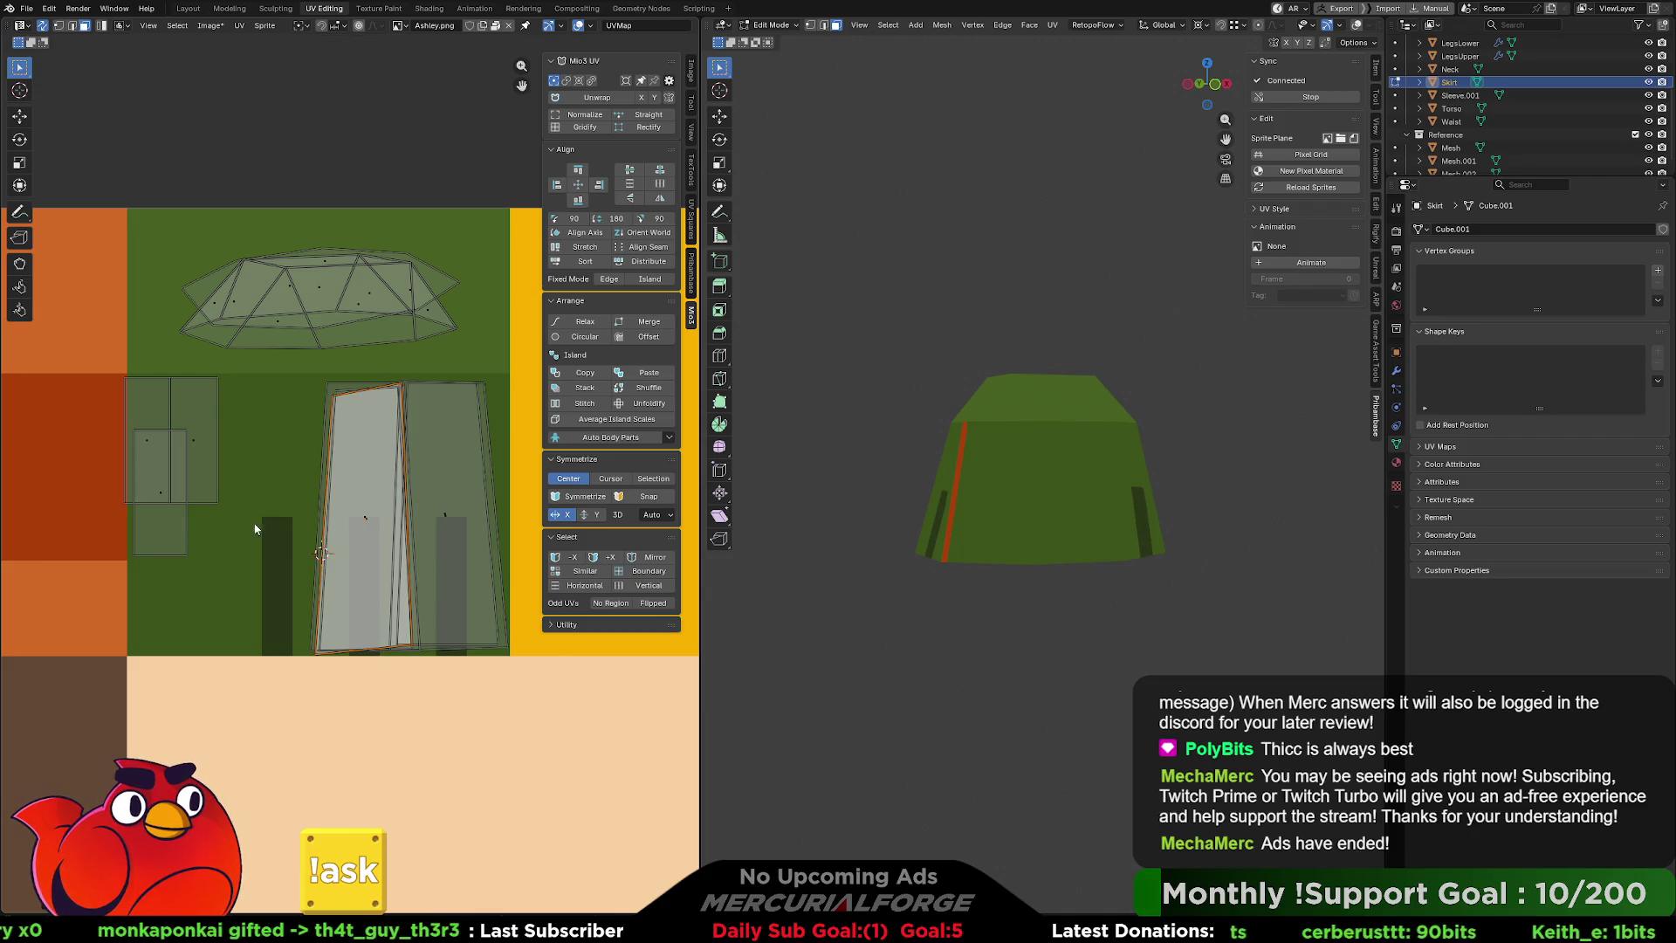
# Re-unwrap the small rectangle island, then rotate, enlarge and place it on the stripes. Narrow it horizontally.
pyautogui.click(200, 439)
pyautogui.moveTo(199, 439); pyautogui.dragTo(253, 441)
pyautogui.click(597, 97)
pyautogui.press('r')
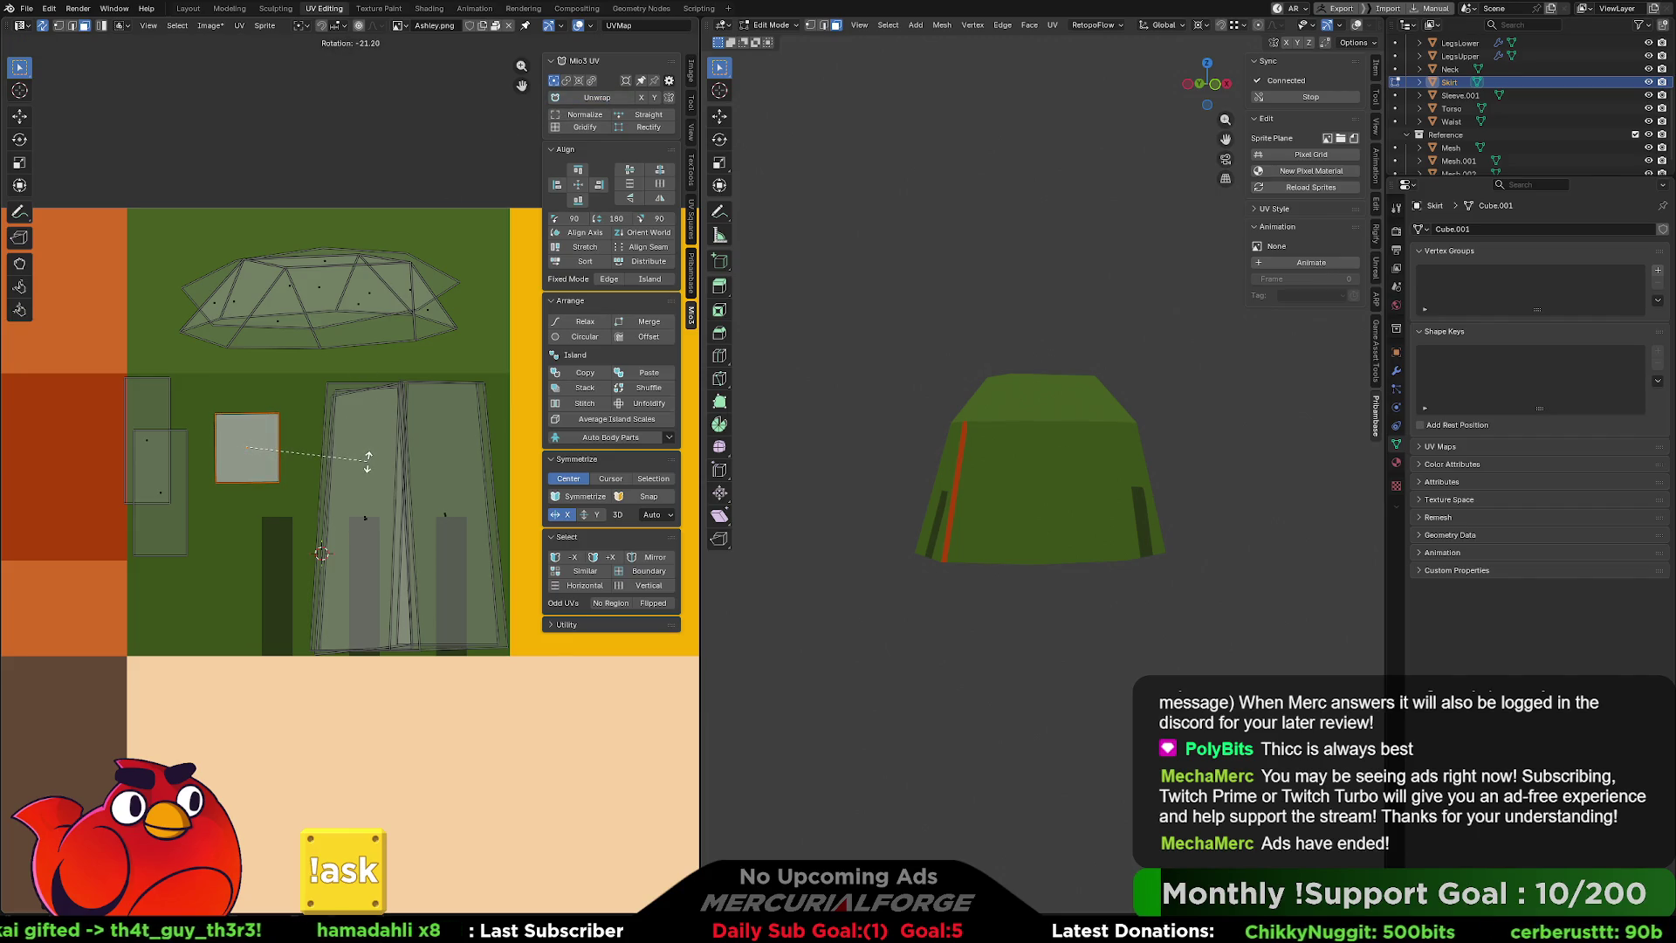
pyautogui.click(397, 494)
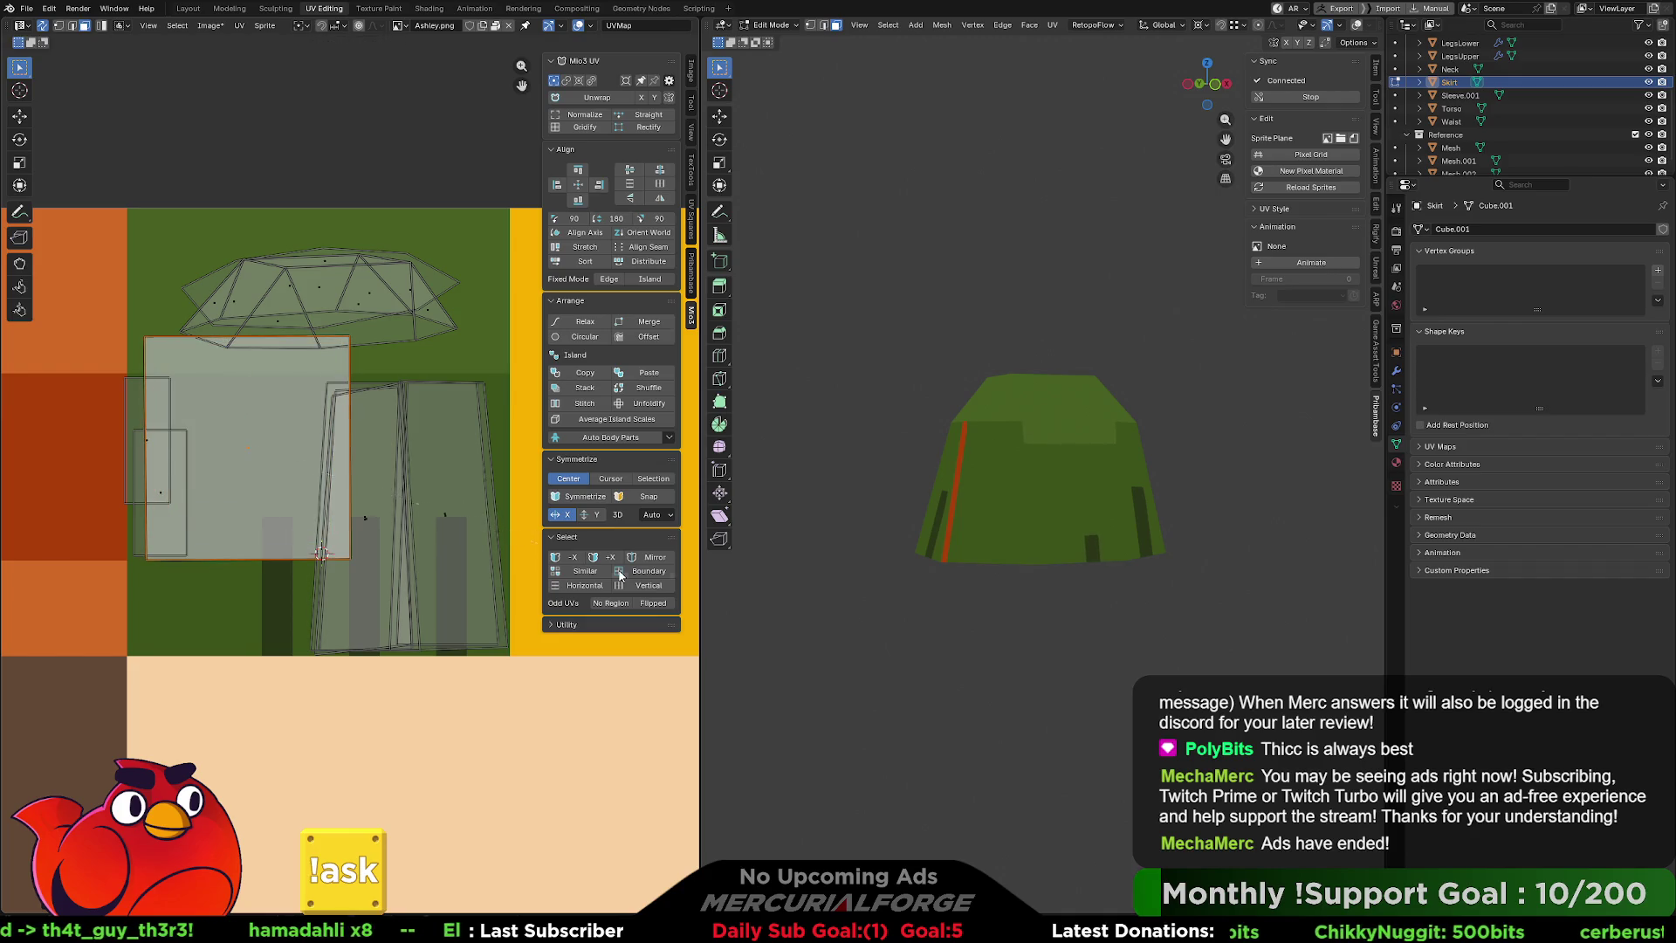
pyautogui.press('g')
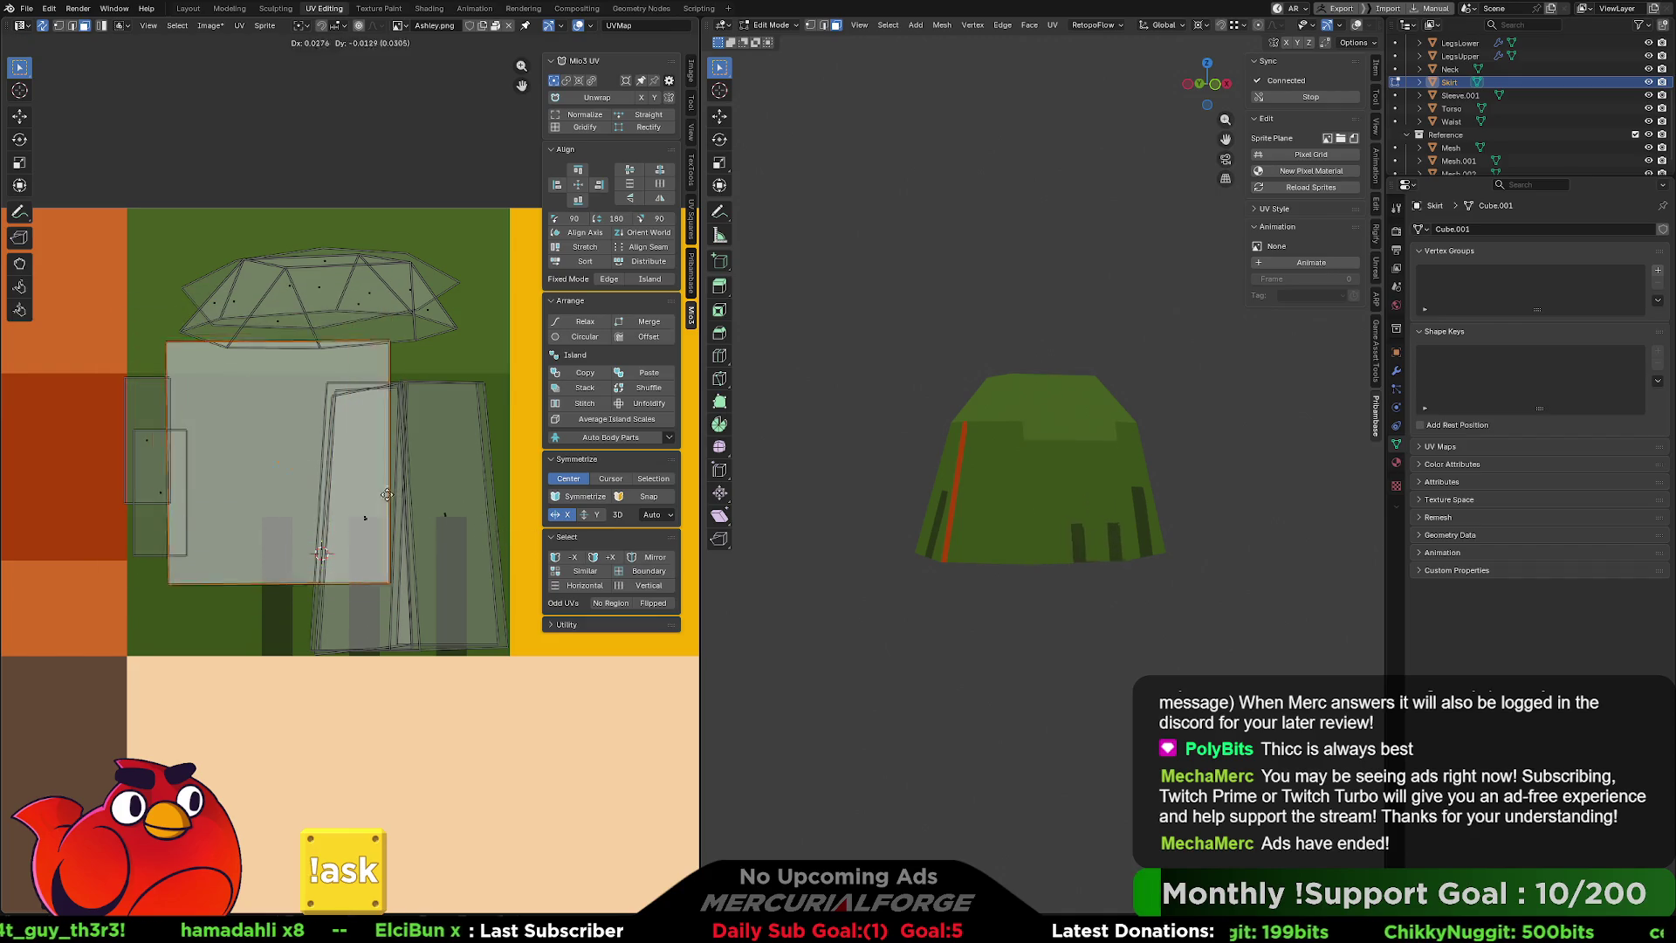
pyautogui.click(461, 548)
pyautogui.press('g')
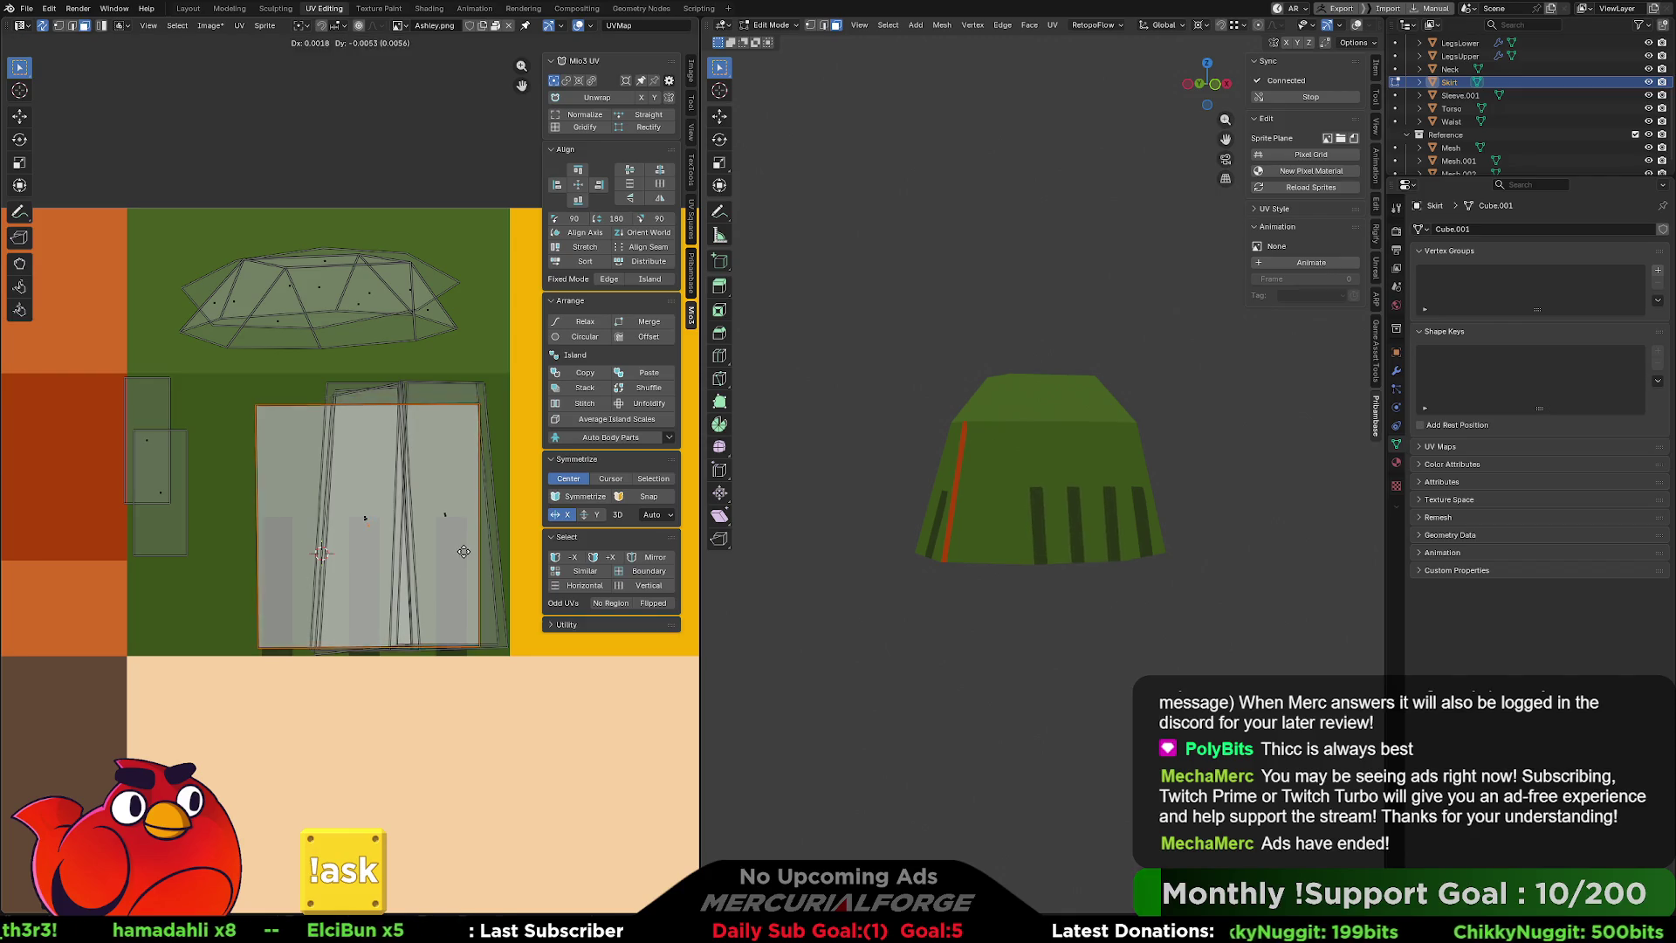
pyautogui.press('s')
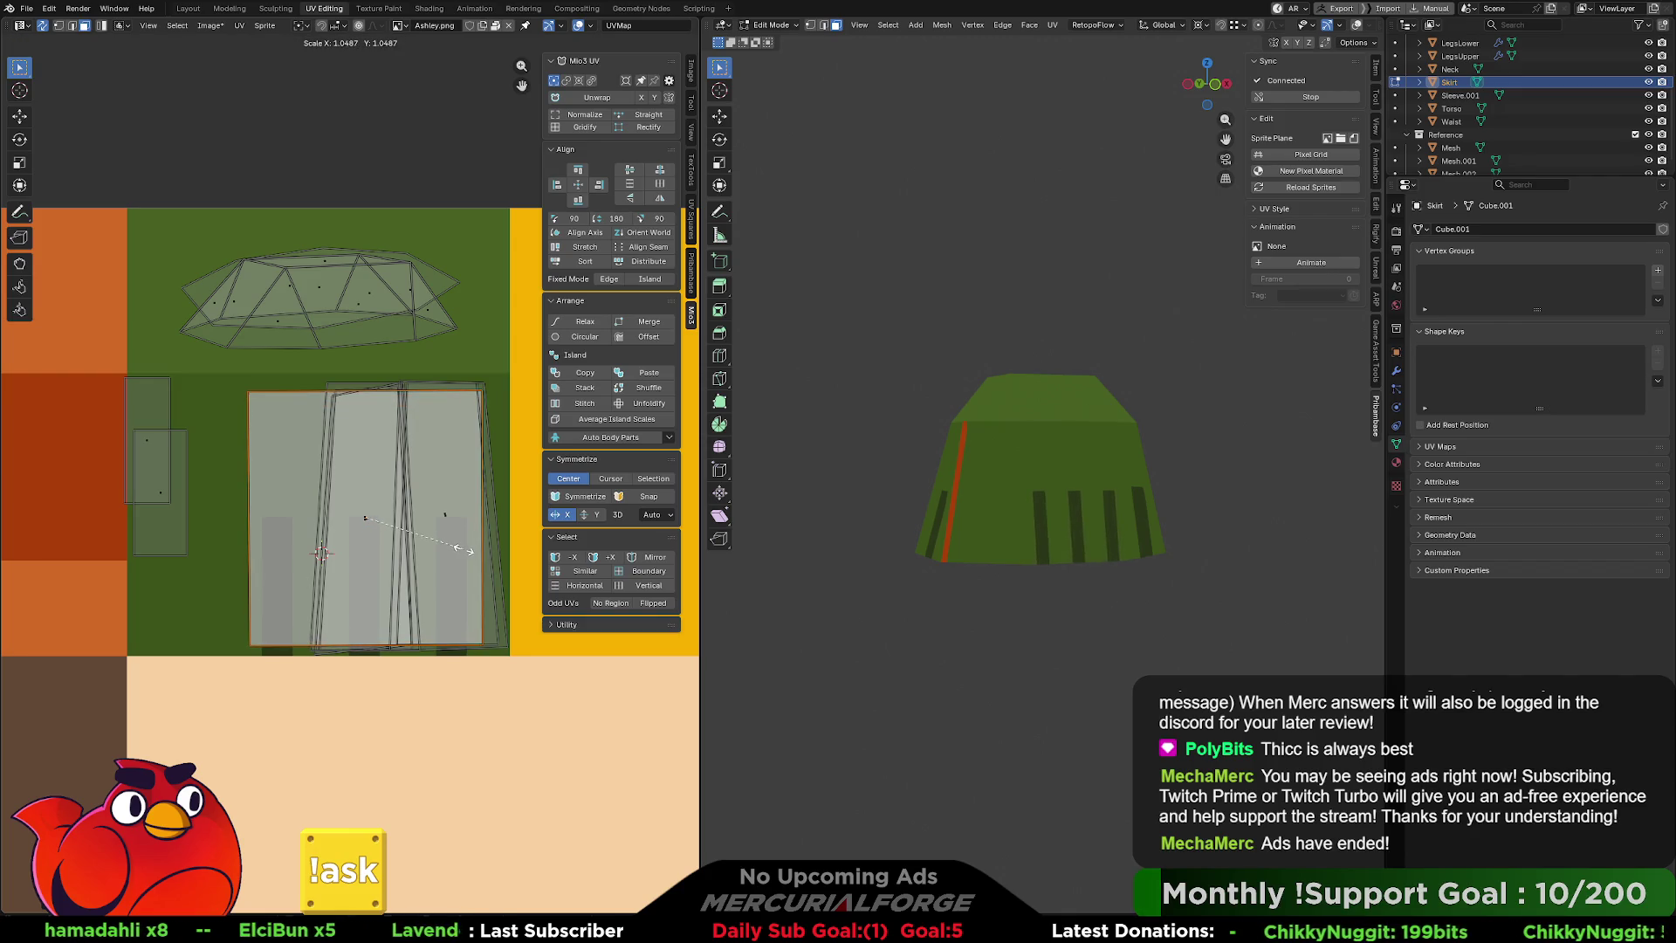
pyautogui.press('Return')
pyautogui.press('s')
pyautogui.press('x')
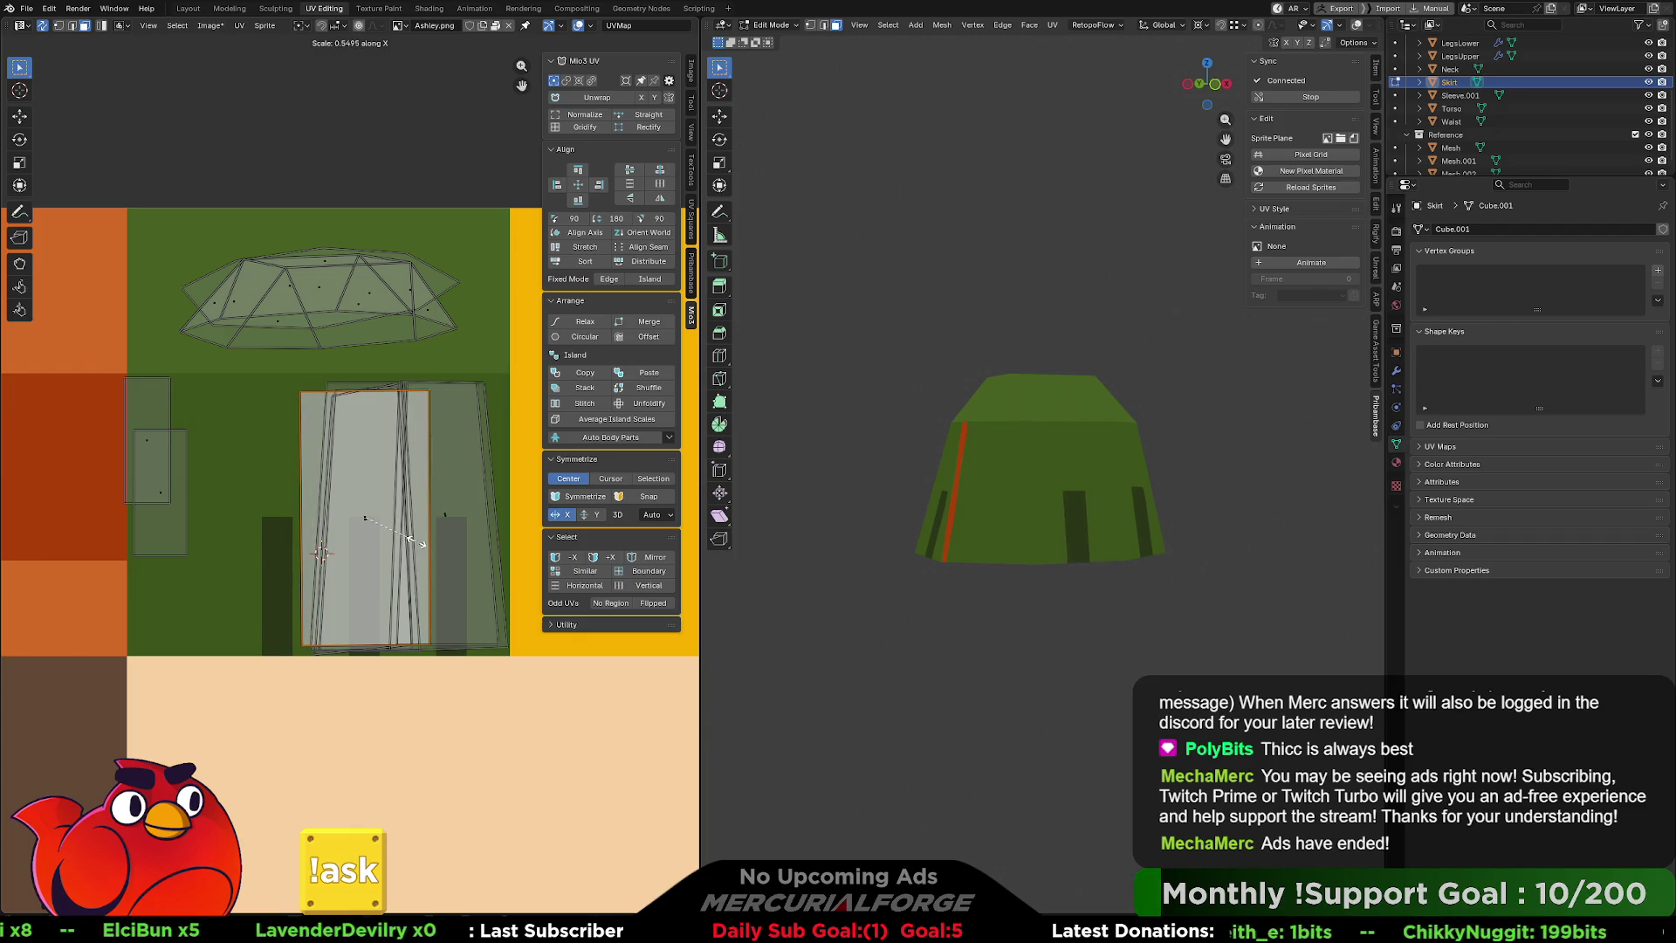
pyautogui.click(422, 545)
# Straighten the narrow tilted skirt island and nudge its top-left vertex into place.
pyautogui.moveTo(952, 541); pyautogui.dragTo(977, 544, button='middle')
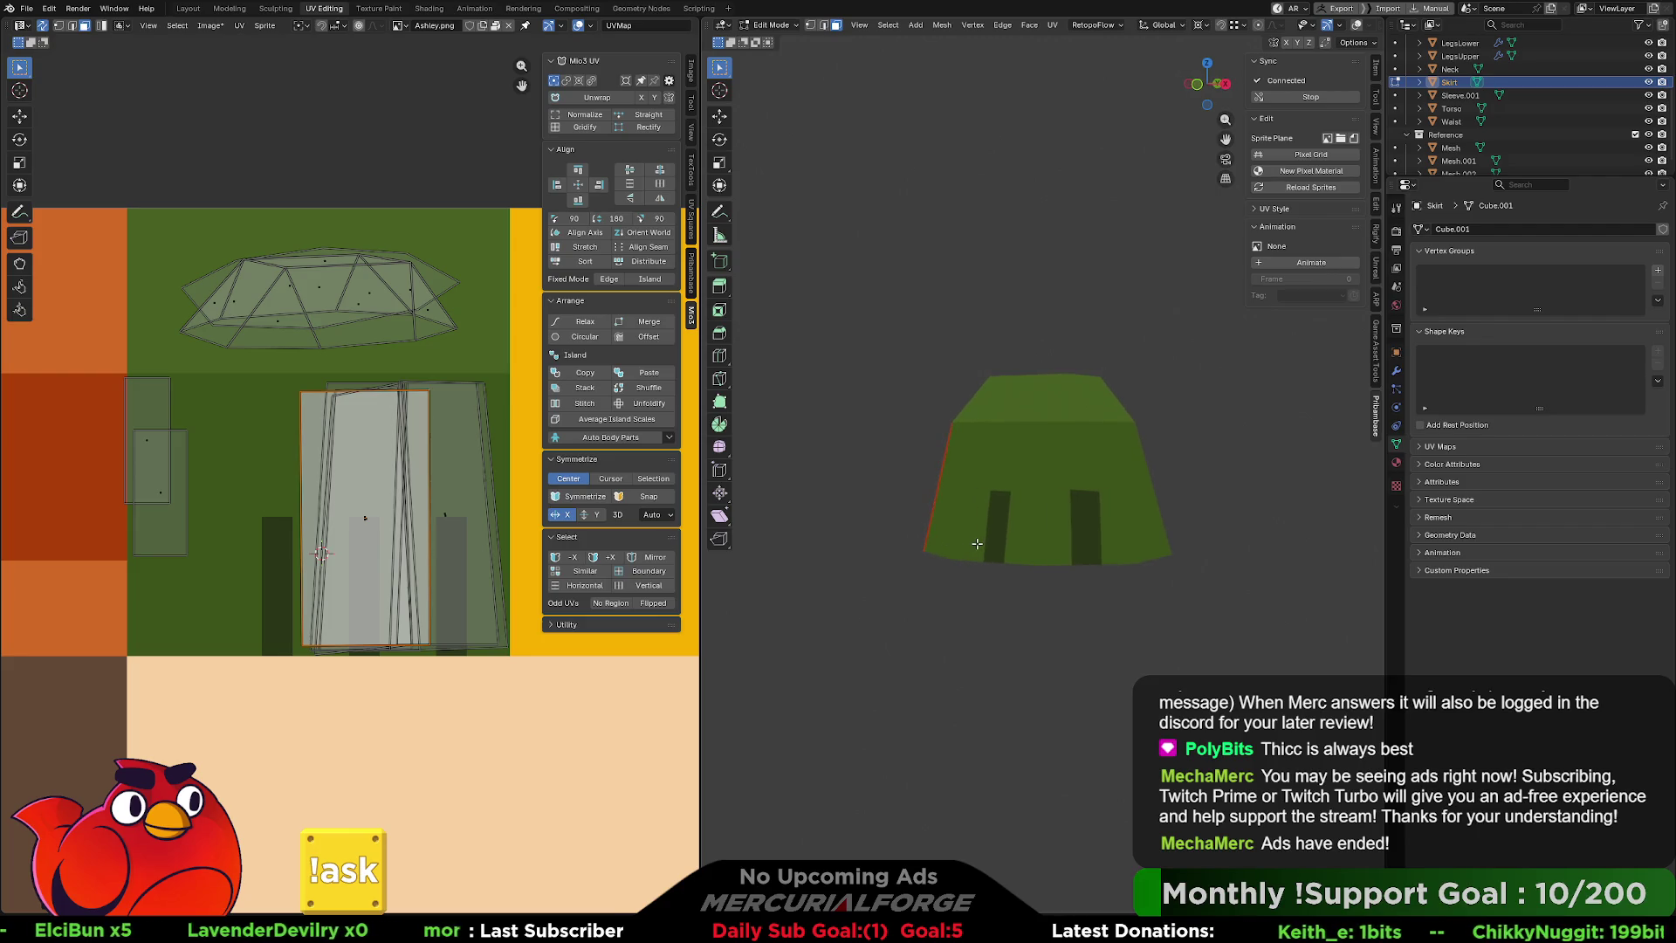
pyautogui.click(1066, 516)
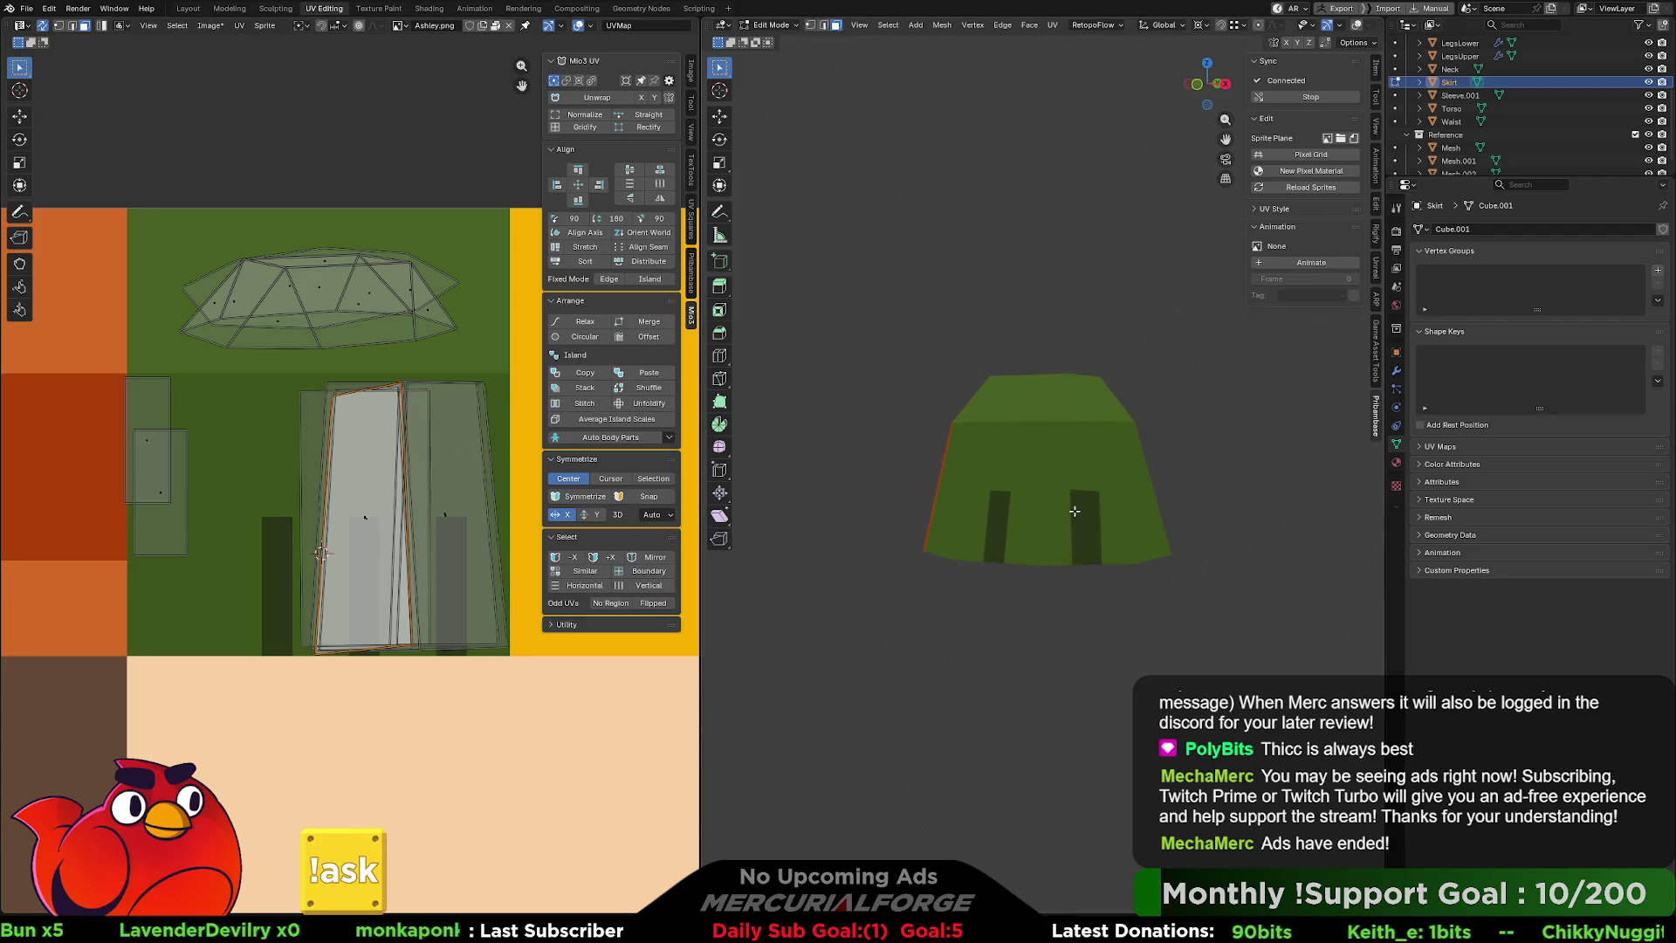
pyautogui.press('r')
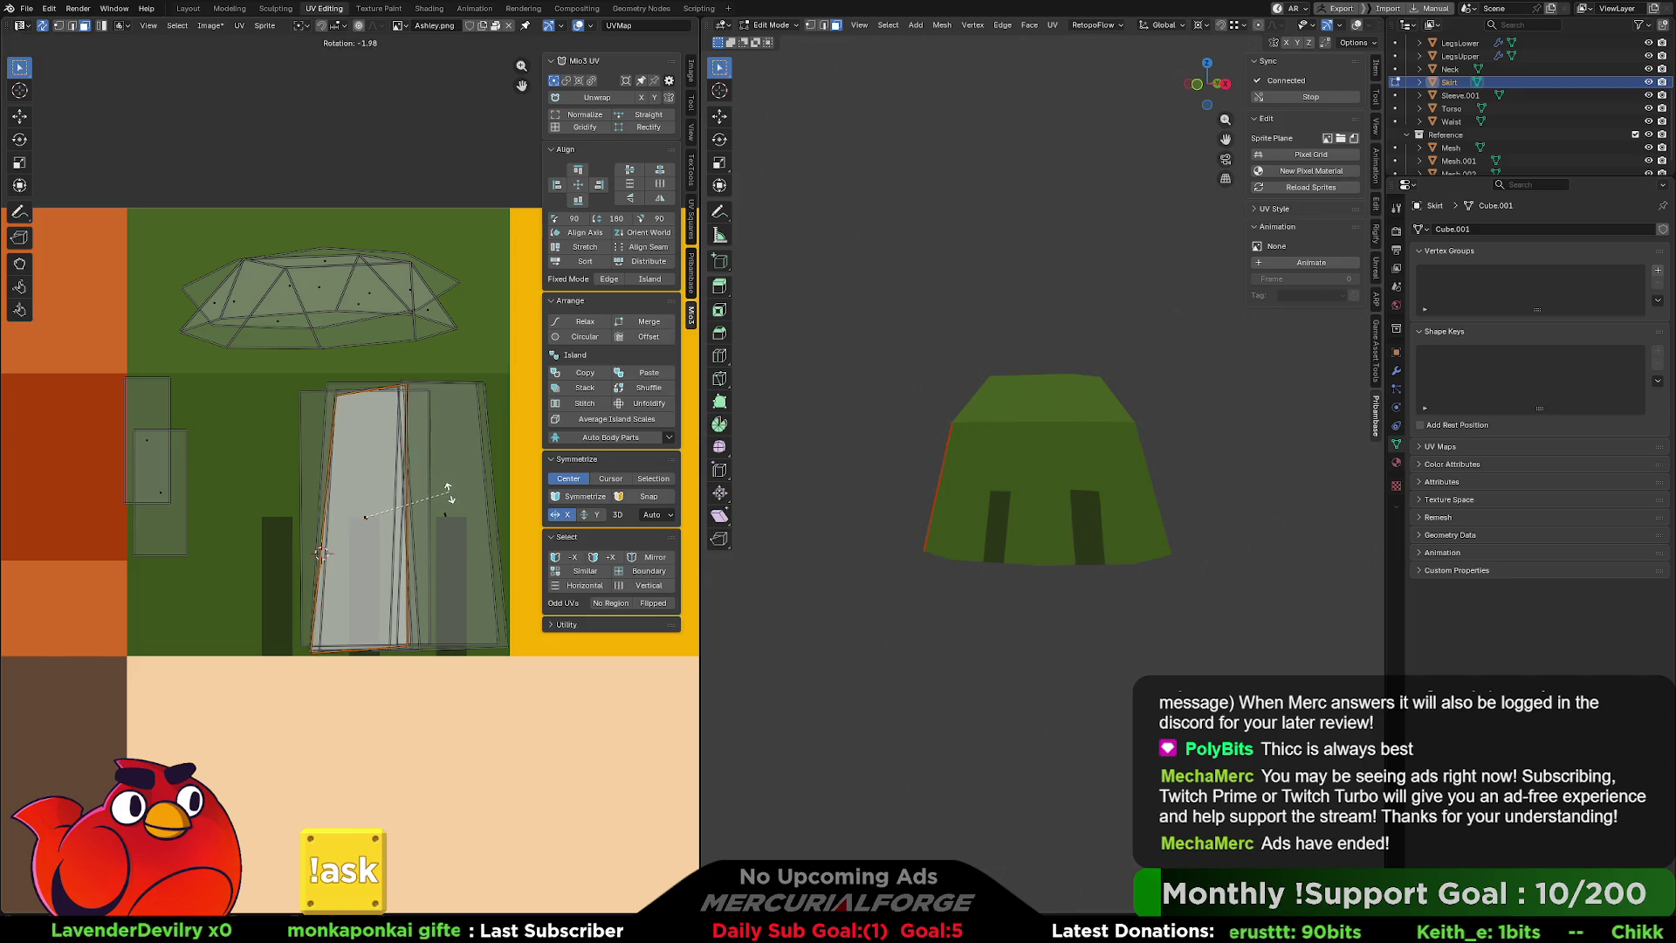
pyautogui.click(447, 491)
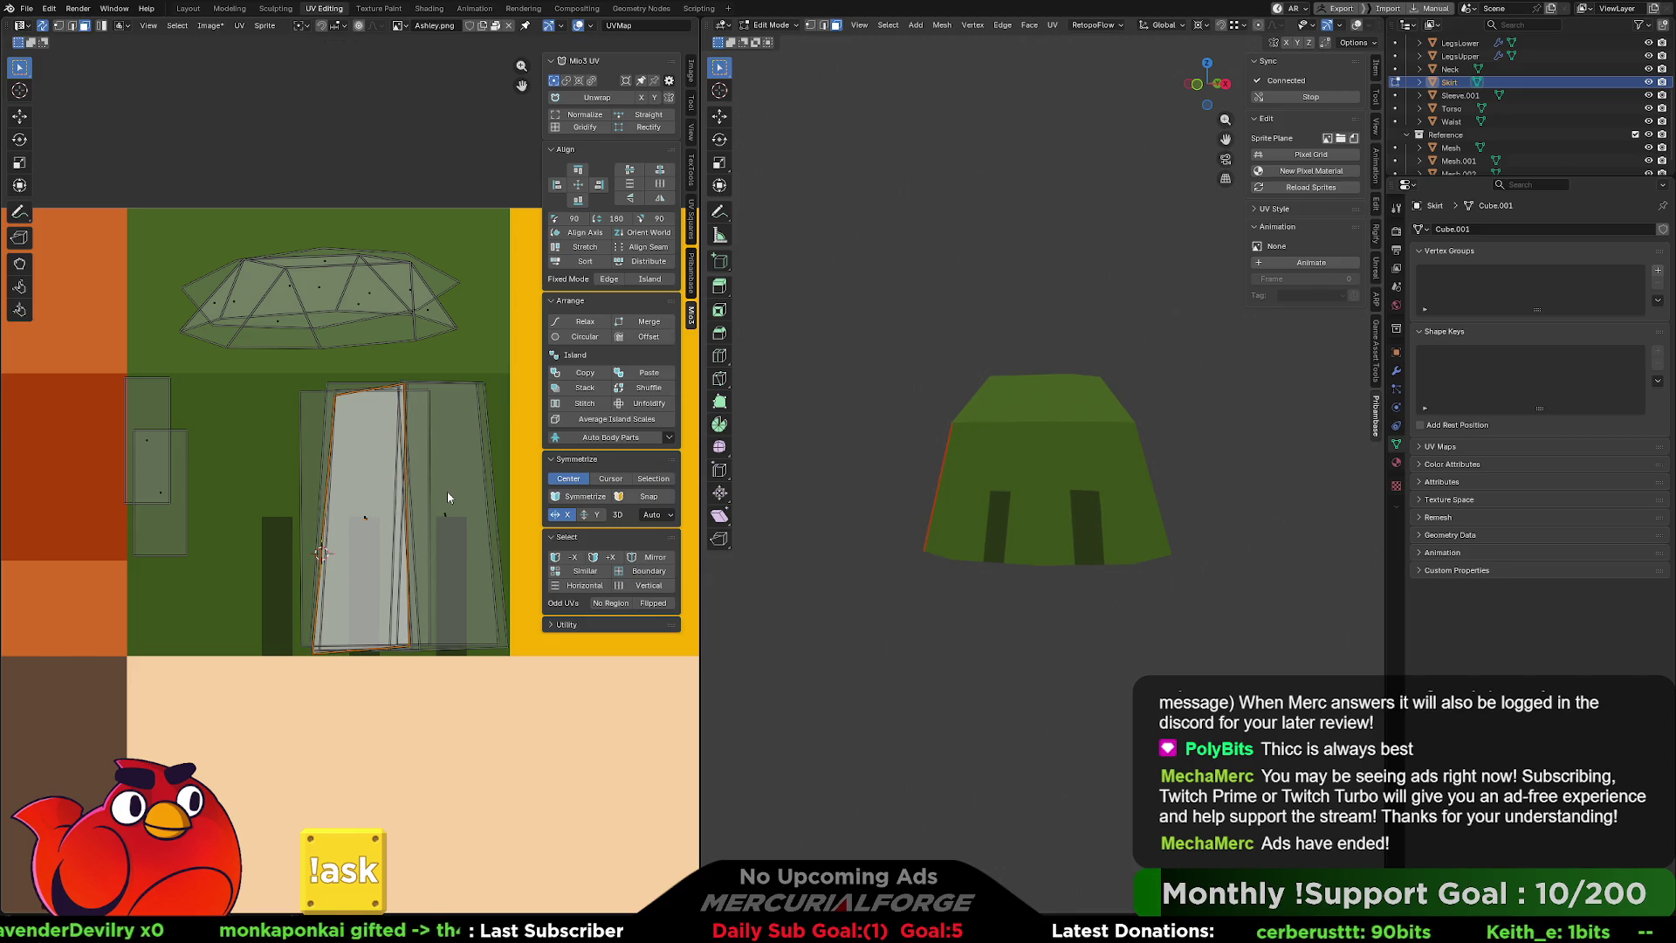
pyautogui.press('1')
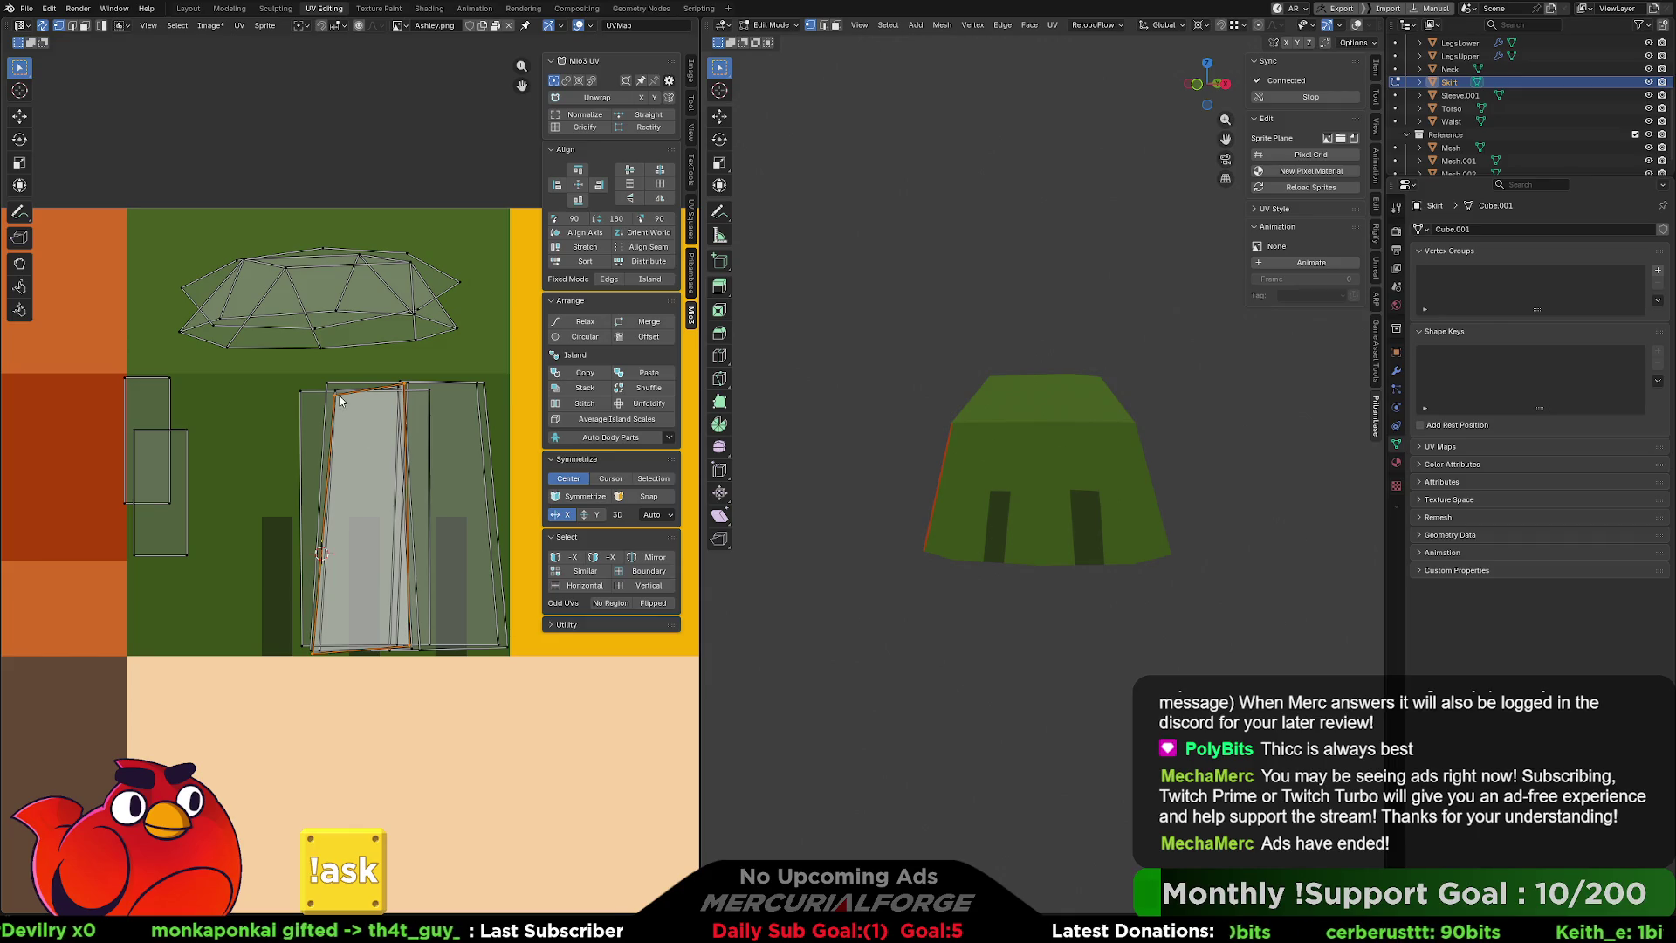
pyautogui.click(338, 400)
pyautogui.press('g')
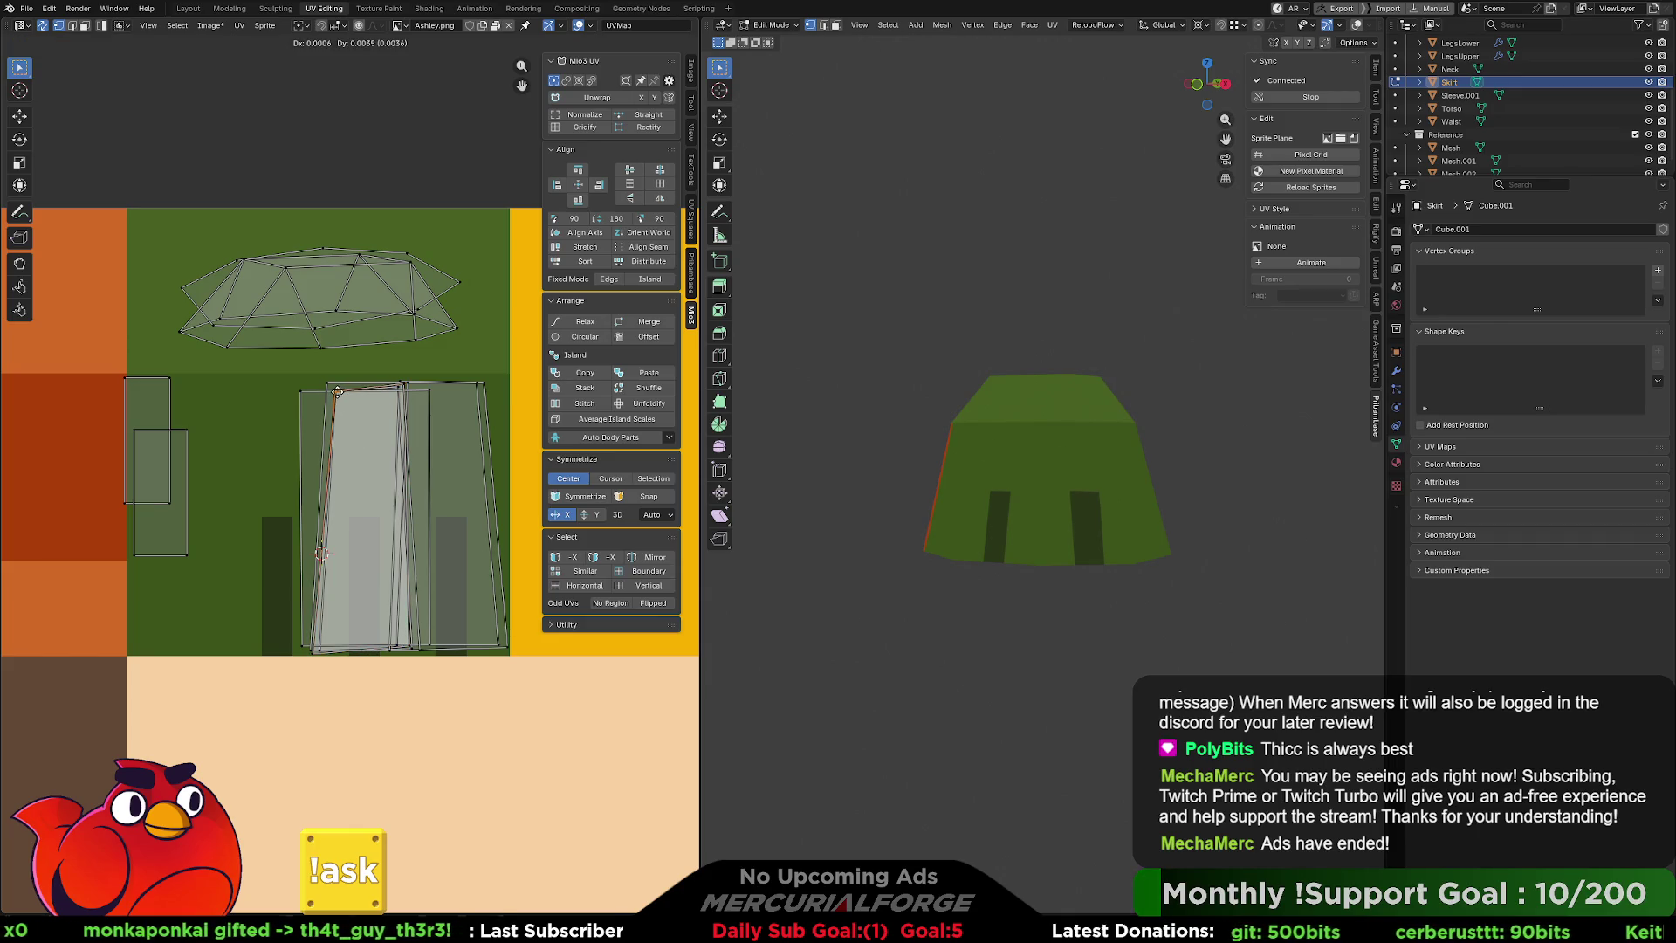
pyautogui.click(339, 395)
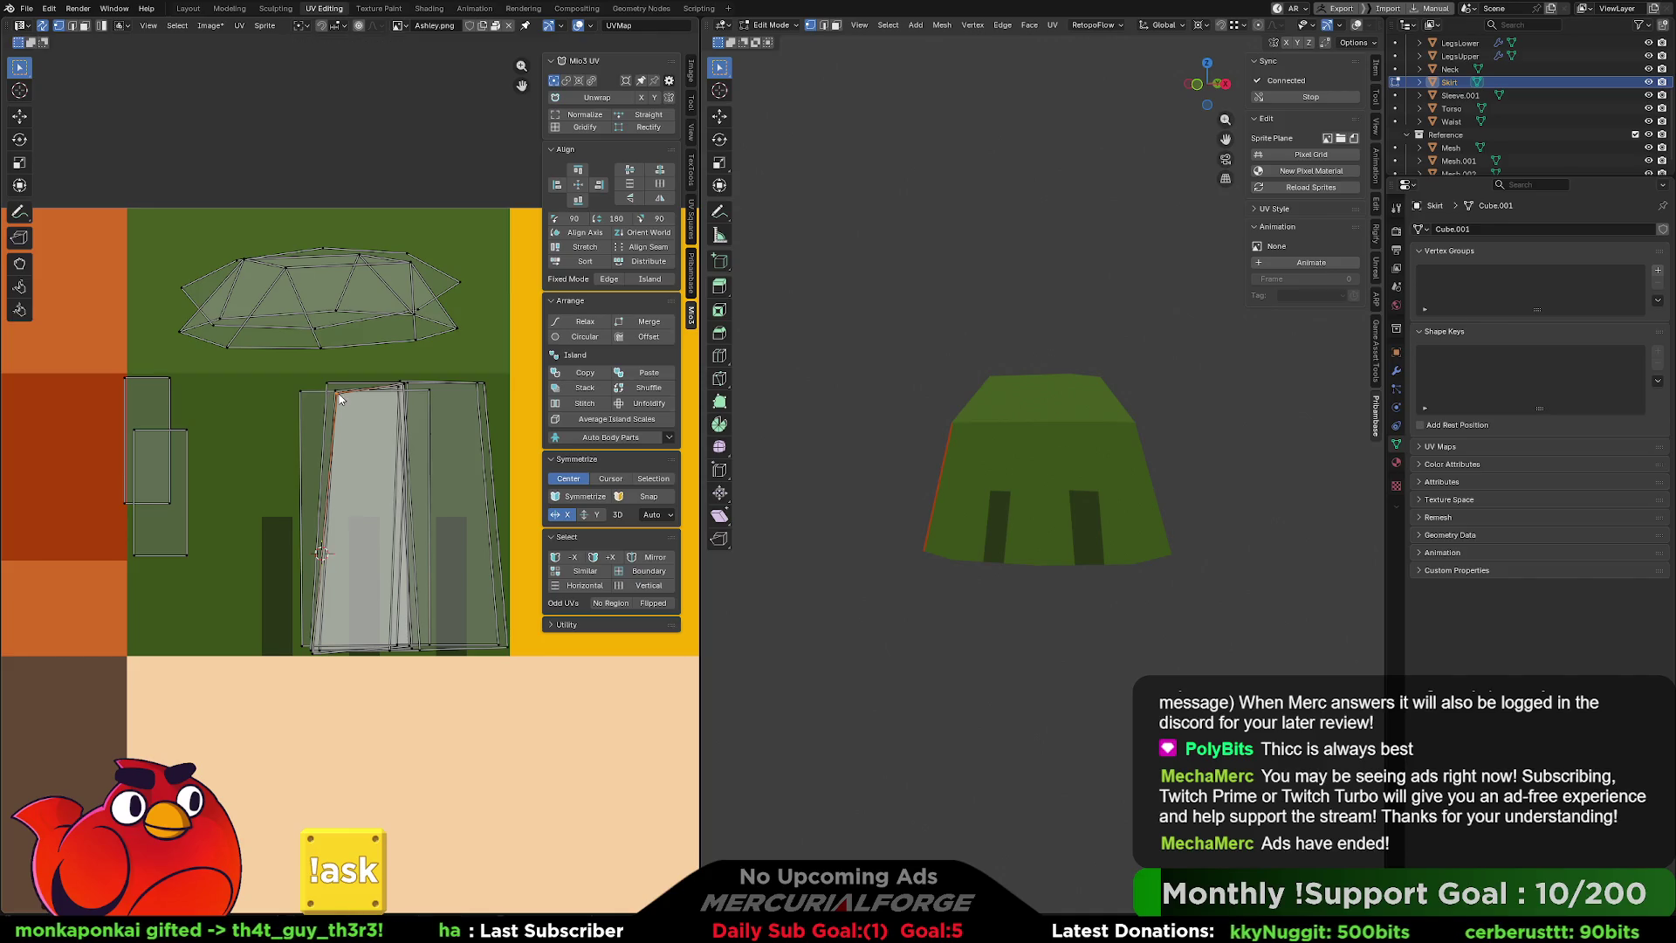
# In face mode, widen the tall skirt face strip horizontally.
pyautogui.press('3')
pyautogui.click(365, 519)
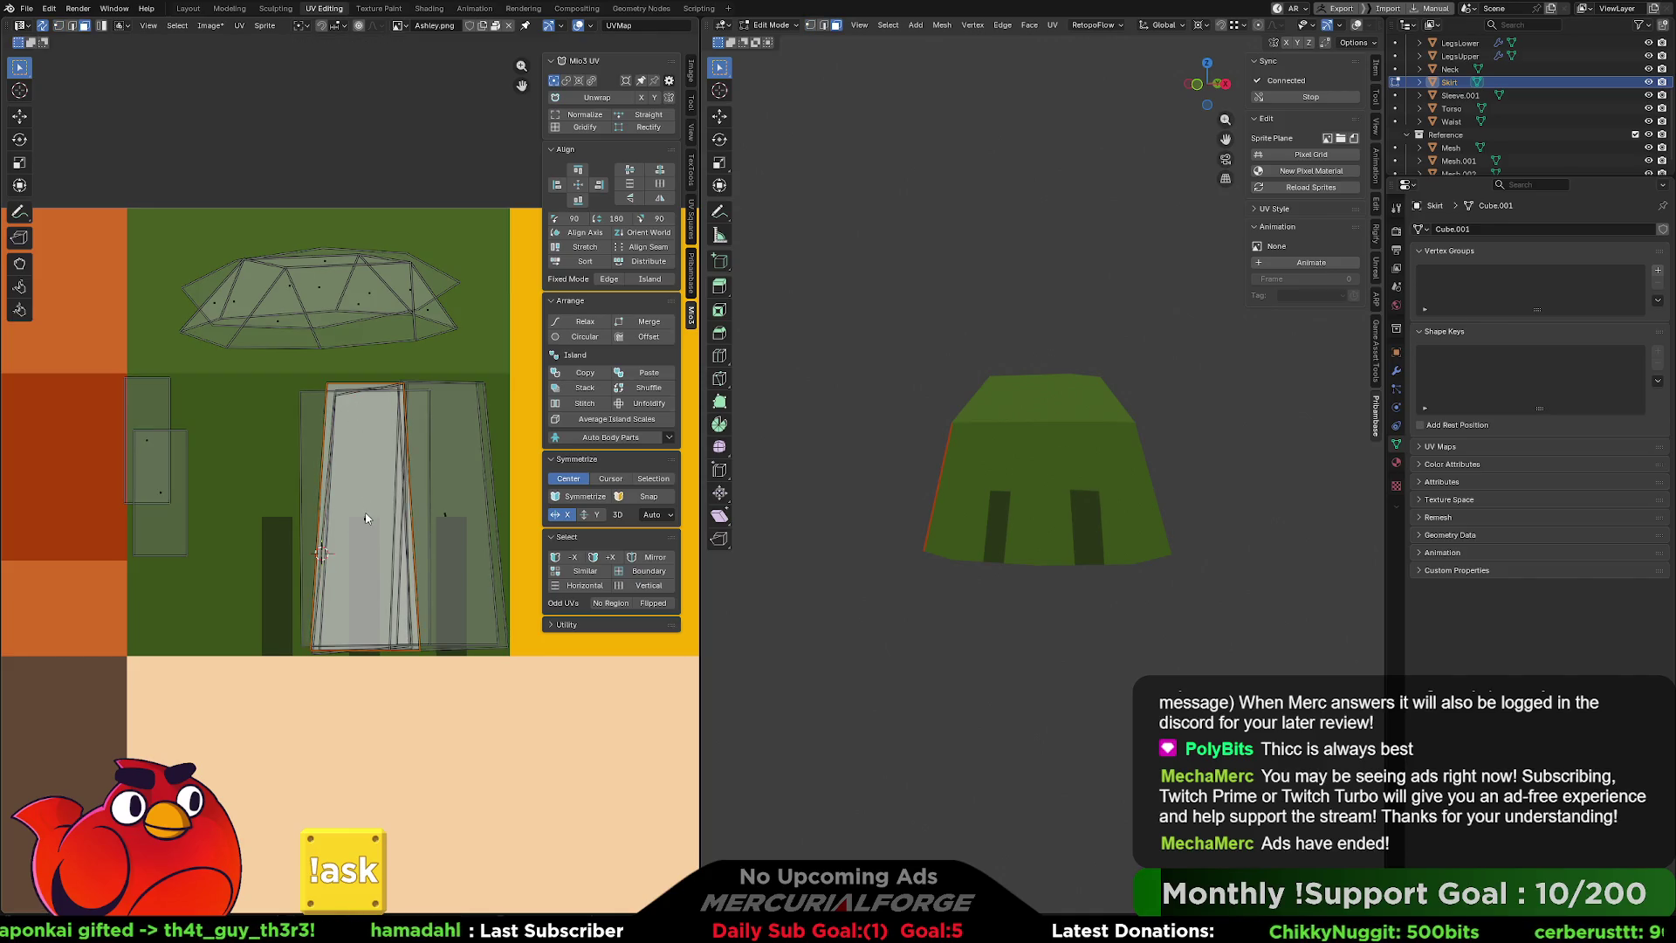
pyautogui.click(1093, 504)
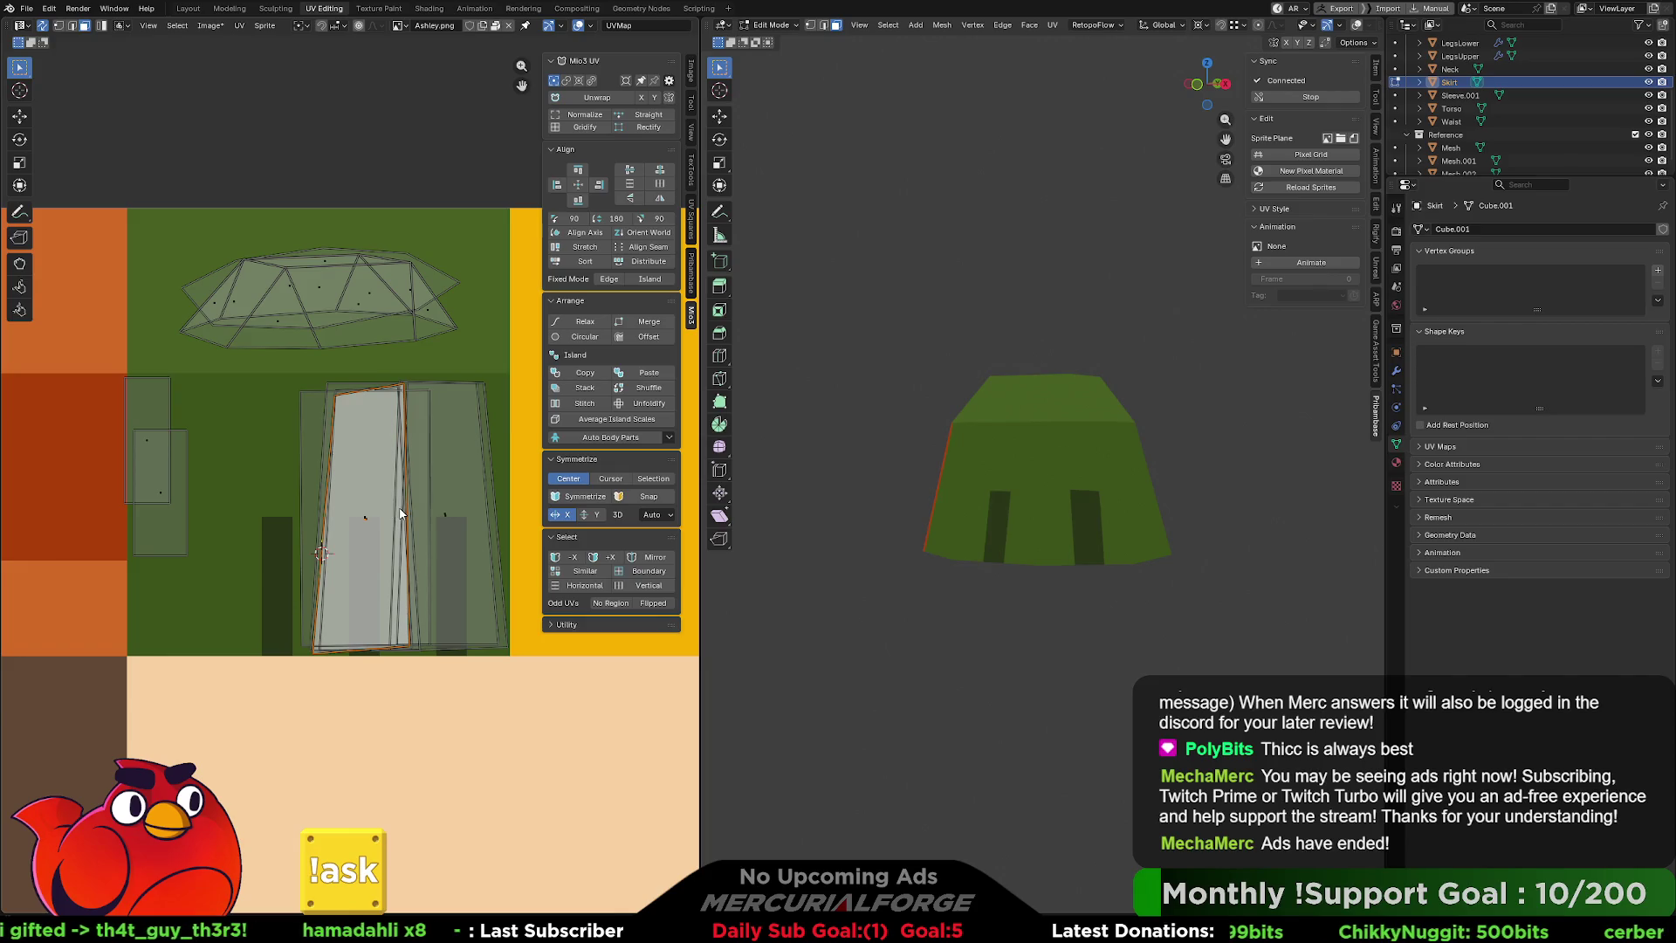
pyautogui.press('s')
pyautogui.press('x')
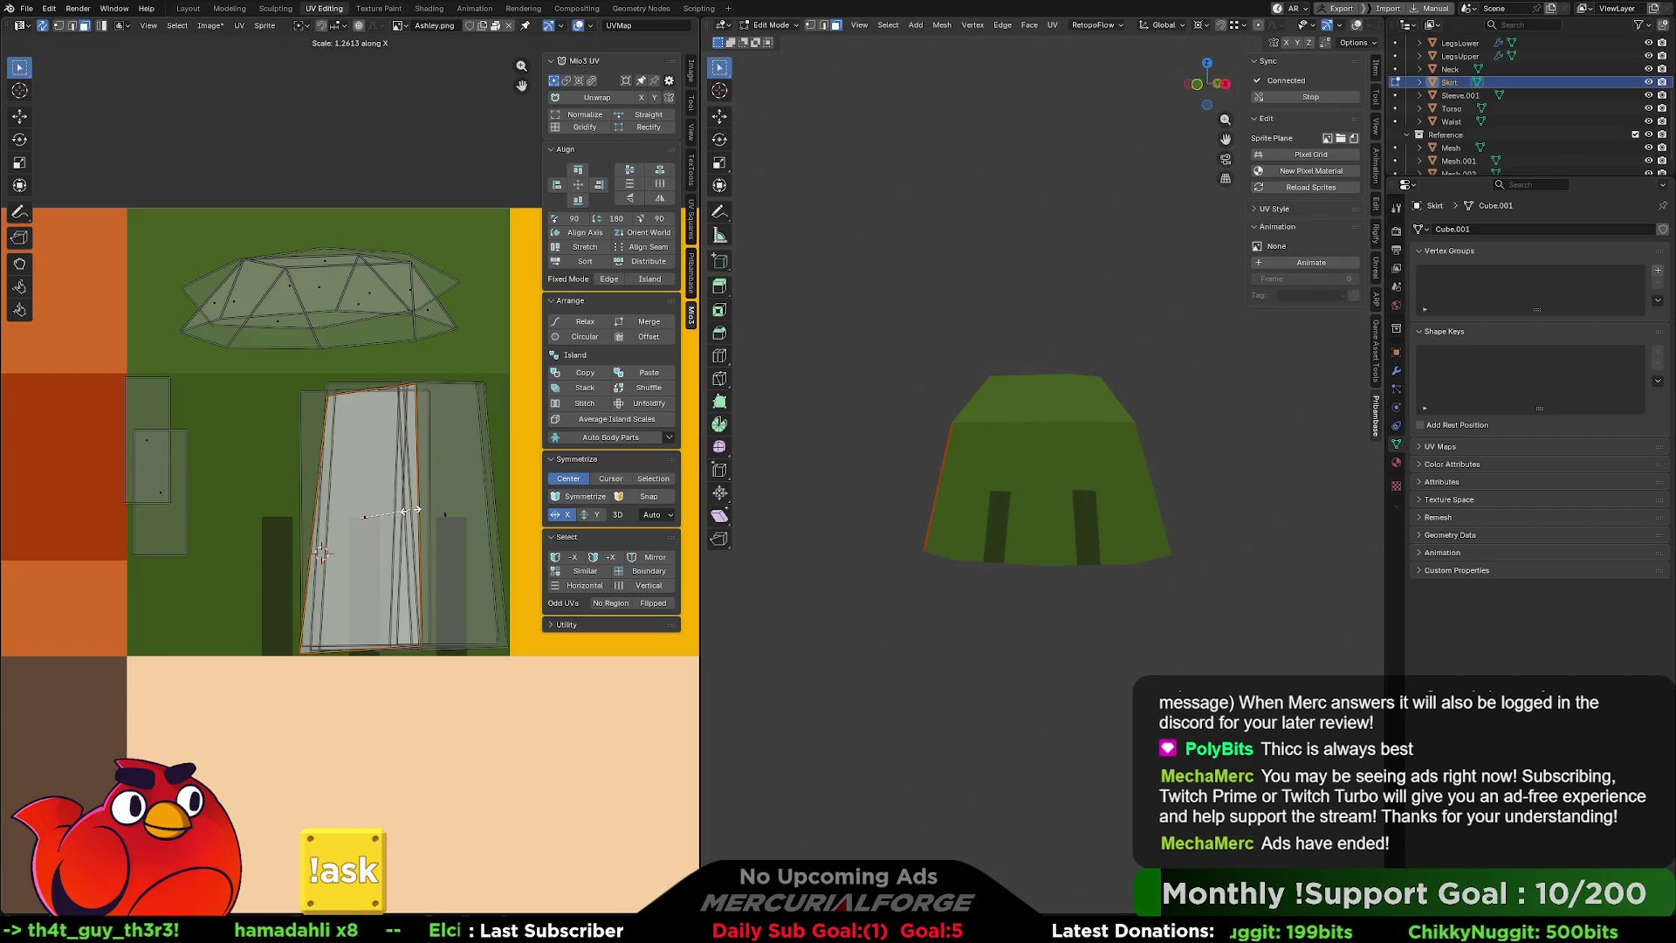
pyautogui.click(317, 499)
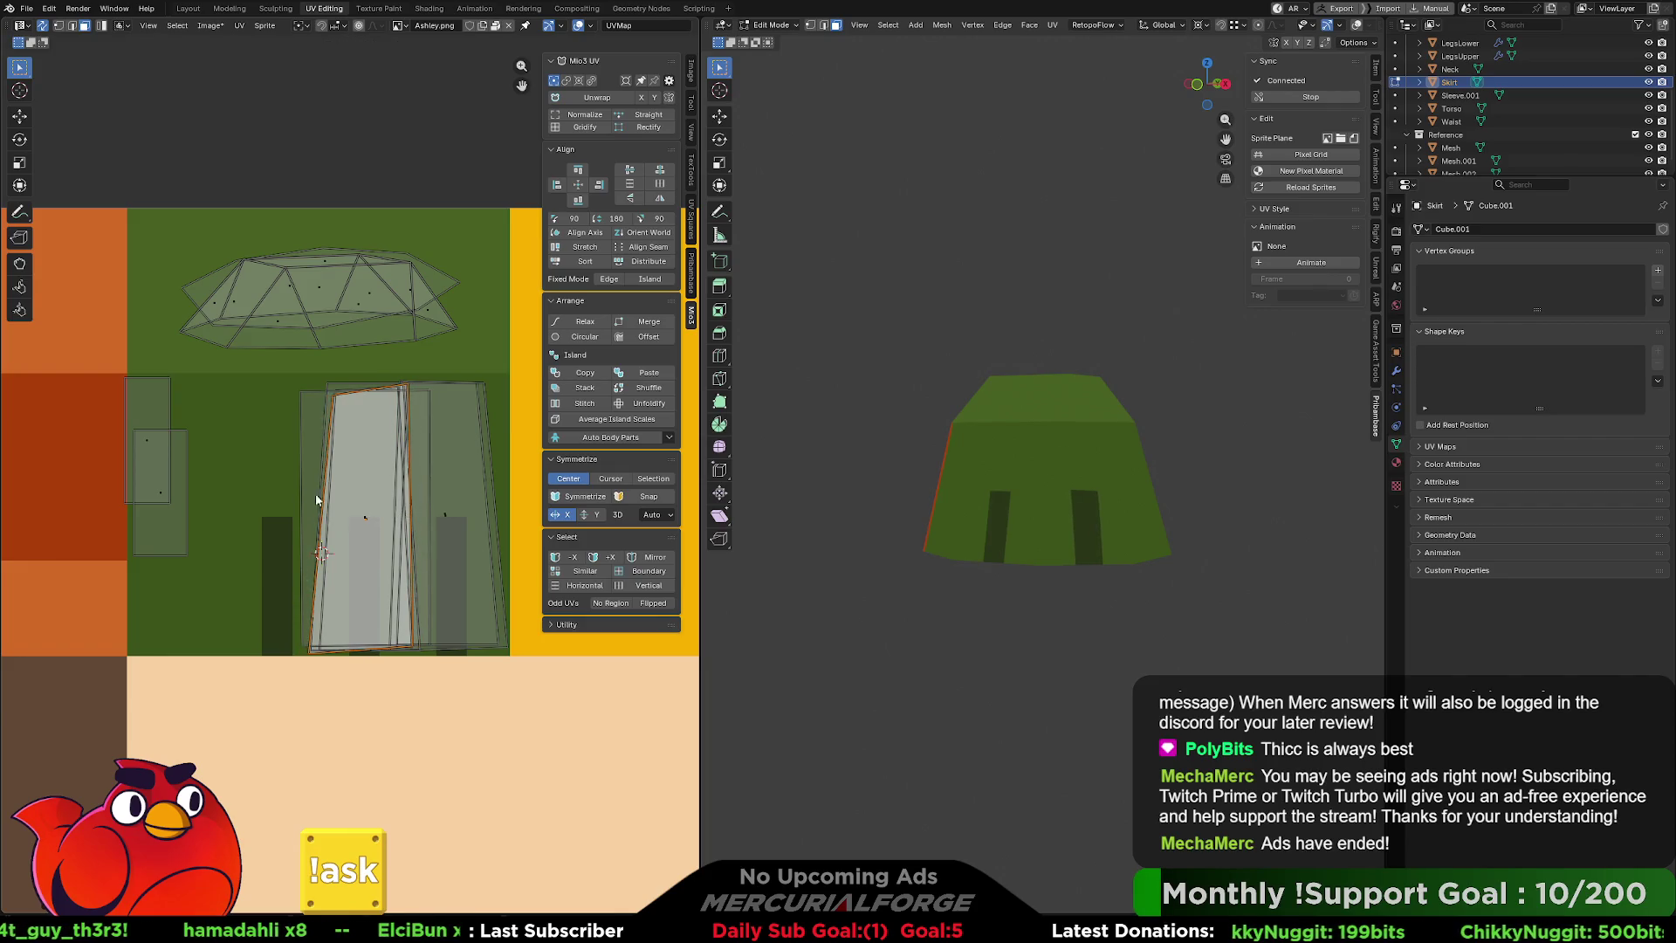
# Re-unwrap the small left island, enlarge it over the skirt island and narrow it into a thin strip.
pyautogui.click(150, 443)
pyautogui.click(597, 103)
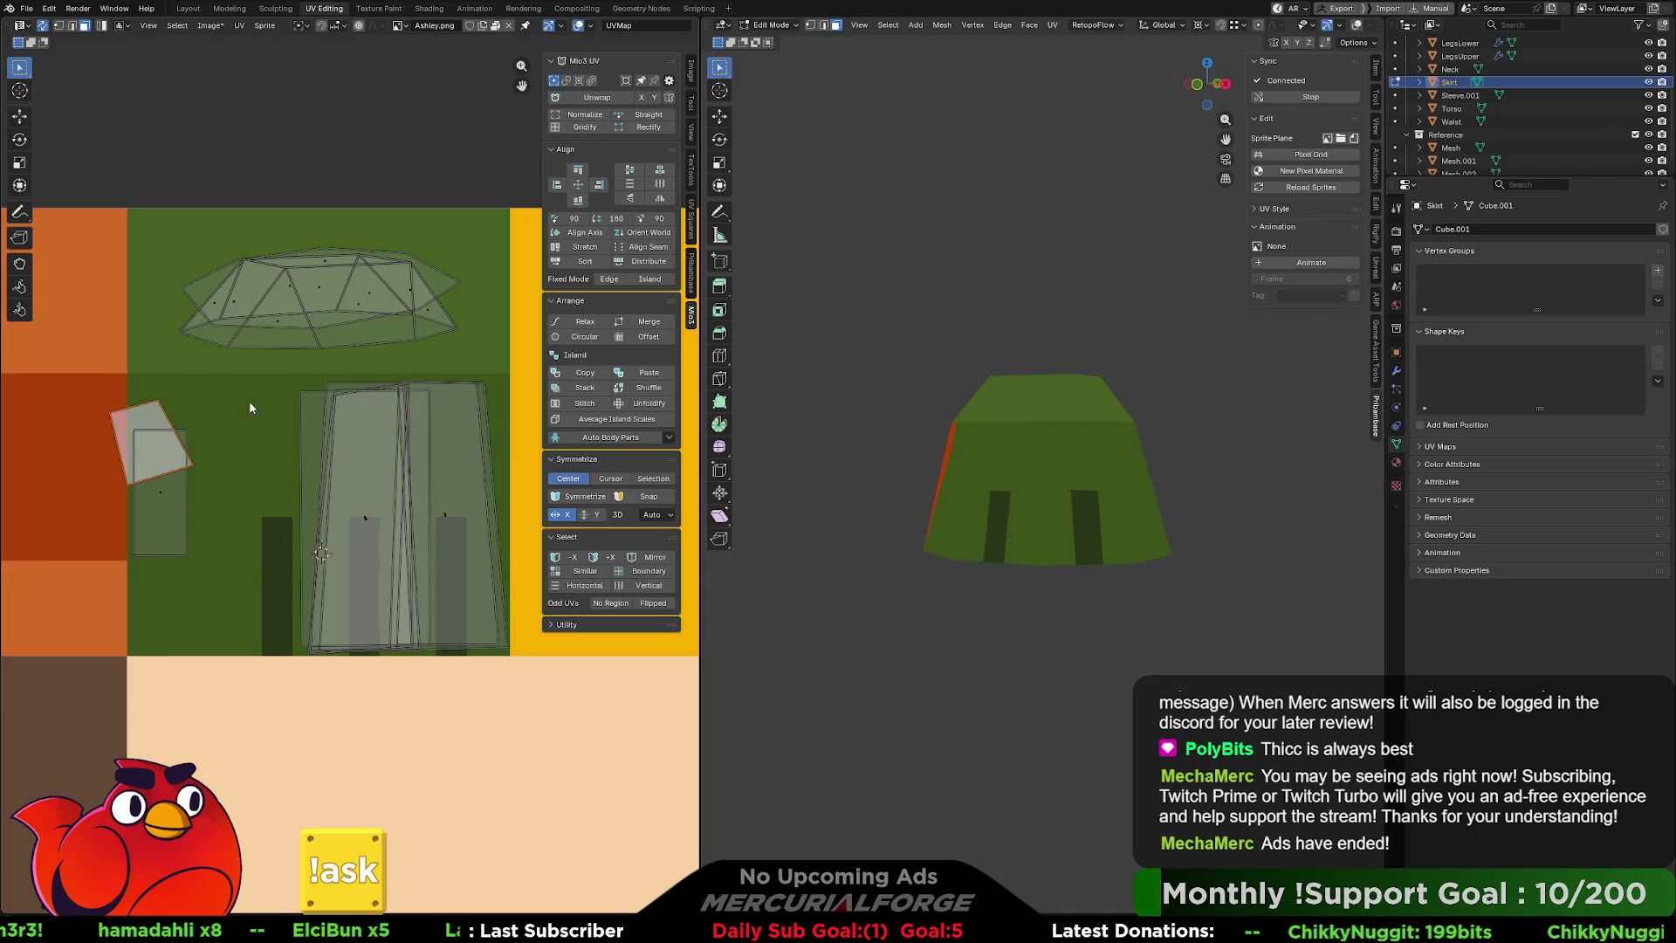
pyautogui.press('r')
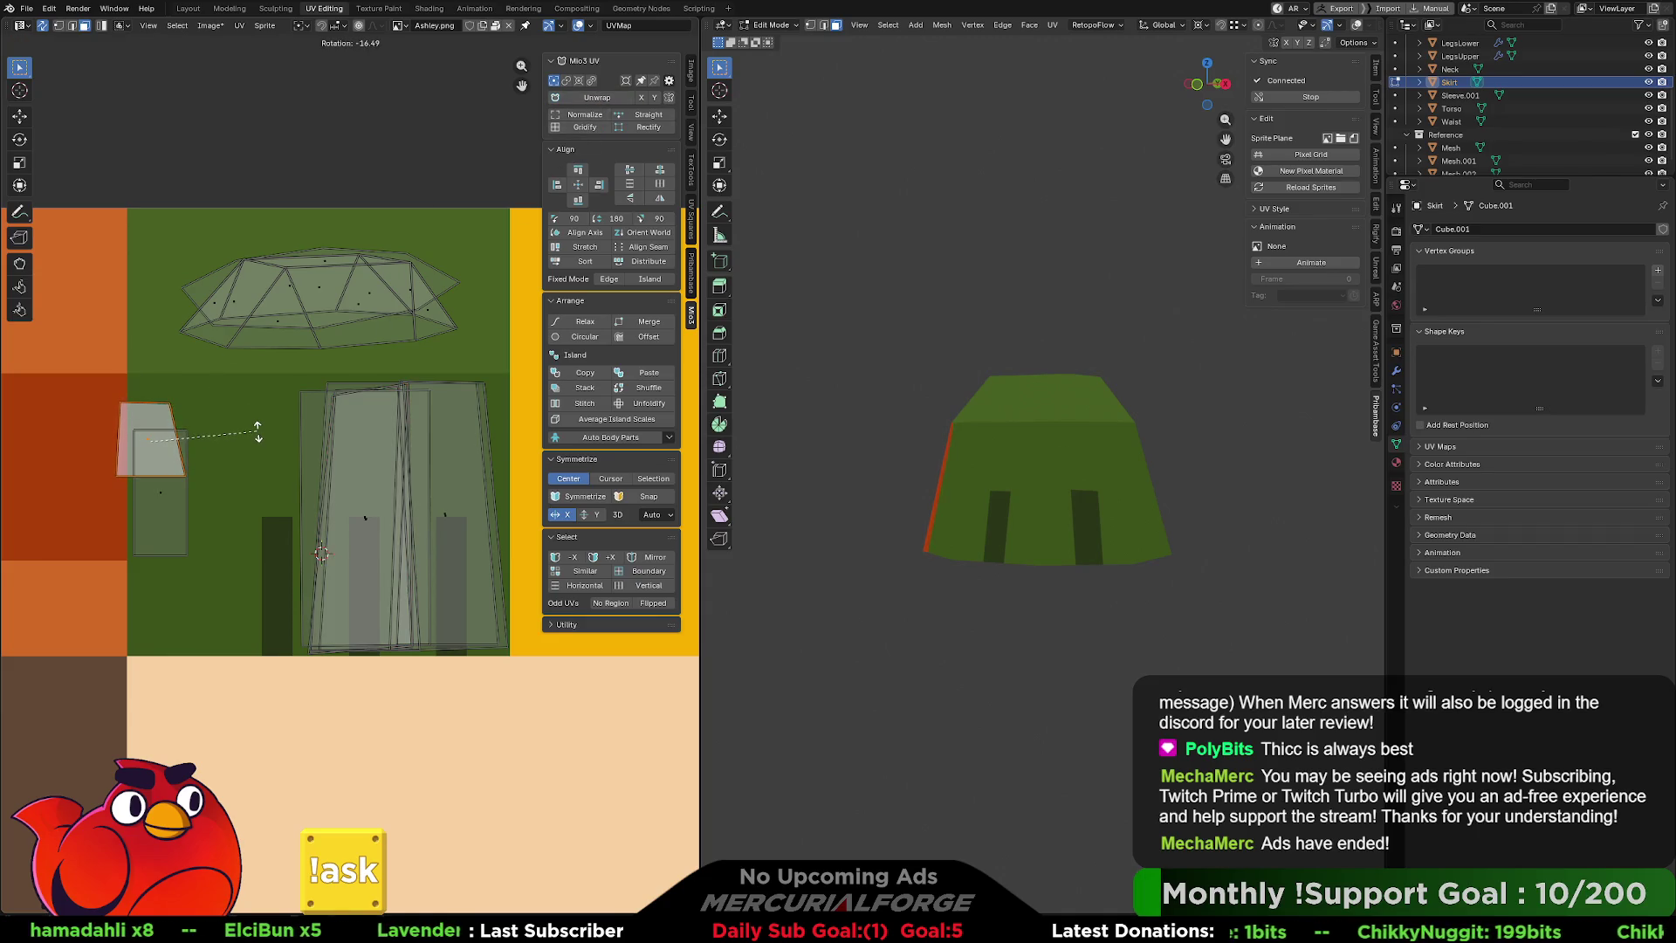
pyautogui.press('g')
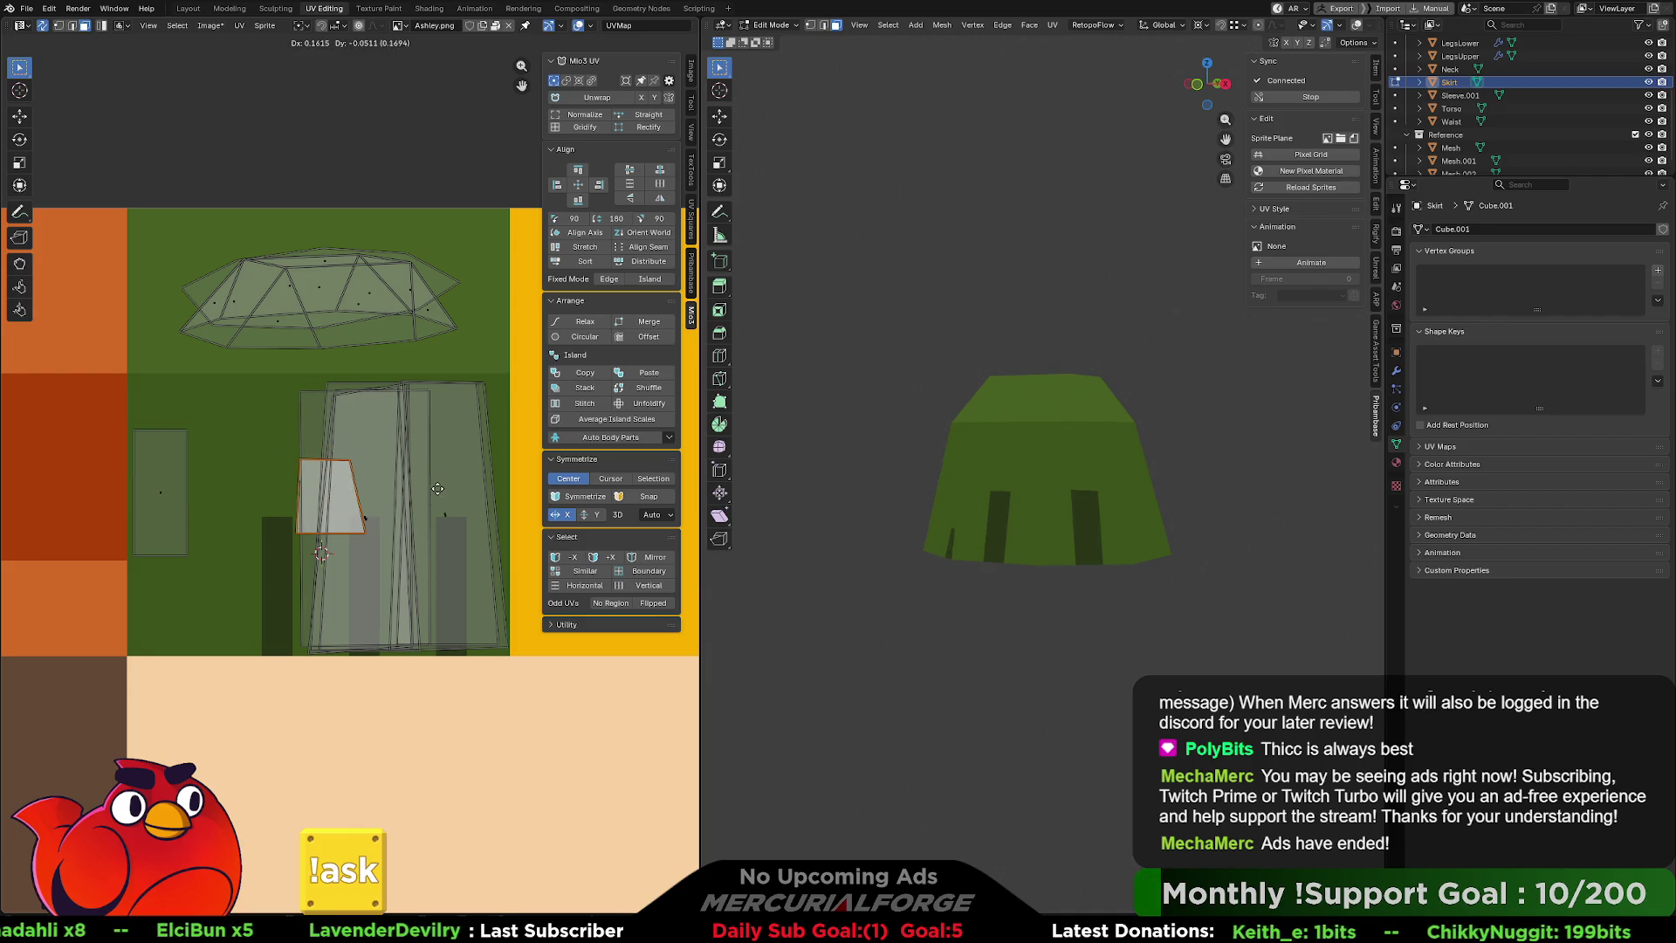
pyautogui.press('s')
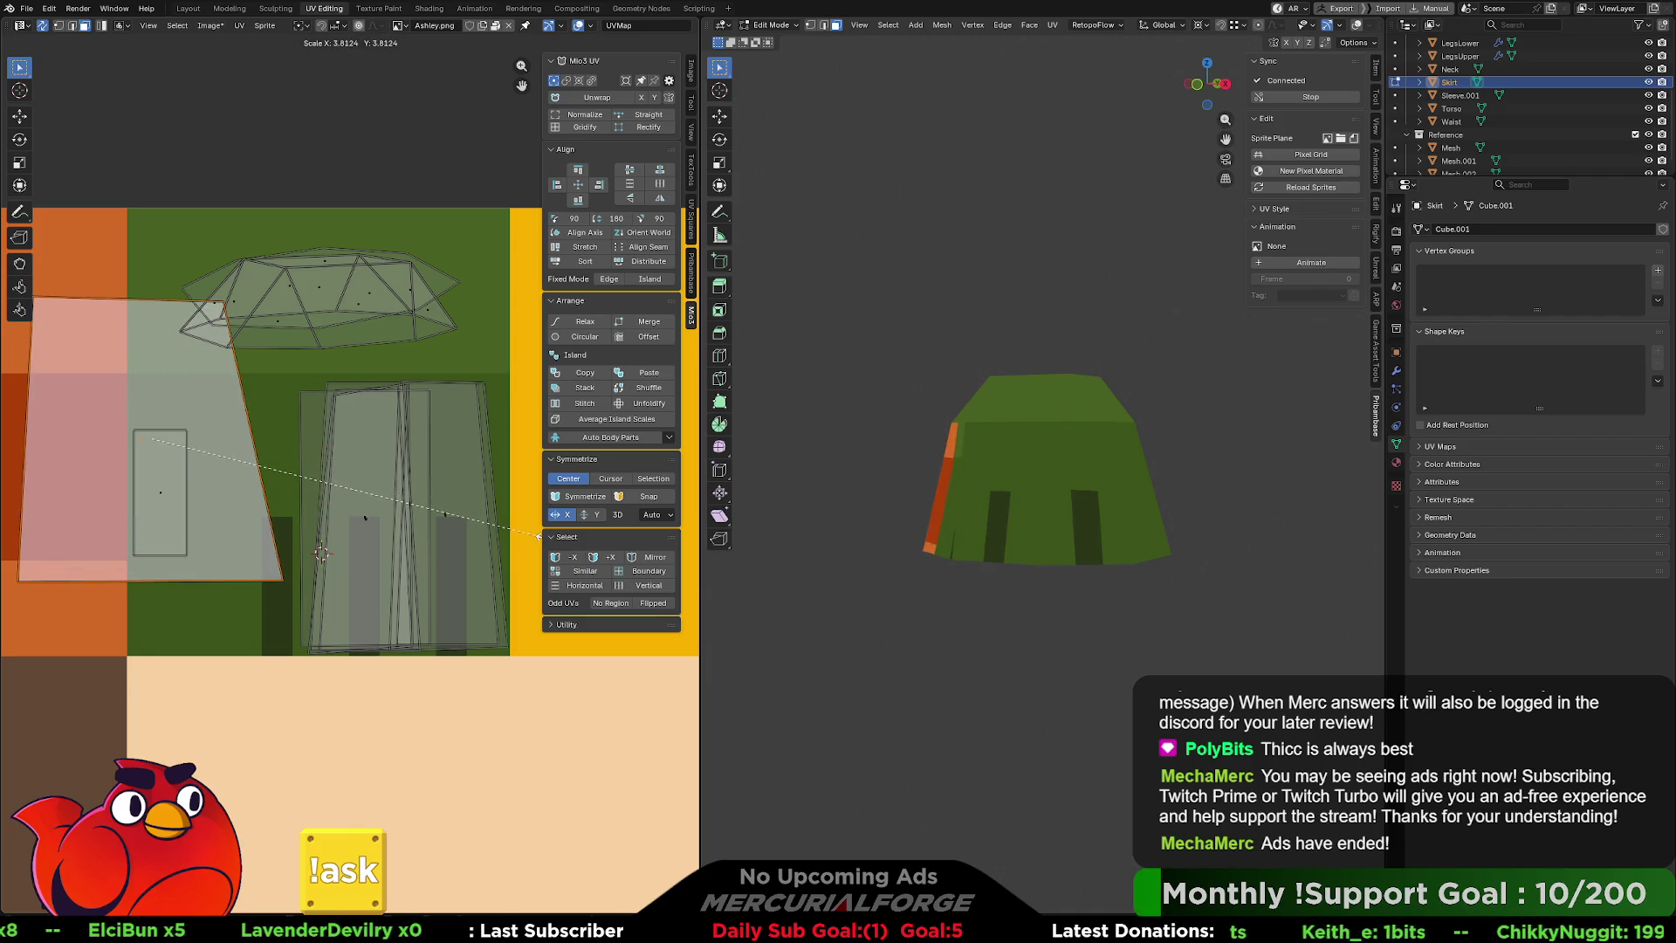
pyautogui.press('g')
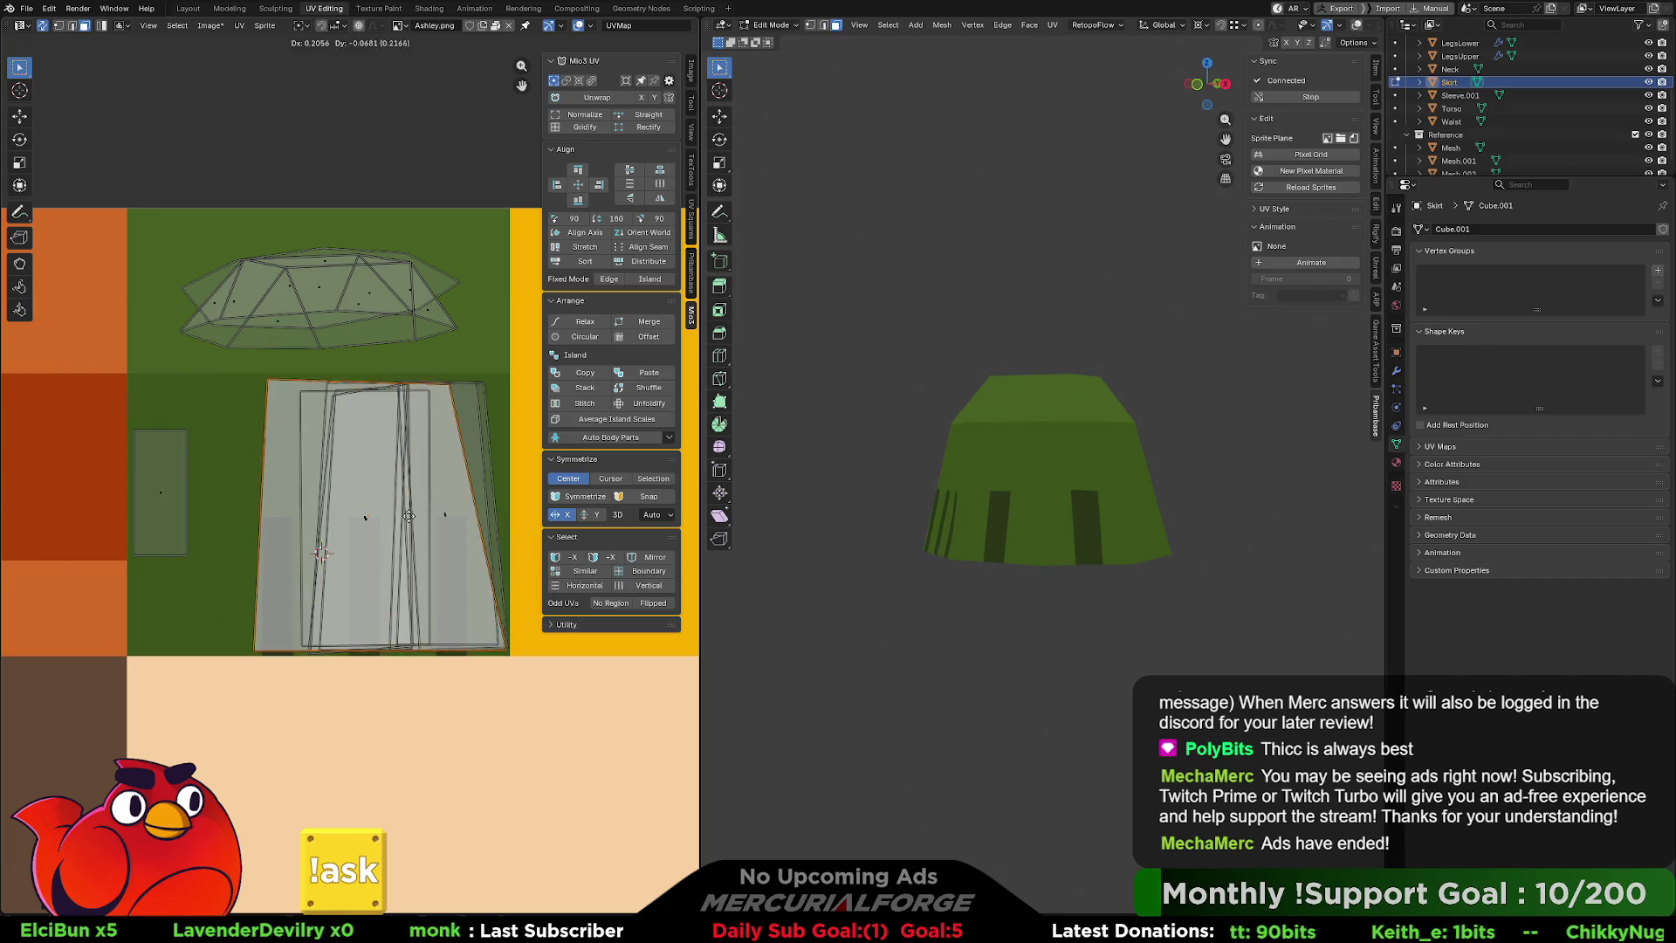
pyautogui.press('s')
pyautogui.press('x')
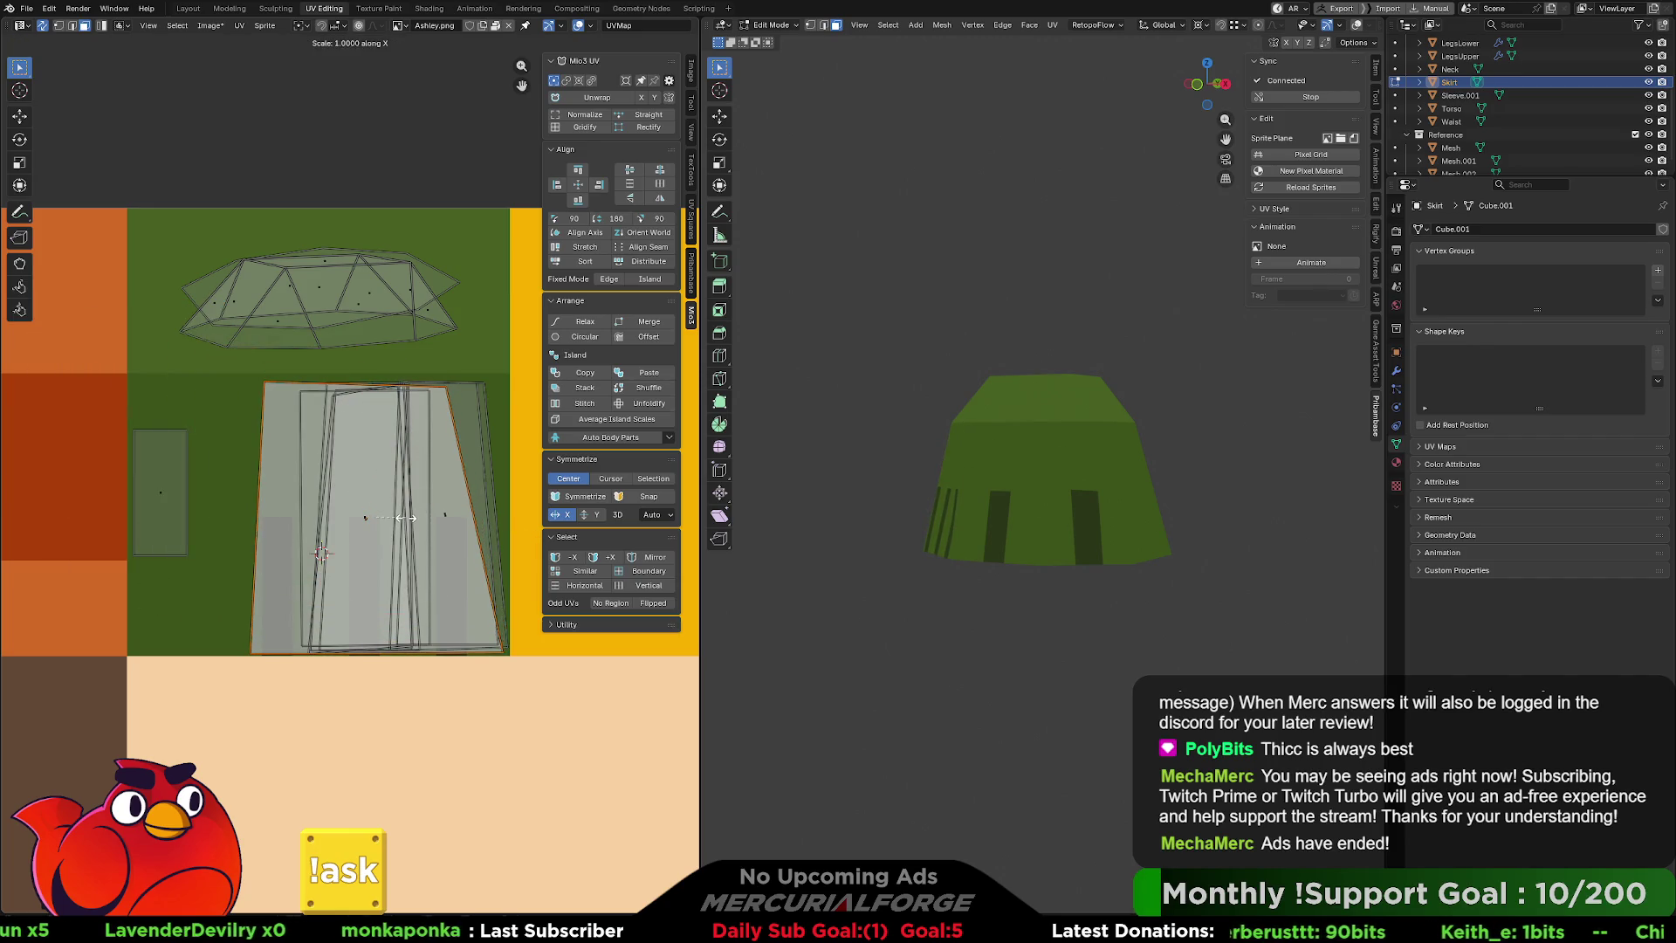
pyautogui.click(384, 517)
pyautogui.moveTo(838, 509)
pyautogui.mouseDown(button='middle')
pyautogui.moveTo(1052, 509)
pyautogui.moveTo(955, 511)
pyautogui.mouseUp(button='middle')
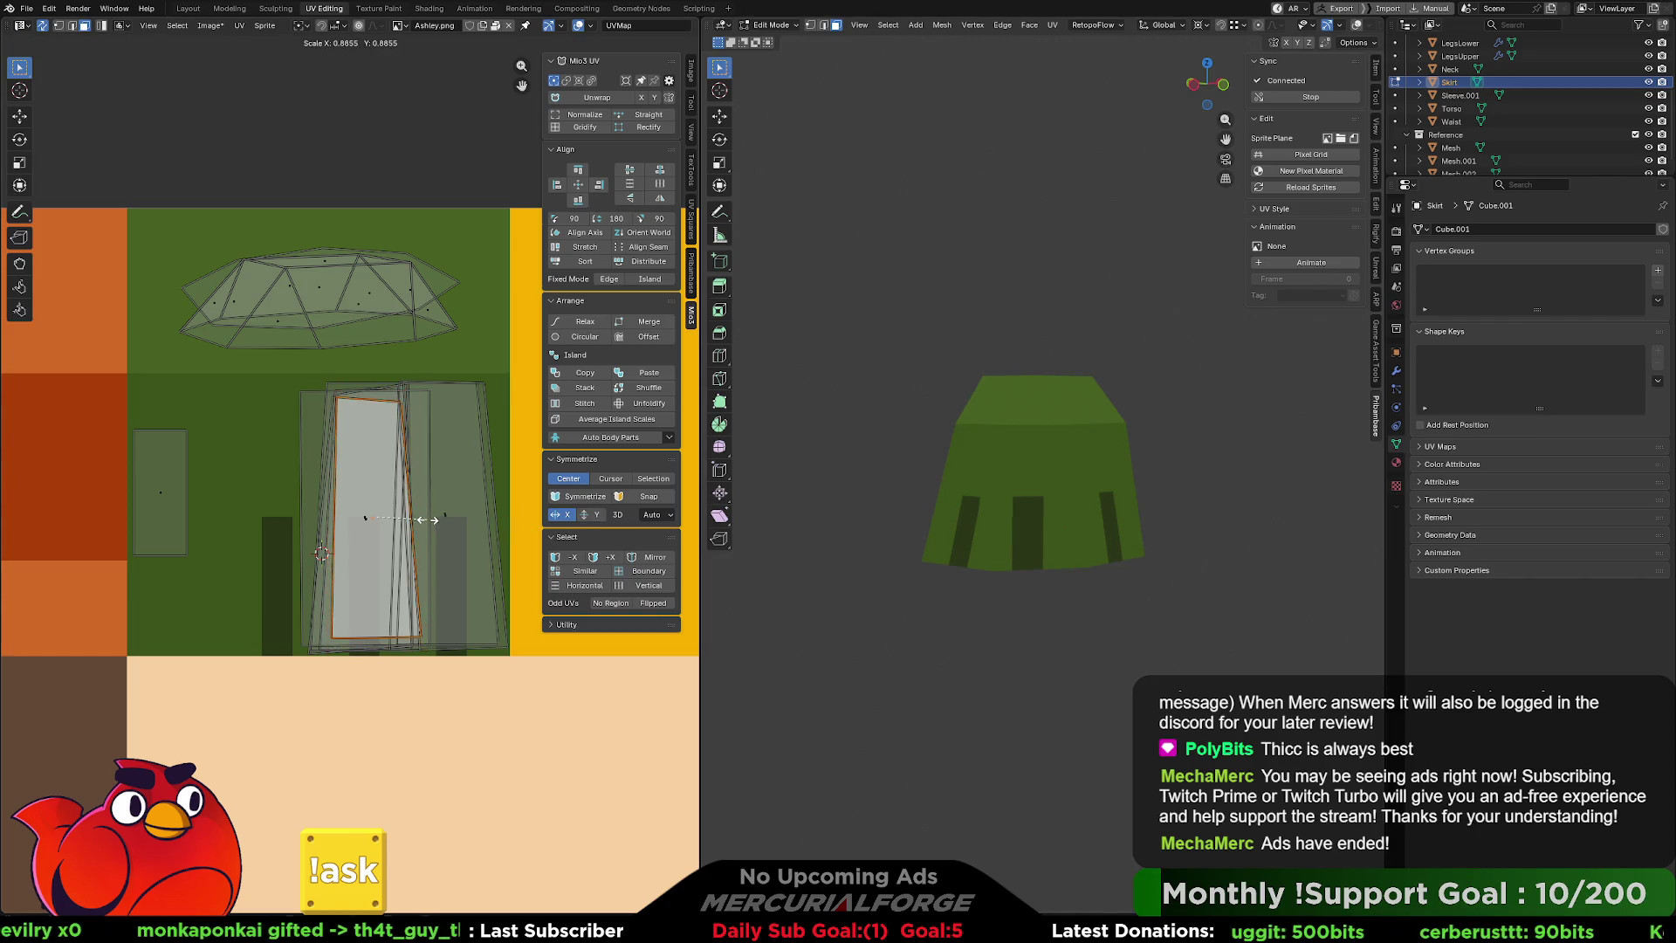
pyautogui.click(433, 524)
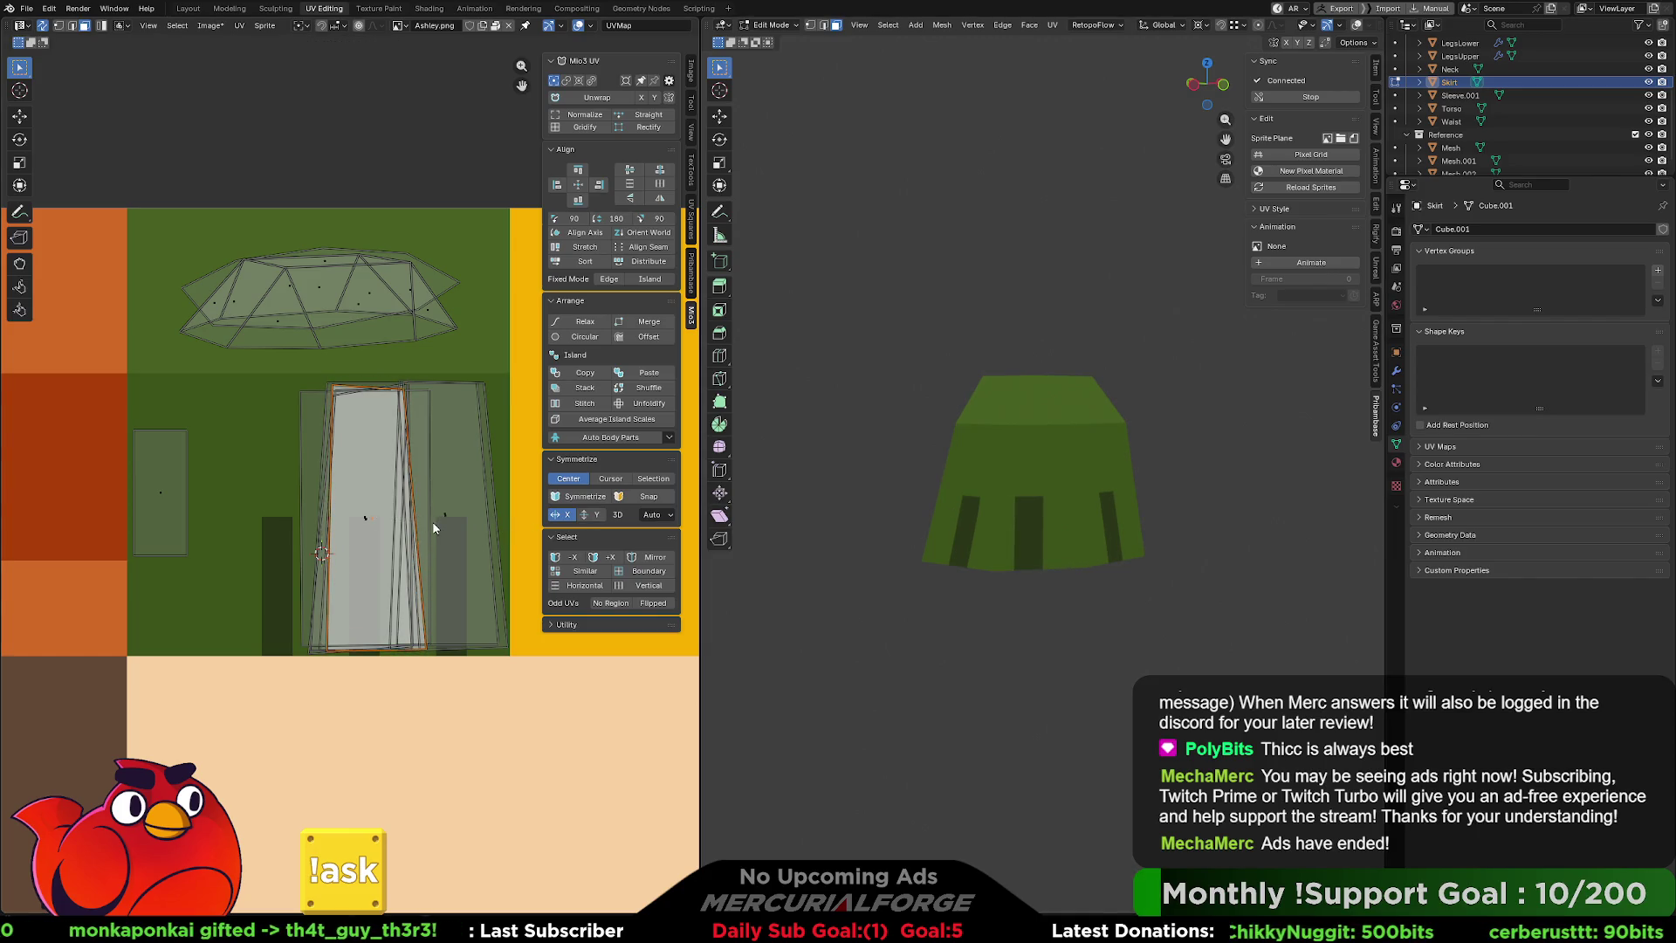
# Undo the trial rescaling and tilt the skirt island to line up with the stripes.
pyautogui.press('s')
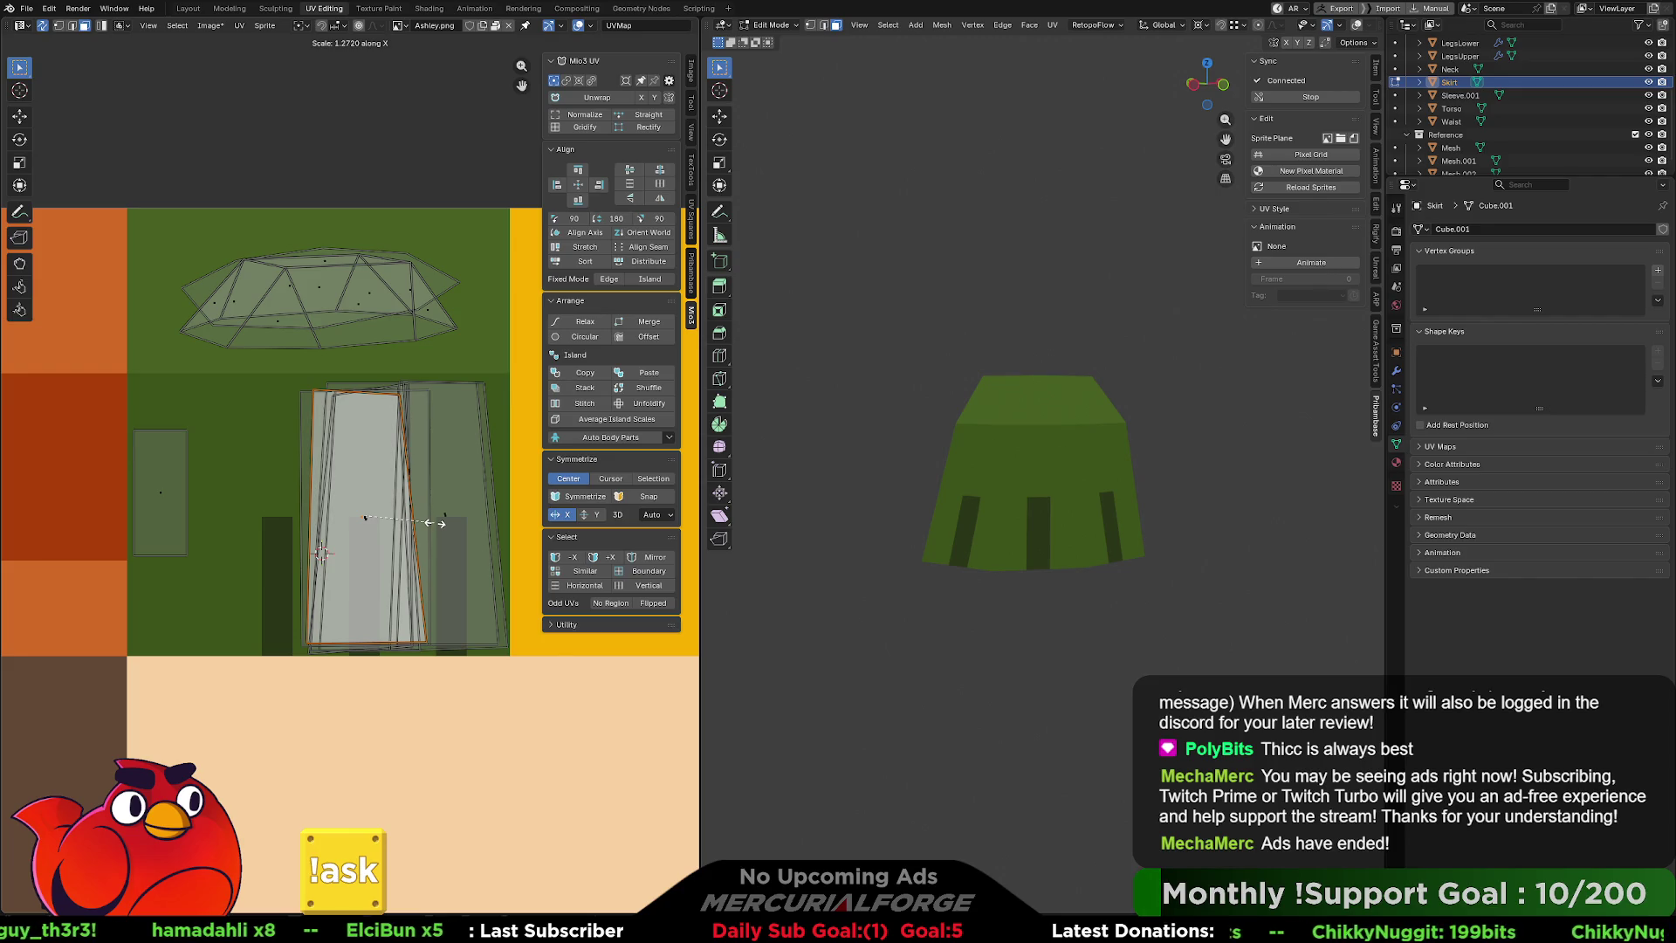
pyautogui.moveTo(935, 534); pyautogui.dragTo(975, 538, button='middle')
pyautogui.hotkey('ctrl', 'z')
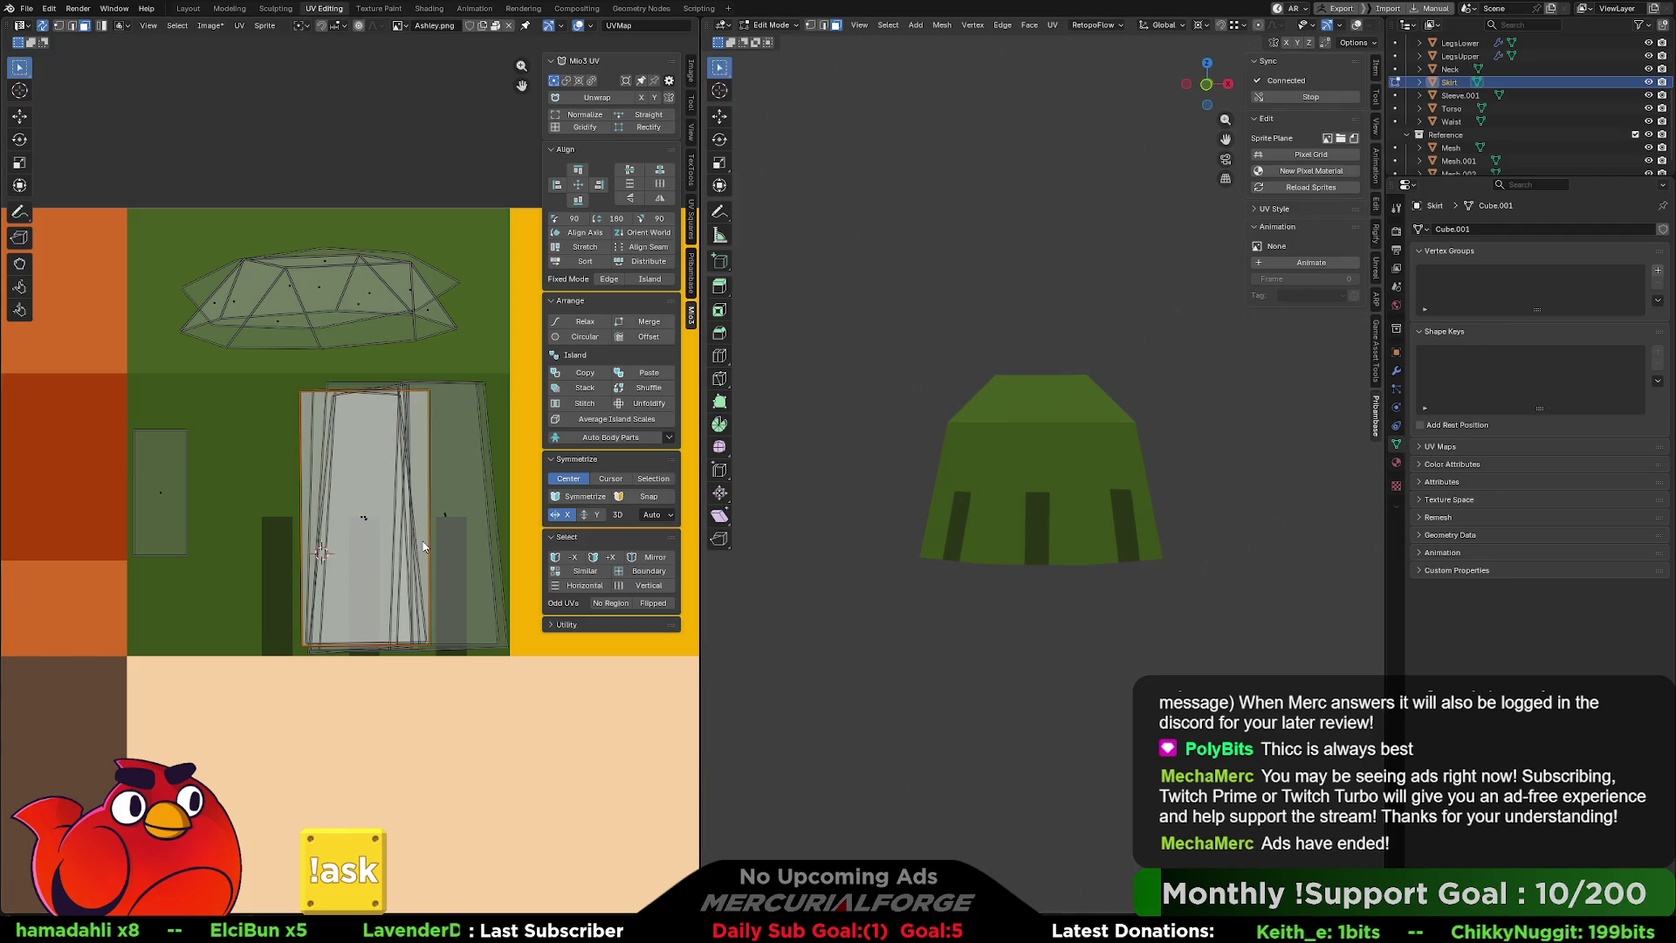
pyautogui.press('s')
pyautogui.press('x')
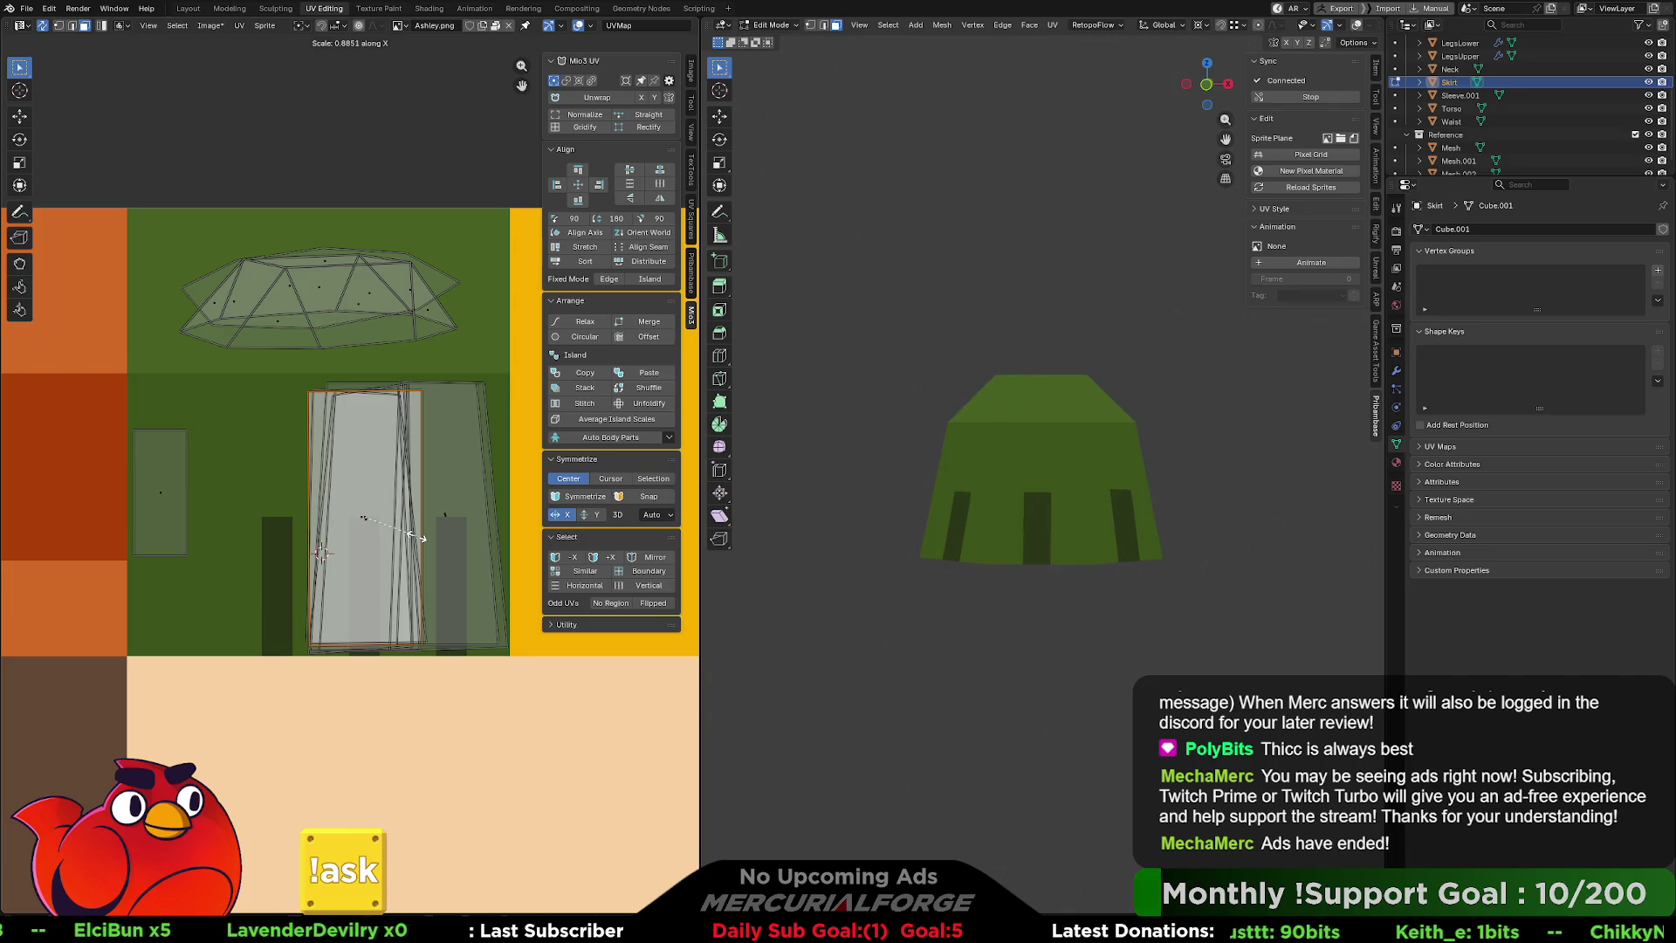
pyautogui.hotkey('ctrl', 'z')
pyautogui.moveTo(475, 523); pyautogui.dragTo(446, 522, button='middle')
pyautogui.moveTo(1100, 537); pyautogui.dragTo(1004, 537, button='middle')
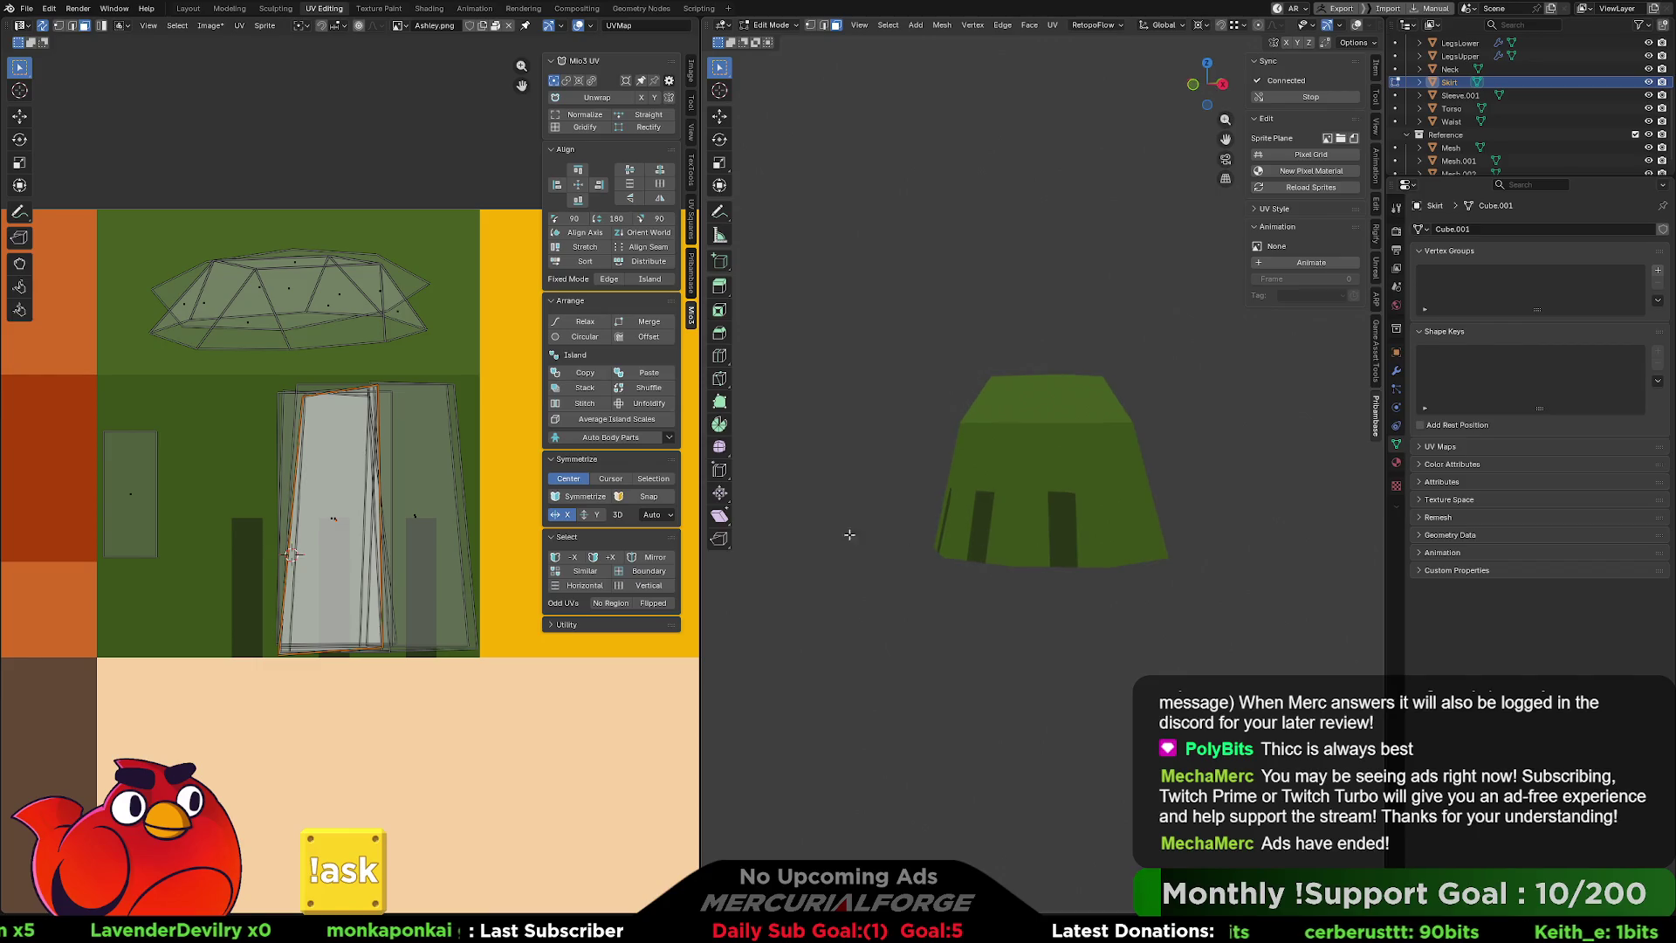
pyautogui.click(456, 498)
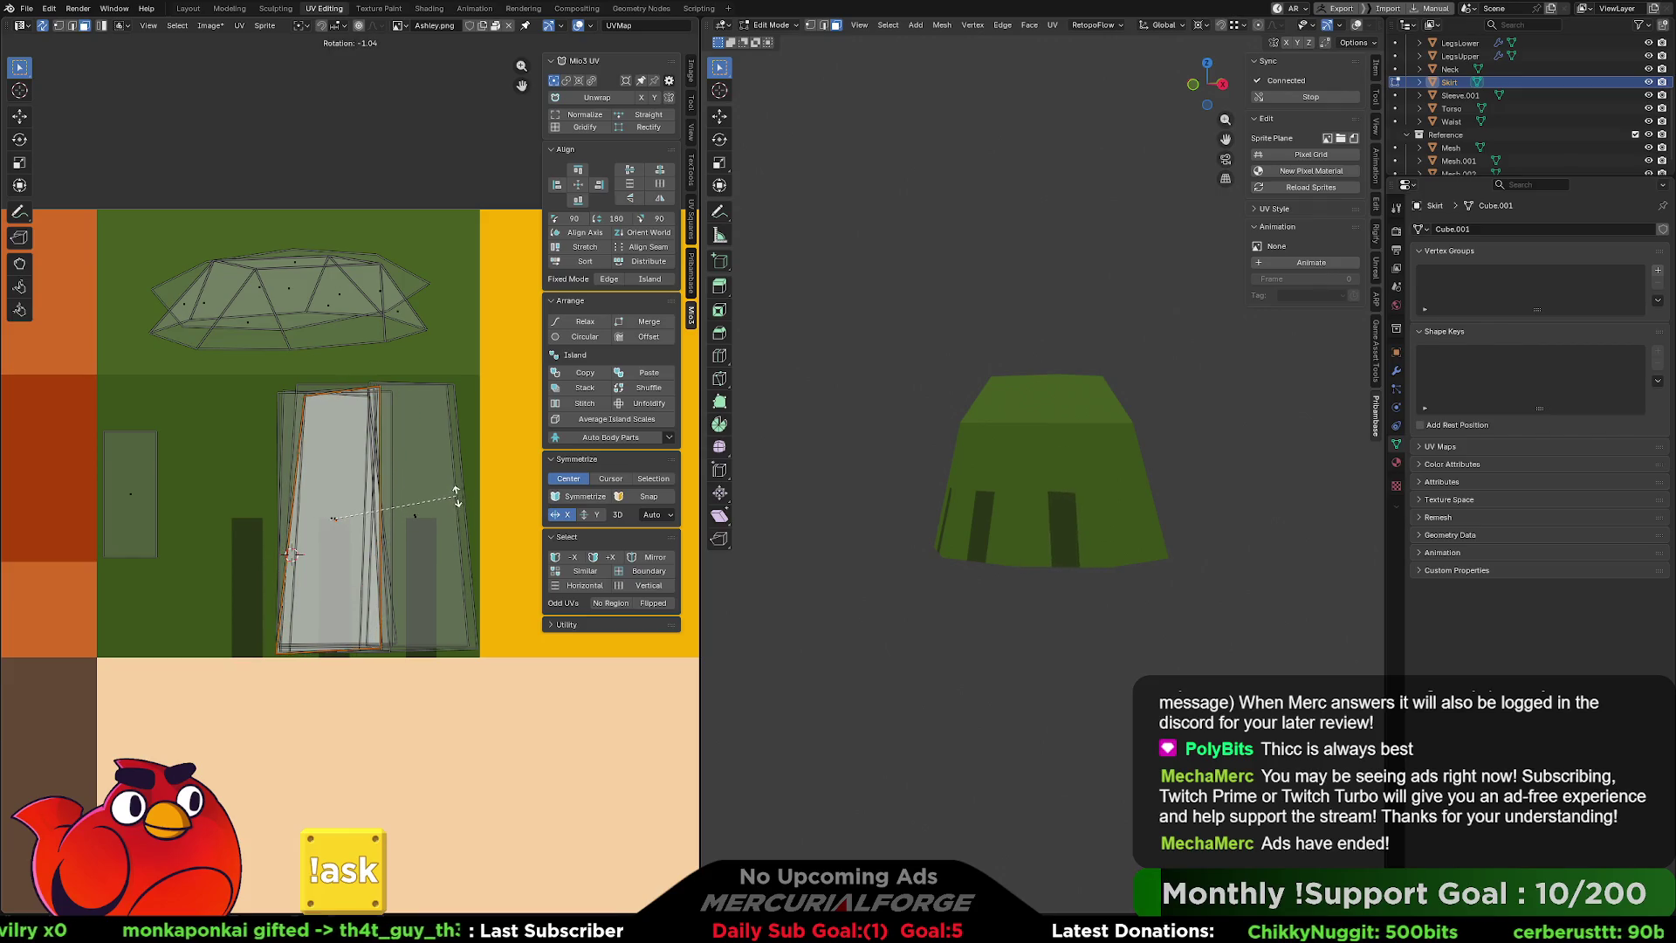
# Pull the island's top vertex down, then scale the selected UV face horizontally, about 1.05 times.
pyautogui.press('g')
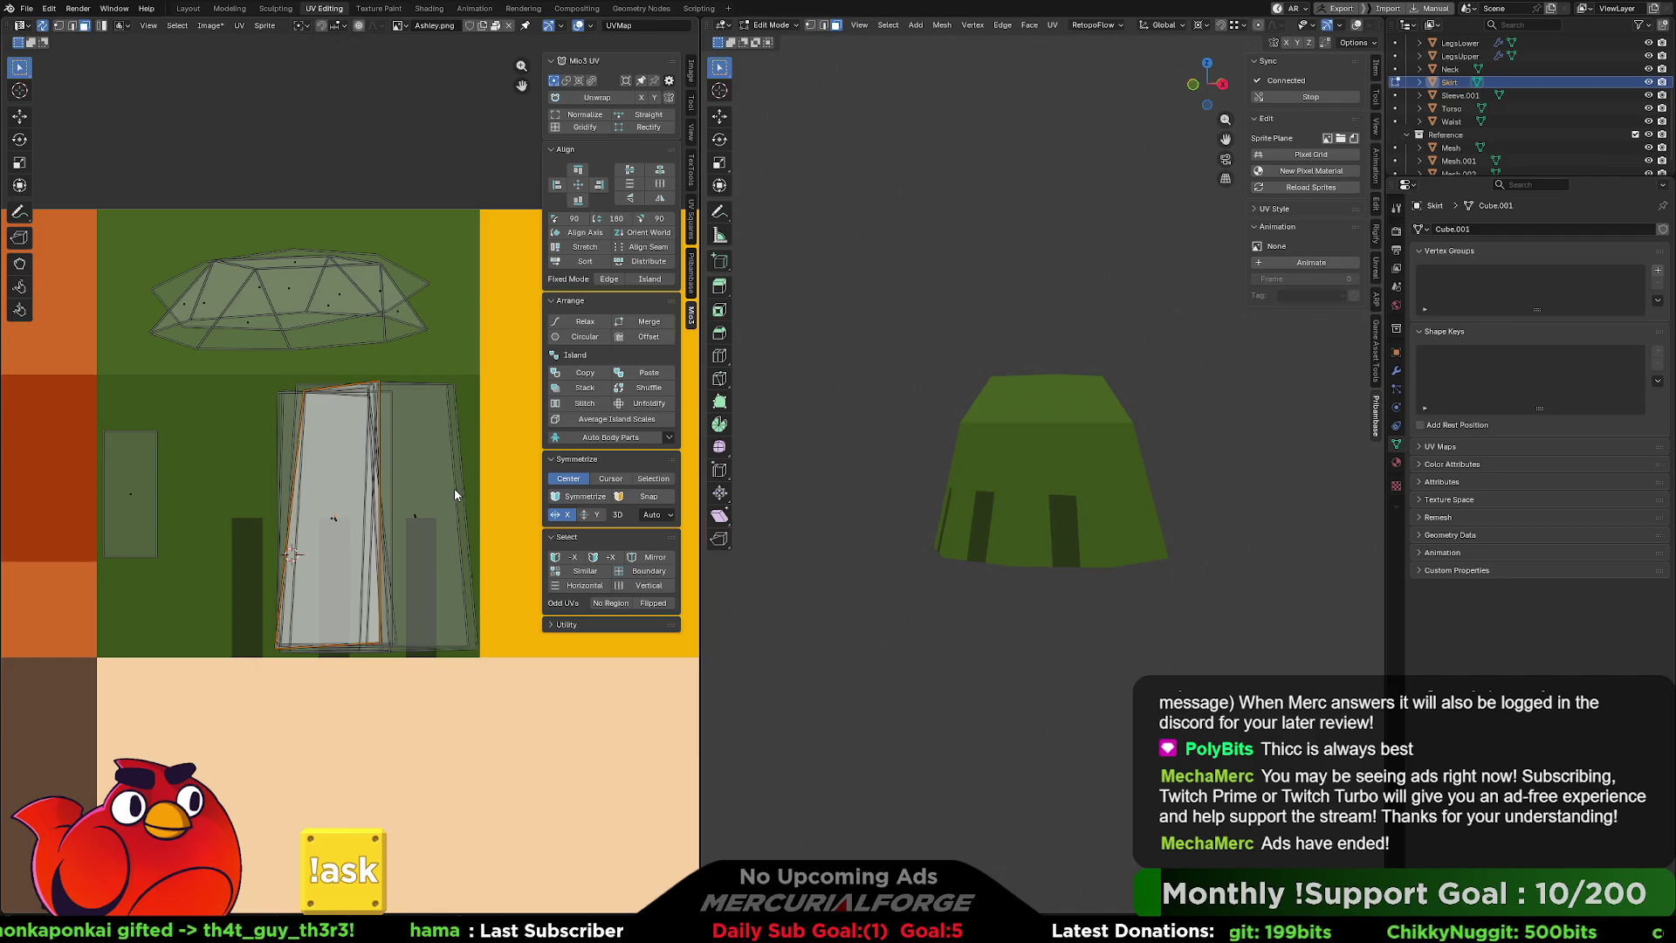
pyautogui.press('1')
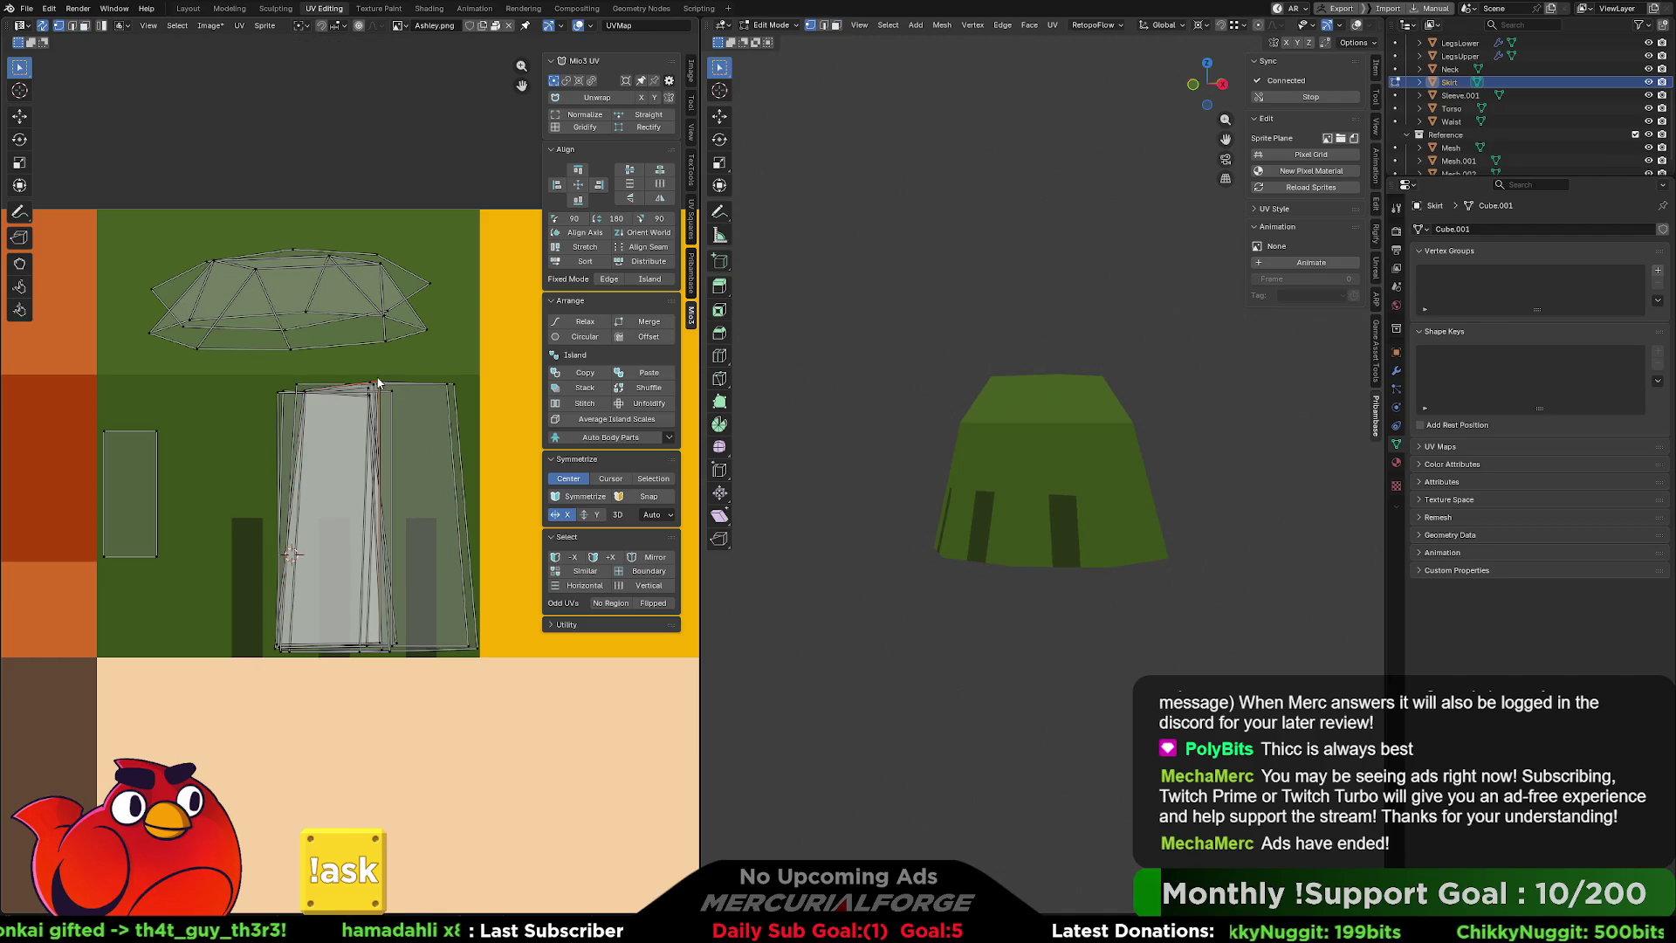
pyautogui.moveTo(376, 384)
pyautogui.mouseDown()
pyautogui.moveTo(372, 433)
pyautogui.moveTo(389, 262)
pyautogui.moveTo(374, 395)
pyautogui.moveTo(373, 377)
pyautogui.mouseUp()
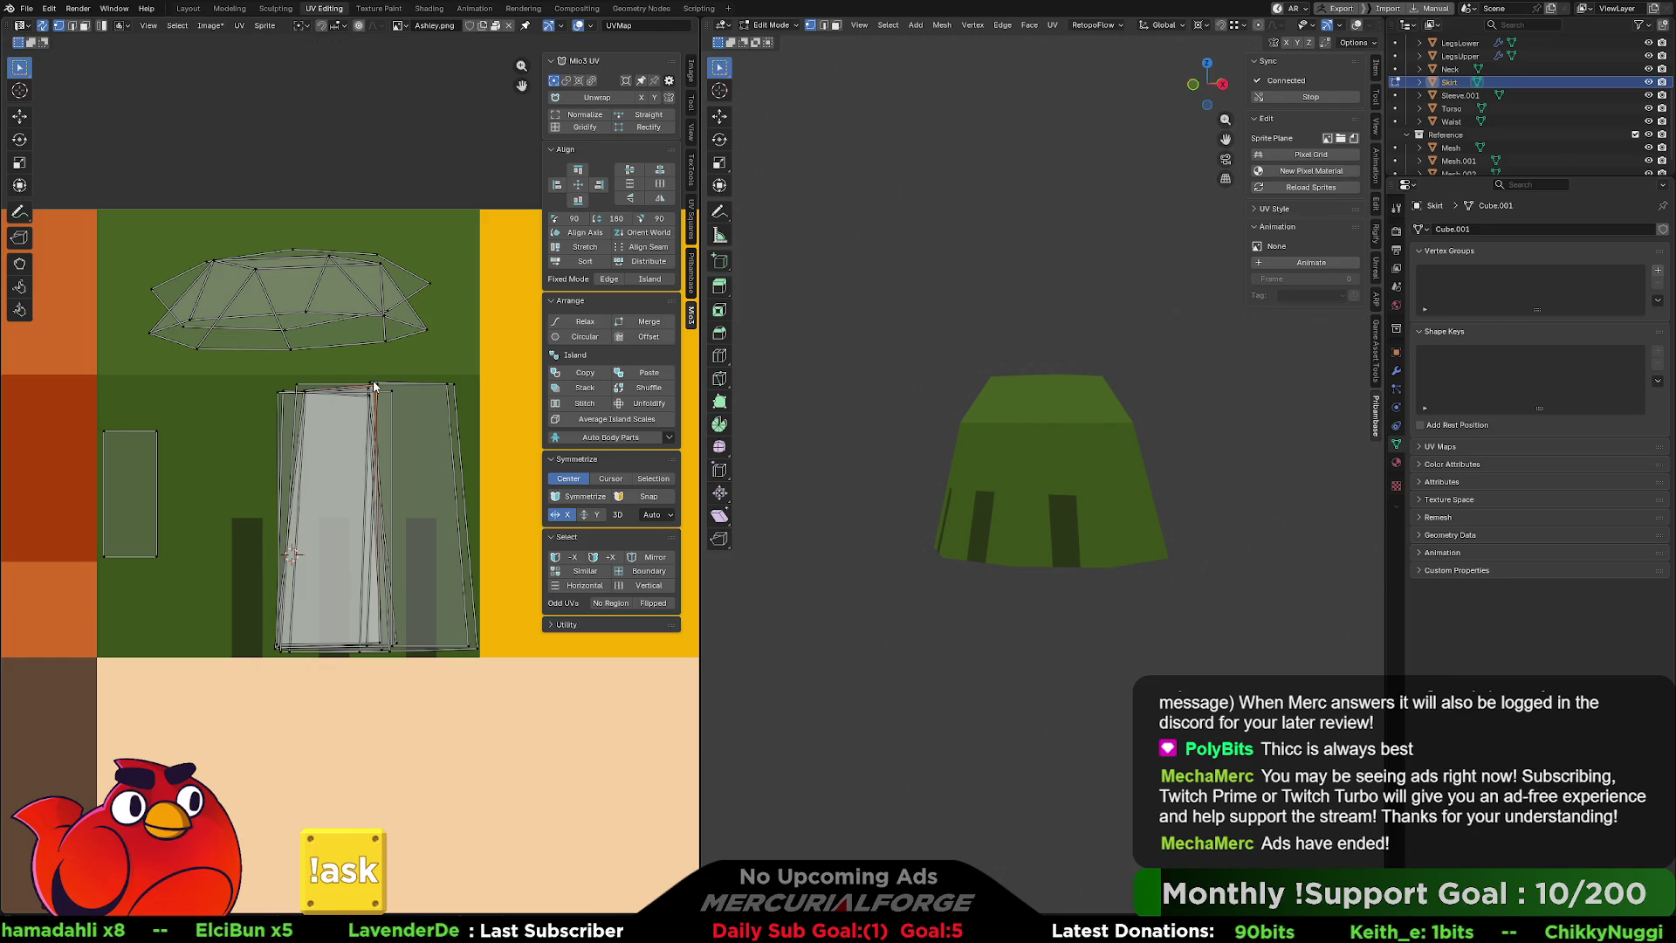
pyautogui.moveTo(1143, 566); pyautogui.dragTo(1074, 545, button='middle')
pyautogui.moveTo(1171, 589); pyautogui.dragTo(1056, 536, button='middle')
pyautogui.press('3')
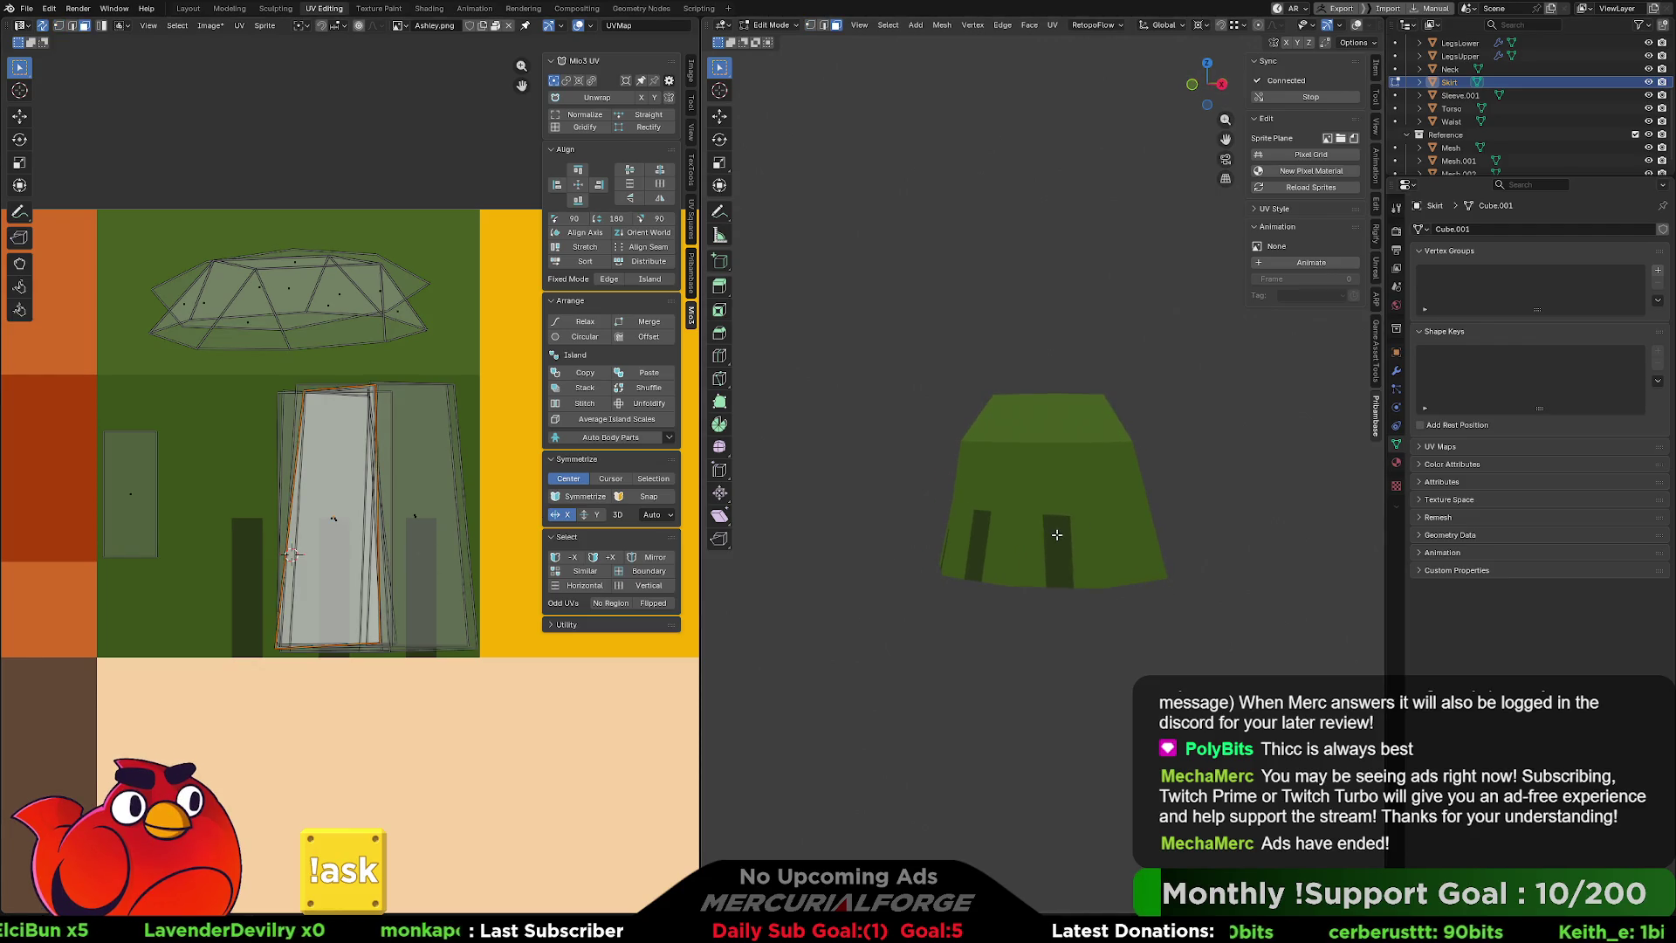
pyautogui.press('s')
pyautogui.press('x')
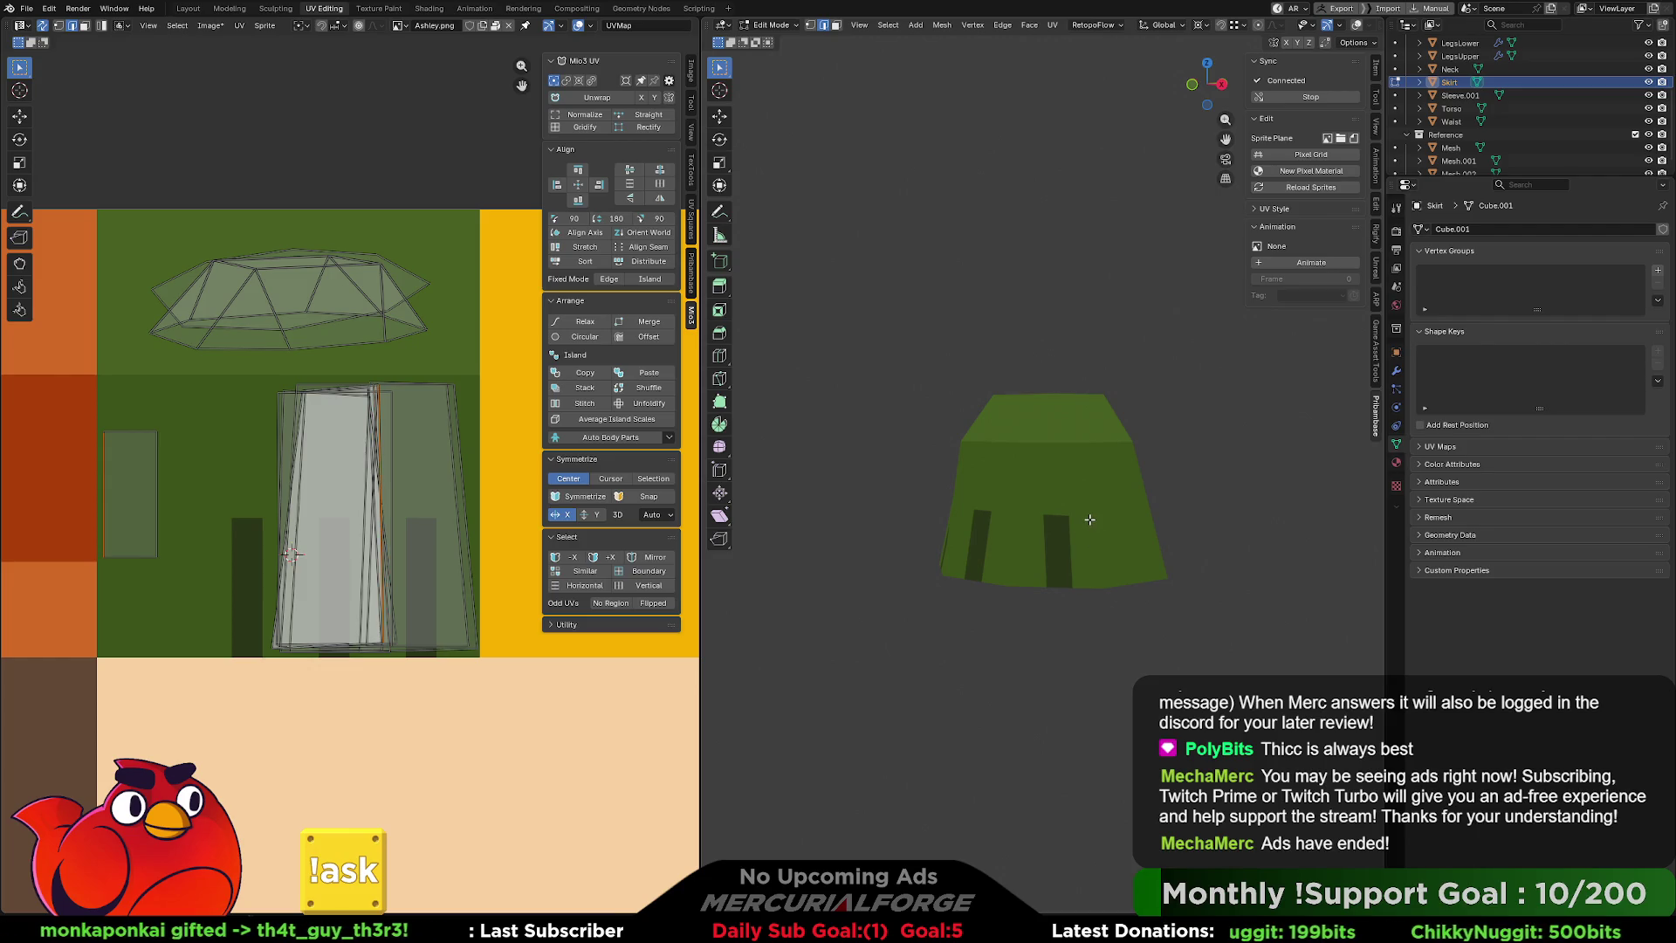
# Unwrap the leftover skirt island, rotate and enlarge it over the stripes, and narrow it to about 0.45 width.
pyautogui.click(129, 494)
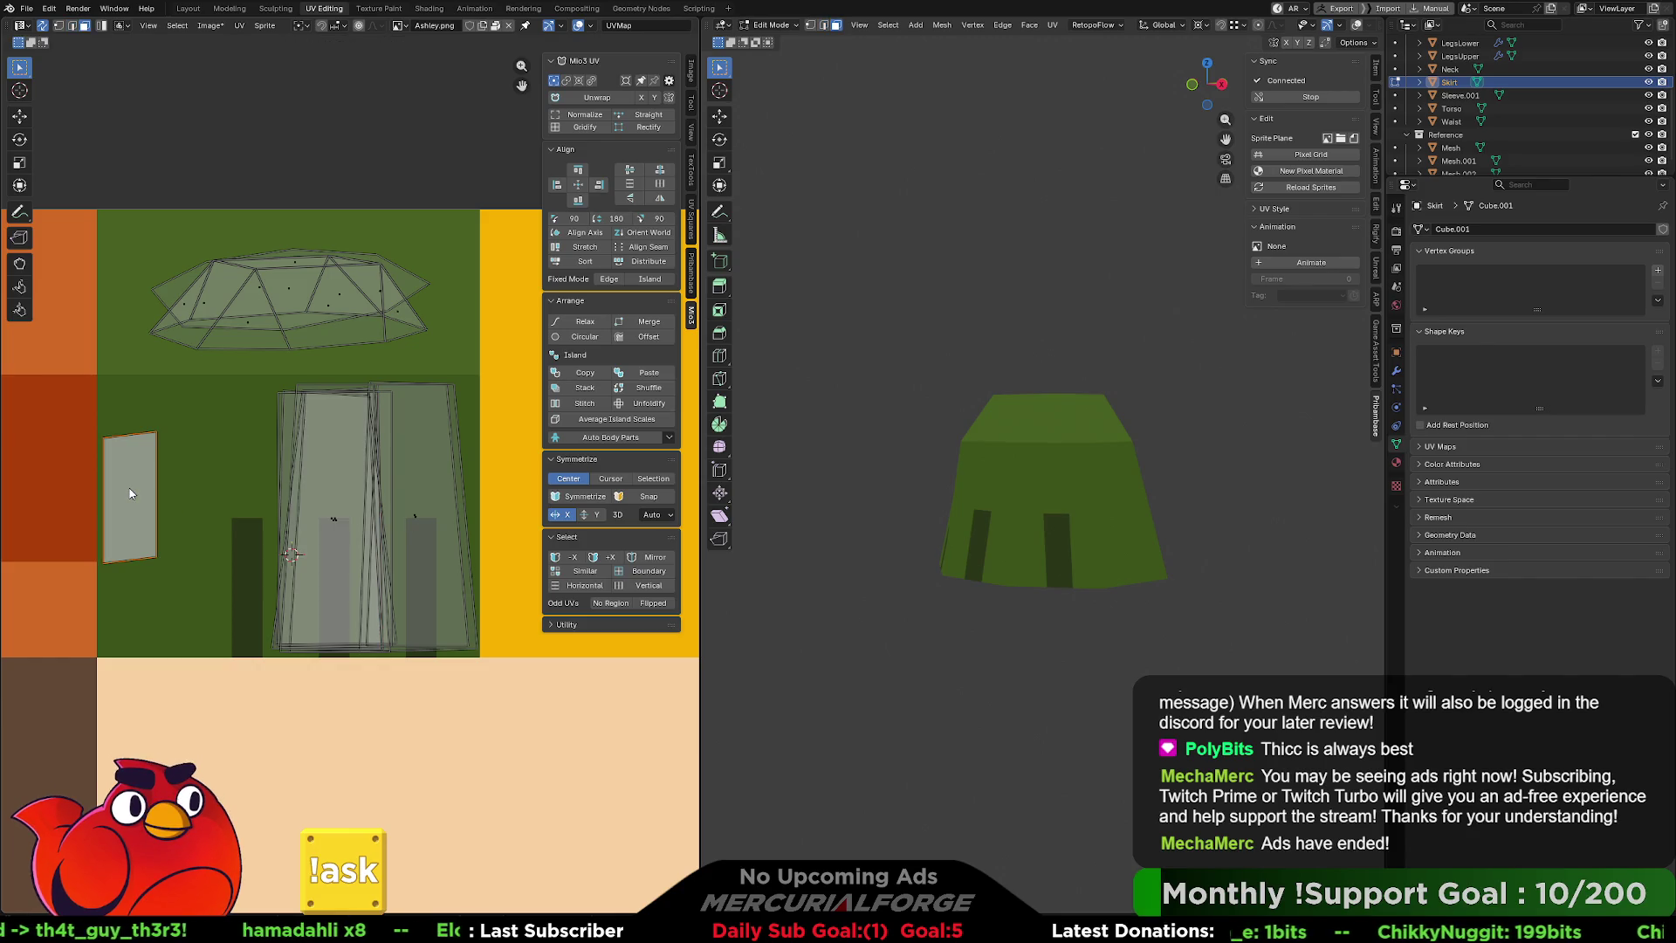
pyautogui.click(610, 98)
pyautogui.press('r')
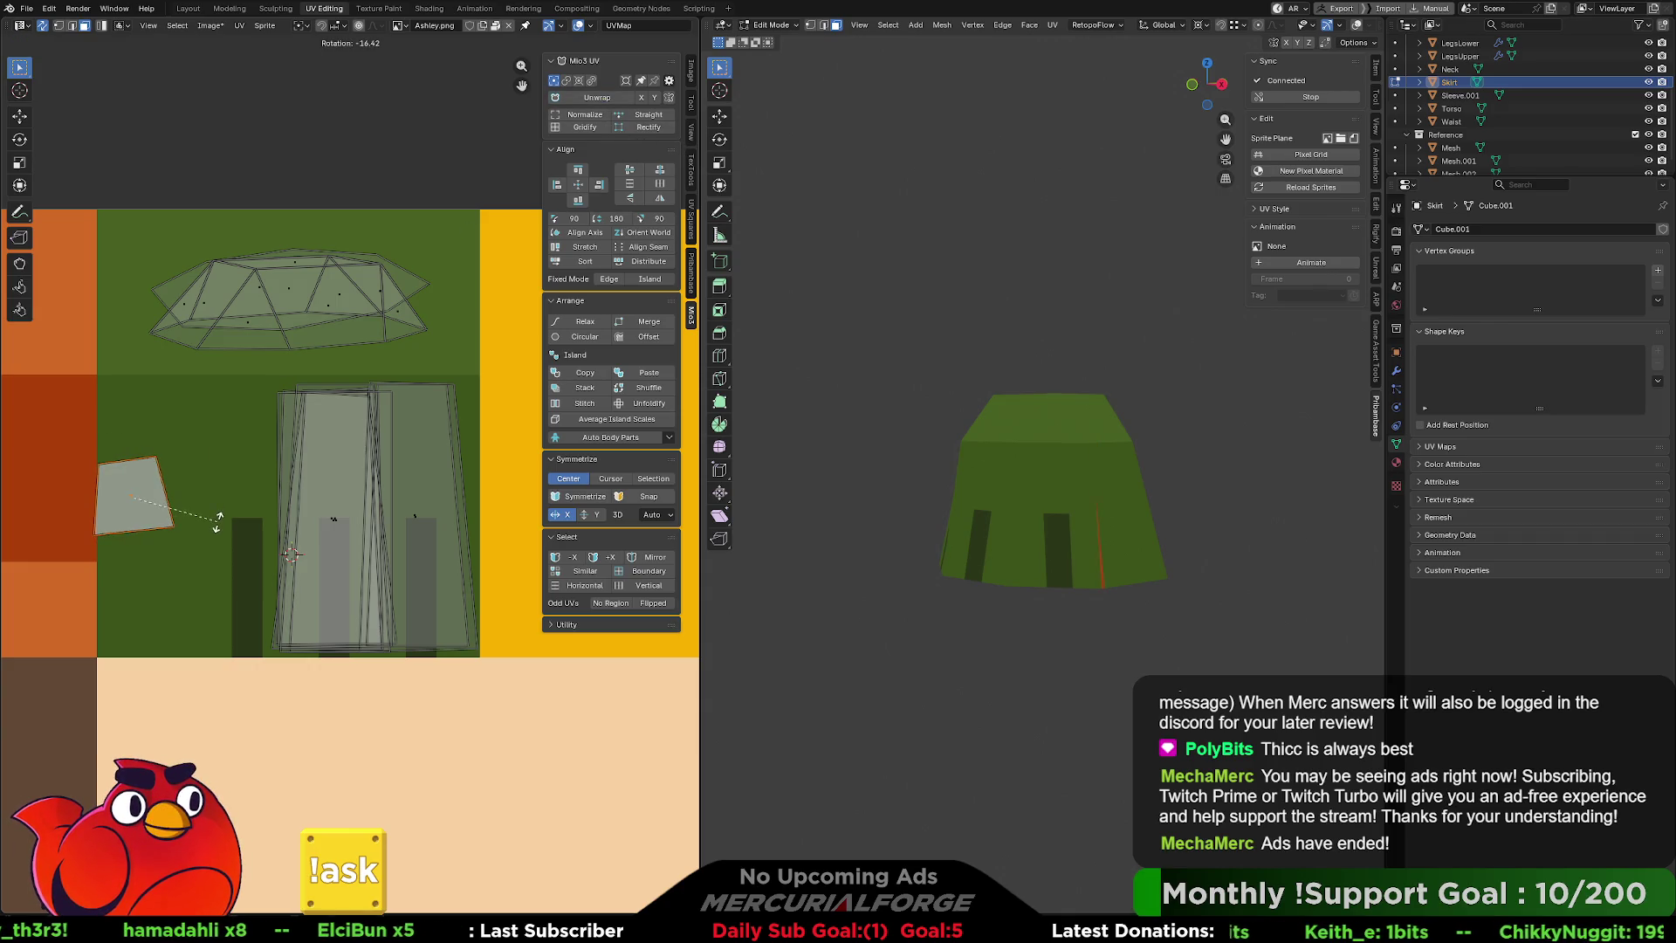
pyautogui.click(215, 531)
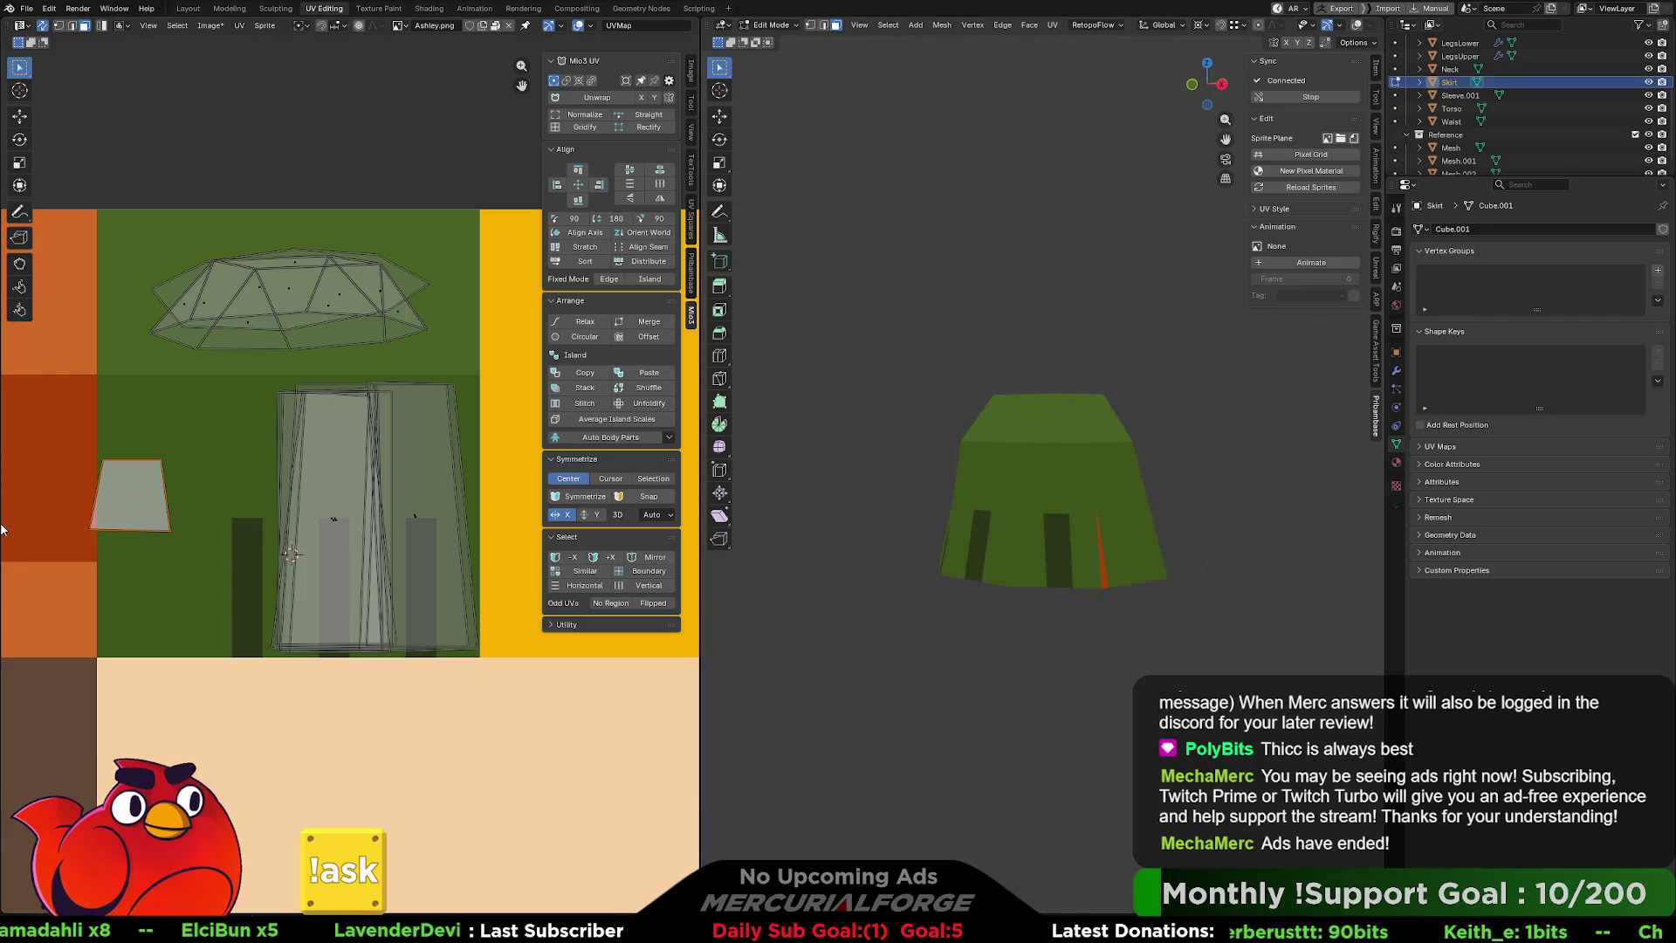
pyautogui.press('s')
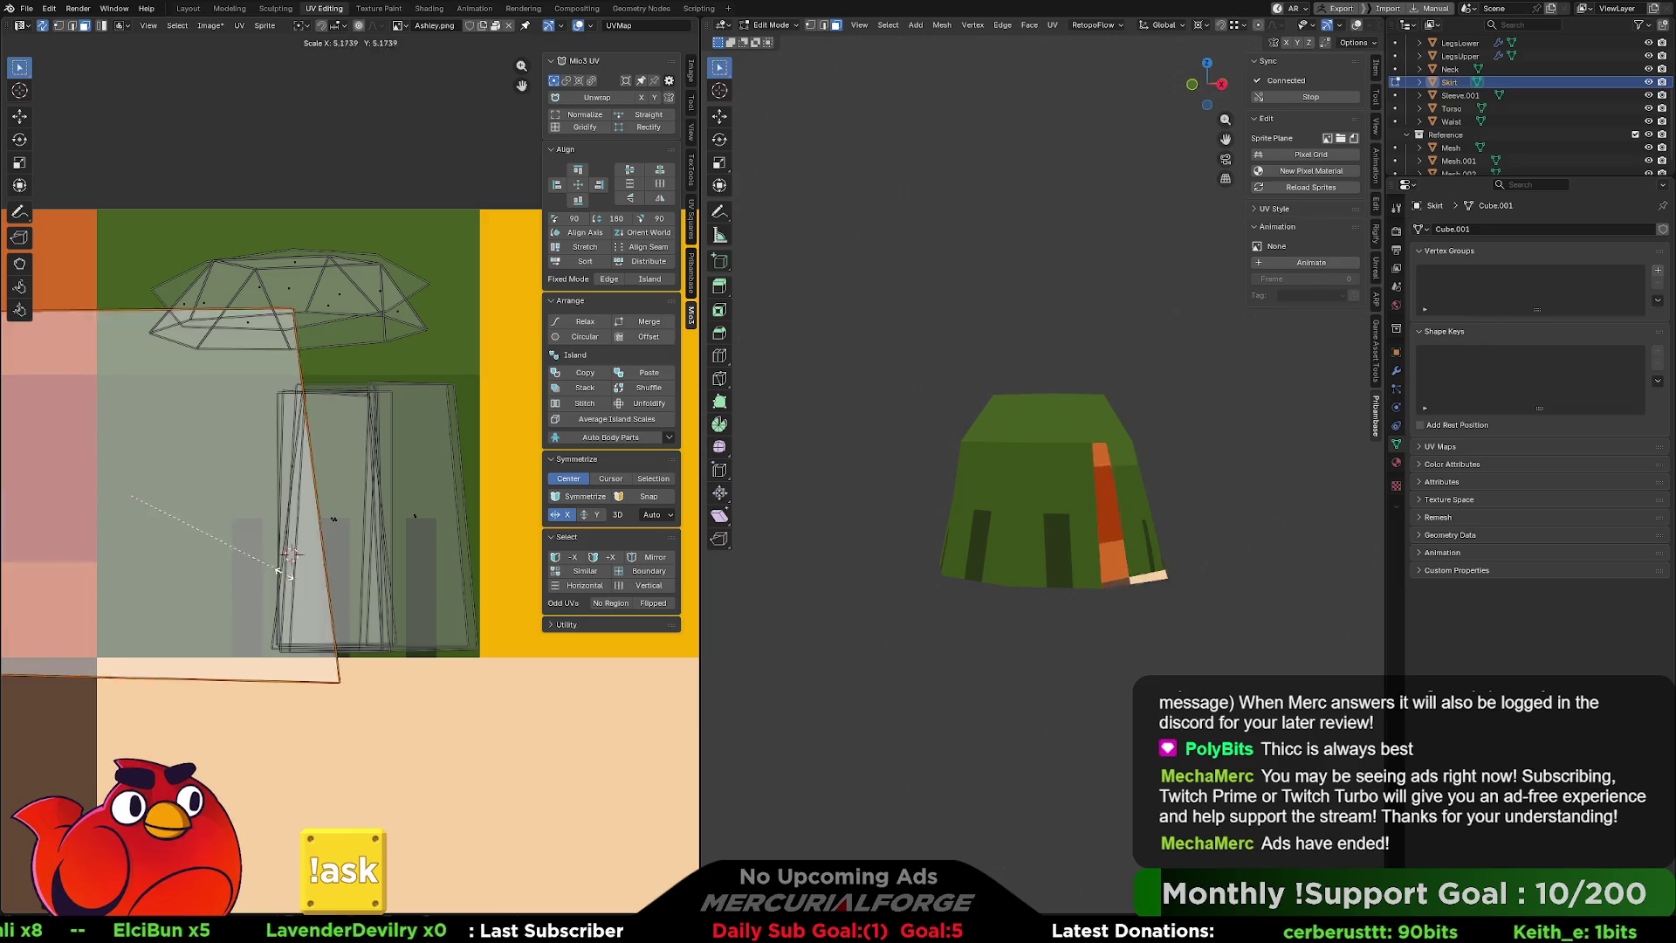
pyautogui.click(244, 563)
pyautogui.press('g')
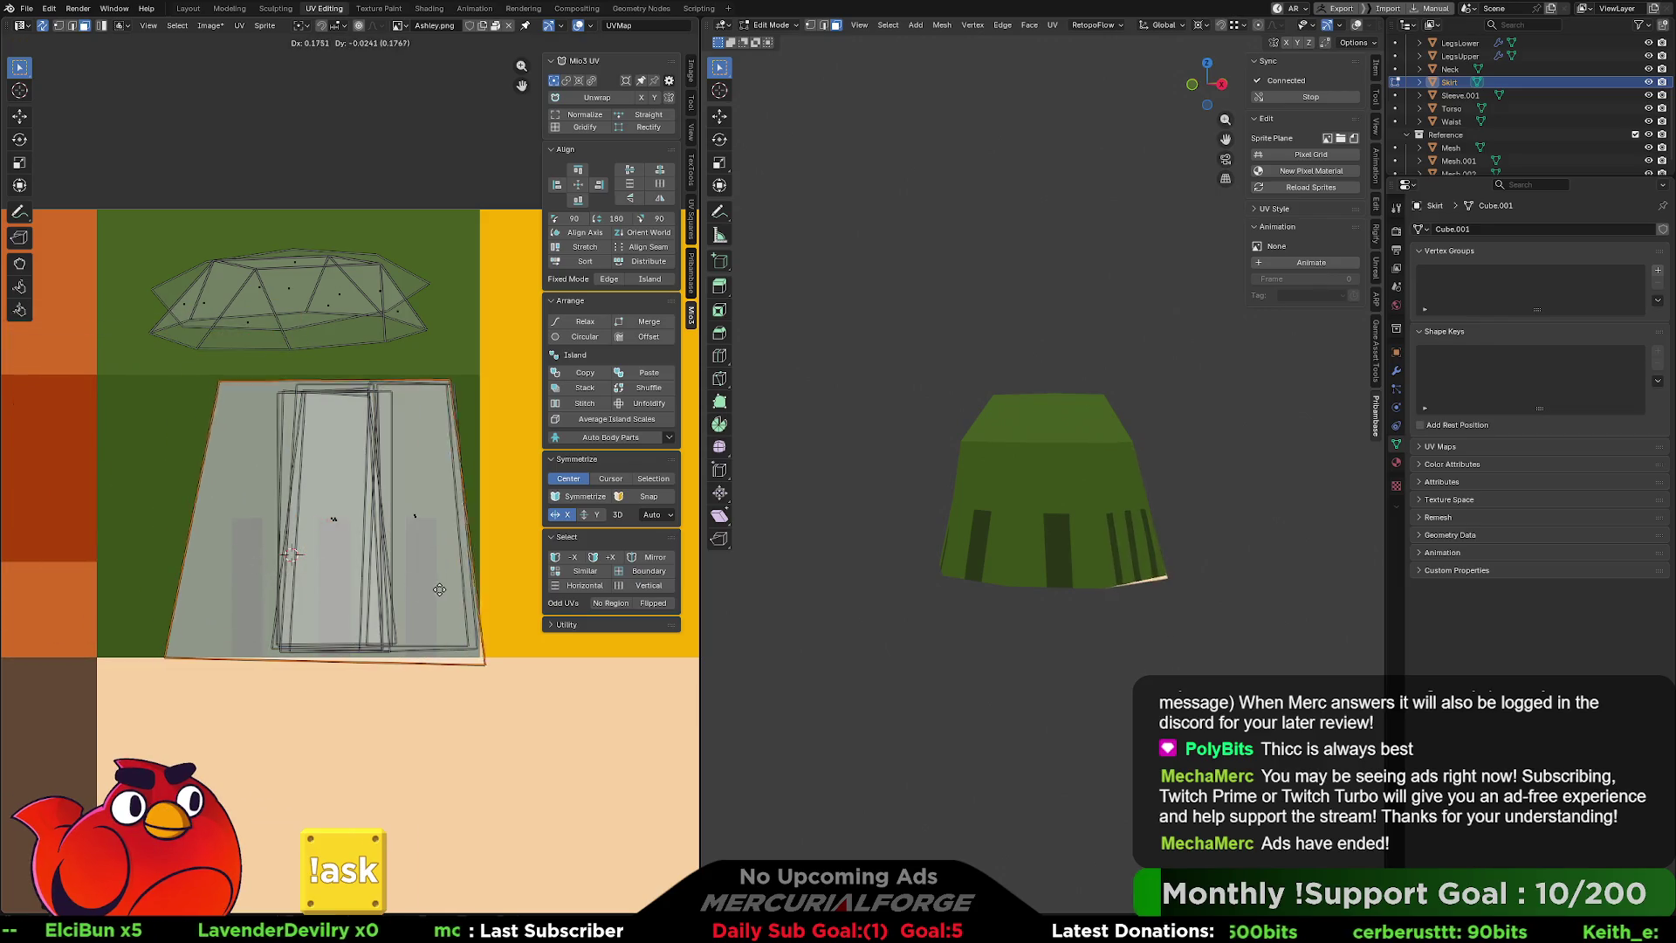
pyautogui.click(443, 589)
pyautogui.press('g')
pyautogui.press('s')
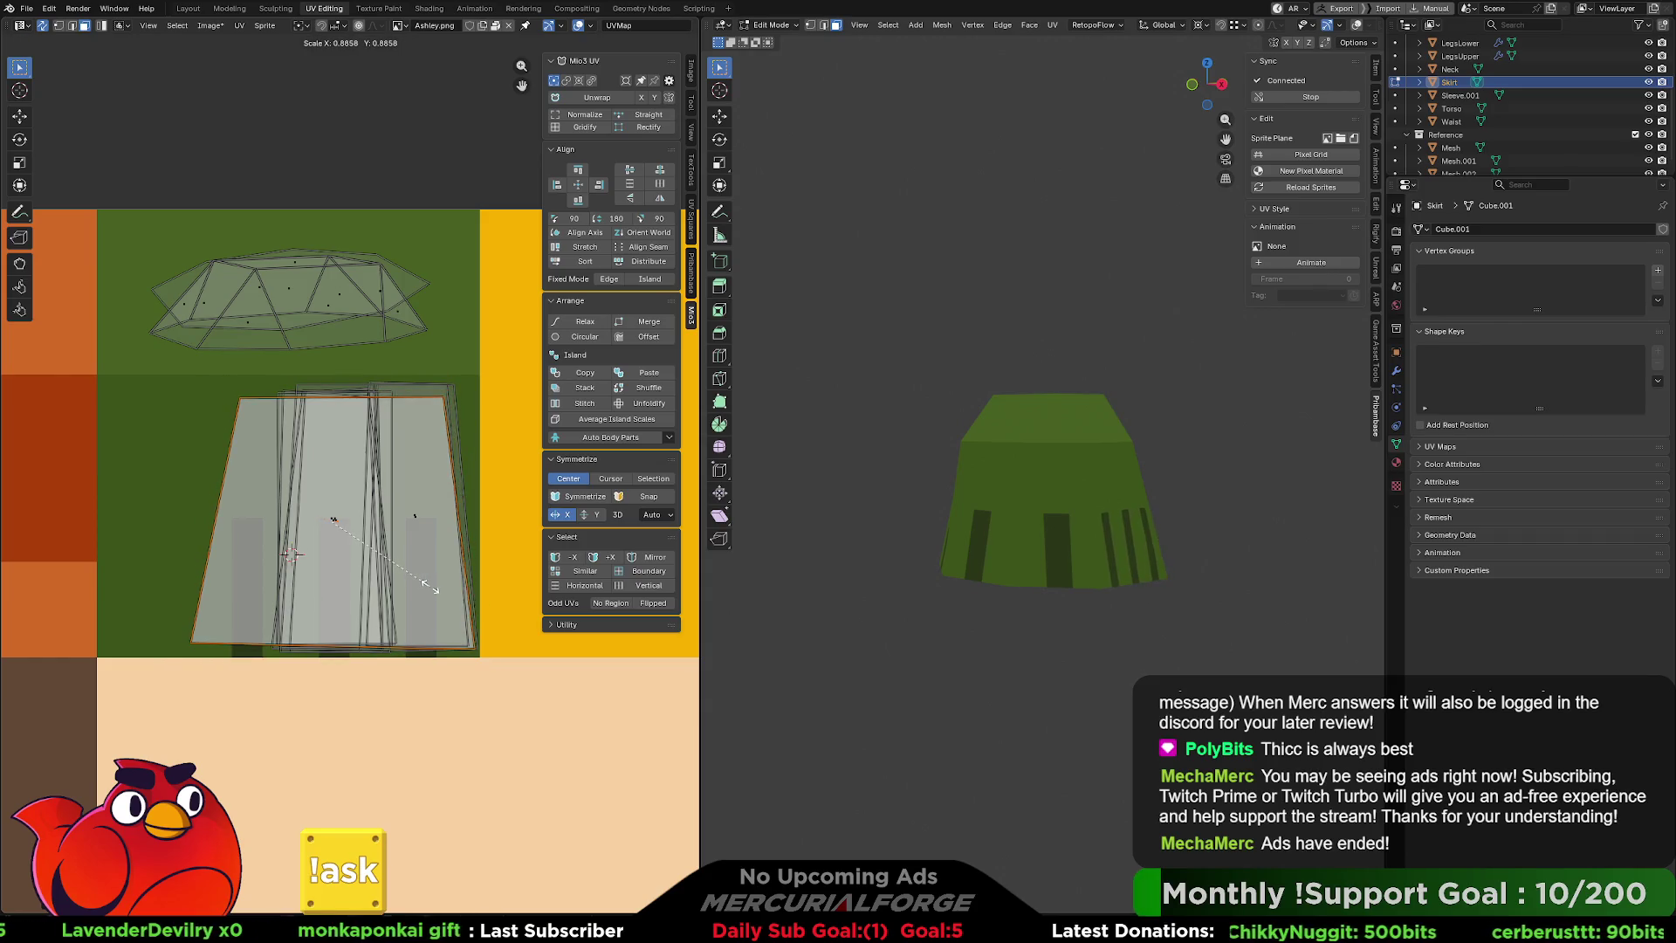
pyautogui.click(434, 591)
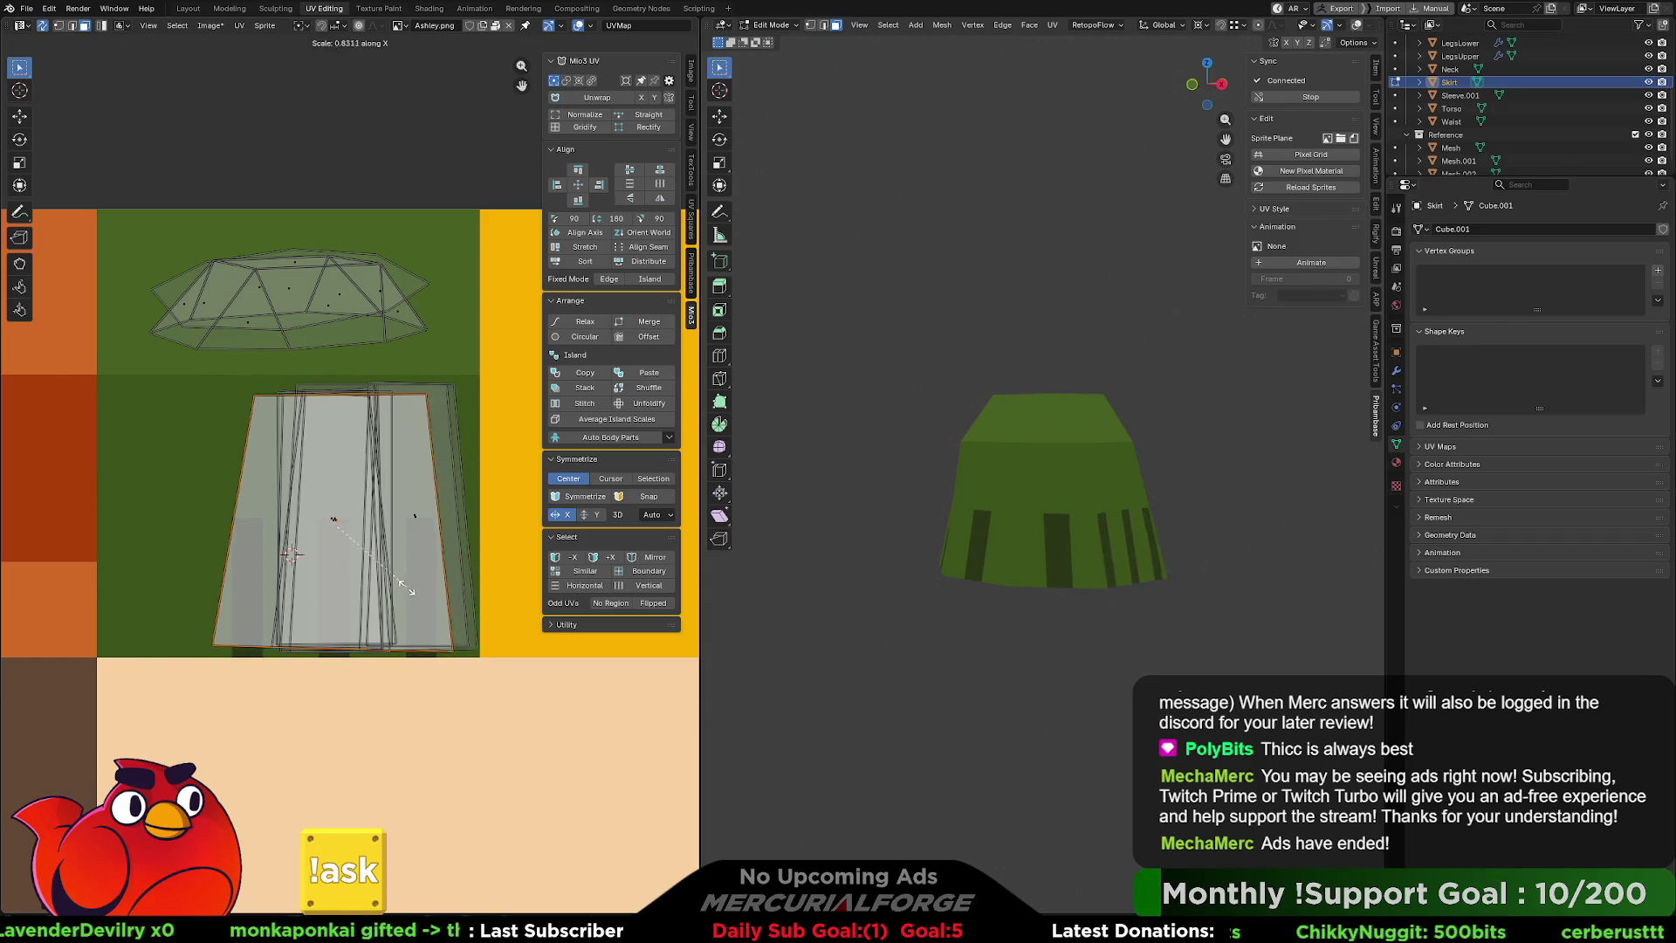
pyautogui.click(312, 572)
pyautogui.moveTo(917, 618)
pyautogui.mouseDown(button='middle')
pyautogui.moveTo(850, 618)
pyautogui.moveTo(1075, 609)
pyautogui.moveTo(981, 588)
pyautogui.mouseUp(button='middle')
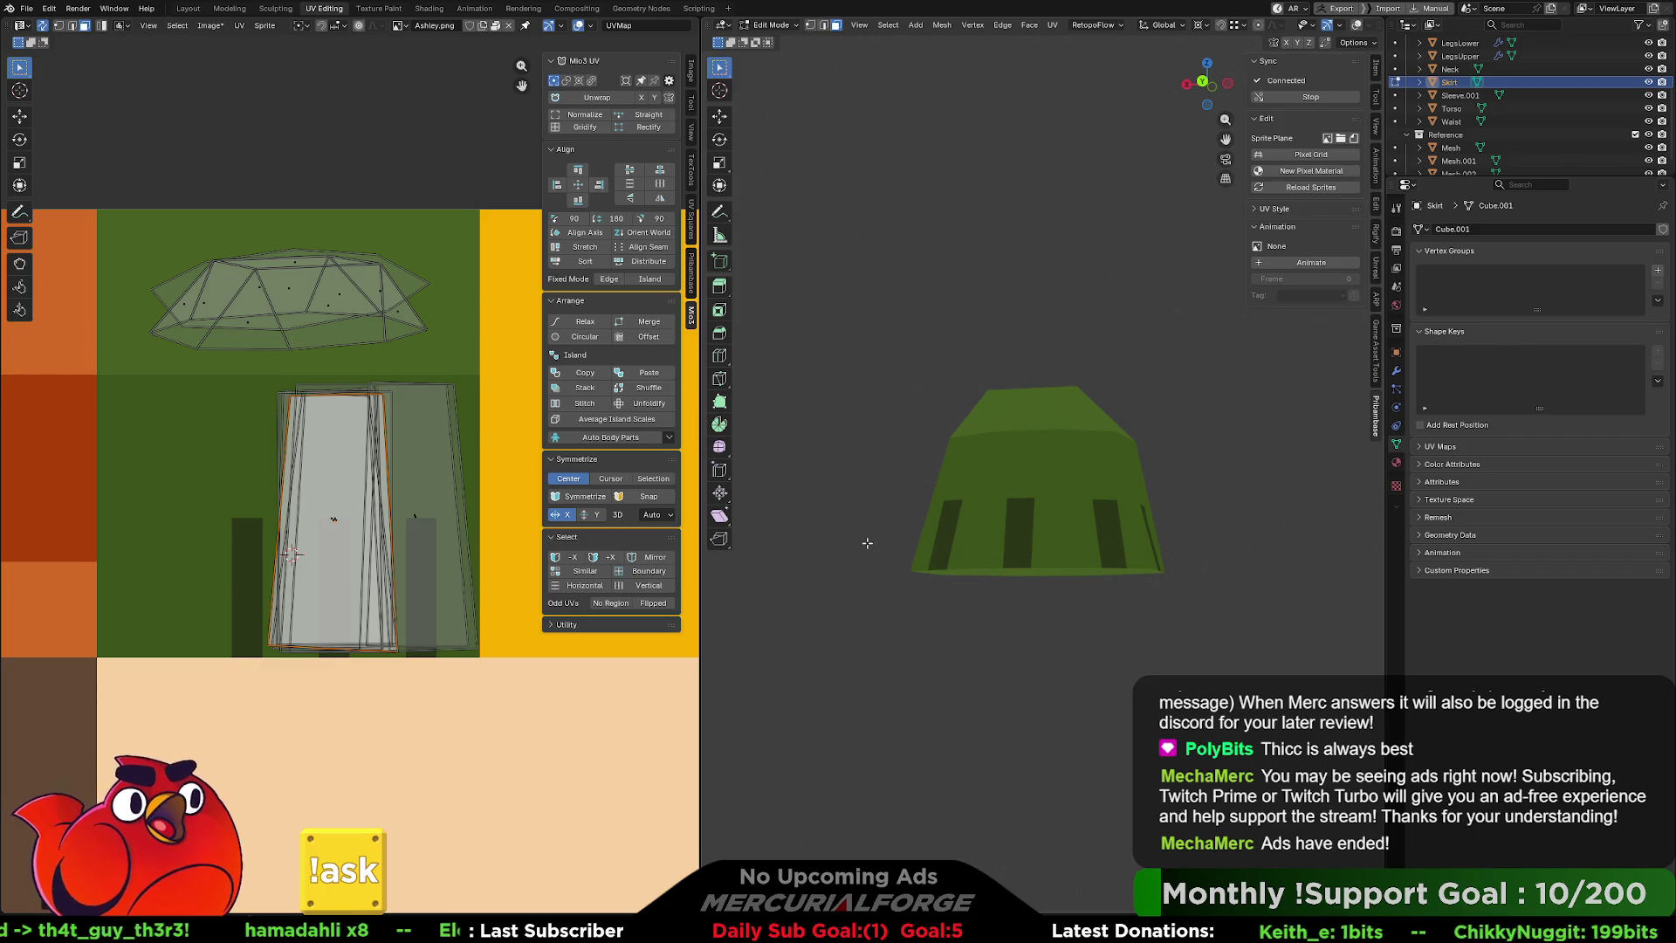
# Move the right grey skirt island on top of the pink island.
pyautogui.moveTo(1053, 504); pyautogui.dragTo(1031, 574, button='middle')
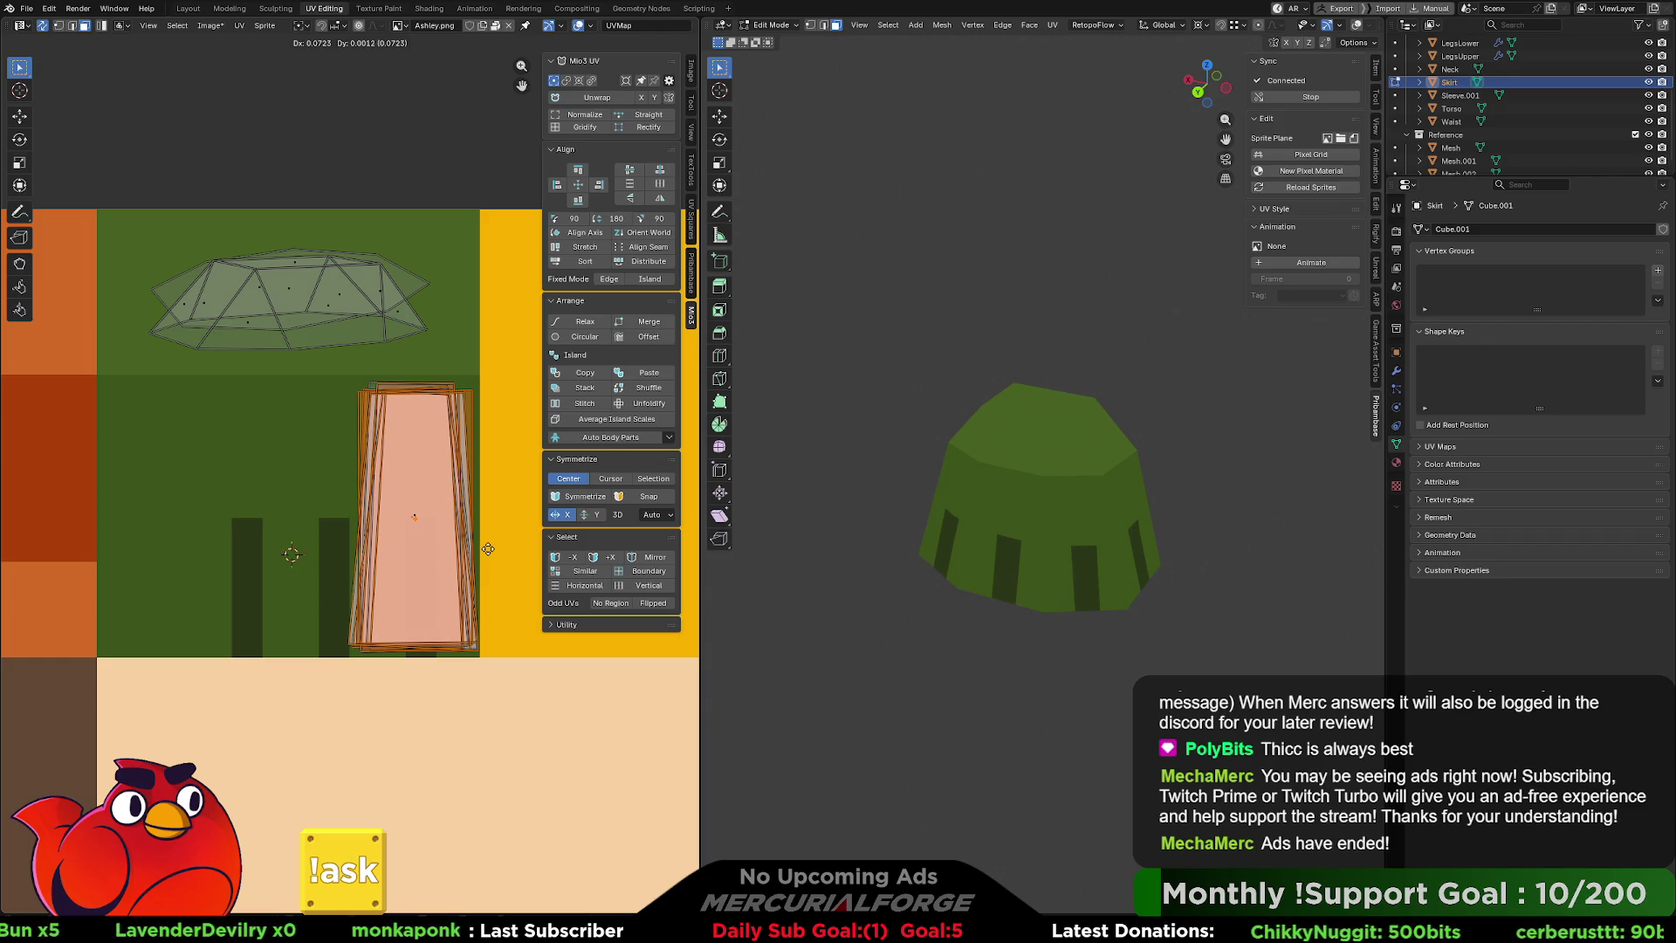
pyautogui.press('Escape')
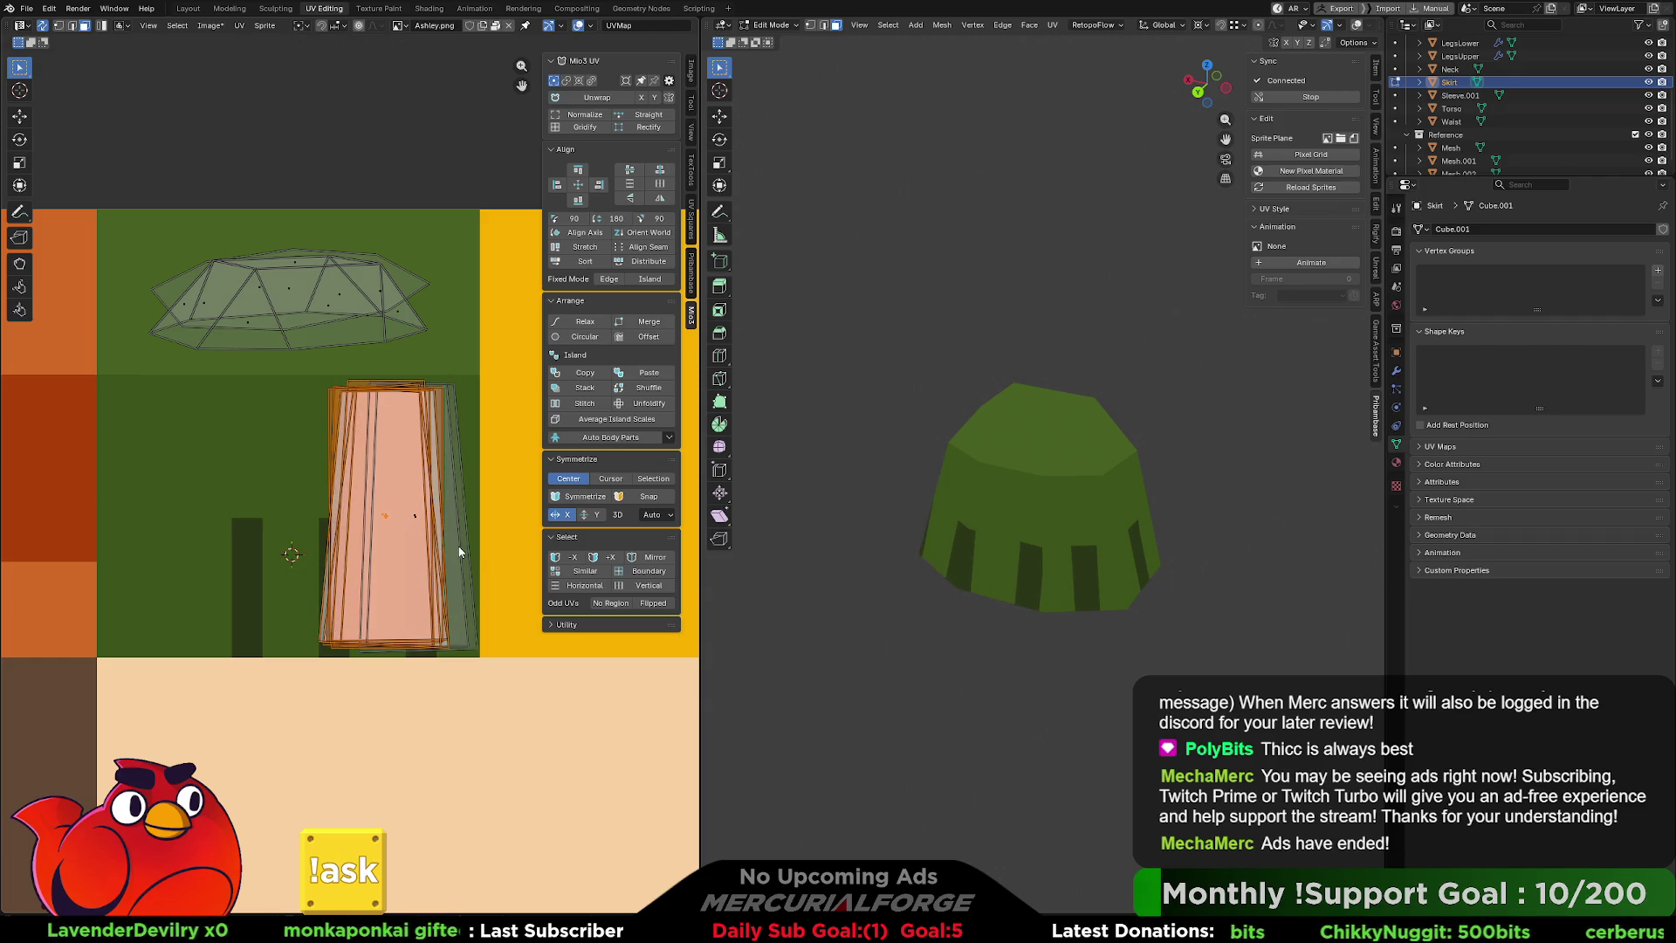
pyautogui.moveTo(407, 532); pyautogui.dragTo(408, 533)
pyautogui.press('g')
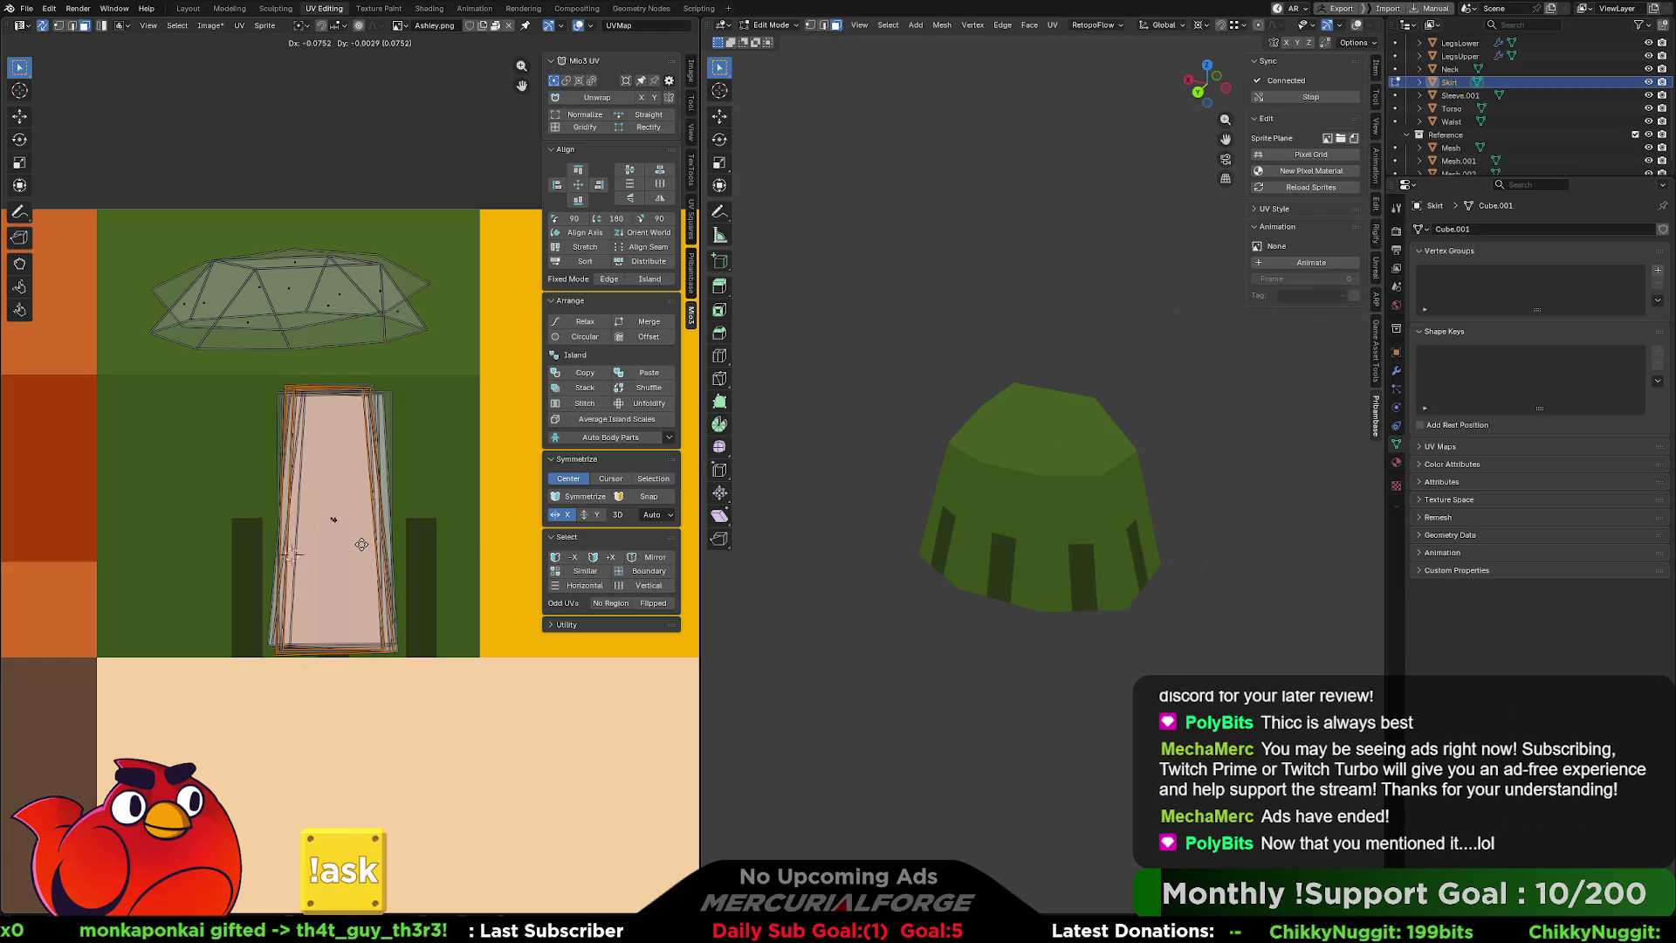
pyautogui.click(363, 544)
# Nudge the stacked islands into place and return from local view to the full scene.
pyautogui.moveTo(1222, 637)
pyautogui.mouseDown(button='middle')
pyautogui.moveTo(1243, 640)
pyautogui.moveTo(1198, 620)
pyautogui.mouseUp(button='middle')
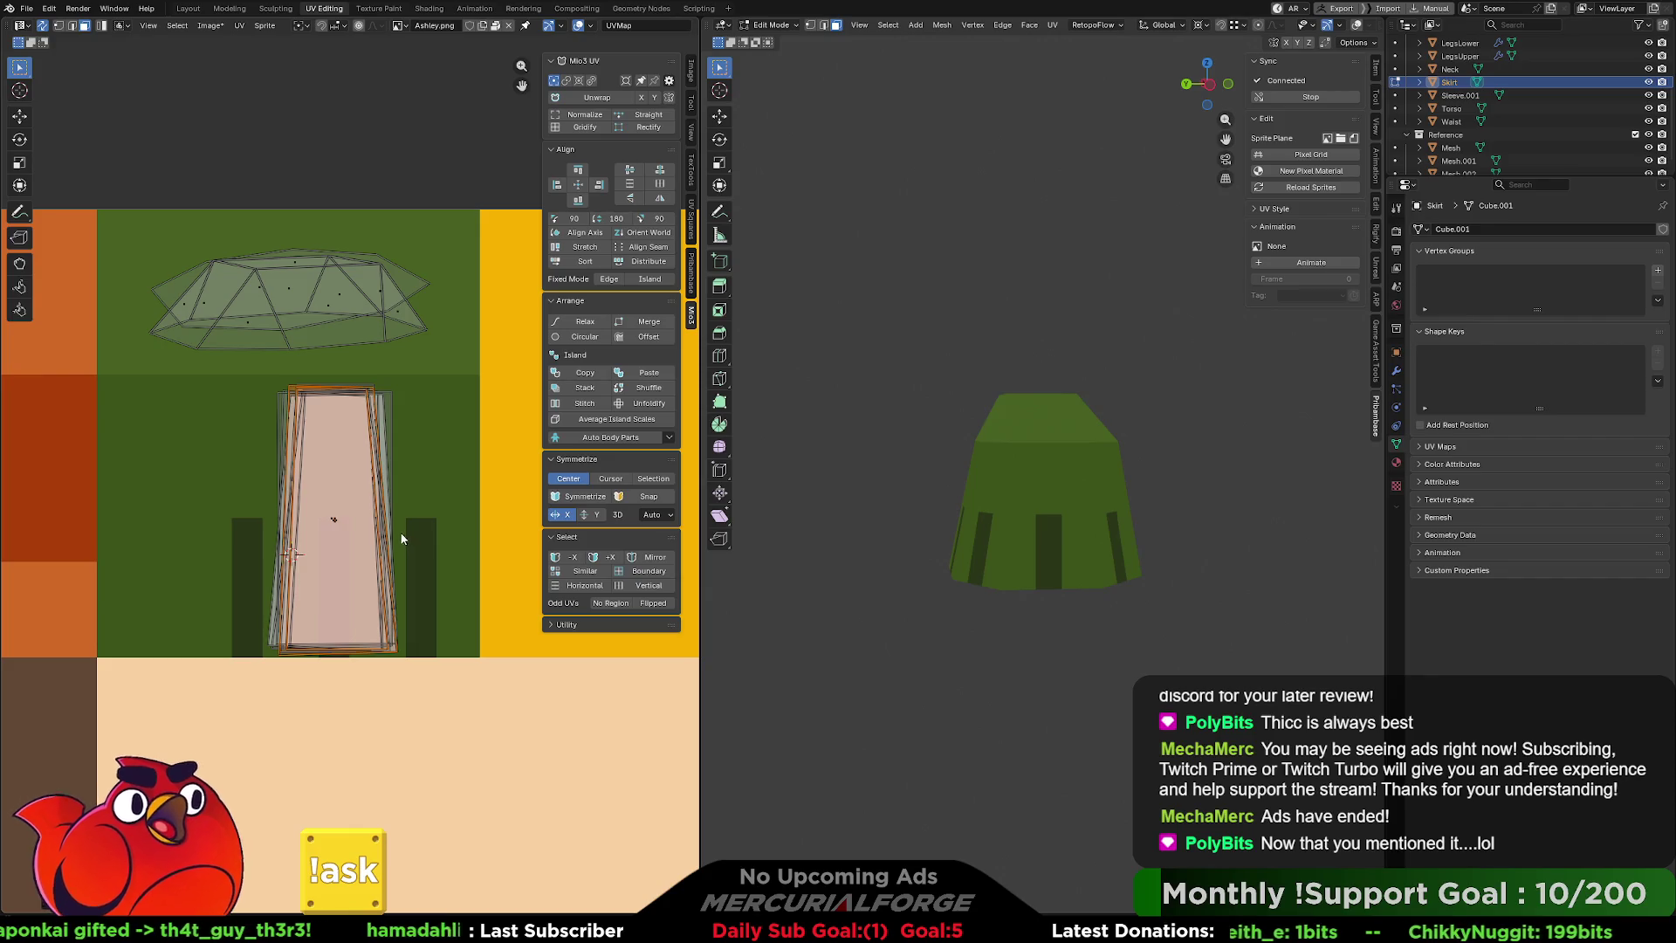
pyautogui.press('g')
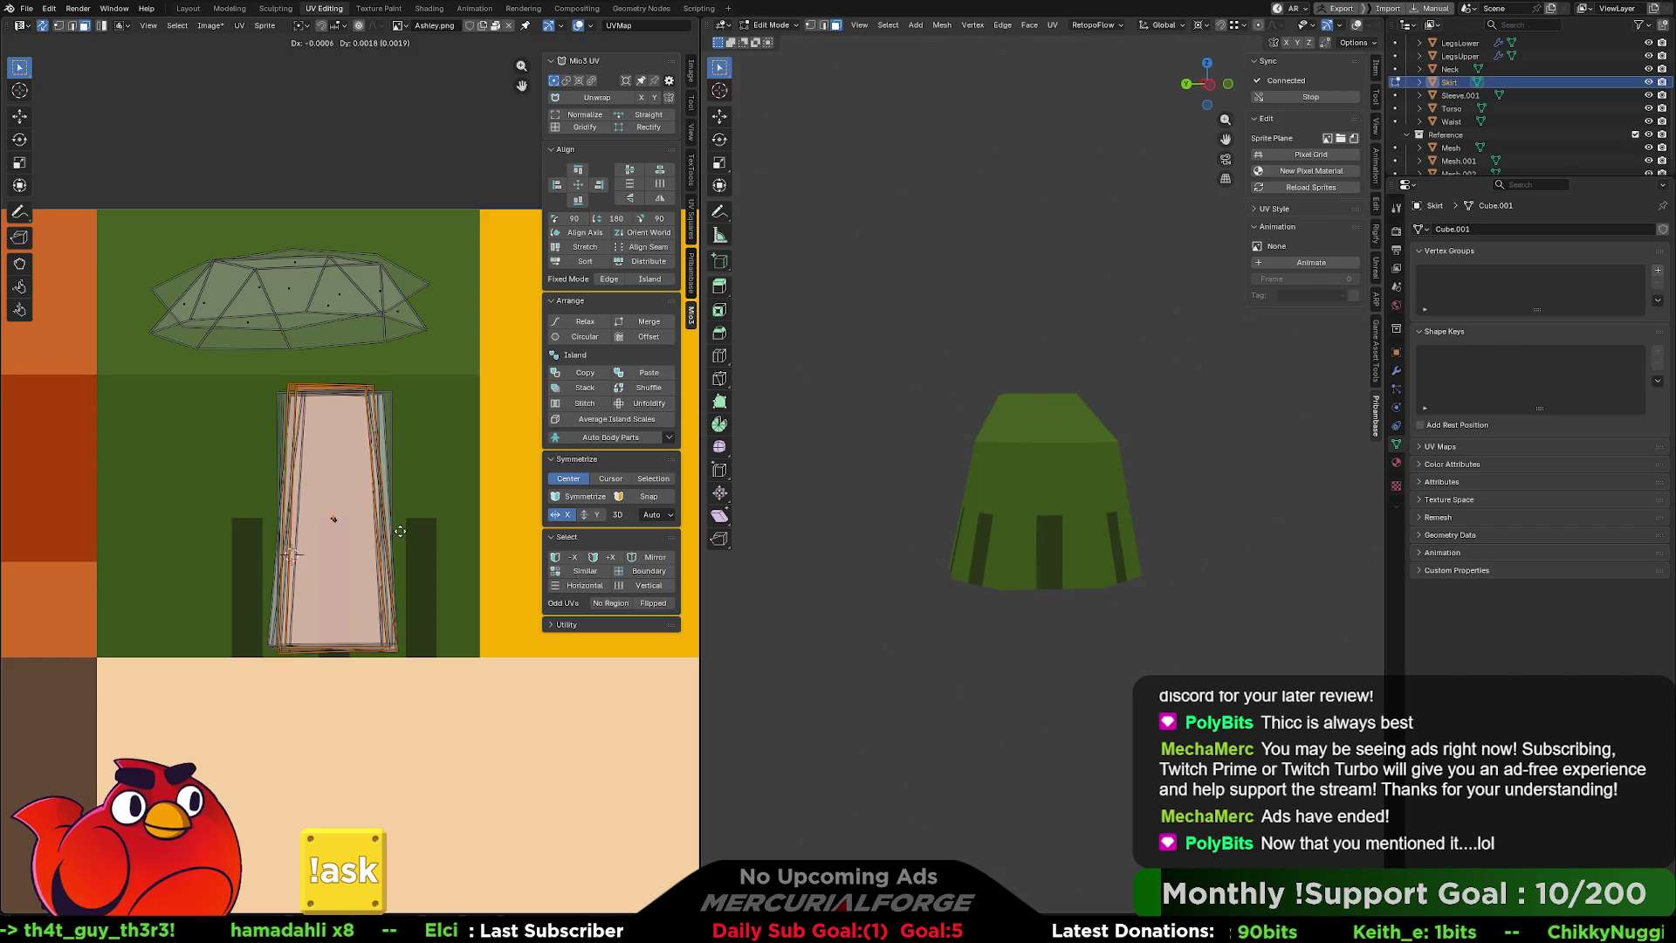
pyautogui.scroll(-6, 1118, 602)
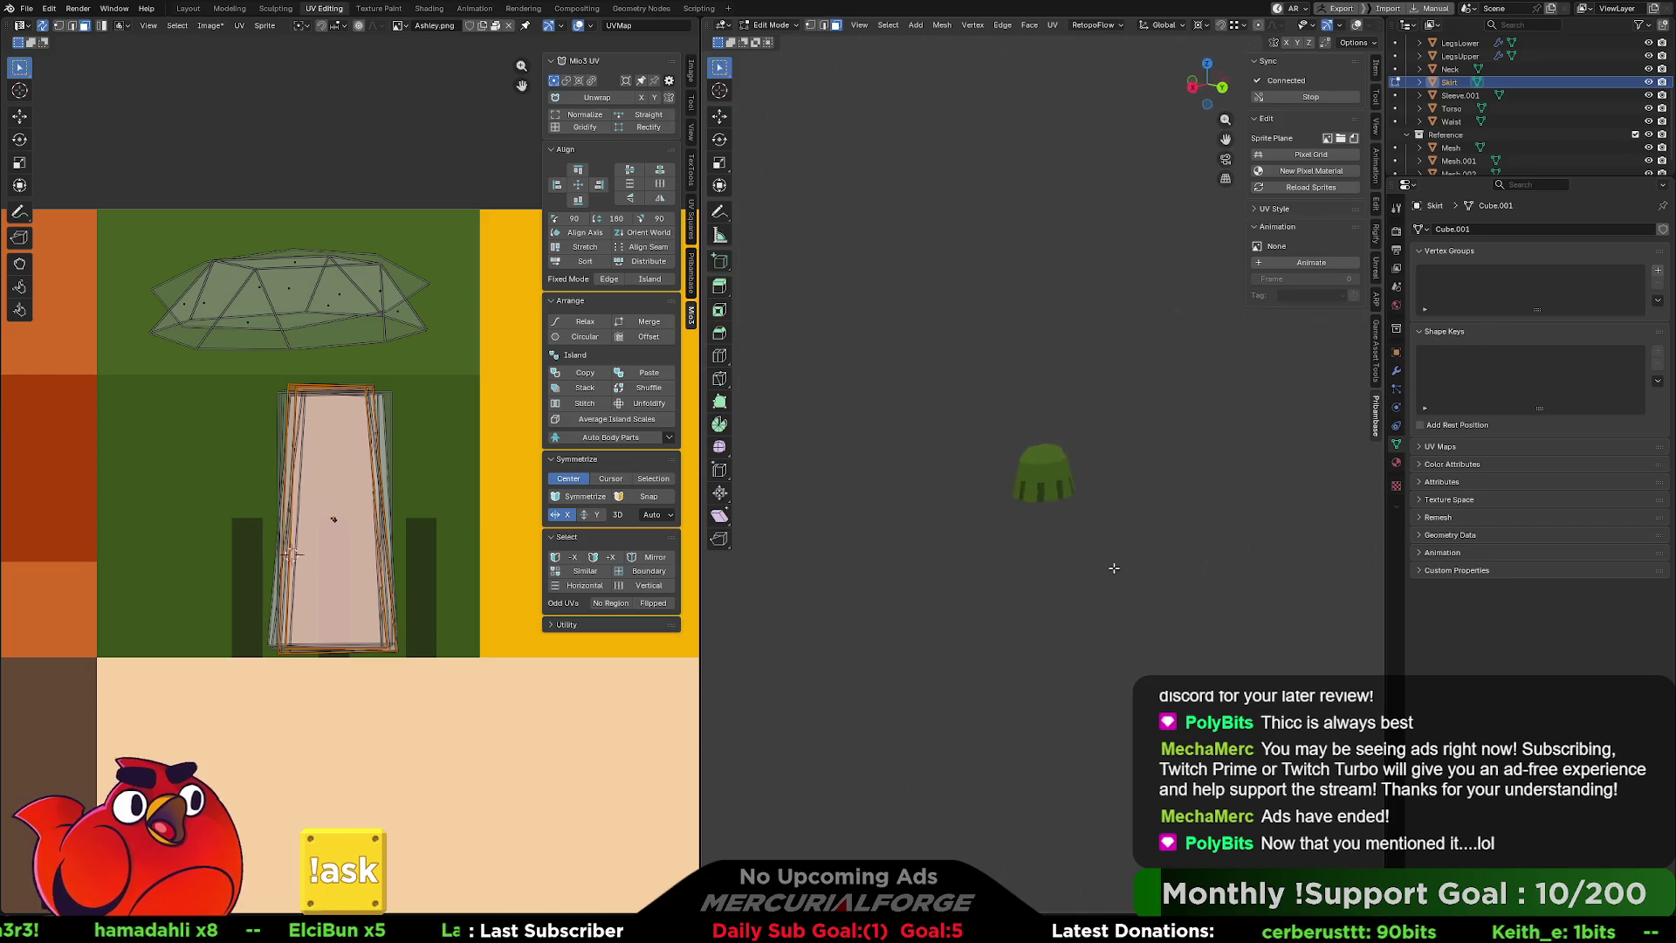
pyautogui.moveTo(1102, 548); pyautogui.dragTo(1079, 544, button='middle')
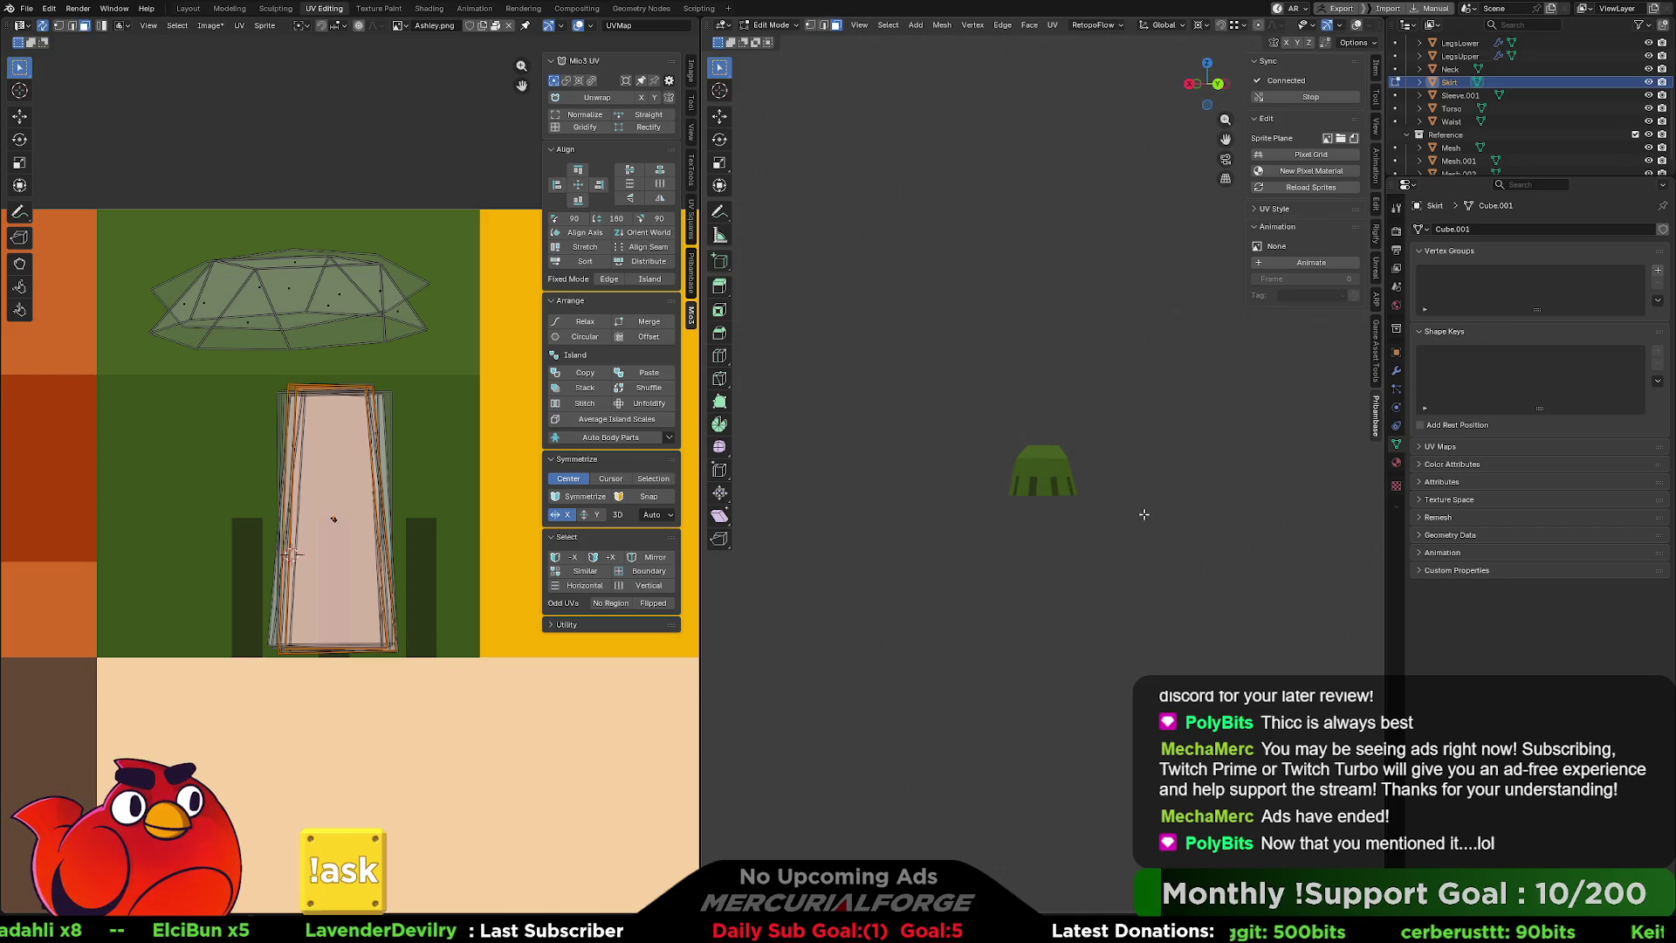
pyautogui.press('KP_Divide')
# Zoom and orbit to a three-quarter close-up of the blonde character's striped skirt.
pyautogui.scroll(-5, 1149, 511)
pyautogui.moveTo(1149, 511)
pyautogui.mouseDown(button='middle')
pyautogui.moveTo(763, 492)
pyautogui.moveTo(1142, 499)
pyautogui.mouseUp(button='middle')
pyautogui.scroll(8, 1053, 521)
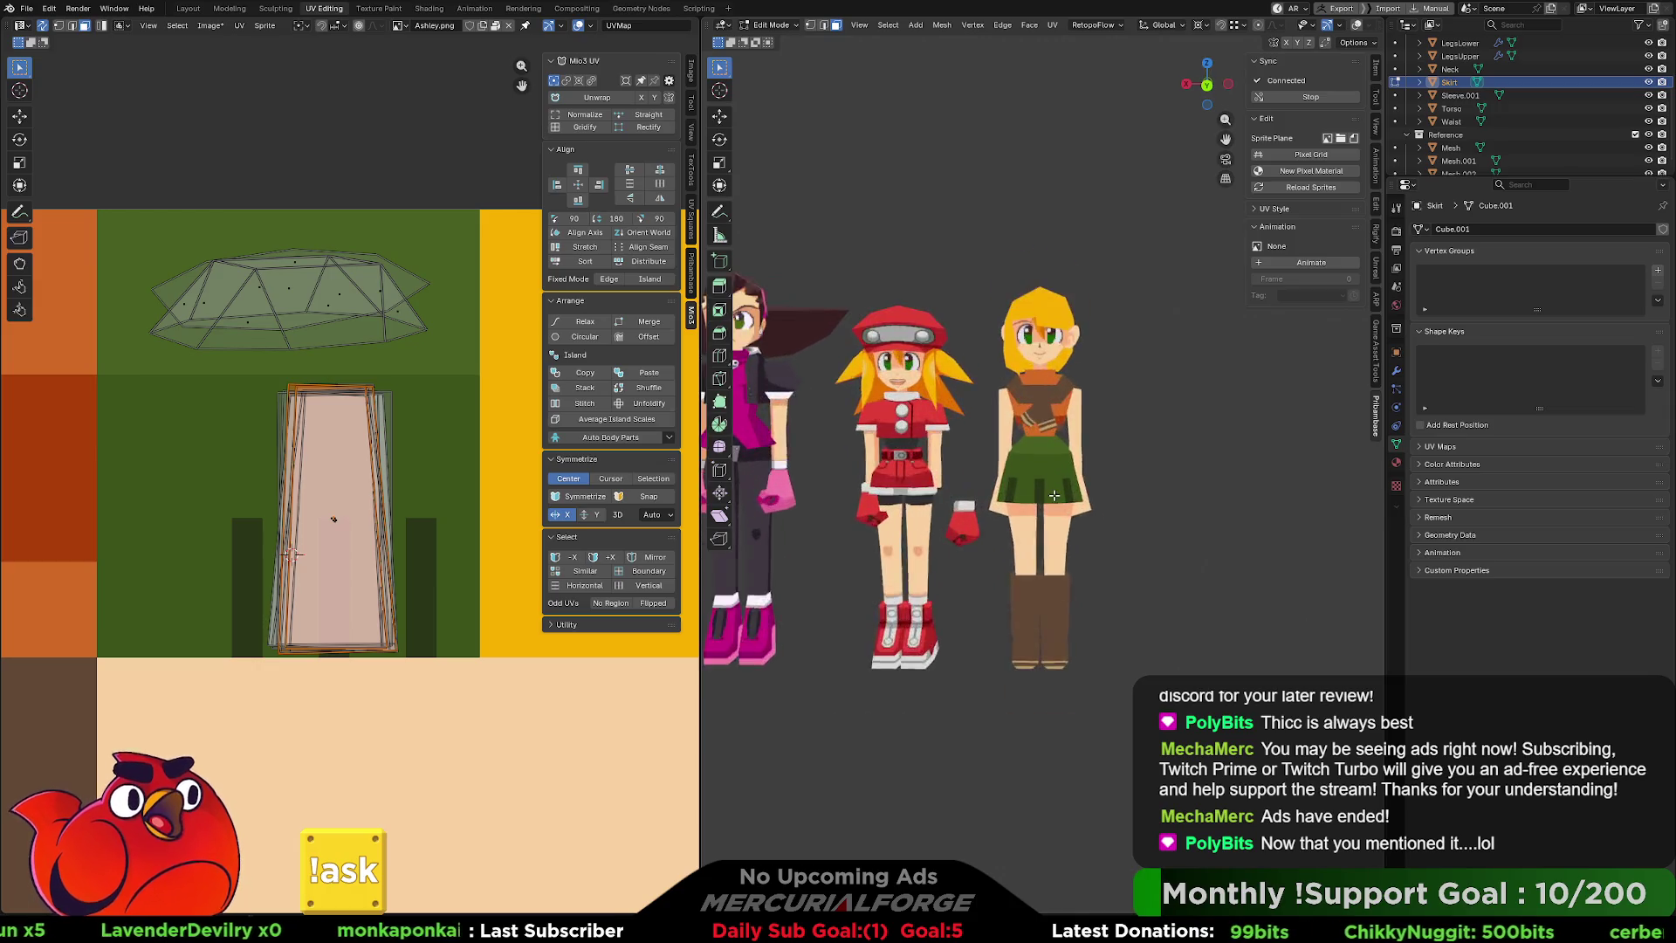
pyautogui.scroll(2, 1053, 521)
pyautogui.moveTo(1053, 521)
pyautogui.mouseDown(button='middle')
pyautogui.moveTo(1134, 482)
pyautogui.moveTo(1100, 480)
pyautogui.mouseUp(button='middle')
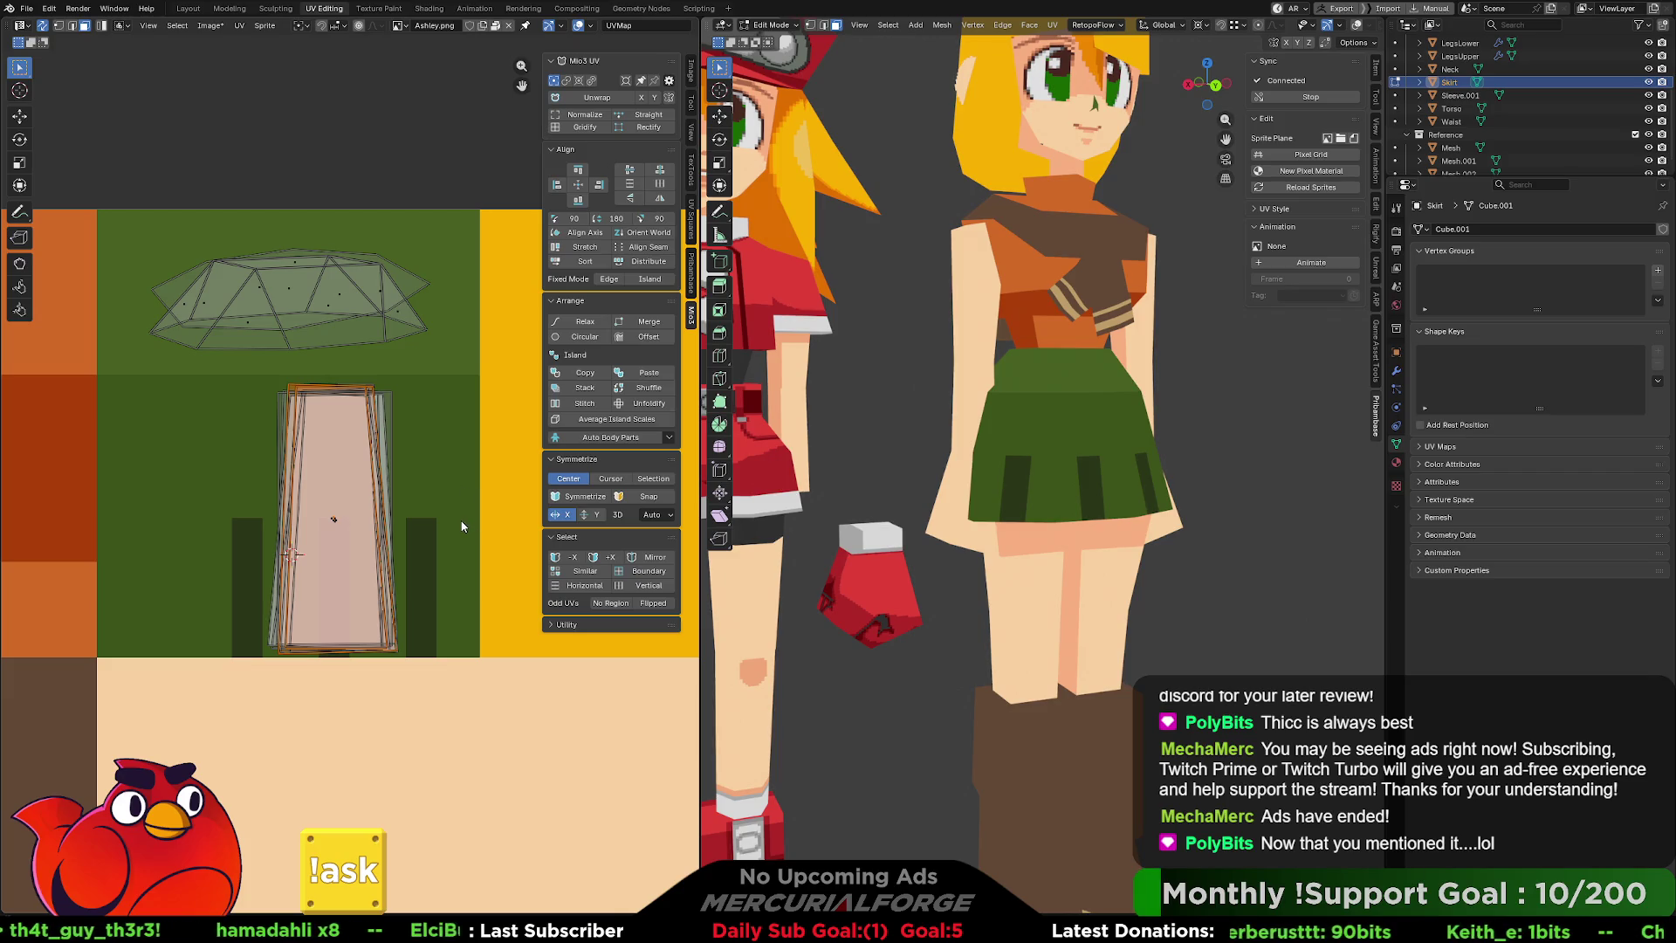
# Select a small edge of the waist UV island and move it down onto the green.
pyautogui.click(316, 299)
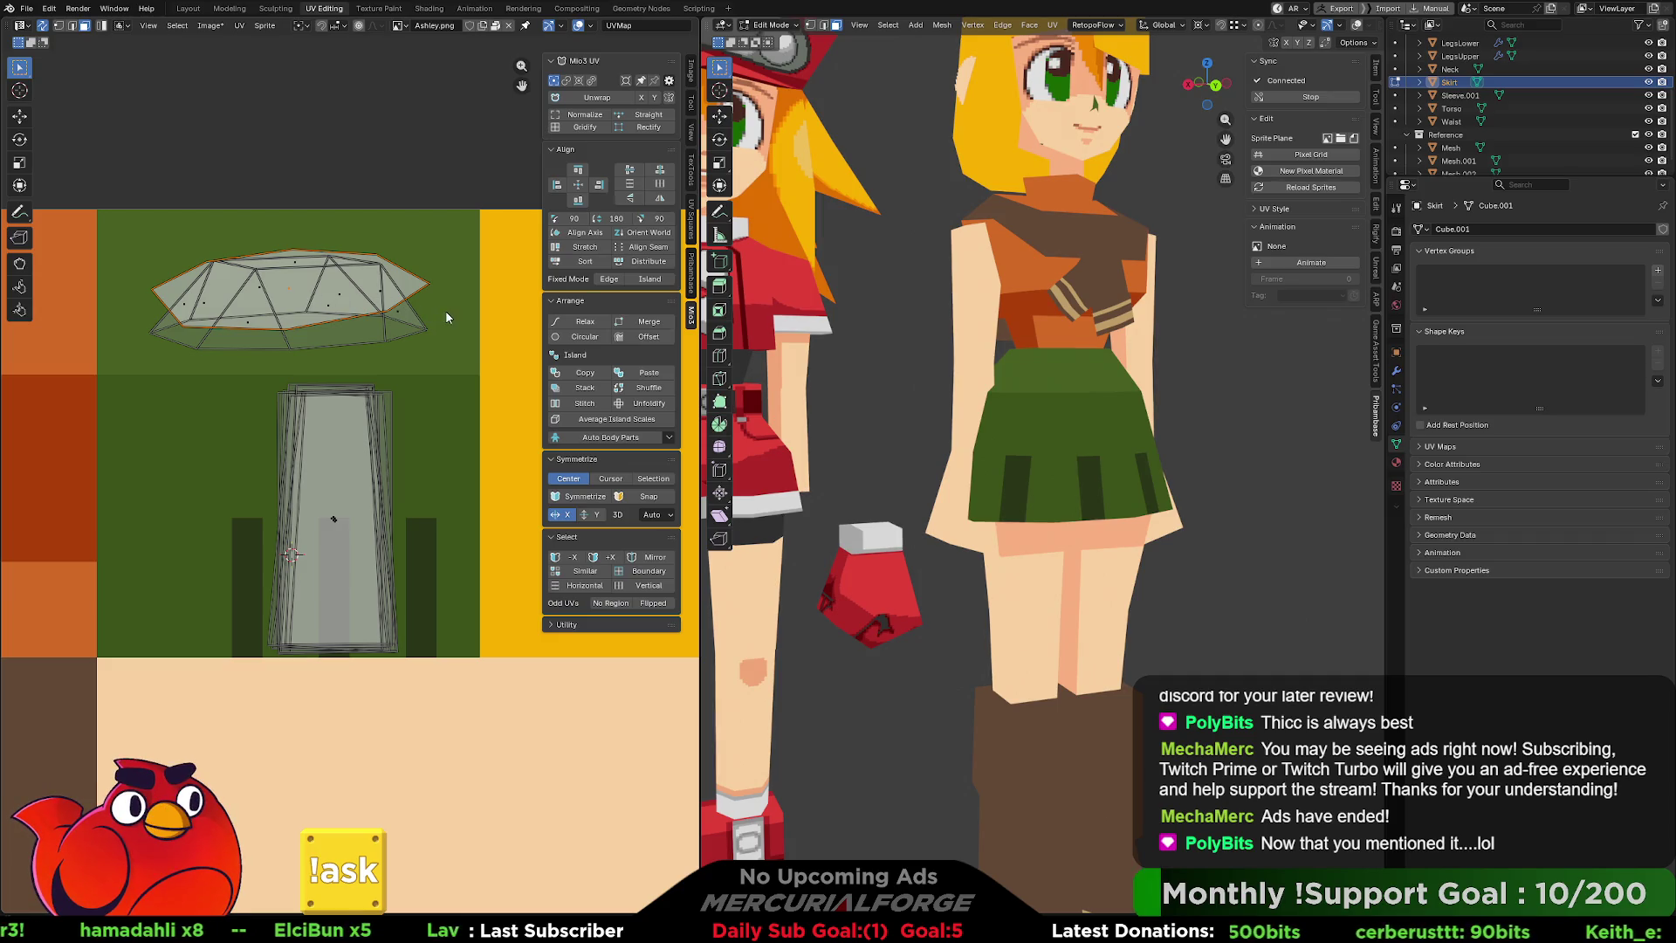
pyautogui.click(300, 293)
pyautogui.press('g')
pyautogui.moveTo(1264, 584)
pyautogui.mouseDown(button='middle')
pyautogui.moveTo(1249, 742)
pyautogui.moveTo(1225, 579)
pyautogui.moveTo(1153, 573)
pyautogui.moveTo(1178, 564)
pyautogui.mouseUp(button='middle')
pyautogui.scroll(2, 1154, 573)
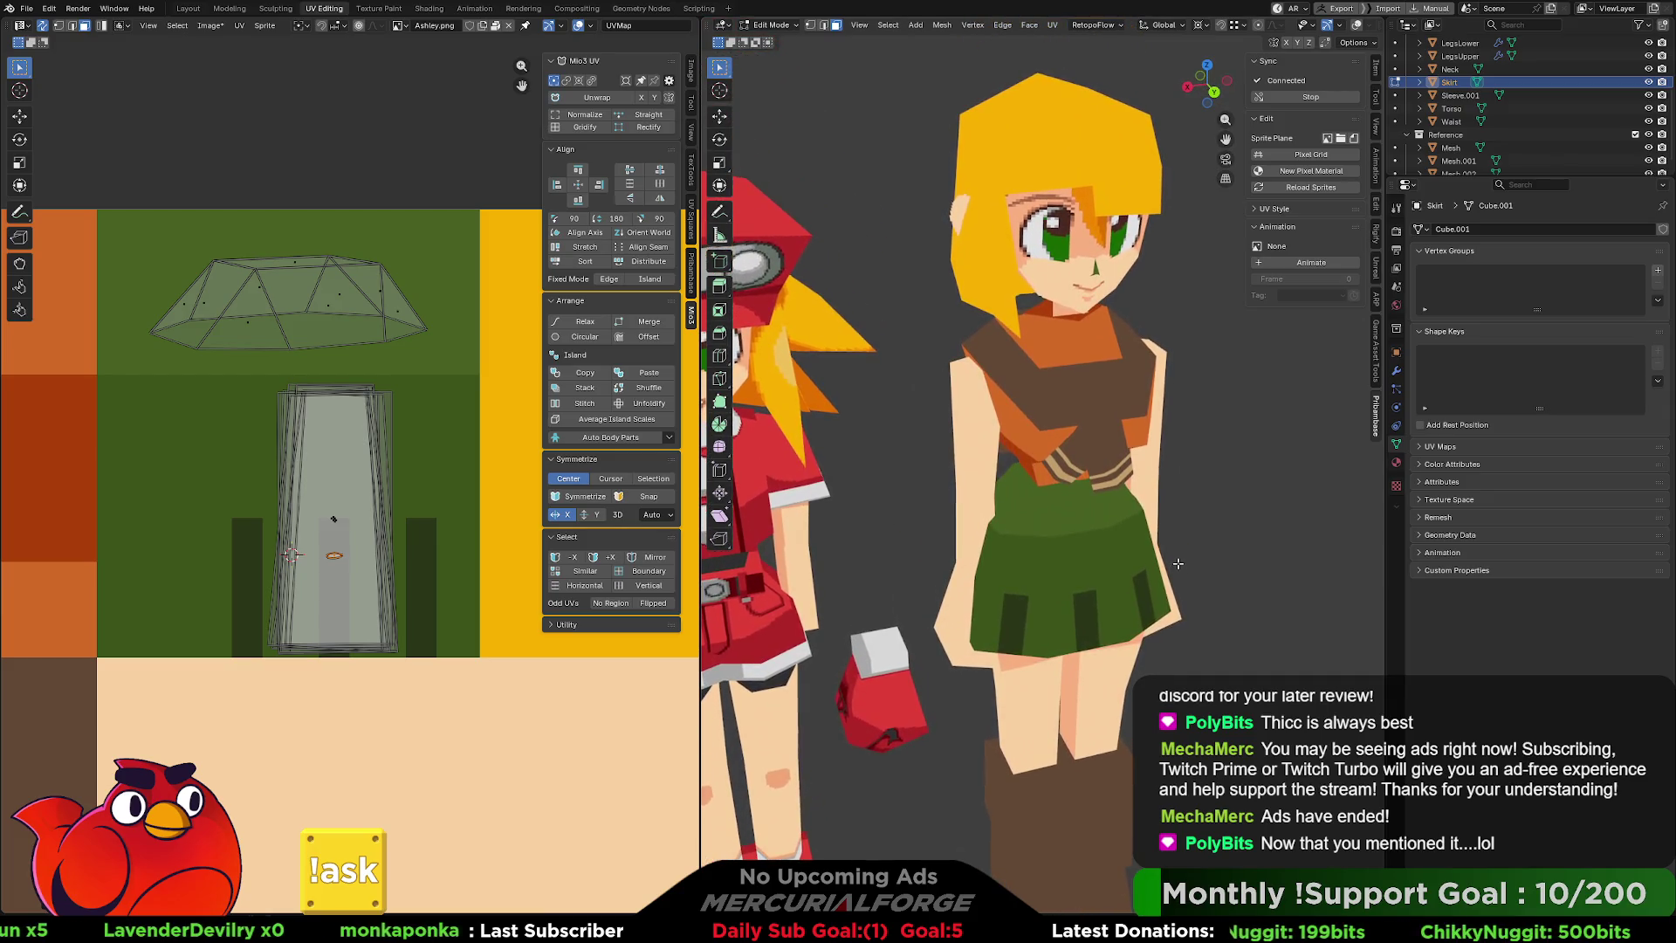
# Move the top waist strip onto green, shrink it to about 0.41, and tuck it inside the striped island.
pyautogui.click(1066, 487)
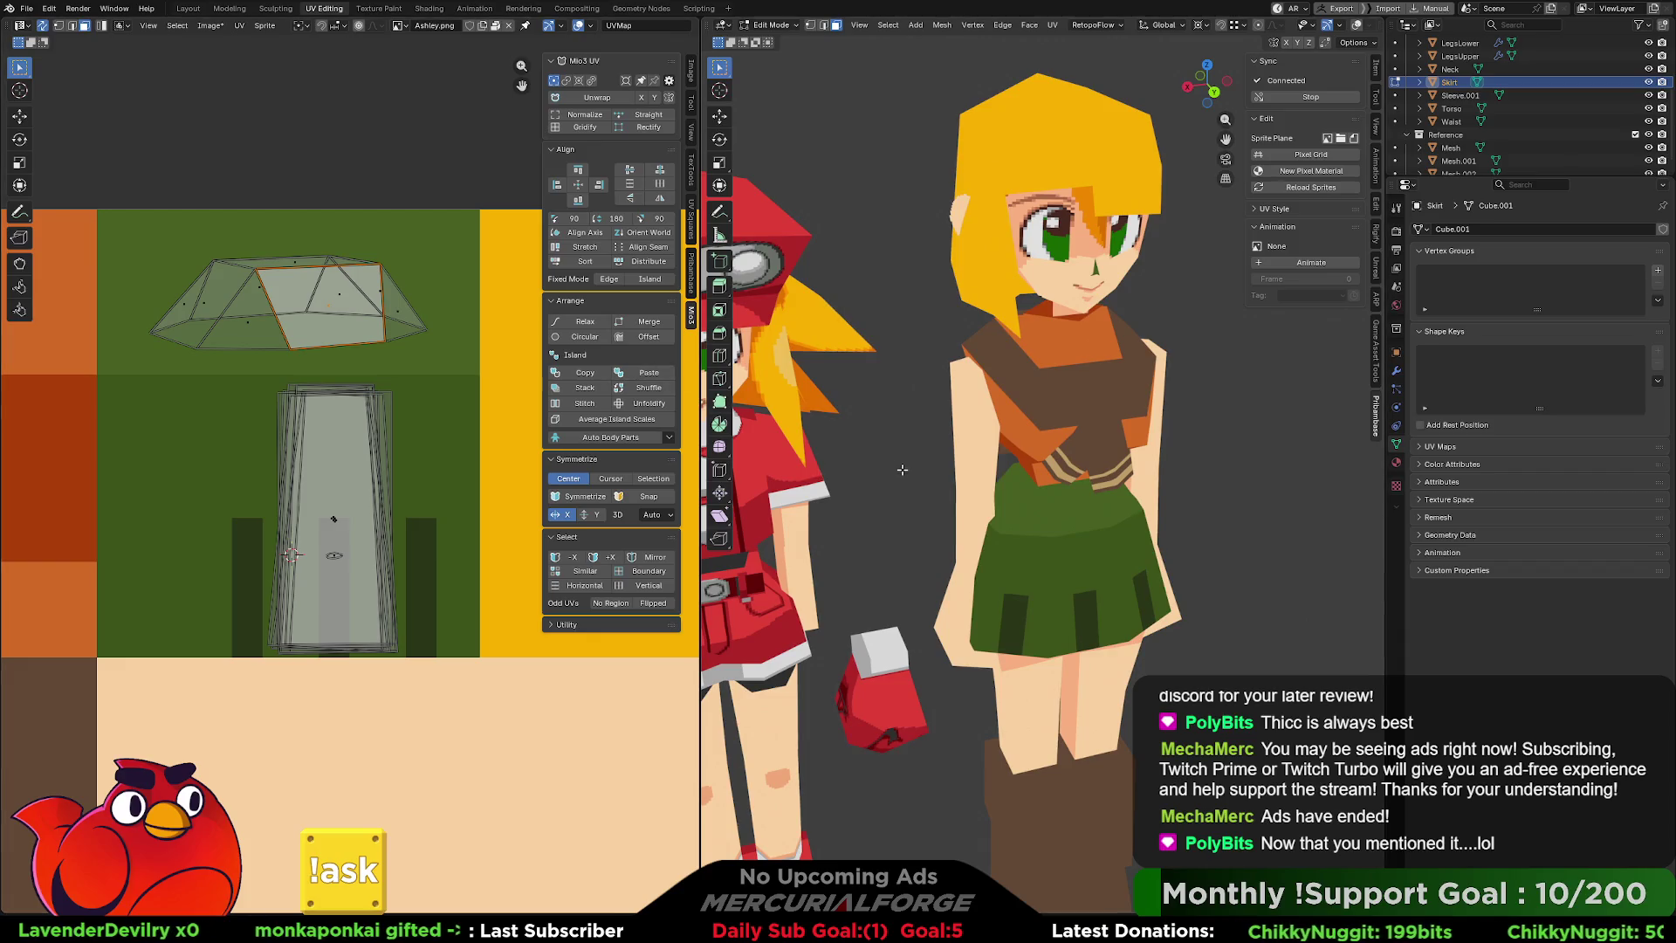
pyautogui.click(309, 263)
pyautogui.press('g')
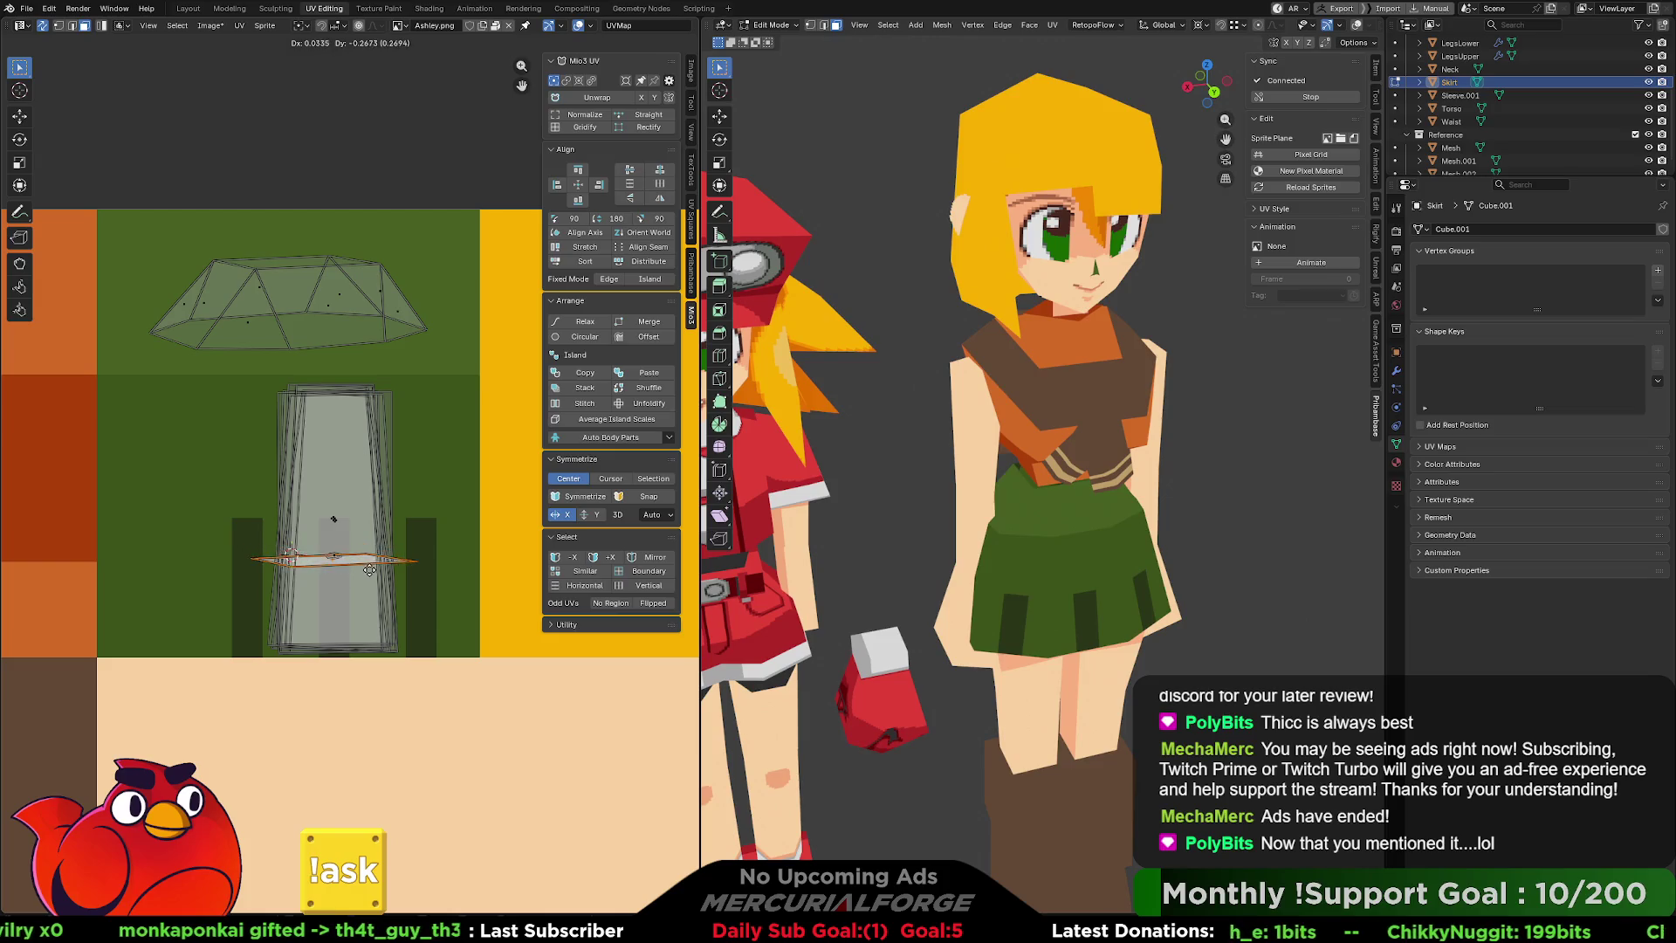
pyautogui.click(376, 576)
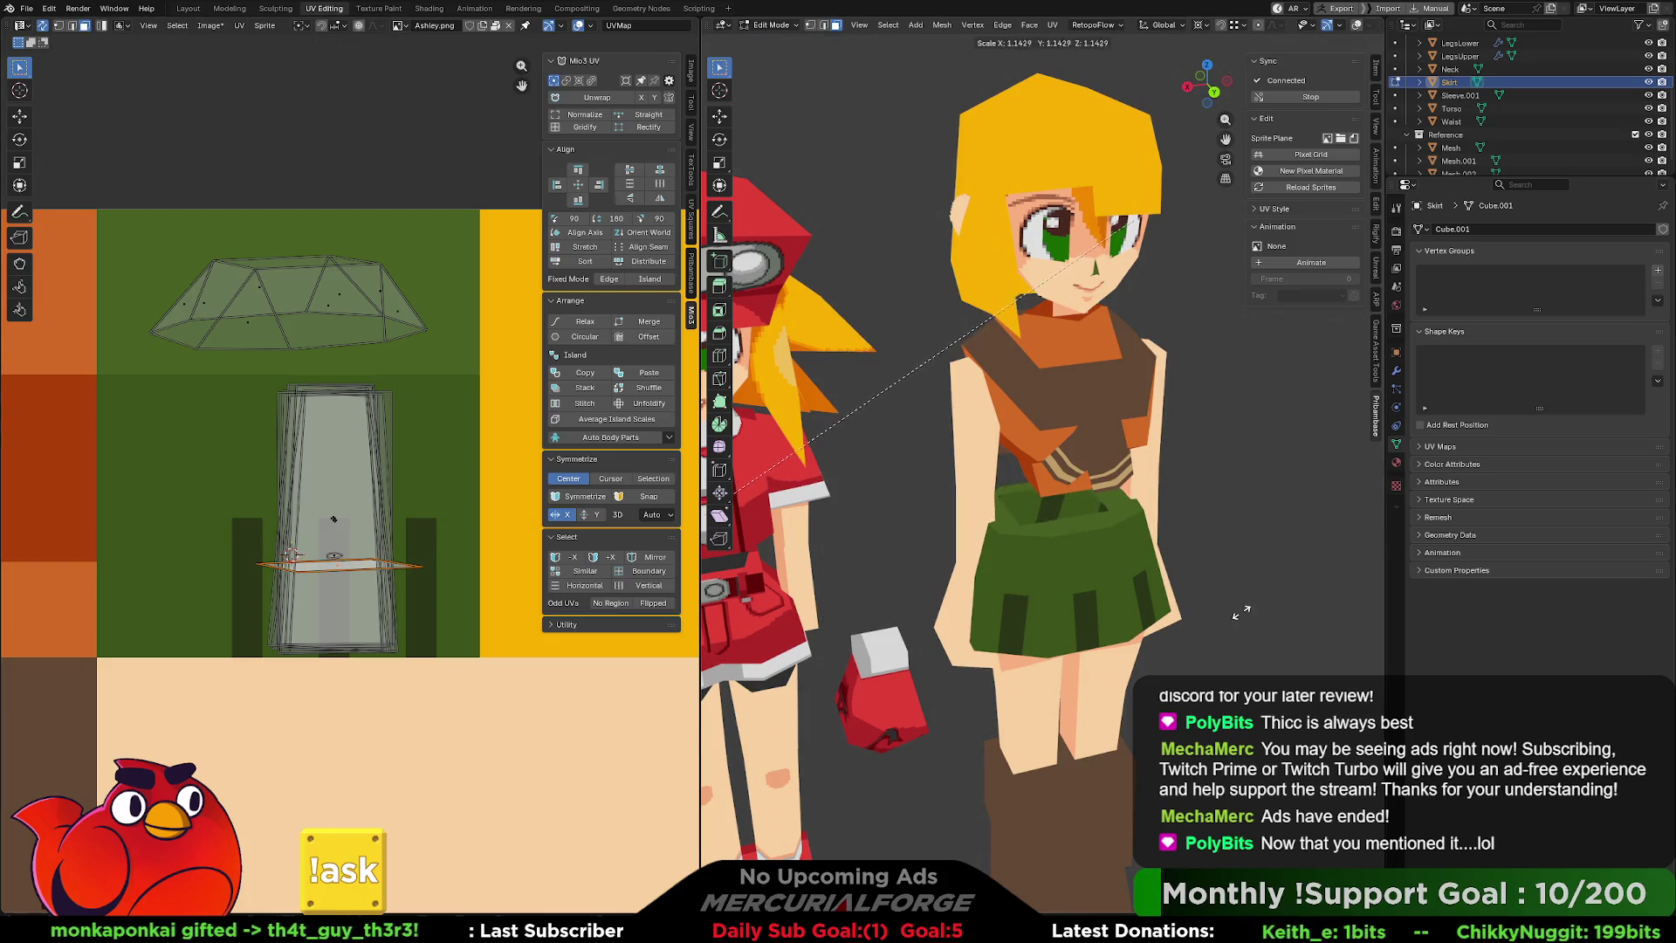
pyautogui.click(367, 576)
pyautogui.press('g')
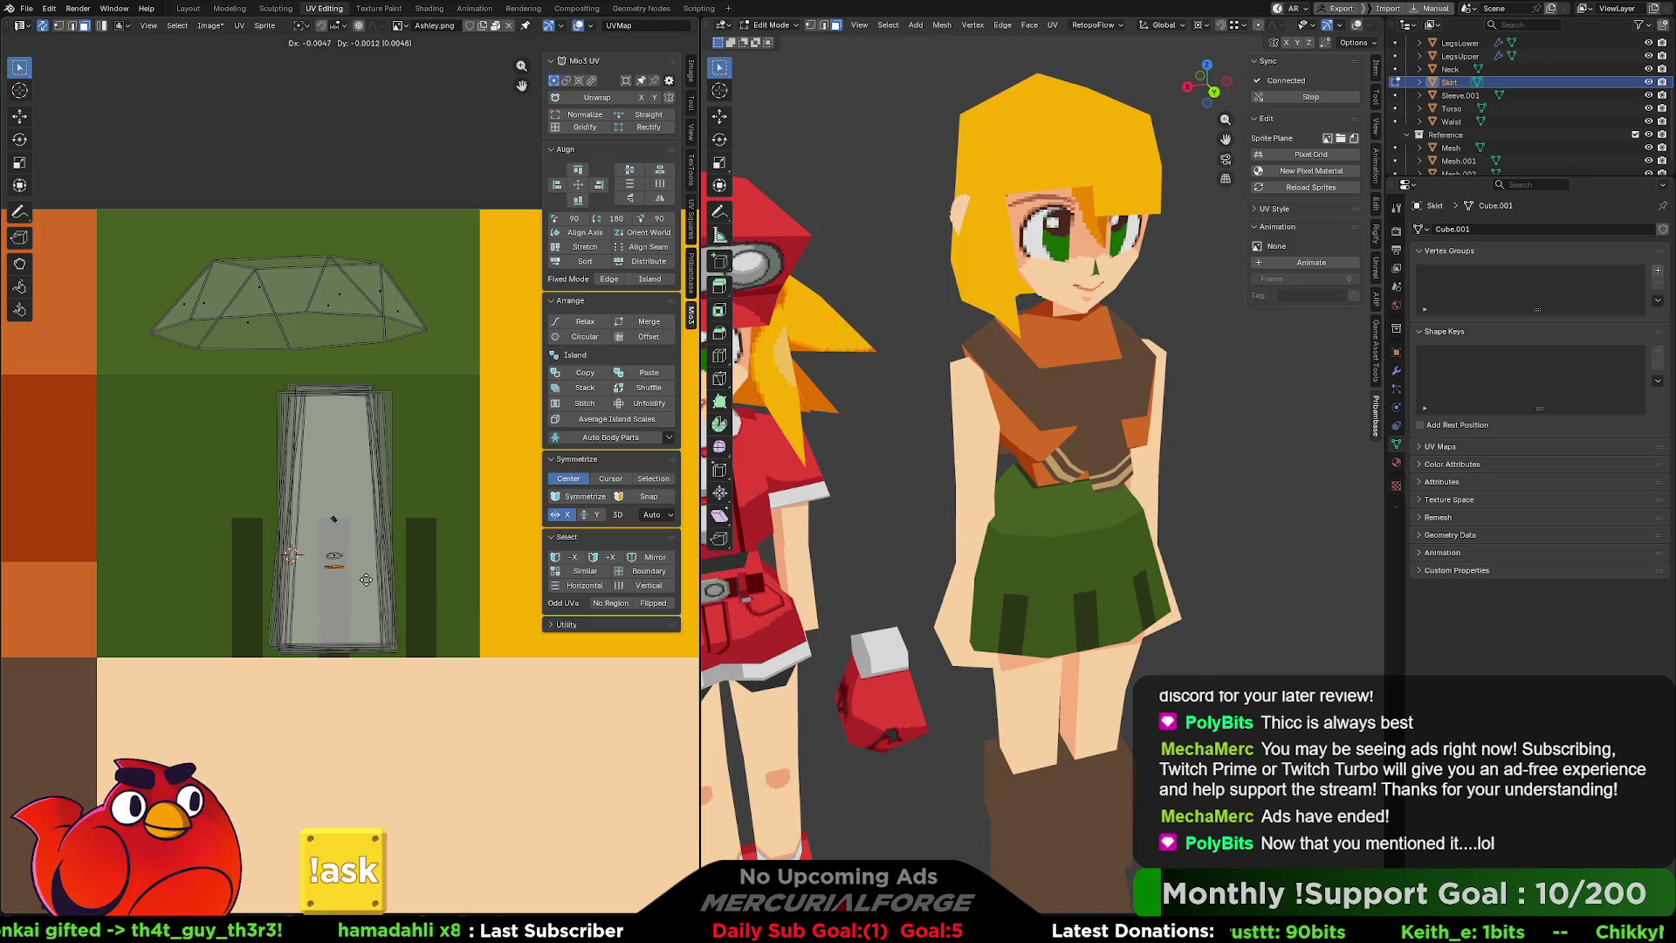
pyautogui.moveTo(1320, 520)
pyautogui.mouseDown(button='middle')
pyautogui.moveTo(940, 516)
pyautogui.moveTo(1262, 488)
pyautogui.mouseUp(button='middle')
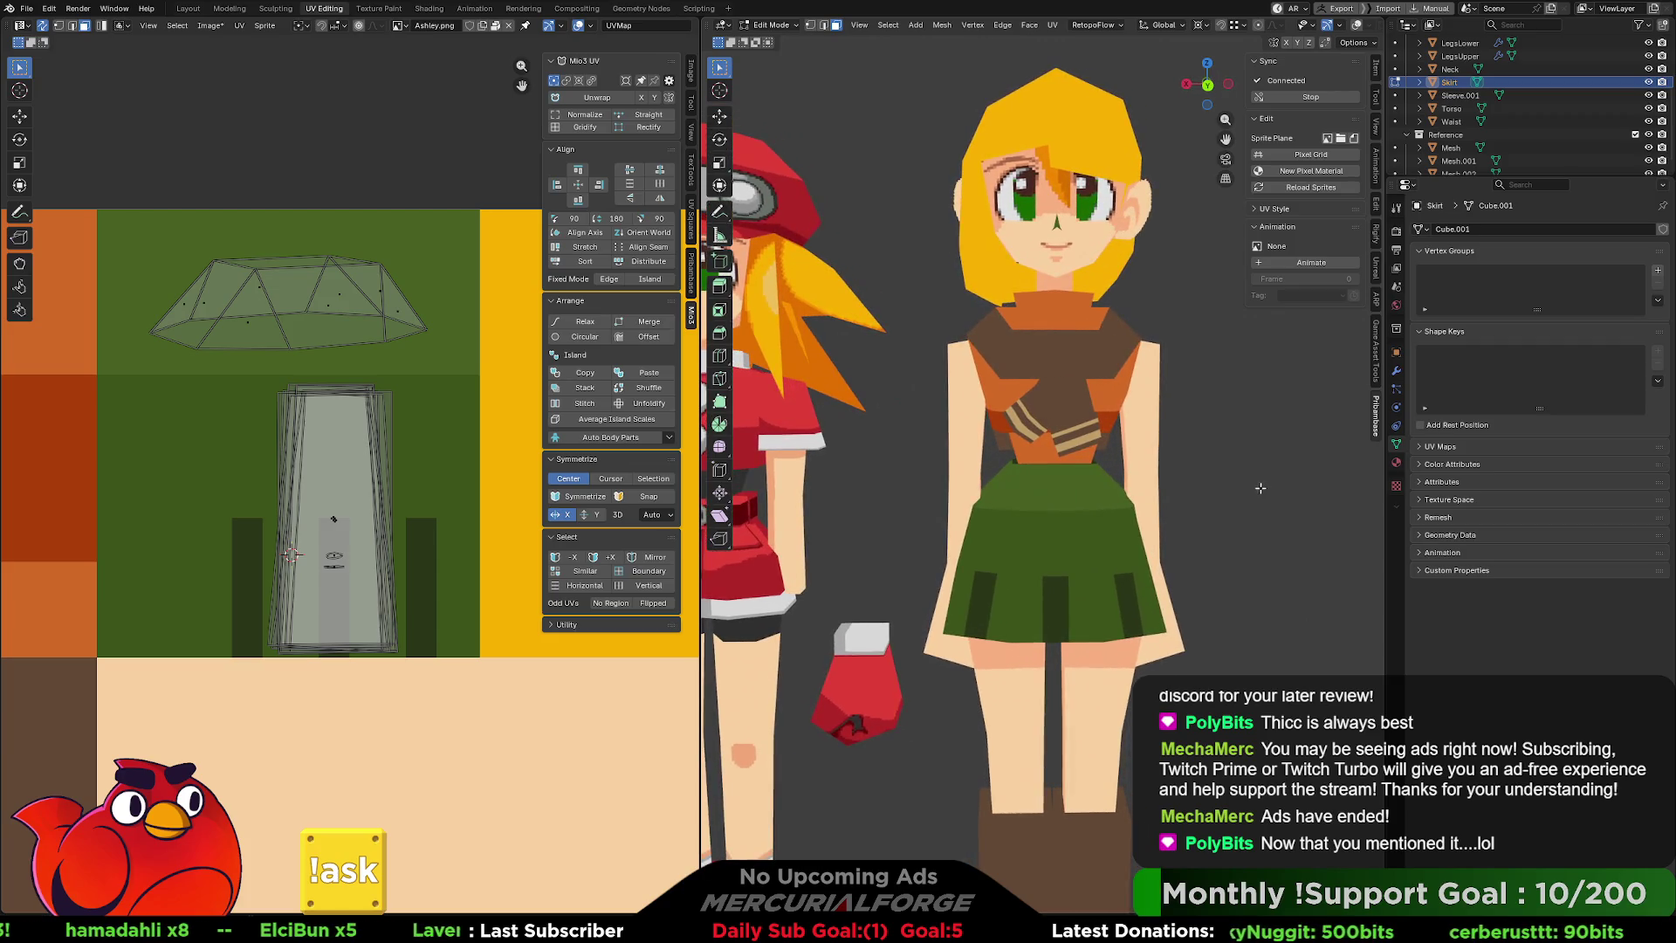
pyautogui.keyDown('shift'); pyautogui.moveTo(1173, 378); pyautogui.dragTo(1176, 400, button='middle'); pyautogui.keyUp('shift')
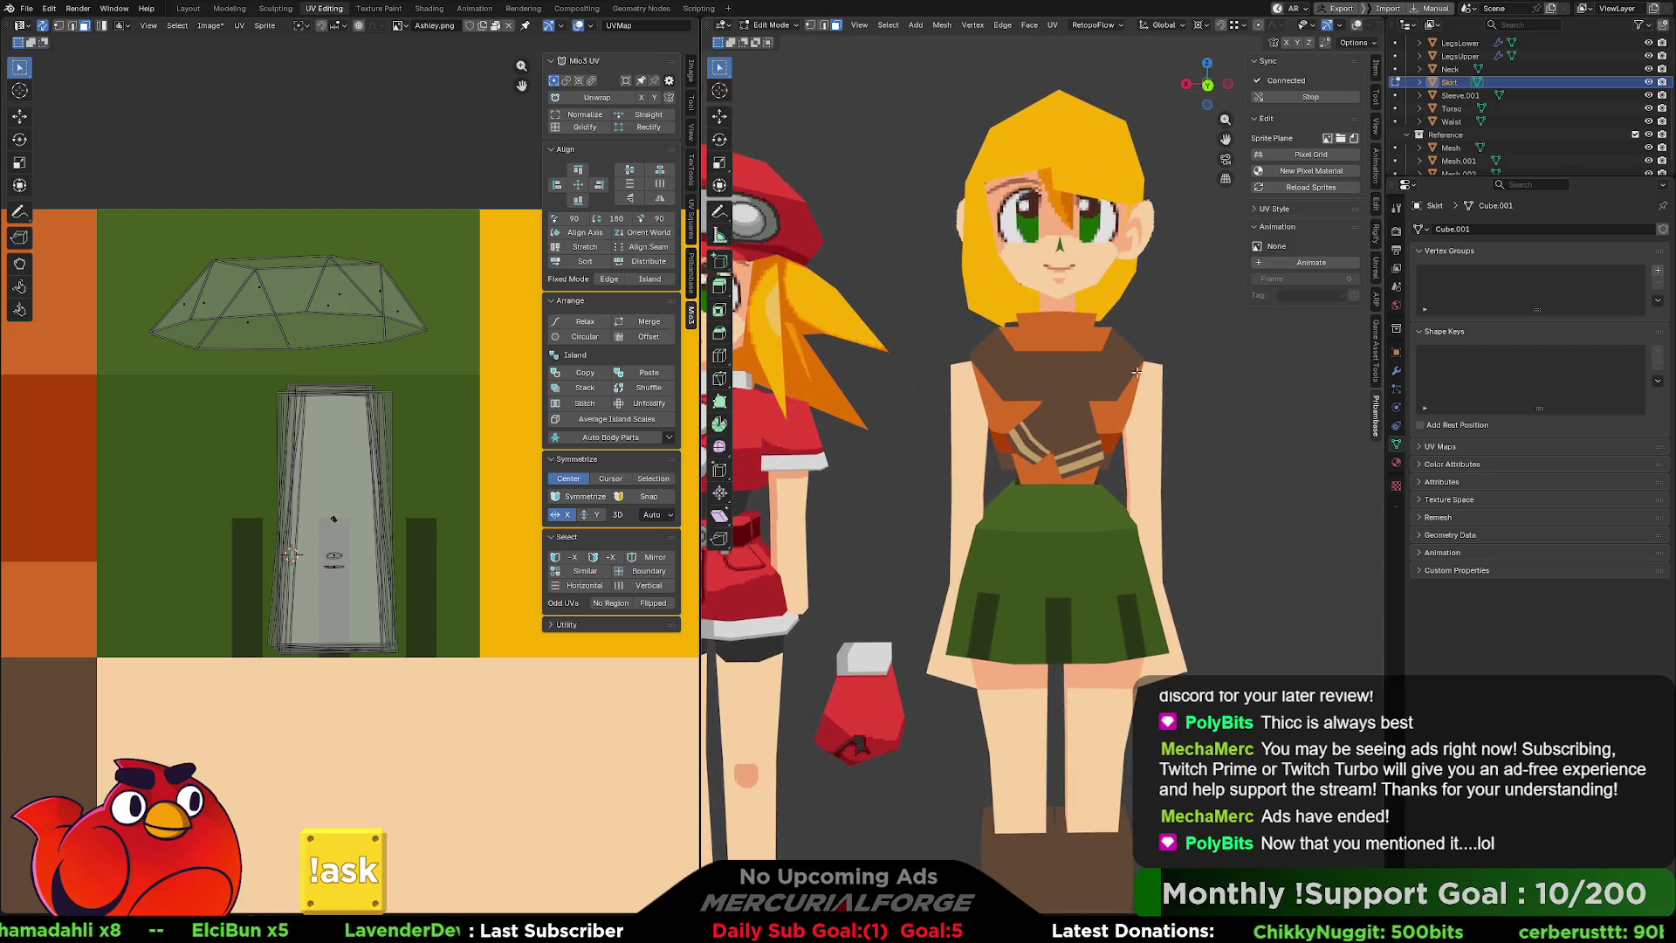
pyautogui.scroll(-3, 1136, 372)
pyautogui.scroll(6, 1100, 366)
pyautogui.keyDown('shift'); pyautogui.moveTo(1074, 227); pyautogui.dragTo(1064, 559, button='middle'); pyautogui.keyUp('shift')
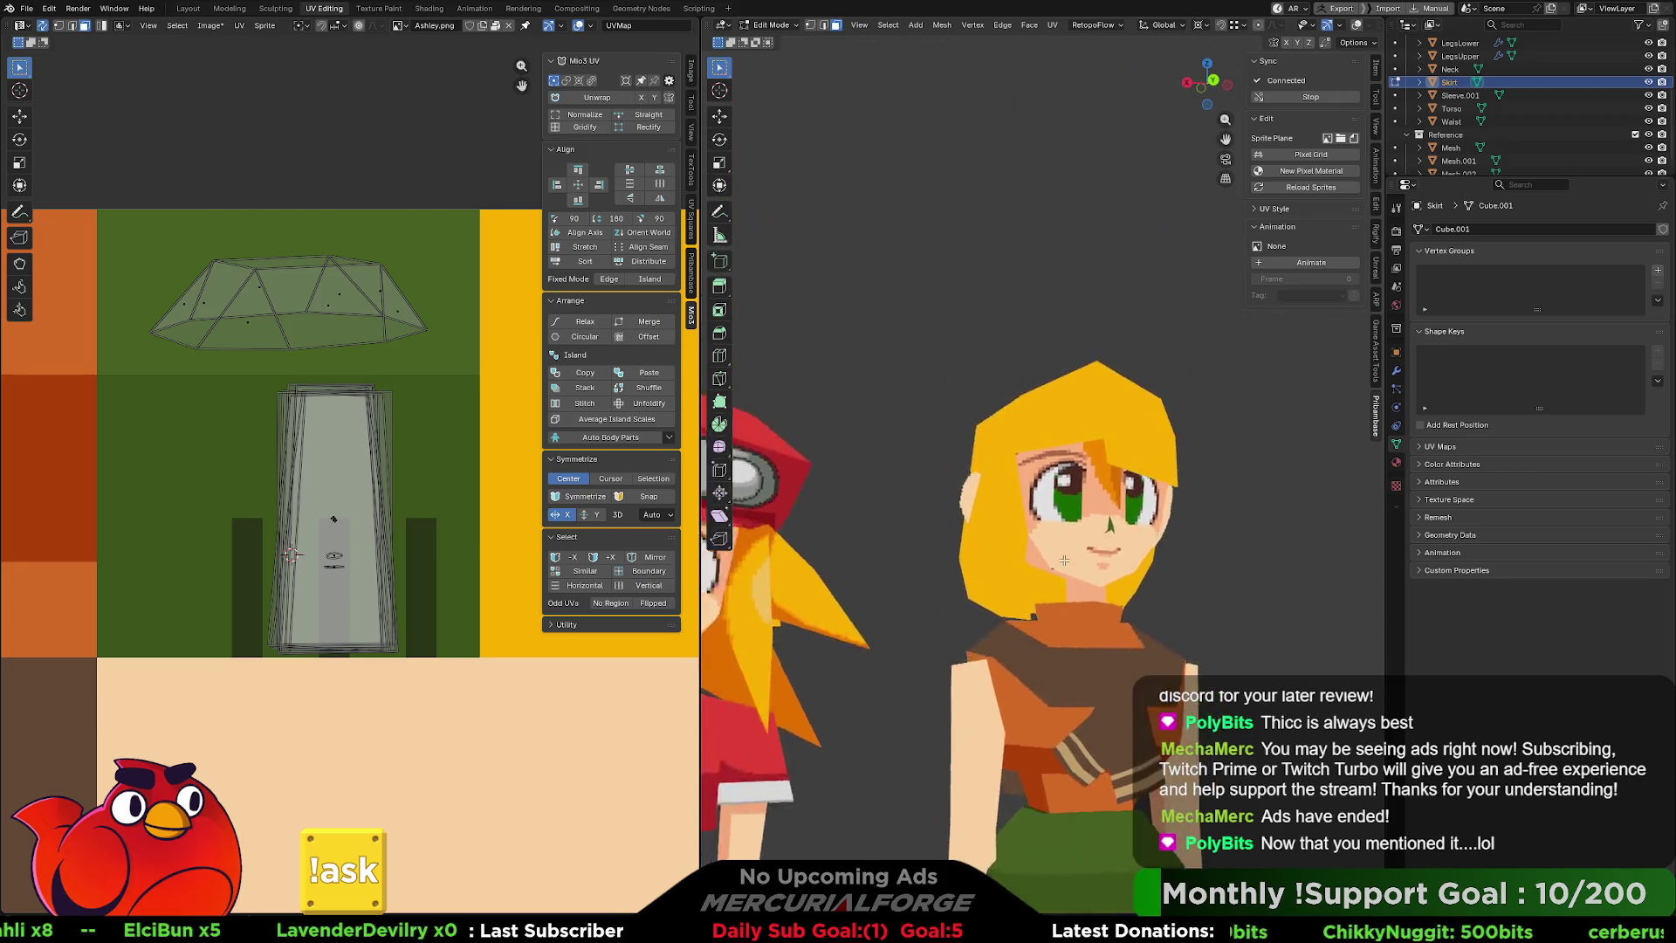
pyautogui.scroll(6, 1064, 560)
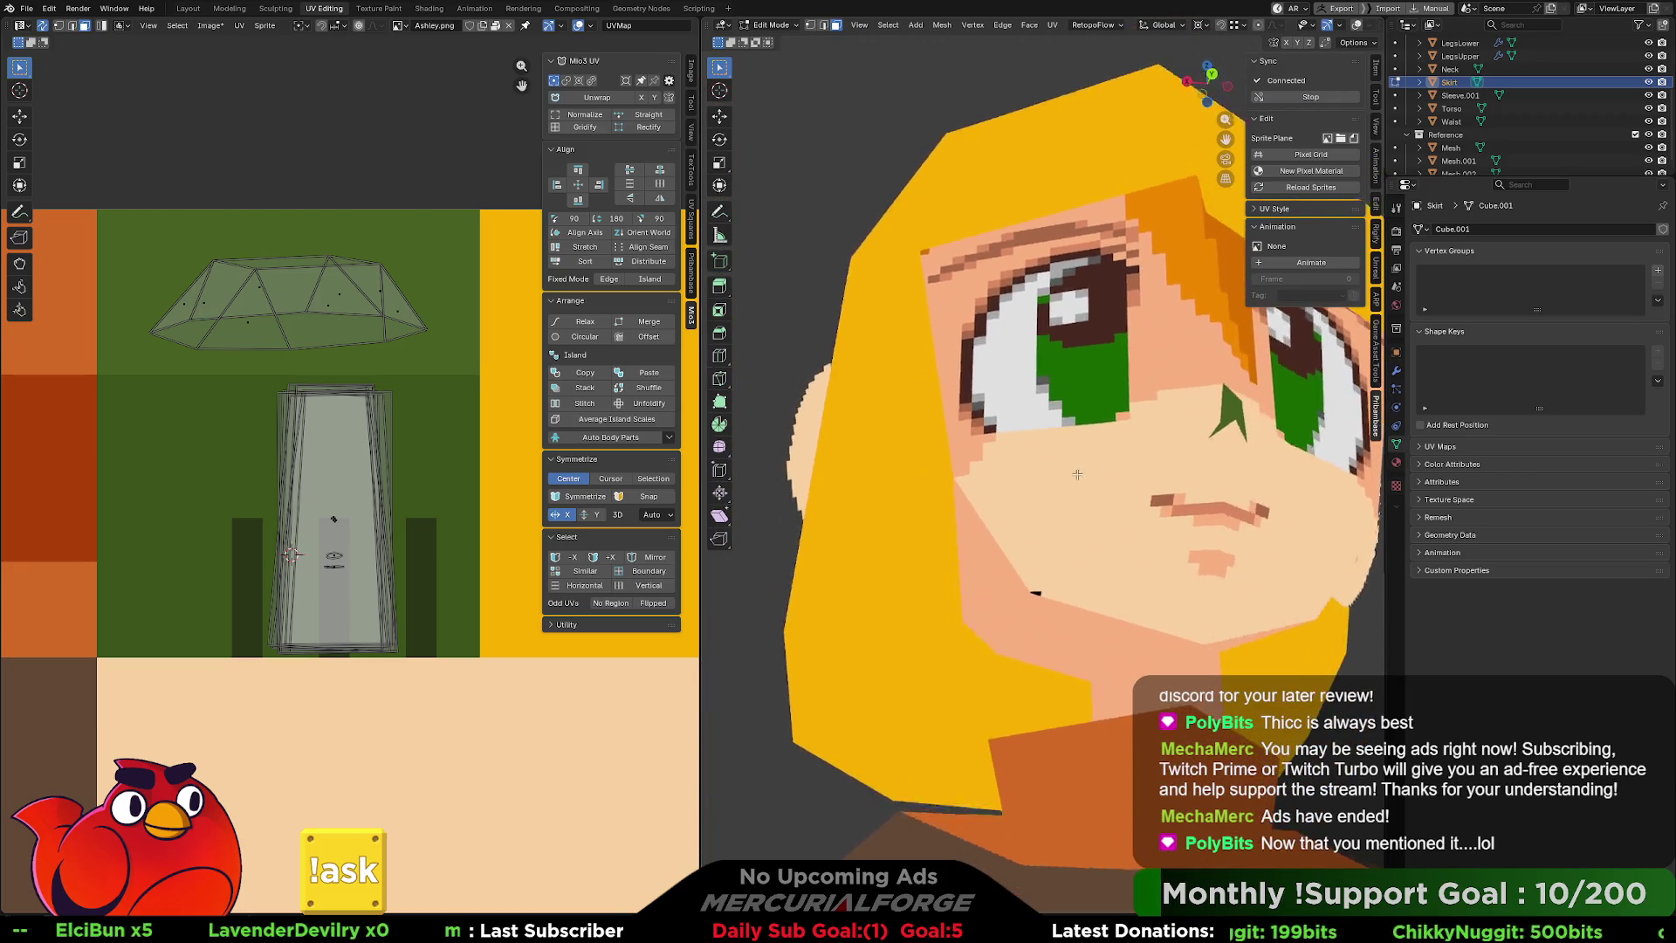
pyautogui.press('ctrl+KP_1')
pyautogui.keyDown('shift'); pyautogui.moveTo(1058, 517); pyautogui.dragTo(1086, 472, button='middle'); pyautogui.keyUp('shift')
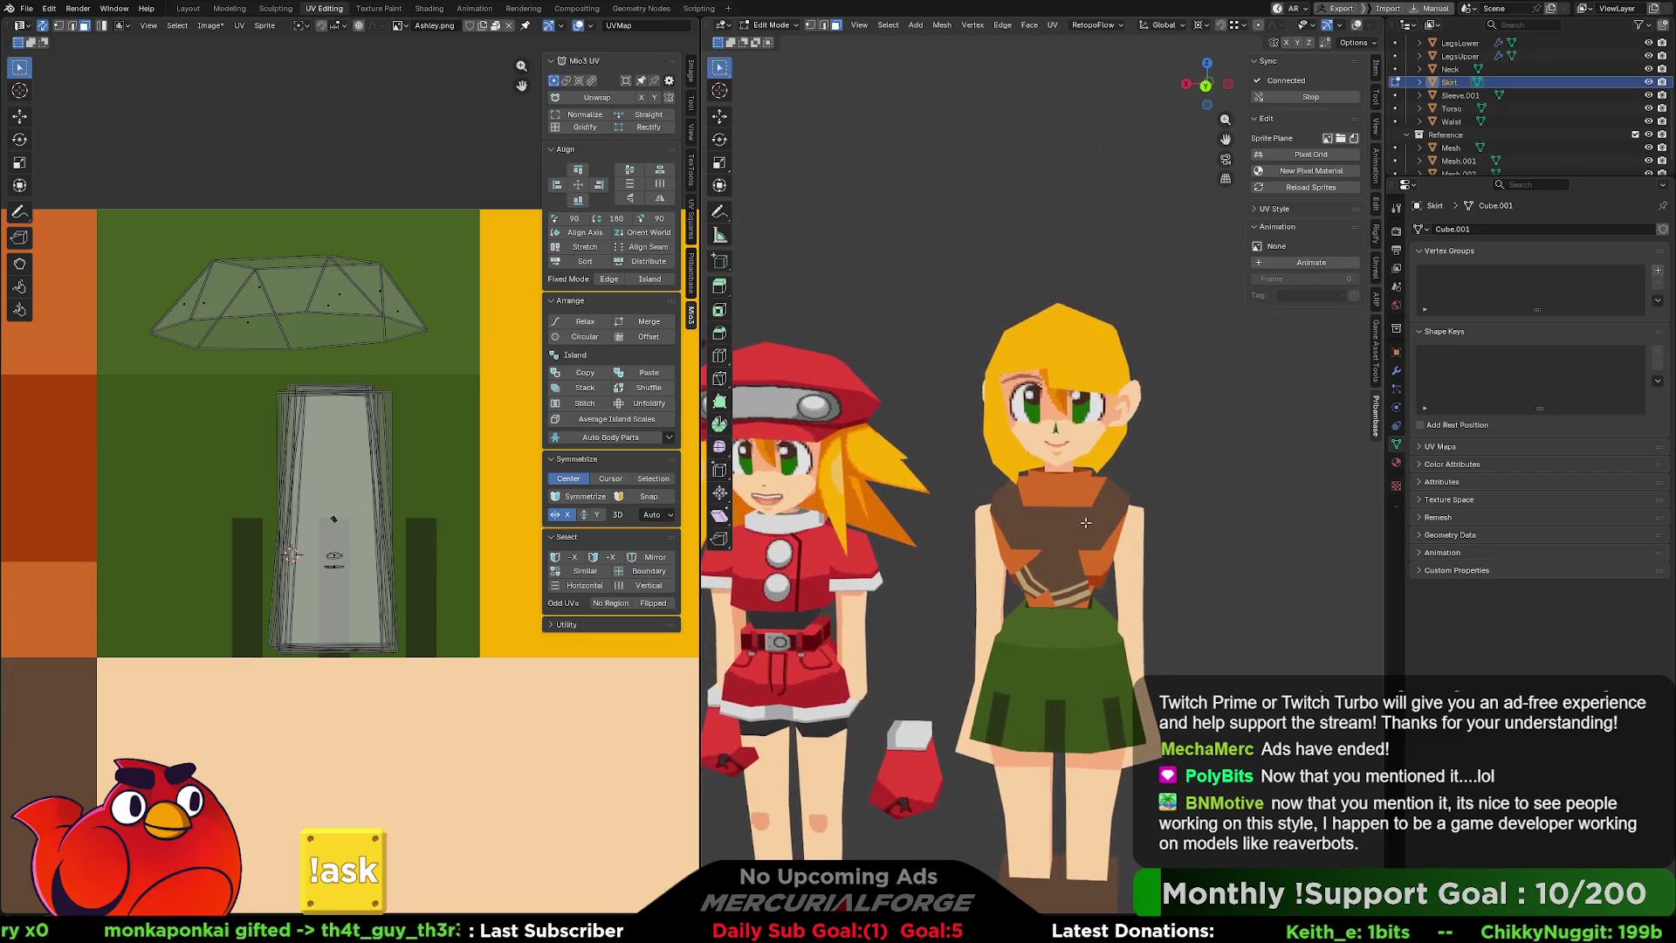
pyautogui.moveTo(1094, 521)
pyautogui.keyDown('shift'); pyautogui.mouseDown(button='middle')
pyautogui.moveTo(1092, 483)
pyautogui.moveTo(1239, 478)
pyautogui.moveTo(1047, 481)
pyautogui.moveTo(1163, 476)
pyautogui.moveTo(1161, 494)
pyautogui.moveTo(1257, 502)
pyautogui.moveTo(1088, 512)
pyautogui.mouseUp(button='middle'); pyautogui.keyUp('shift')
pyautogui.scroll(2, 1077, 491)
pyautogui.scroll(-5, 1088, 511)
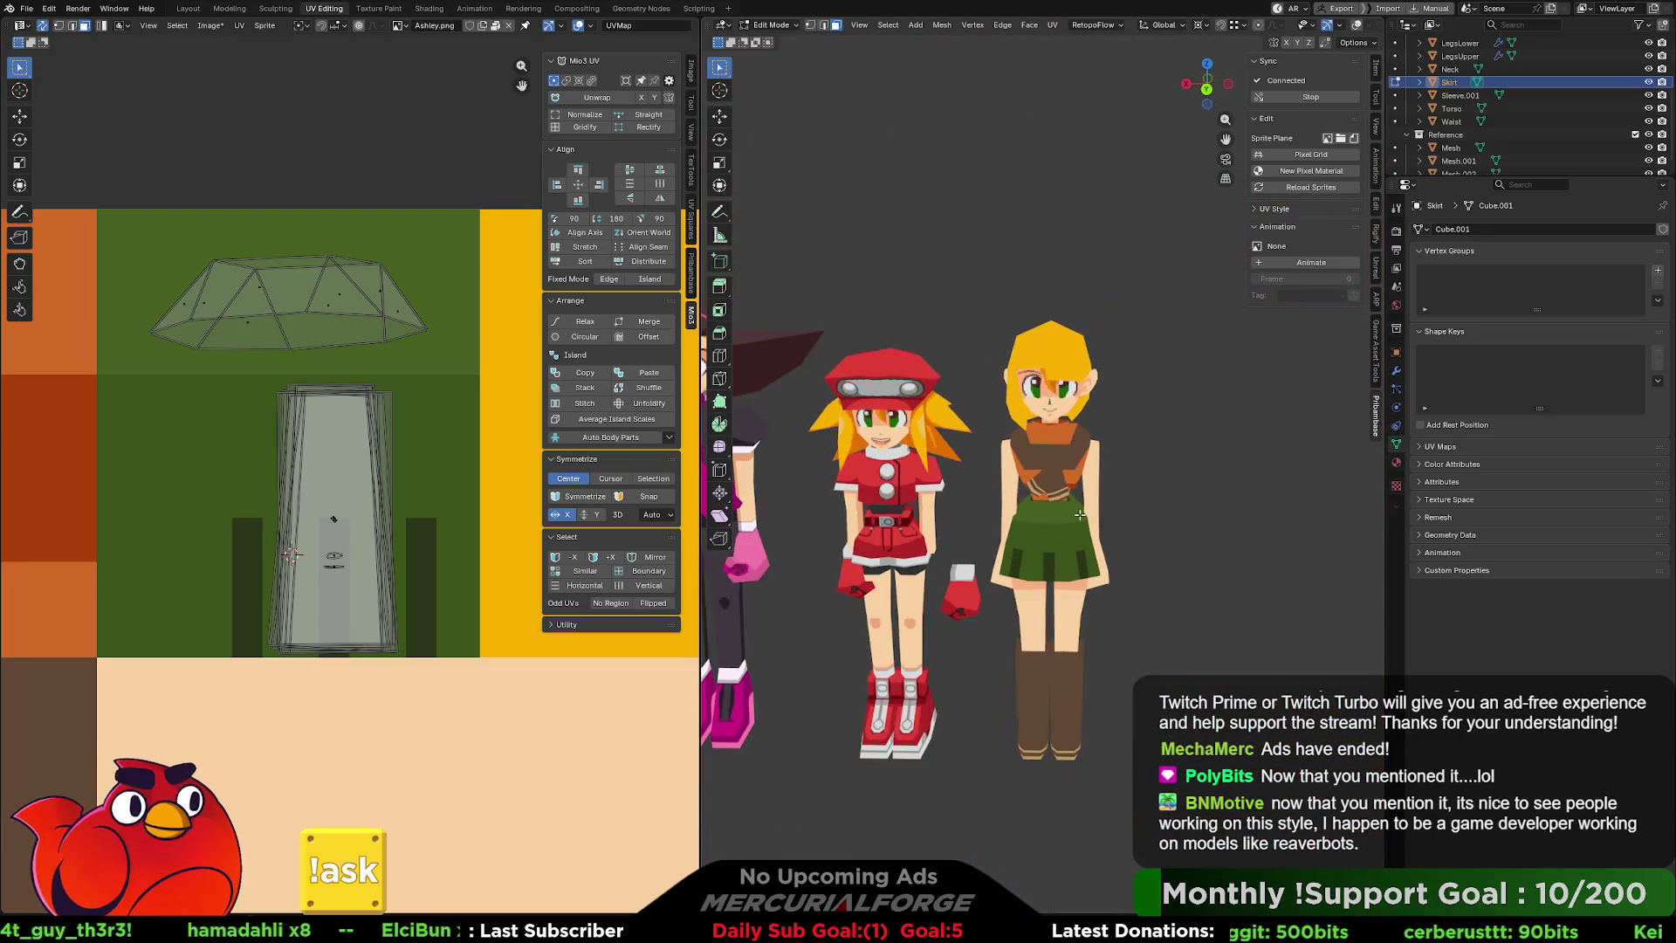
pyautogui.scroll(1, 1083, 514)
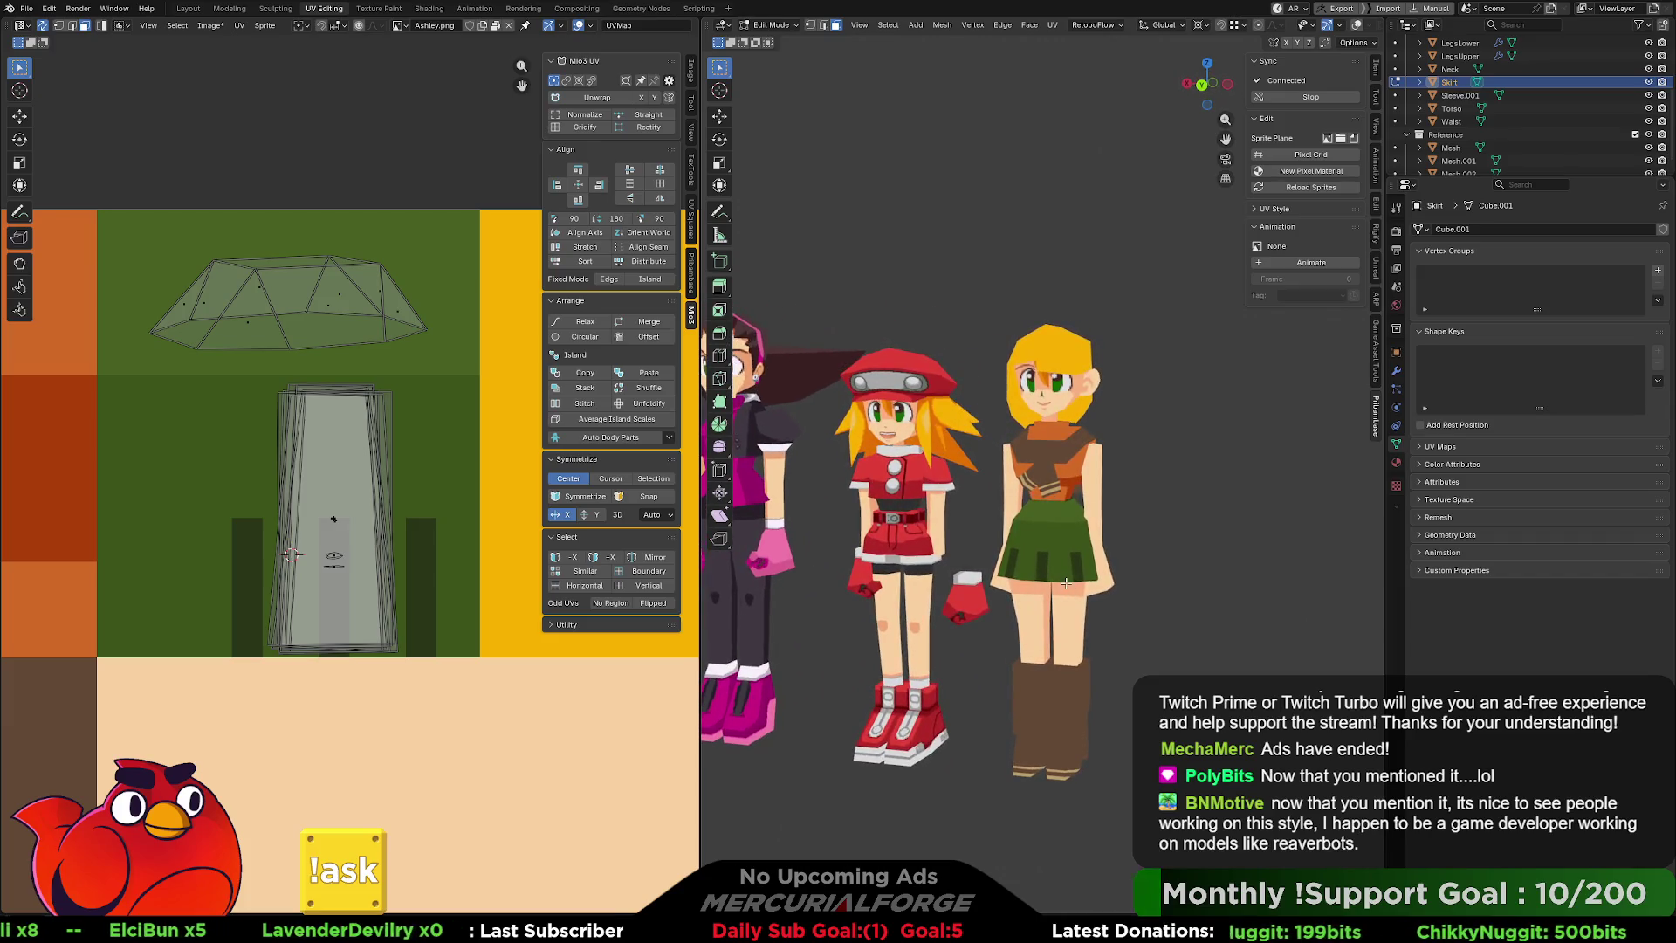
pyautogui.scroll(-2, 1089, 561)
pyautogui.moveTo(1088, 561)
pyautogui.mouseDown(button='middle')
pyautogui.moveTo(1036, 566)
pyautogui.moveTo(1127, 564)
pyautogui.mouseUp(button='middle')
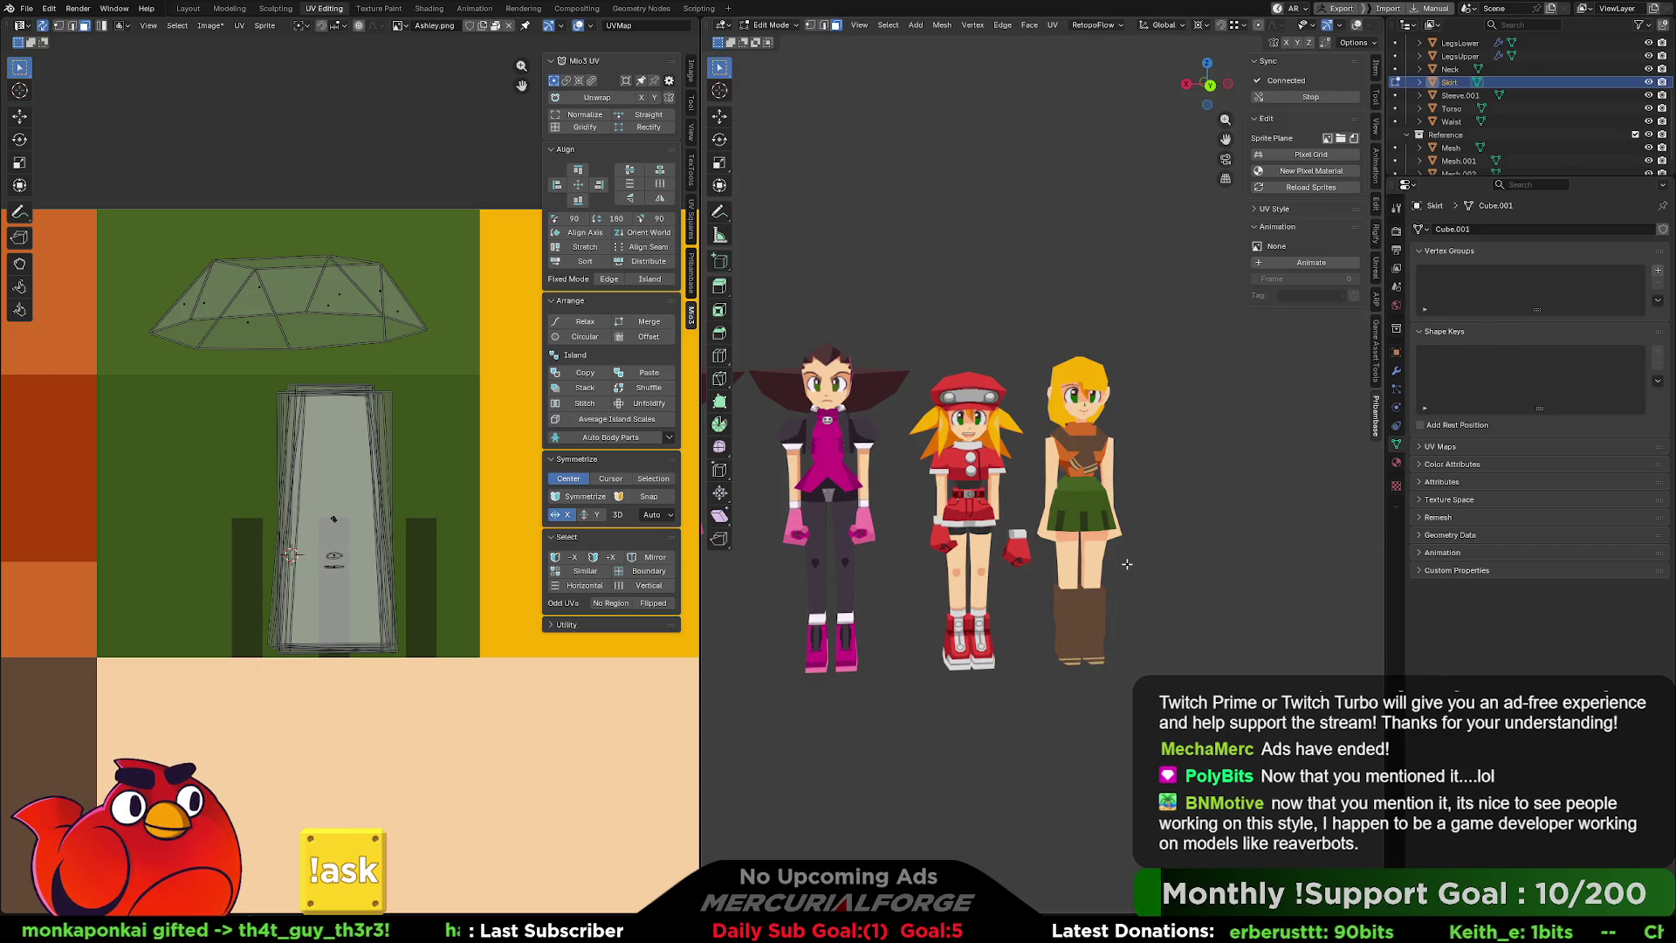
pyautogui.scroll(8, 1144, 425)
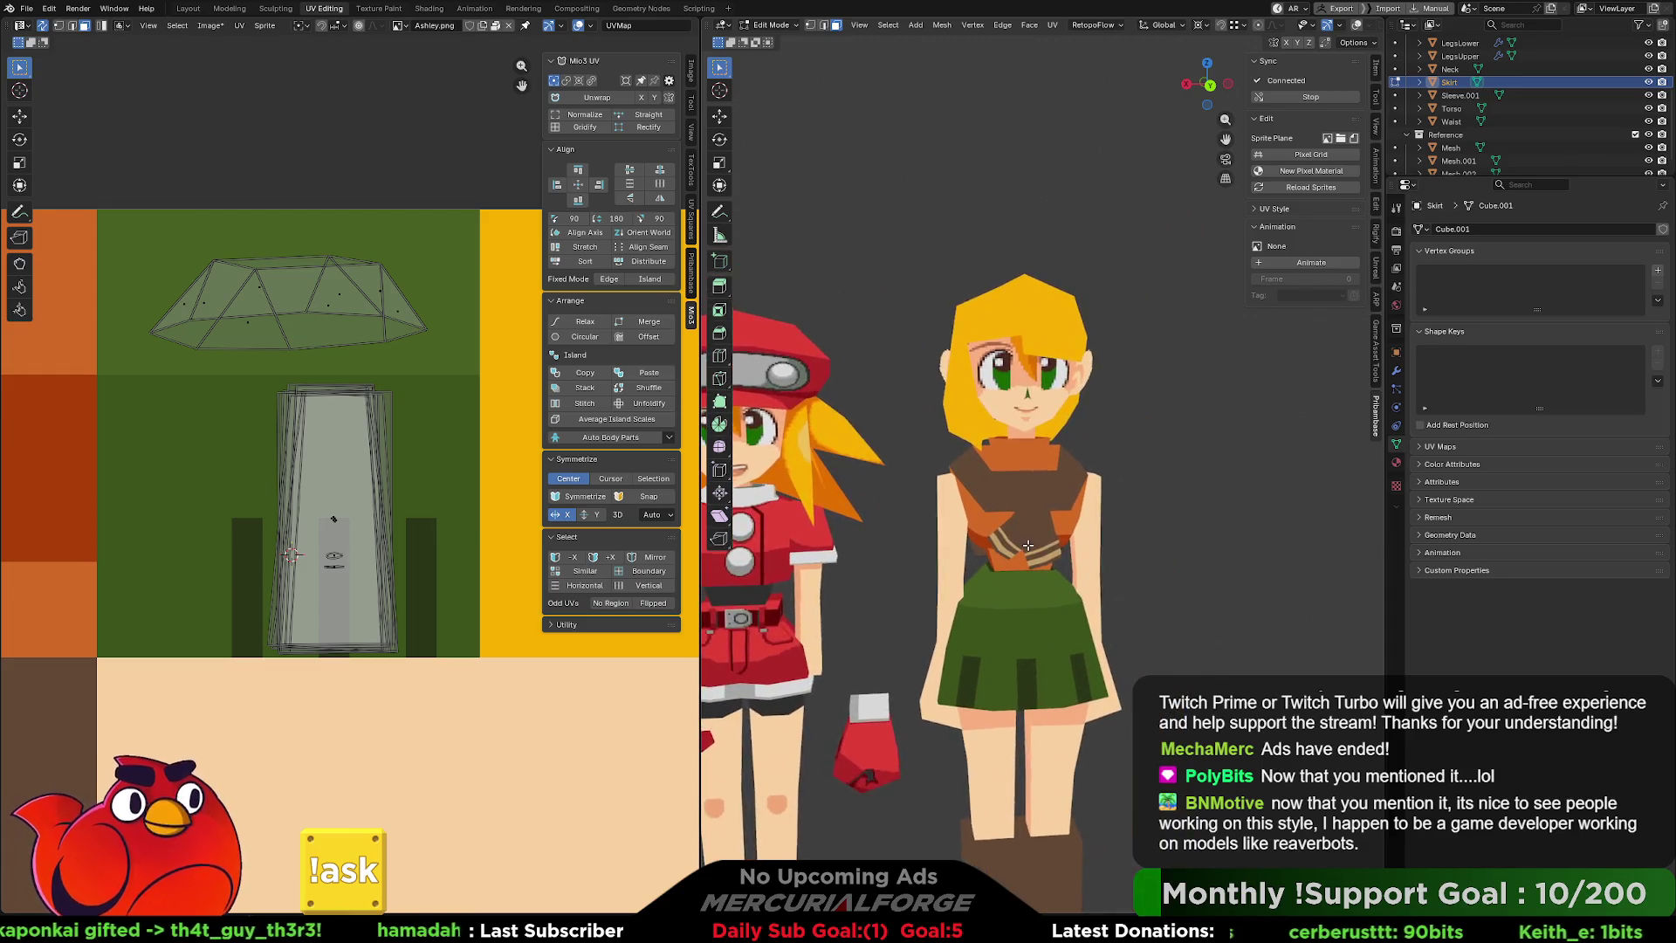
pyautogui.moveTo(1035, 547); pyautogui.dragTo(1031, 542, button='middle')
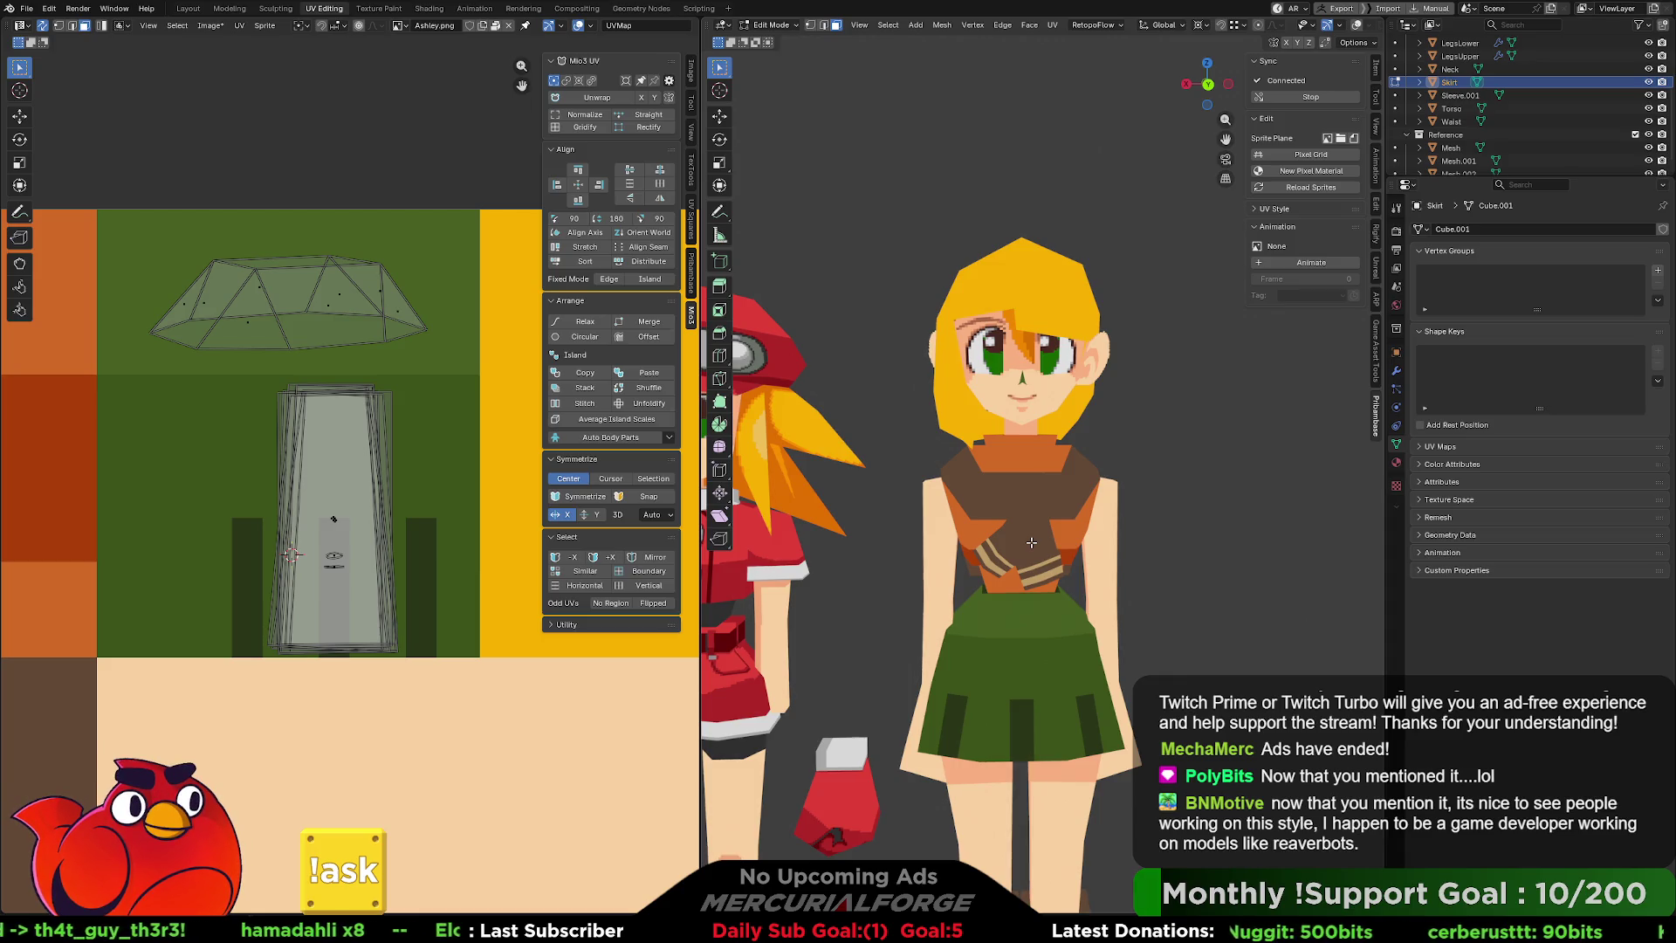
pyautogui.scroll(5, 1157, 486)
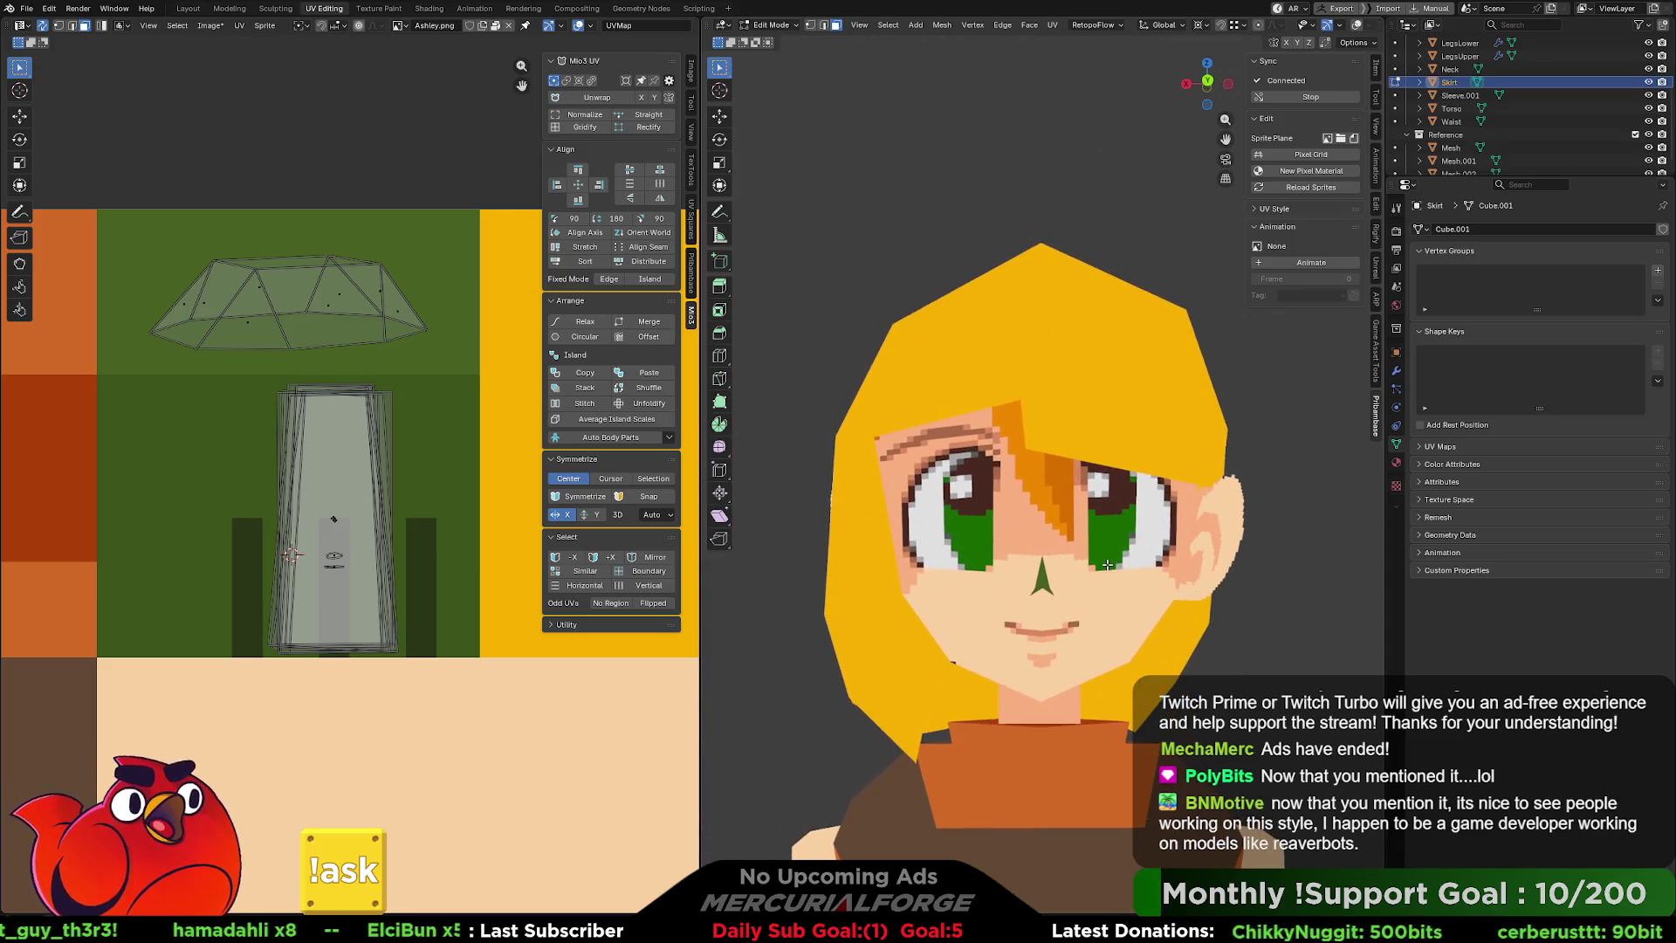
pyautogui.scroll(-5, 485, 552)
pyautogui.scroll(2, 437, 557)
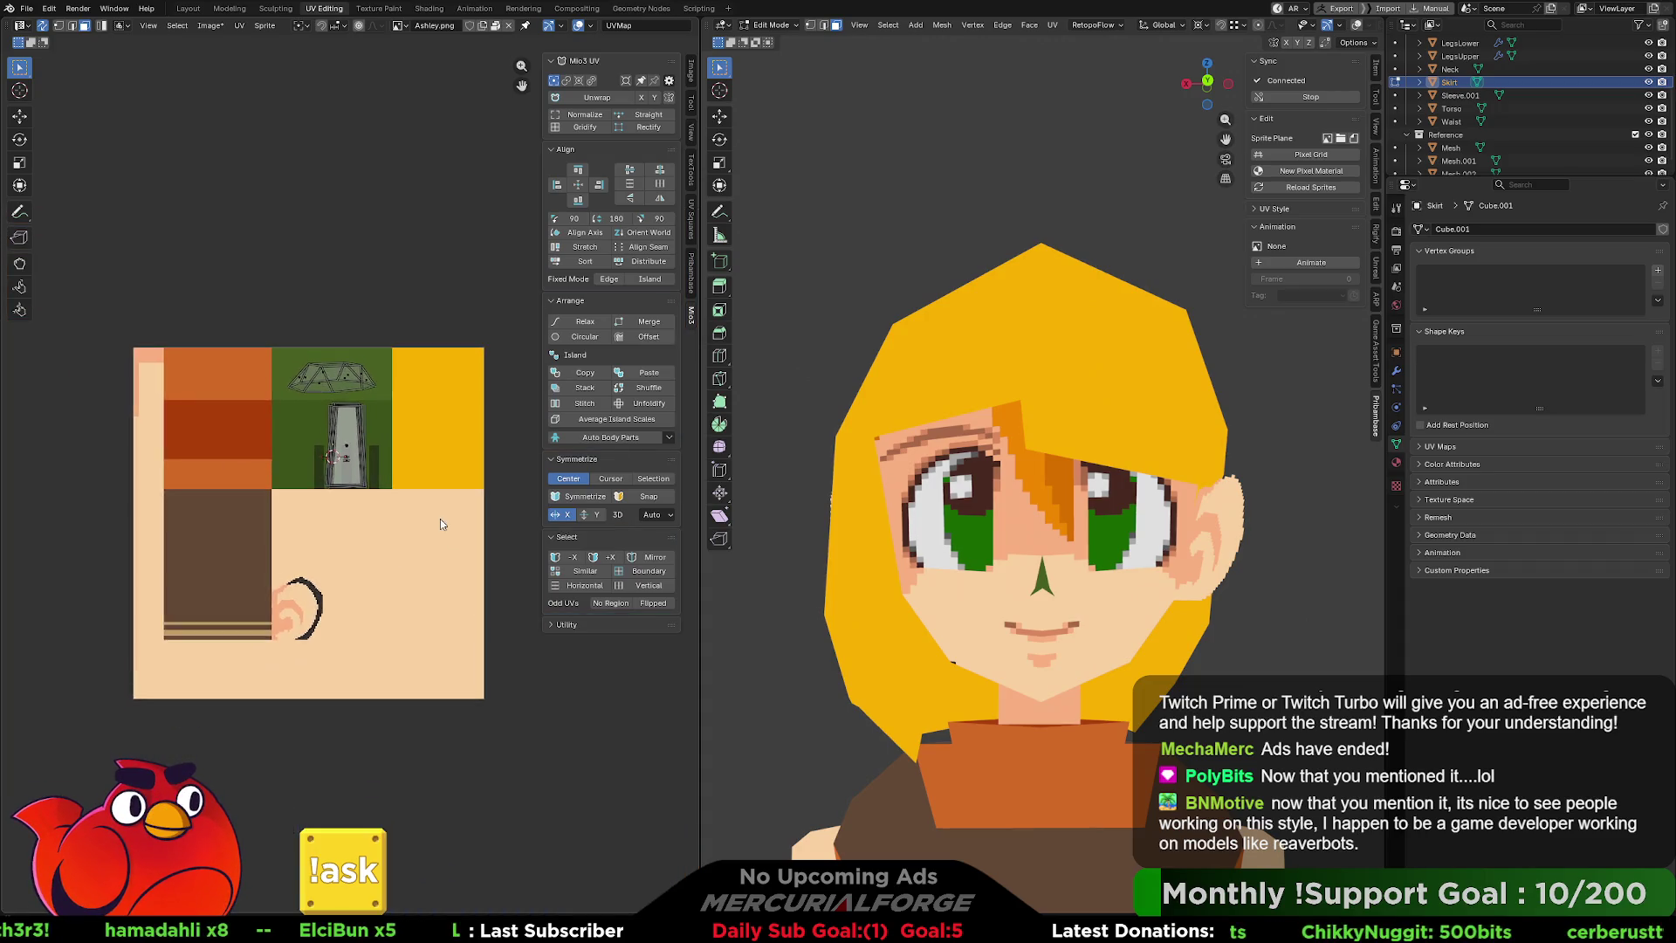
pyautogui.scroll(-3, 340, 555)
pyautogui.moveTo(344, 558)
pyautogui.mouseDown(button='middle')
pyautogui.moveTo(350, 572)
pyautogui.moveTo(400, 531)
pyautogui.moveTo(451, 520)
pyautogui.mouseUp(button='middle')
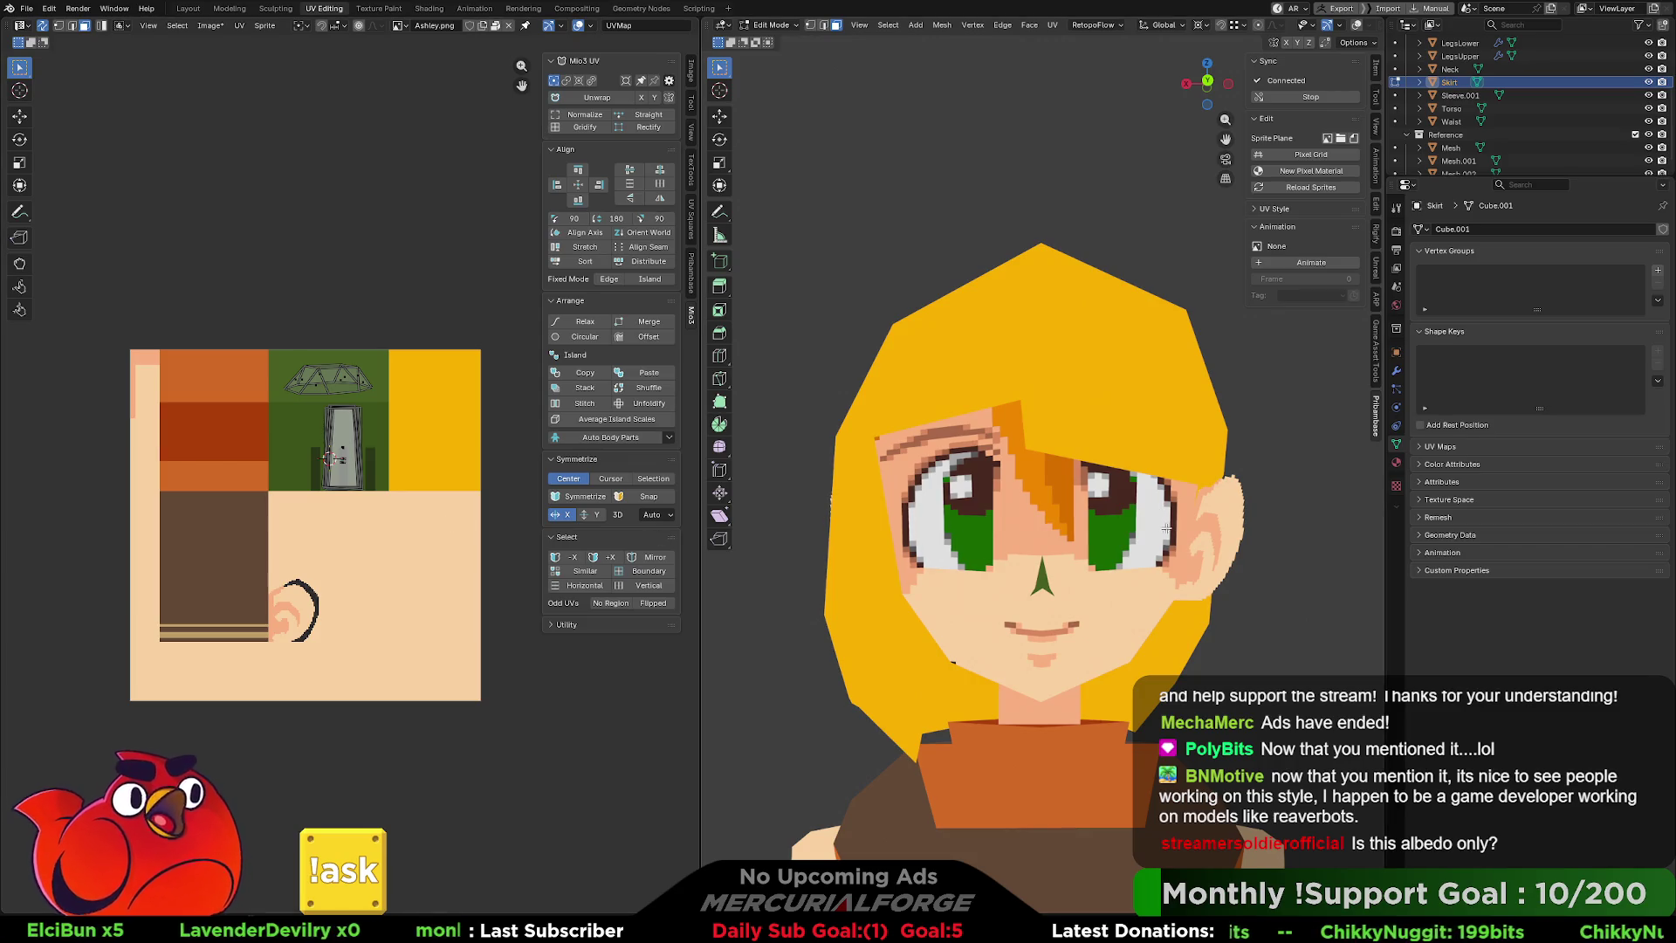
pyautogui.moveTo(1185, 531)
pyautogui.mouseDown(button='middle')
pyautogui.moveTo(1153, 567)
pyautogui.moveTo(1178, 539)
pyautogui.moveTo(1174, 553)
pyautogui.moveTo(1151, 530)
pyautogui.moveTo(1179, 518)
pyautogui.moveTo(1136, 411)
pyautogui.moveTo(846, 439)
pyautogui.moveTo(978, 463)
pyautogui.mouseUp(button='middle')
pyautogui.scroll(3, 1137, 412)
pyautogui.scroll(-10, 1137, 412)
pyautogui.scroll(3, 1084, 525)
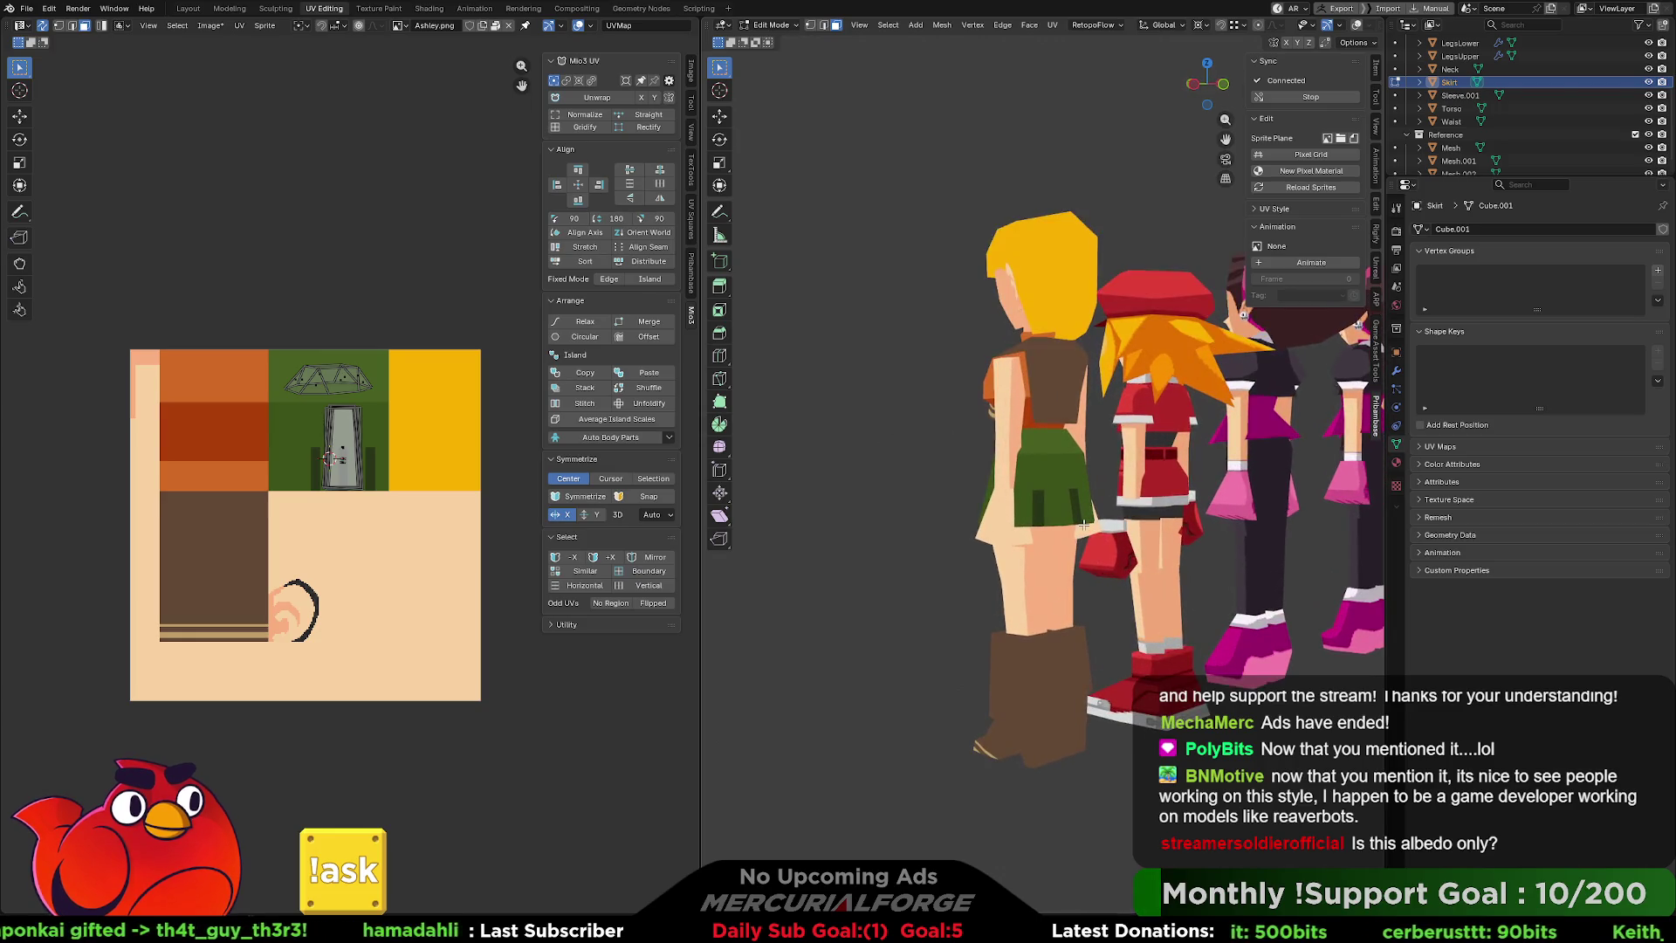
pyautogui.moveTo(1122, 517)
pyautogui.mouseDown(button='middle')
pyautogui.moveTo(1054, 529)
pyautogui.moveTo(1071, 486)
pyautogui.mouseUp(button='middle')
pyautogui.scroll(5, 1071, 486)
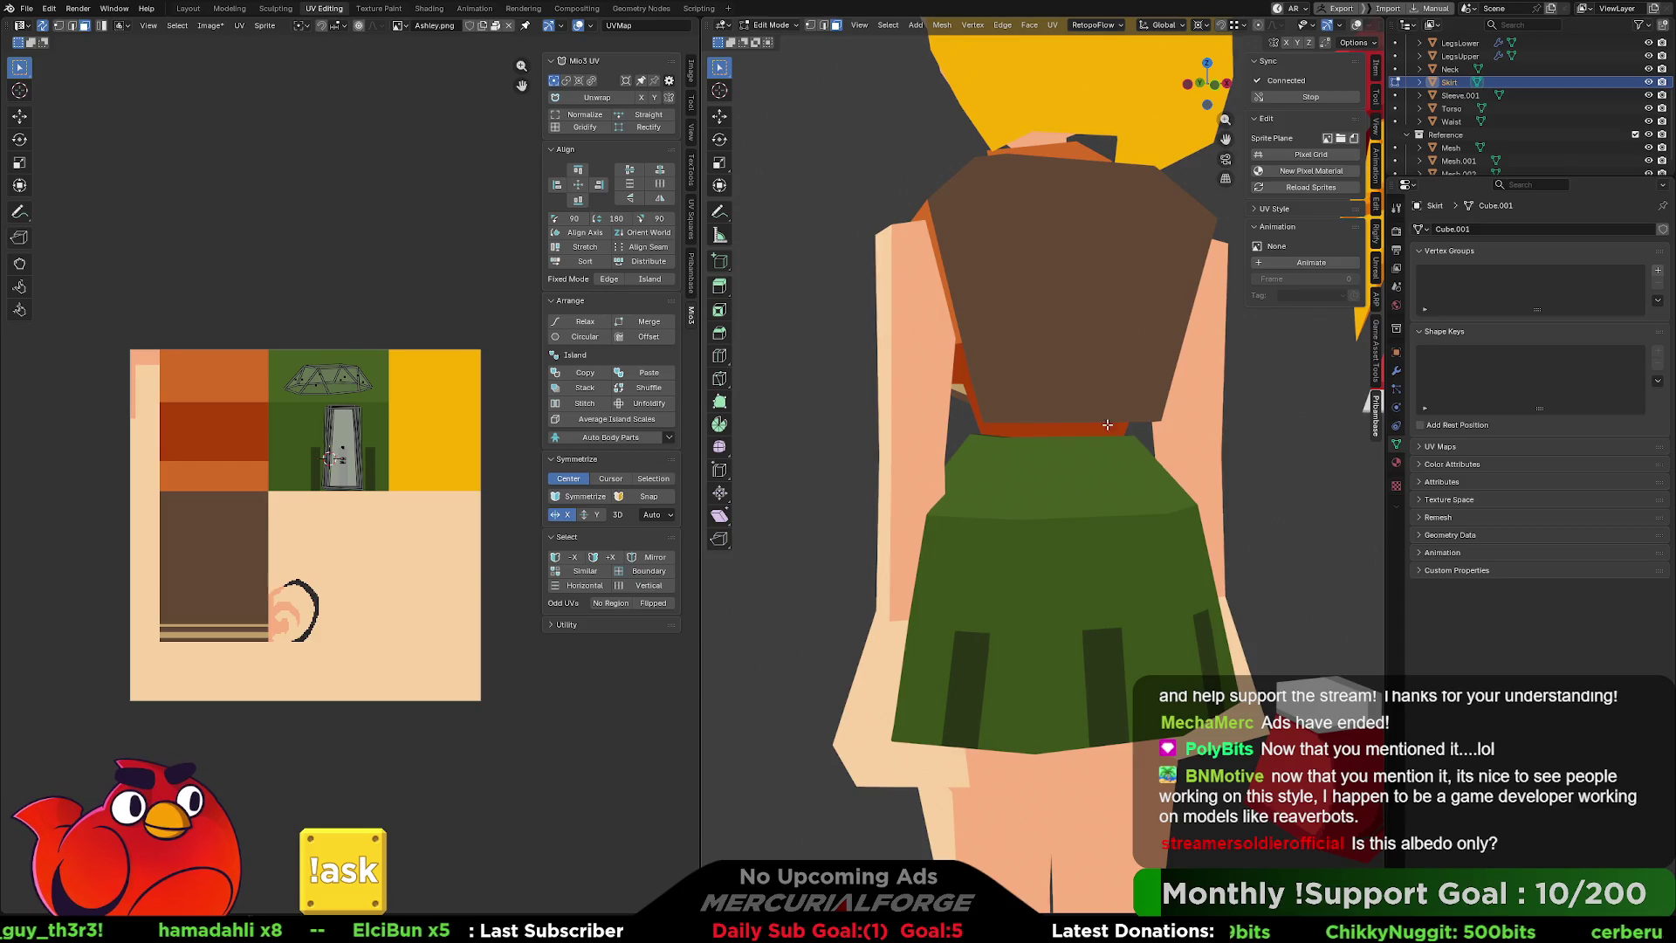
# Turn on overlays, select three top skirt faces, finish the UV move and return to object mode.
pyautogui.click(1356, 25)
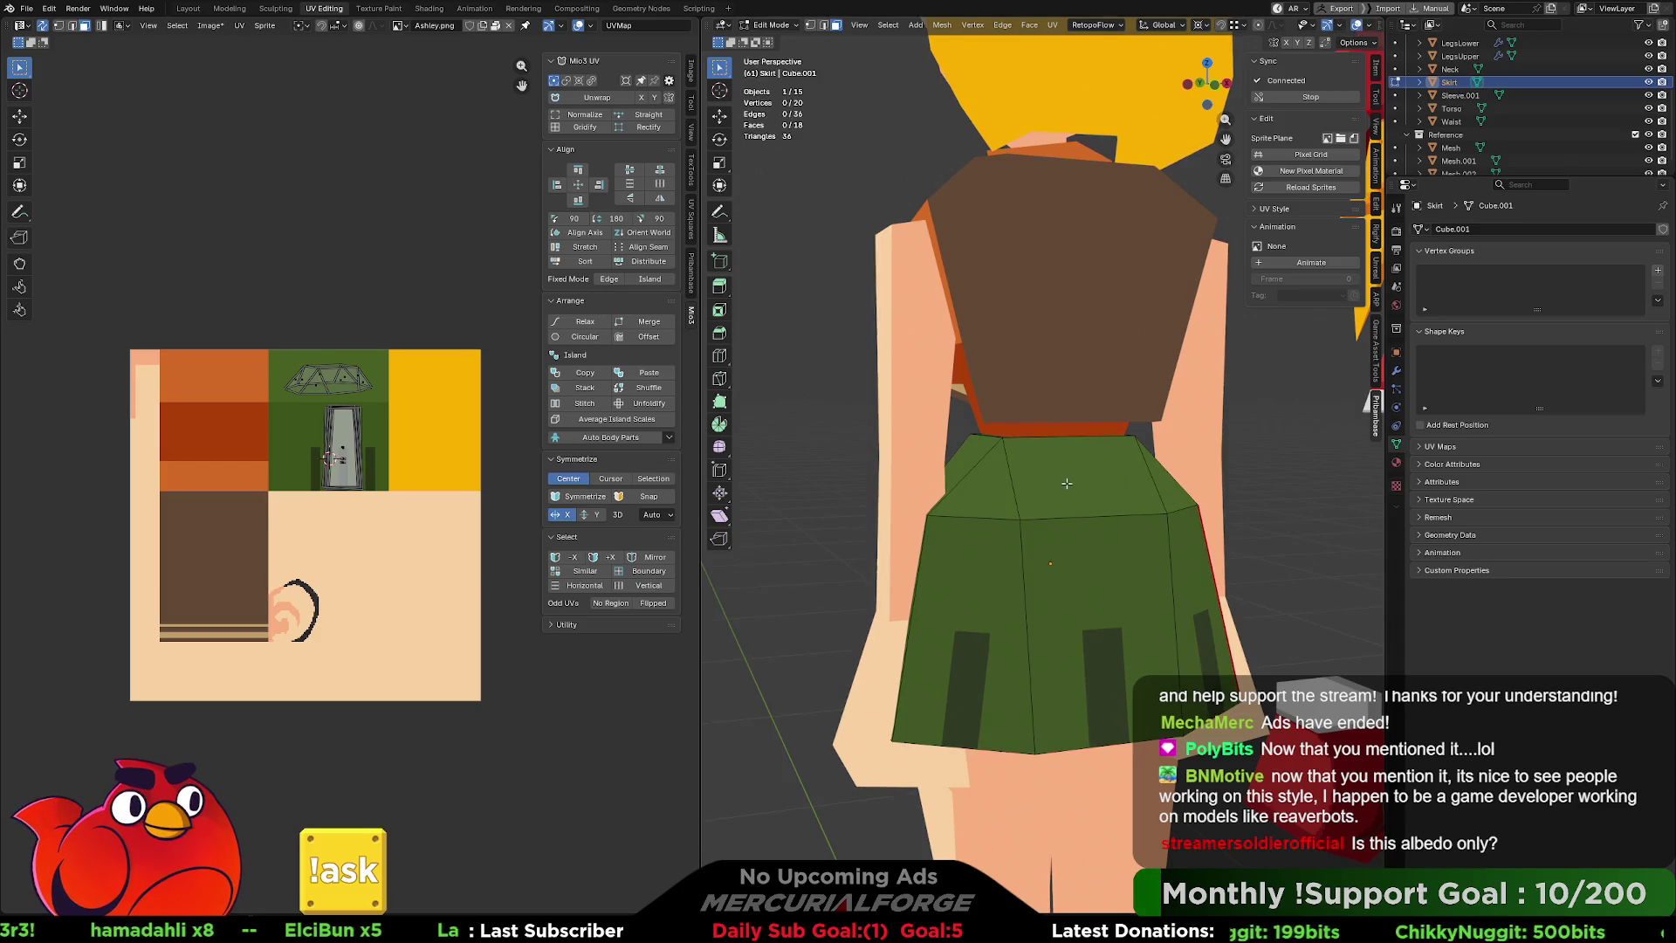
pyautogui.click(1067, 478)
pyautogui.keyDown('shift'); pyautogui.click(973, 489); pyautogui.keyUp('shift')
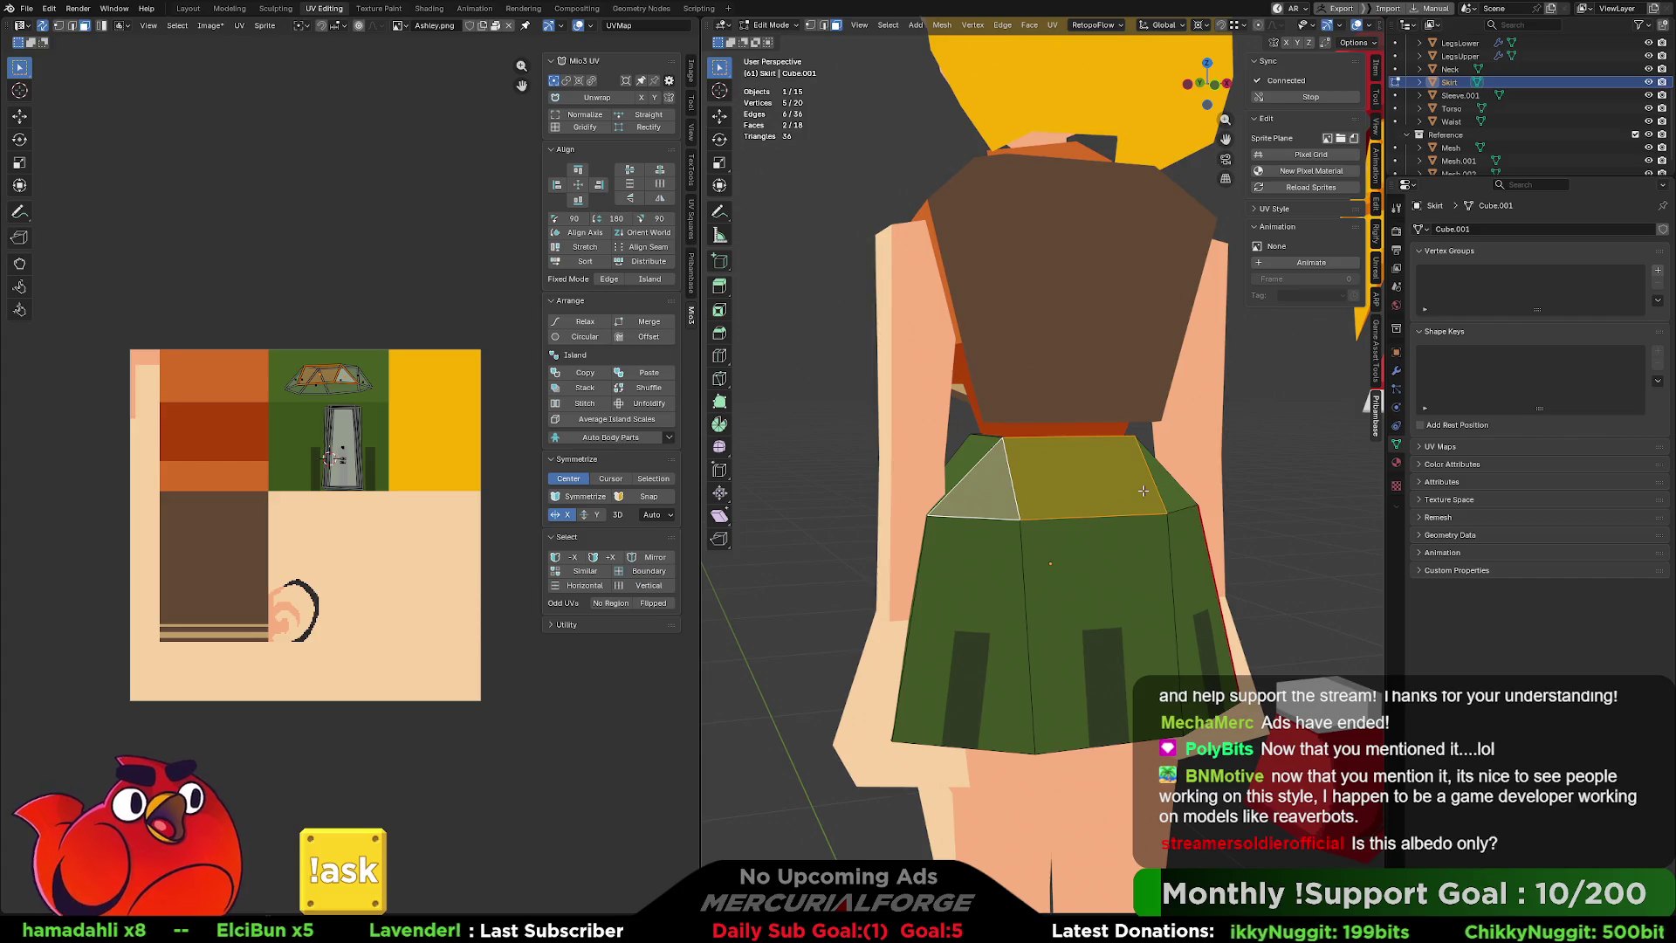
pyautogui.keyDown('shift'); pyautogui.click(1168, 487); pyautogui.keyUp('shift')
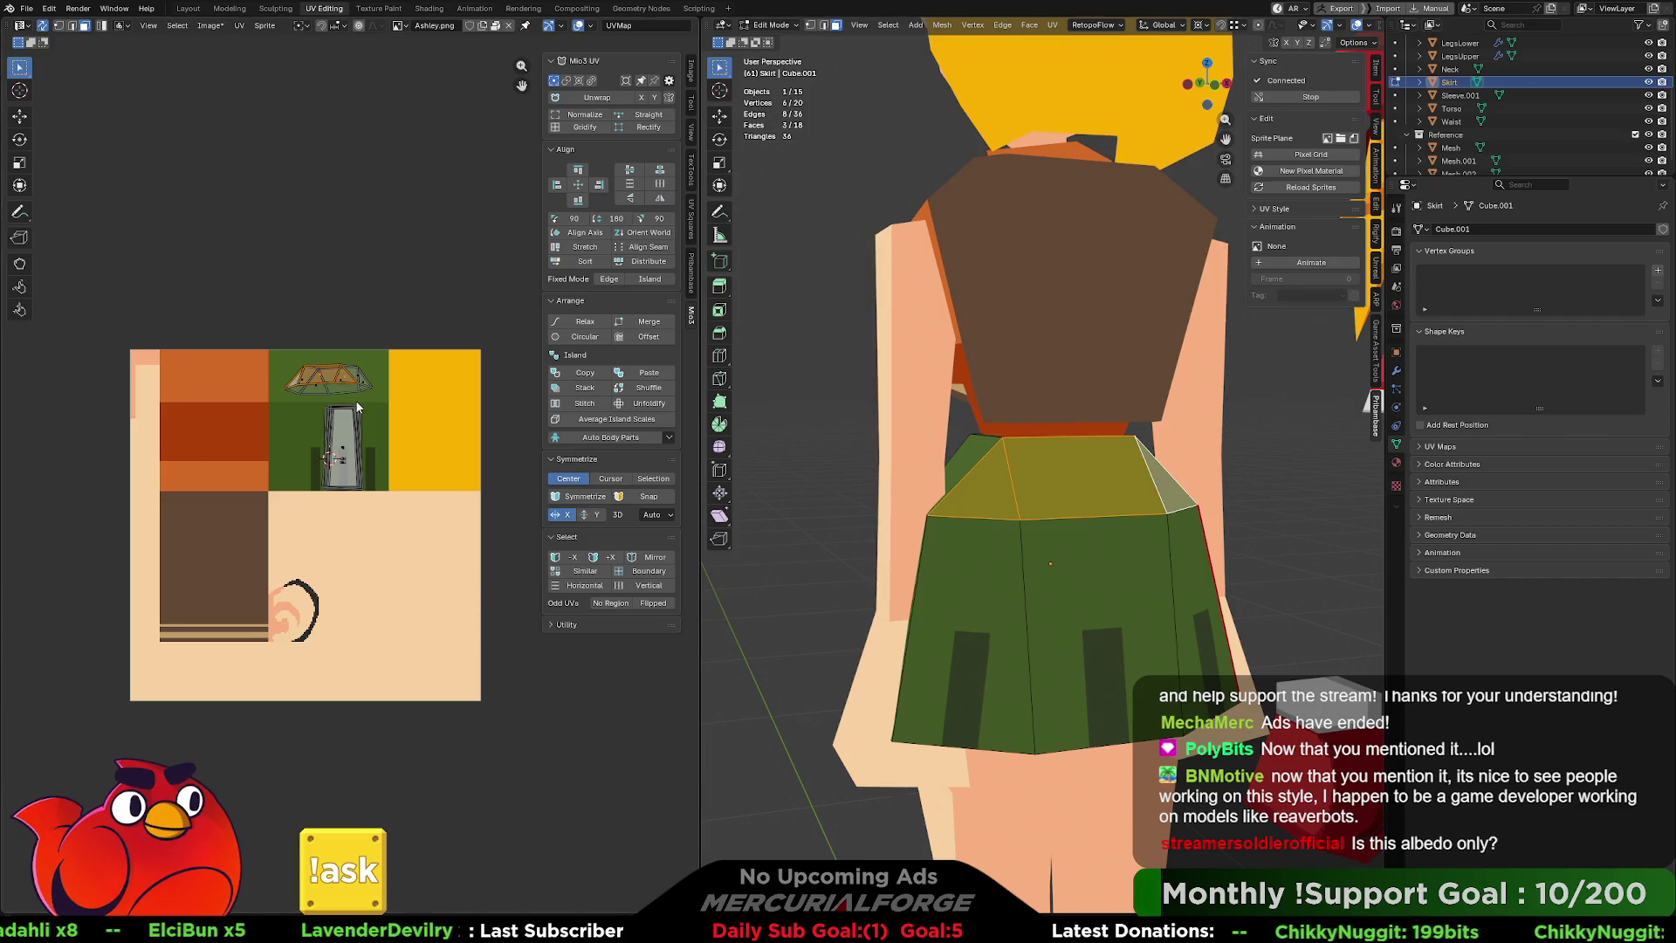
pyautogui.click(356, 431)
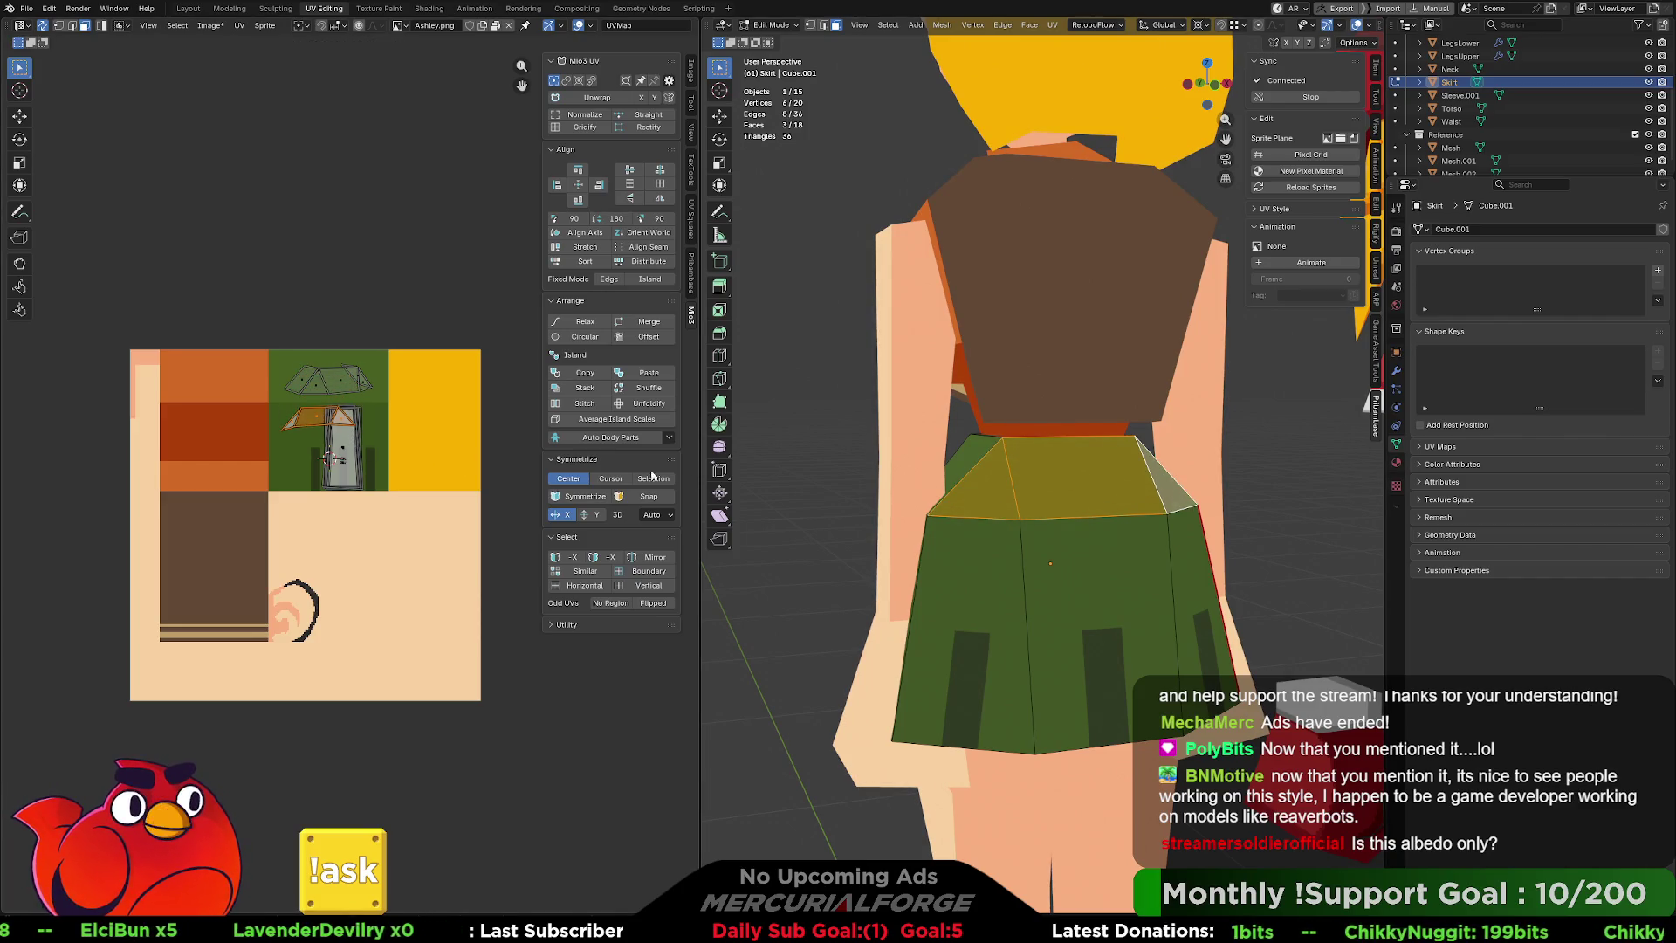
pyautogui.press('Tab')
# From a front three-quarter view, enter Edit Mode on the Skirt and select two top waist faces.
pyautogui.scroll(-5, 815, 460)
pyautogui.moveTo(815, 460)
pyautogui.mouseDown(button='middle')
pyautogui.moveTo(981, 480)
pyautogui.moveTo(940, 501)
pyautogui.moveTo(1070, 488)
pyautogui.moveTo(702, 475)
pyautogui.mouseUp(button='middle')
pyautogui.scroll(5, 1048, 500)
pyautogui.click(1036, 498)
pyautogui.press('Tab')
pyautogui.click(1069, 480)
pyautogui.keyDown('shift'); pyautogui.click(990, 482); pyautogui.keyUp('shift')
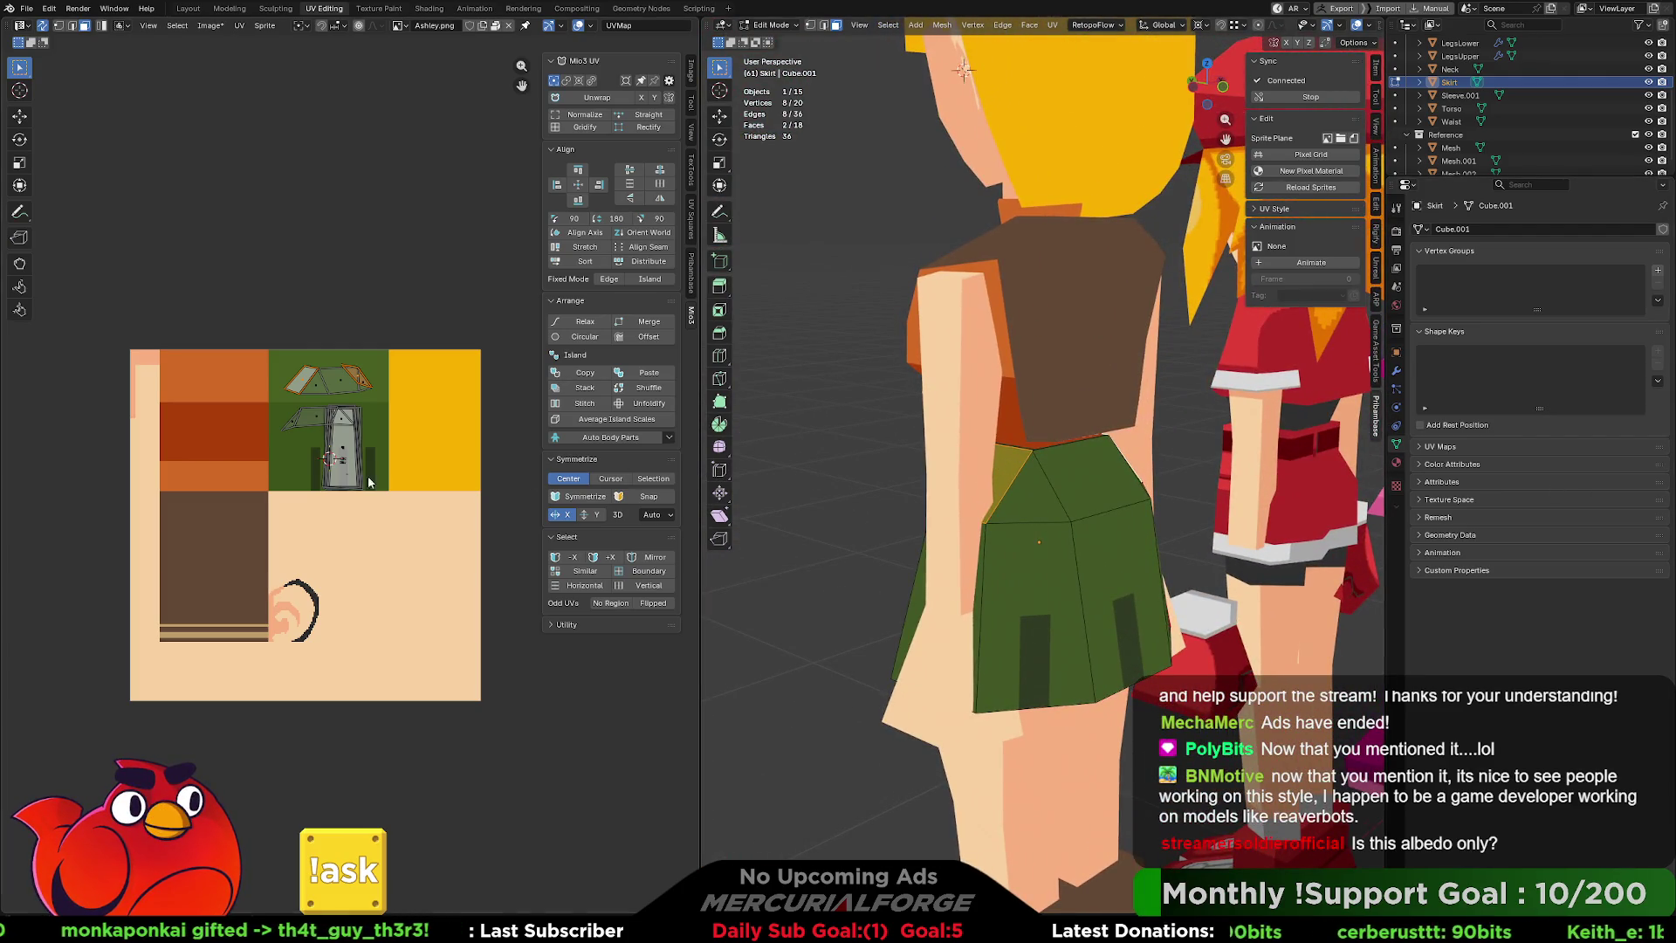
# Unwrap the waist faces with Minimum Stretch and move the new UV islands across the texture.
pyautogui.press('u')
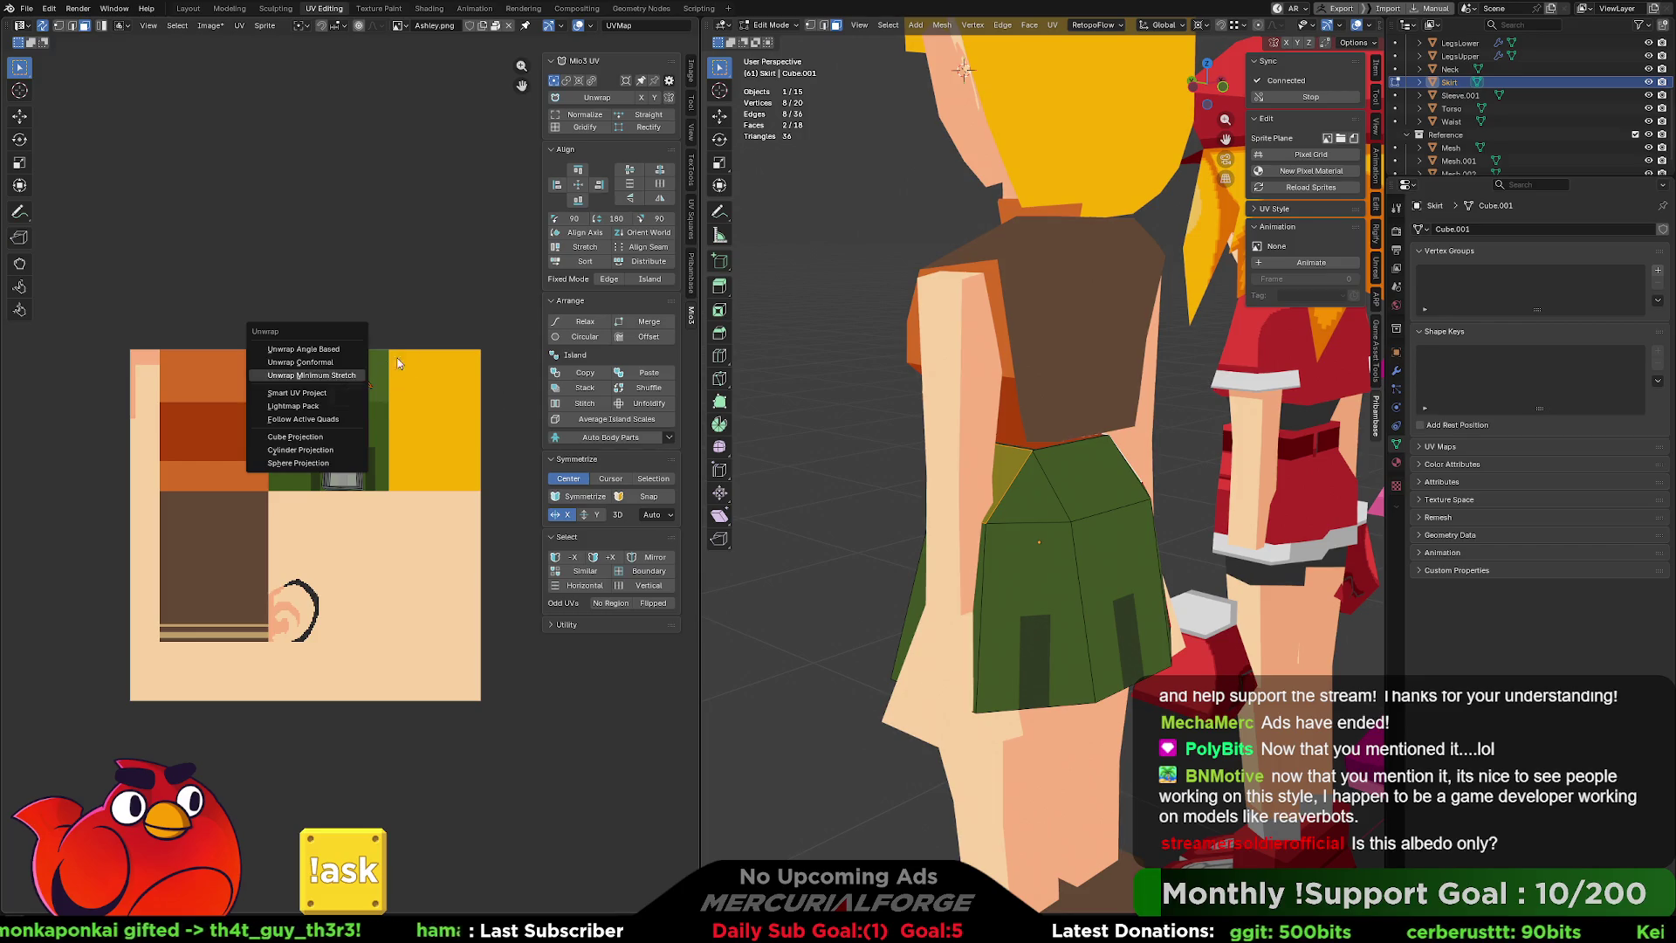
pyautogui.click(365, 375)
pyautogui.press('g')
pyautogui.click(441, 377)
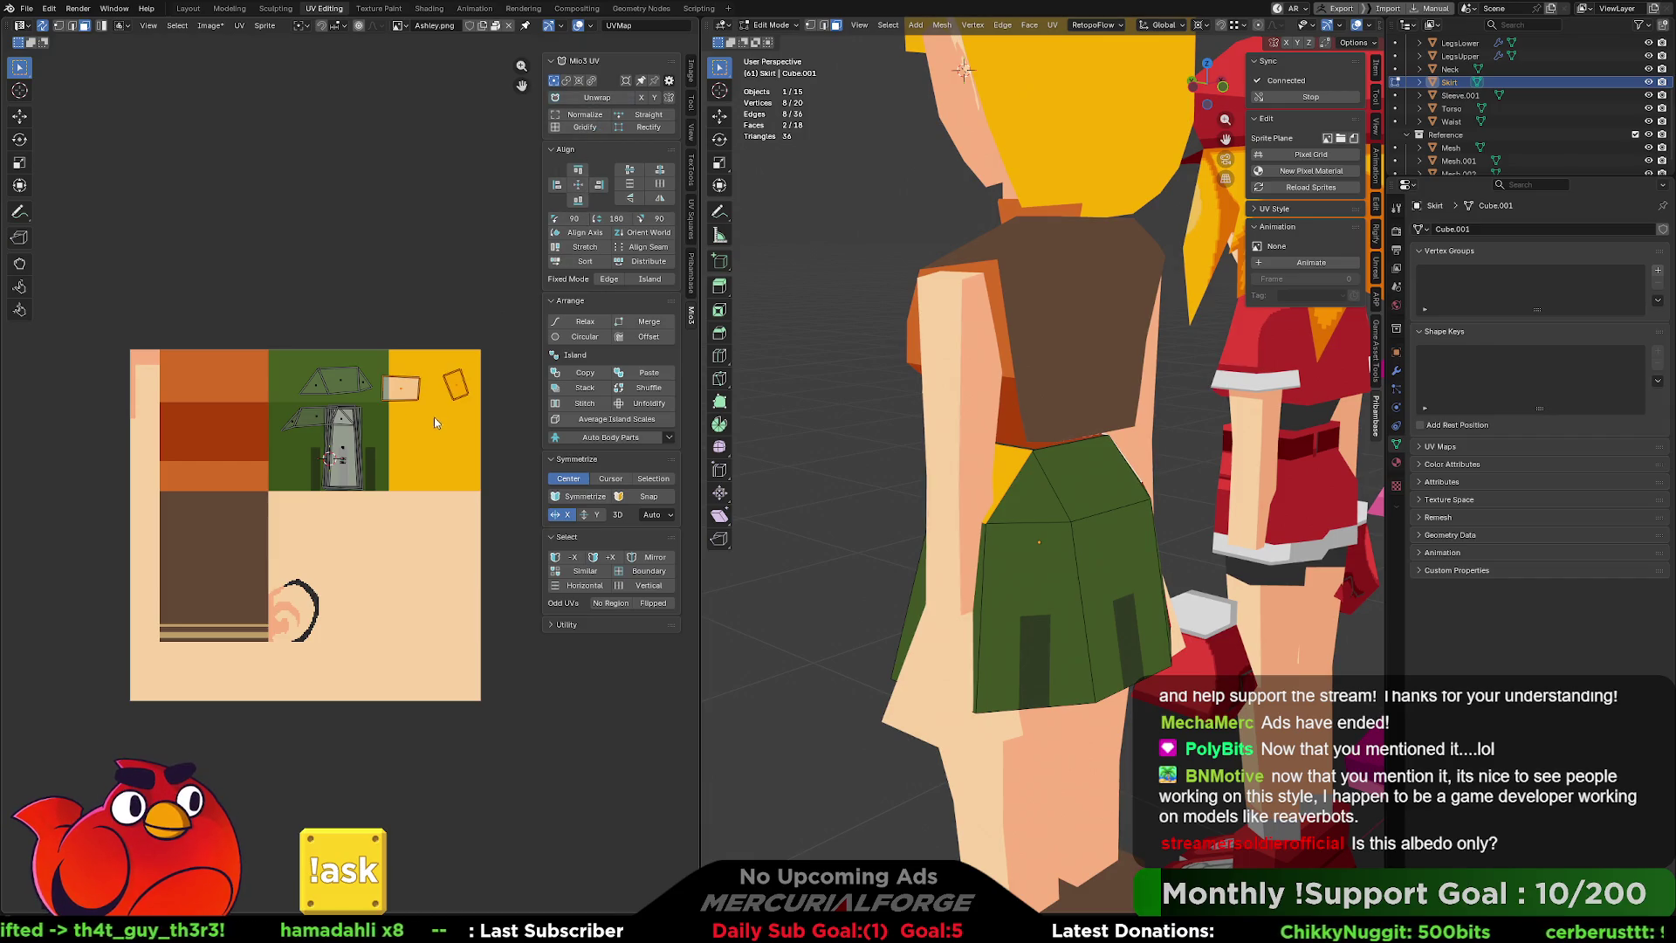
# Reposition each waist UV island onto the plain green area at the texture's top.
pyautogui.scroll(3, 434, 417)
pyautogui.moveTo(430, 385)
pyautogui.mouseDown(button='middle')
pyautogui.moveTo(316, 480)
pyautogui.moveTo(393, 449)
pyautogui.mouseUp(button='middle')
pyautogui.moveTo(403, 432)
pyautogui.mouseDown()
pyautogui.moveTo(273, 441)
pyautogui.moveTo(226, 370)
pyautogui.moveTo(186, 376)
pyautogui.mouseUp()
pyautogui.moveTo(475, 421); pyautogui.dragTo(245, 404)
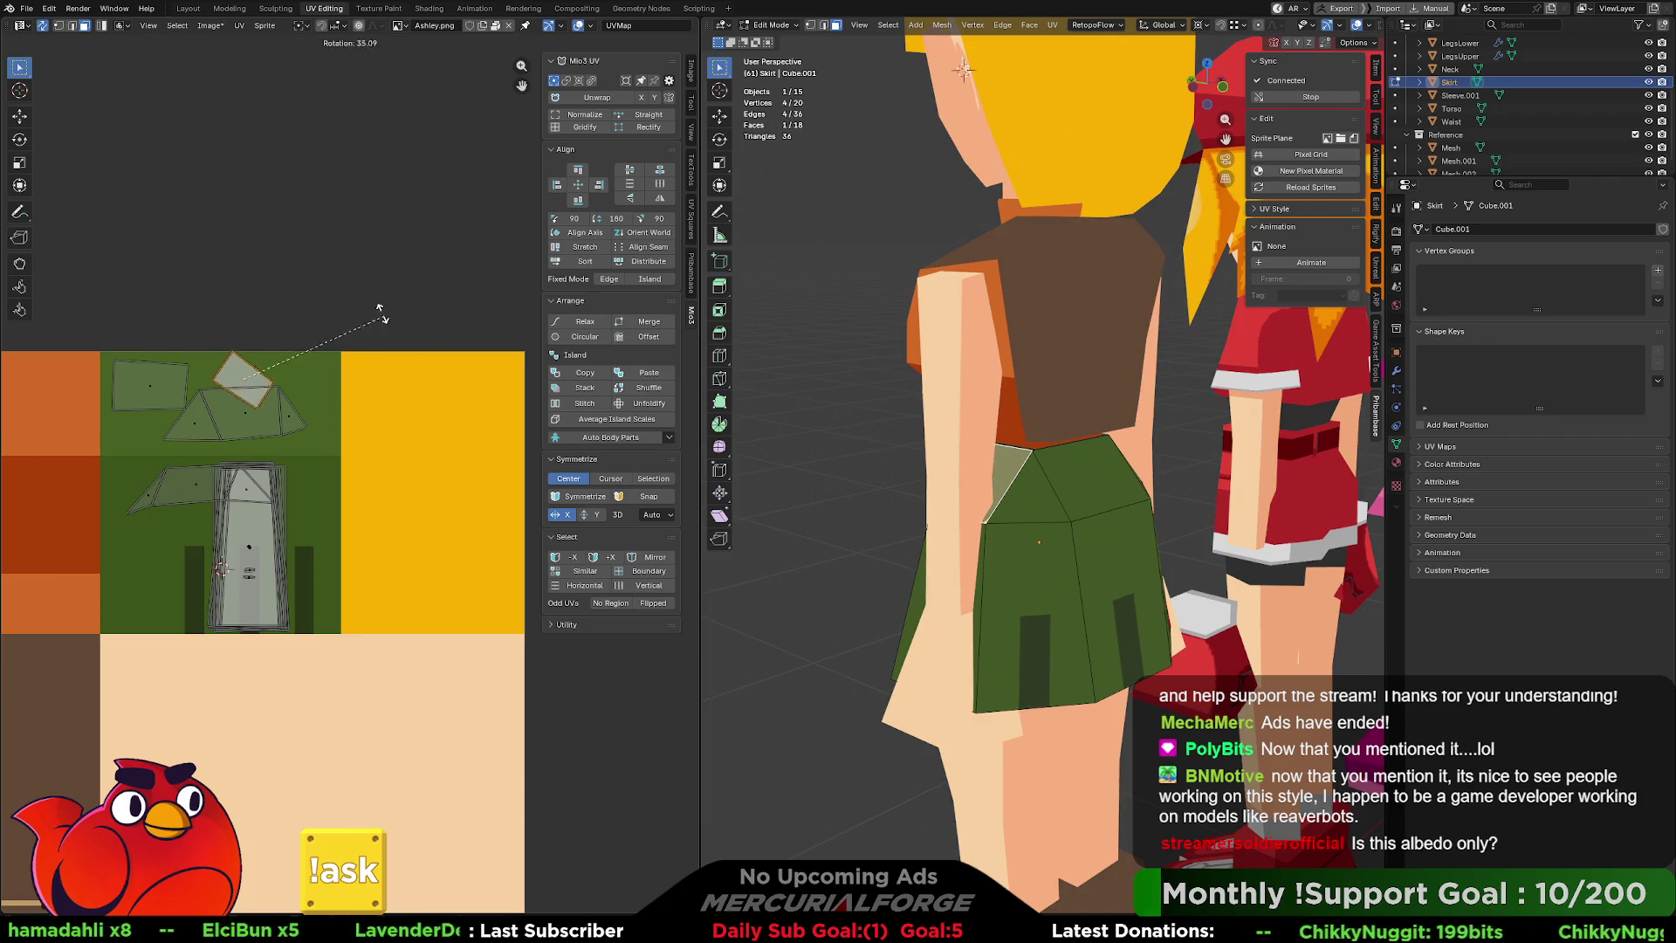
pyautogui.press('g')
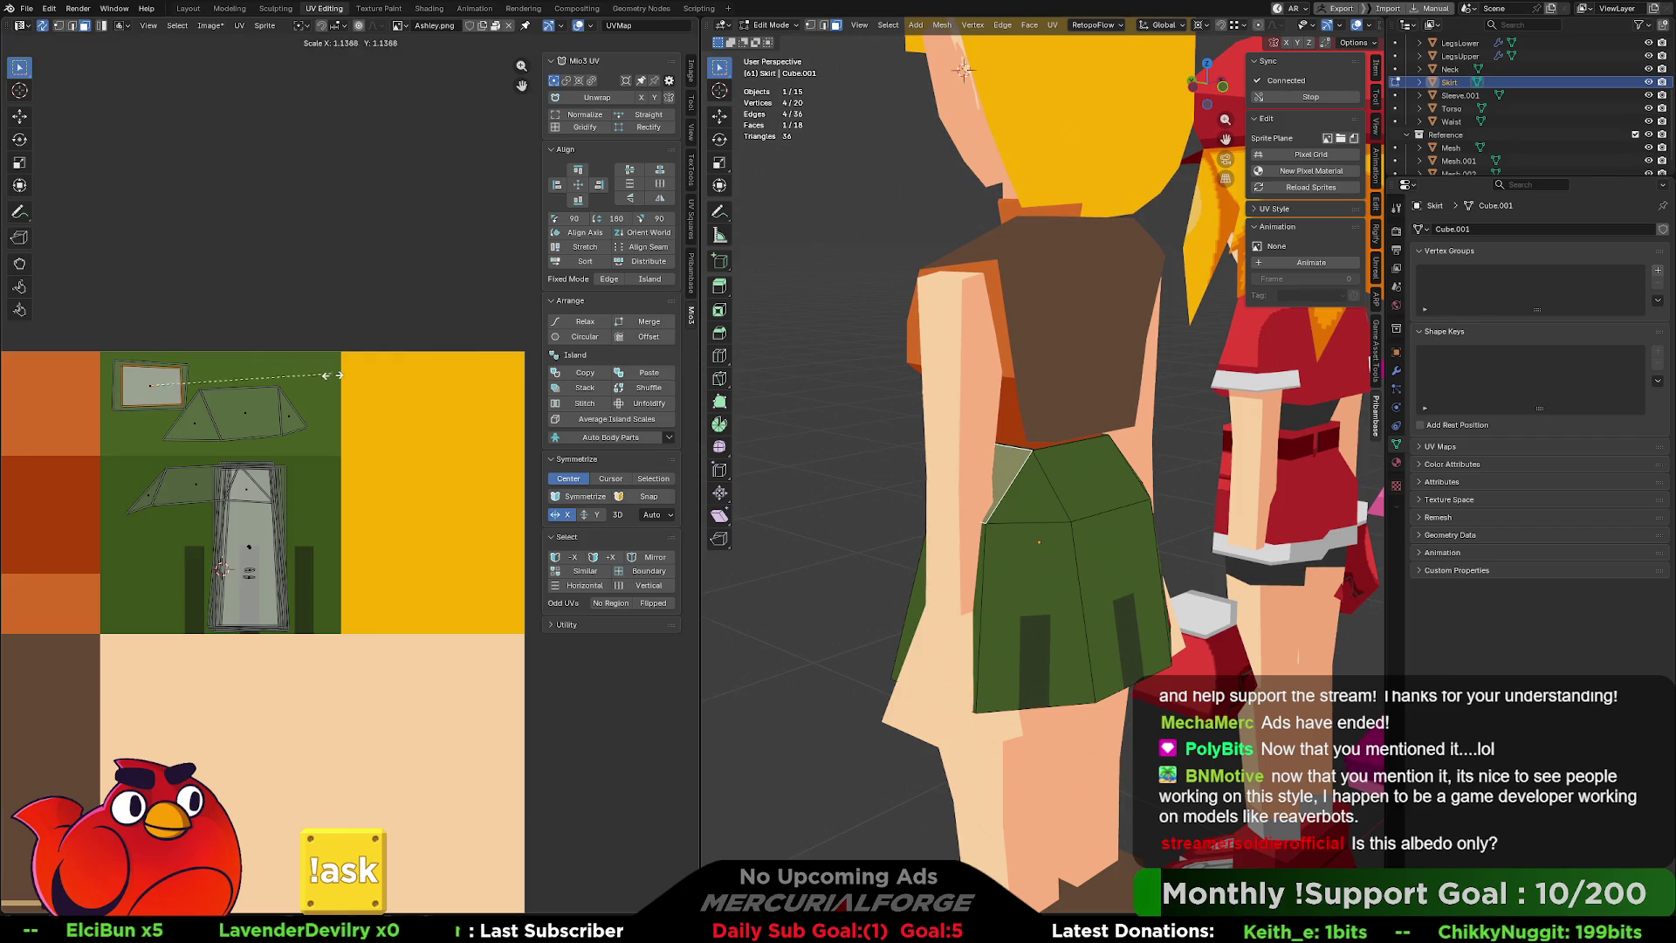
pyautogui.press('g')
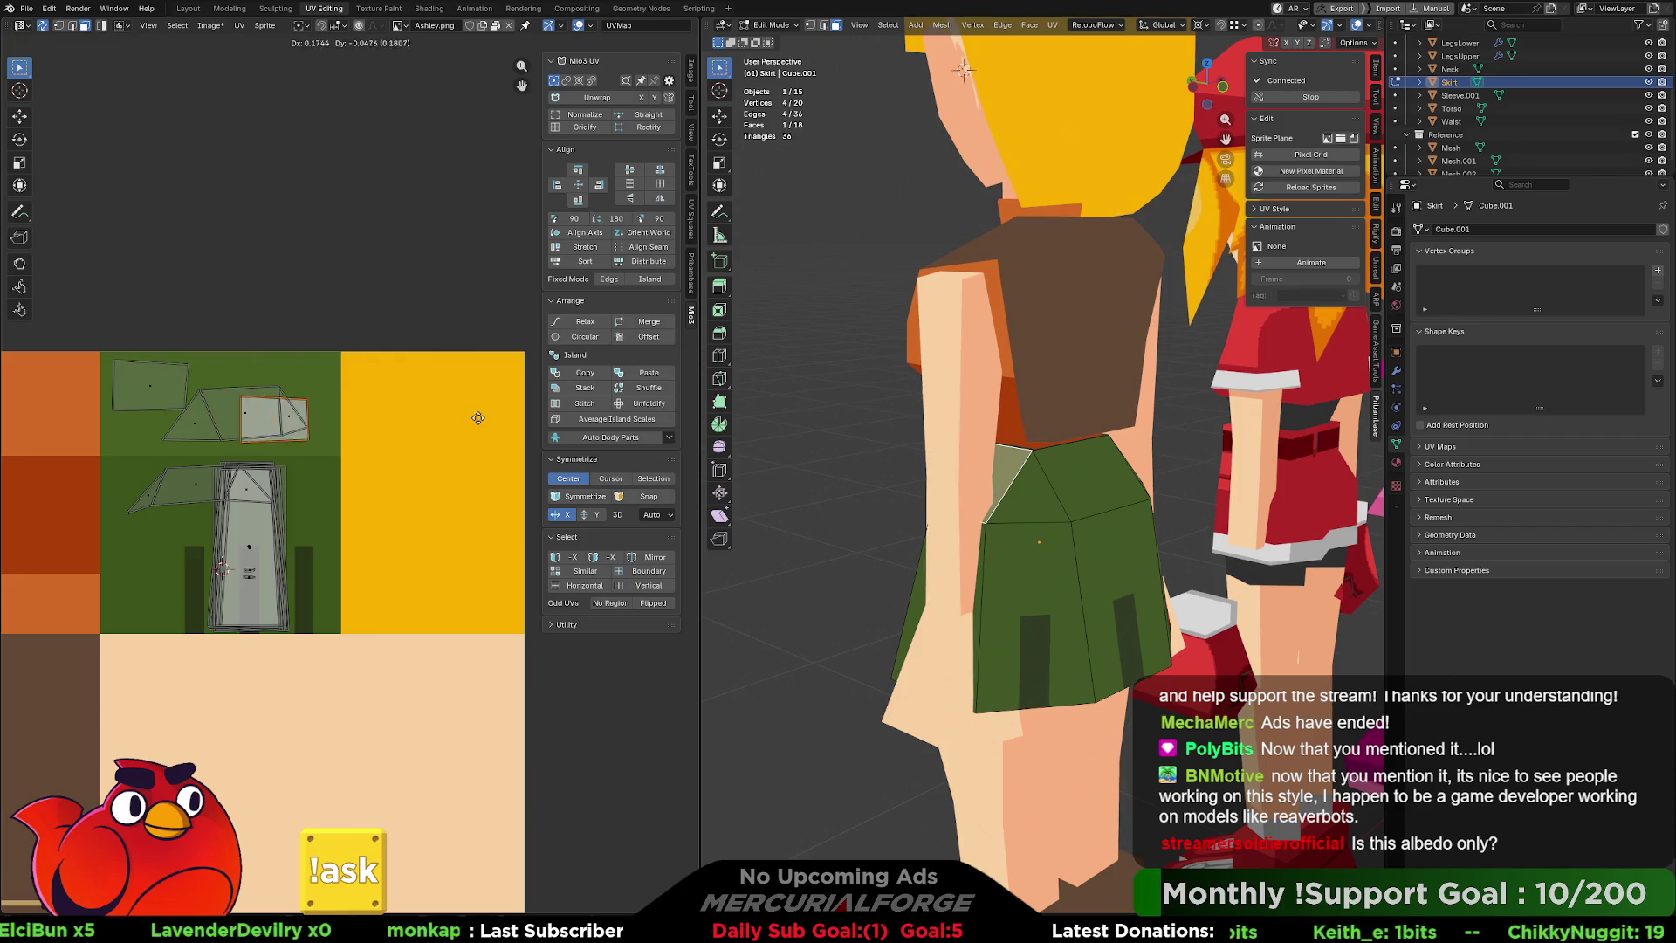
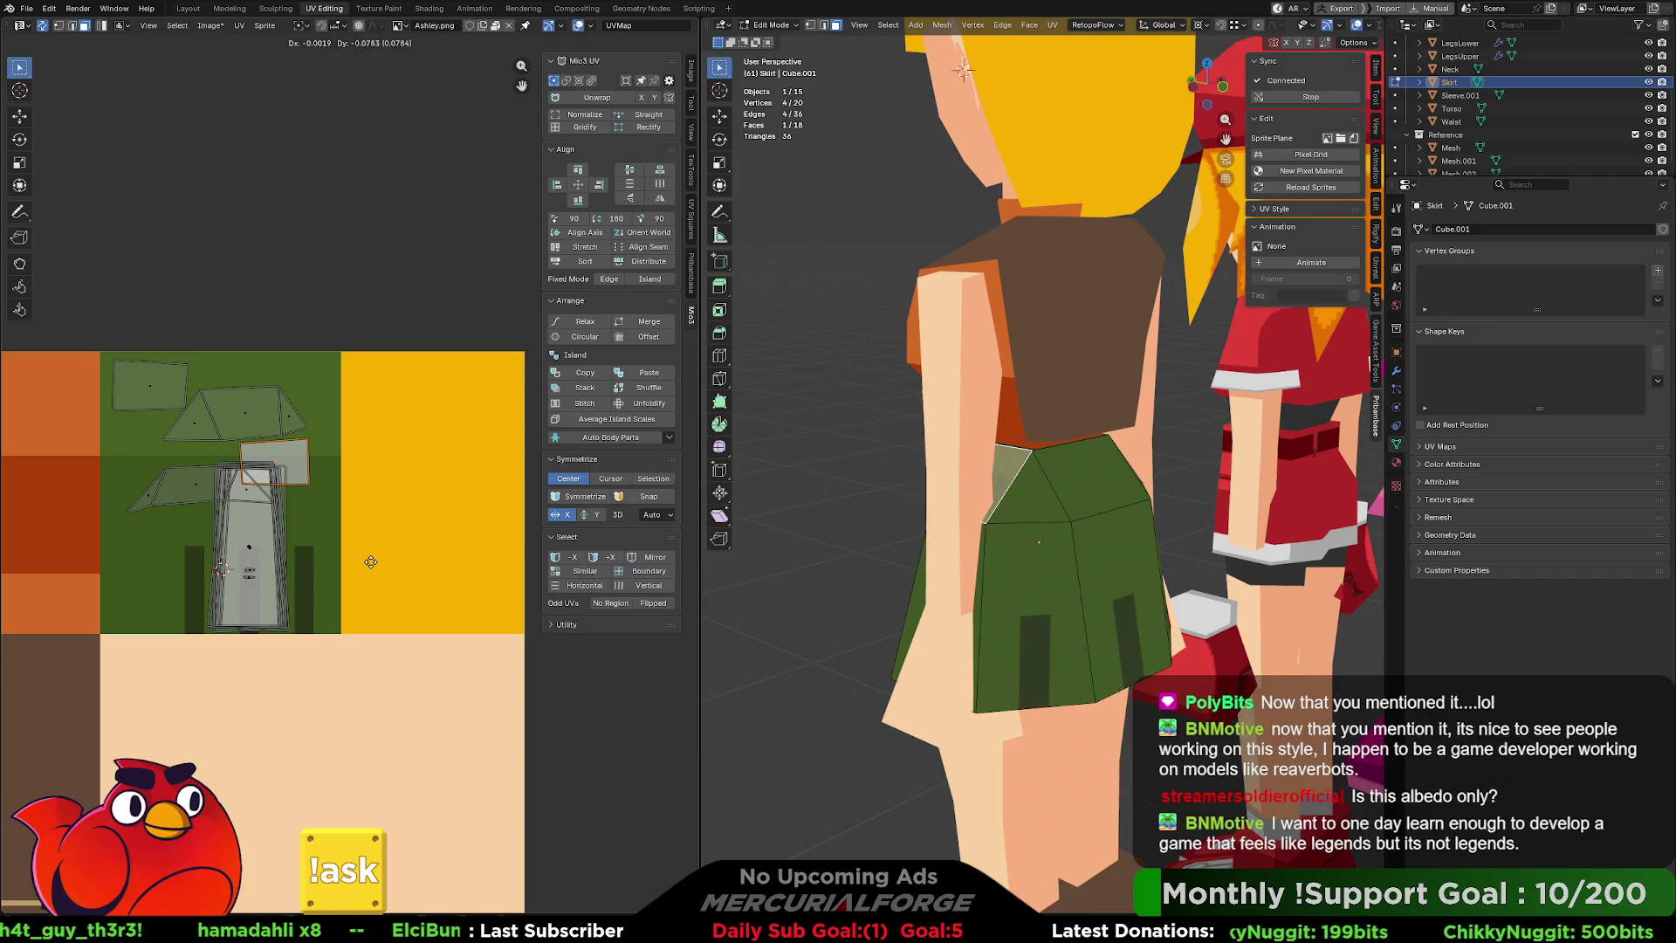
# Rotate the first loose skirt UV piece upright and move it right within the green area.
pyautogui.hotkey('ctrl', 'z')
pyautogui.hotkey('ctrl', 'z')
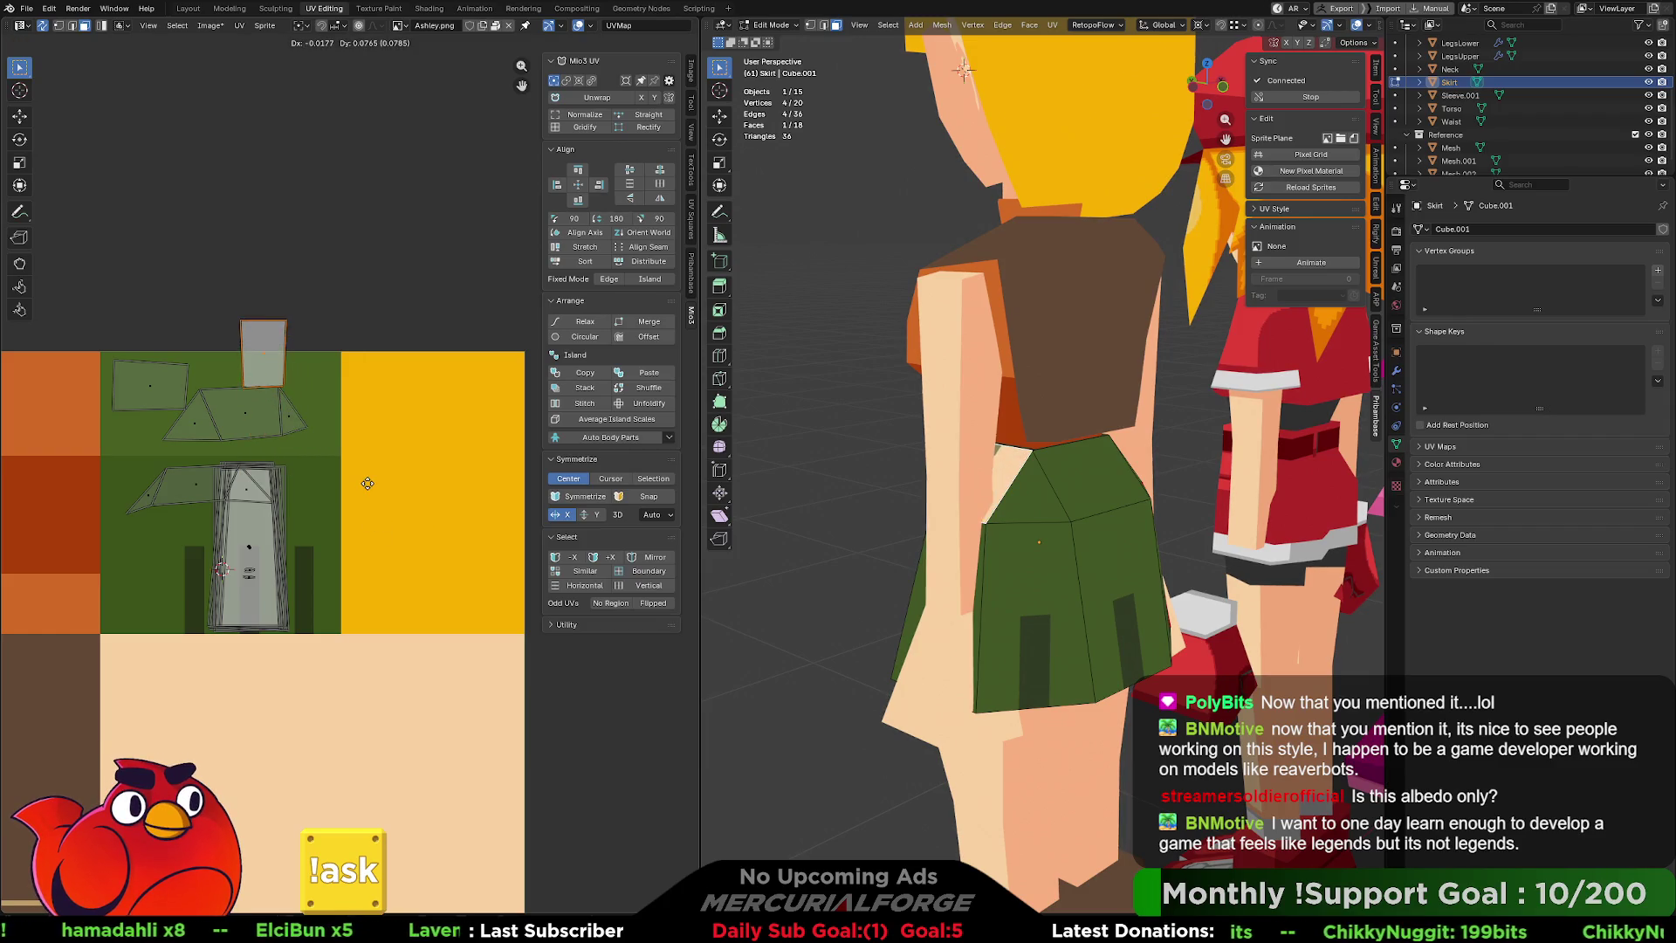
pyautogui.click(364, 528)
pyautogui.press('r')
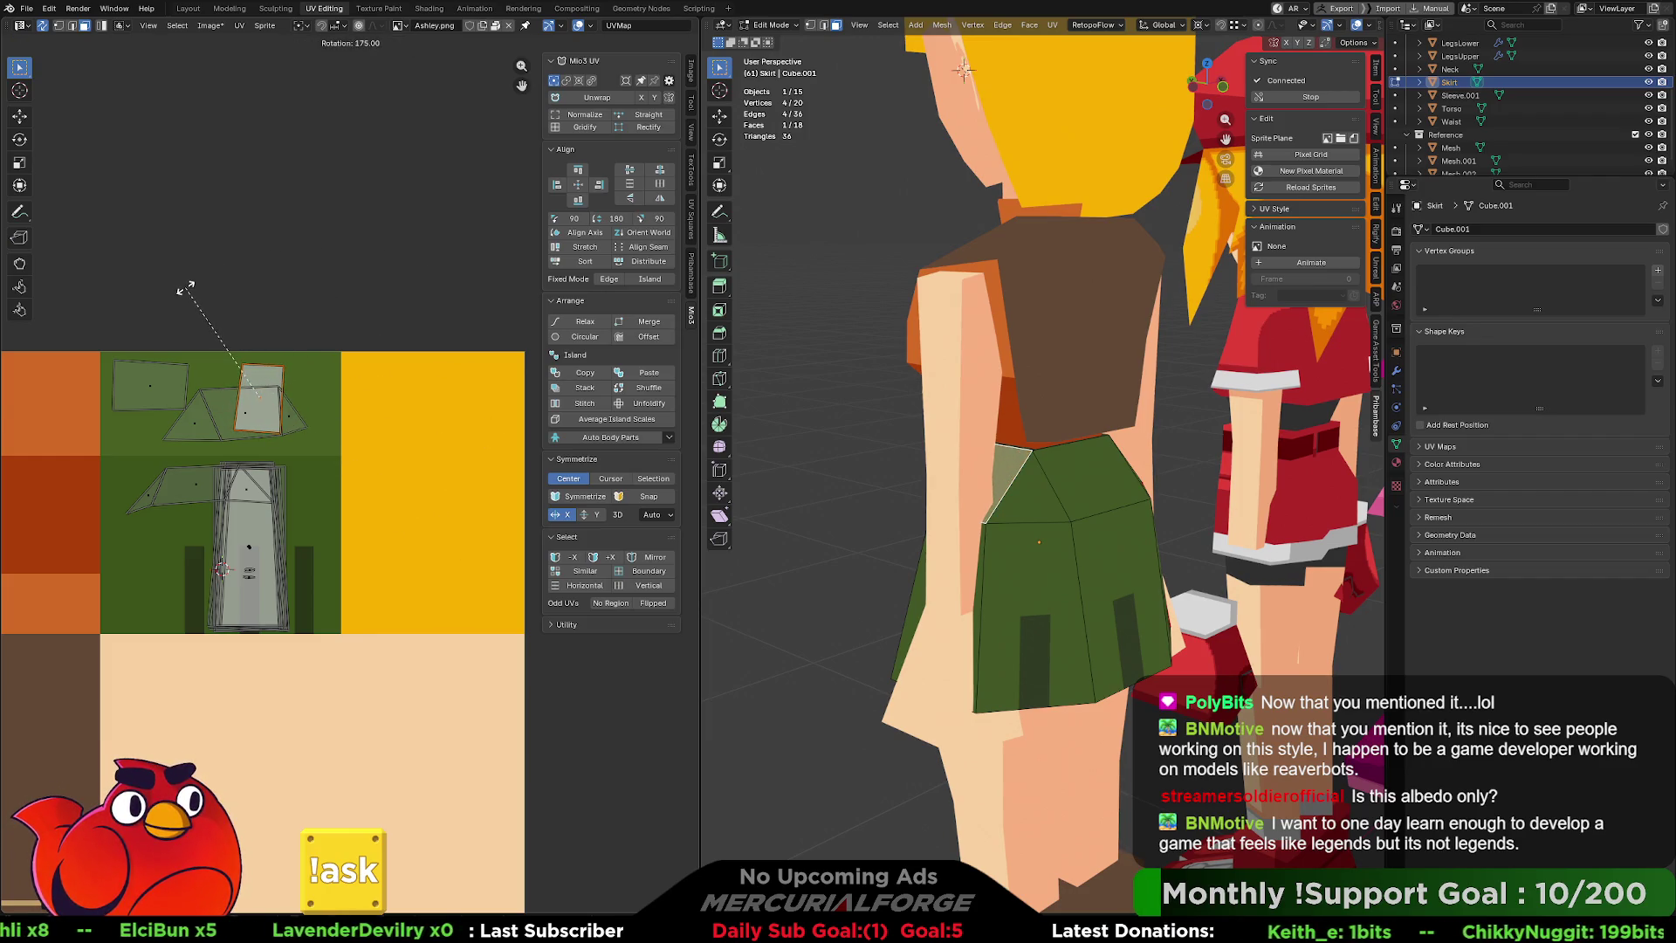
pyautogui.write('180')
pyautogui.click(239, 347)
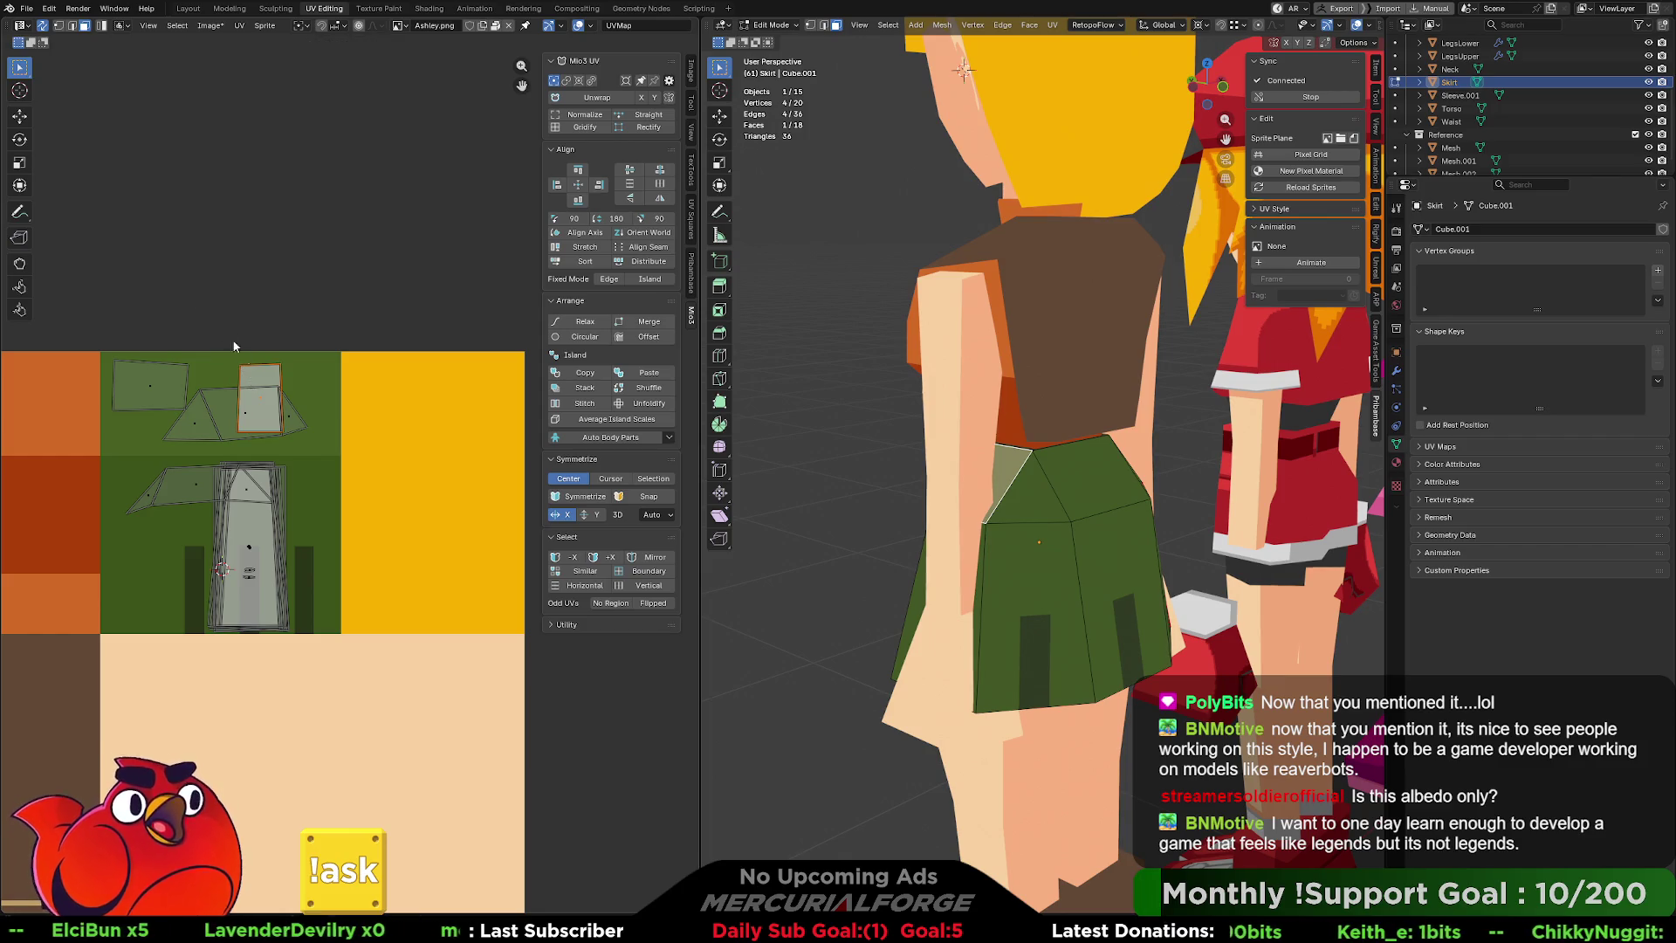
pyautogui.press('g')
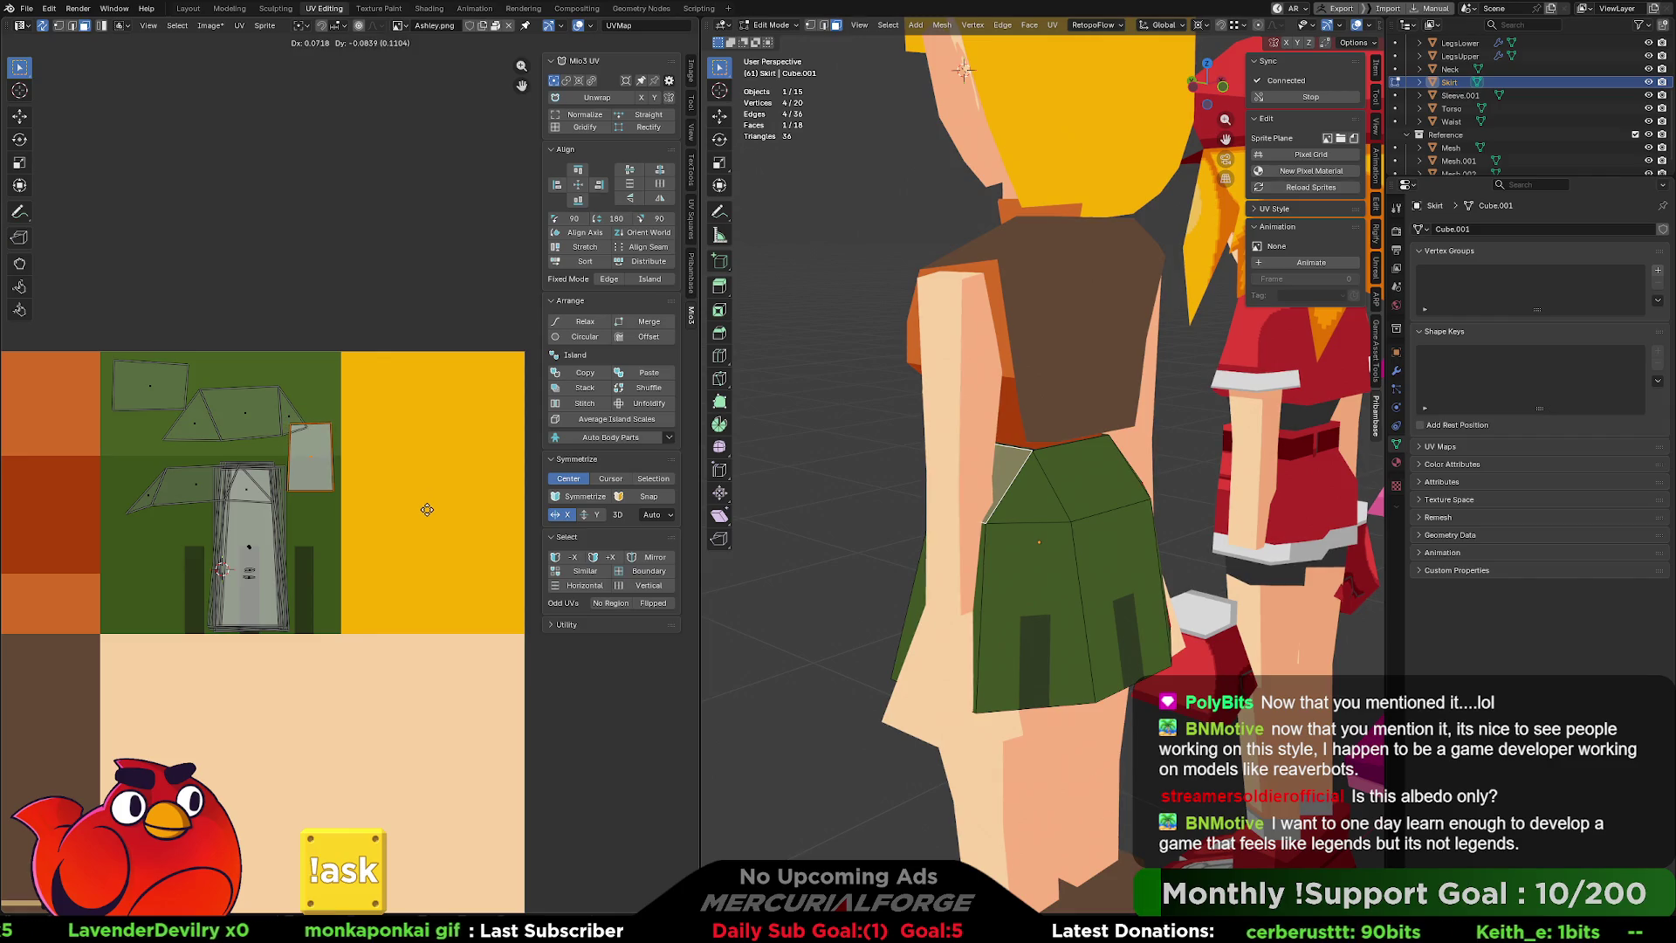
pyautogui.moveTo(884, 493); pyautogui.dragTo(1074, 537, button='middle')
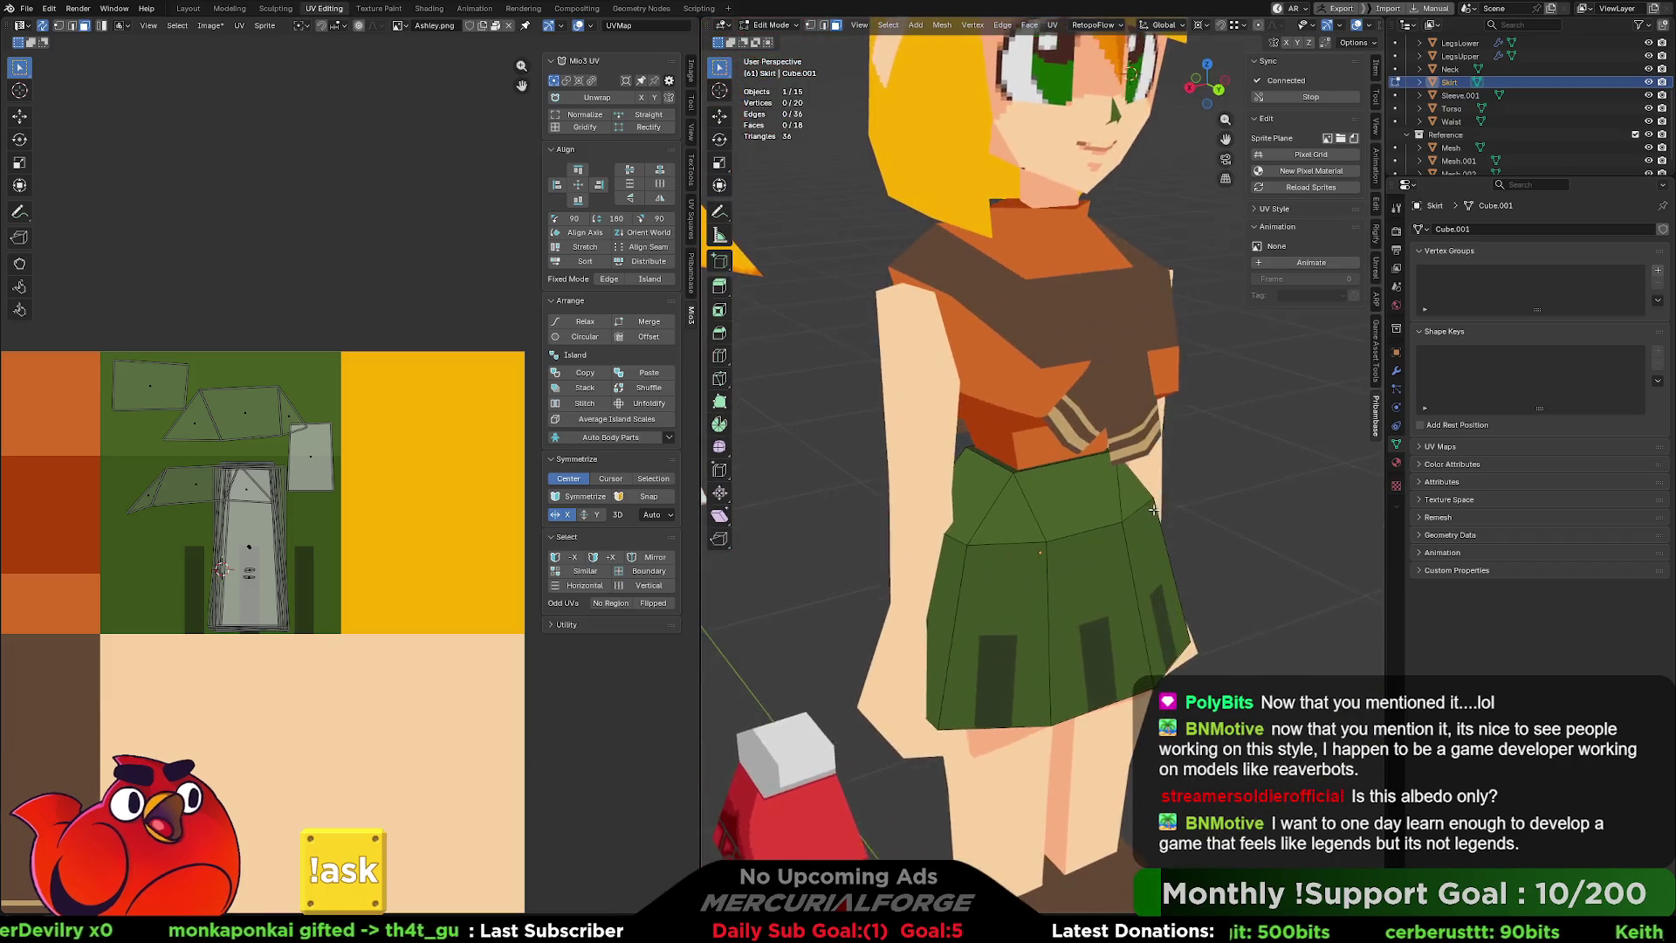
# Turn the top-left skirt panel piece a quarter turn and place it at the right of the green area.
pyautogui.click(158, 389)
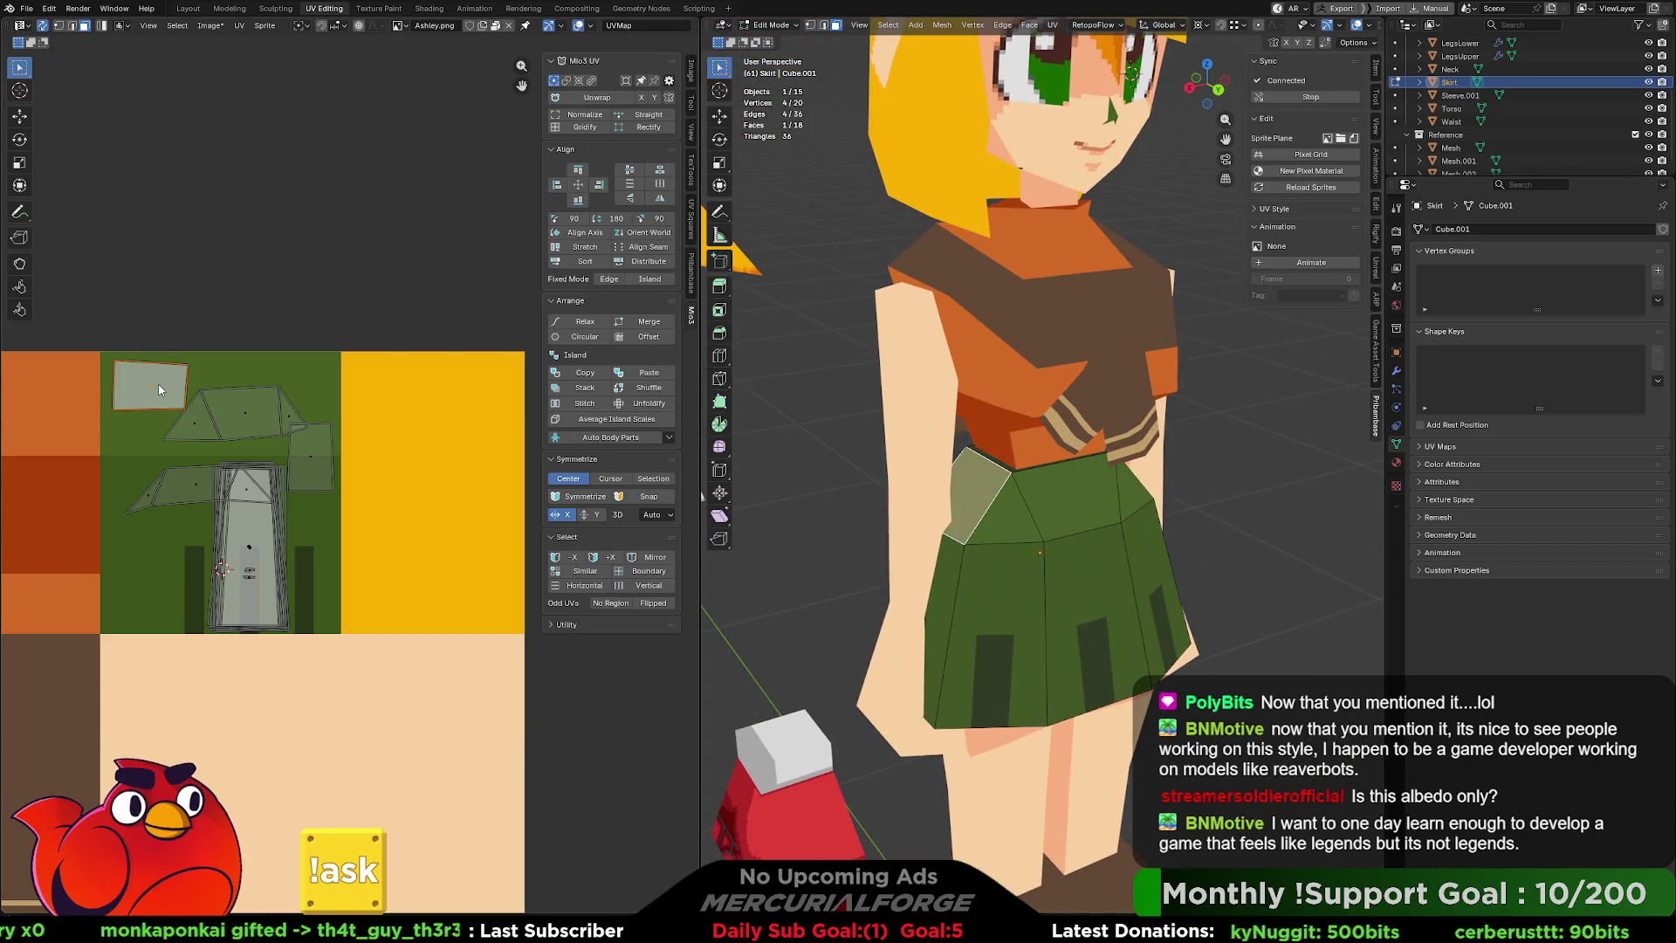
pyautogui.moveTo(158, 384)
pyautogui.mouseDown()
pyautogui.moveTo(159, 358)
pyautogui.moveTo(103, 405)
pyautogui.mouseUp()
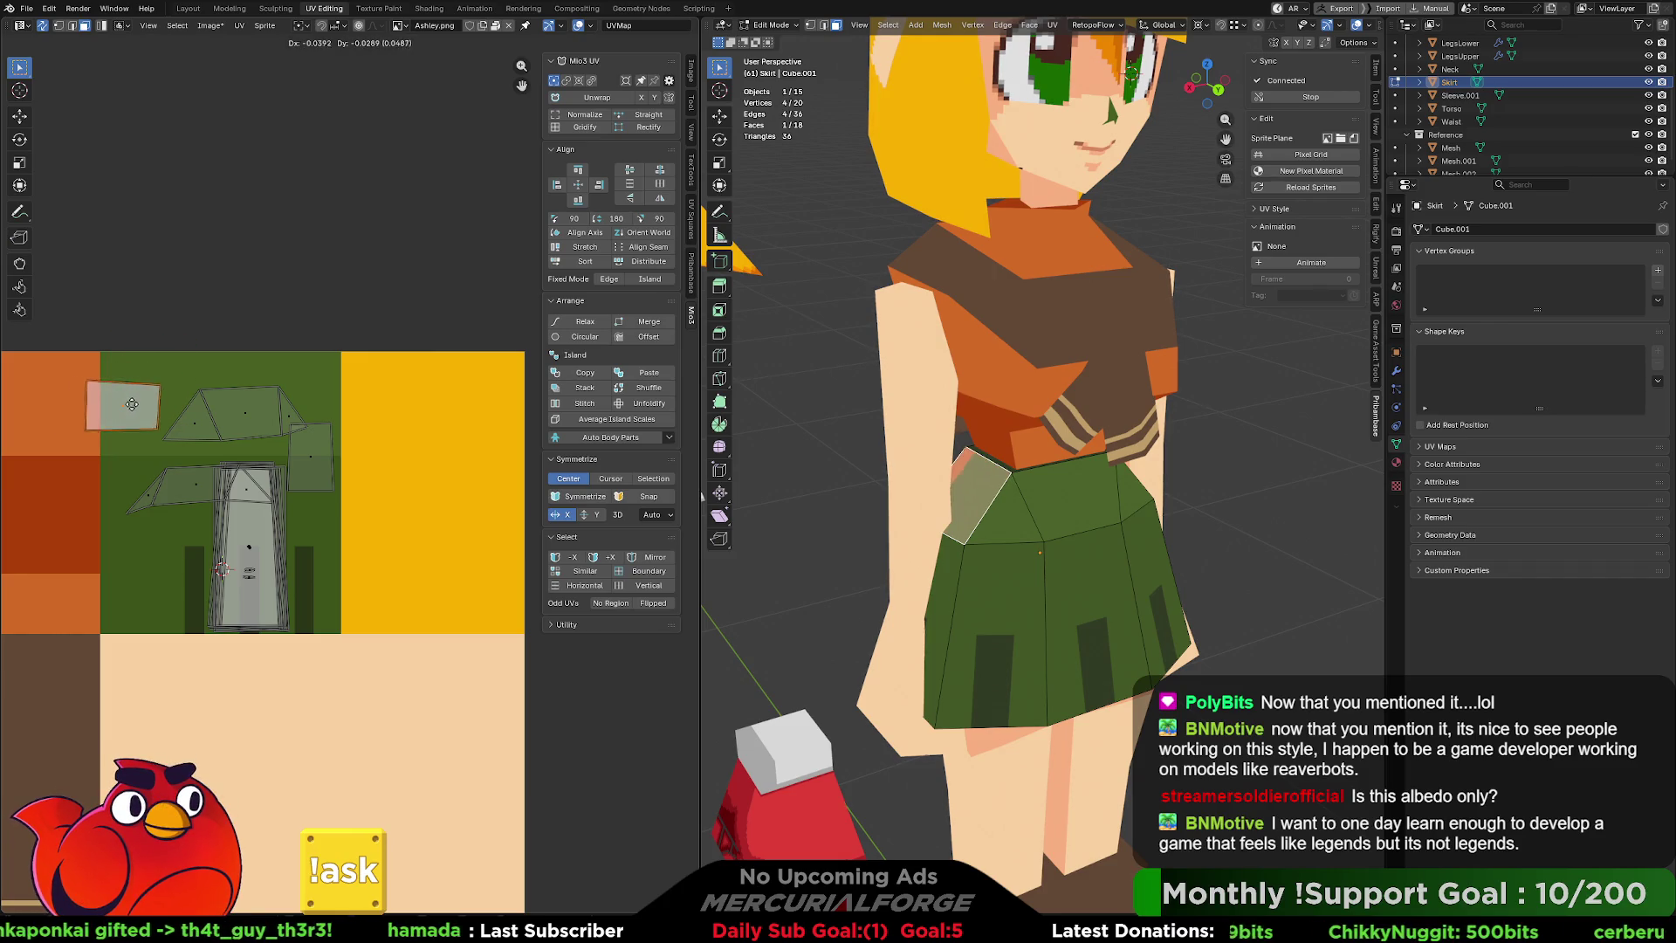
pyautogui.press('r')
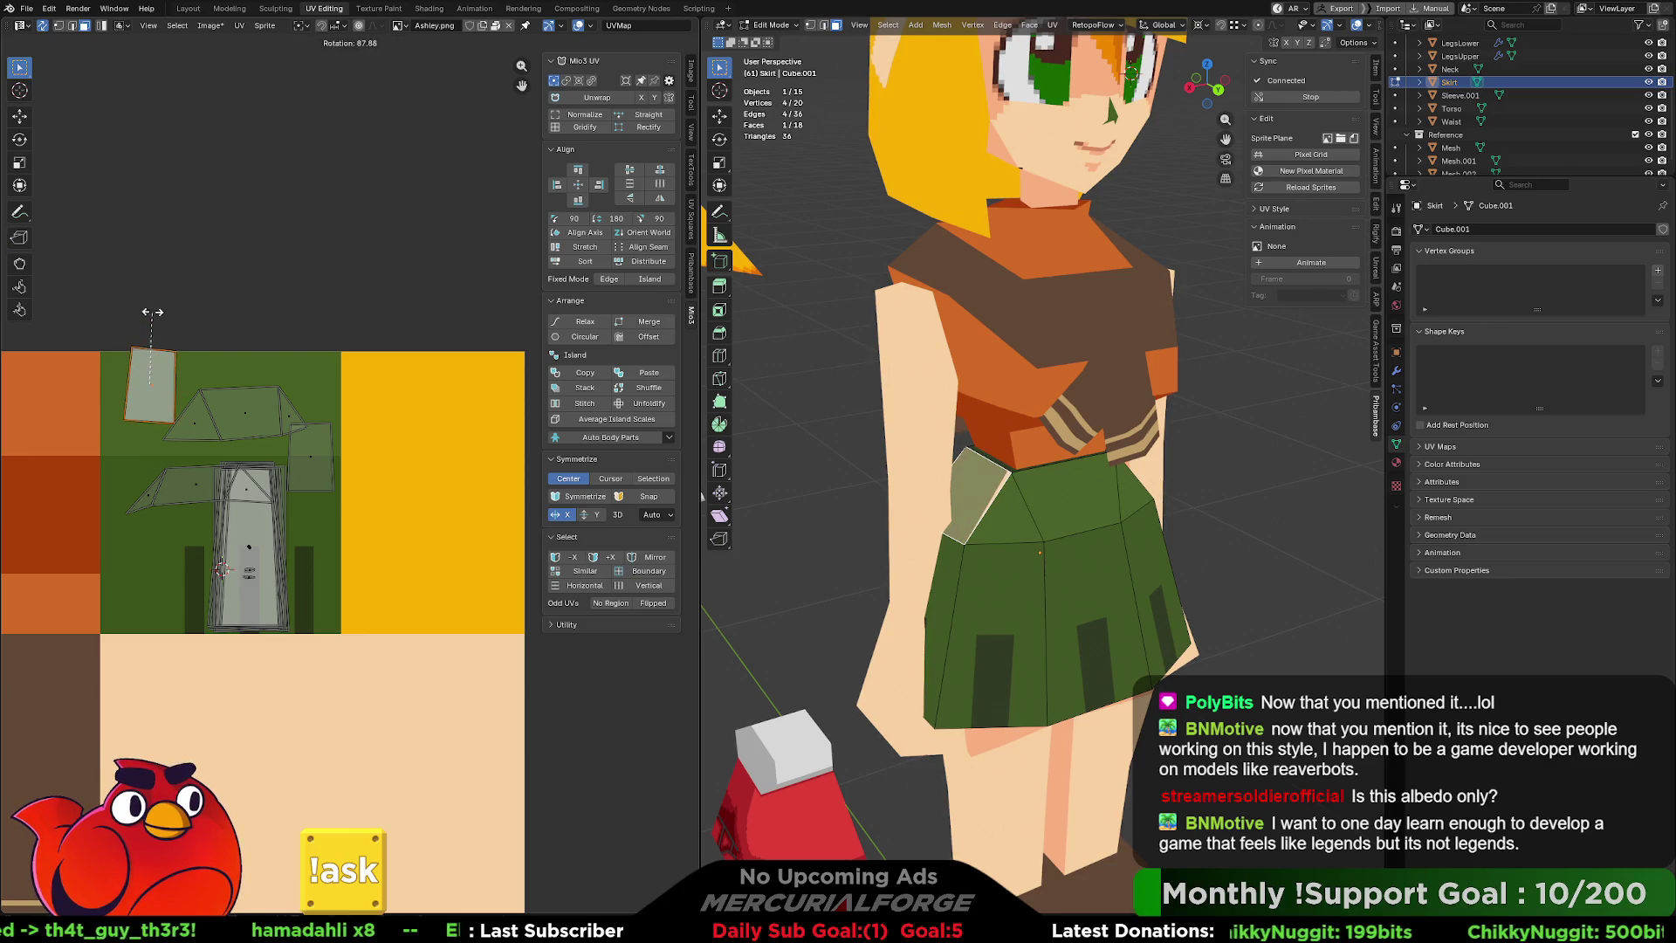
pyautogui.press('Return')
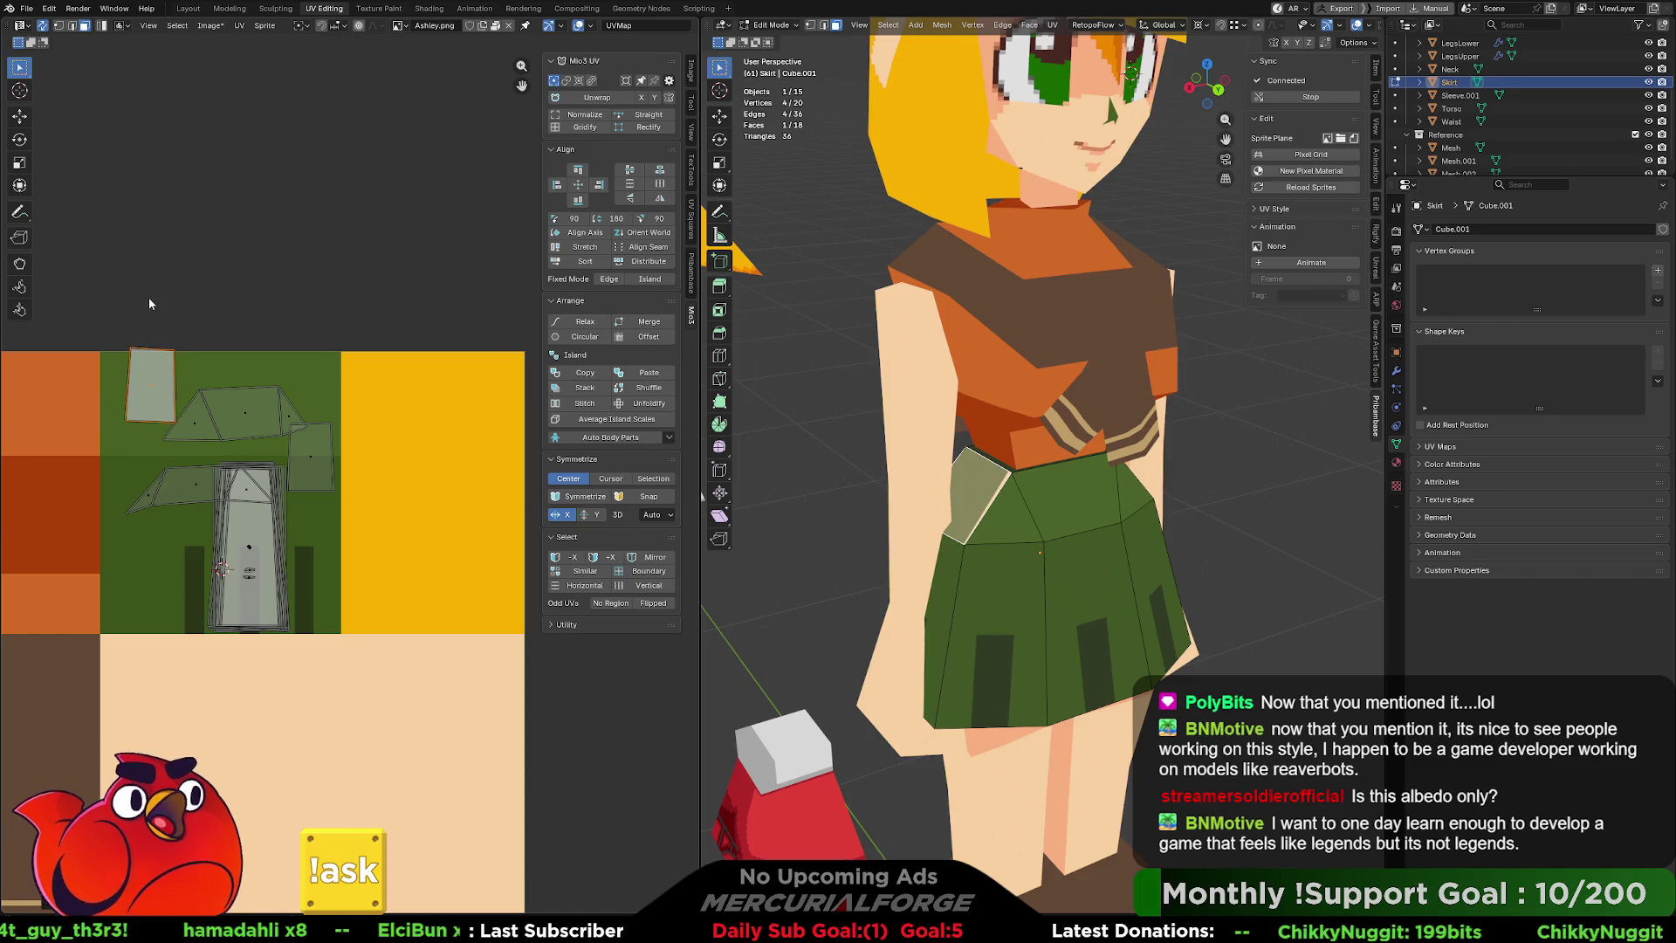
pyautogui.press('g')
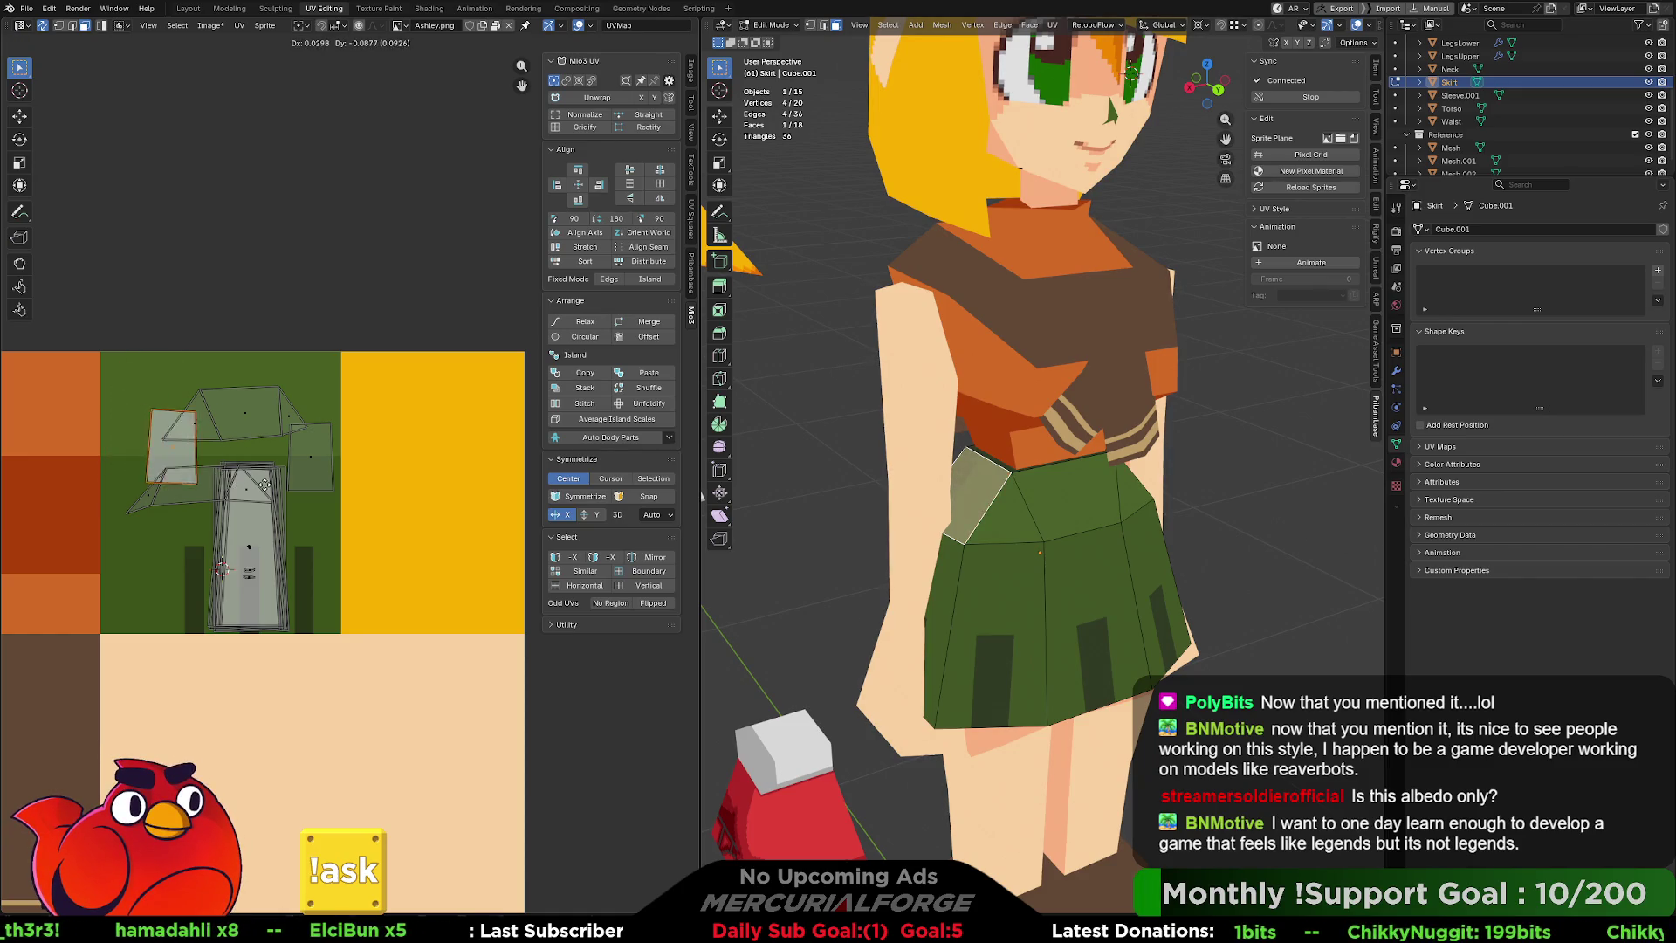
pyautogui.click(395, 495)
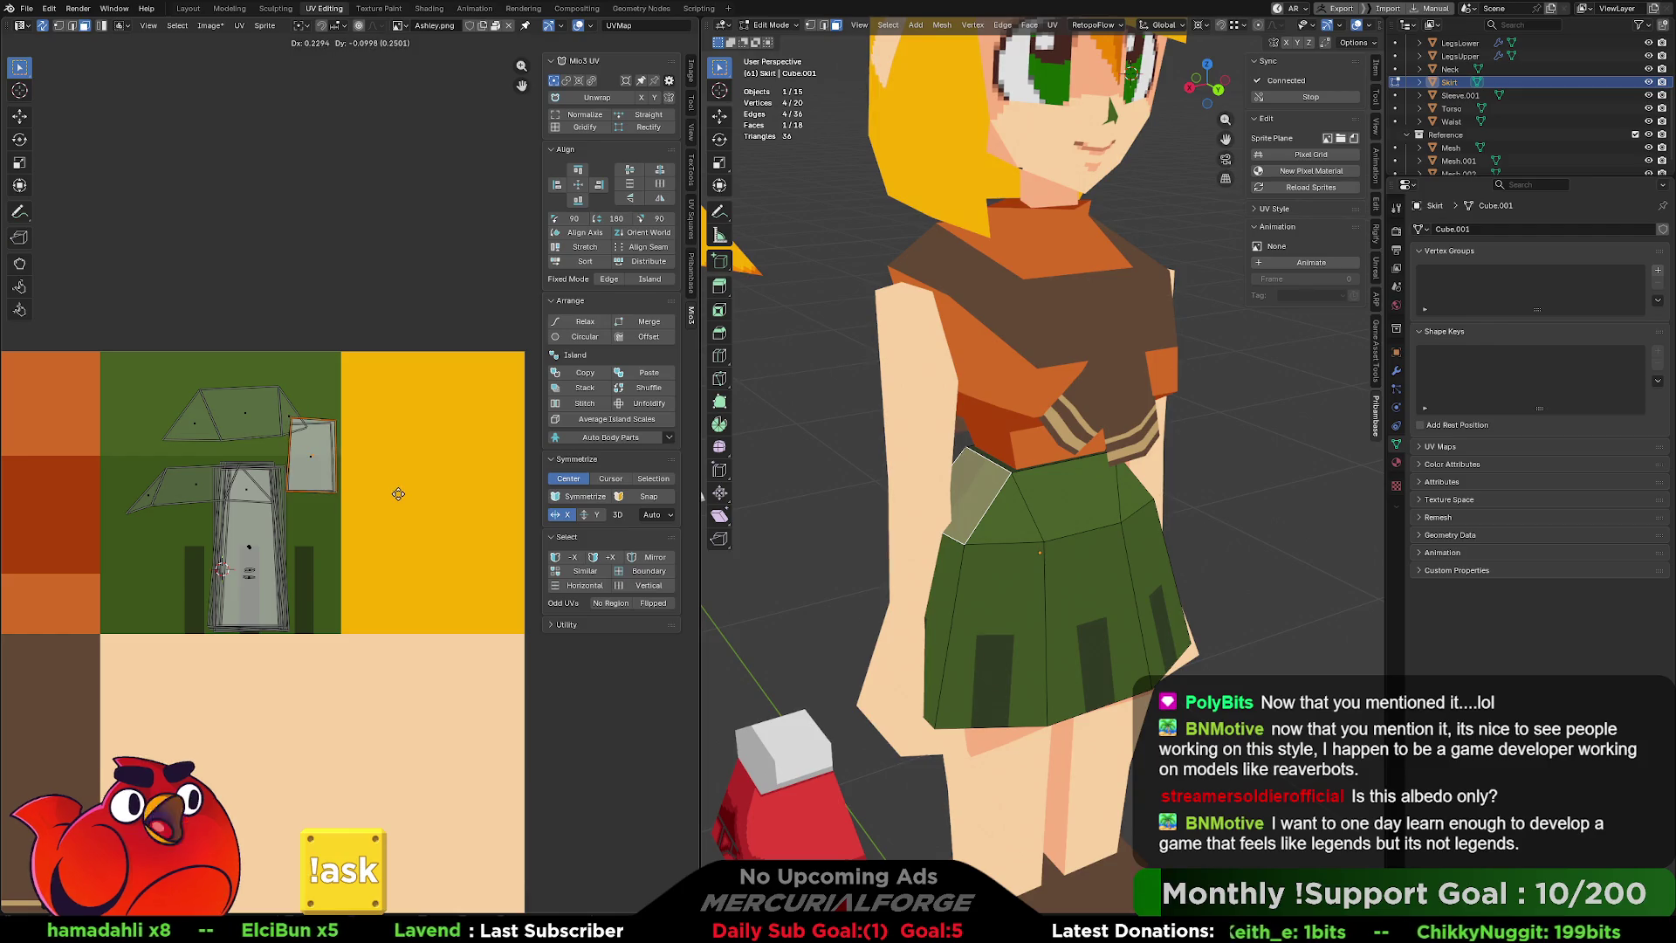
pyautogui.click(464, 355)
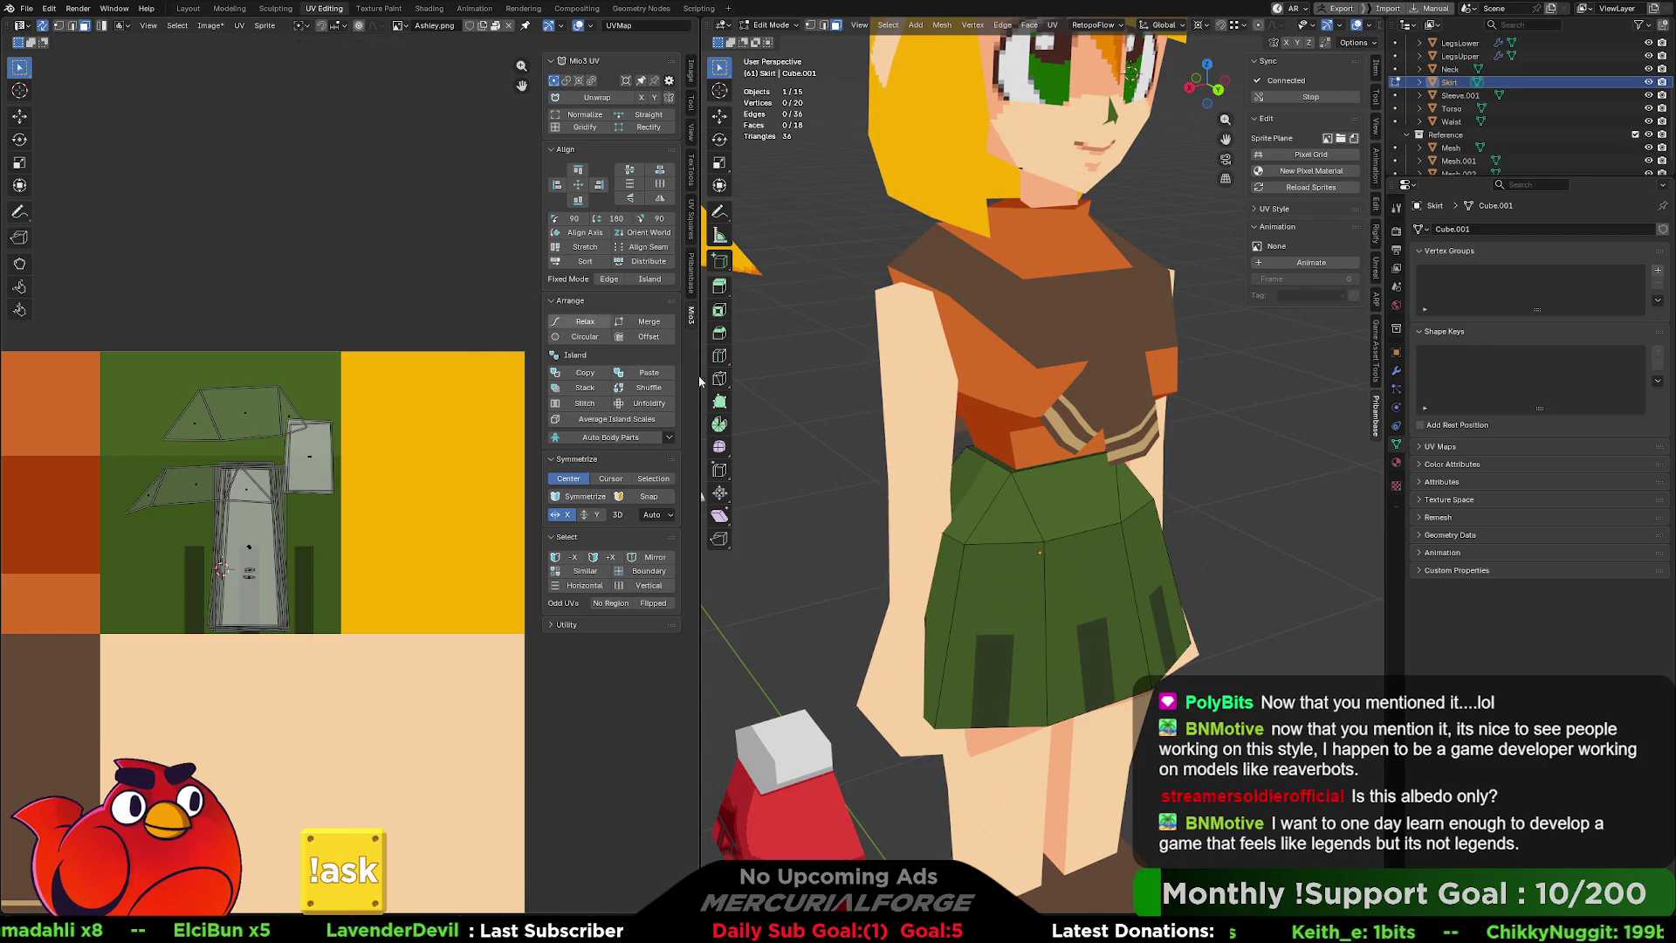
pyautogui.moveTo(1109, 490)
pyautogui.mouseDown(button='middle')
pyautogui.moveTo(991, 470)
pyautogui.moveTo(860, 538)
pyautogui.moveTo(905, 518)
pyautogui.moveTo(1101, 516)
pyautogui.moveTo(988, 505)
pyautogui.moveTo(1031, 483)
pyautogui.moveTo(1082, 531)
pyautogui.moveTo(1048, 516)
pyautogui.moveTo(1067, 497)
pyautogui.moveTo(984, 511)
pyautogui.mouseUp(button='middle')
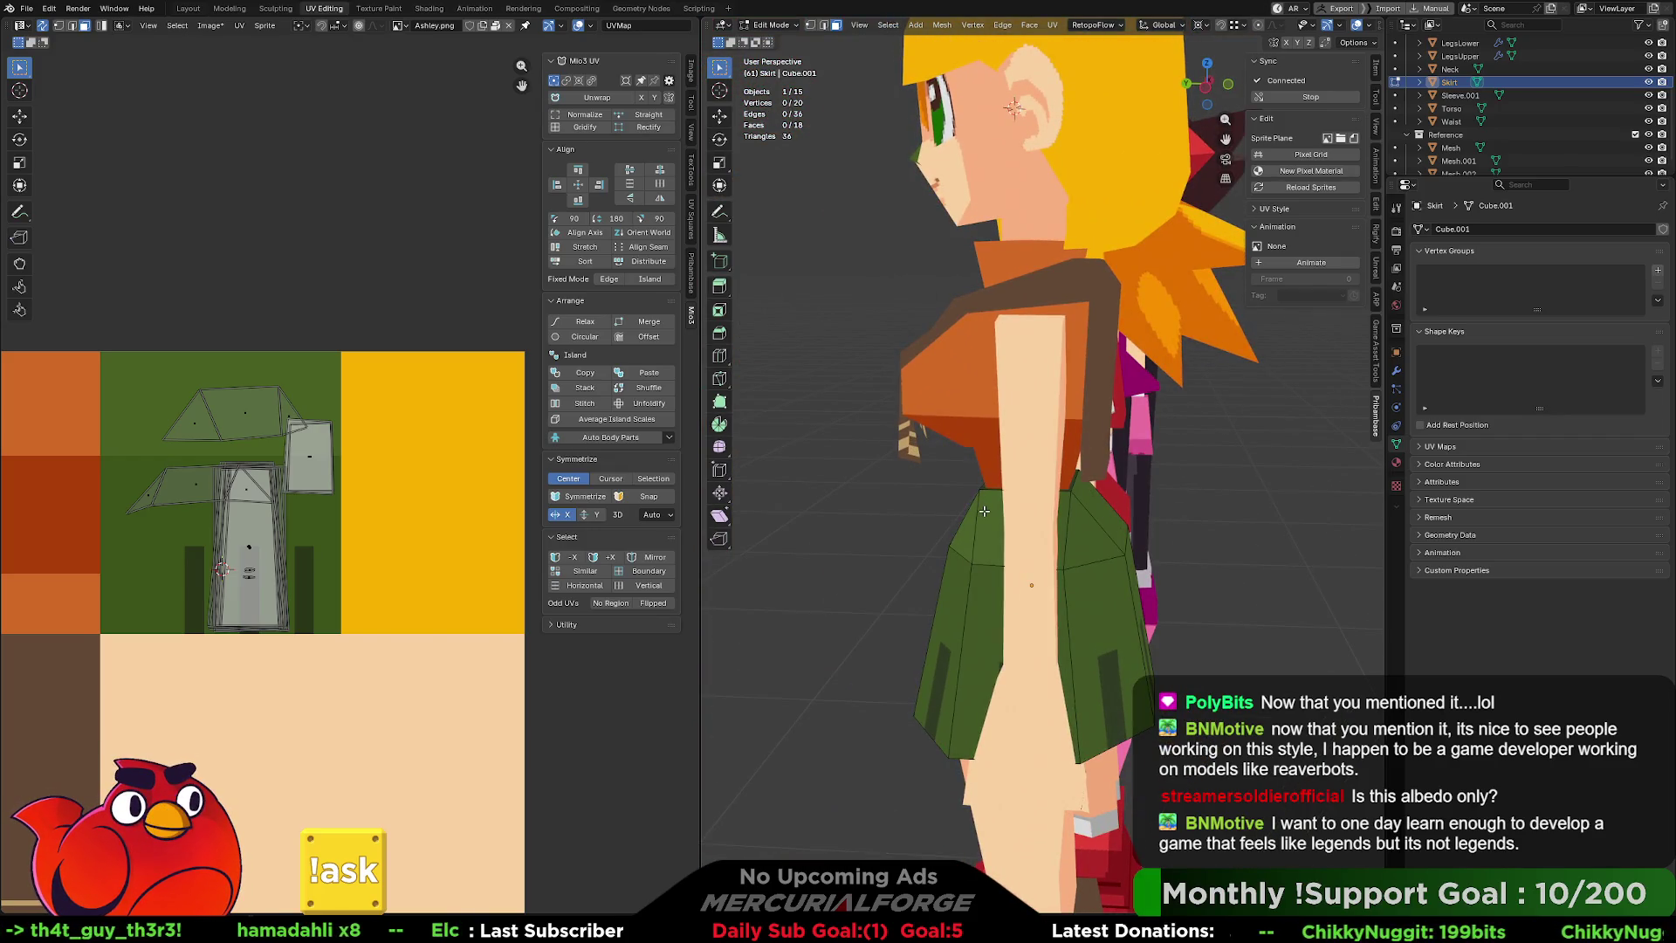
pyautogui.moveTo(1054, 574); pyautogui.dragTo(1181, 550, button='middle')
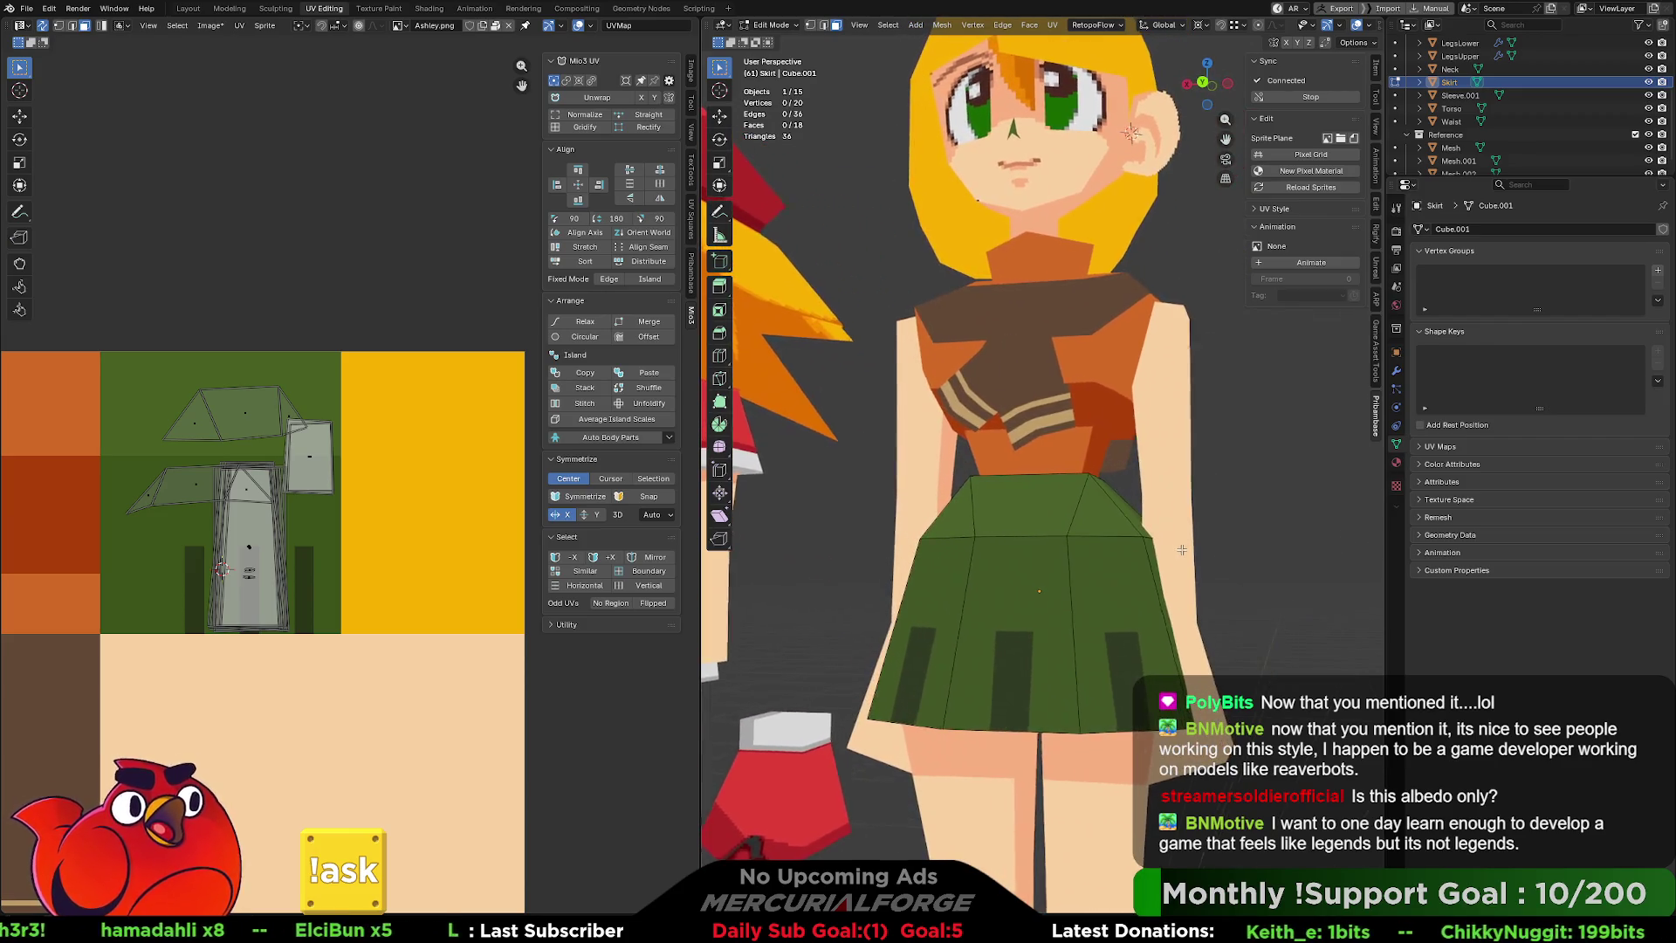
pyautogui.scroll(-4, 1138, 571)
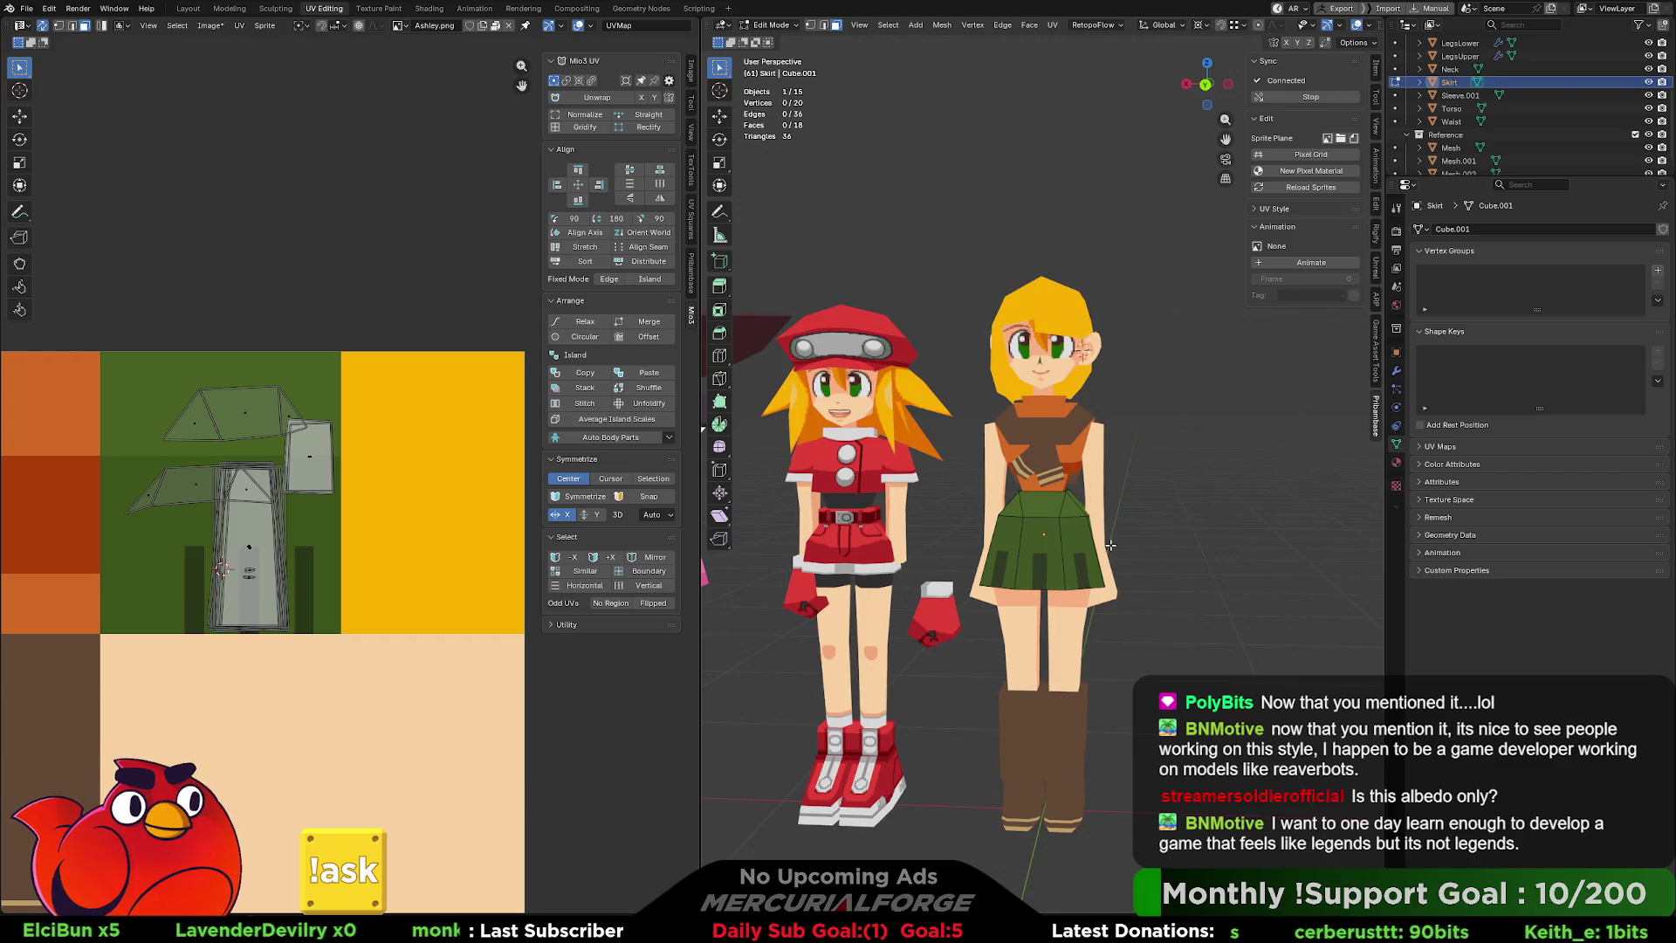
pyautogui.moveTo(1067, 517)
pyautogui.mouseDown(button='middle')
pyautogui.moveTo(1161, 522)
pyautogui.moveTo(986, 531)
pyautogui.moveTo(1166, 521)
pyautogui.mouseUp(button='middle')
pyautogui.scroll(5, 1135, 559)
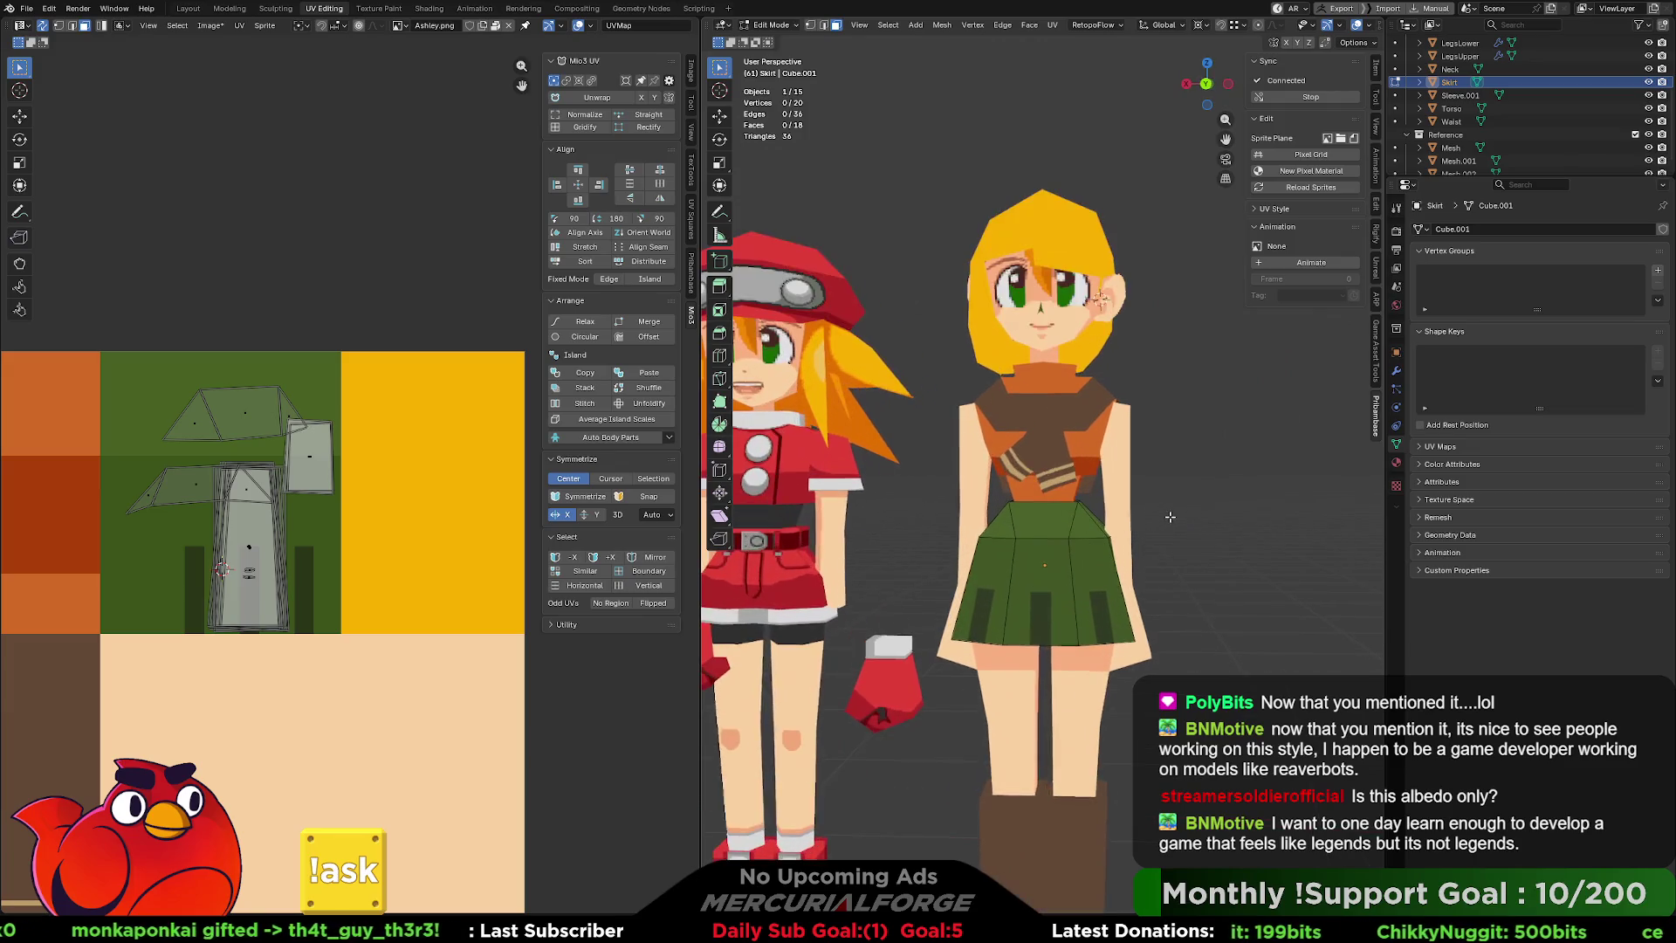
pyautogui.scroll(4, 1115, 588)
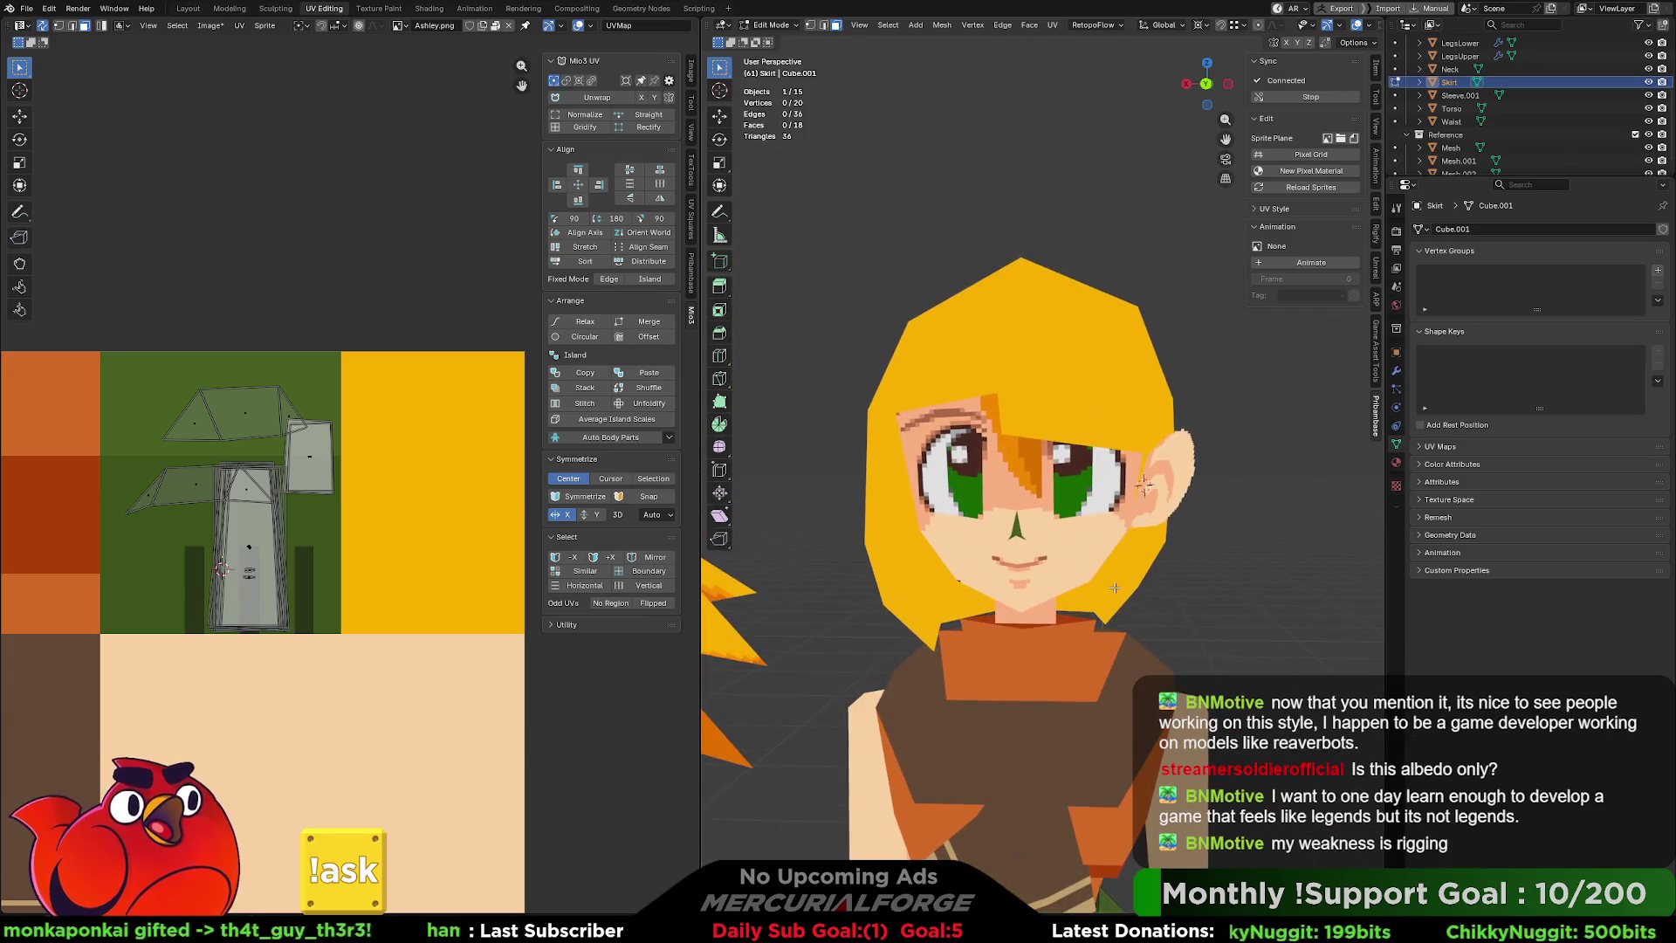
pyautogui.moveTo(1102, 497)
pyautogui.mouseDown(button='middle')
pyautogui.moveTo(1162, 472)
pyautogui.moveTo(951, 376)
pyautogui.mouseUp(button='middle')
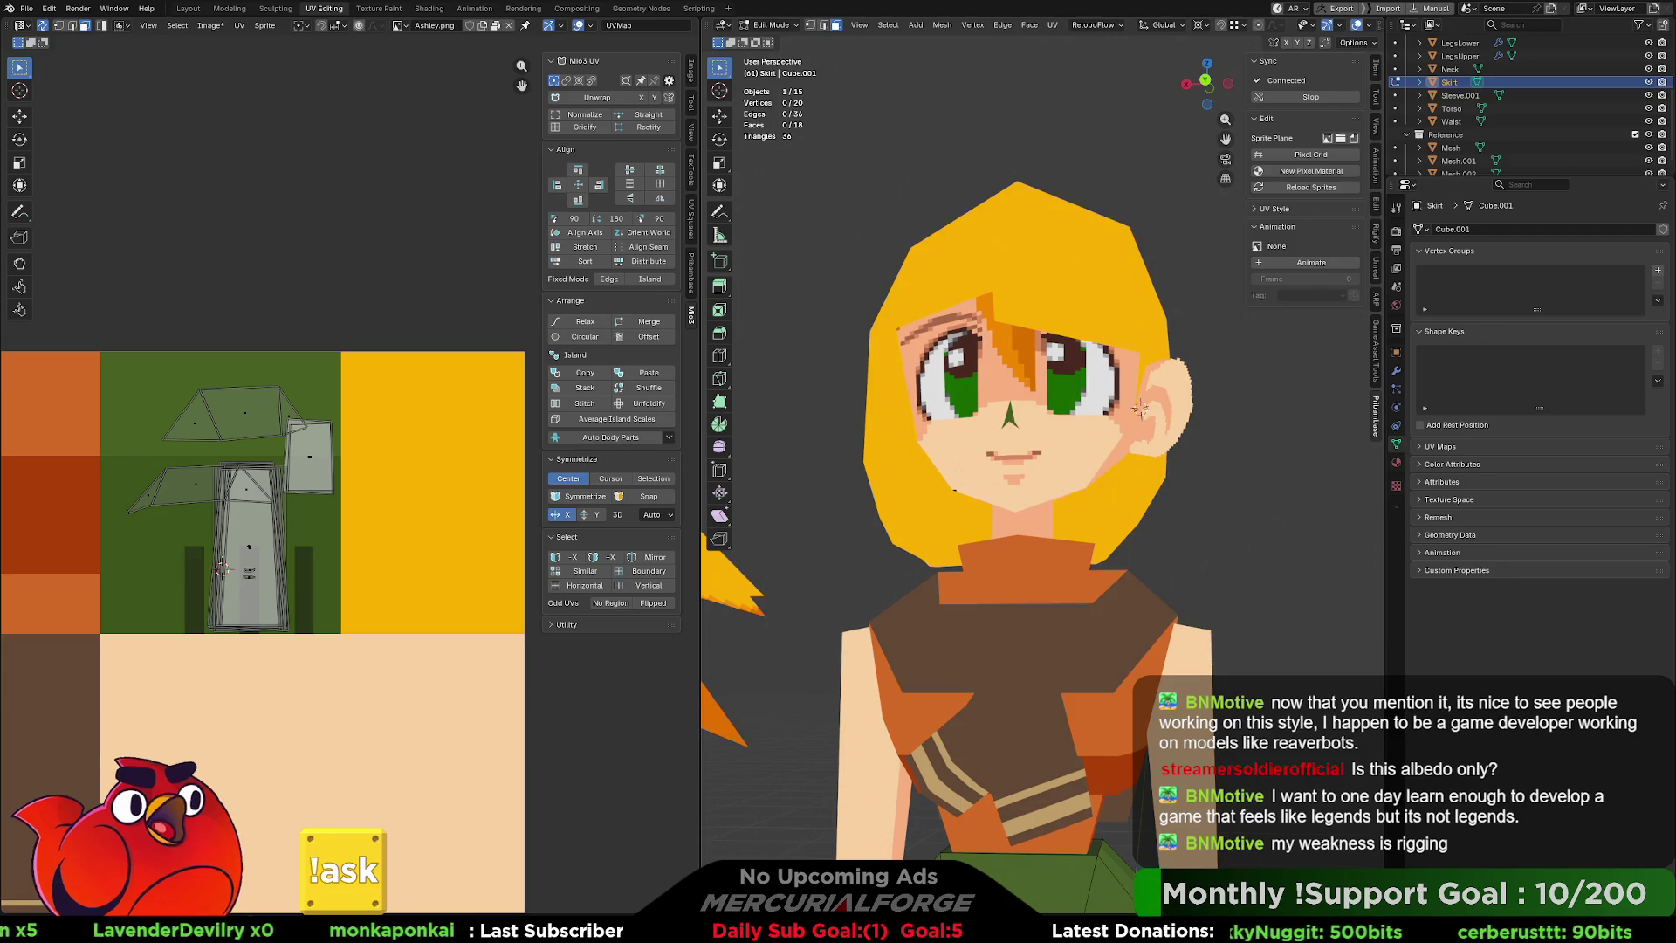
pyautogui.hotkey('alt', 'Tab')
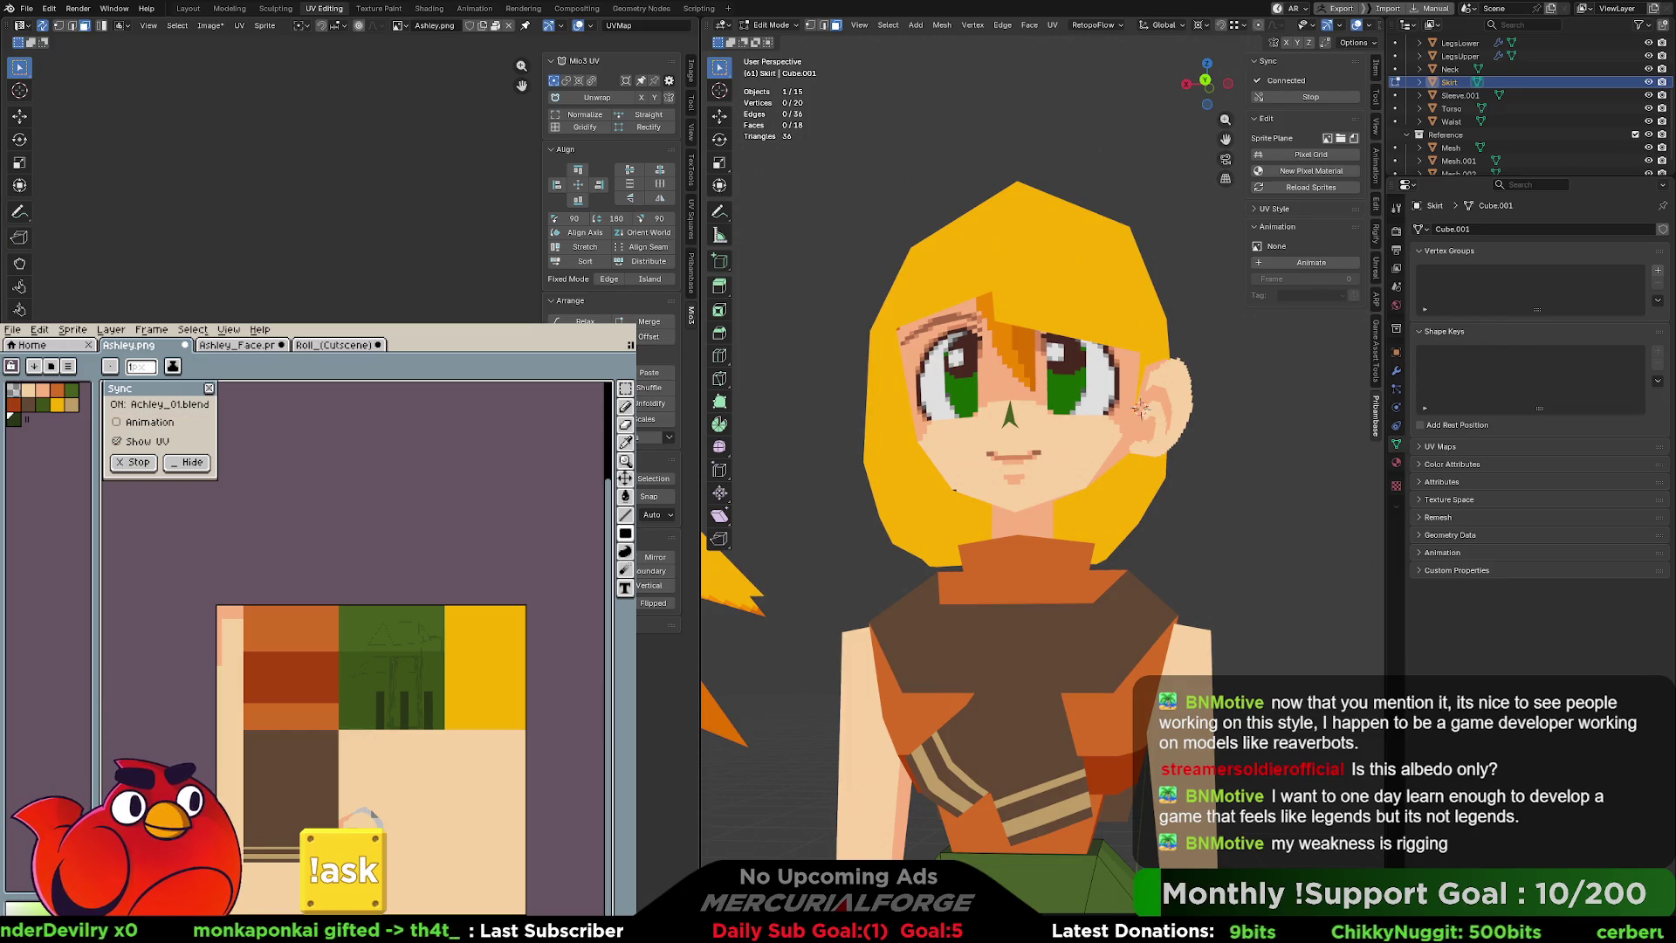
# Compare Ashley.png against the Roll_(Cutscene) sheet several times, ending on Ashley.png with orange picked.
pyautogui.click(316, 345)
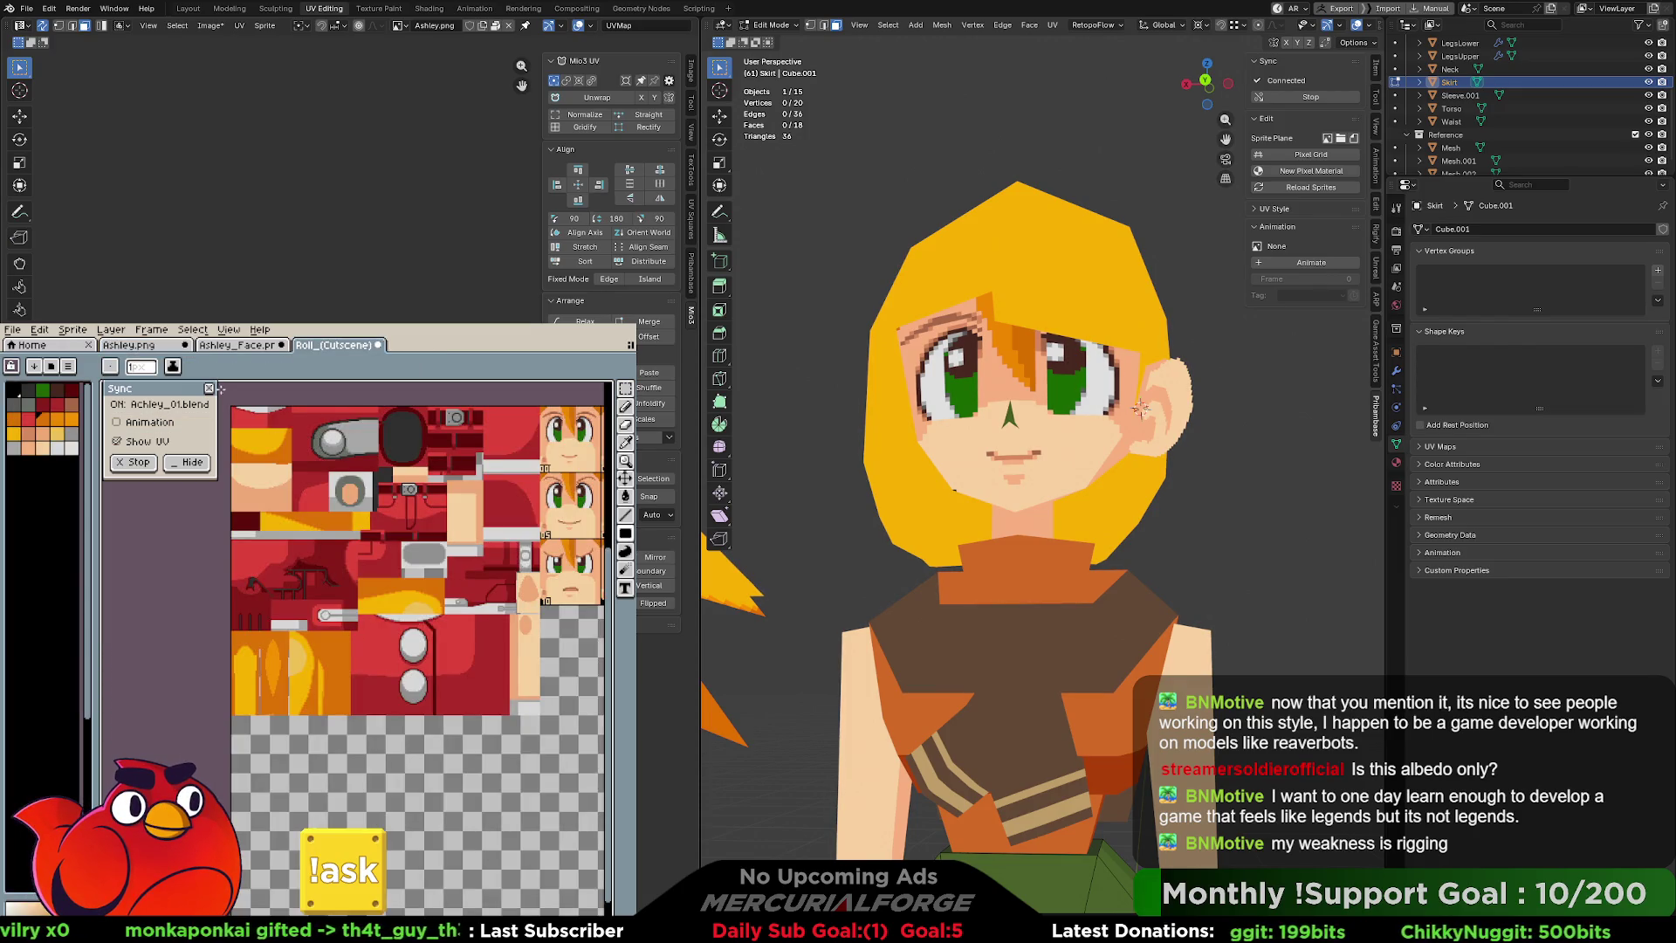
pyautogui.click(163, 345)
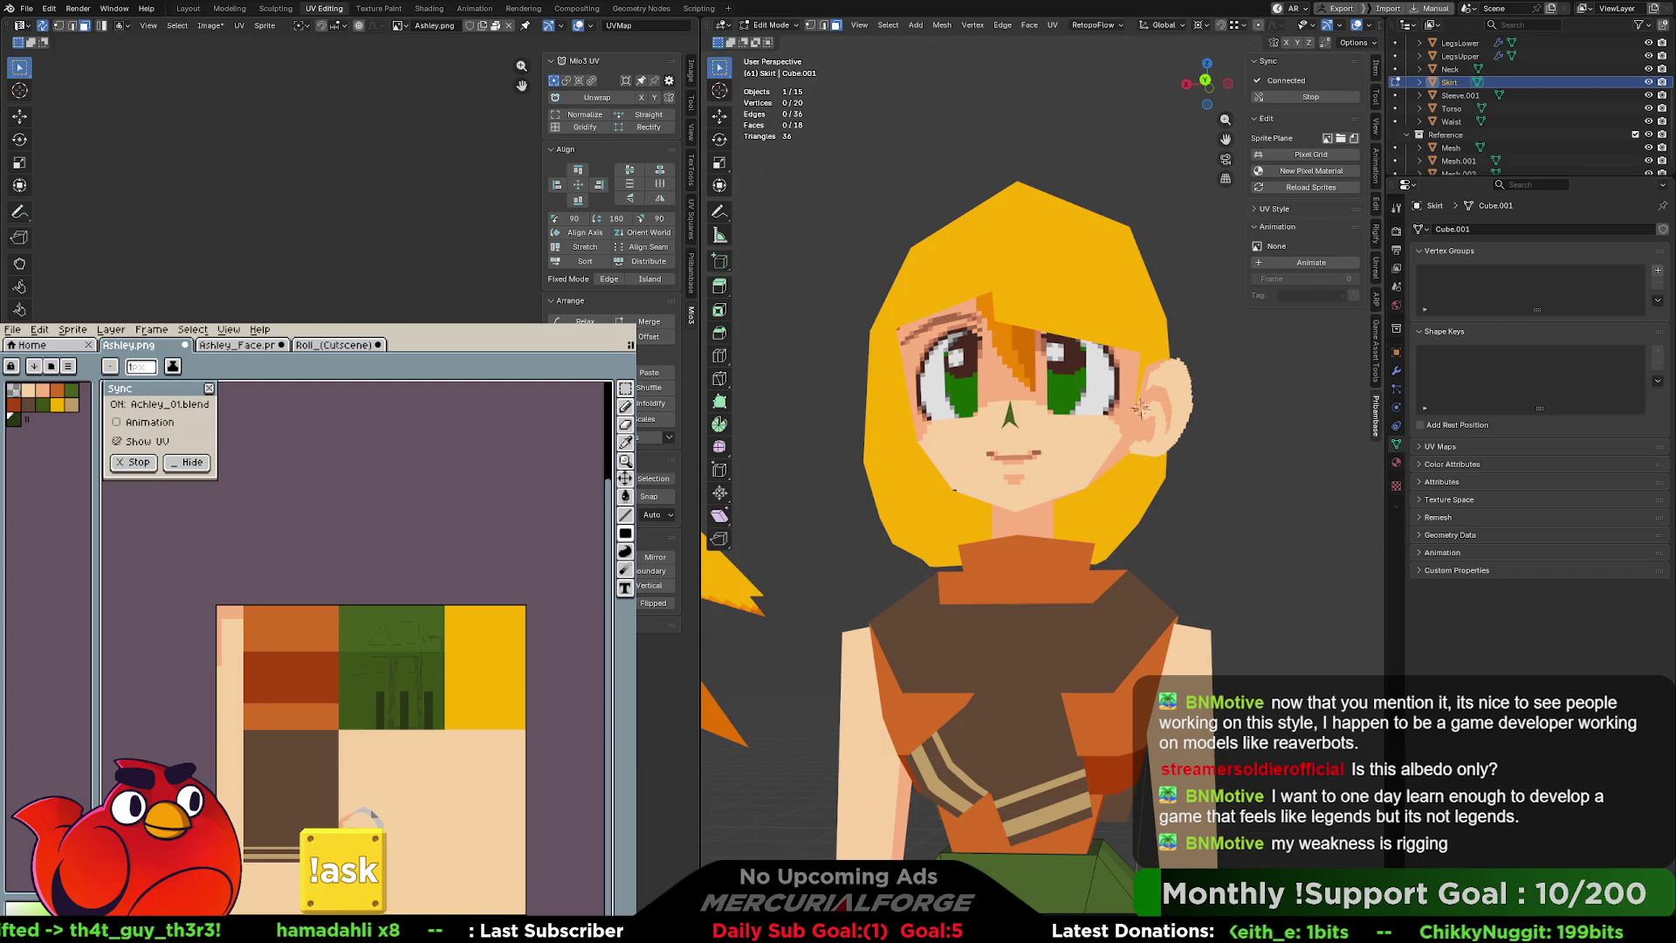
pyautogui.click(325, 344)
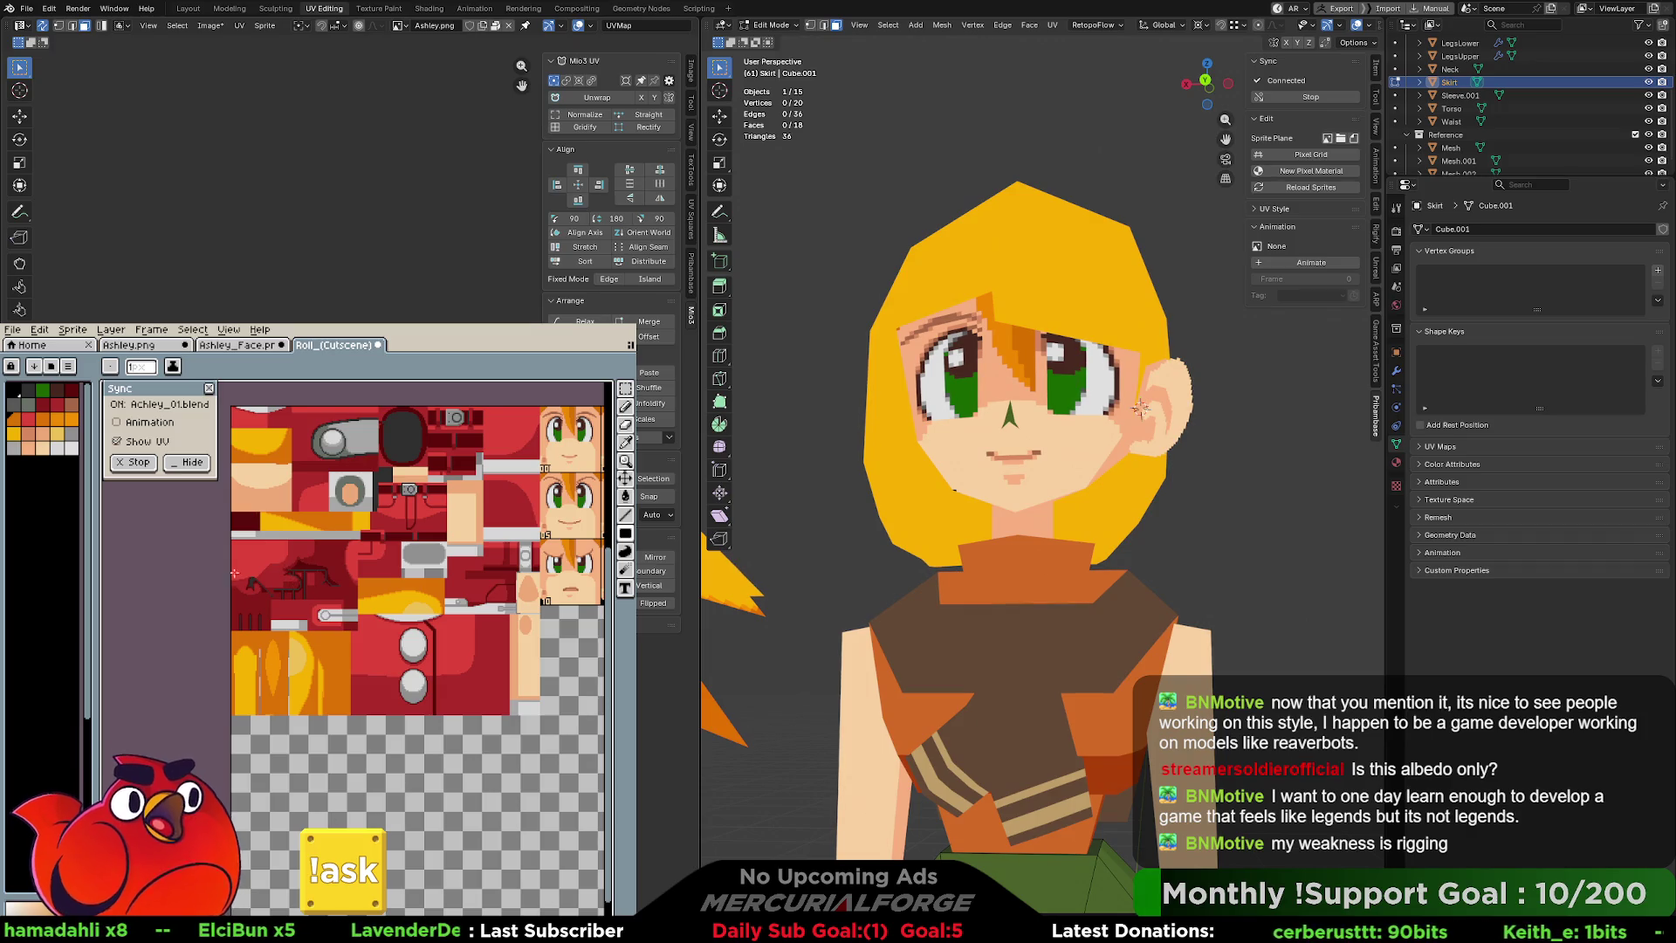
pyautogui.click(147, 347)
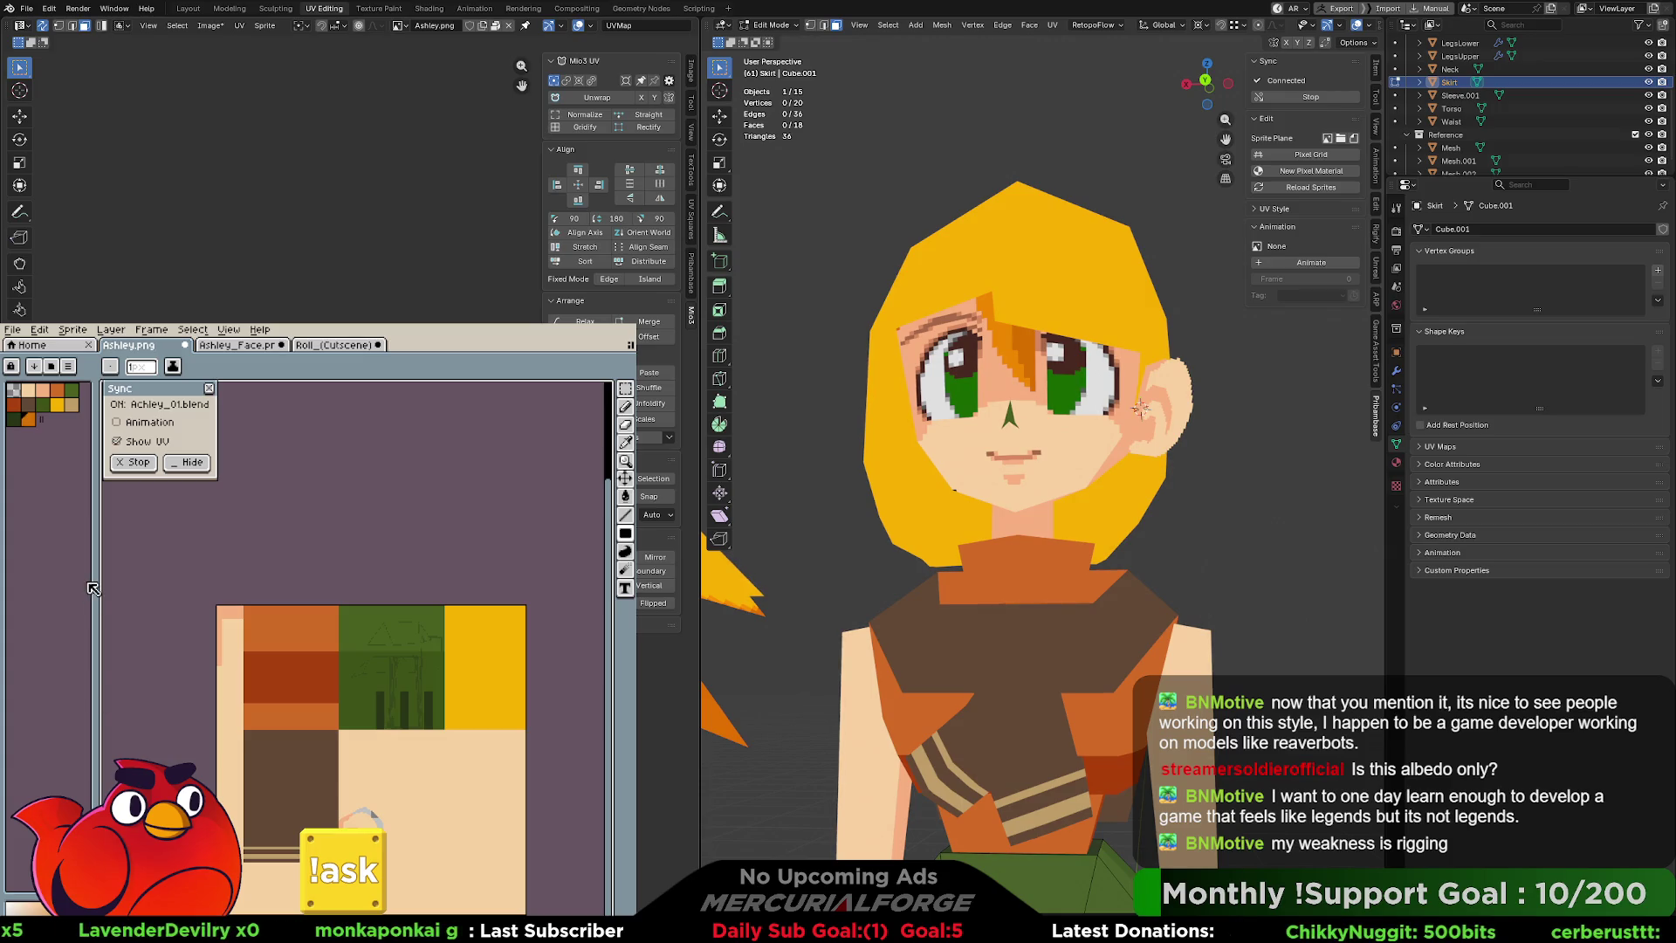
pyautogui.click(332, 346)
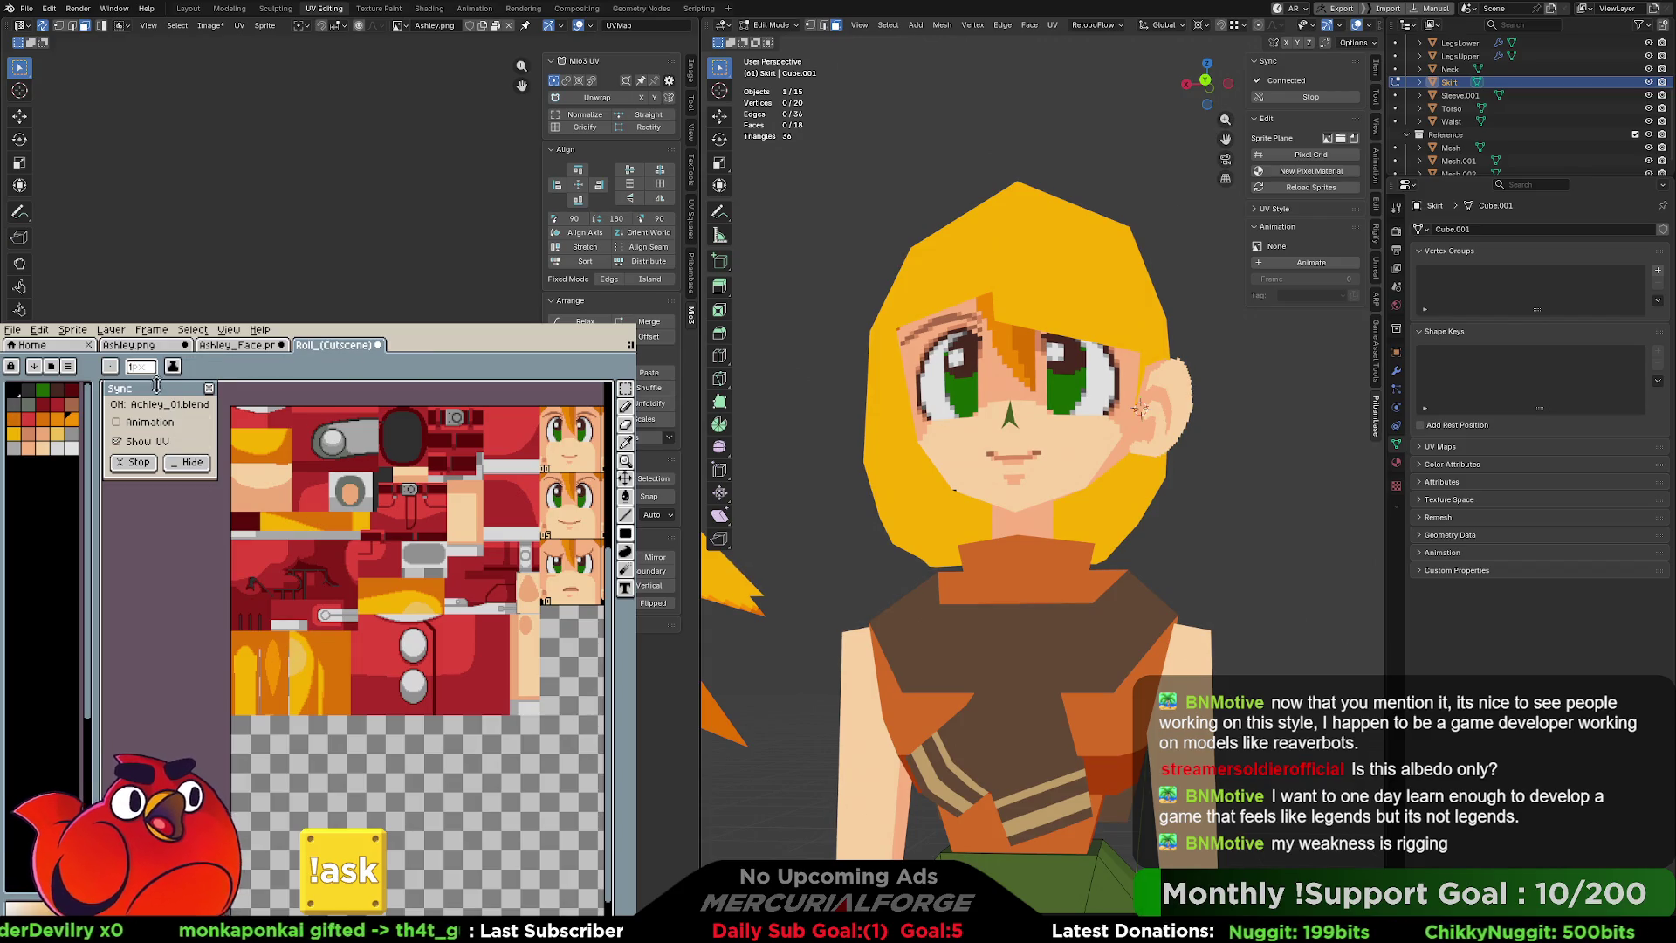
pyautogui.click(131, 346)
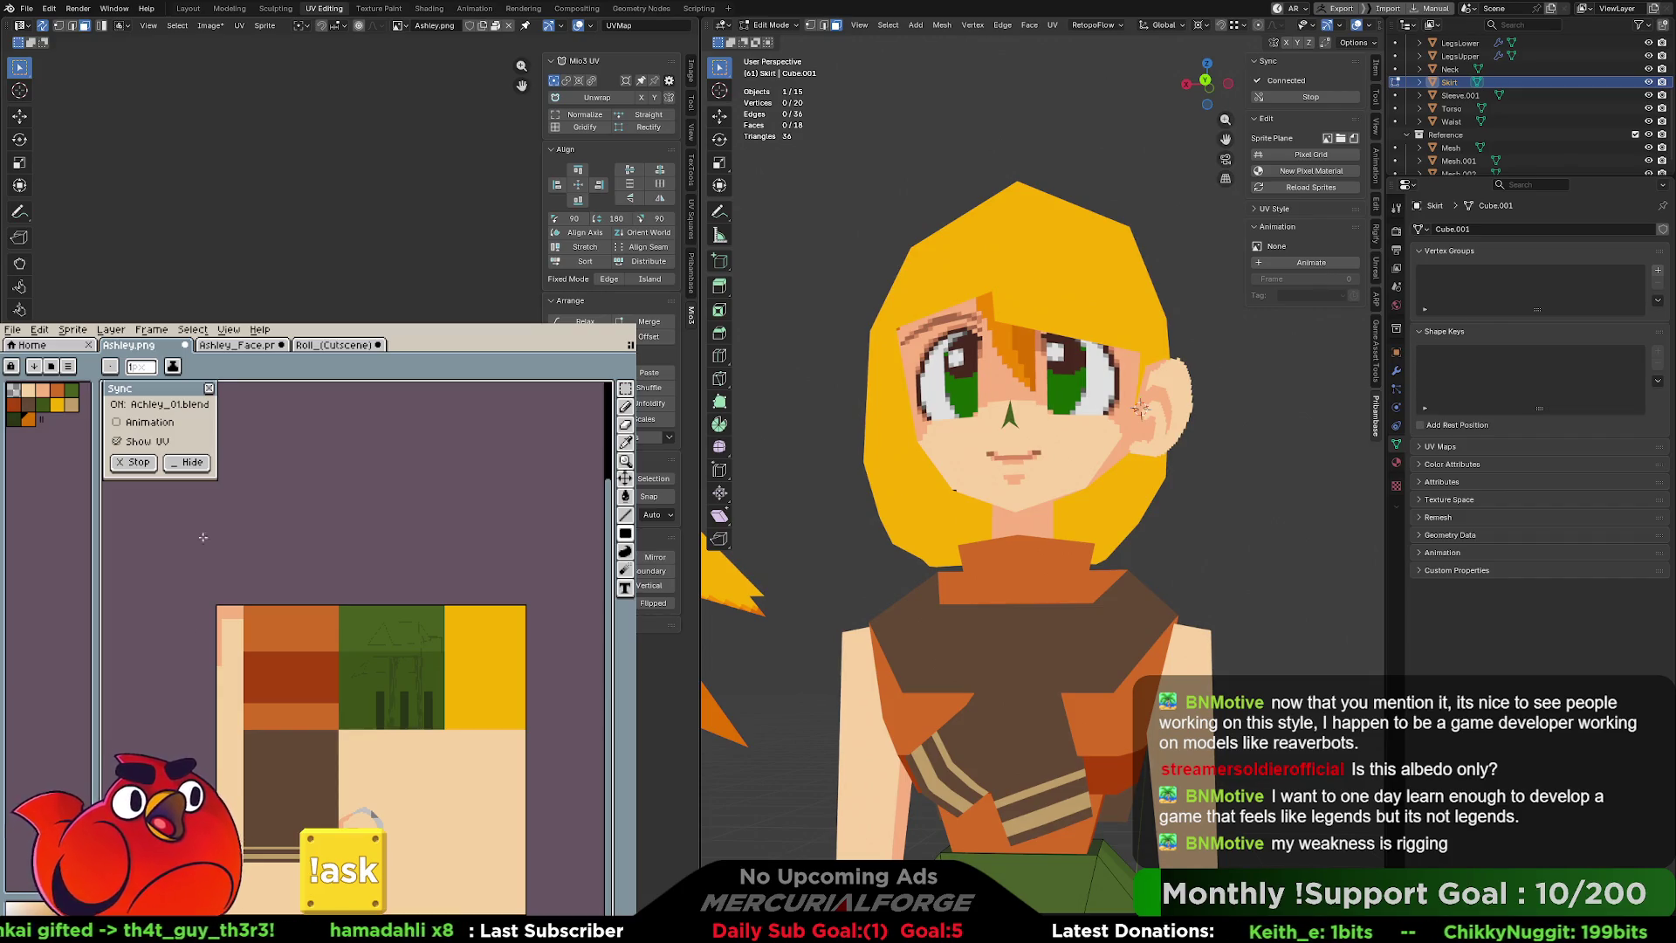
pyautogui.click(336, 346)
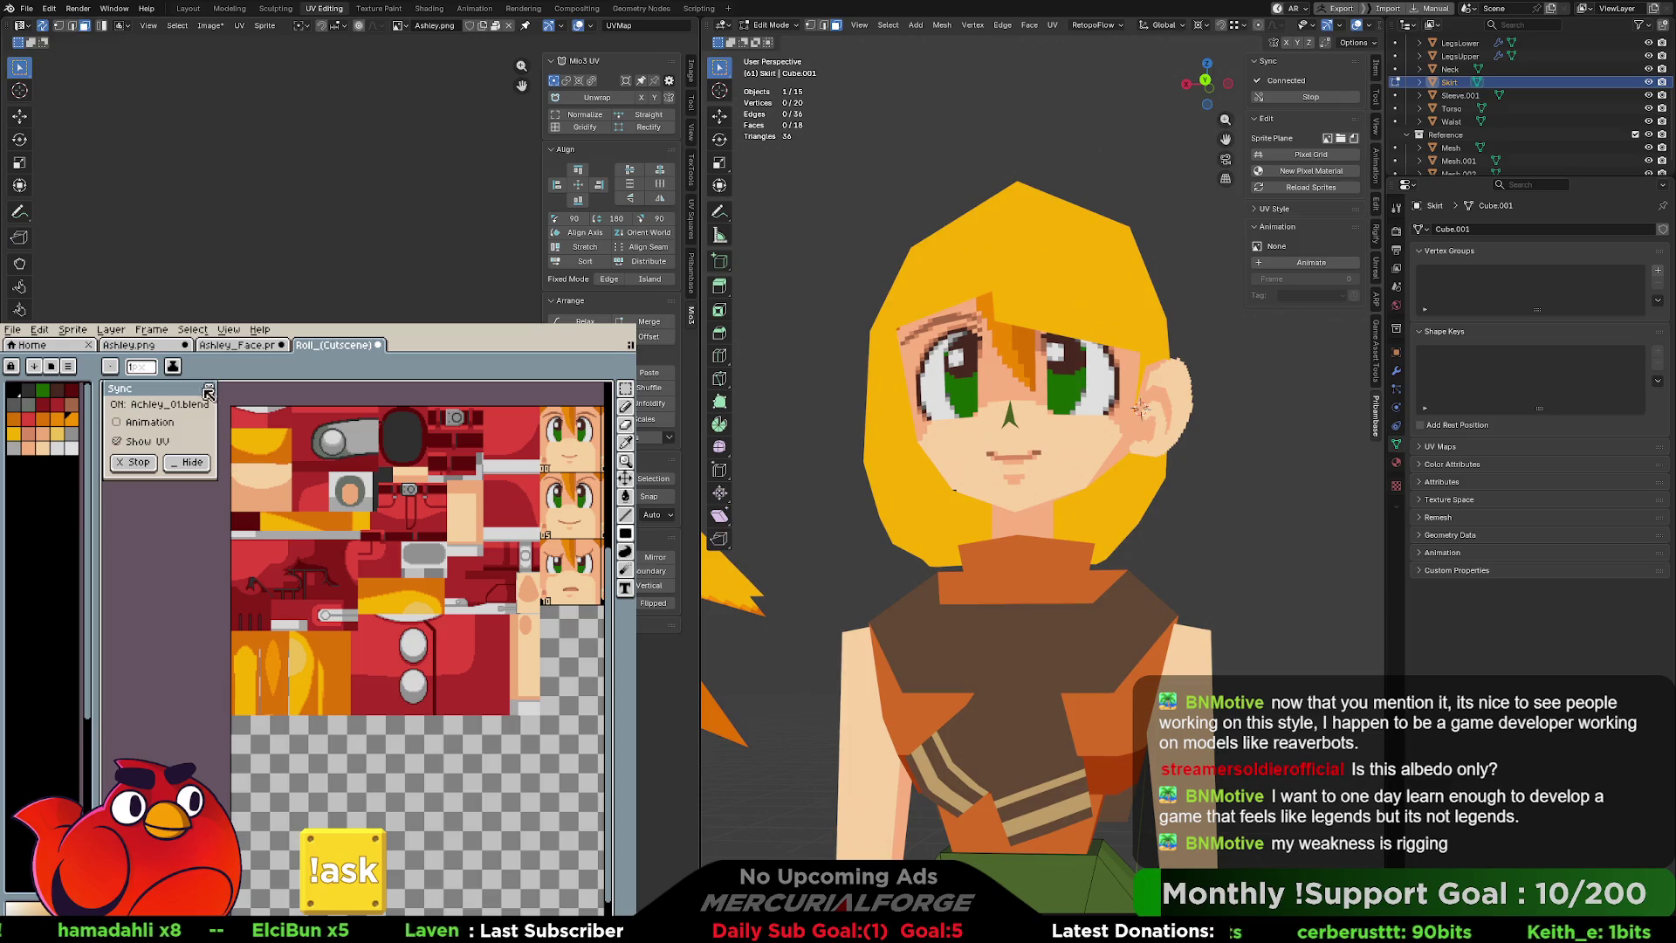
pyautogui.click(158, 347)
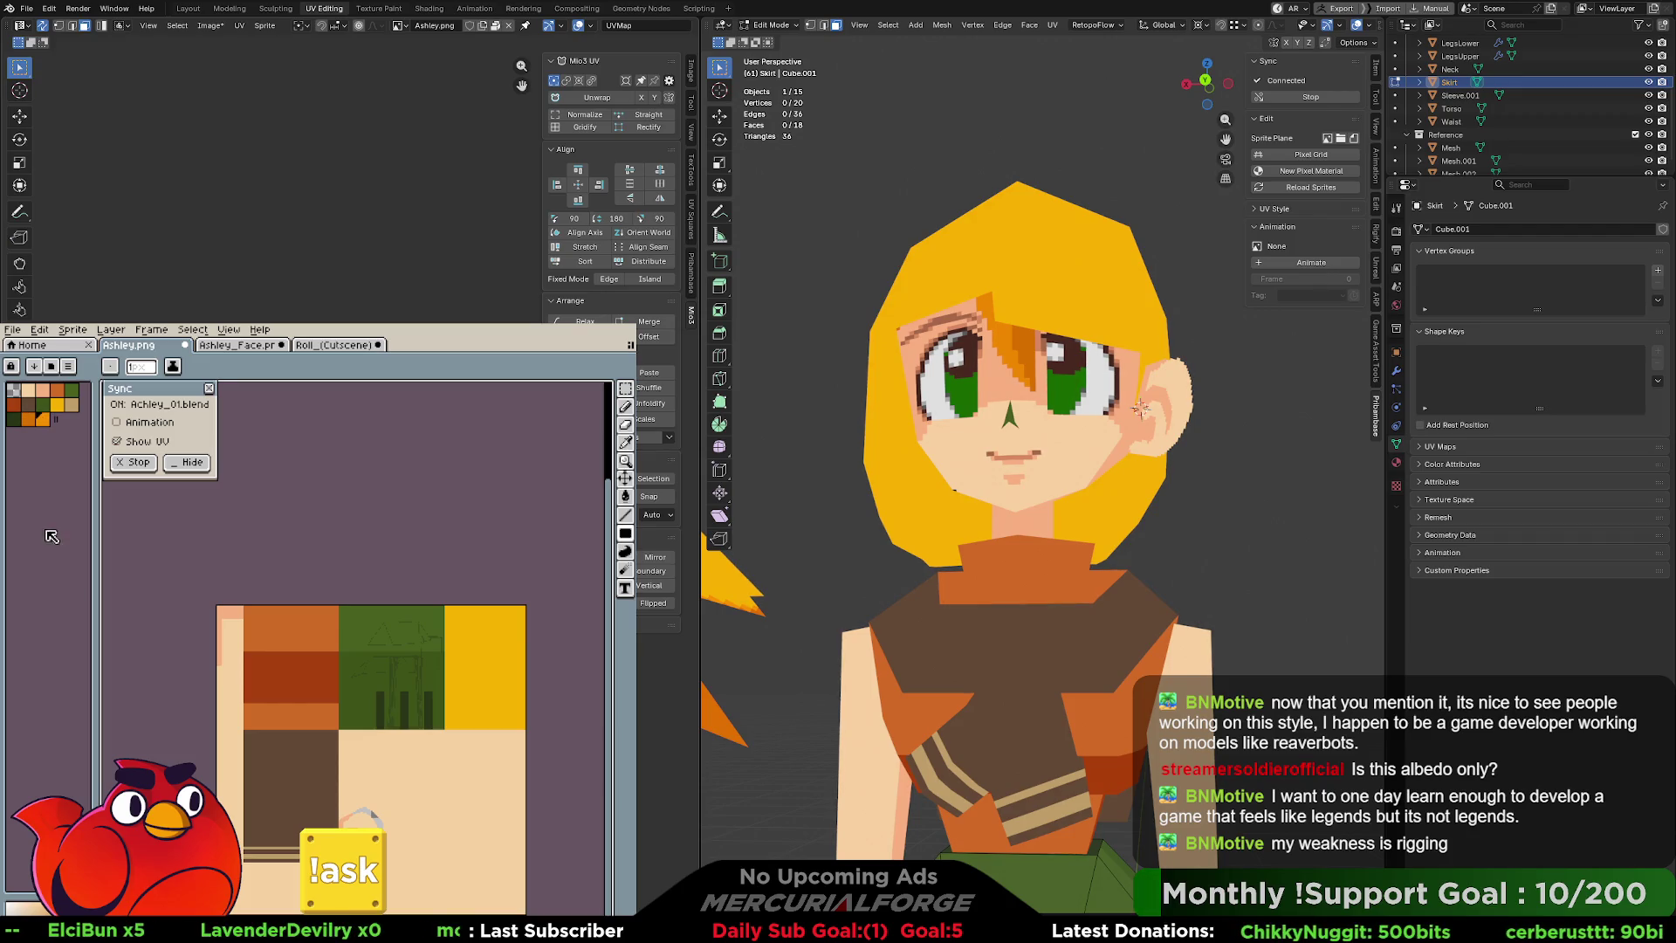
pyautogui.click(29, 419)
# Fill orange, darker orange and lighter orange blocks into the hair corner, then hide Aseprite.
pyautogui.scroll(3, 449, 674)
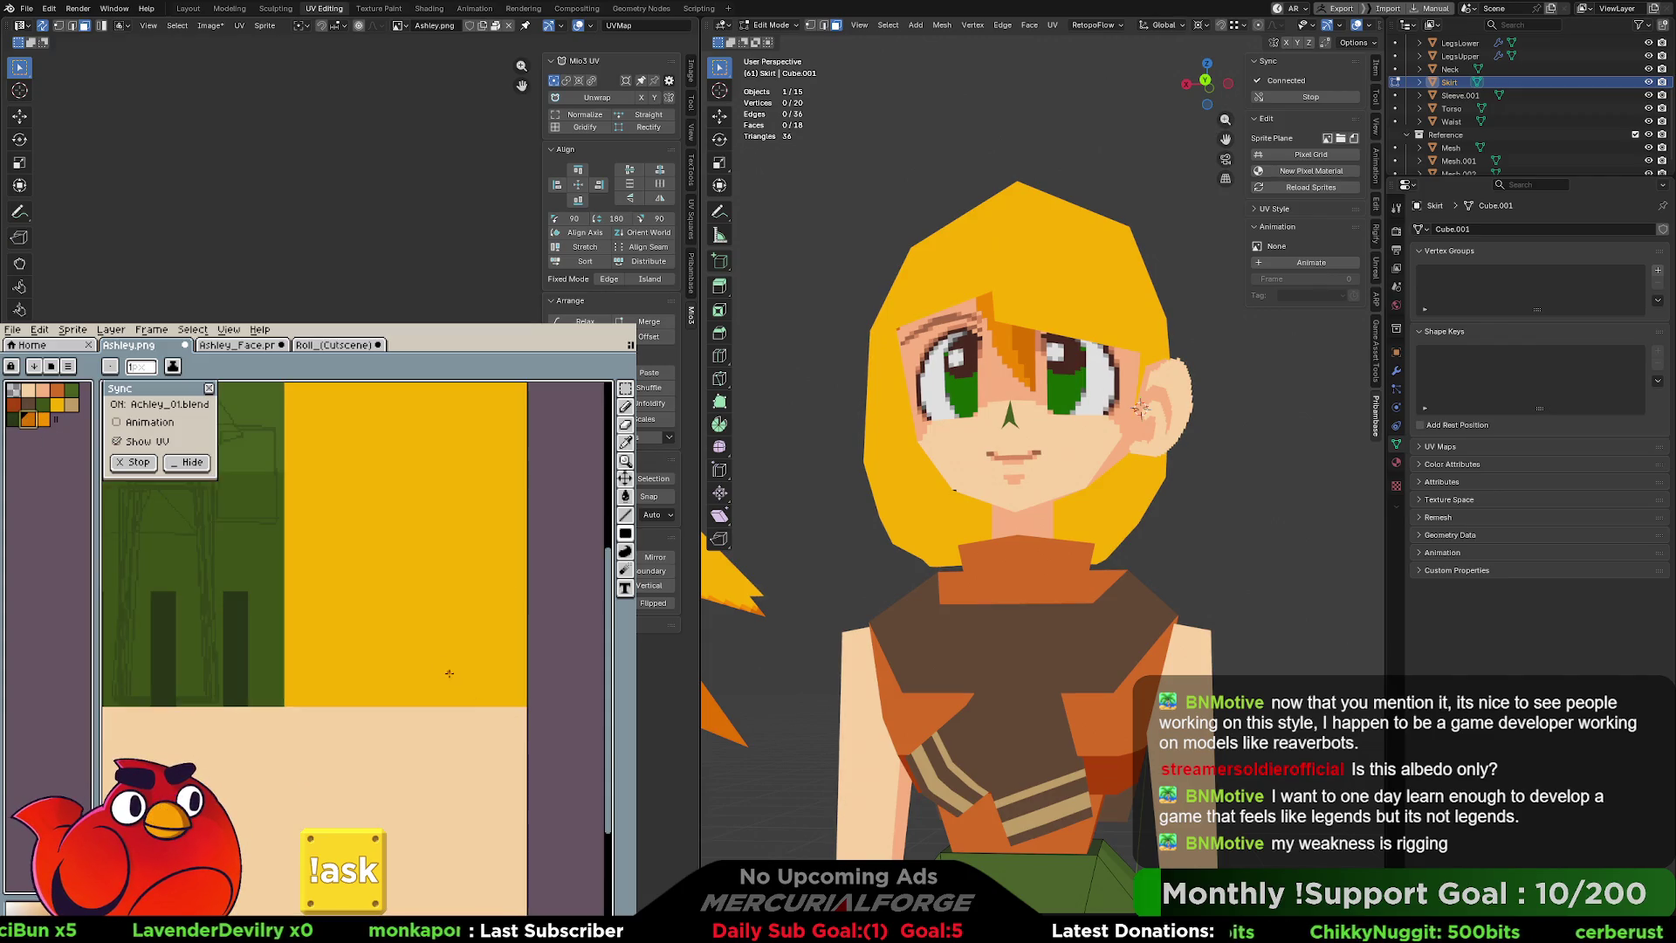
pyautogui.scroll(3, 449, 673)
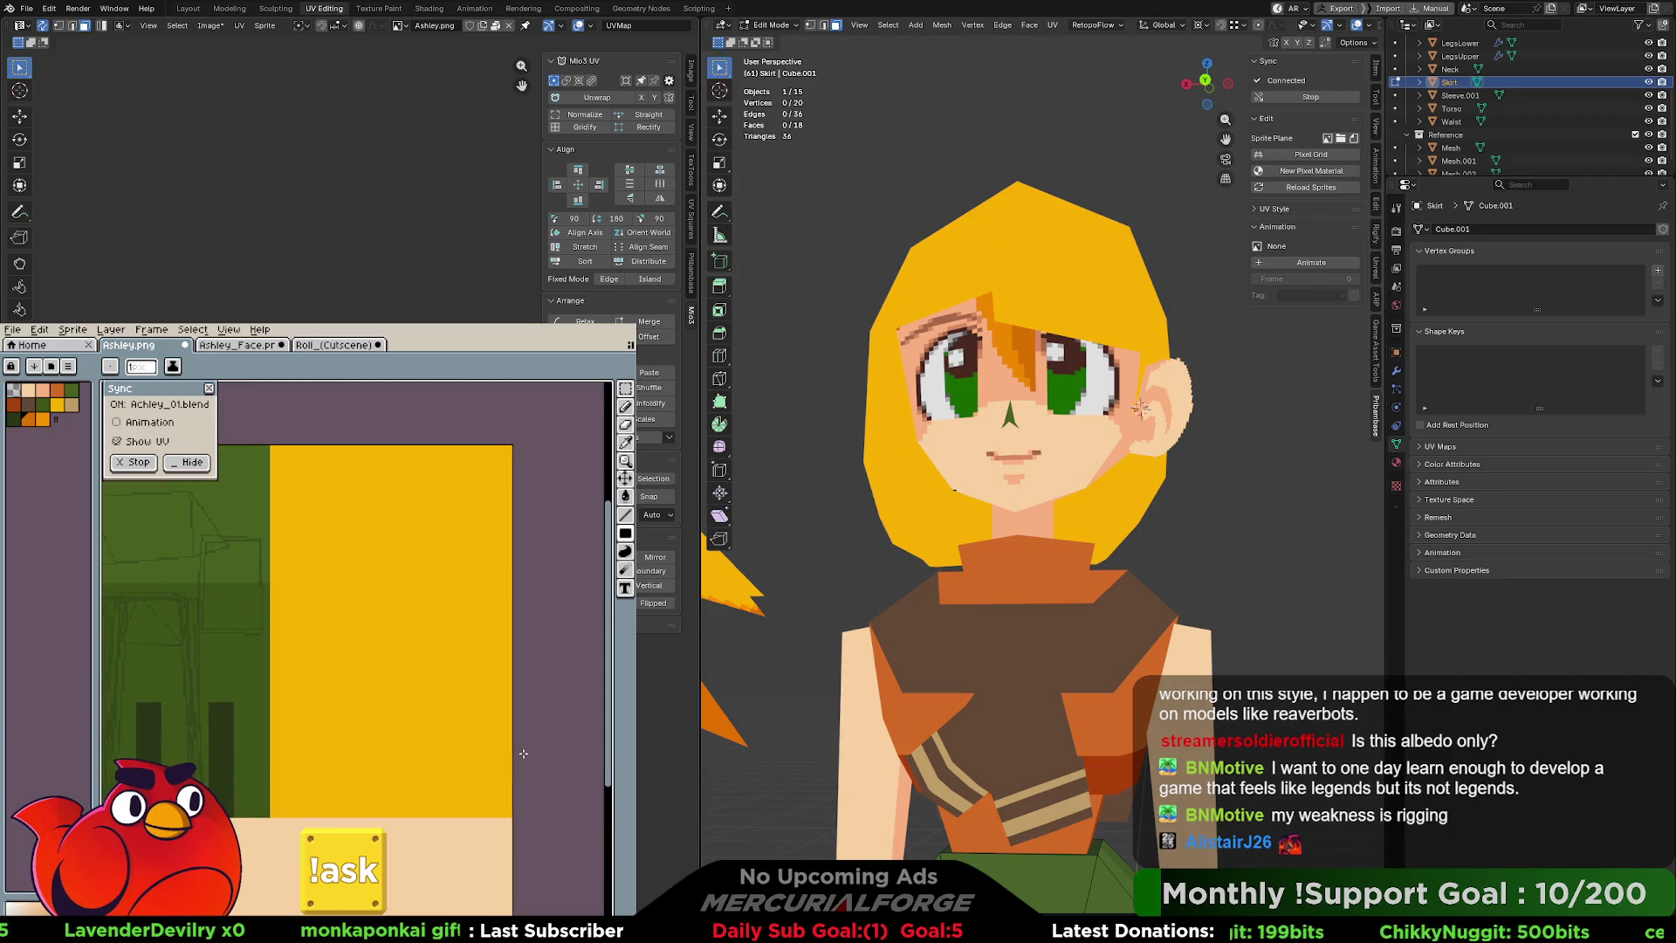
pyautogui.moveTo(510, 749)
pyautogui.mouseDown()
pyautogui.moveTo(420, 803)
pyautogui.moveTo(438, 817)
pyautogui.mouseUp()
pyautogui.press('f')
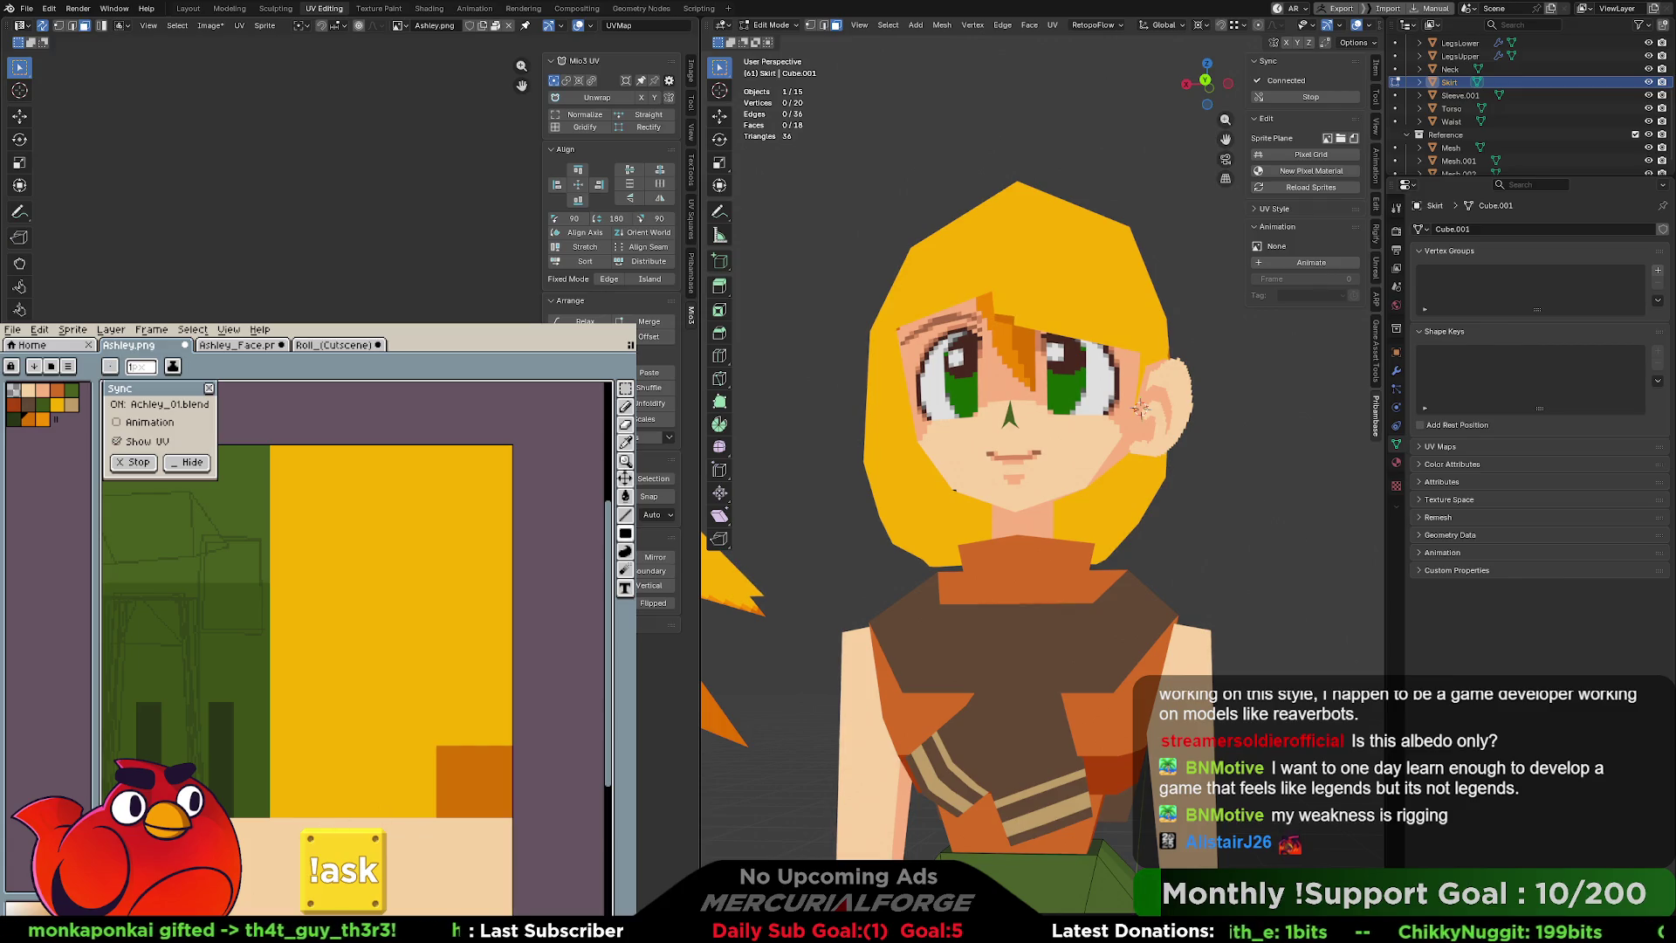
pyautogui.click(29, 419)
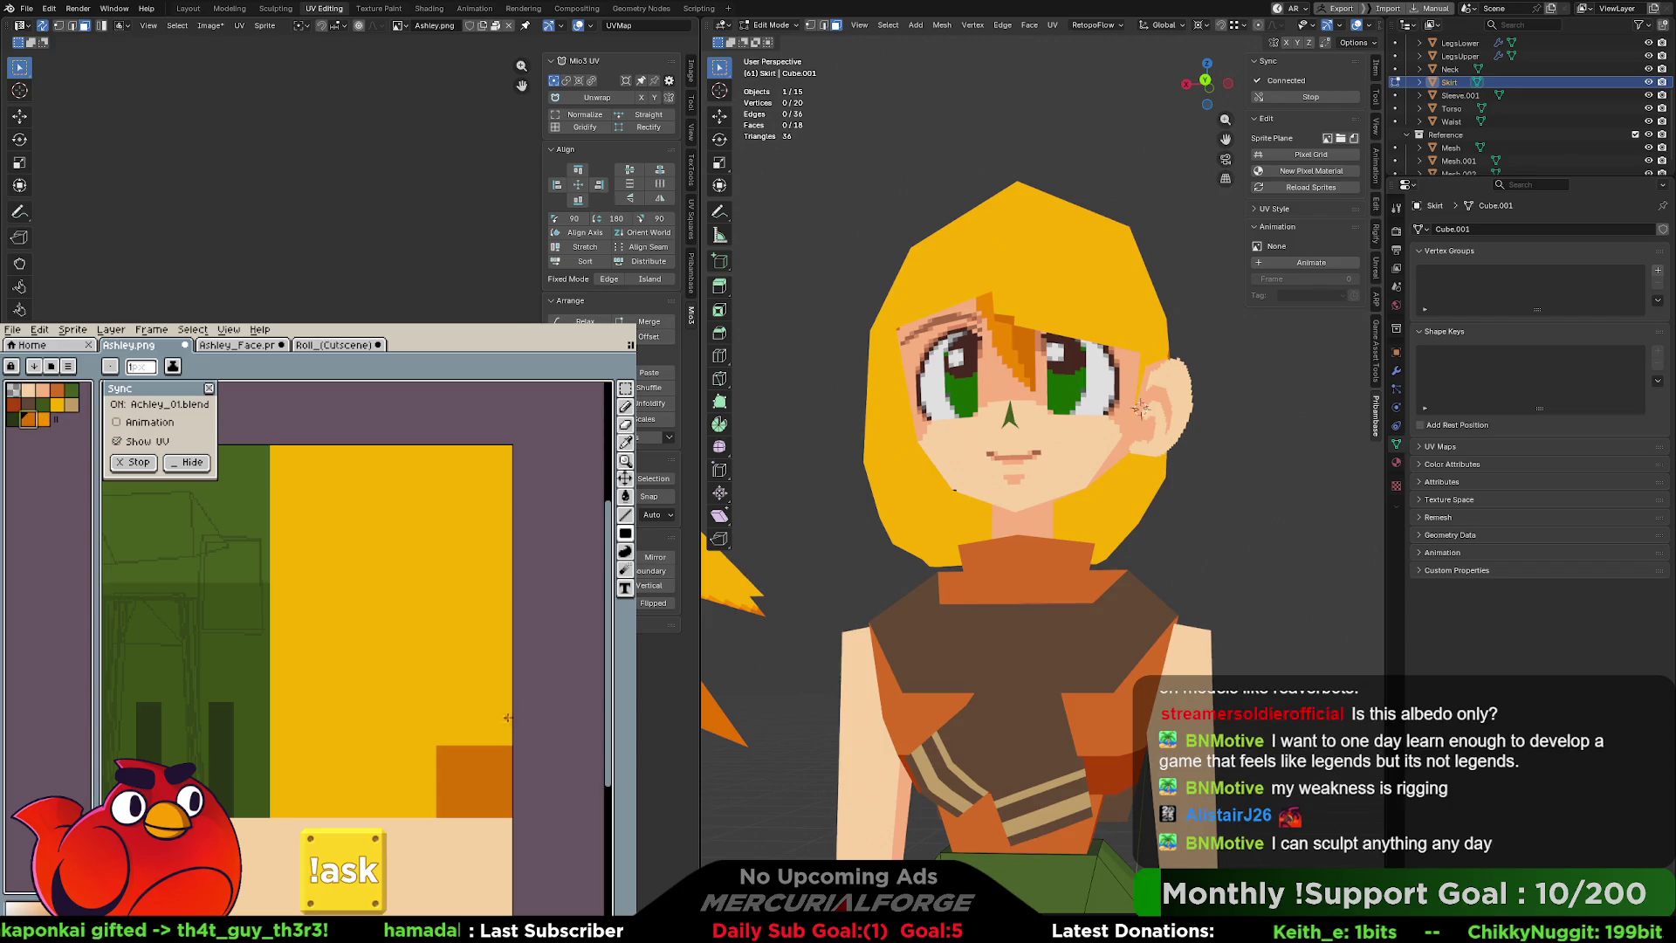
pyautogui.moveTo(431, 747)
pyautogui.mouseDown()
pyautogui.moveTo(351, 816)
pyautogui.moveTo(365, 817)
pyautogui.mouseUp()
pyautogui.click(42, 419)
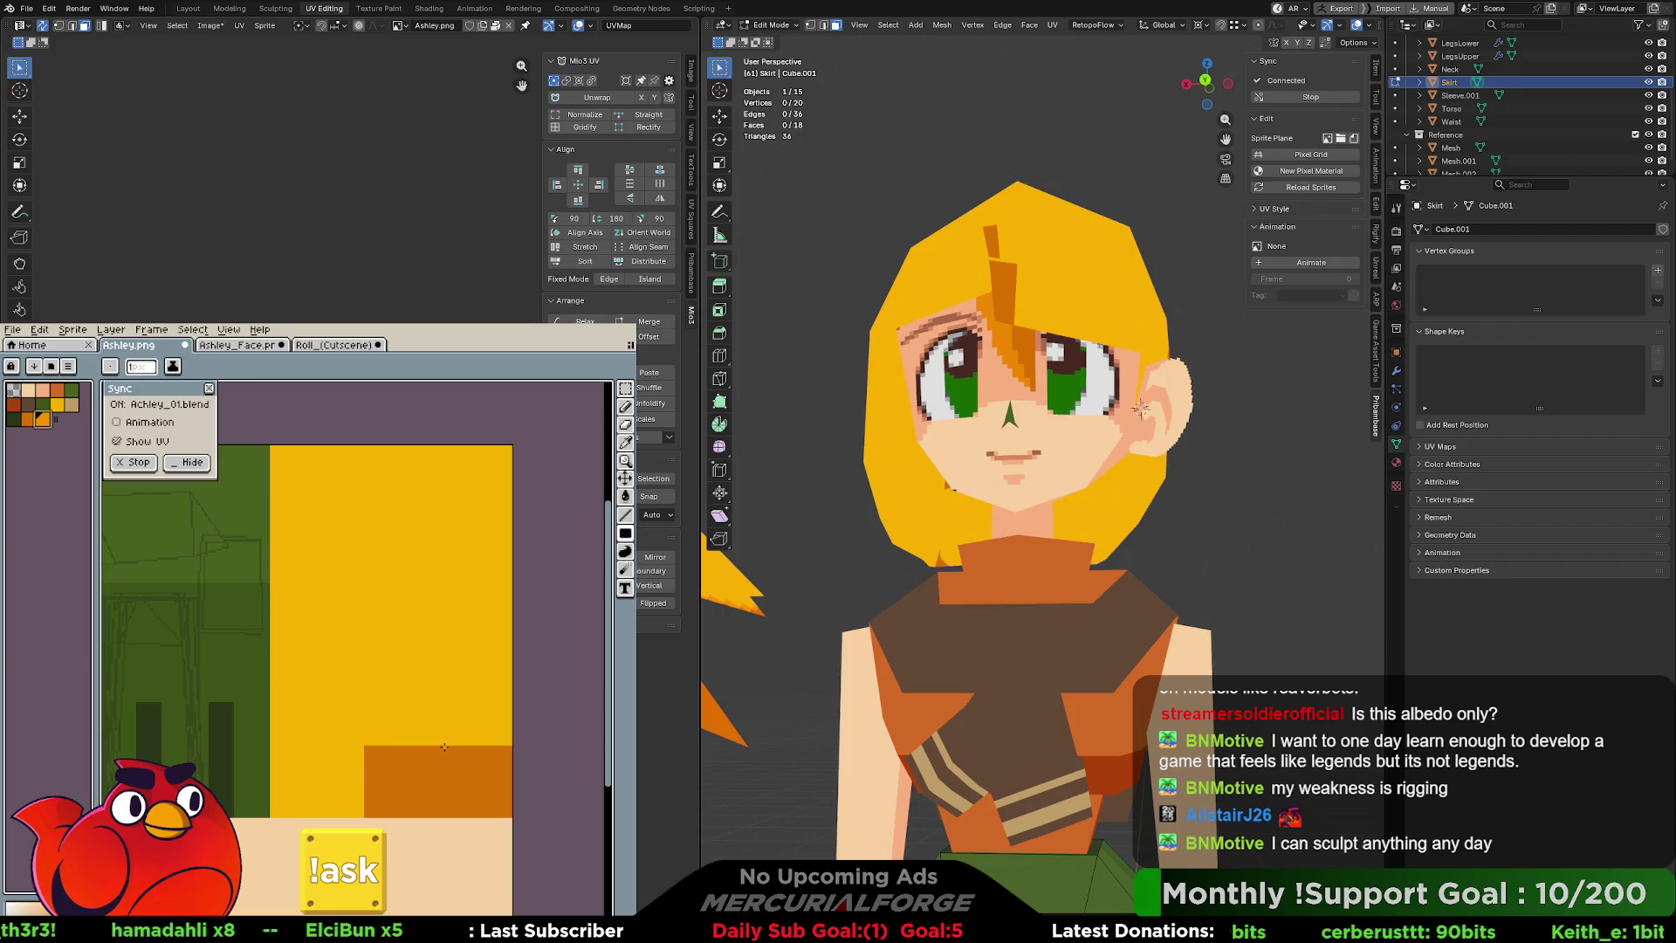
pyautogui.moveTo(441, 746)
pyautogui.mouseDown()
pyautogui.moveTo(524, 805)
pyautogui.moveTo(510, 814)
pyautogui.mouseUp()
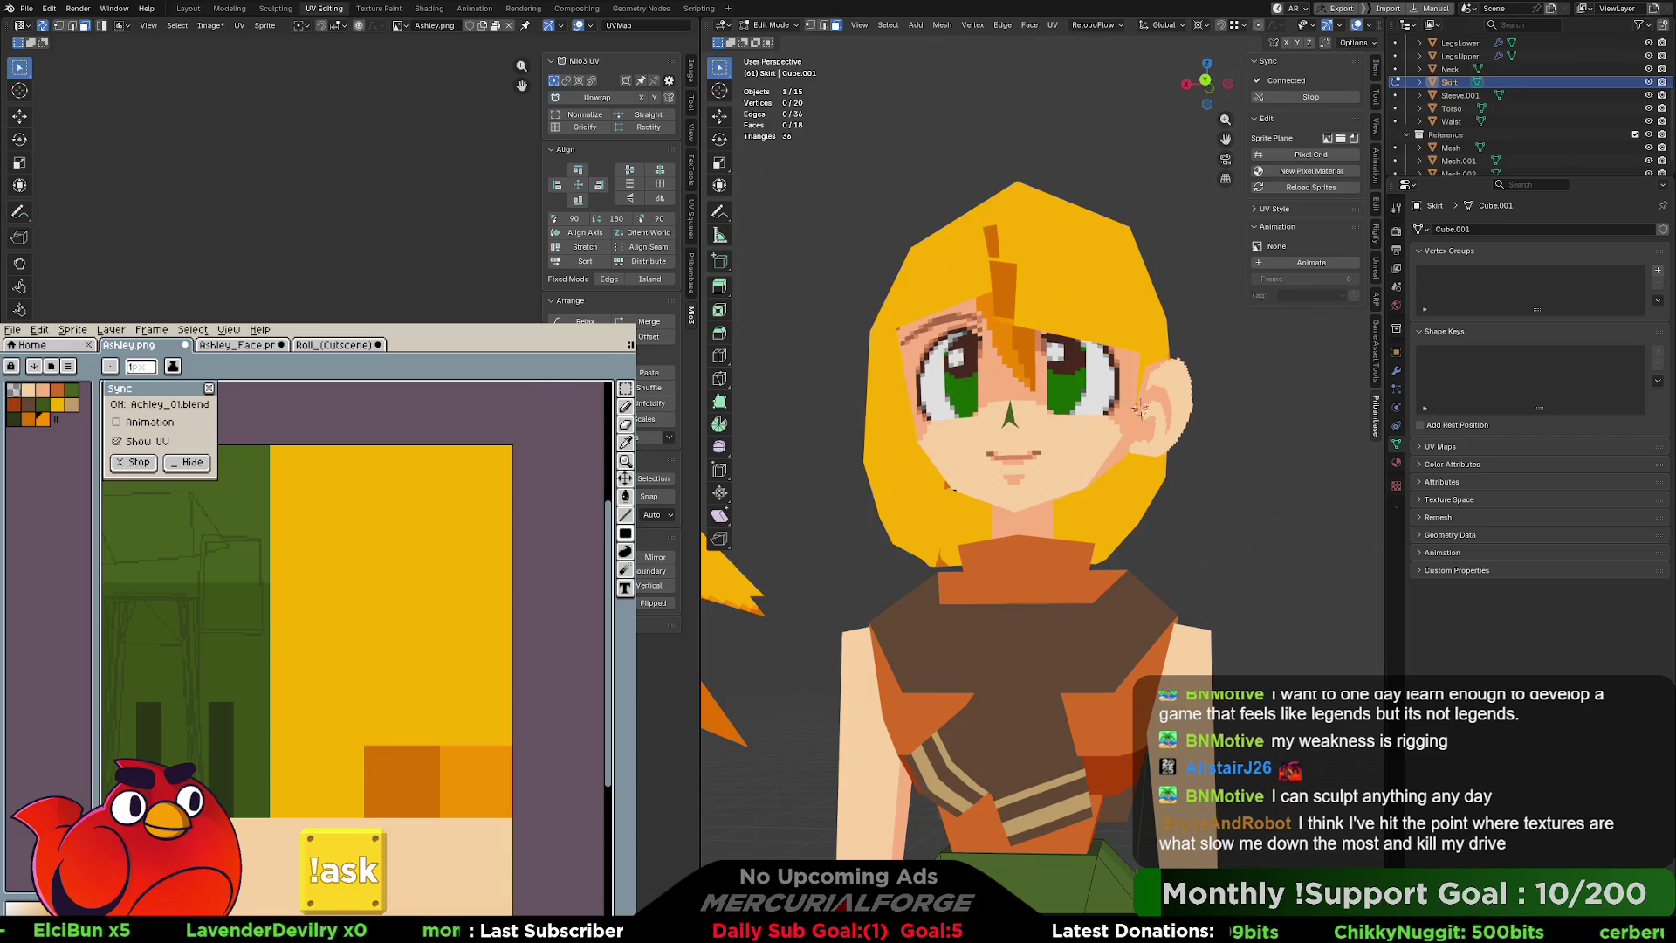
pyautogui.hotkey('alt', 'Tab')
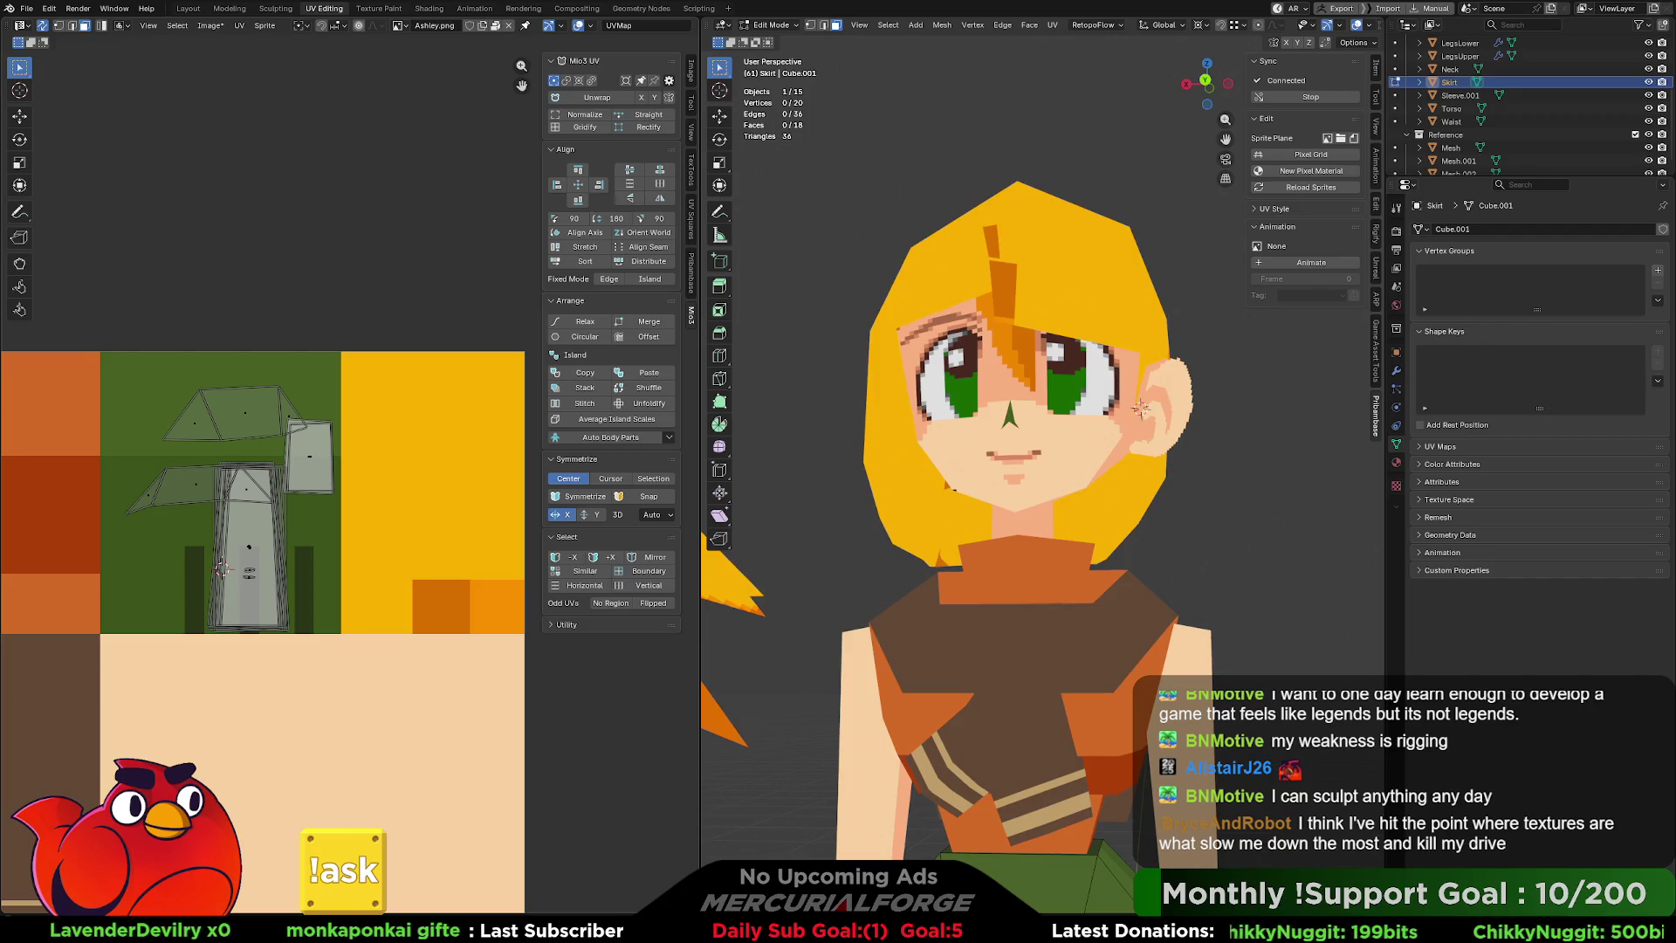
# Leave the skirt, select the Head model and enter its Edit Mode.
pyautogui.scroll(2, 478, 471)
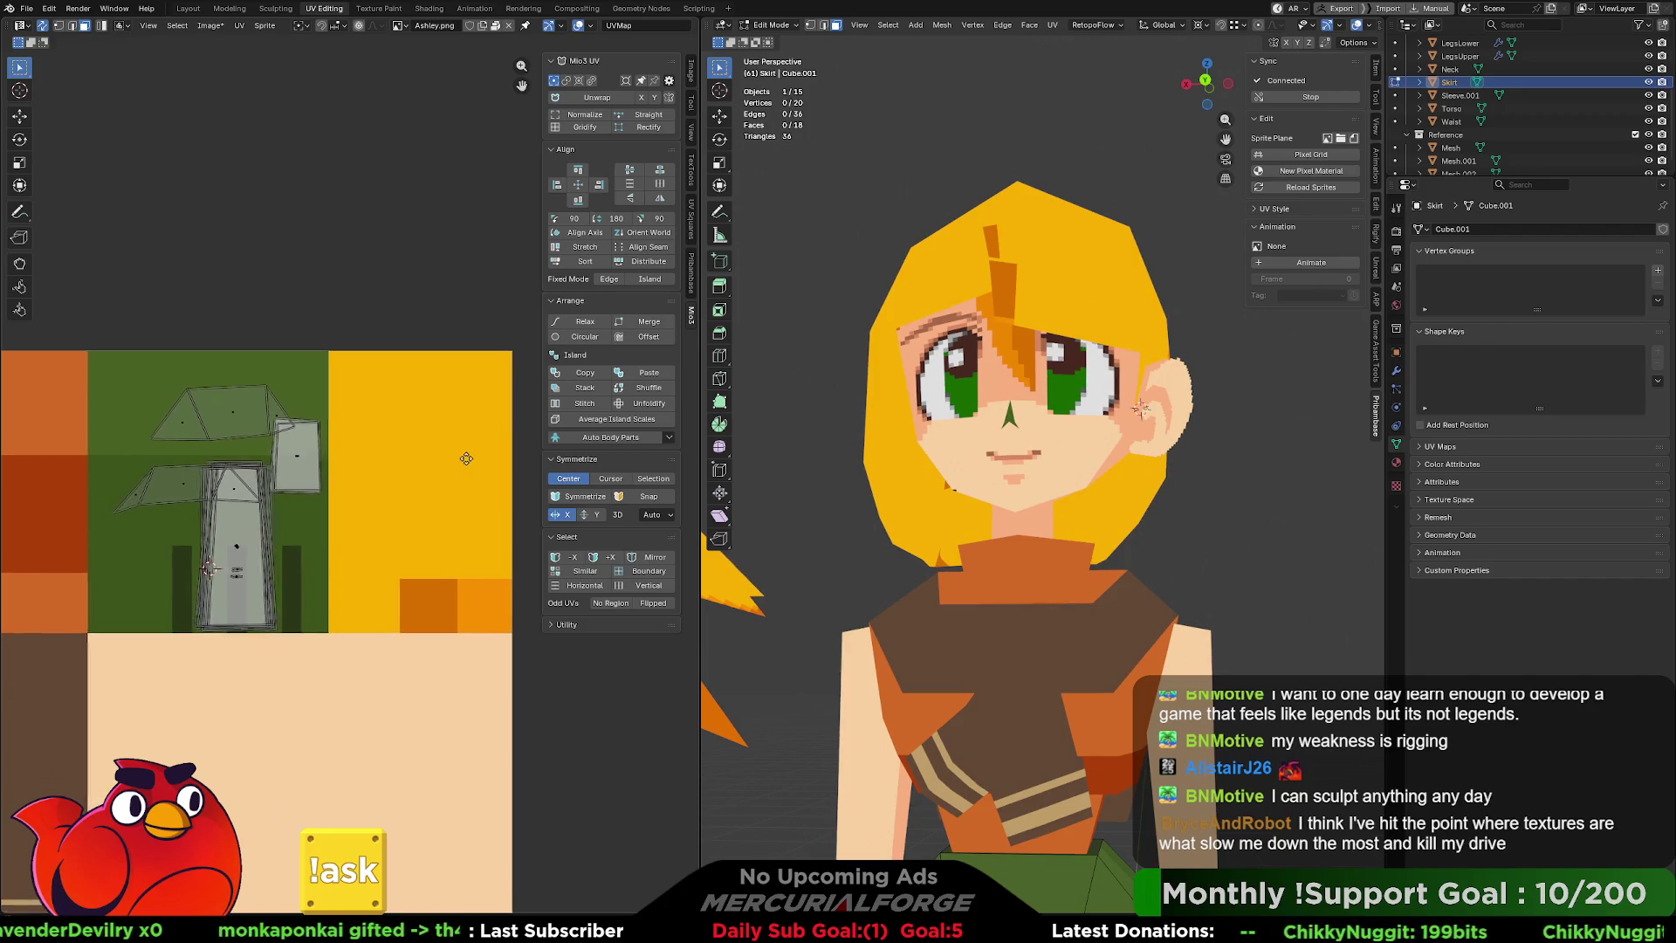
pyautogui.moveTo(479, 471); pyautogui.dragTo(433, 444, button='middle')
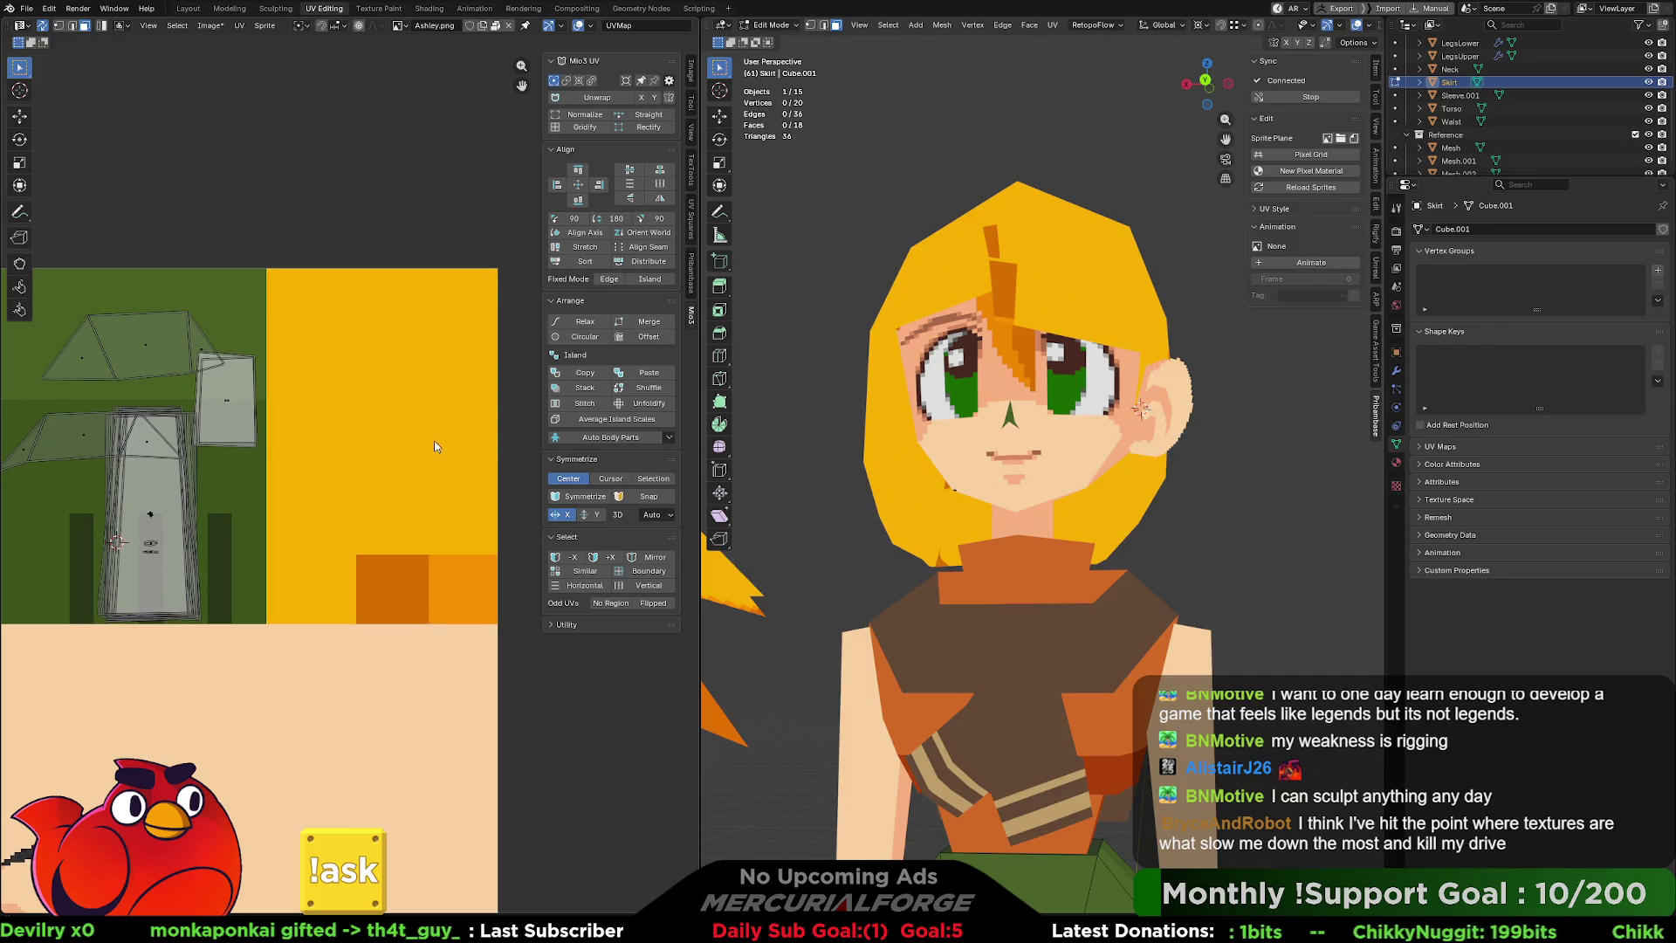
pyautogui.press('Tab')
pyautogui.click(1083, 285)
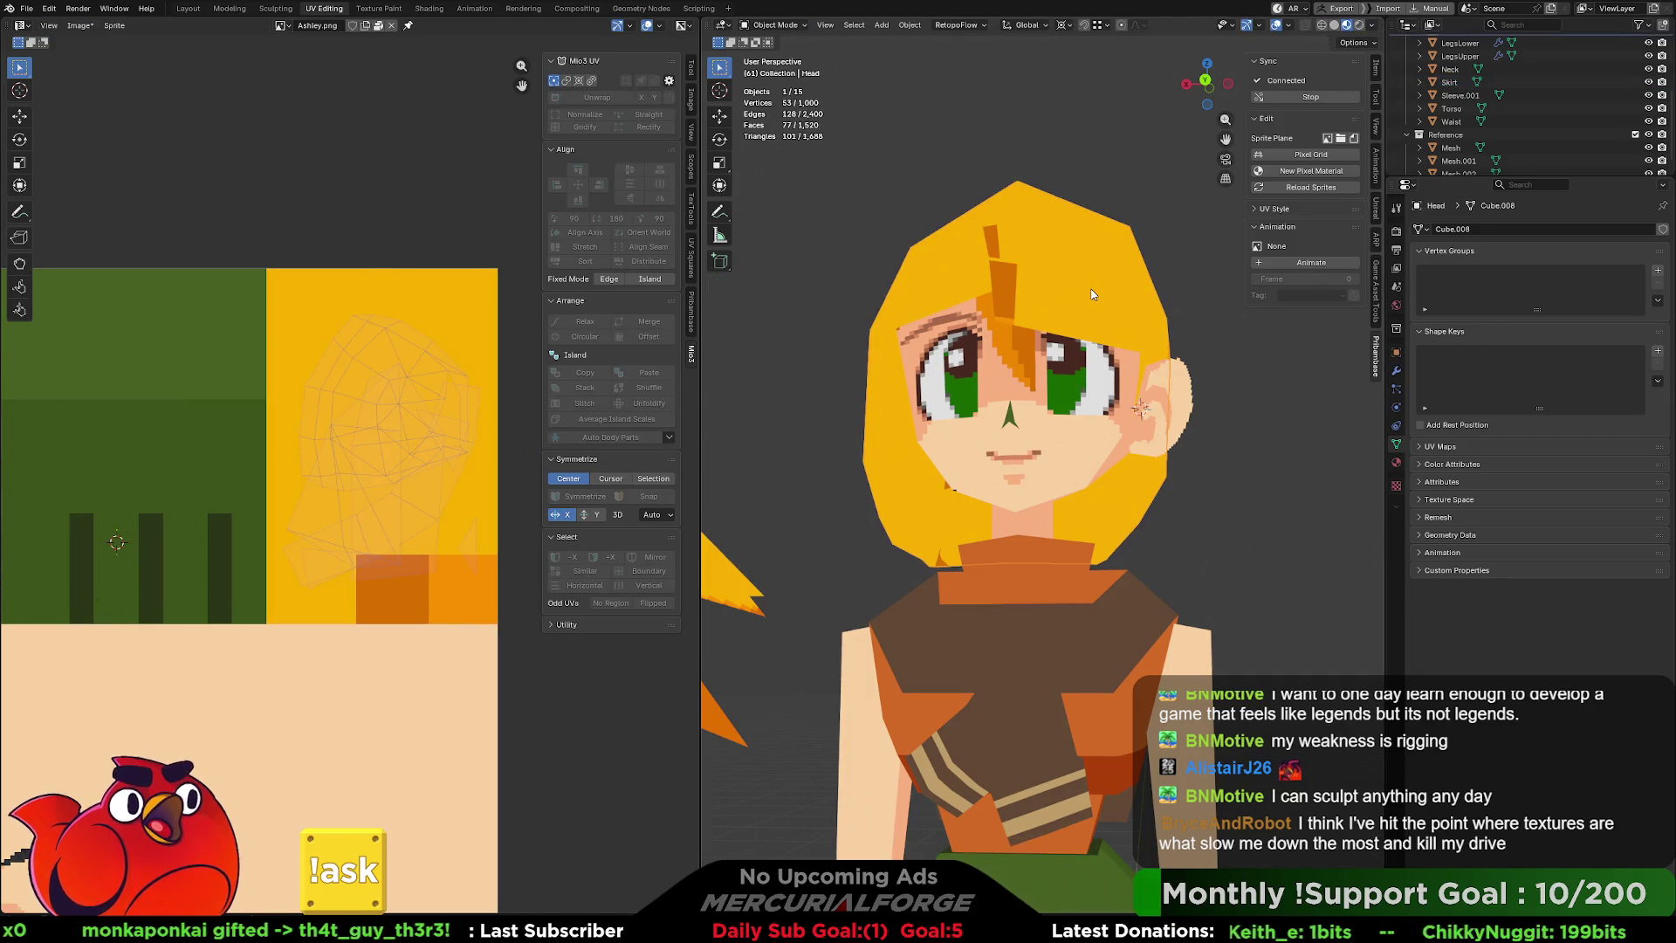
pyautogui.scroll(1, 411, 600)
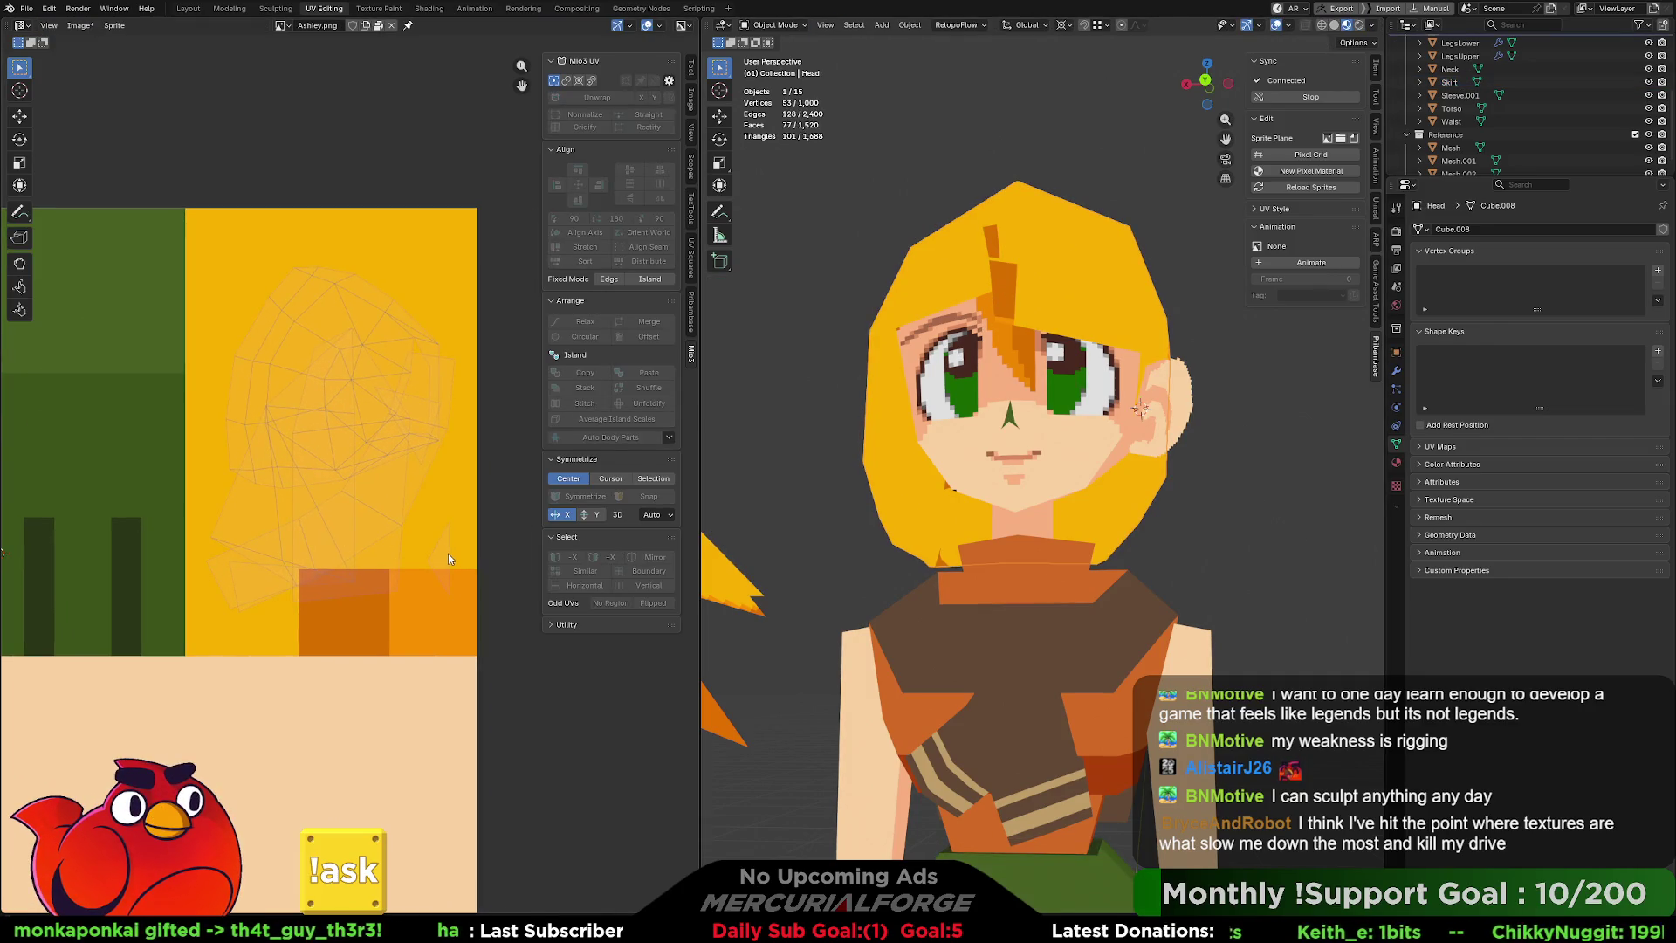
pyautogui.press('Tab')
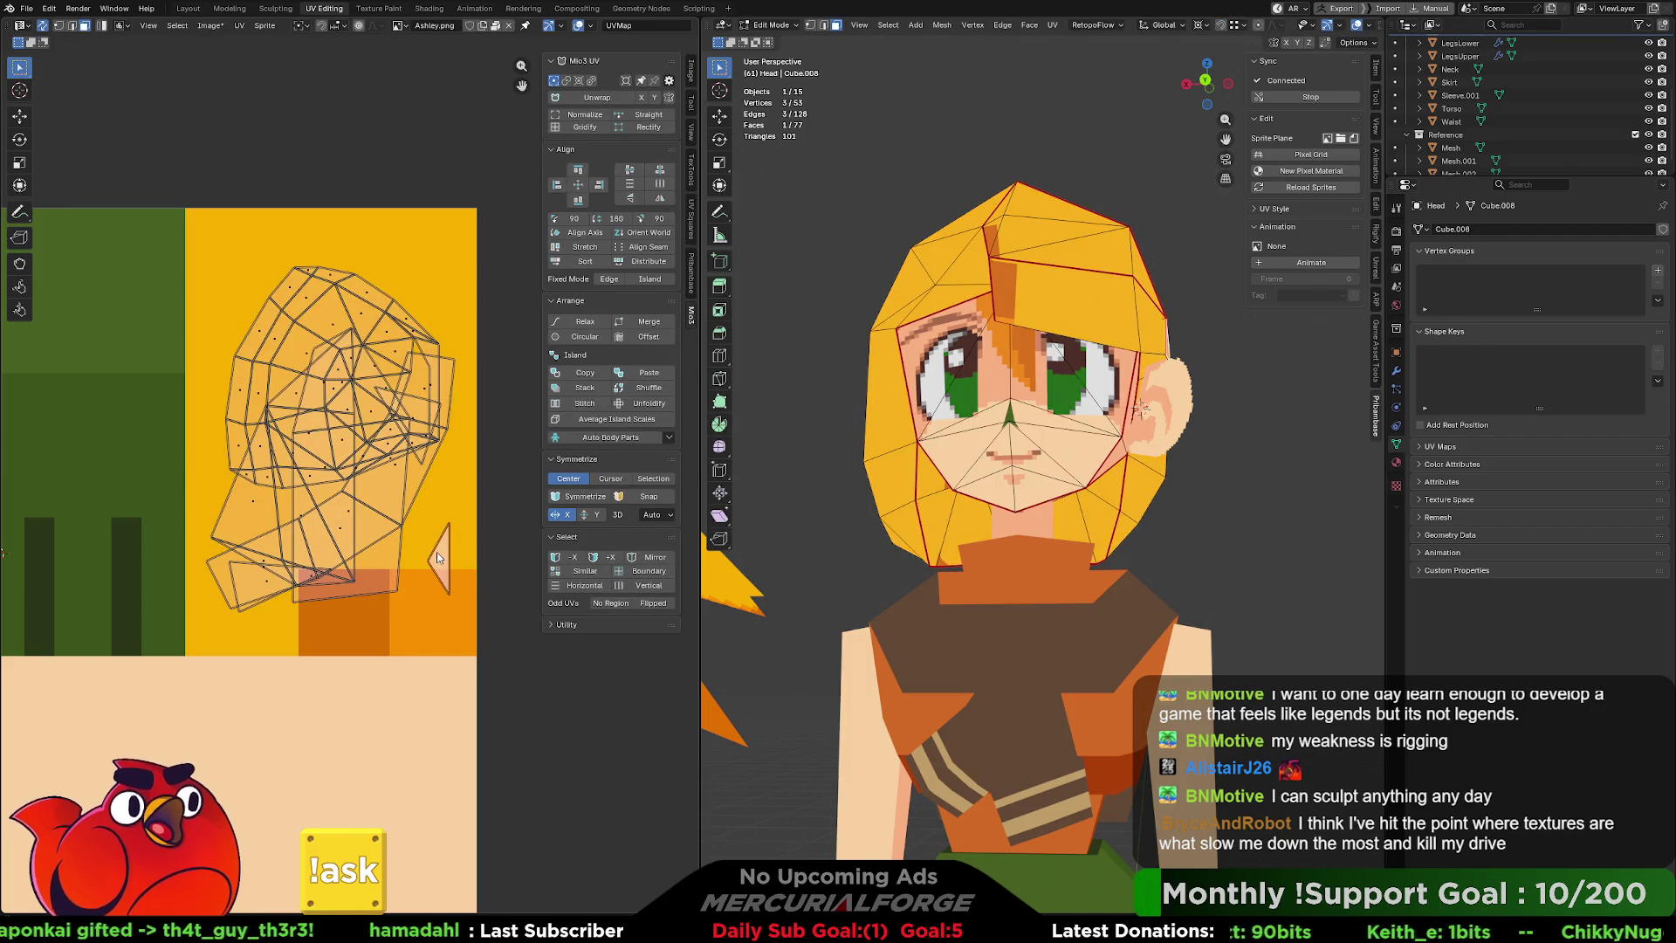
# Move the small triangle UV island down, then place it back up.
pyautogui.press('g')
pyautogui.click(431, 609)
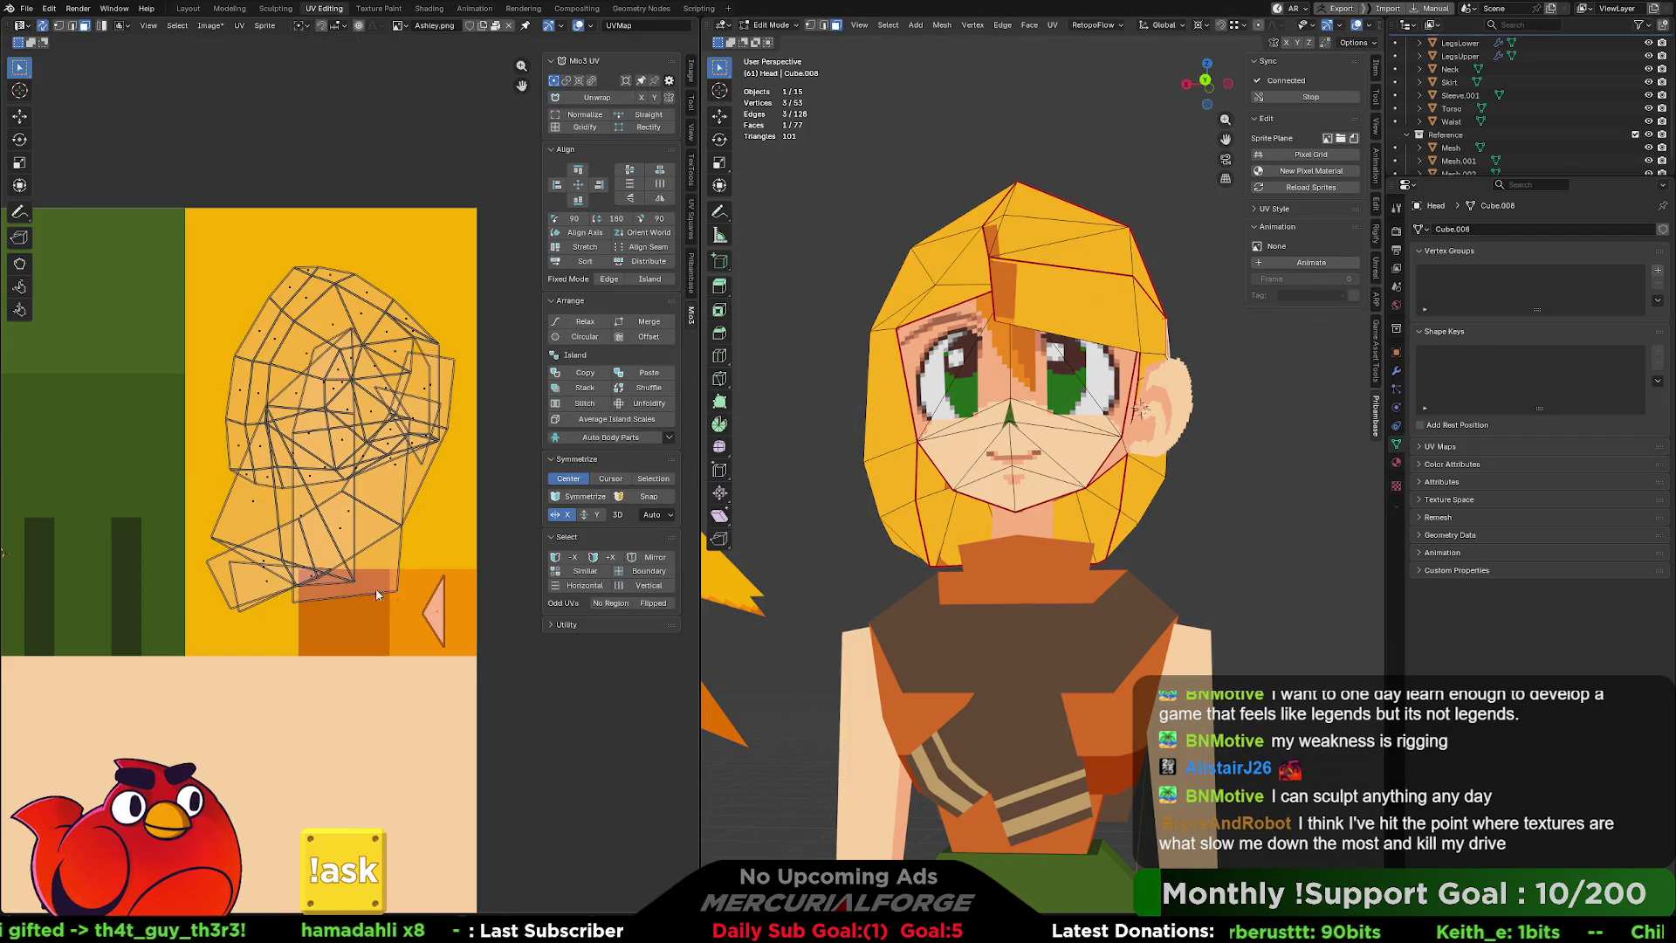
pyautogui.click(371, 543)
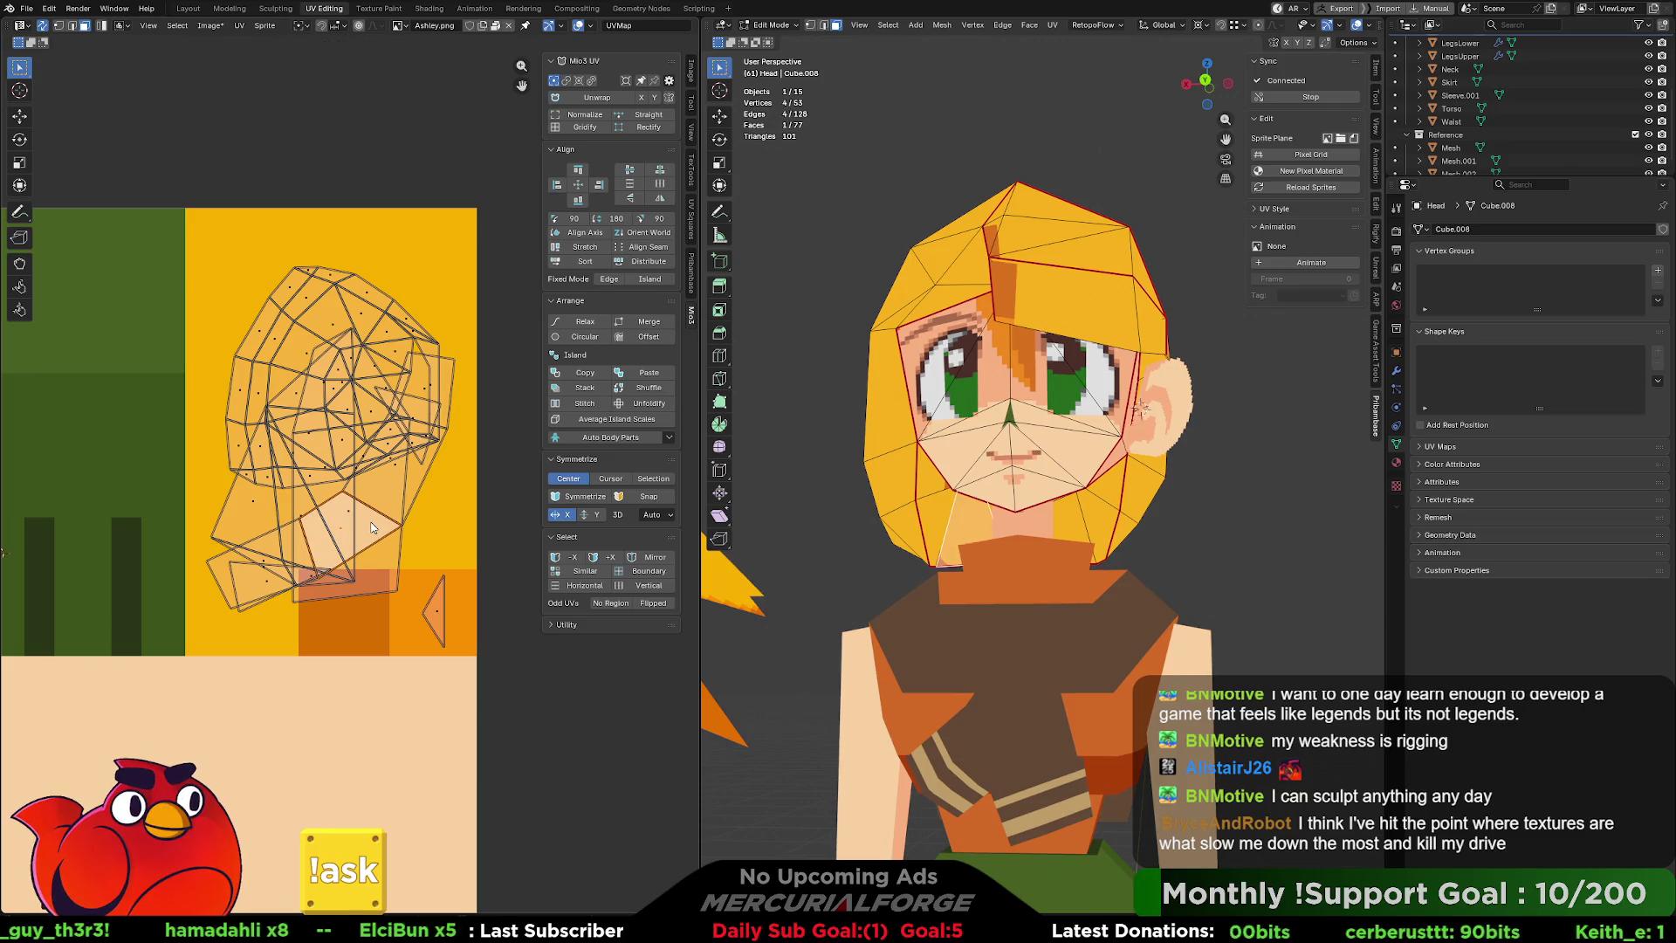
pyautogui.click(437, 611)
pyautogui.press('g')
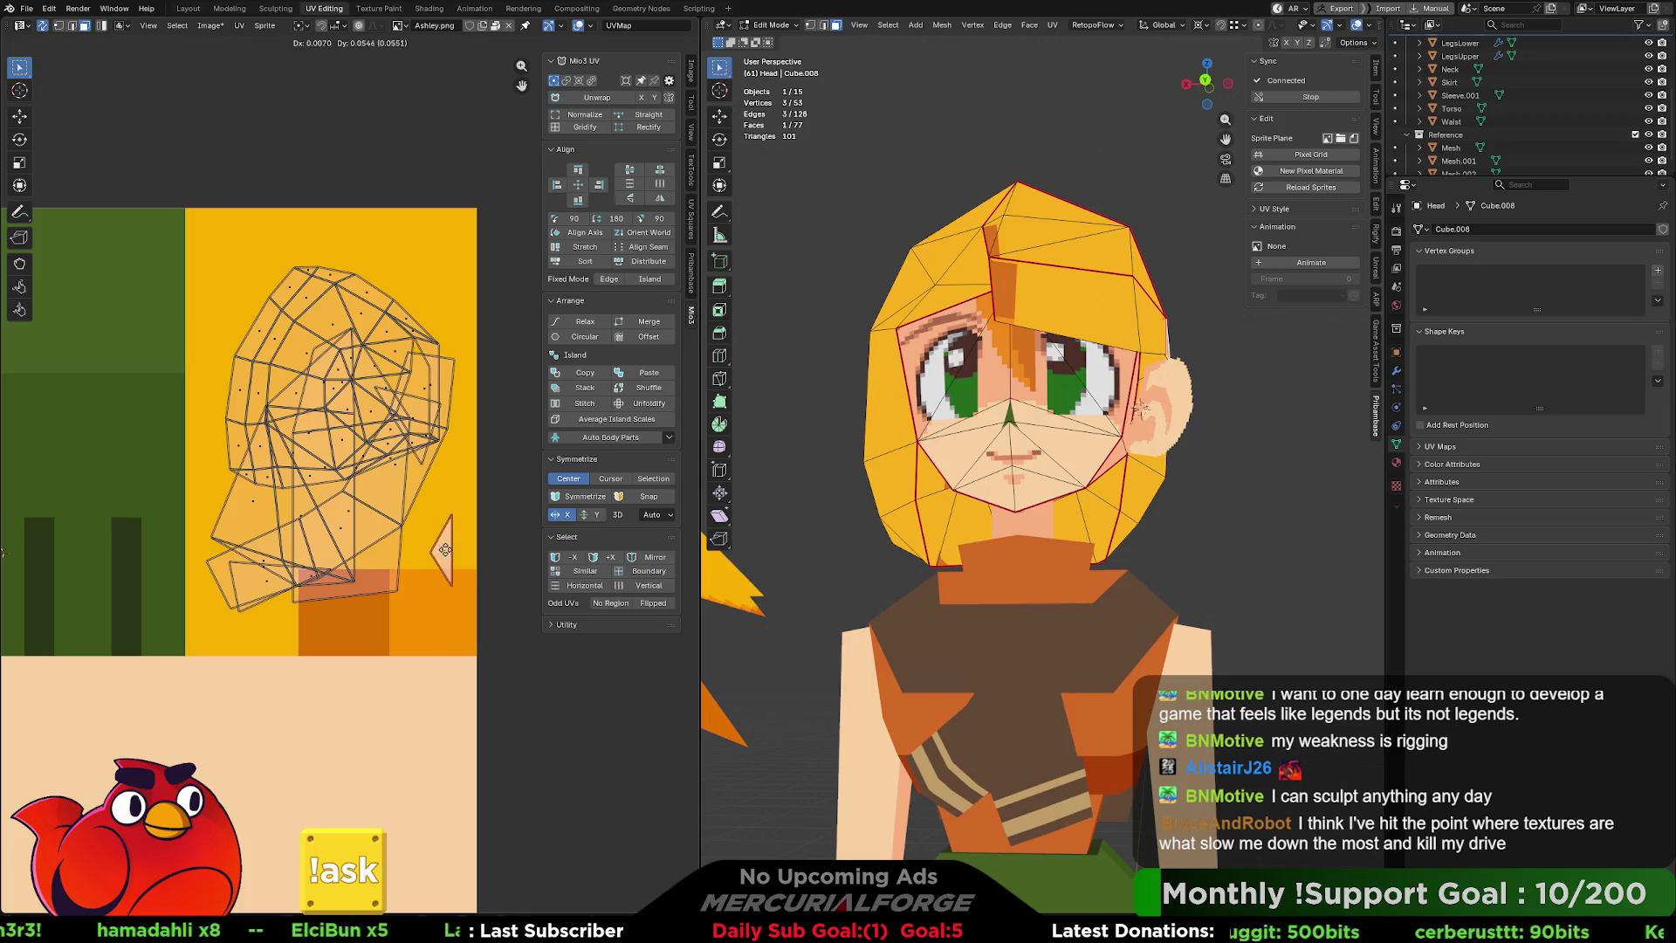
pyautogui.click(443, 515)
# Rotate and shrink the lower-left head faces into a strip on the orange block.
pyautogui.click(388, 480)
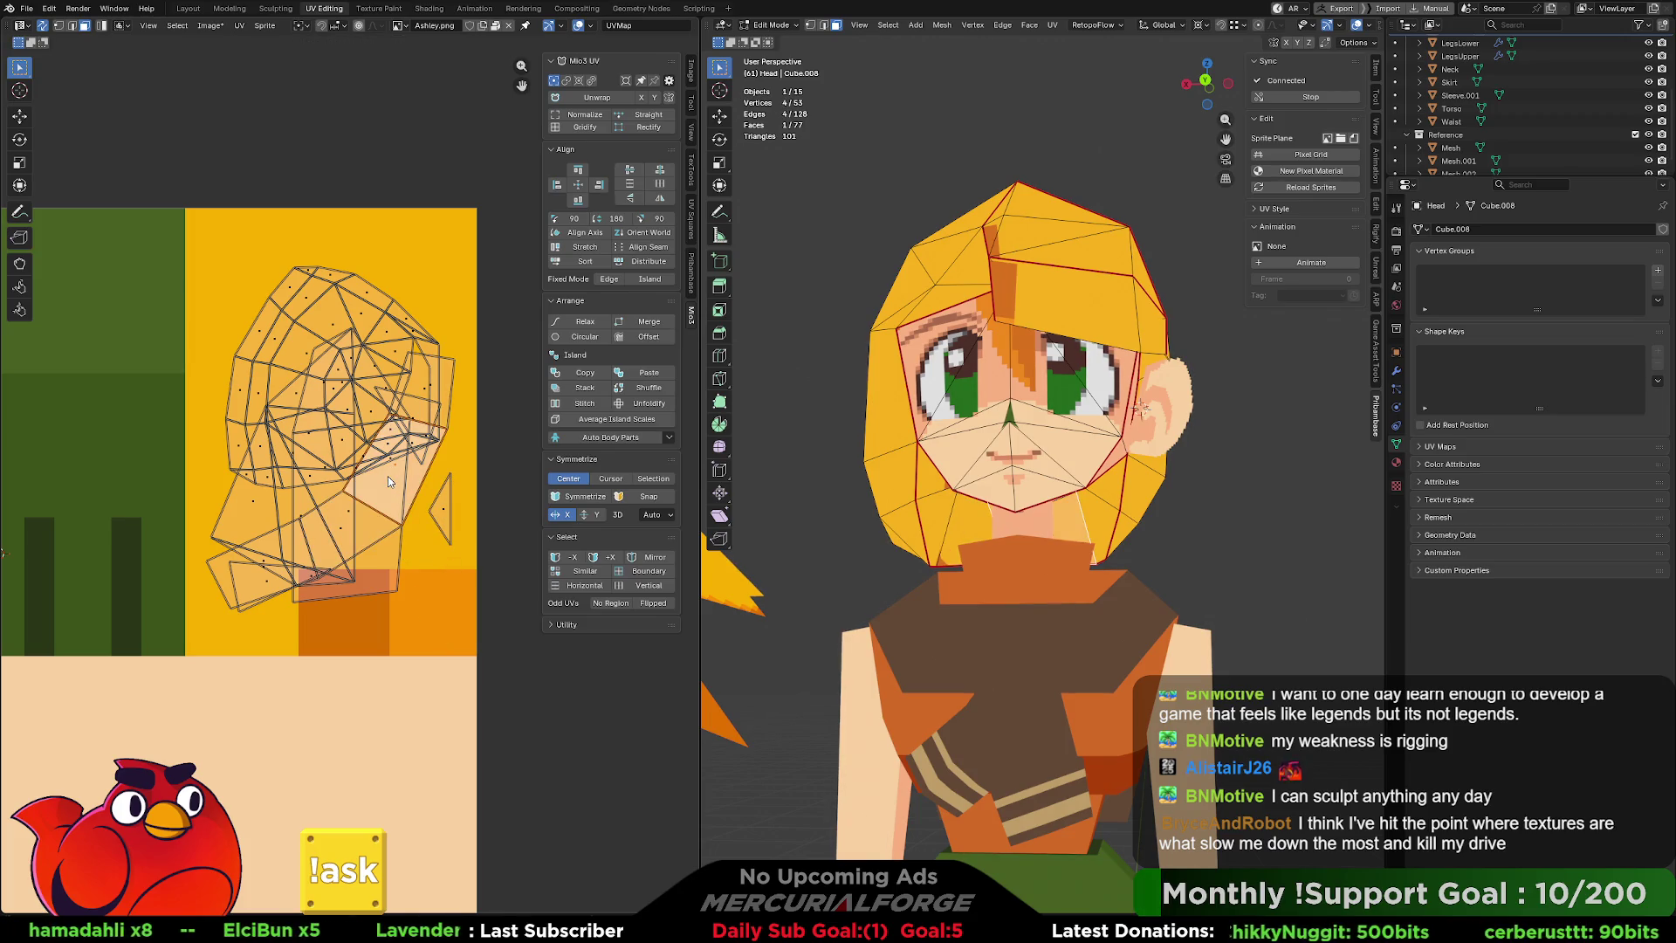
pyautogui.click(388, 475)
pyautogui.click(389, 484)
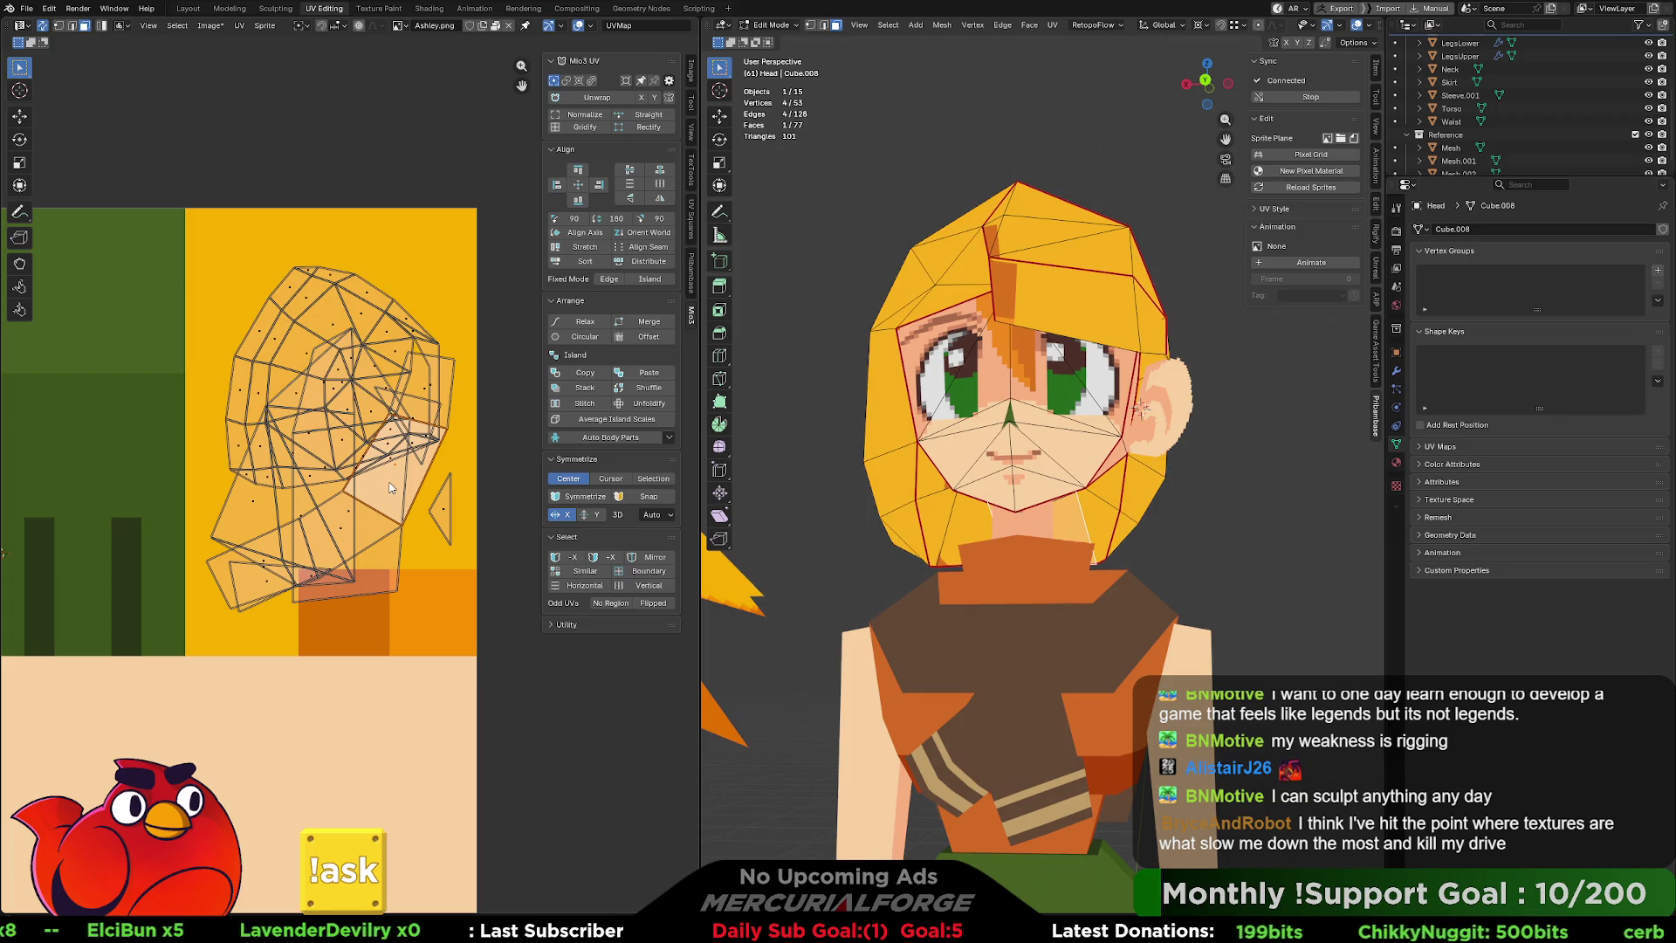
pyautogui.hotkey('ctrl', 'l')
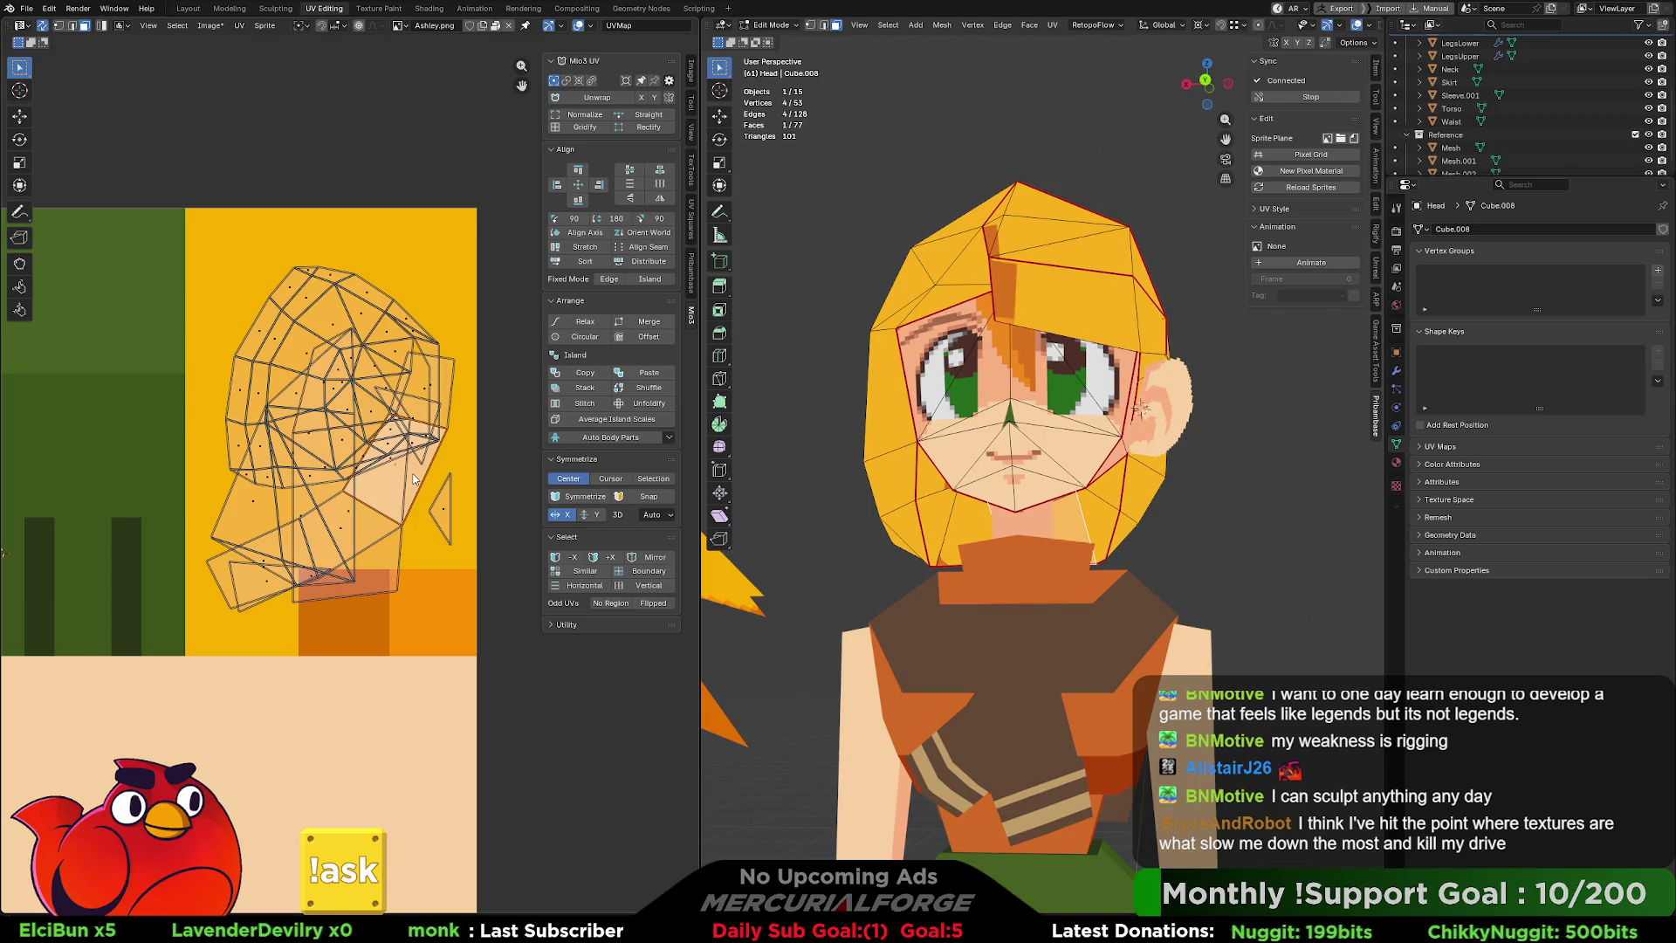
pyautogui.click(413, 479)
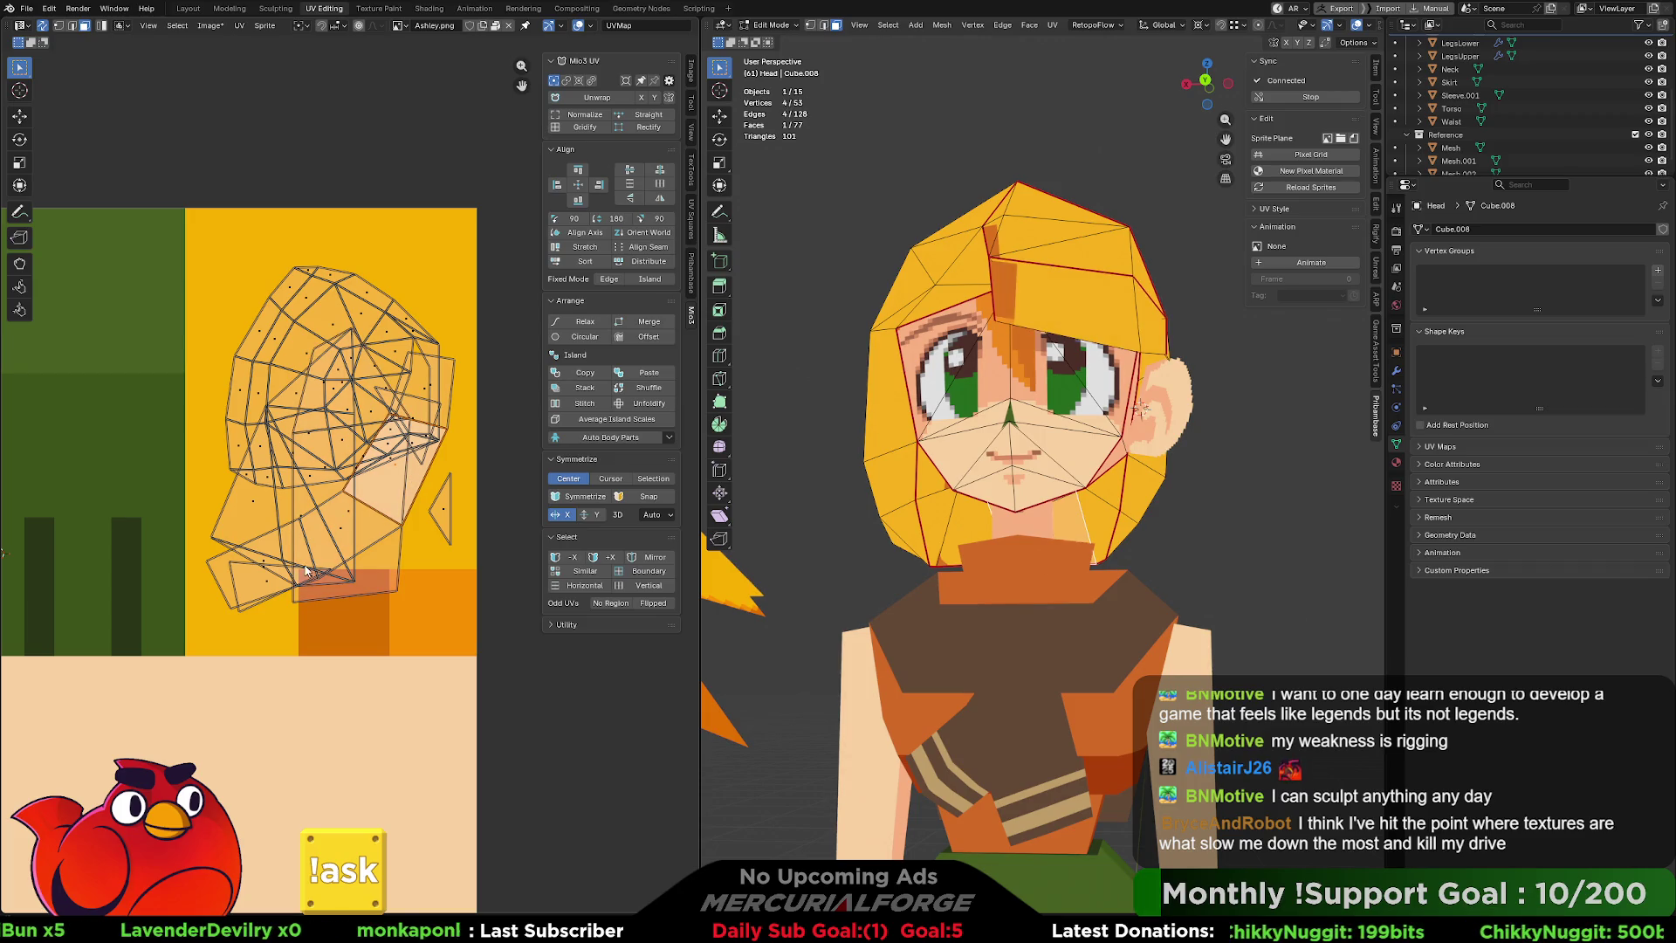
pyautogui.click(245, 573)
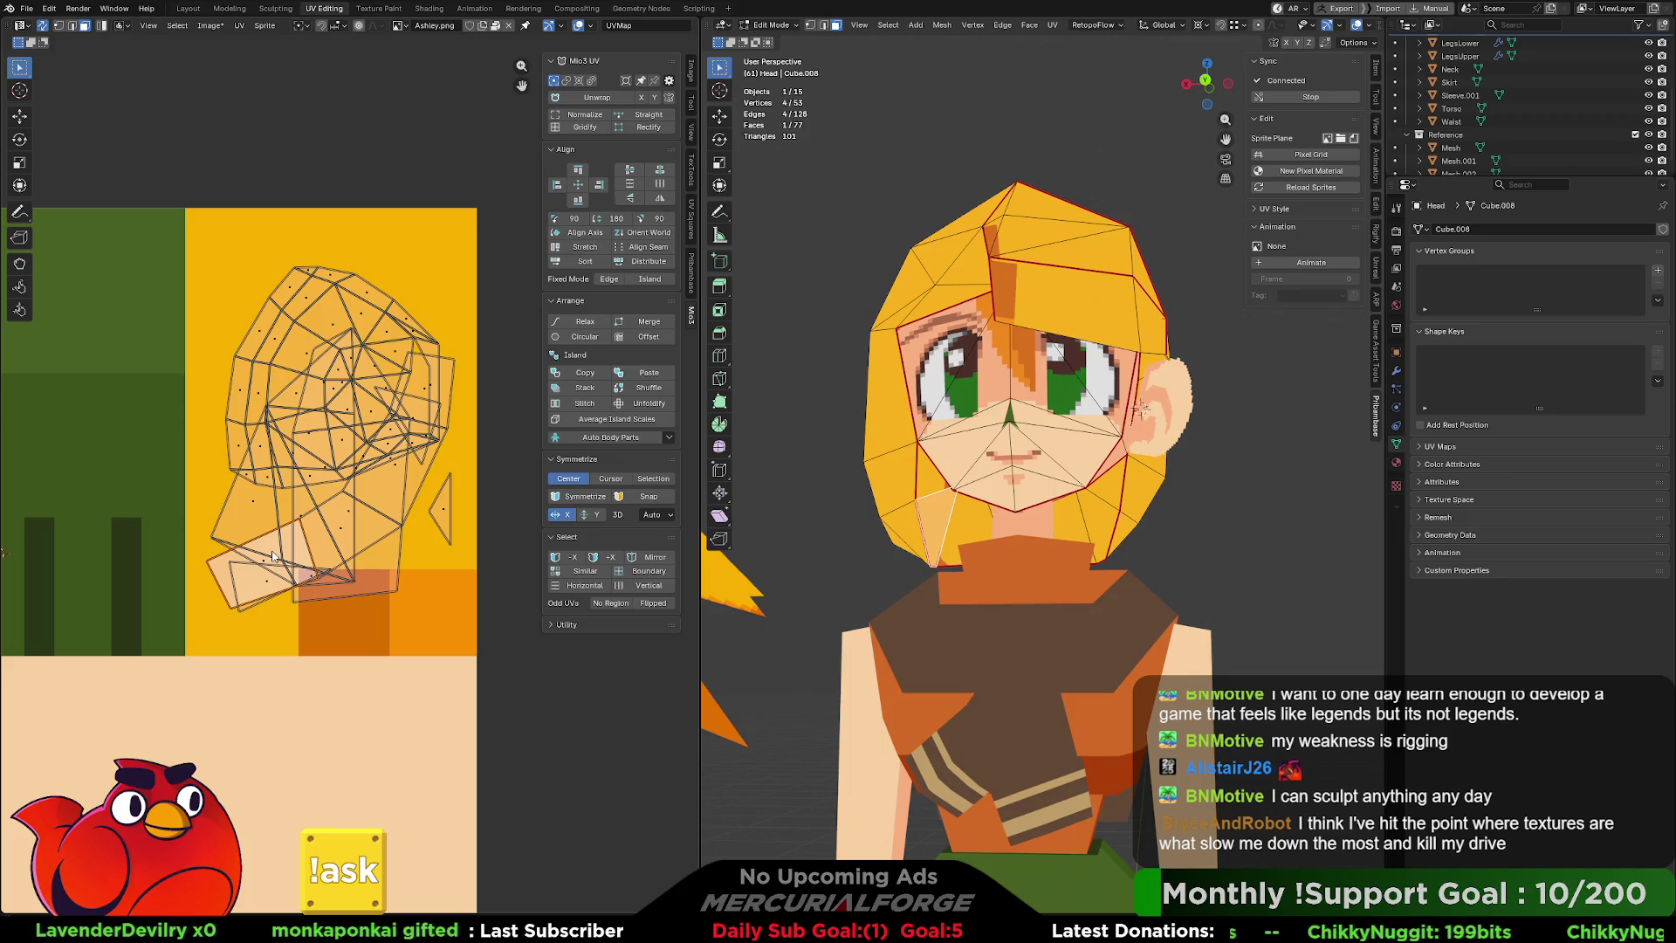
pyautogui.press('ctrl+KP_Add')
pyautogui.press('r')
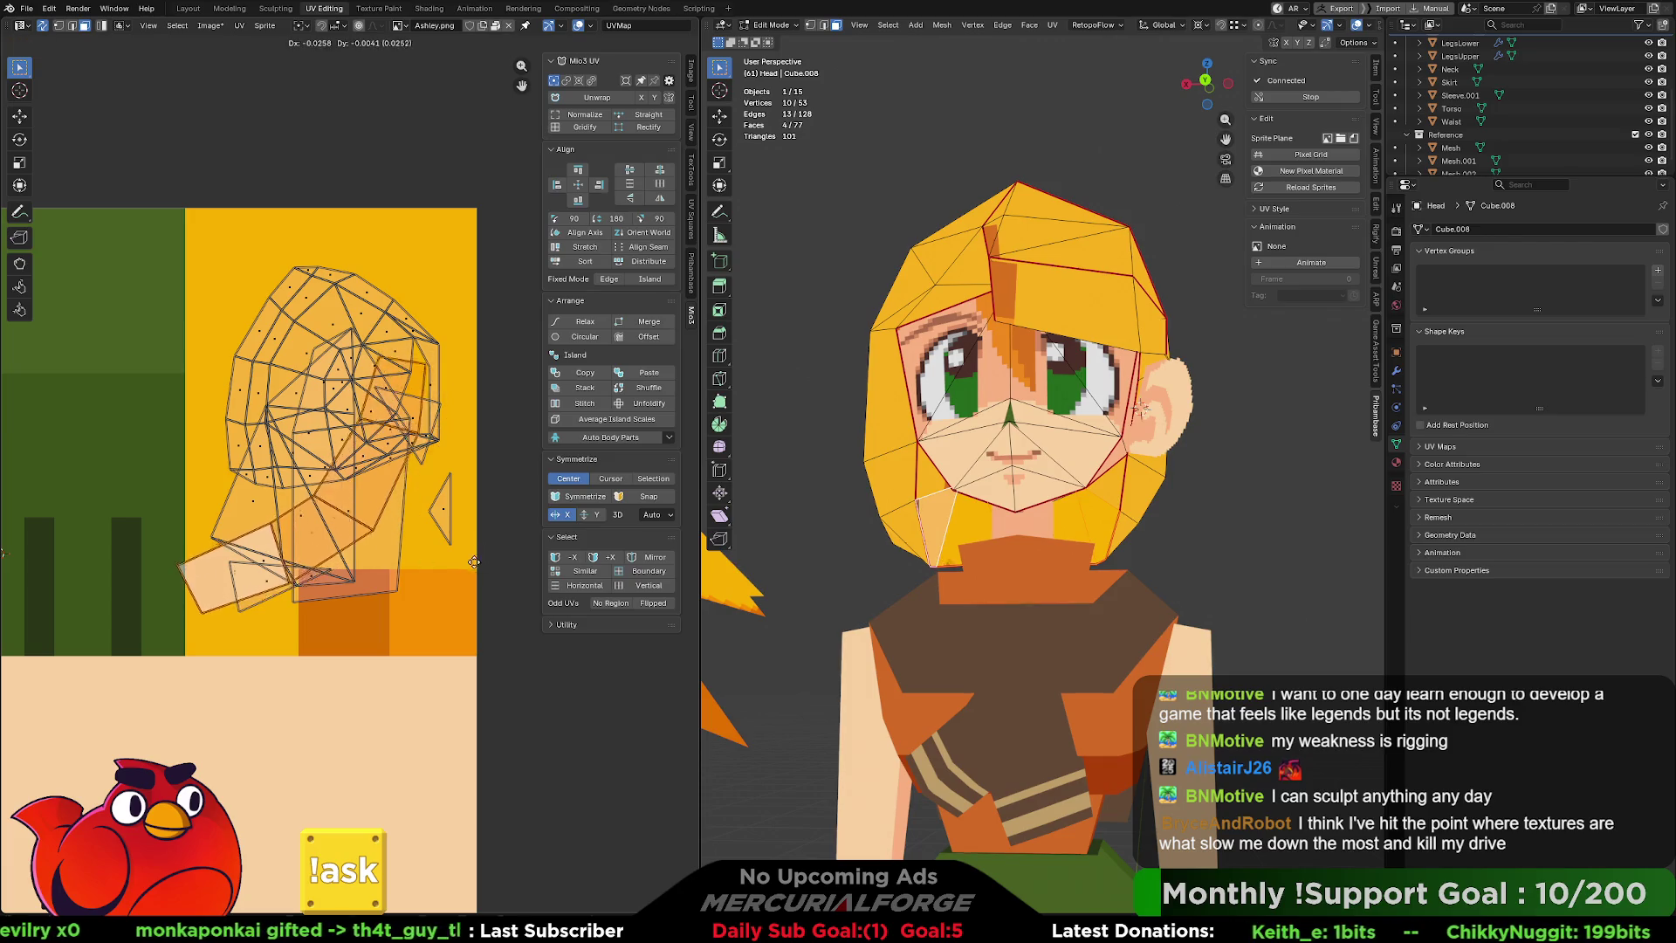
pyautogui.press('s')
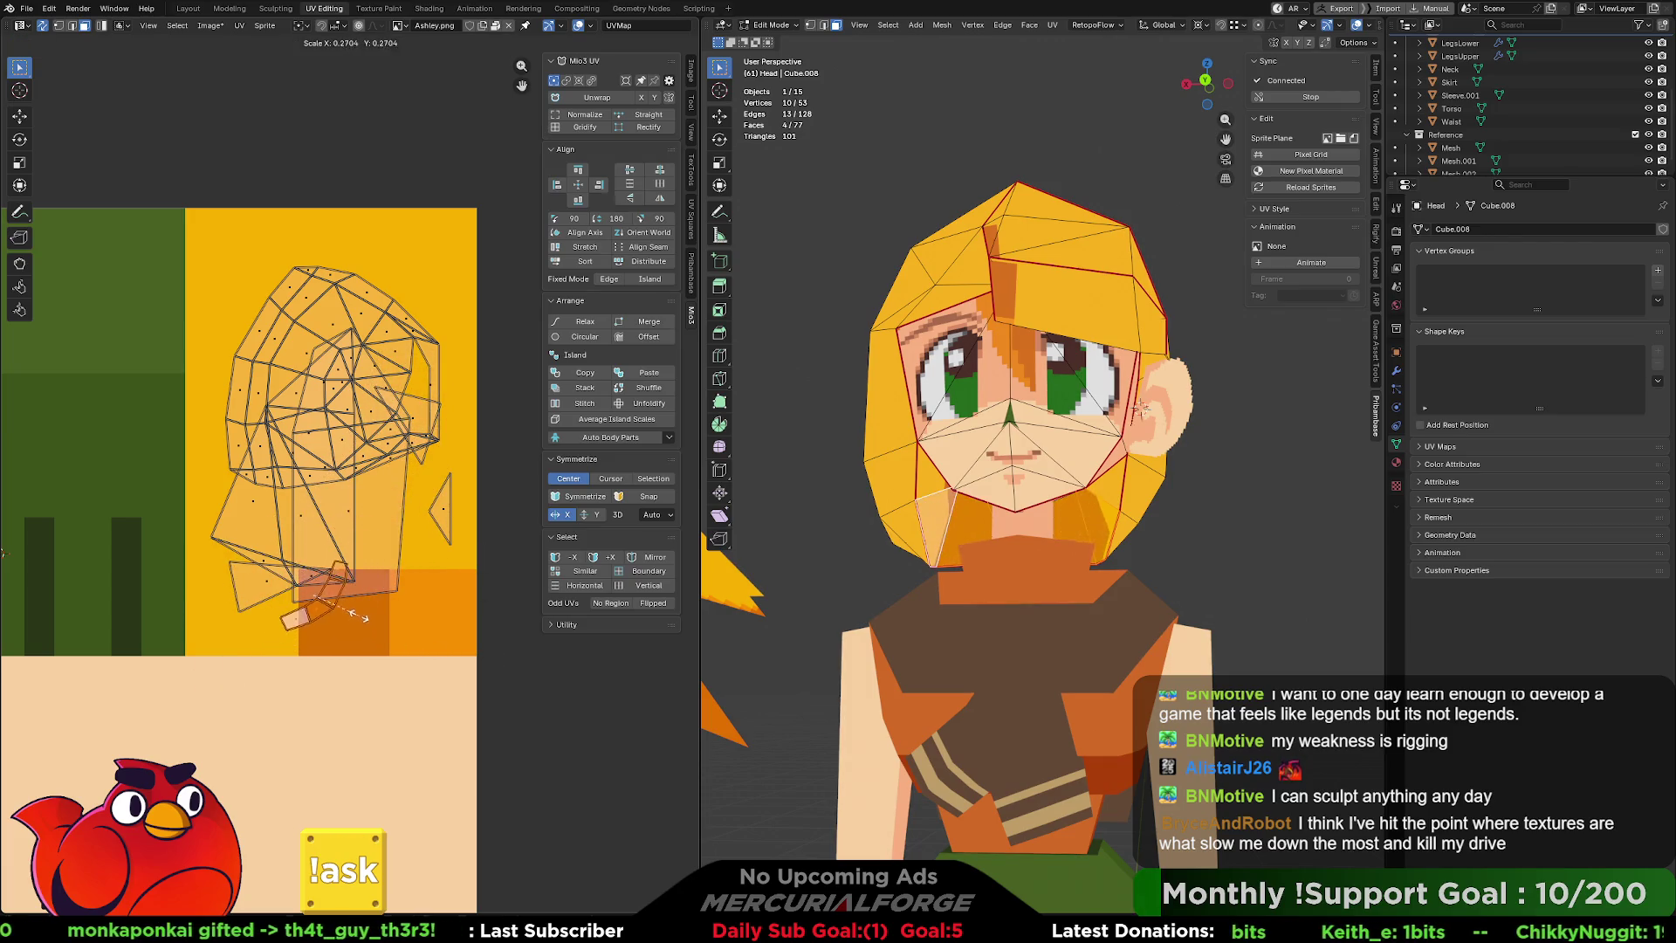
pyautogui.press('g')
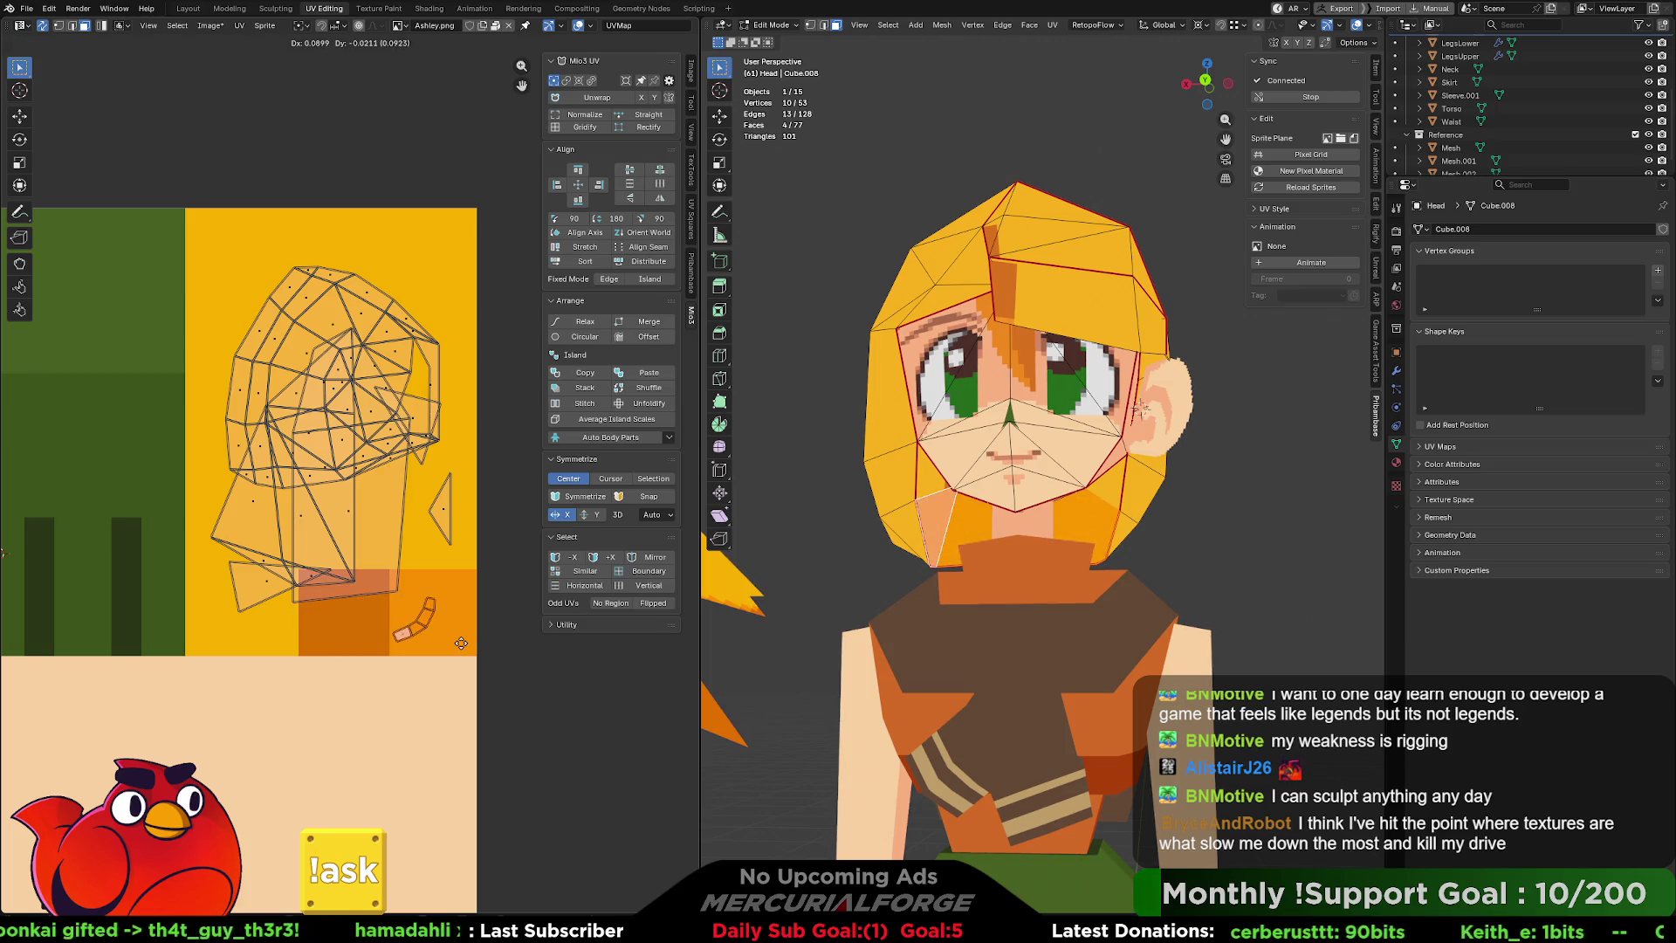
pyautogui.click(387, 645)
# Reposition the two small UV triangles beside the strip.
pyautogui.moveTo(1048, 410); pyautogui.dragTo(1122, 470, button='middle')
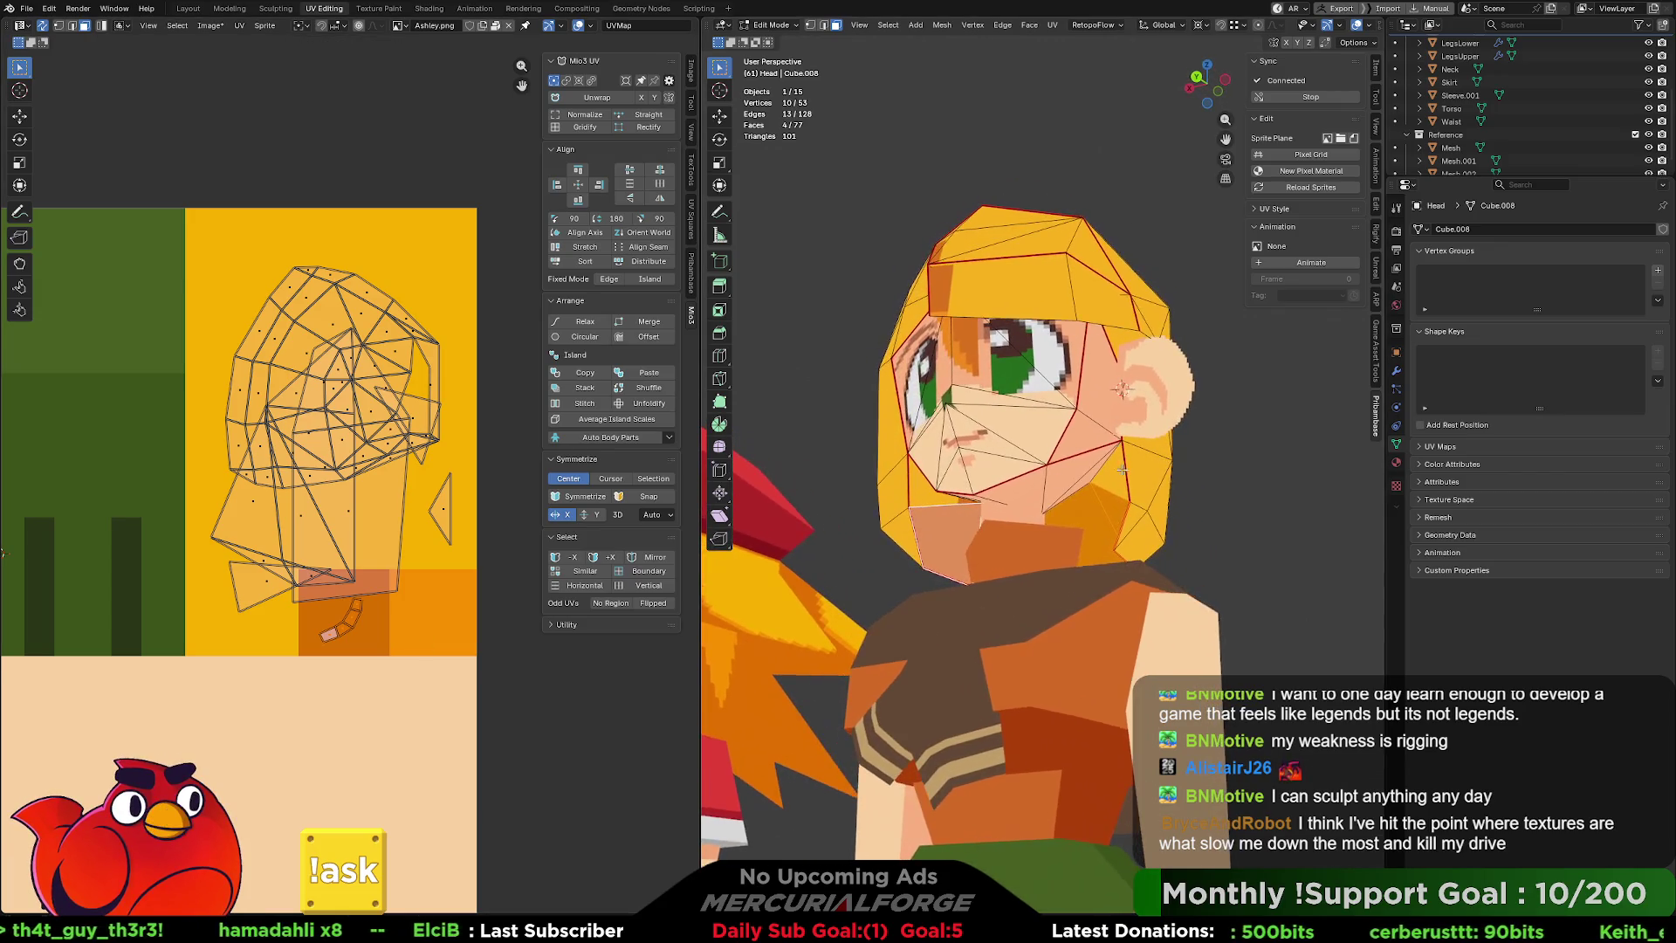
pyautogui.click(264, 583)
pyautogui.press('g')
pyautogui.click(338, 614)
pyautogui.press('g')
pyautogui.click(389, 621)
pyautogui.click(468, 523)
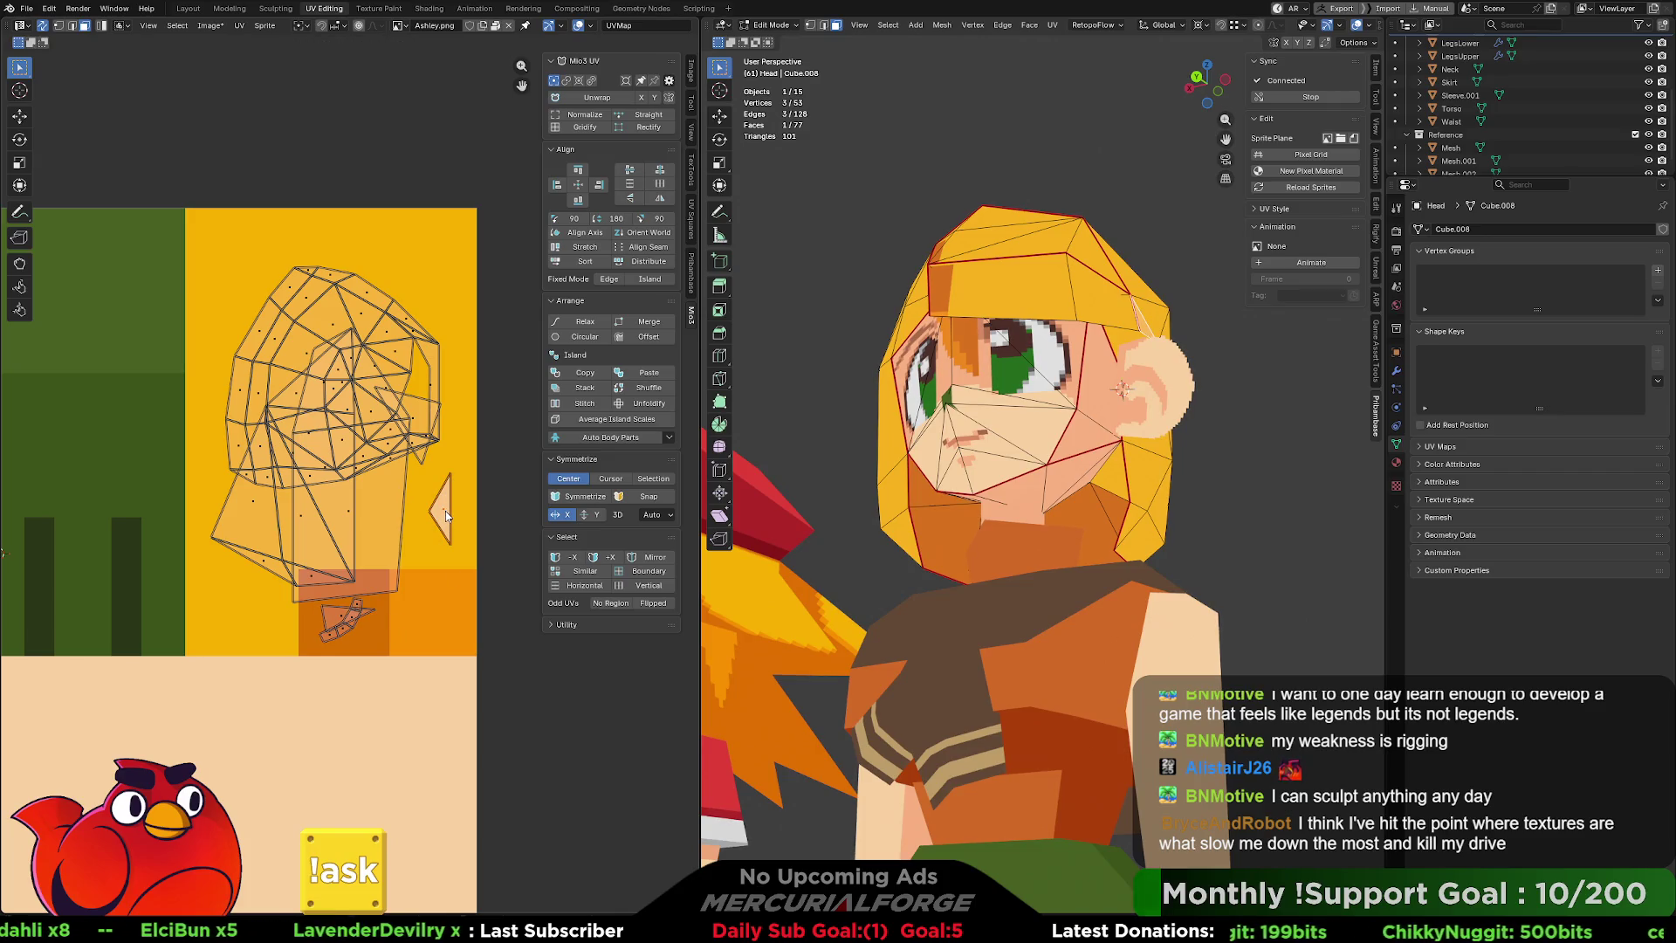
pyautogui.press('g')
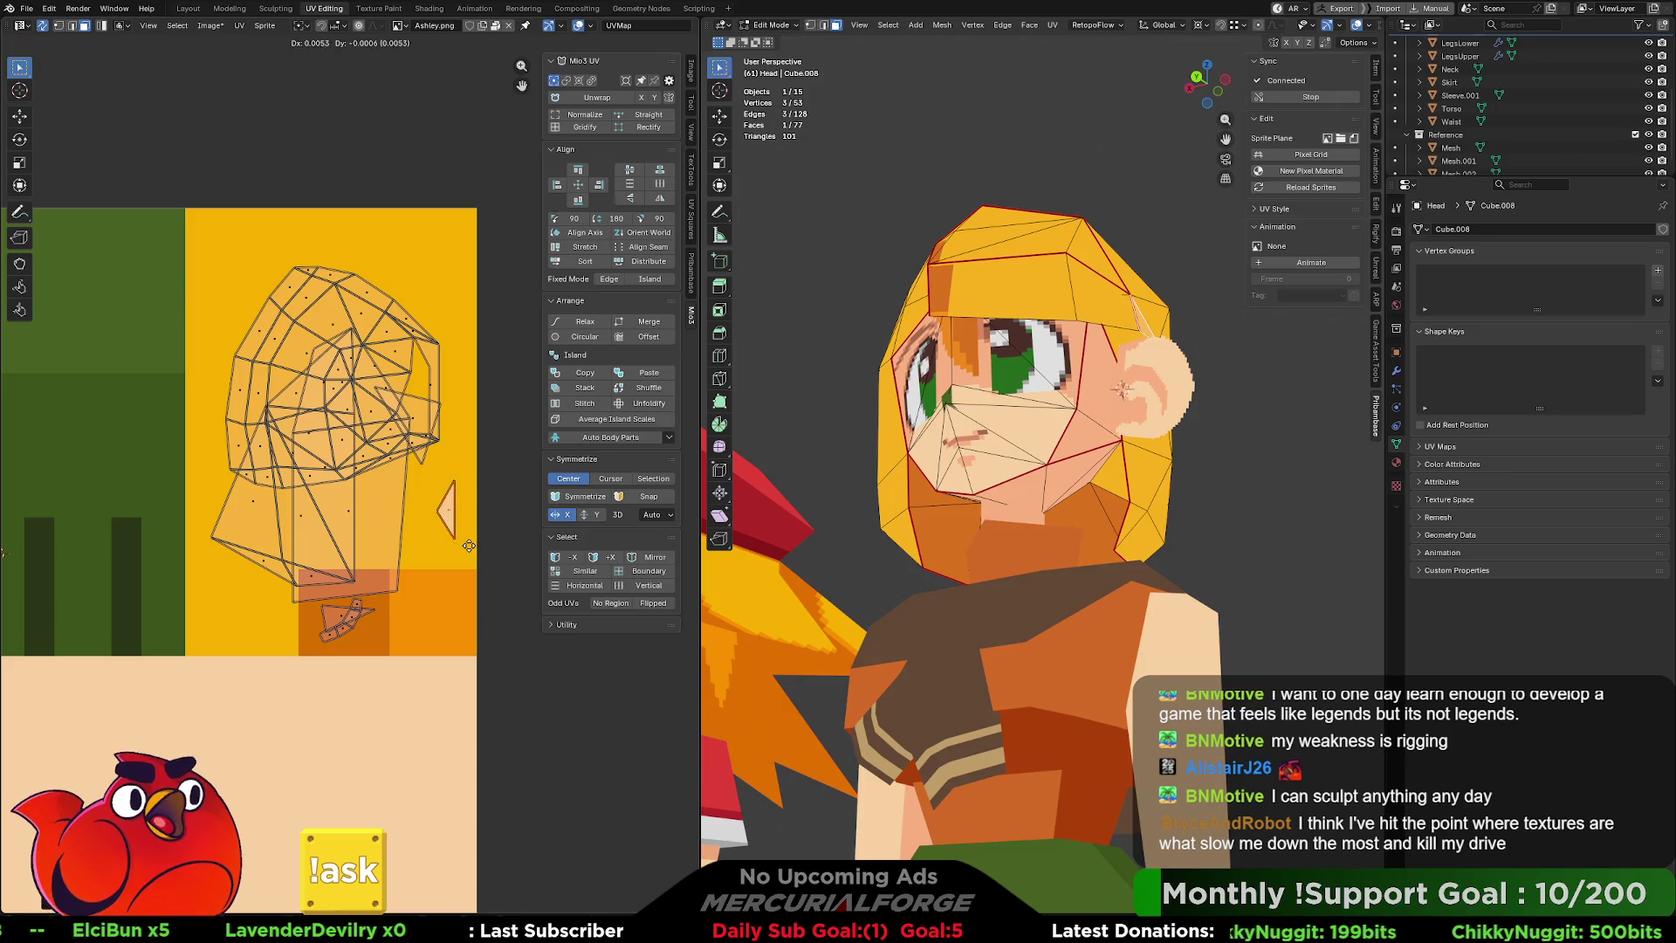
pyautogui.click(457, 547)
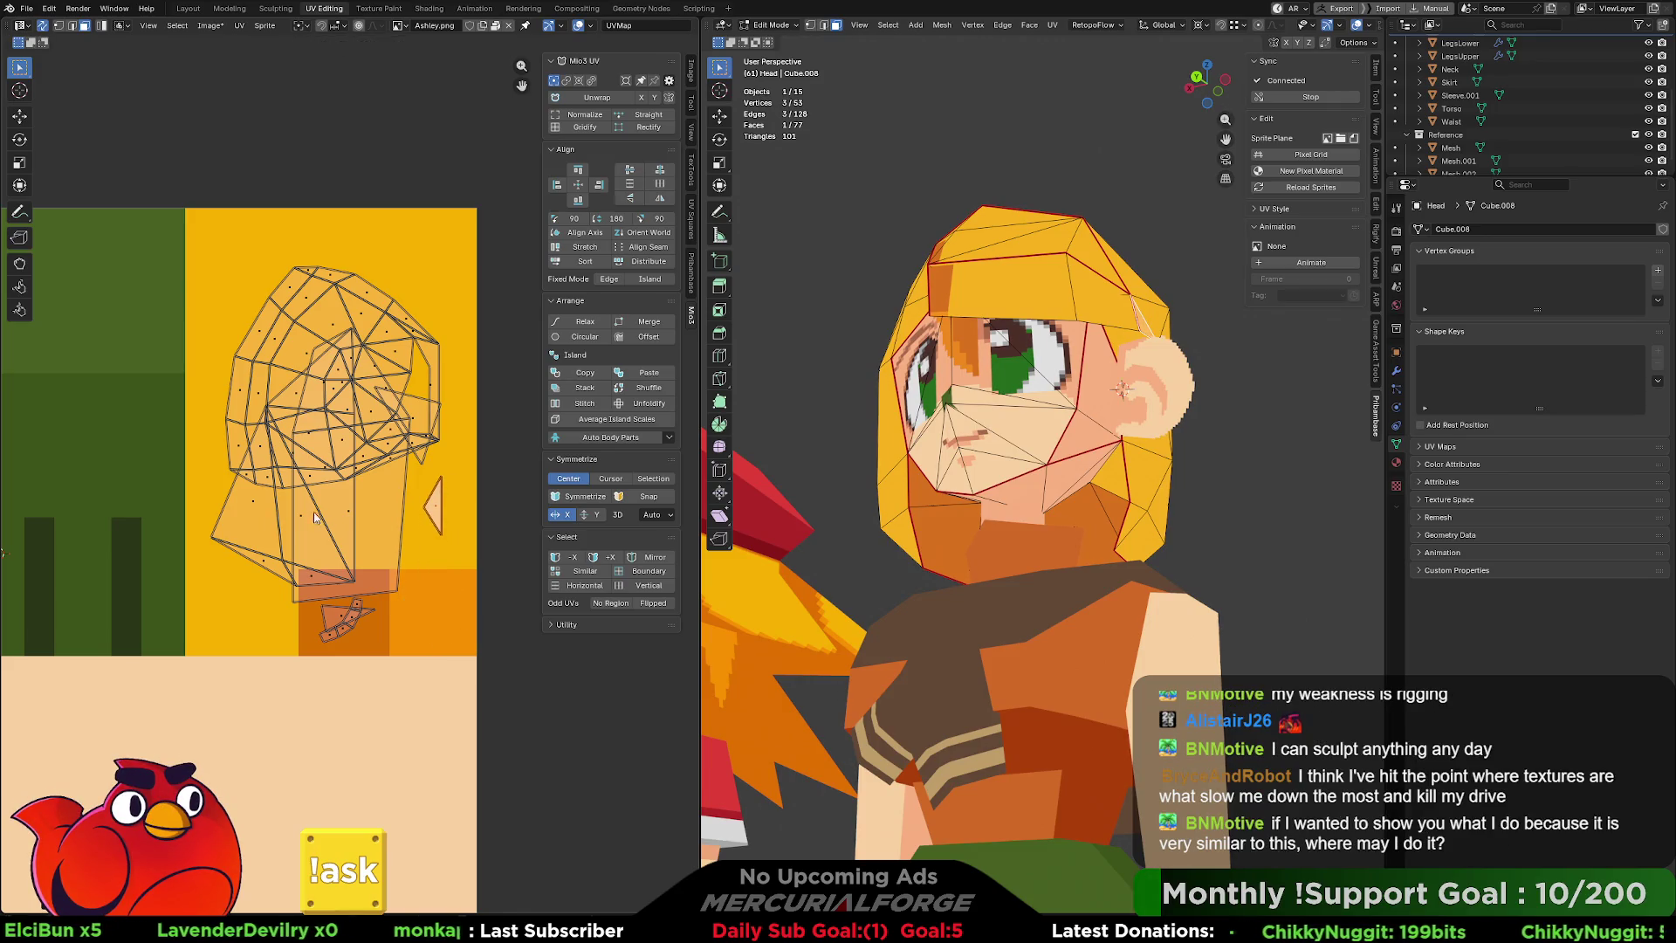
# Move a side-of-head face down near the neck, shrink it, and check the result.
pyautogui.click(417, 421)
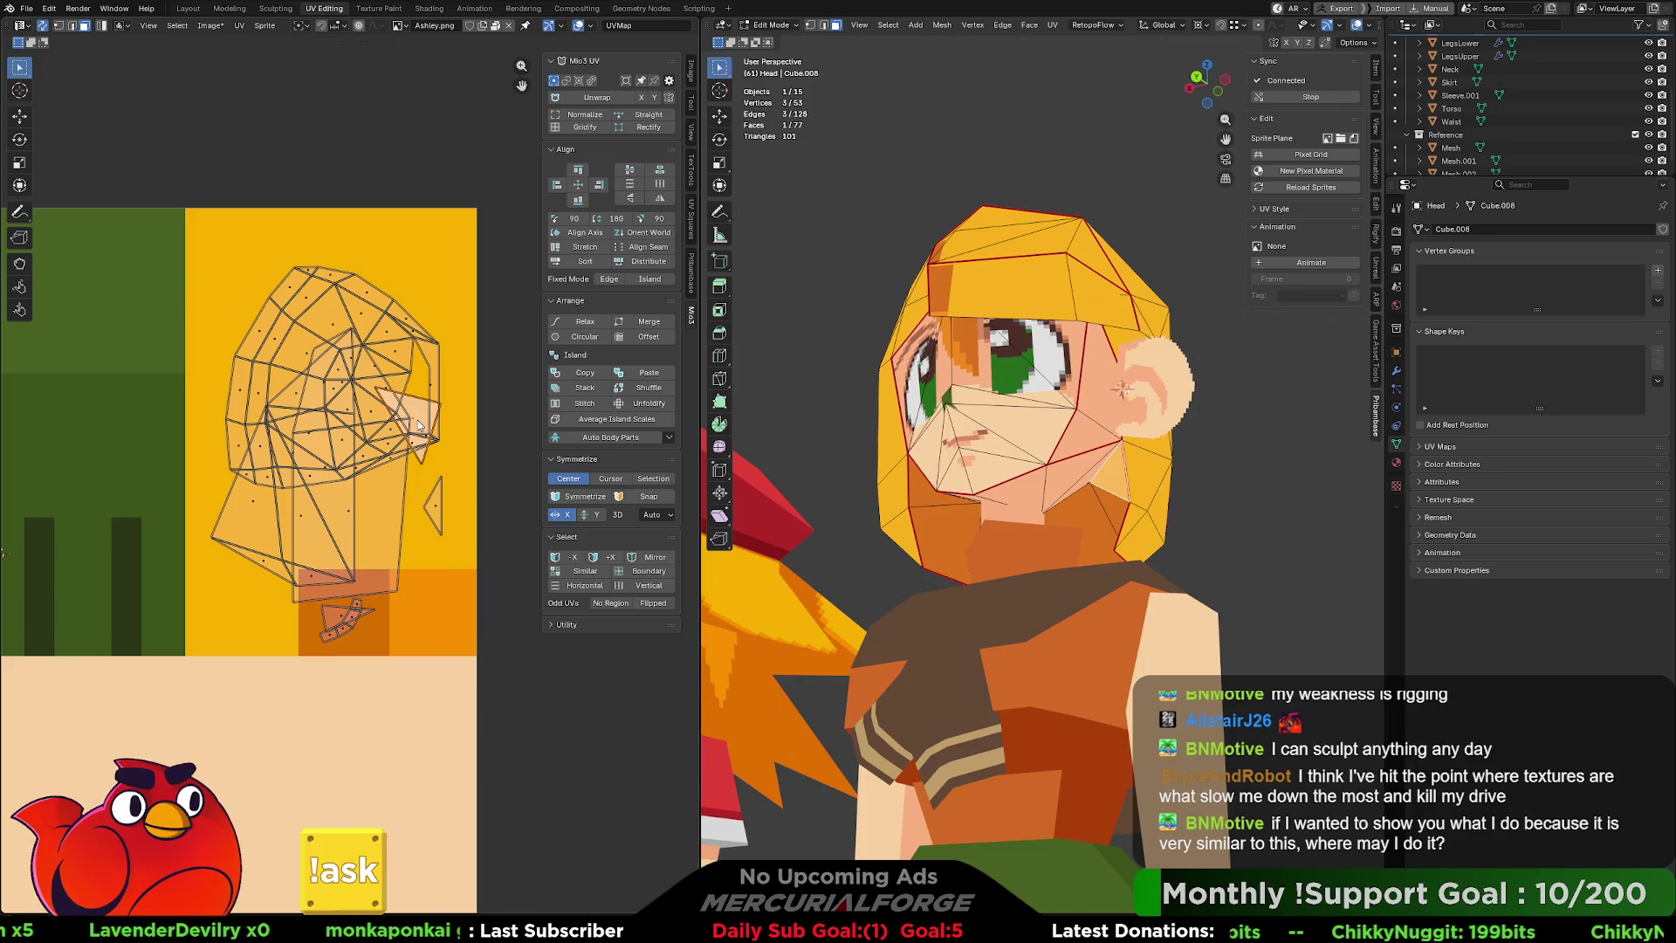
pyautogui.press('g')
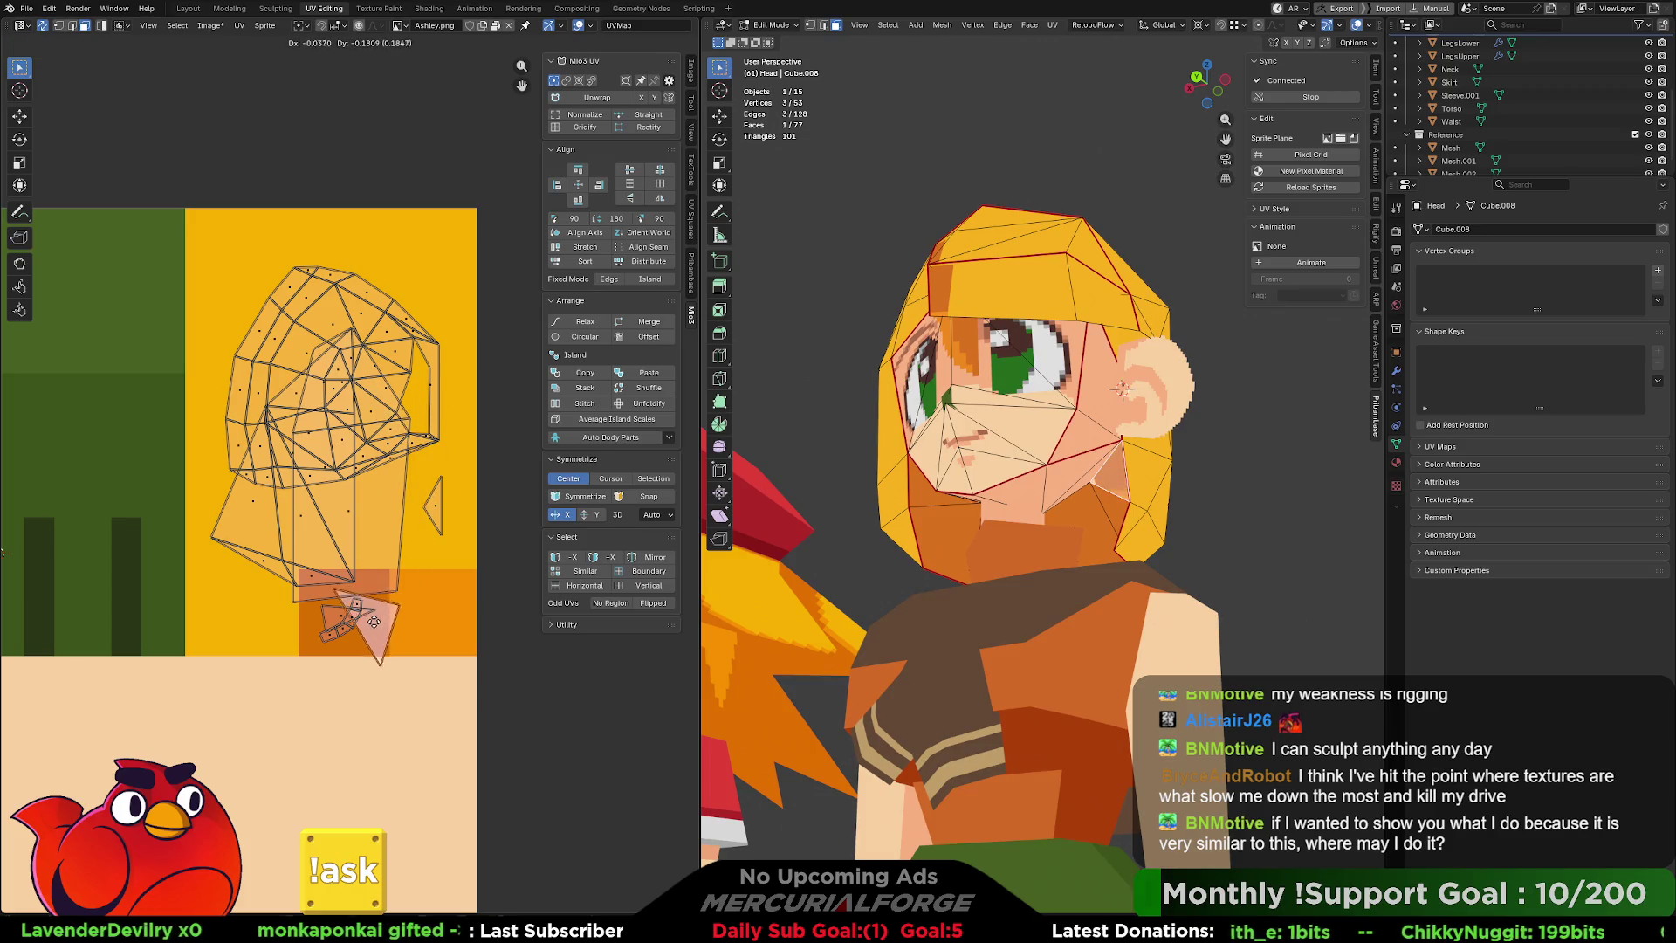
pyautogui.click(351, 611)
pyautogui.press('g')
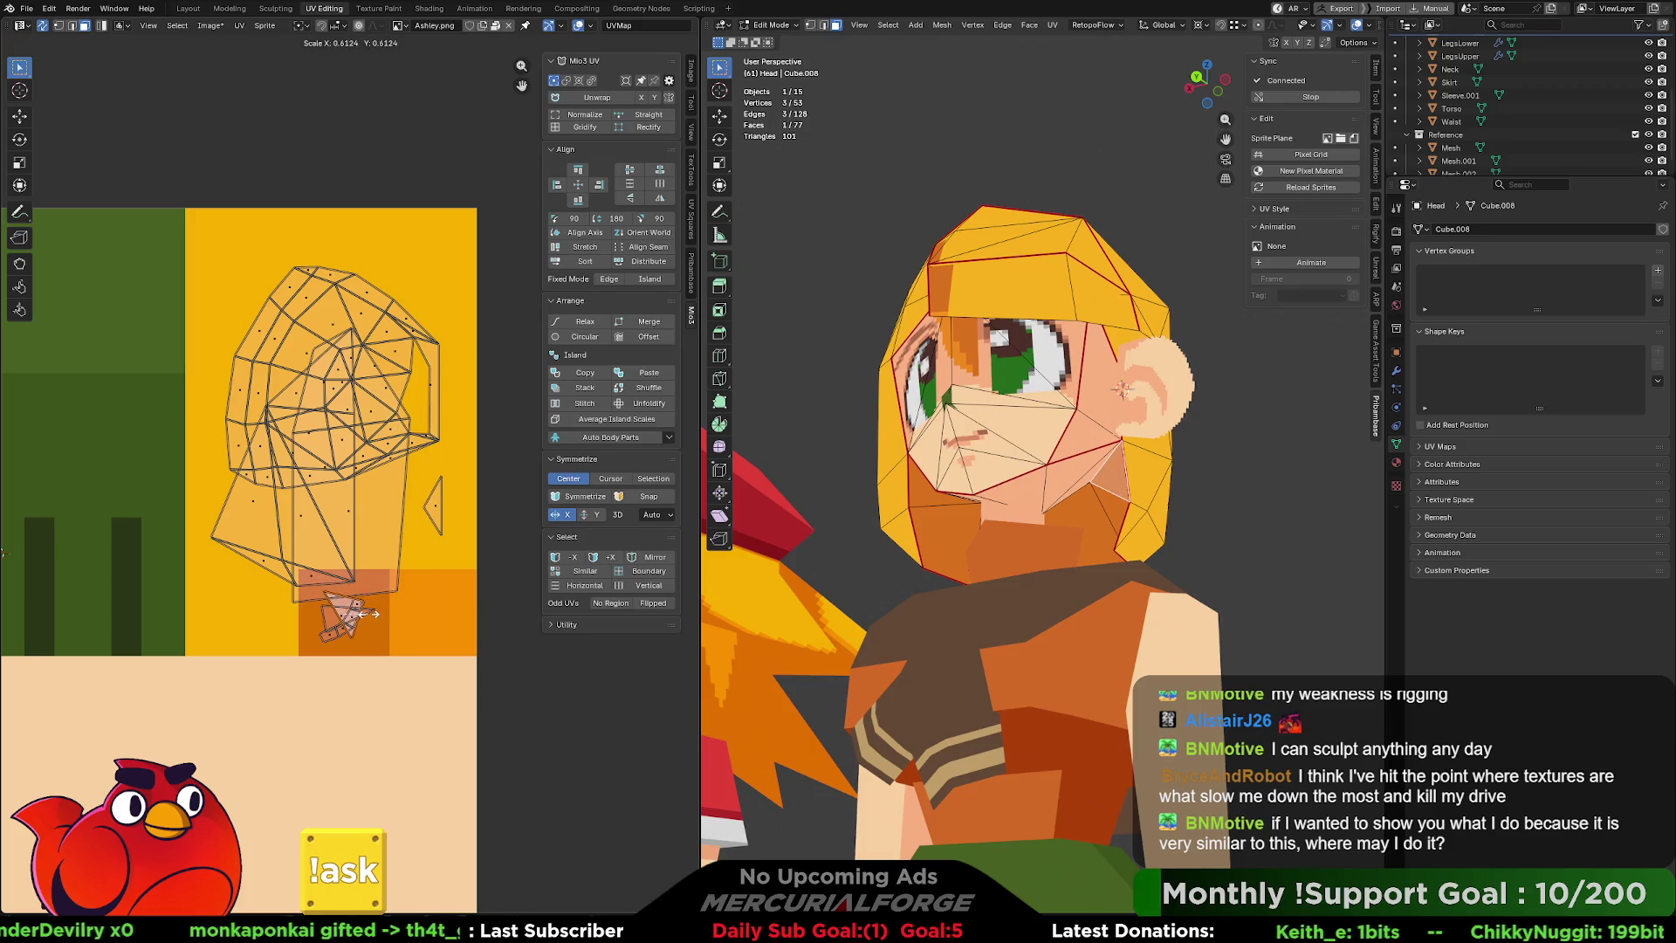
pyautogui.click(382, 626)
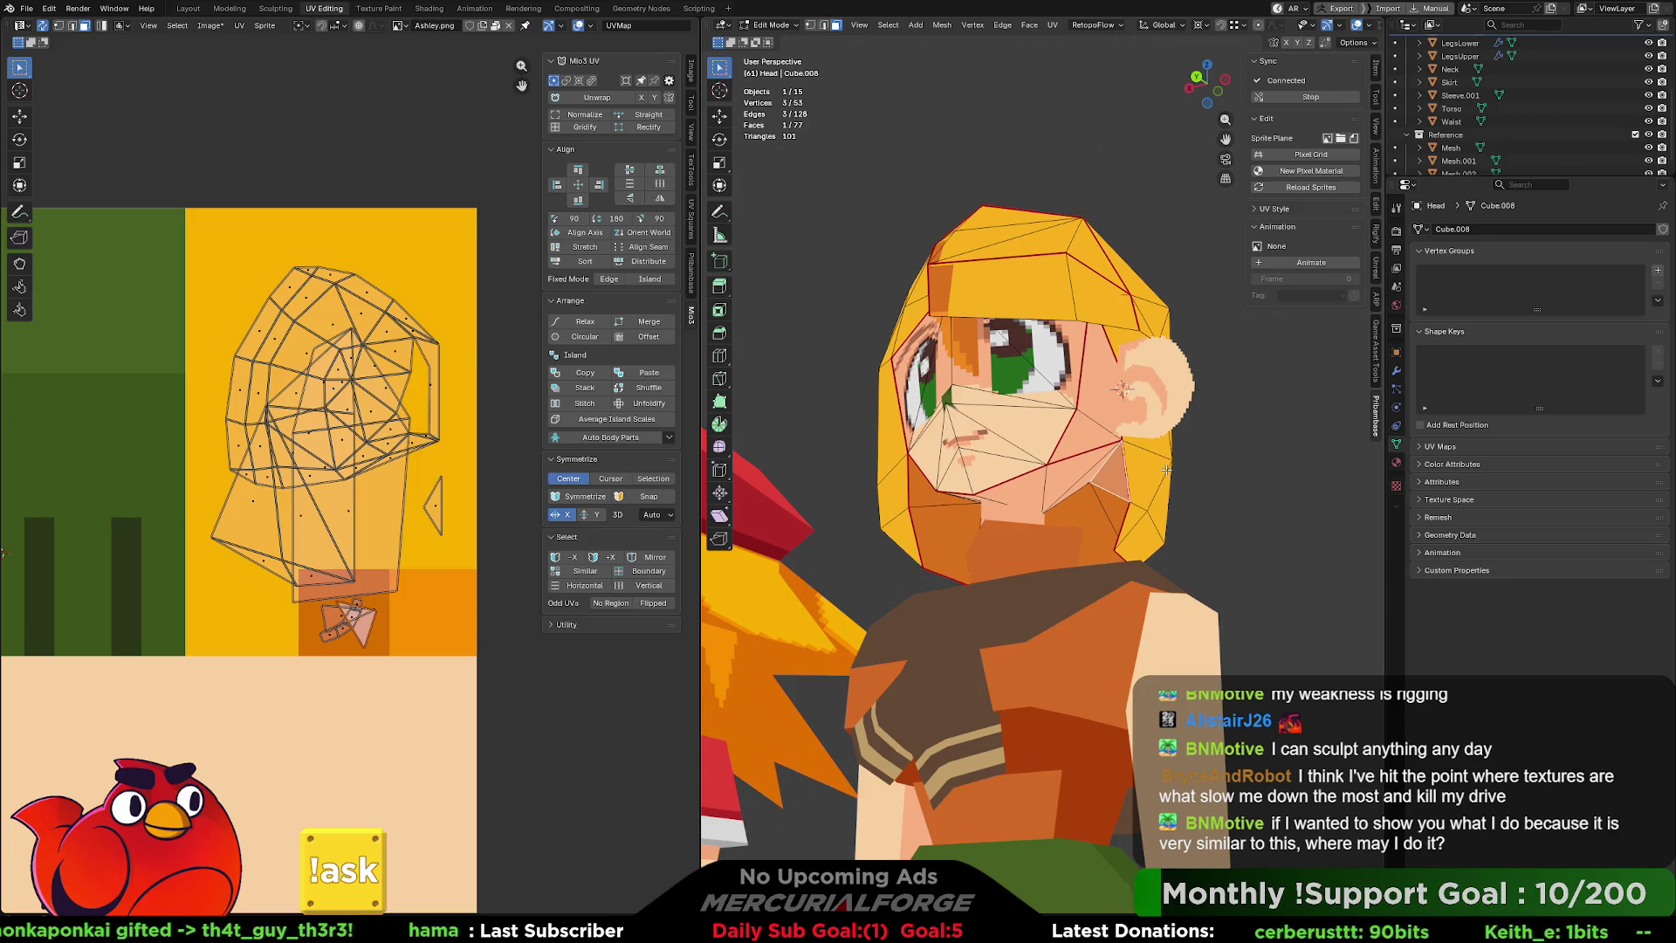
pyautogui.click(1189, 493)
pyautogui.moveTo(1121, 490); pyautogui.dragTo(1161, 514, button='middle')
pyautogui.moveTo(1187, 516)
pyautogui.mouseDown(button='middle')
pyautogui.moveTo(1026, 512)
pyautogui.moveTo(1128, 509)
pyautogui.mouseUp(button='middle')
# In vertex select, move a head vertex along the Y axis.
pyautogui.press('1')
pyautogui.click(1136, 515)
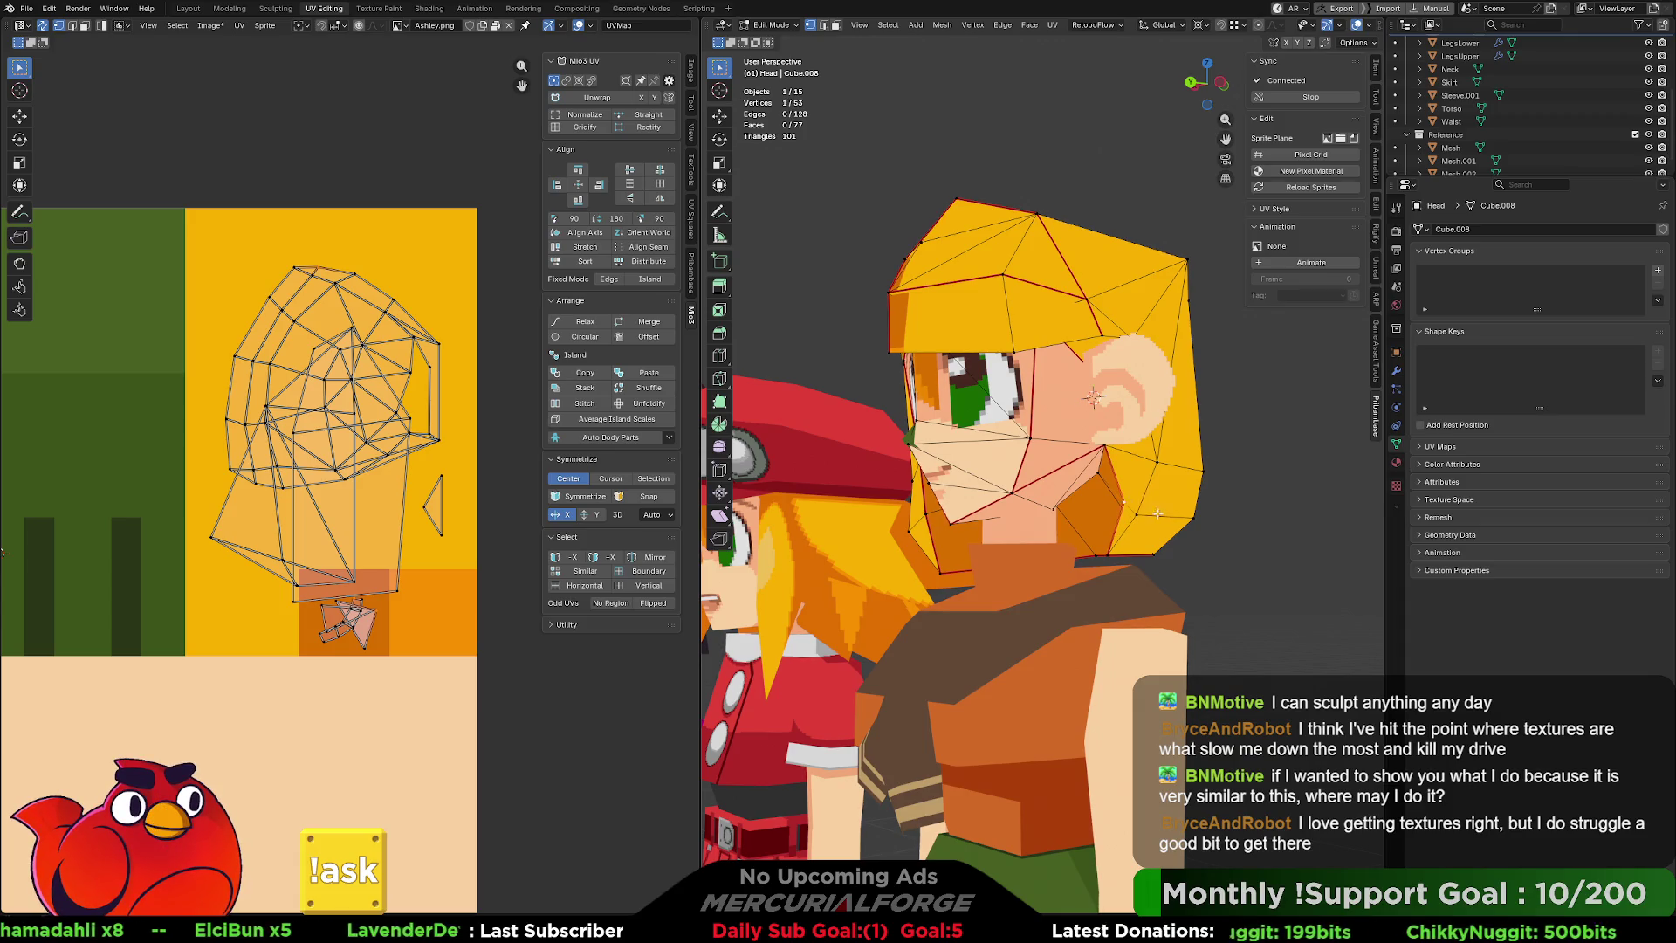
pyautogui.moveTo(1157, 513); pyautogui.dragTo(1119, 512, button='middle')
pyautogui.press('g')
pyautogui.press('y')
pyautogui.click(1102, 514)
# Add a second vertex, extrude and merge it back, then nudge the pair.
pyautogui.keyDown('shift'); pyautogui.click(1095, 534); pyautogui.keyUp('shift')
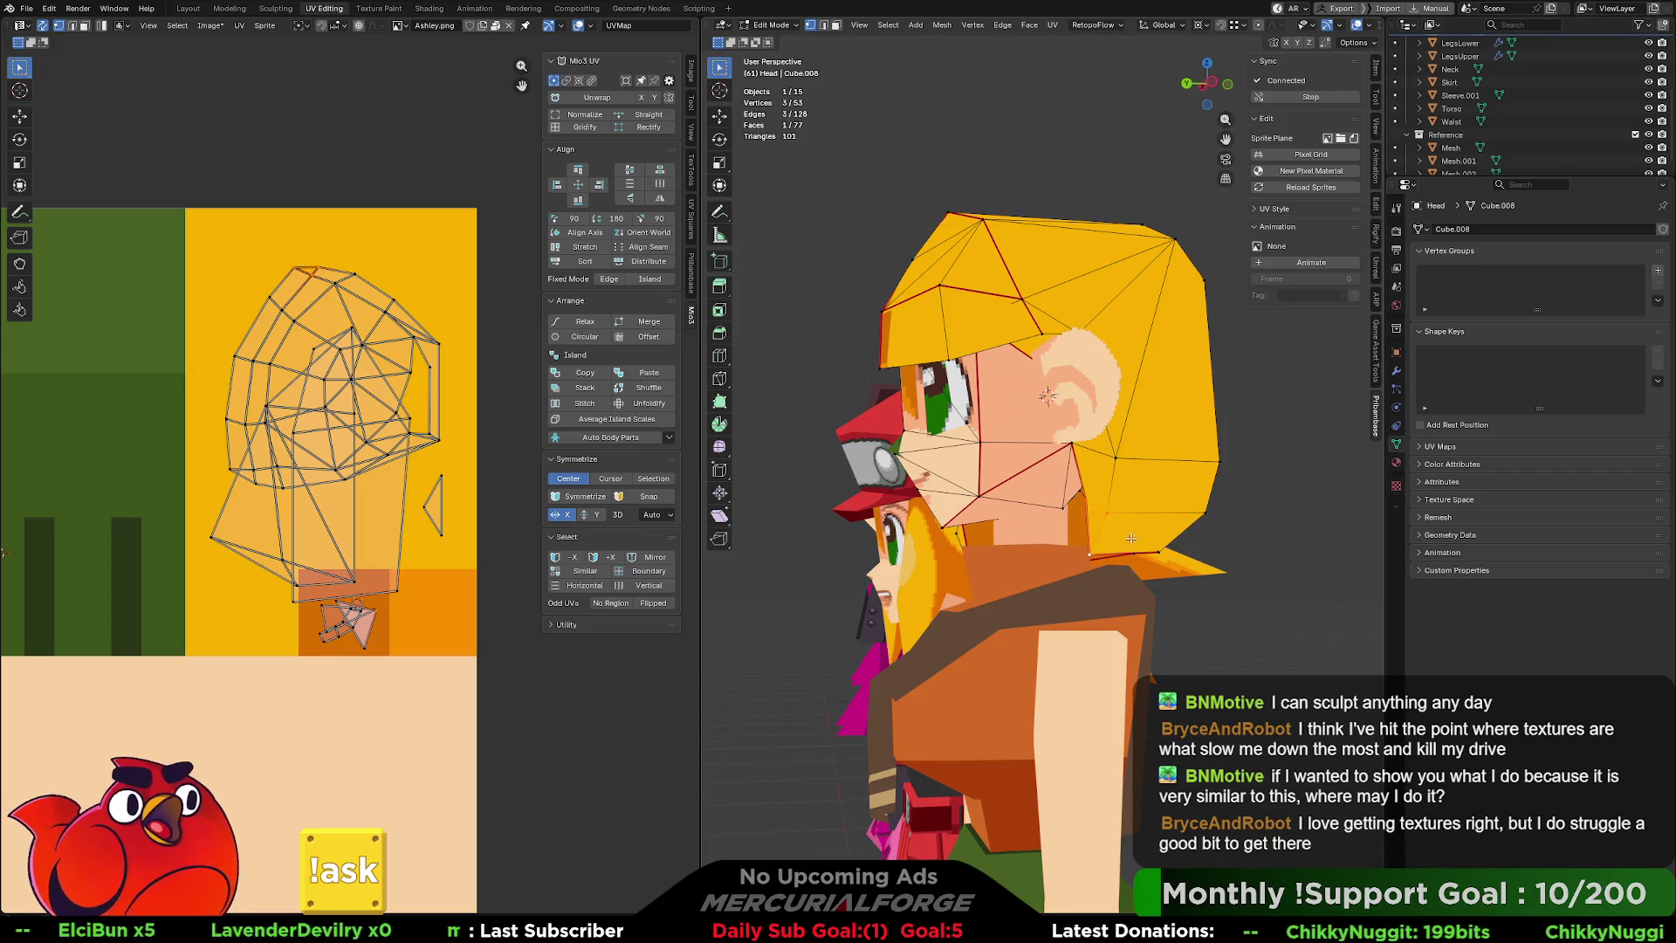
pyautogui.moveTo(1092, 552); pyautogui.dragTo(1113, 543, button='middle')
pyautogui.press('e')
pyautogui.click(1089, 521)
pyautogui.press('g')
pyautogui.click(1085, 525)
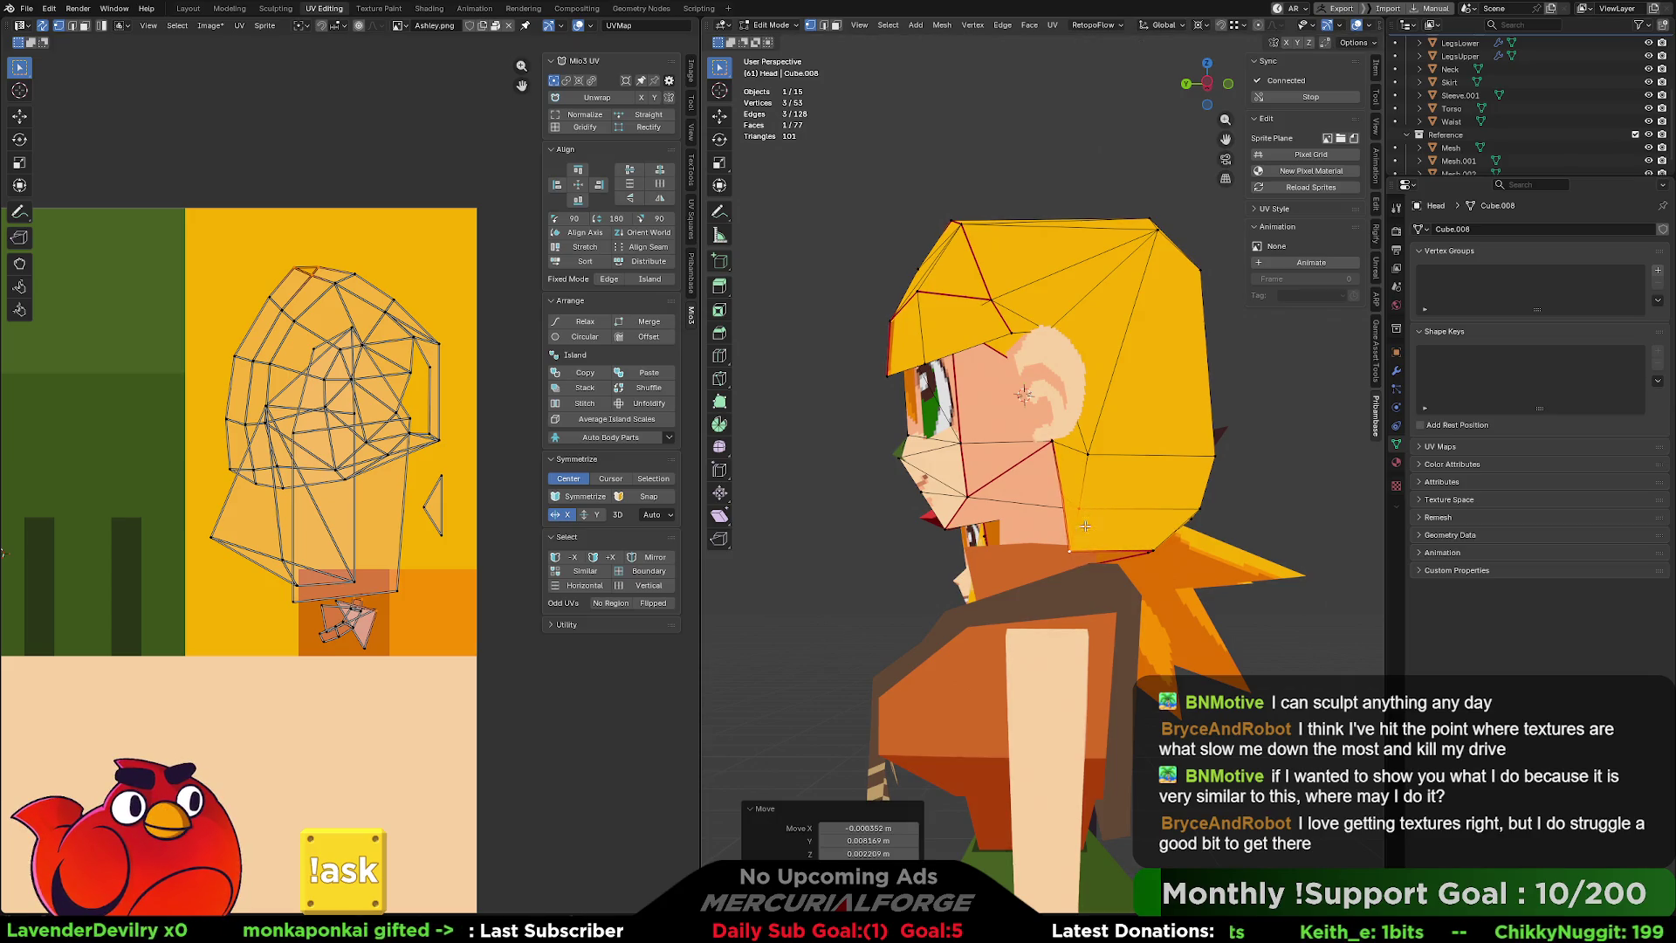
# Move one side vertex into place, then shift three selected vertices together.
pyautogui.click(1067, 553)
pyautogui.press('g')
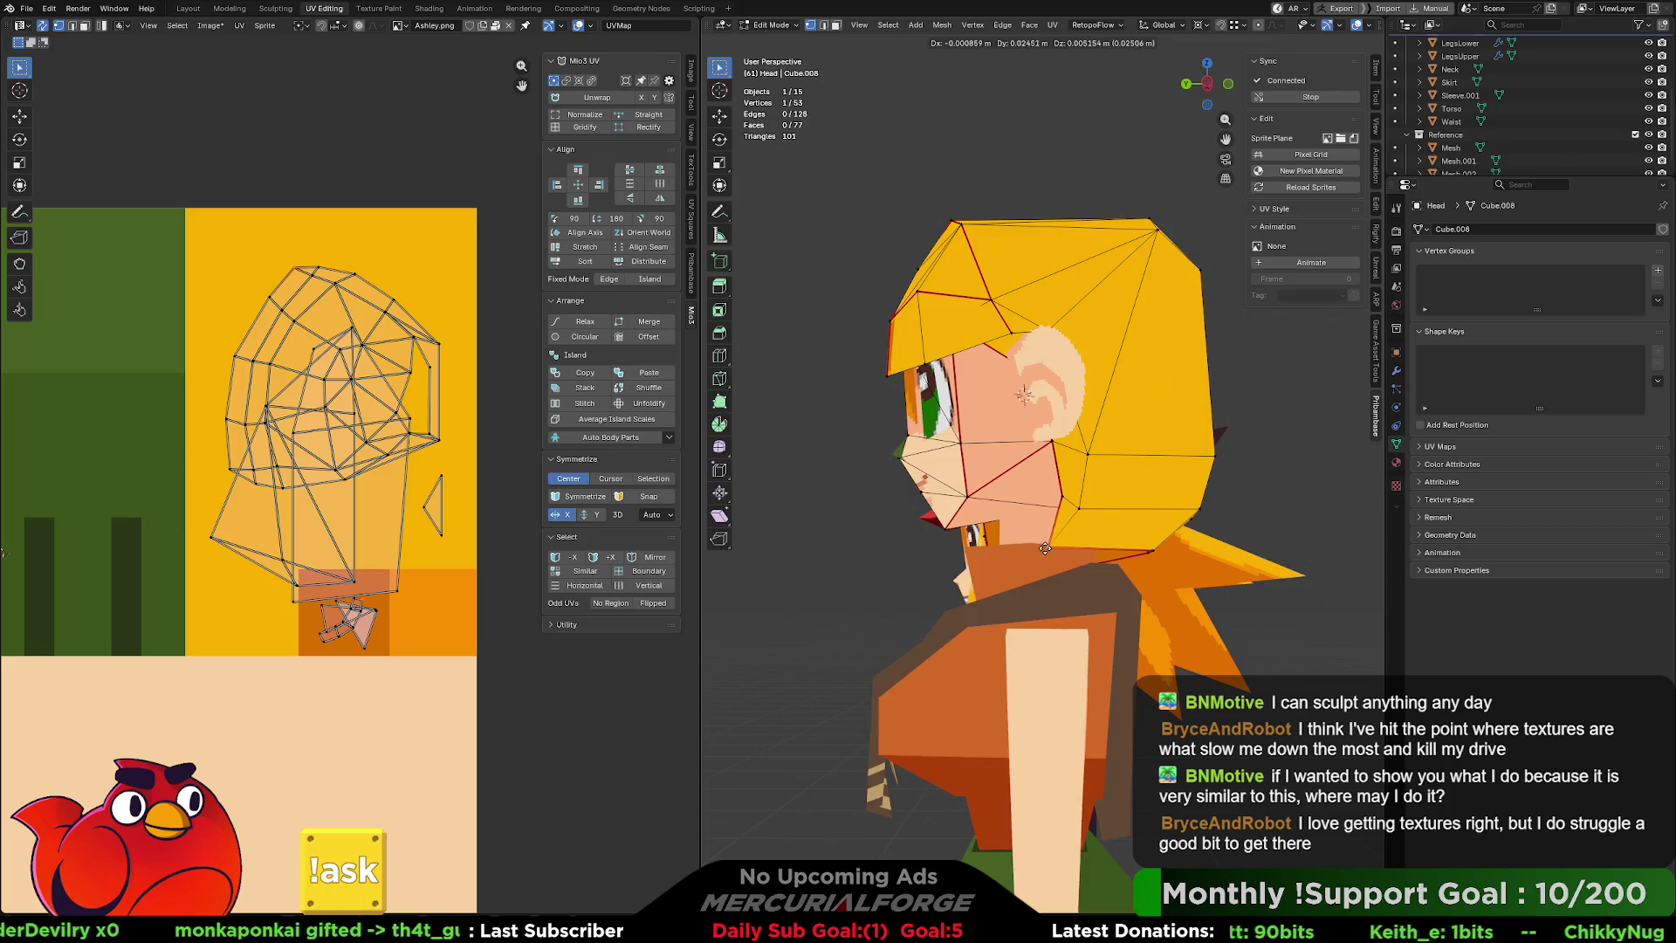
pyautogui.click(1042, 549)
pyautogui.keyDown('shift'); pyautogui.click(1055, 496); pyautogui.keyUp('shift')
pyautogui.keyDown('shift'); pyautogui.click(1054, 443); pyautogui.keyUp('shift')
pyautogui.press('g')
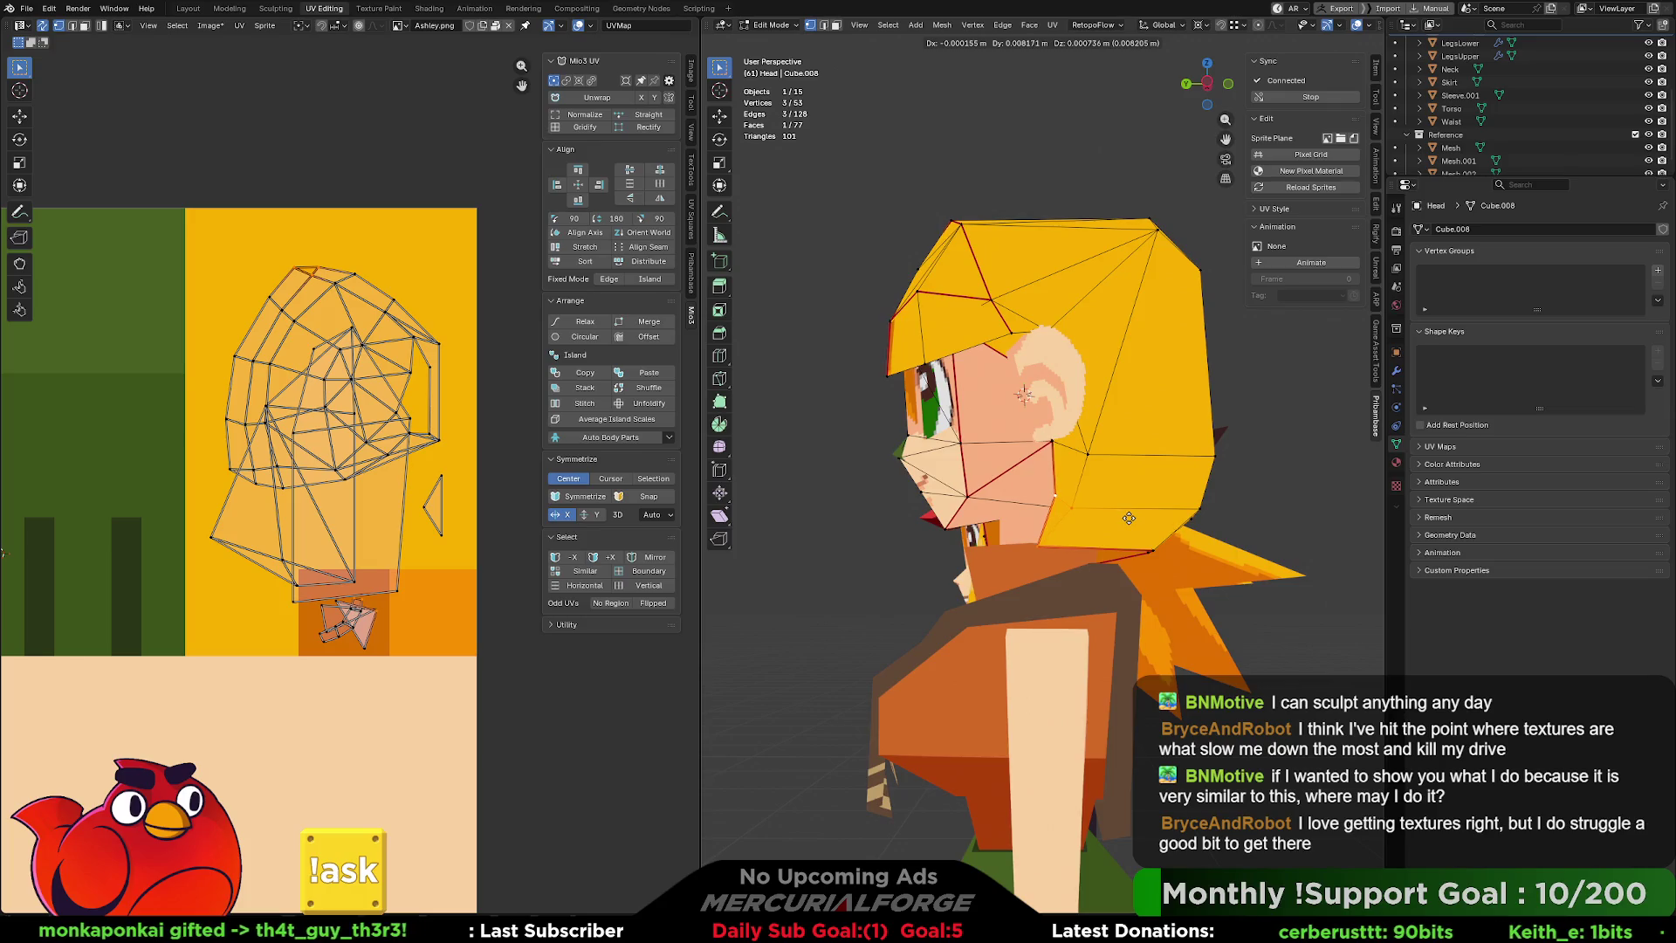
pyautogui.click(1128, 521)
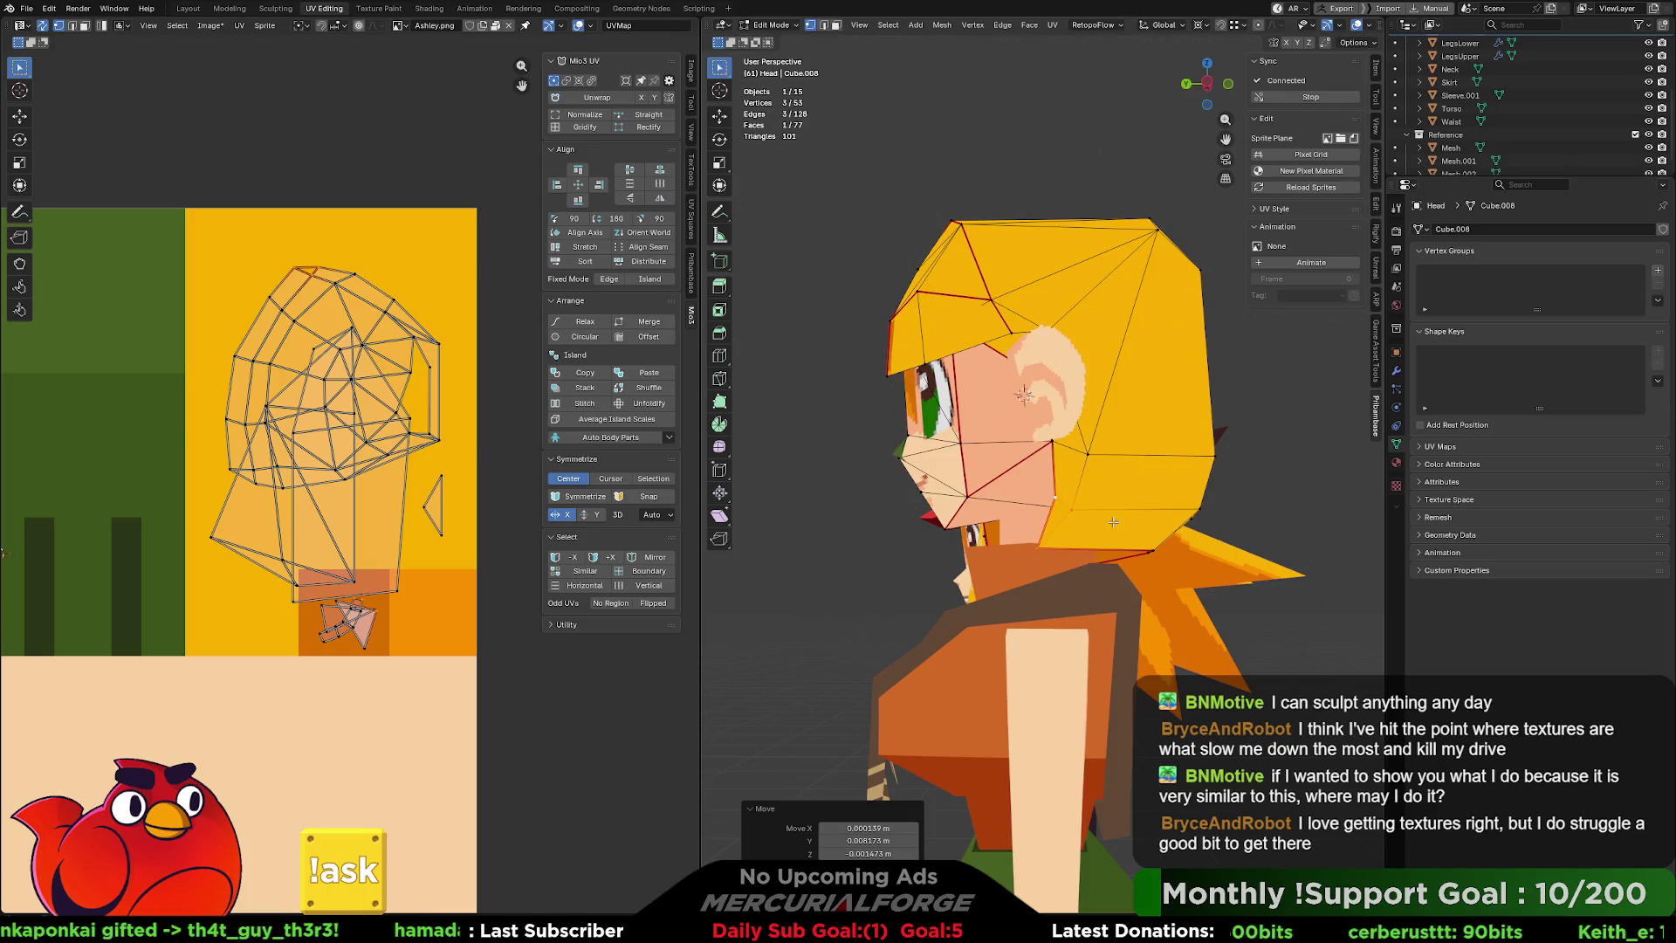
pyautogui.moveTo(1028, 507)
pyautogui.mouseDown(button='middle')
pyautogui.moveTo(1266, 522)
pyautogui.moveTo(1050, 534)
pyautogui.mouseUp(button='middle')
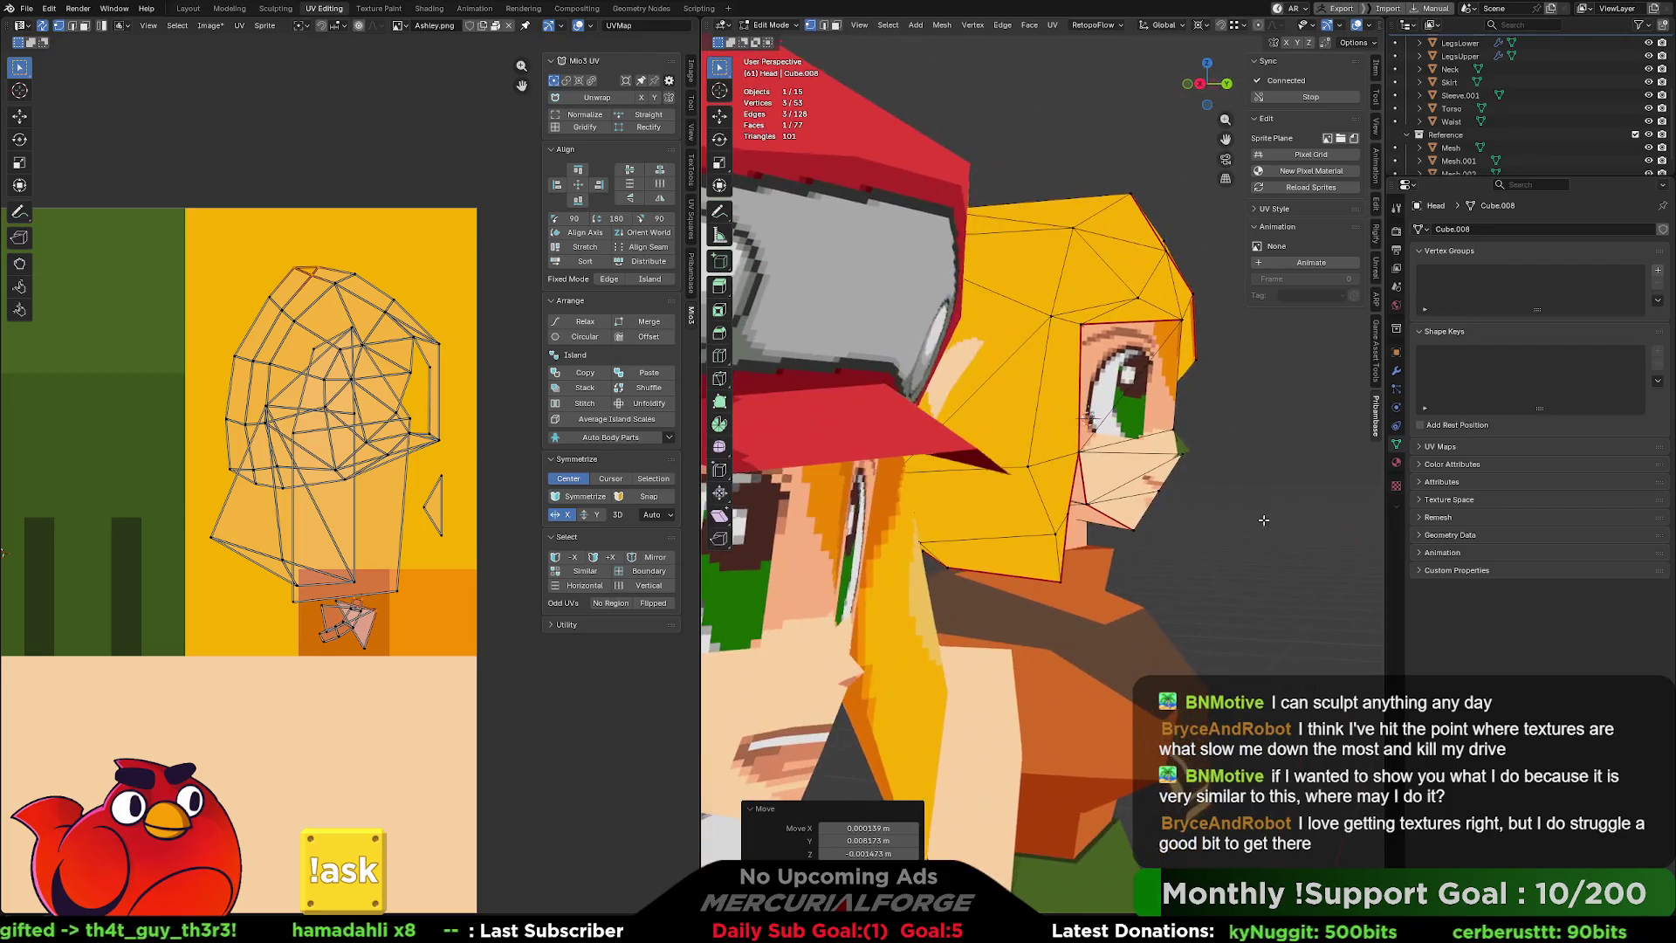
# Adjust another vertex on the head's side, then deselect and switch to face select.
pyautogui.click(1053, 532)
pyautogui.press('g')
pyautogui.click(1030, 470)
pyautogui.press('g')
pyautogui.click(1032, 479)
pyautogui.moveTo(1032, 479)
pyautogui.mouseDown(button='middle')
pyautogui.moveTo(1037, 496)
pyautogui.moveTo(974, 330)
pyautogui.moveTo(1019, 407)
pyautogui.moveTo(1267, 440)
pyautogui.moveTo(1252, 394)
pyautogui.moveTo(1072, 456)
pyautogui.mouseUp(button='middle')
pyautogui.click(1267, 440)
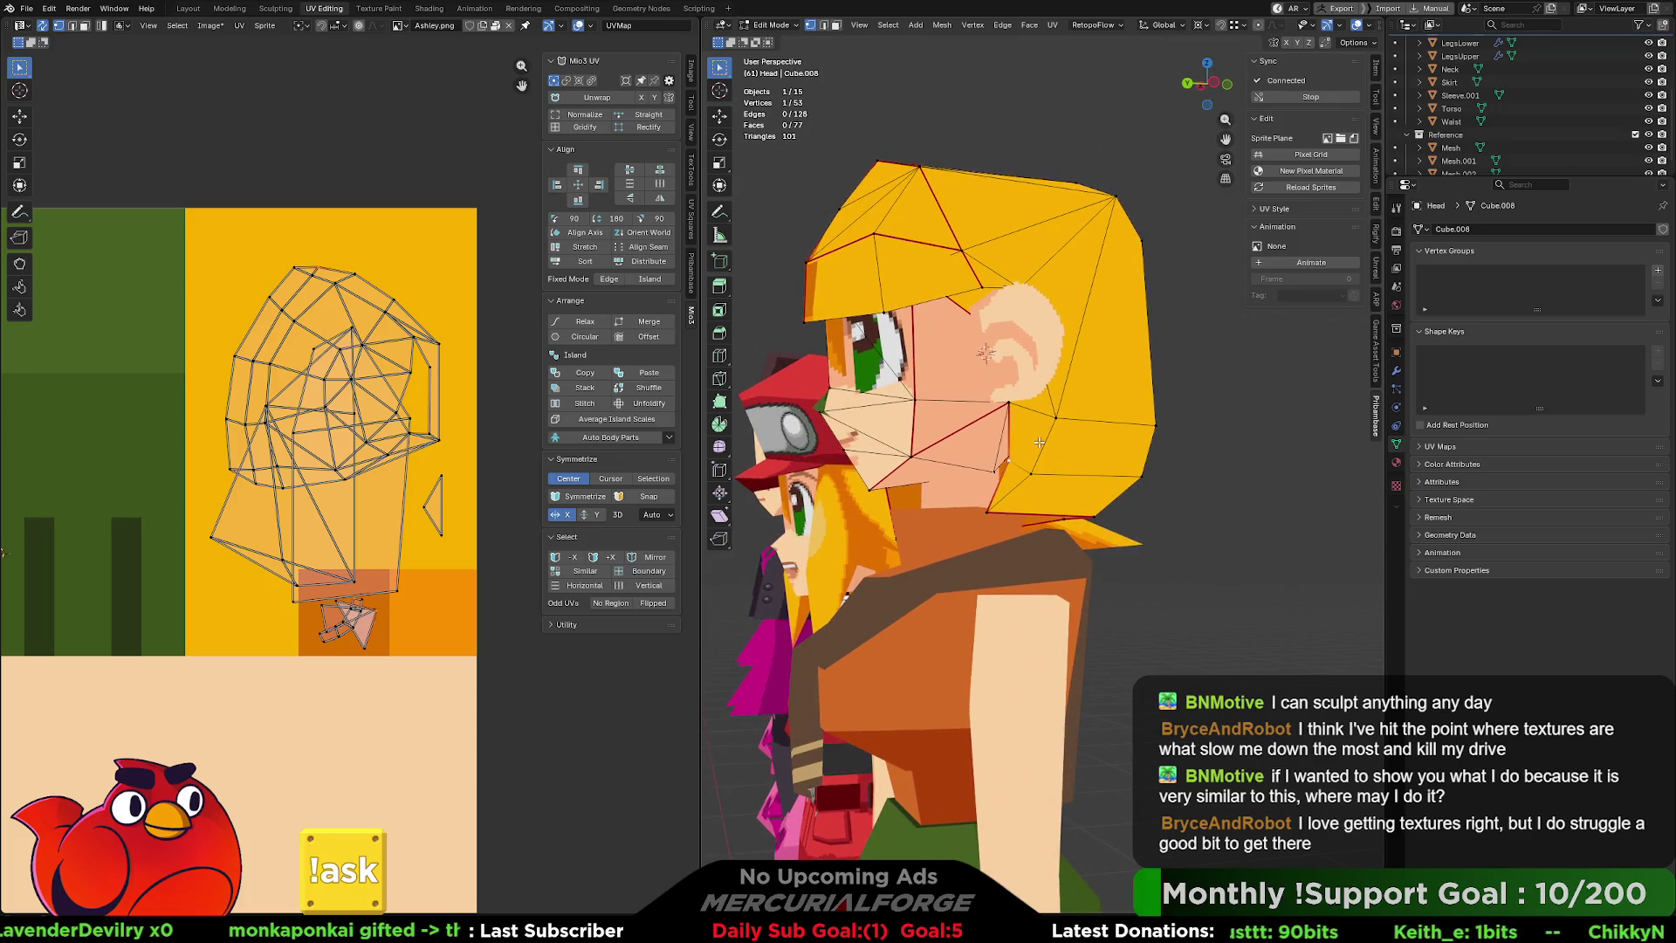
pyautogui.press('3')
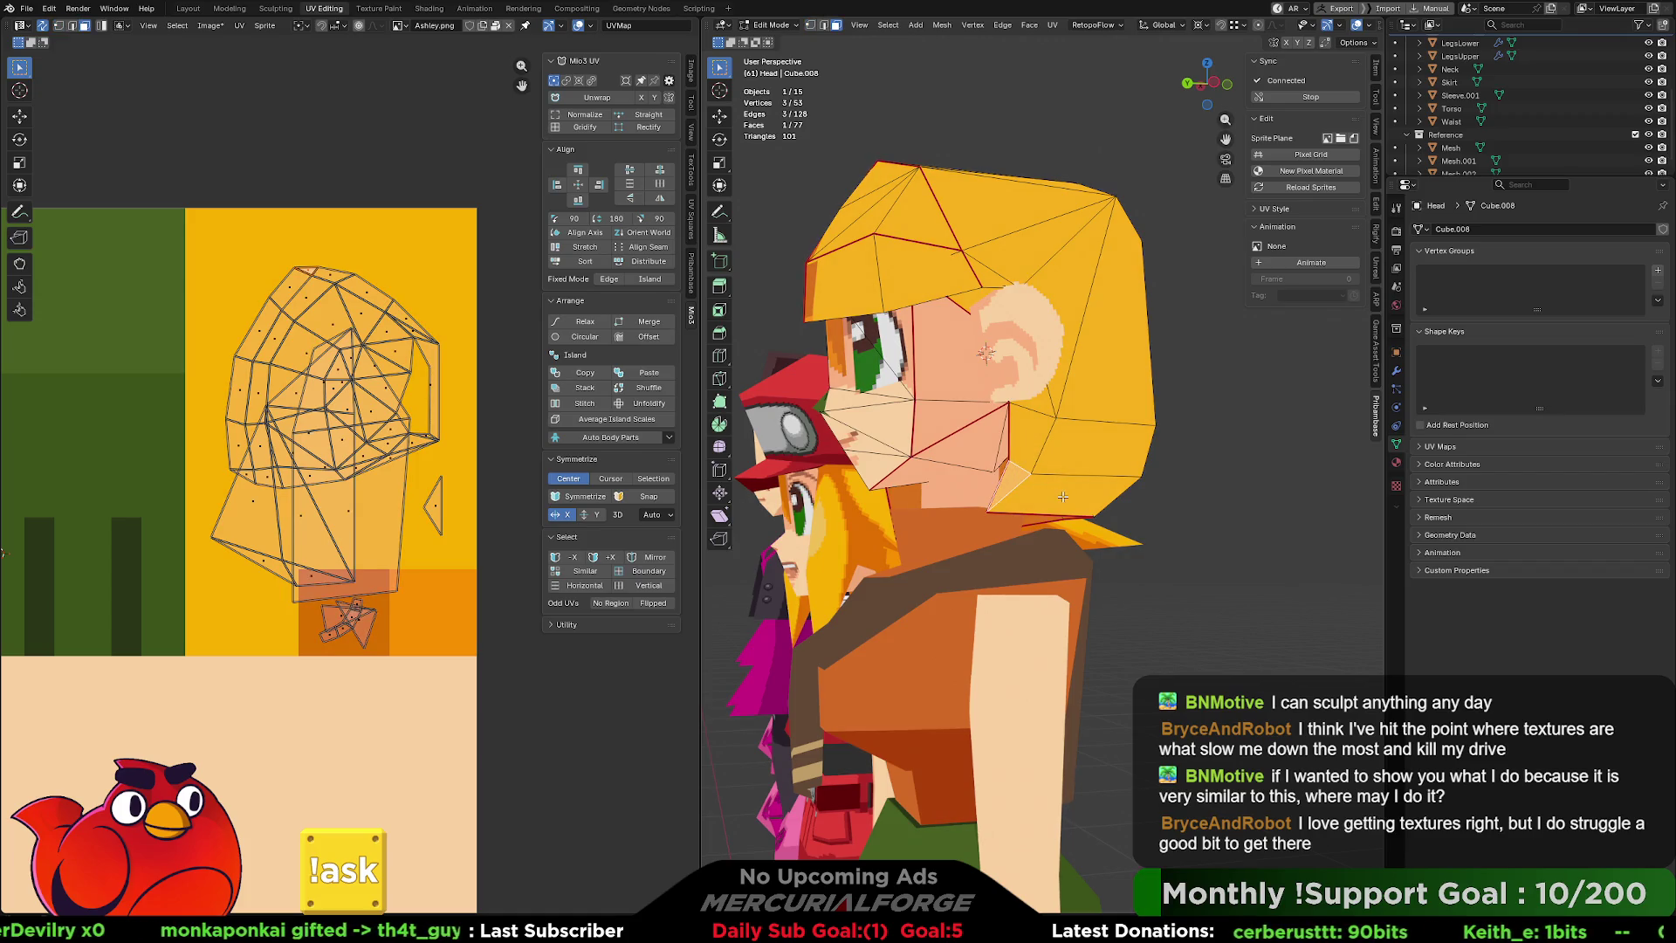
# Select the ring of hair rim faces all around Ashley's head.
pyautogui.keyDown('shift'); pyautogui.click(1062, 496); pyautogui.keyUp('shift')
pyautogui.moveTo(1063, 496)
pyautogui.mouseDown(button='middle')
pyautogui.moveTo(1093, 492)
pyautogui.moveTo(1047, 504)
pyautogui.moveTo(1013, 489)
pyautogui.moveTo(1000, 446)
pyautogui.moveTo(1092, 453)
pyautogui.mouseUp(button='middle')
pyautogui.keyDown('shift'); pyautogui.click(1078, 494); pyautogui.keyUp('shift')
pyautogui.keyDown('shift'); pyautogui.click(1170, 506); pyautogui.keyUp('shift')
pyautogui.keyDown('shift'); pyautogui.click(1013, 489); pyautogui.keyUp('shift')
pyautogui.keyDown('shift'); pyautogui.click(1004, 463); pyautogui.keyUp('shift')
pyautogui.keyDown('shift'); pyautogui.click(995, 450); pyautogui.keyUp('shift')
pyautogui.keyDown('shift'); pyautogui.click(1092, 454); pyautogui.keyUp('shift')
pyautogui.keyDown('shift'); pyautogui.click(1091, 454); pyautogui.keyUp('shift')
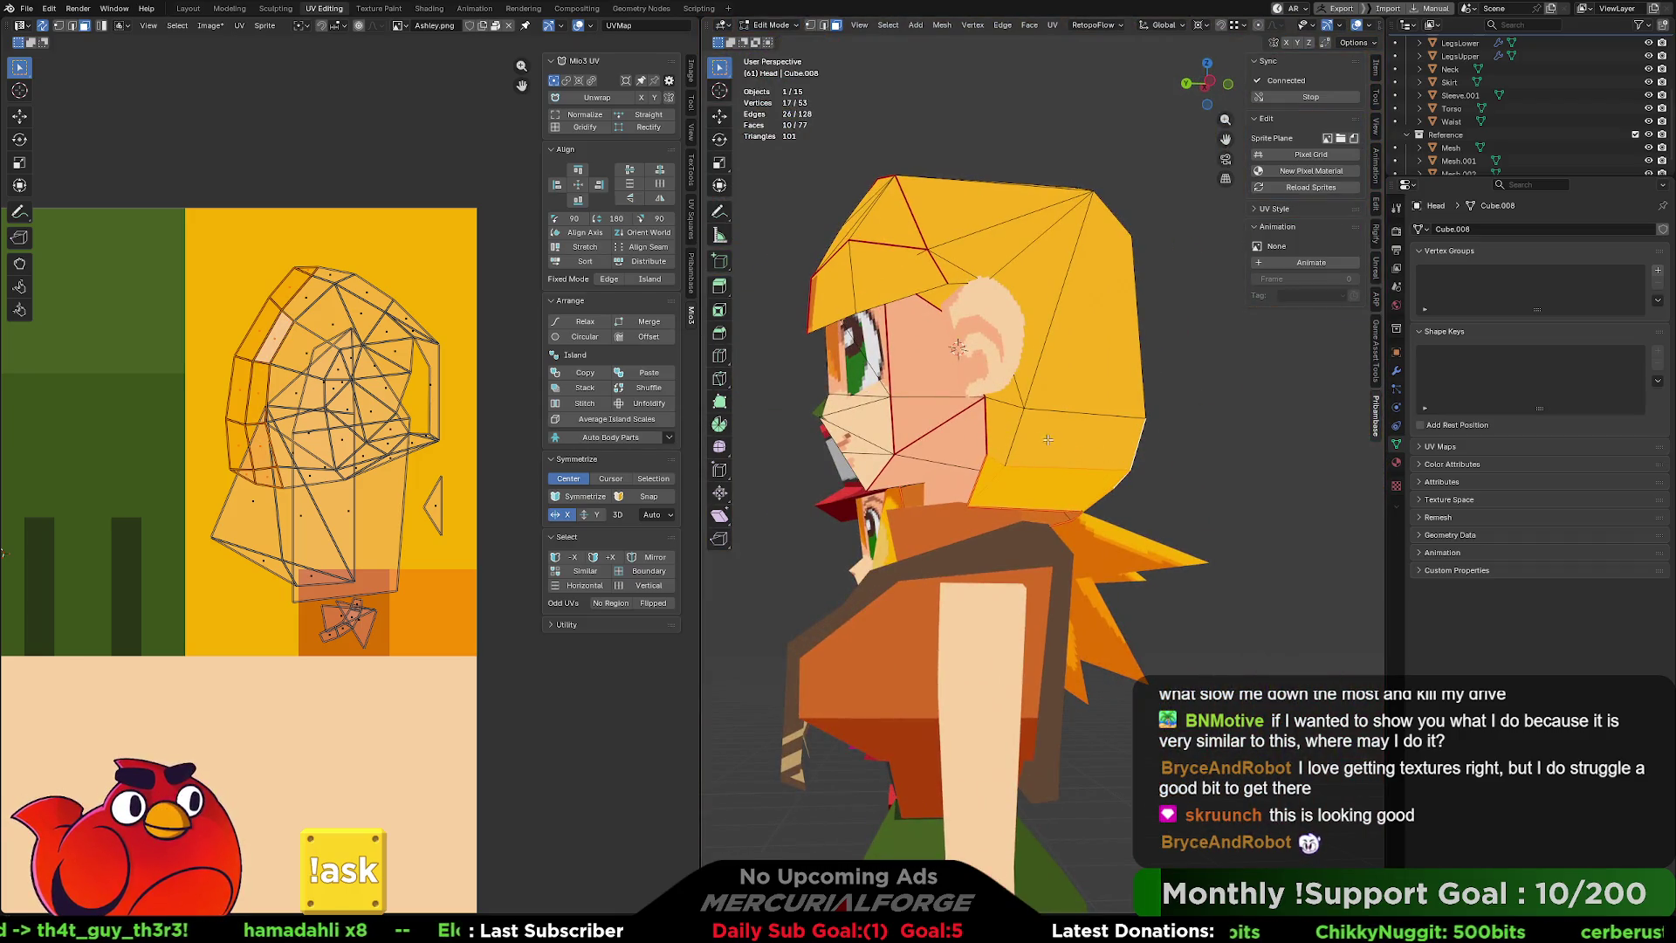
pyautogui.keyDown('shift'); pyautogui.click(1009, 399); pyautogui.keyUp('shift')
pyautogui.keyDown('shift'); pyautogui.click(969, 348); pyautogui.keyUp('shift')
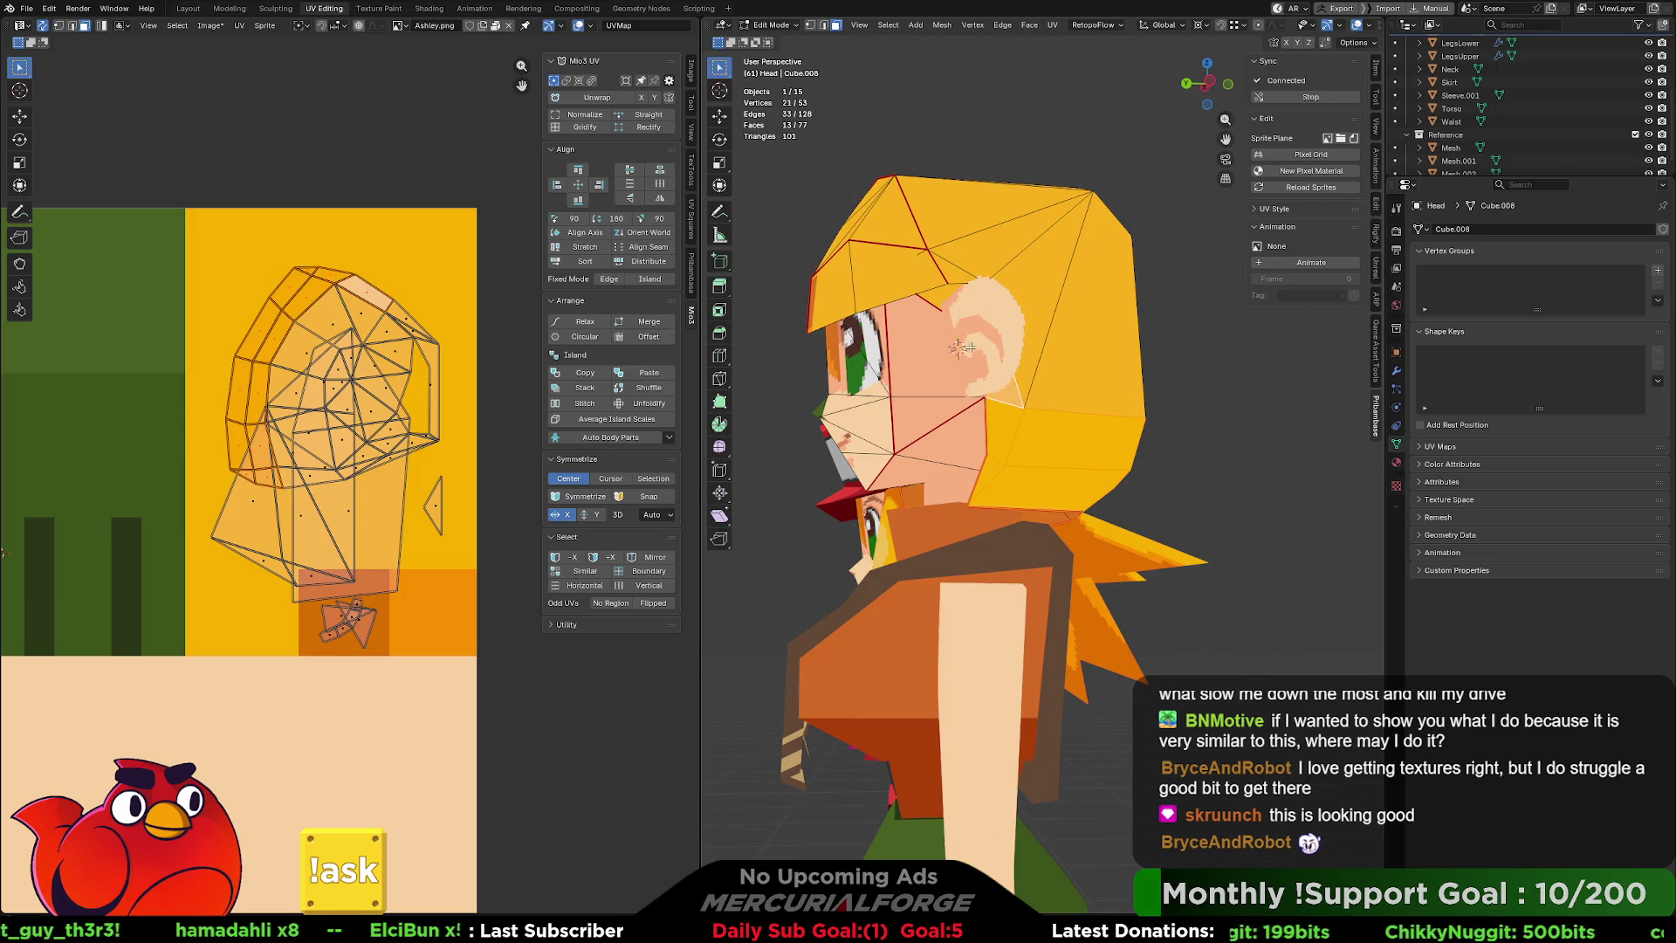
pyautogui.keyDown('shift'); pyautogui.click(950, 297); pyautogui.keyUp('shift')
pyautogui.moveTo(950, 298)
pyautogui.mouseDown(button='middle')
pyautogui.moveTo(1016, 220)
pyautogui.moveTo(1029, 331)
pyautogui.moveTo(956, 347)
pyautogui.mouseUp(button='middle')
pyautogui.keyDown('shift'); pyautogui.click(1022, 227); pyautogui.keyUp('shift')
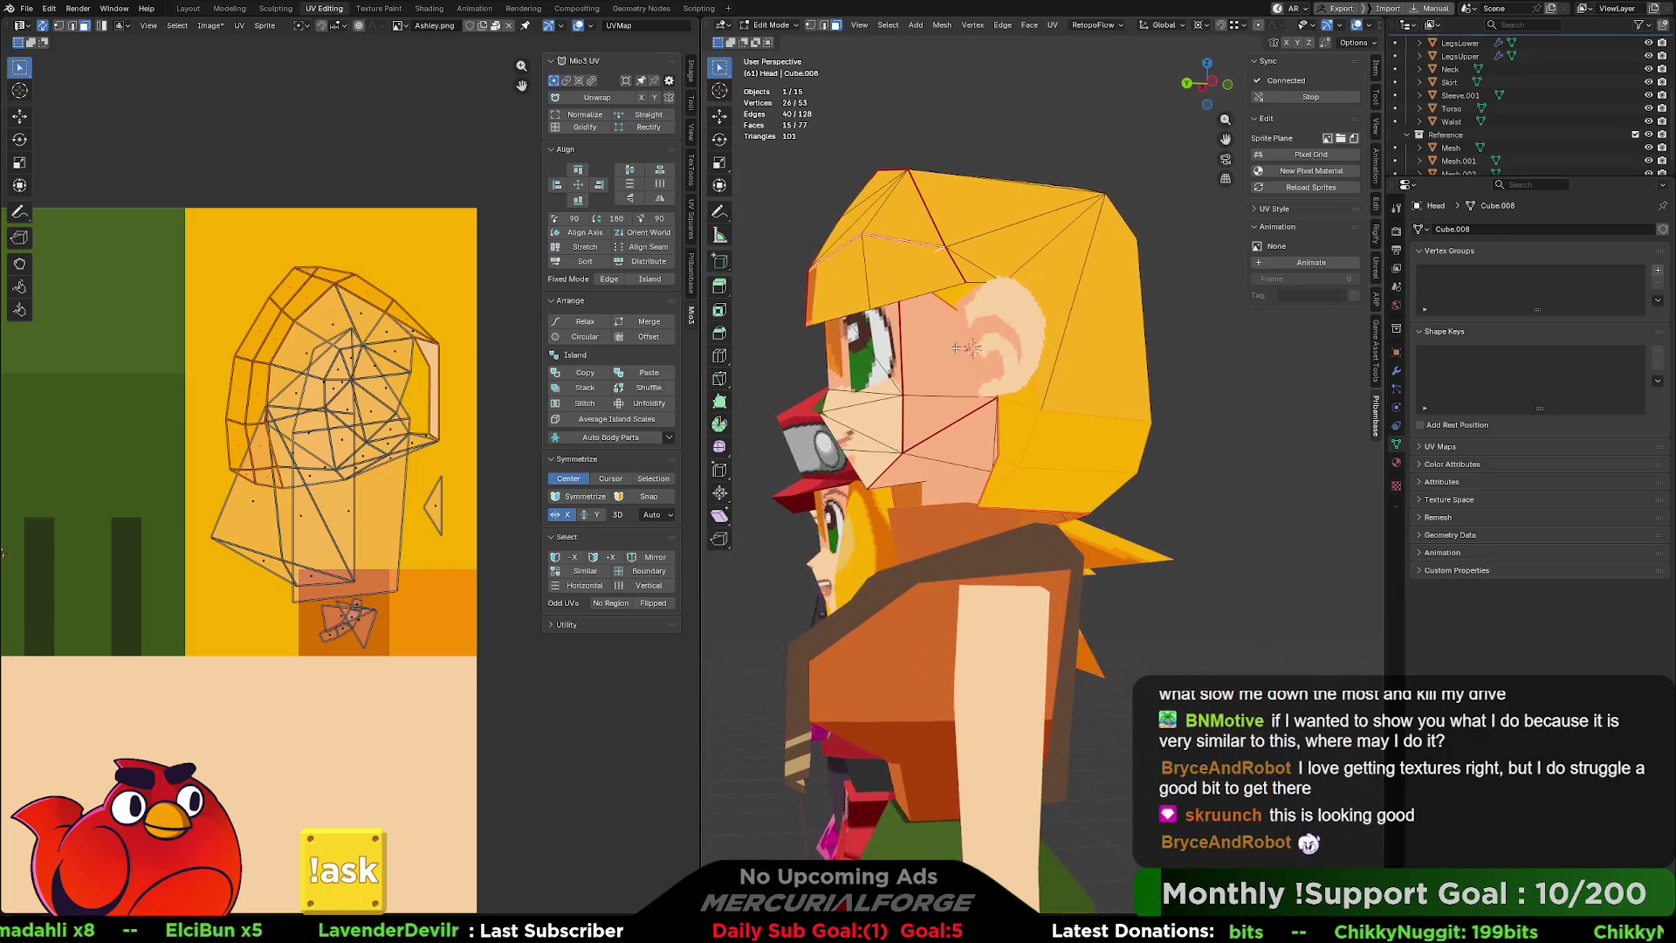
# Move the rim's UV island onto the darker orange area and shrink it.
pyautogui.moveTo(363, 396); pyautogui.dragTo(442, 609)
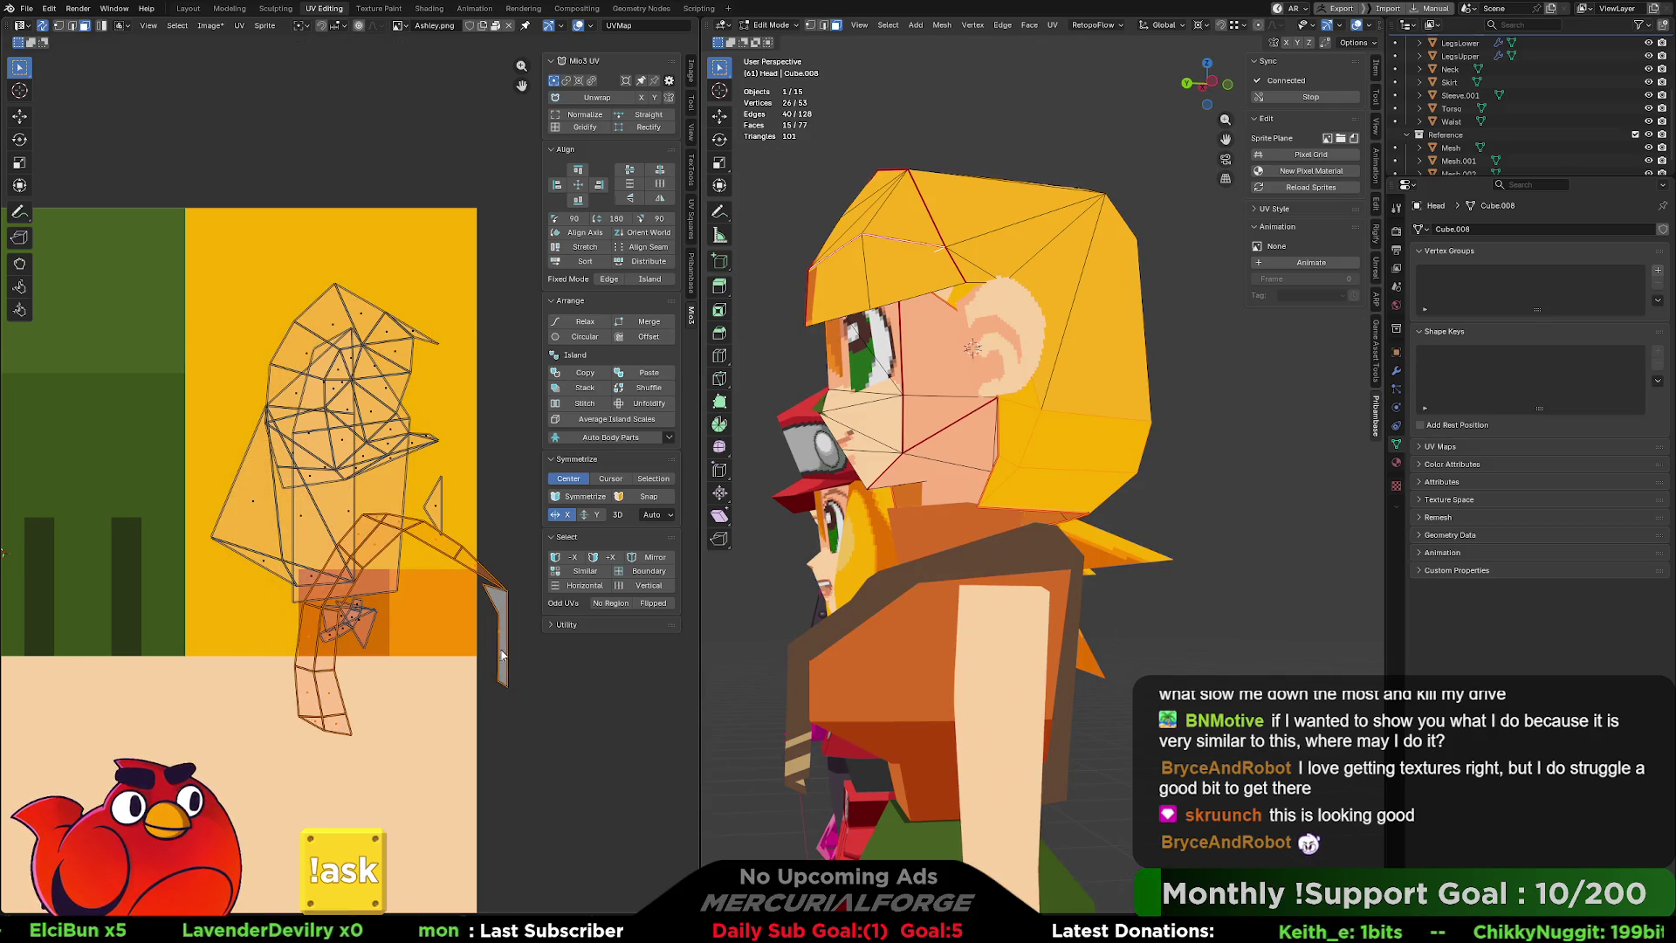
pyautogui.press('s')
pyautogui.click(423, 624)
pyautogui.press('g')
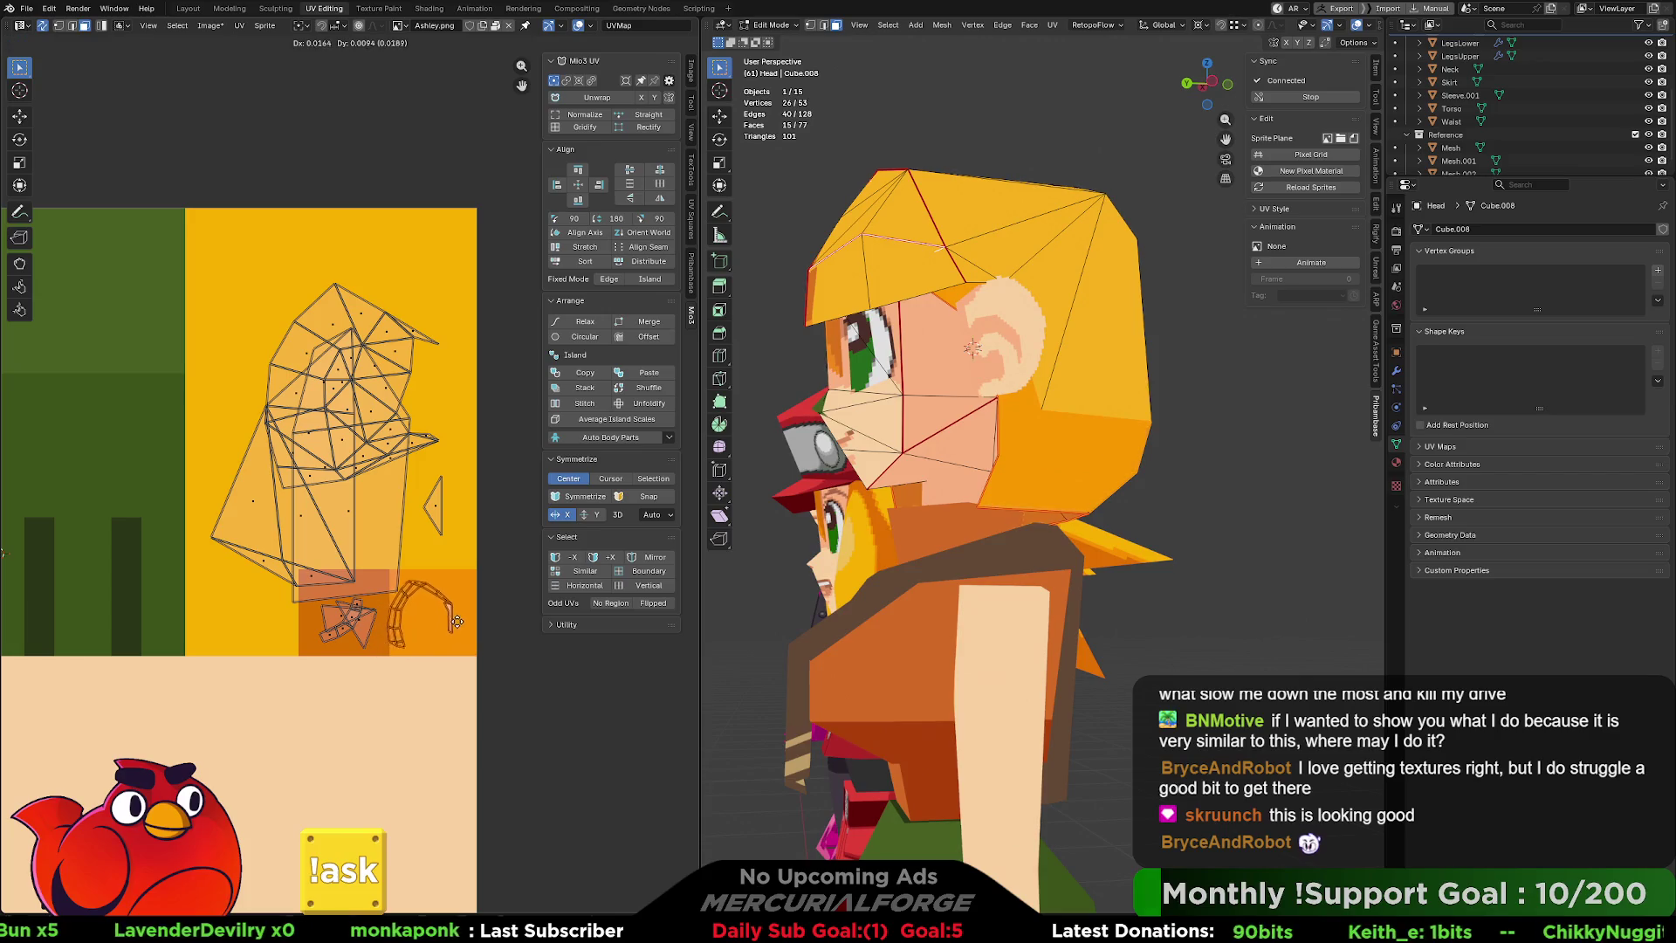
pyautogui.click(1269, 445)
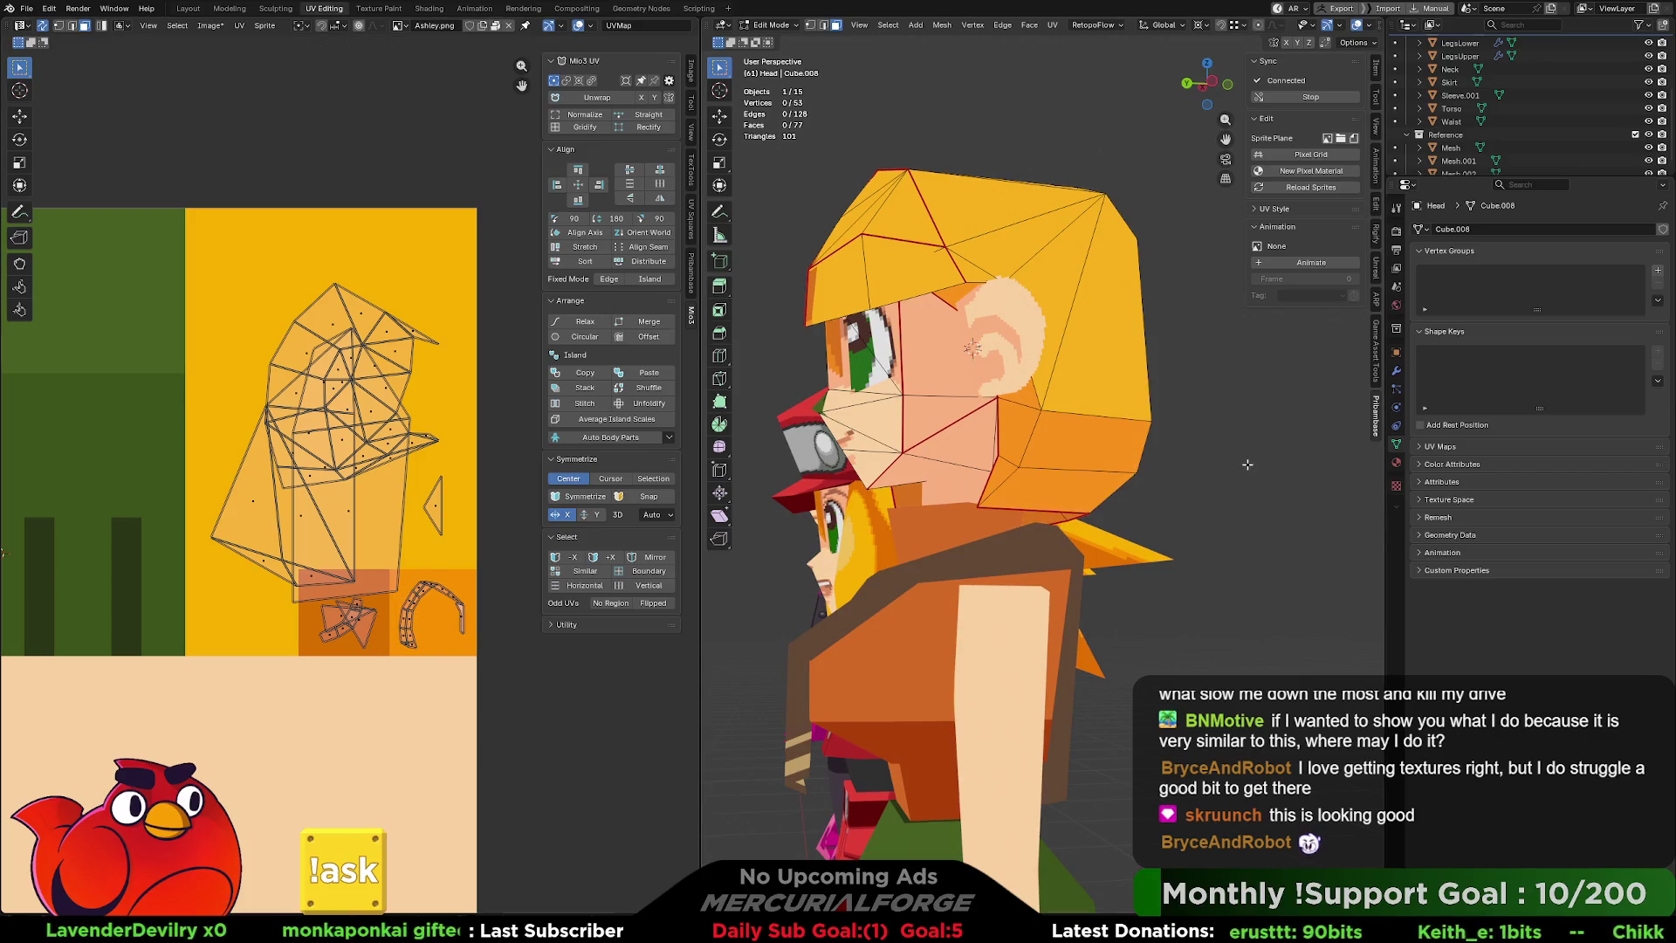
# Frame Ashley's face and turn on the wireframe overlay.
pyautogui.moveTo(960, 437); pyautogui.dragTo(860, 447, button='middle')
pyautogui.scroll(-5, 1035, 515)
pyautogui.moveTo(1034, 515); pyautogui.dragTo(1037, 487, button='middle')
pyautogui.scroll(4, 1037, 487)
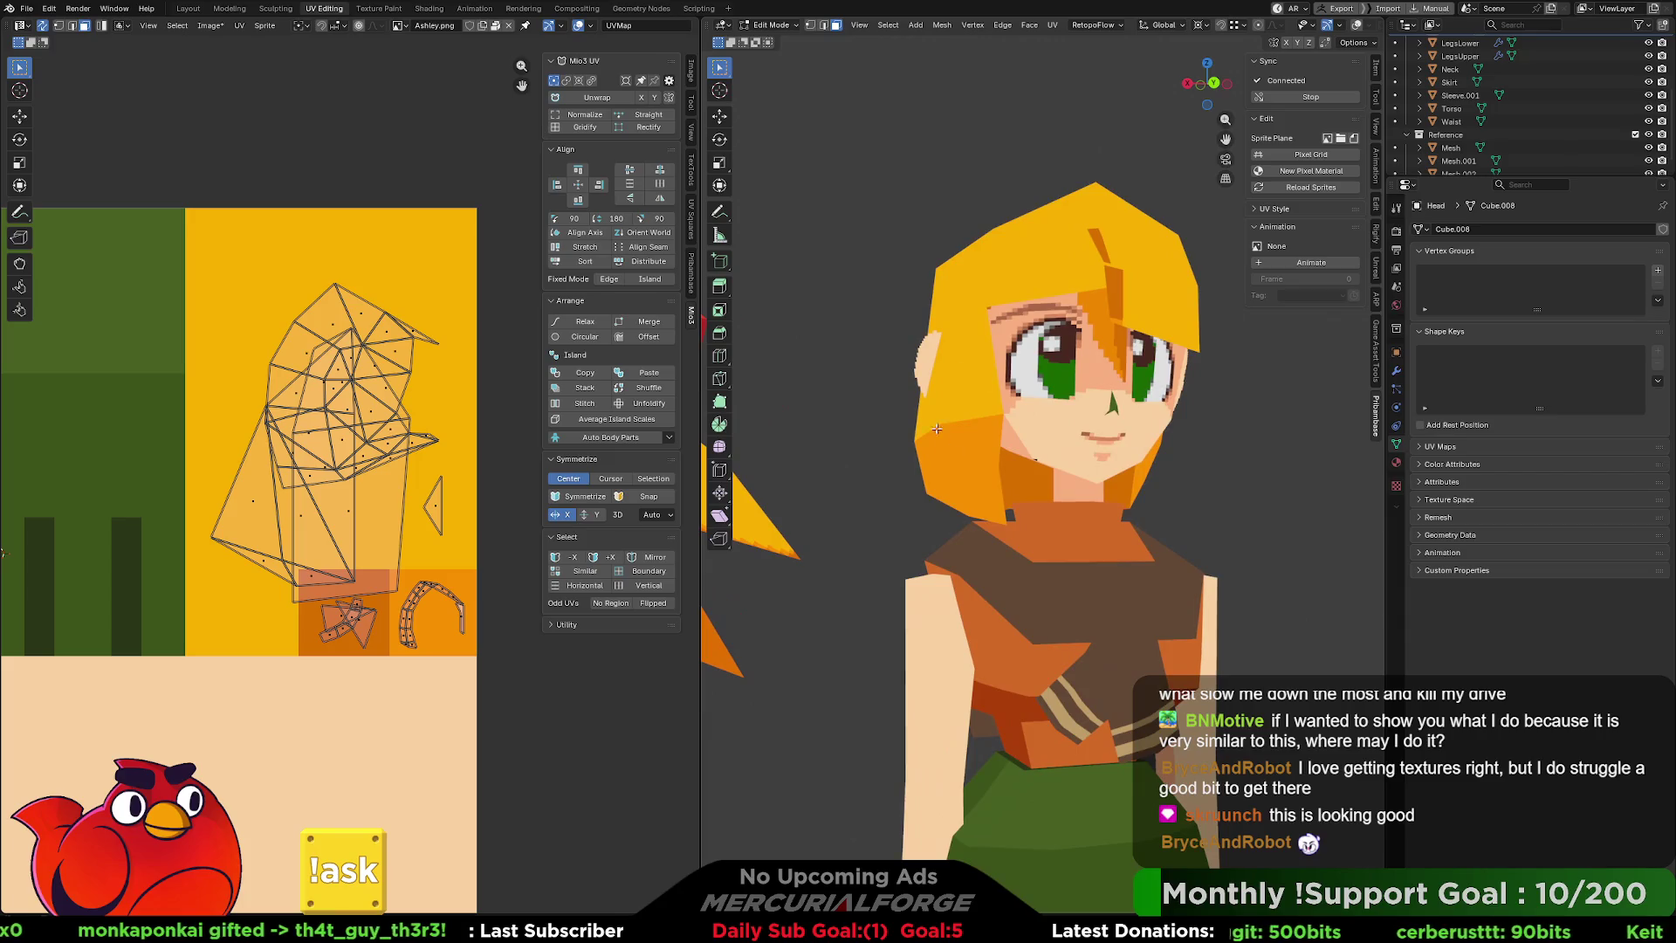
pyautogui.scroll(2, 933, 422)
pyautogui.keyDown('shift'); pyautogui.moveTo(932, 422); pyautogui.dragTo(1025, 412, button='middle'); pyautogui.keyUp('shift')
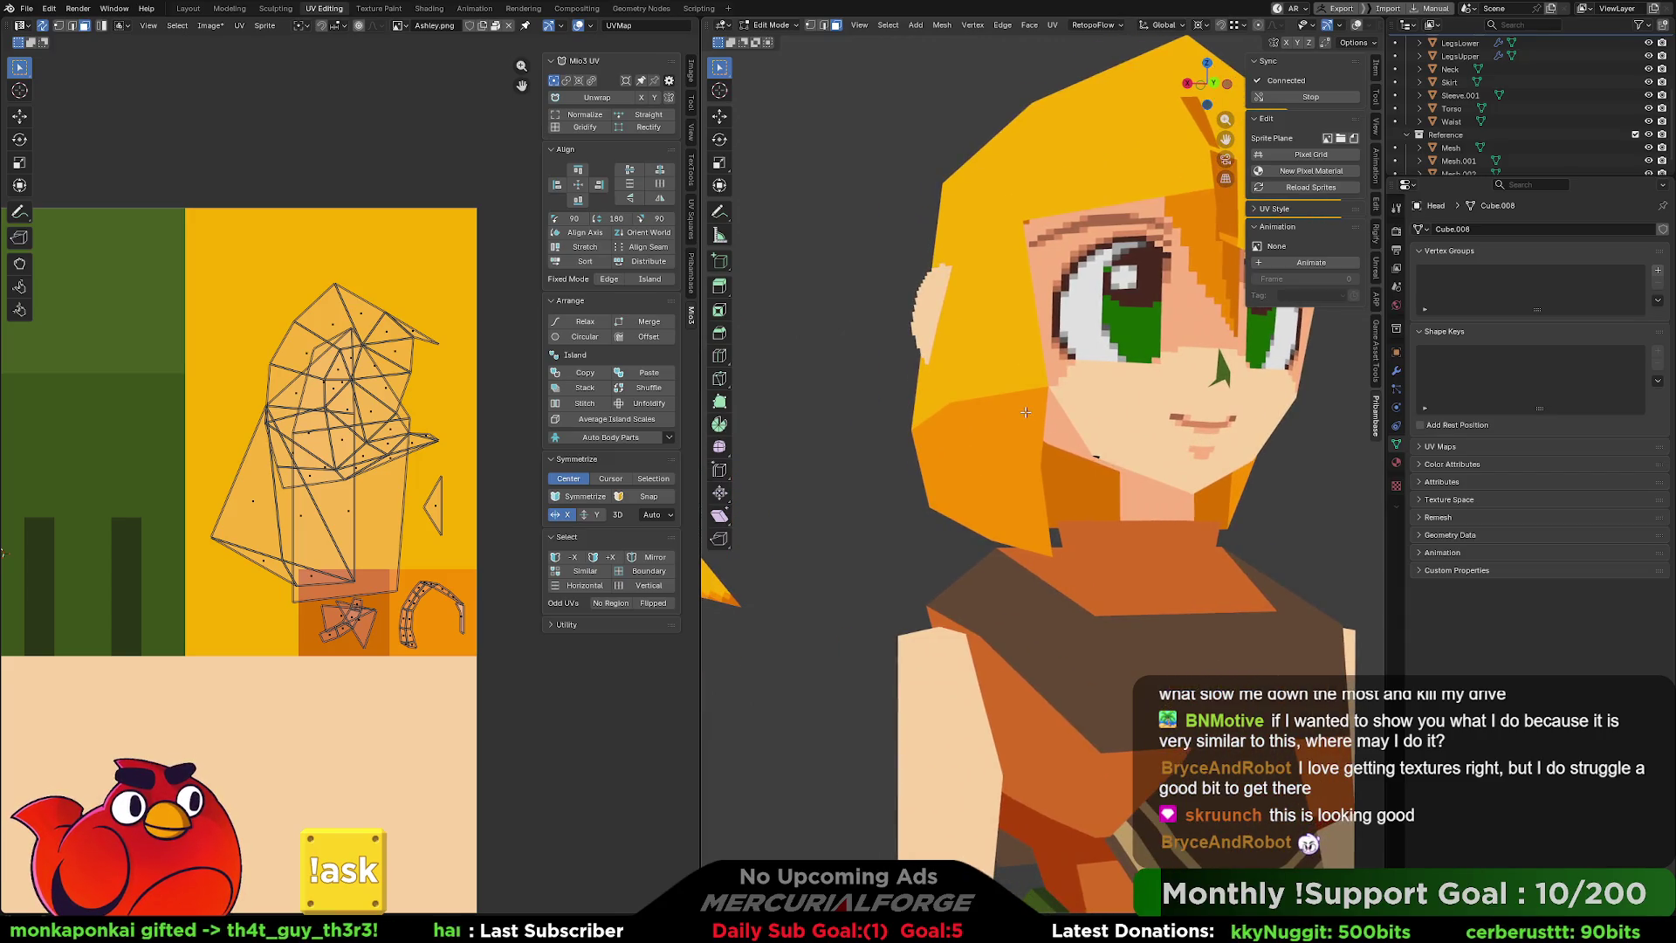
pyautogui.click(1356, 25)
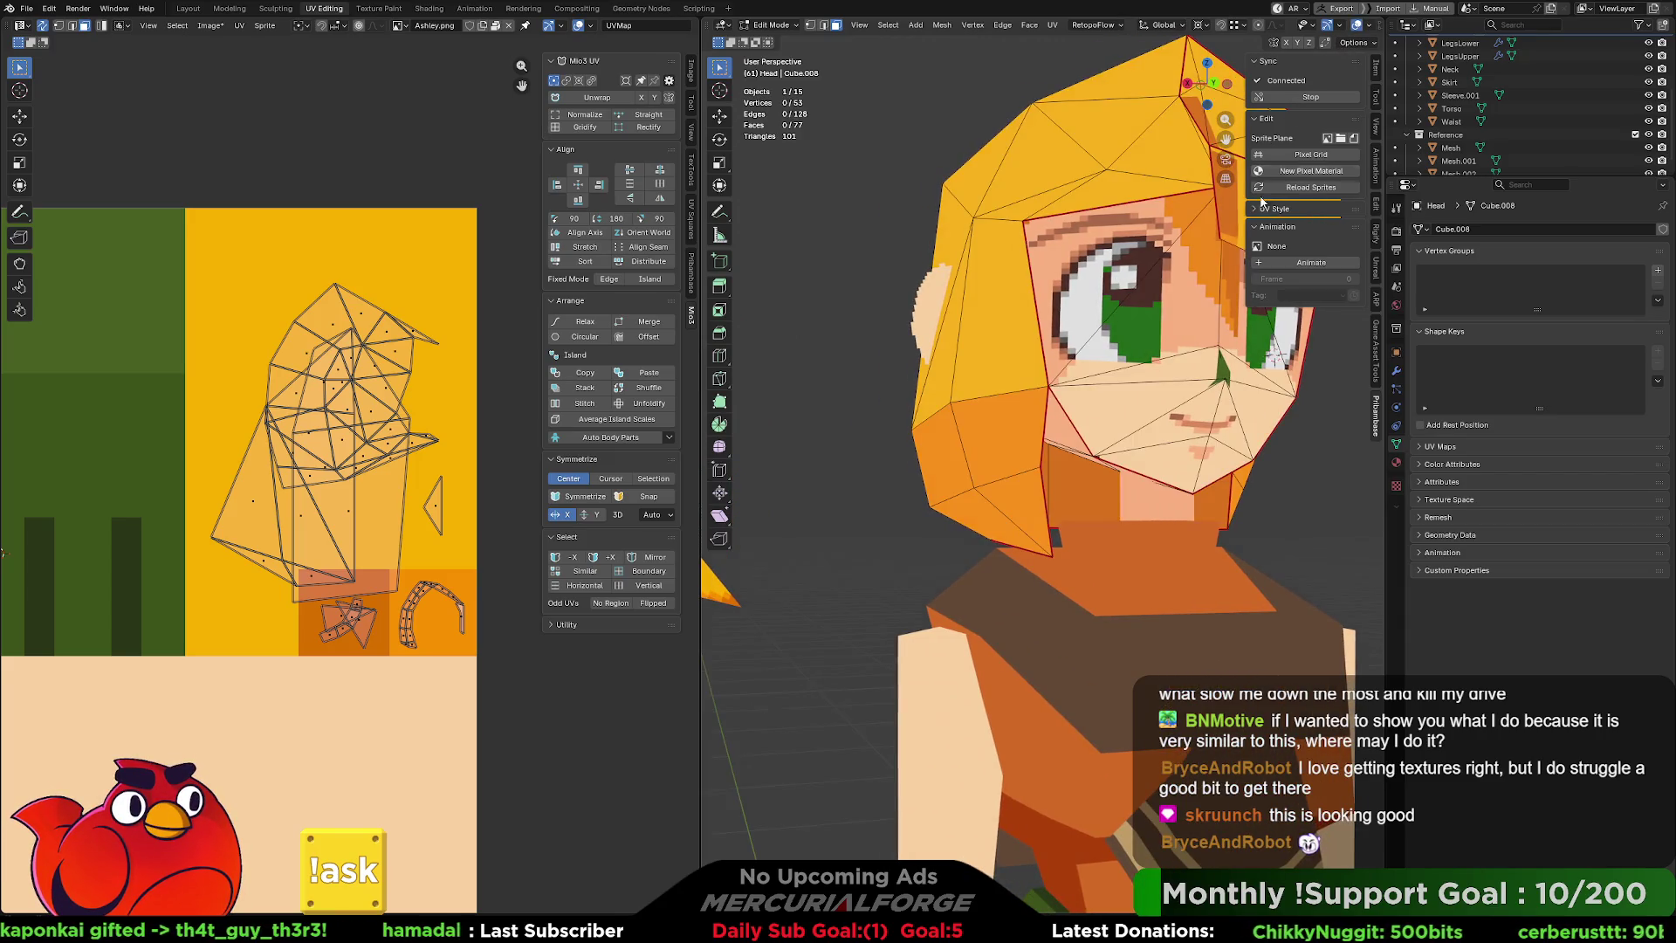
# Enlarge and rotate one side face's UV, then return to Object Mode.
pyautogui.click(997, 437)
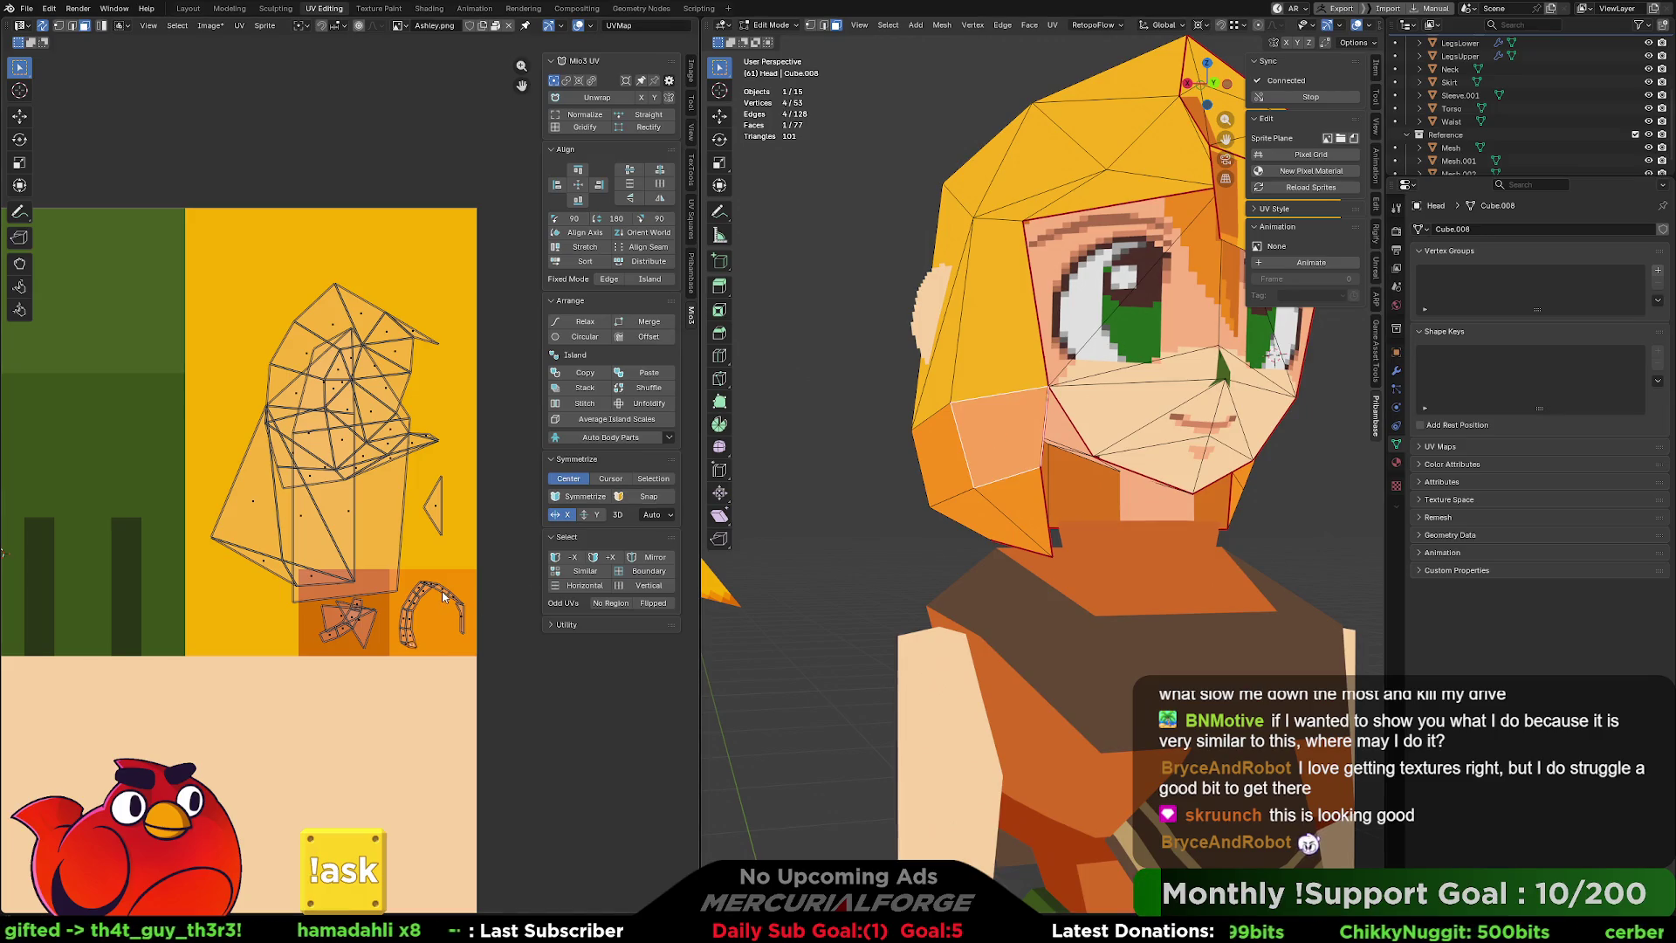
pyautogui.press('s')
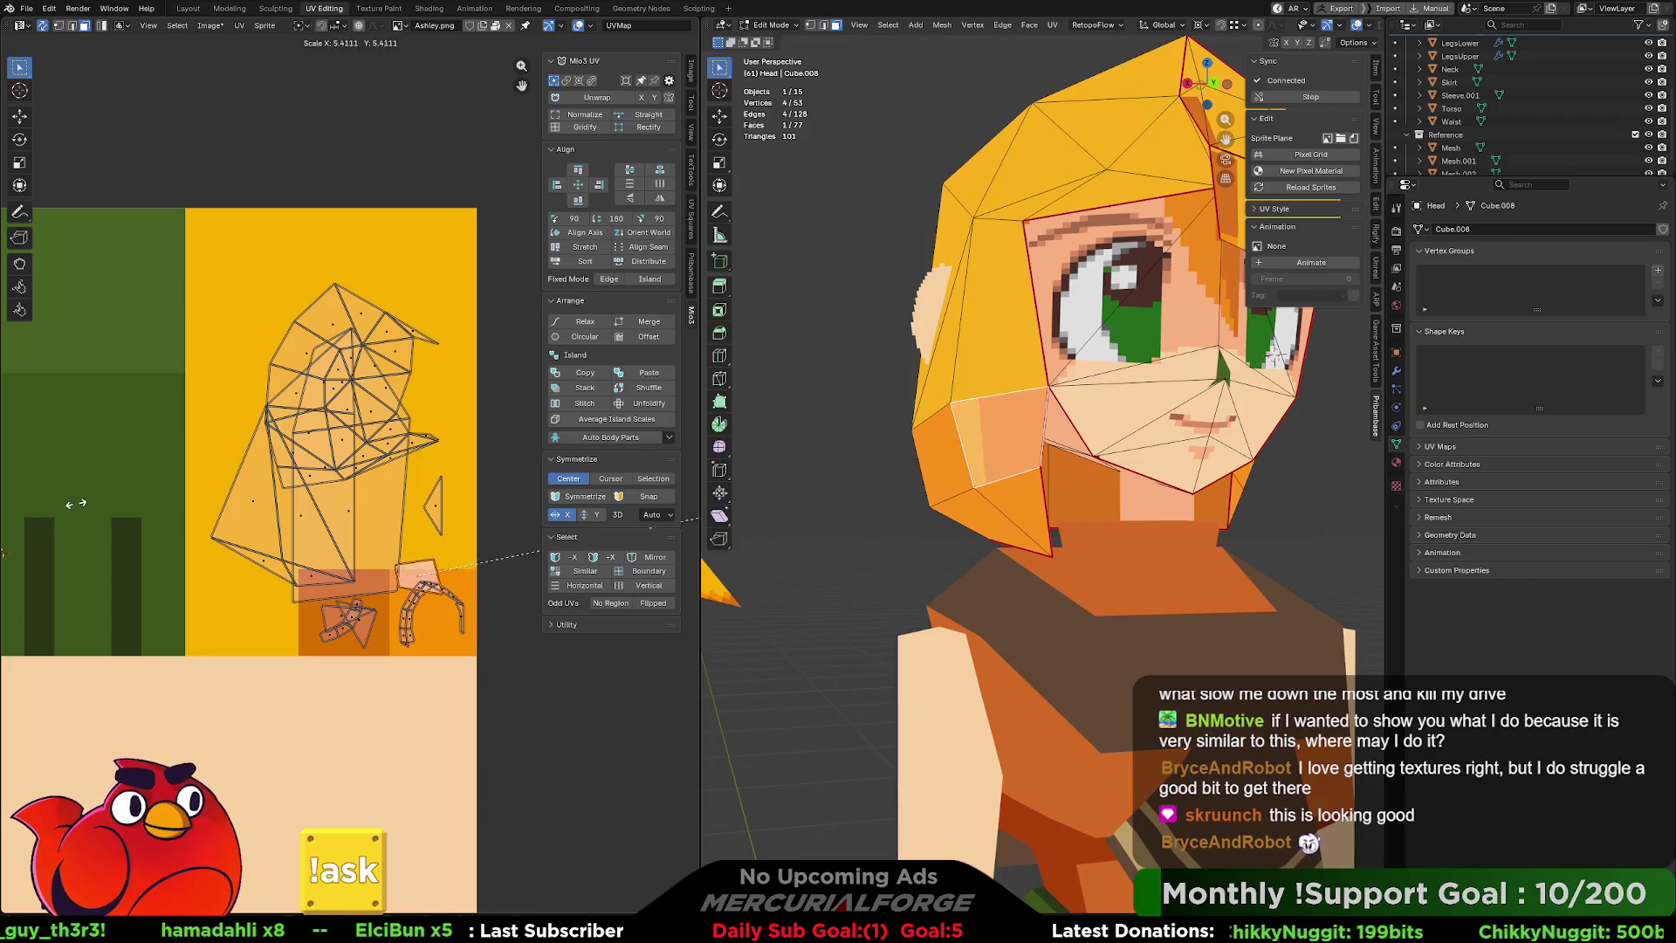
pyautogui.press('r')
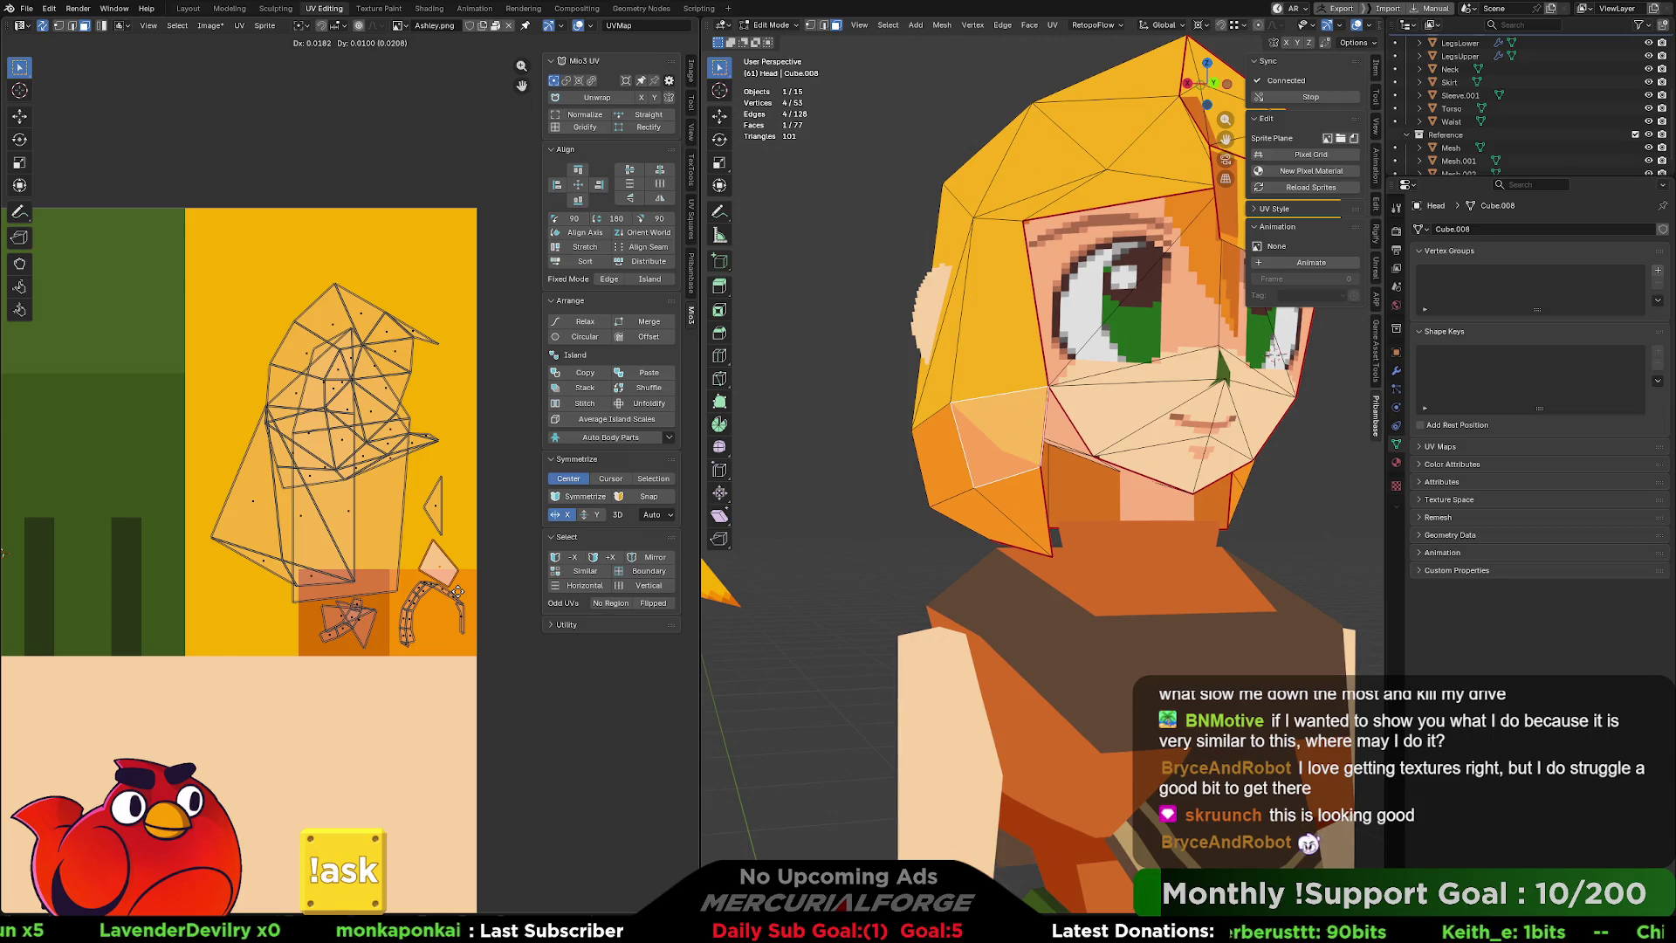
pyautogui.click(471, 686)
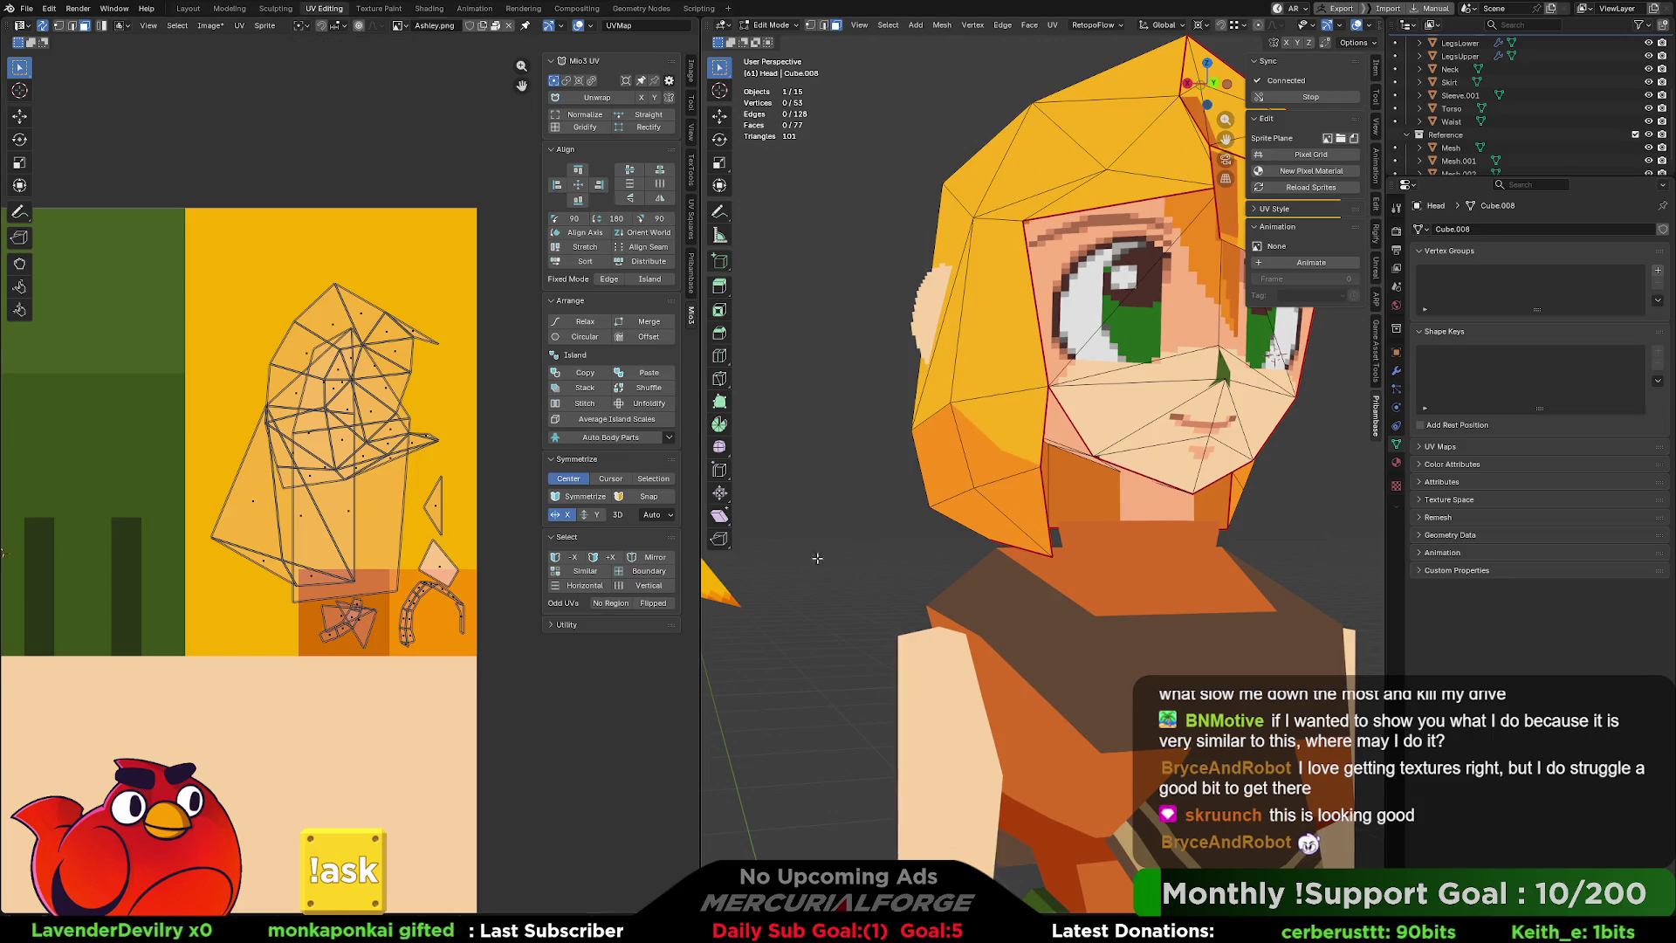
pyautogui.press('Tab')
pyautogui.scroll(-8, 837, 533)
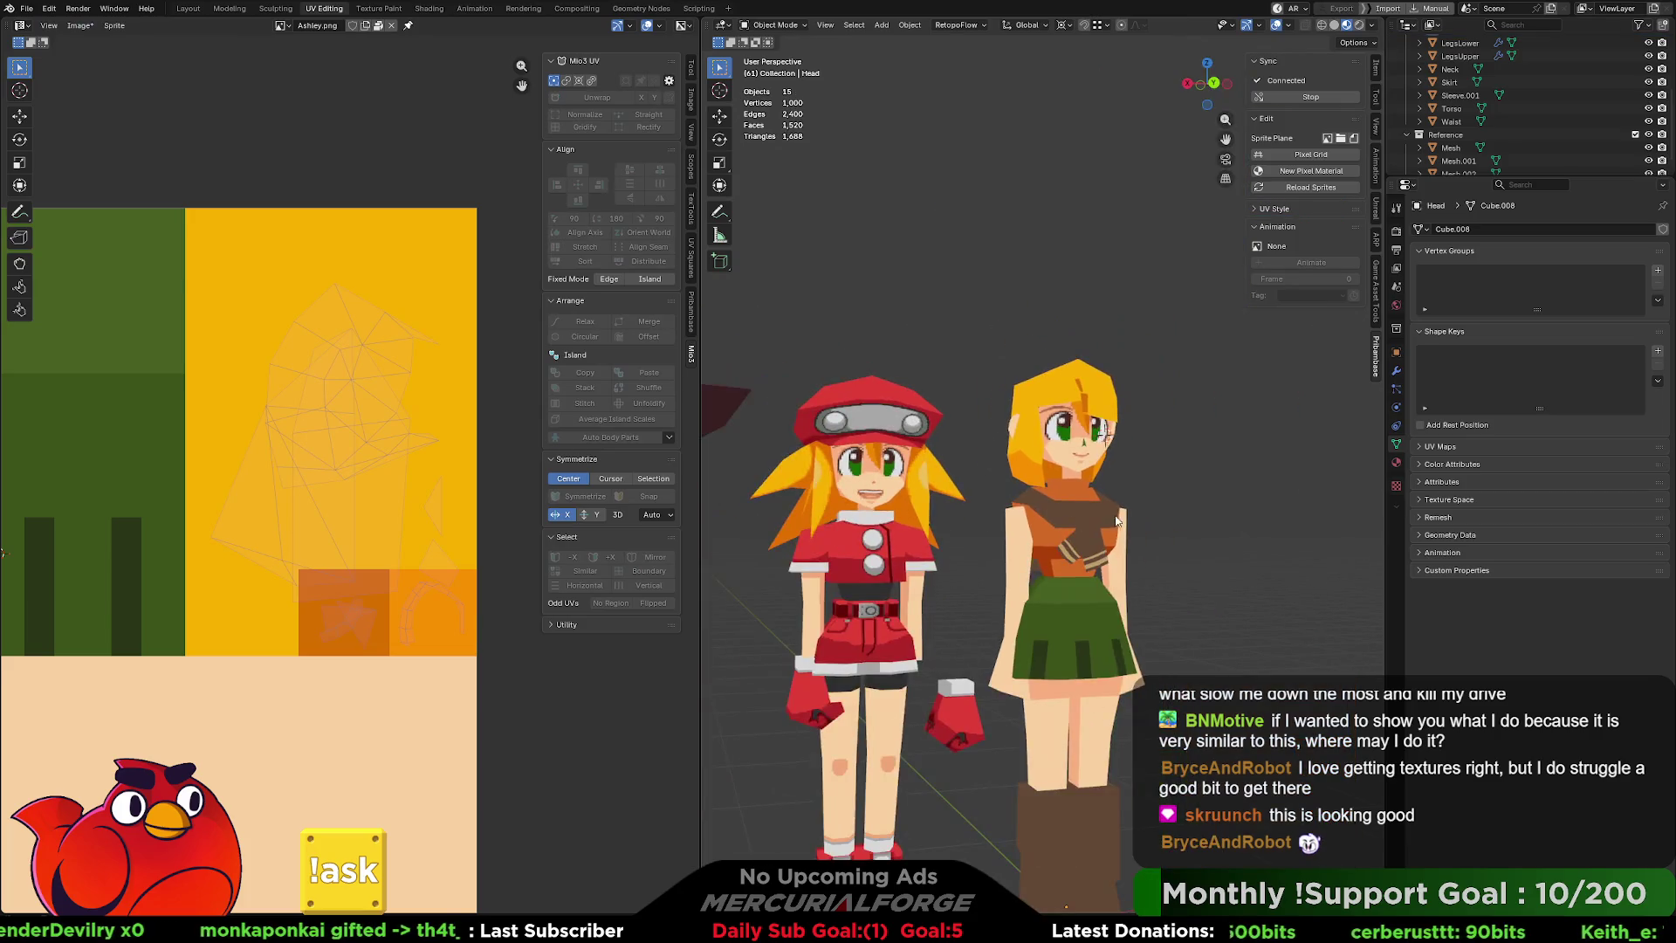
pyautogui.scroll(2, 1053, 564)
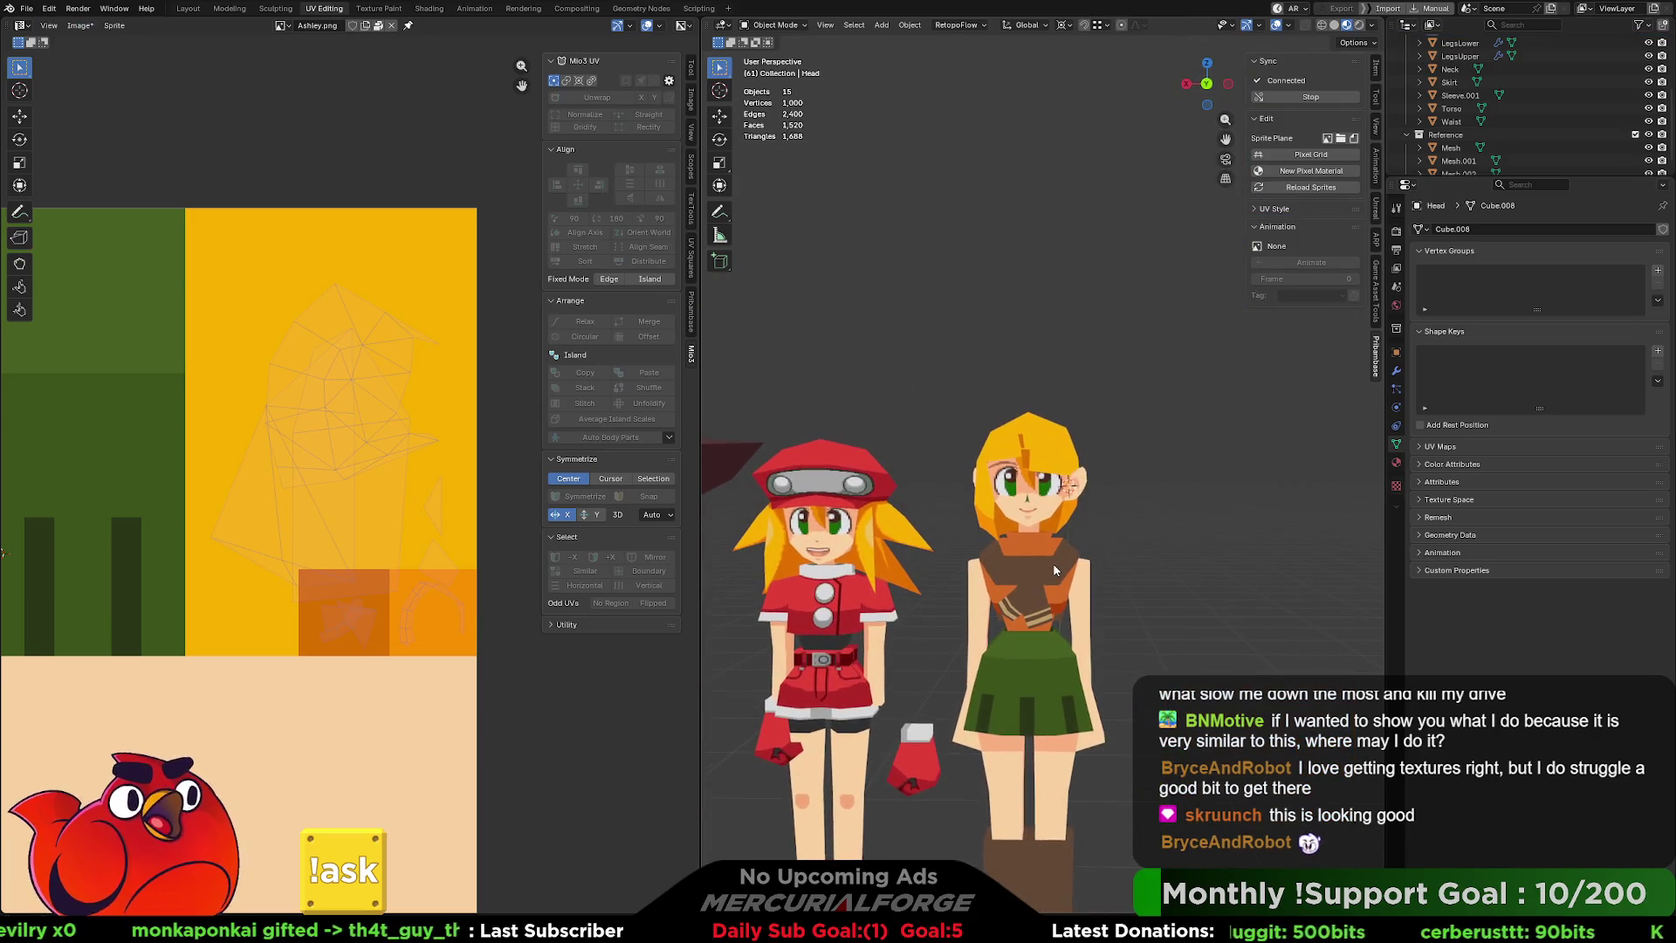
pyautogui.scroll(5, 1050, 569)
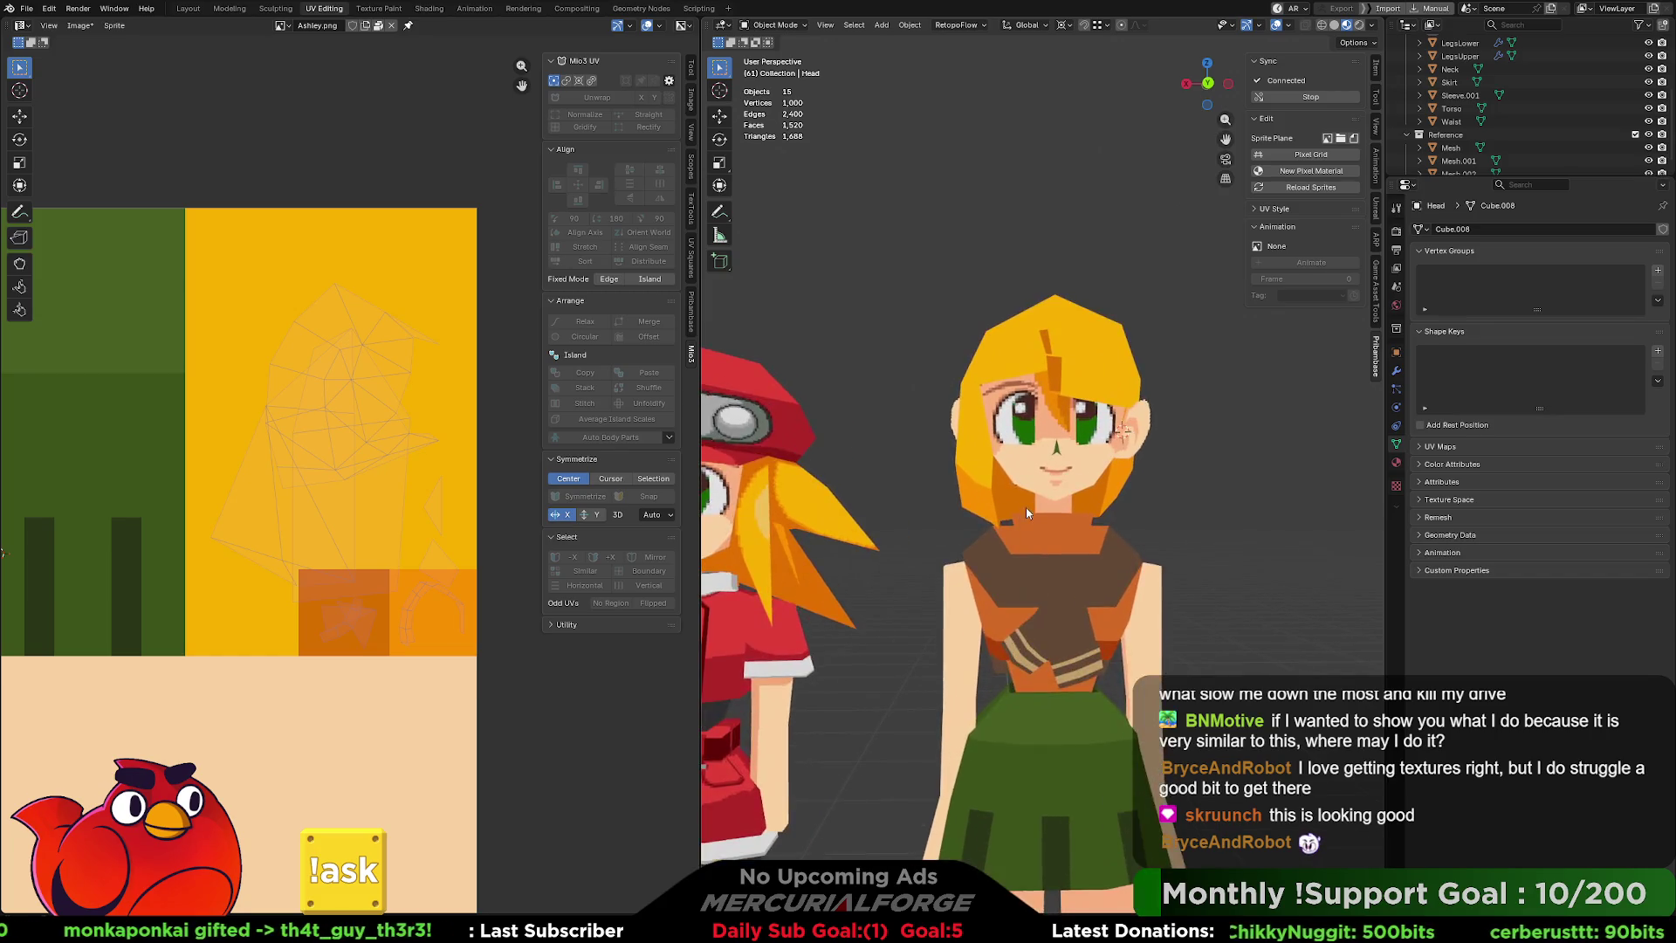
pyautogui.moveTo(998, 530)
pyautogui.mouseDown(button='middle')
pyautogui.moveTo(1018, 490)
pyautogui.moveTo(1376, 518)
pyautogui.moveTo(799, 520)
pyautogui.moveTo(1223, 550)
pyautogui.moveTo(1362, 593)
pyautogui.moveTo(877, 540)
pyautogui.moveTo(971, 499)
pyautogui.moveTo(1024, 500)
pyautogui.moveTo(949, 496)
pyautogui.mouseUp(button='middle')
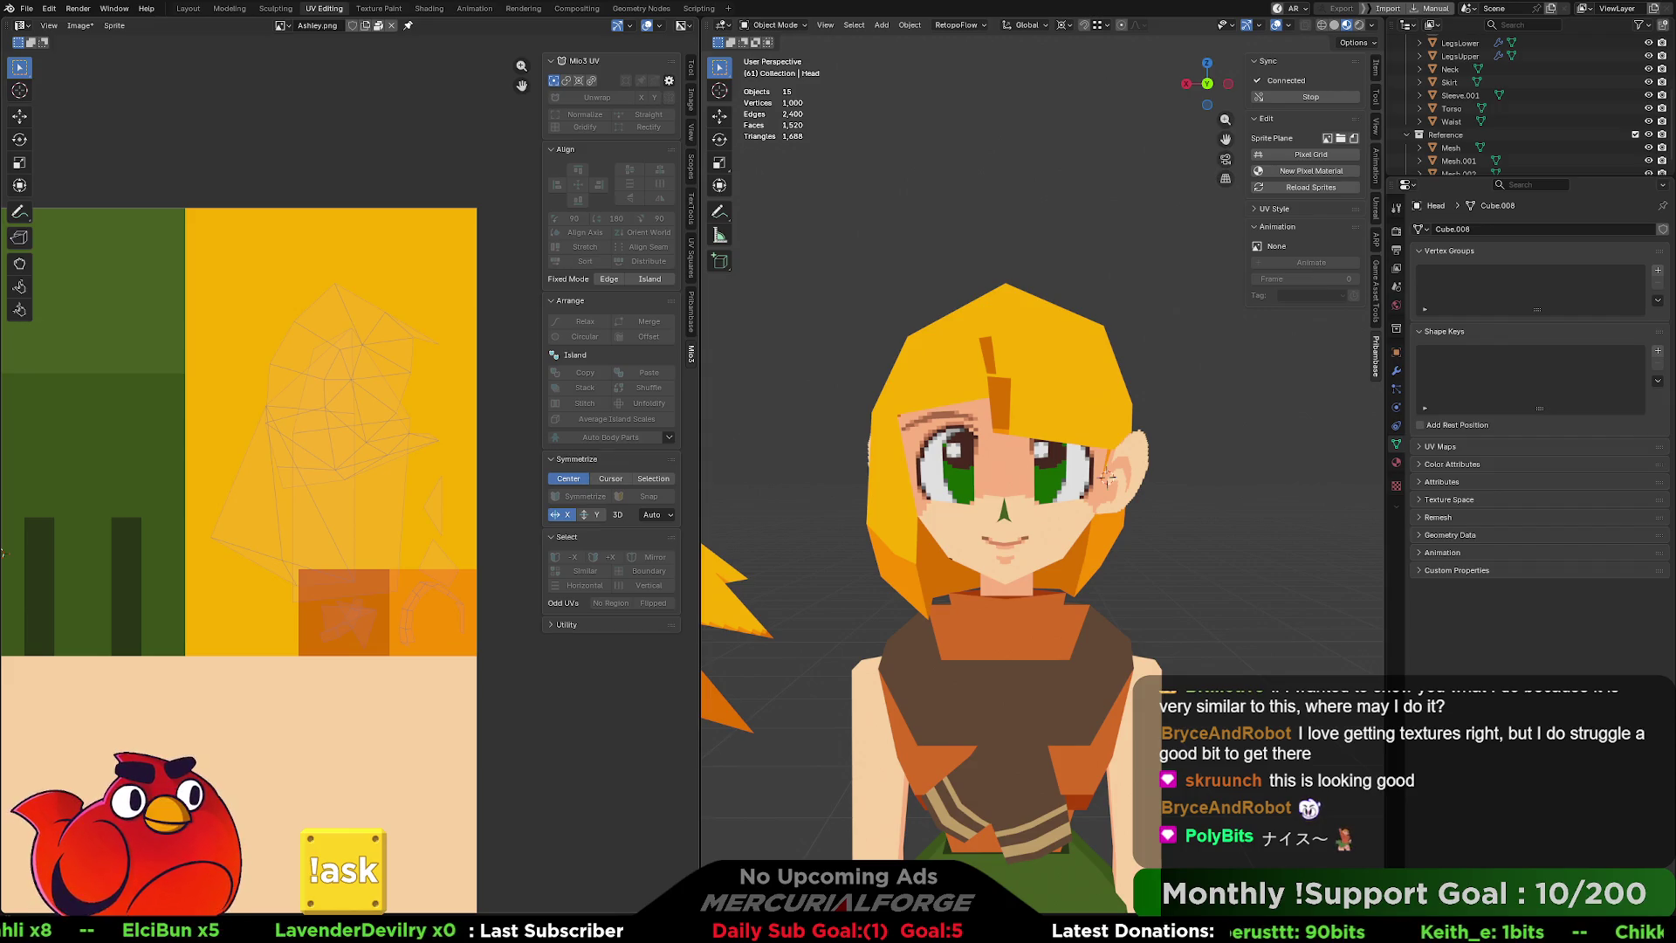
pyautogui.moveTo(1102, 476)
pyautogui.mouseDown(button='middle')
pyautogui.moveTo(1074, 477)
pyautogui.moveTo(1153, 476)
pyautogui.moveTo(943, 467)
pyautogui.moveTo(987, 459)
pyautogui.mouseUp(button='middle')
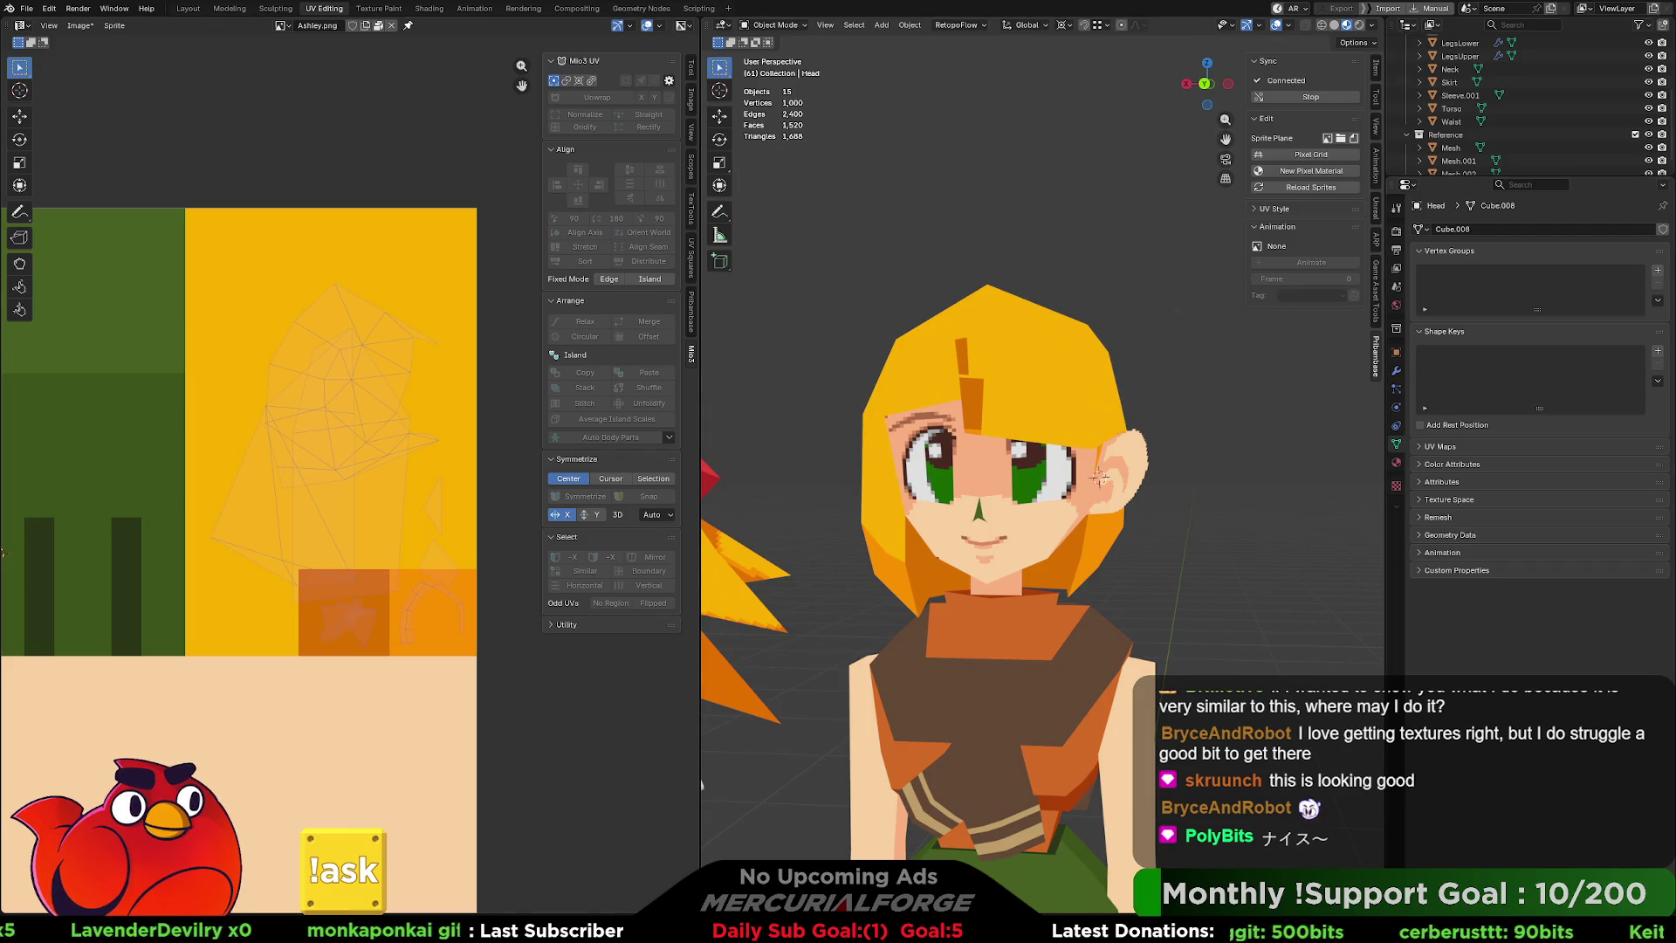
pyautogui.moveTo(987, 479)
pyautogui.mouseDown(button='middle')
pyautogui.moveTo(1048, 480)
pyautogui.moveTo(901, 489)
pyautogui.mouseUp(button='middle')
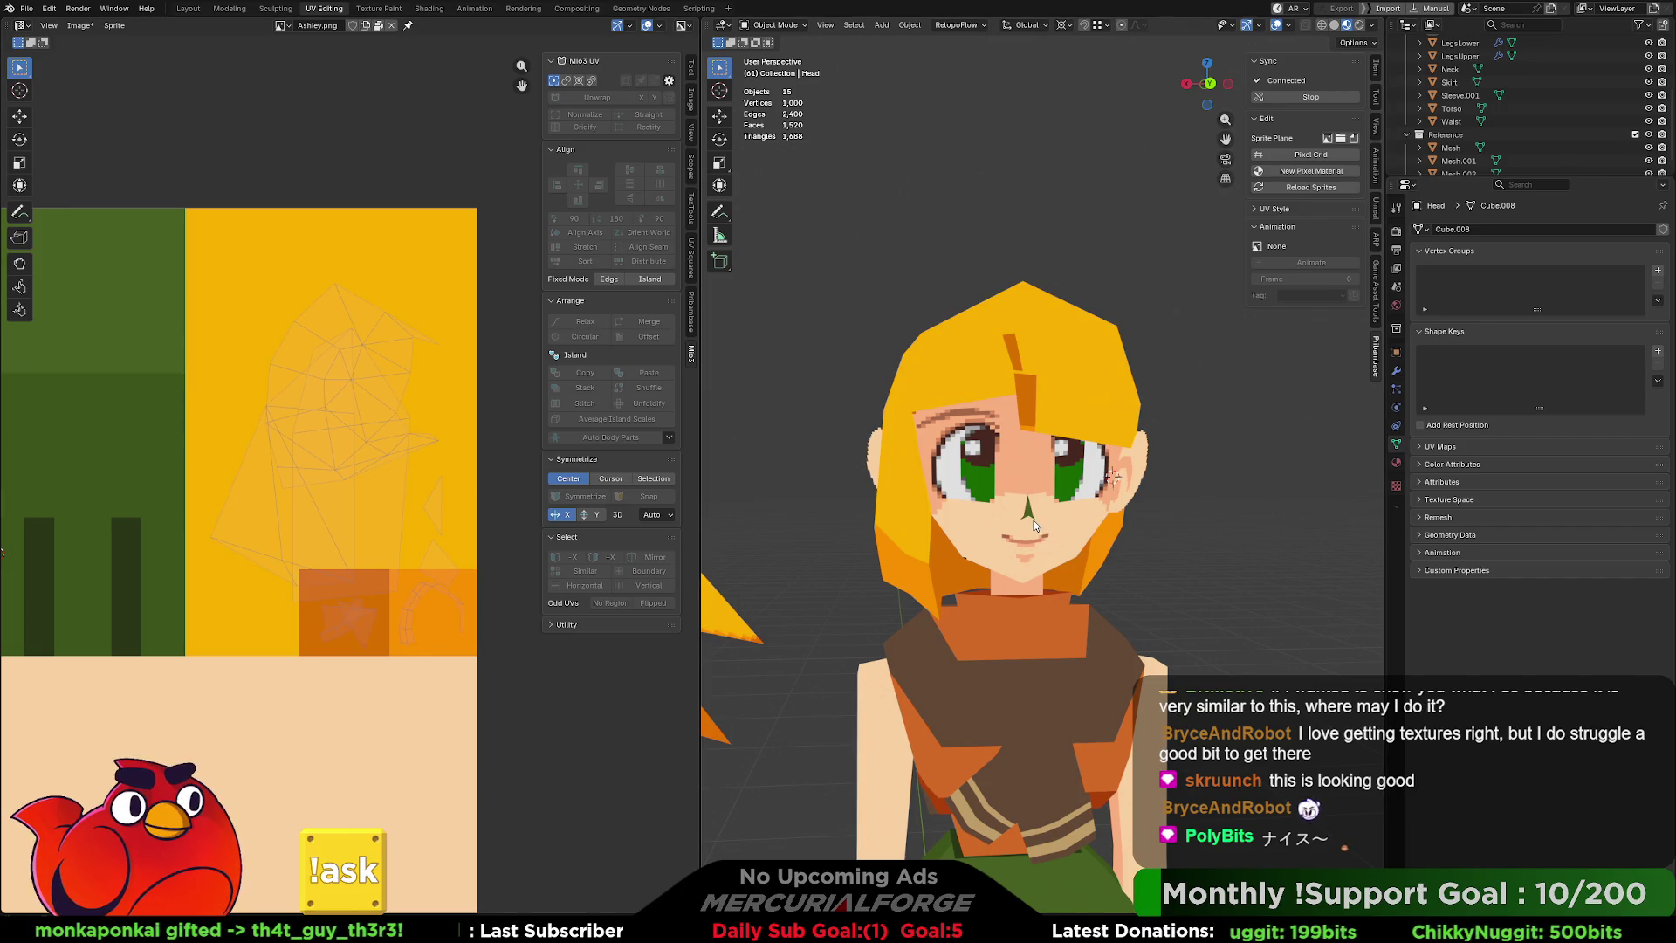
pyautogui.scroll(3, 1034, 525)
pyautogui.moveTo(1034, 524)
pyautogui.mouseDown(button='middle')
pyautogui.moveTo(1067, 518)
pyautogui.moveTo(1037, 468)
pyautogui.moveTo(1053, 504)
pyautogui.mouseUp(button='middle')
pyautogui.scroll(5, 1067, 519)
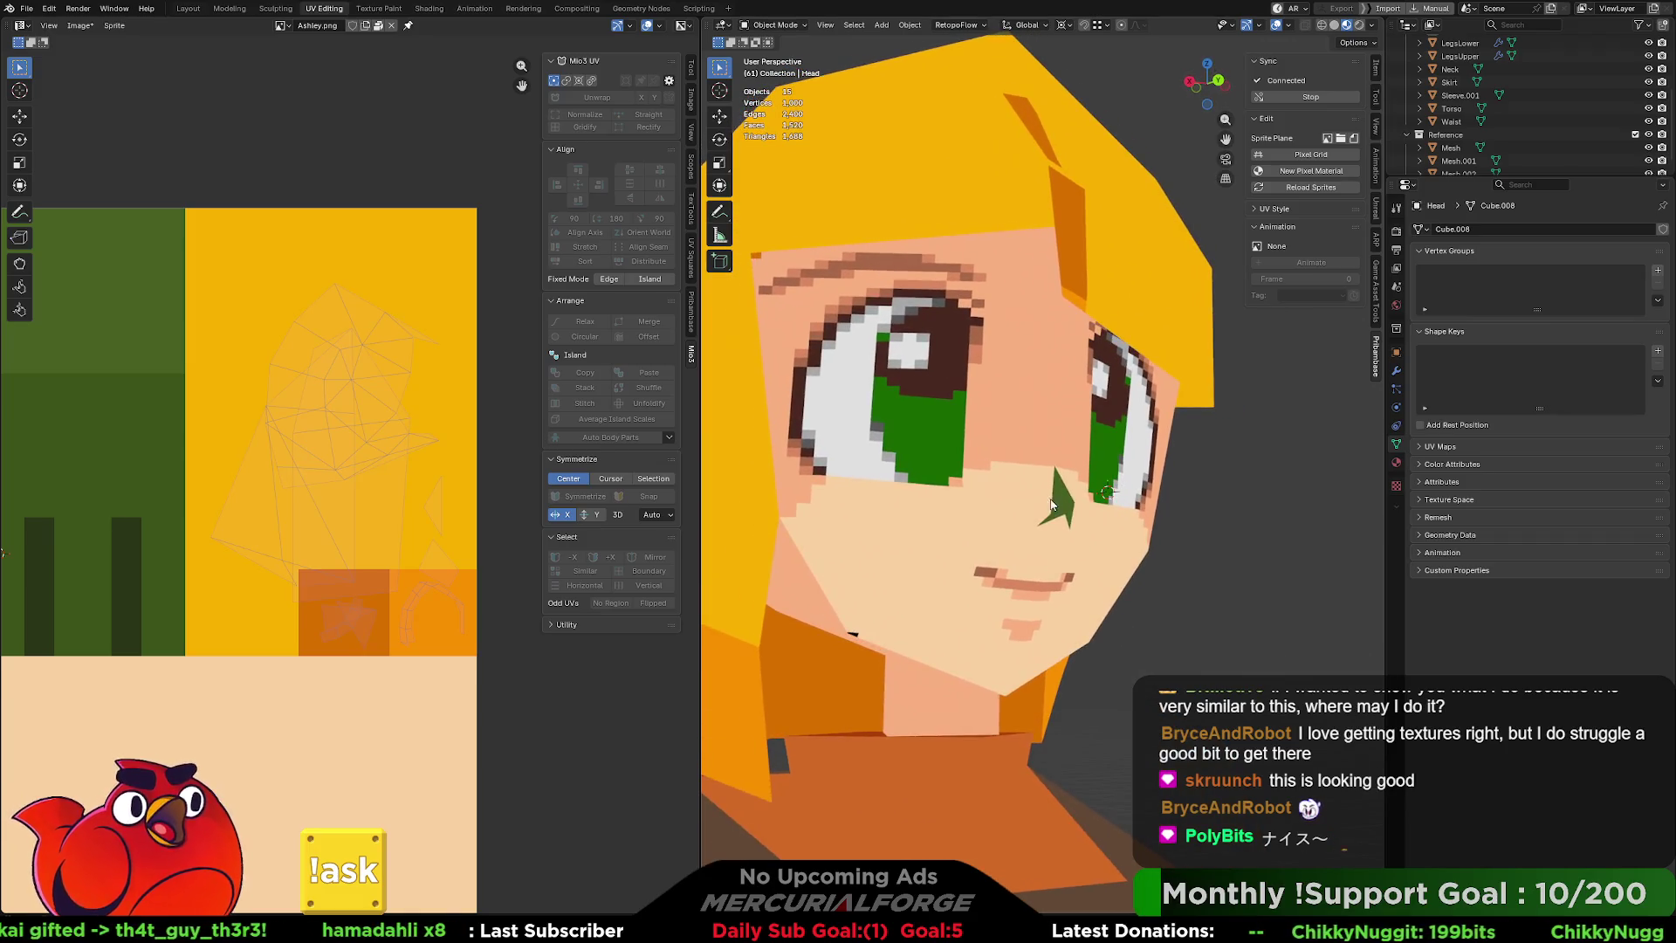
# Edit the nose cone, frame the whole texture, and show its Ashley material settings.
pyautogui.click(1063, 507)
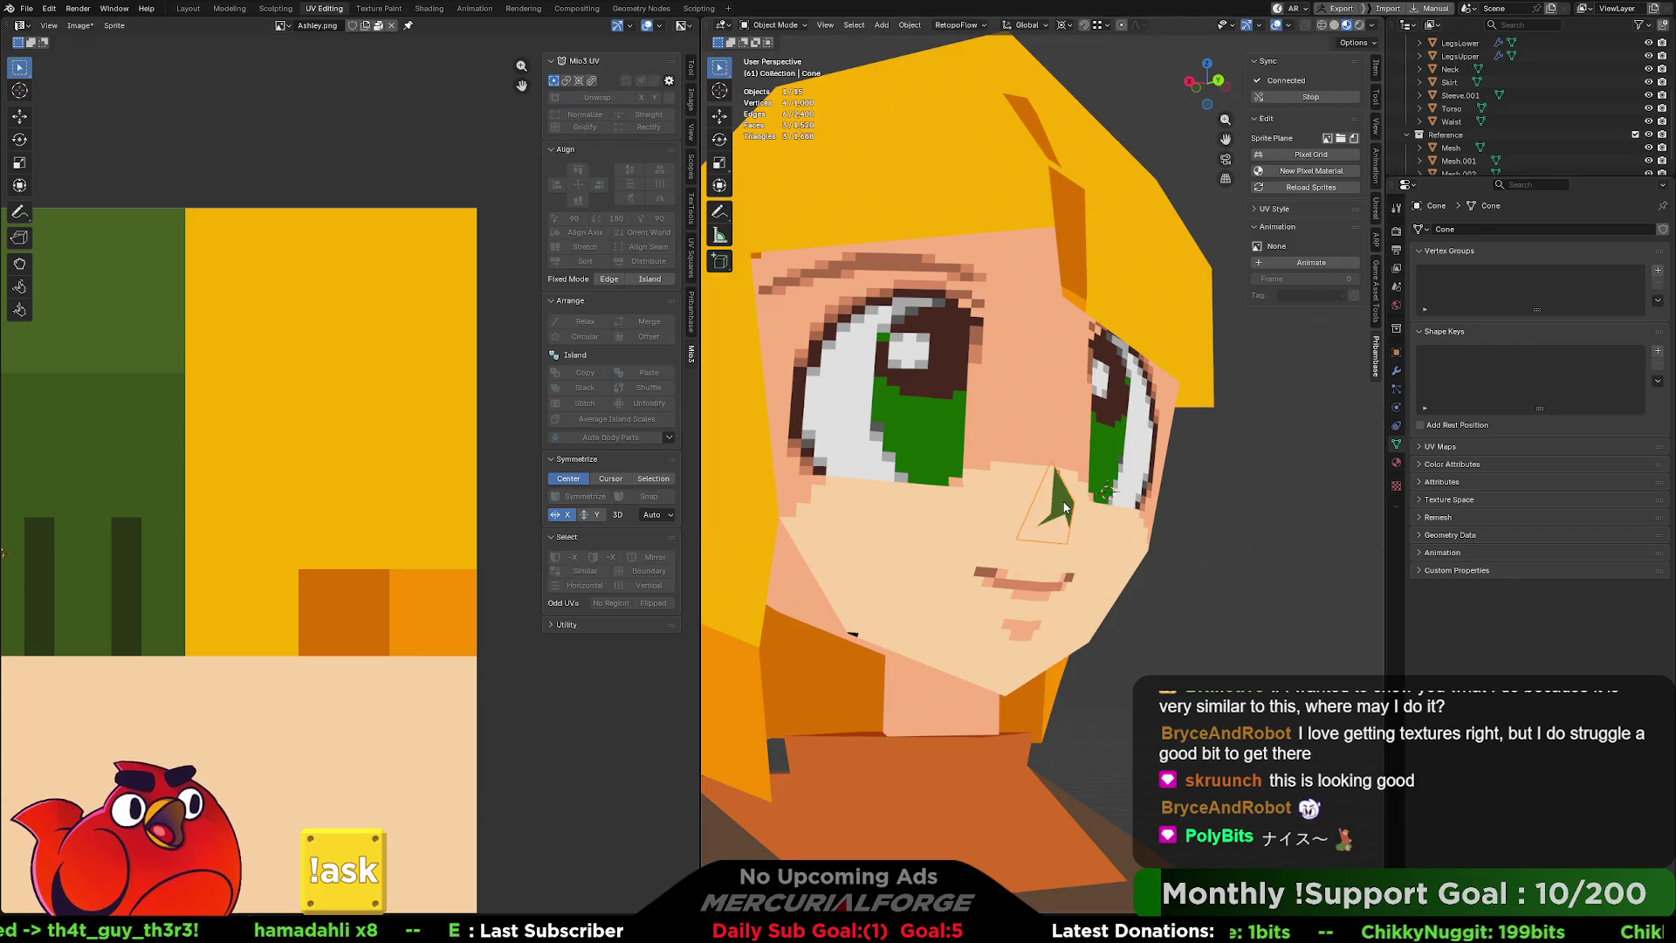
pyautogui.press('Tab')
pyautogui.press('Tab')
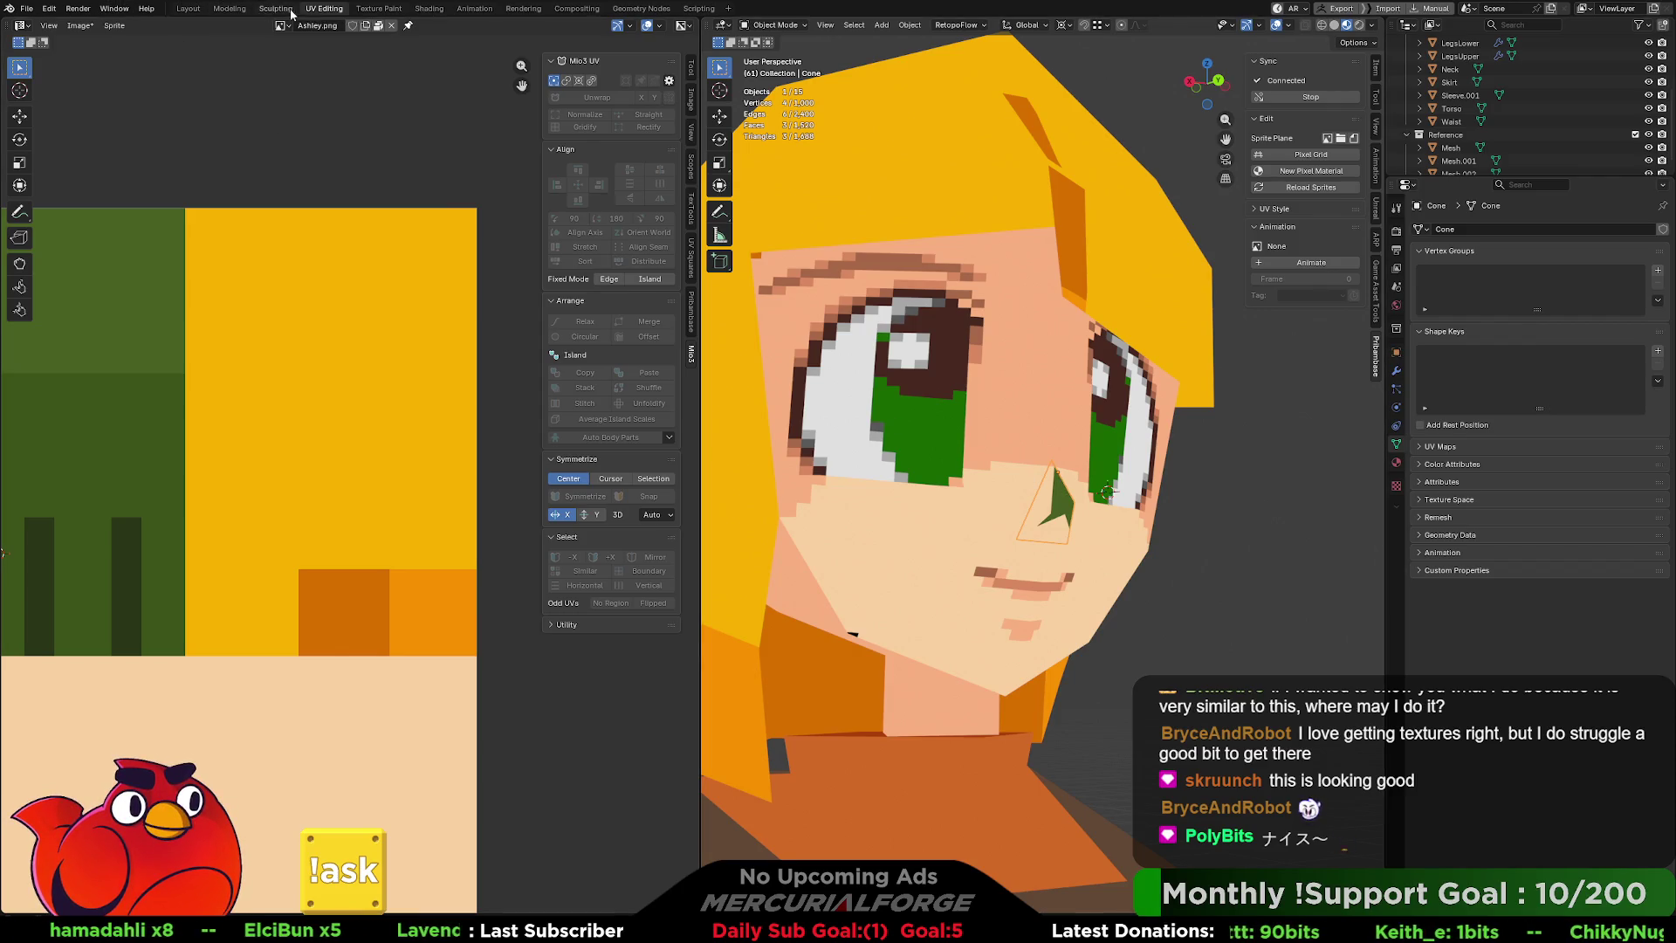
pyautogui.scroll(-4, 320, 403)
pyautogui.moveTo(250, 576); pyautogui.dragTo(370, 500, button='middle')
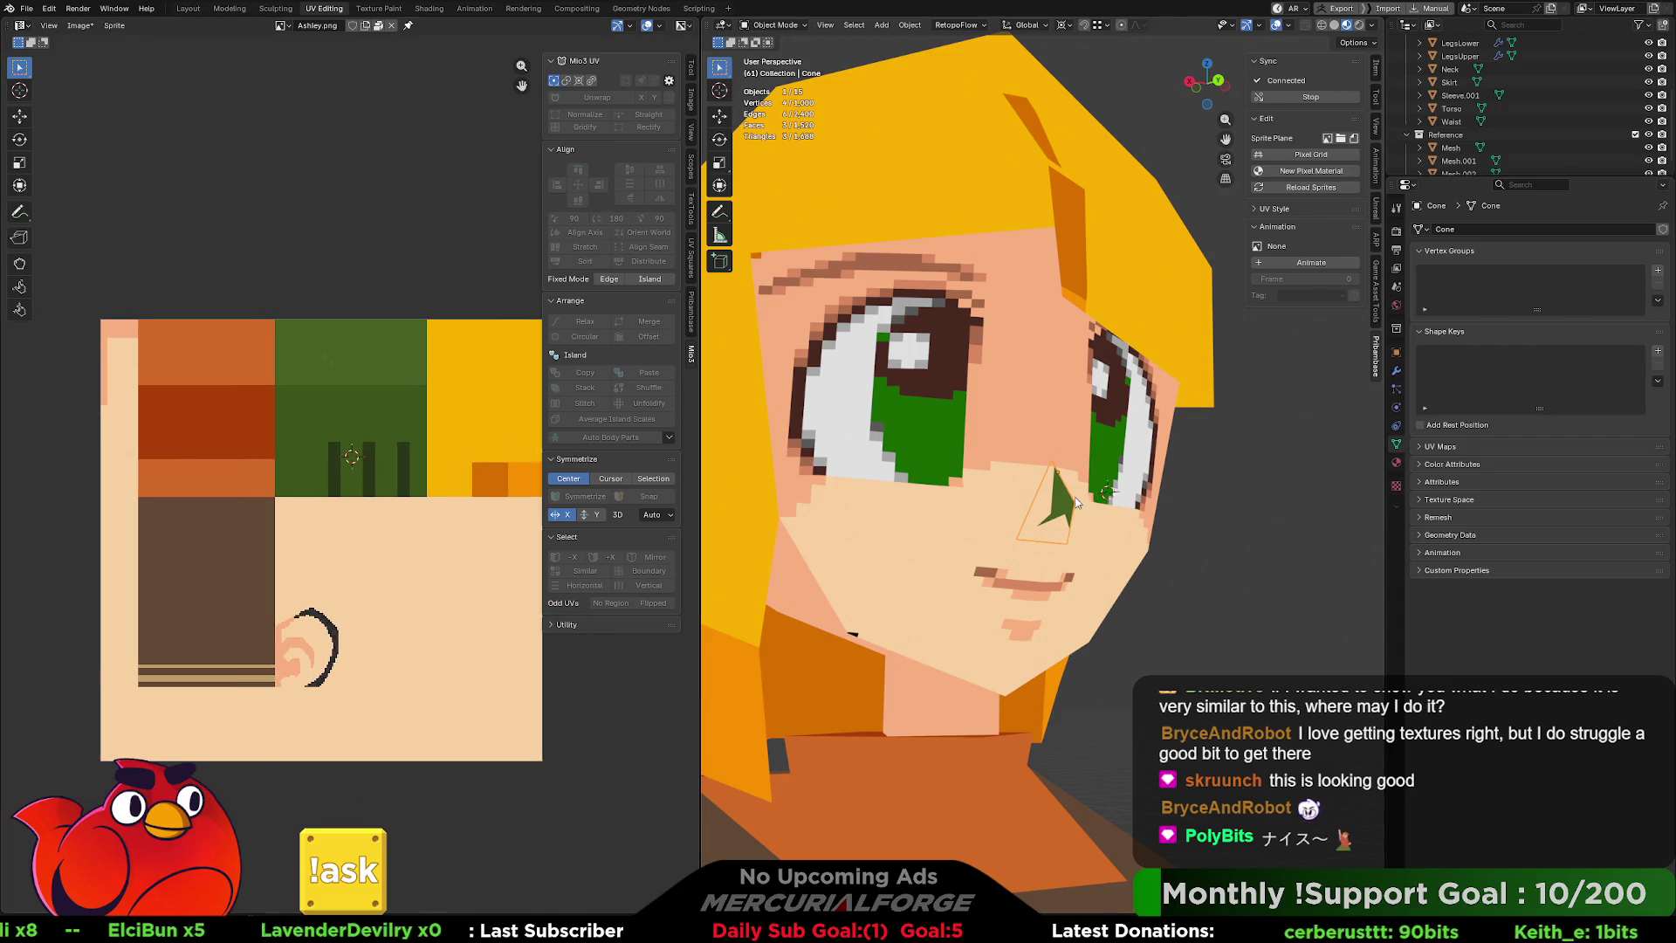
pyautogui.click(1397, 464)
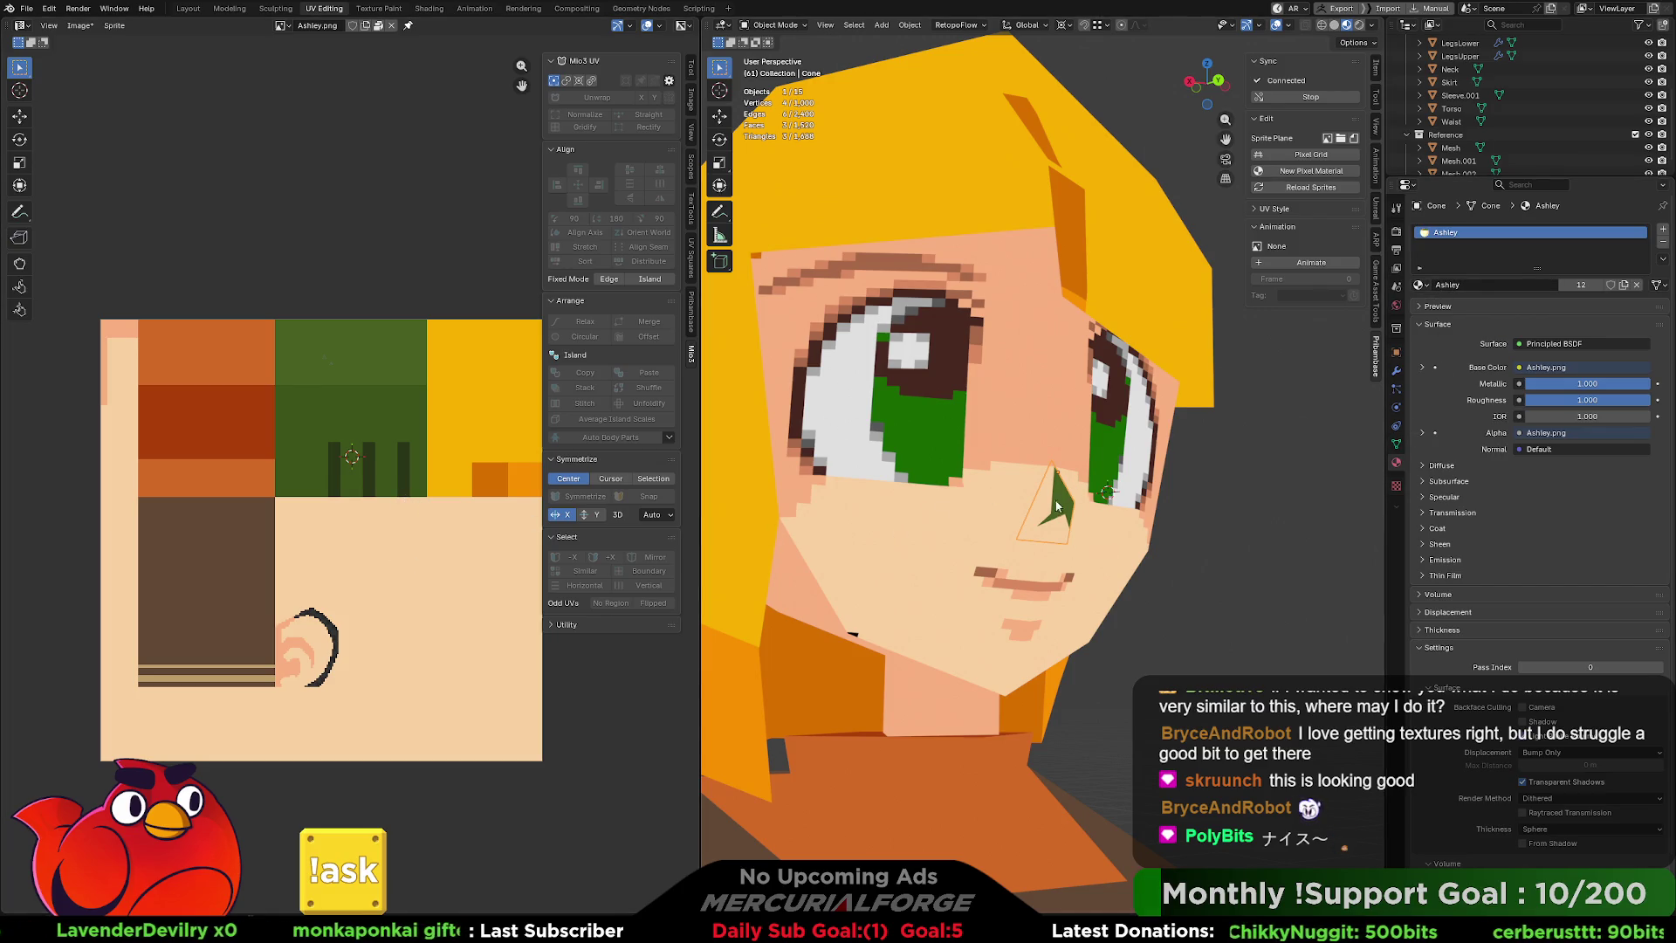
pyautogui.press('Tab')
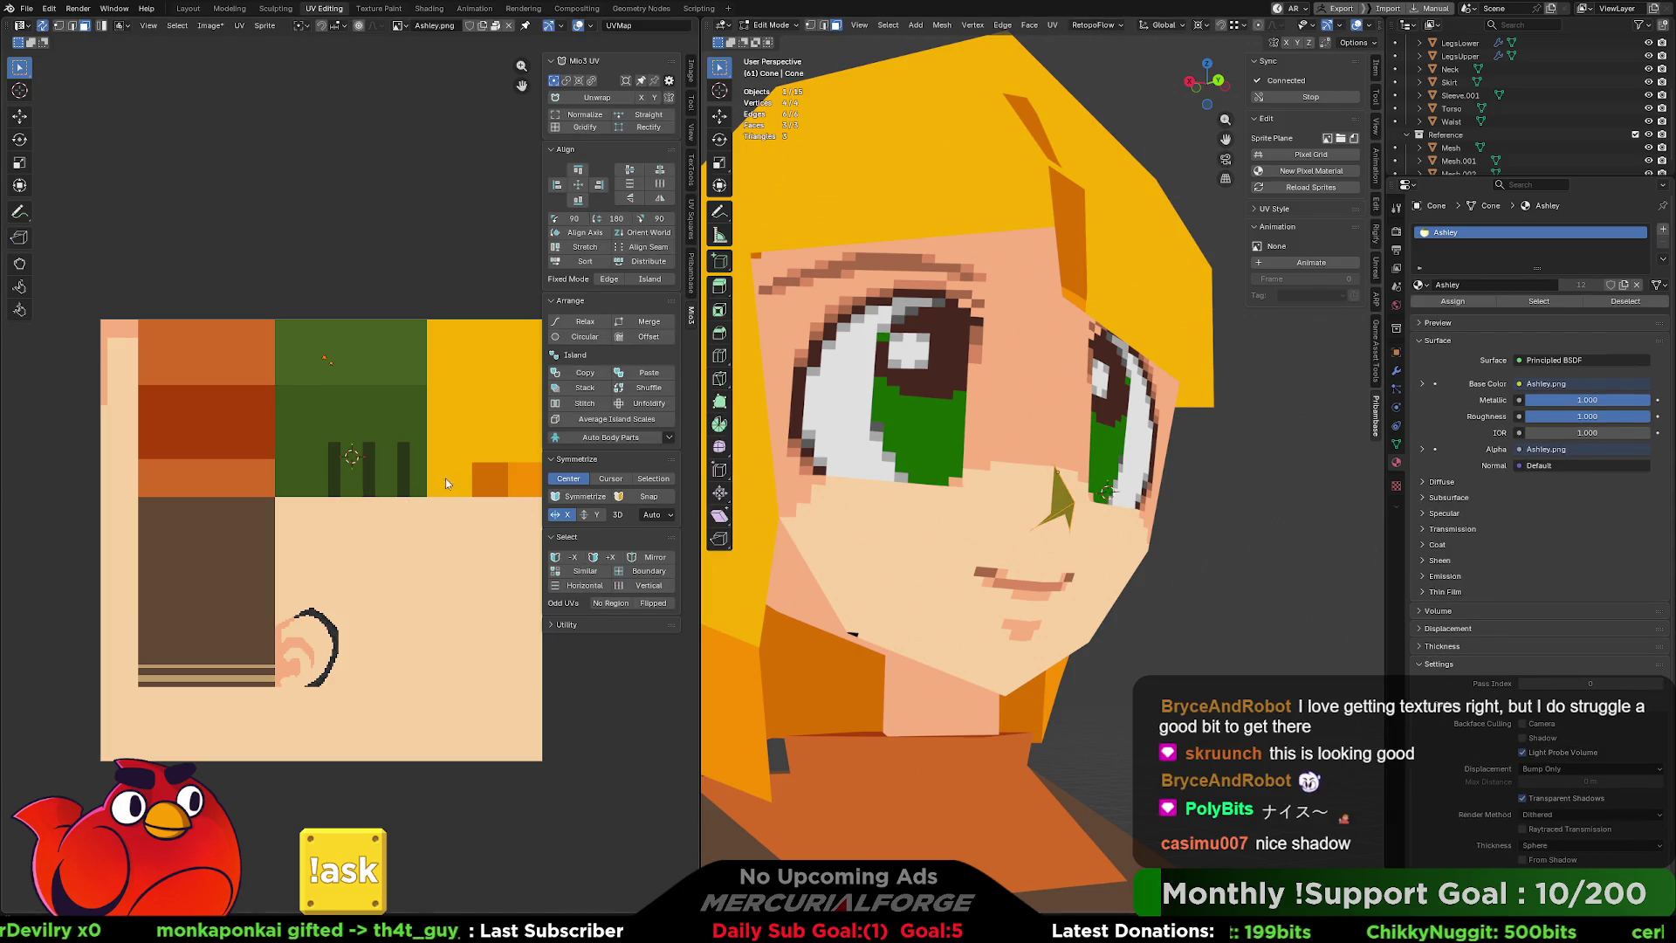
# Move the upper nose triangle's UVs higher onto the skin-tone area of the texture.
pyautogui.click(267, 461)
pyautogui.scroll(4, 51, 302)
pyautogui.scroll(5, 402, 489)
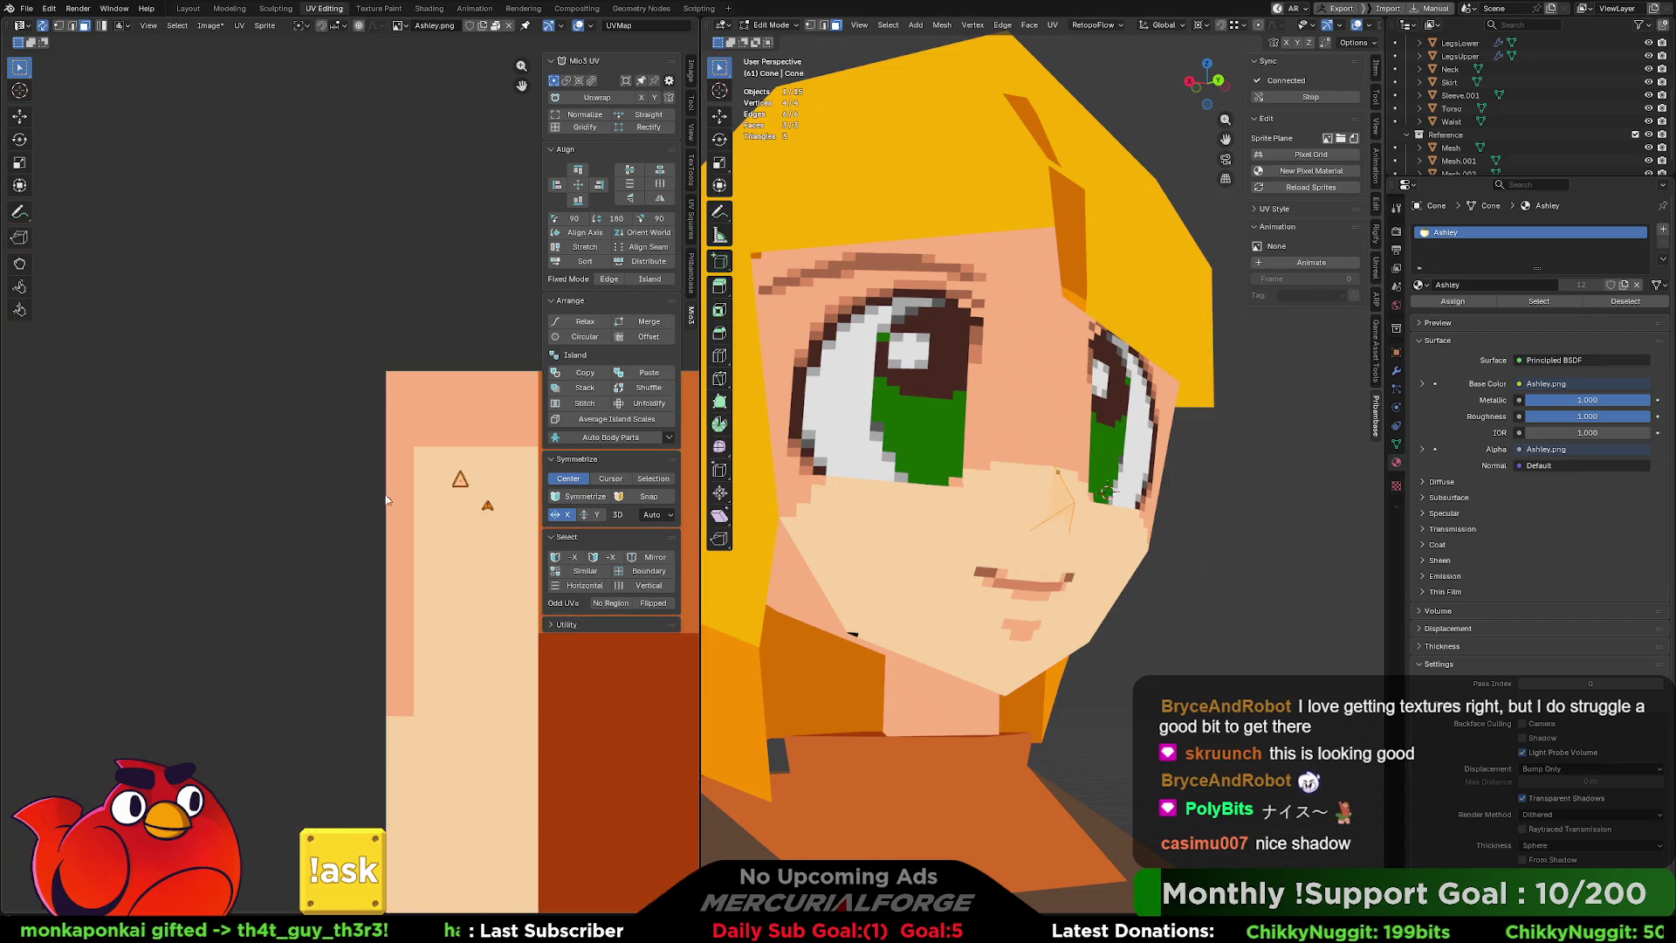
pyautogui.scroll(2, 385, 512)
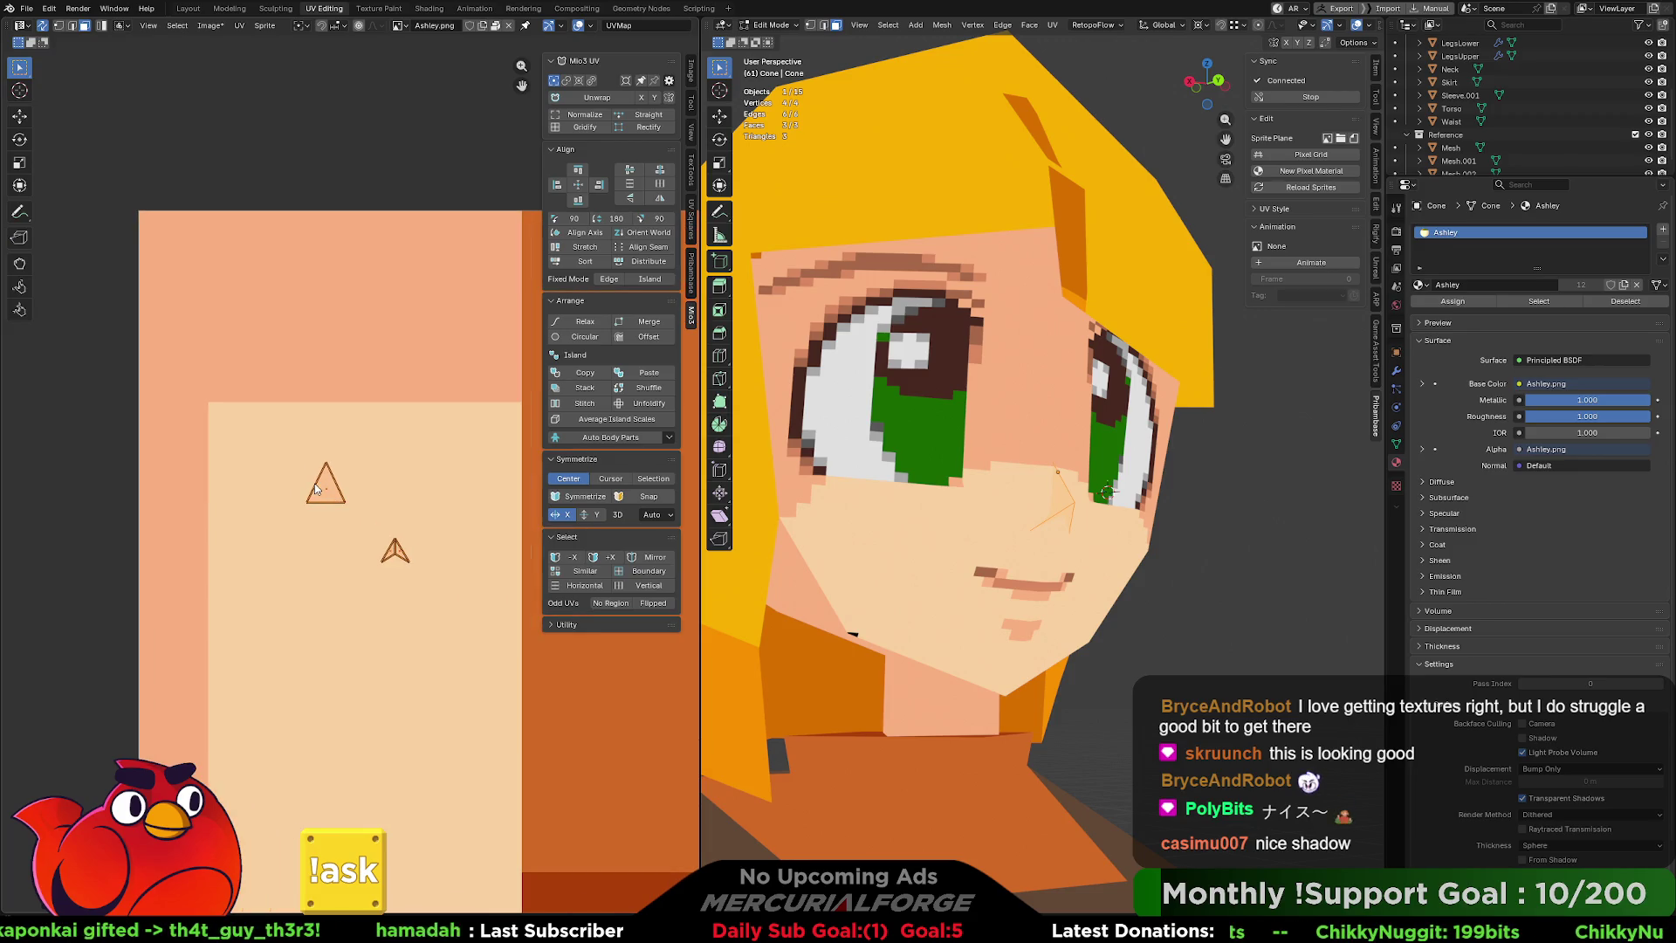
pyautogui.click(324, 494)
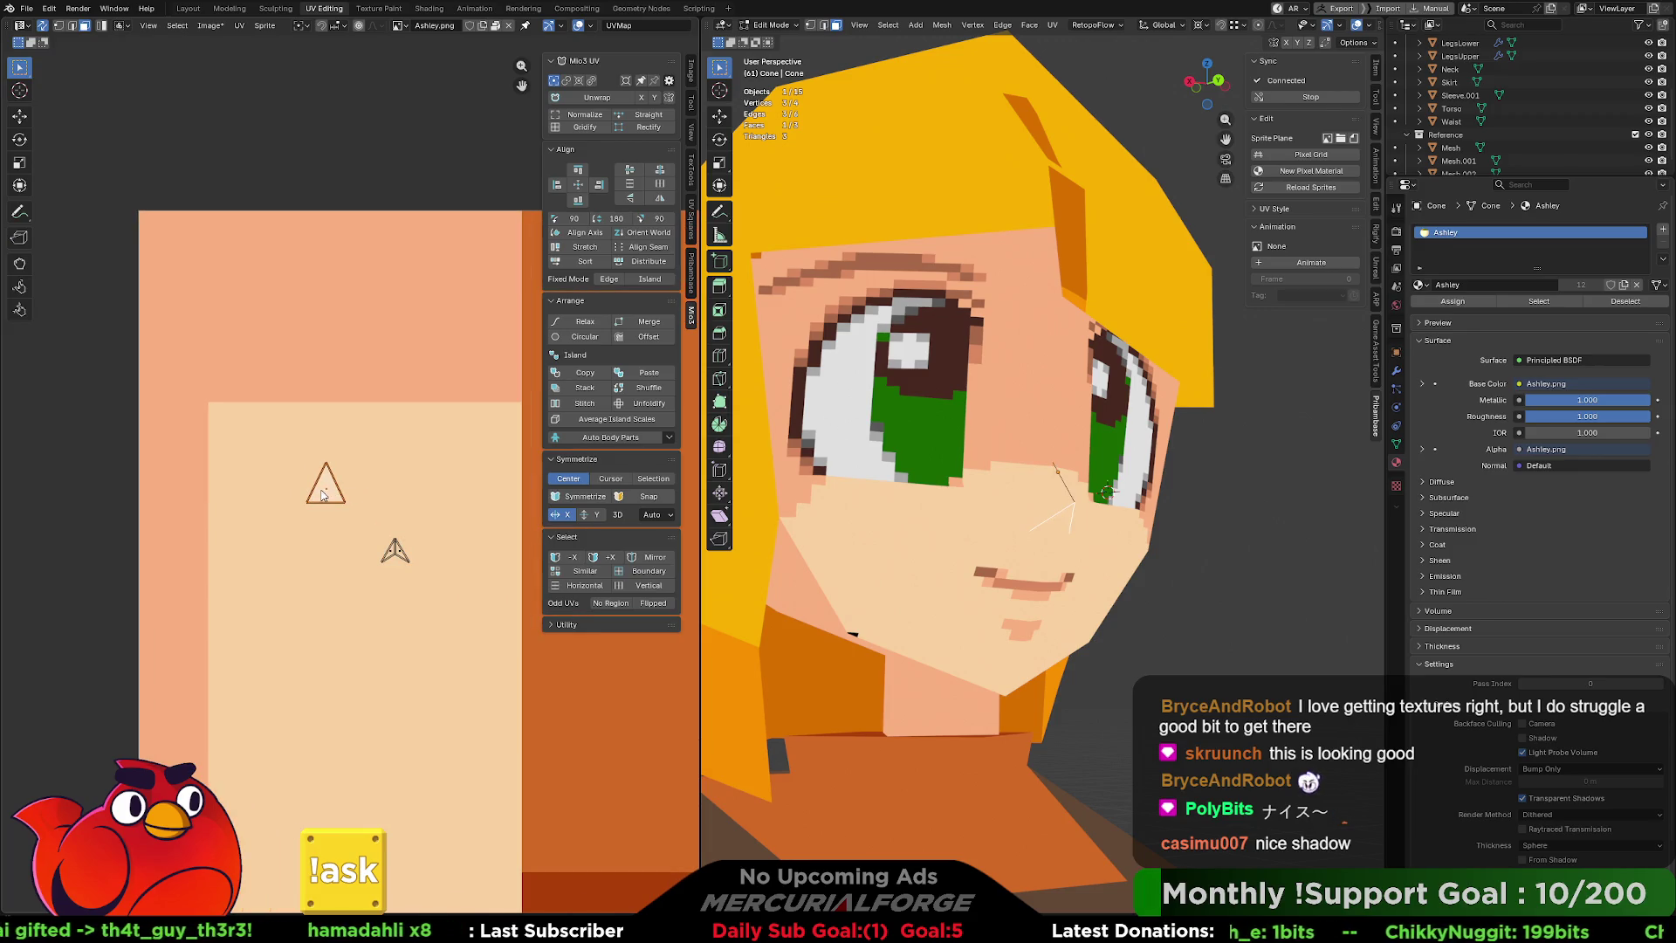
pyautogui.press('g')
pyautogui.click(332, 494)
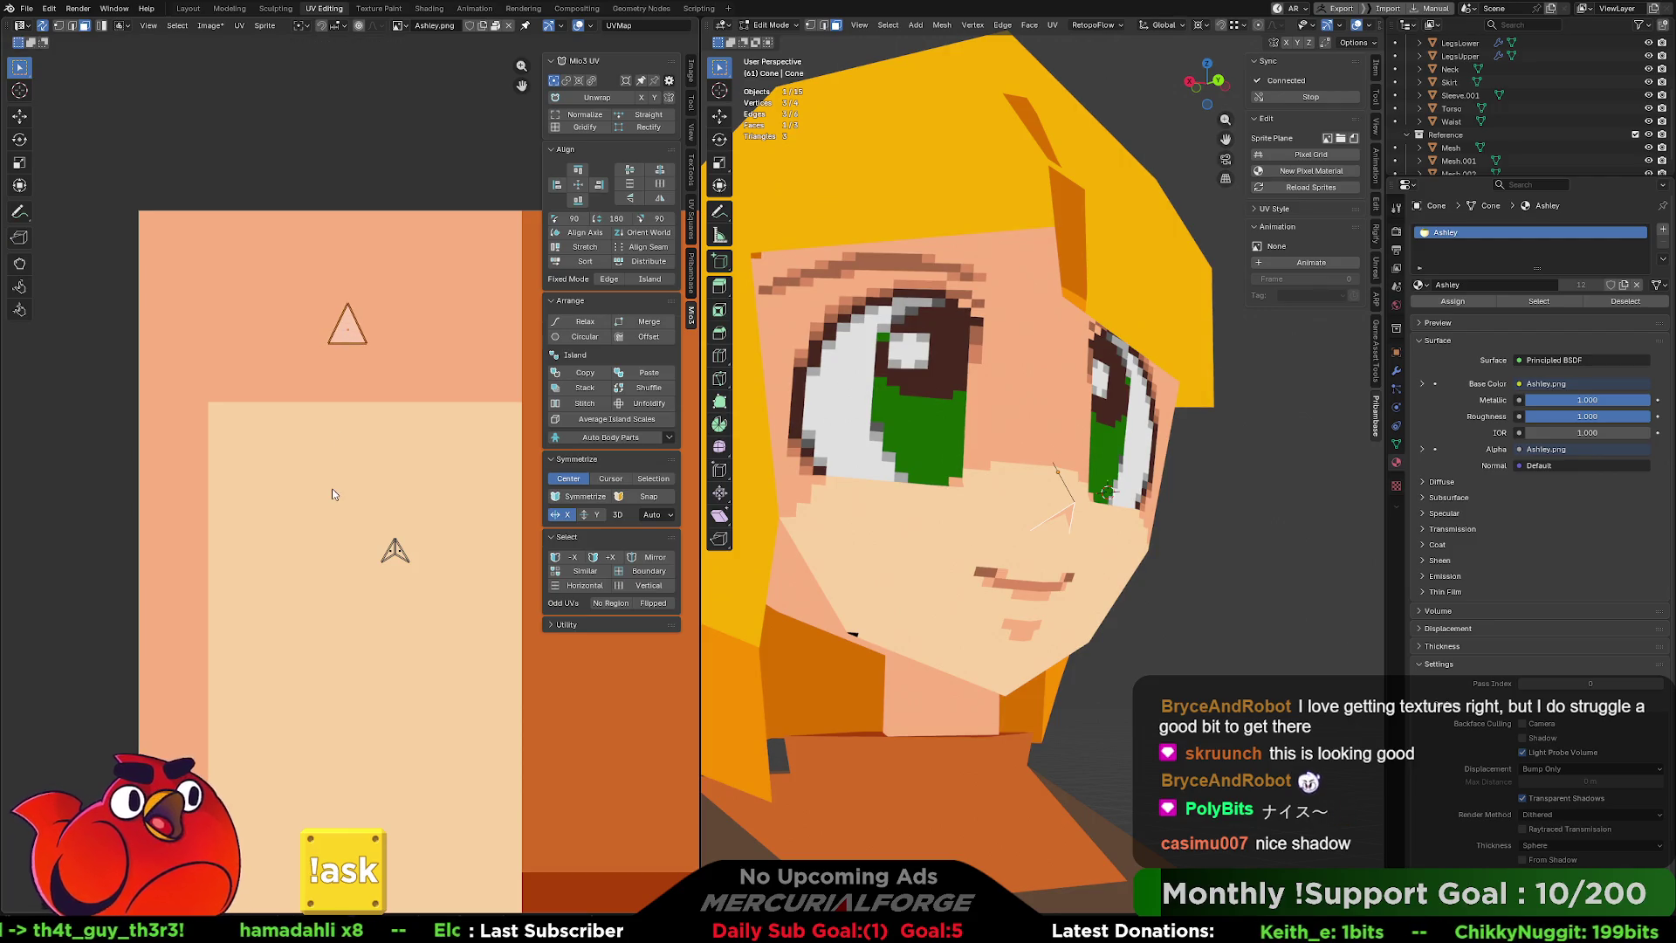
pyautogui.click(333, 515)
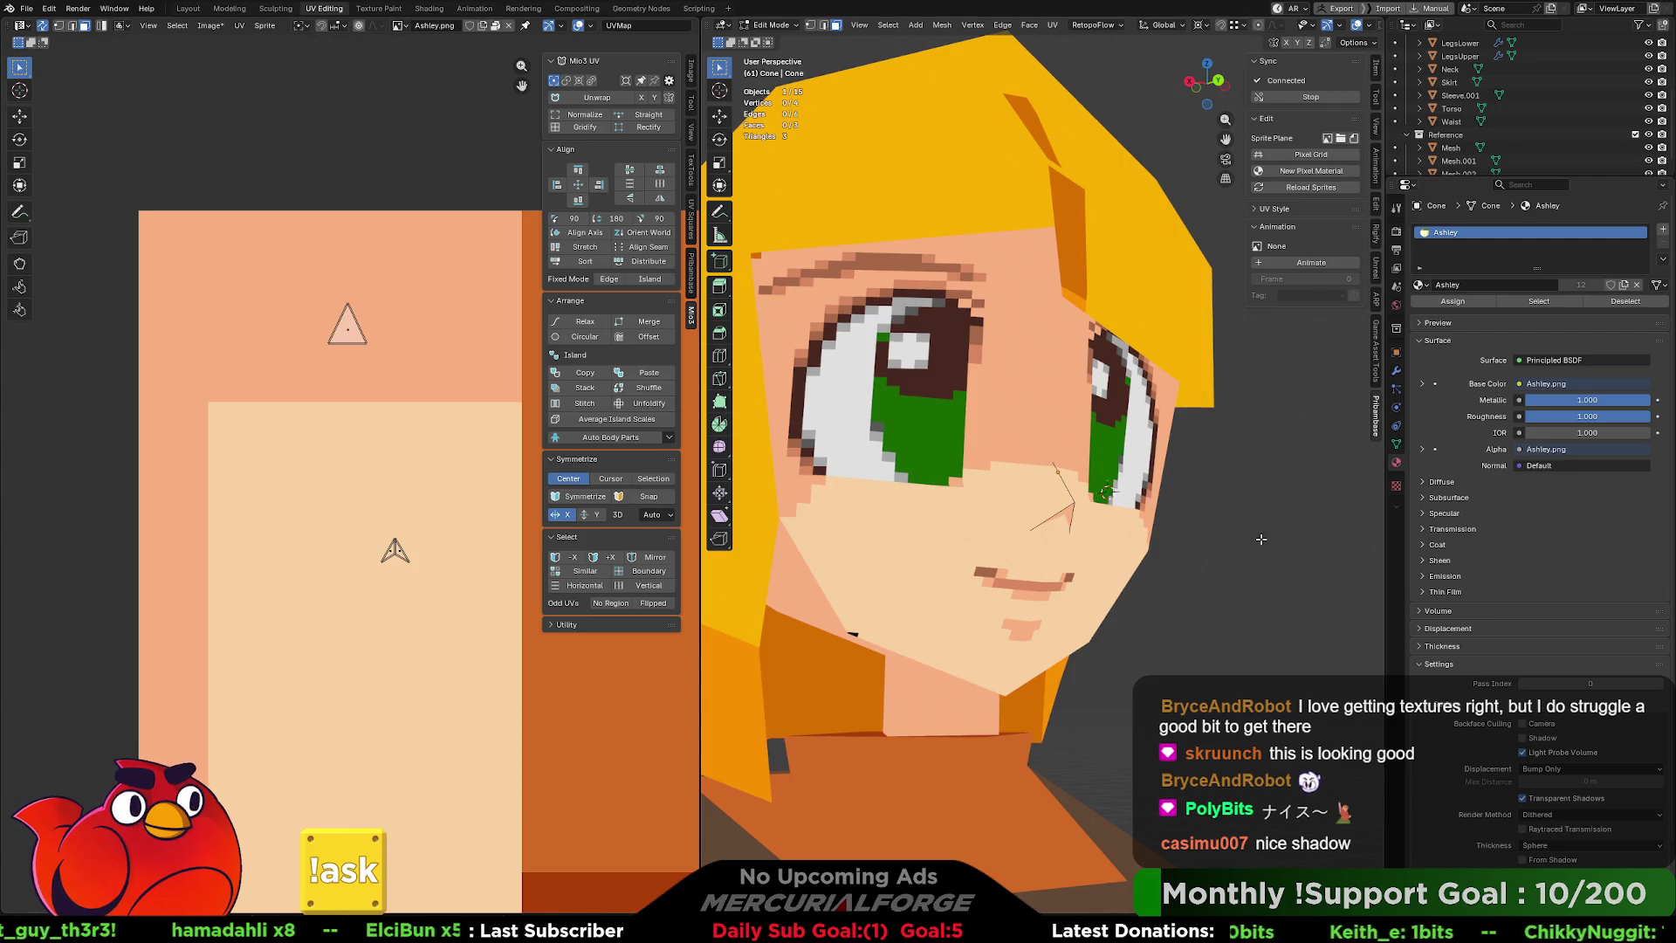
# View Ashley's face from the front and return to Object Mode.
pyautogui.moveTo(1243, 538); pyautogui.dragTo(1201, 572, button='middle')
pyautogui.scroll(-6, 1201, 573)
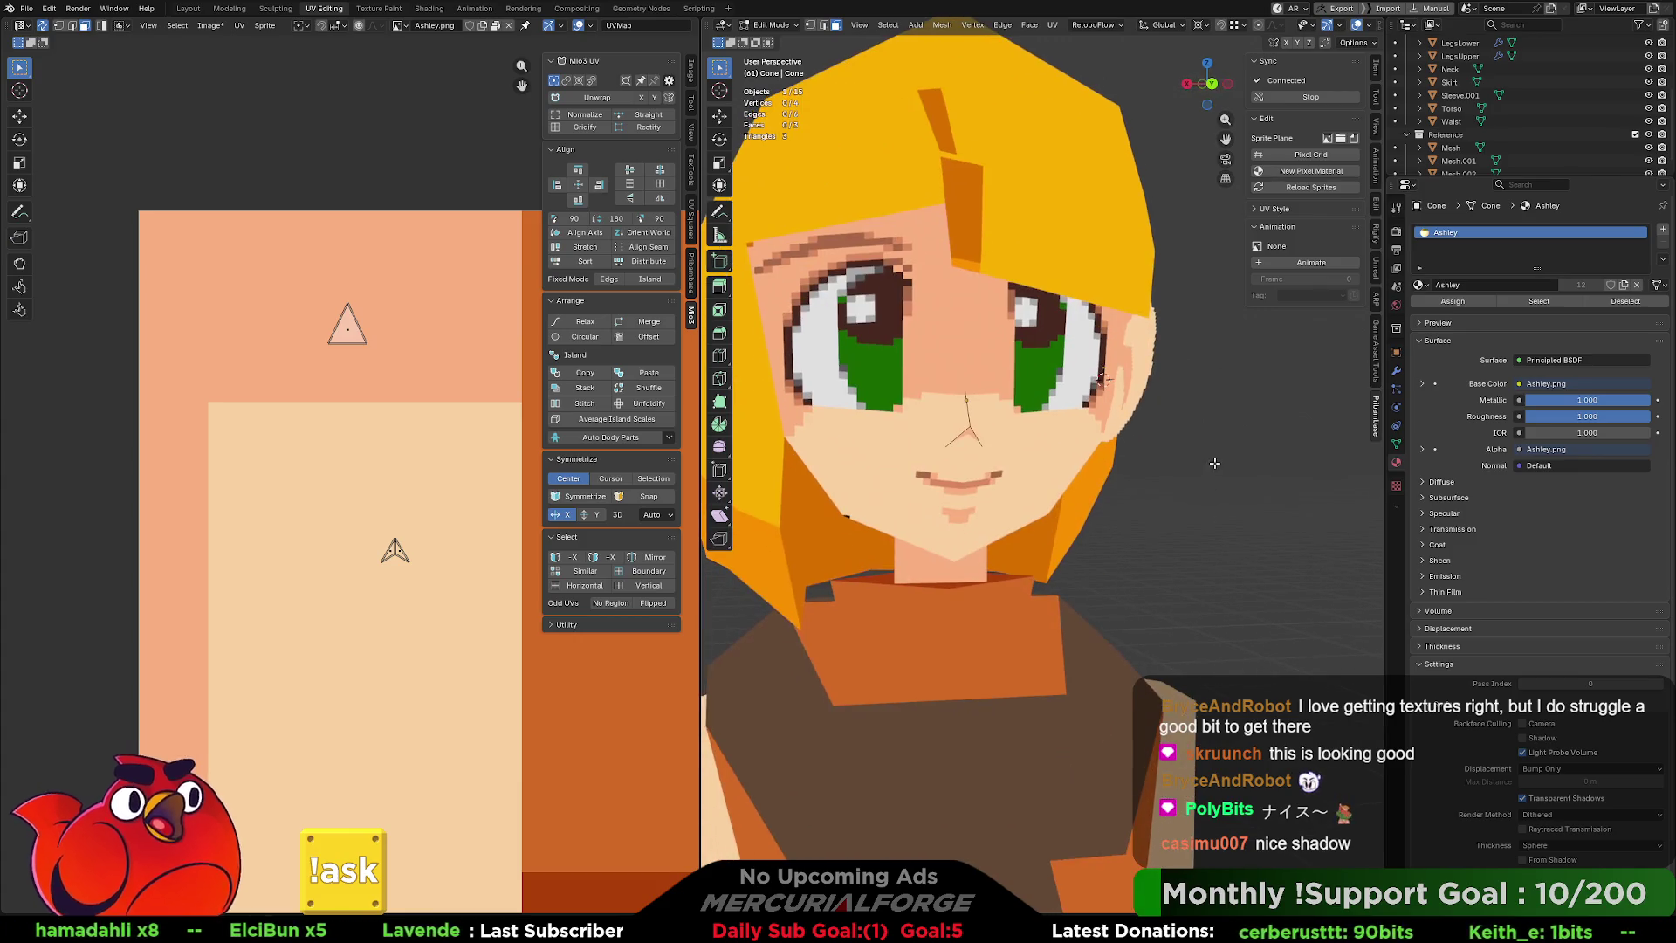
pyautogui.press('Tab')
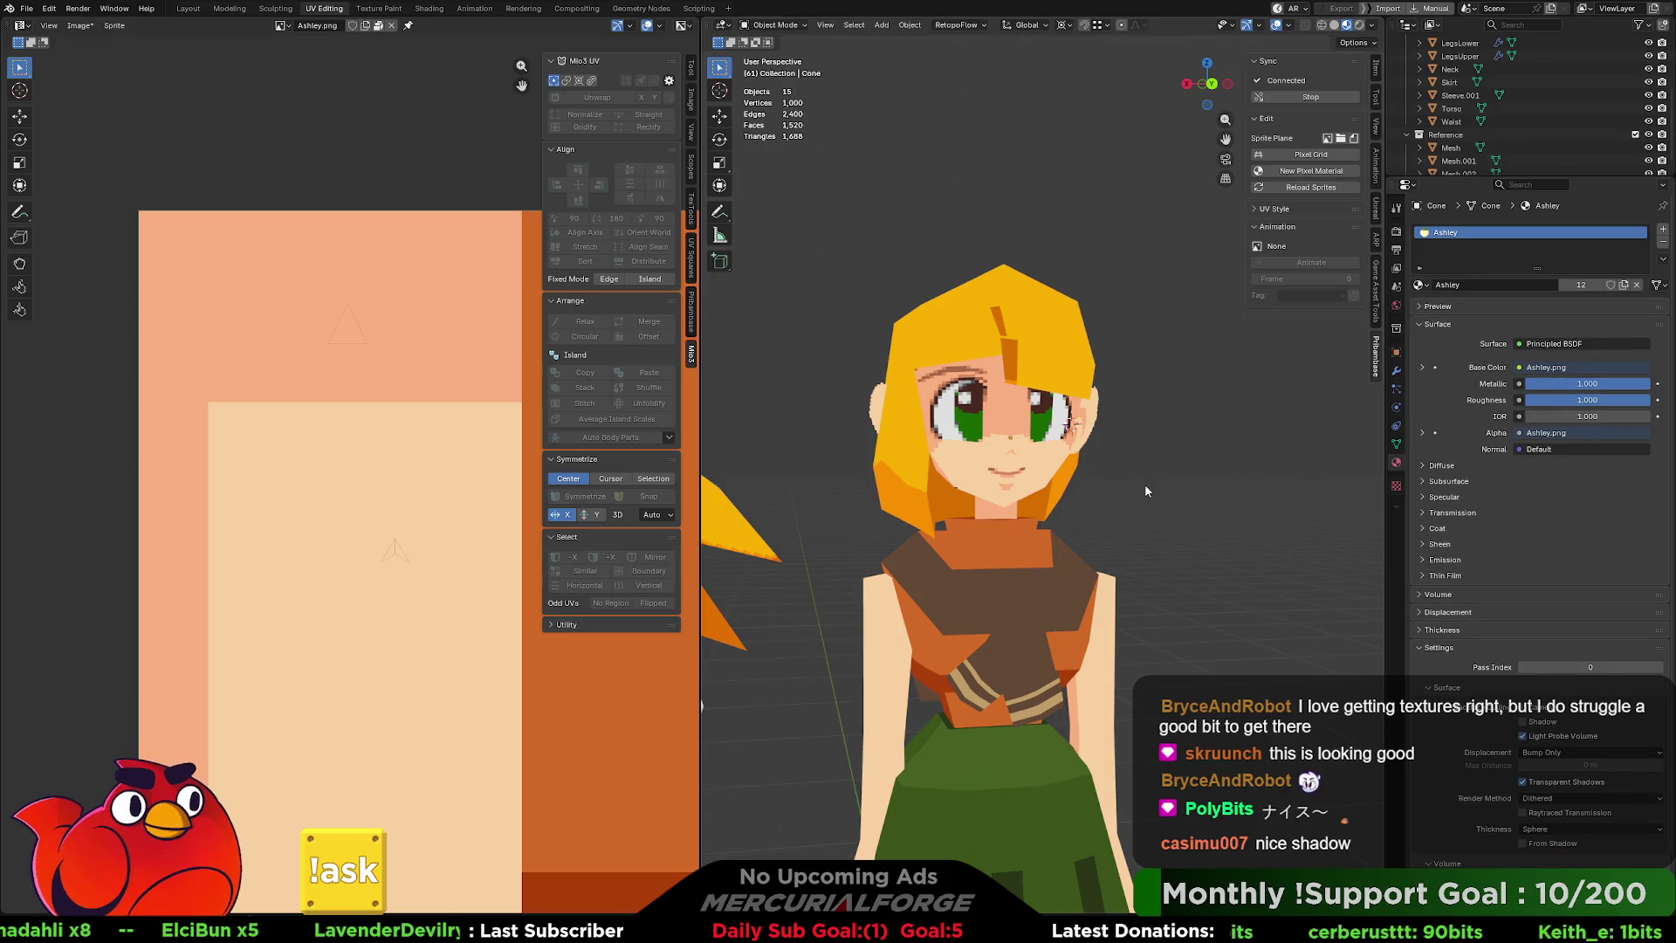
# Zoom in on Ashley's eye and nose and select the Head object.
pyautogui.scroll(8, 1128, 490)
pyautogui.moveTo(1100, 462)
pyautogui.mouseDown(button='middle')
pyautogui.moveTo(997, 397)
pyautogui.moveTo(1093, 380)
pyautogui.mouseUp(button='middle')
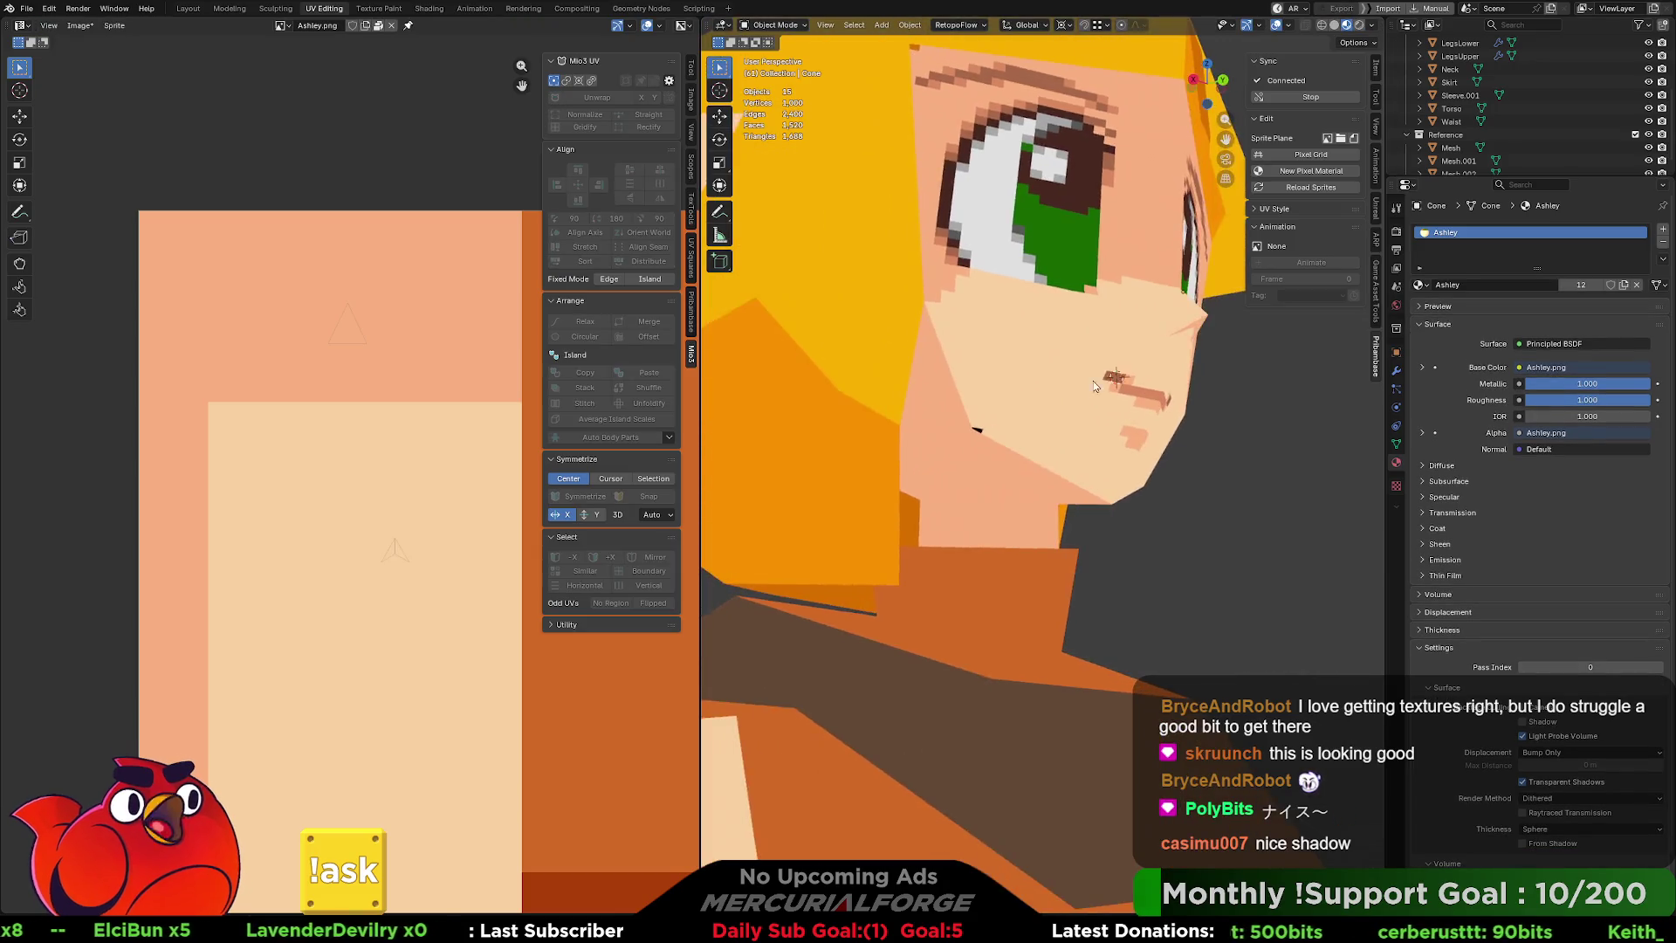
pyautogui.scroll(4, 1093, 380)
pyautogui.click(1186, 487)
pyautogui.moveTo(1187, 487)
pyautogui.mouseDown(button='middle')
pyautogui.moveTo(1140, 500)
pyautogui.moveTo(1168, 503)
pyautogui.moveTo(1144, 478)
pyautogui.moveTo(1026, 503)
pyautogui.moveTo(1023, 485)
pyautogui.mouseUp(button='middle')
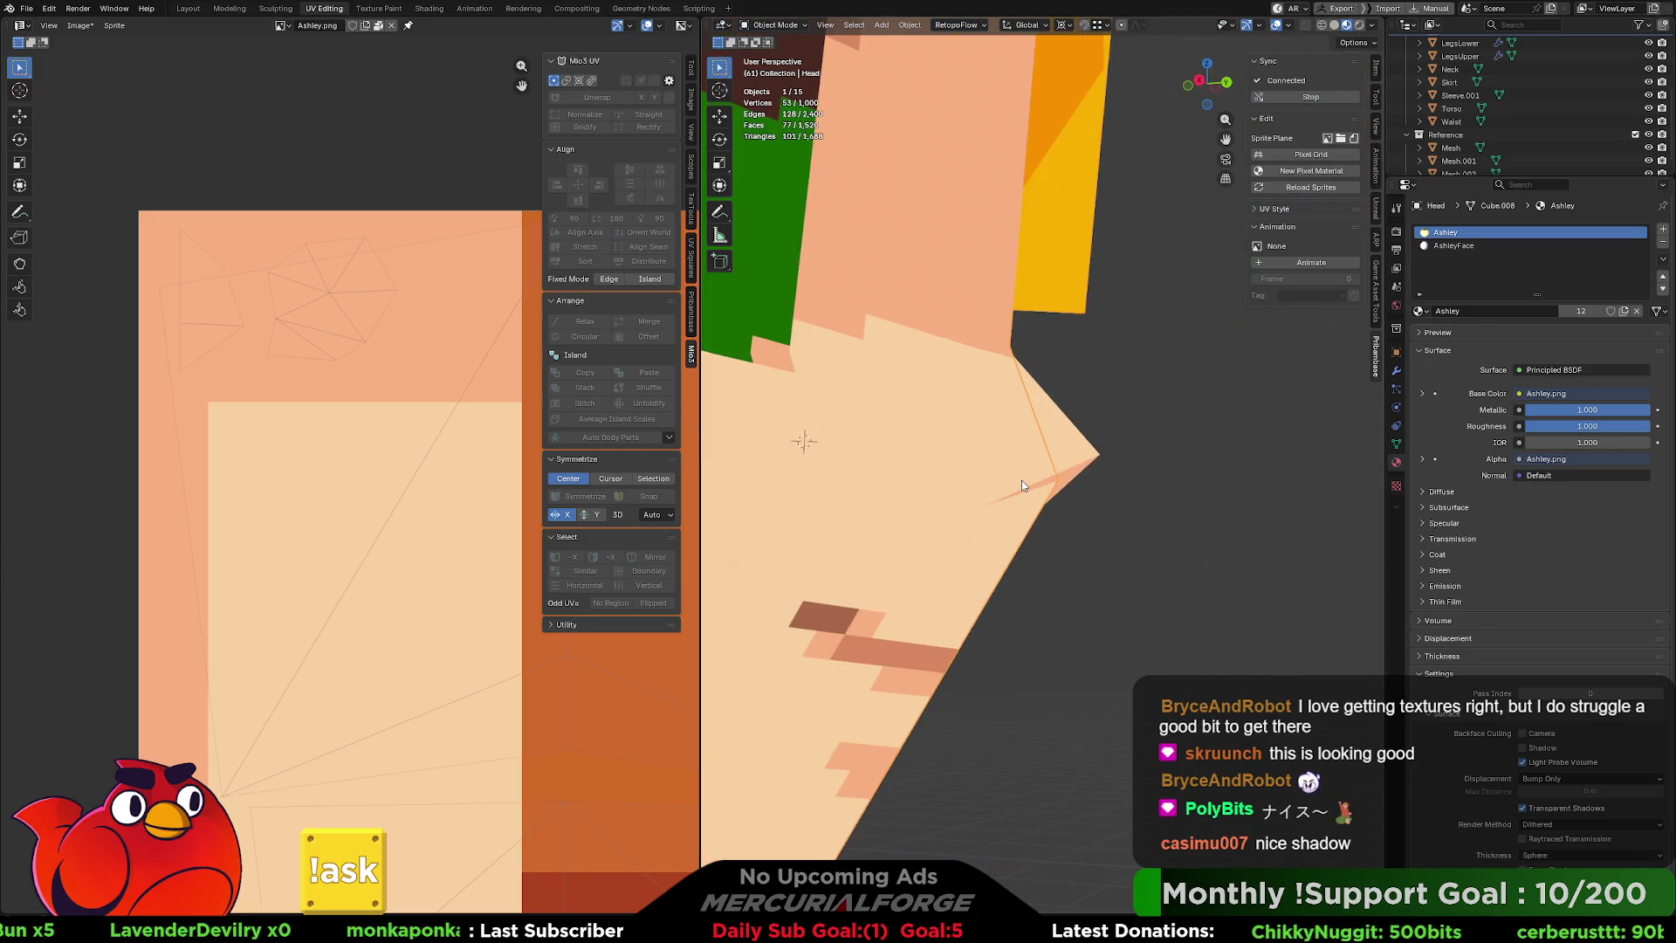
pyautogui.click(1059, 487)
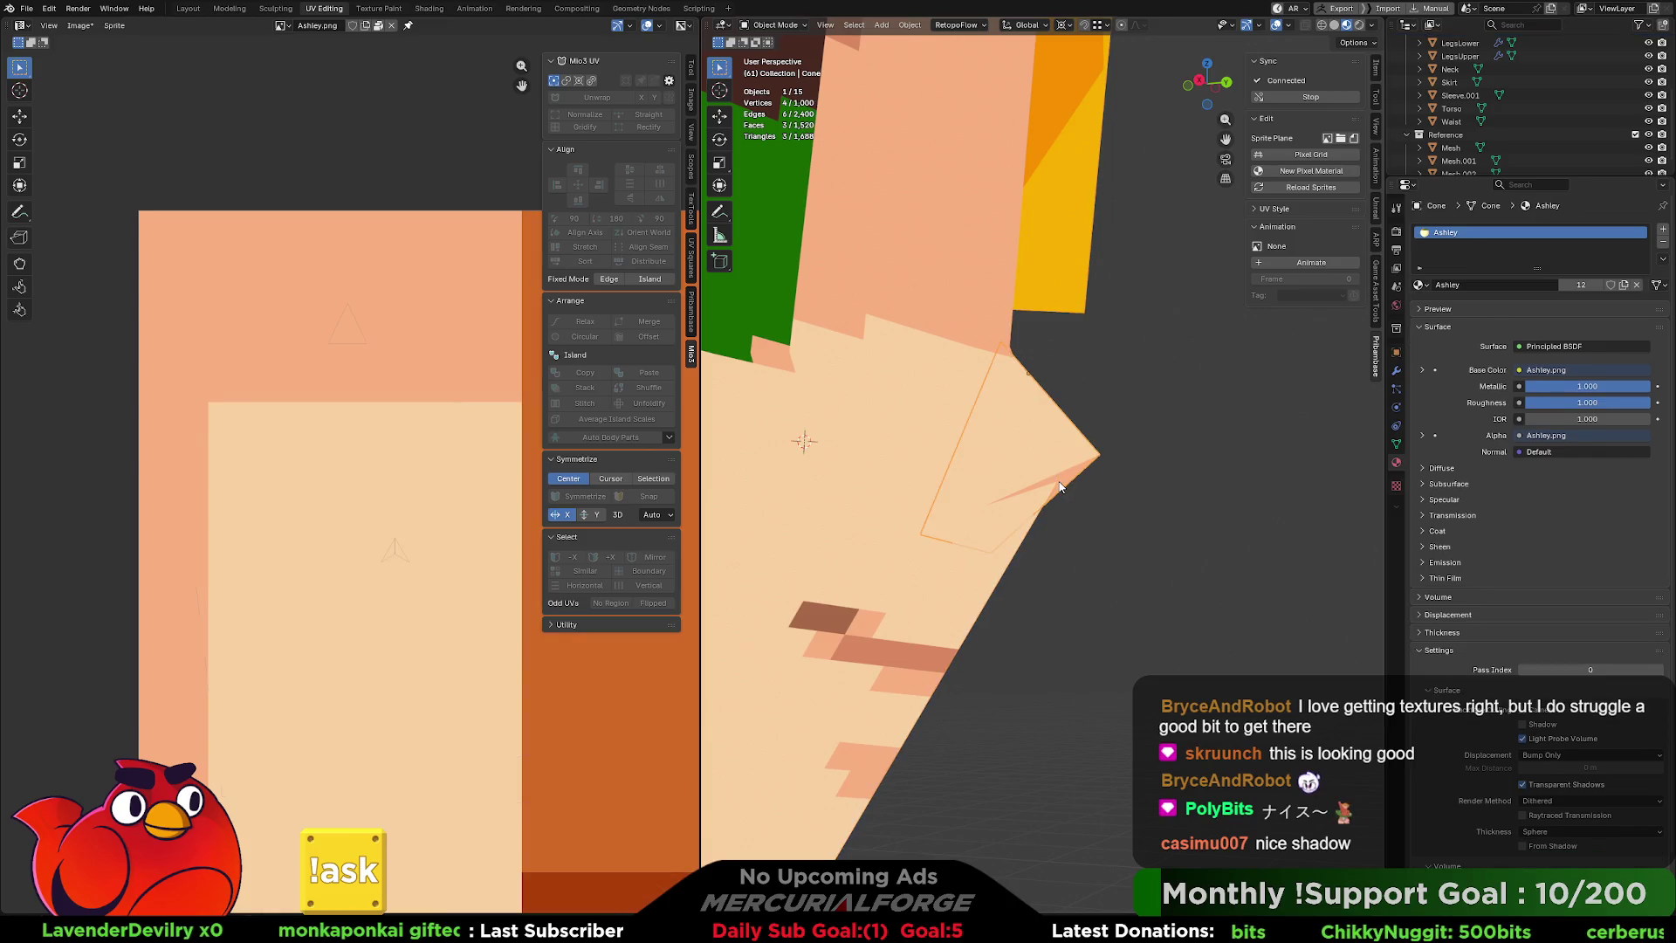
pyautogui.click(1053, 495)
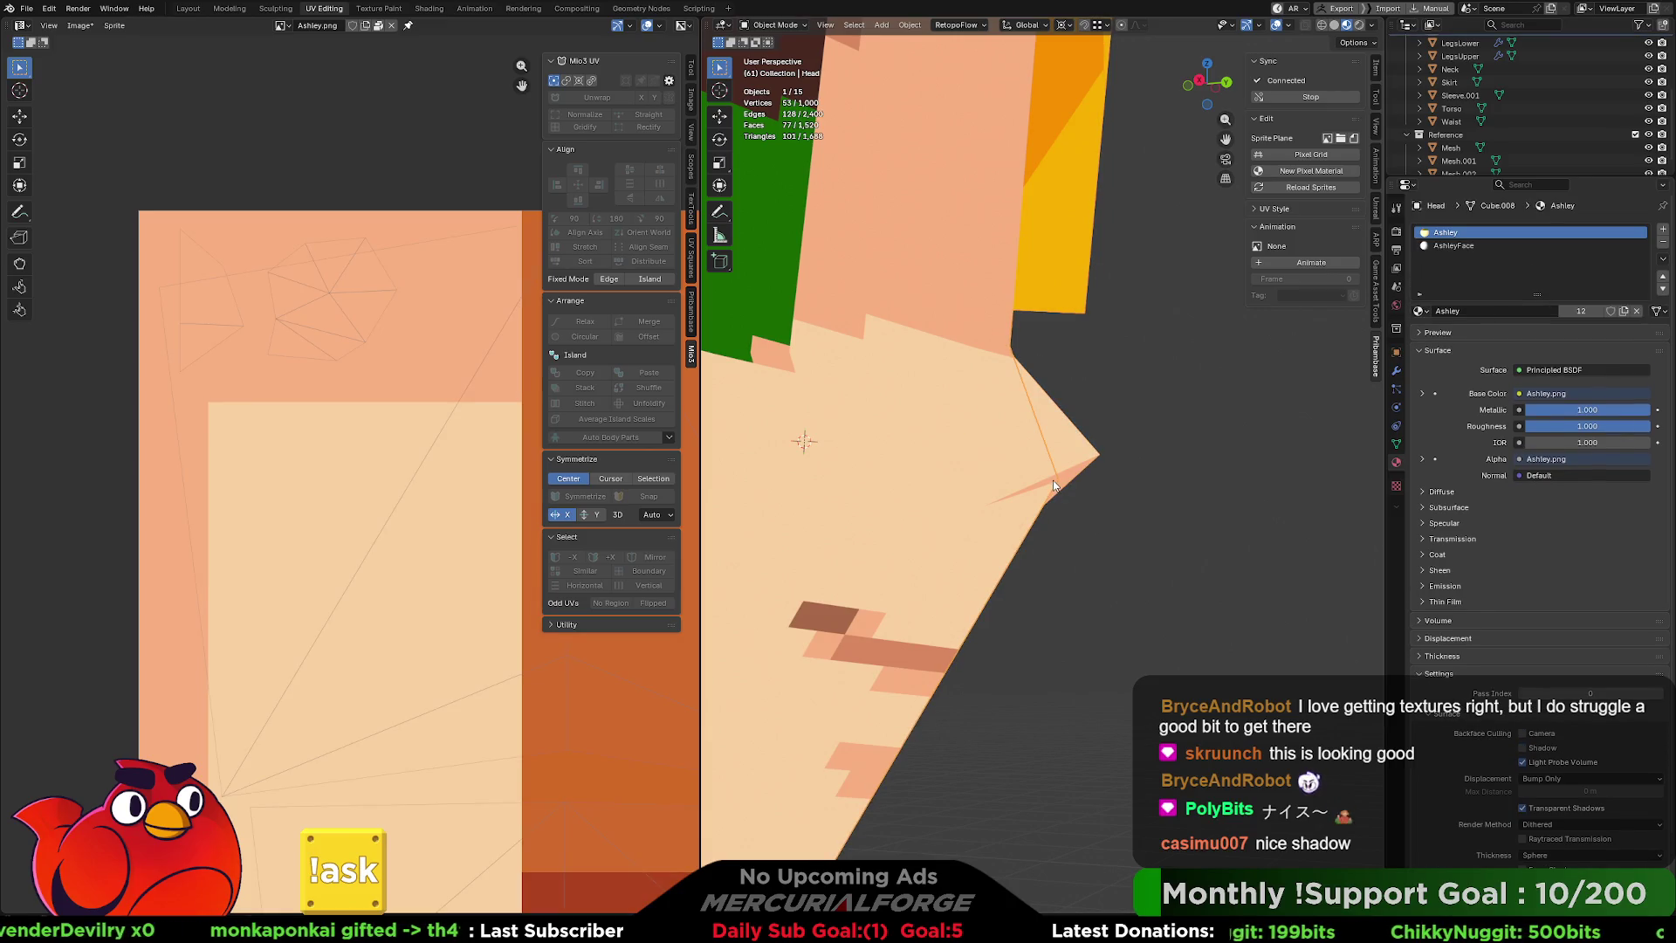
# Nudge the nose-tip vertex slightly along Y in Edit Mode, then return to Object Mode.
pyautogui.press('Tab')
pyautogui.click(1057, 481)
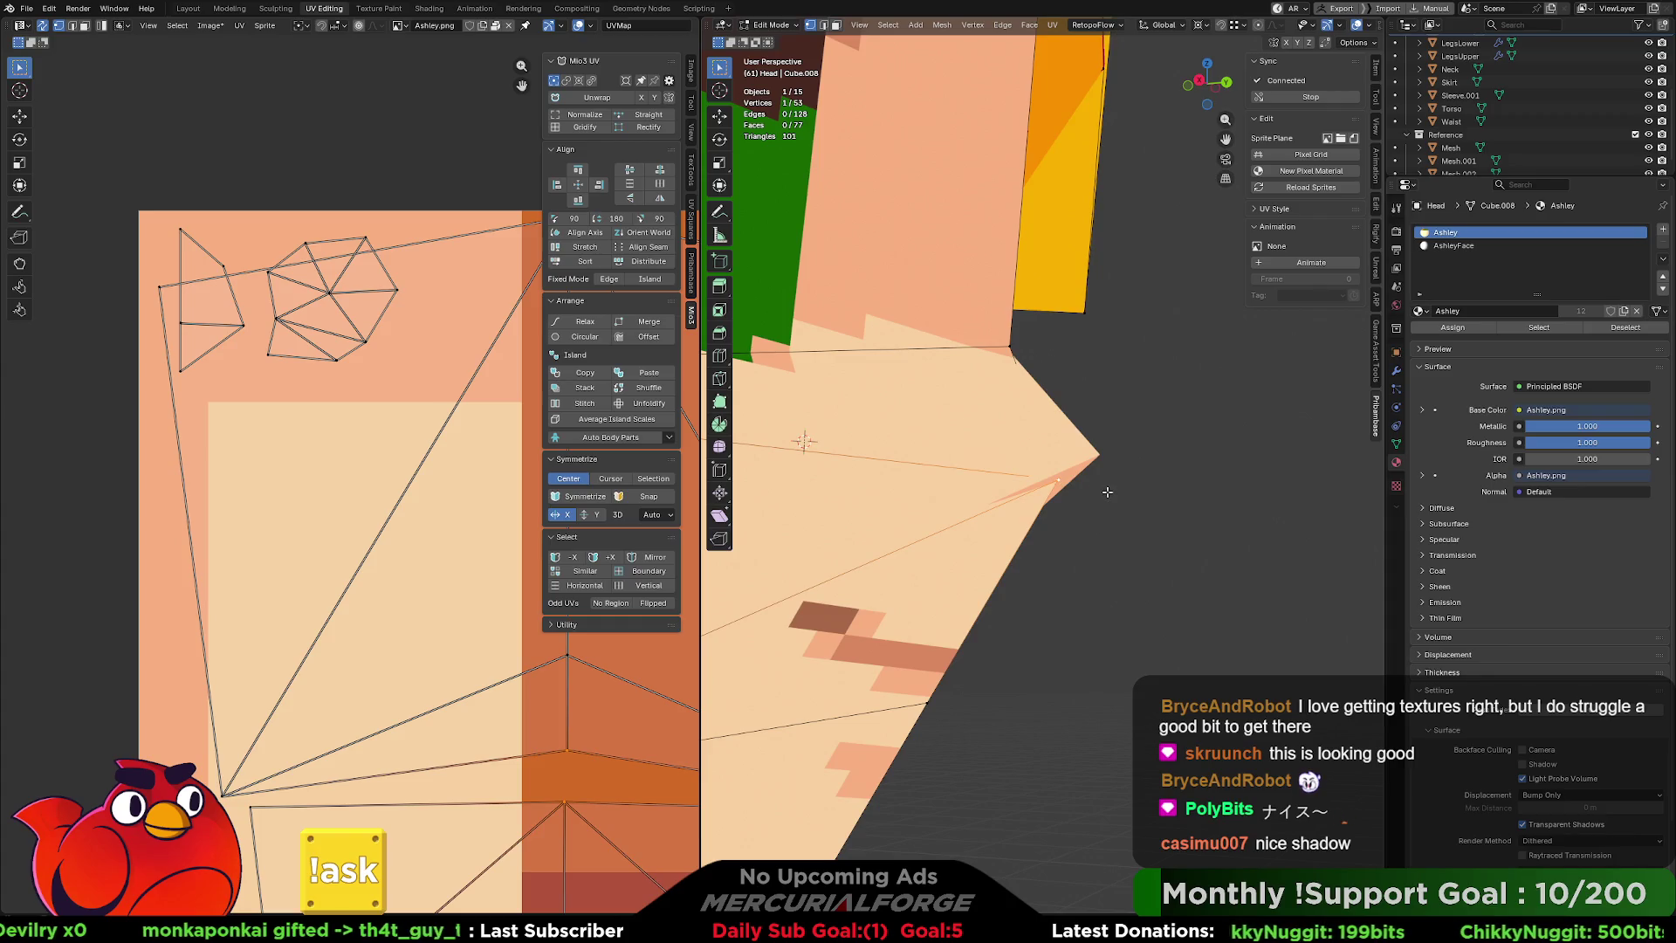
pyautogui.press('g')
pyautogui.press('y')
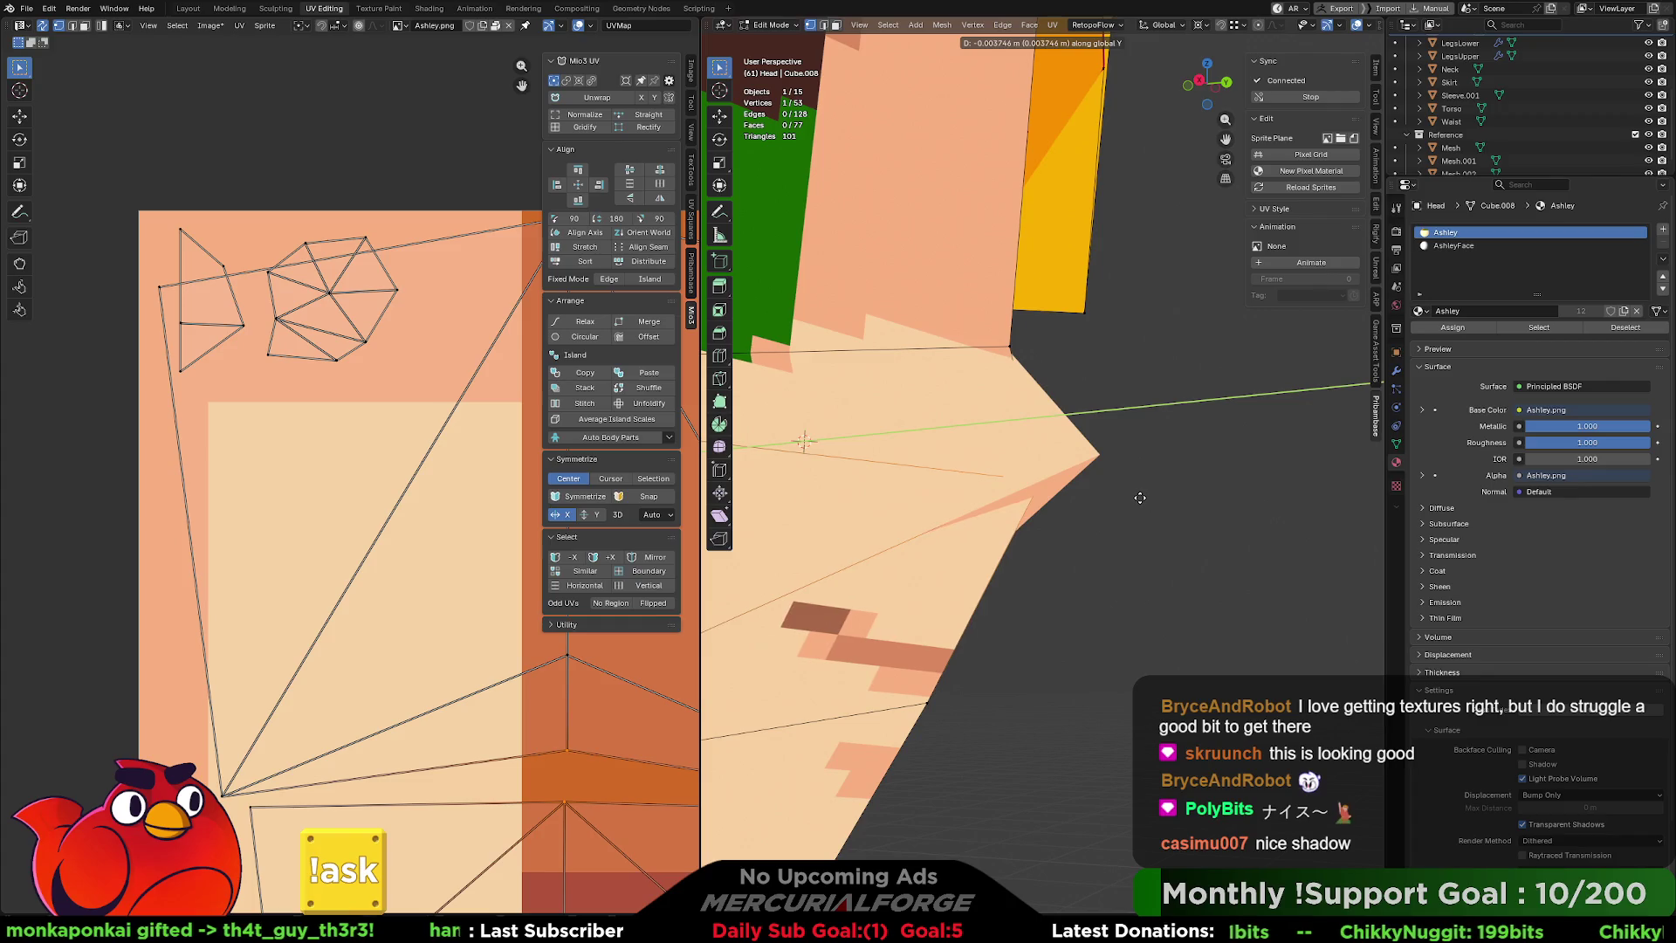
pyautogui.click(1138, 498)
pyautogui.press('Tab')
pyautogui.click(1161, 531)
pyautogui.scroll(-8, 1159, 531)
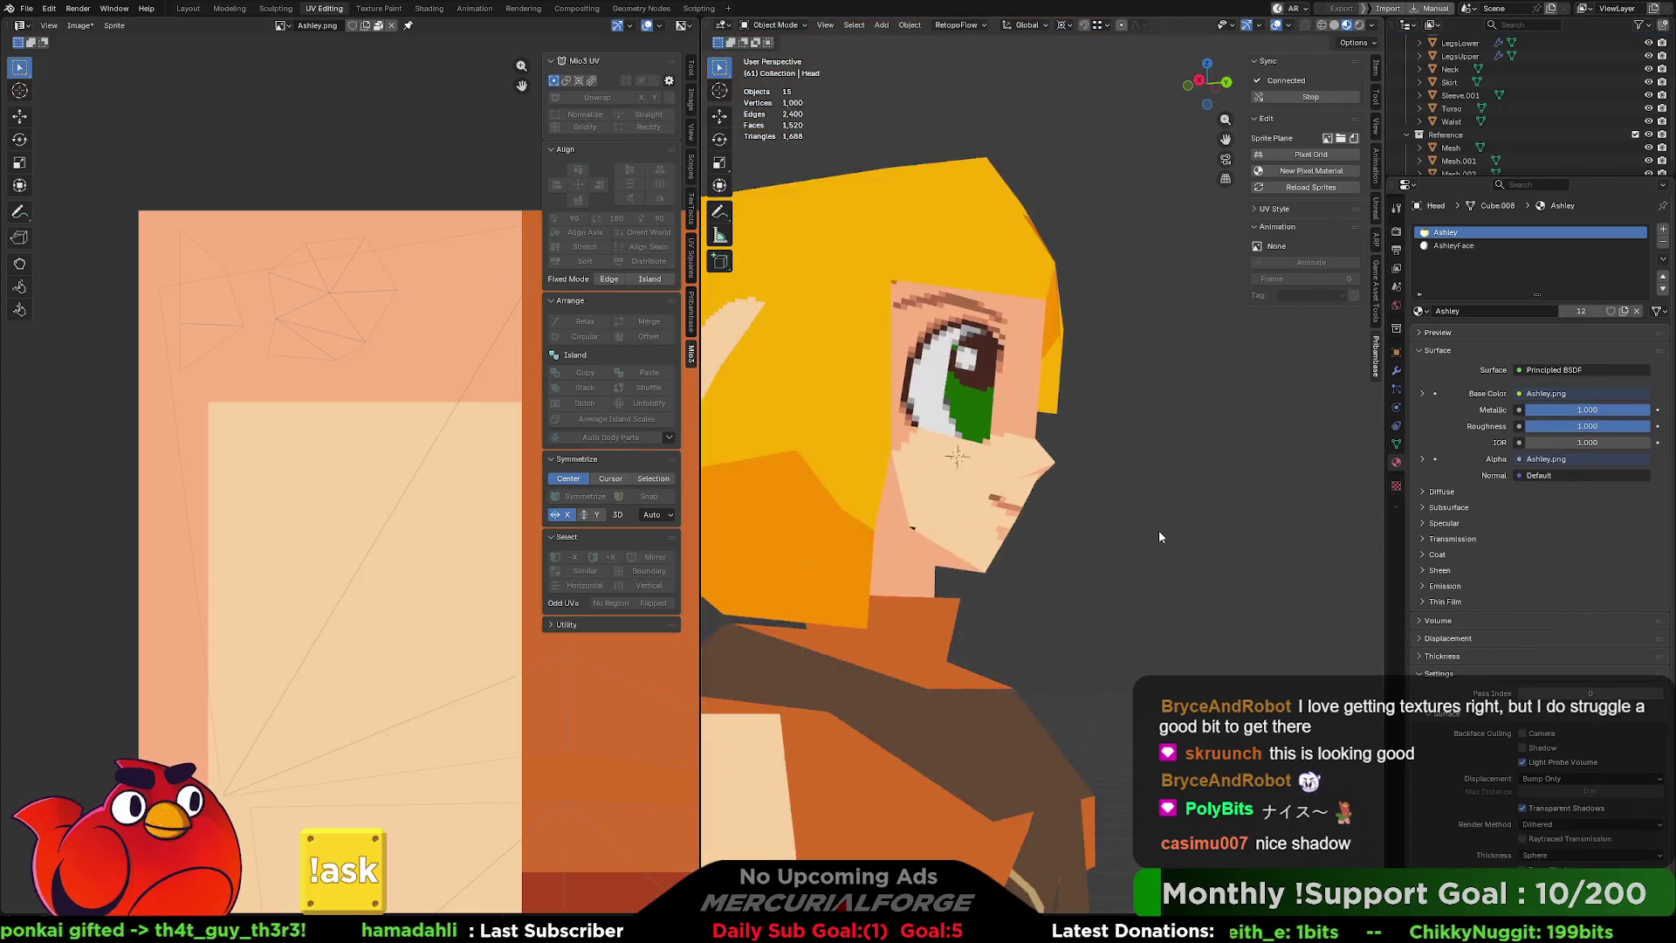
# Orbit and zoom out to compare Ashley beside Roll, then zoom back in.
pyautogui.moveTo(1039, 541)
pyautogui.mouseDown(button='middle')
pyautogui.moveTo(1121, 465)
pyautogui.moveTo(1024, 527)
pyautogui.moveTo(1206, 500)
pyautogui.moveTo(1124, 503)
pyautogui.moveTo(1086, 459)
pyautogui.mouseUp(button='middle')
pyautogui.scroll(-5, 1091, 476)
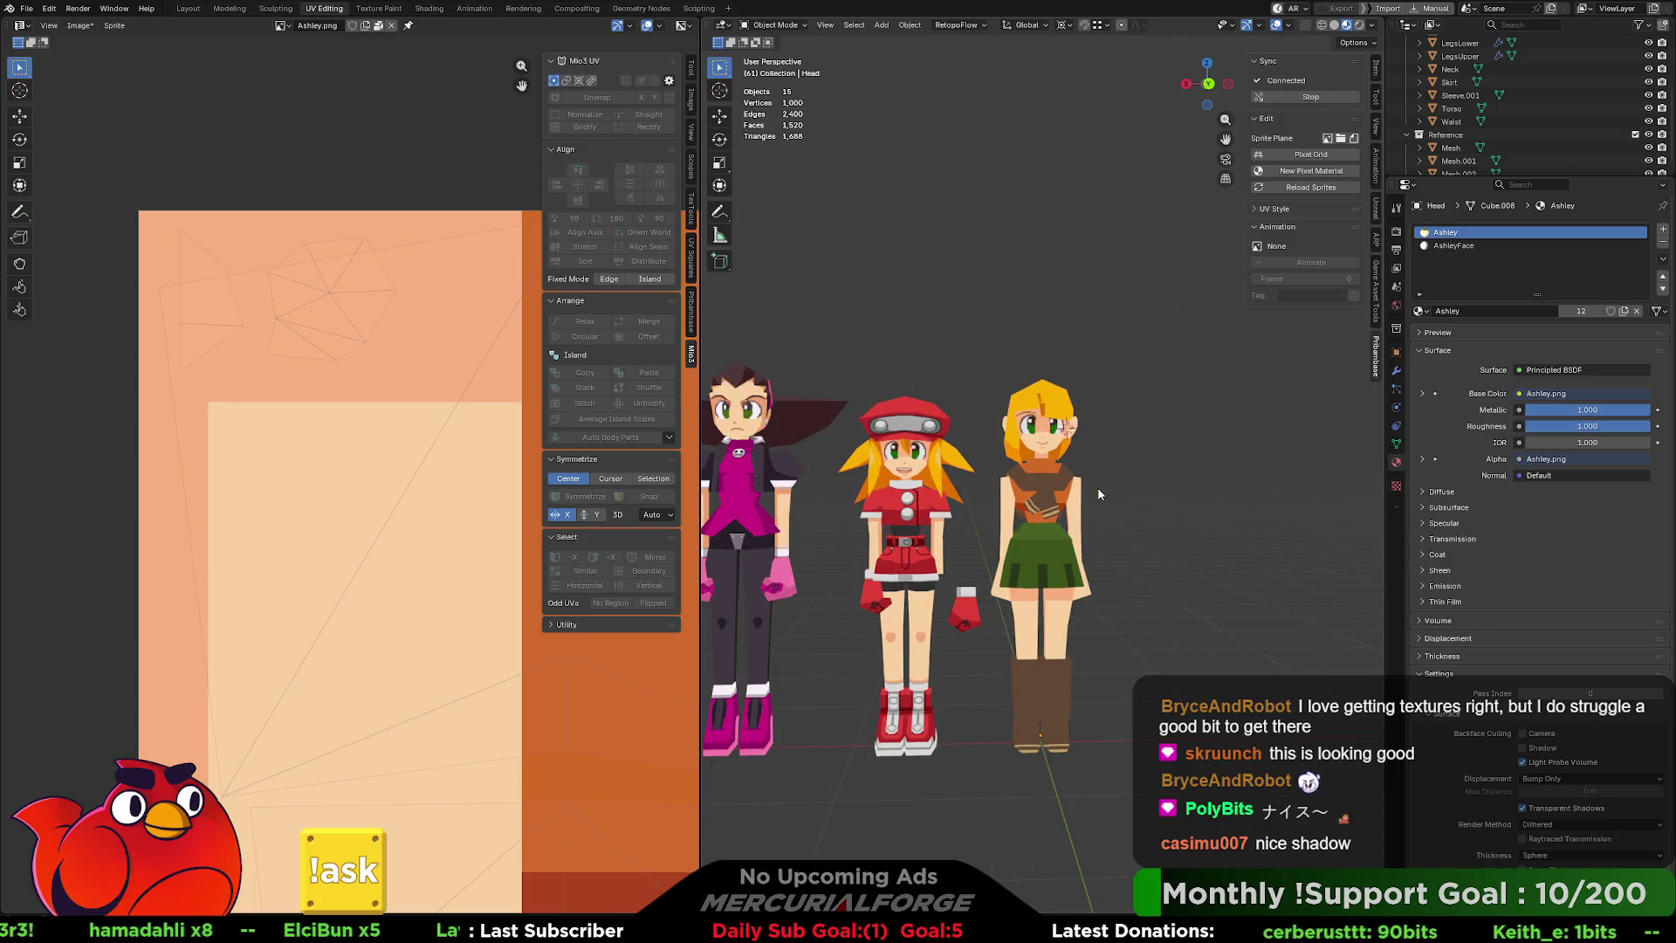
pyautogui.scroll(8, 1102, 490)
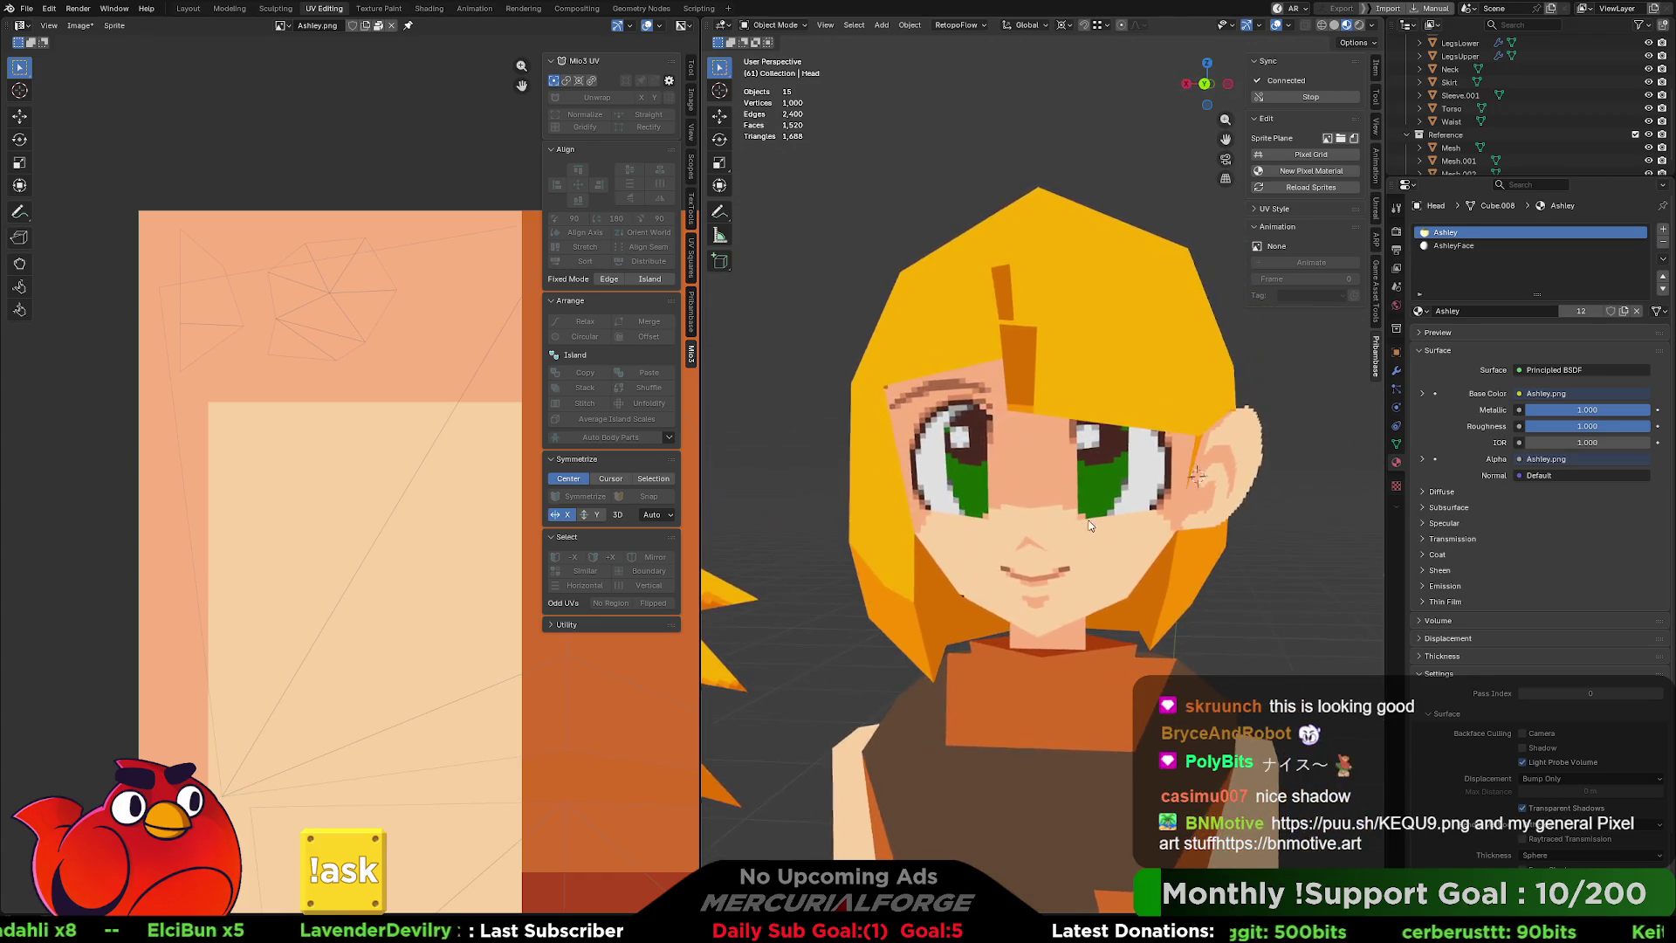
pyautogui.moveTo(1089, 555)
pyautogui.mouseDown(button='middle')
pyautogui.moveTo(1113, 557)
pyautogui.moveTo(1067, 543)
pyautogui.mouseUp(button='middle')
pyautogui.scroll(-5, 1117, 557)
pyautogui.scroll(3, 1137, 559)
pyautogui.scroll(3, 1067, 543)
# Pan the UV editor to the yellow hair area and enter Edit Mode on the head.
pyautogui.moveTo(343, 480)
pyautogui.mouseDown(button='middle')
pyautogui.moveTo(317, 460)
pyautogui.moveTo(172, 471)
pyautogui.moveTo(367, 541)
pyautogui.moveTo(451, 612)
pyautogui.mouseUp(button='middle')
pyautogui.moveTo(318, 428); pyautogui.dragTo(140, 411, button='middle')
pyautogui.scroll(3, 1129, 456)
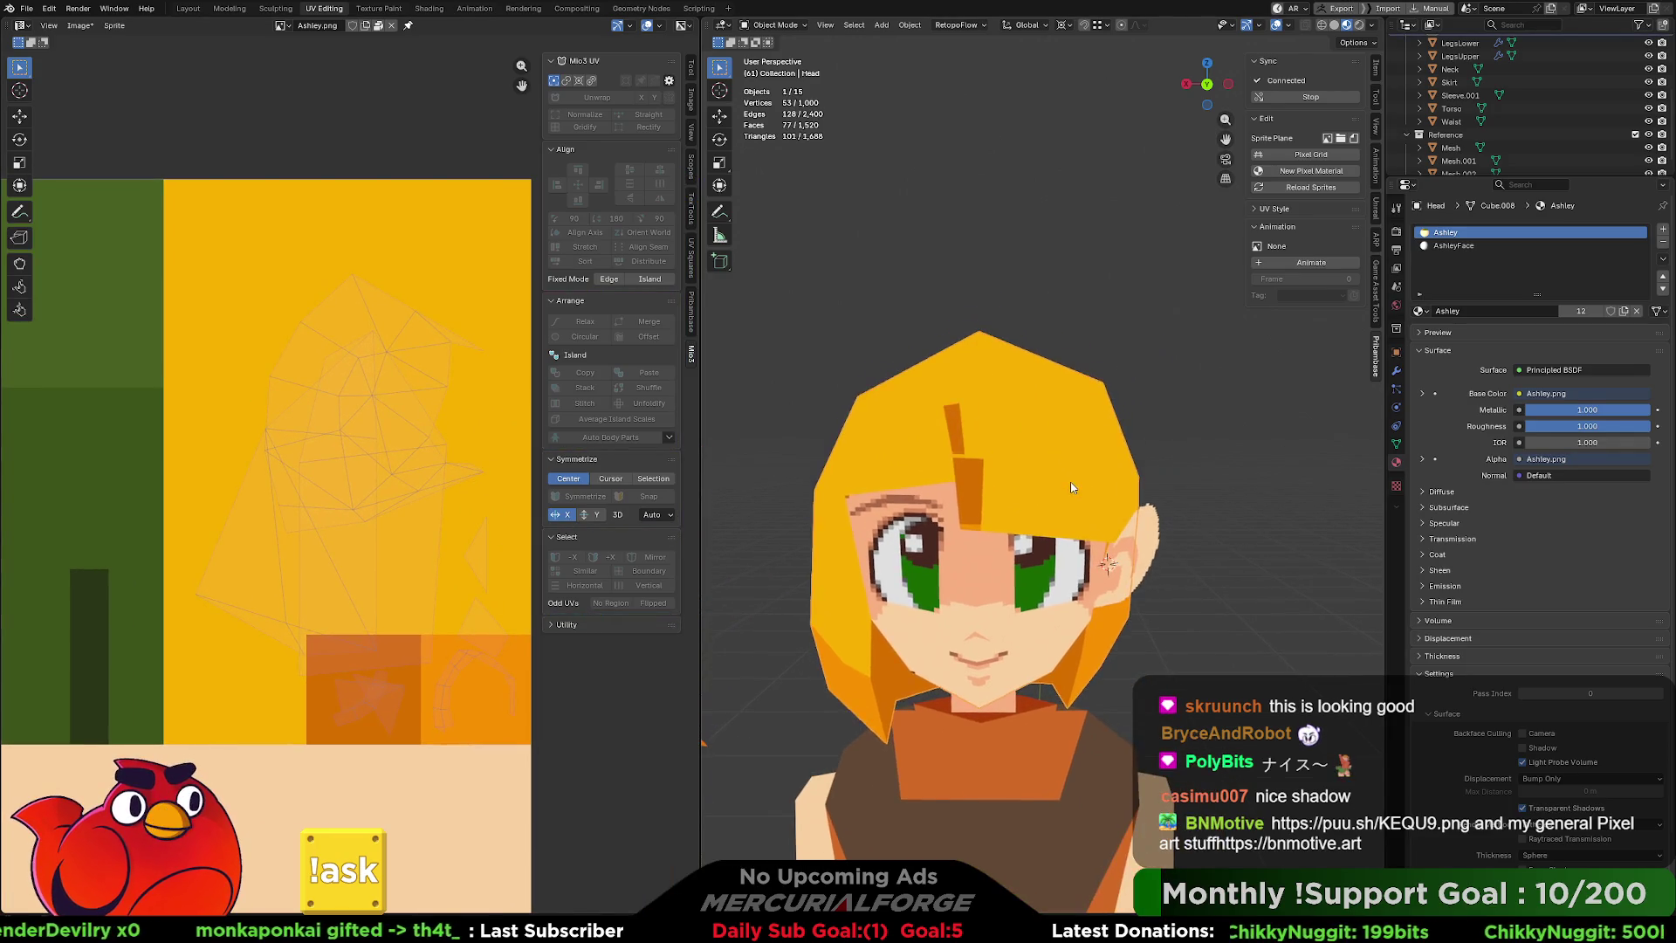
pyautogui.press('Tab')
pyautogui.moveTo(1031, 484)
pyautogui.mouseDown(button='middle')
pyautogui.moveTo(1061, 501)
pyautogui.moveTo(1005, 511)
pyautogui.moveTo(1049, 499)
pyautogui.mouseUp(button='middle')
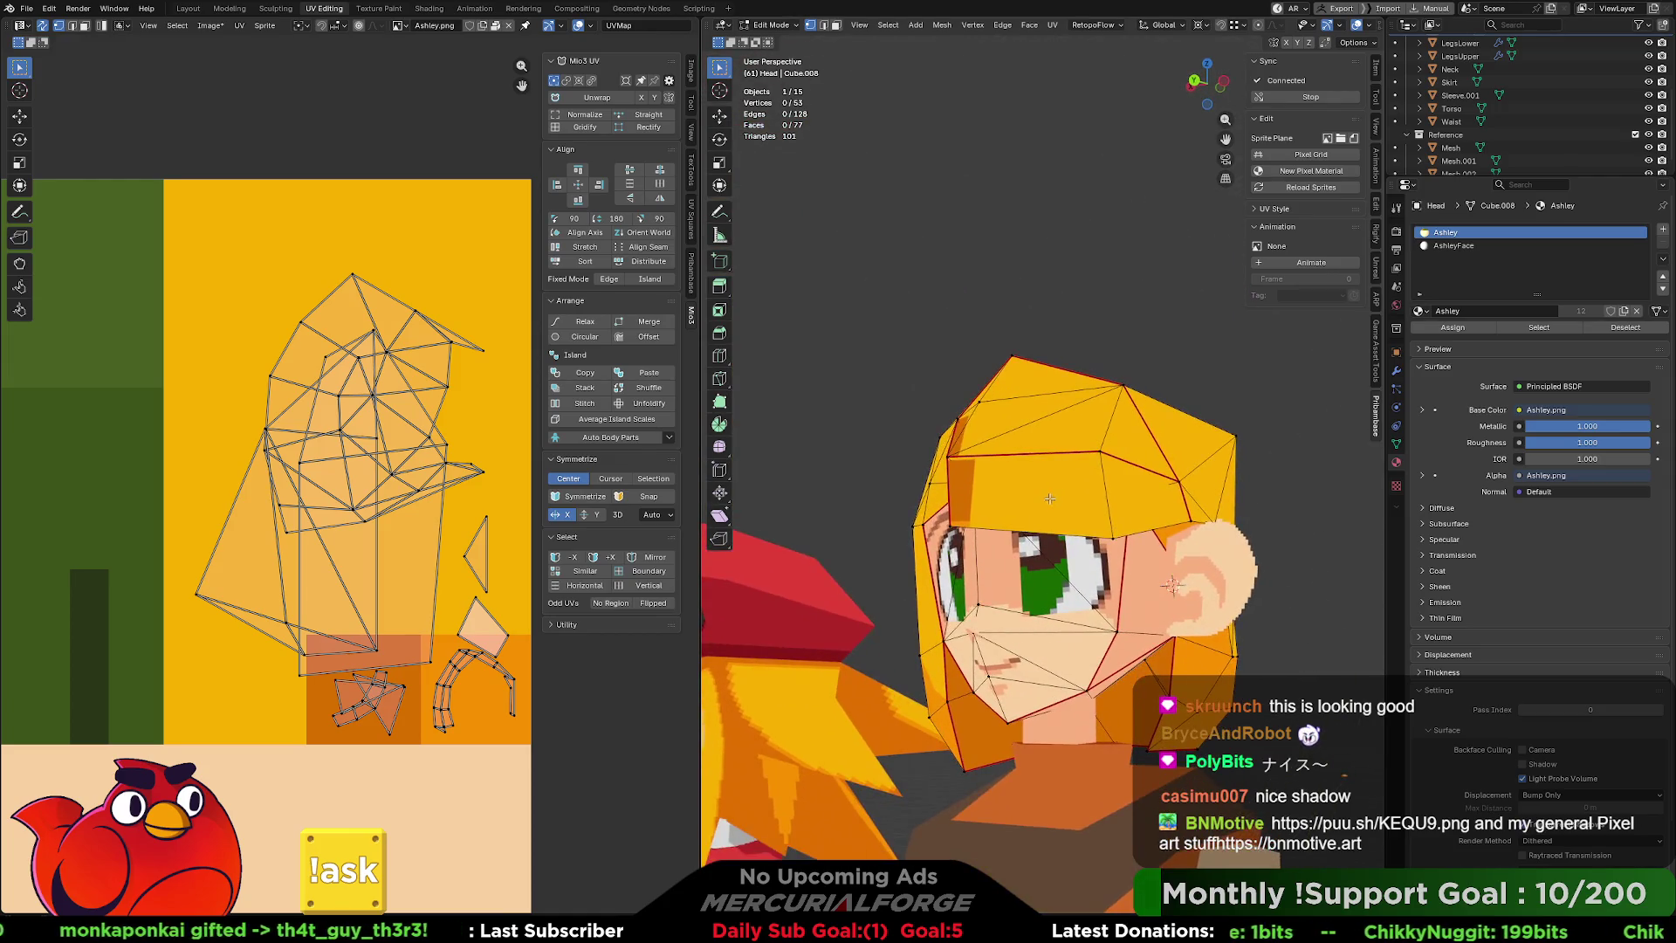
# Select the two forehead faces and move their UVs down onto the peach skin area.
pyautogui.press('3')
pyautogui.click(1048, 497)
pyautogui.keyDown('shift'); pyautogui.click(1129, 496); pyautogui.keyUp('shift')
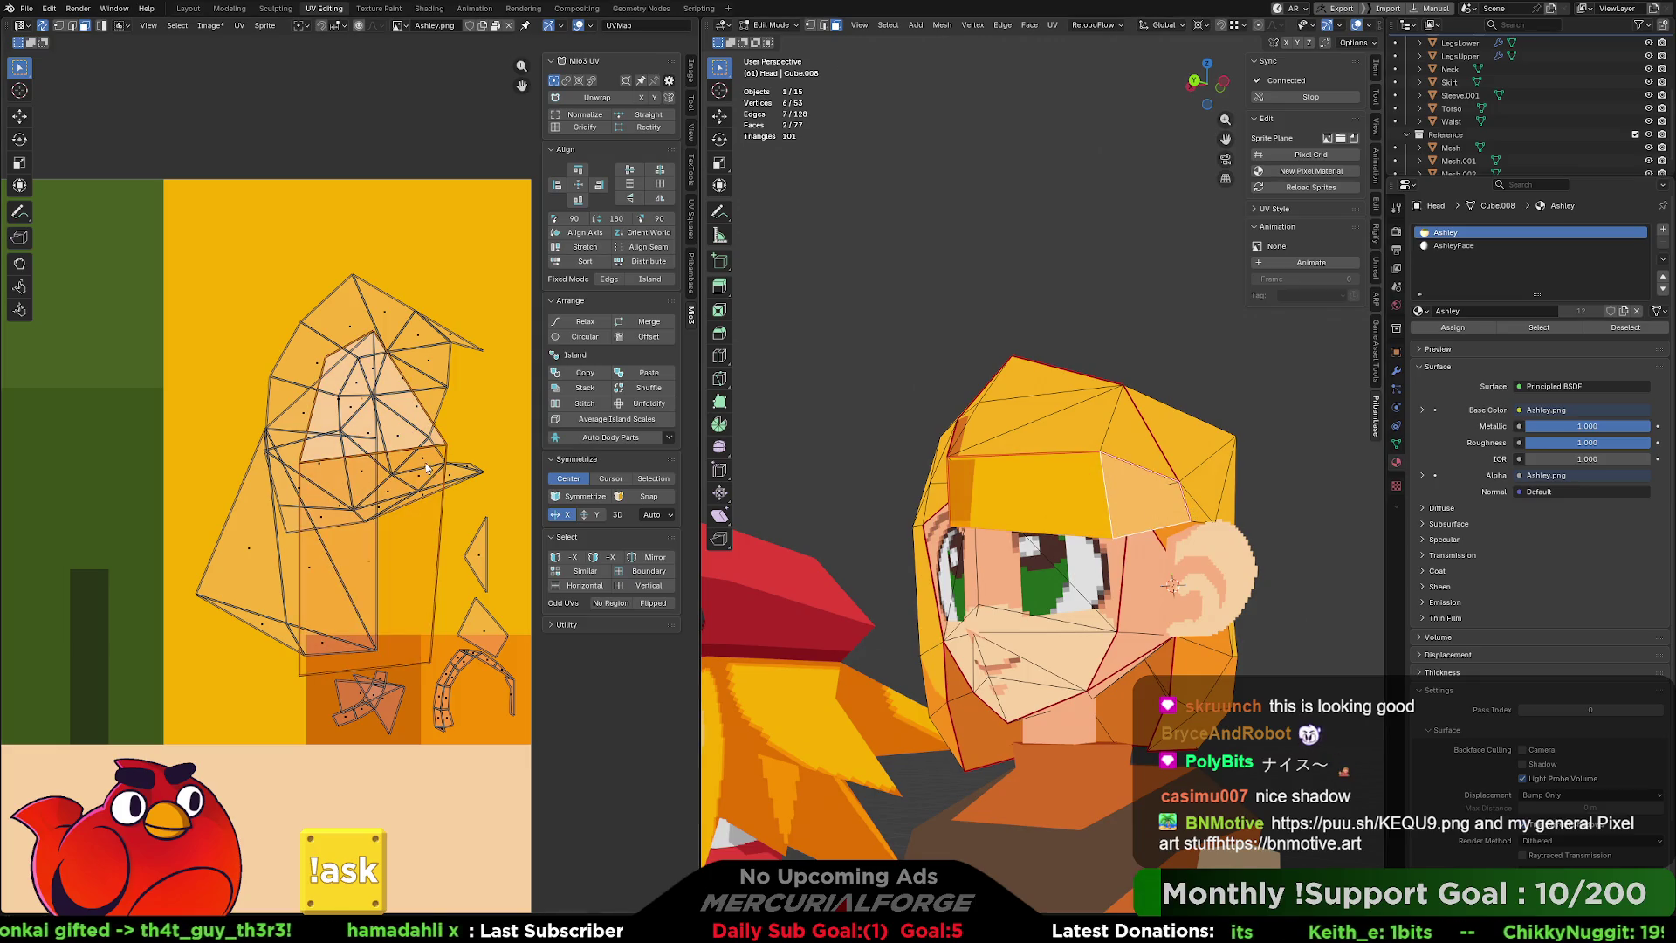
pyautogui.press('g')
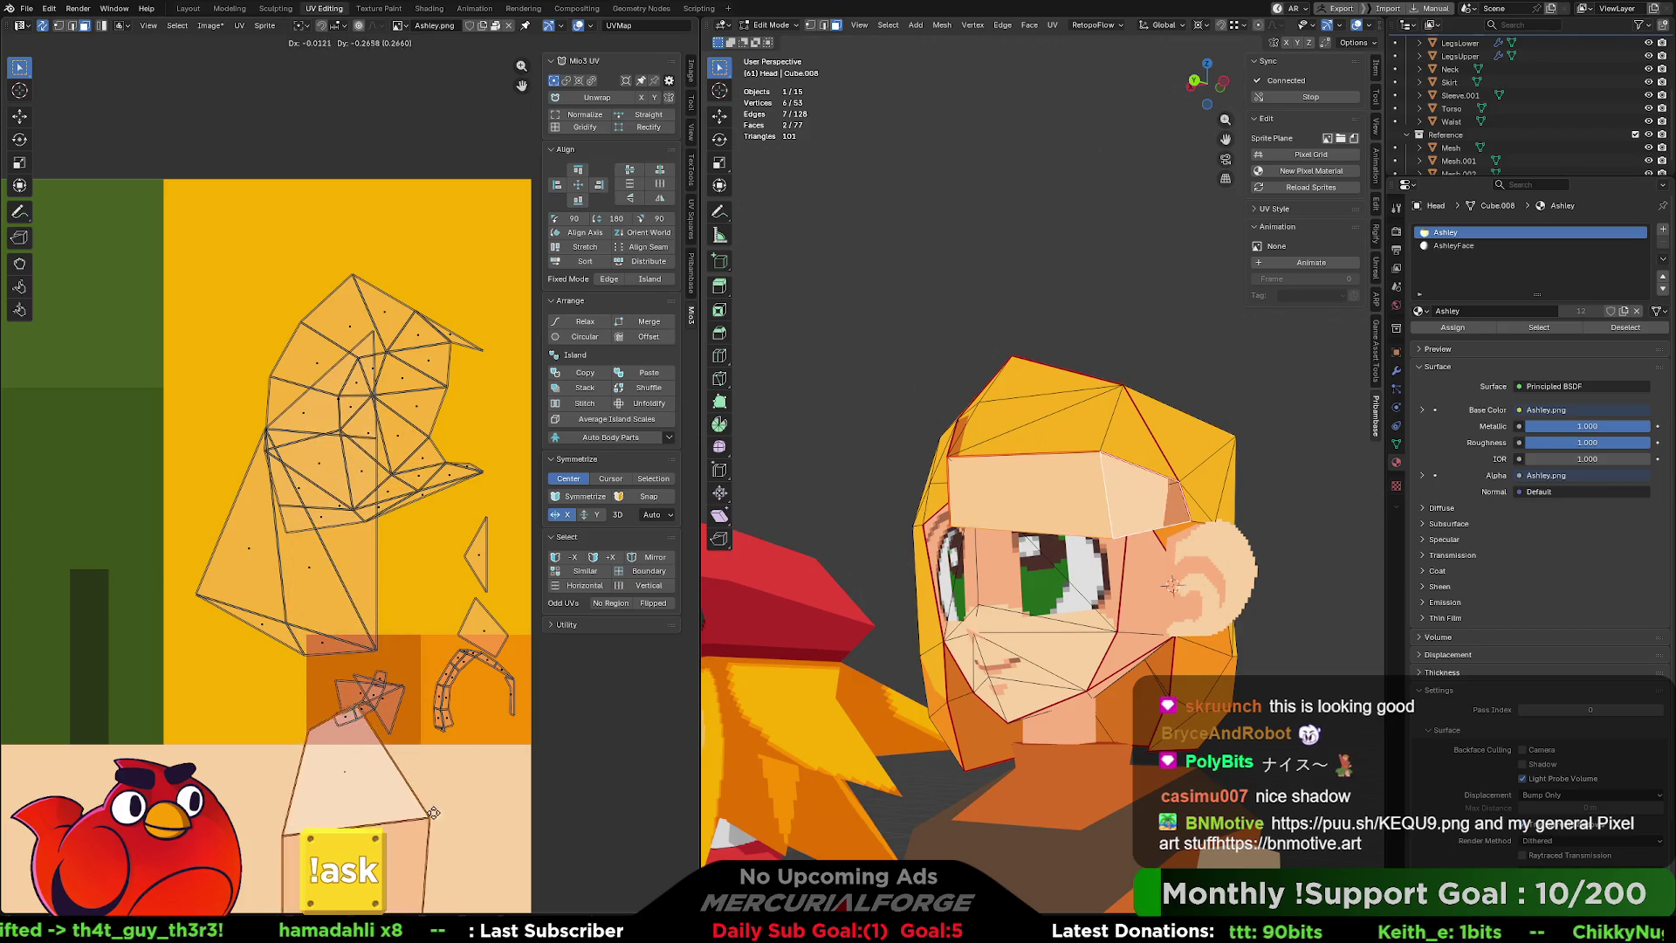
pyautogui.click(428, 848)
# Rotate the forehead UVs about 90° and settle them in their final spot on the skin.
pyautogui.moveTo(459, 743); pyautogui.dragTo(474, 334, button='middle')
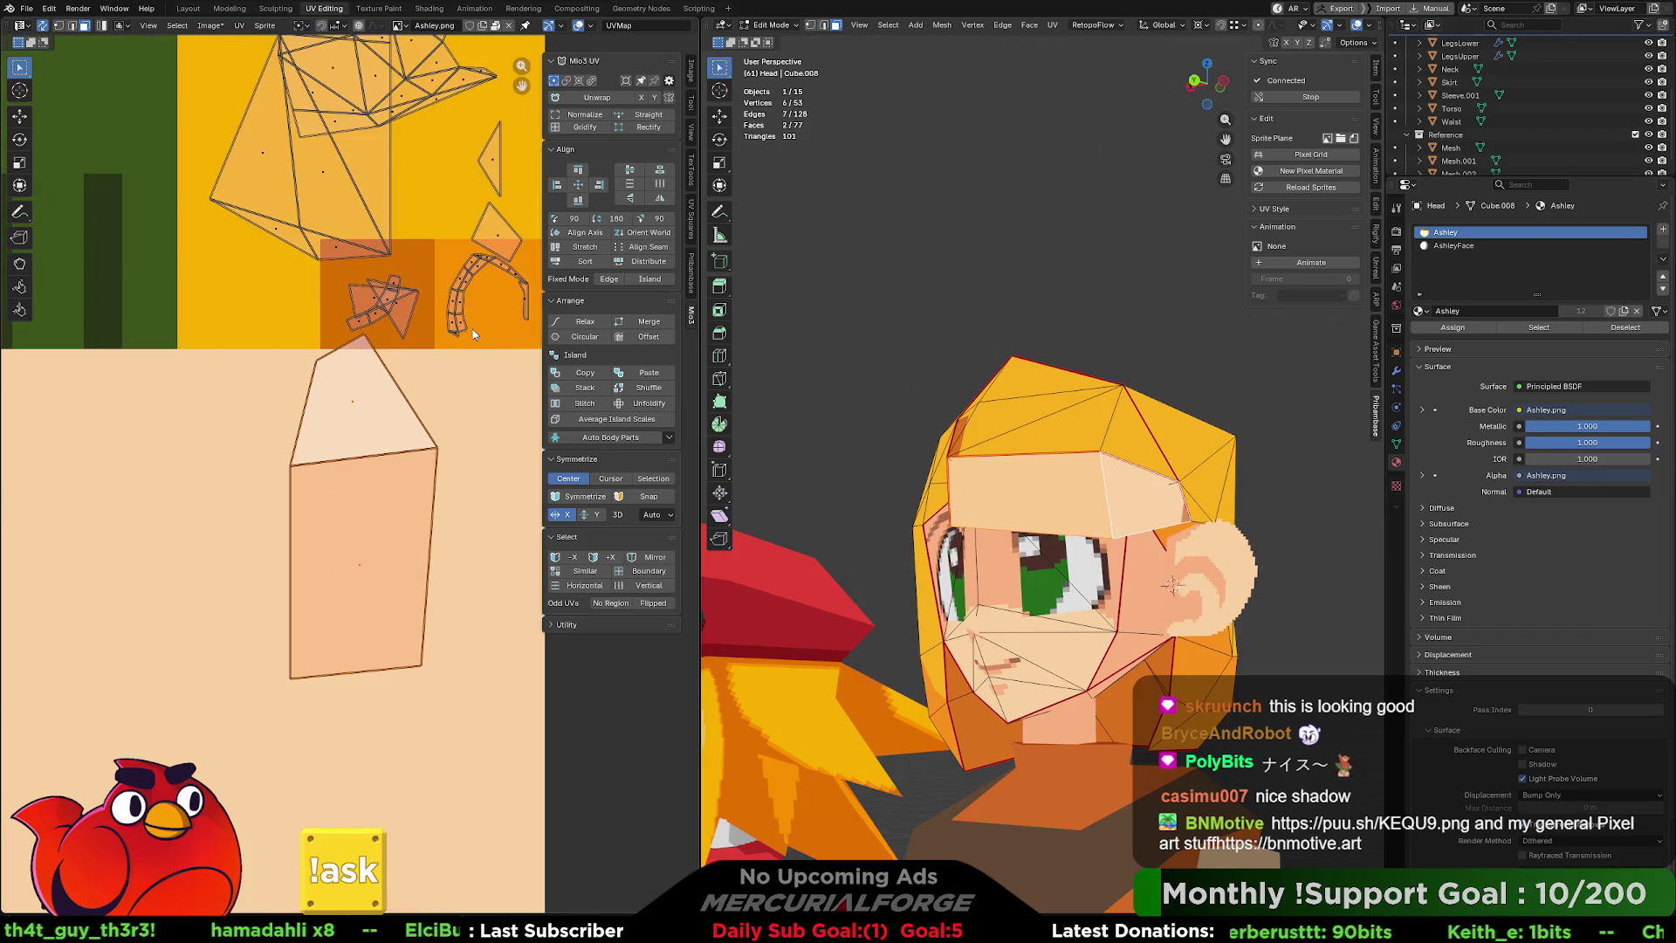
pyautogui.press('r')
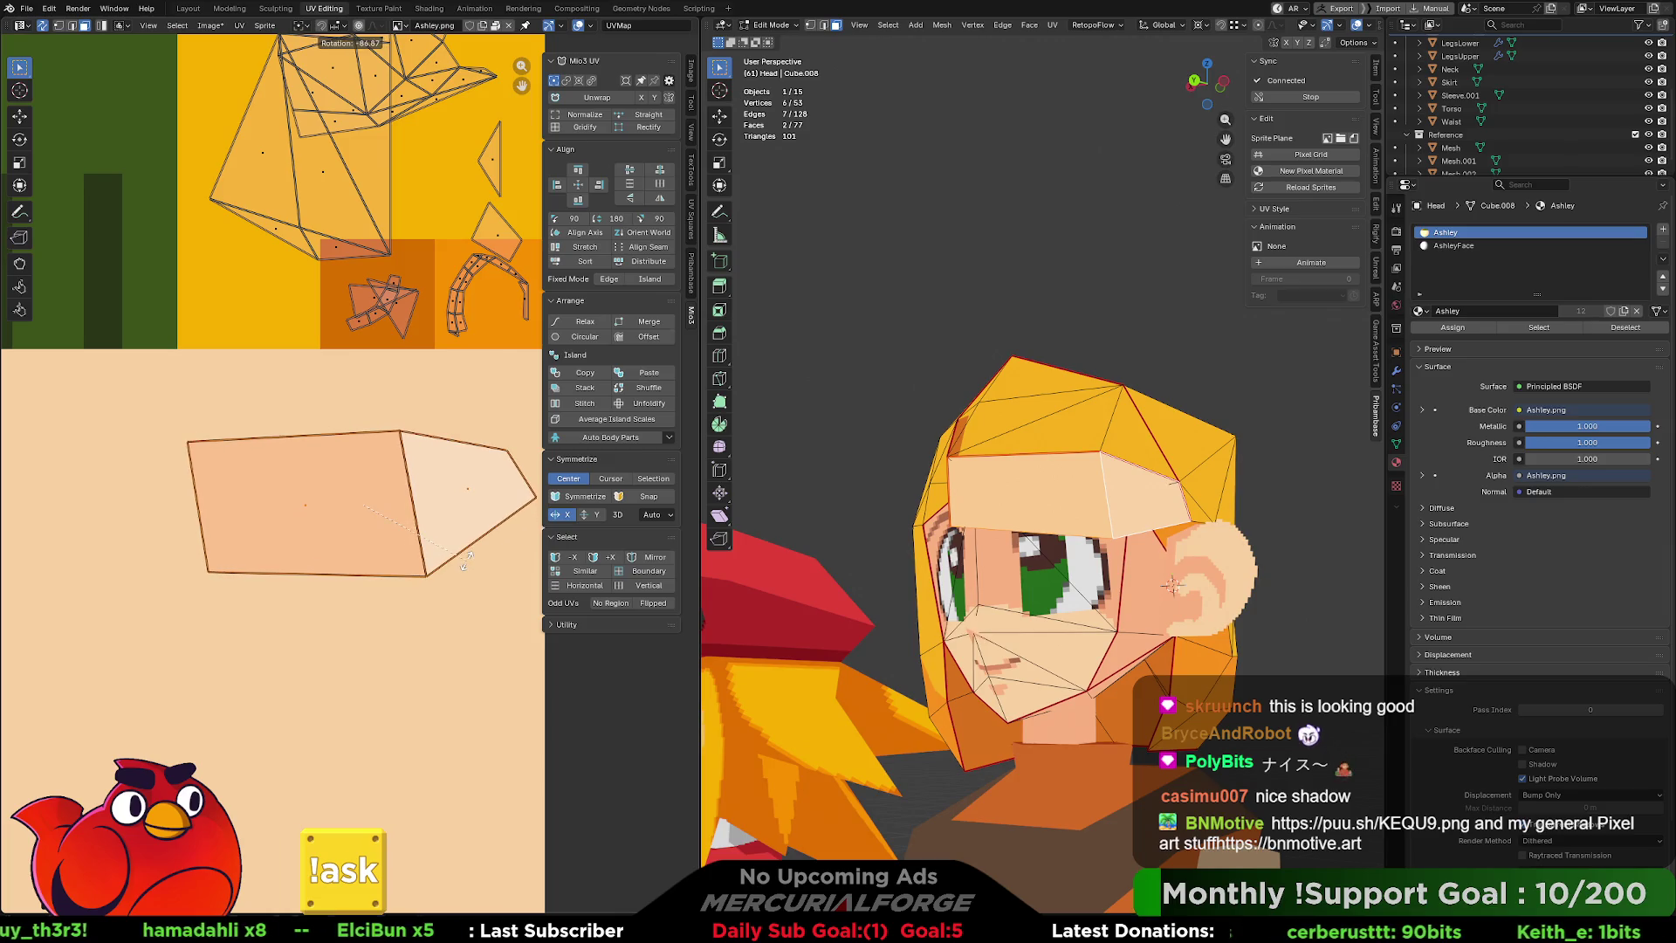
pyautogui.click(465, 565)
pyautogui.press('g')
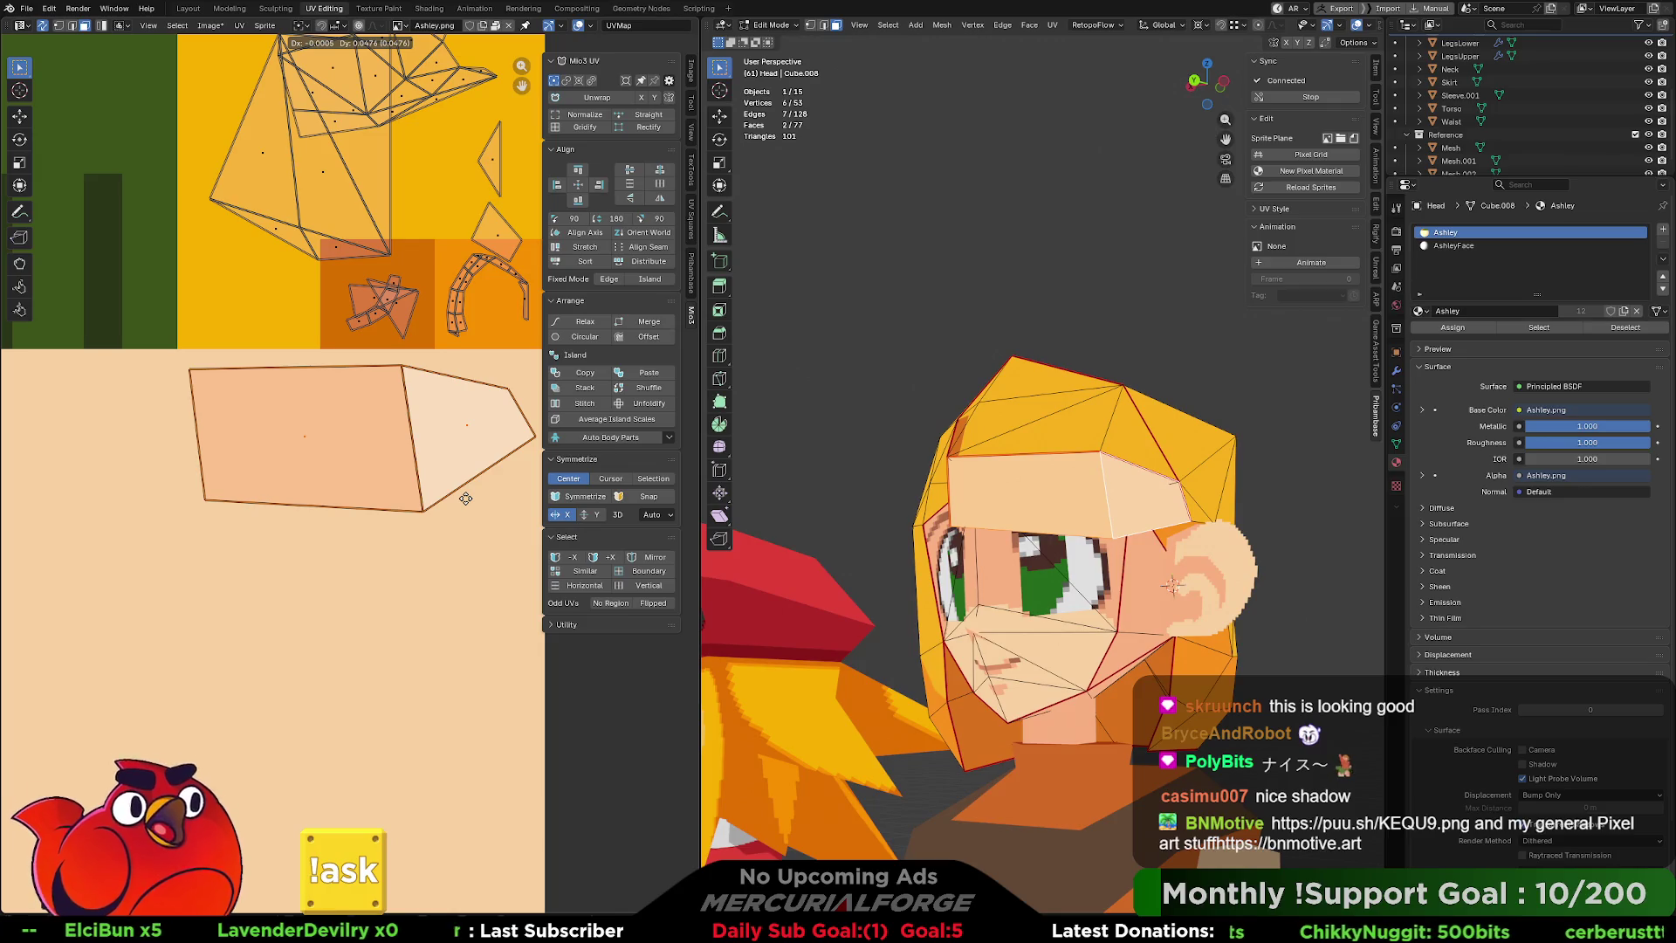
pyautogui.click(464, 499)
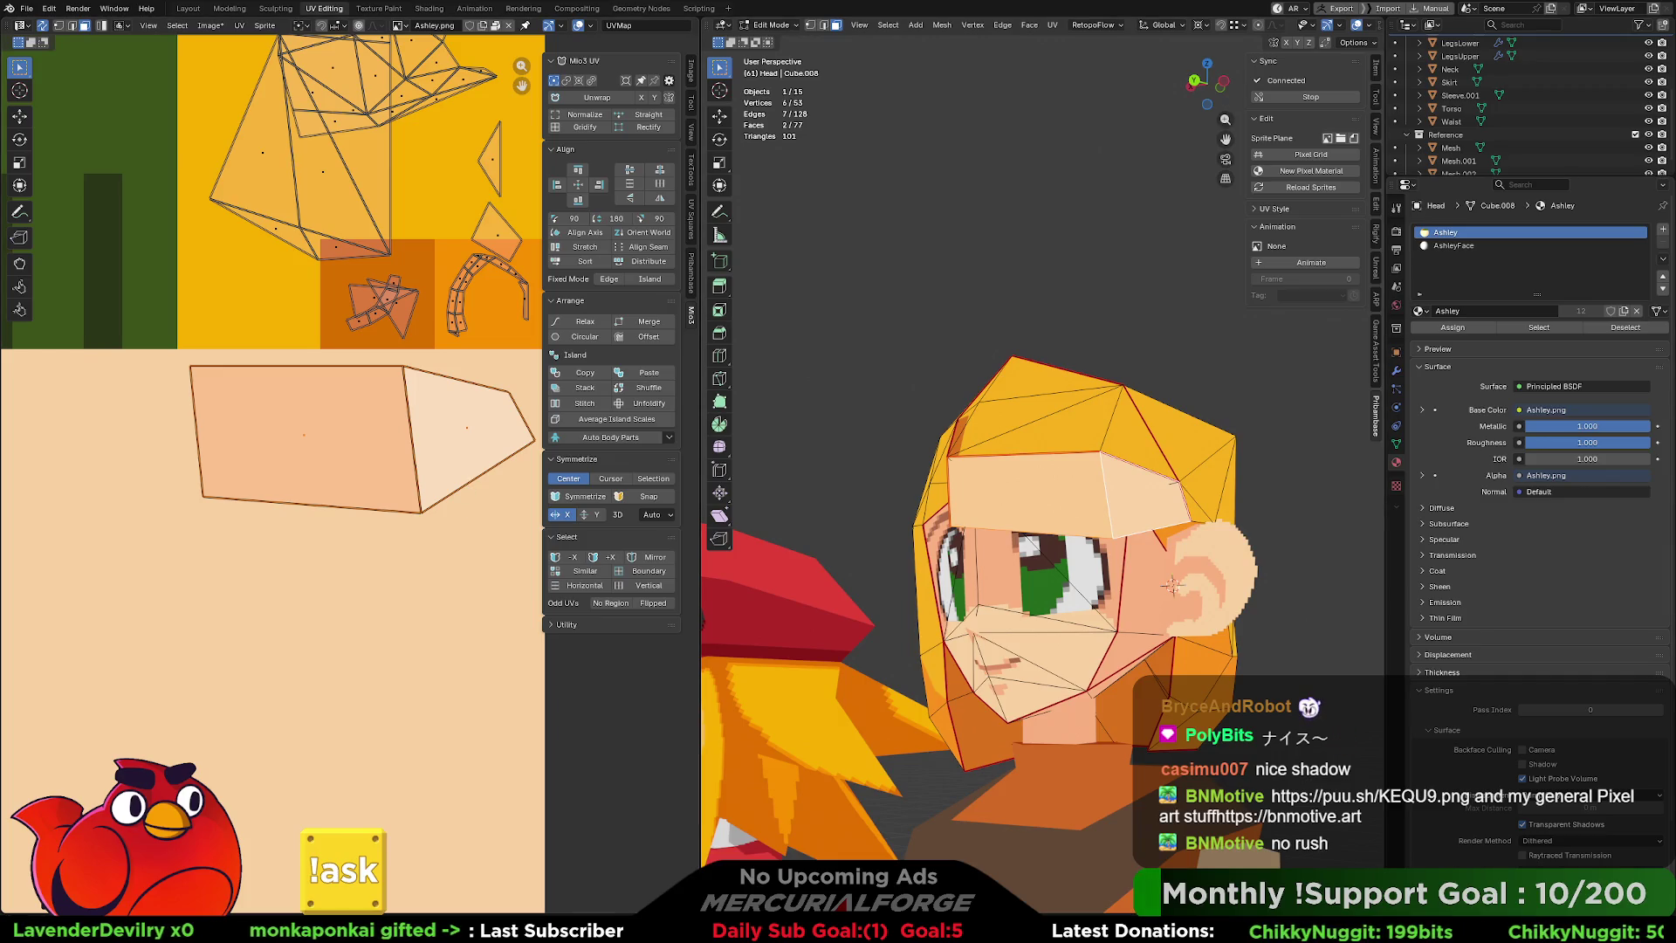
pyautogui.hotkey('alt', 'Tab')
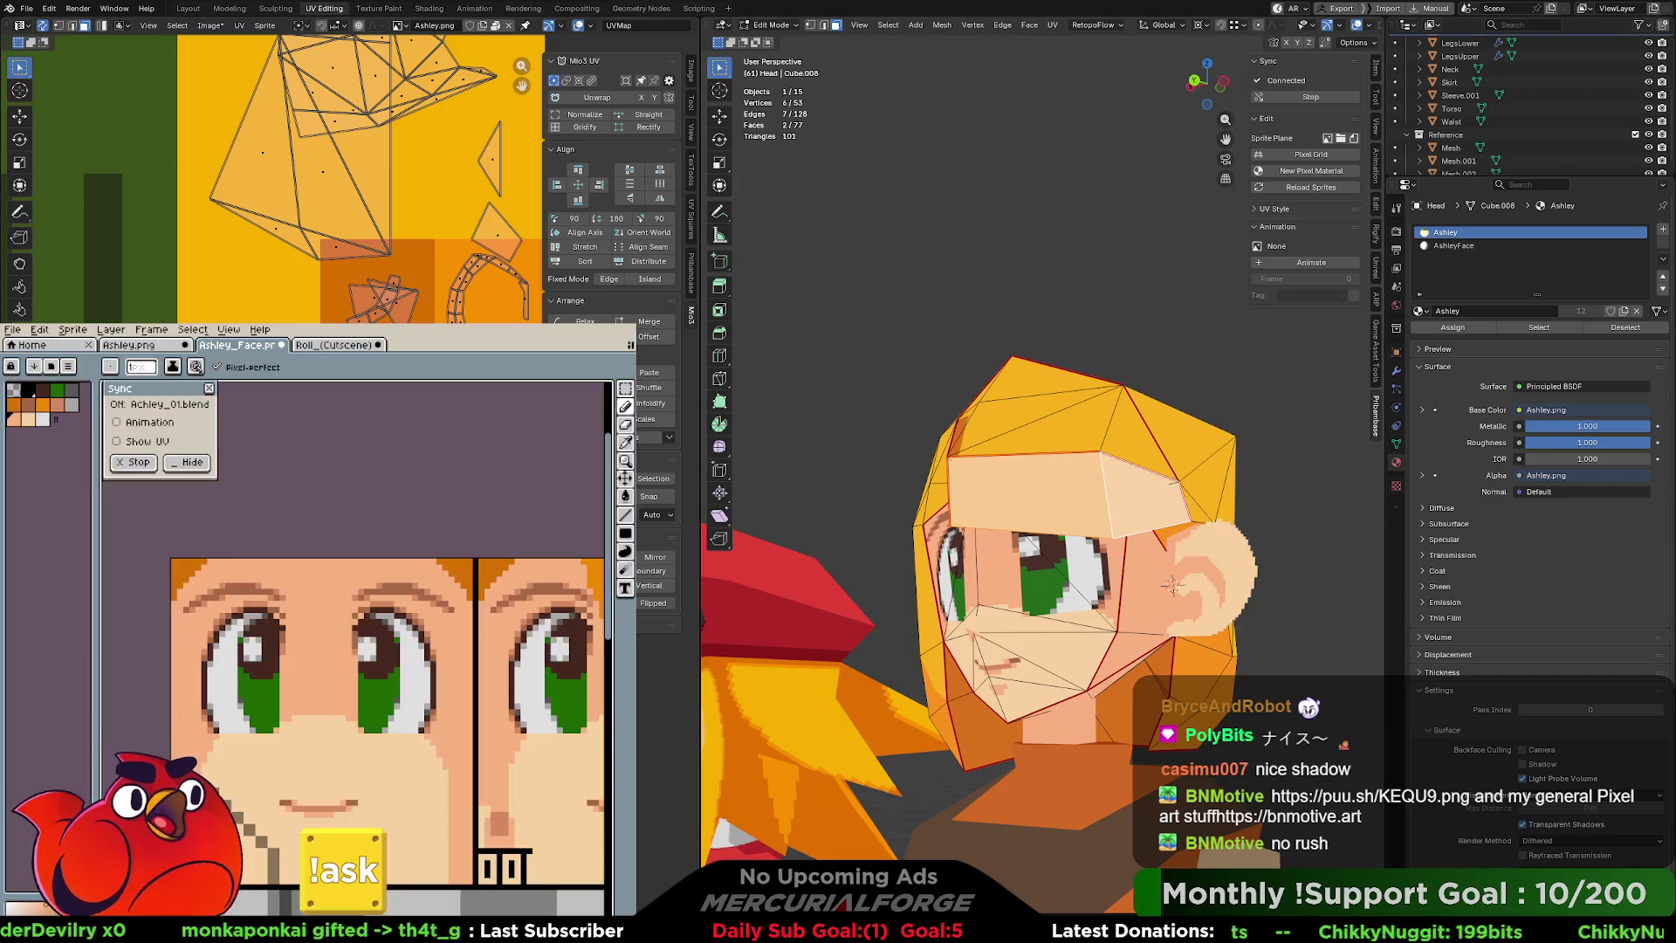
# On Ashley.png, draw a yellow ellipse shape over the forehead UV area.
pyautogui.click(128, 345)
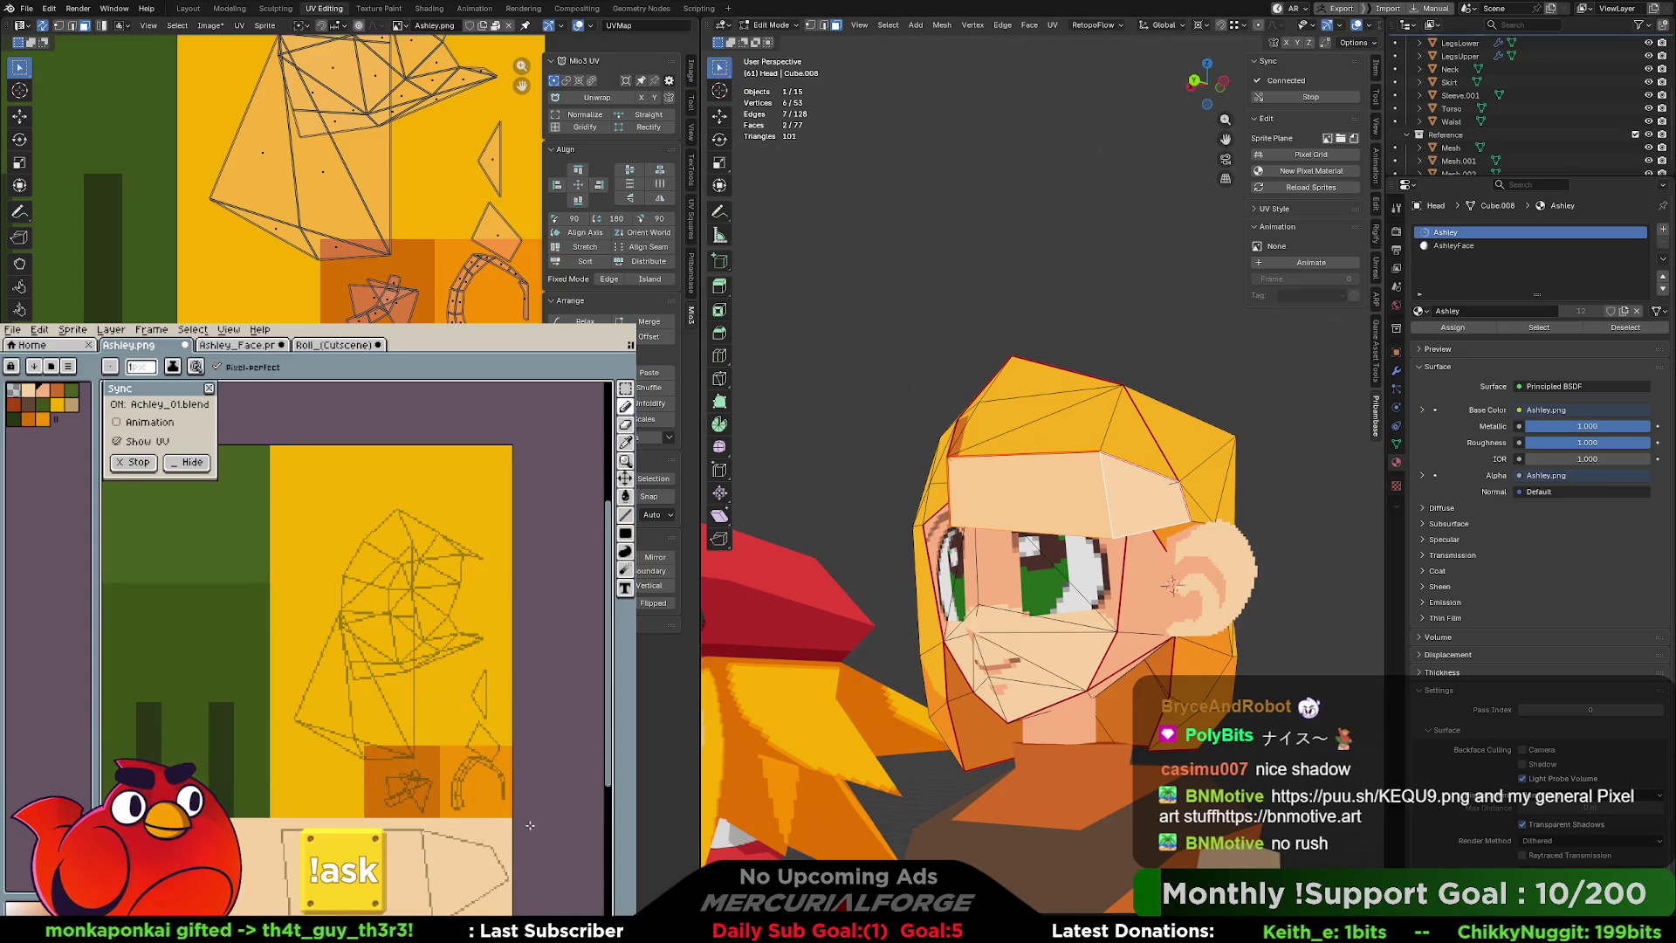
pyautogui.scroll(3, 302, 622)
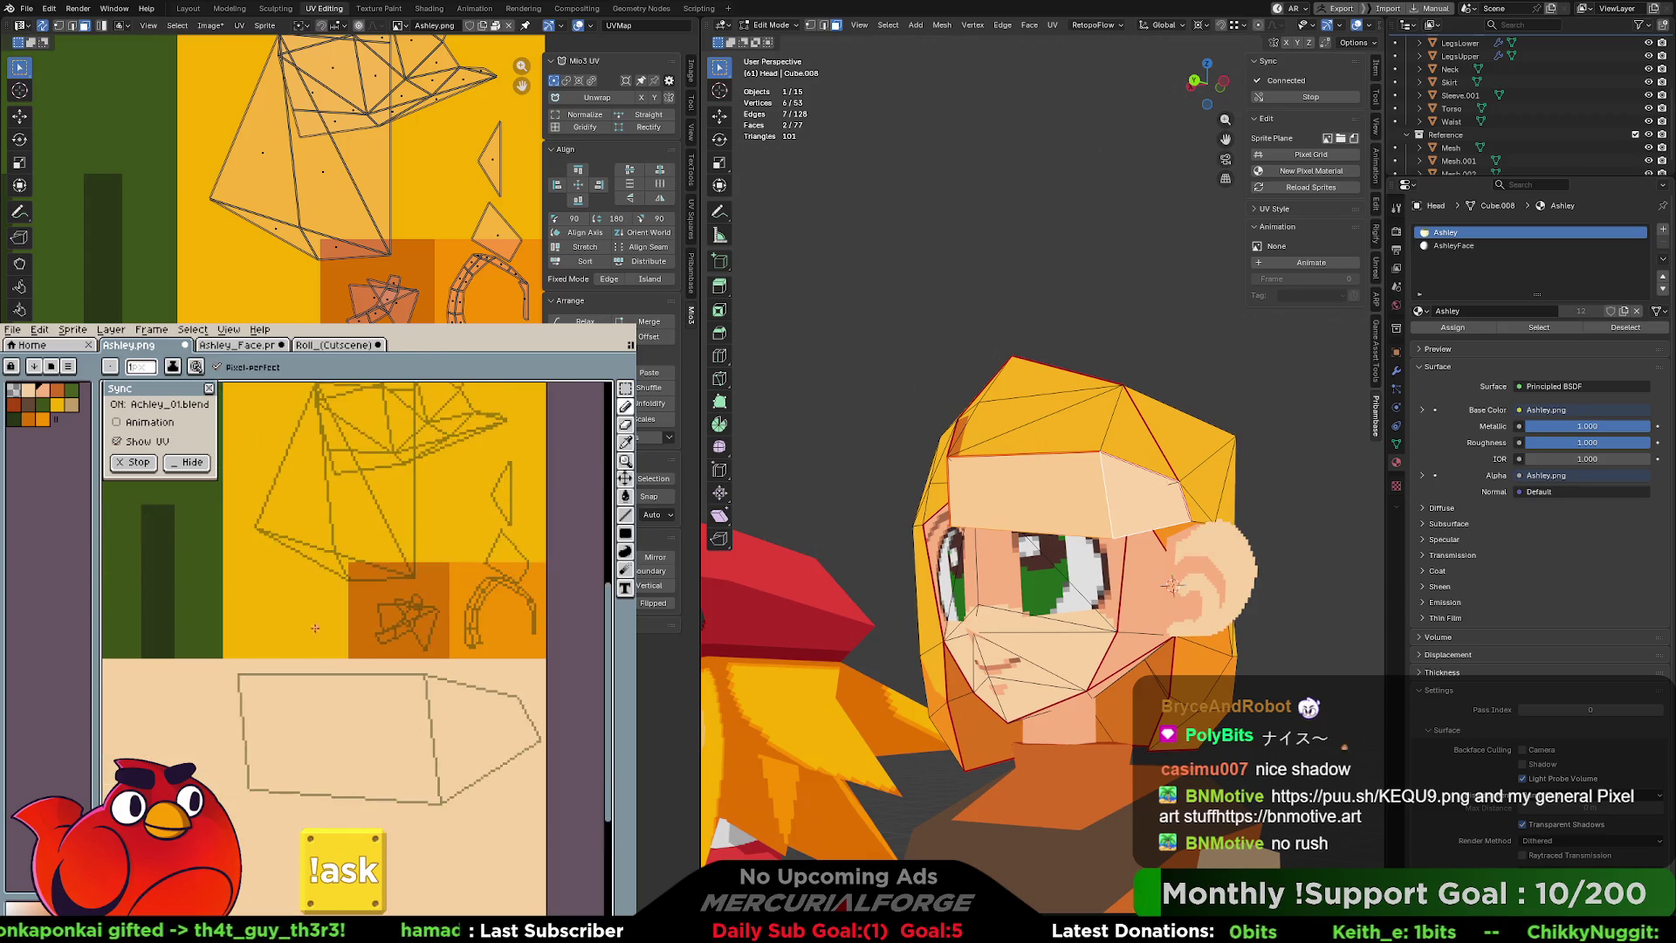
pyautogui.press('b')
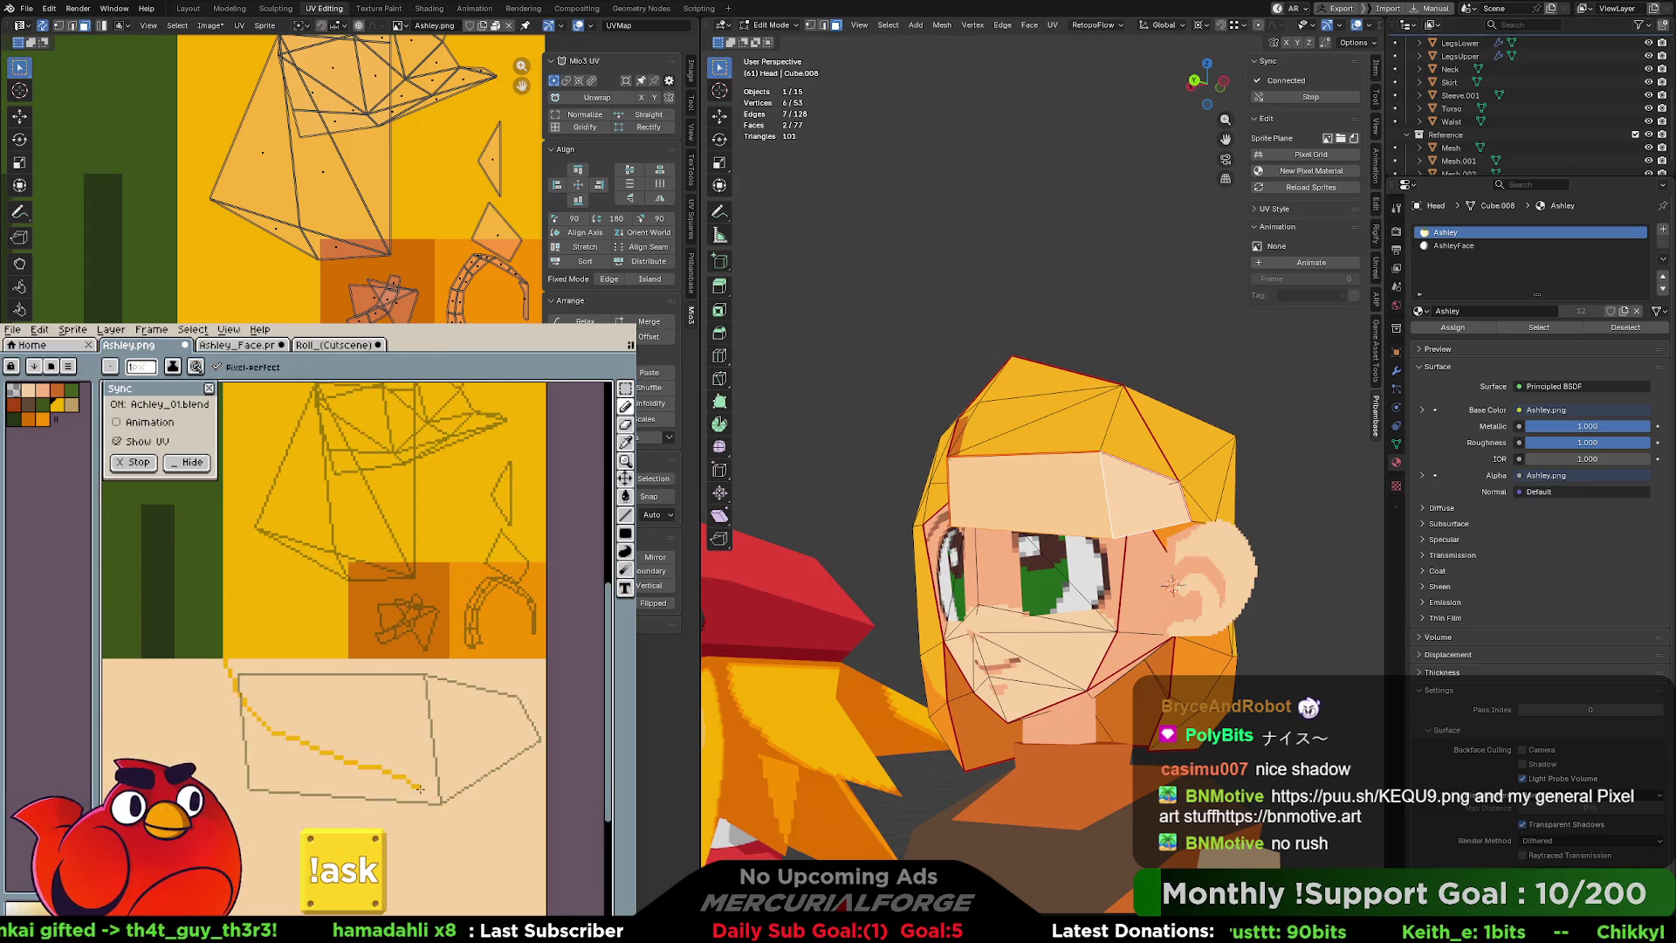
pyautogui.hotkey('shift', 'u')
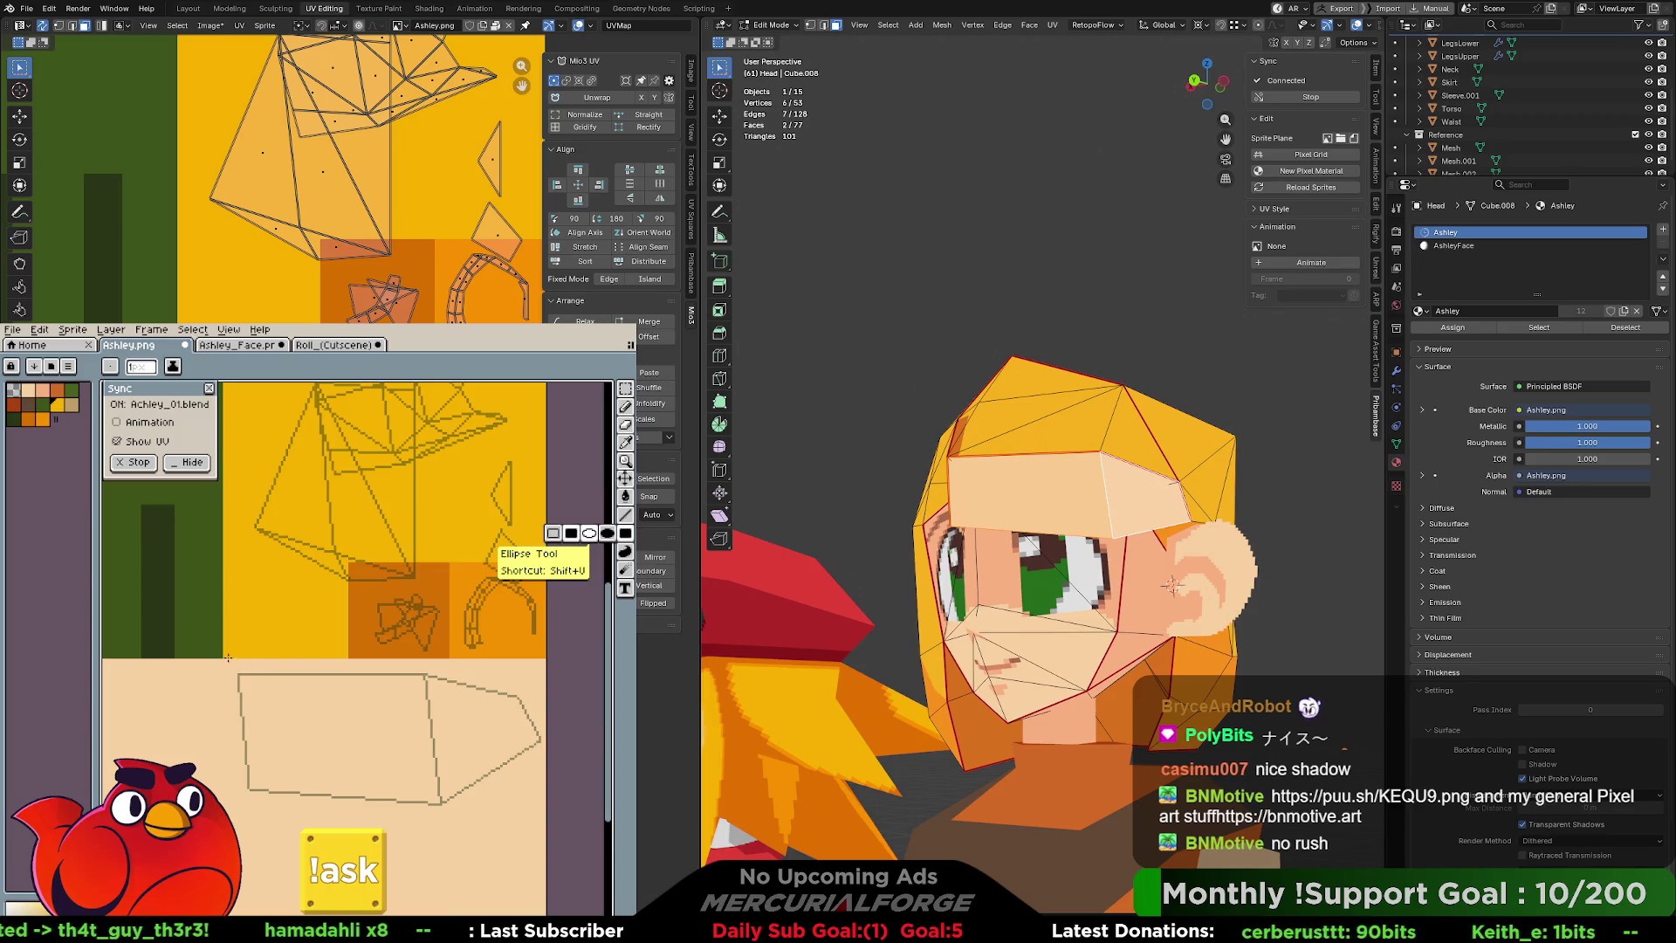
pyautogui.moveTo(220, 659)
pyautogui.mouseDown()
pyautogui.moveTo(370, 752)
pyautogui.moveTo(544, 809)
pyautogui.mouseUp()
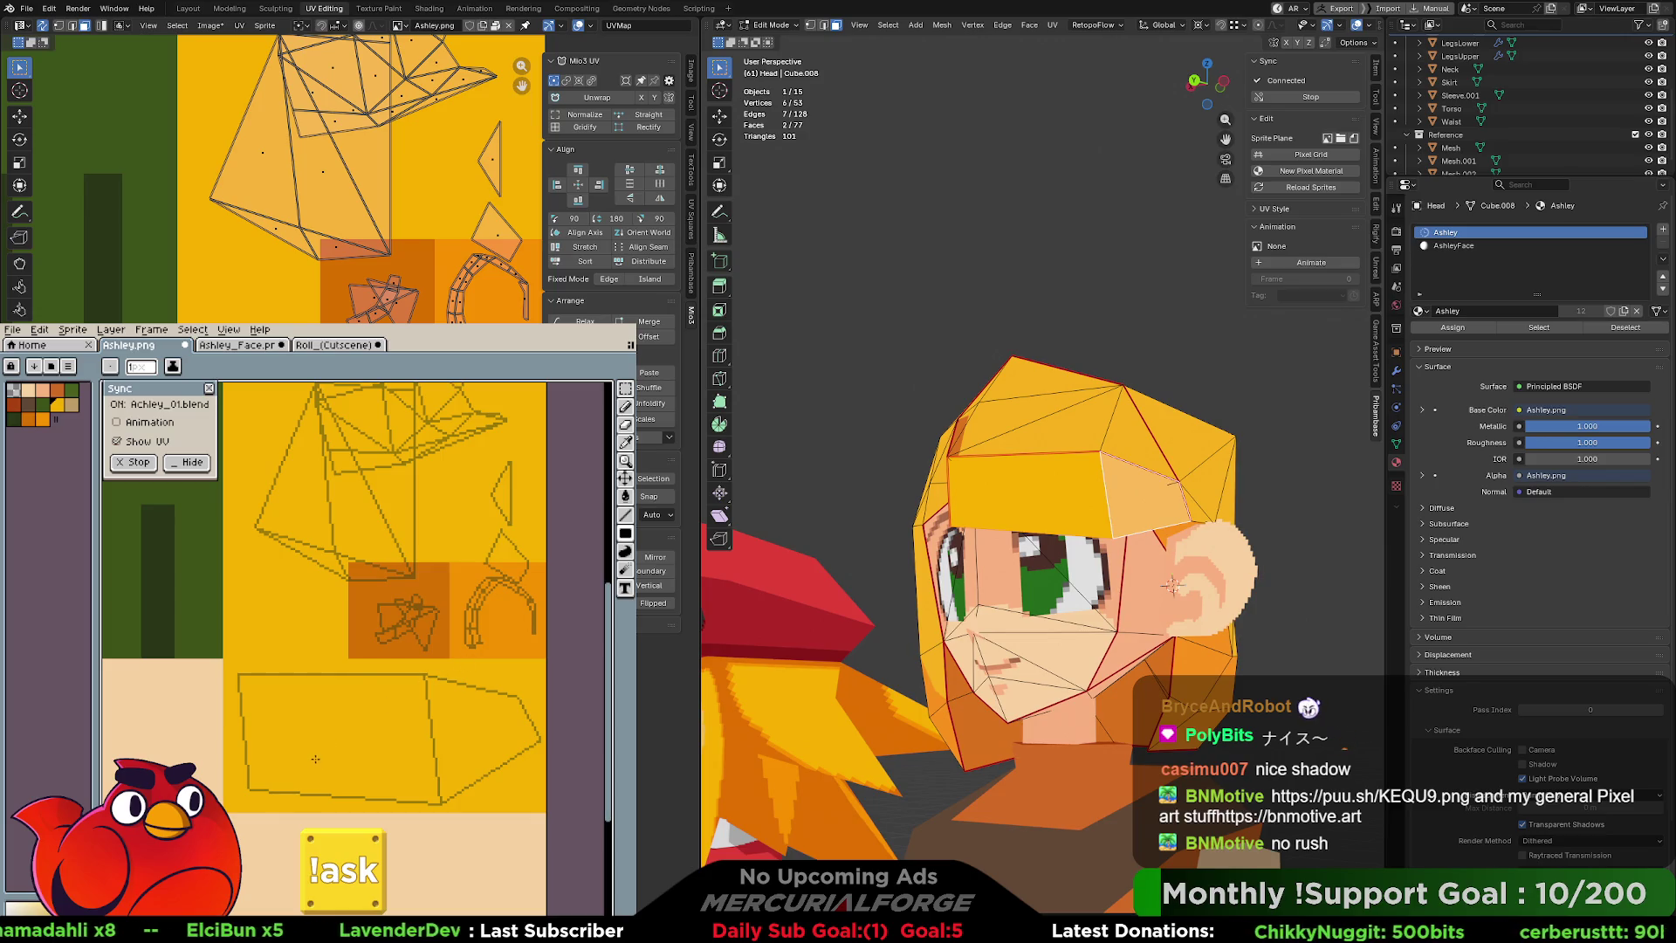
pyautogui.scroll(1, 323, 753)
pyautogui.moveTo(379, 723); pyautogui.dragTo(362, 727, button='middle')
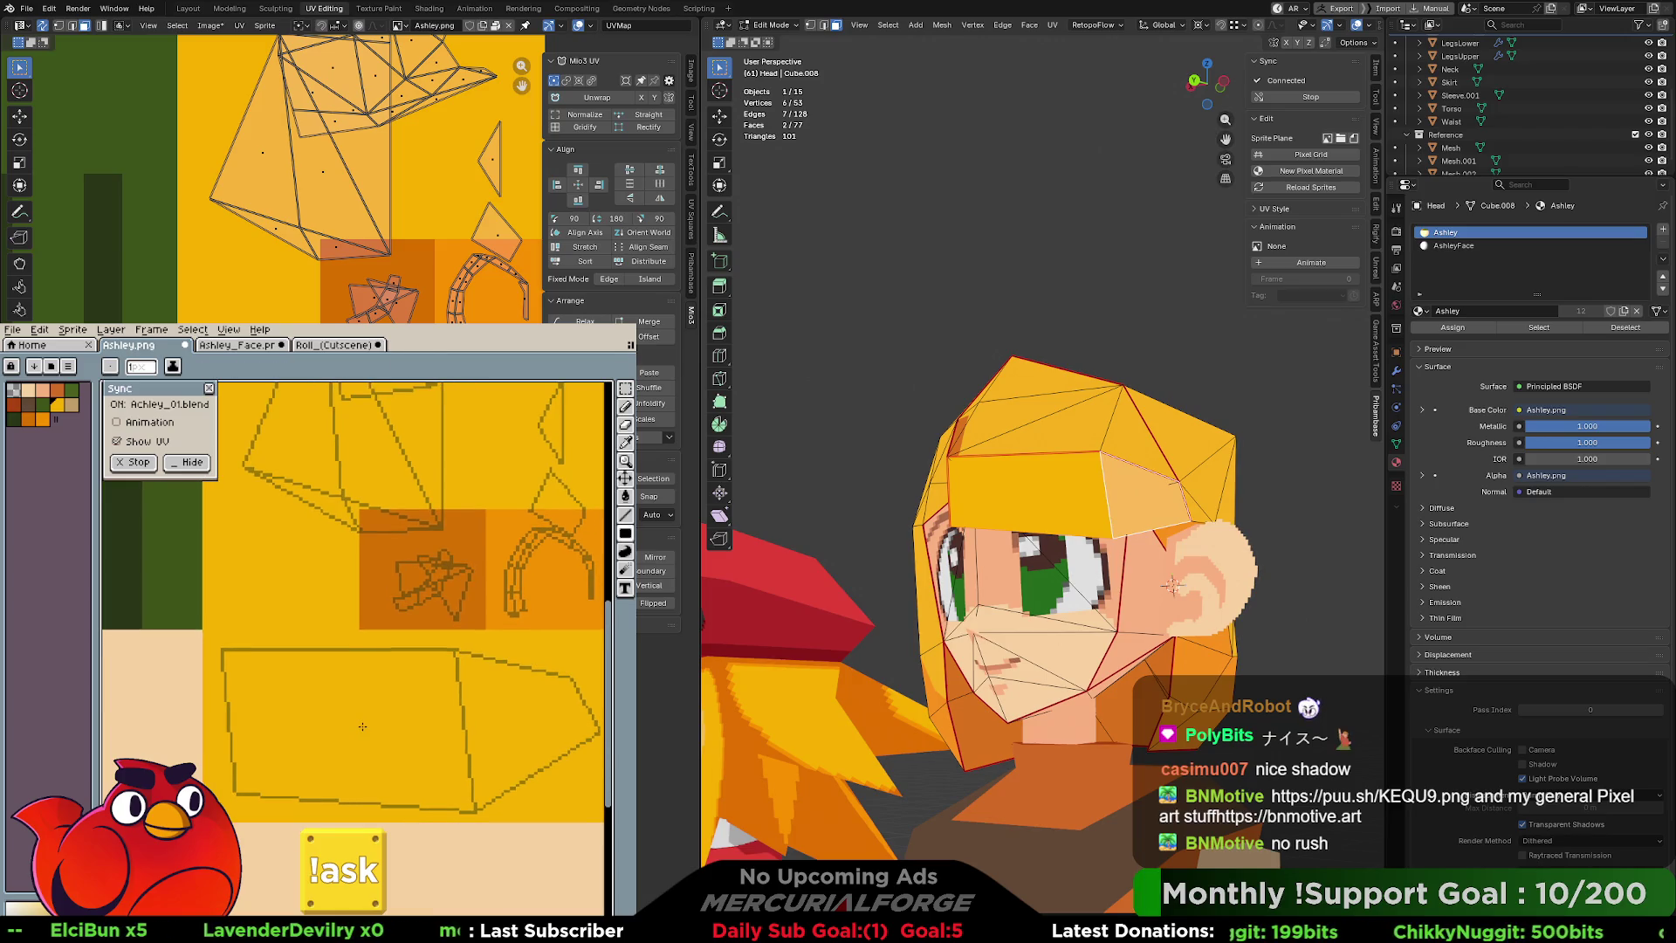
pyautogui.scroll(-2, 837, 522)
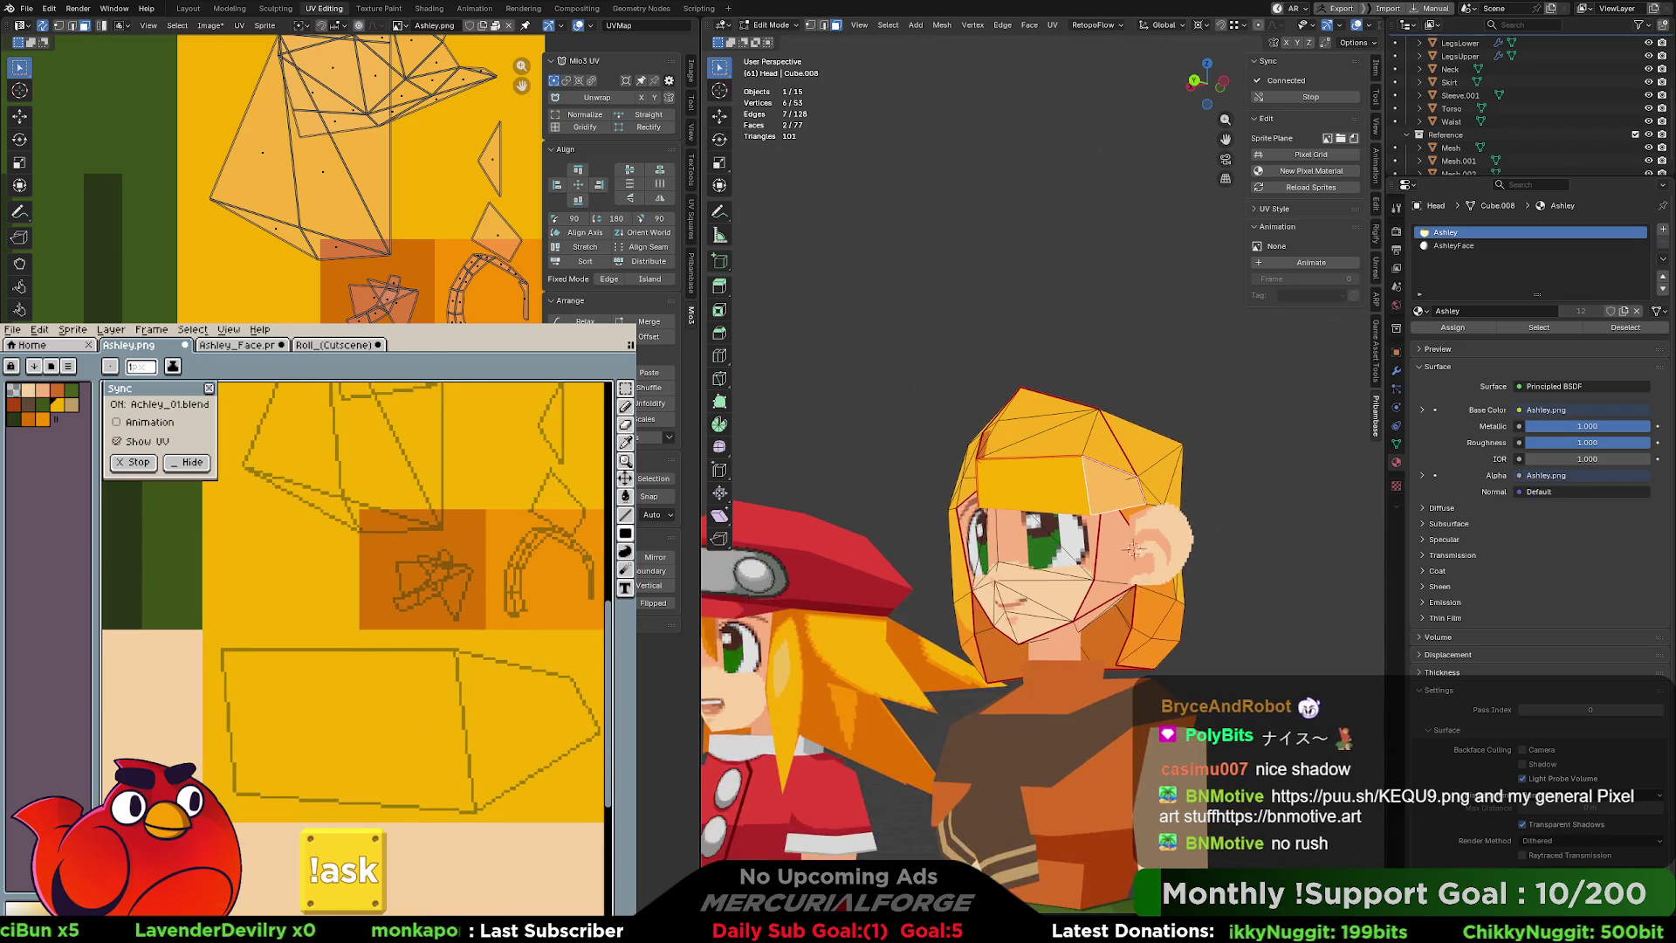
pyautogui.scroll(2, 829, 521)
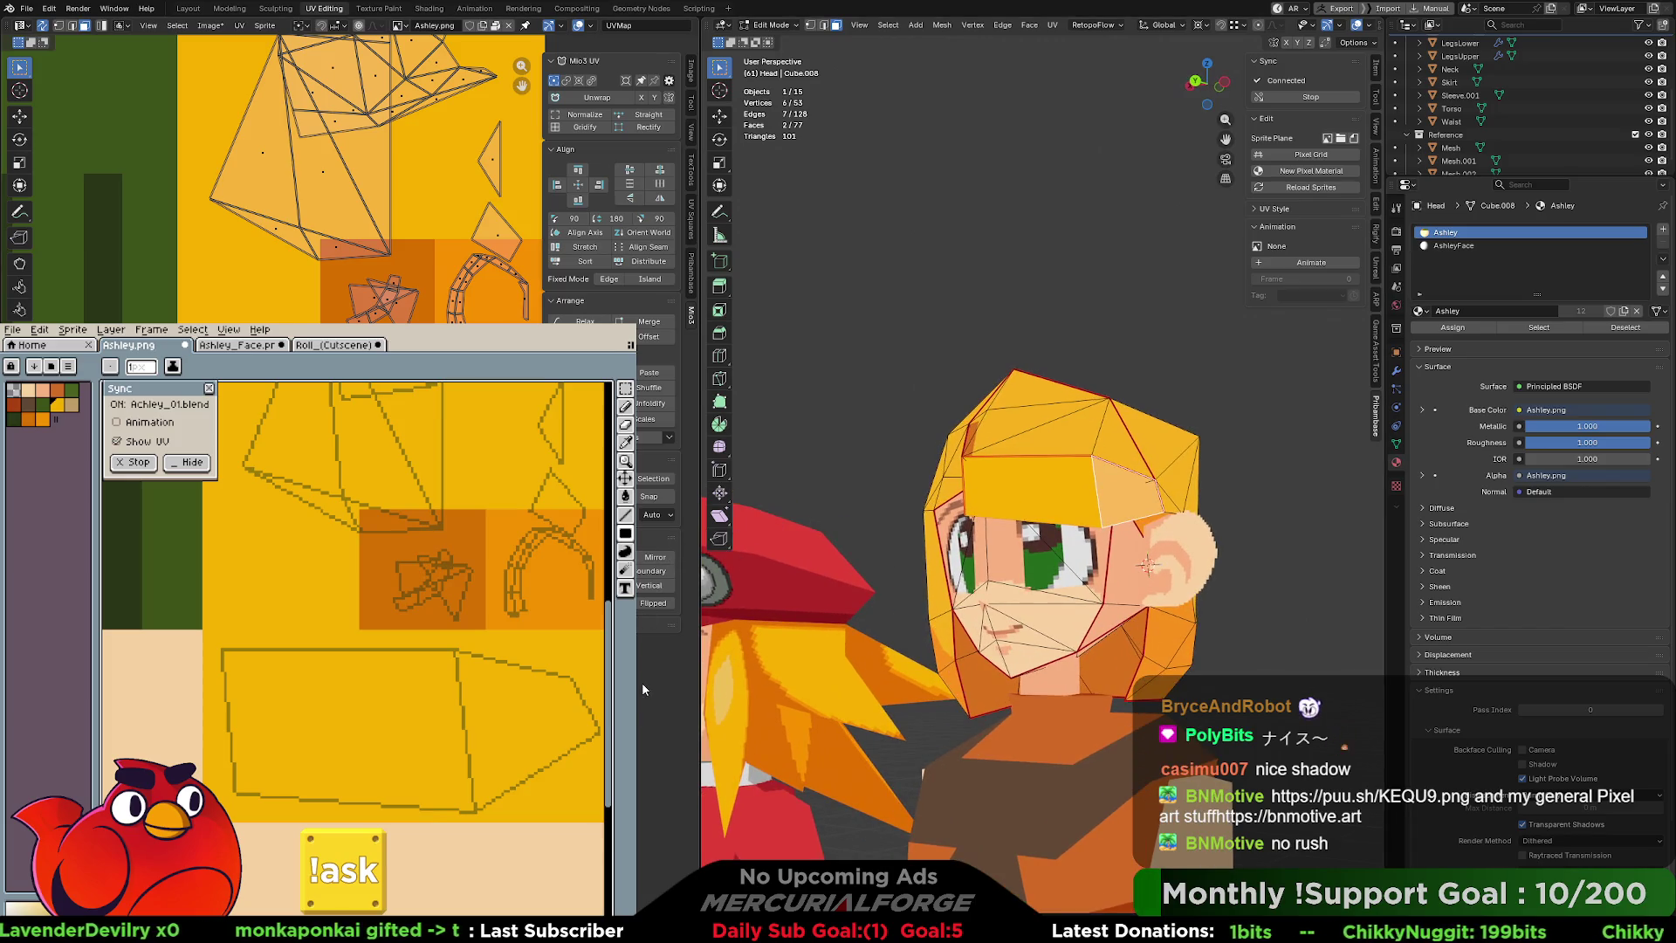
# With a 2px pencil, paint a curved dark-orange shadow along the shape's bottom.
pyautogui.press('i')
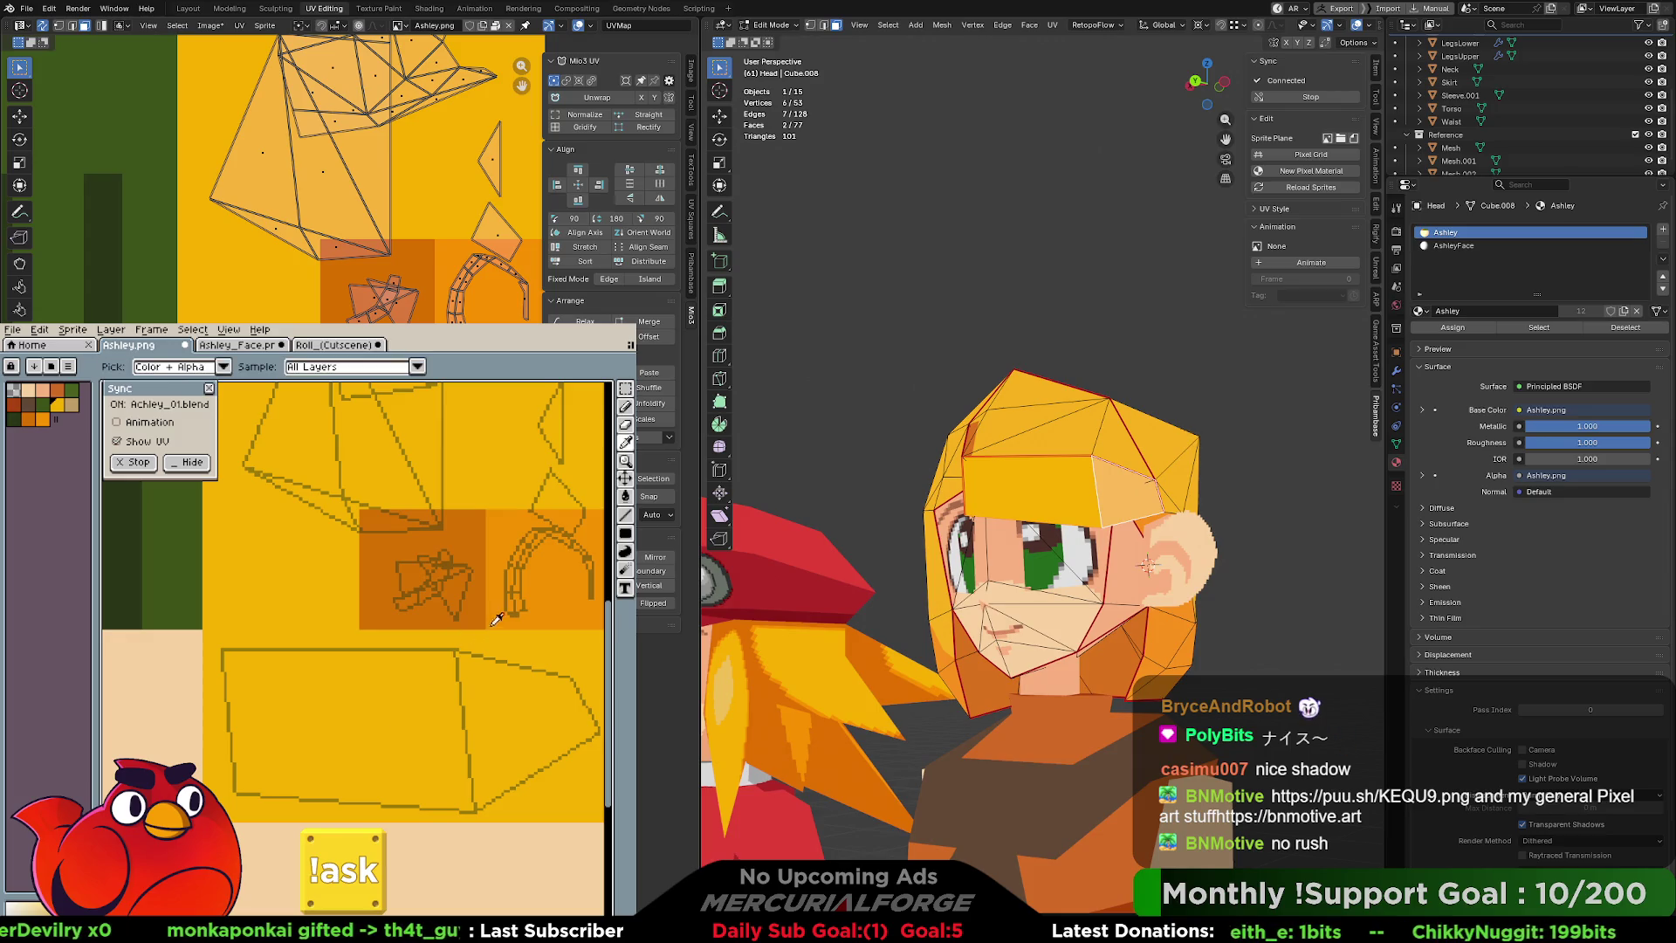
pyautogui.press('b')
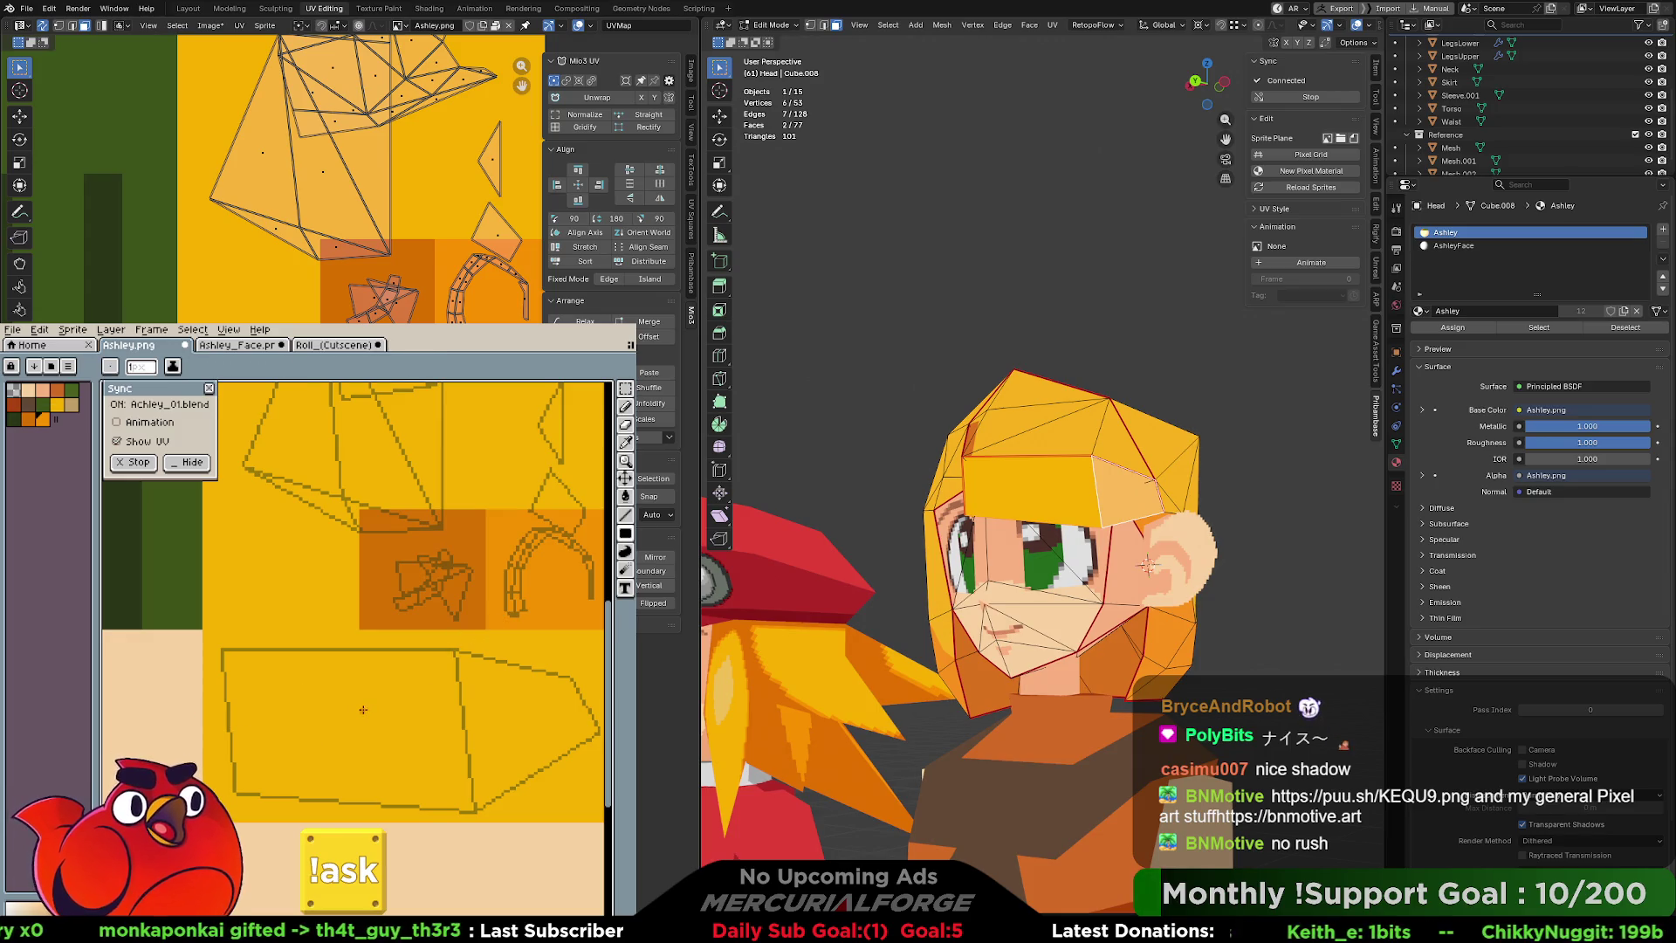
pyautogui.moveTo(234, 721); pyautogui.dragTo(297, 801)
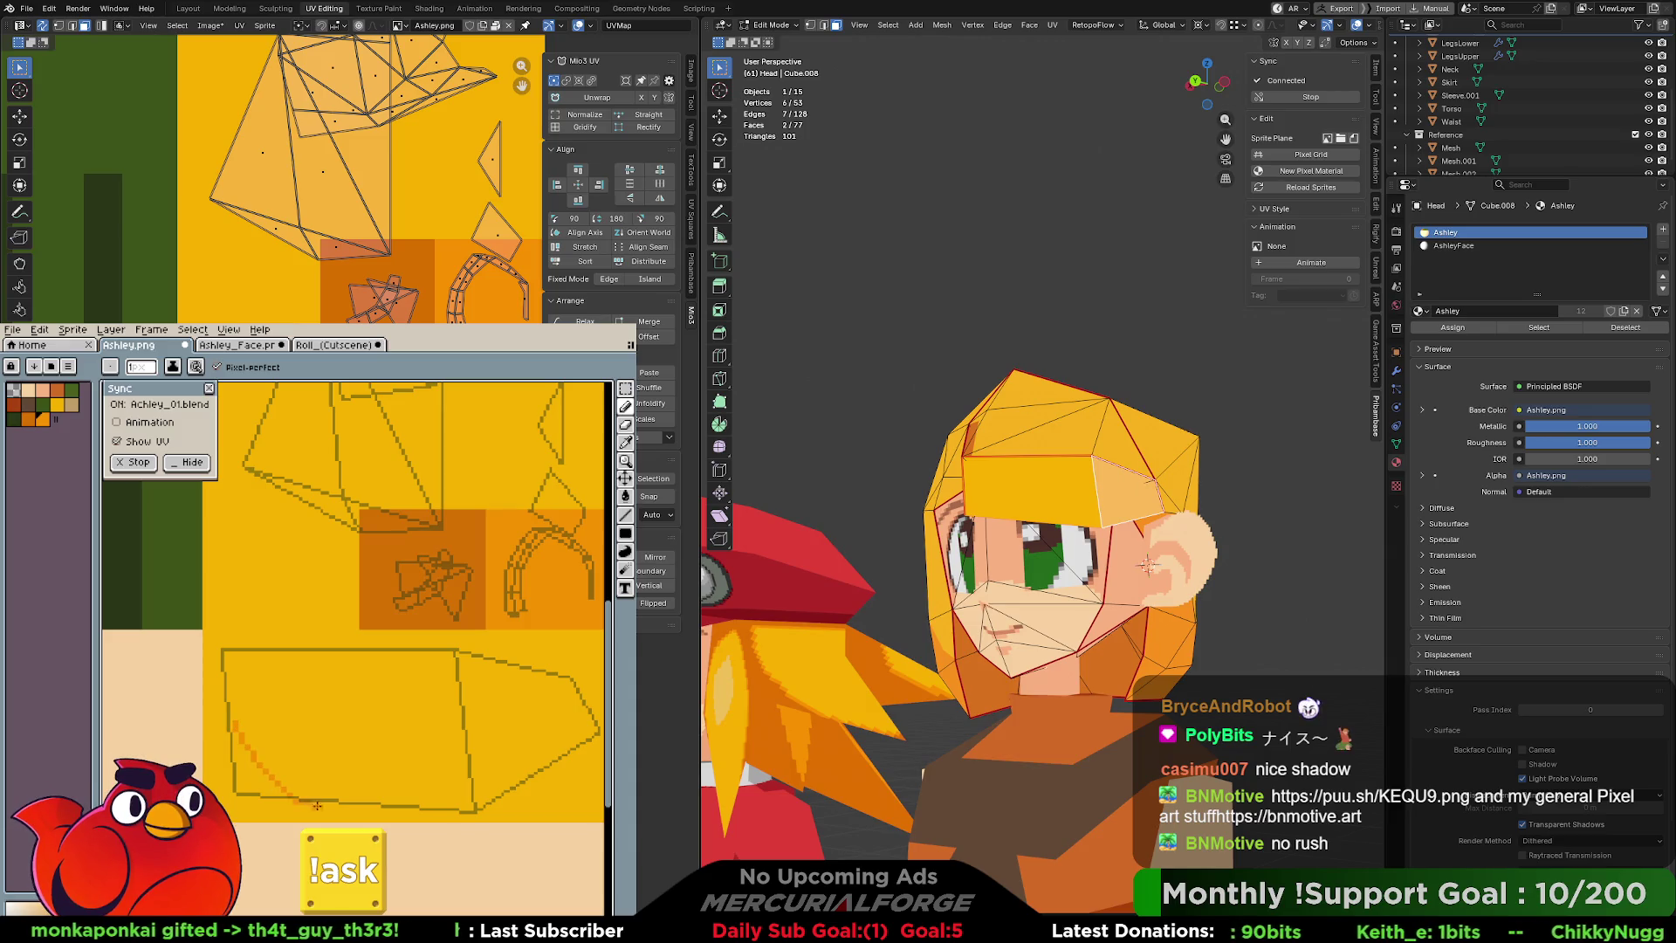
pyautogui.hotkey('ctrl', 'z')
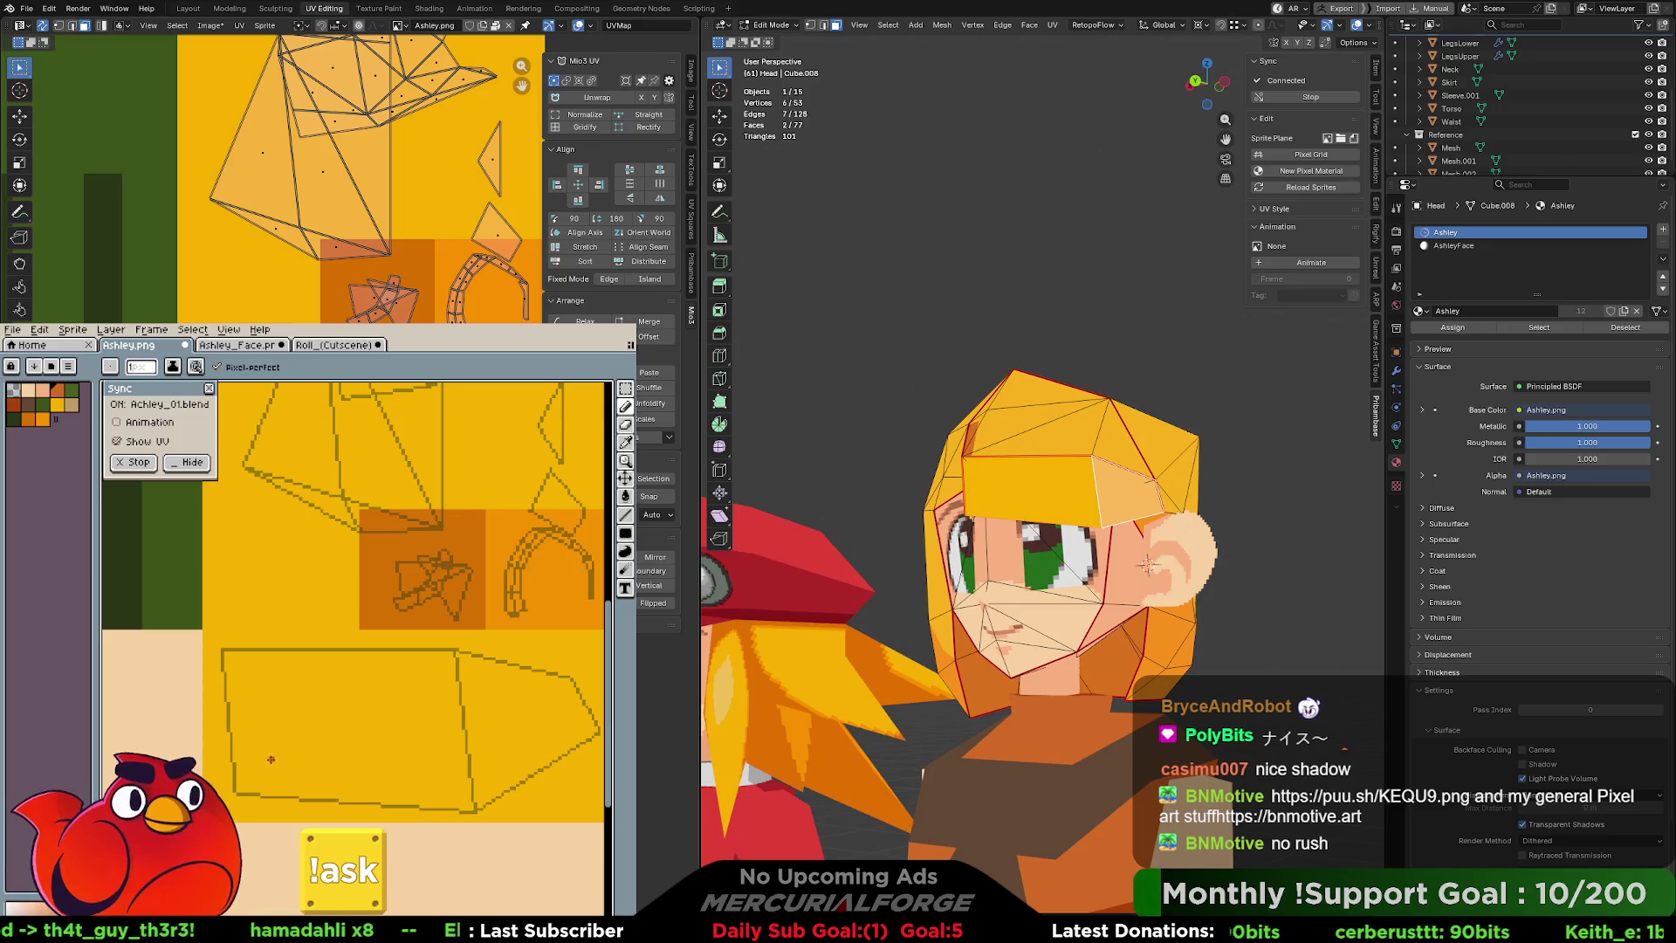
pyautogui.press('+')
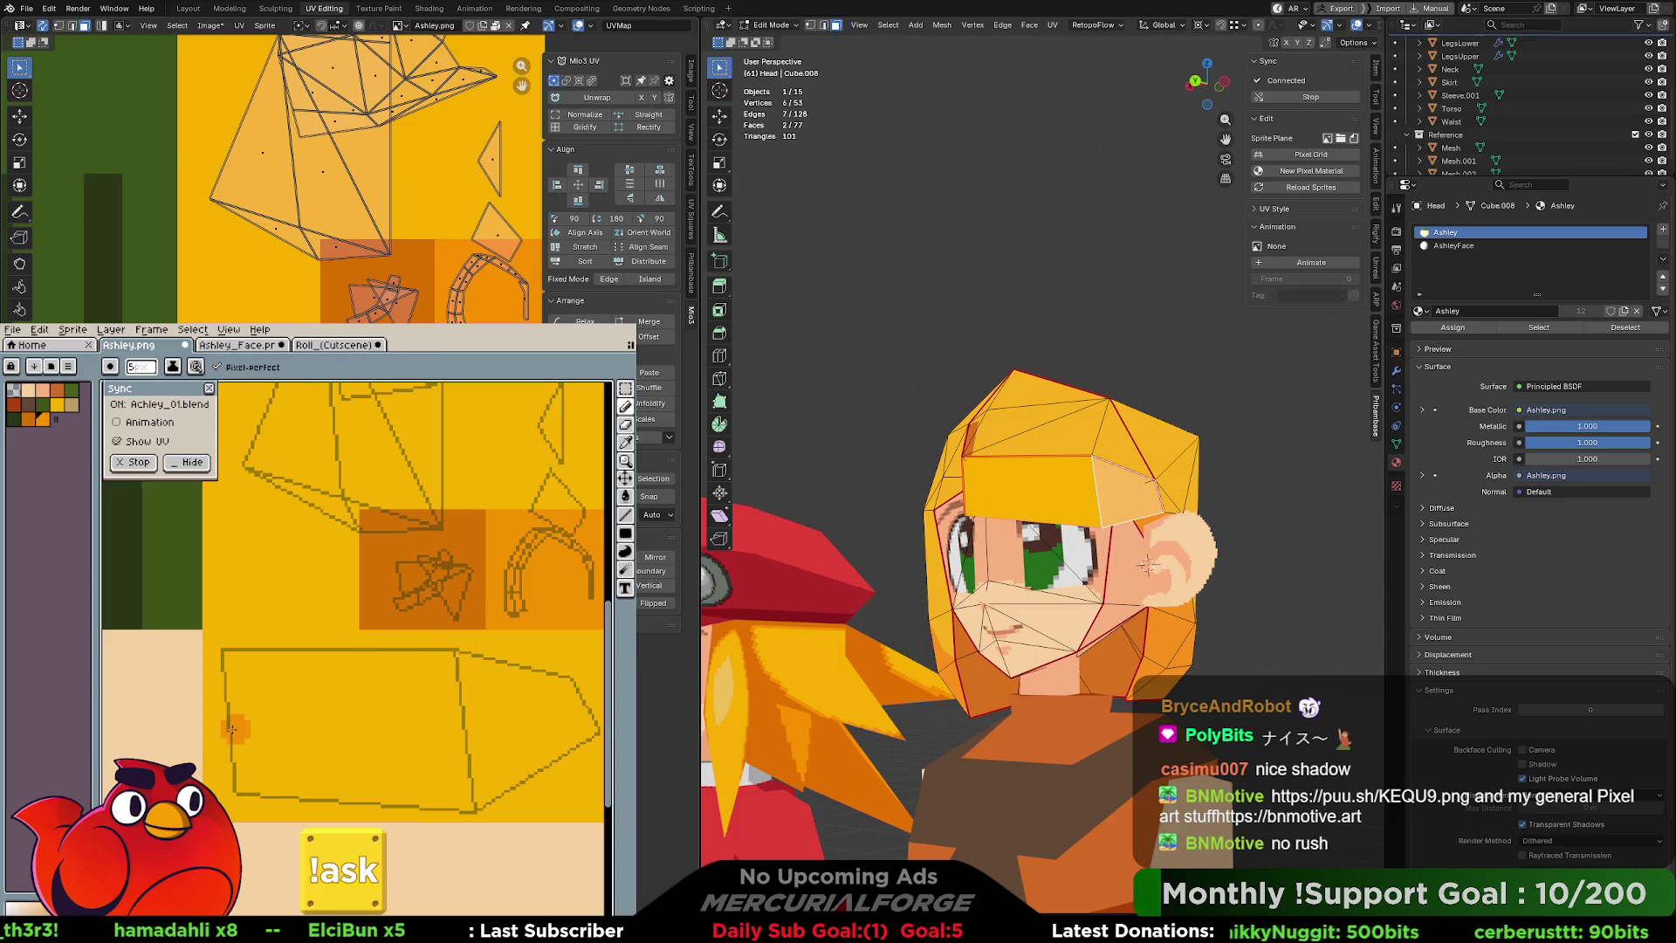
pyautogui.moveTo(236, 748)
pyautogui.mouseDown()
pyautogui.moveTo(337, 799)
pyautogui.moveTo(380, 795)
pyautogui.moveTo(376, 756)
pyautogui.moveTo(402, 807)
pyautogui.moveTo(500, 783)
pyautogui.mouseUp()
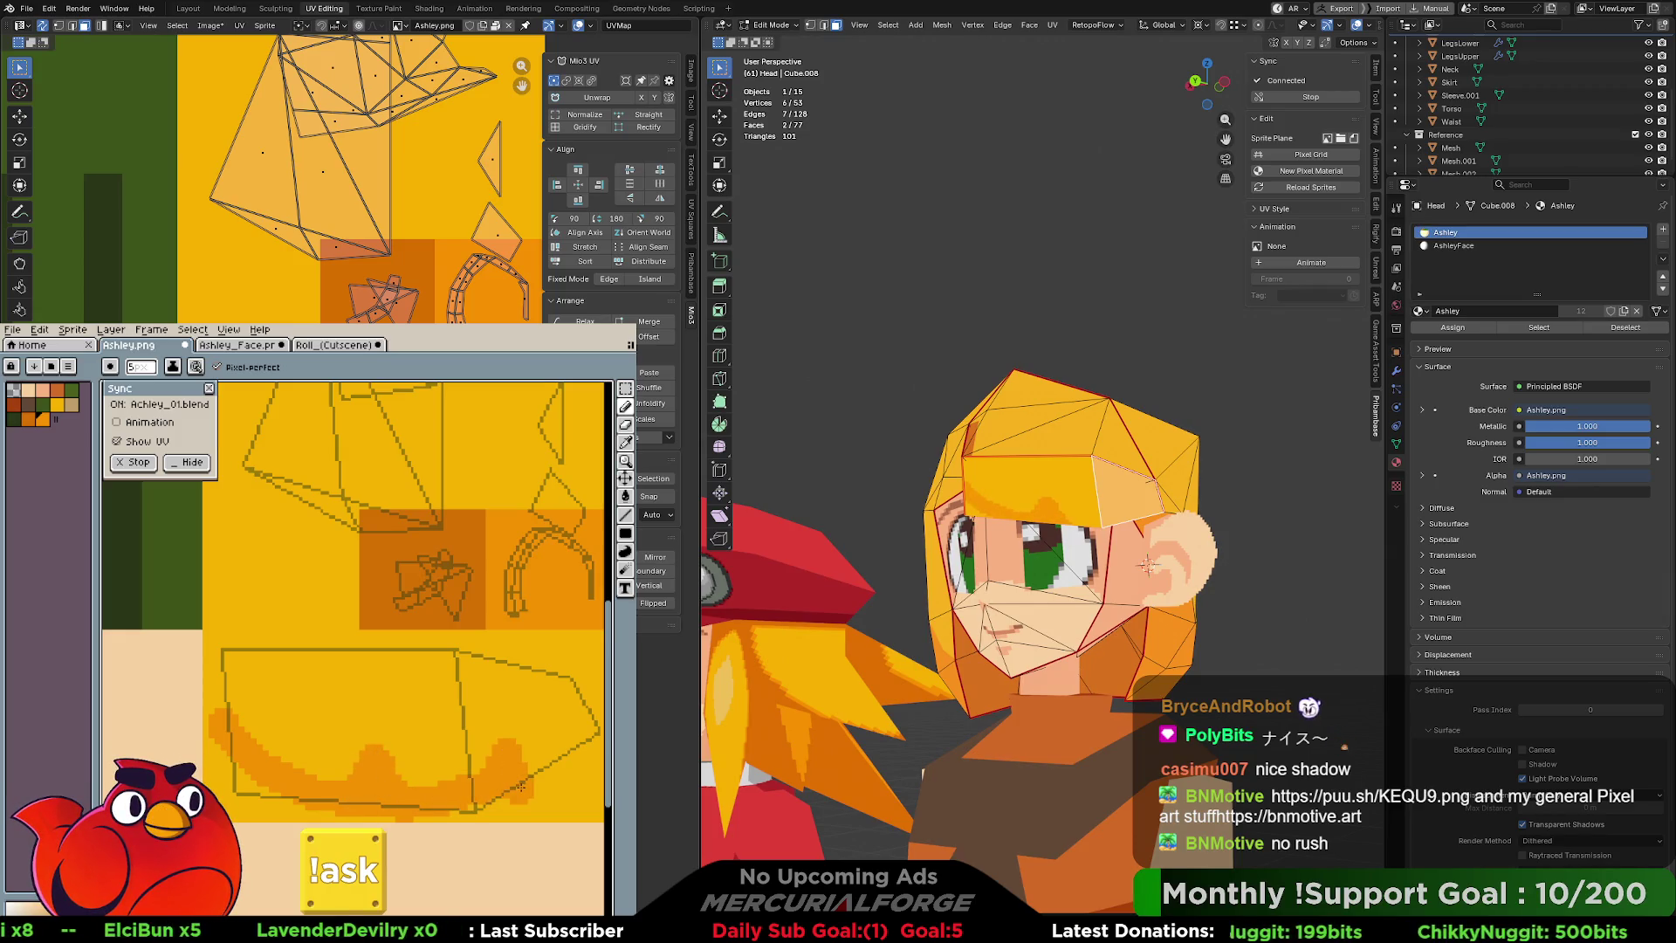
pyautogui.hotkey('ctrl', 'z')
pyautogui.moveTo(472, 792); pyautogui.dragTo(488, 766)
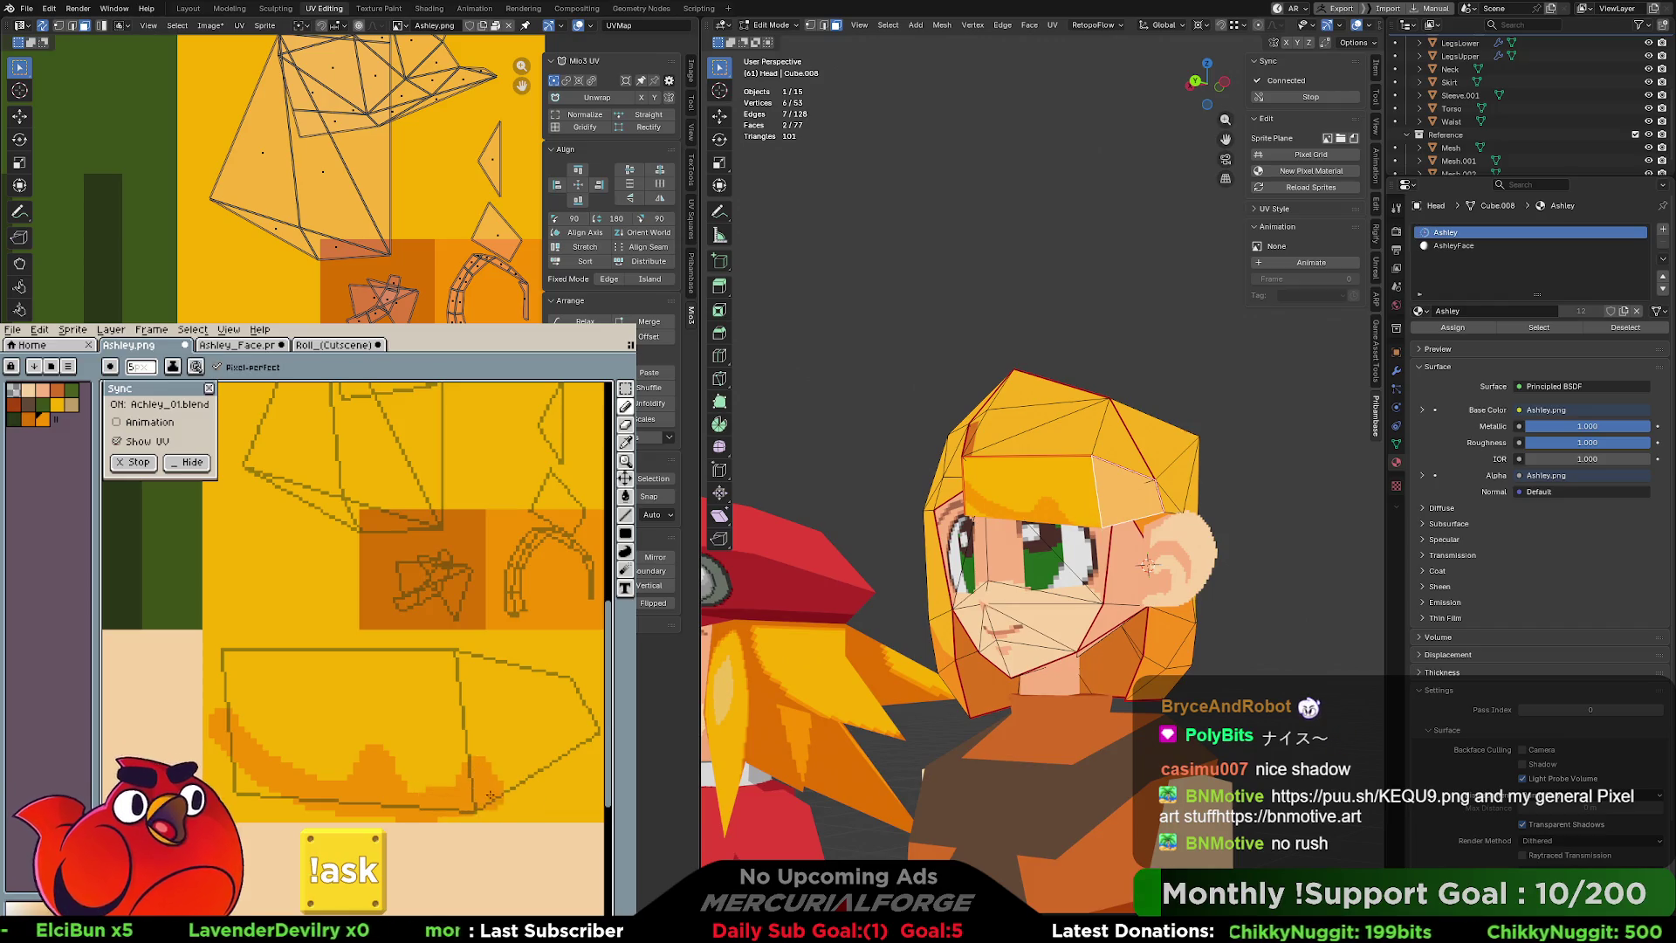
pyautogui.press('v')
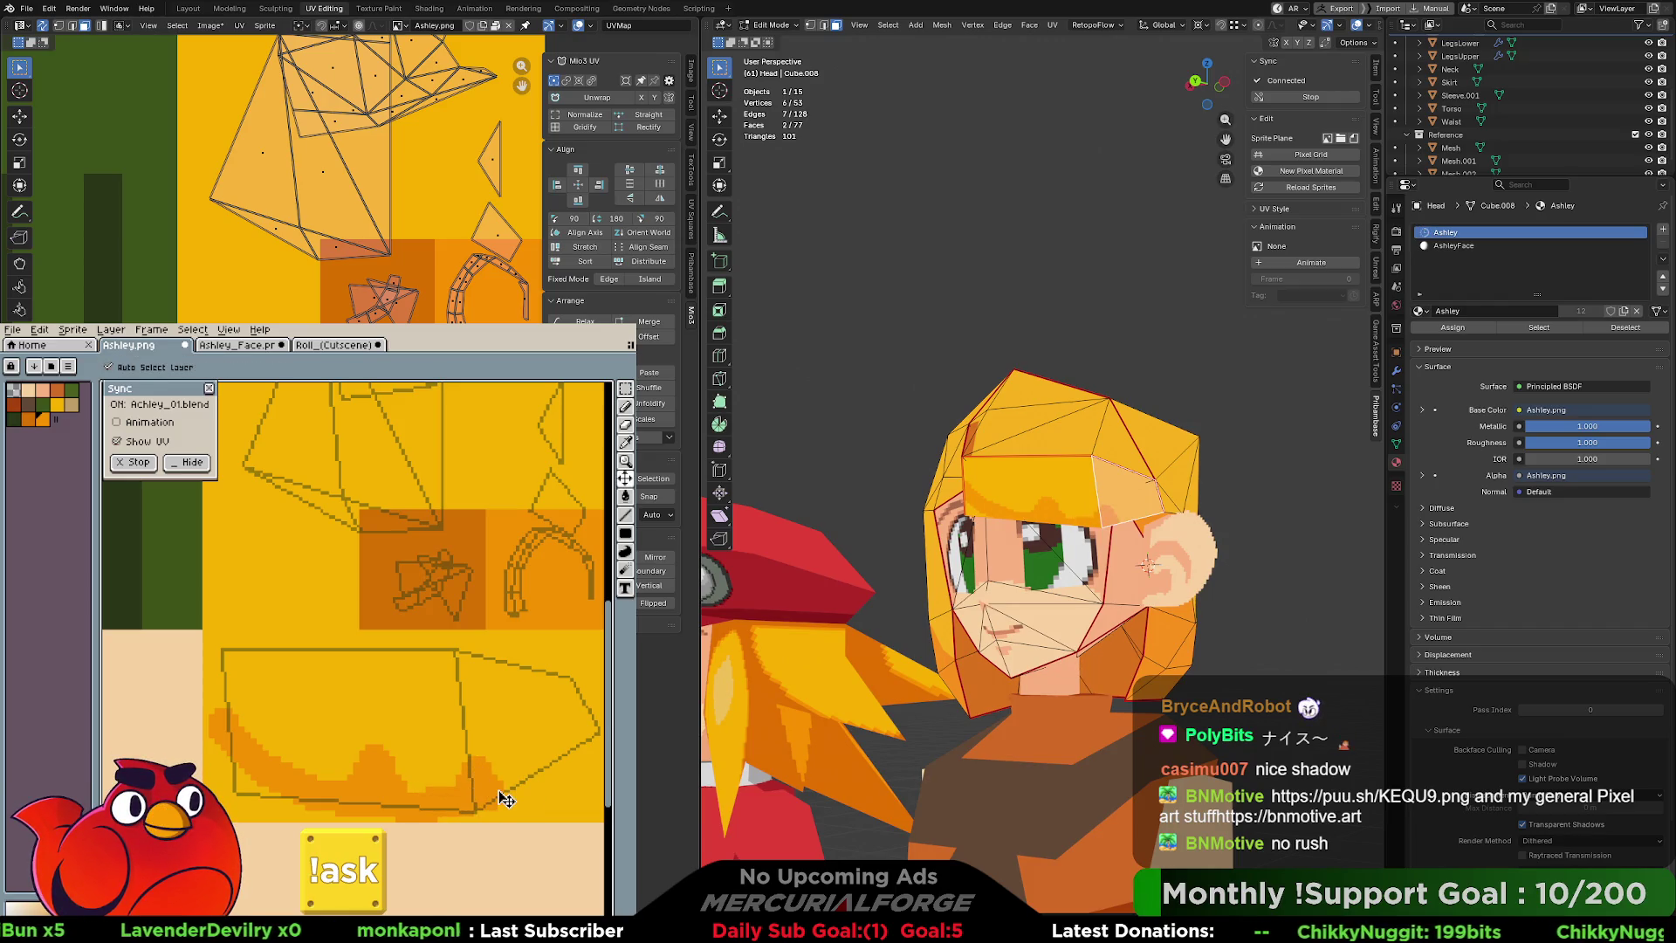
pyautogui.moveTo(498, 790)
pyautogui.mouseDown()
pyautogui.moveTo(314, 802)
pyautogui.moveTo(498, 796)
pyautogui.moveTo(569, 767)
pyautogui.moveTo(482, 801)
pyautogui.moveTo(390, 807)
pyautogui.mouseUp()
pyautogui.press('b')
pyautogui.hotkey('ctrl', 'z')
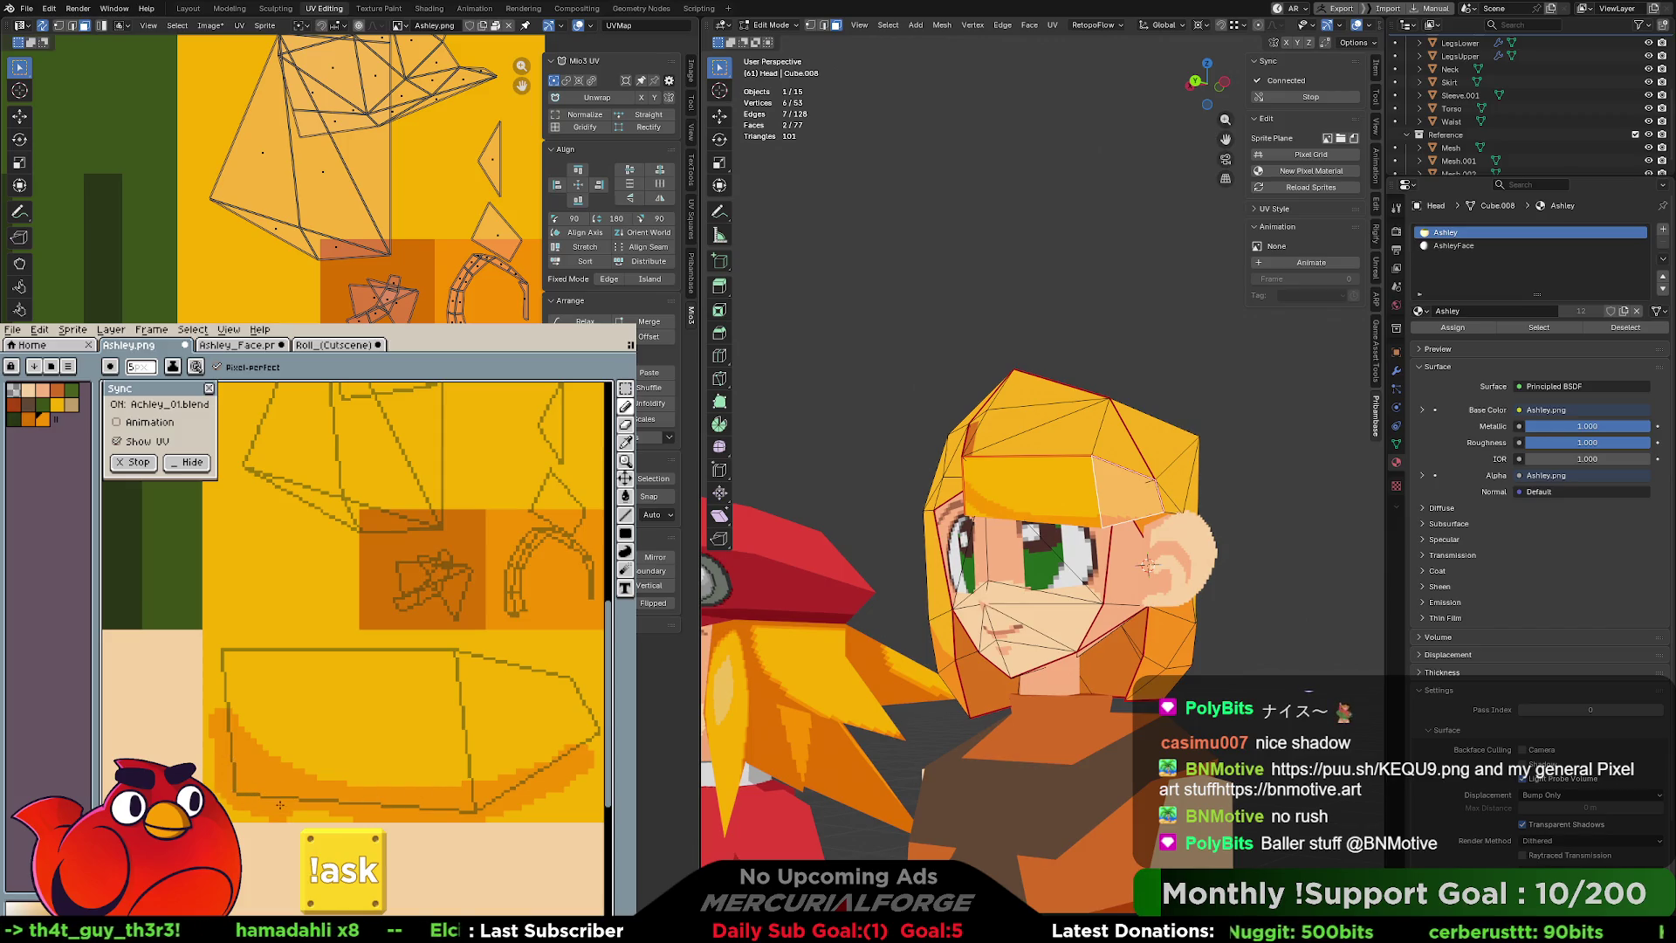
# Orbit to a front view, deselect the forehead faces, and add orange shading on the left edge.
pyautogui.moveTo(1039, 524); pyautogui.dragTo(956, 527, button='middle')
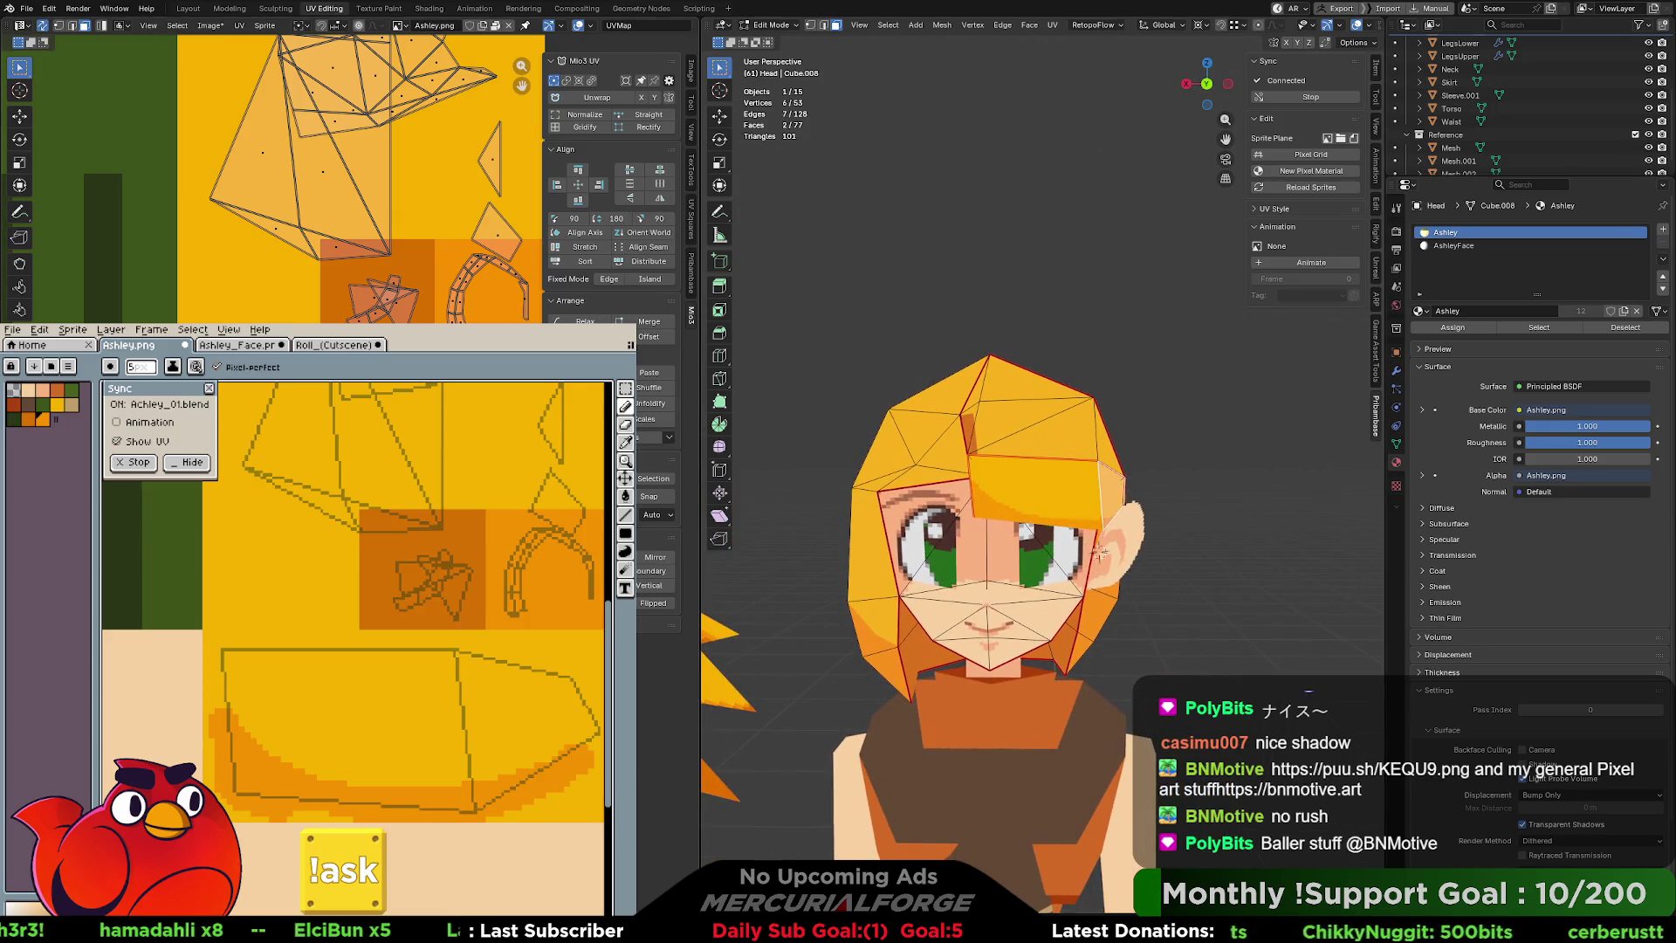
pyautogui.hotkey('alt', 'a')
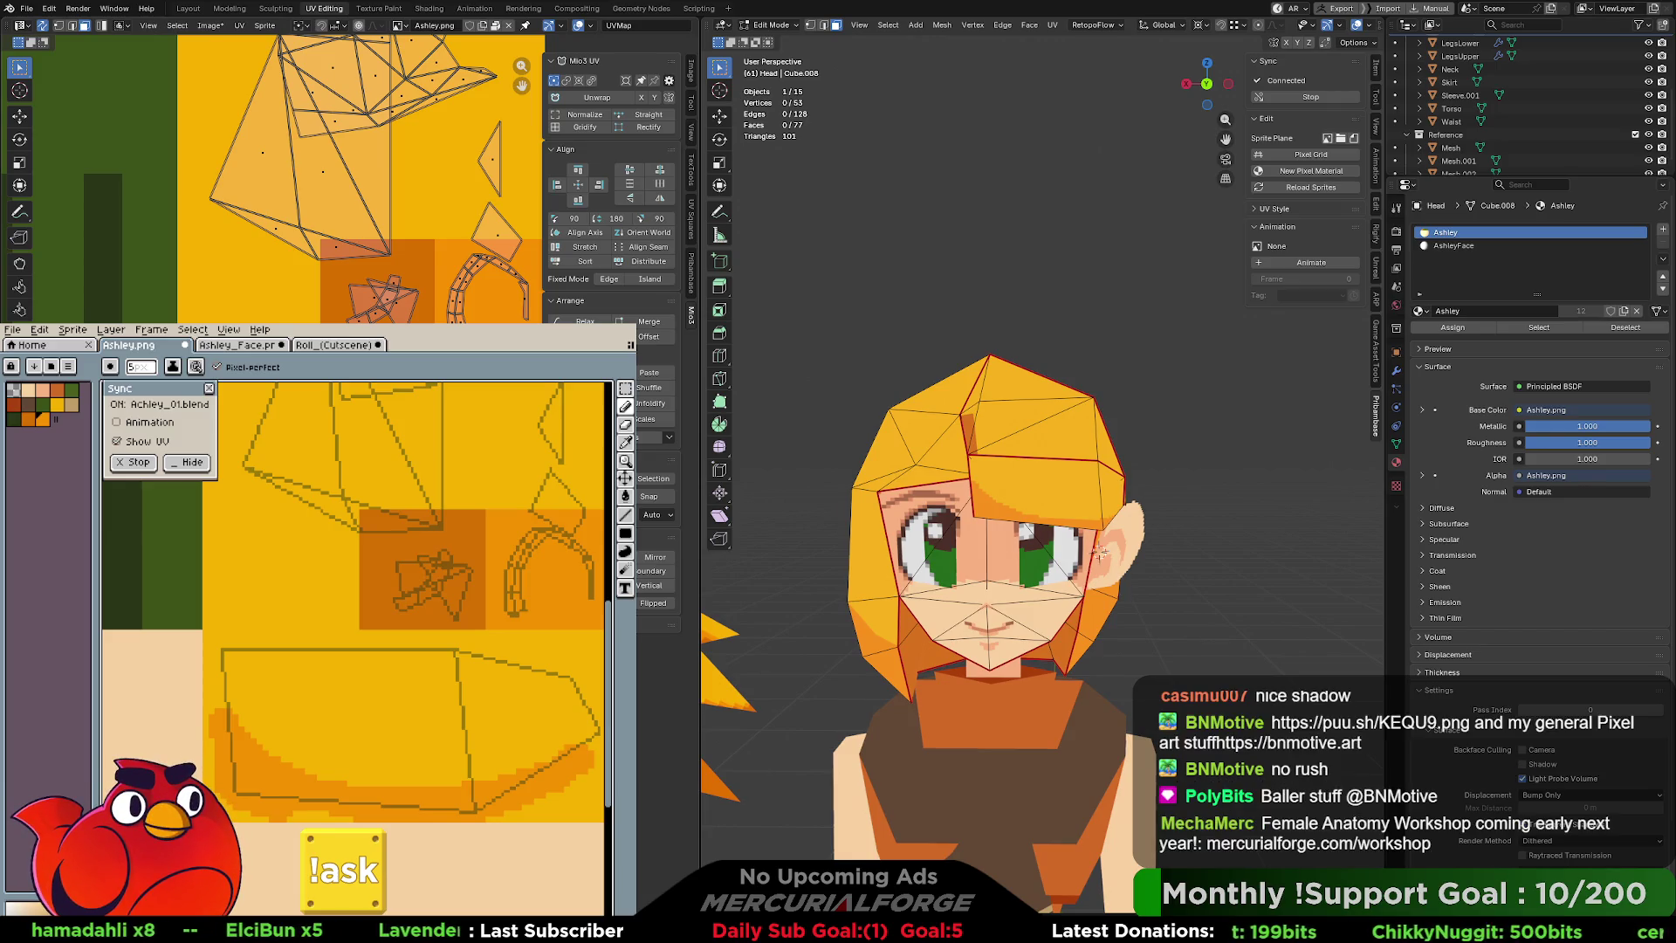
pyautogui.moveTo(206, 657); pyautogui.dragTo(220, 694)
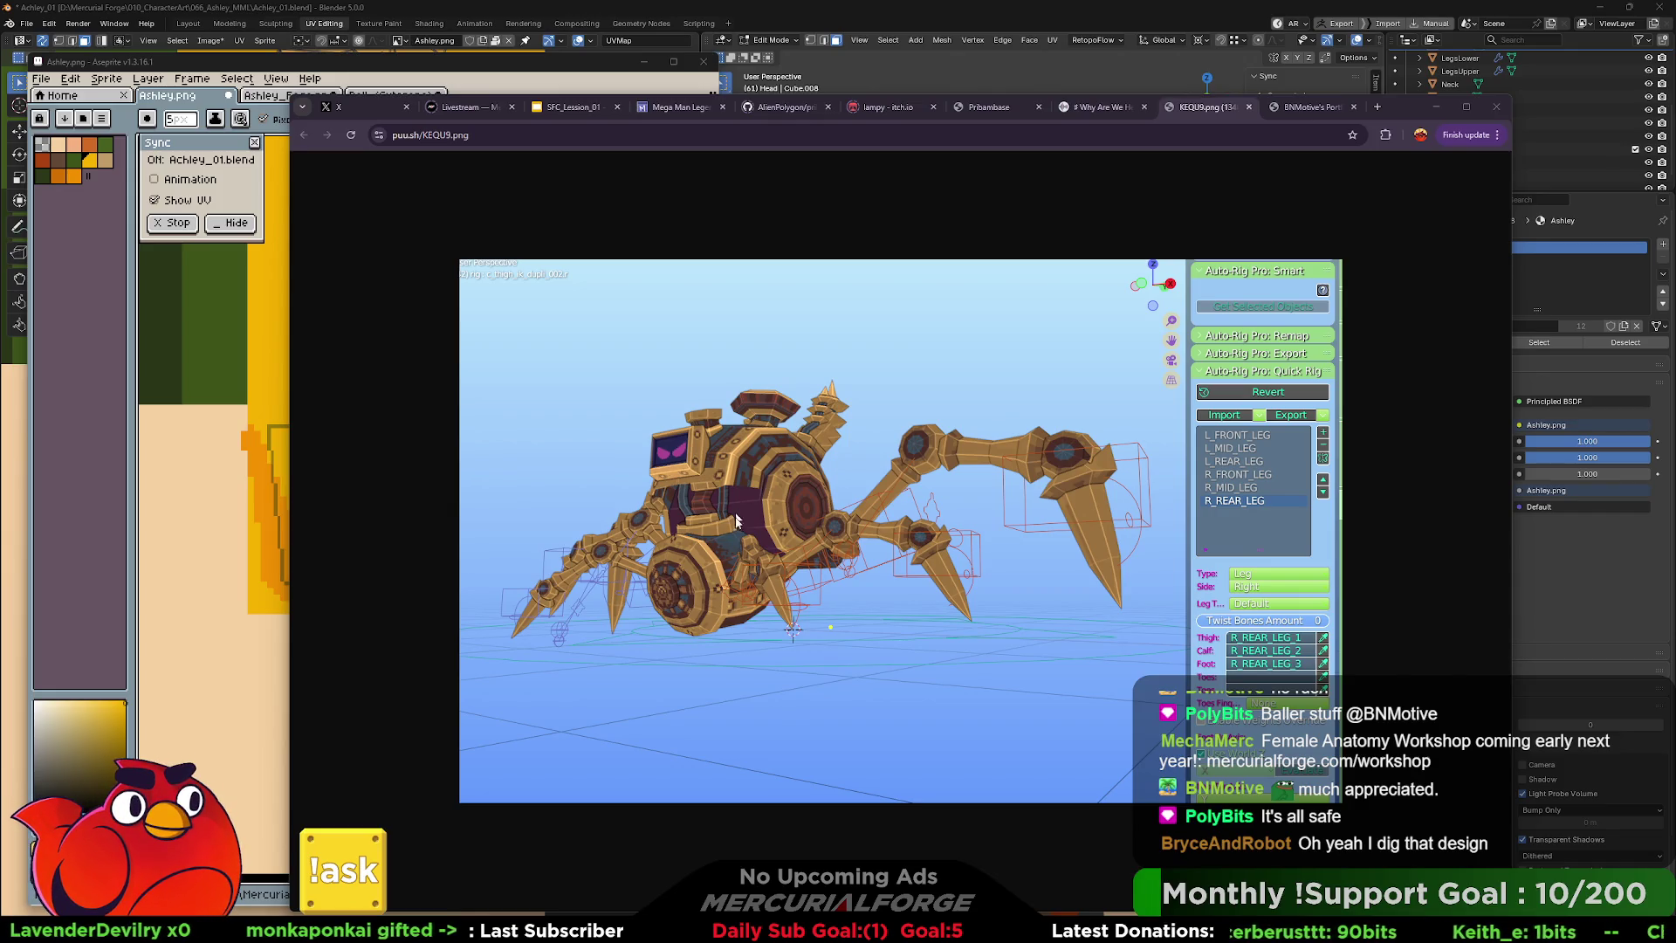
# Switch from the puu.sh image to the BNMotive portfolio tab.
pyautogui.click(1319, 107)
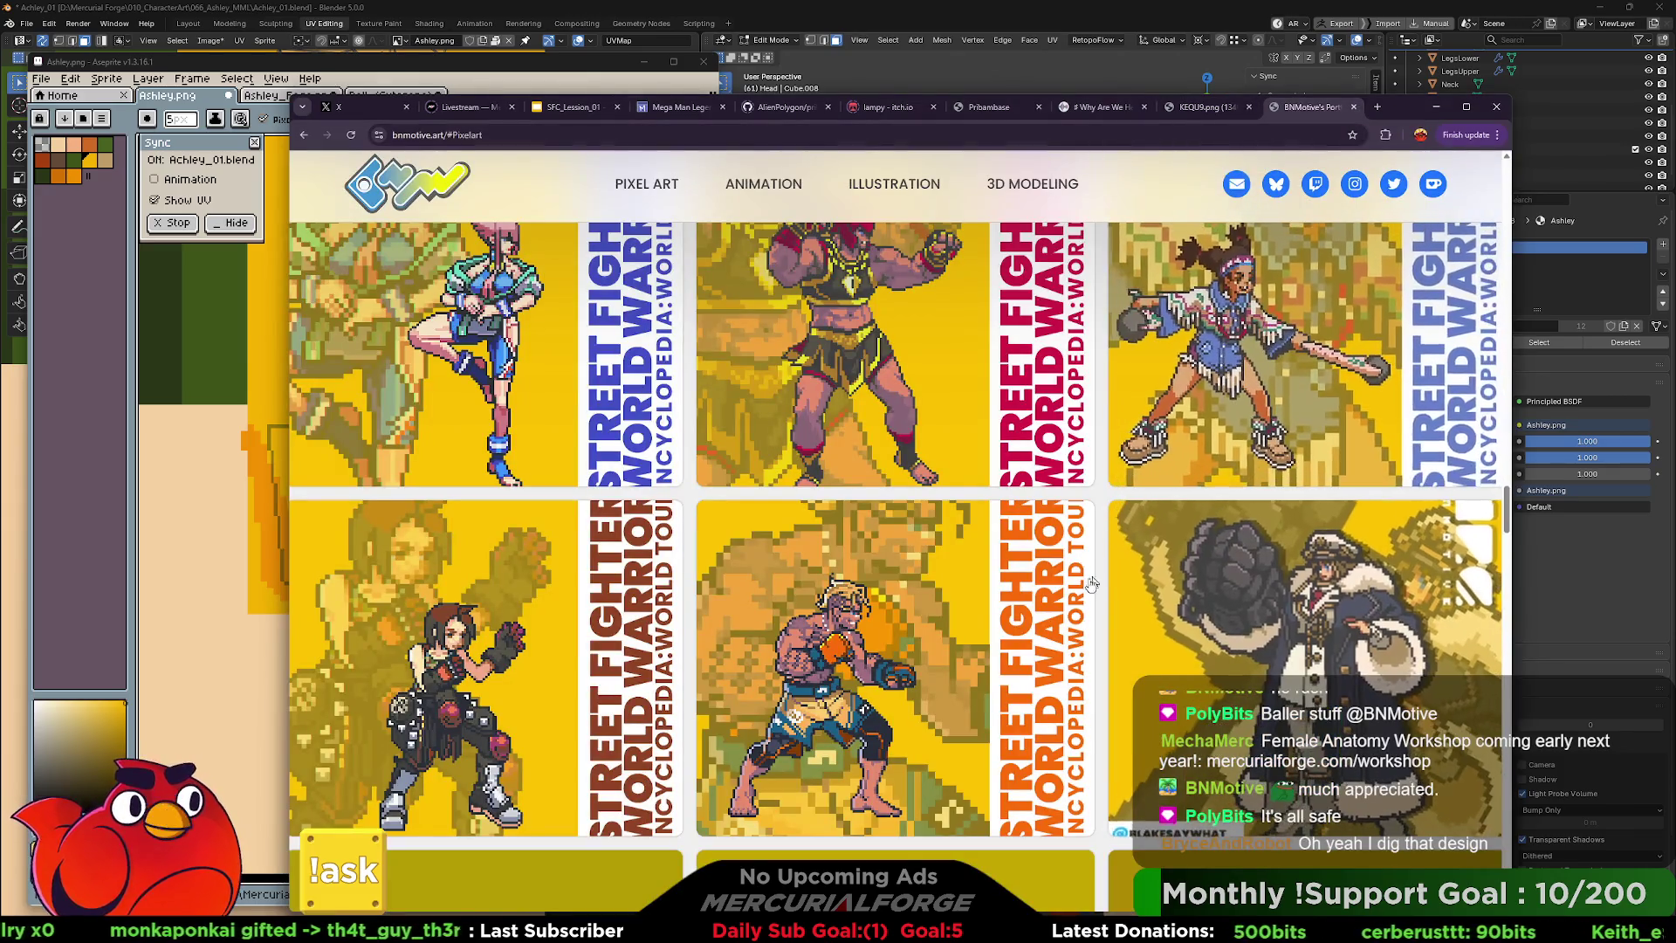
# Scroll down through the BNMotive portfolio and back up to the top.
pyautogui.scroll(4, 1101, 484)
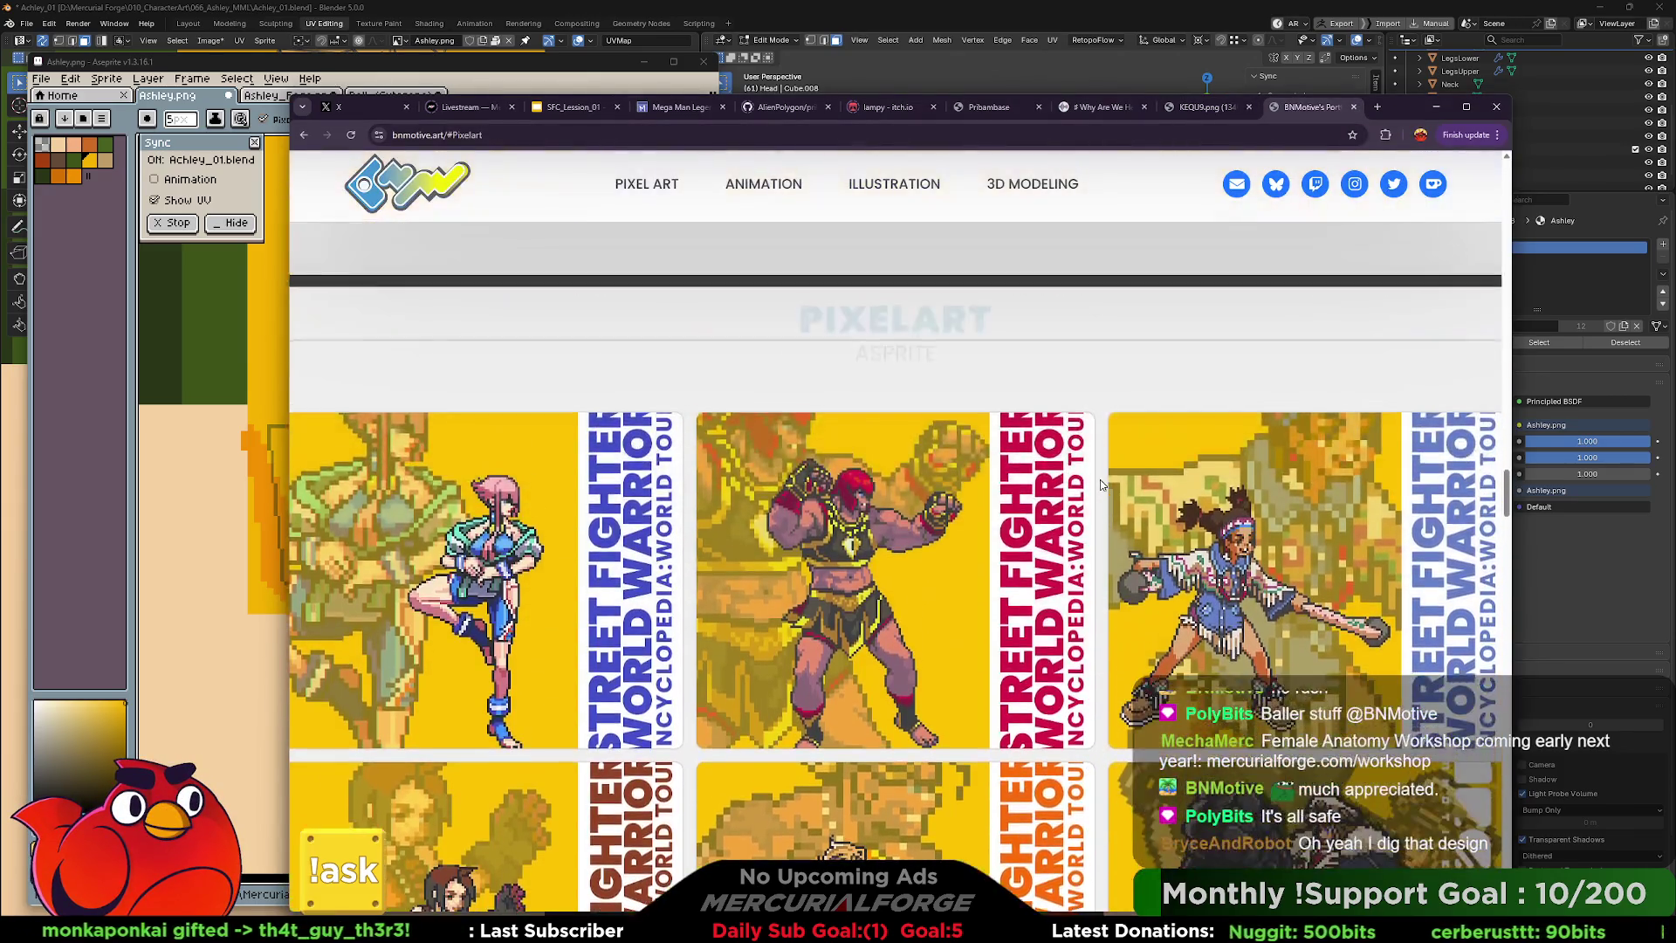
pyautogui.scroll(-3, 1100, 484)
pyautogui.scroll(-3, 1100, 484)
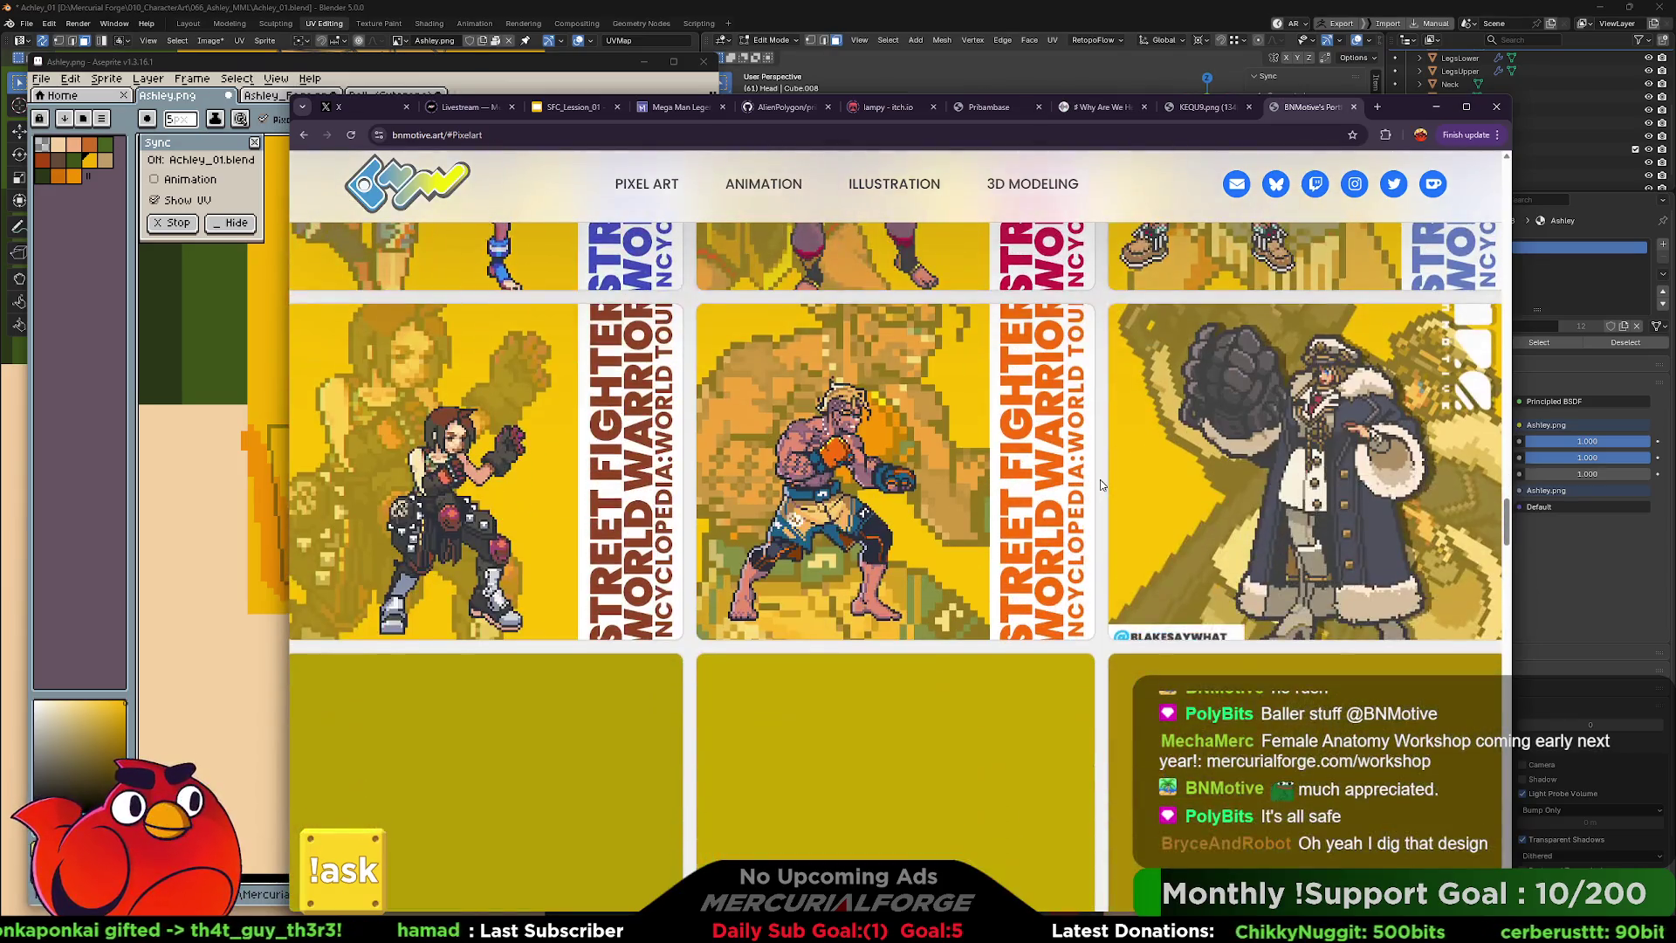
pyautogui.scroll(-3, 1100, 484)
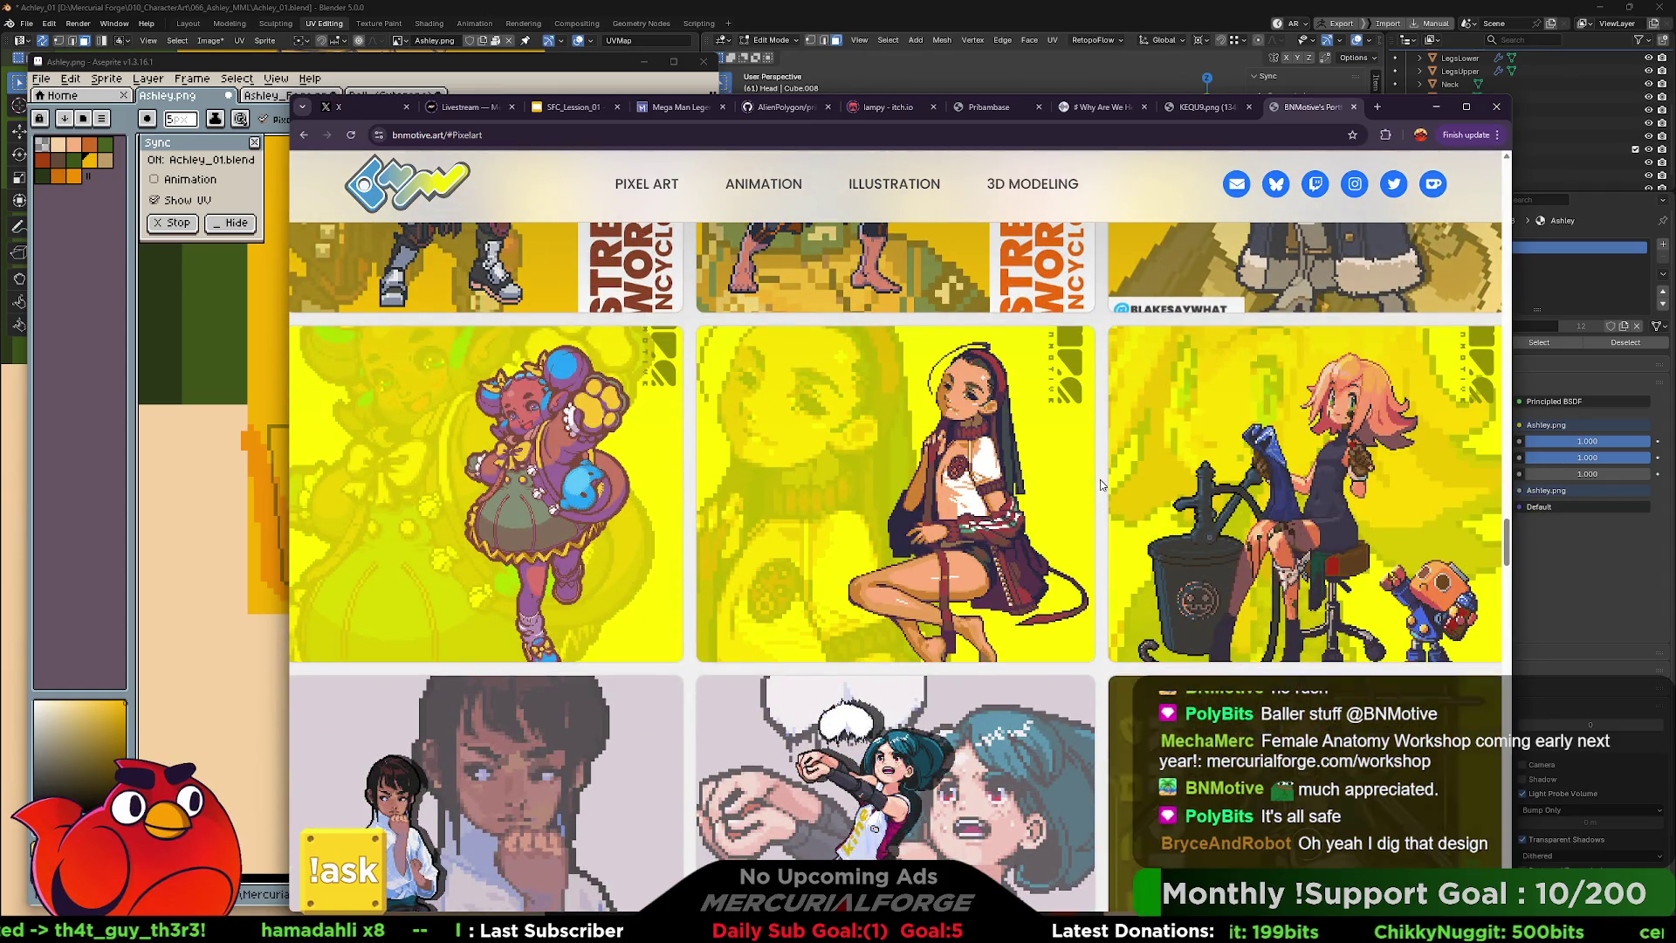
pyautogui.scroll(-5, 1100, 479)
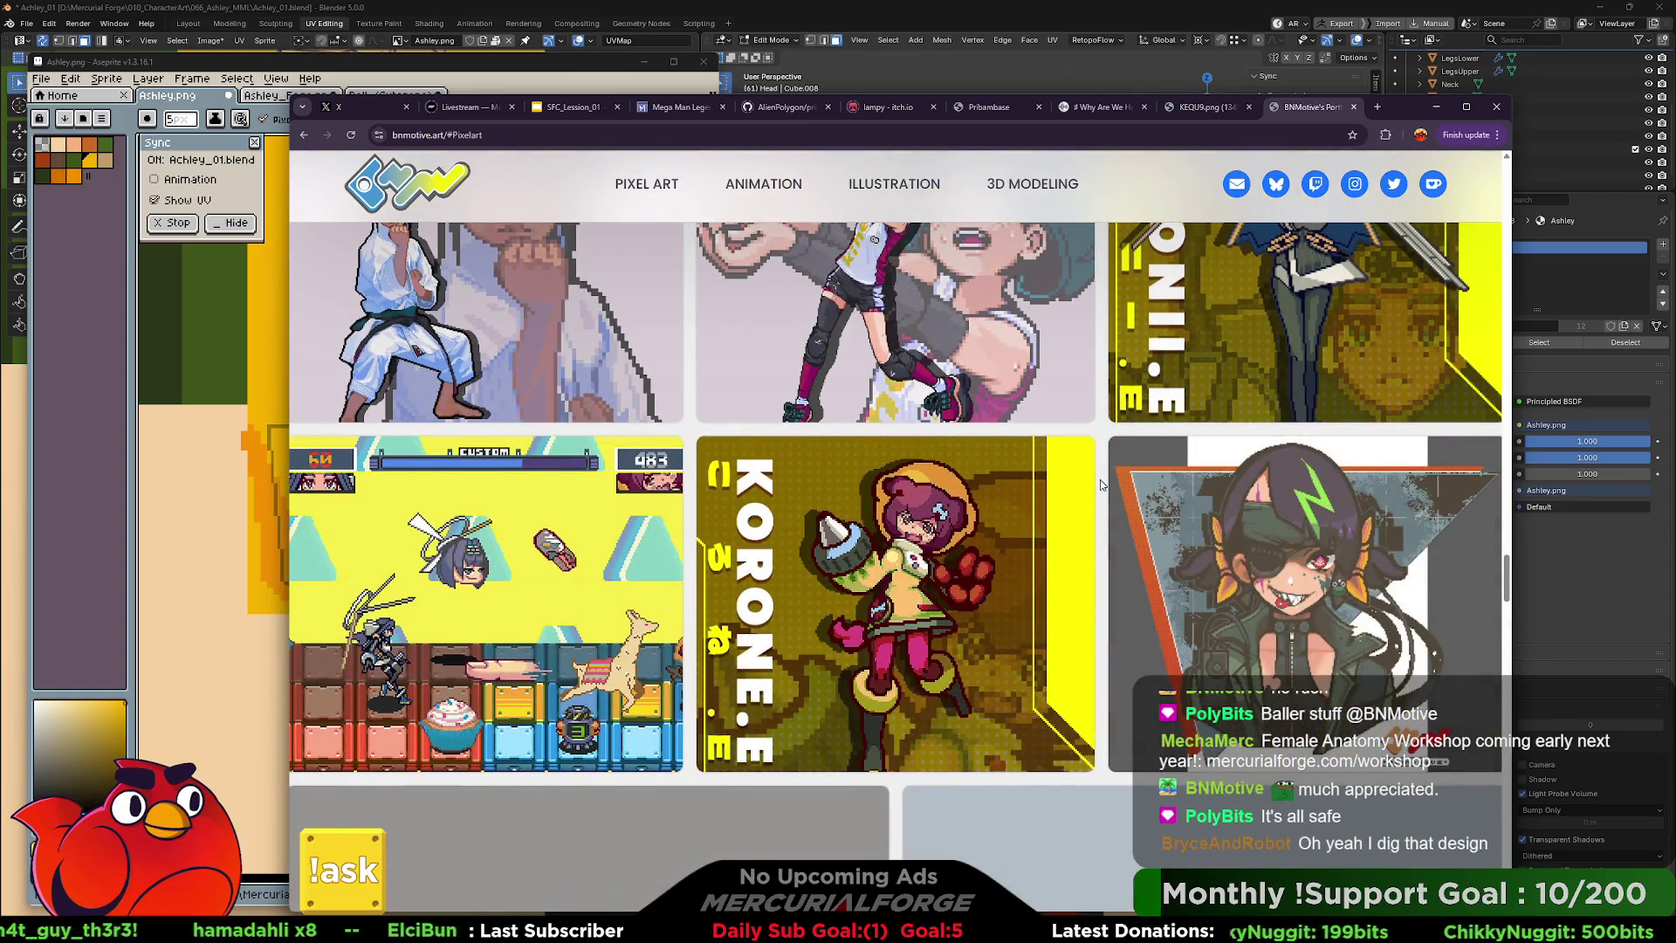
pyautogui.scroll(-2, 1100, 480)
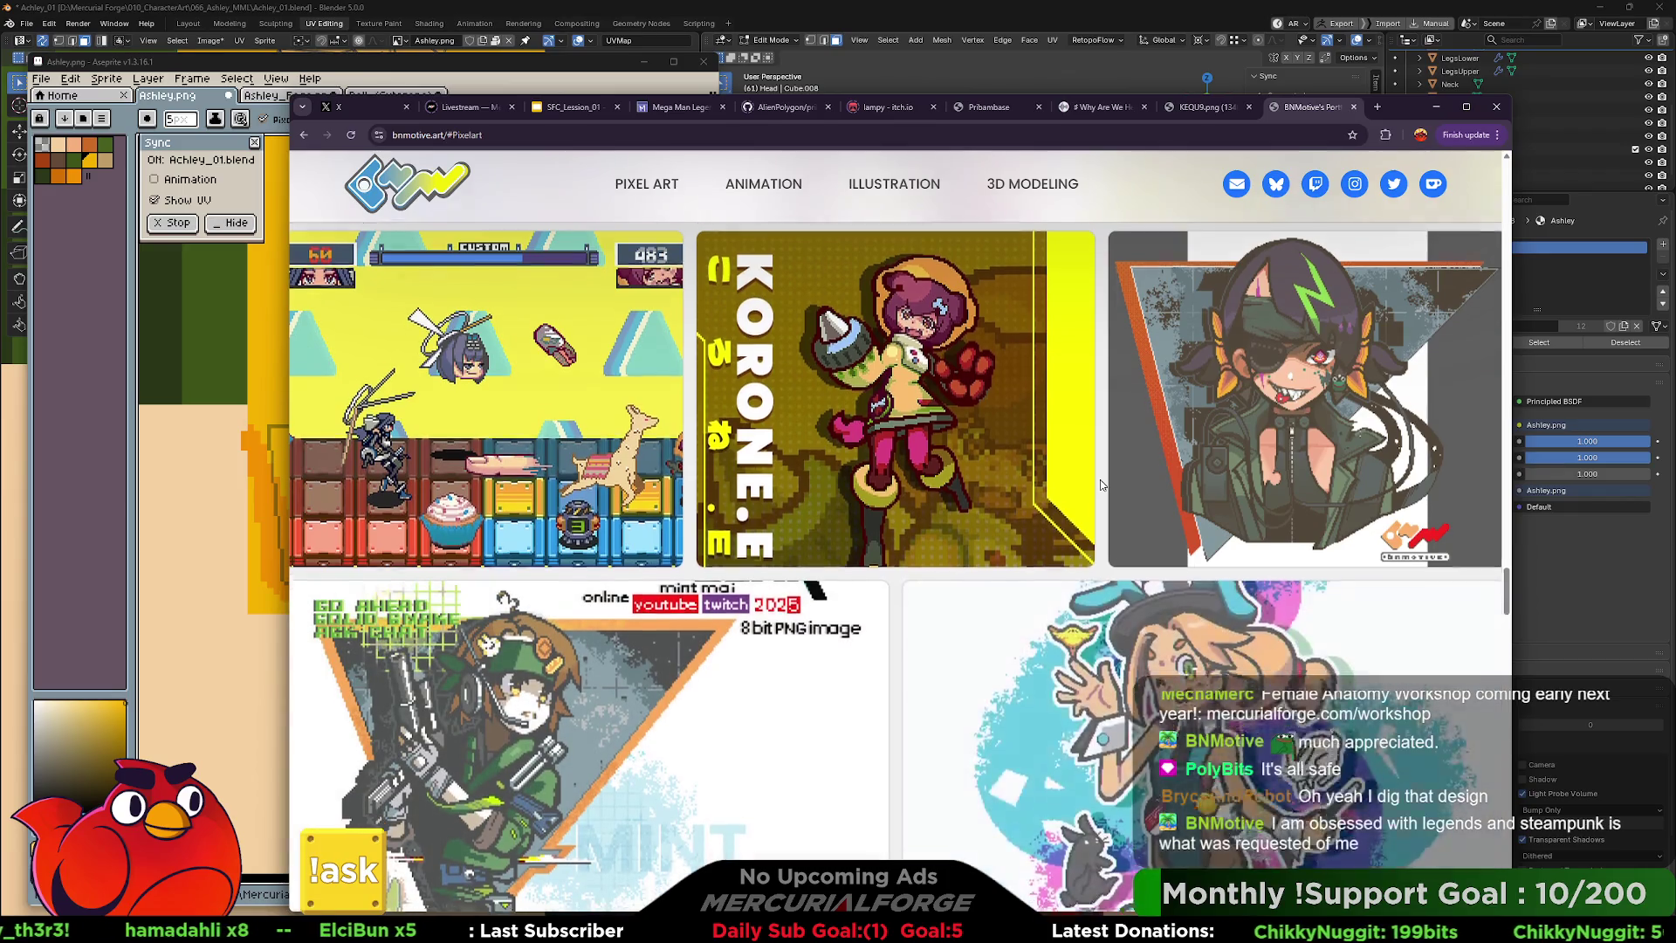
pyautogui.scroll(-2, 1101, 479)
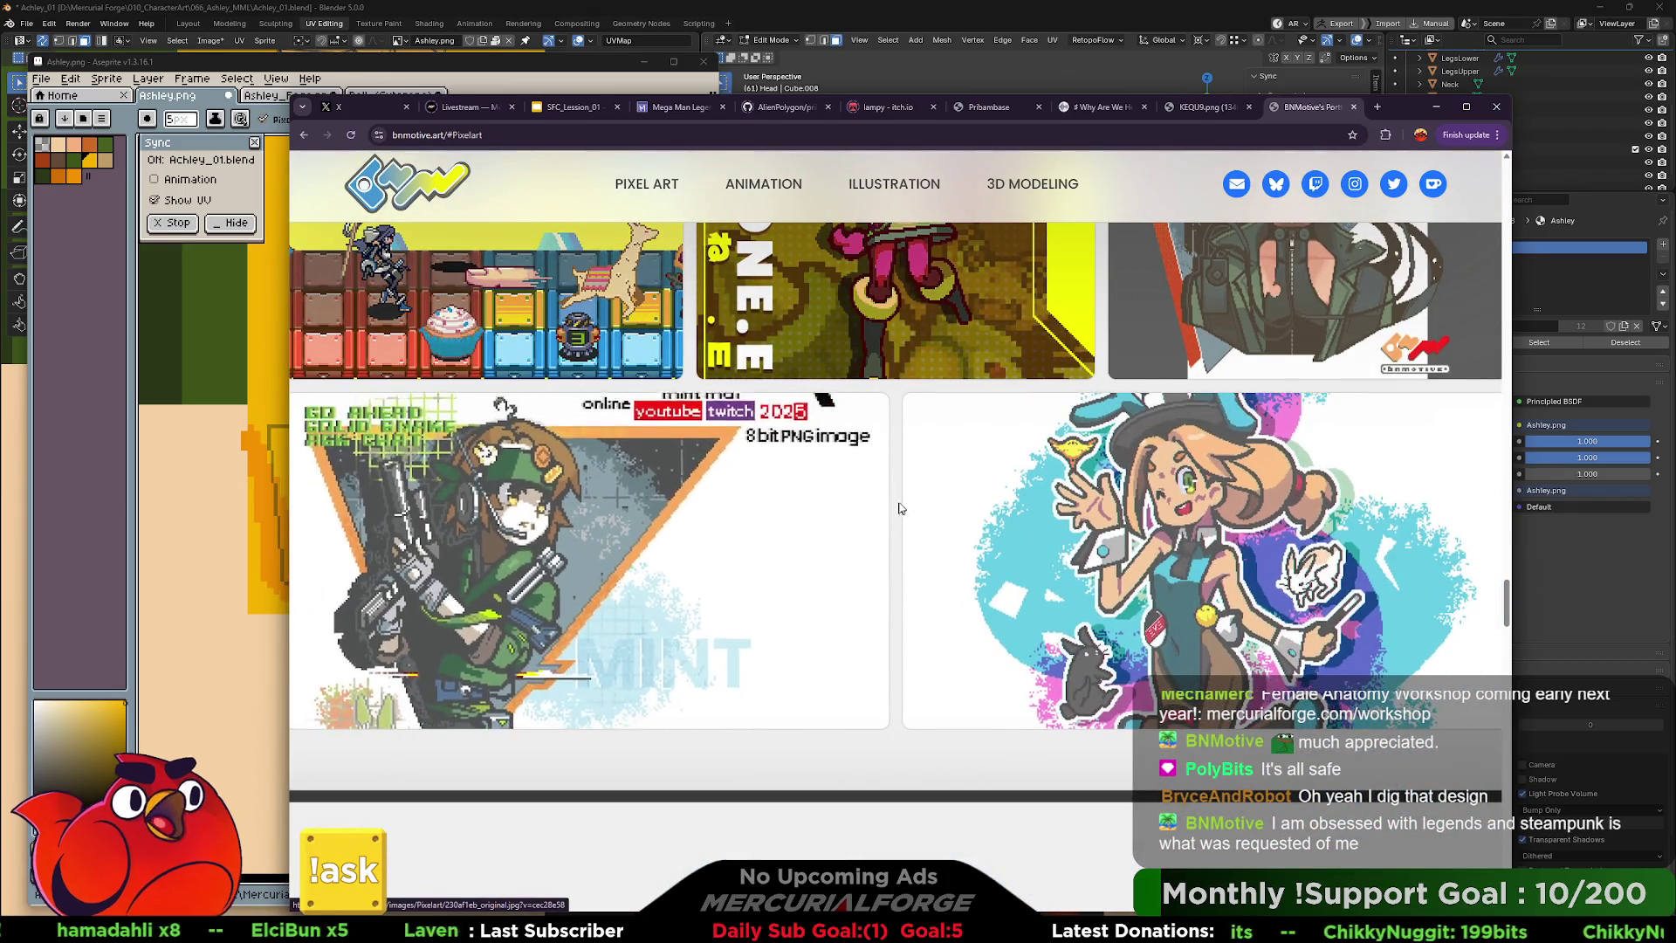
pyautogui.scroll(-1, 580, 341)
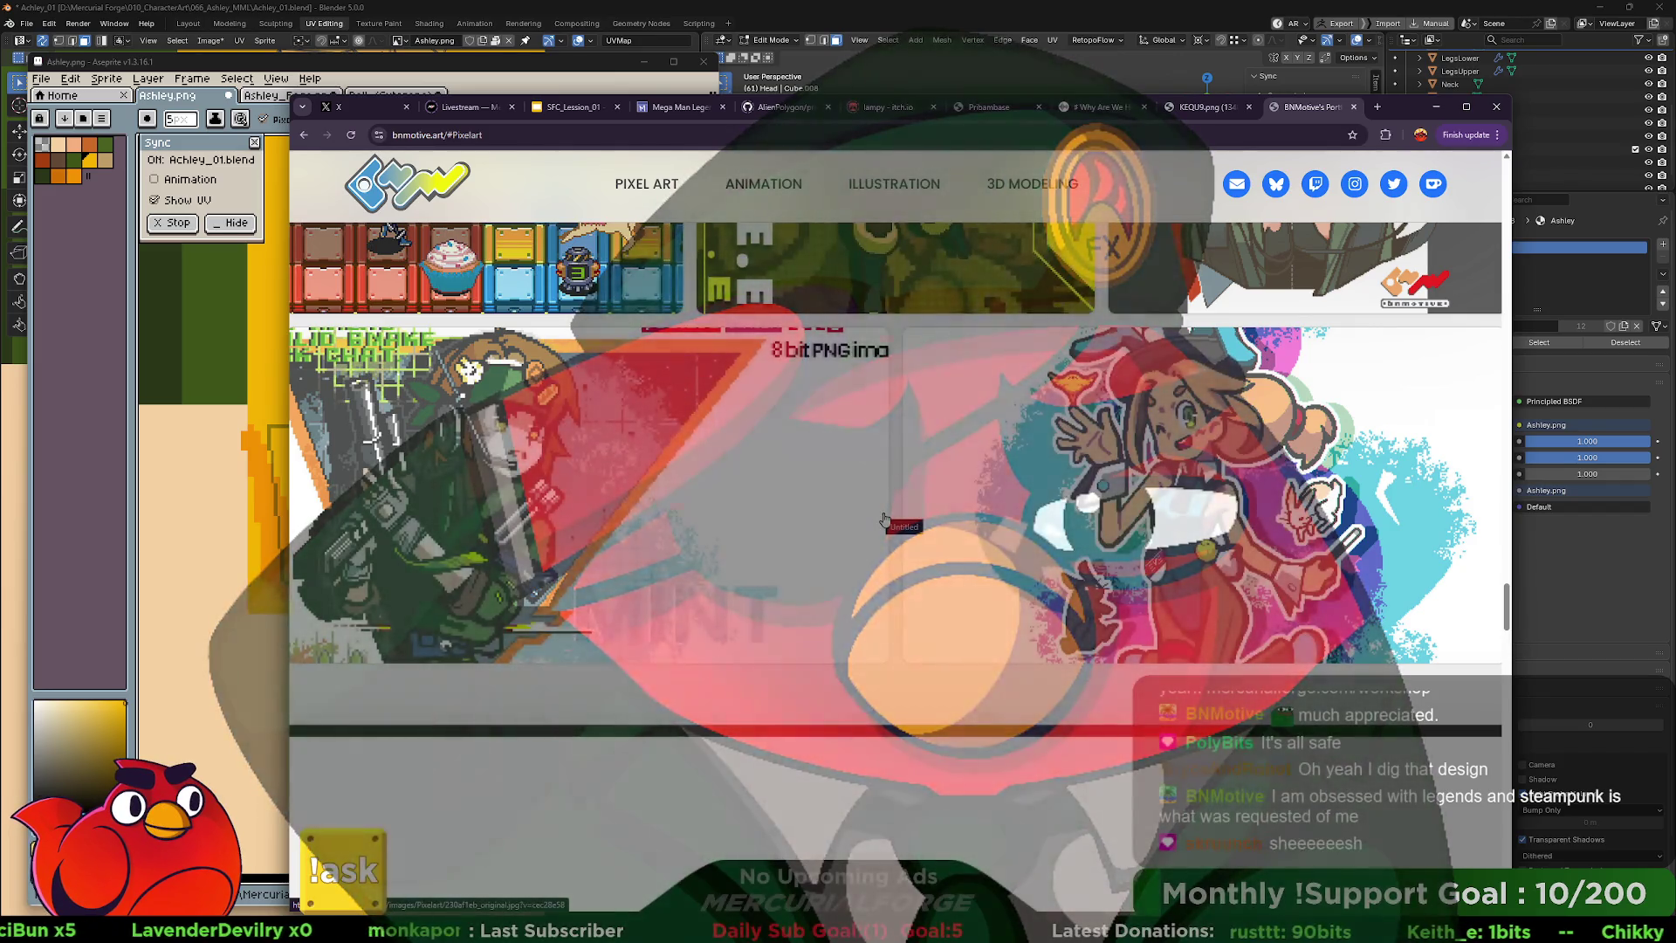
pyautogui.scroll(-5, 894, 563)
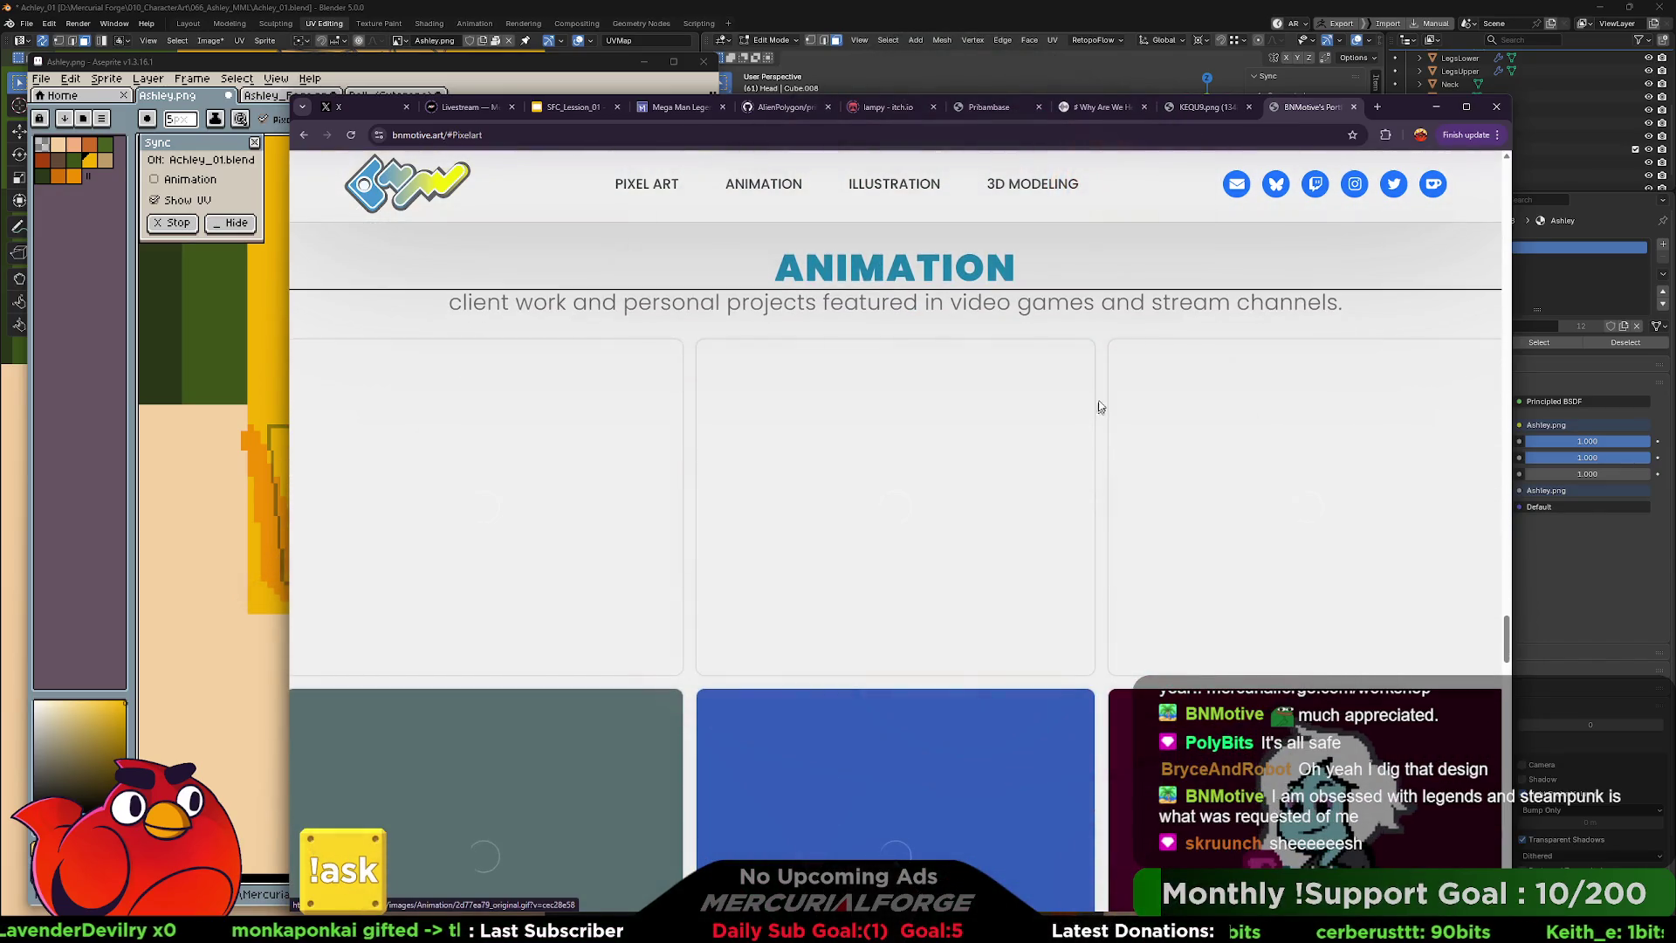
pyautogui.scroll(-1, 1100, 407)
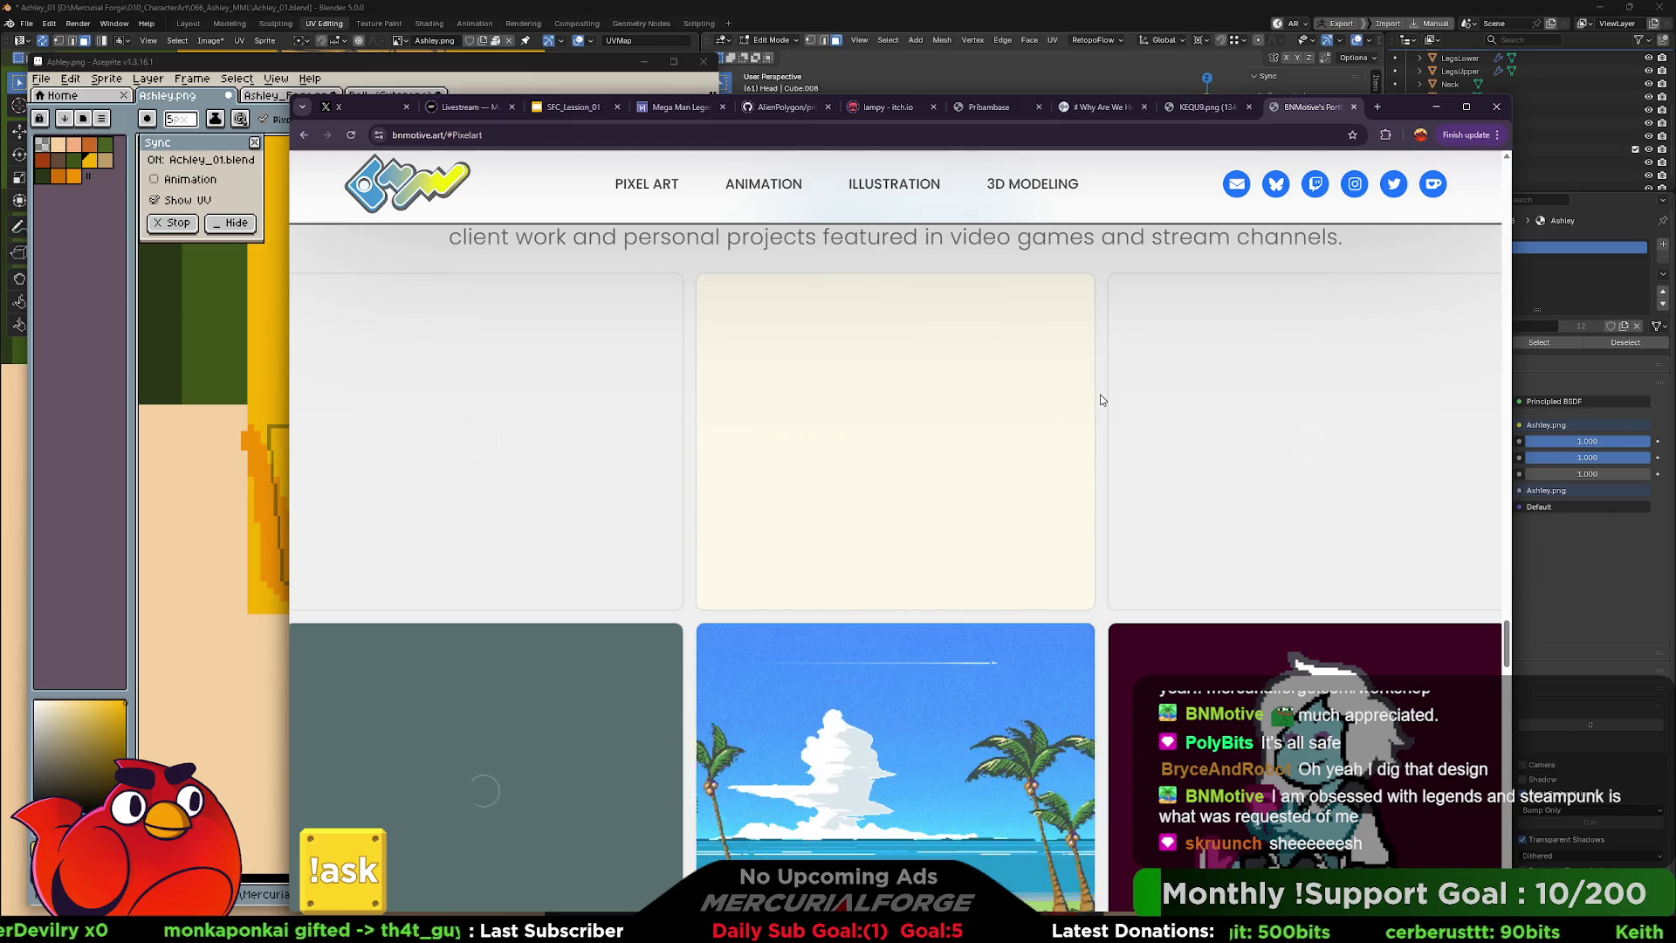
pyautogui.scroll(-3, 1100, 394)
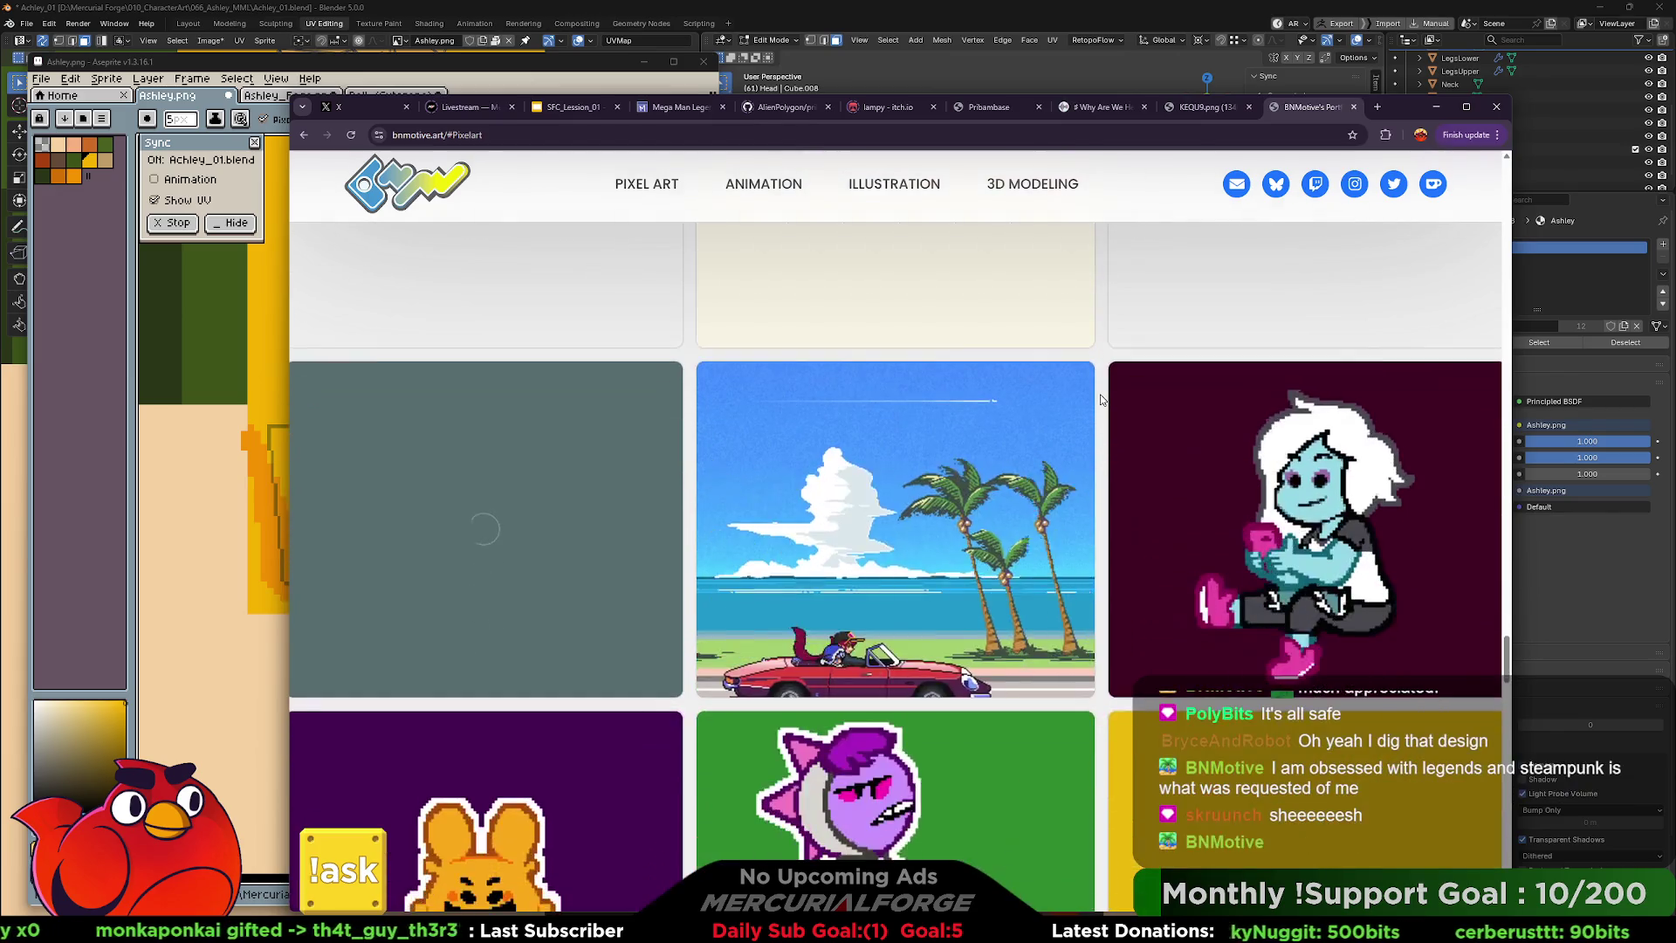
pyautogui.scroll(-3, 1101, 395)
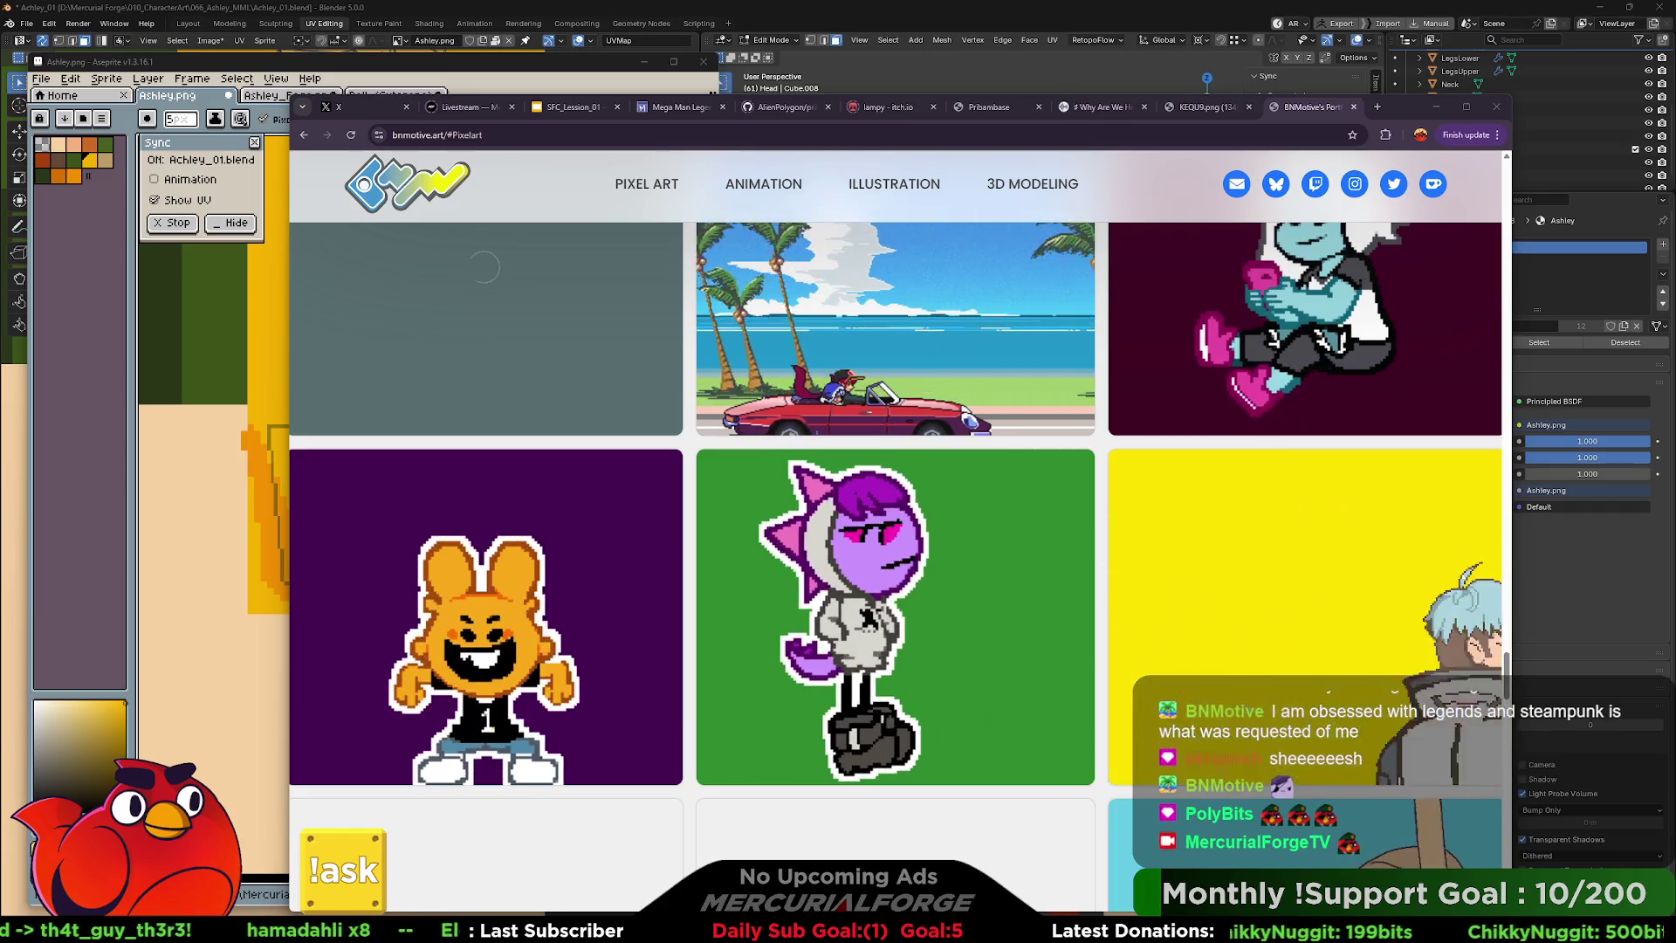
pyautogui.scroll(-5, 1105, 461)
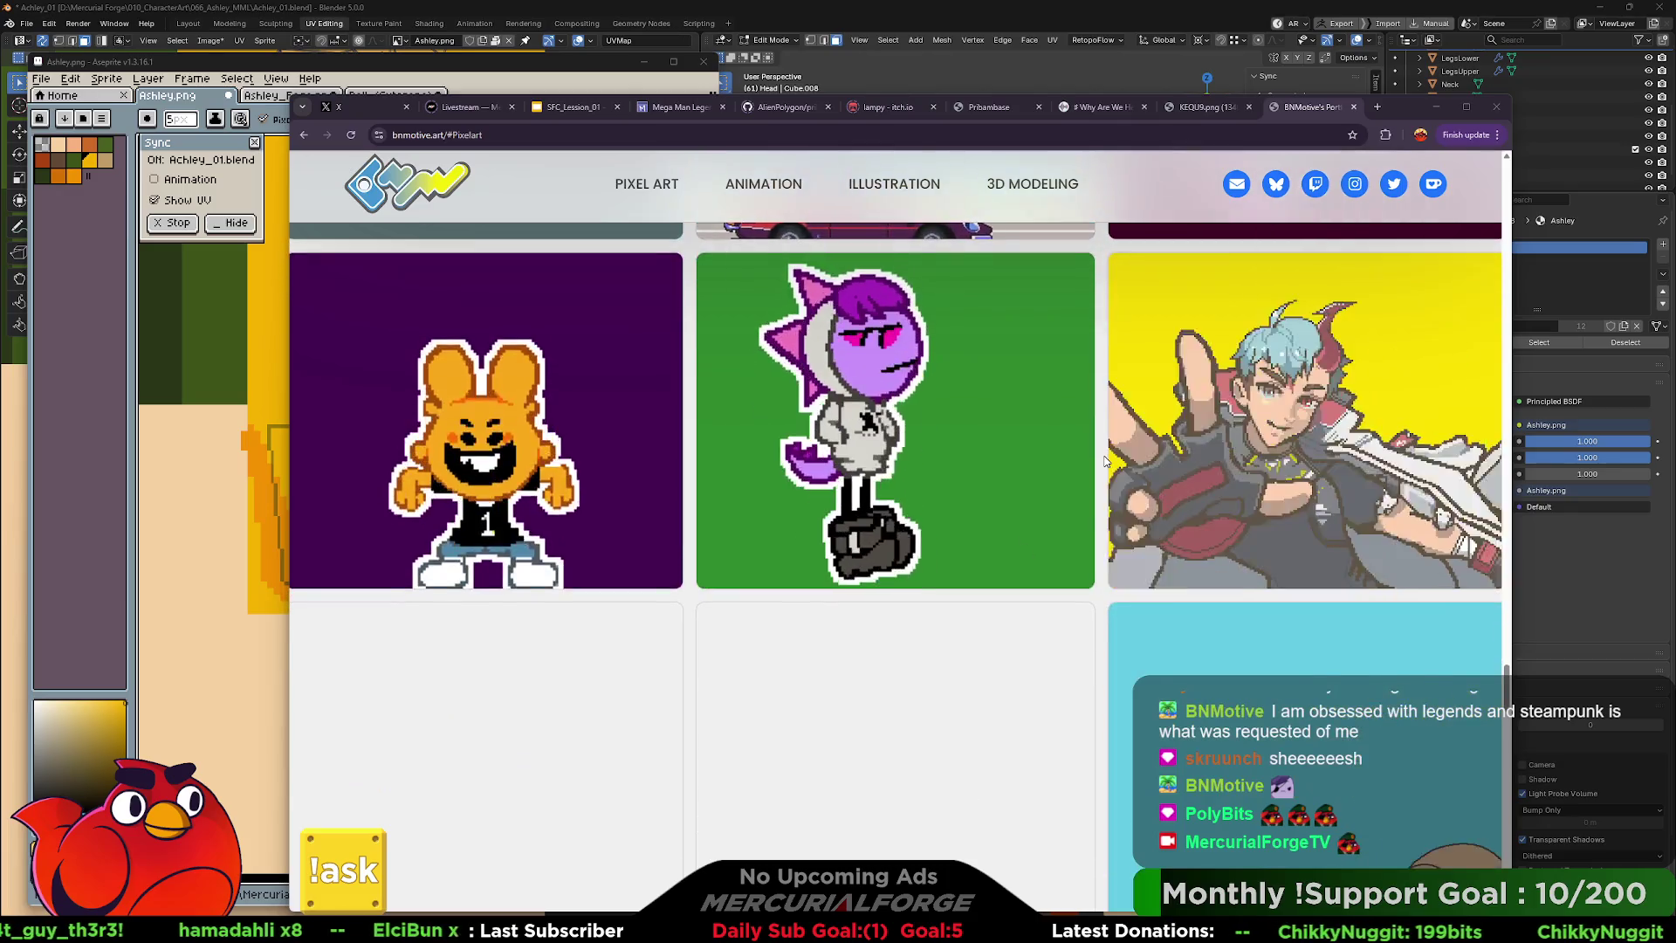
pyautogui.scroll(-3, 1104, 461)
pyautogui.scroll(-3, 1104, 461)
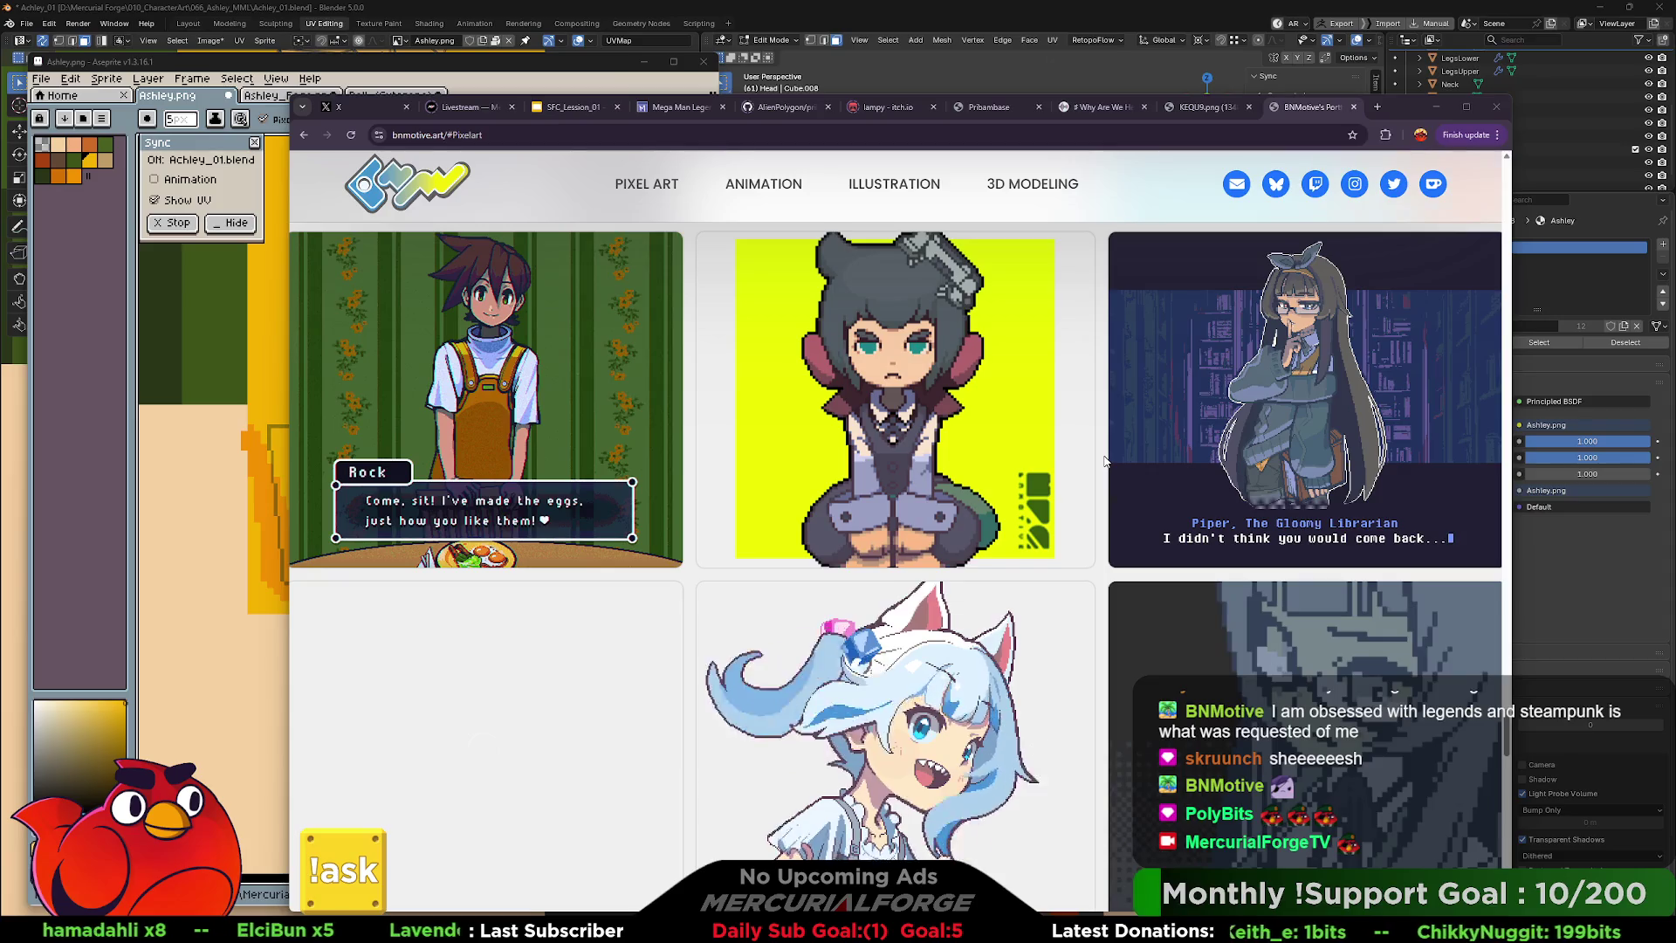
pyautogui.scroll(7, 1104, 461)
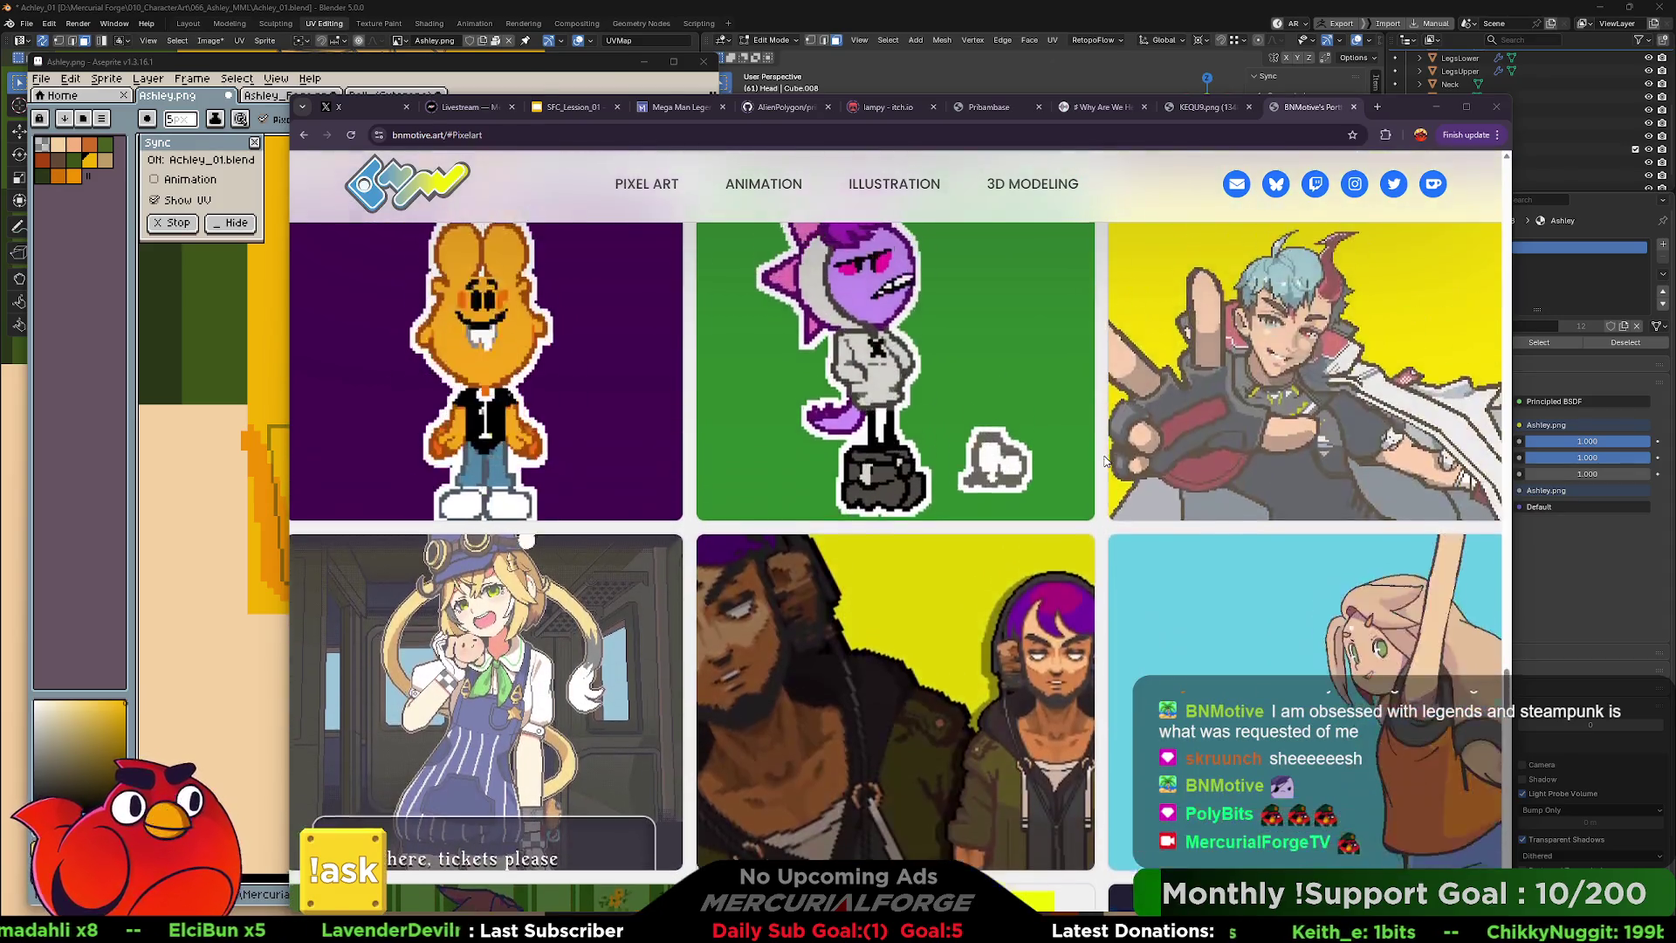
pyautogui.scroll(8, 1104, 461)
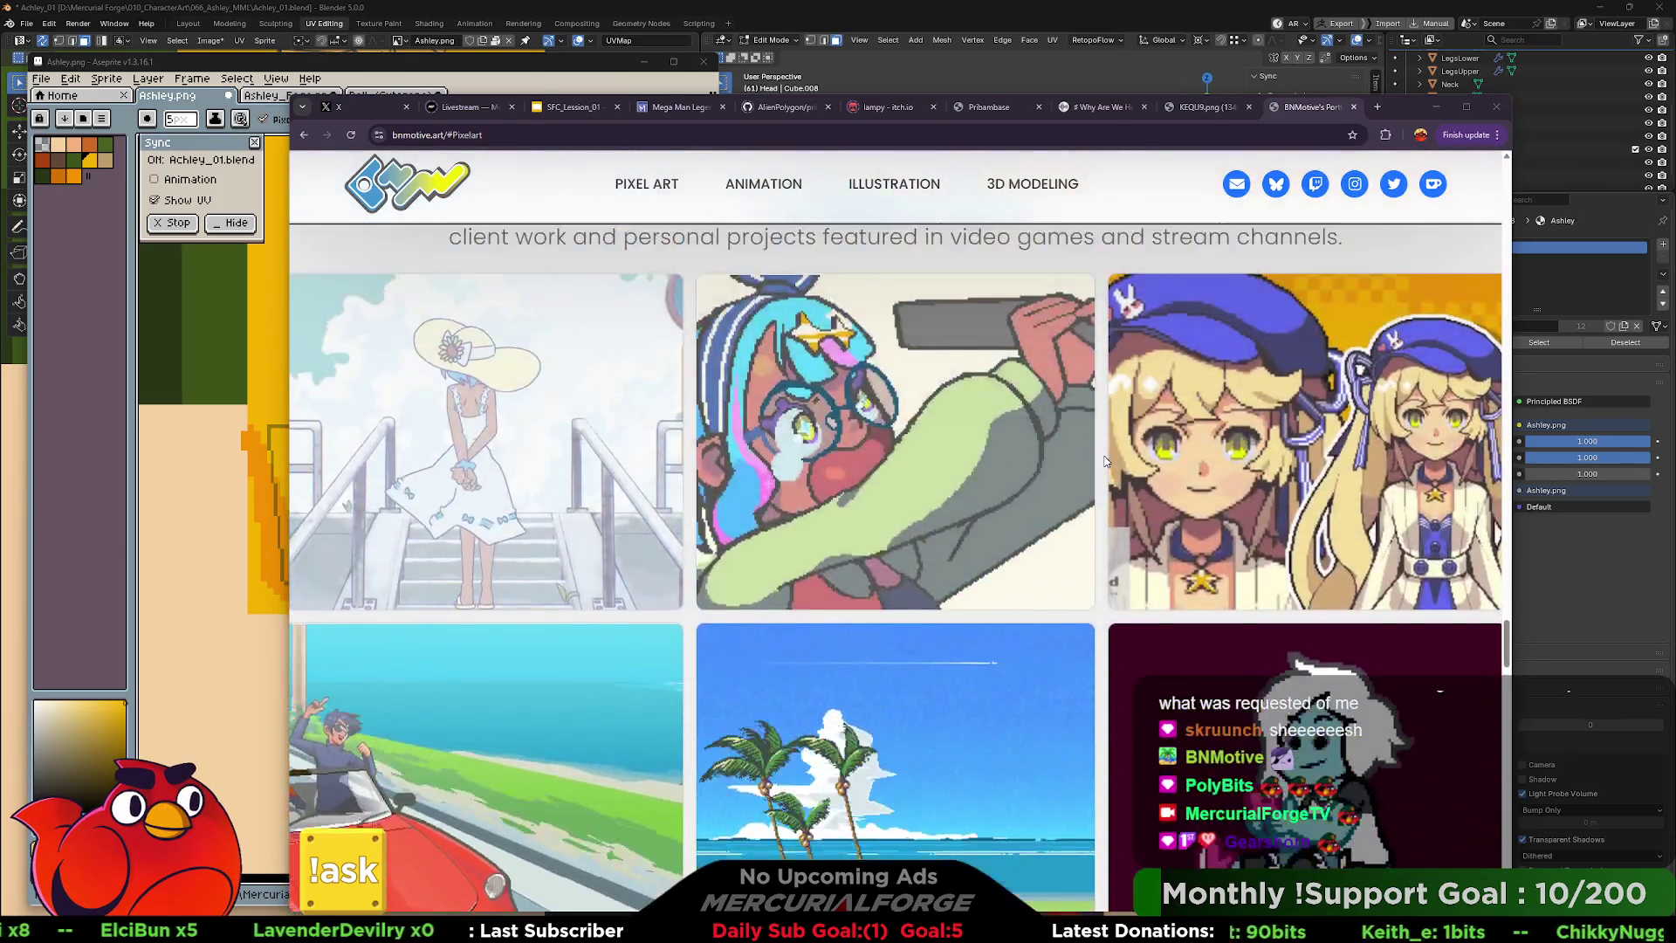
pyautogui.scroll(15, 1104, 461)
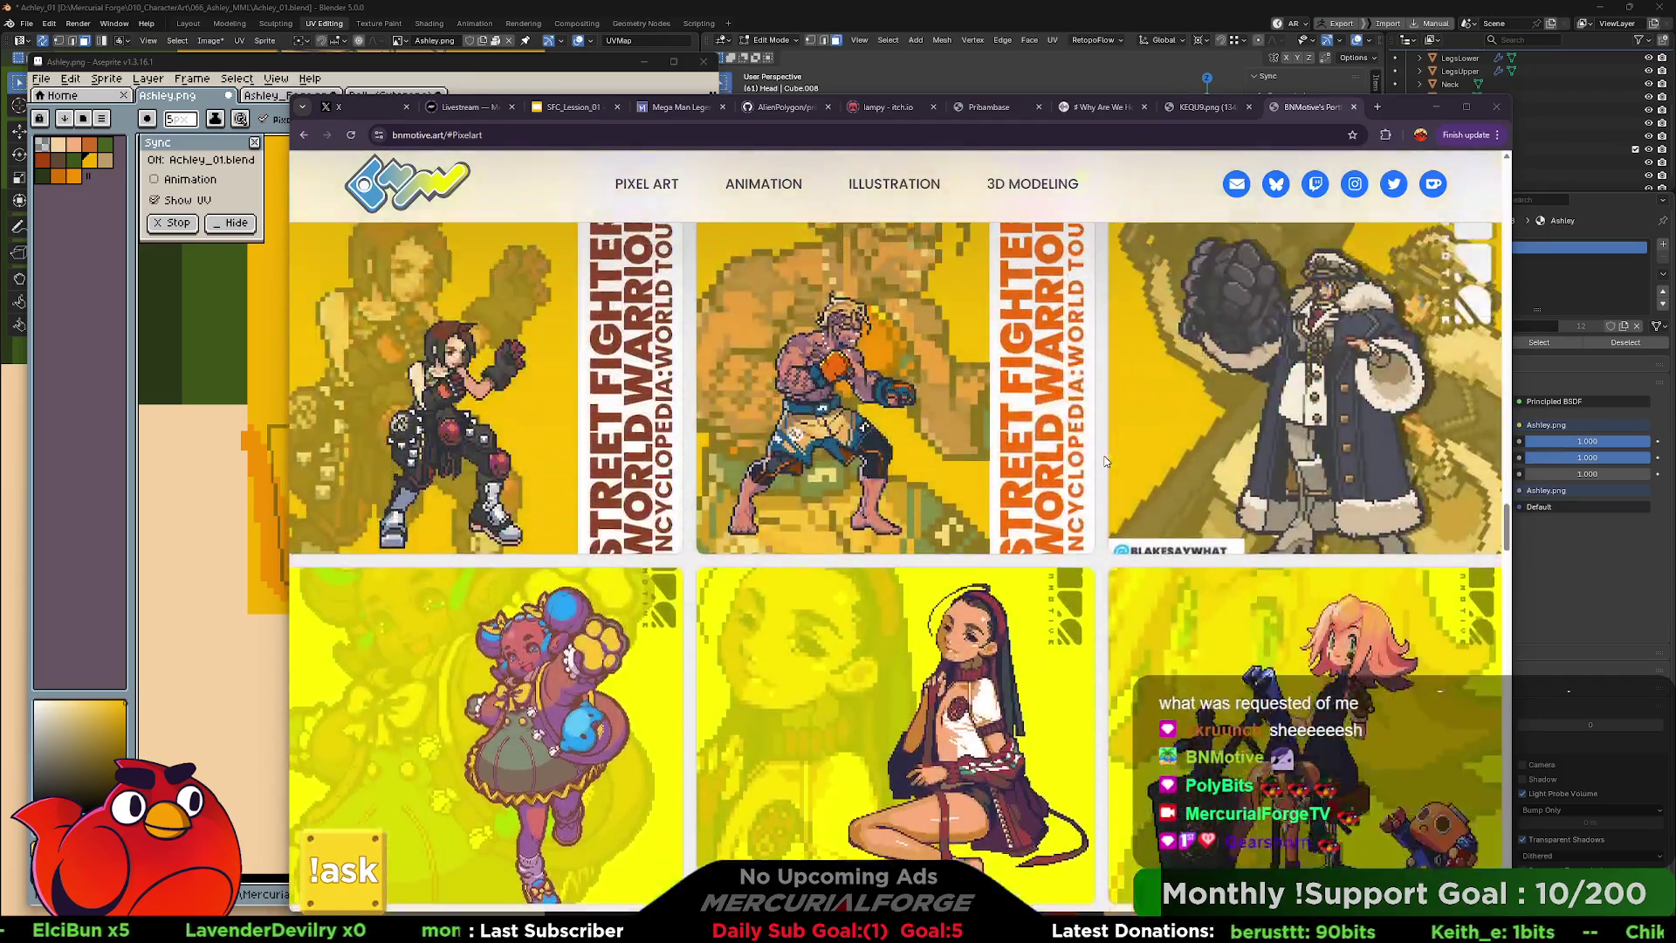
pyautogui.scroll(10, 1105, 461)
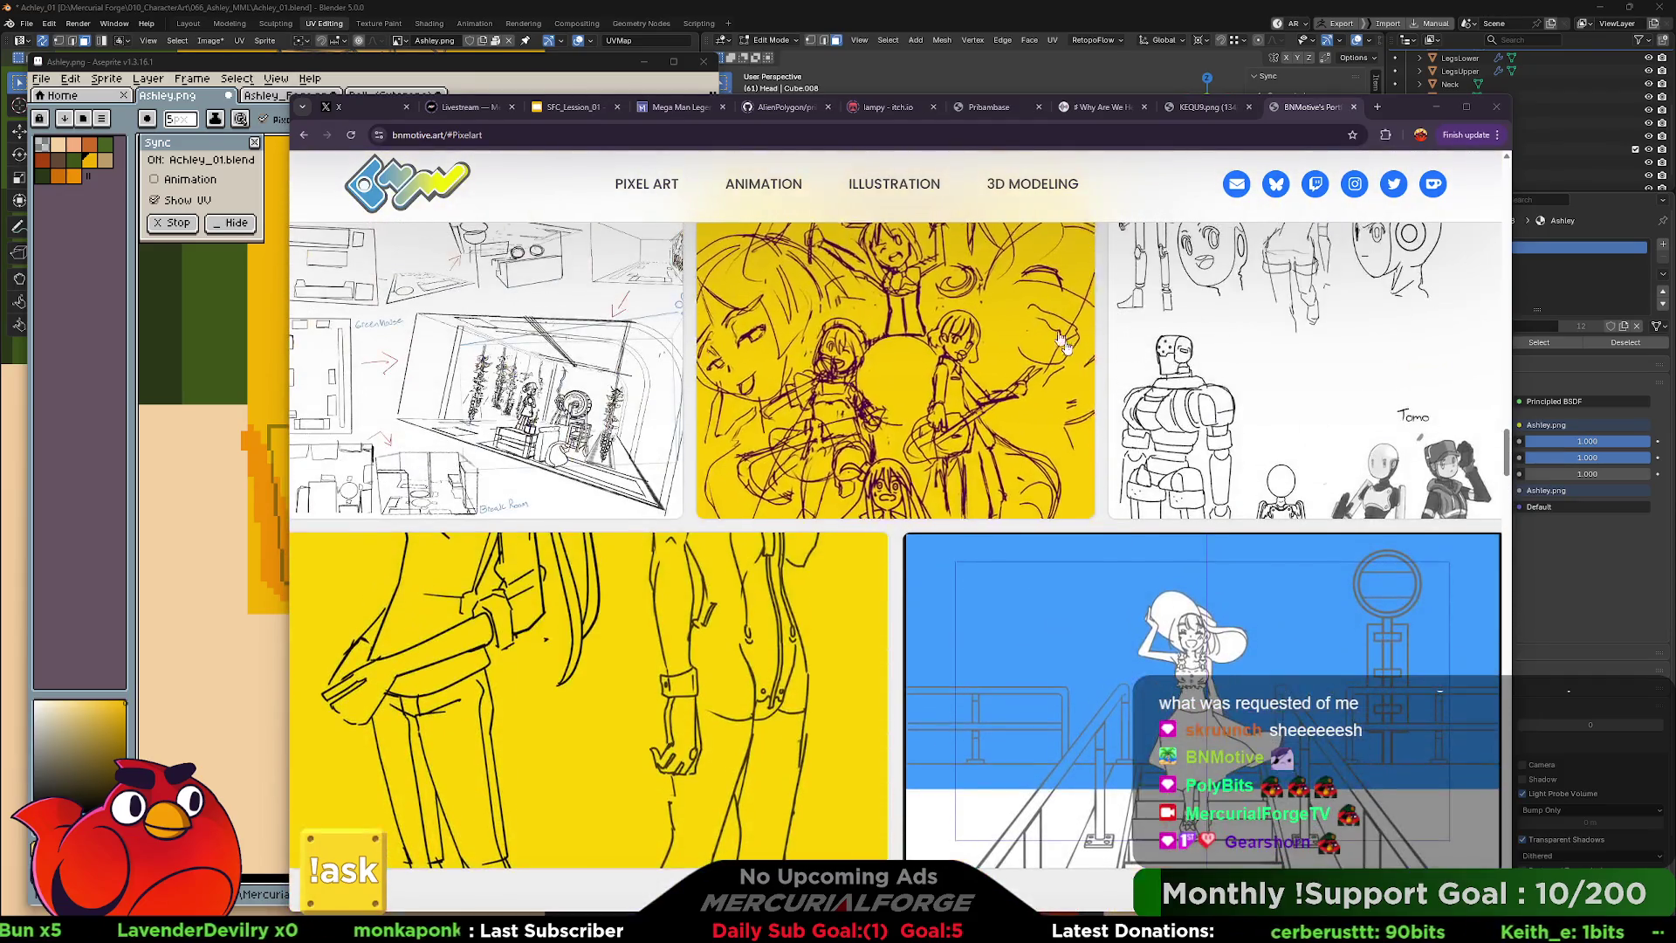
pyautogui.scroll(10, 969, 411)
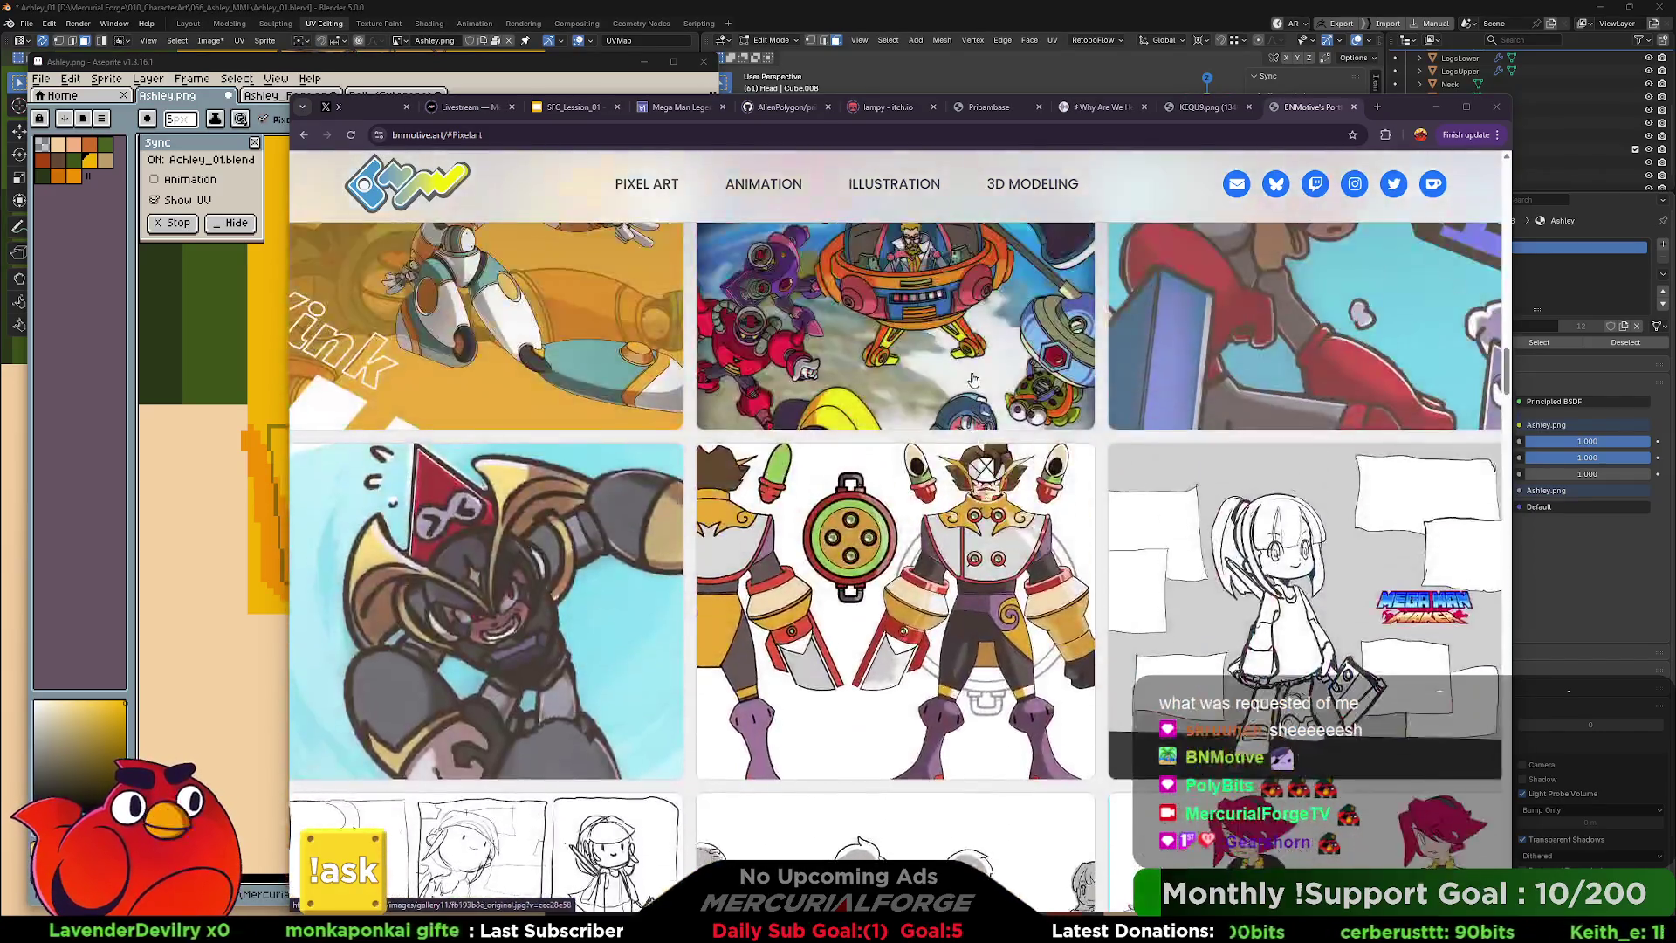
pyautogui.scroll(6, 966, 415)
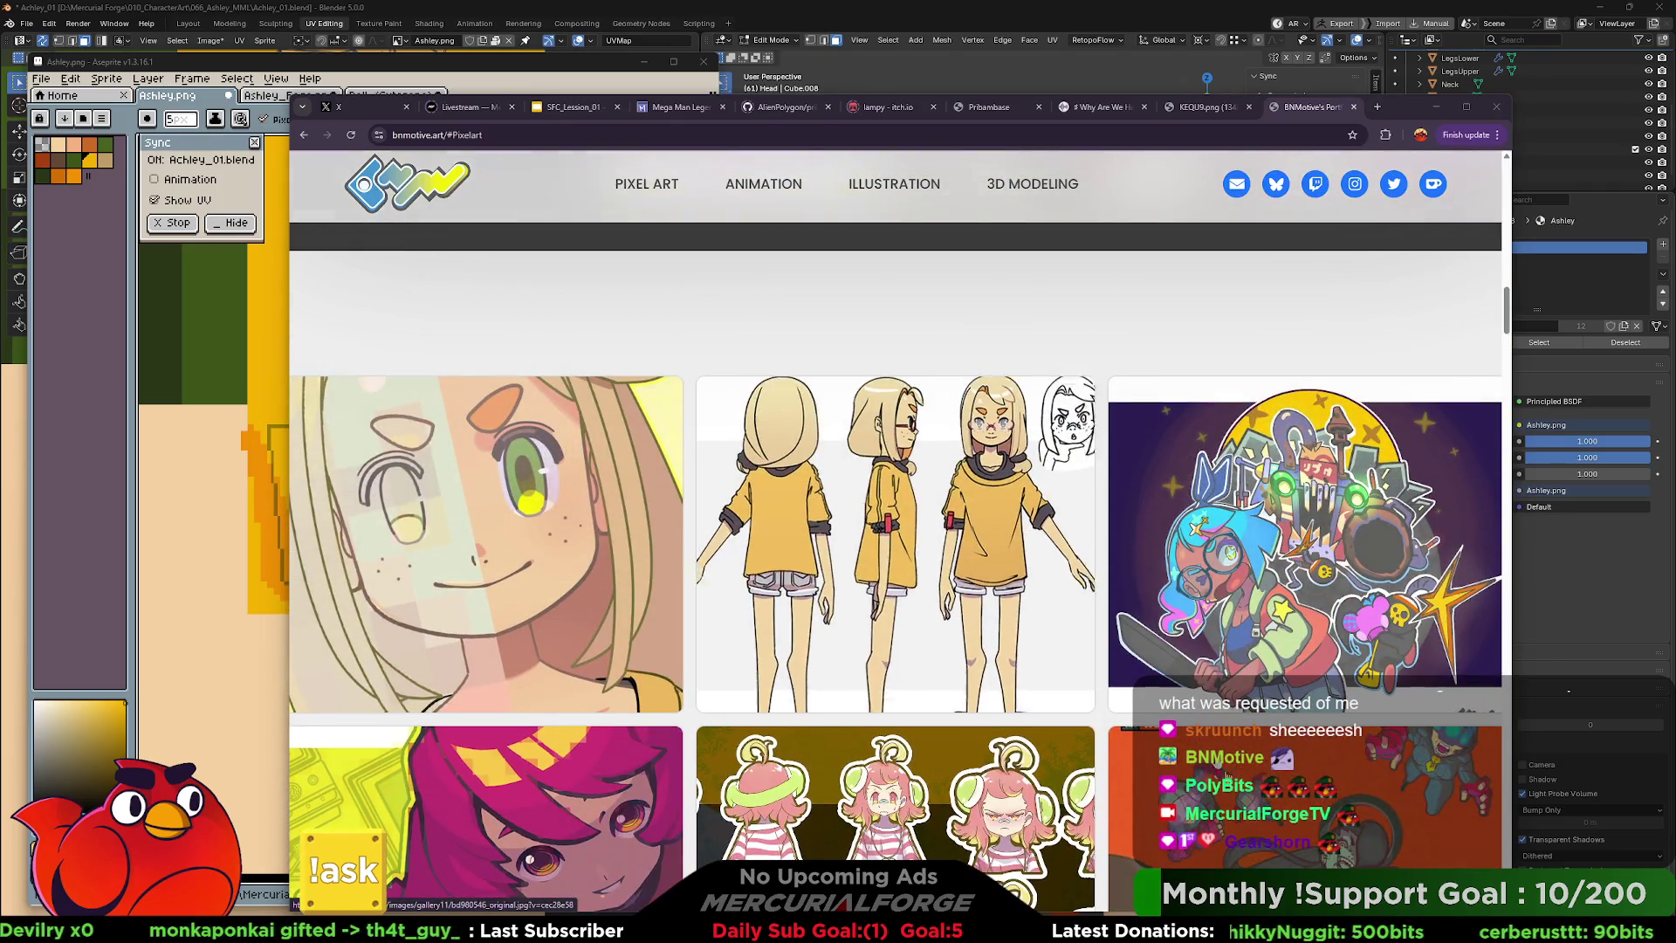
pyautogui.scroll(-3, 1047, 567)
pyautogui.scroll(10, 1222, 602)
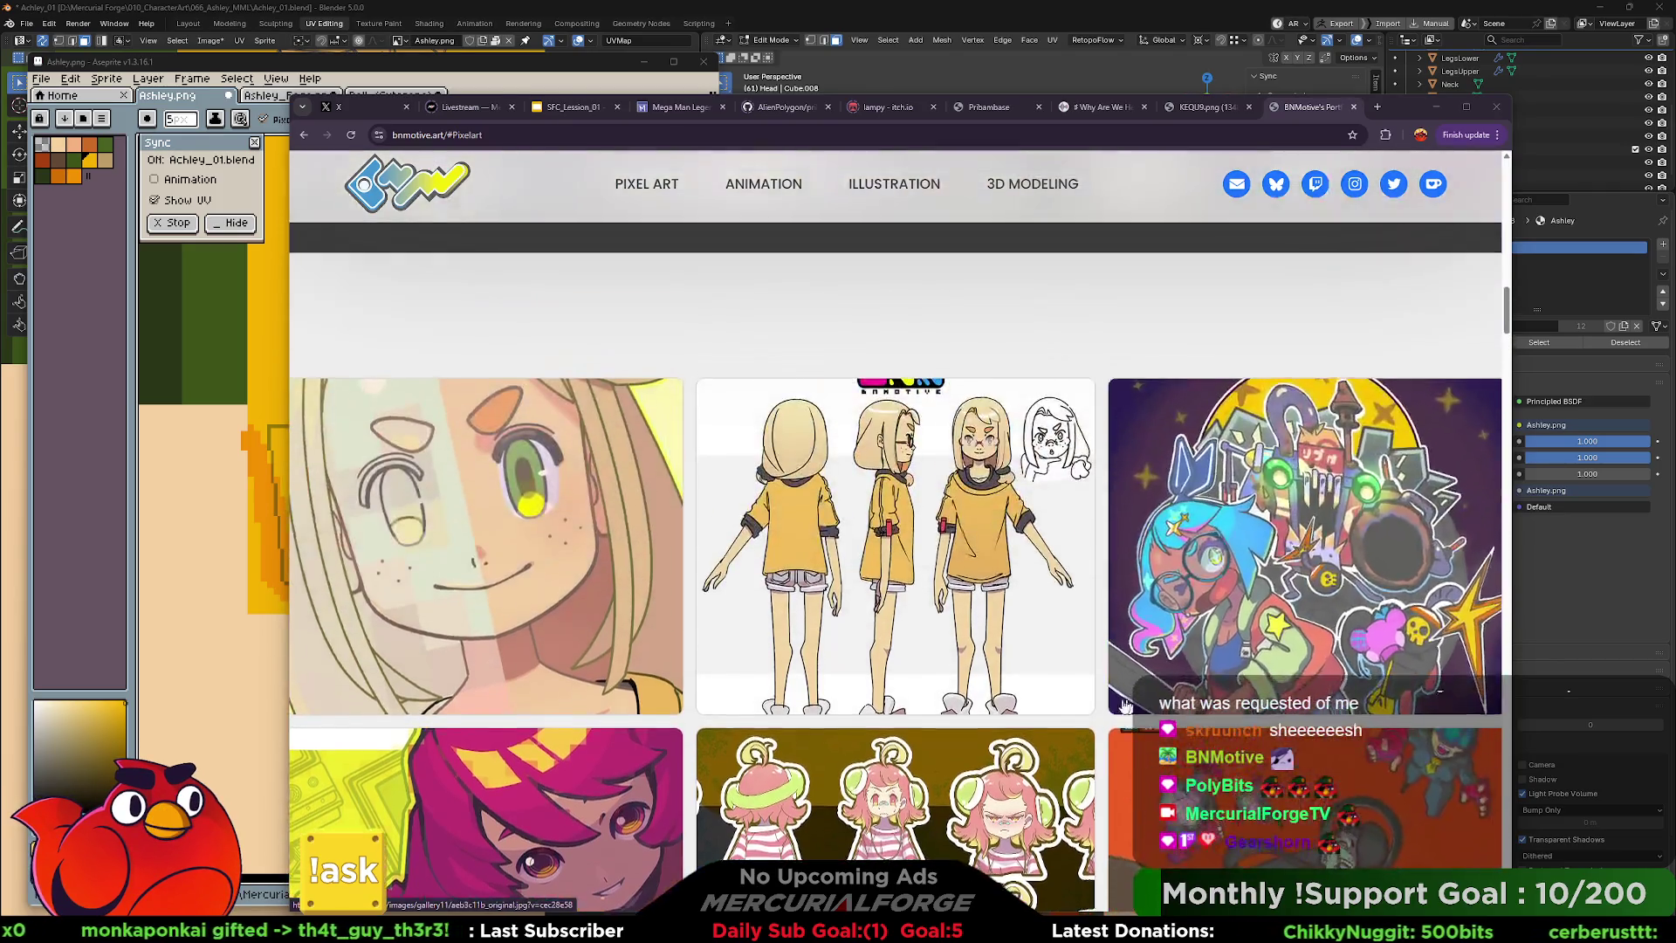
pyautogui.scroll(3, 1098, 685)
pyautogui.scroll(3, 1097, 679)
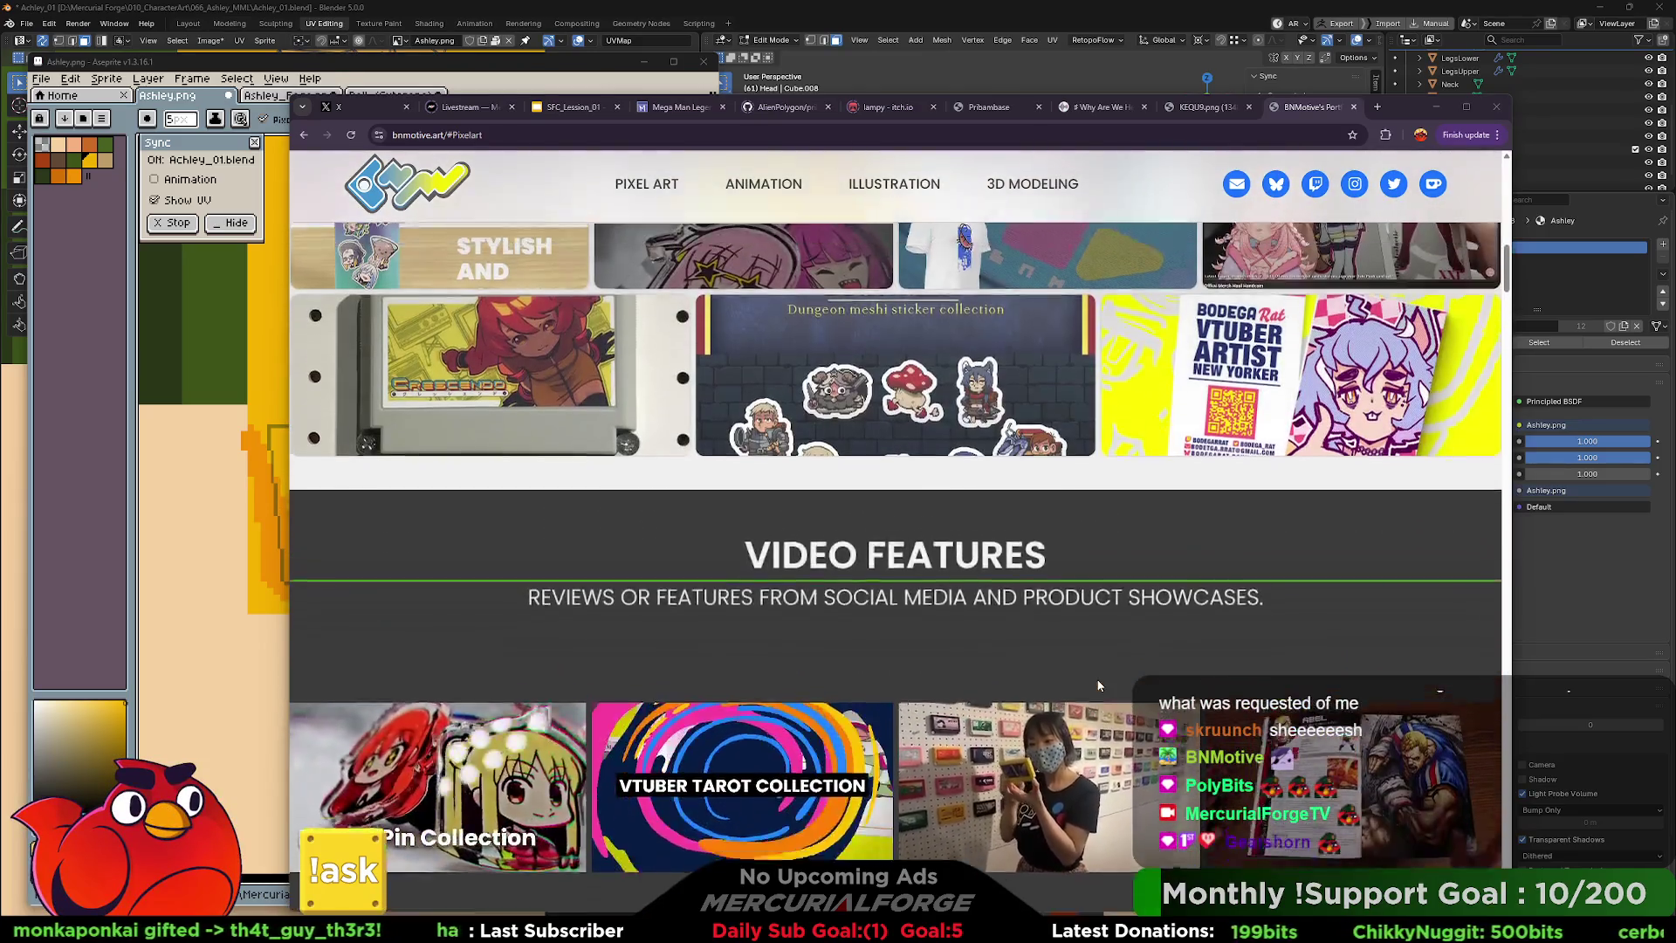
pyautogui.scroll(5, 1097, 680)
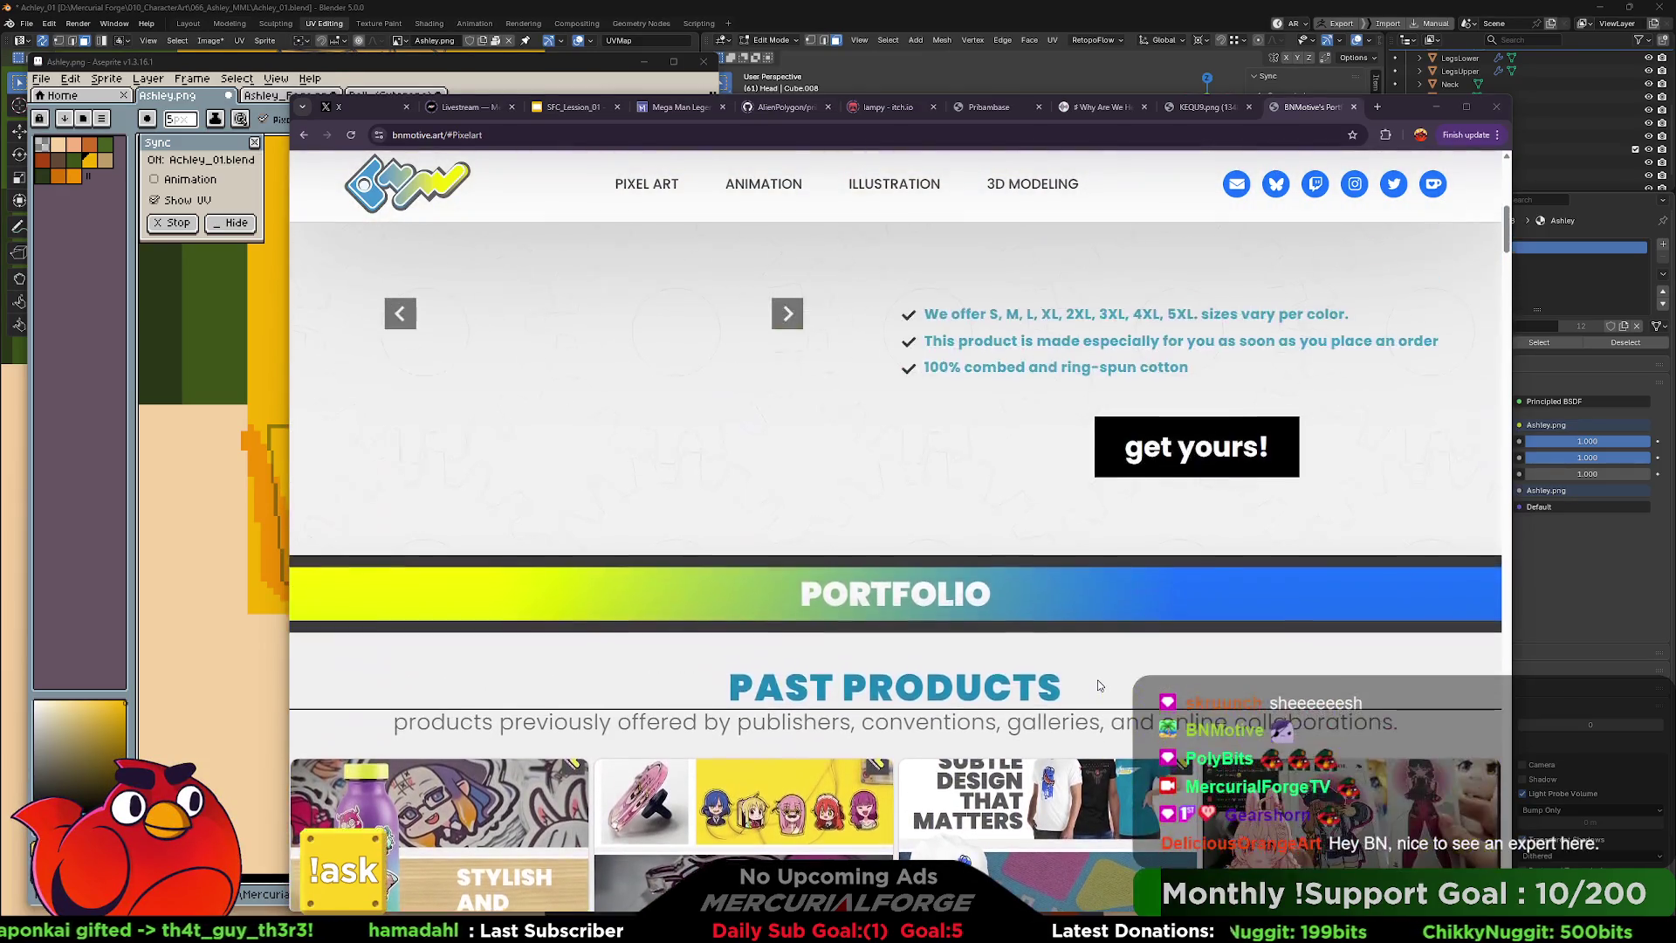
pyautogui.scroll(3, 1098, 685)
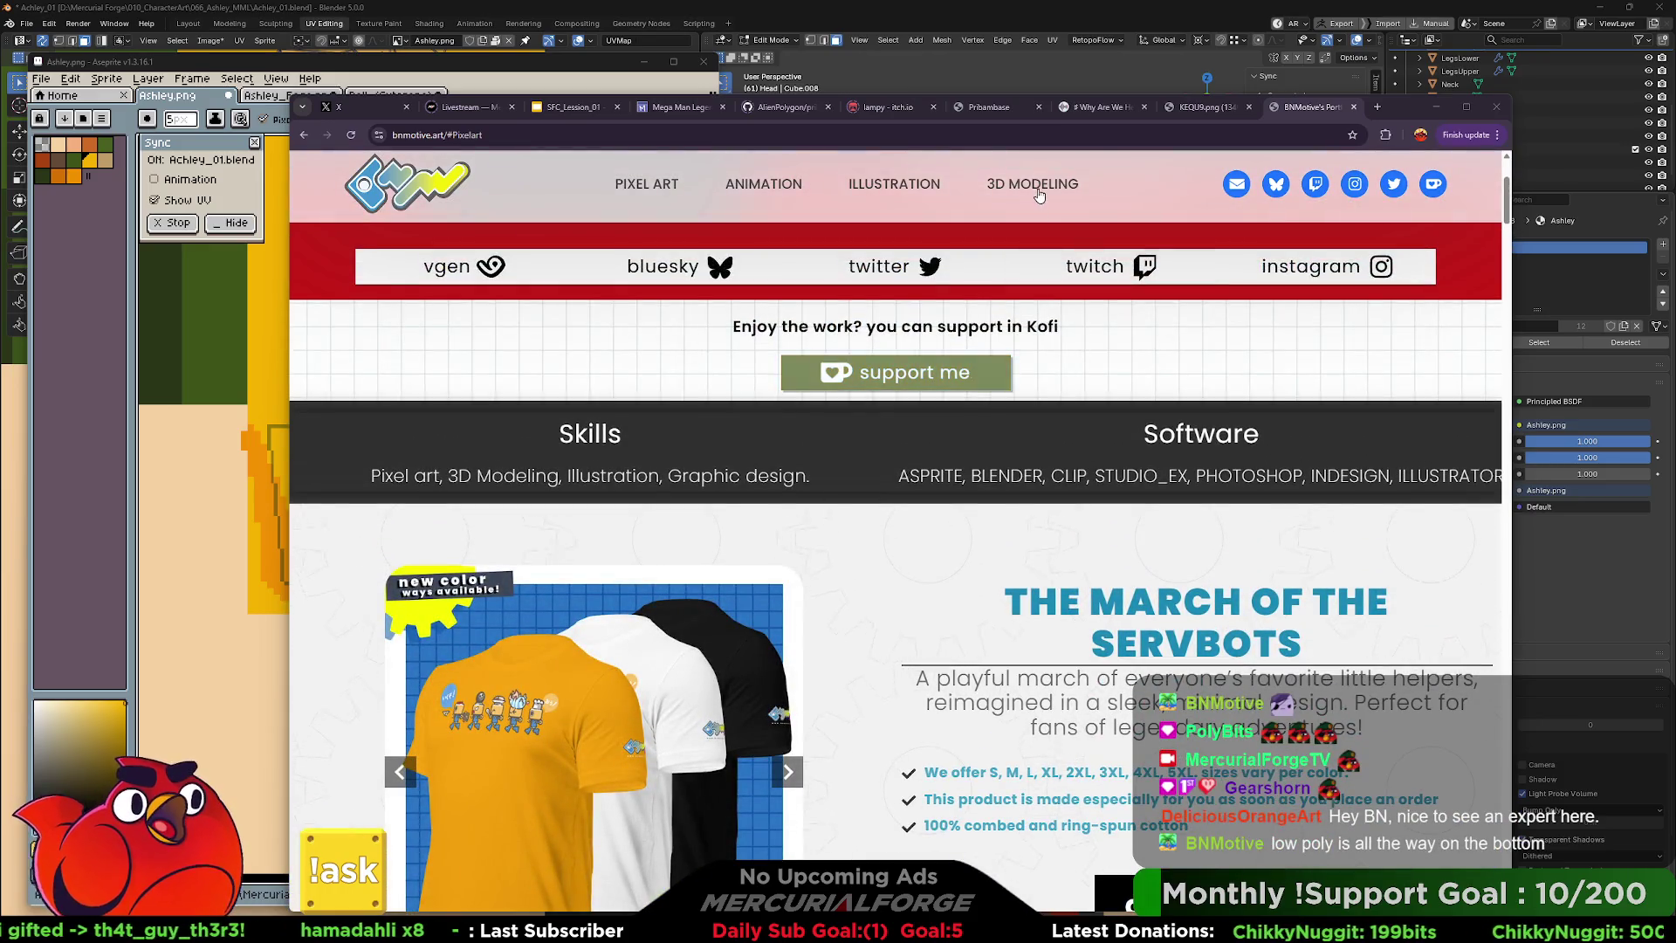
# Jump to the Animation gallery and scroll through its 3D renders.
pyautogui.click(1013, 183)
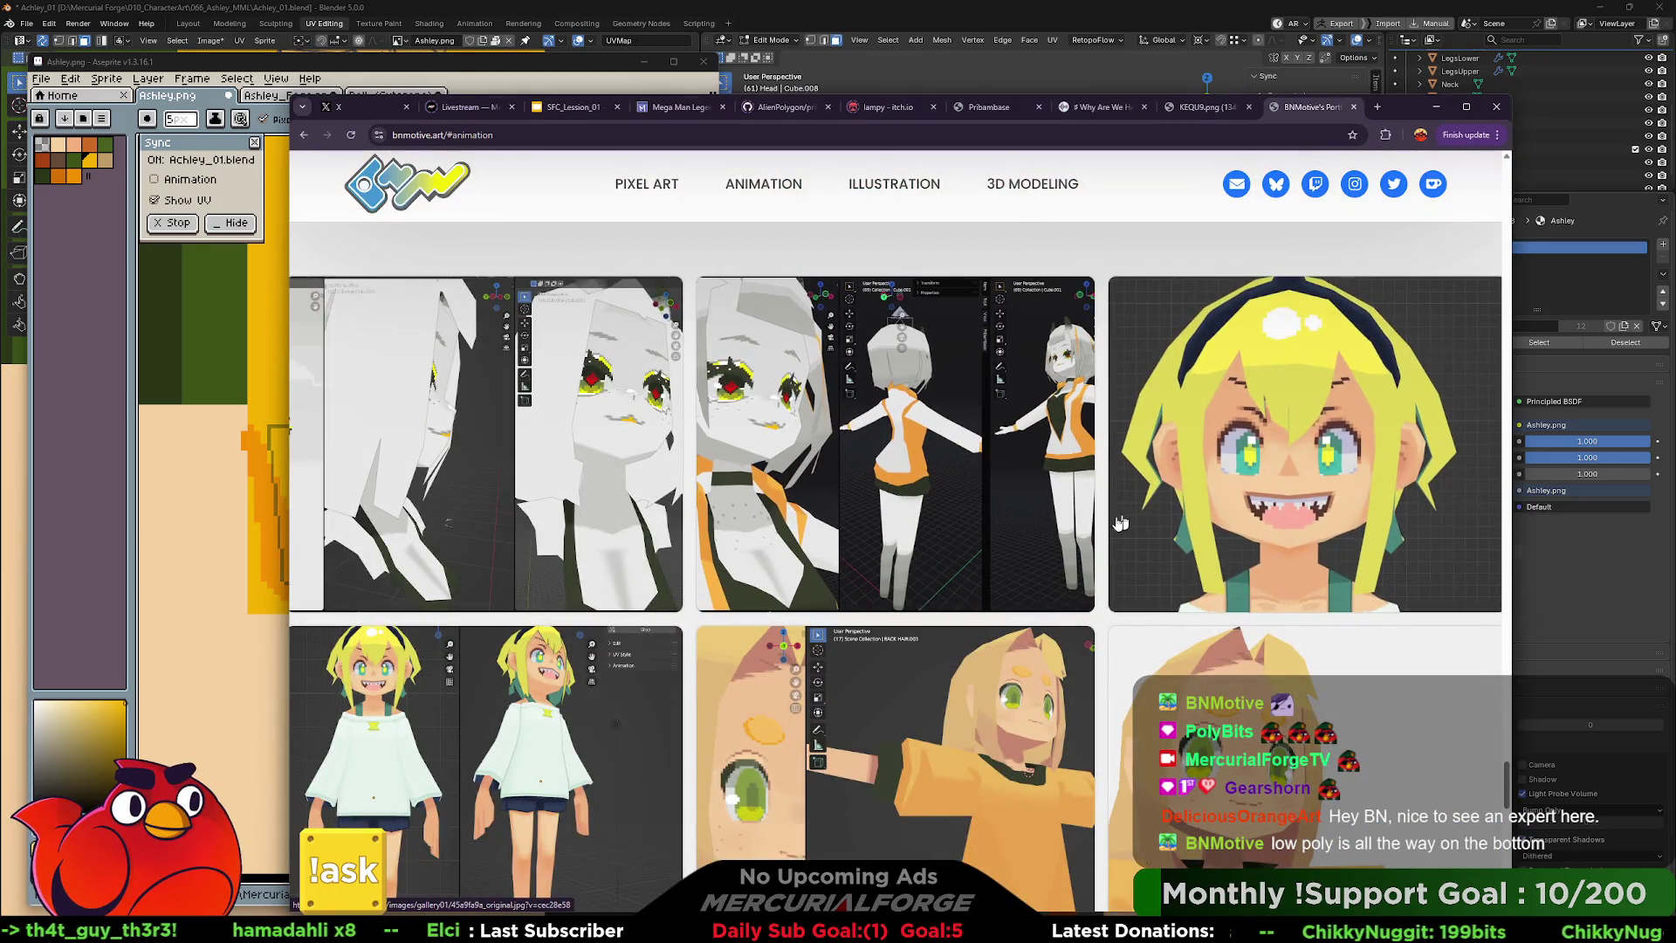
pyautogui.scroll(-2, 1099, 526)
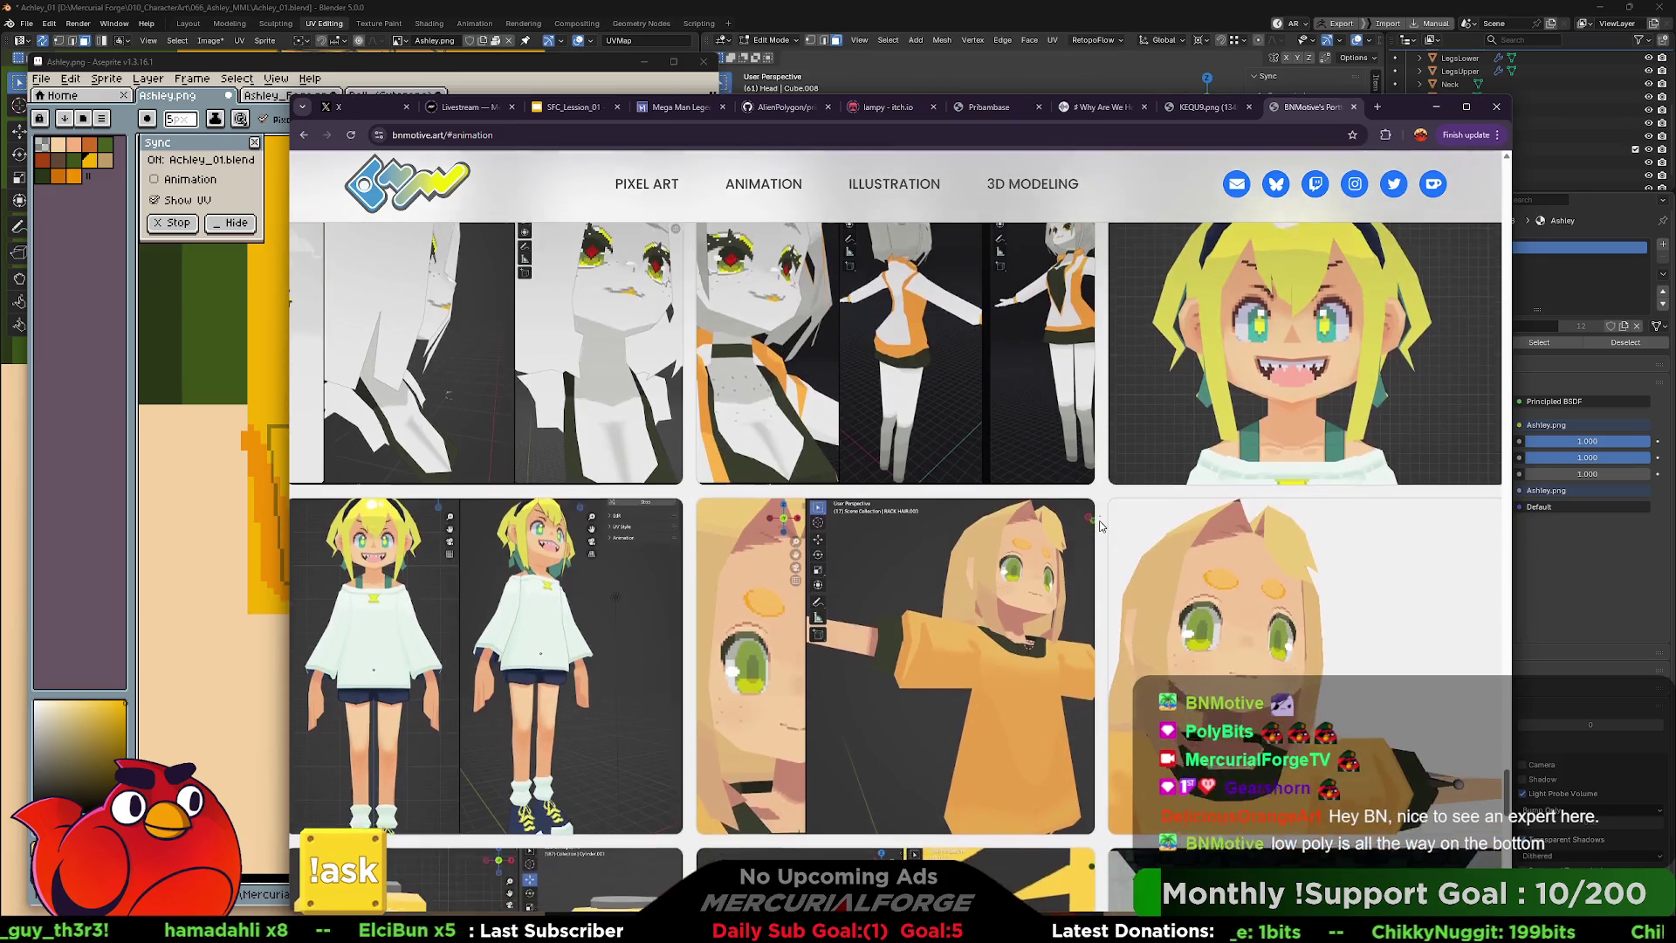
pyautogui.scroll(-1, 1100, 525)
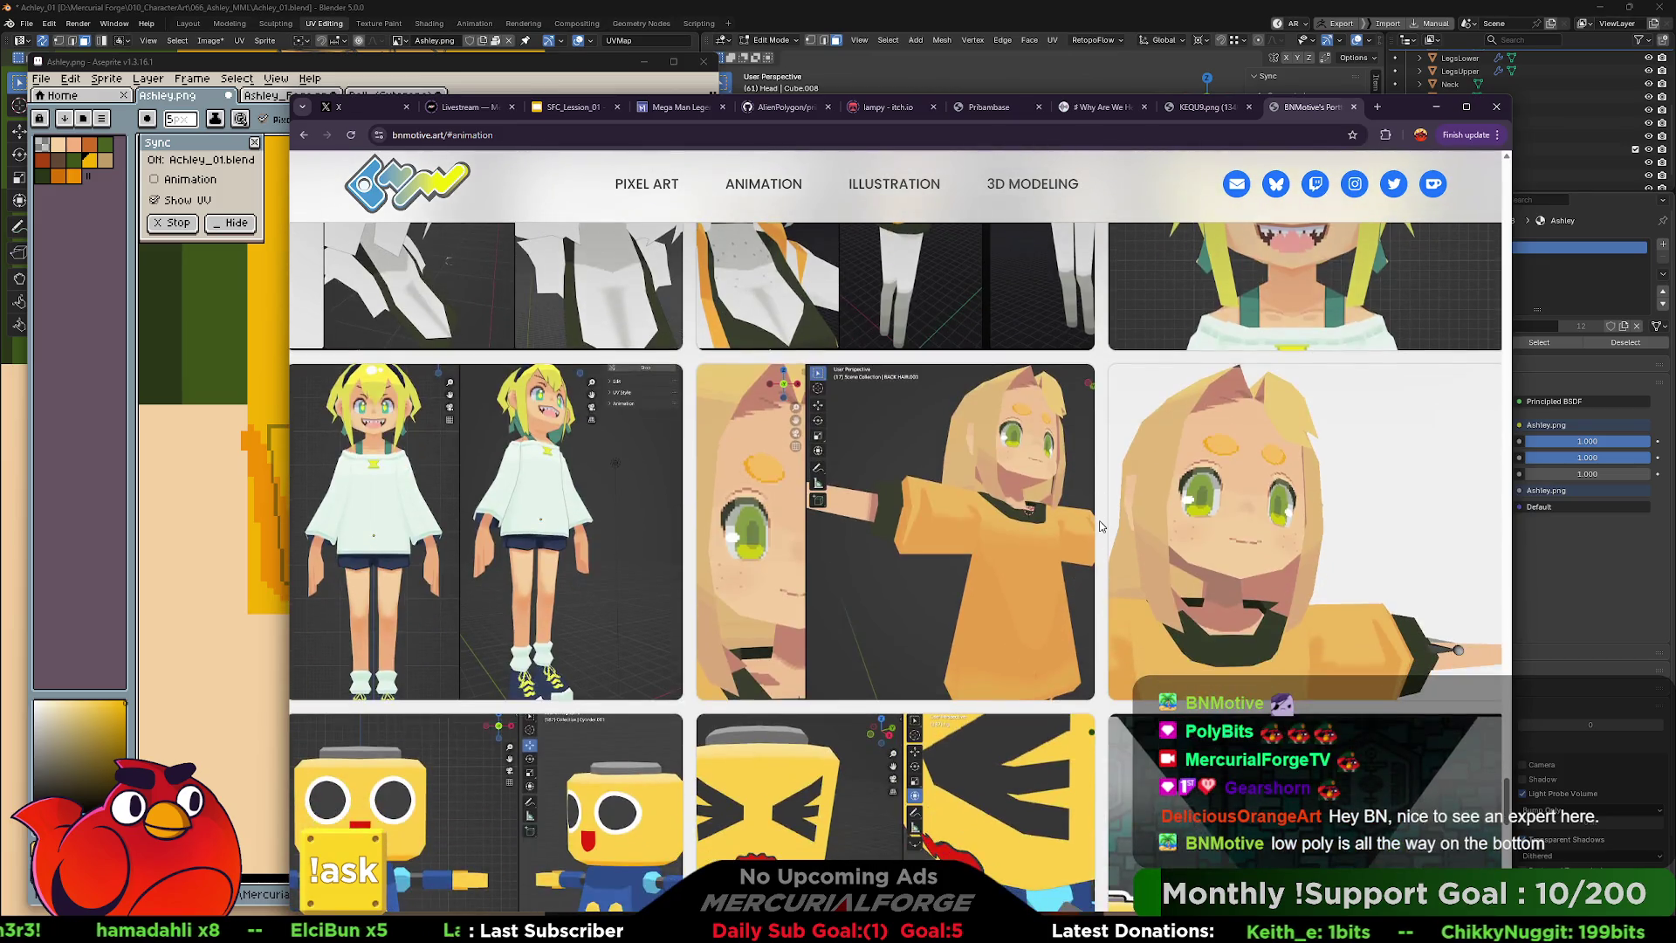
pyautogui.scroll(-4, 619, 539)
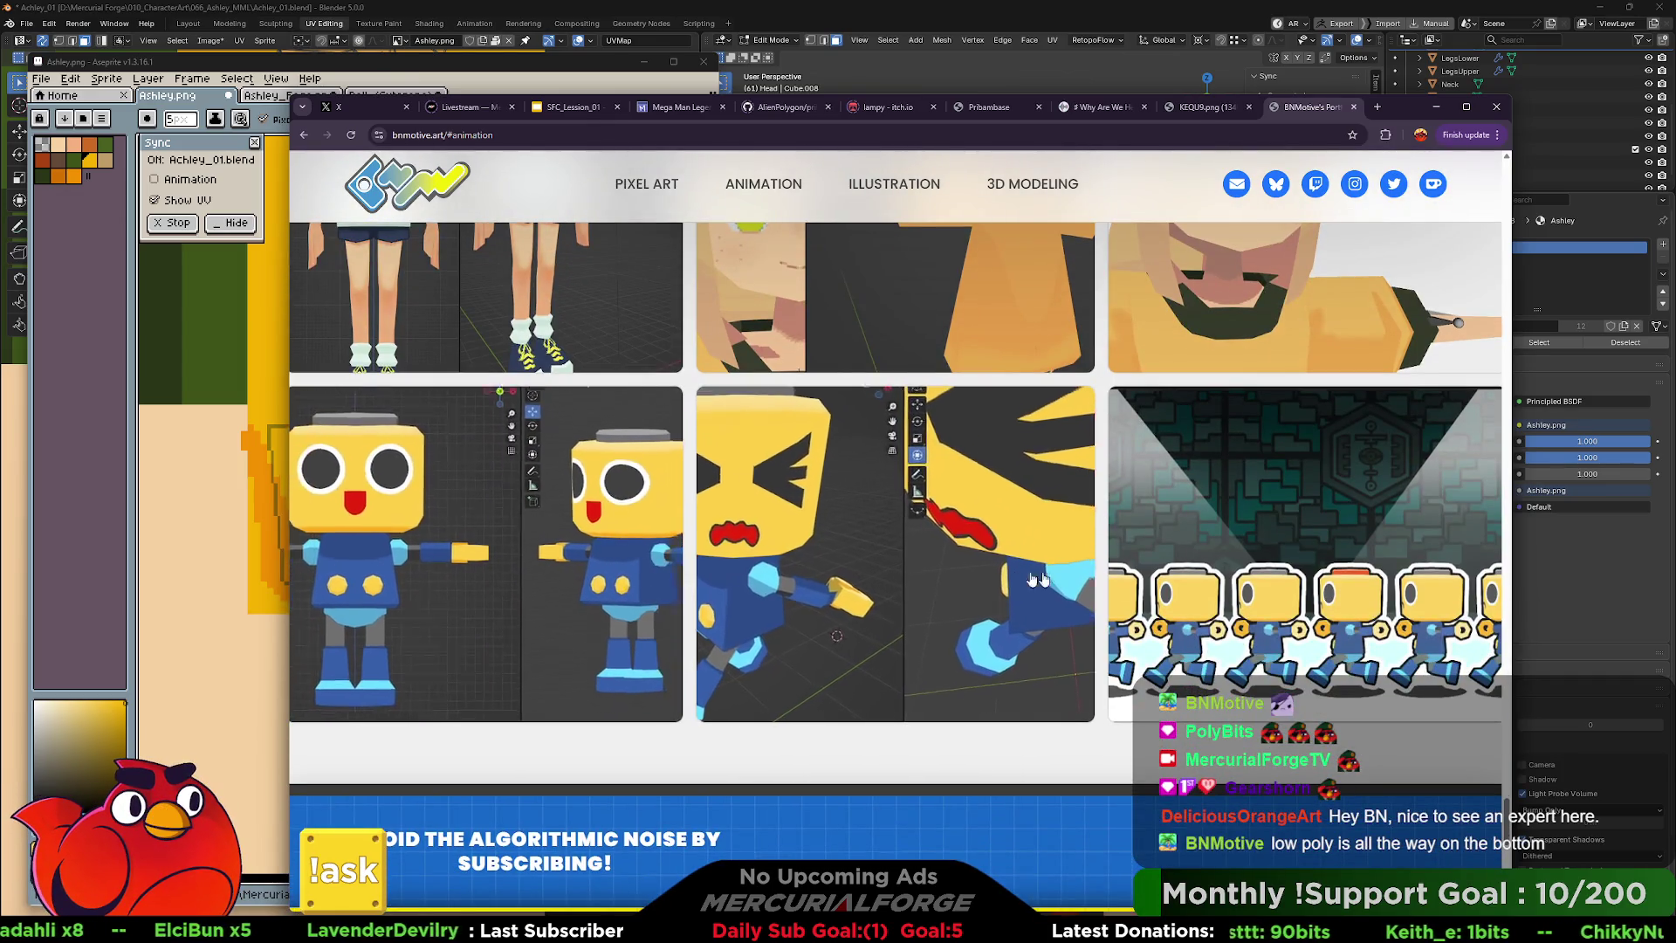
pyautogui.scroll(-4, 1091, 551)
pyautogui.scroll(-8, 1103, 551)
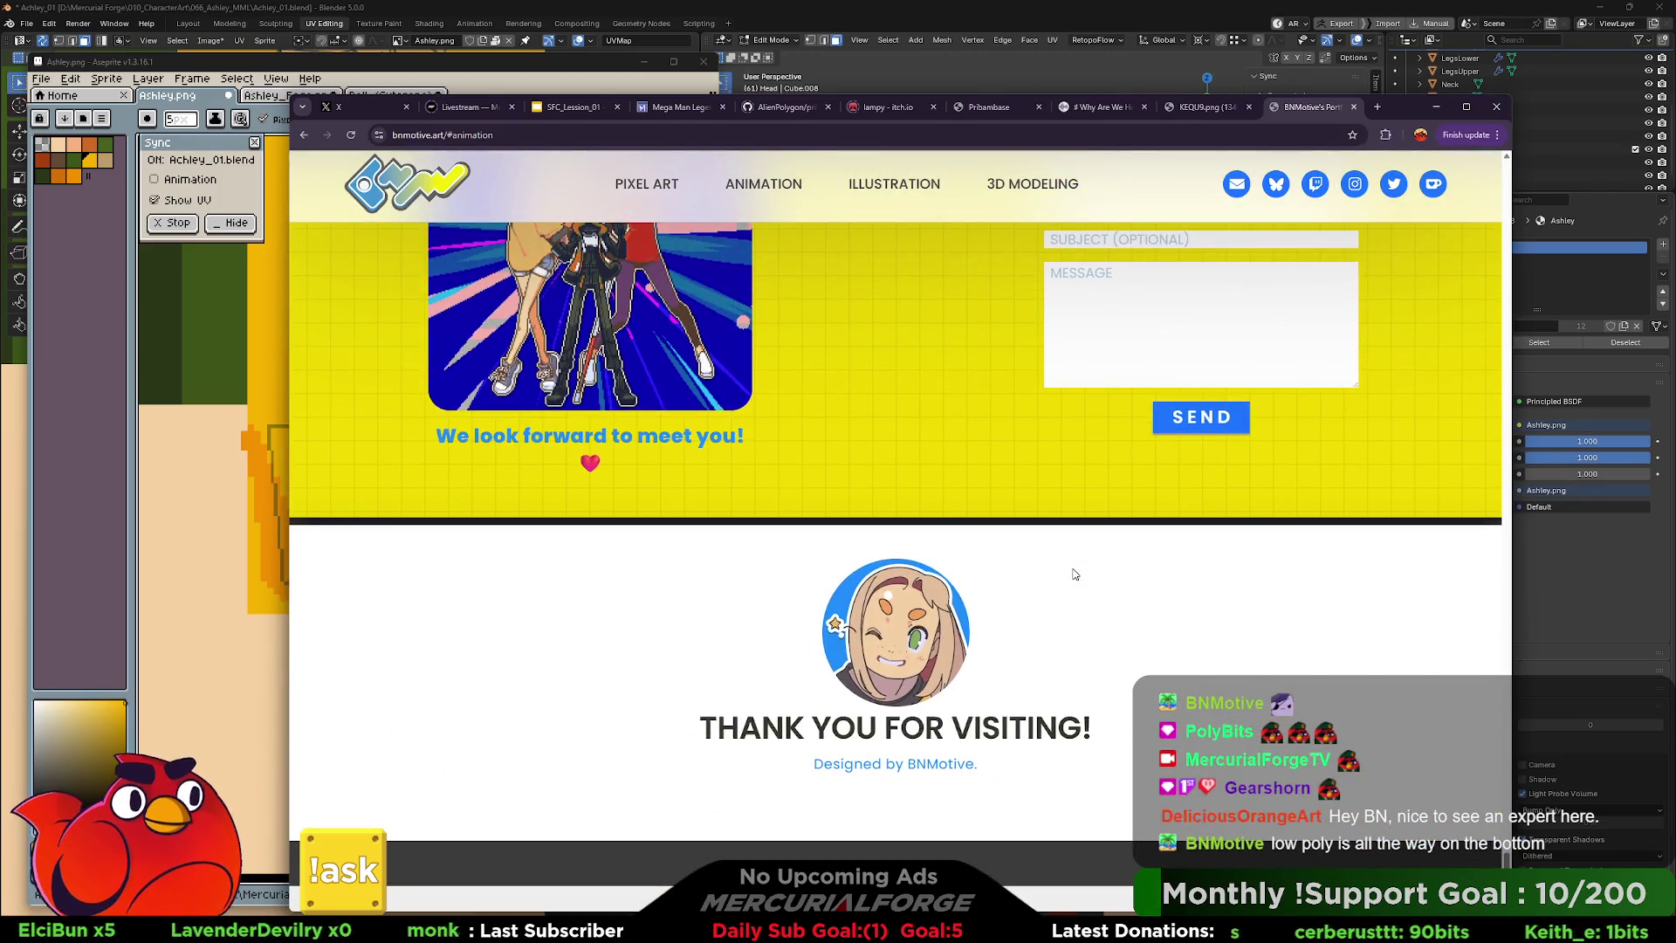
pyautogui.scroll(6, 1098, 580)
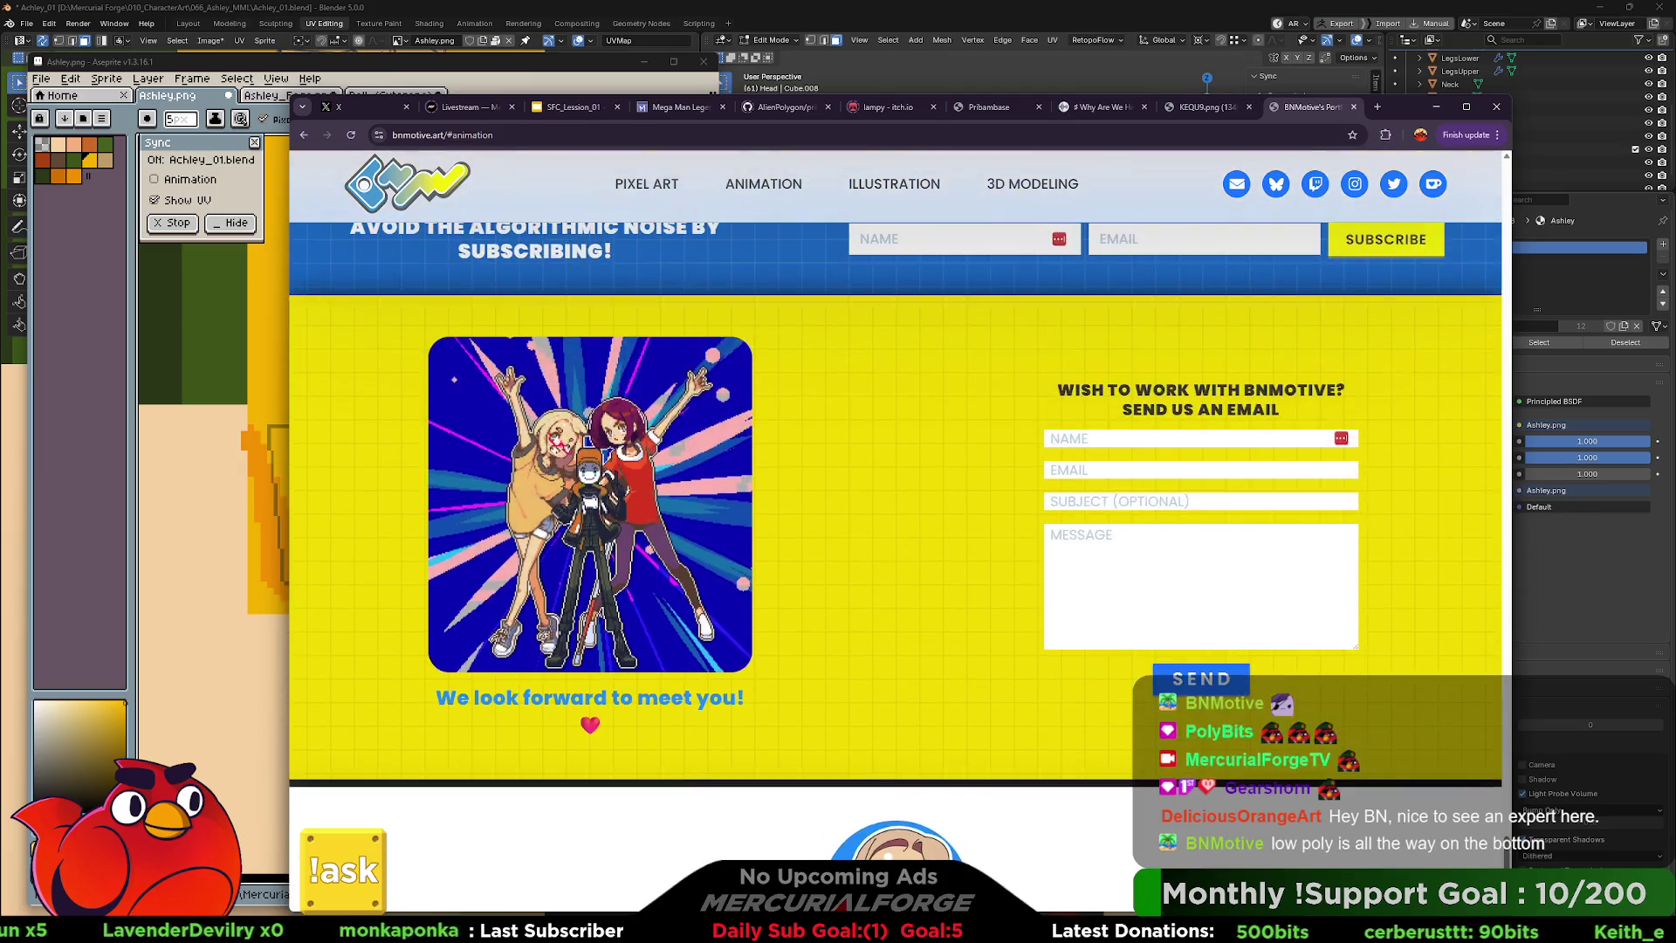
pyautogui.scroll(8, 1105, 563)
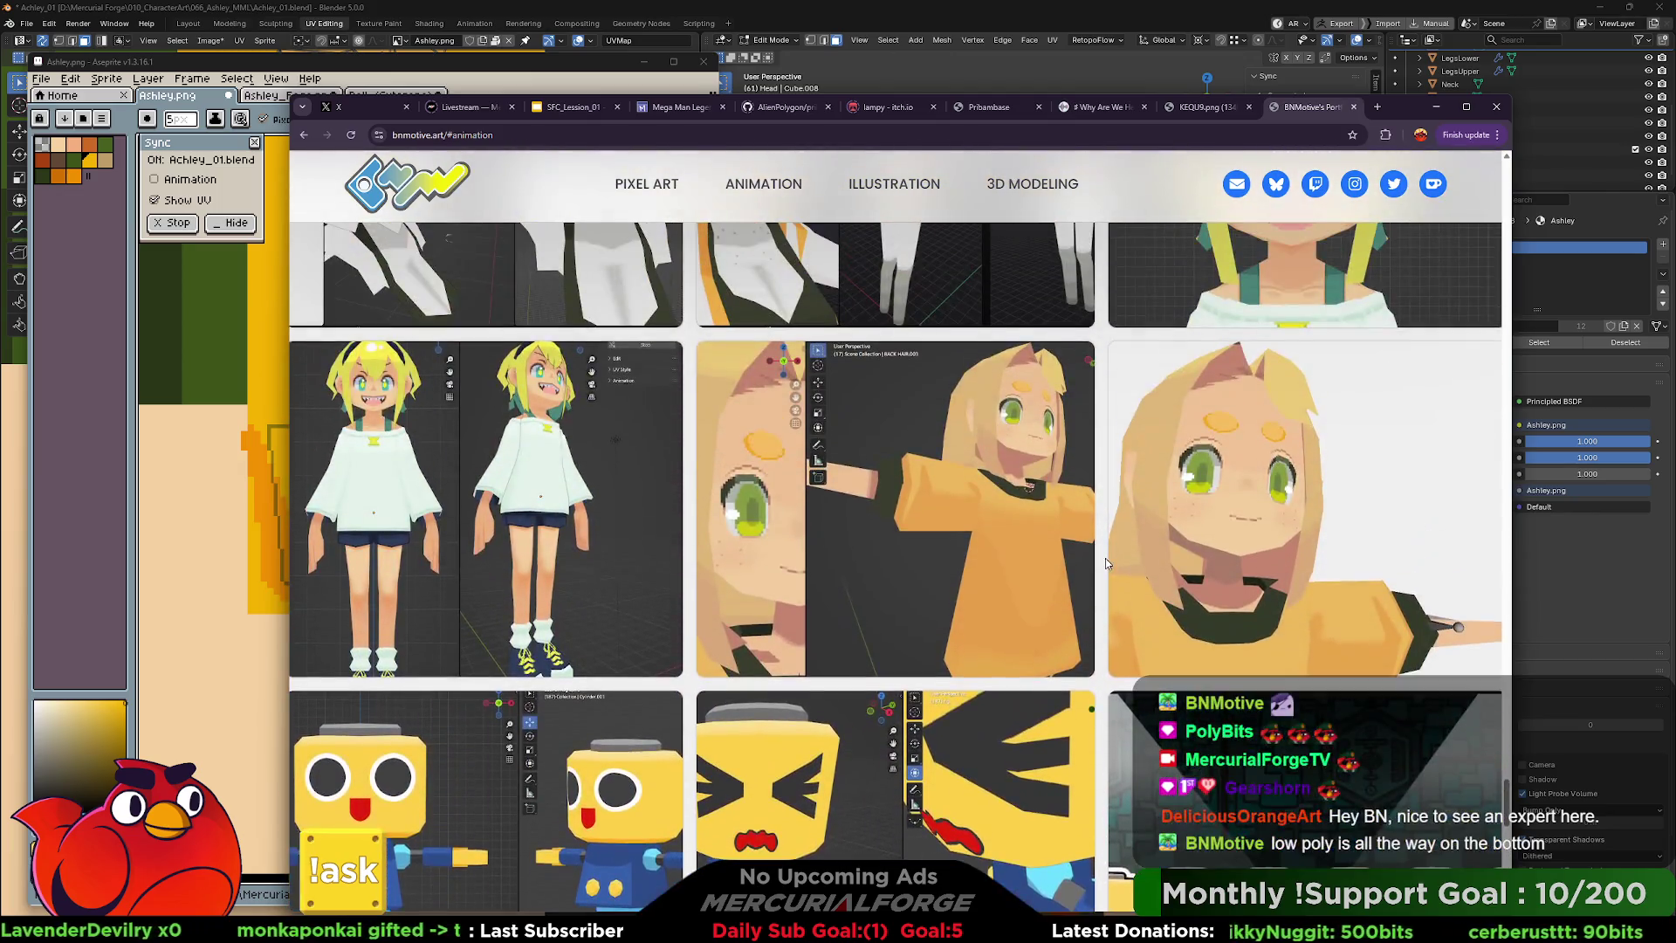
pyautogui.scroll(1, 1105, 564)
# Enlarge and close three 3D renders, including the orange-shirt and grey-and-orange characters.
pyautogui.click(1059, 572)
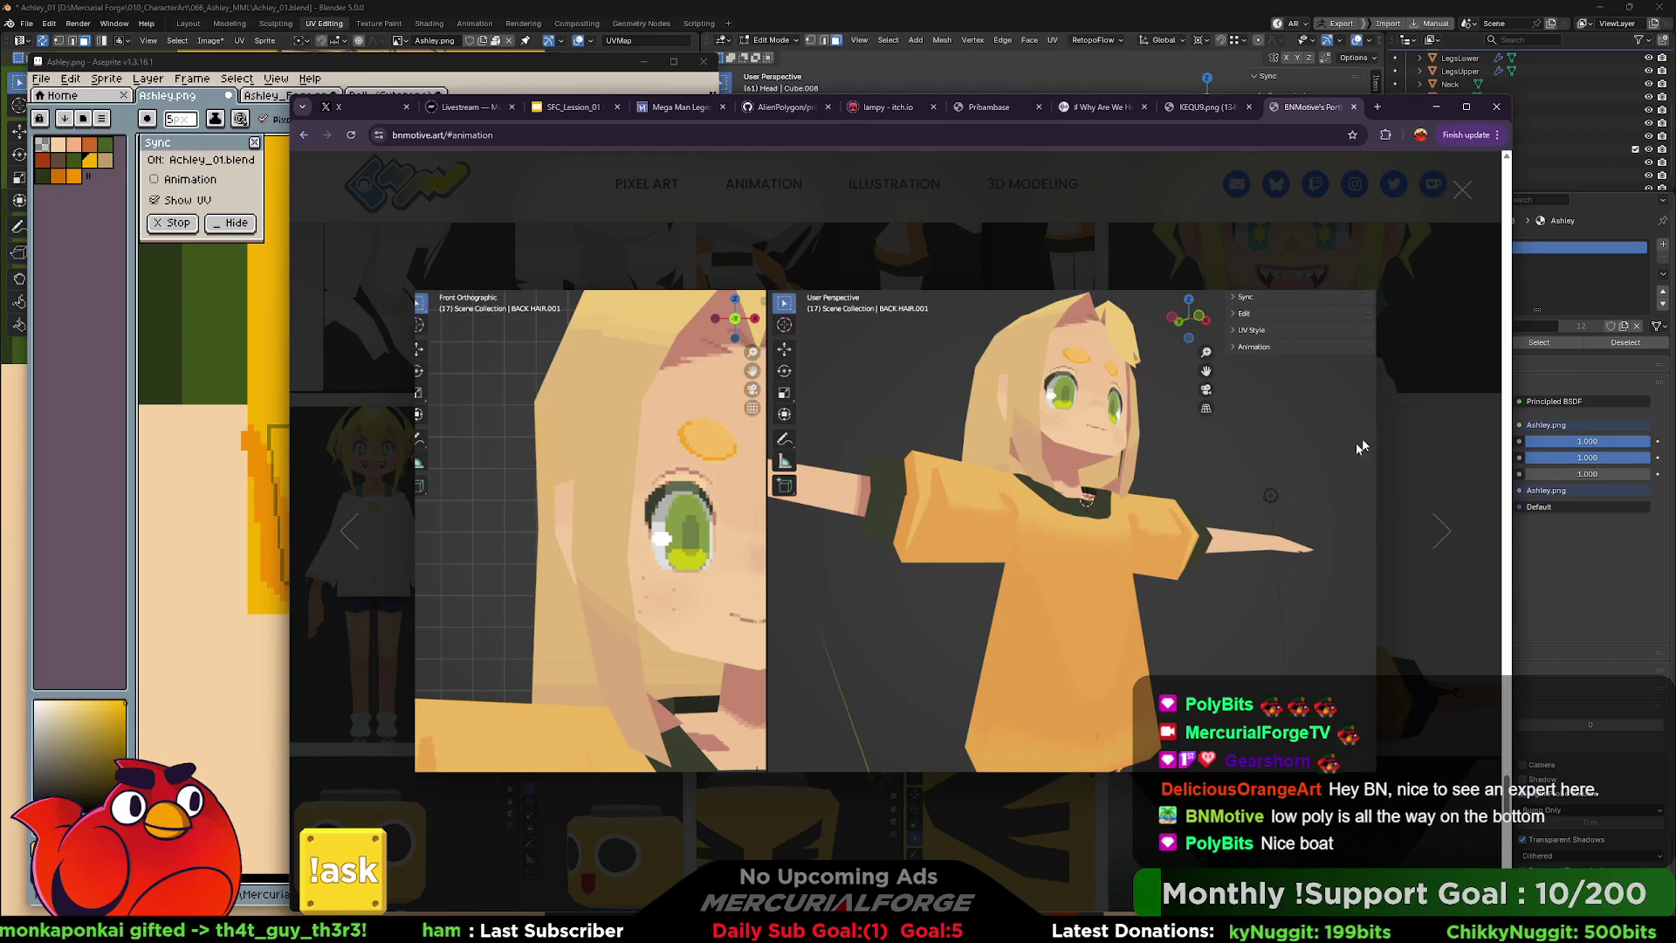
pyautogui.click(1418, 432)
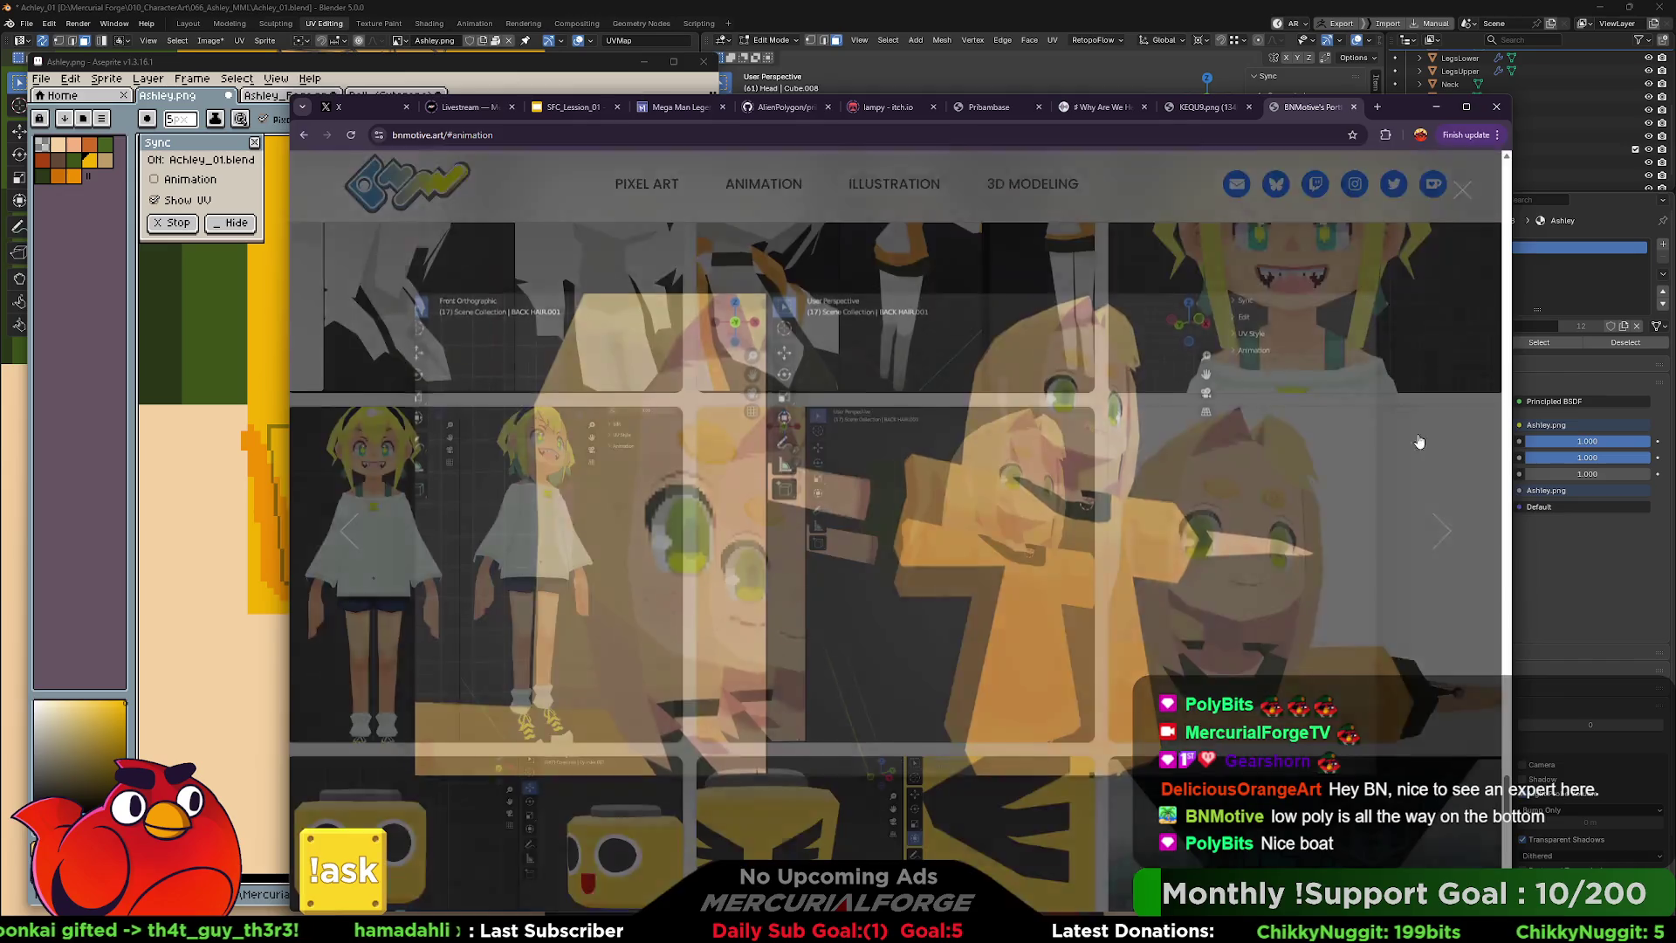
pyautogui.click(1067, 491)
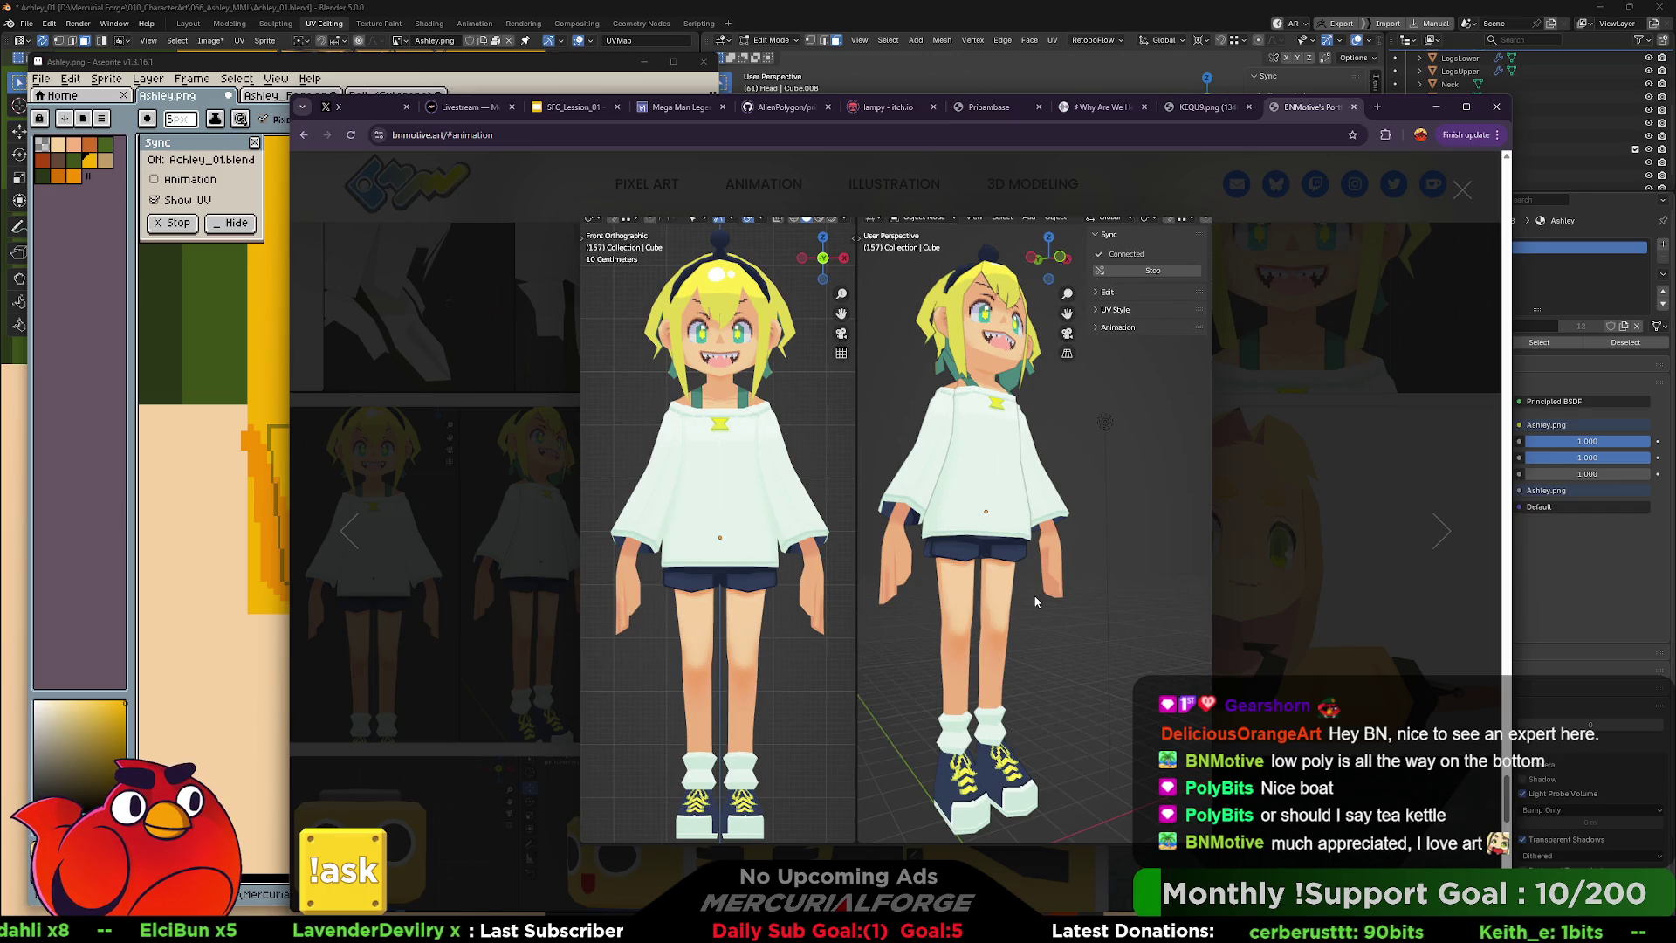
pyautogui.click(1266, 527)
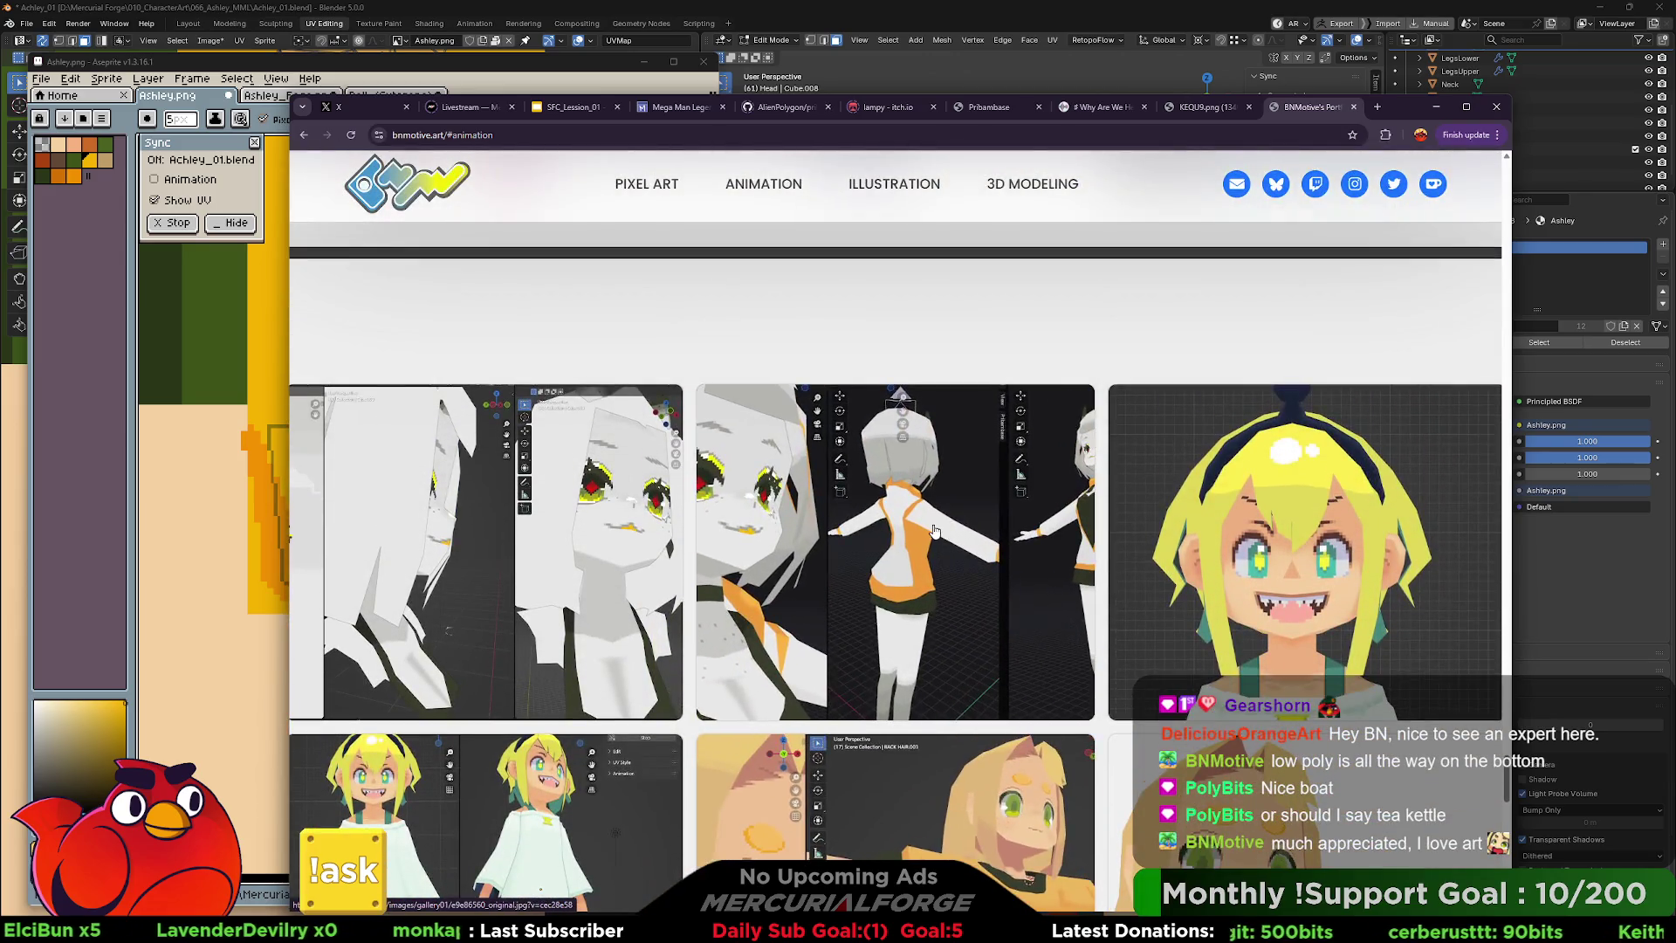
pyautogui.click(1057, 628)
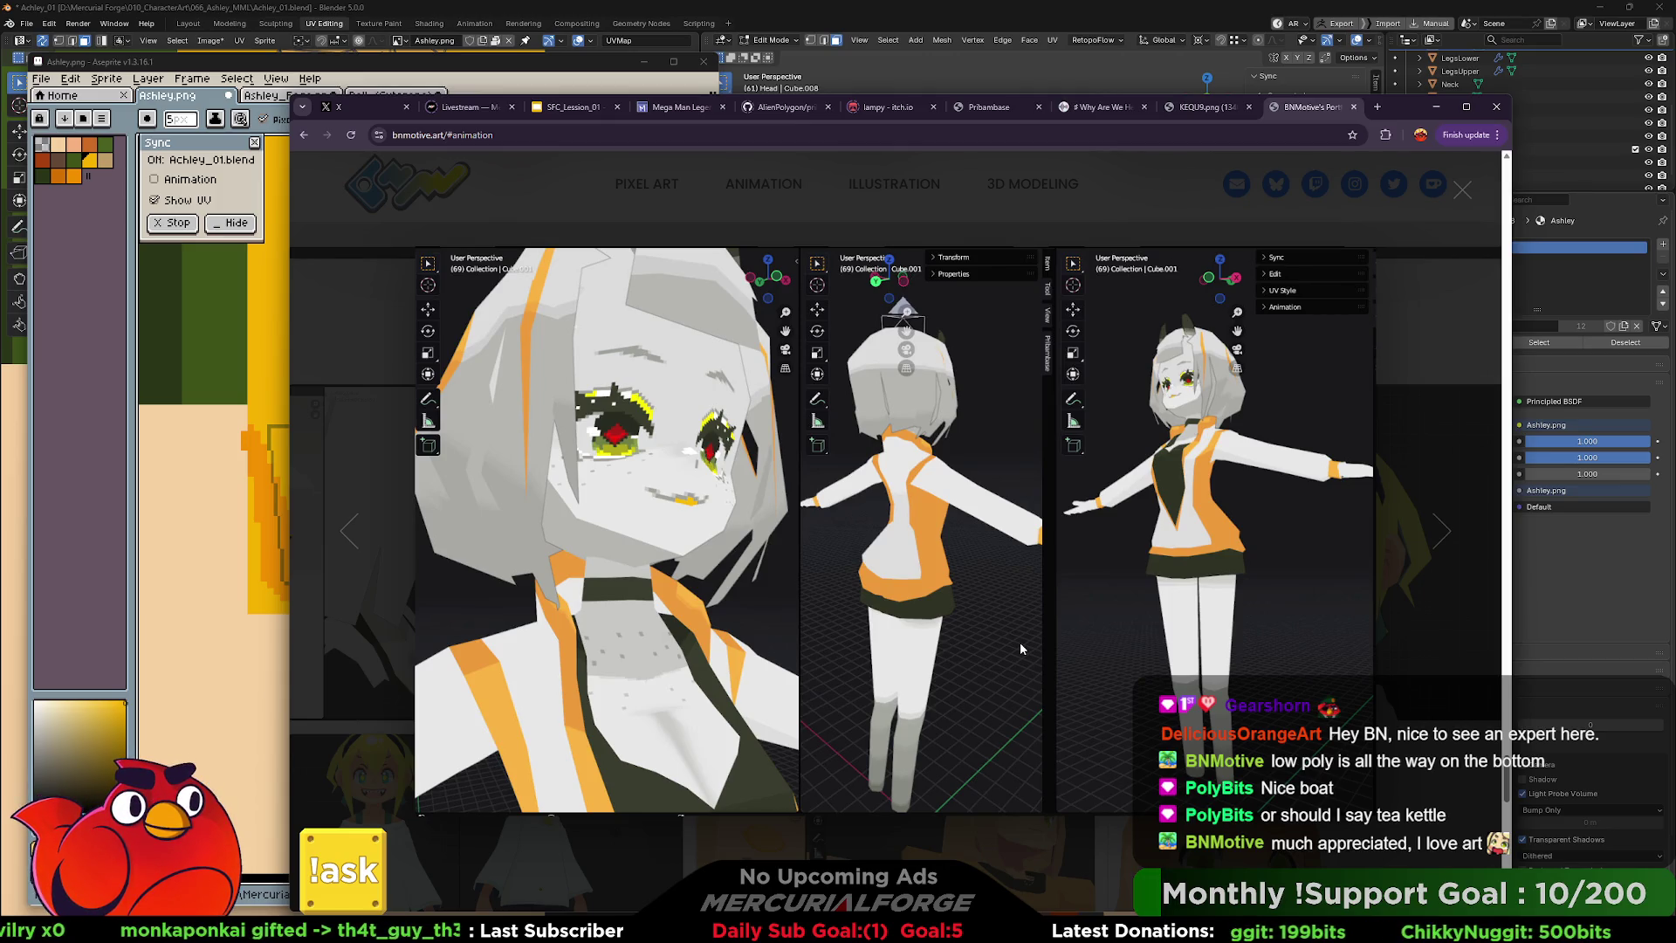
pyautogui.click(1425, 452)
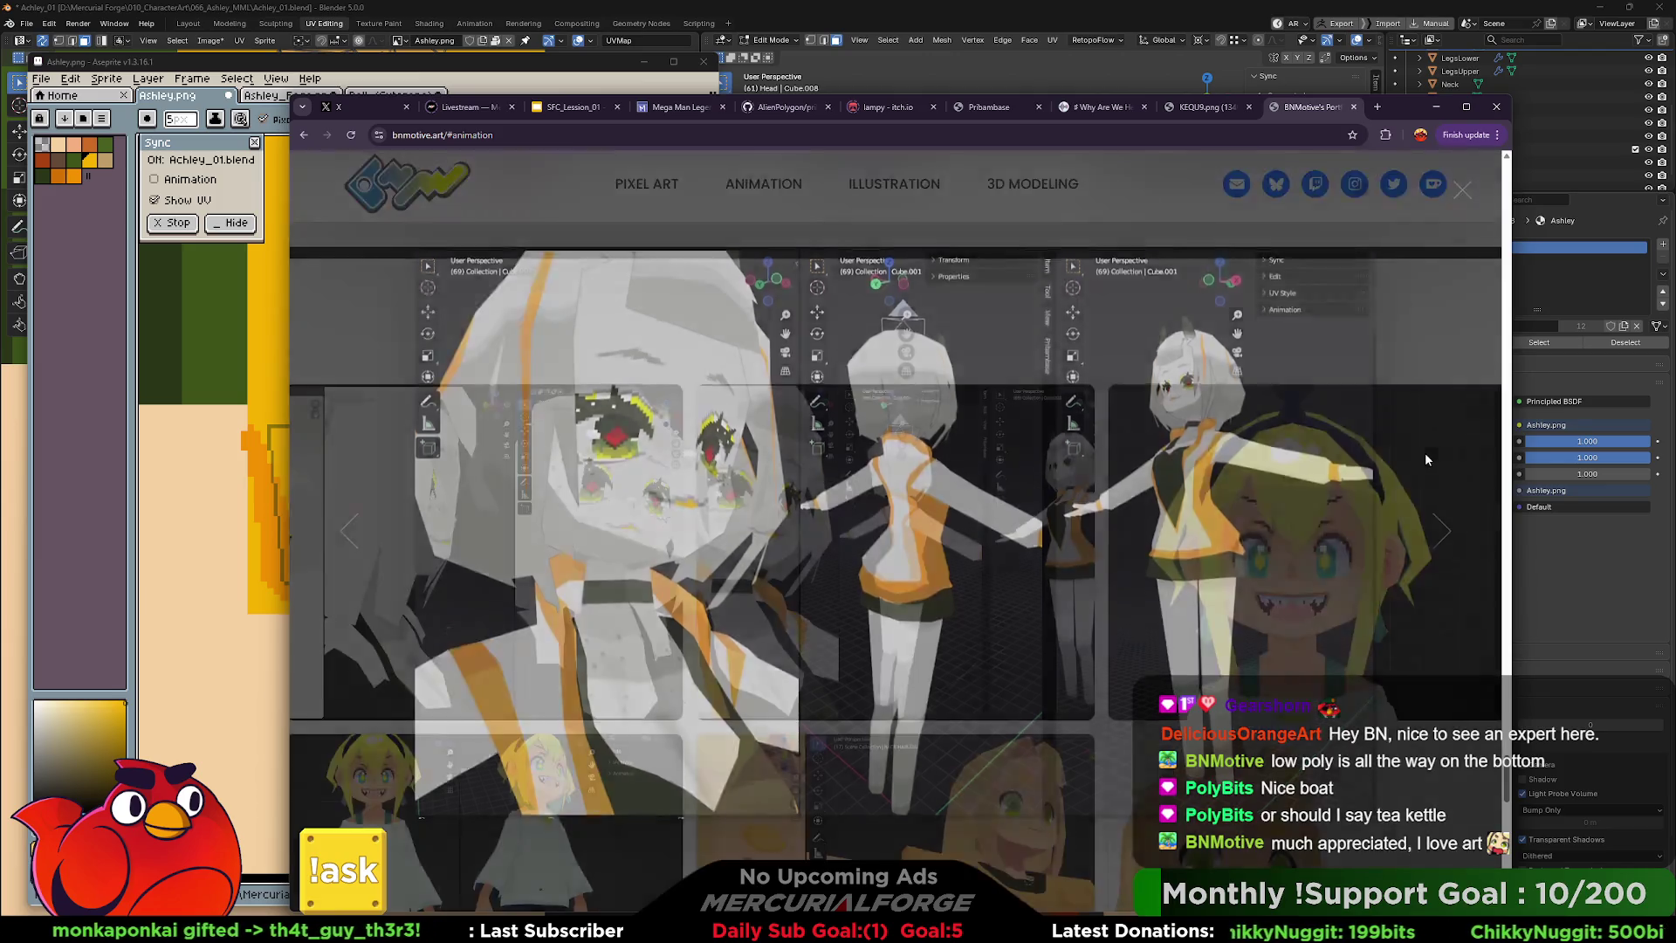
# Open the artist's Bluesky and Twitter profiles in new background tabs.
pyautogui.scroll(5, 1098, 611)
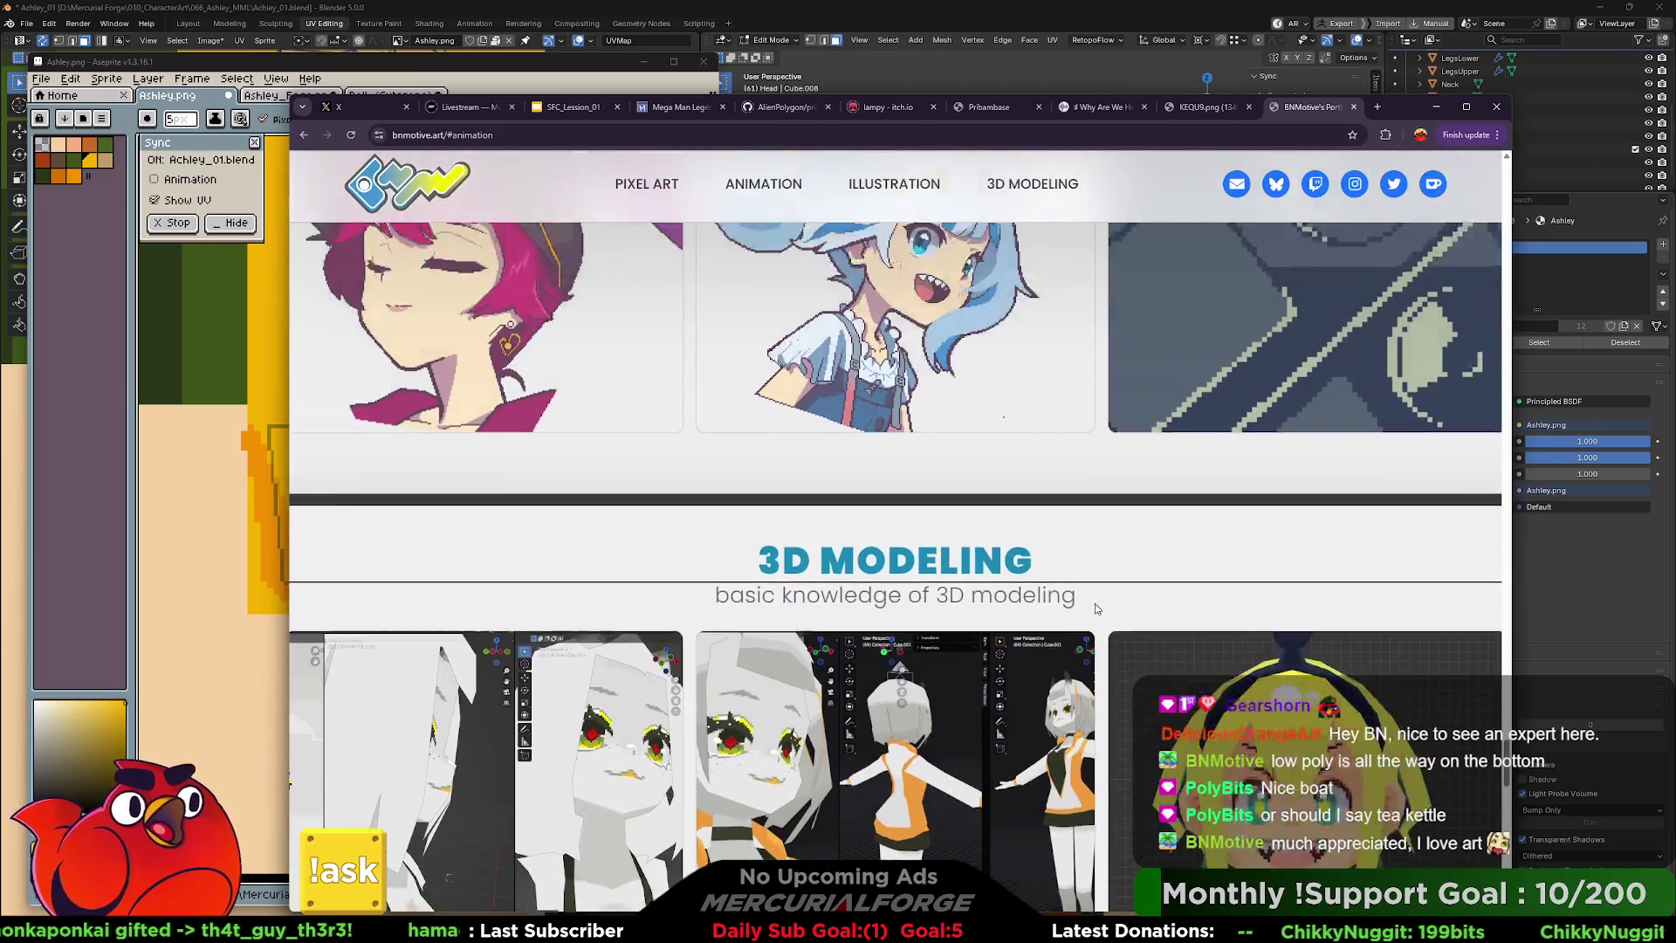
pyautogui.scroll(3, 1083, 585)
pyautogui.middleClick(1276, 185)
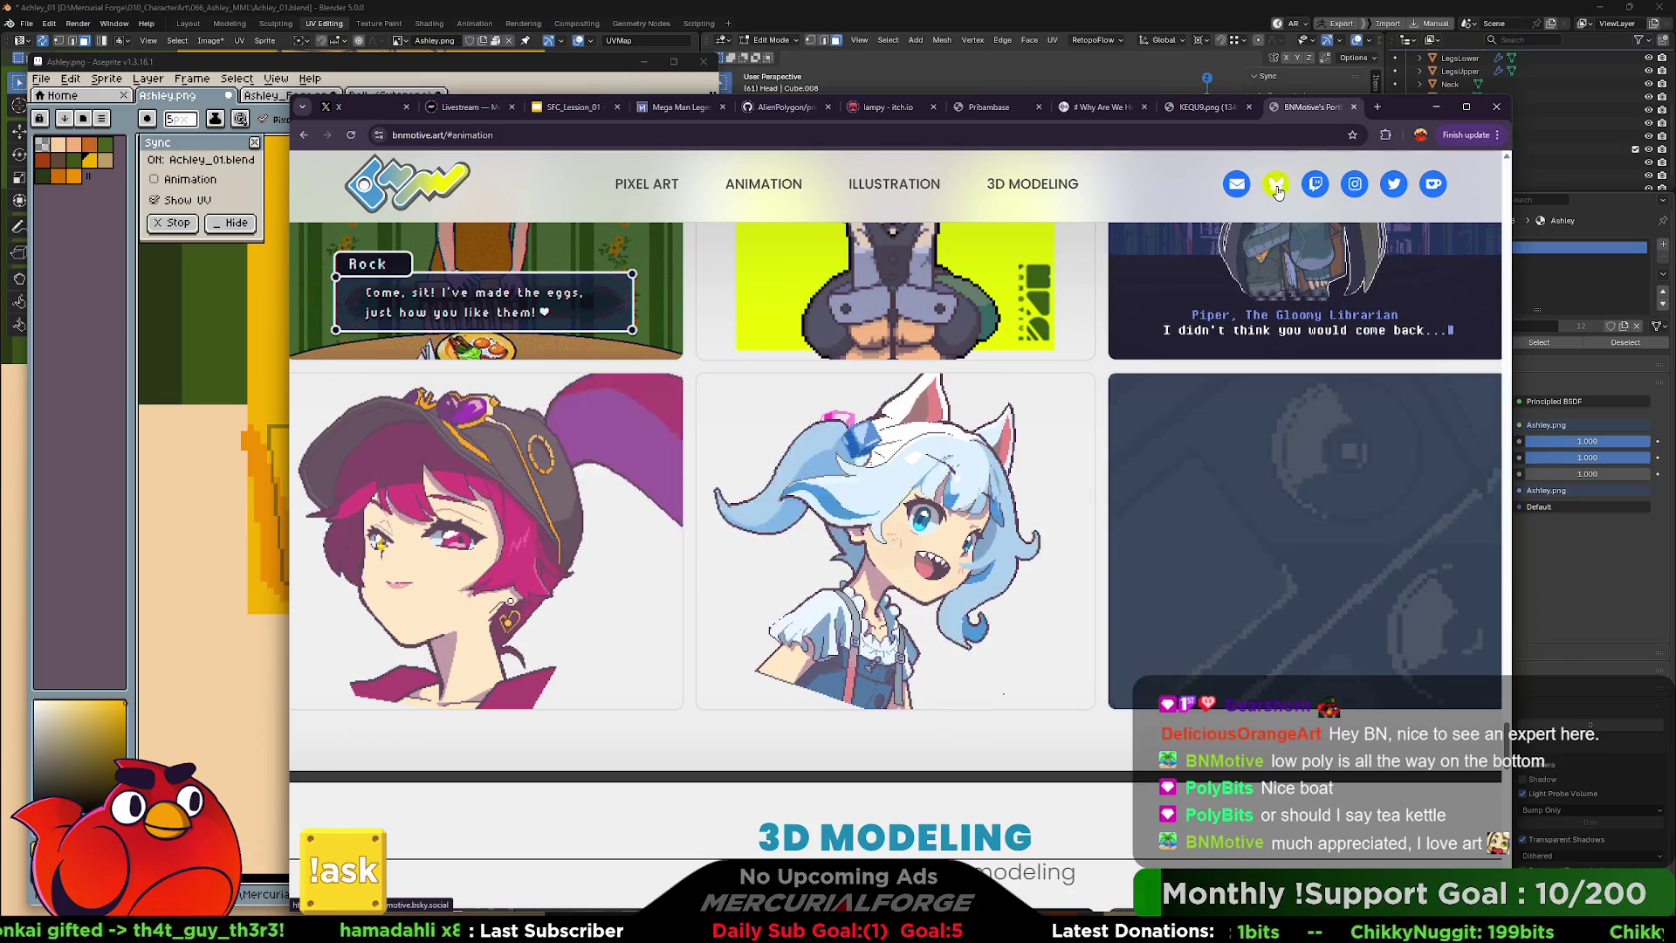
pyautogui.middleClick(1397, 187)
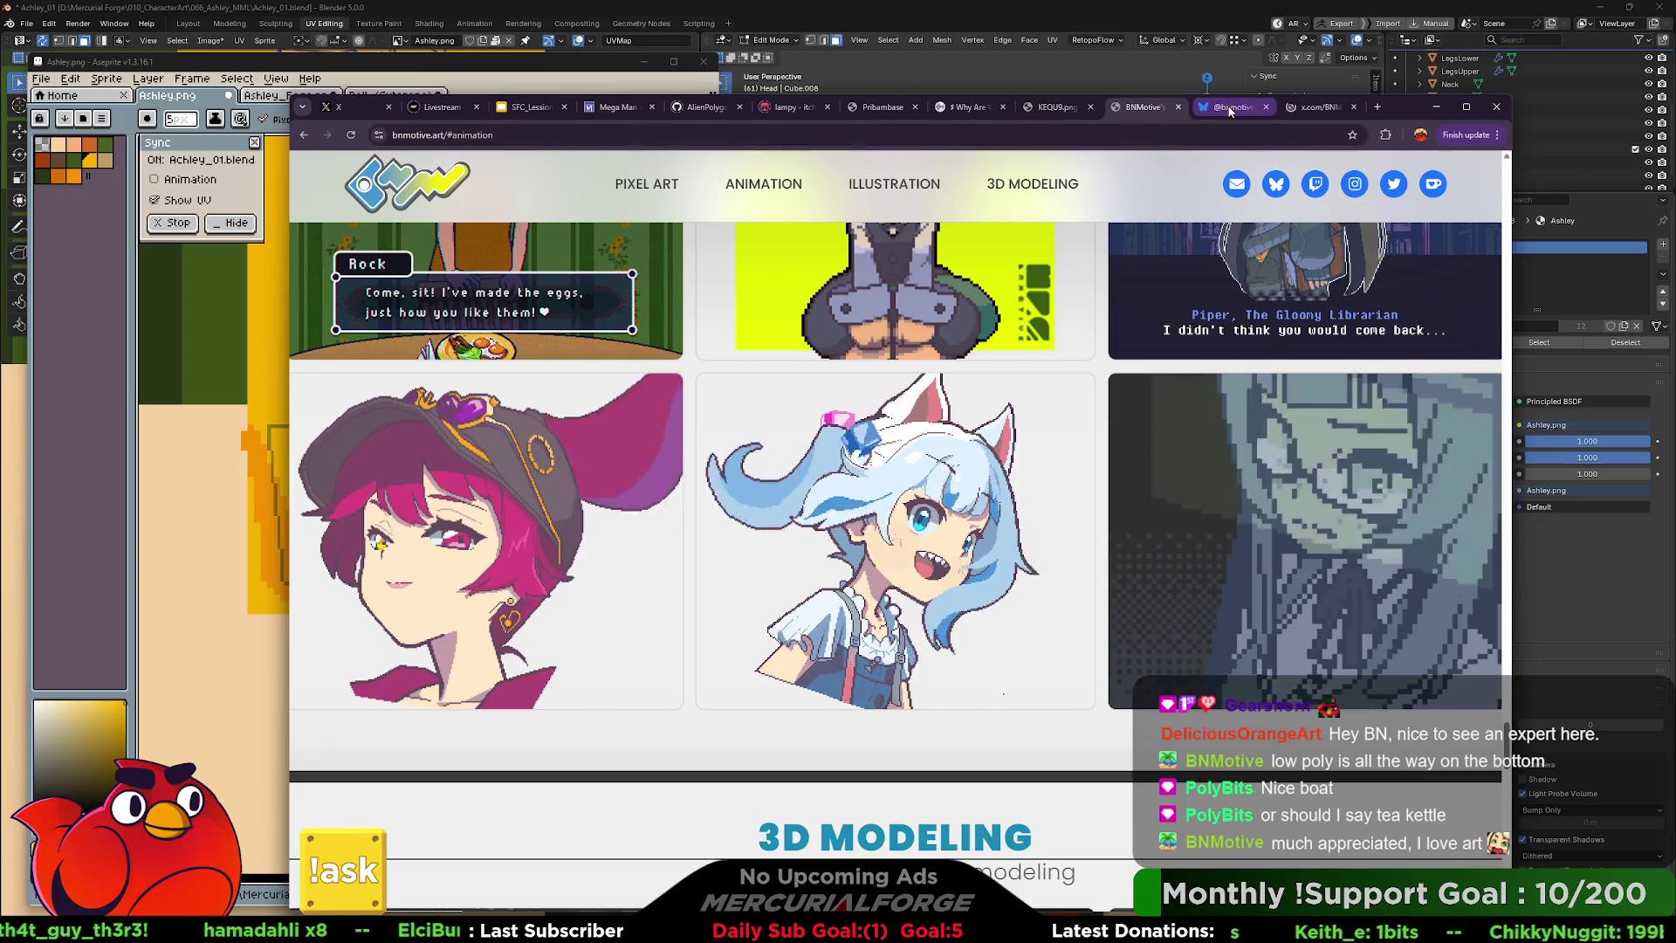
pyautogui.click(1229, 108)
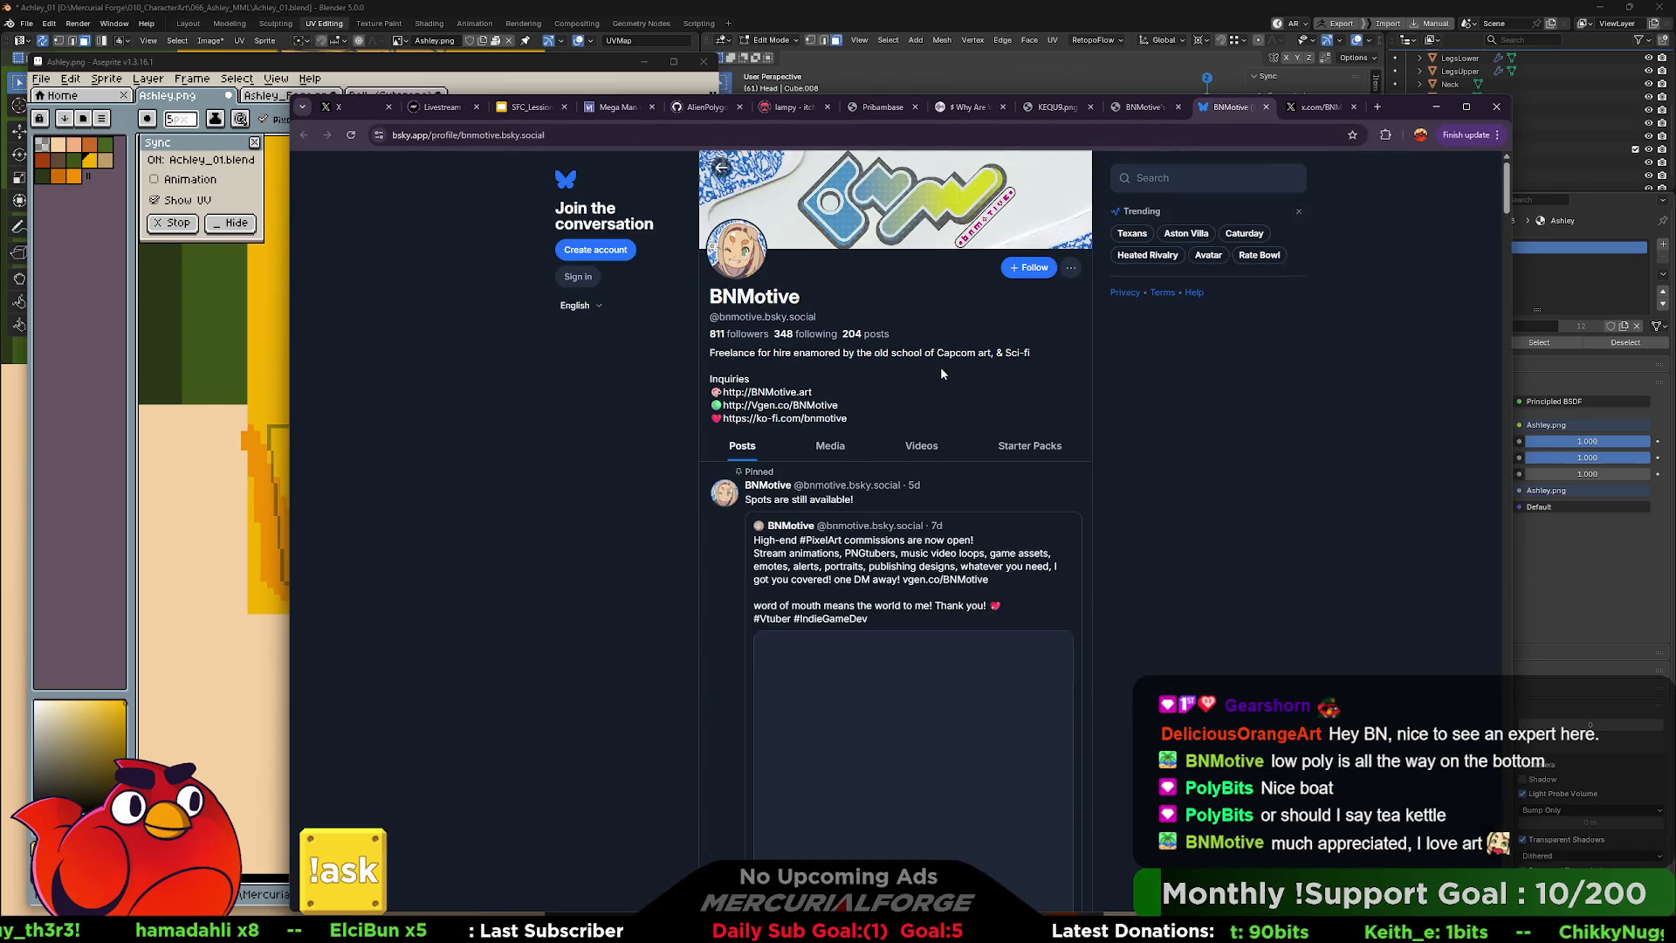
pyautogui.click(1027, 269)
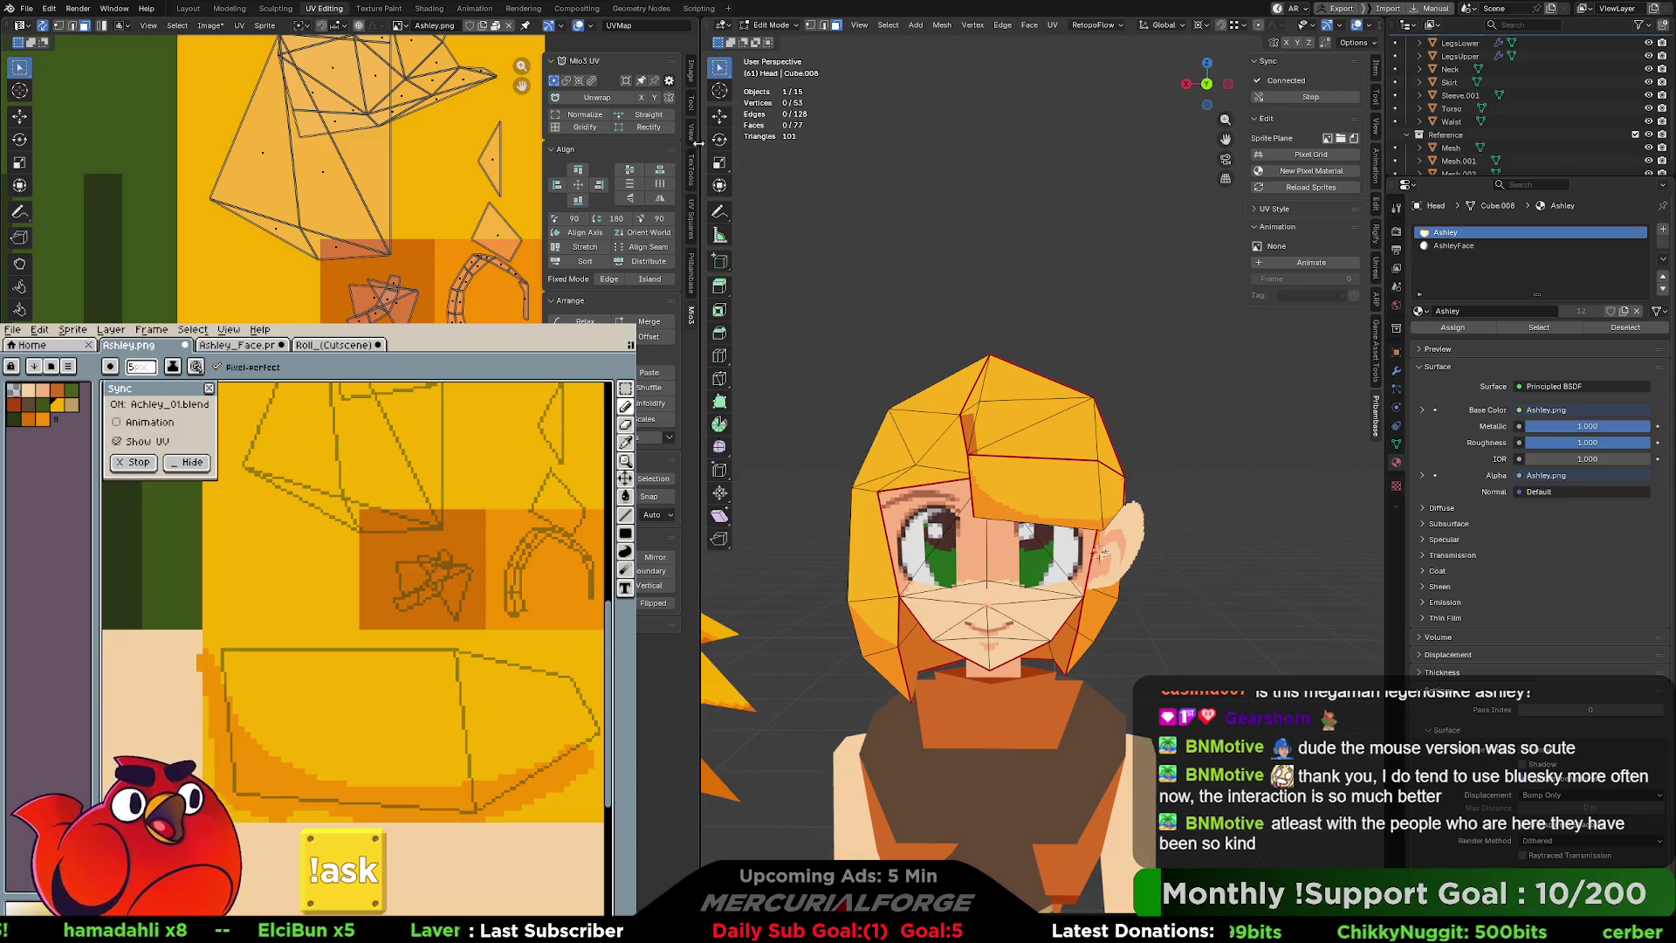
# Select the bangs face, then erase along the hair shape's lower-left and bottom edges, undoing the overextension.
pyautogui.click(1035, 489)
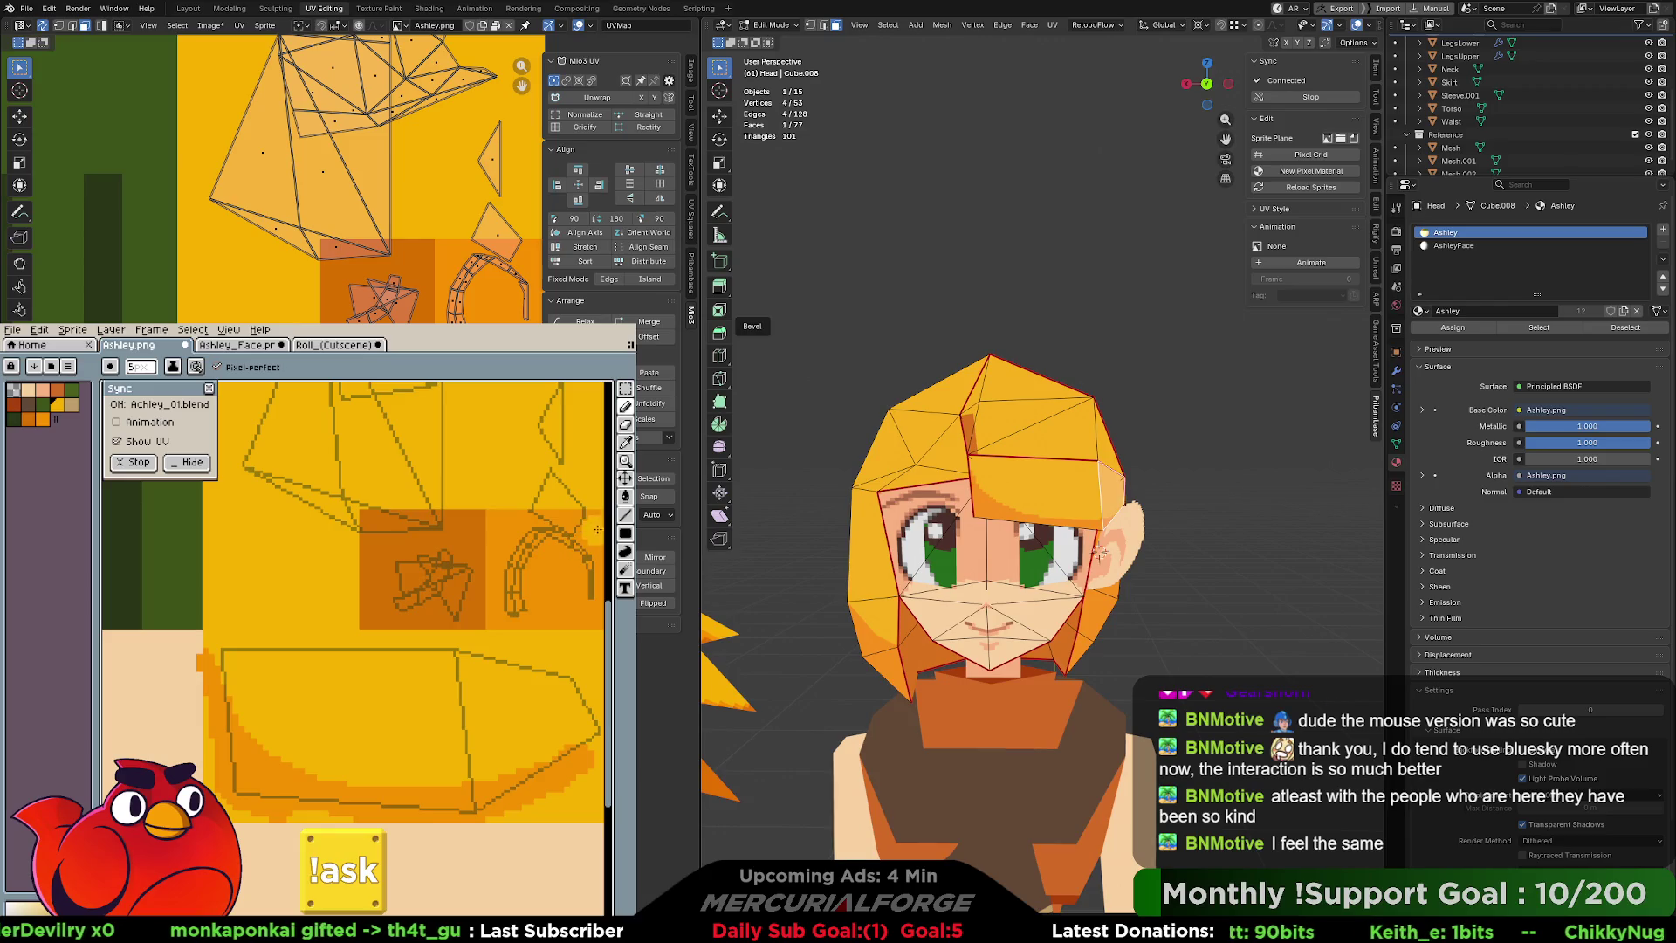
pyautogui.click(626, 428)
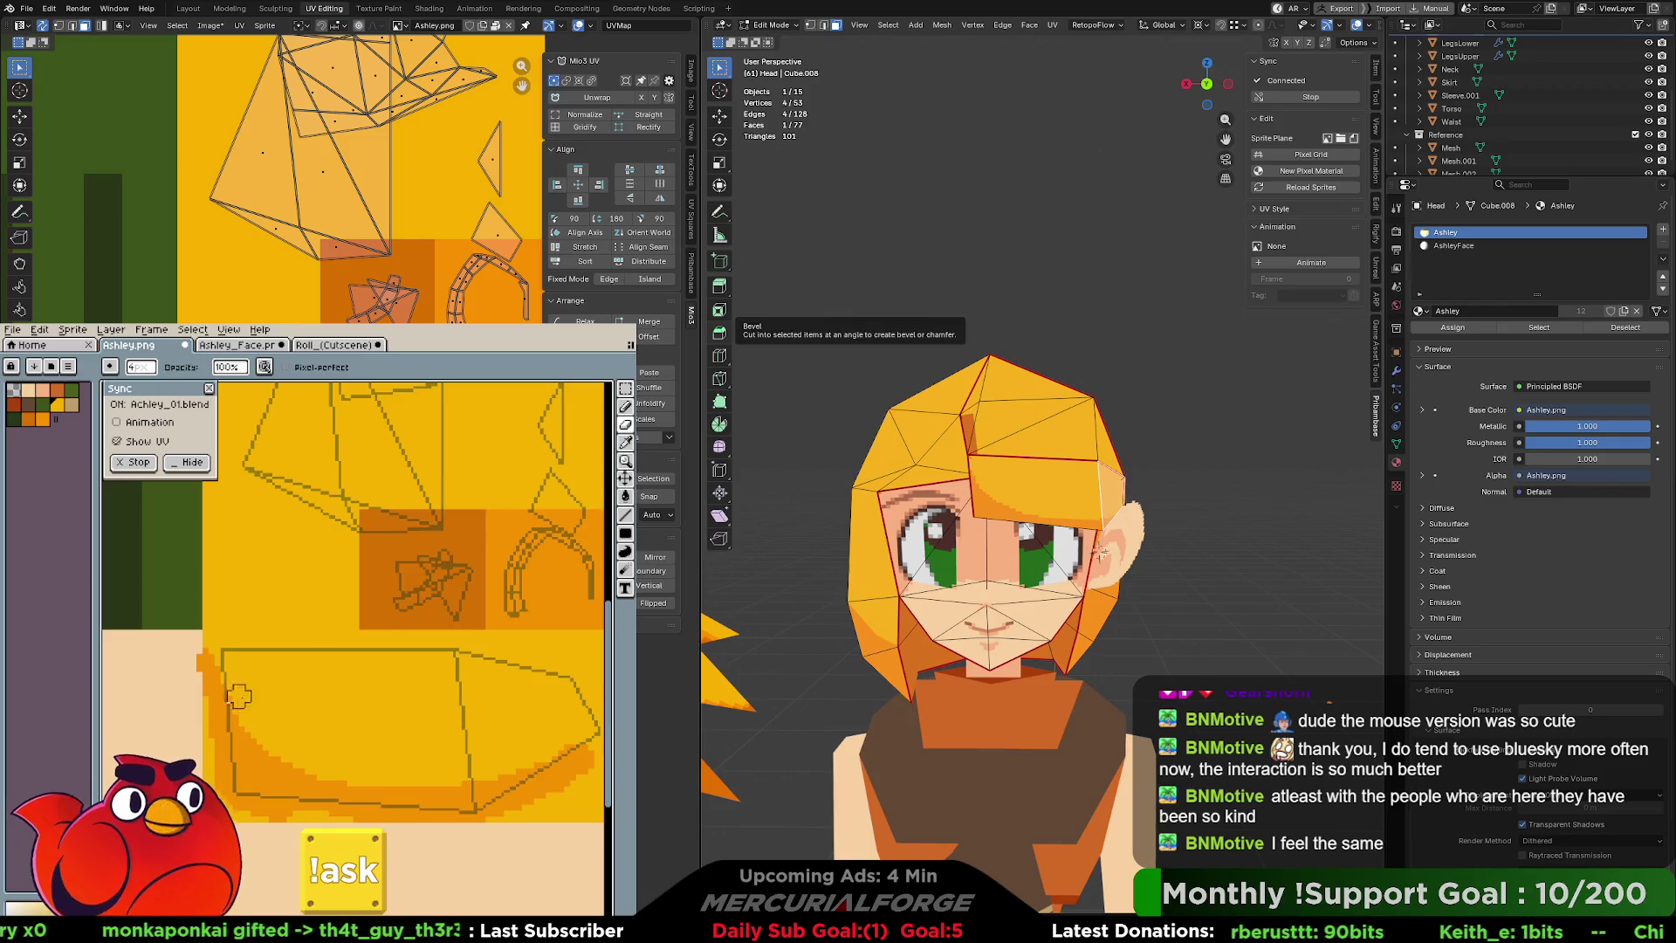
pyautogui.moveTo(214, 724); pyautogui.dragTo(266, 799)
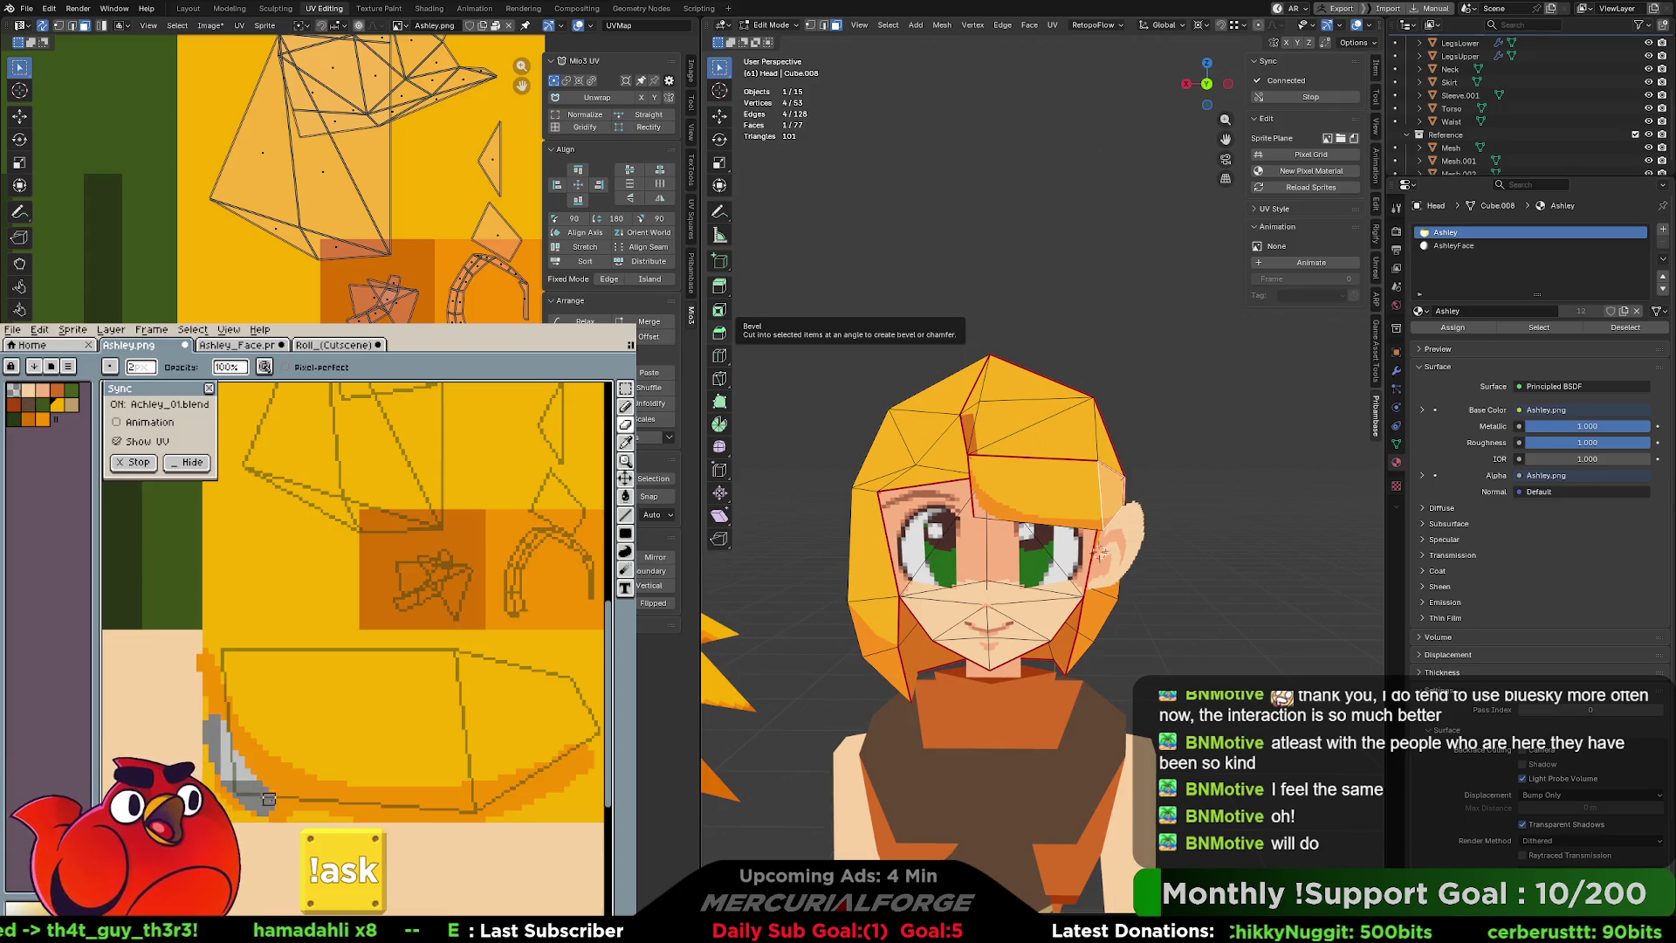
pyautogui.moveTo(268, 799)
pyautogui.mouseDown()
pyautogui.moveTo(337, 819)
pyautogui.moveTo(441, 807)
pyautogui.mouseUp()
pyautogui.hotkey('ctrl', 'z')
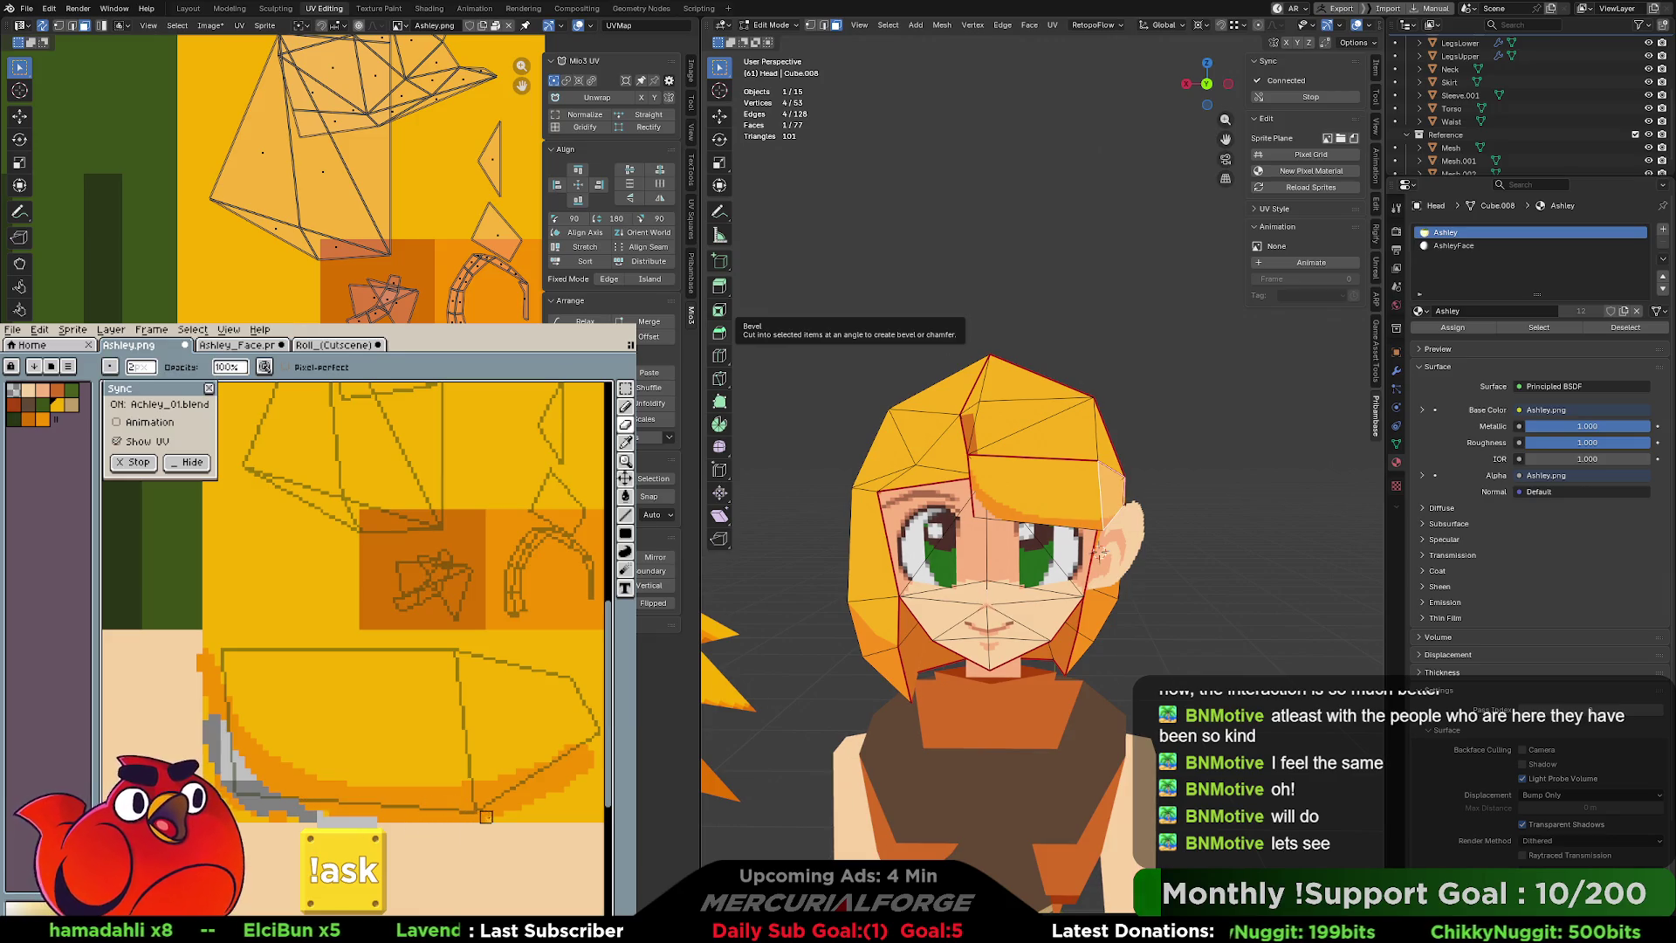
# With a 1px brush, try and undo grey strokes, keeping a short dark stroke near the right edge.
pyautogui.press('-')
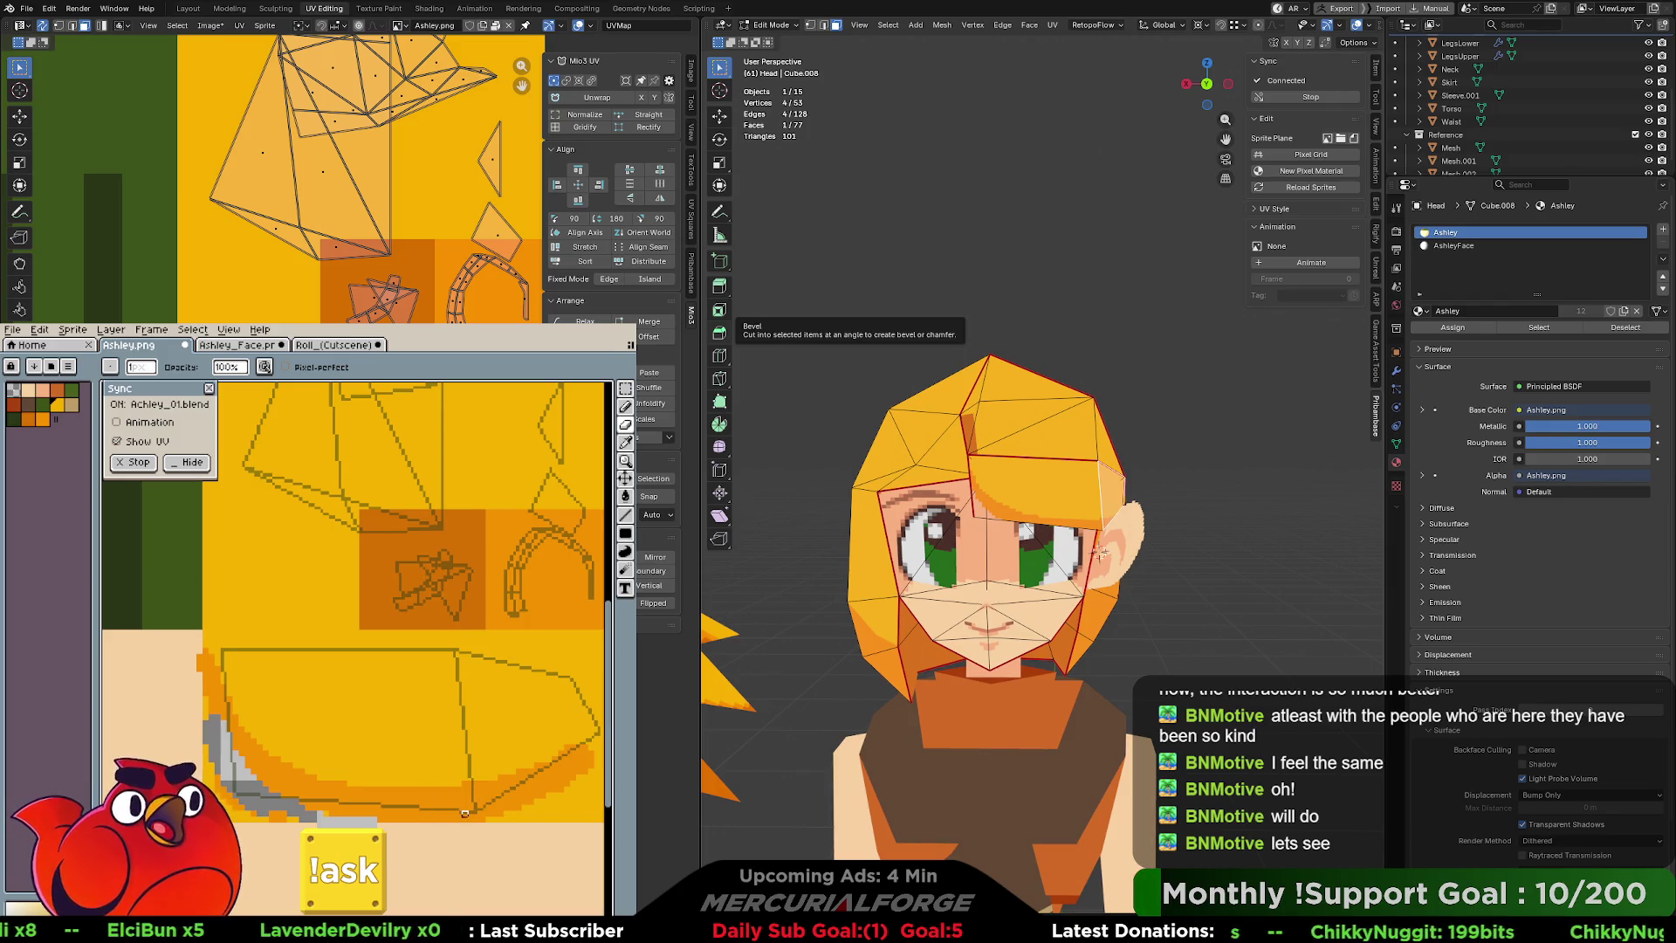
pyautogui.moveTo(467, 771); pyautogui.dragTo(471, 812)
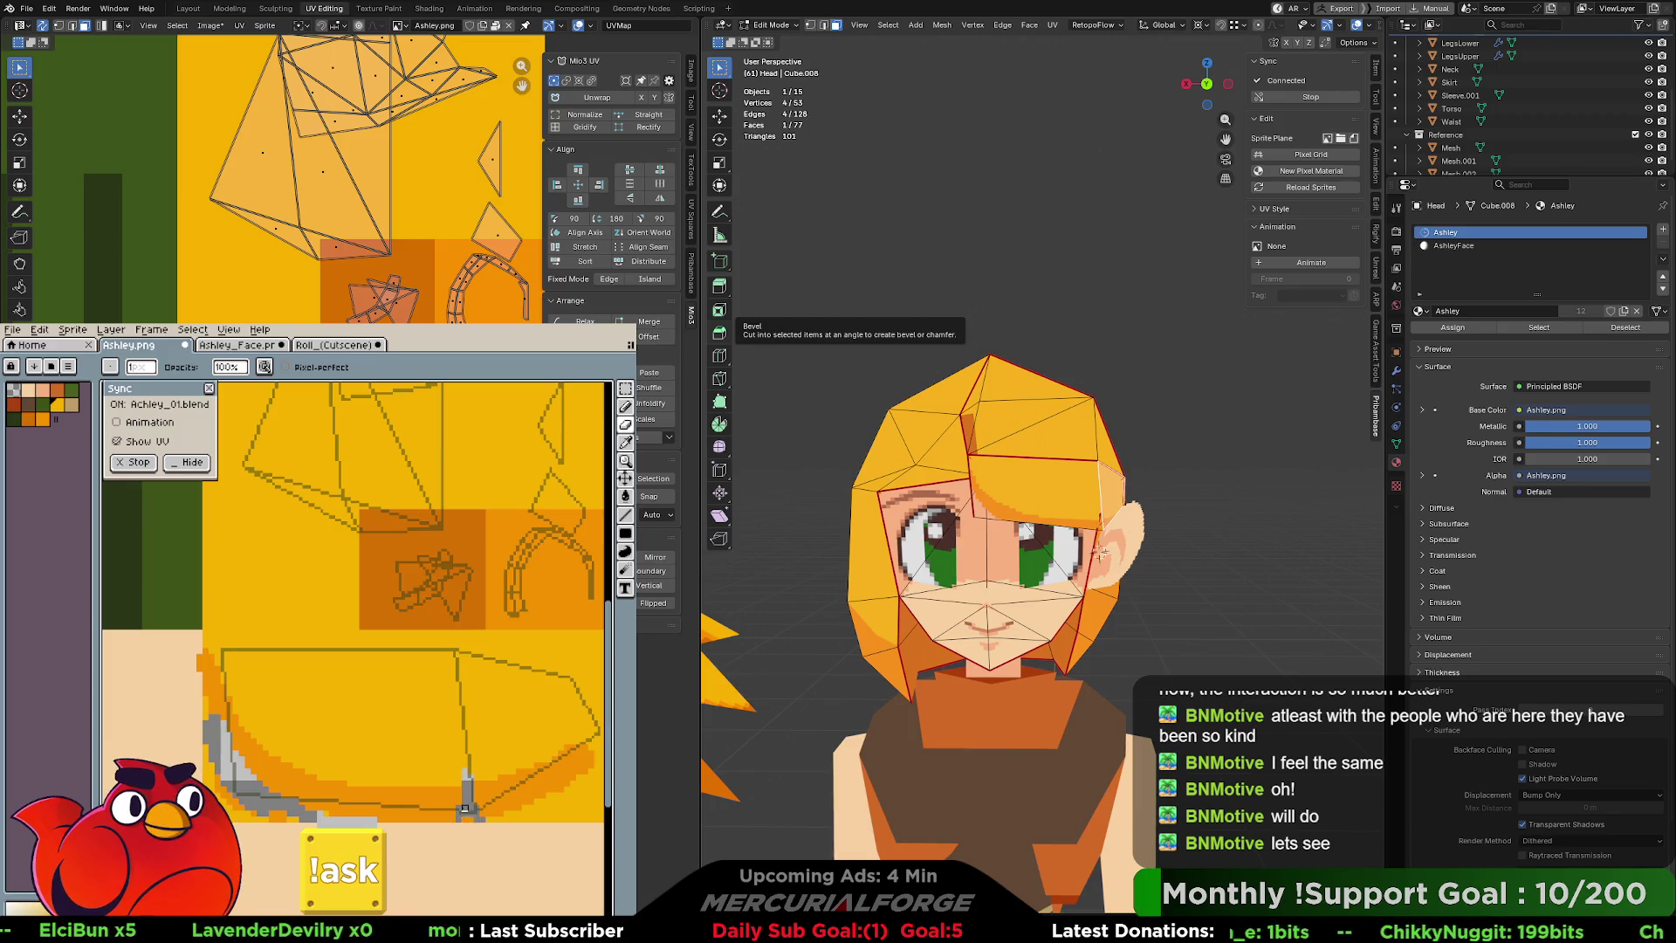
pyautogui.hotkey('ctrl', 'z')
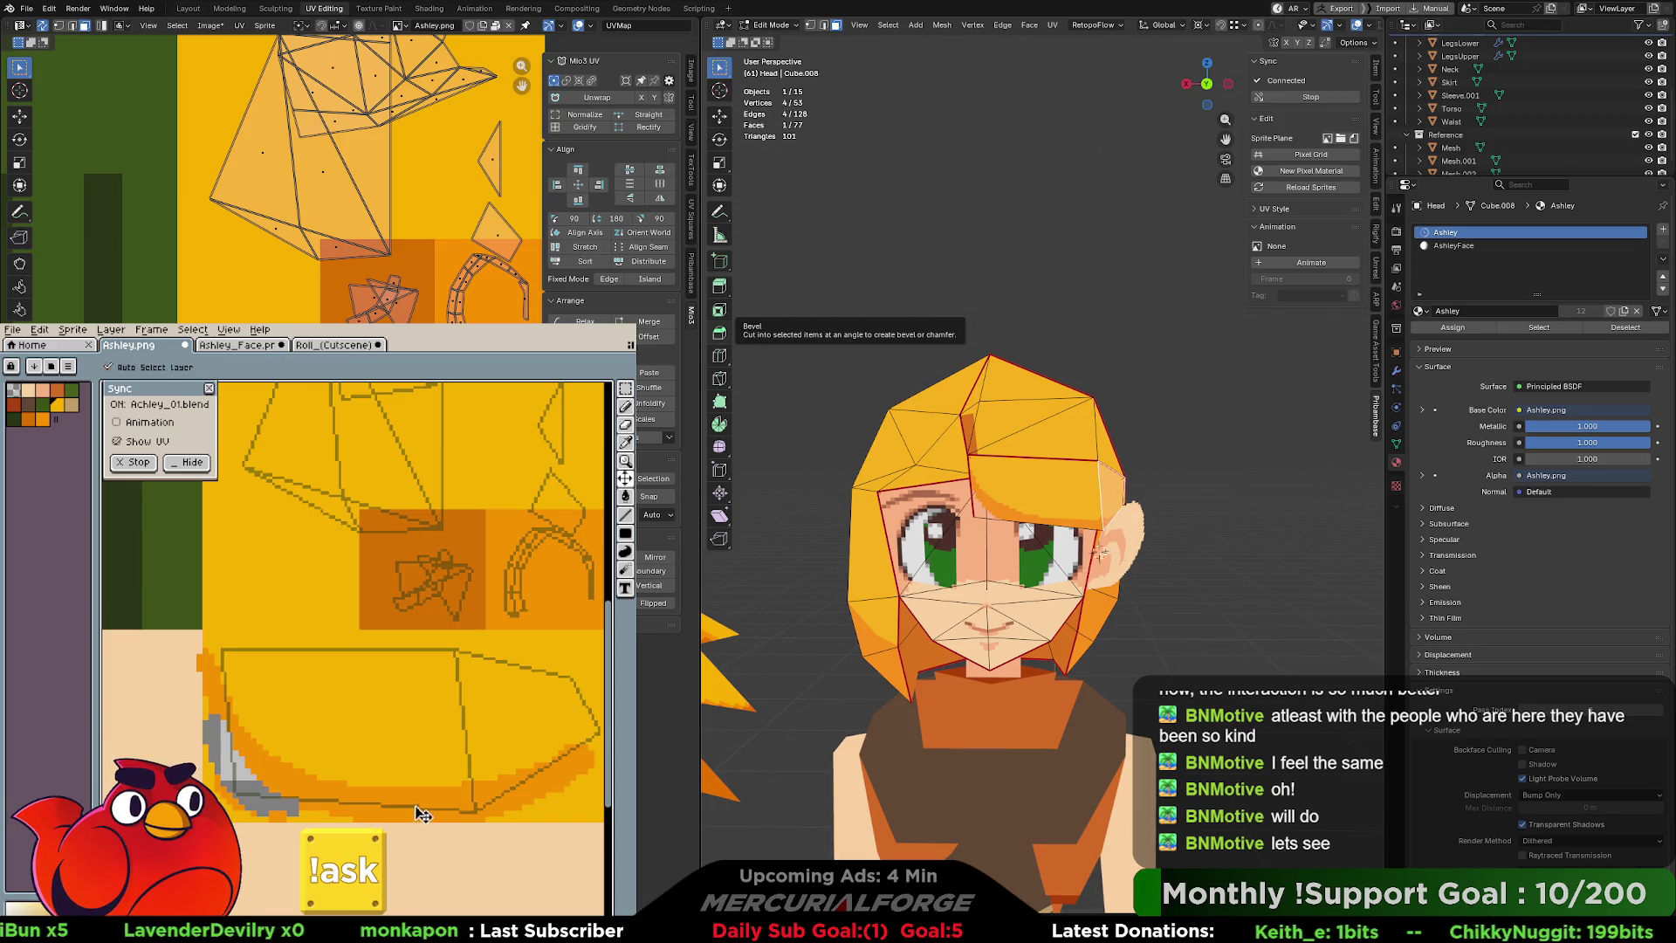
pyautogui.moveTo(396, 815)
pyautogui.mouseDown()
pyautogui.moveTo(404, 772)
pyautogui.moveTo(400, 811)
pyautogui.moveTo(359, 724)
pyautogui.moveTo(343, 805)
pyautogui.mouseUp()
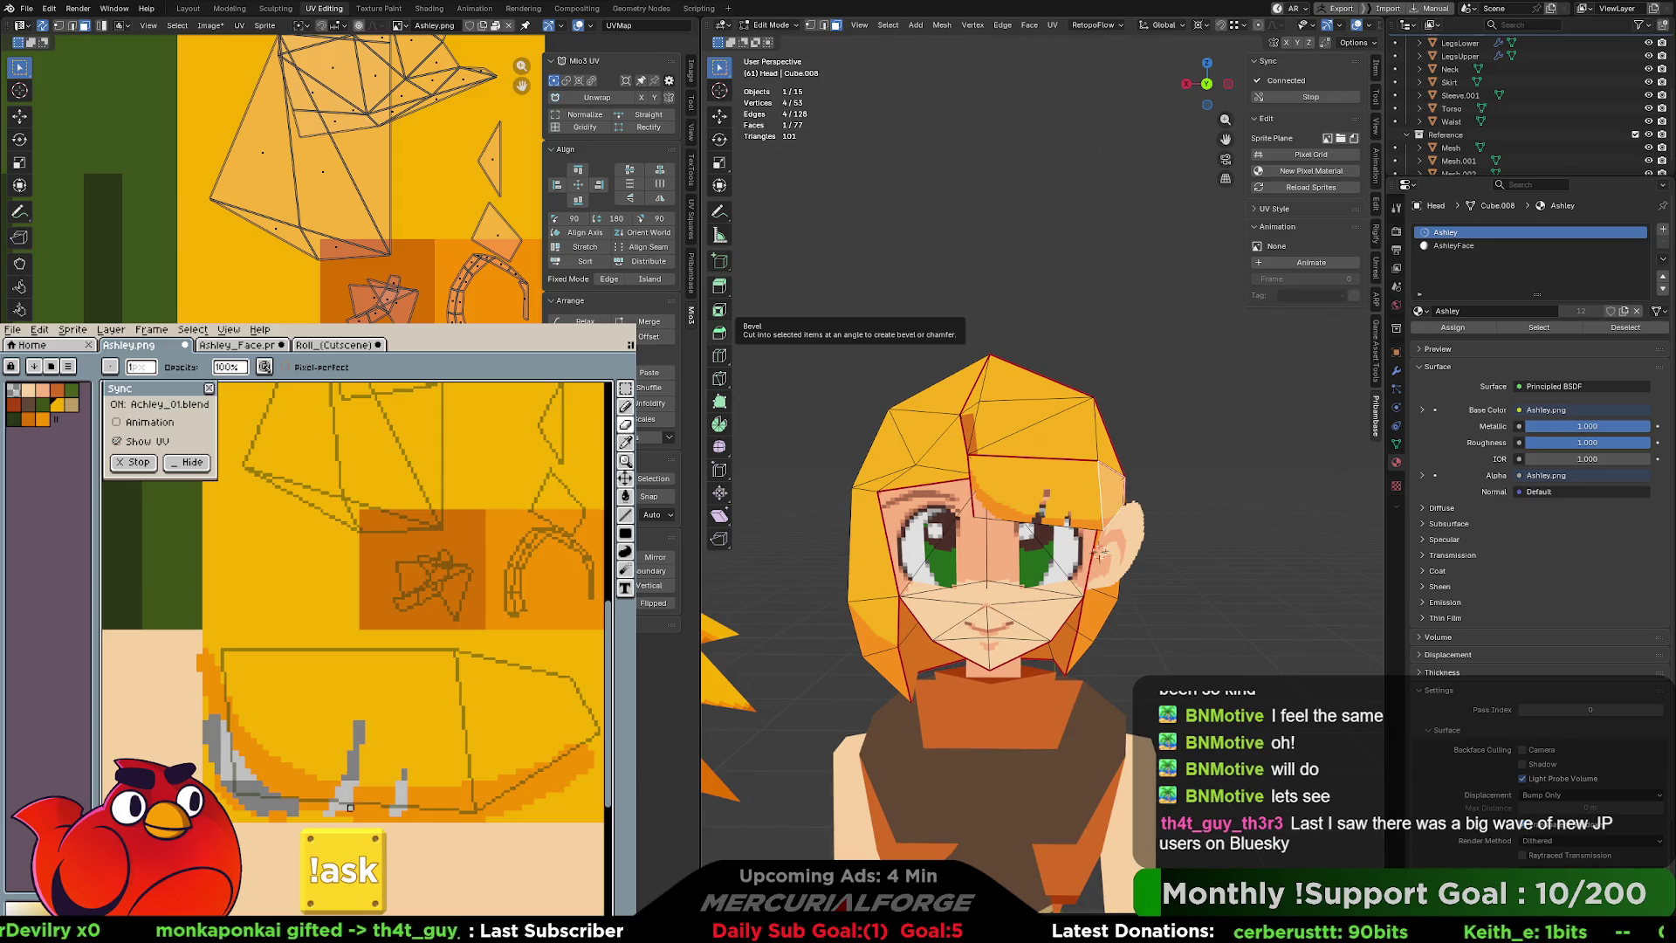
pyautogui.hotkey('ctrl', 'z')
pyautogui.hotkey('ctrl', 'z')
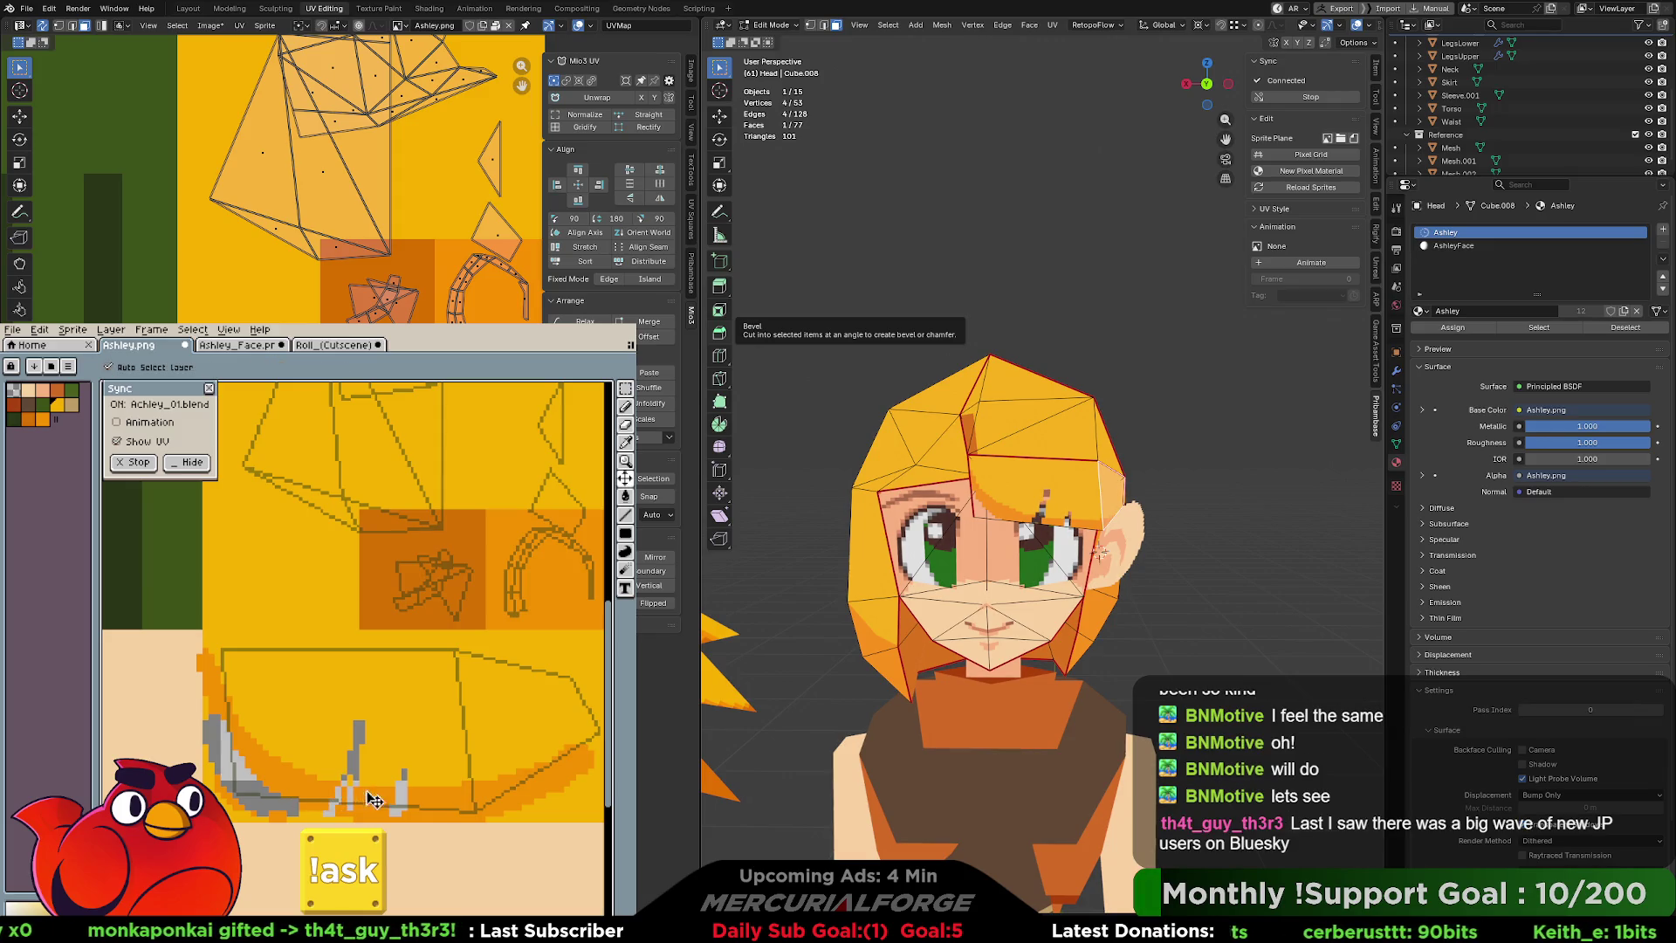
pyautogui.hotkey('ctrl', 'z')
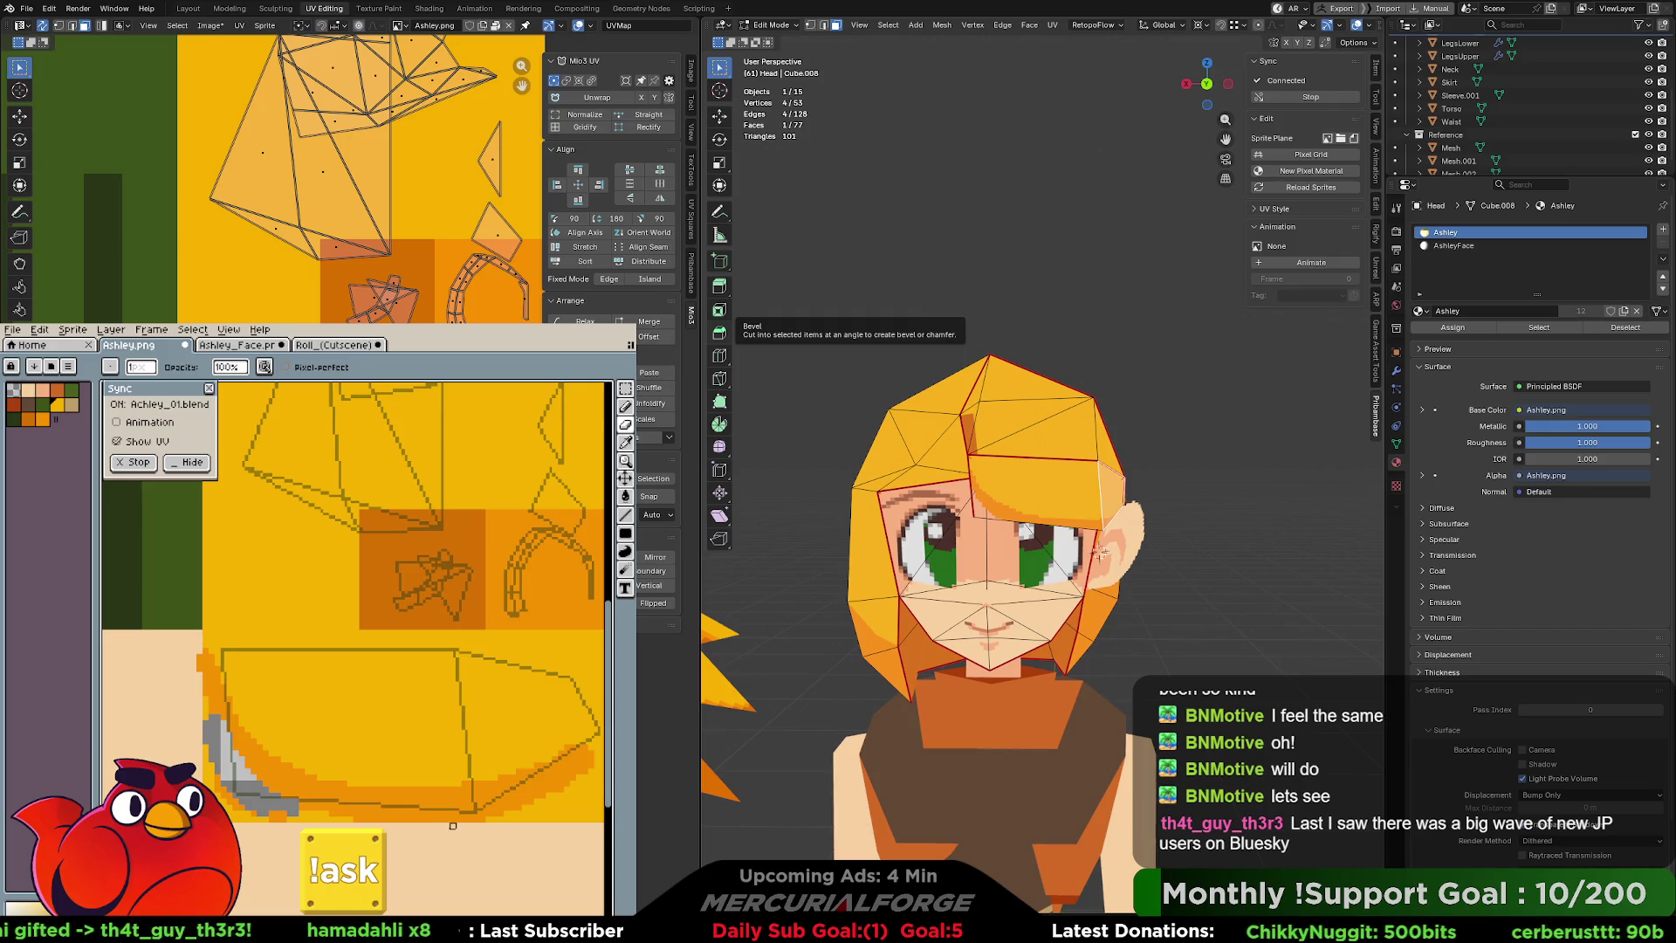
pyautogui.moveTo(525, 783)
pyautogui.mouseDown()
pyautogui.moveTo(524, 749)
pyautogui.moveTo(530, 783)
pyautogui.mouseUp()
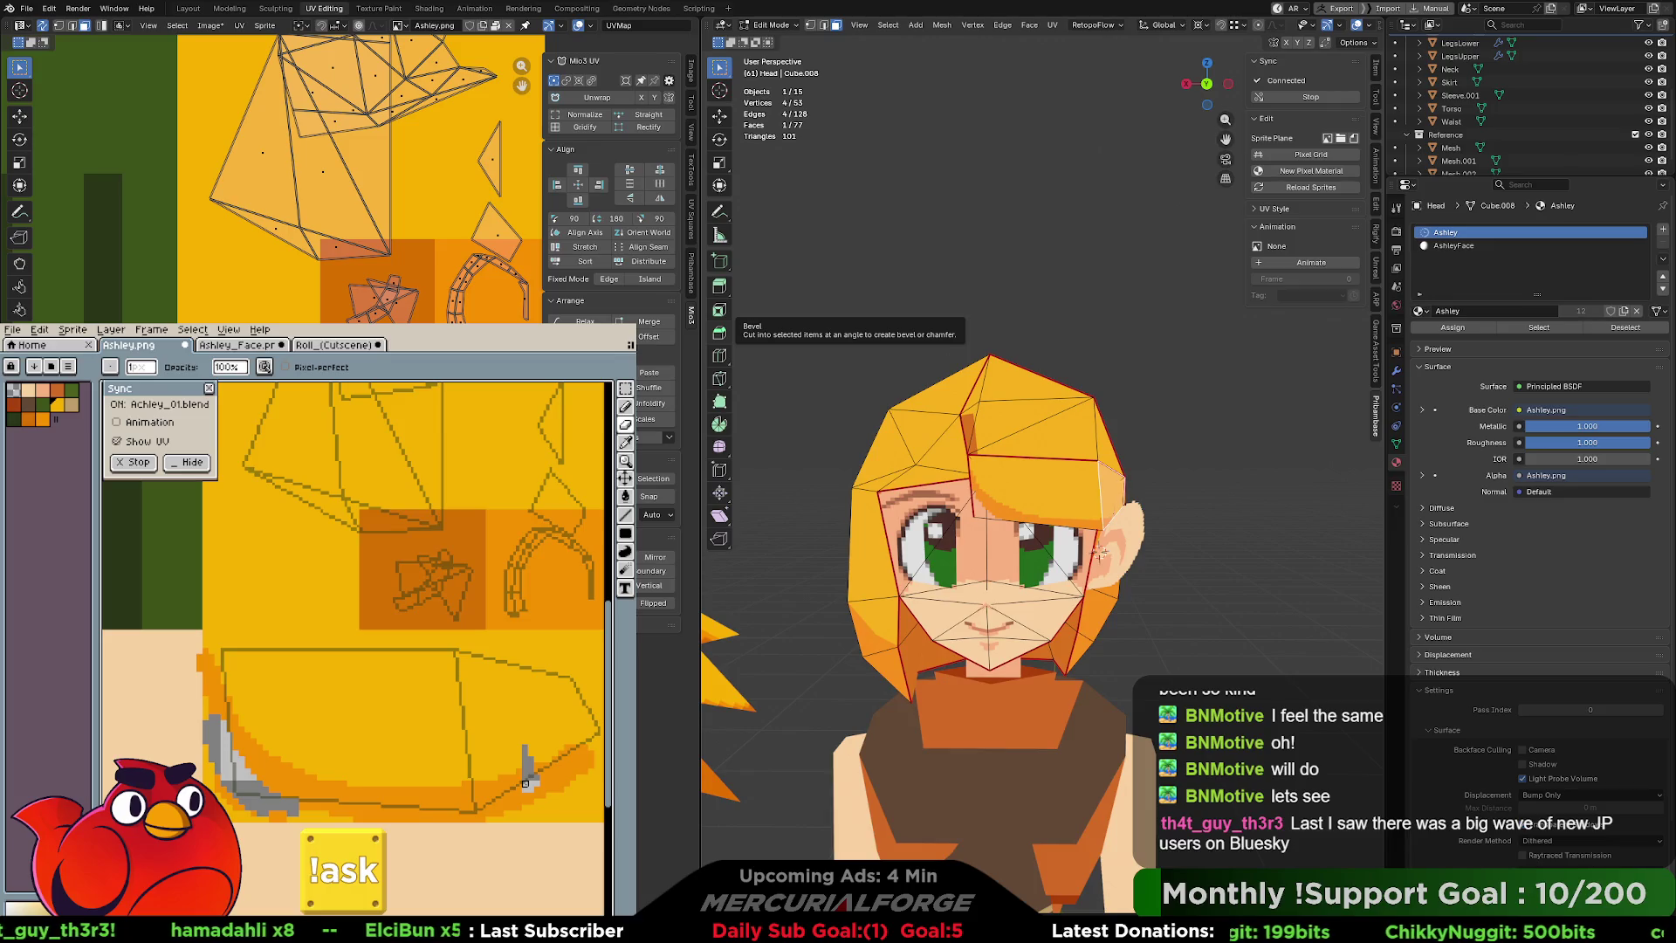
pyautogui.moveTo(1179, 494)
pyautogui.mouseDown(button='middle')
pyautogui.moveTo(1063, 495)
pyautogui.moveTo(1220, 515)
pyautogui.mouseUp(button='middle')
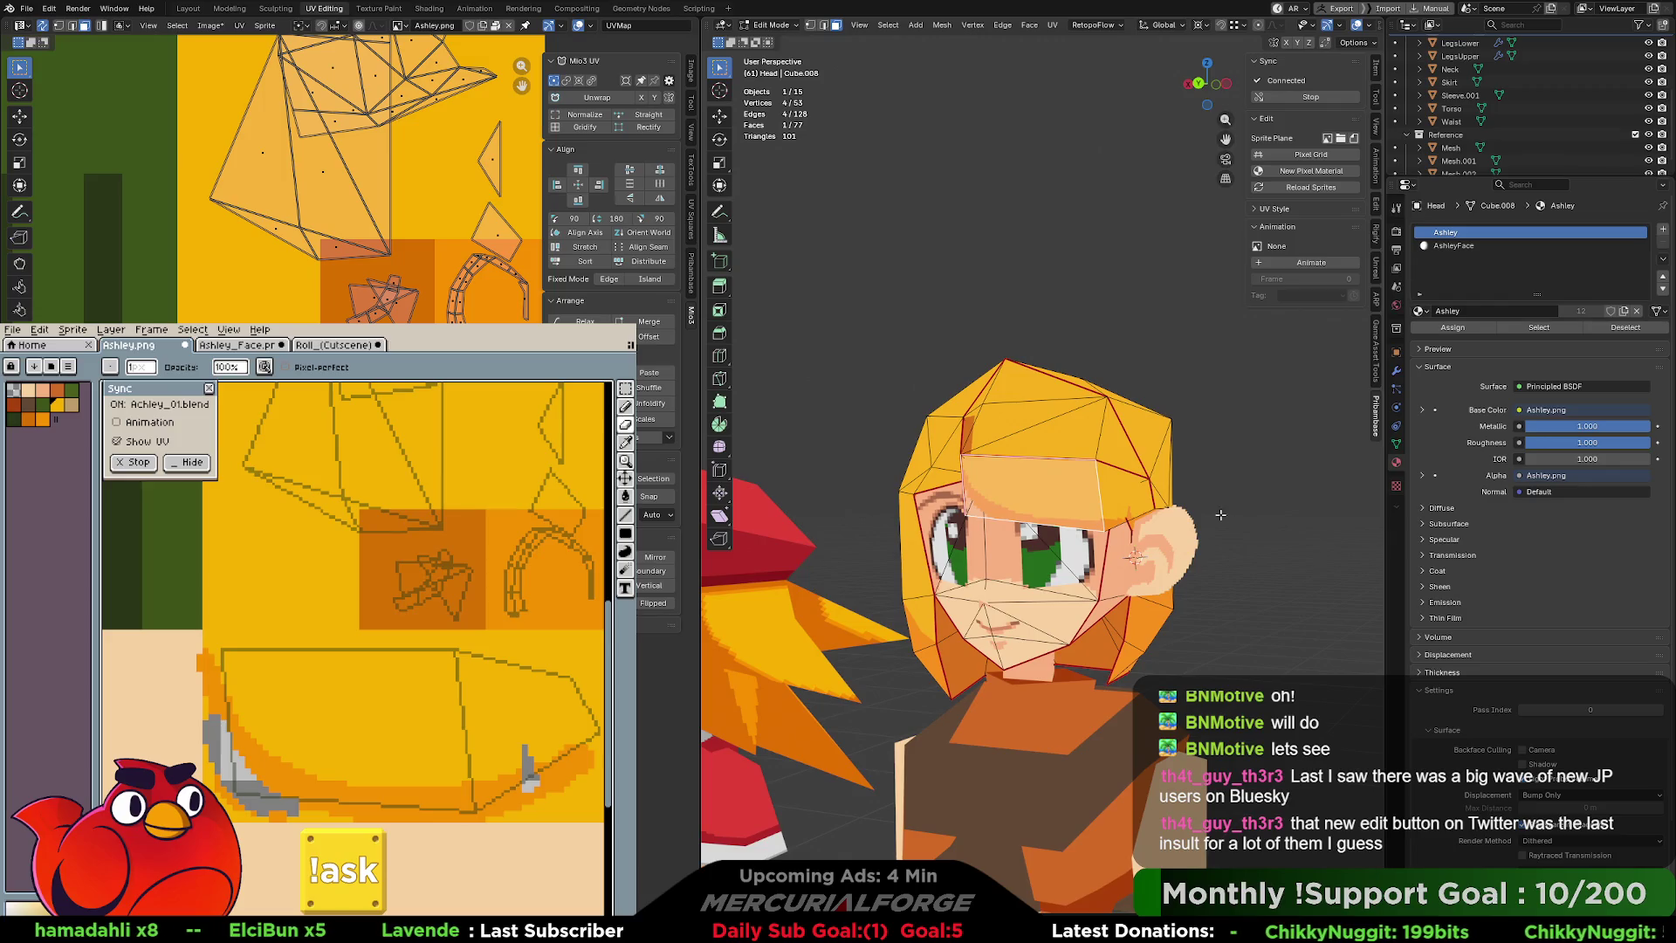
# Select two adjacent forehead-band faces on Ashley's head, inspect them, then clear the selection.
pyautogui.hotkey('alt', 'a')
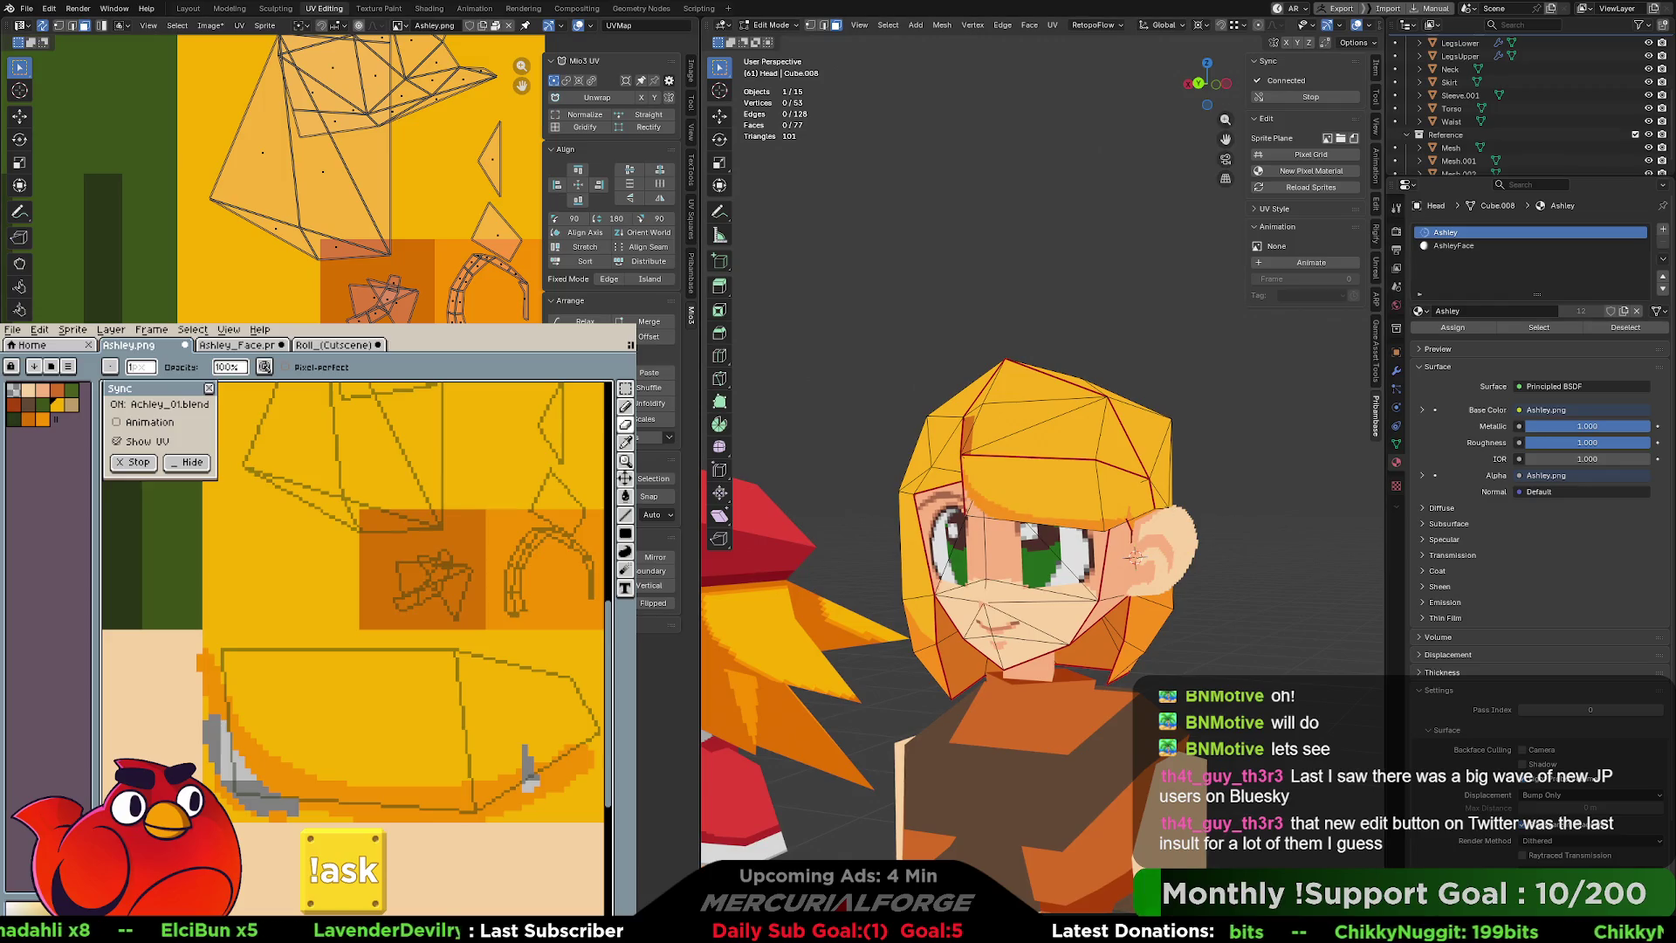
pyautogui.moveTo(944, 506); pyautogui.dragTo(1229, 522)
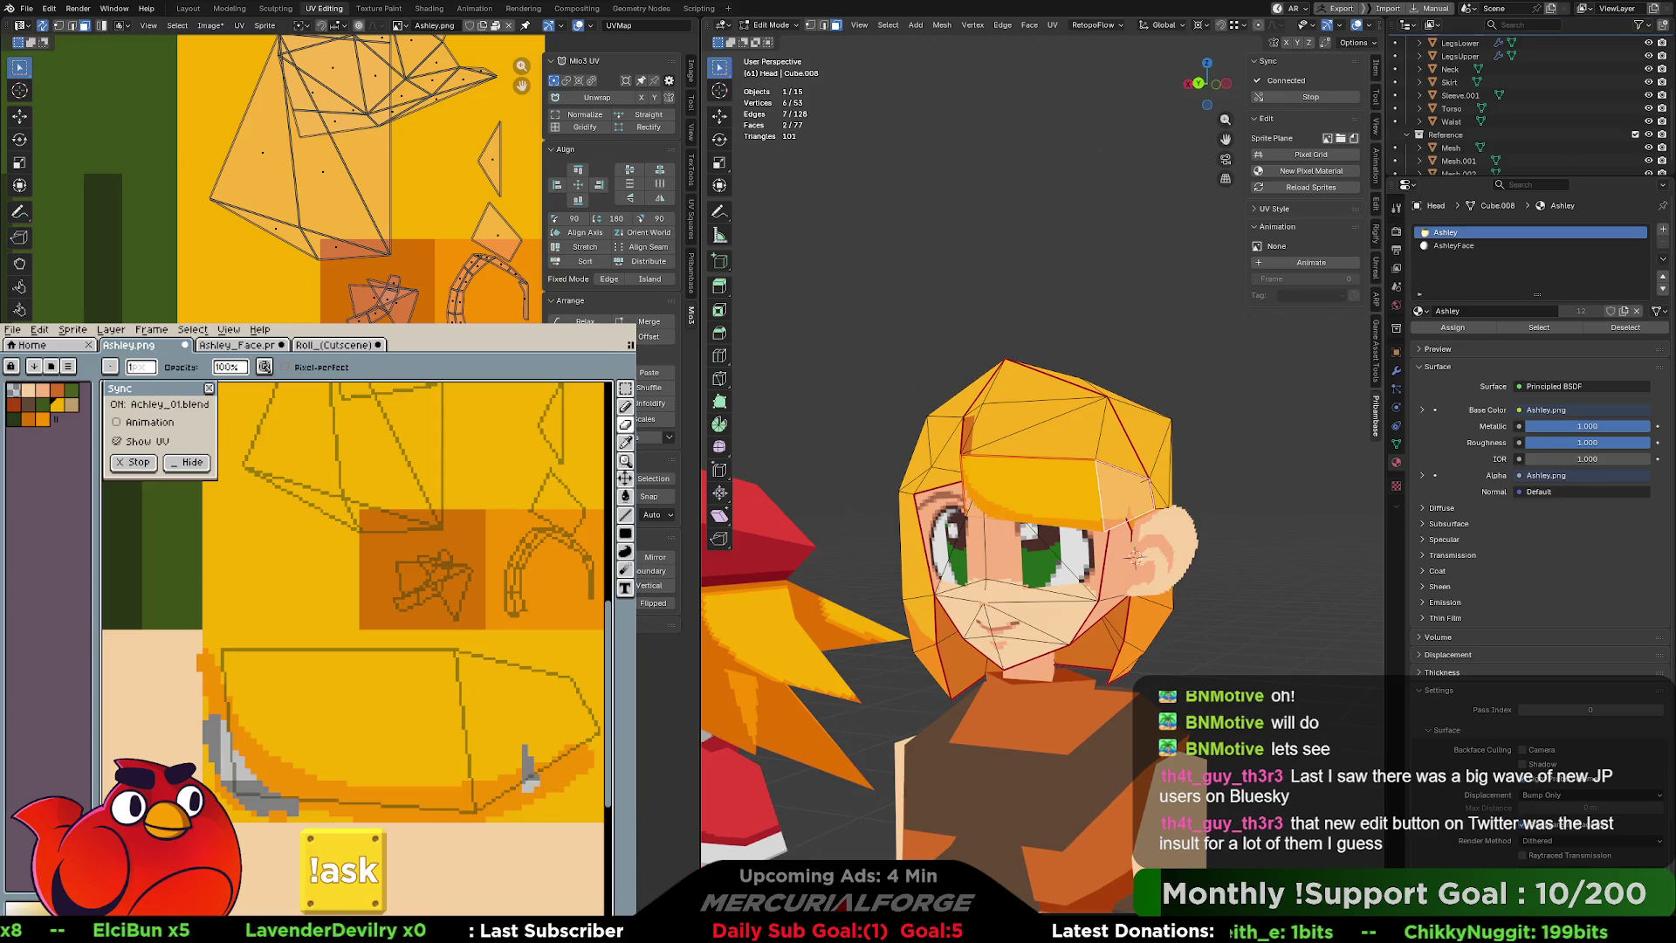
pyautogui.click(625, 478)
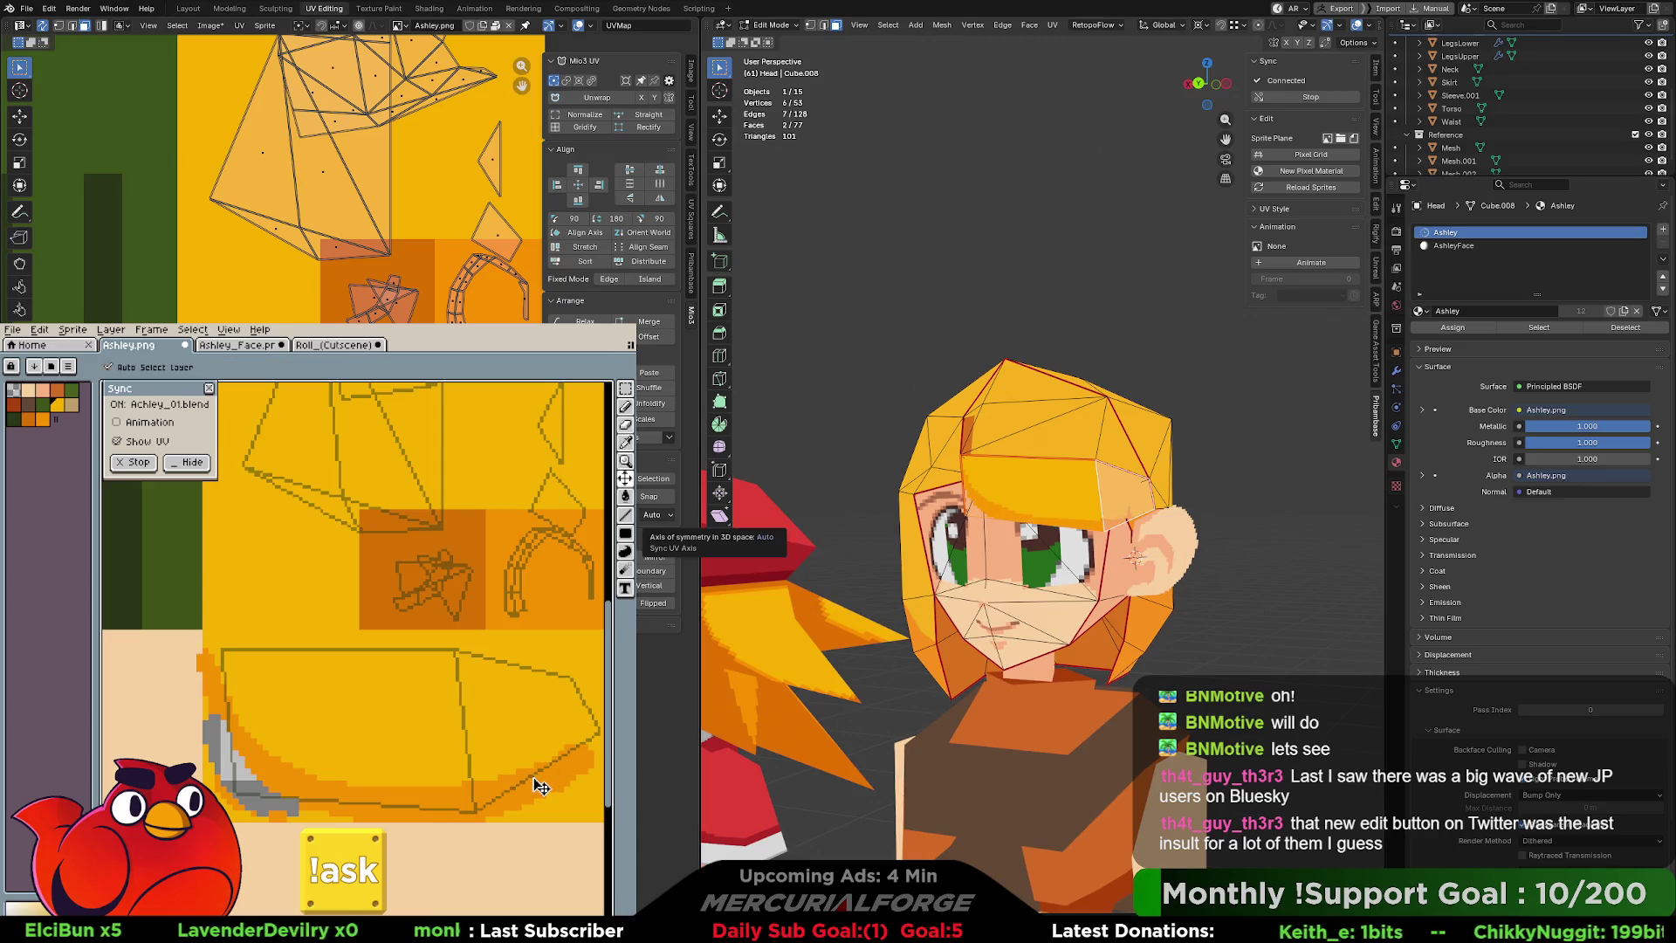
pyautogui.press('b')
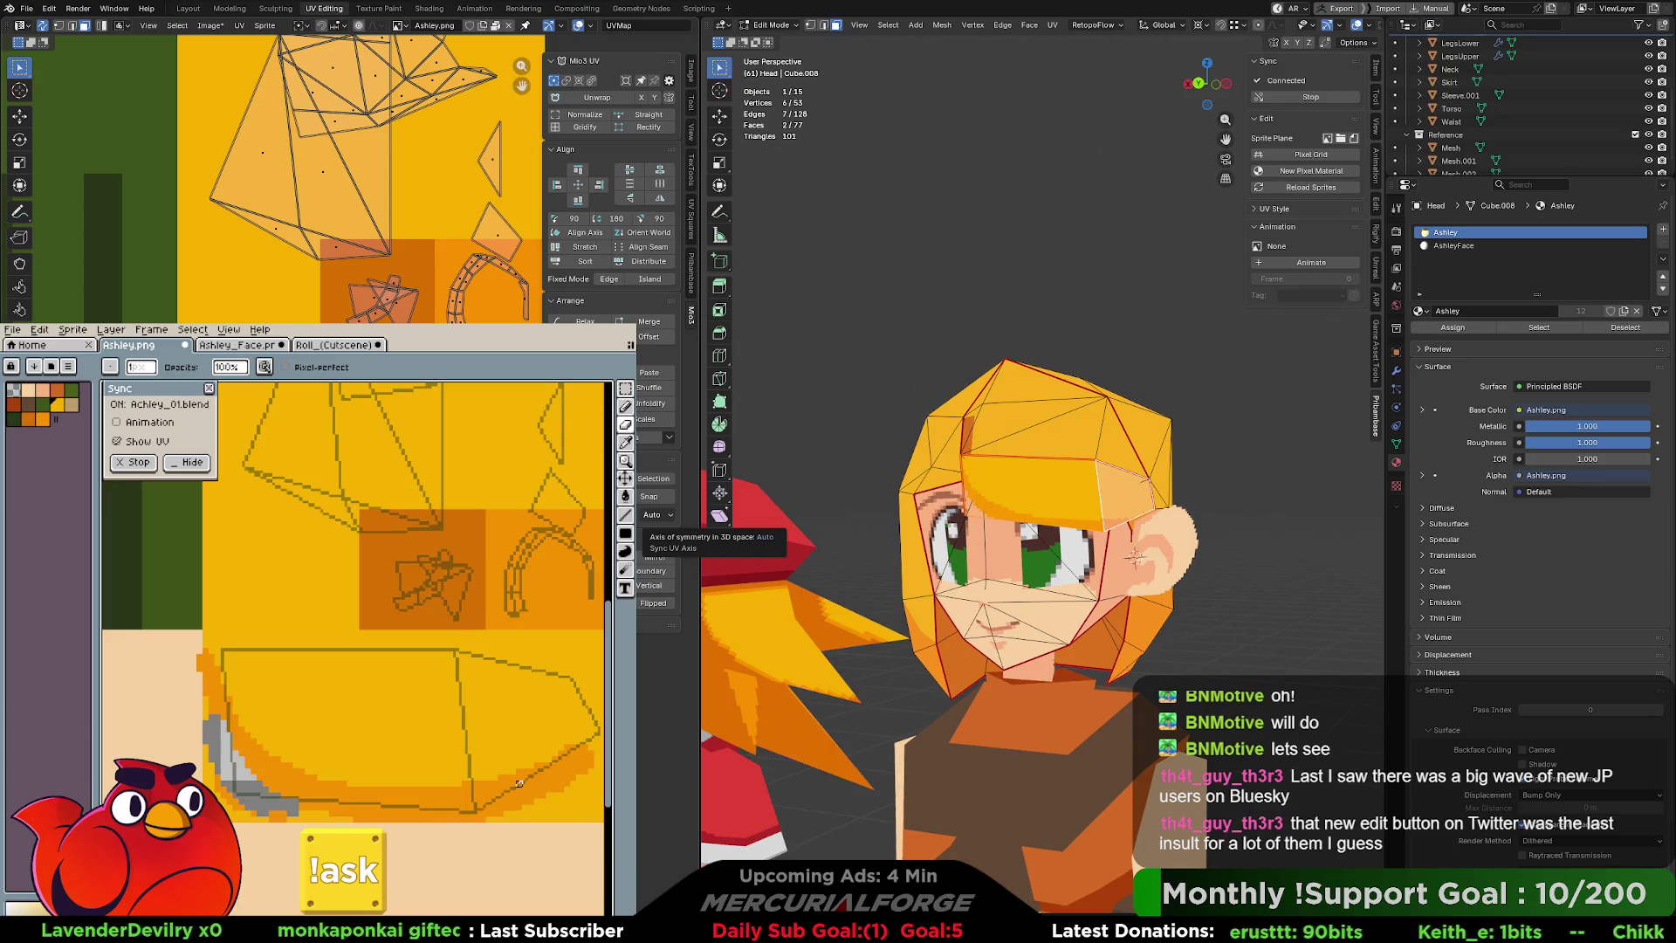
pyautogui.moveTo(960, 559); pyautogui.dragTo(913, 559, button='middle')
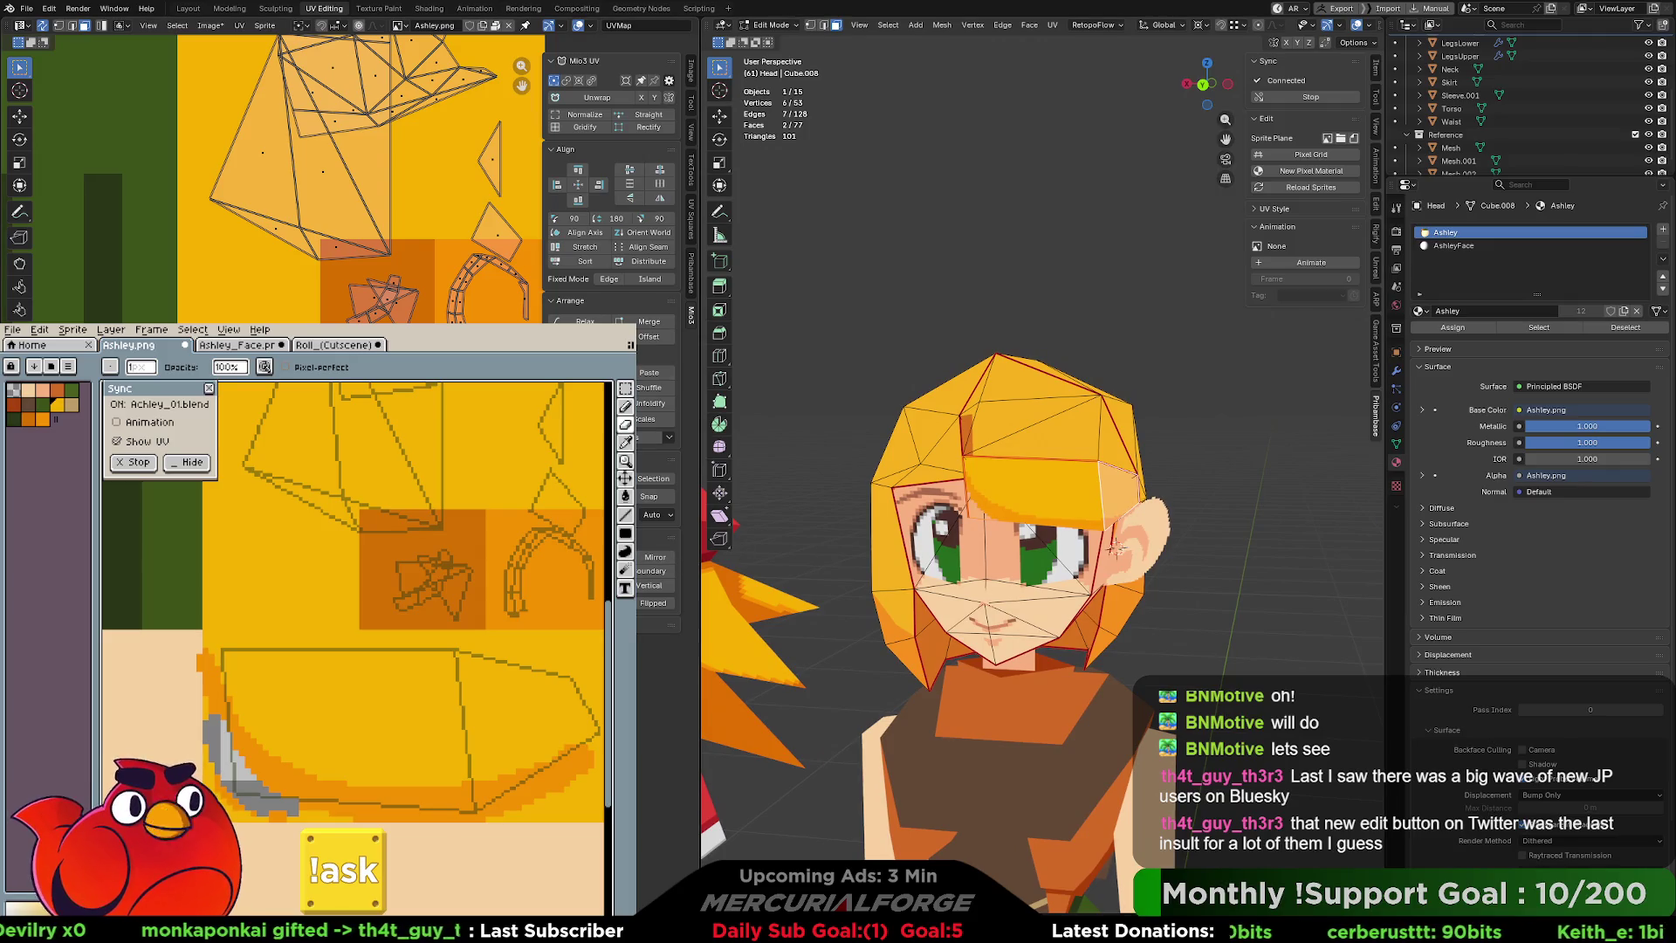
pyautogui.hotkey('alt', 'a')
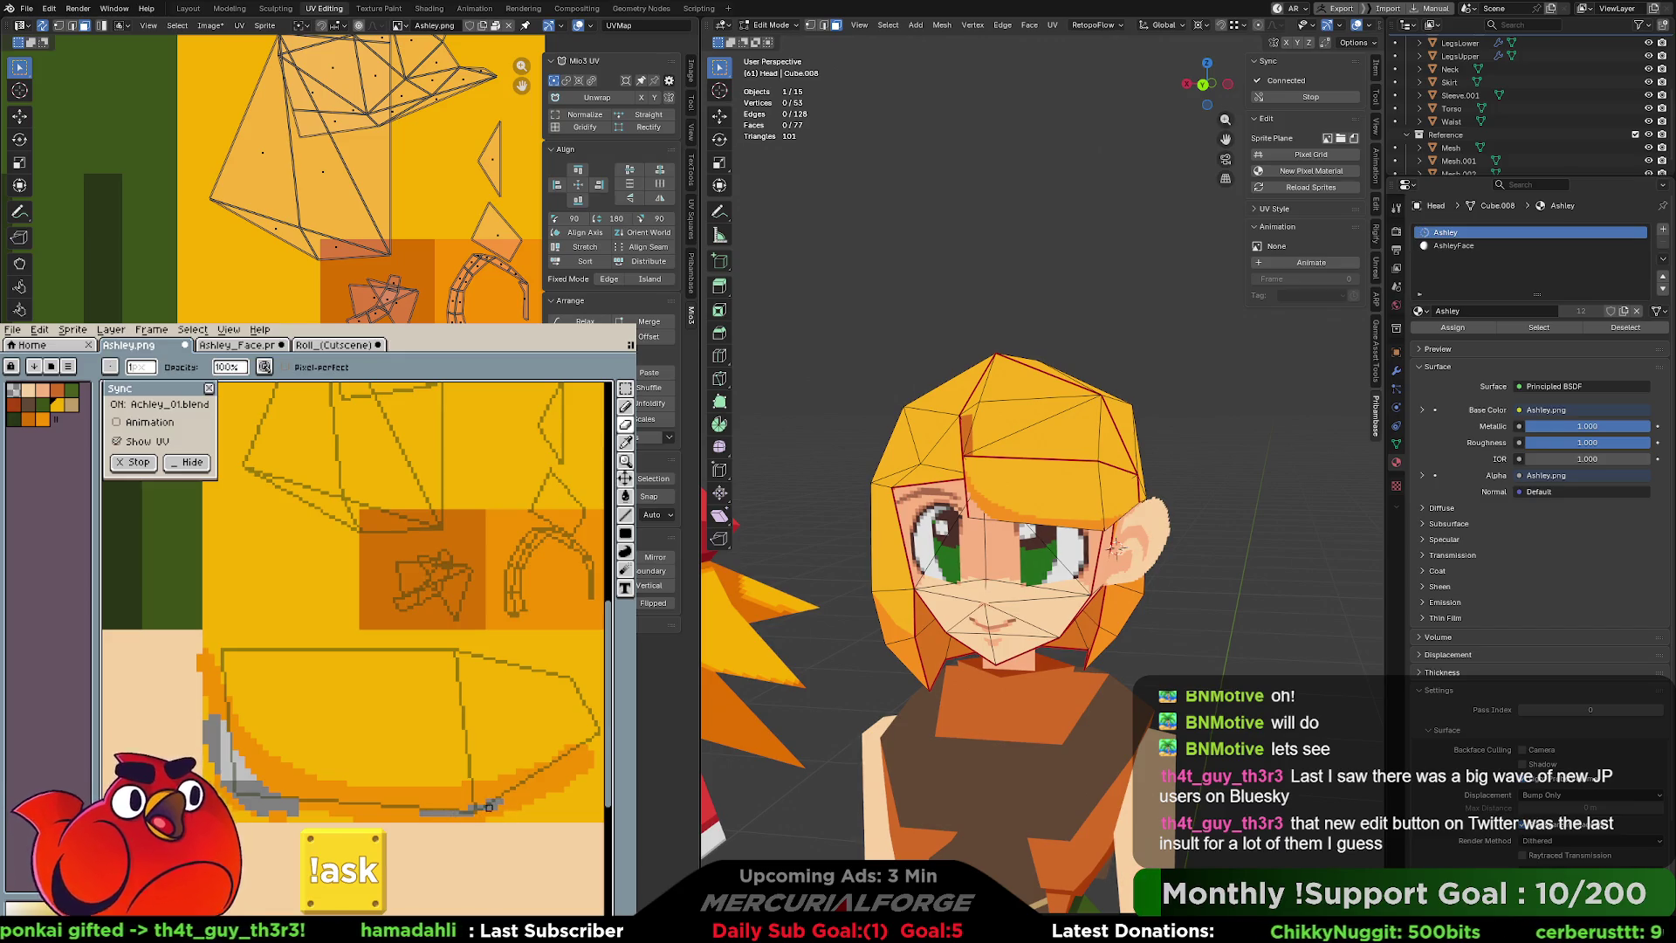
# Paint a thinner 2px grey line along the bottom edge of the lower hair shape.
pyautogui.moveTo(502, 808); pyautogui.dragTo(453, 813)
pyautogui.press('-')
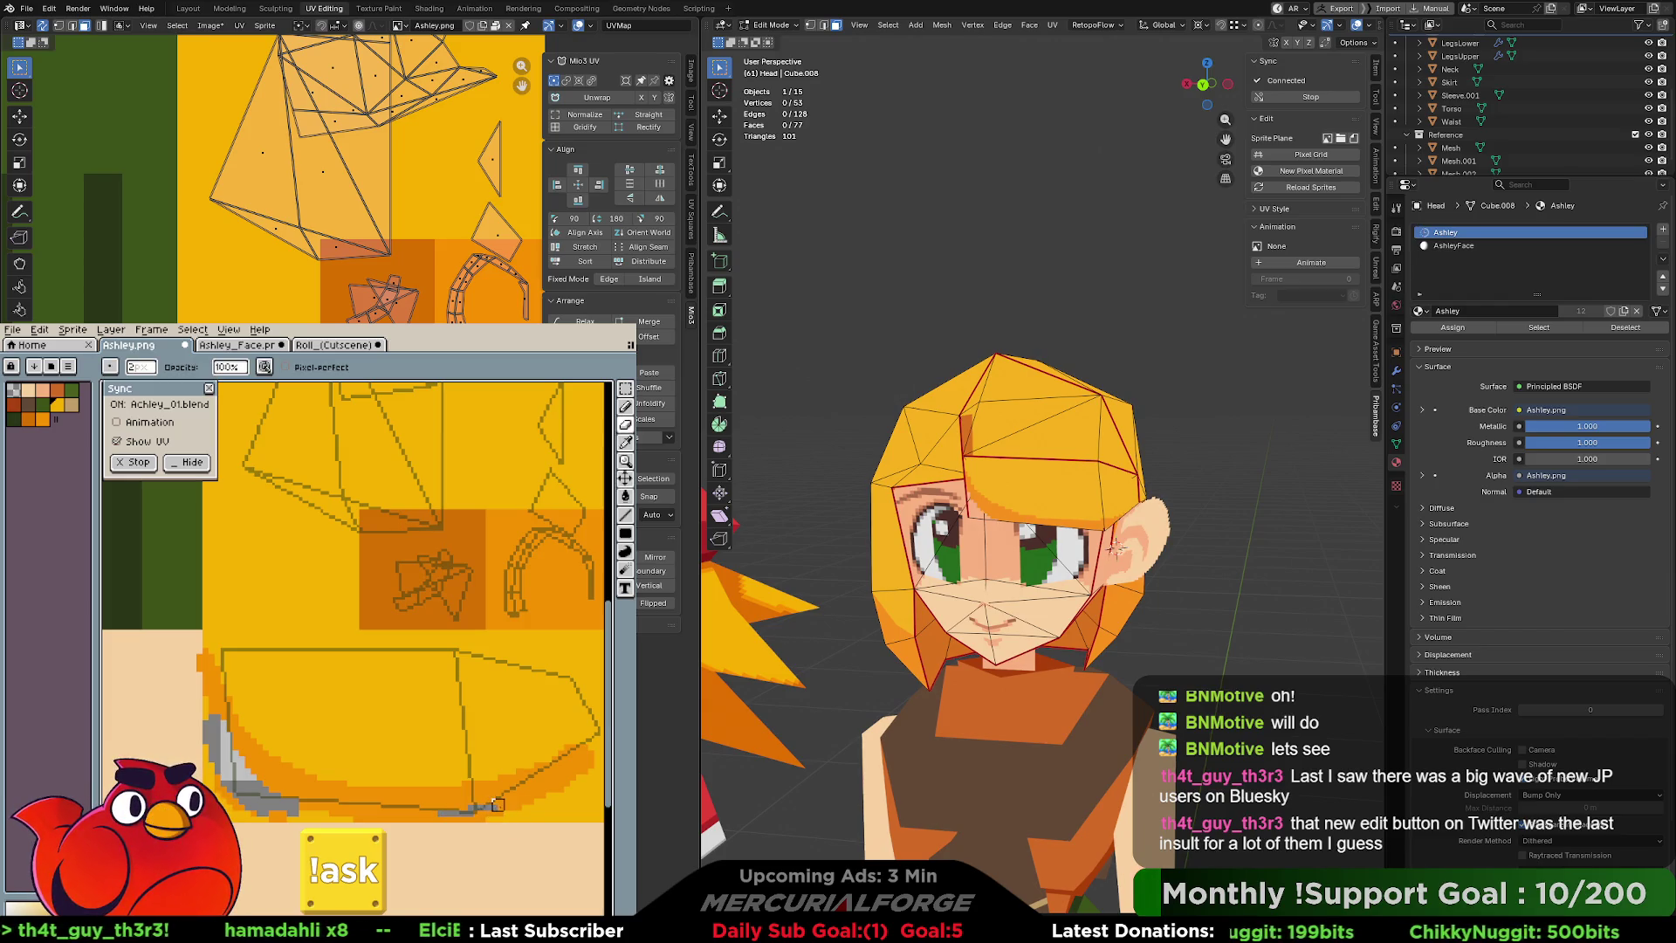
pyautogui.moveTo(493, 811); pyautogui.dragTo(396, 816)
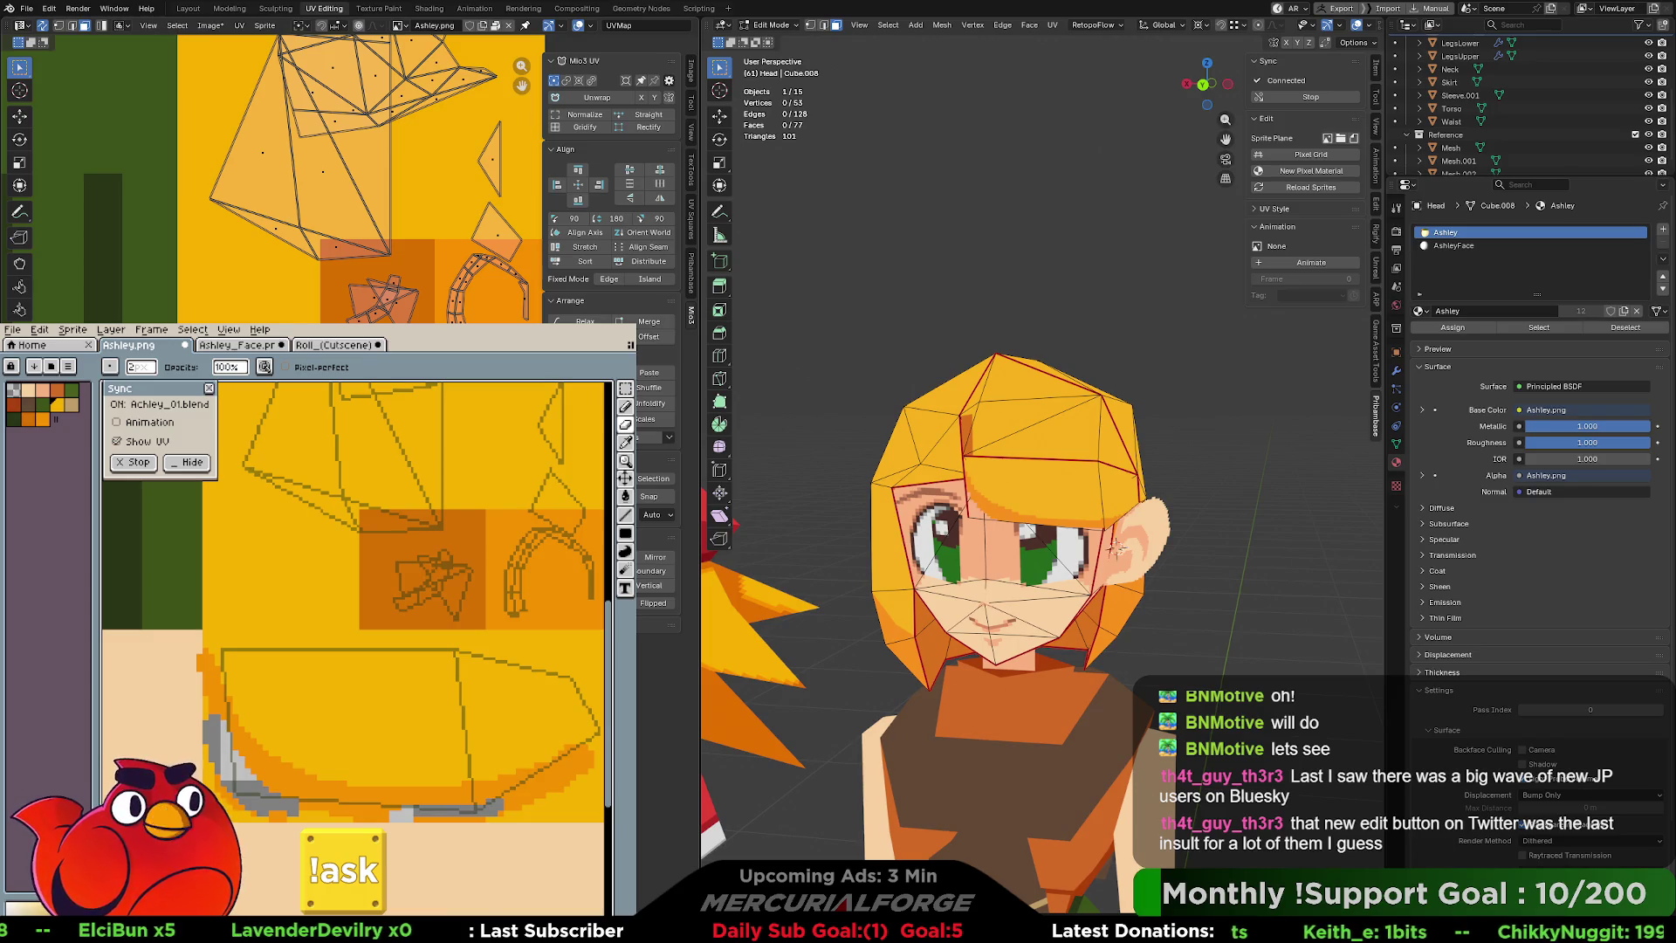
pyautogui.click(1358, 26)
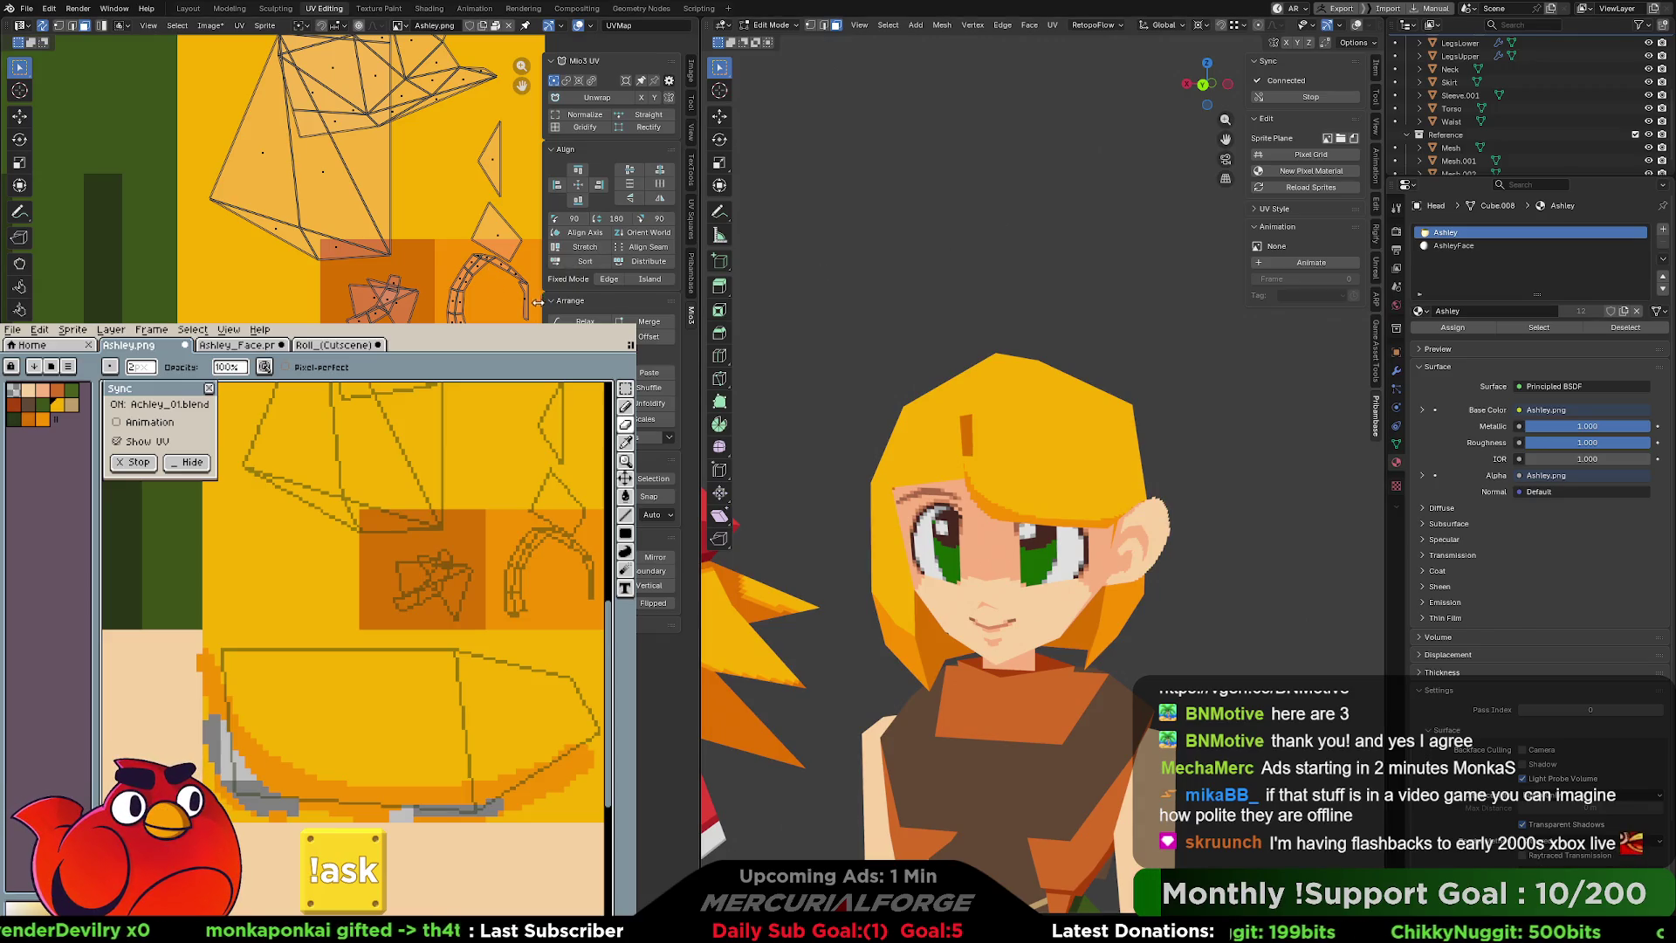
# Frame the head UV island and move and rotate its selected UV vertices.
pyautogui.scroll(3, 476, 286)
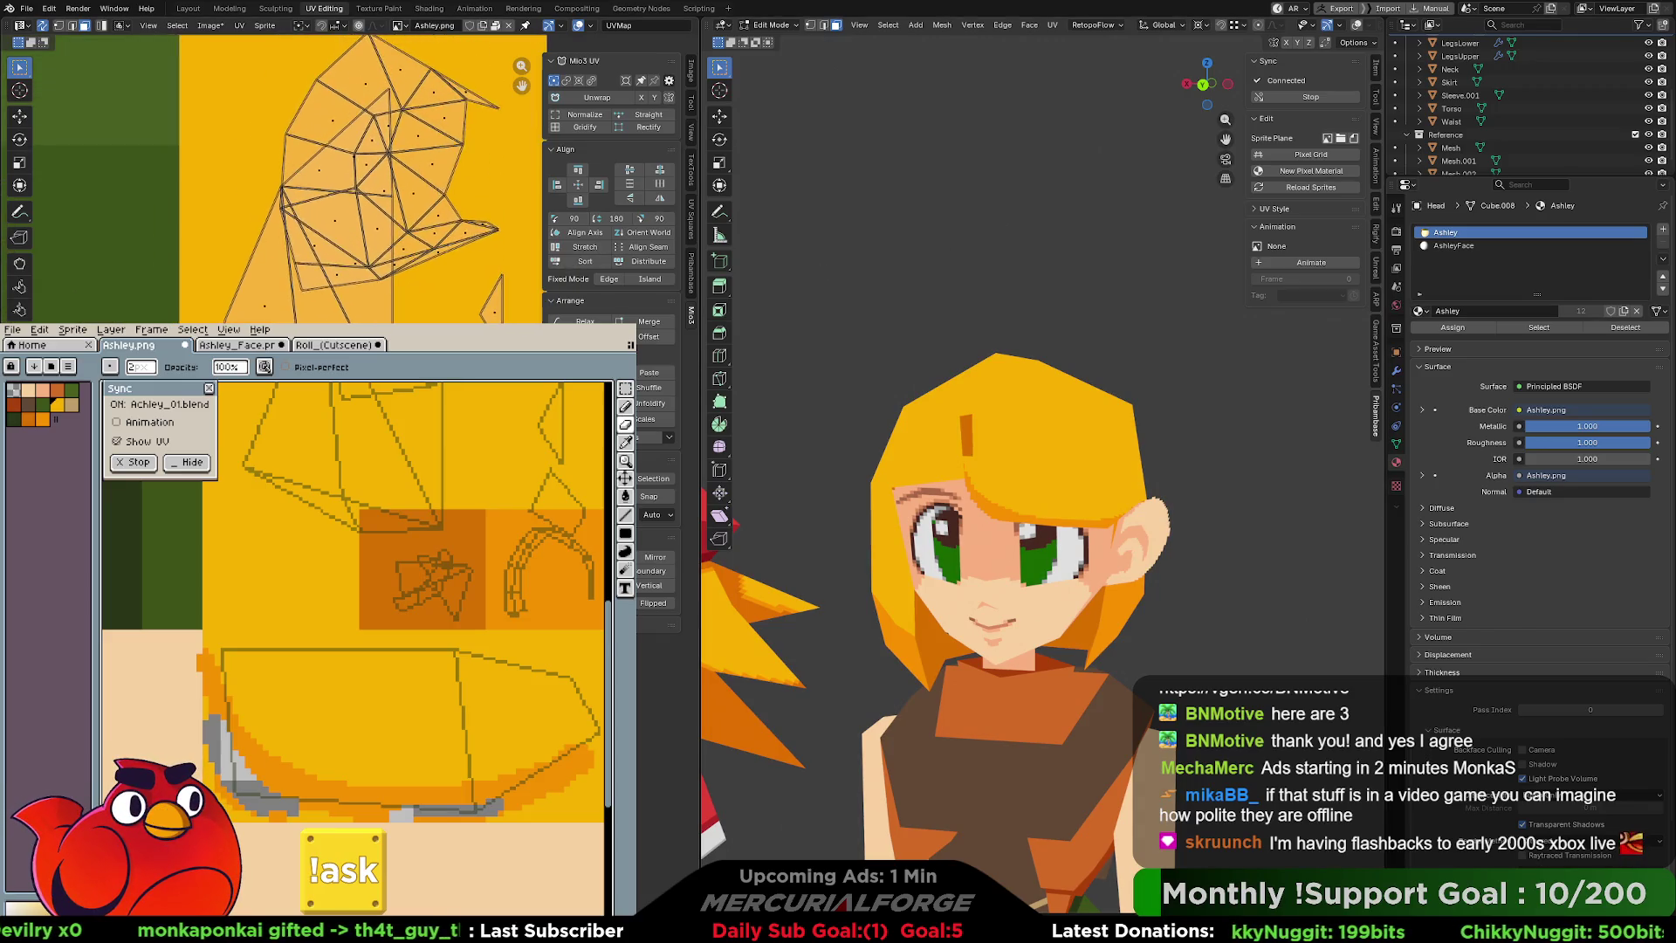
pyautogui.moveTo(375, 192); pyautogui.dragTo(337, 302, button='middle')
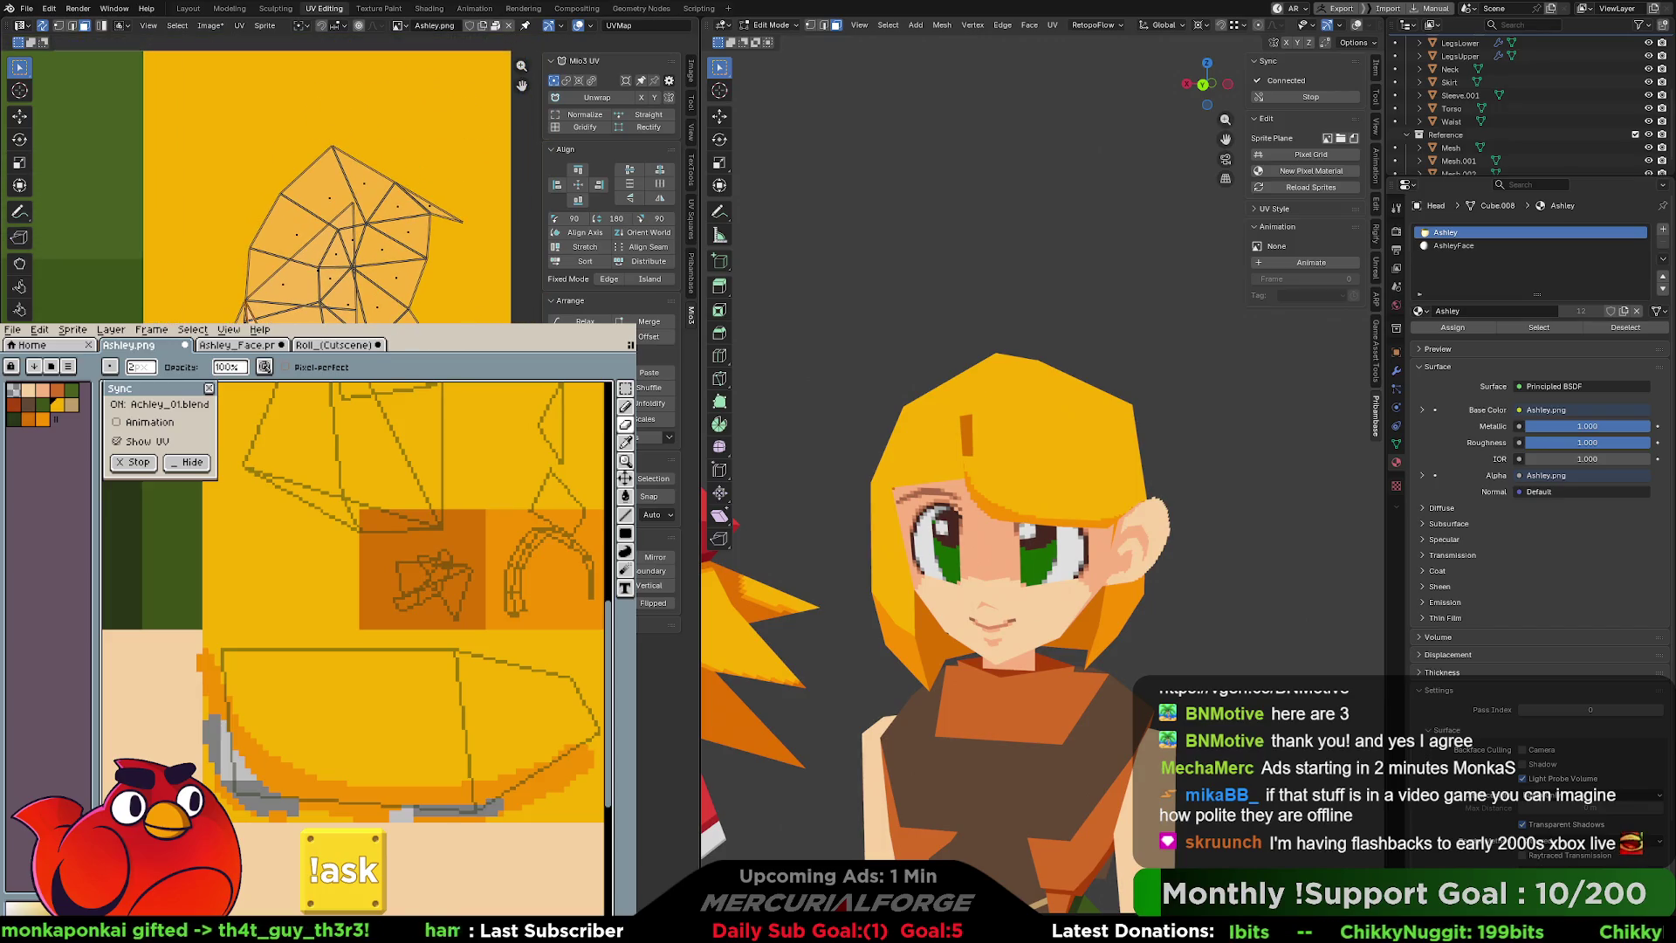
pyautogui.press('g')
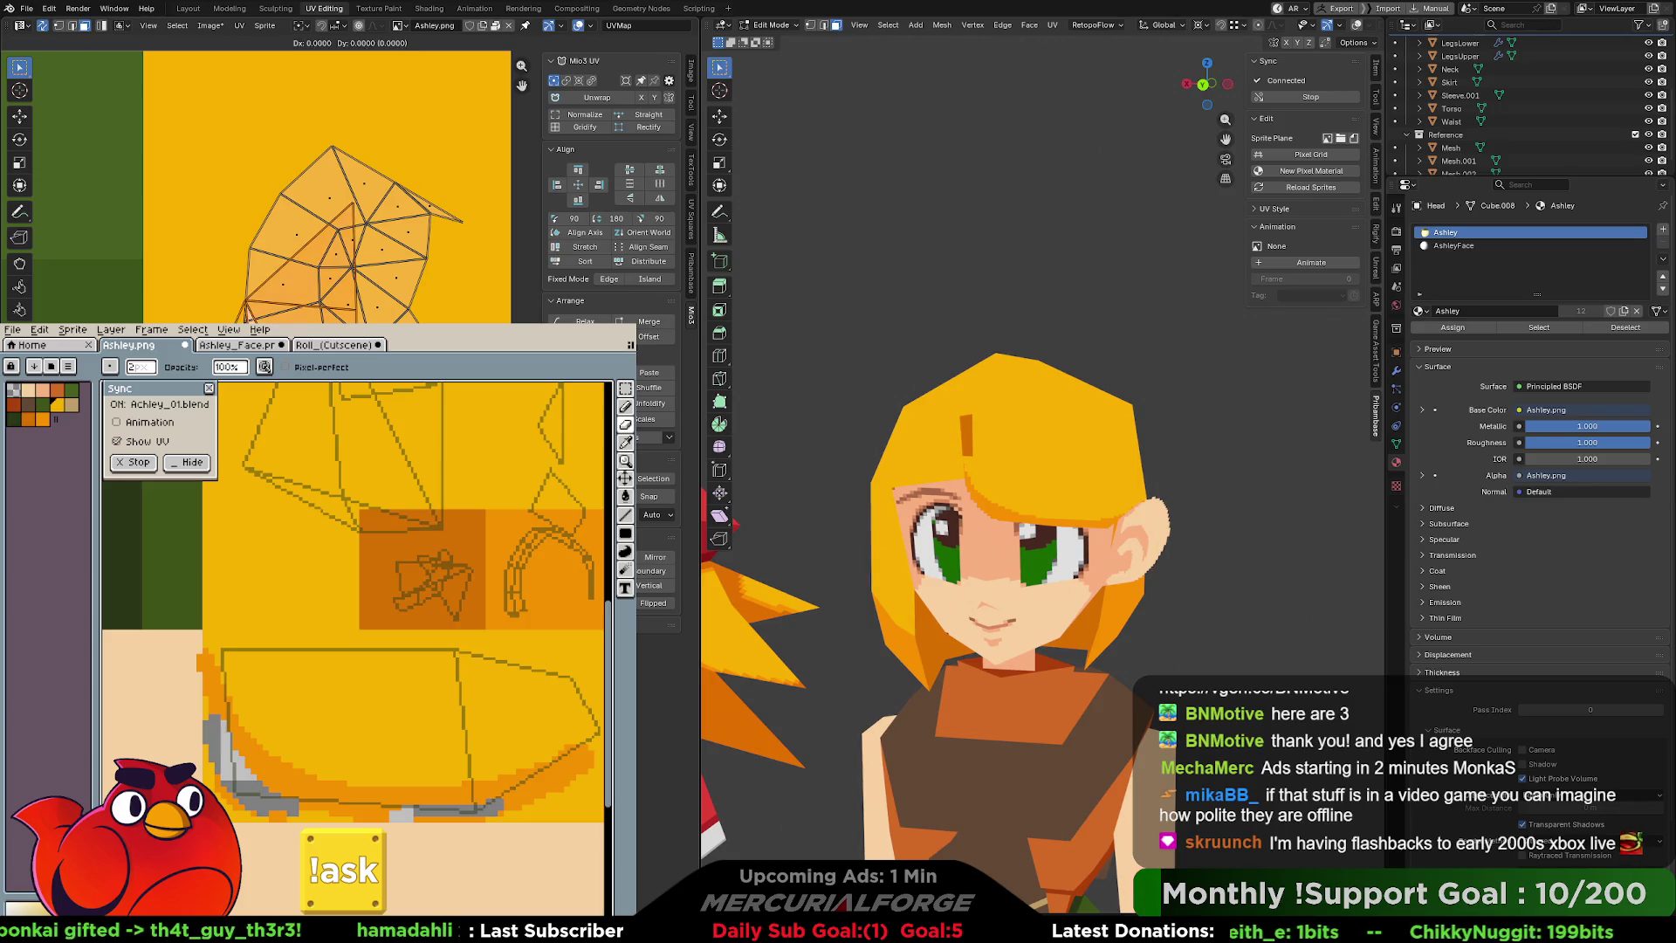
pyautogui.press('Return')
pyautogui.moveTo(349, 261); pyautogui.dragTo(330, 310, button='middle')
pyautogui.press('r')
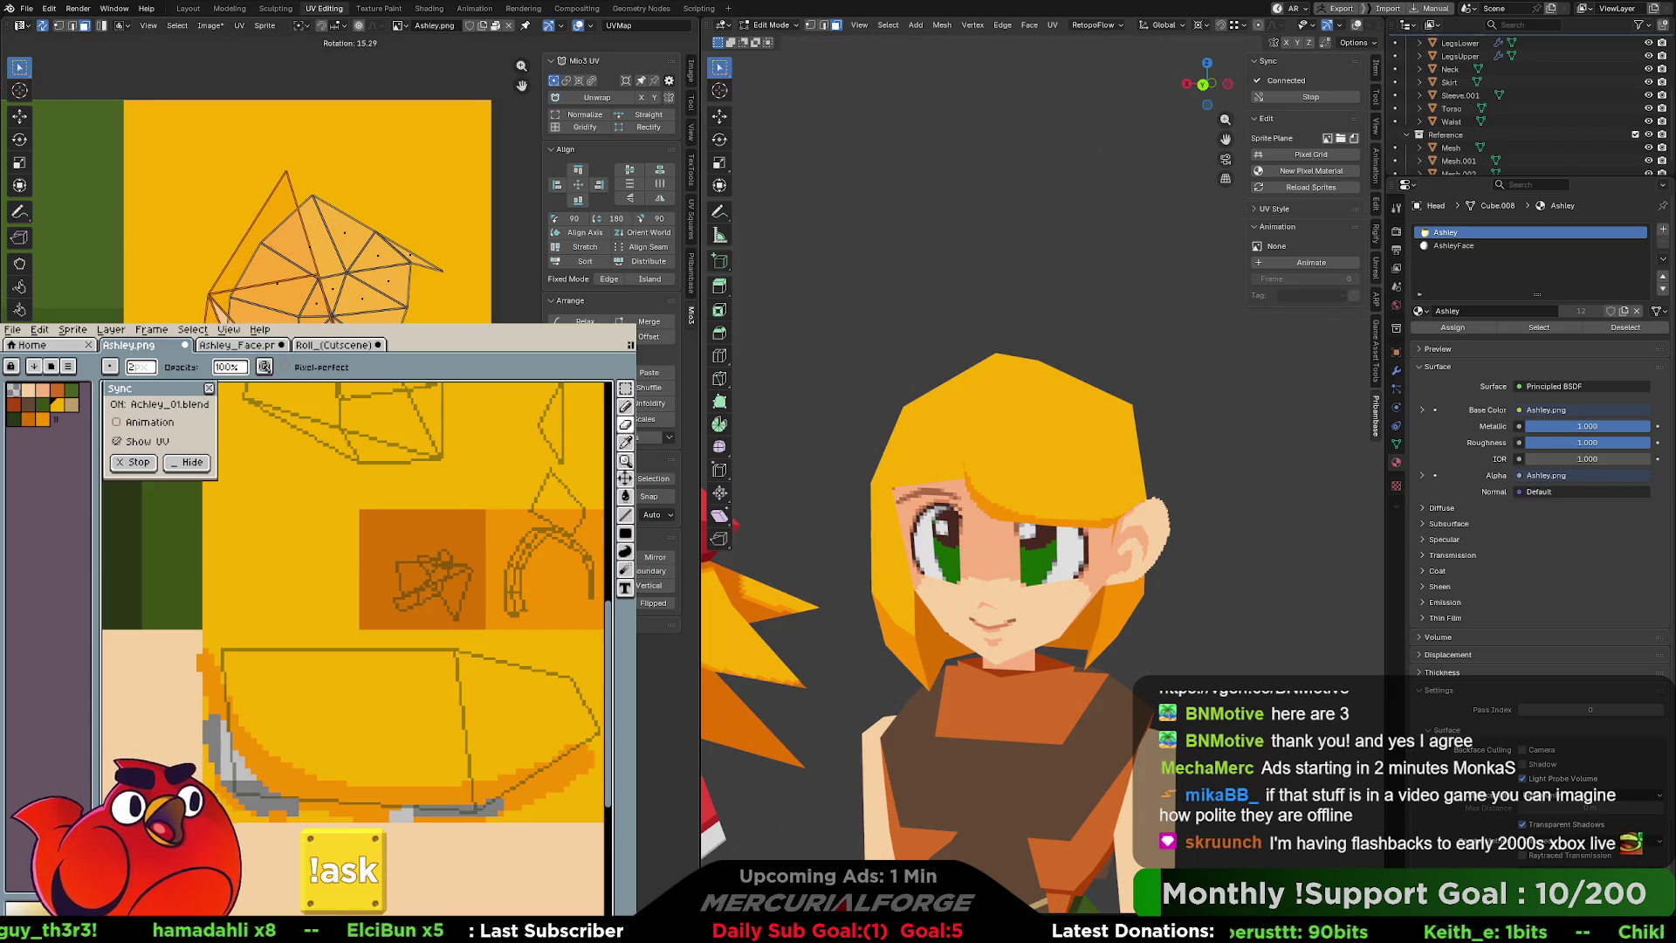
pyautogui.press('Return')
pyautogui.press('g')
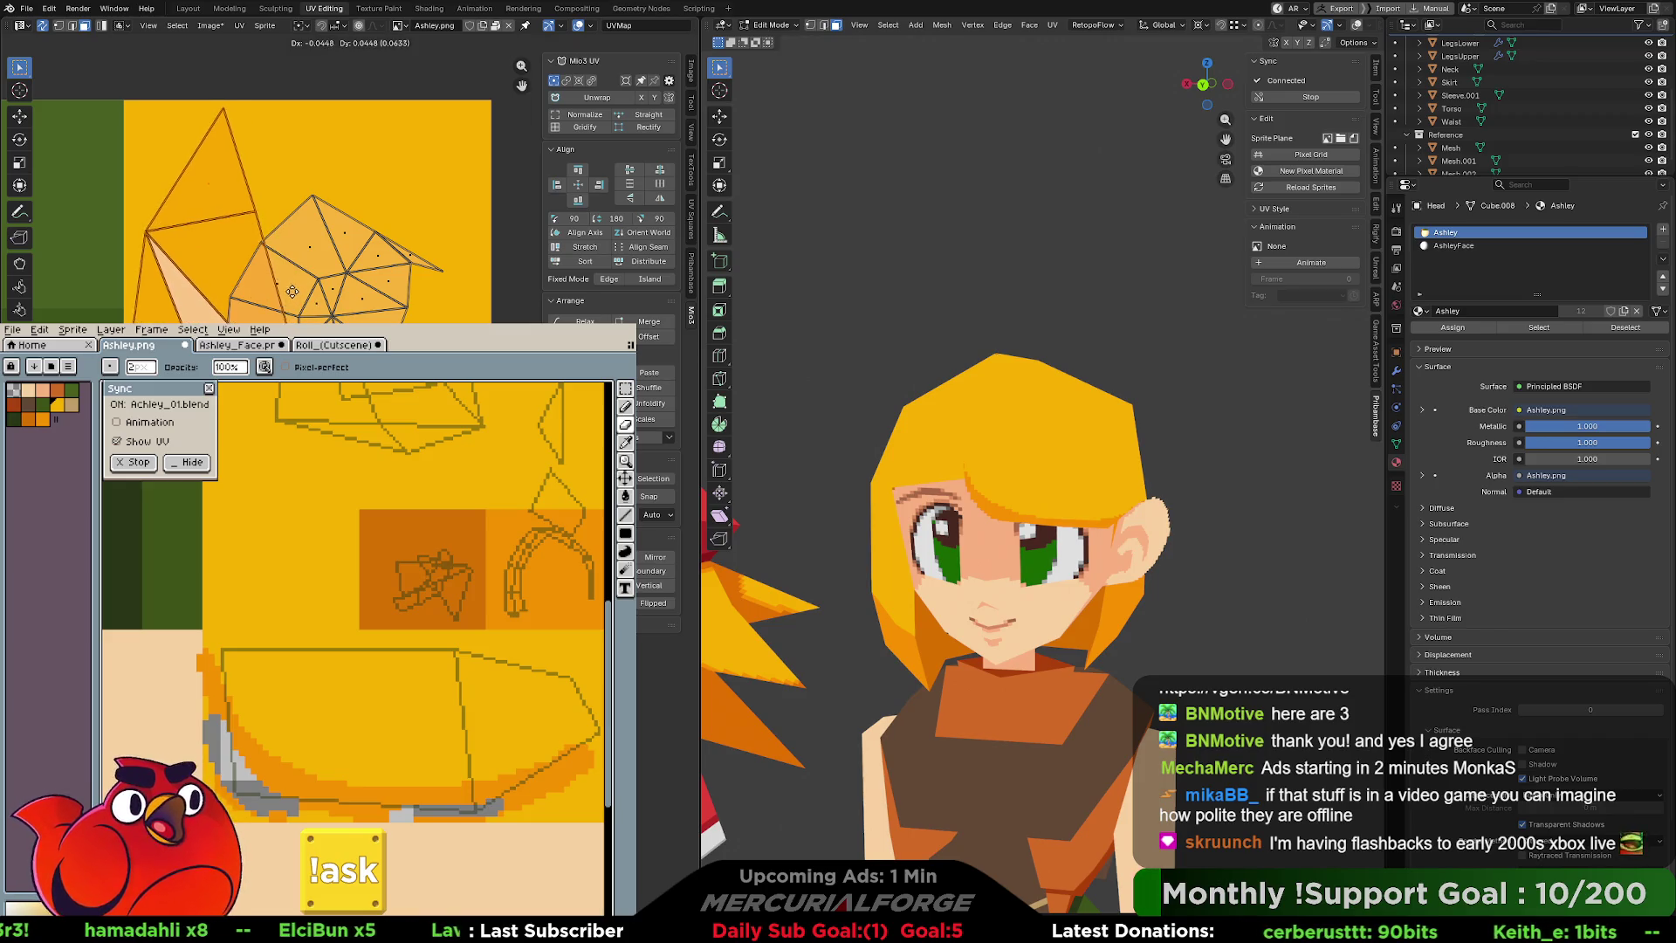
pyautogui.click(363, 310)
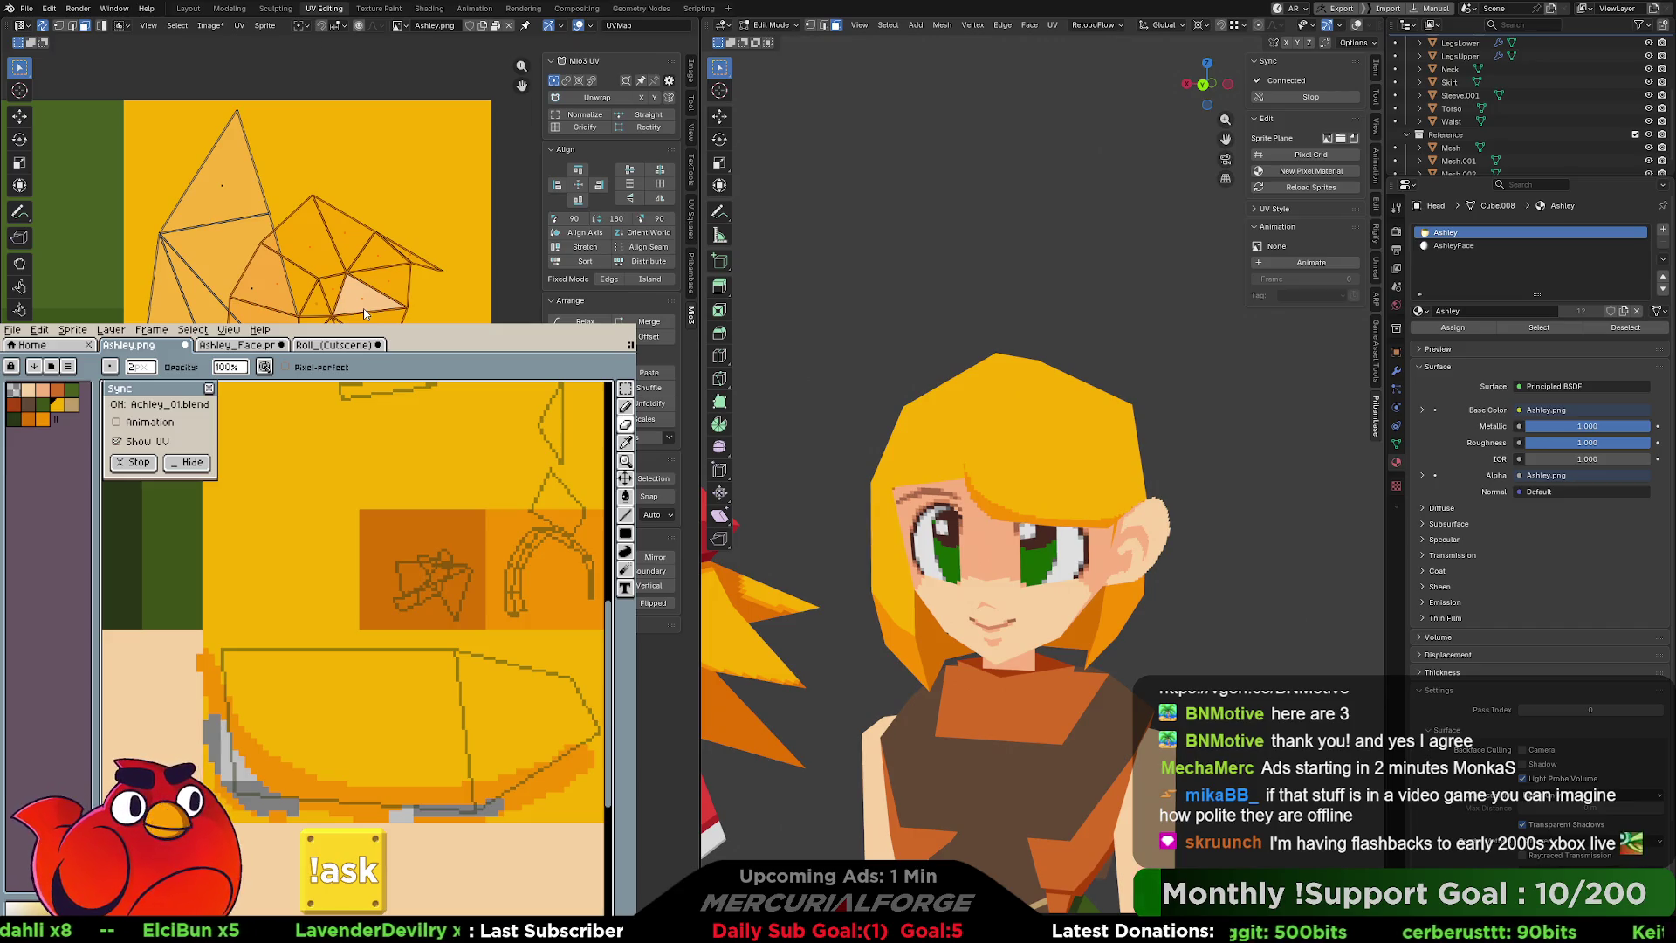
pyautogui.press('r')
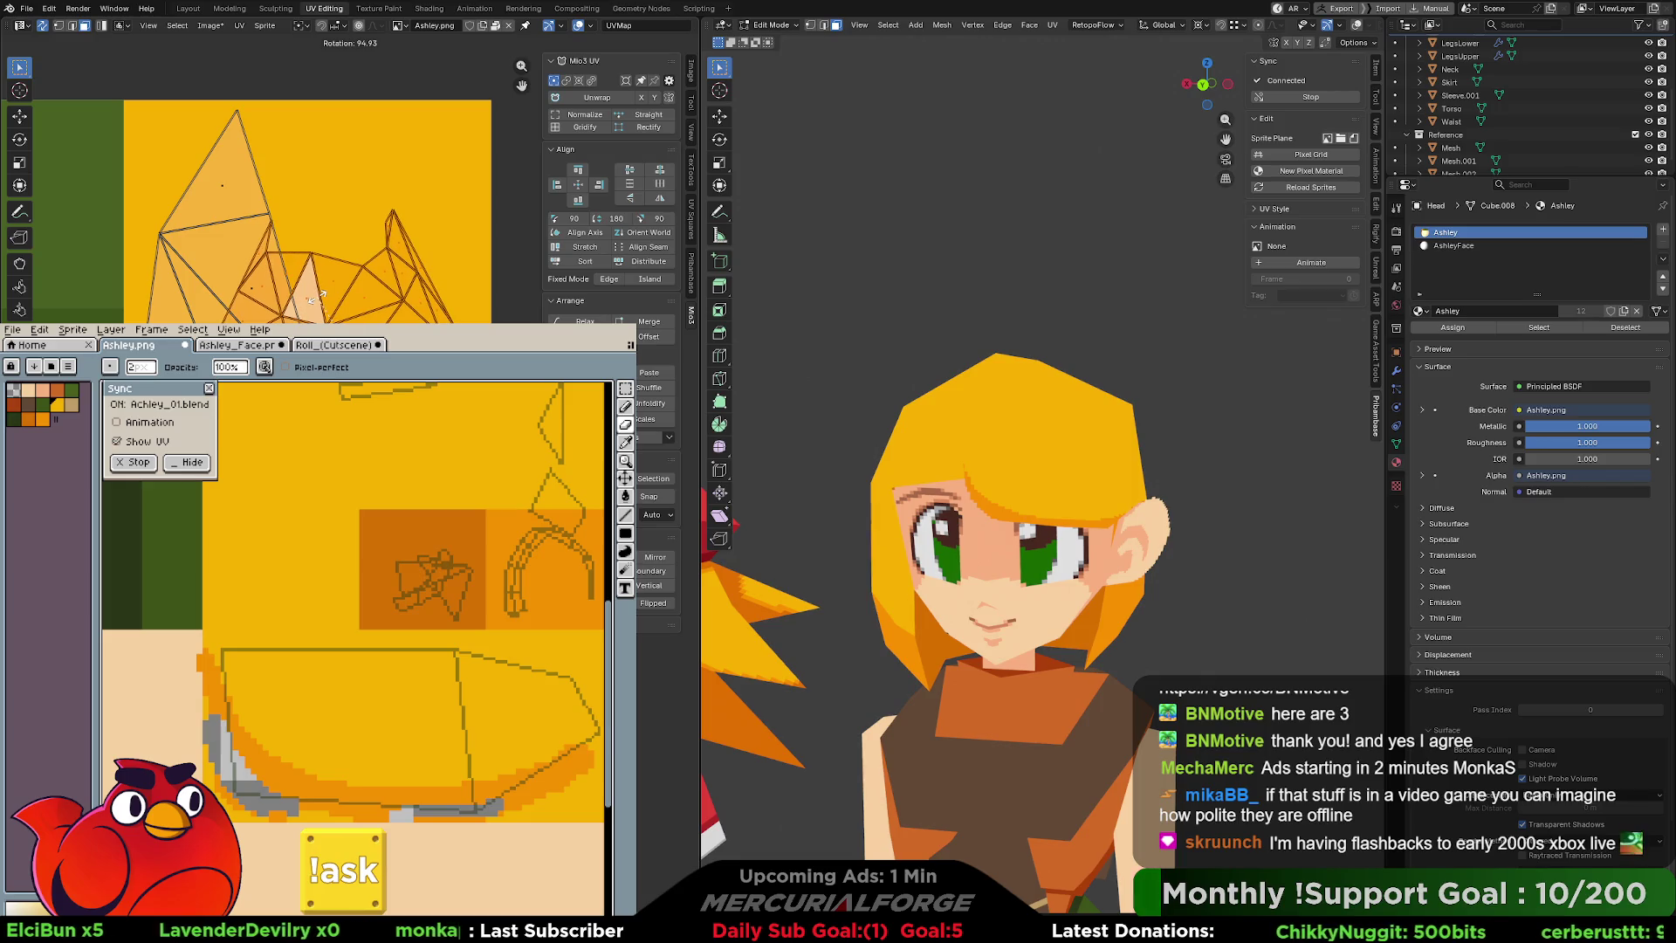
pyautogui.click(303, 309)
# Shift the UV island left over the texture and slightly rotate the lower hair face.
pyautogui.press('g')
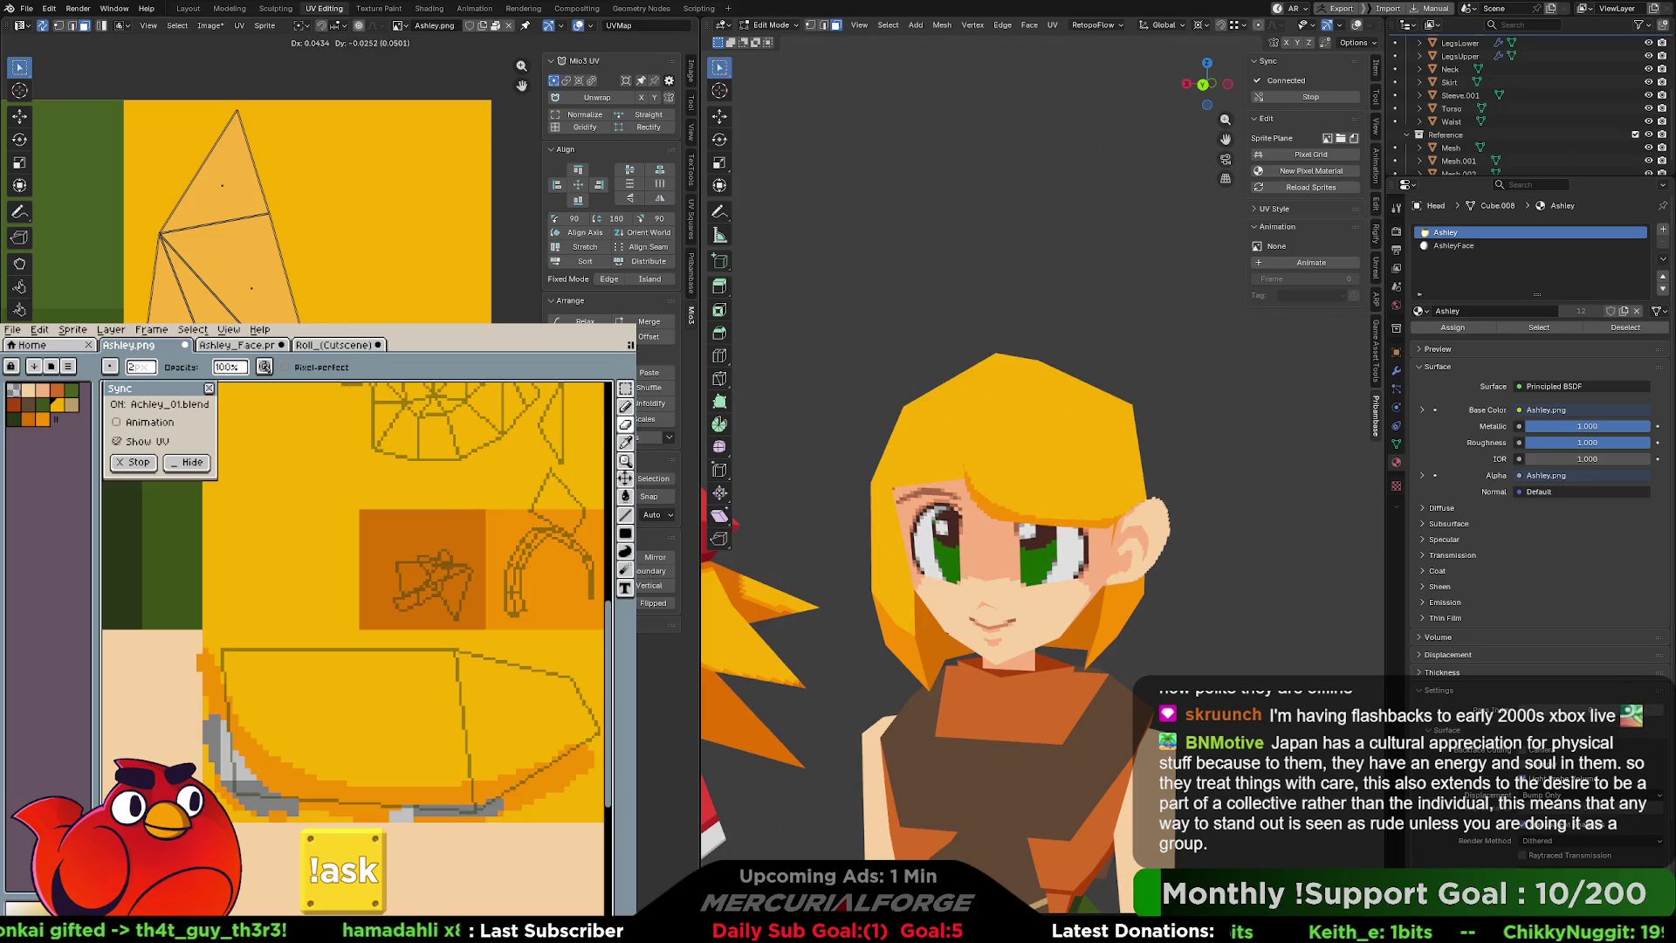
pyautogui.click(248, 309)
pyautogui.click(252, 292)
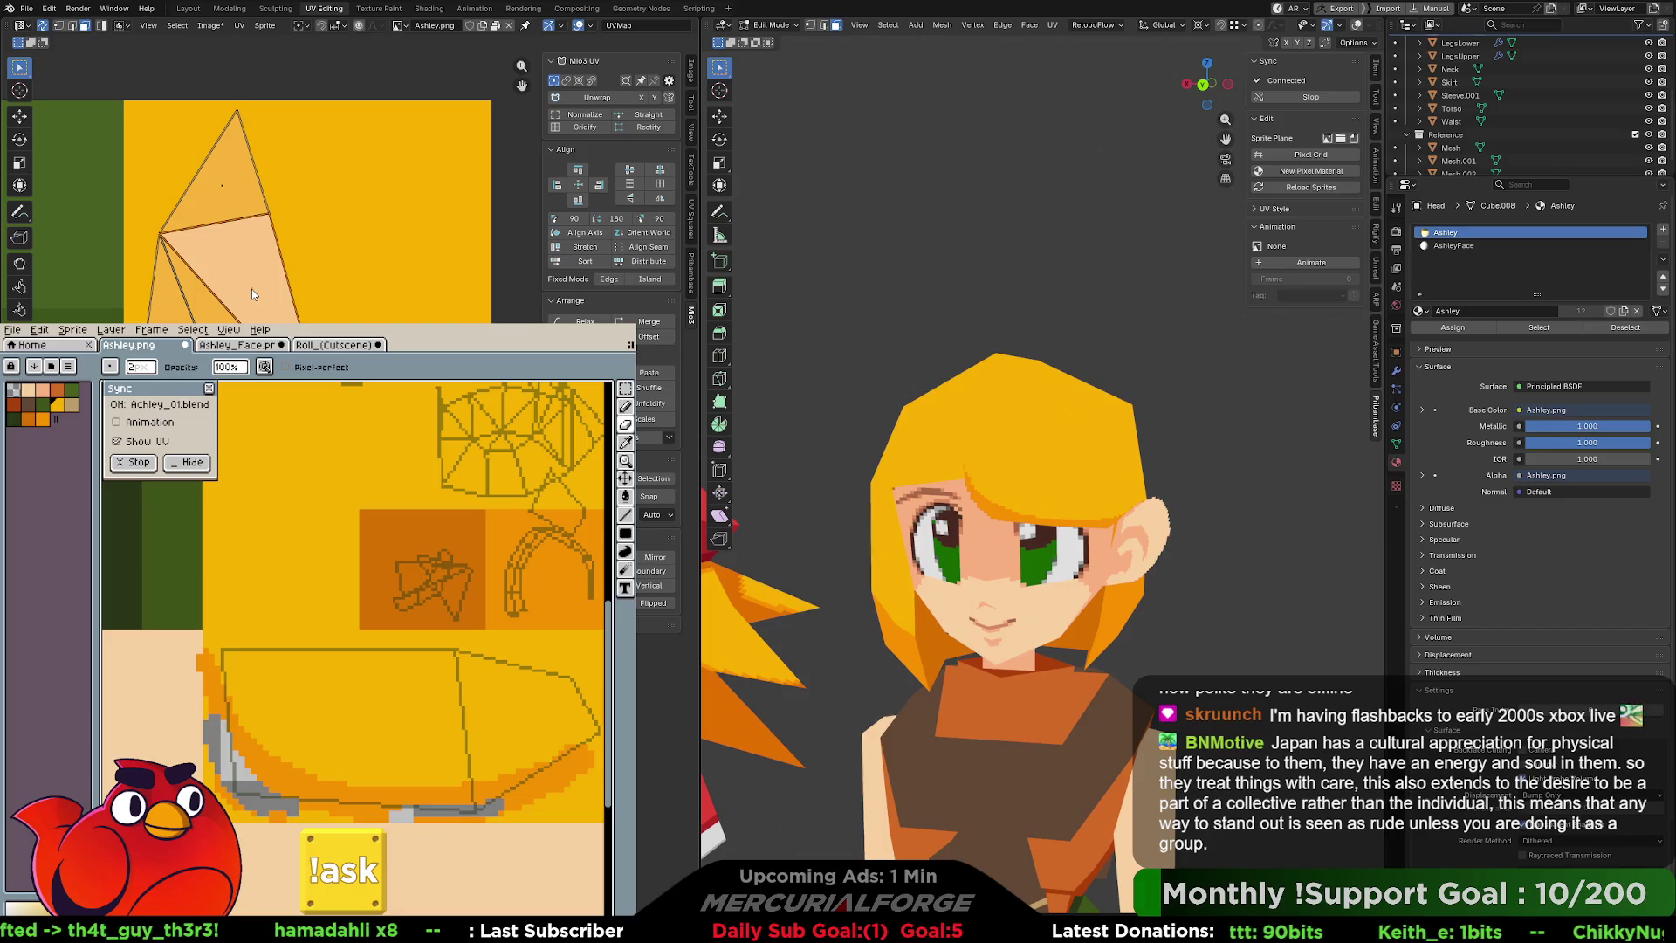
pyautogui.press('r')
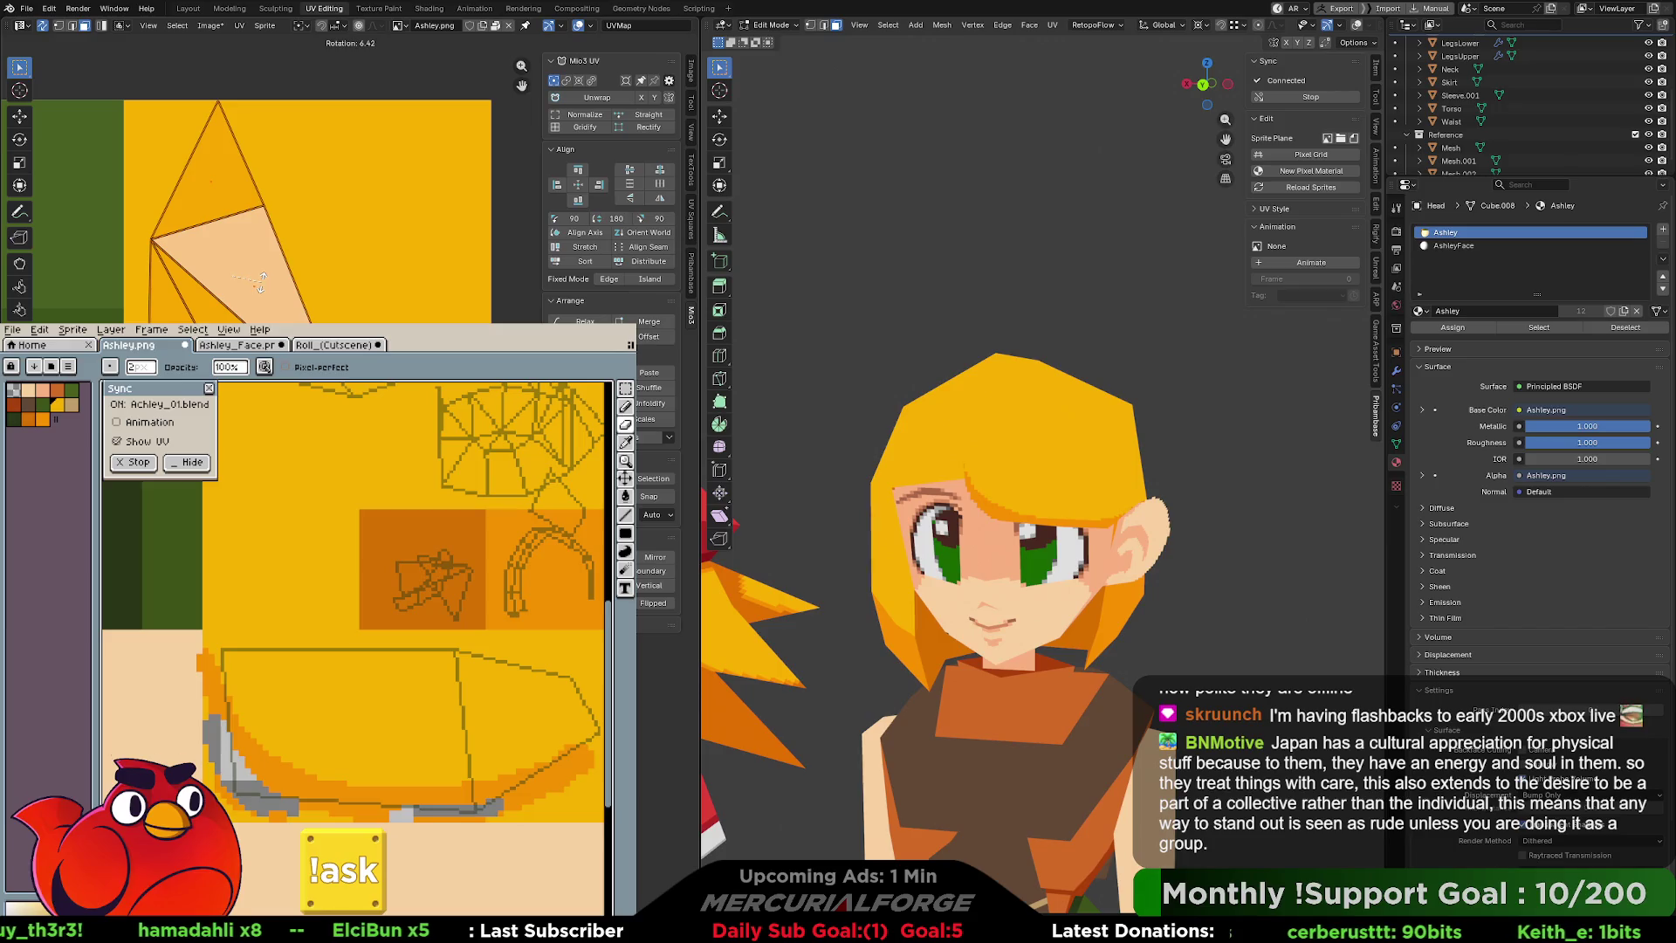
pyautogui.click(260, 281)
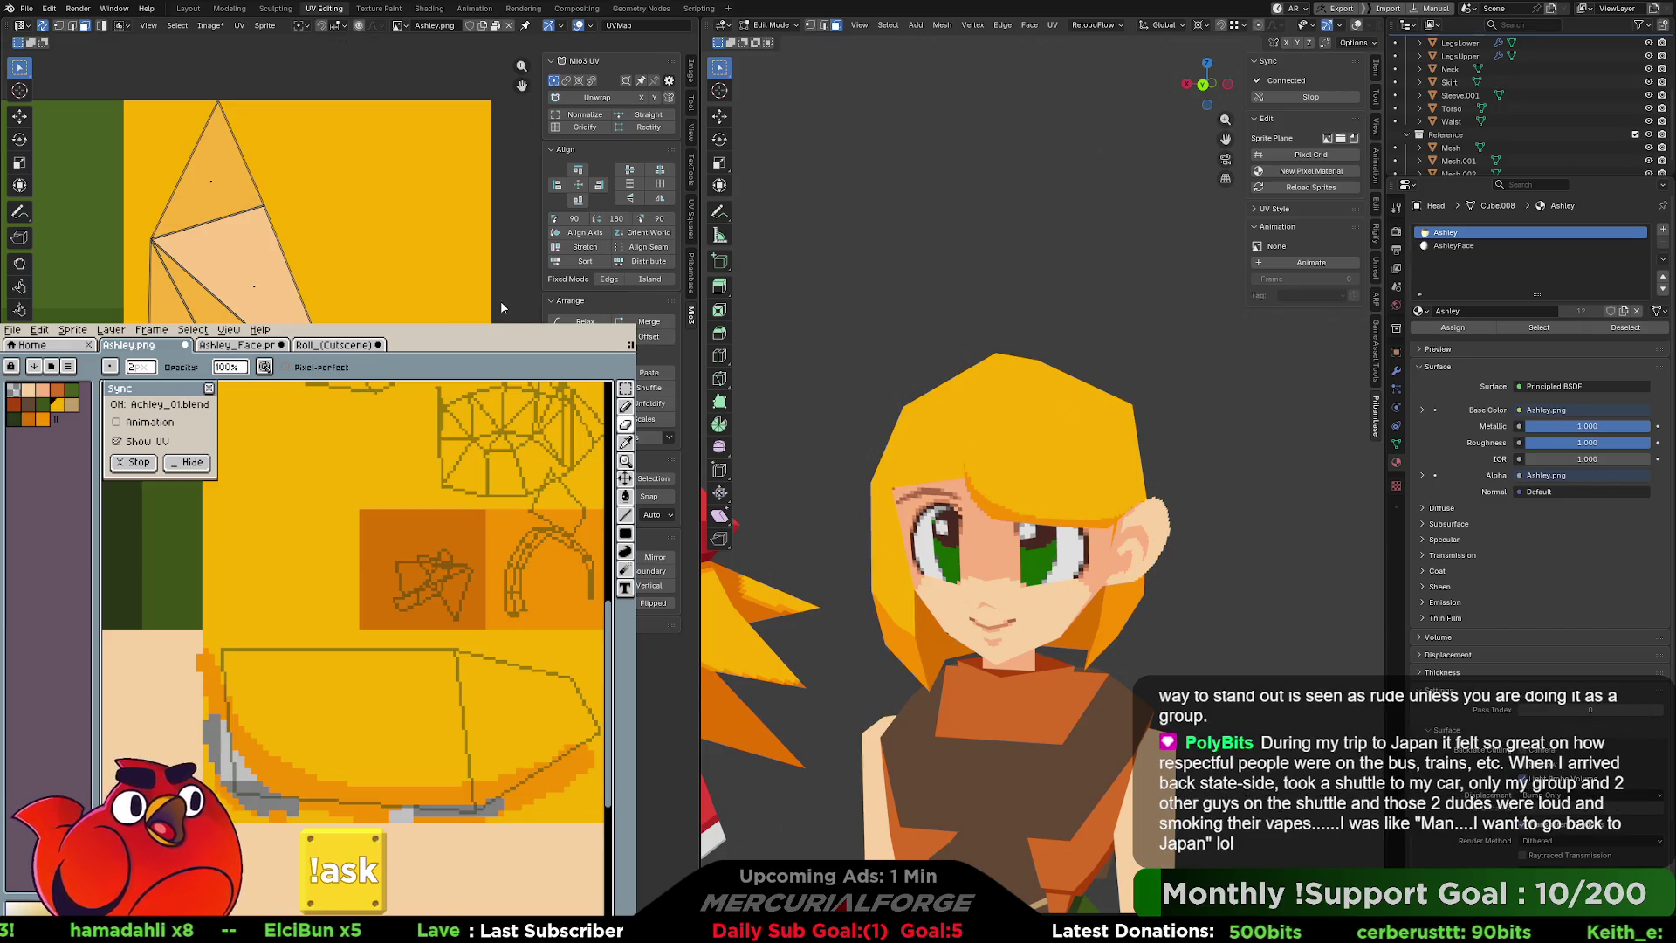
pyautogui.click(210, 182)
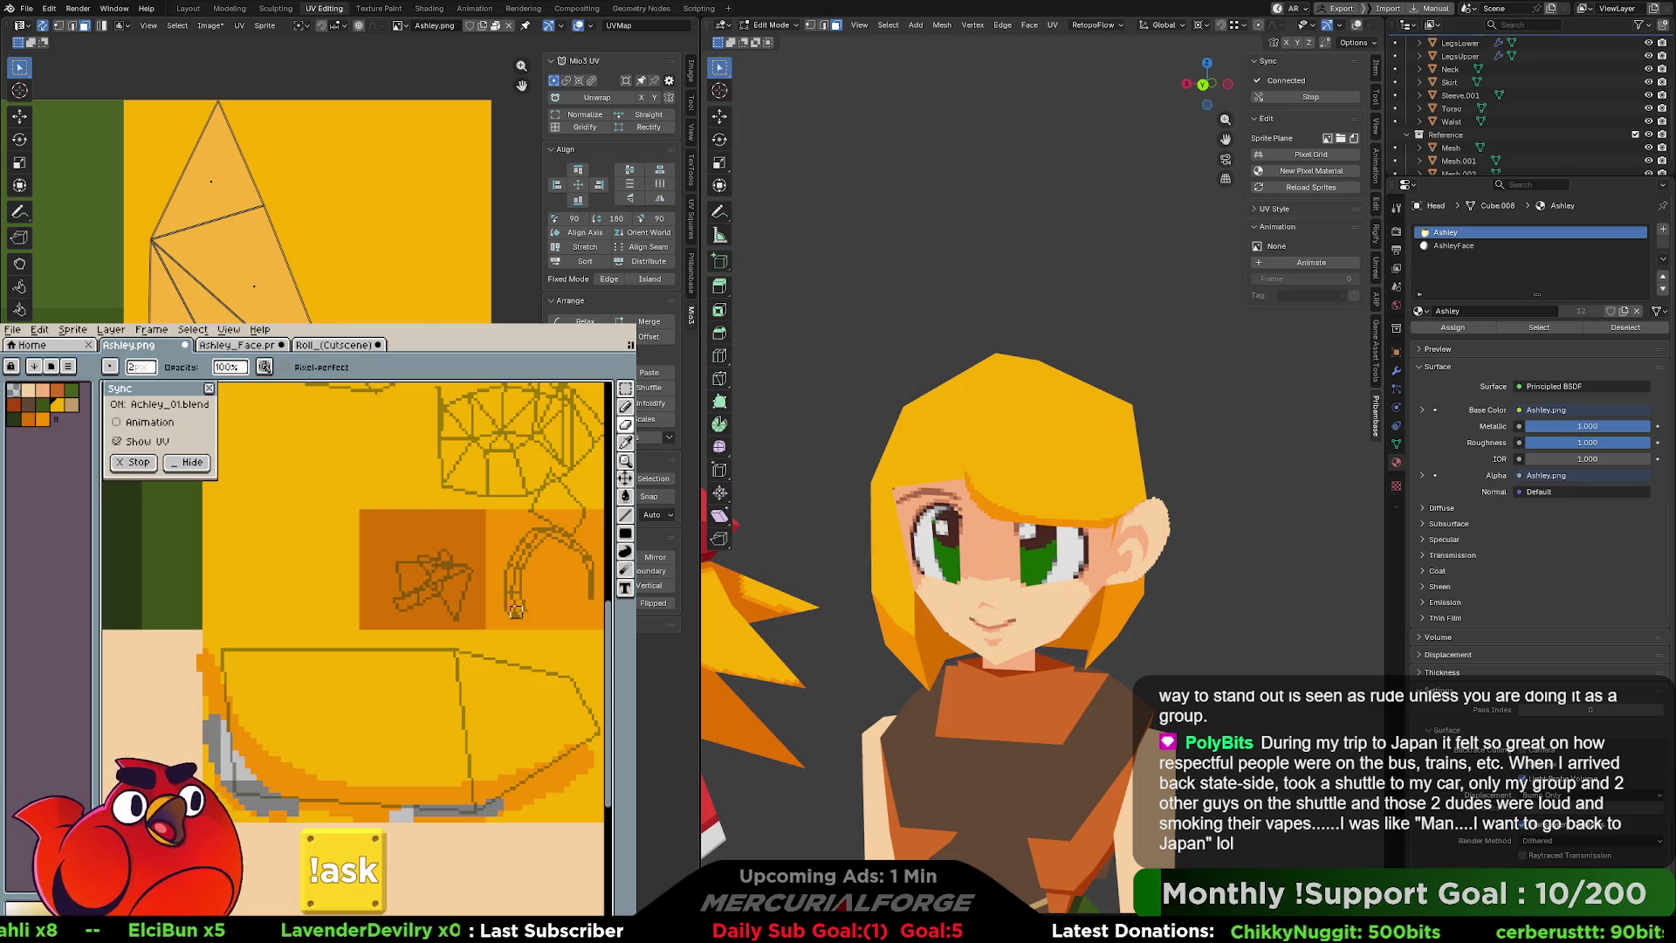
pyautogui.press('i')
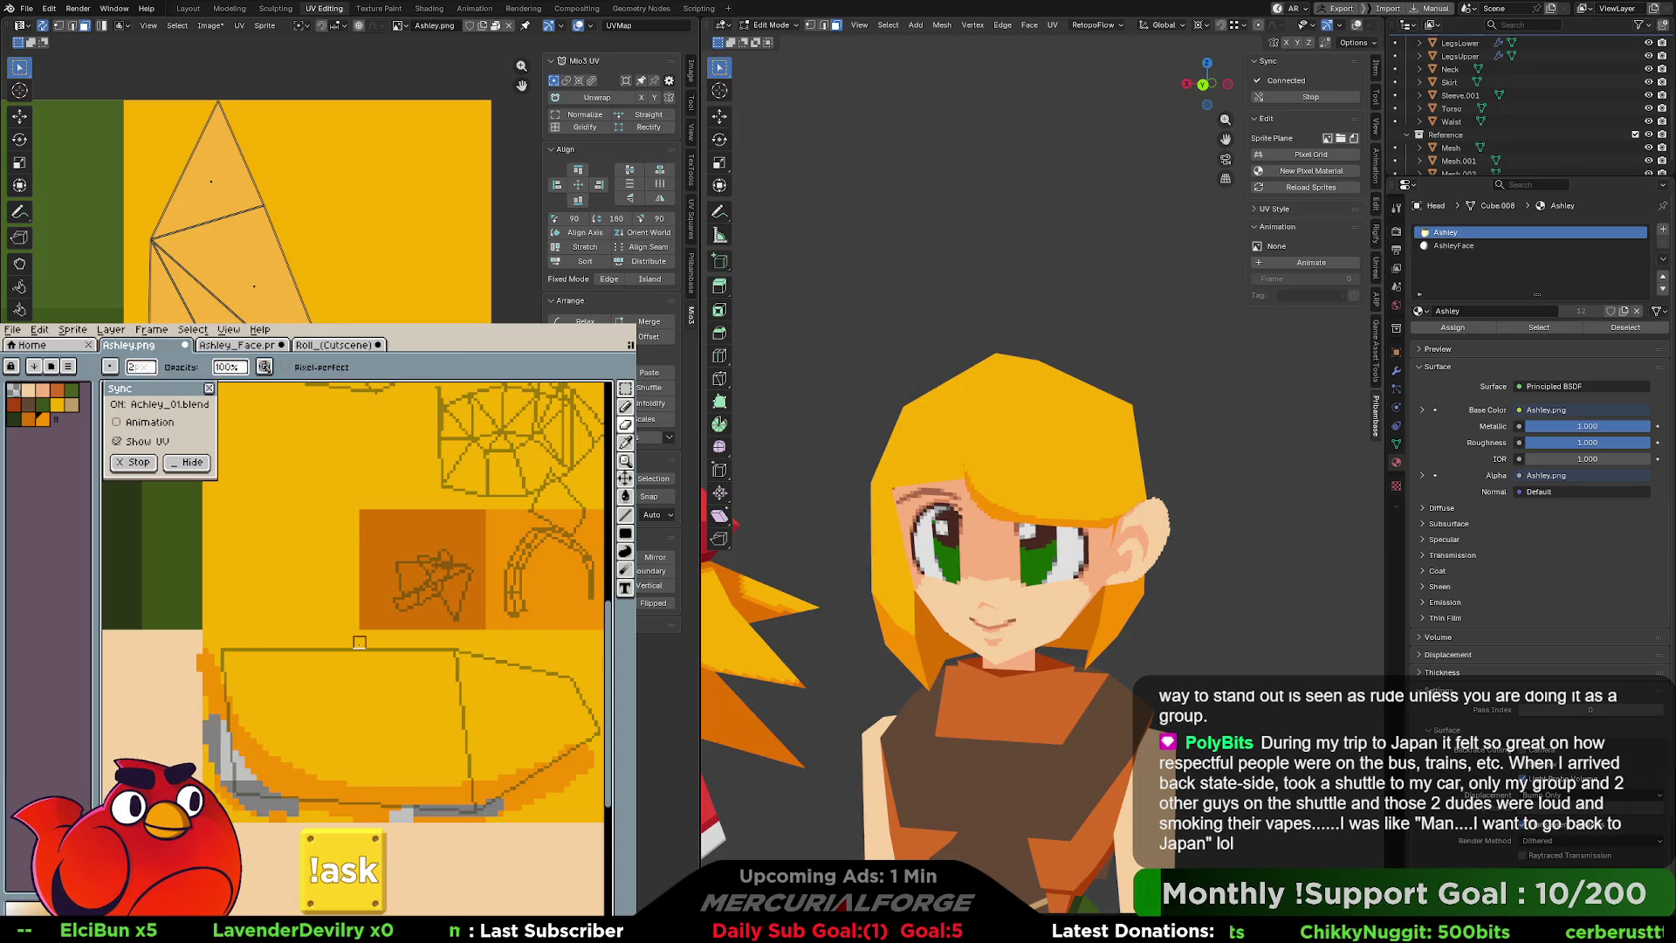
pyautogui.scroll(-1, 372, 783)
# Paint small dark-orange shading dabs on the hair where the head UV triangles meet.
pyautogui.moveTo(363, 486)
pyautogui.mouseDown()
pyautogui.moveTo(438, 709)
pyautogui.moveTo(411, 805)
pyautogui.mouseUp()
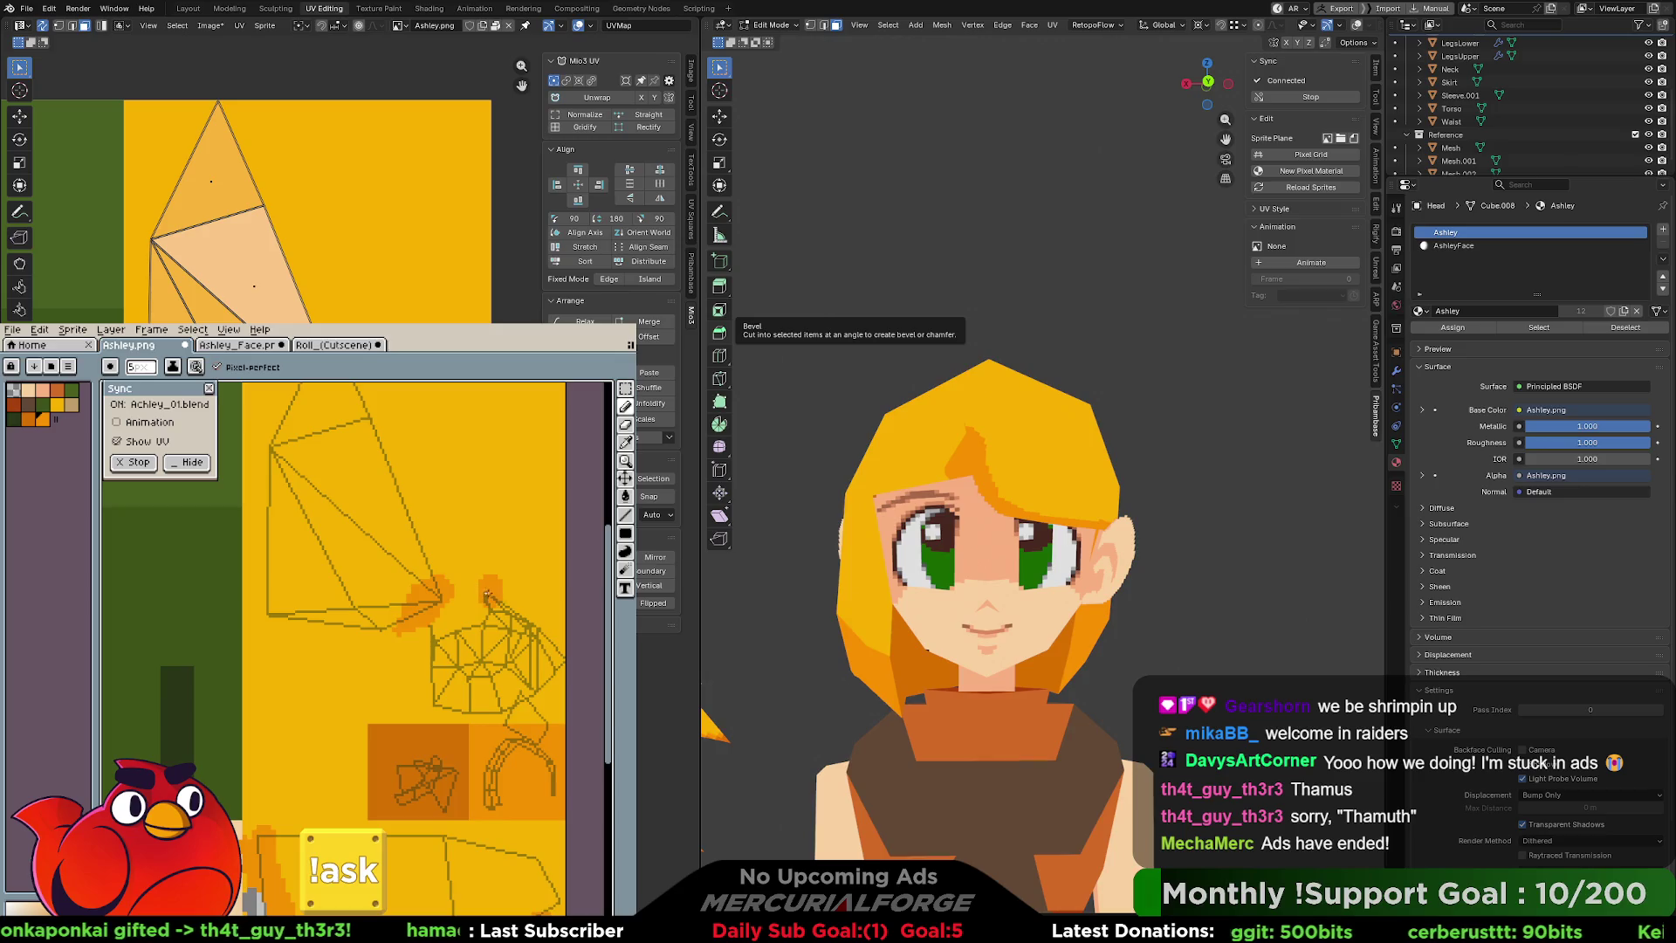
pyautogui.moveTo(487, 595); pyautogui.dragTo(513, 600)
pyautogui.hotkey('ctrl', 'z')
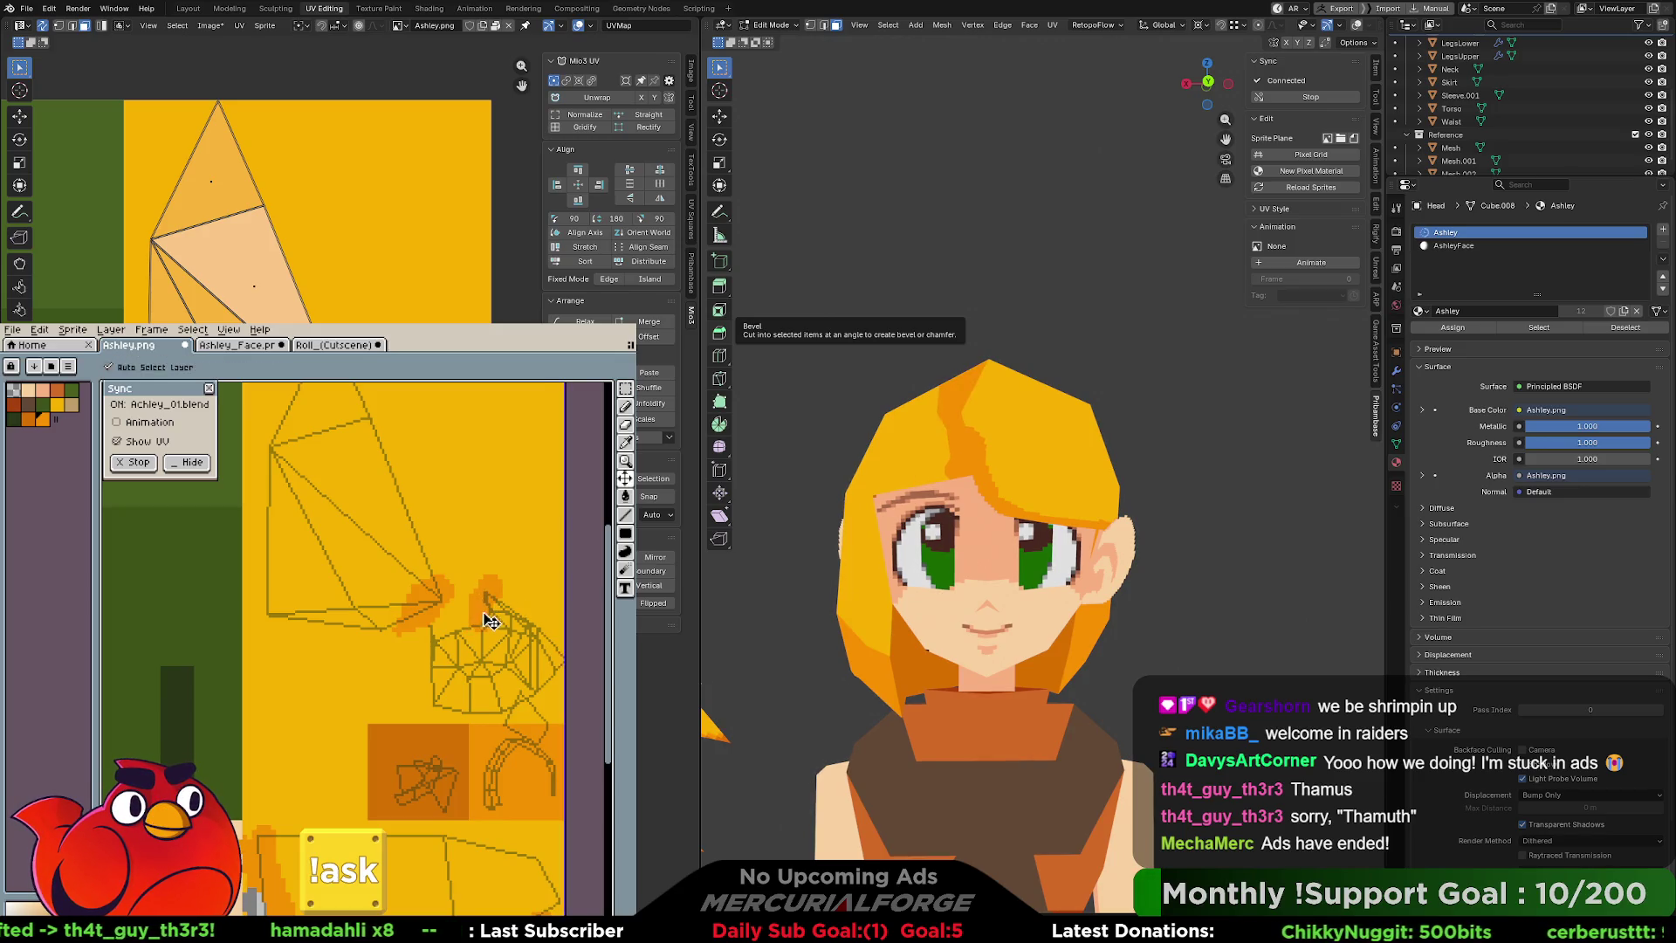
pyautogui.press('i')
pyautogui.moveTo(521, 574); pyautogui.dragTo(506, 583, button='middle')
pyautogui.press('b')
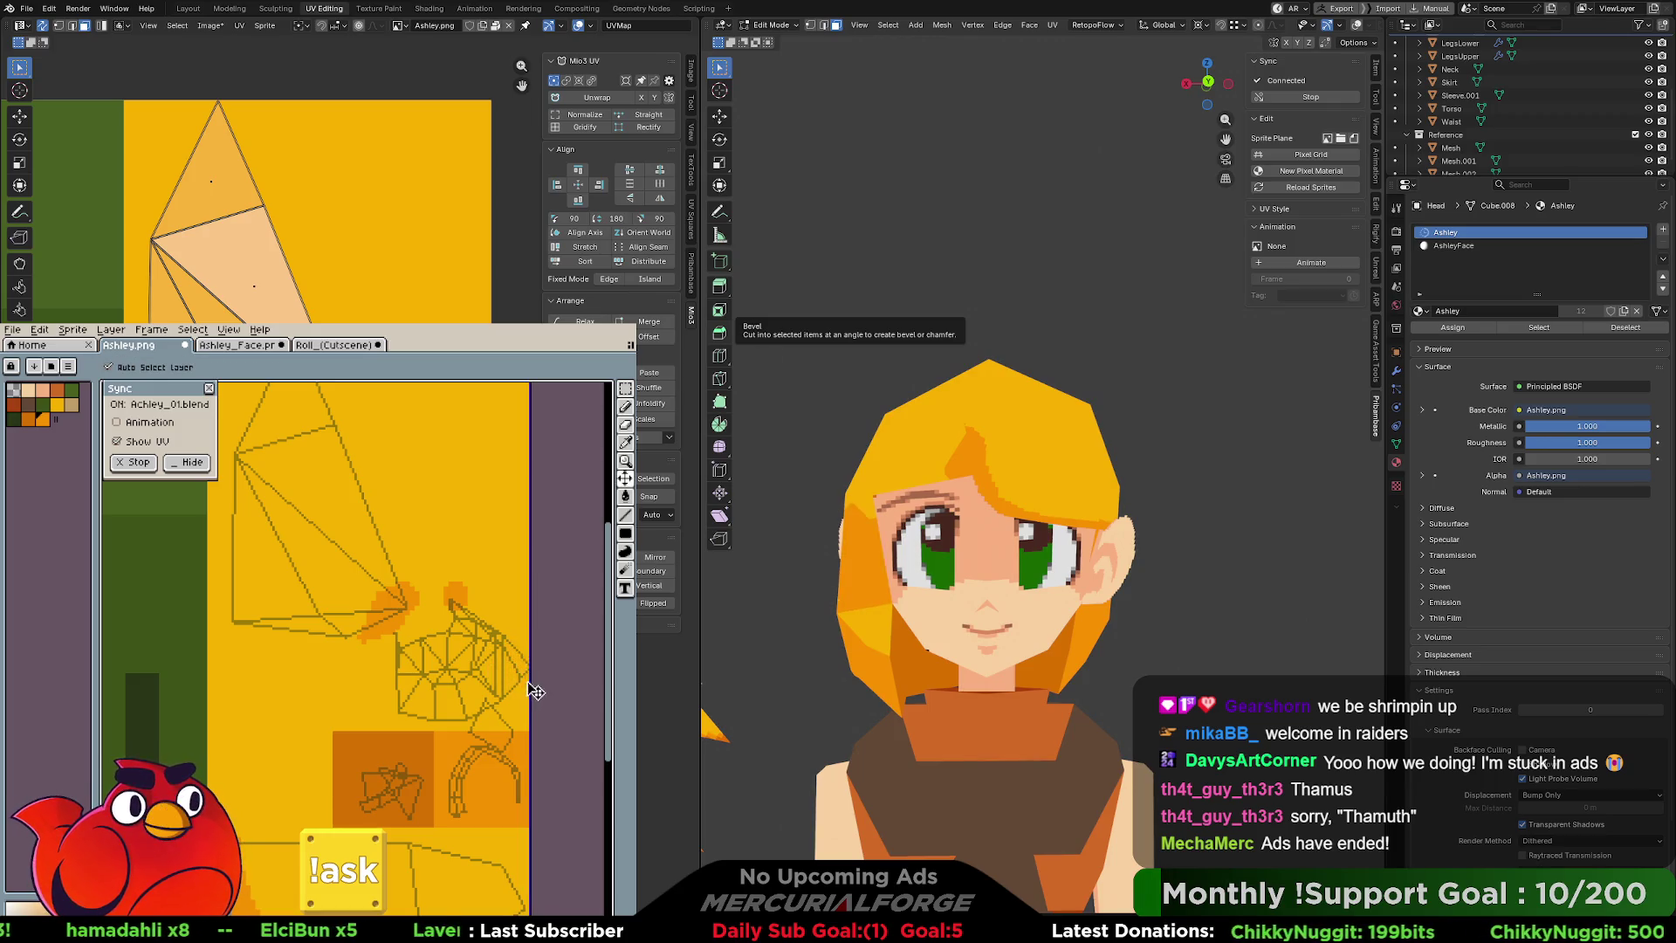
pyautogui.moveTo(452, 601); pyautogui.dragTo(493, 627)
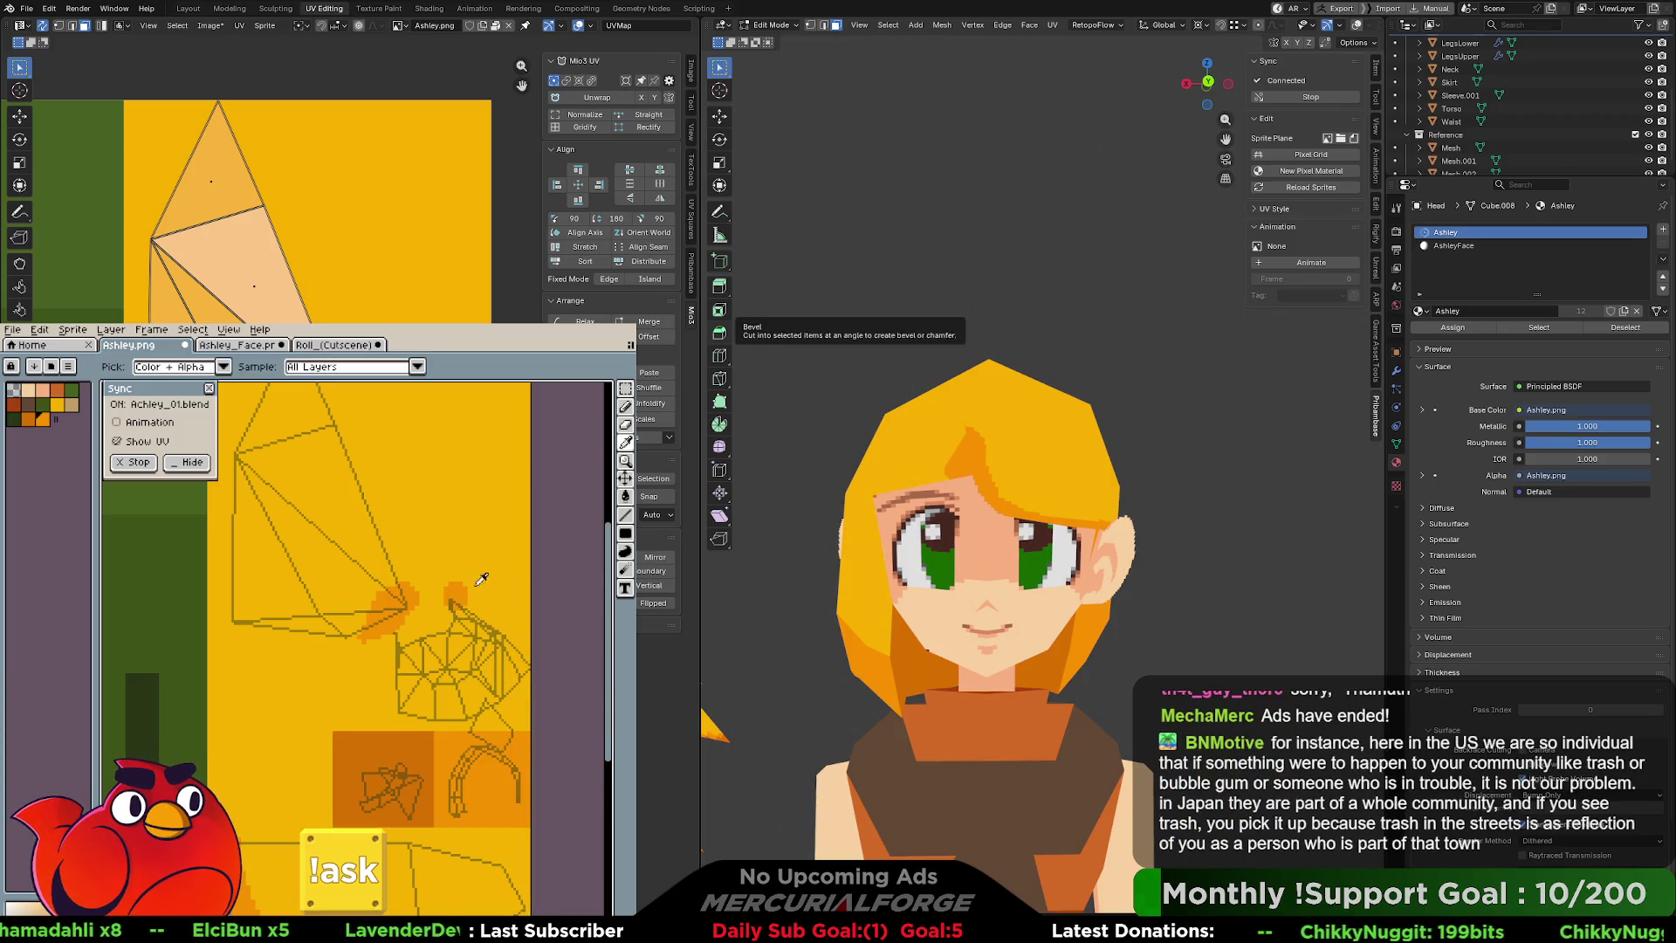
pyautogui.moveTo(425, 626); pyautogui.dragTo(449, 661, button='middle')
pyautogui.click(449, 661)
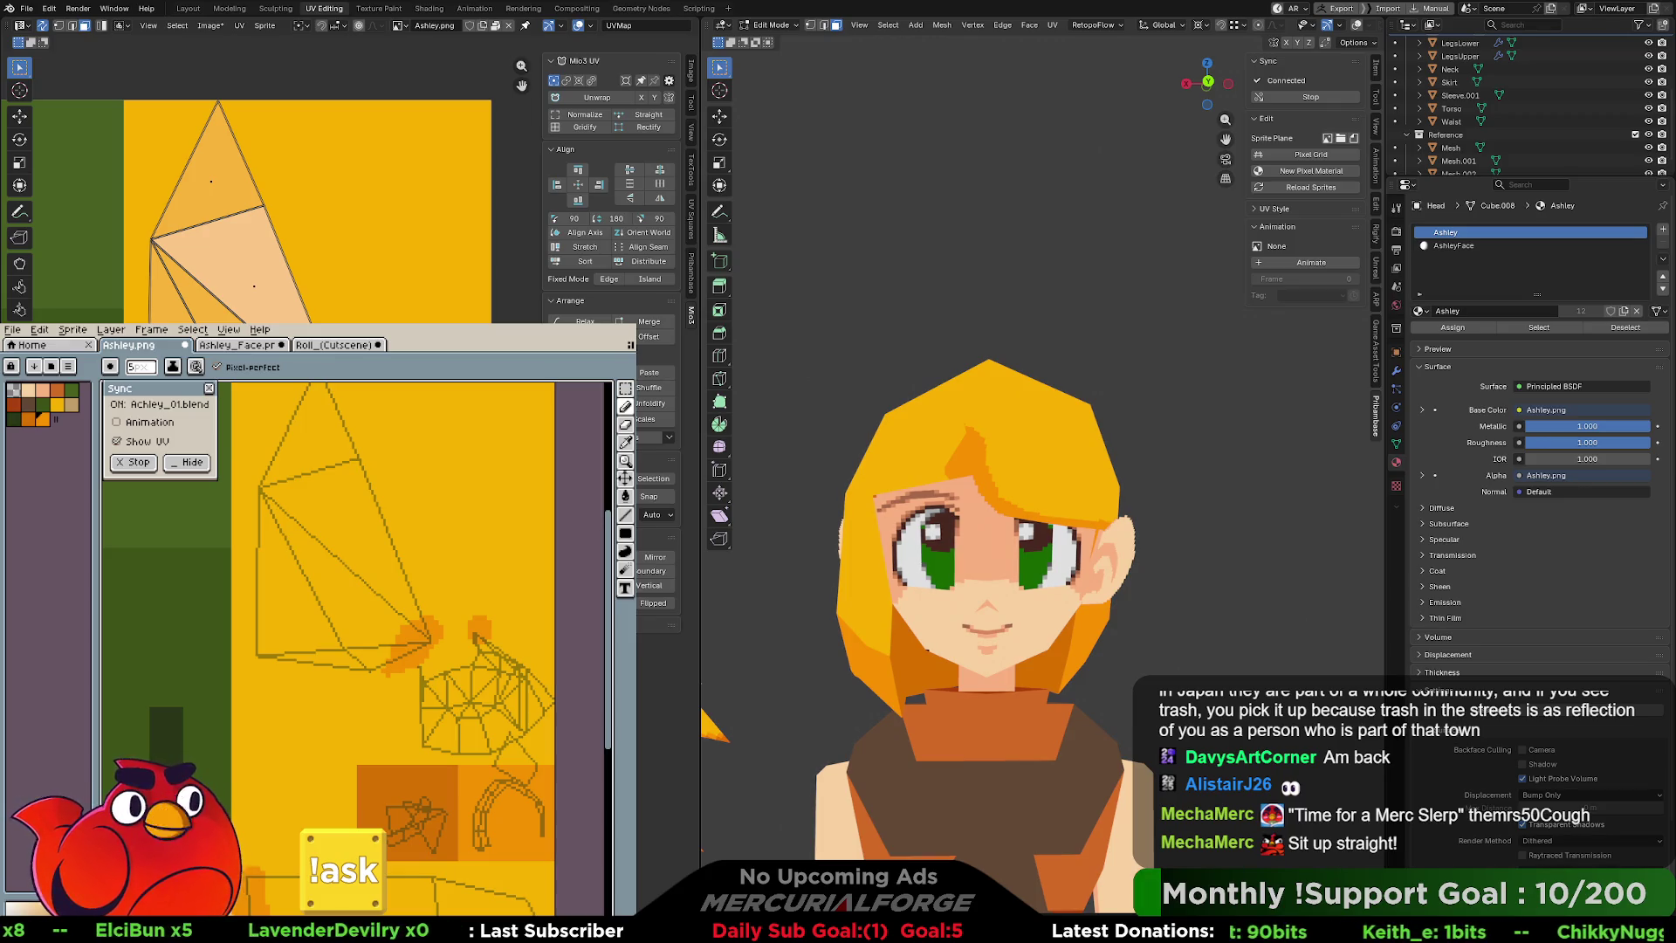
pyautogui.moveTo(577, 646); pyautogui.dragTo(579, 597, button='middle')
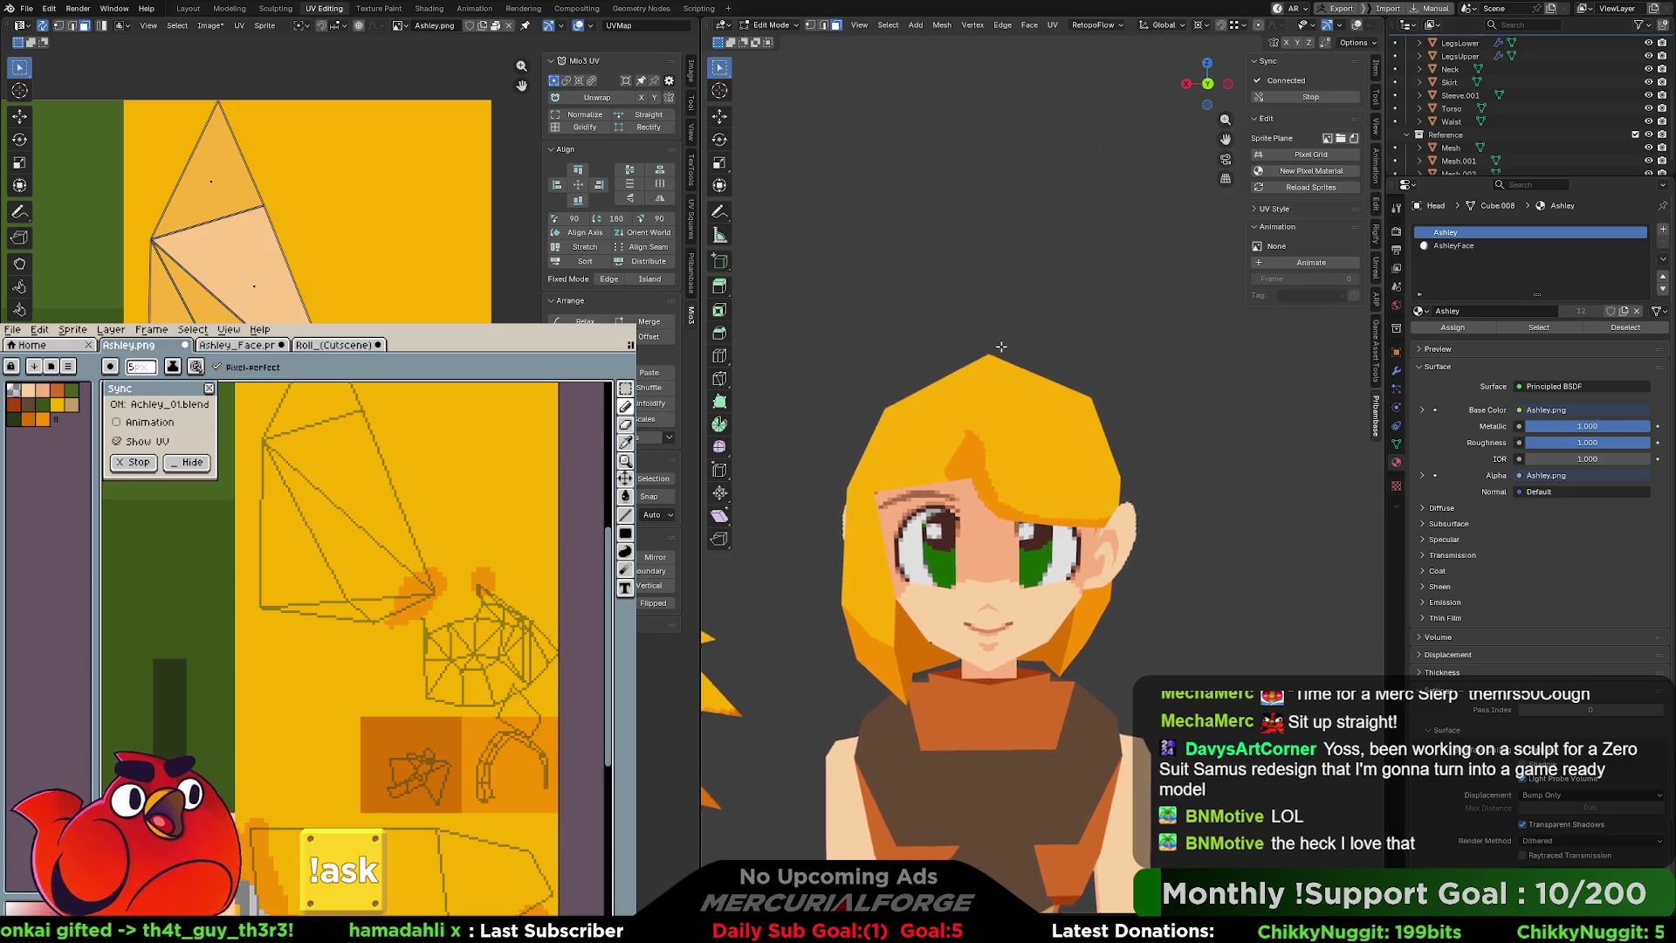
pyautogui.moveTo(520, 675); pyautogui.dragTo(559, 566, button='middle')
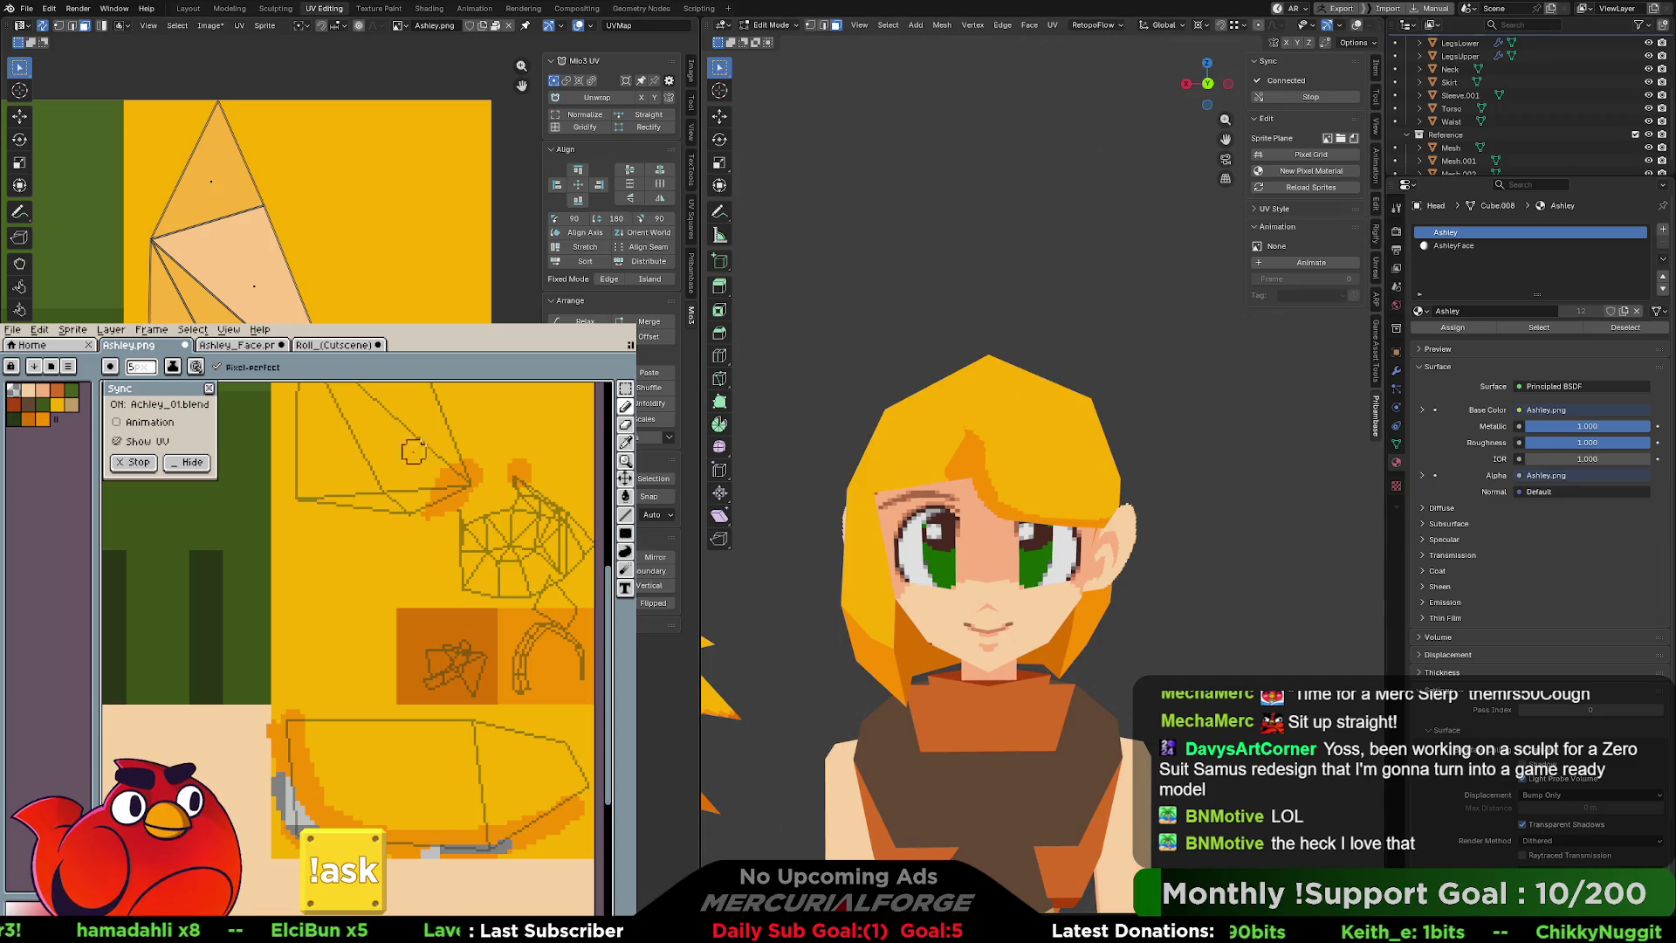
pyautogui.click(262, 346)
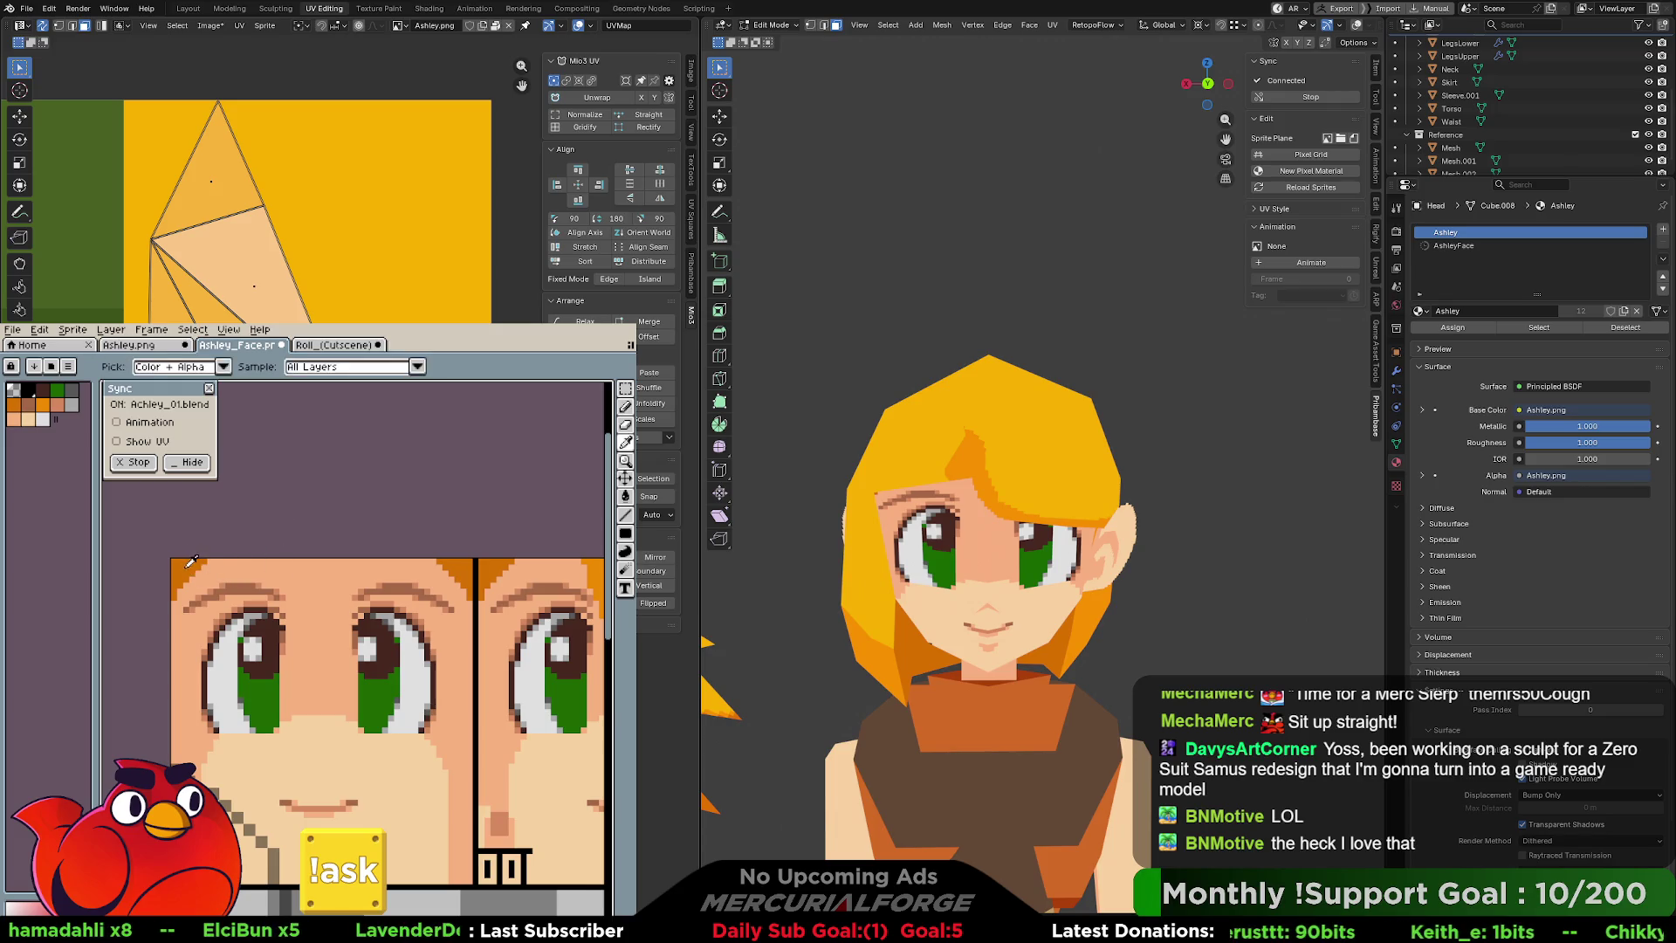
# On Ashley_Face, repaint the top-left hair in dark orange, undoing stray strokes.
pyautogui.moveTo(244, 560); pyautogui.dragTo(174, 630)
pyautogui.hotkey('ctrl', 'z')
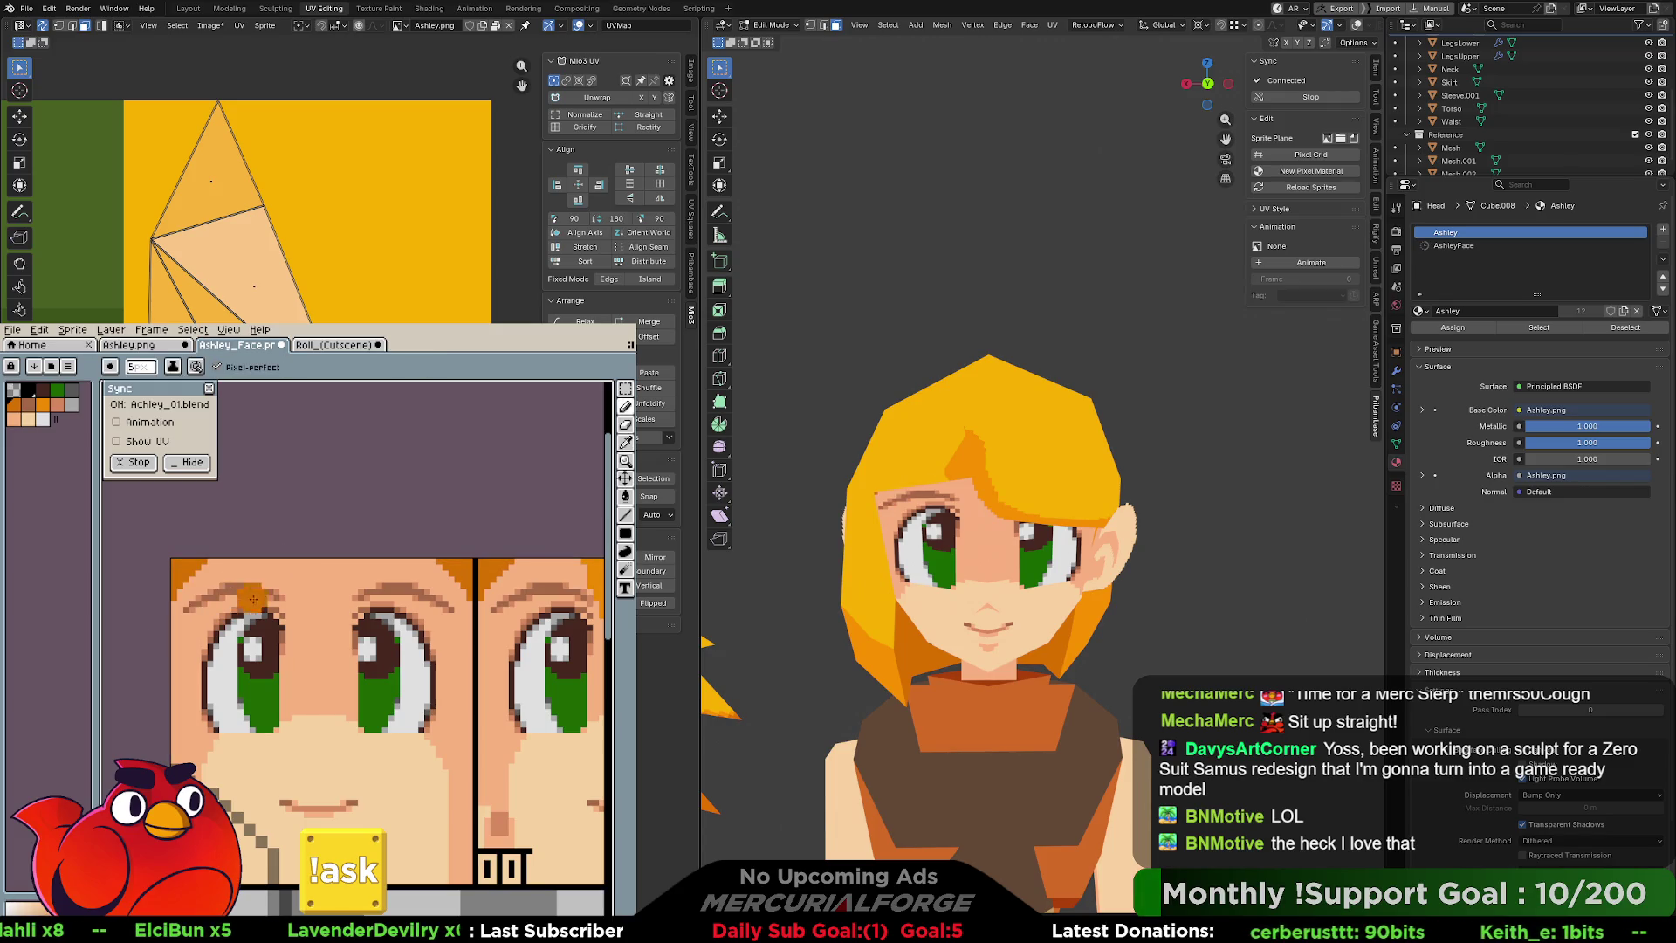
pyautogui.click(140, 347)
pyautogui.click(232, 346)
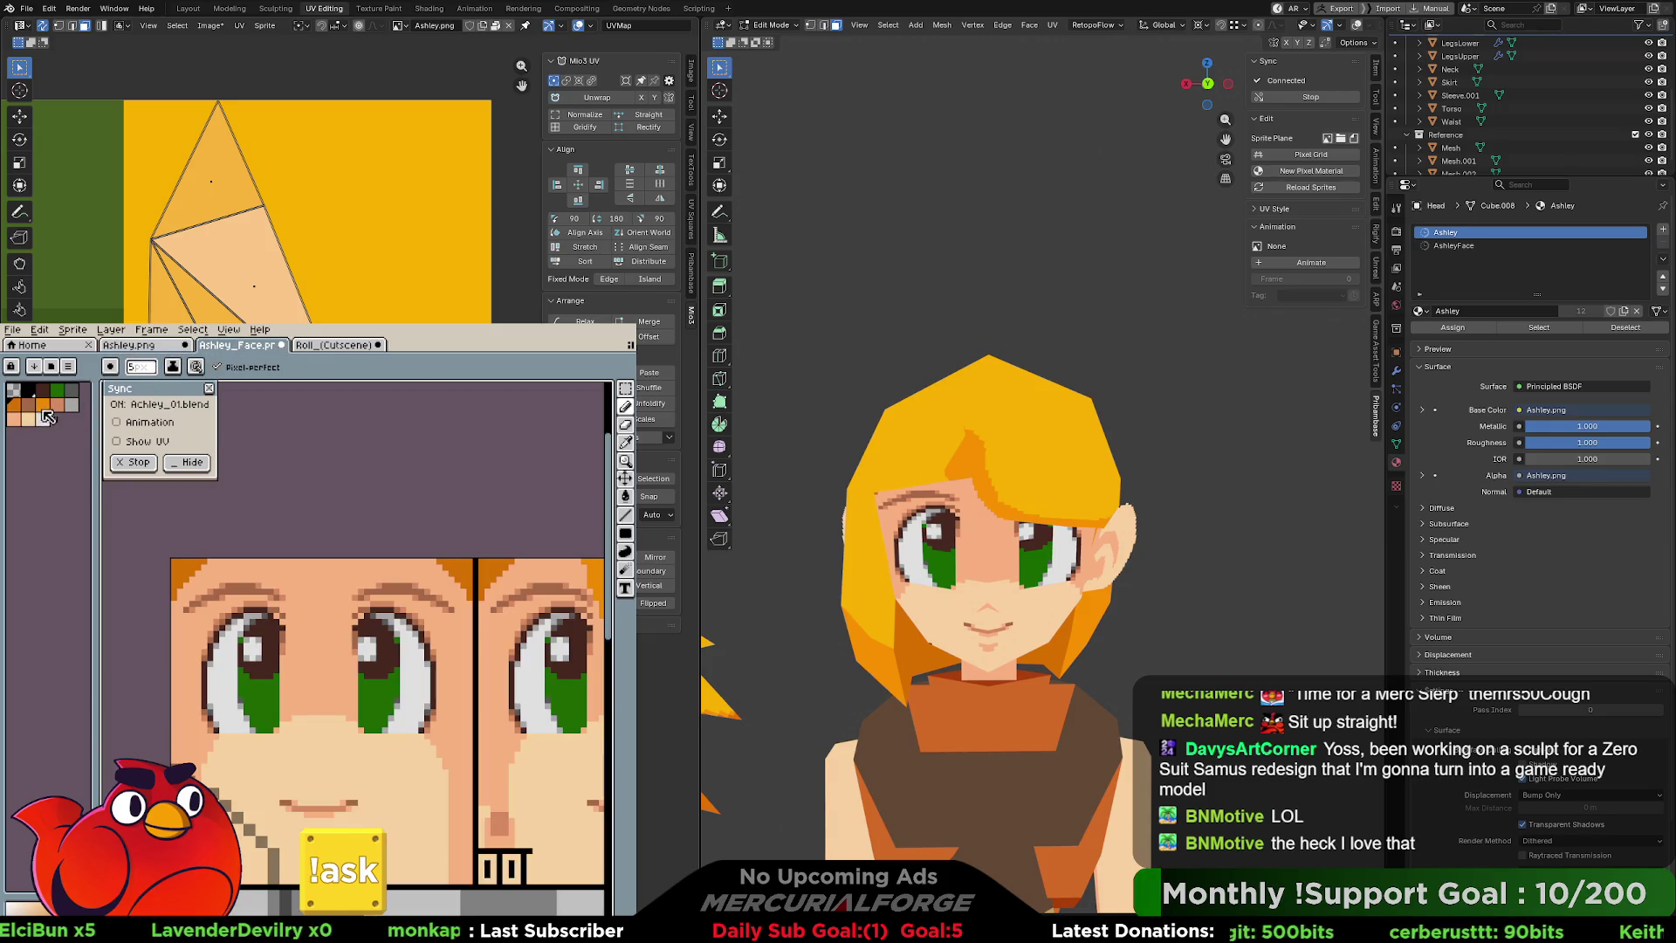
pyautogui.click(42, 405)
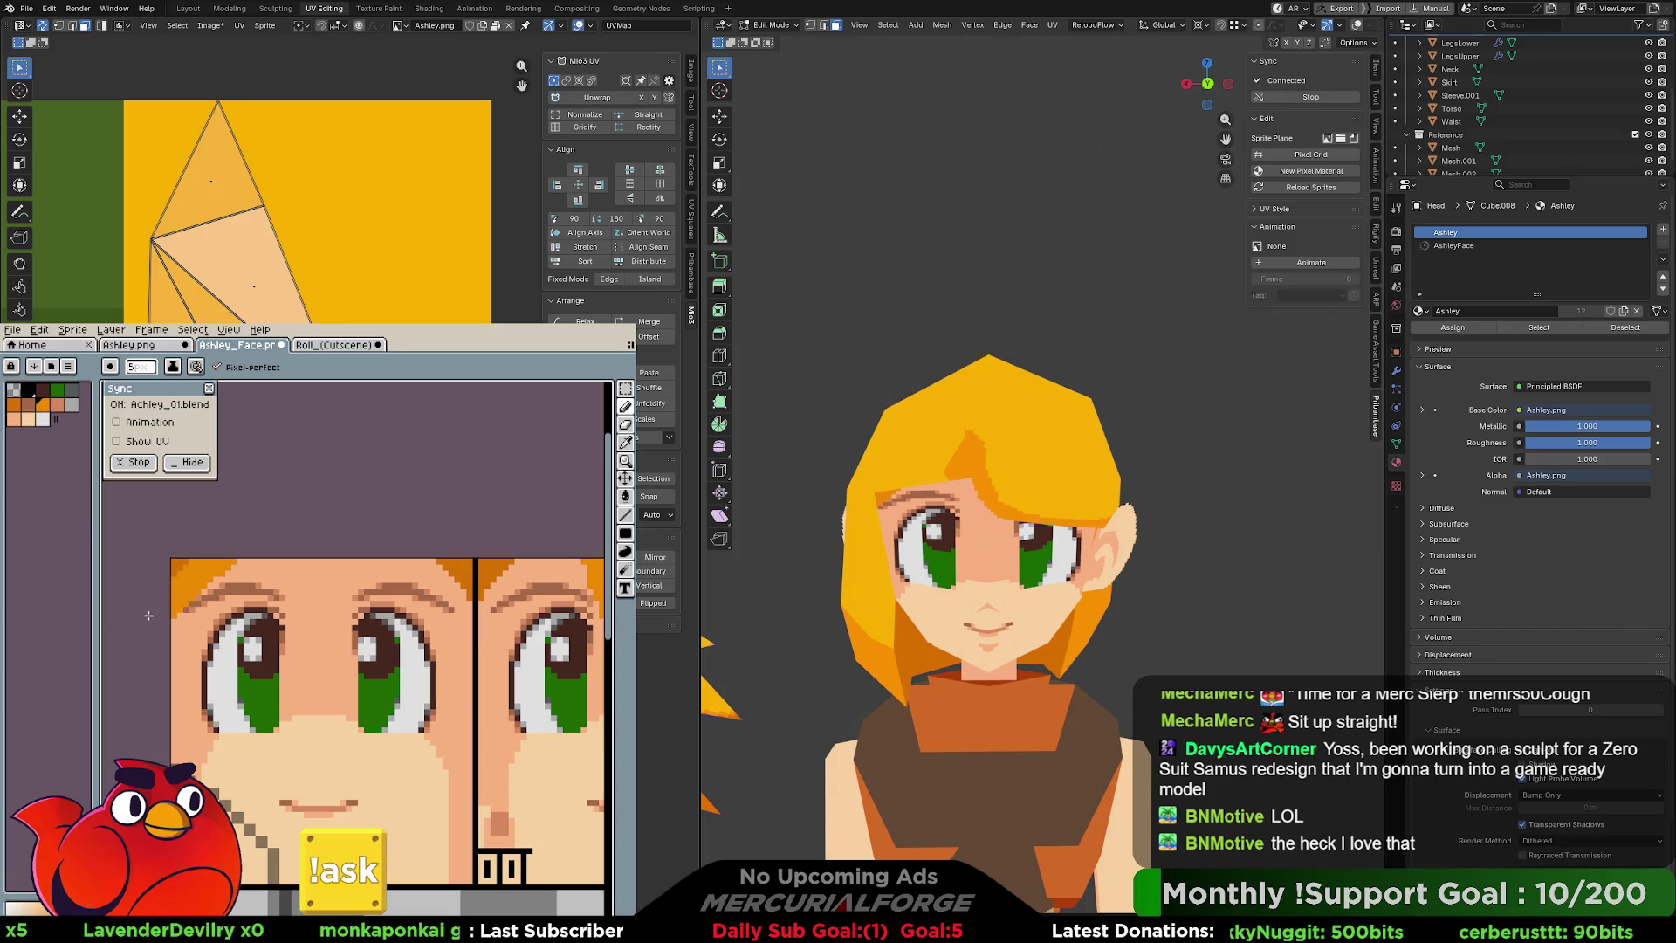
pyautogui.moveTo(299, 538); pyautogui.dragTo(418, 540, button='middle')
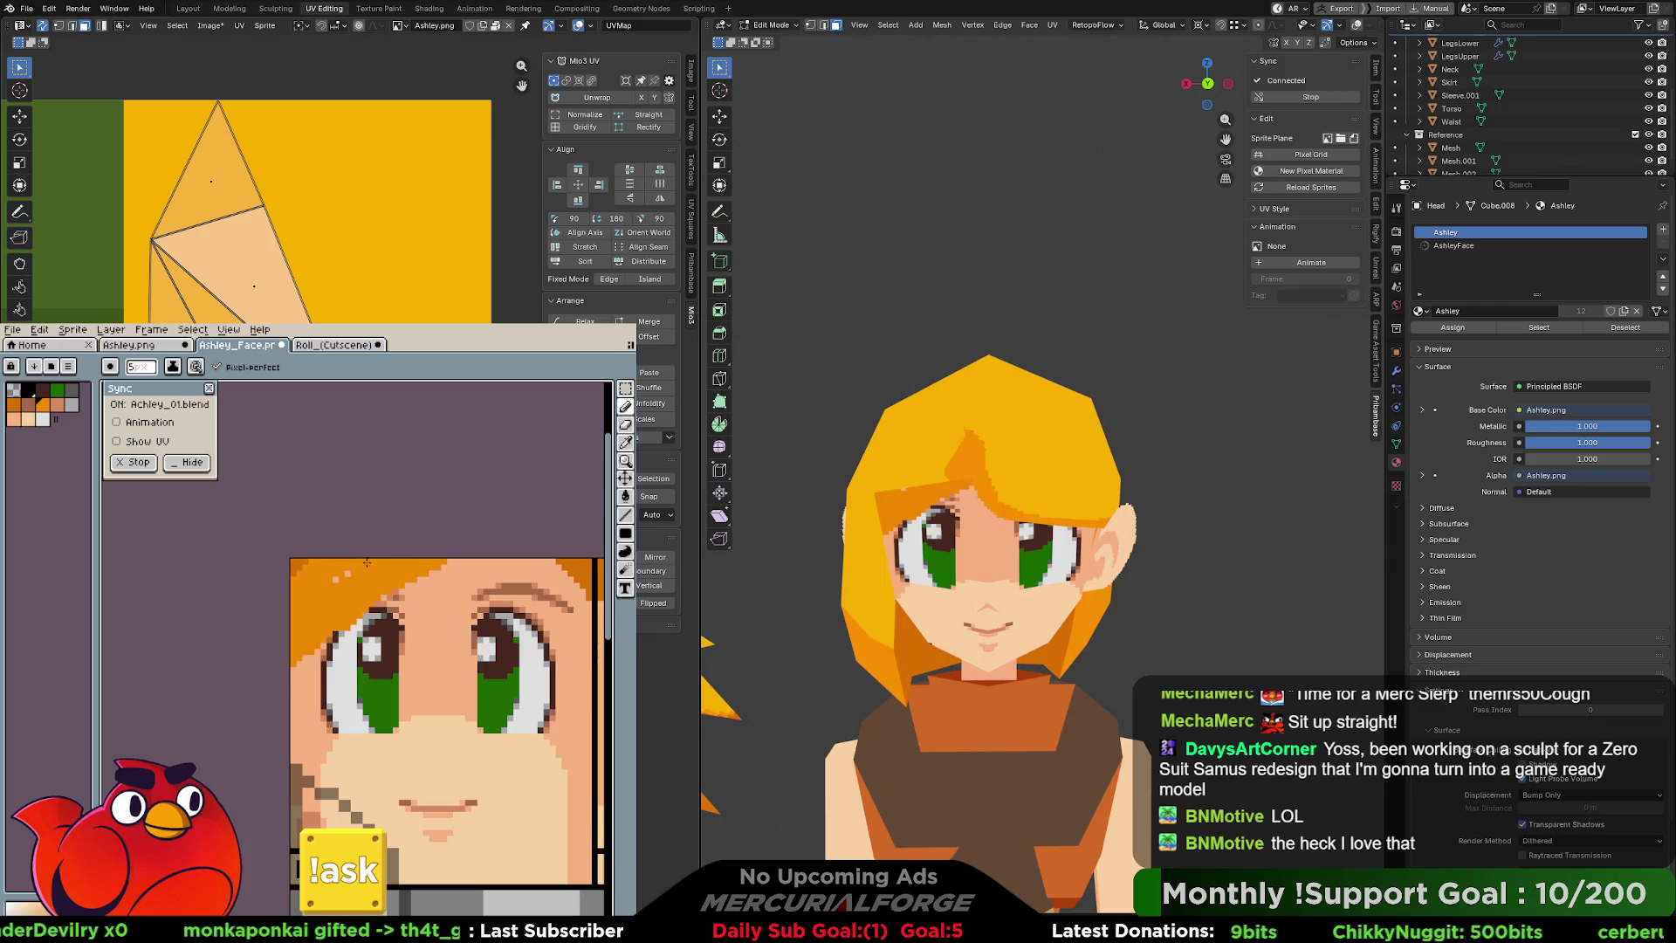
pyautogui.moveTo(363, 564); pyautogui.dragTo(296, 583)
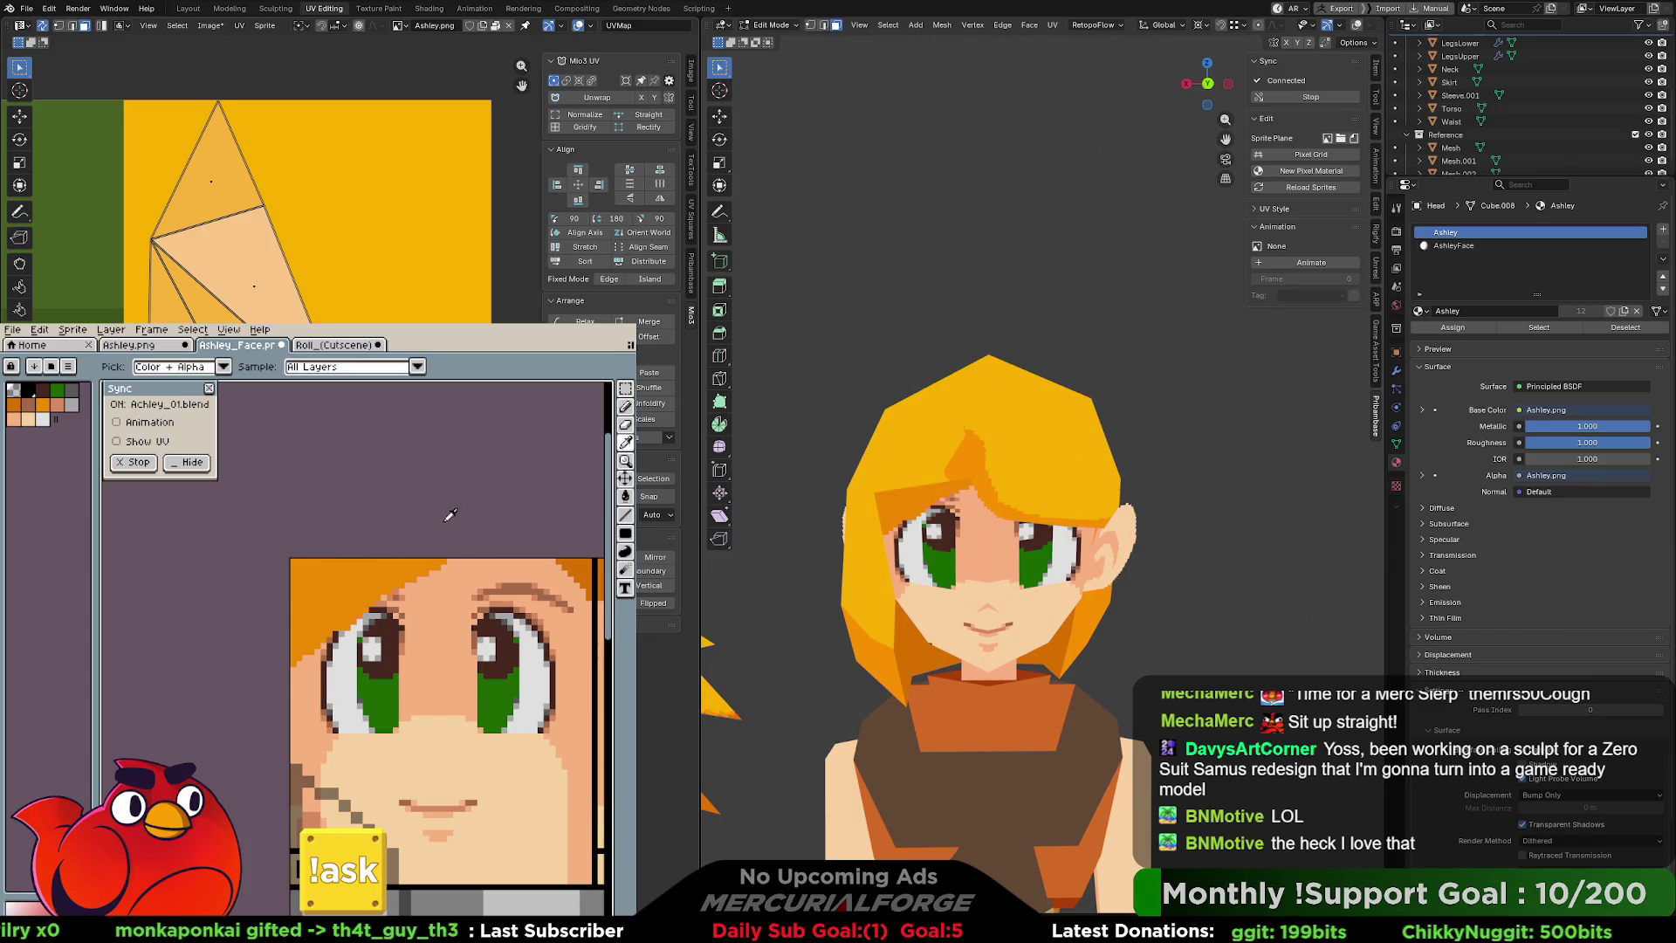
pyautogui.moveTo(409, 551); pyautogui.dragTo(245, 659)
pyautogui.hotkey('ctrl', 'z')
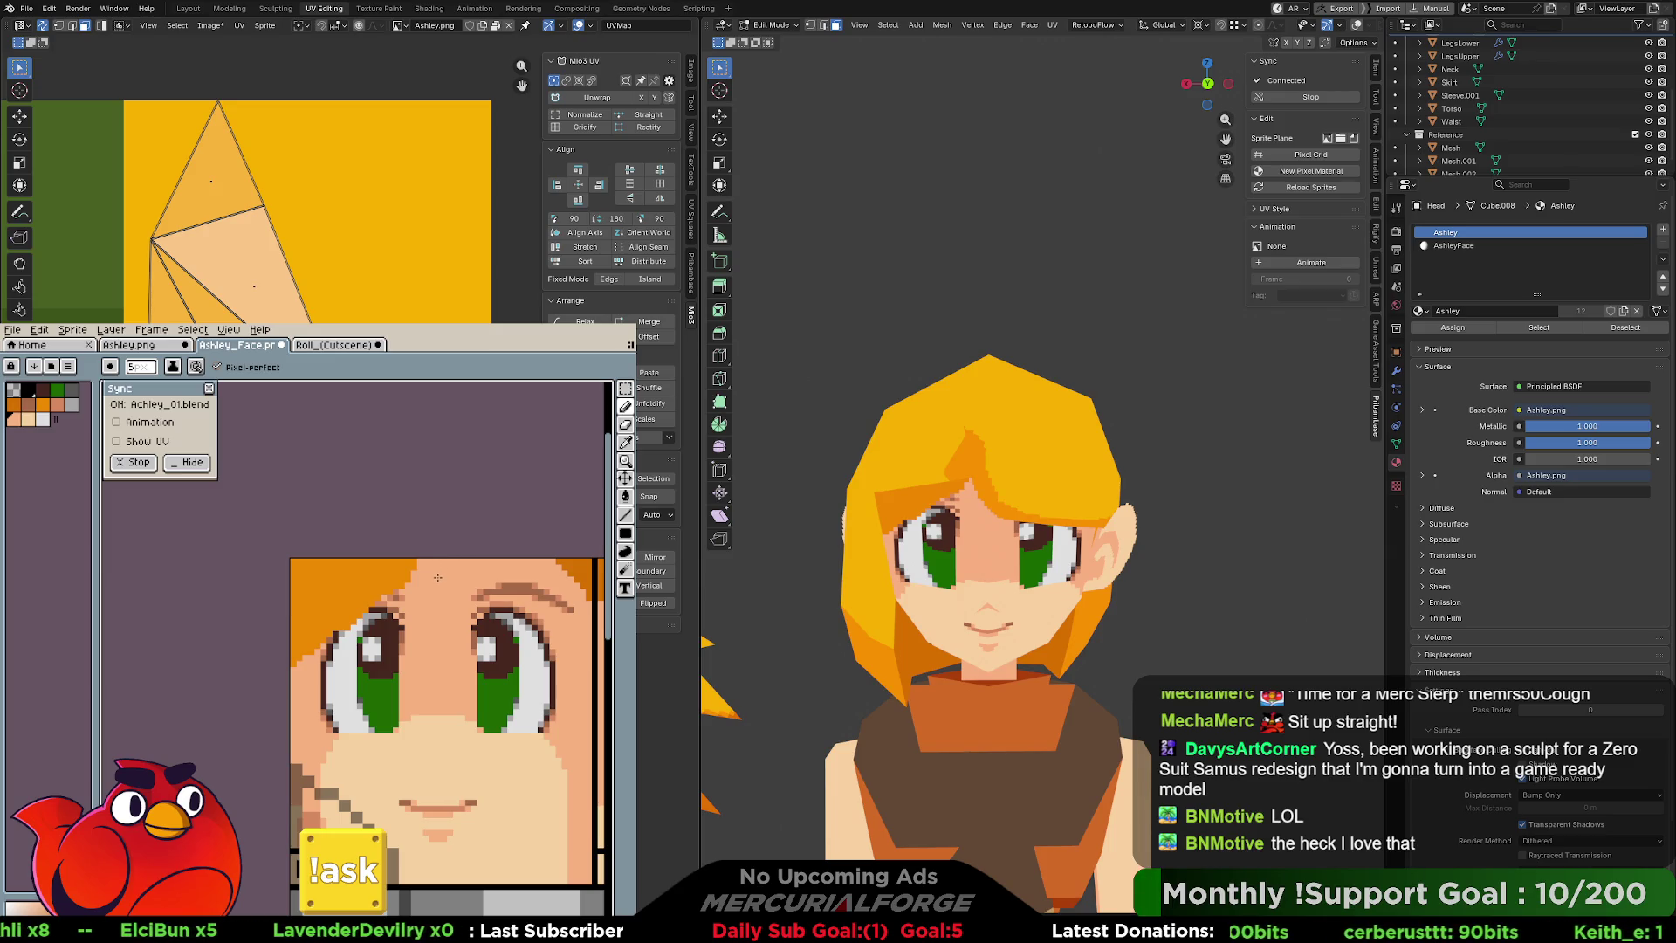
# Clear the remaining orange hair pixels along the face texture's top edge, then return to Ashley.png.
pyautogui.press('v')
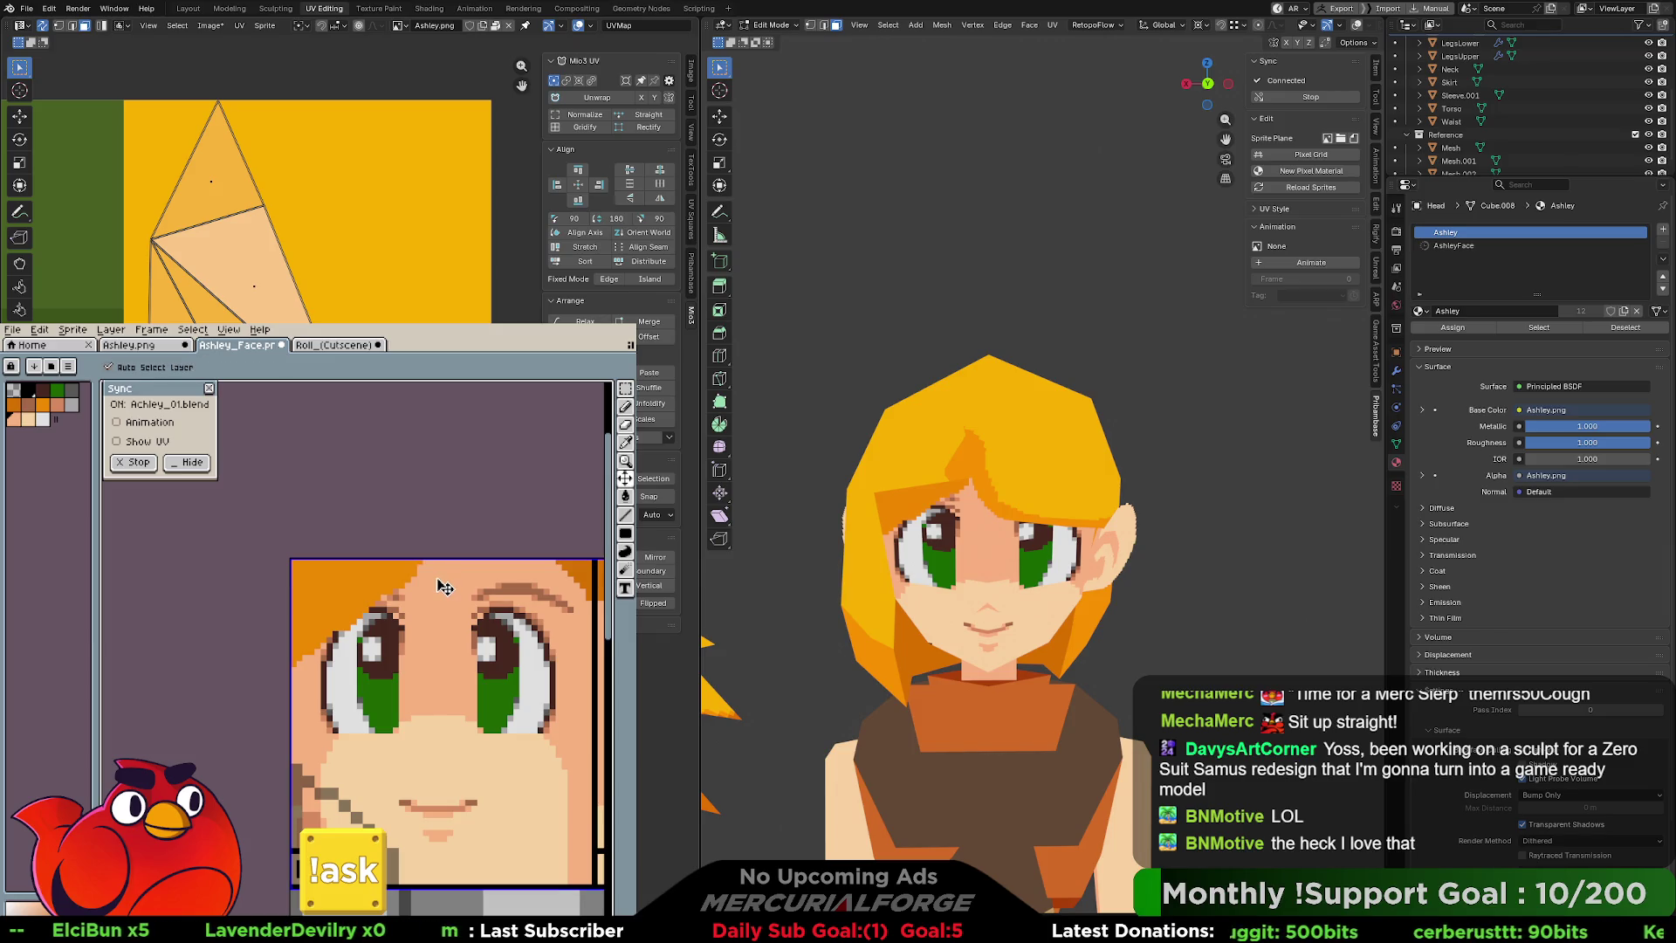
pyautogui.moveTo(445, 586); pyautogui.dragTo(444, 587)
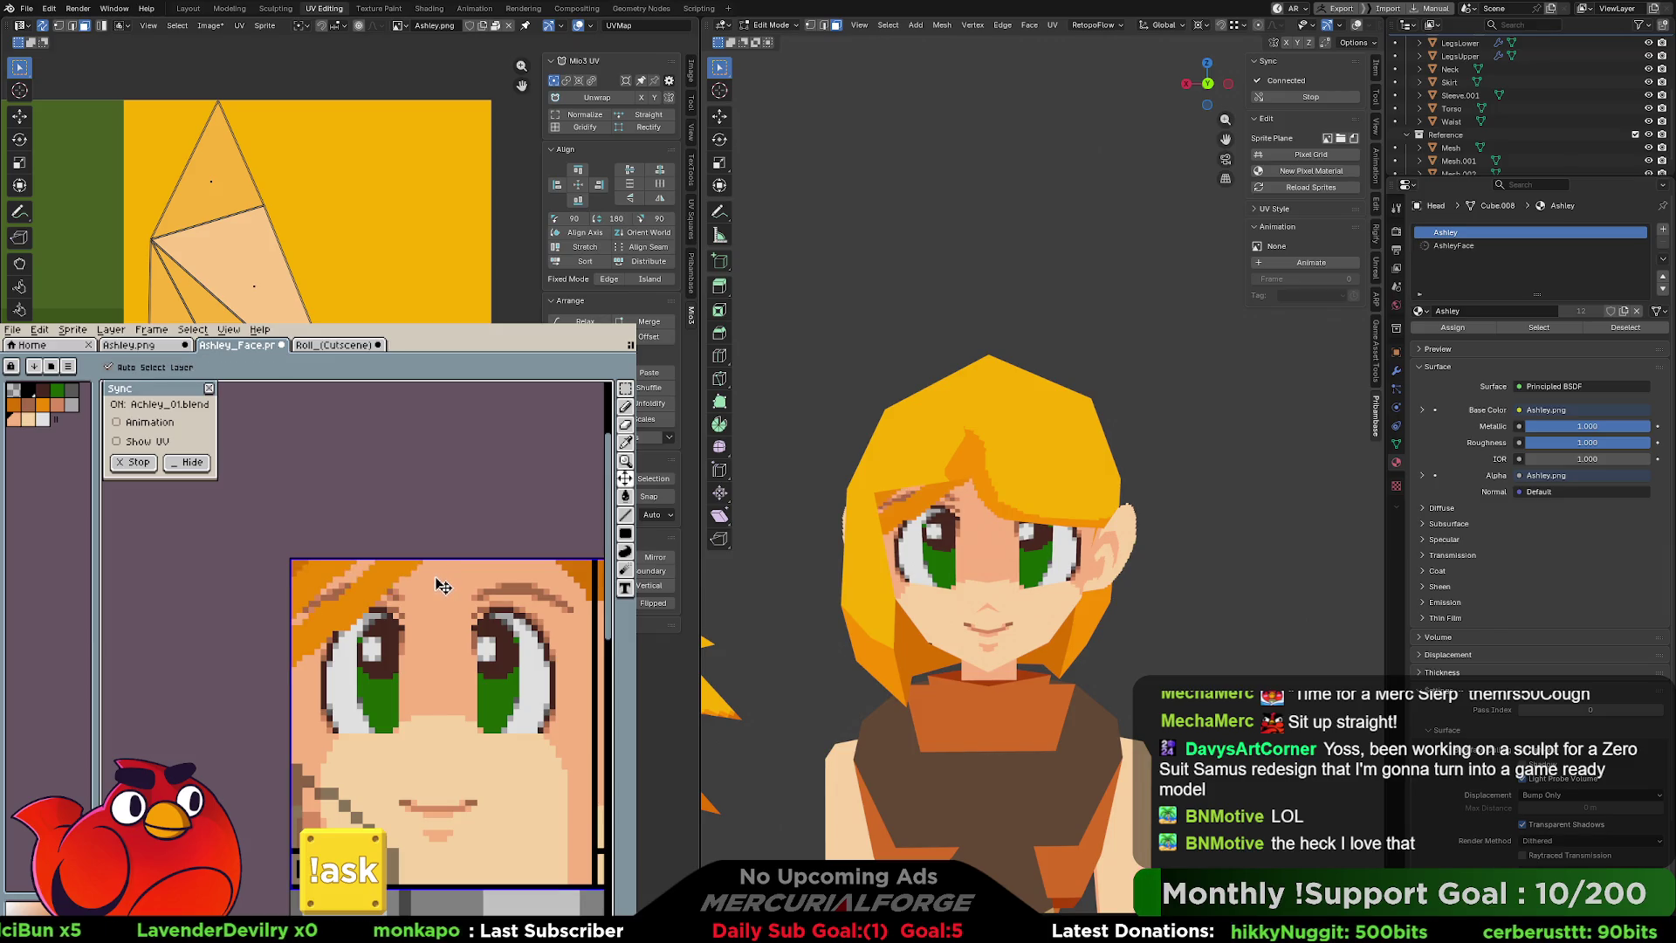
pyautogui.hotkey('ctrl', 'z')
pyautogui.hotkey('ctrl', 'z')
pyautogui.press('b')
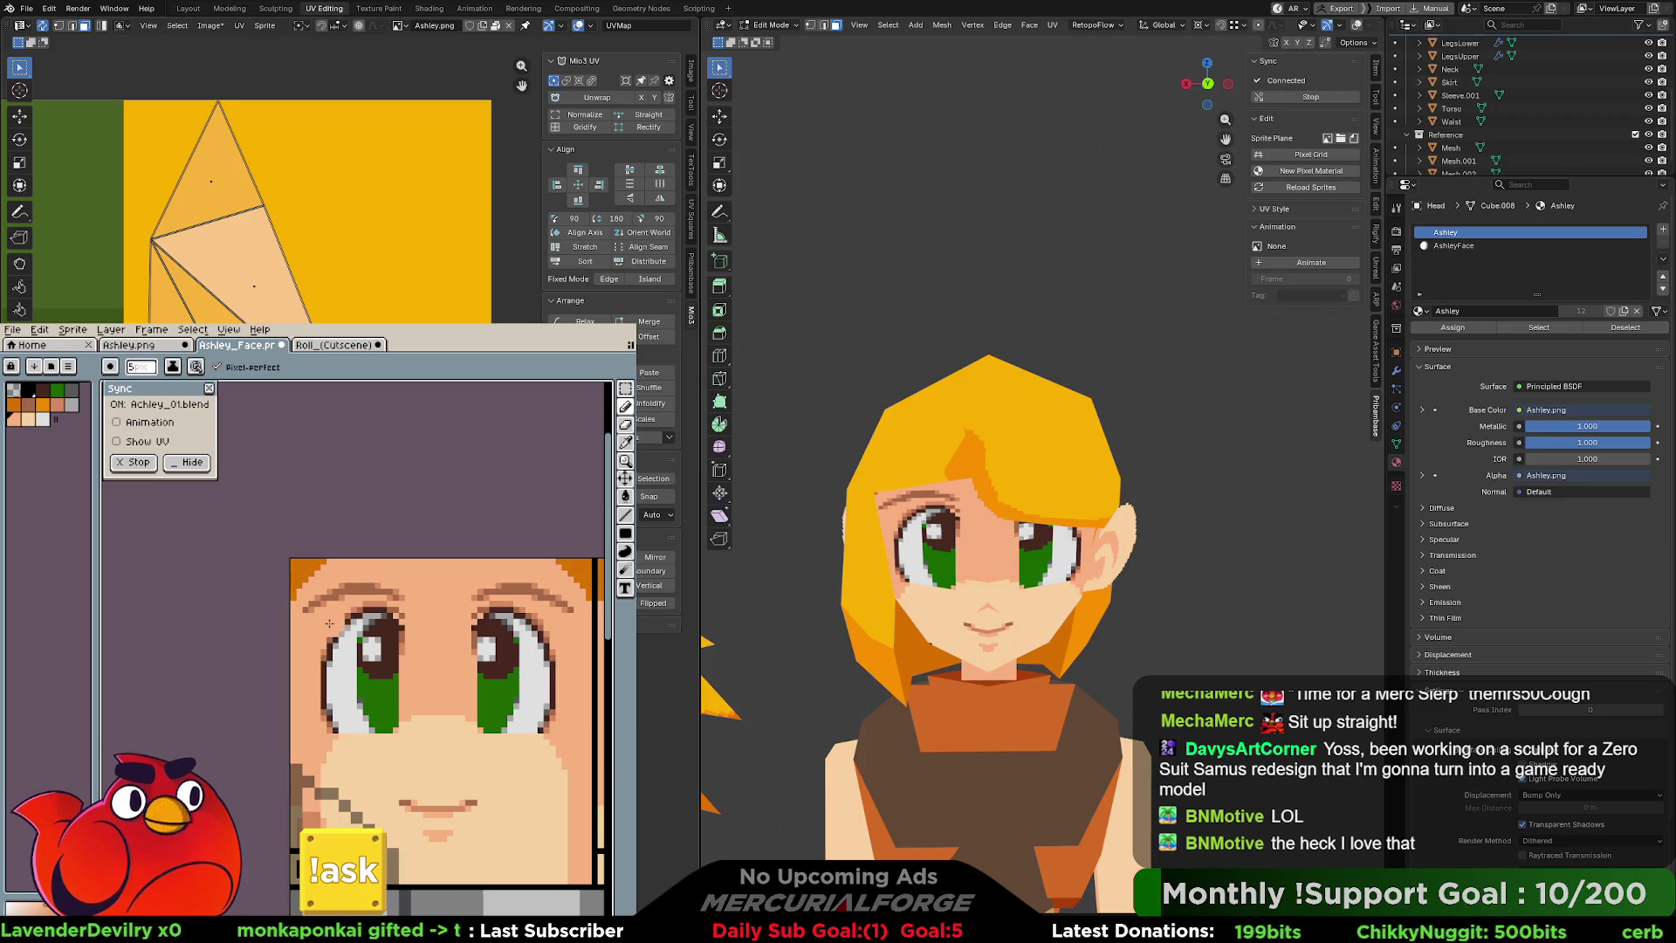
pyautogui.click(131, 347)
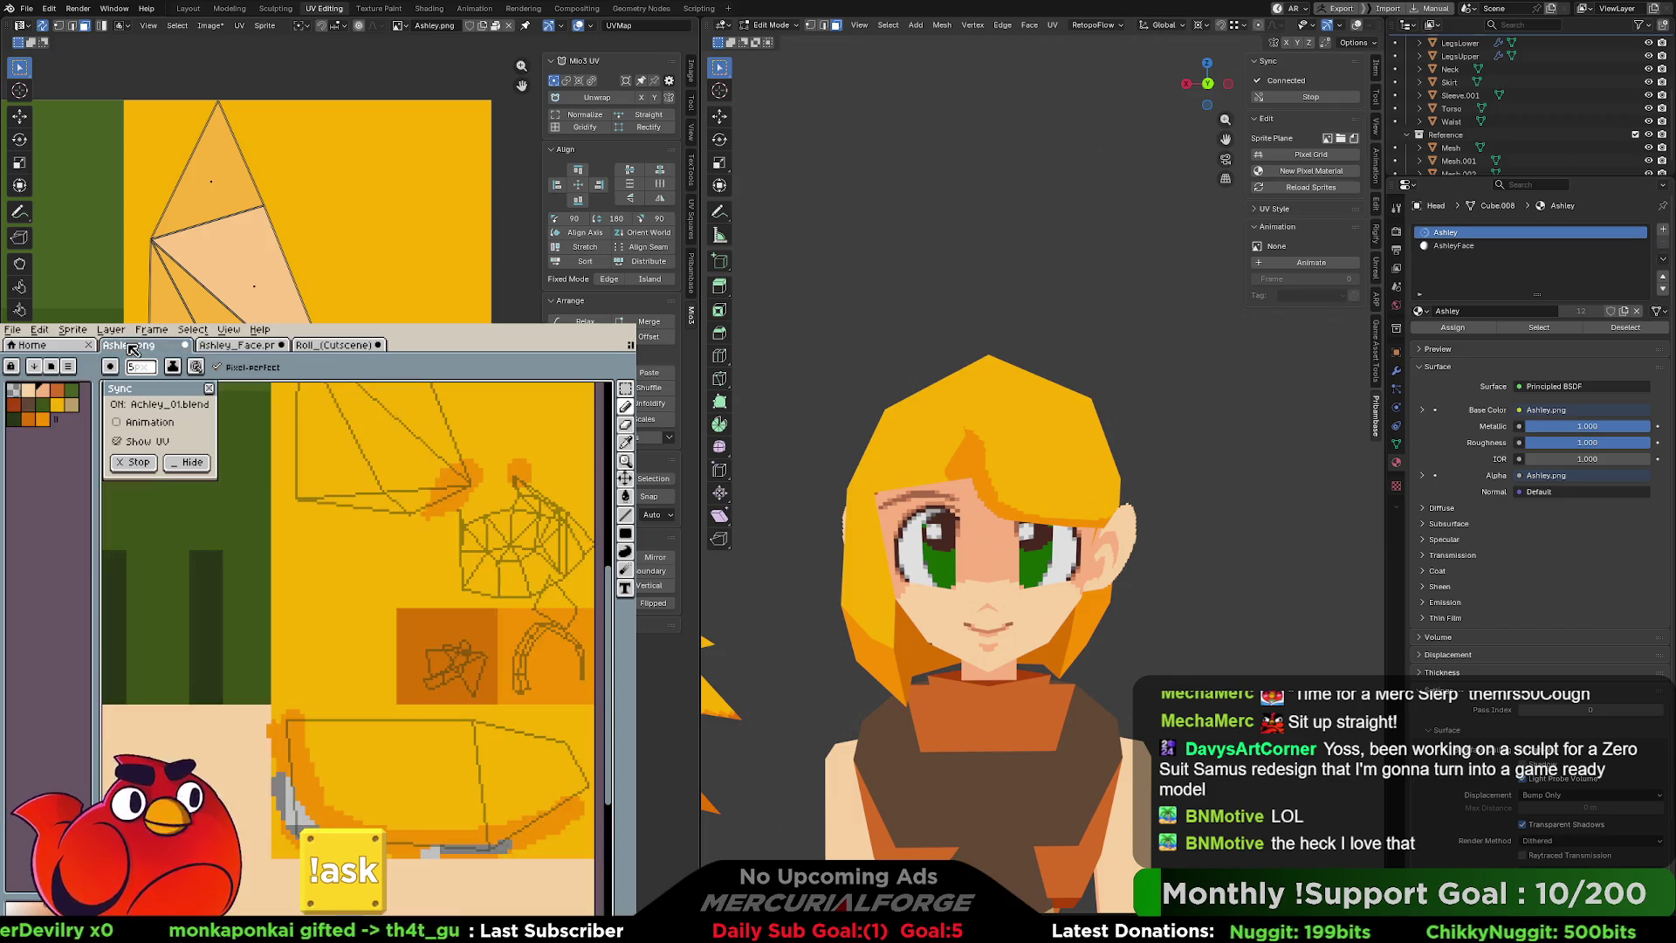
# Frame Ashley and Roll together and orbit to compare their faces and heads from the side.
pyautogui.press('Home')
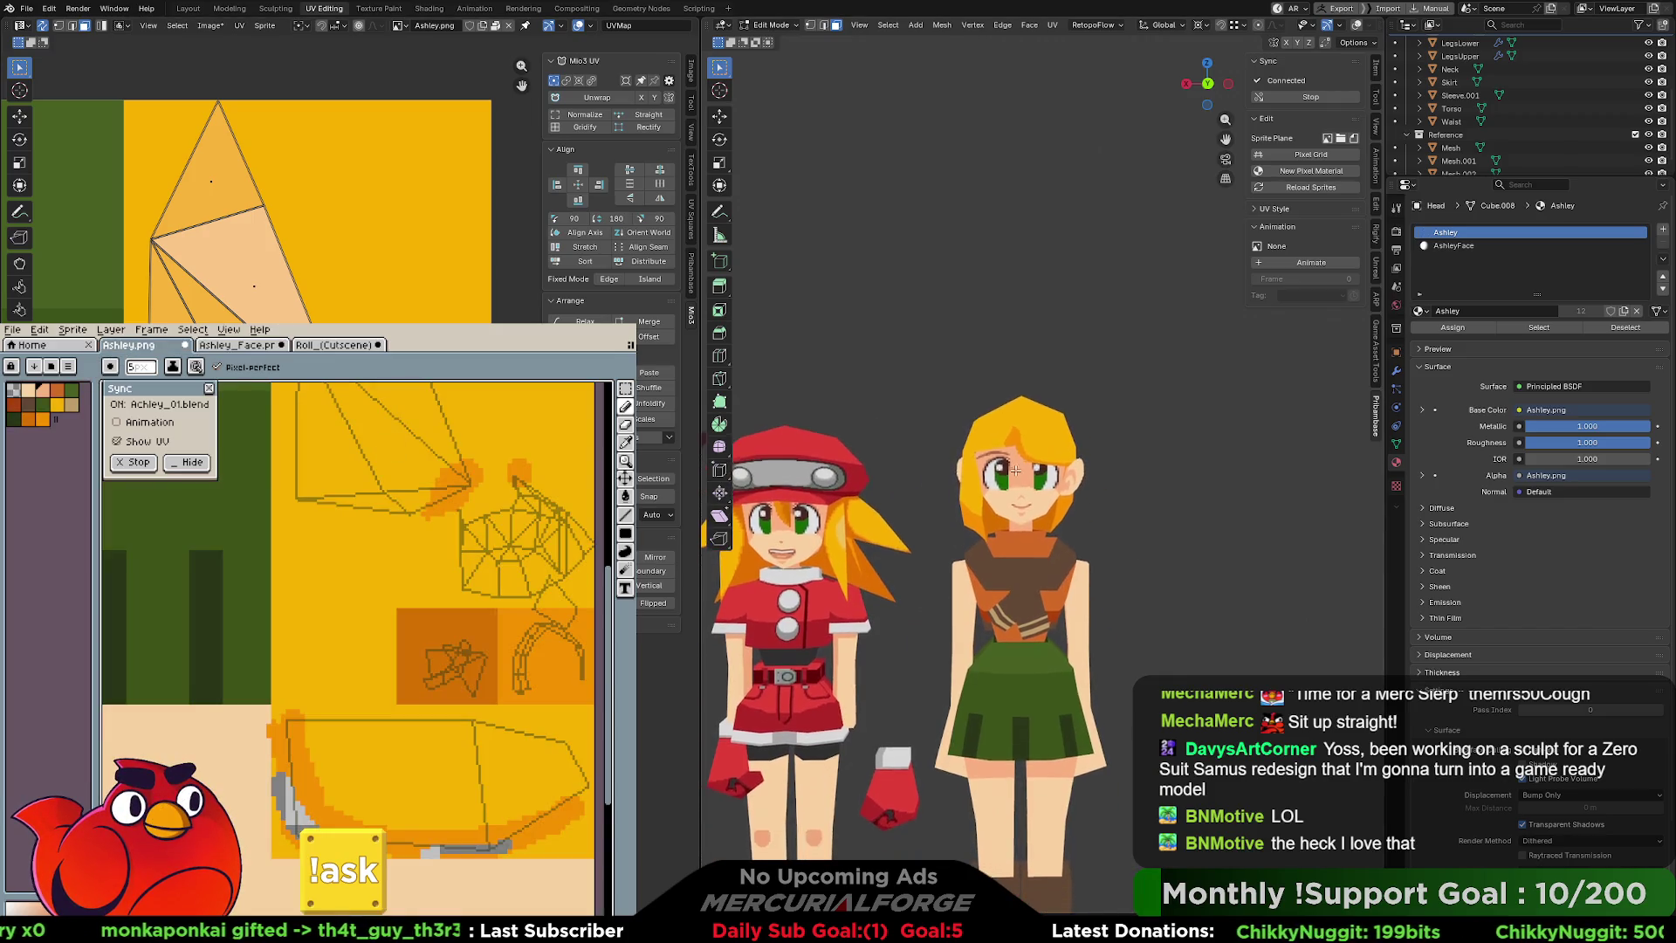
pyautogui.scroll(5, 966, 431)
pyautogui.moveTo(1344, 438)
pyautogui.mouseDown(button='middle')
pyautogui.moveTo(819, 403)
pyautogui.moveTo(1008, 511)
pyautogui.mouseUp(button='middle')
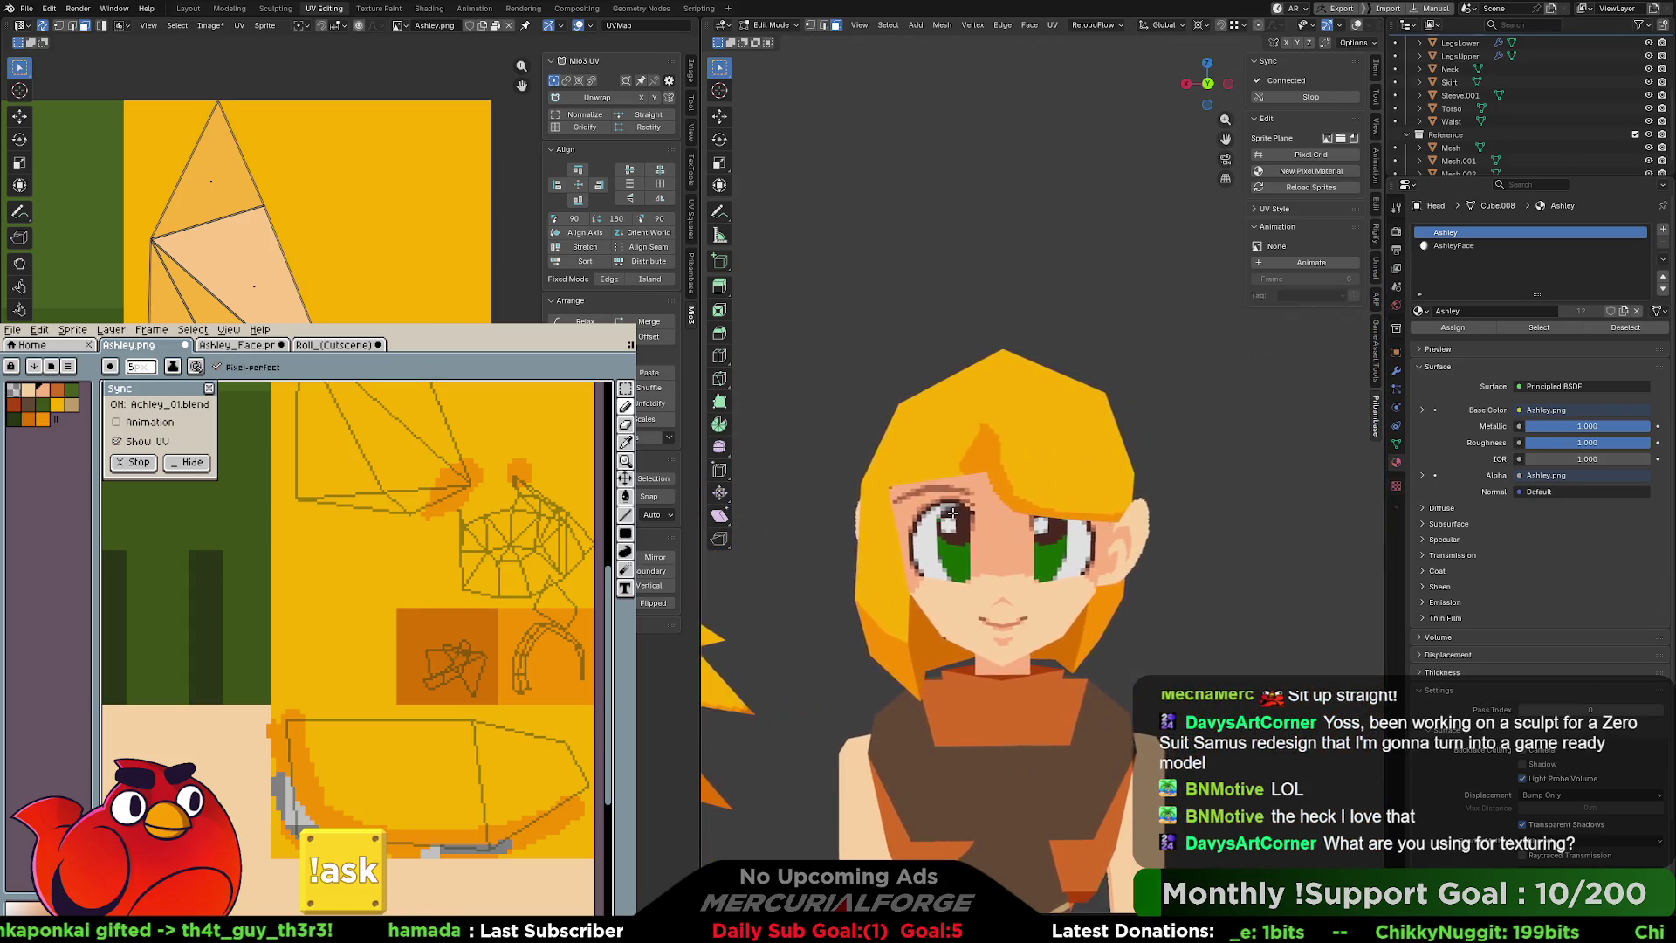
pyautogui.scroll(2, 957, 489)
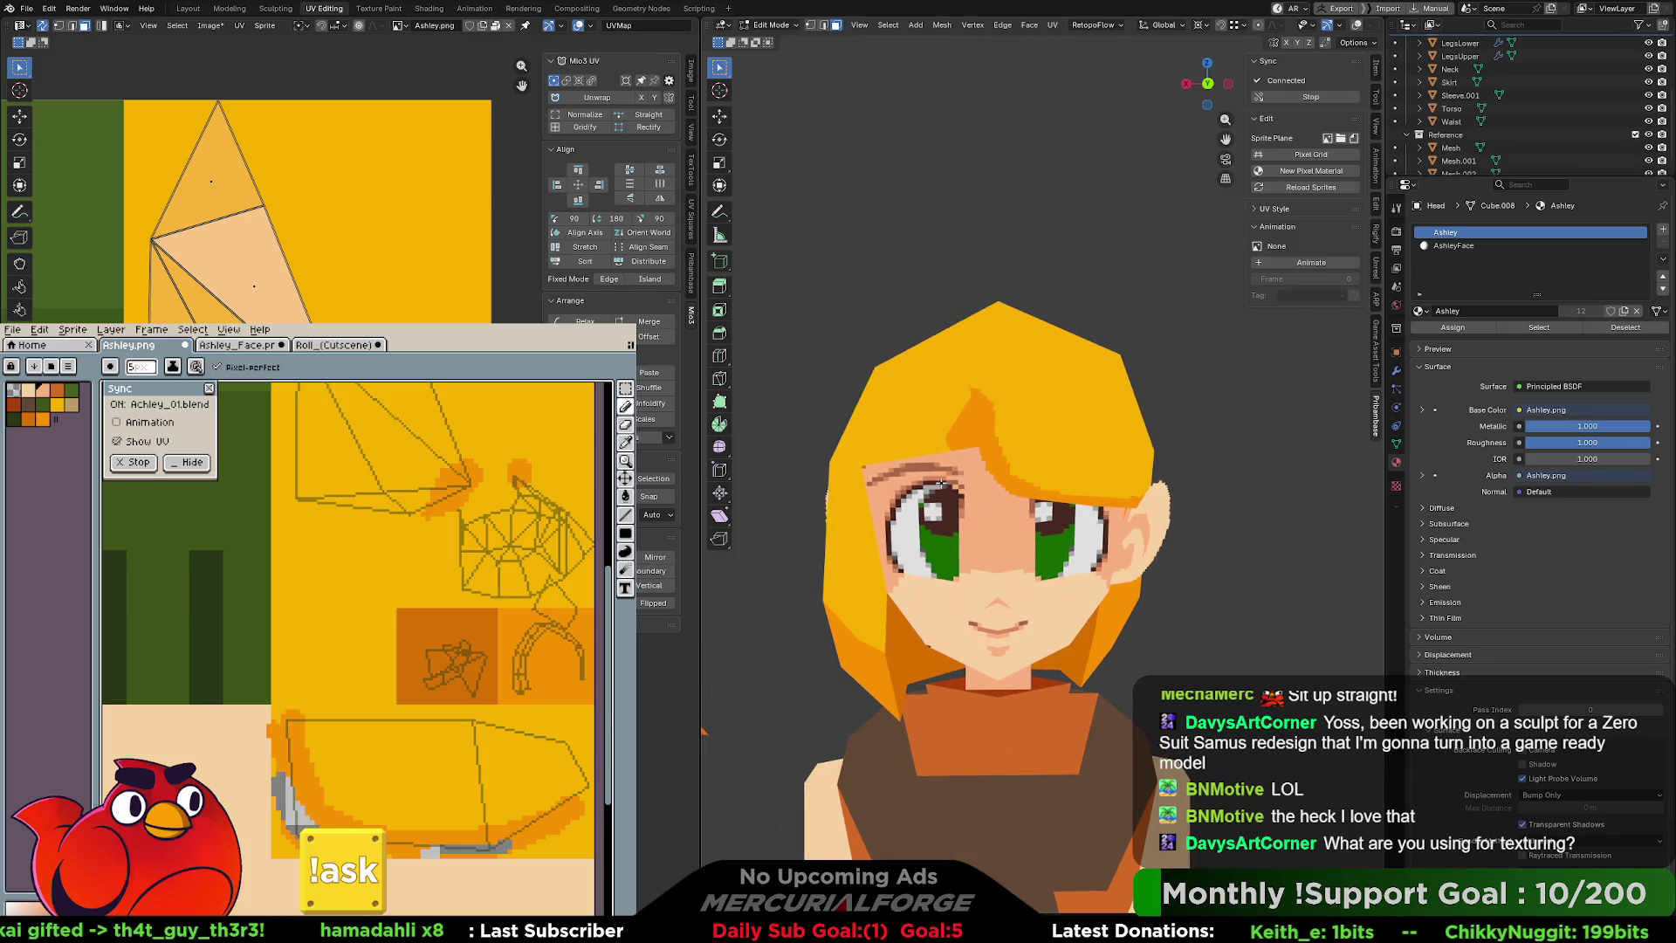
pyautogui.moveTo(974, 479)
pyautogui.mouseDown(button='middle')
pyautogui.moveTo(1079, 479)
pyautogui.moveTo(957, 458)
pyautogui.moveTo(1038, 470)
pyautogui.mouseUp(button='middle')
pyautogui.scroll(-5, 946, 464)
pyautogui.scroll(7, 1058, 471)
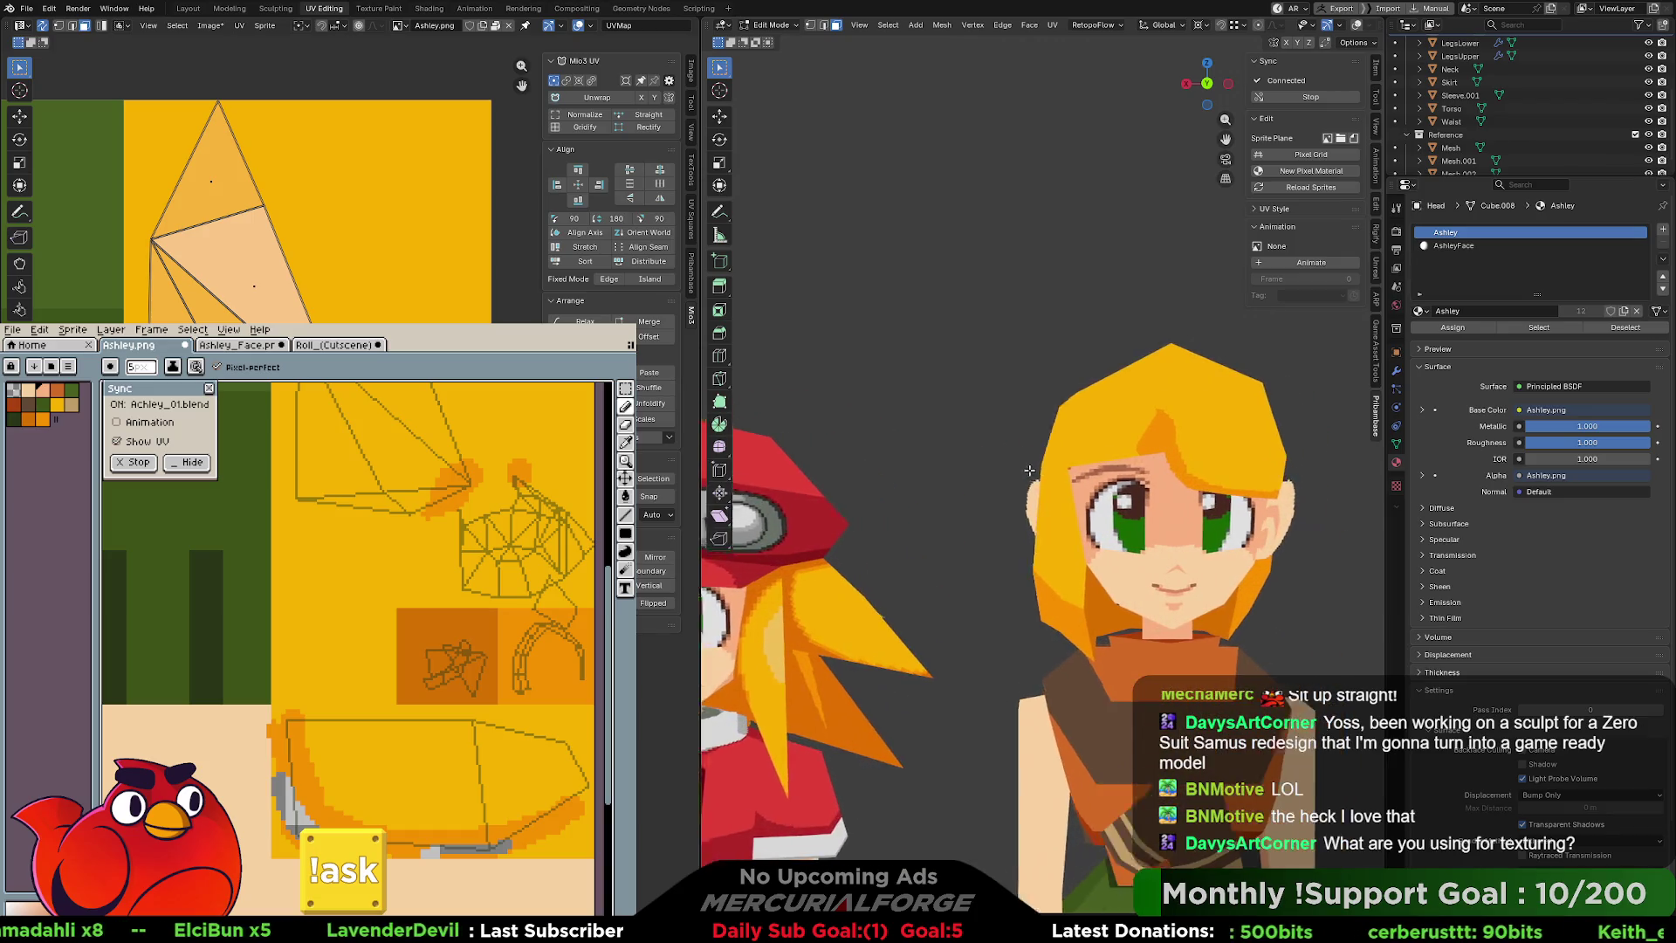
pyautogui.moveTo(982, 471)
pyautogui.mouseDown(button='middle')
pyautogui.moveTo(1072, 463)
pyautogui.moveTo(836, 463)
pyautogui.moveTo(1018, 456)
pyautogui.moveTo(1137, 397)
pyautogui.moveTo(1069, 435)
pyautogui.moveTo(1294, 486)
pyautogui.moveTo(1055, 464)
pyautogui.moveTo(1083, 469)
pyautogui.mouseUp(button='middle')
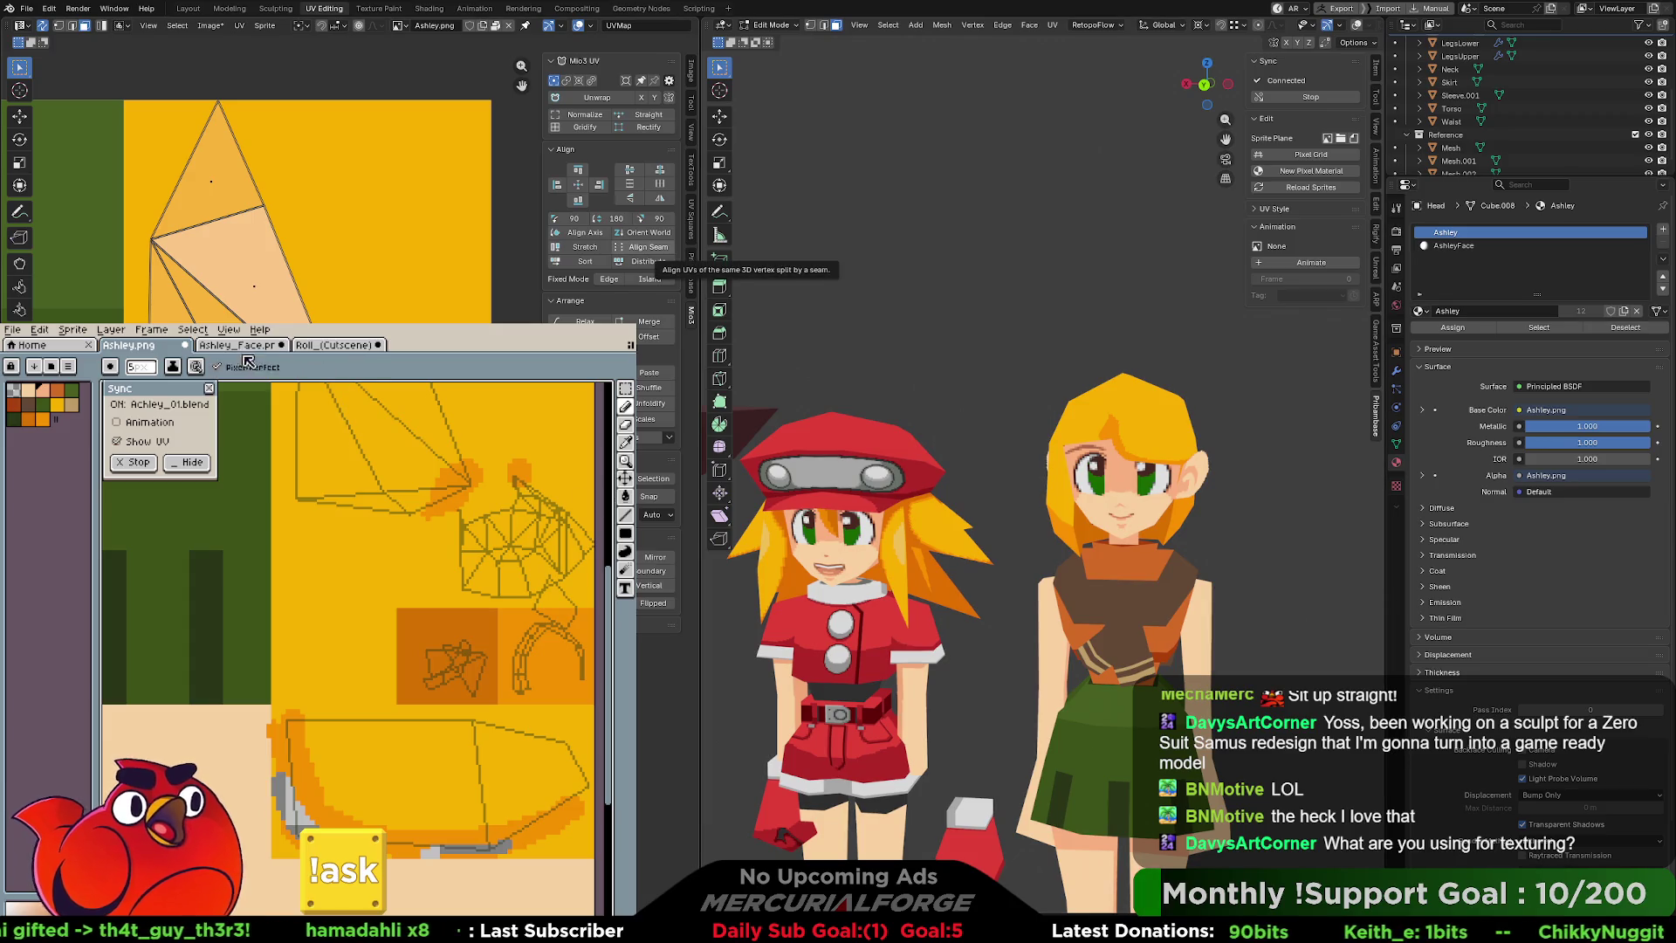
# Try a light pink patch on the head texture, view both characters from behind, then undo it.
pyautogui.moveTo(504, 557); pyautogui.dragTo(443, 701, button='middle')
pyautogui.moveTo(461, 692)
pyautogui.mouseDown()
pyautogui.moveTo(444, 698)
pyautogui.moveTo(466, 690)
pyautogui.mouseUp()
pyautogui.moveTo(1135, 393); pyautogui.dragTo(1203, 395, button='middle')
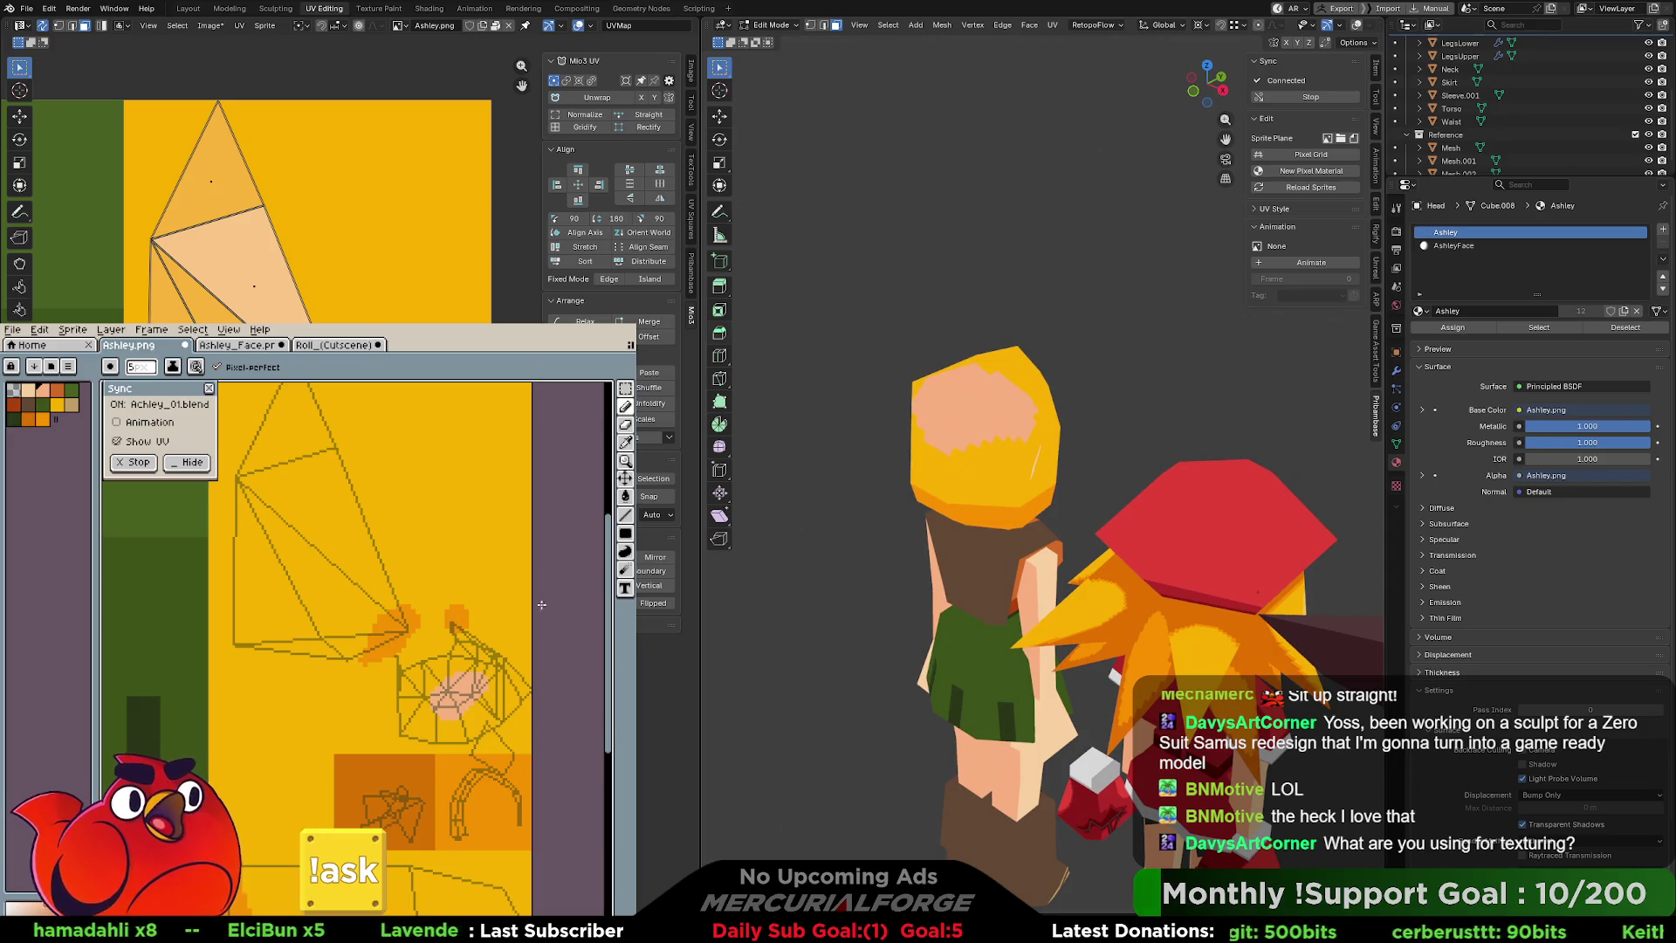
pyautogui.press('v')
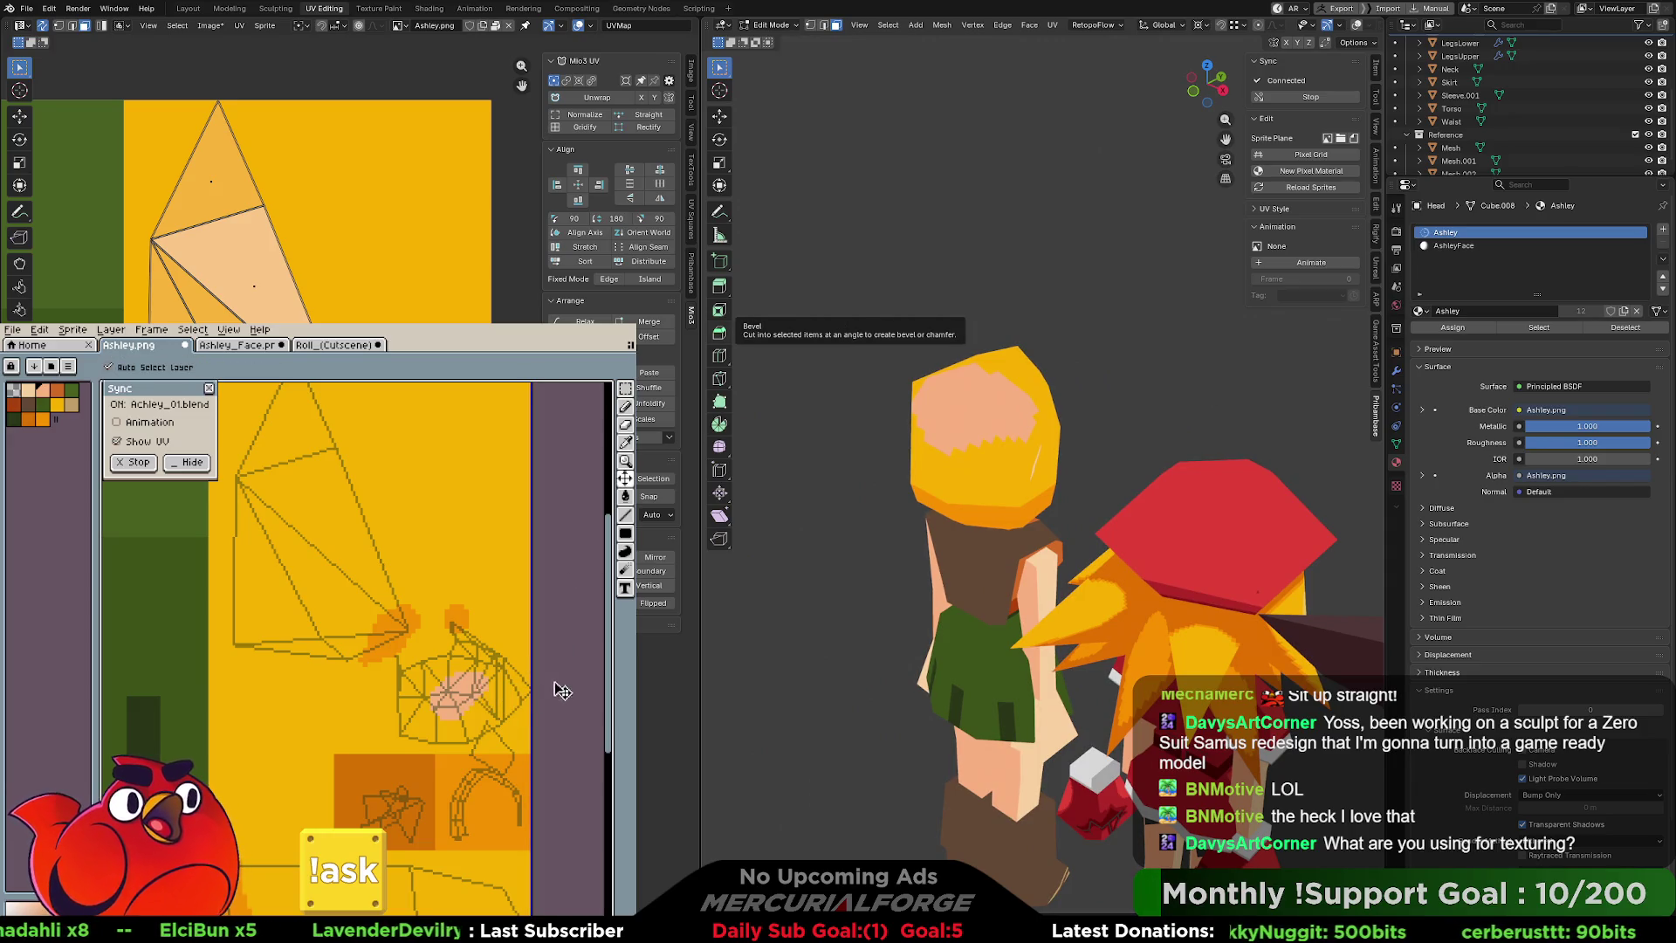
pyautogui.hotkey('ctrl', 'z')
pyautogui.hotkey('ctrl', 'z')
pyautogui.press('b')
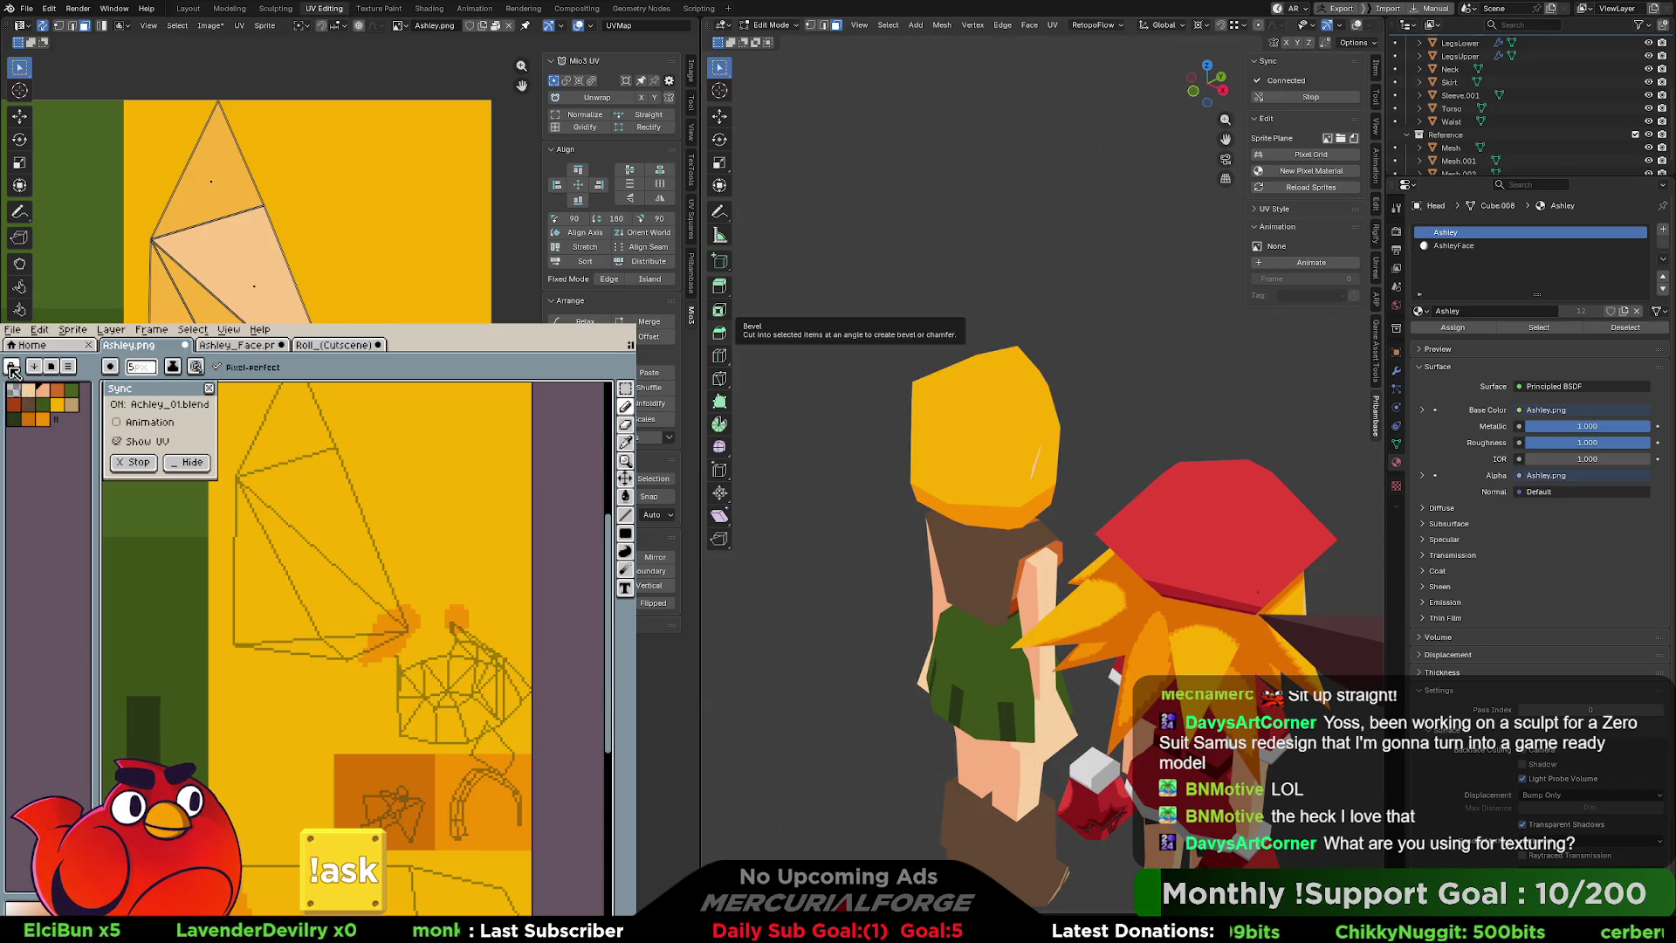
pyautogui.press('i')
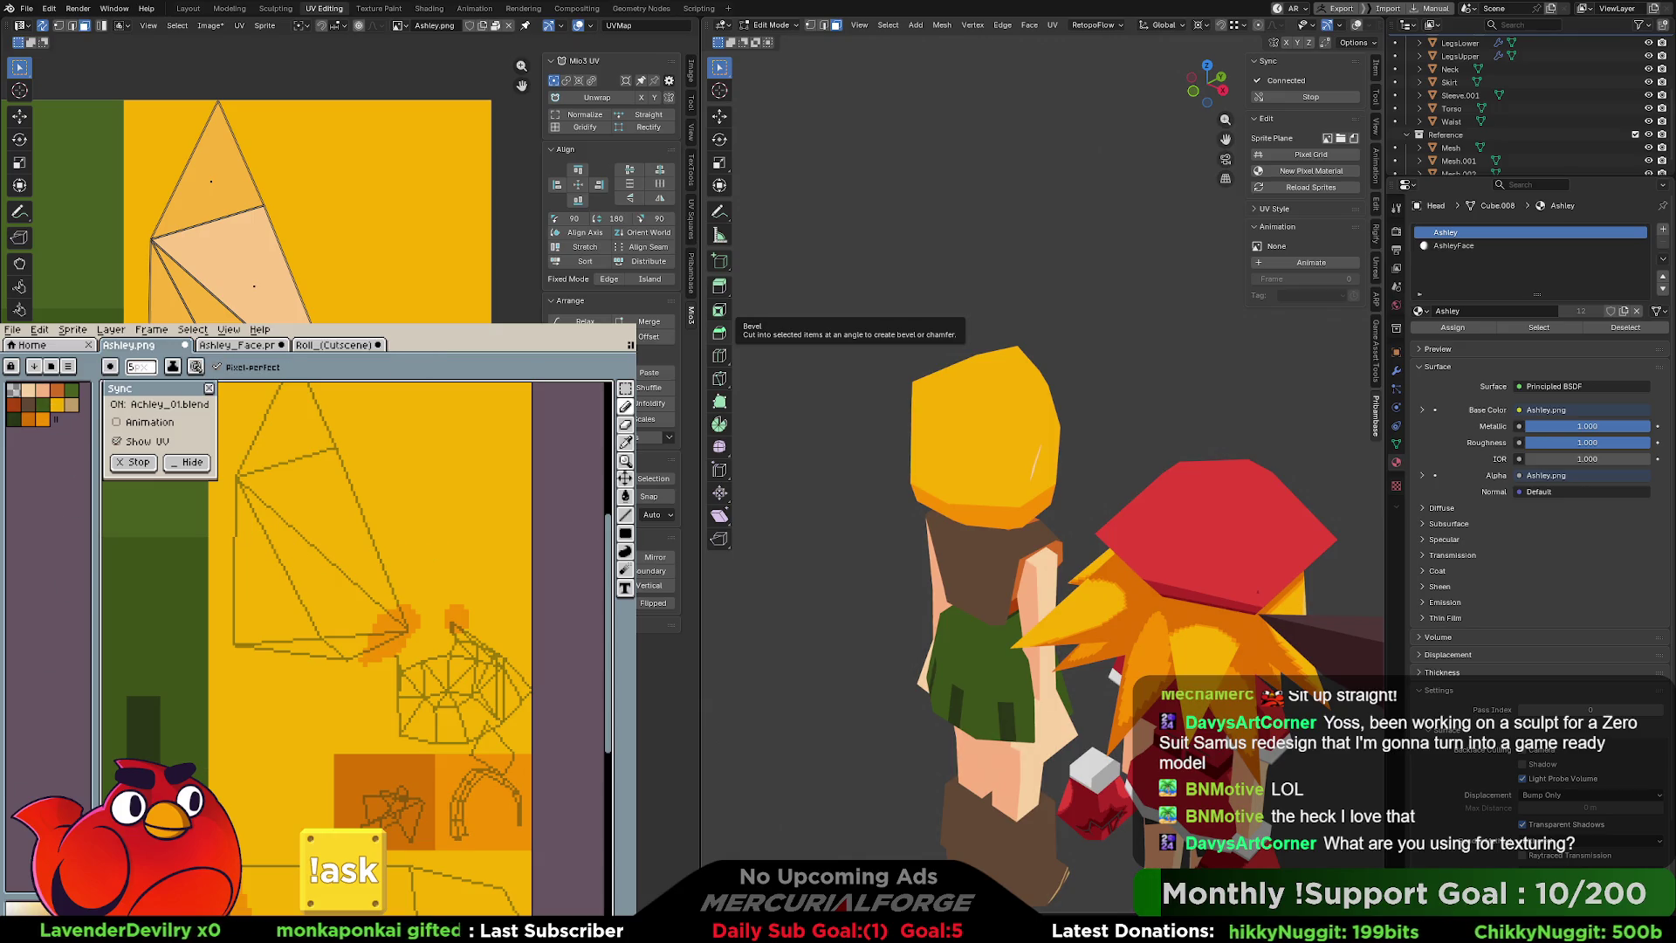